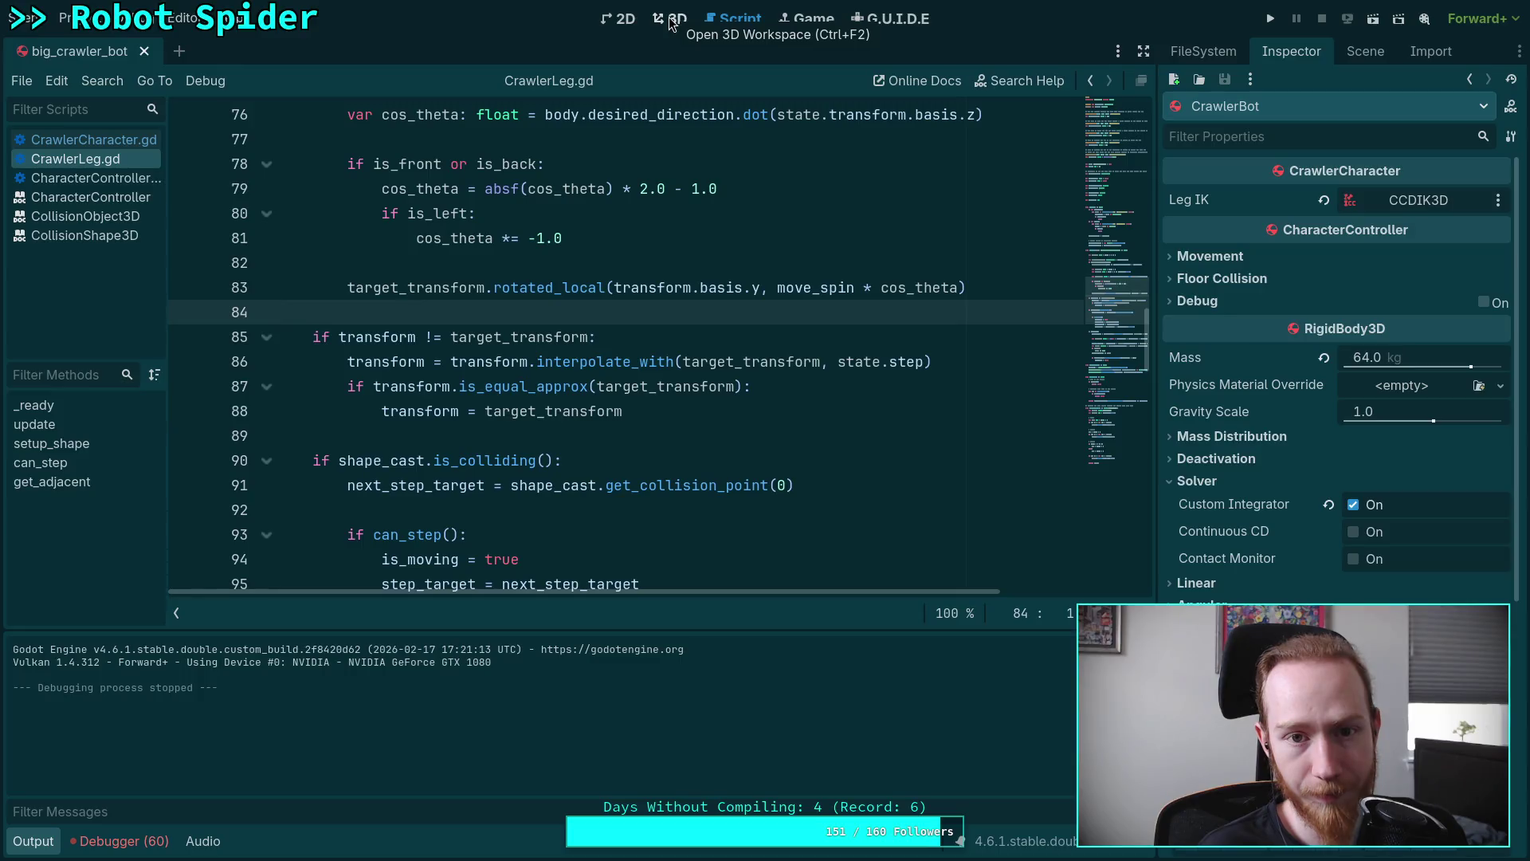
Collapse the Output panel and open CrawlerCharacter.gd from the script list.
{"action": "left_click", "coordinate": [34, 840]}
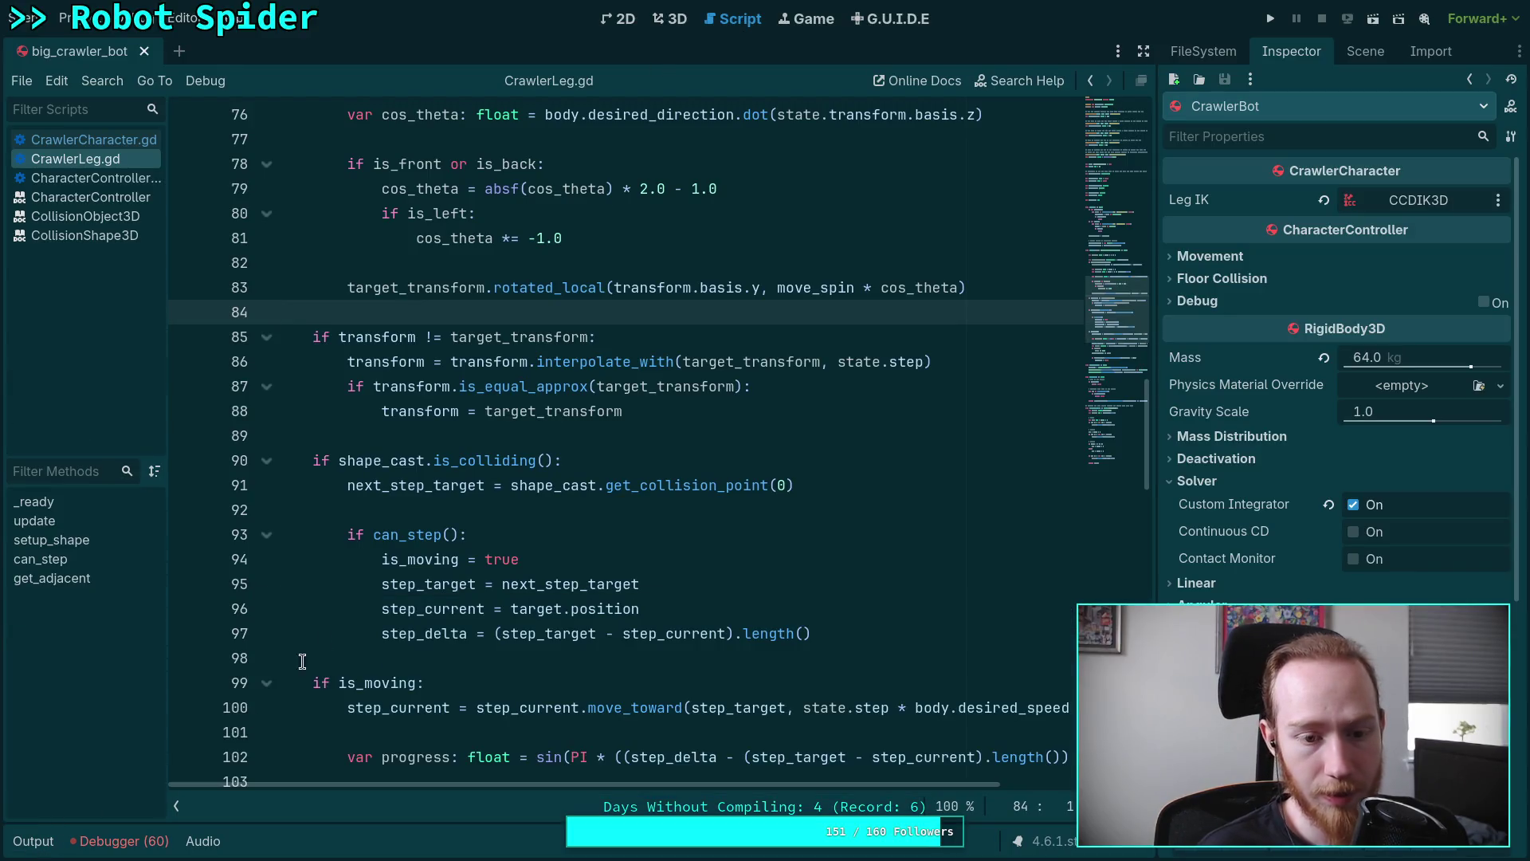
{"action": "scroll", "coordinate": [435, 599], "scroll_direction": "up", "scroll_amount": 12}
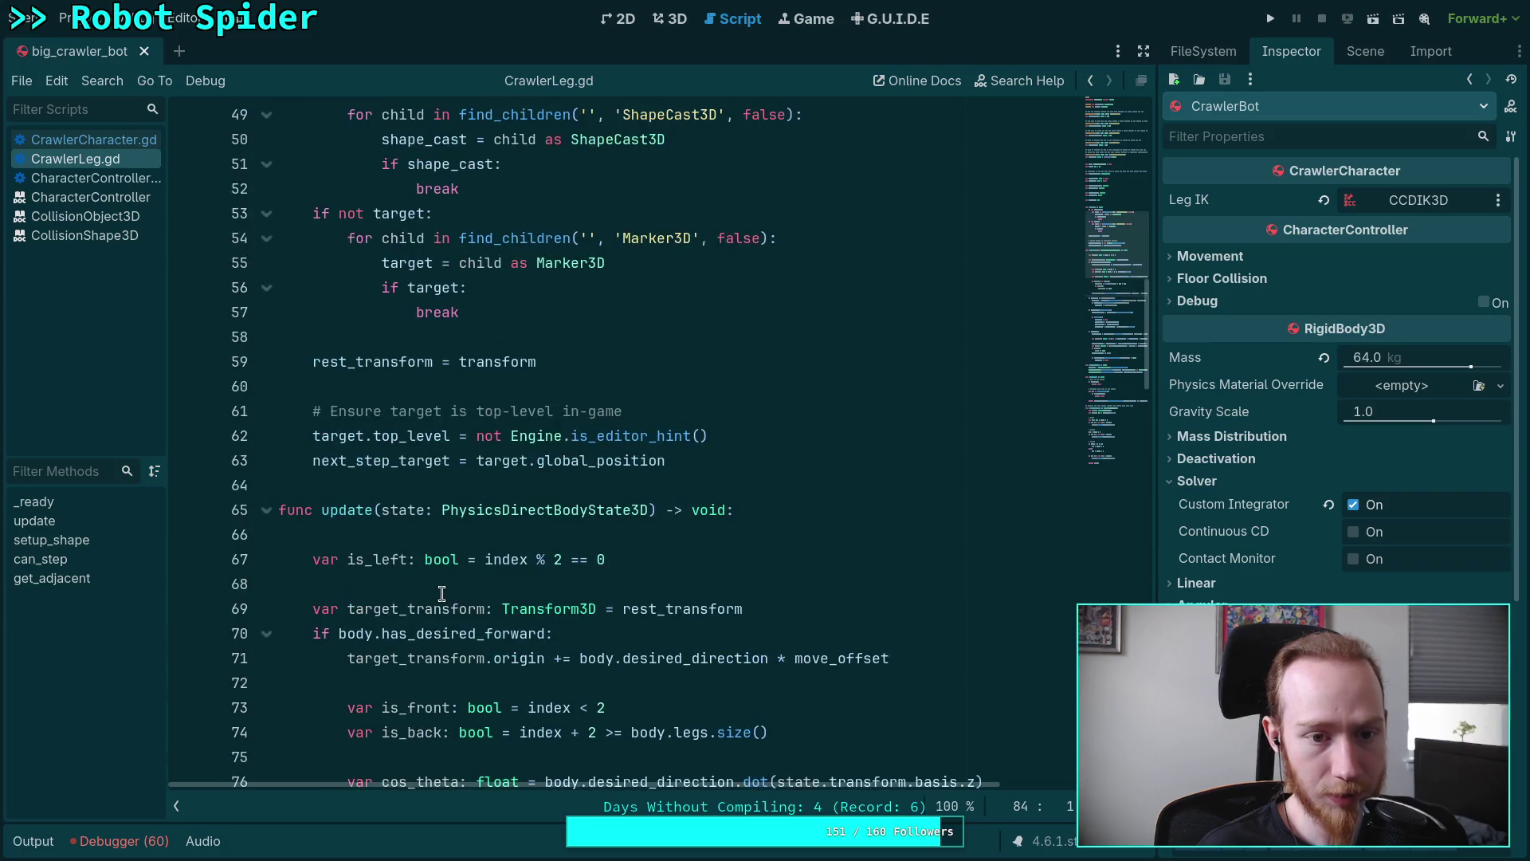
{"action": "left_click", "coordinate": [123, 141]}
Insert blank lines after the _handle_input header on line 31.
{"action": "scroll", "coordinate": [474, 462], "scroll_direction": "up", "scroll_amount": 3}
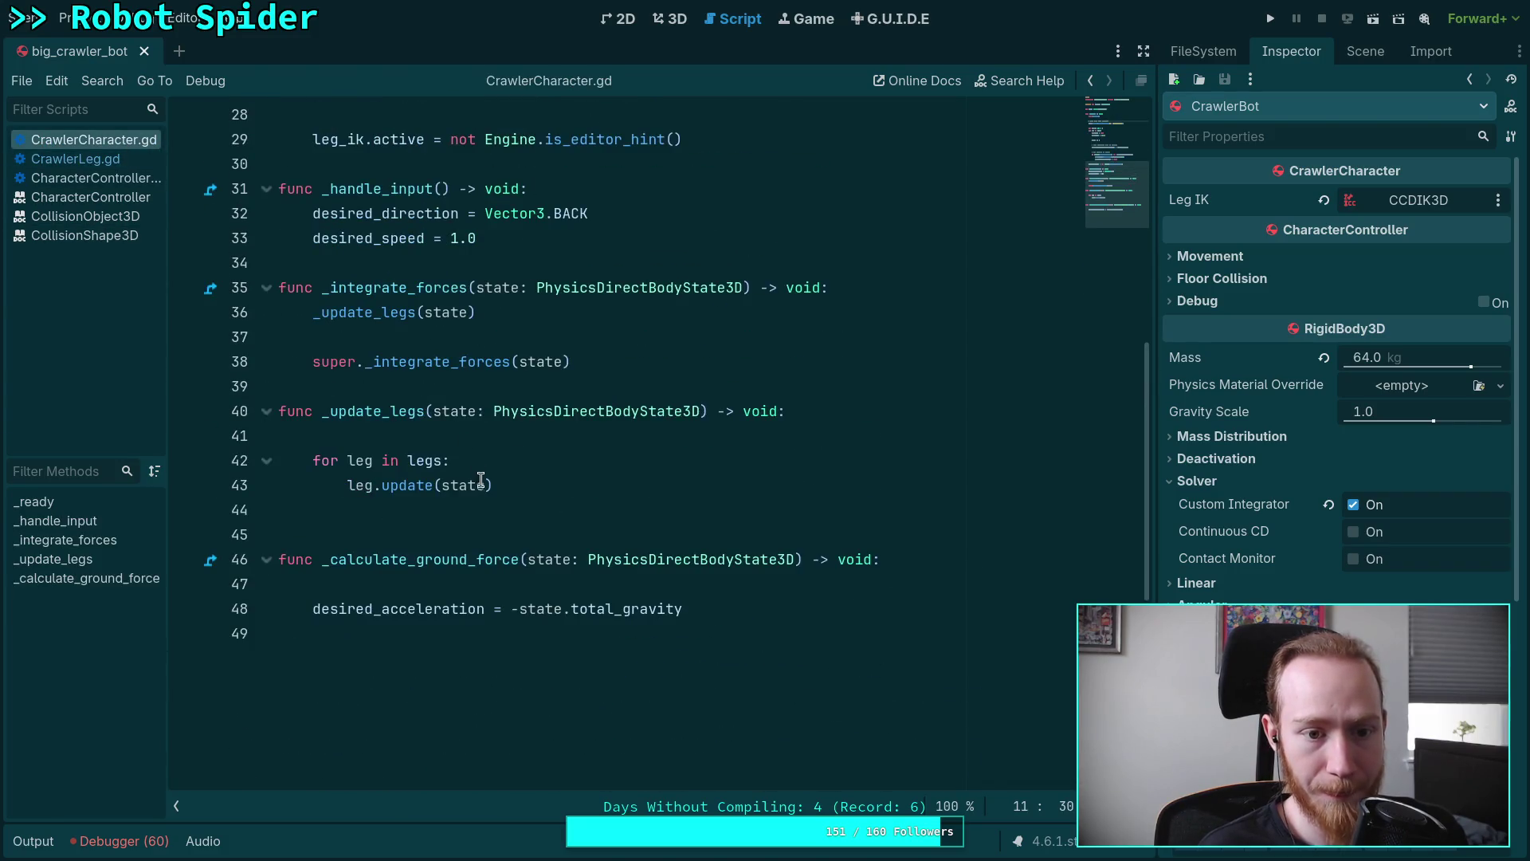
{"action": "scroll", "coordinate": [516, 479], "scroll_direction": "up", "scroll_amount": 3}
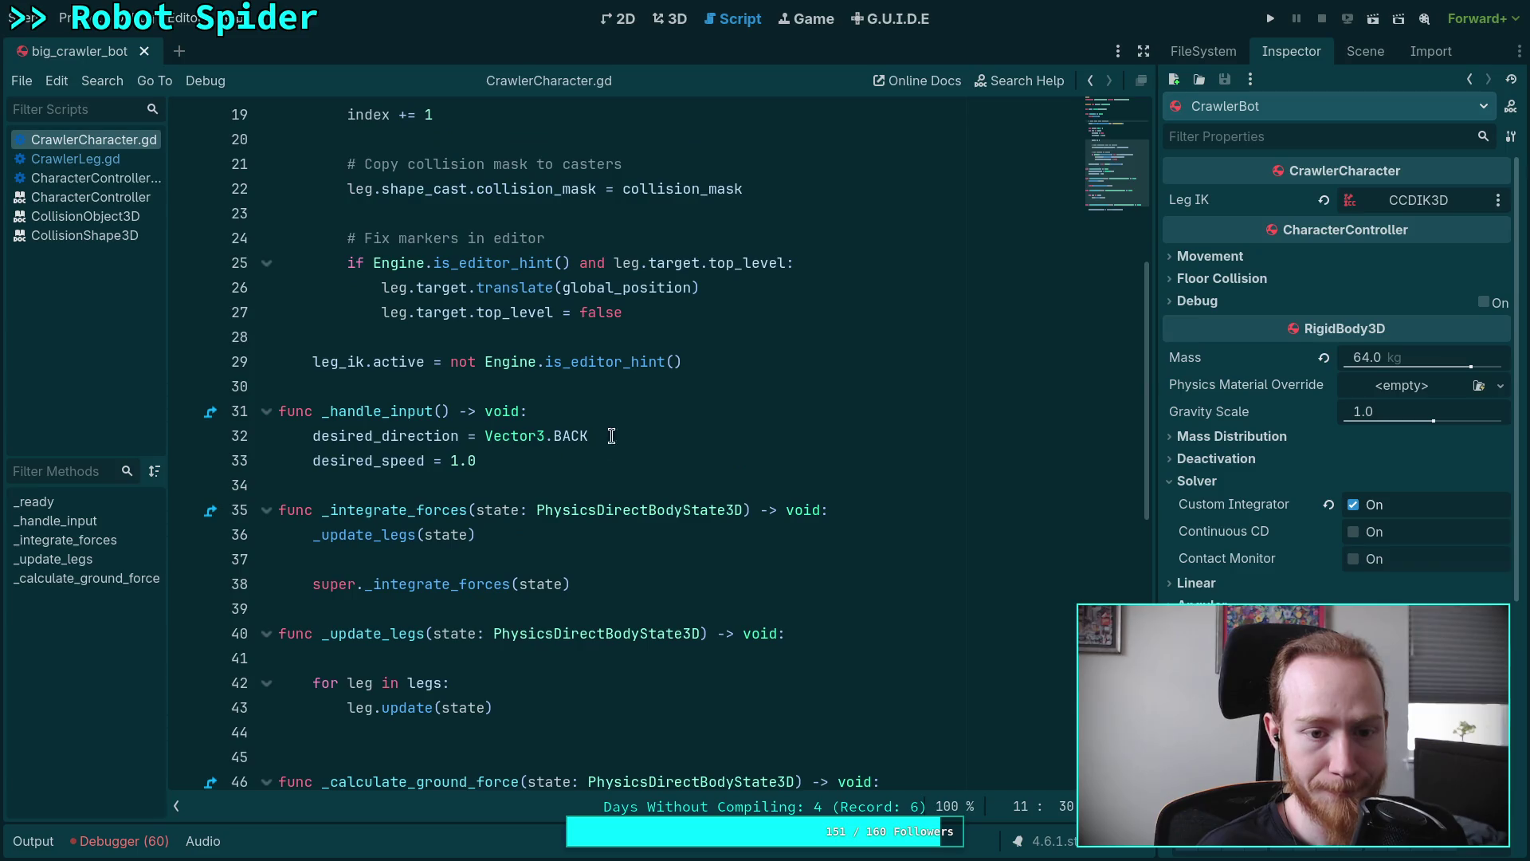
{"action": "left_click", "coordinate": [641, 408]}
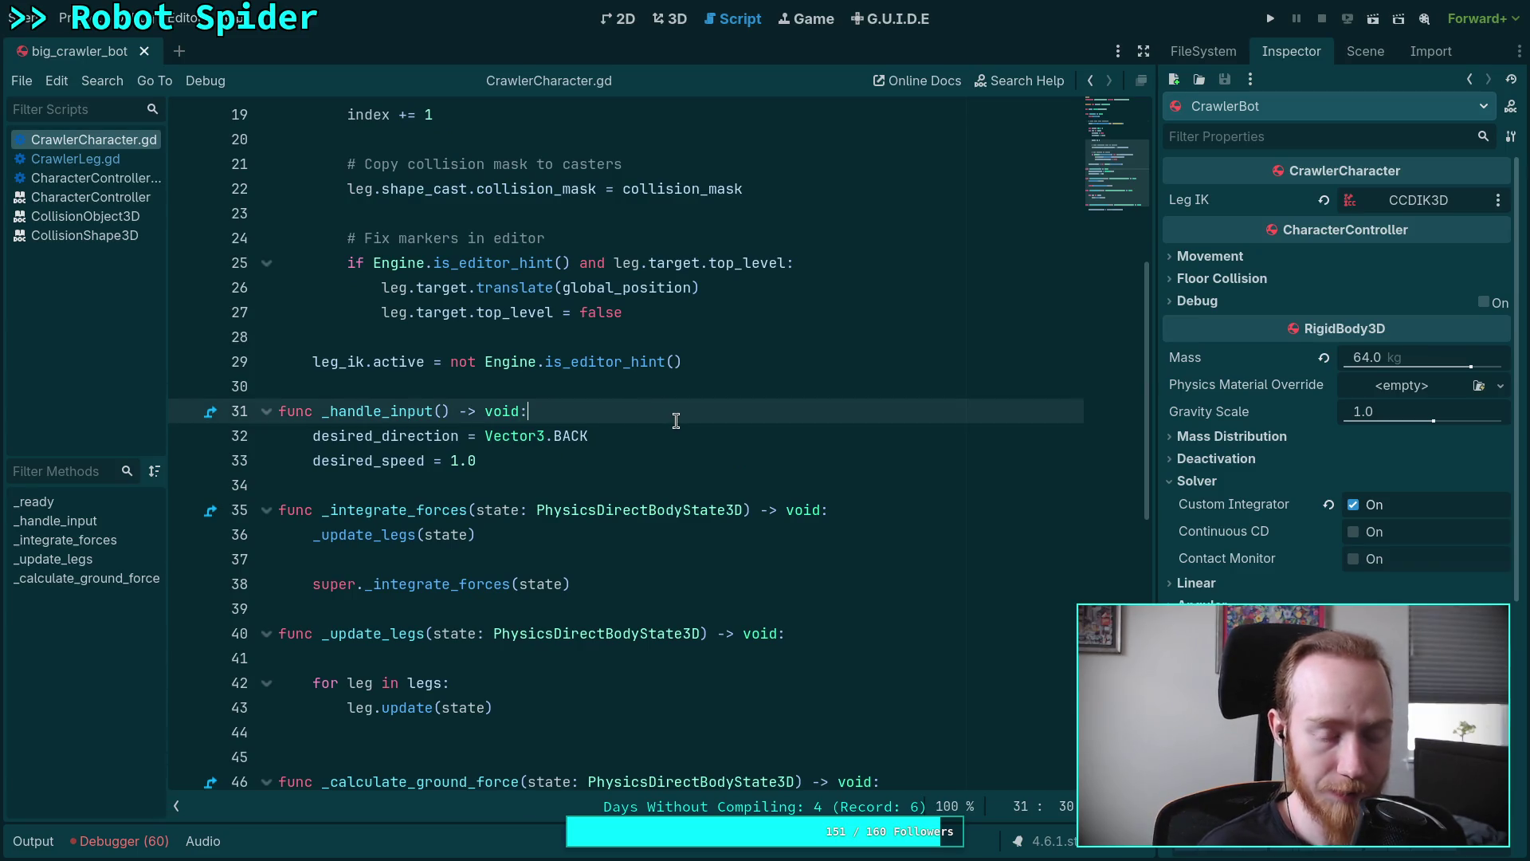
{"action": "key", "text": "Return"}
{"action": "key", "text": "Return"}
{"action": "key", "text": "Return"}
{"action": "key", "text": "Up"}
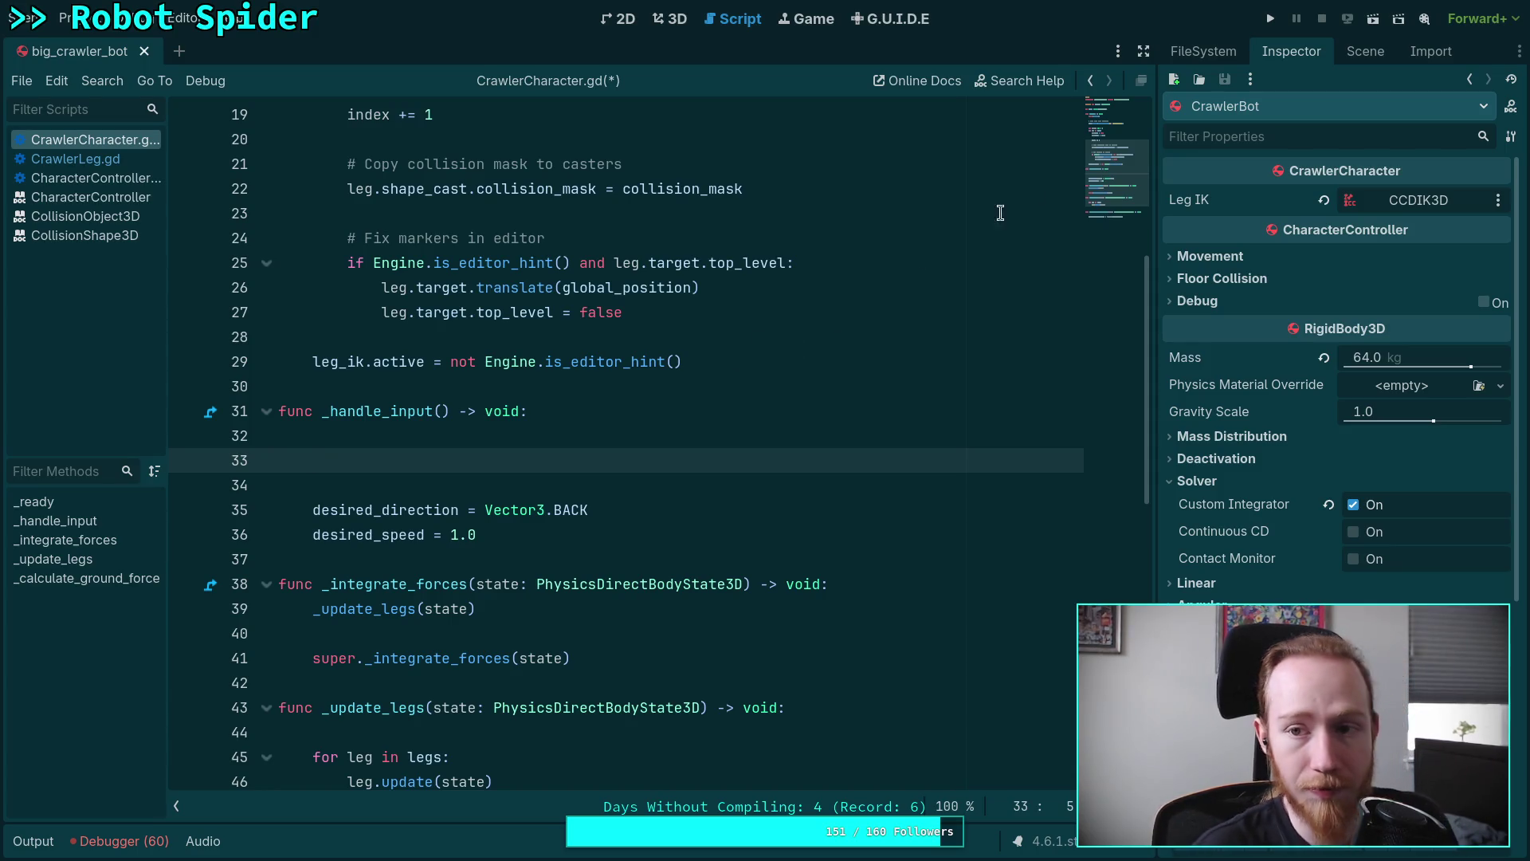
{"action": "left_click", "coordinate": [1362, 53]}
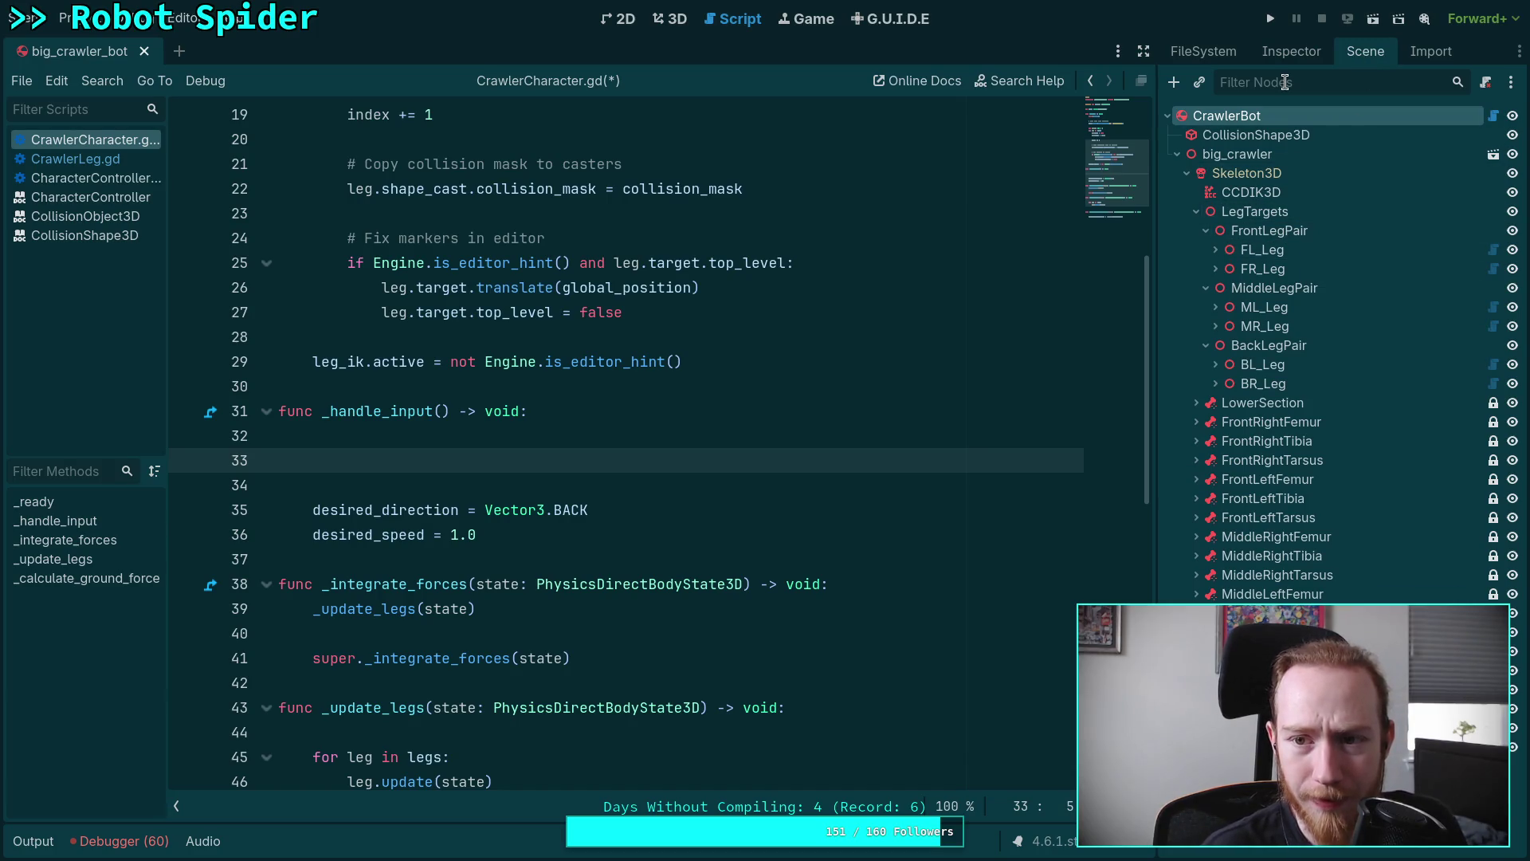
Switch the right dock to FileSystem to show the project file tree.
{"action": "scroll", "coordinate": [1068, 202], "scroll_direction": "up", "scroll_amount": 6}
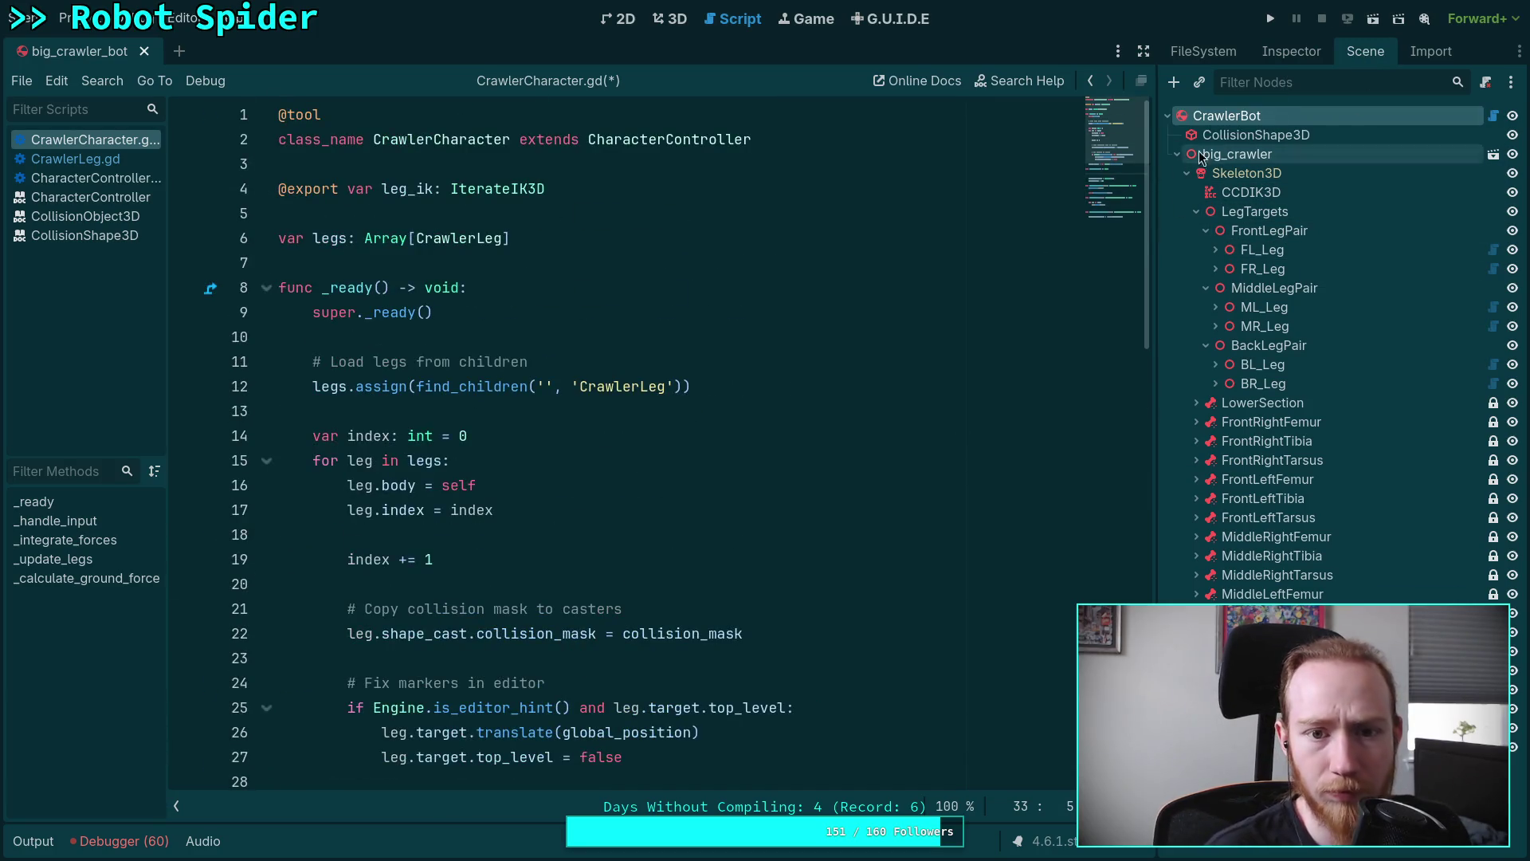
{"action": "left_click", "coordinate": [1291, 51]}
{"action": "left_click", "coordinate": [1407, 51]}
{"action": "left_click", "coordinate": [1203, 51]}
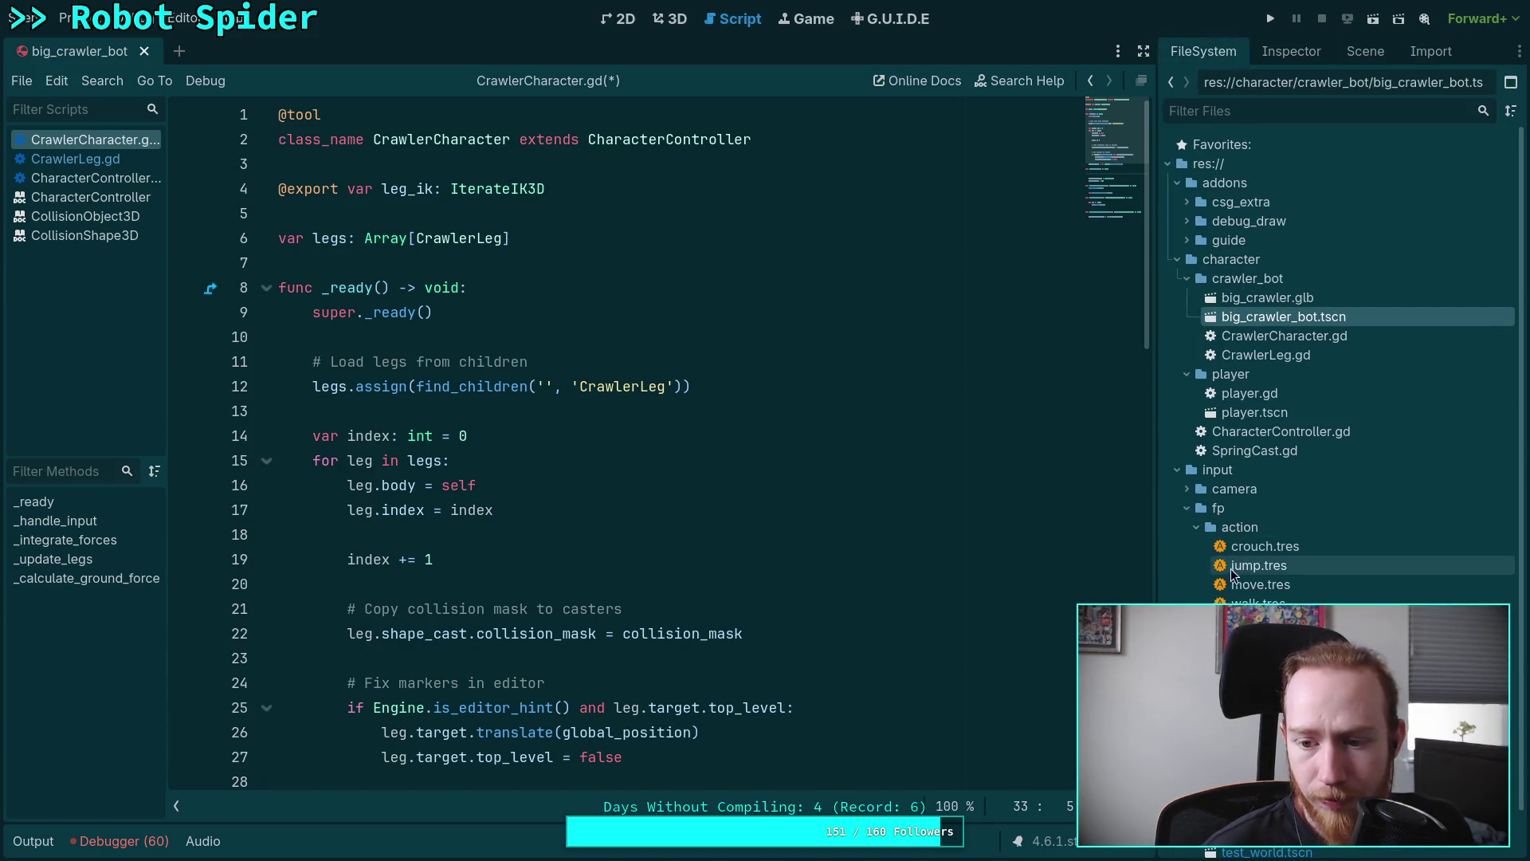
Discard the unfinished 'Stay within' comment, keeping one blank line in _handle_input.
{"action": "scroll", "coordinate": [1279, 526], "scroll_direction": "down", "scroll_amount": 1}
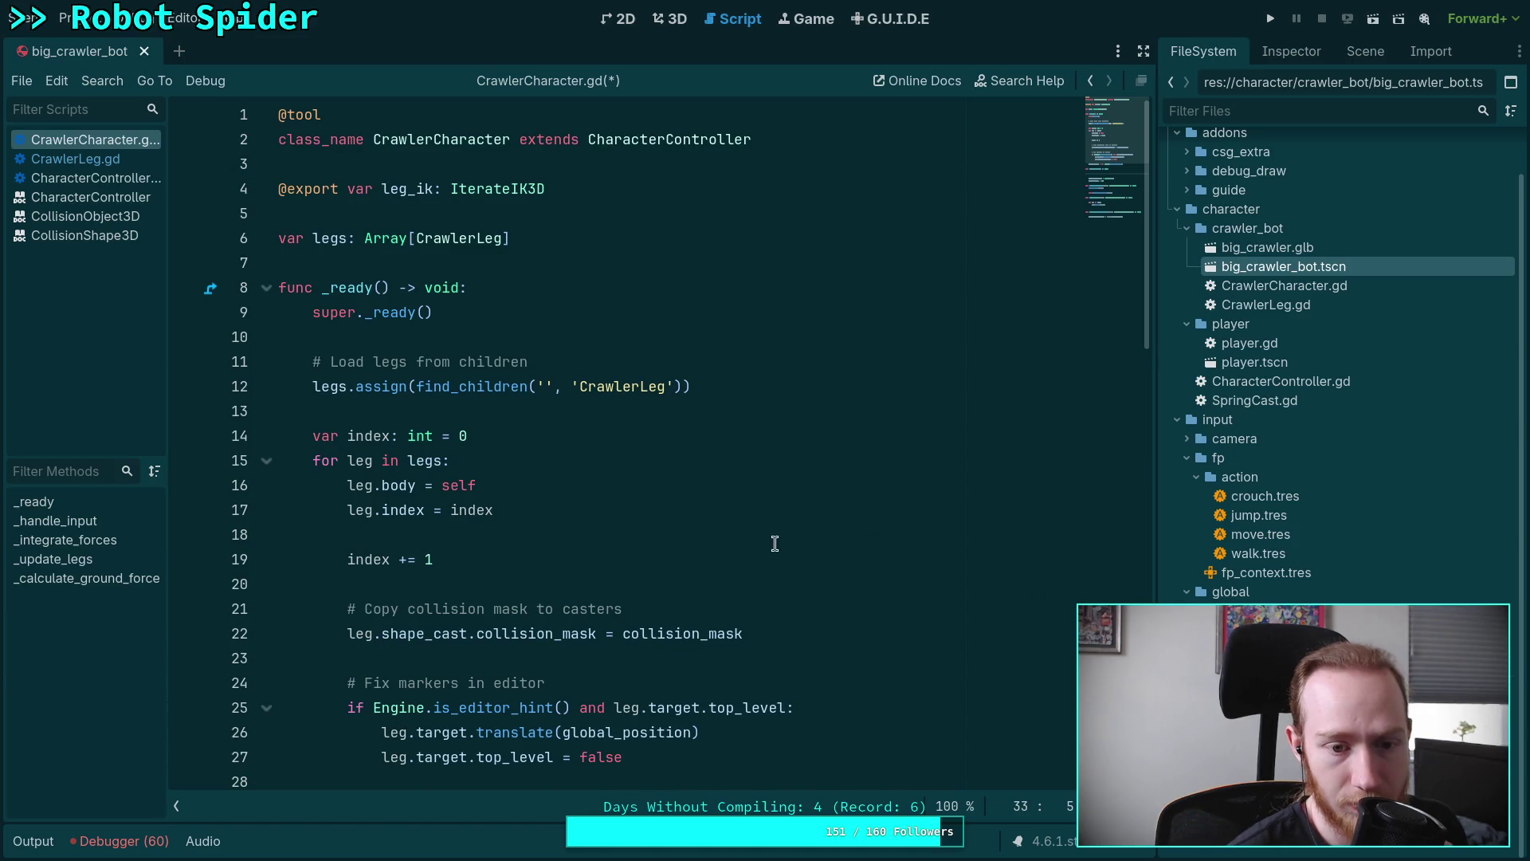
{"action": "left_click", "coordinate": [612, 572]}
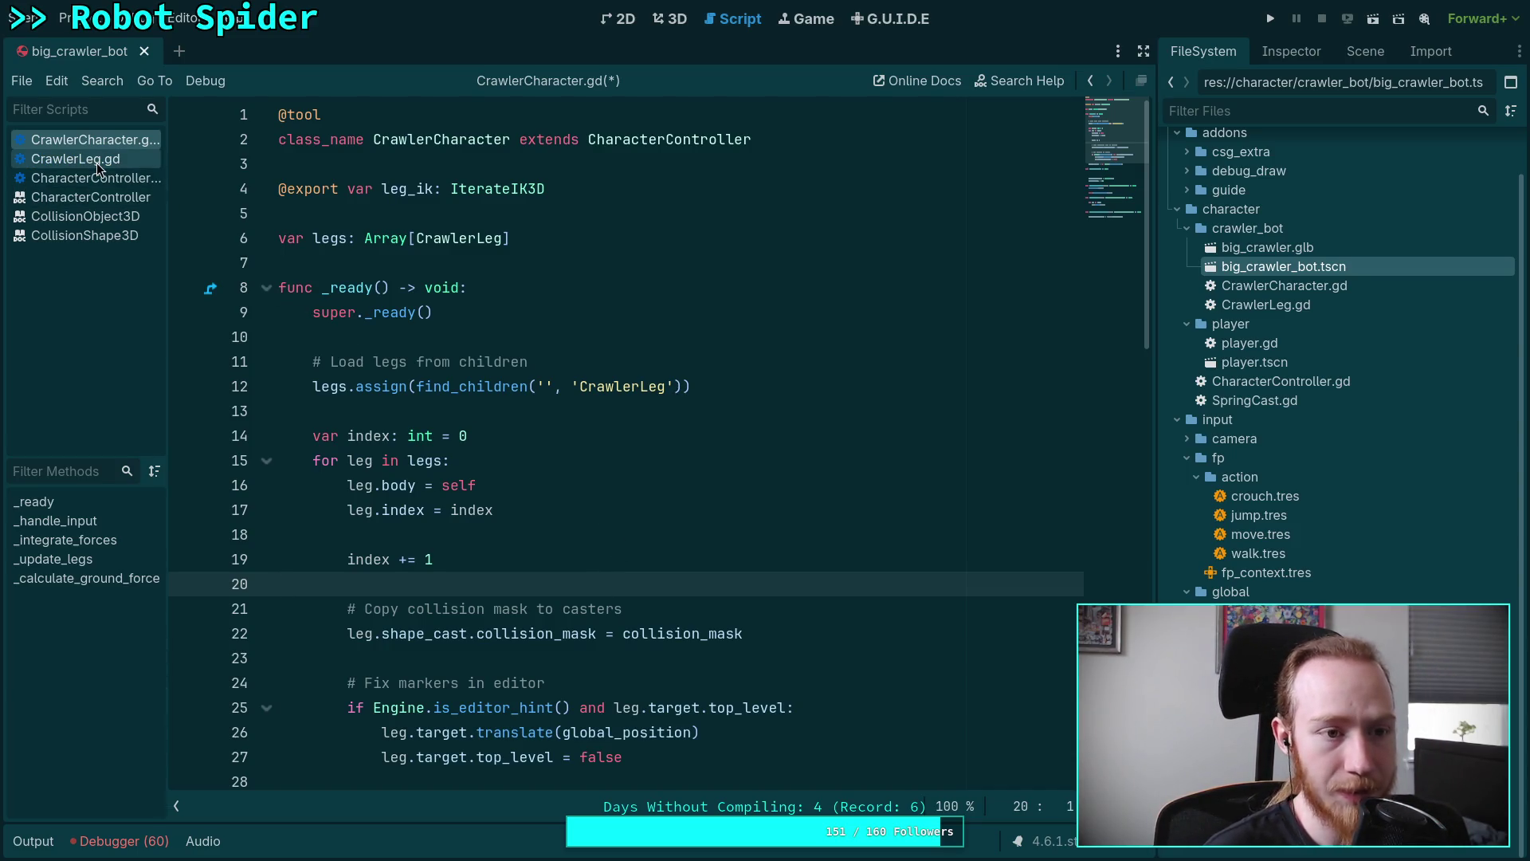
{"action": "scroll", "coordinate": [540, 392], "scroll_direction": "down", "scroll_amount": 7}
{"action": "left_click", "coordinate": [542, 387]}
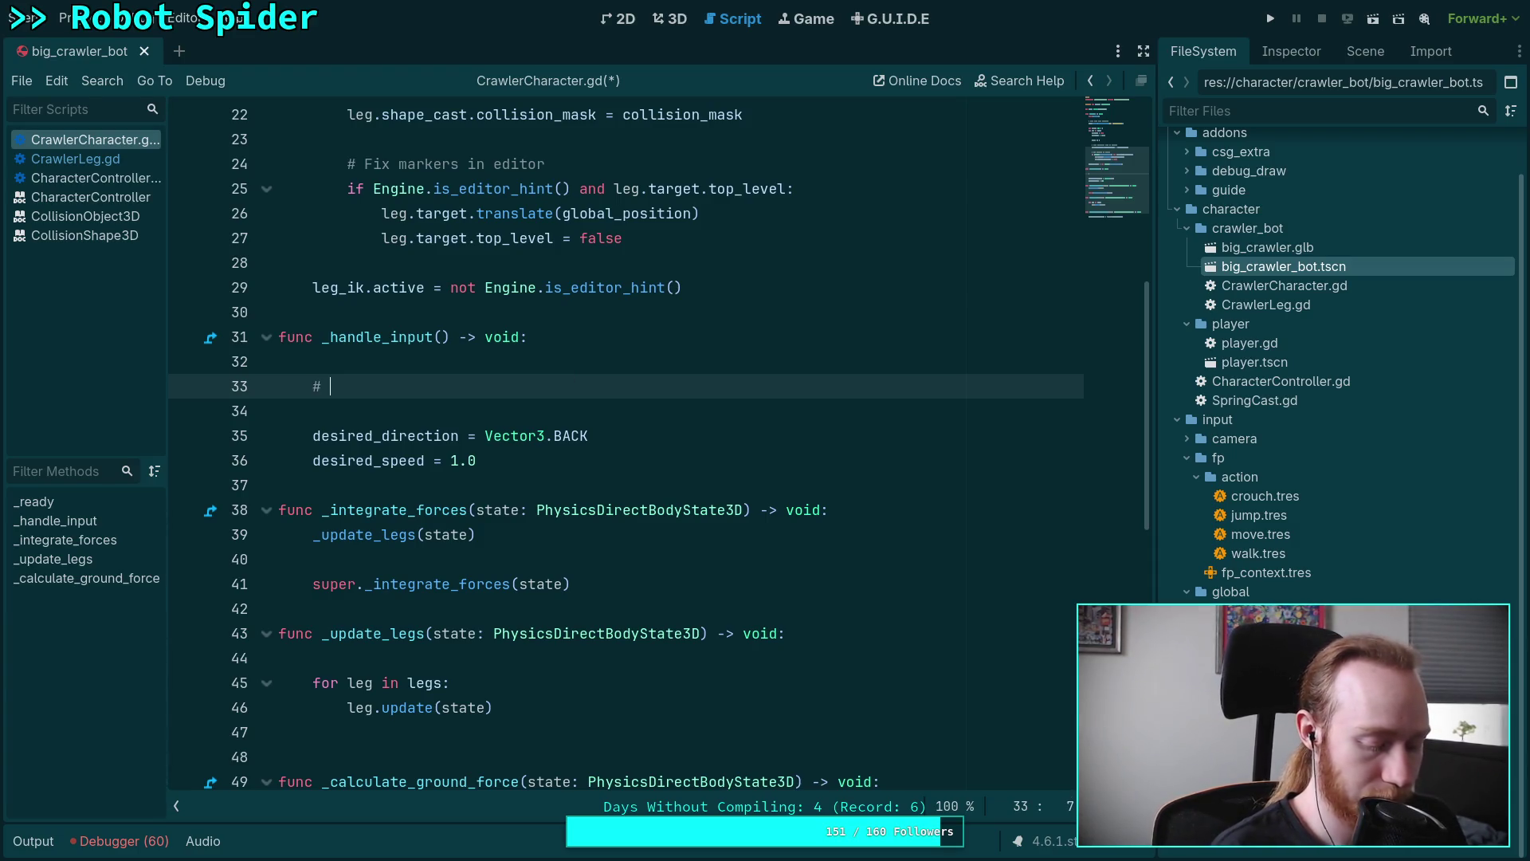
{"action": "type", "text": "tay within"}
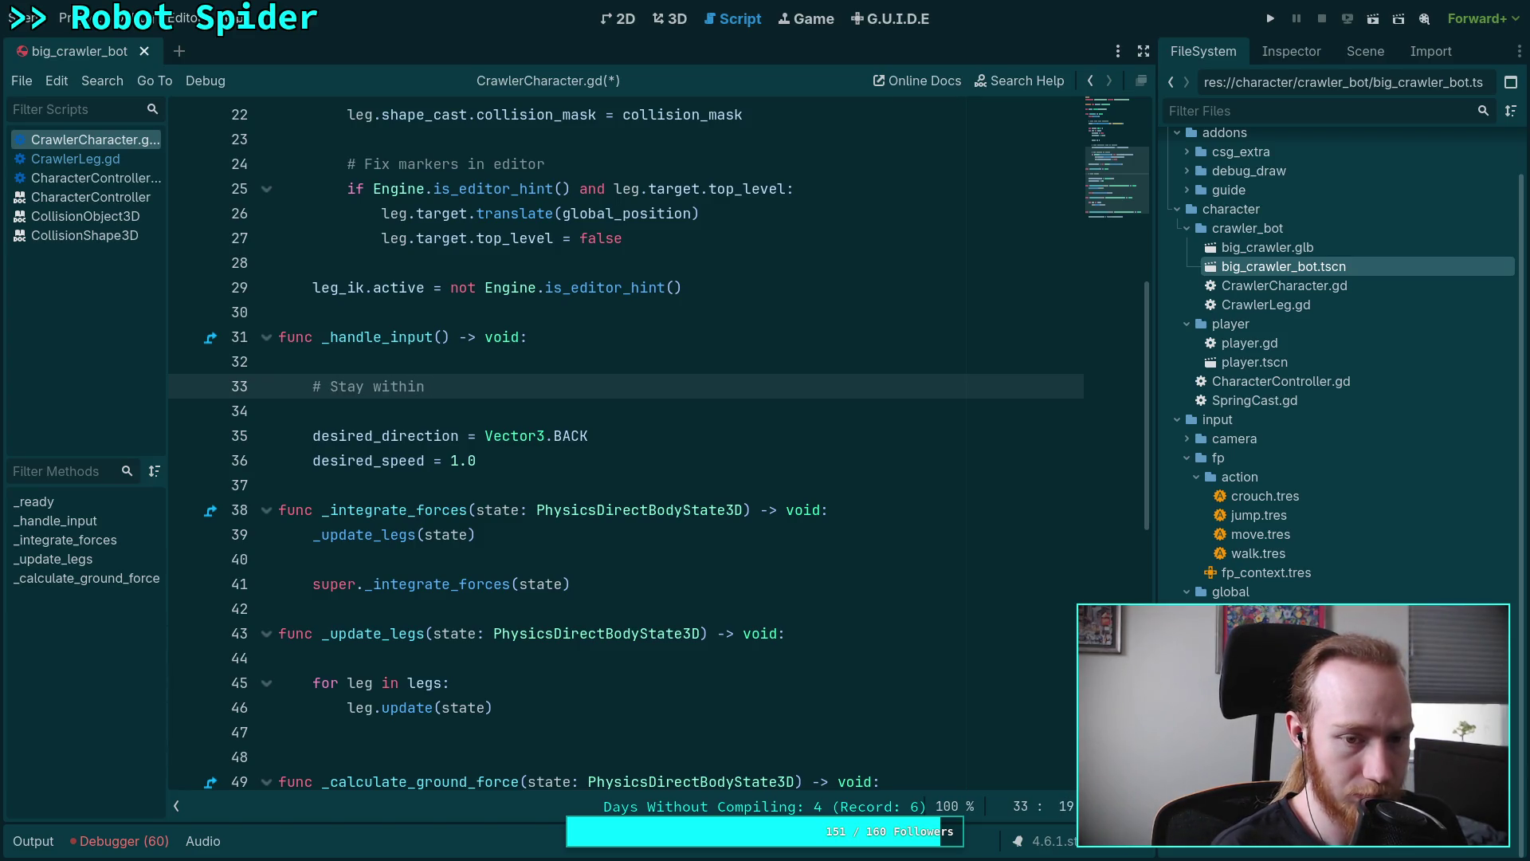
{"action": "key", "text": "BackSpace"}
{"action": "key", "text": "BackSpace"}
{"action": "key", "text": "BackSpace"}
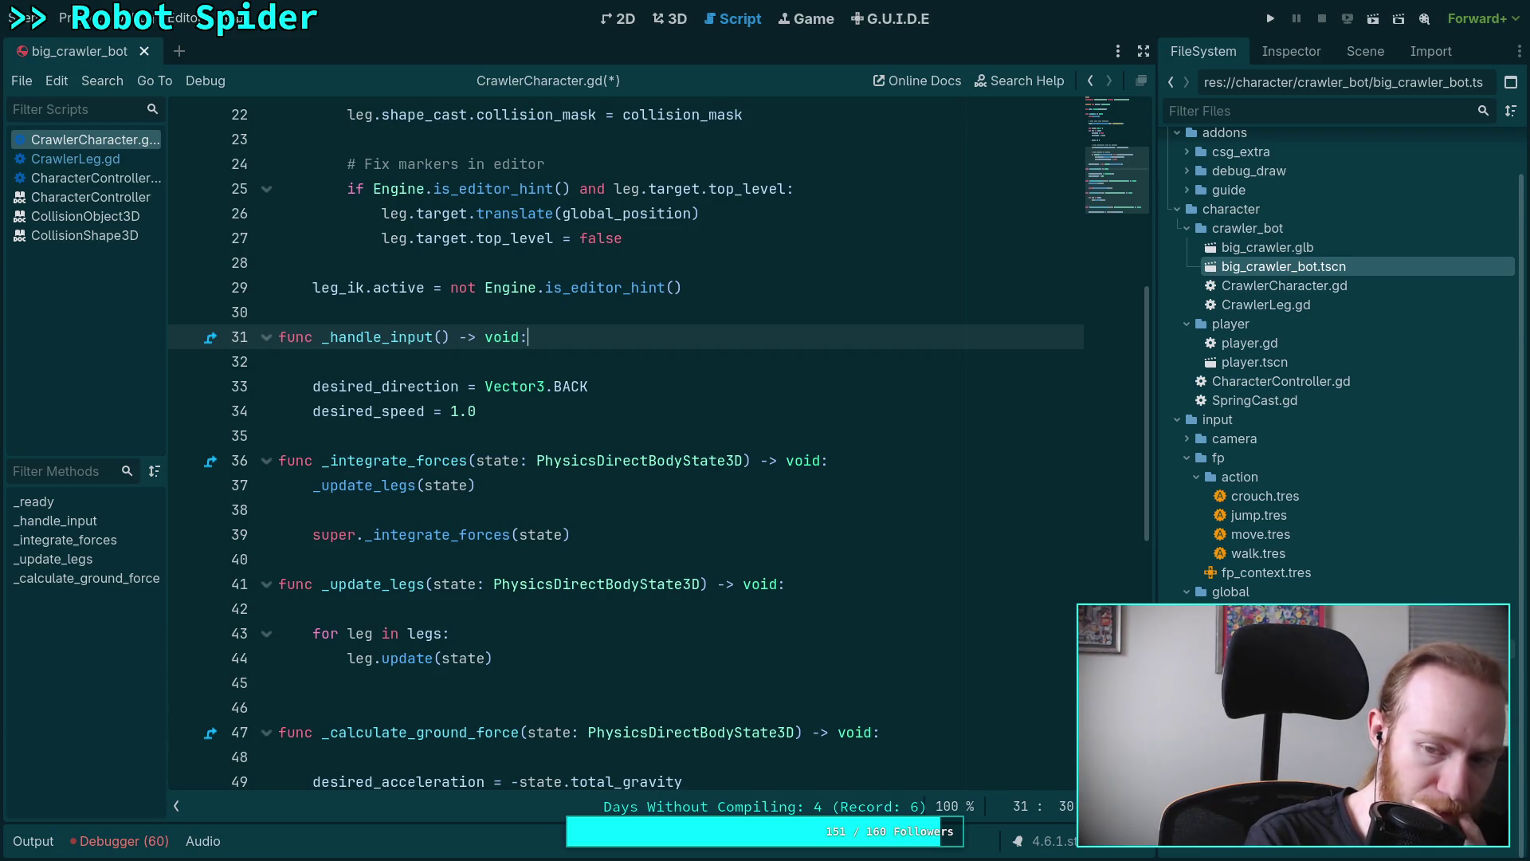
Open player.tscn and select the Player root node in the Inspector.
{"action": "double_click", "coordinate": [1296, 358]}
{"action": "left_click", "coordinate": [1291, 53]}
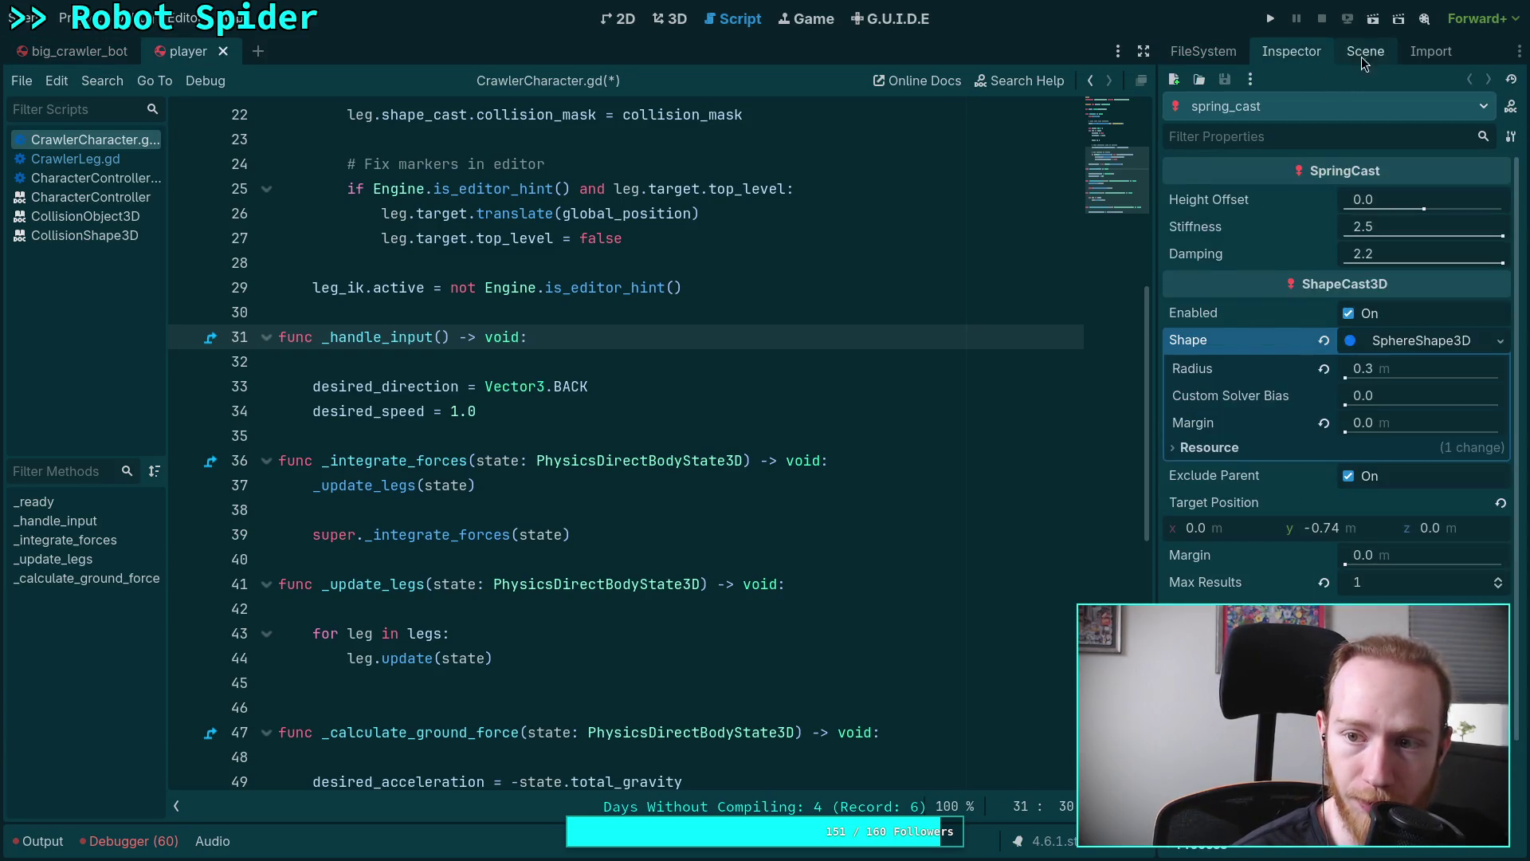
{"action": "left_click", "coordinate": [1364, 51]}
{"action": "left_click", "coordinate": [1276, 119]}
{"action": "left_click", "coordinate": [1292, 51]}
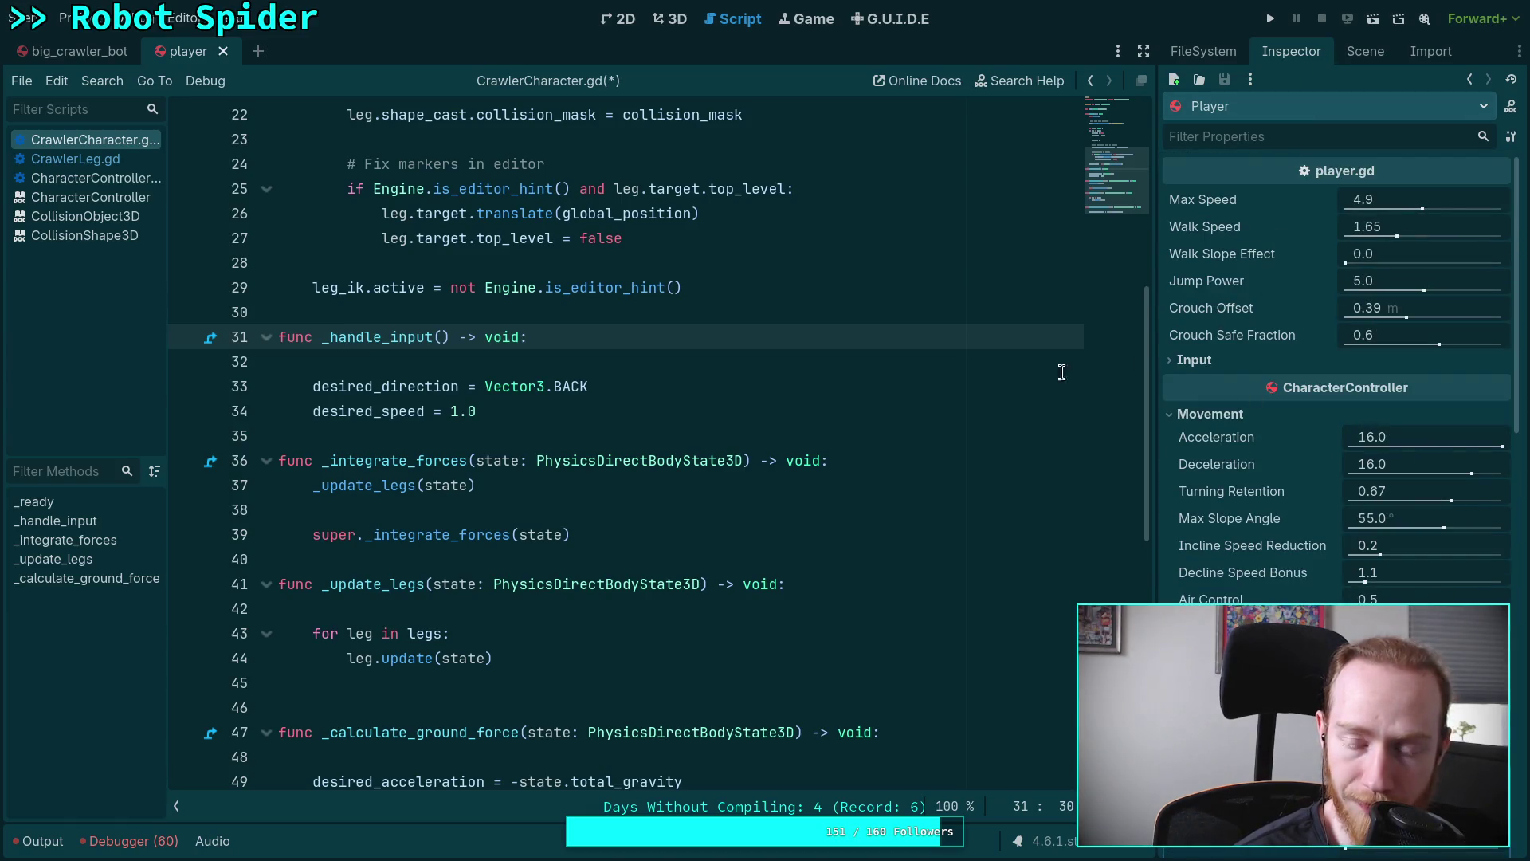
Expand the Player's Input settings and toggle the Look and Move groups.
{"action": "left_click", "coordinate": [1205, 363]}
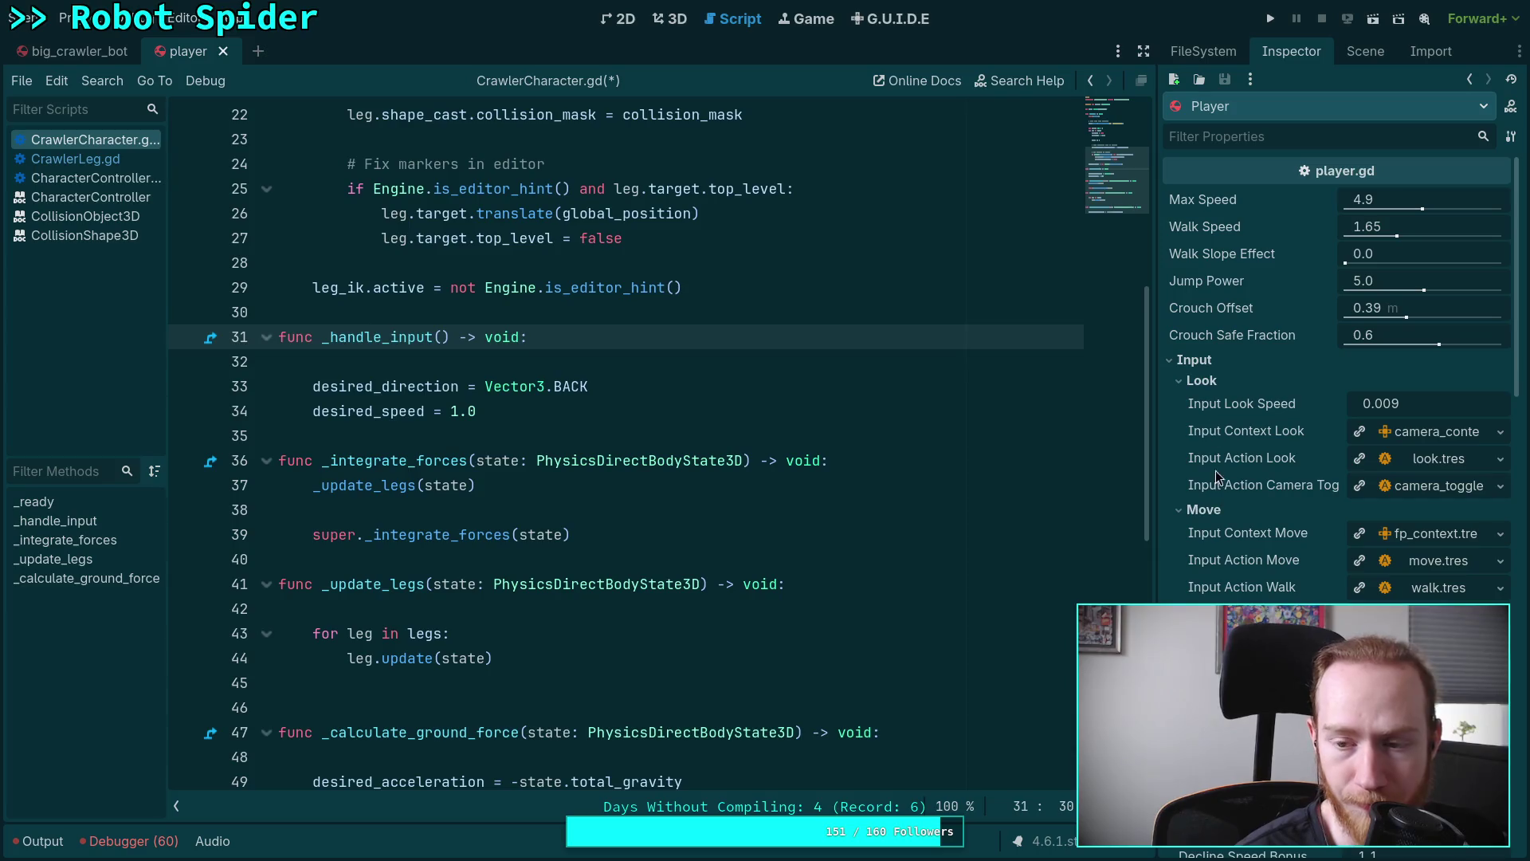
{"action": "left_click", "coordinate": [1205, 380]}
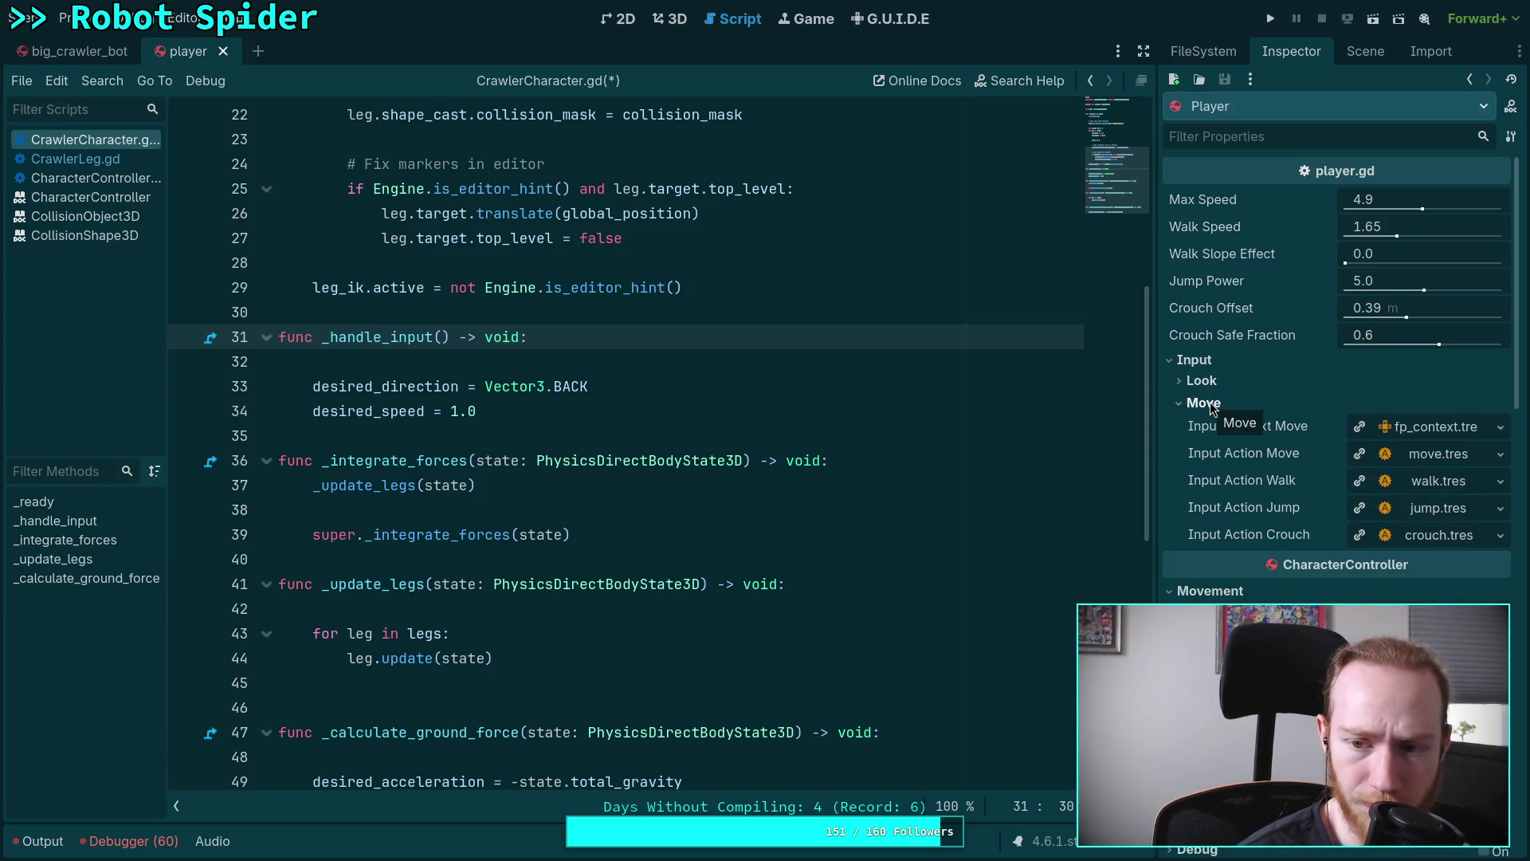
{"action": "left_click", "coordinate": [1202, 380]}
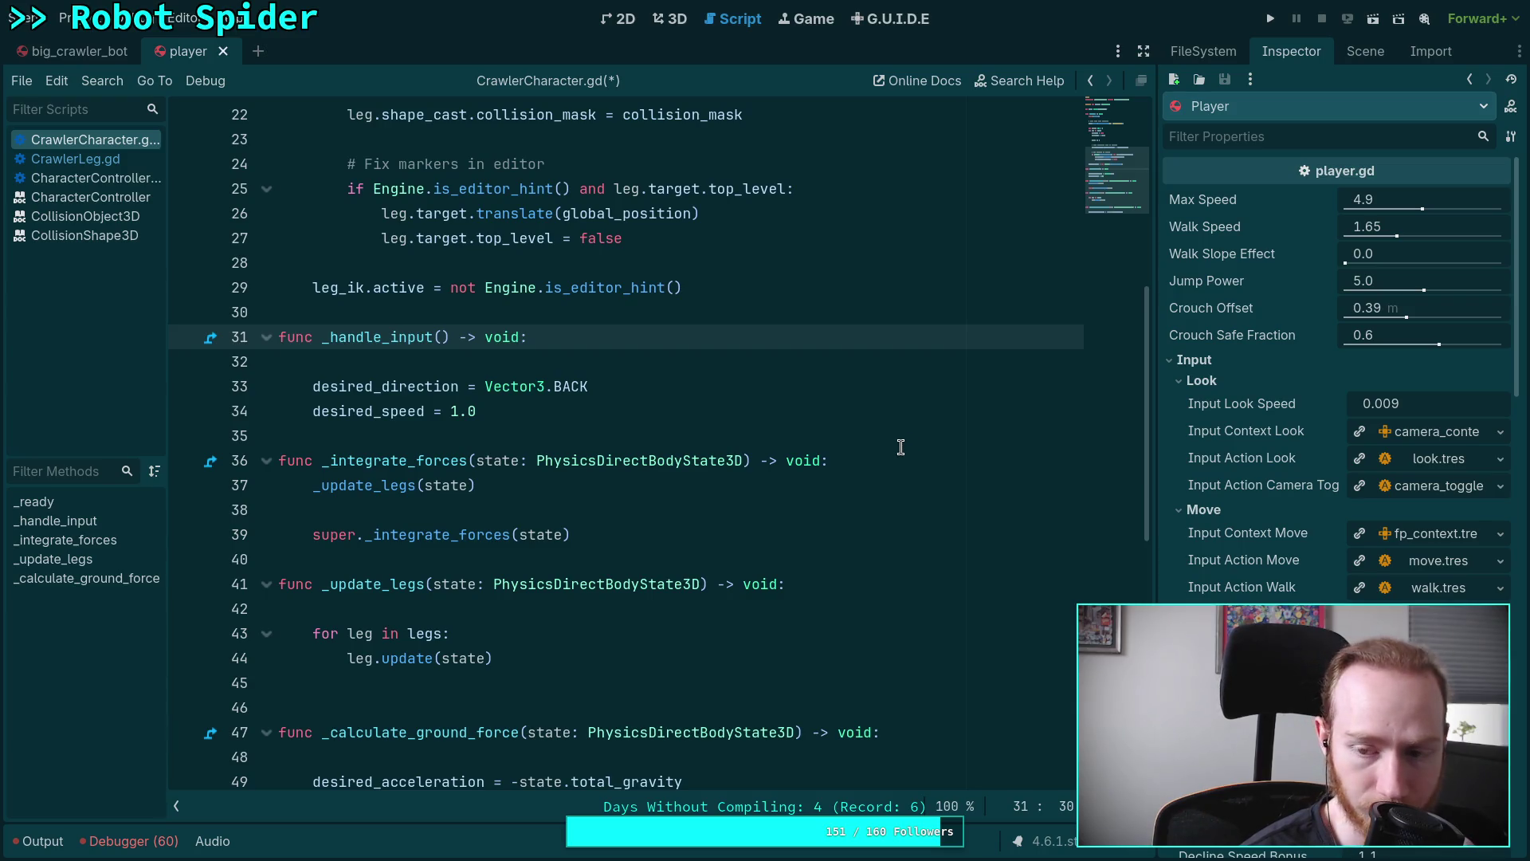
{"action": "left_click", "coordinate": [1202, 381]}
{"action": "left_click", "coordinate": [1213, 403]}
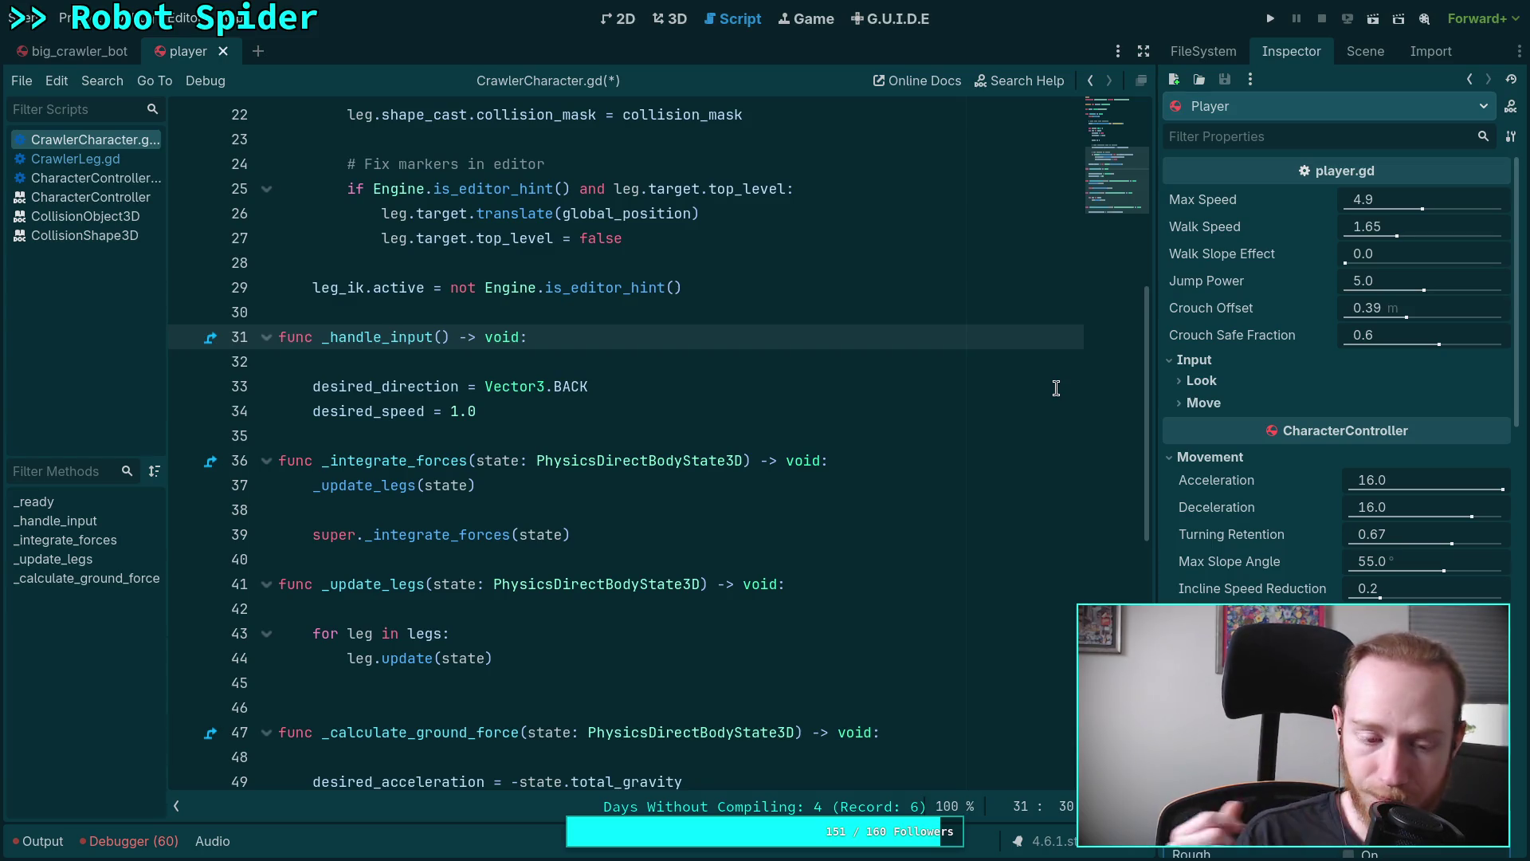
Return the dock to FileSystem and place the caret inside the _handle_input body.
{"action": "scroll", "coordinate": [894, 284], "scroll_direction": "up", "scroll_amount": 4}
{"action": "scroll", "coordinate": [894, 283], "scroll_direction": "up", "scroll_amount": 3}
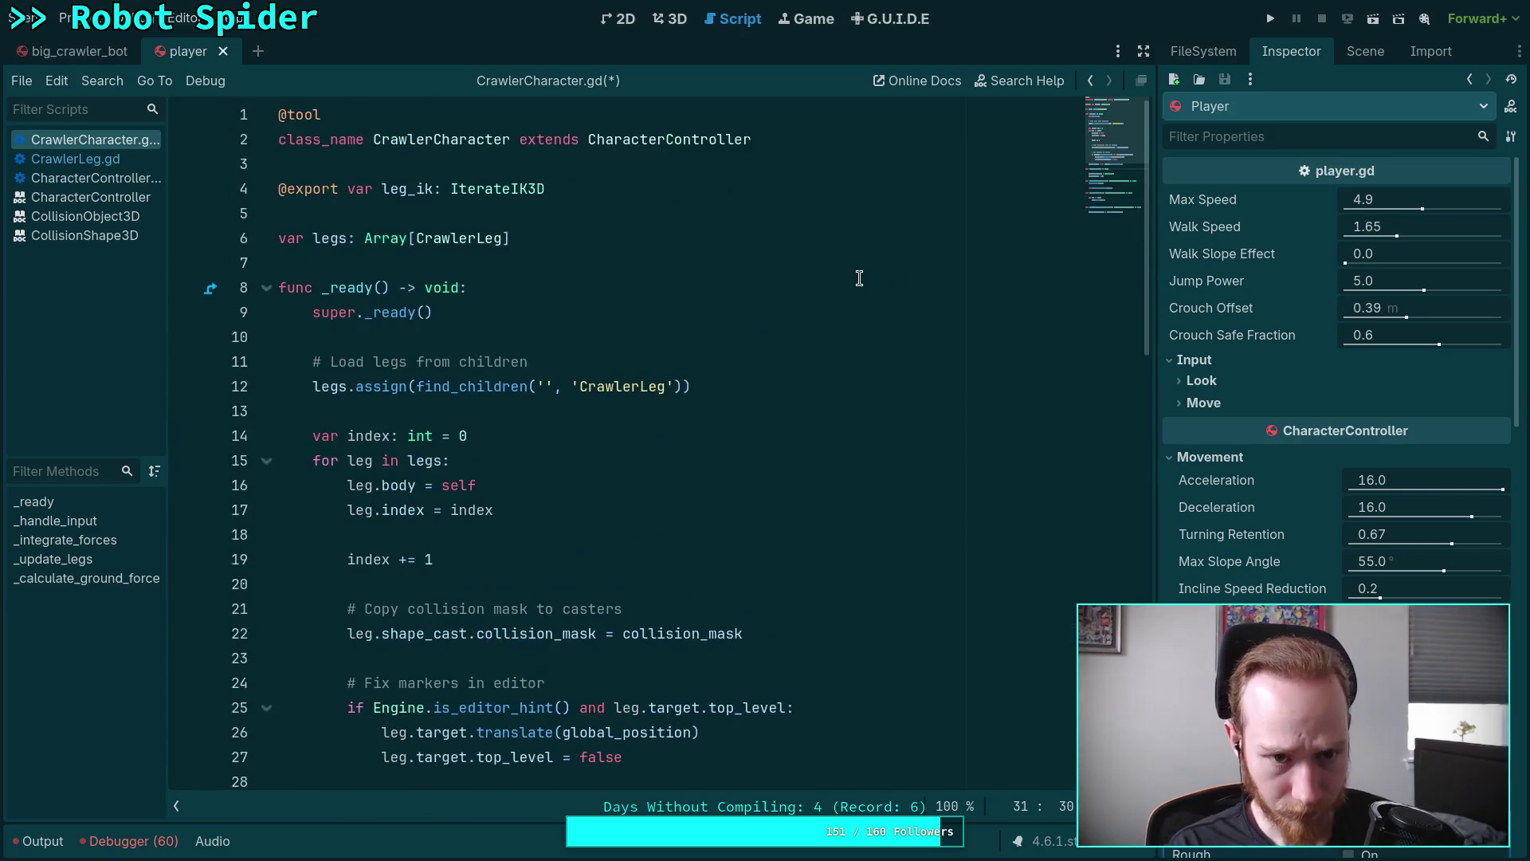
{"action": "left_click", "coordinate": [1358, 51]}
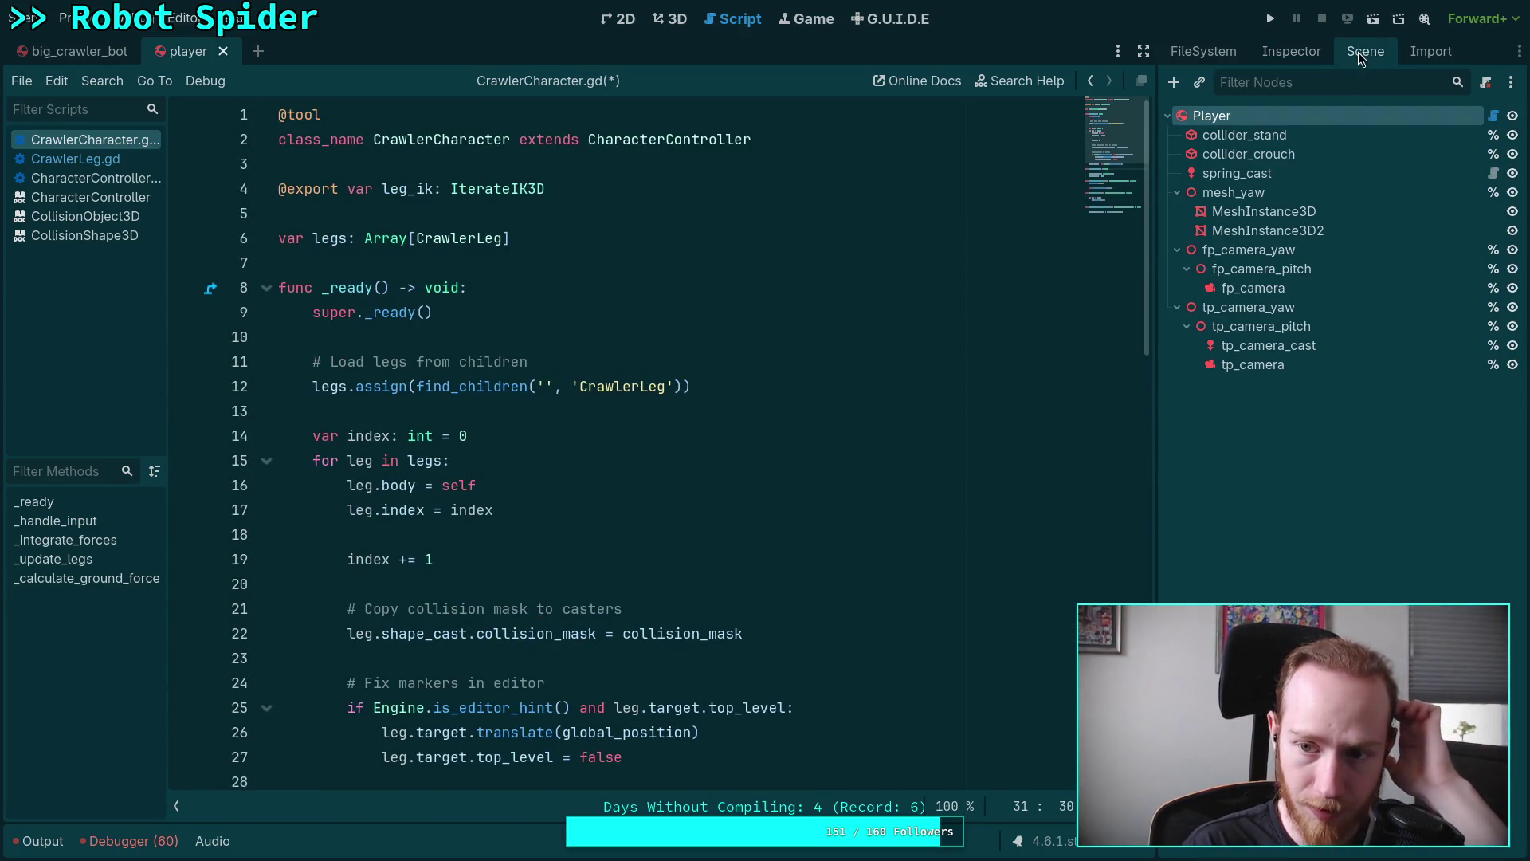
{"action": "left_click", "coordinate": [1211, 51]}
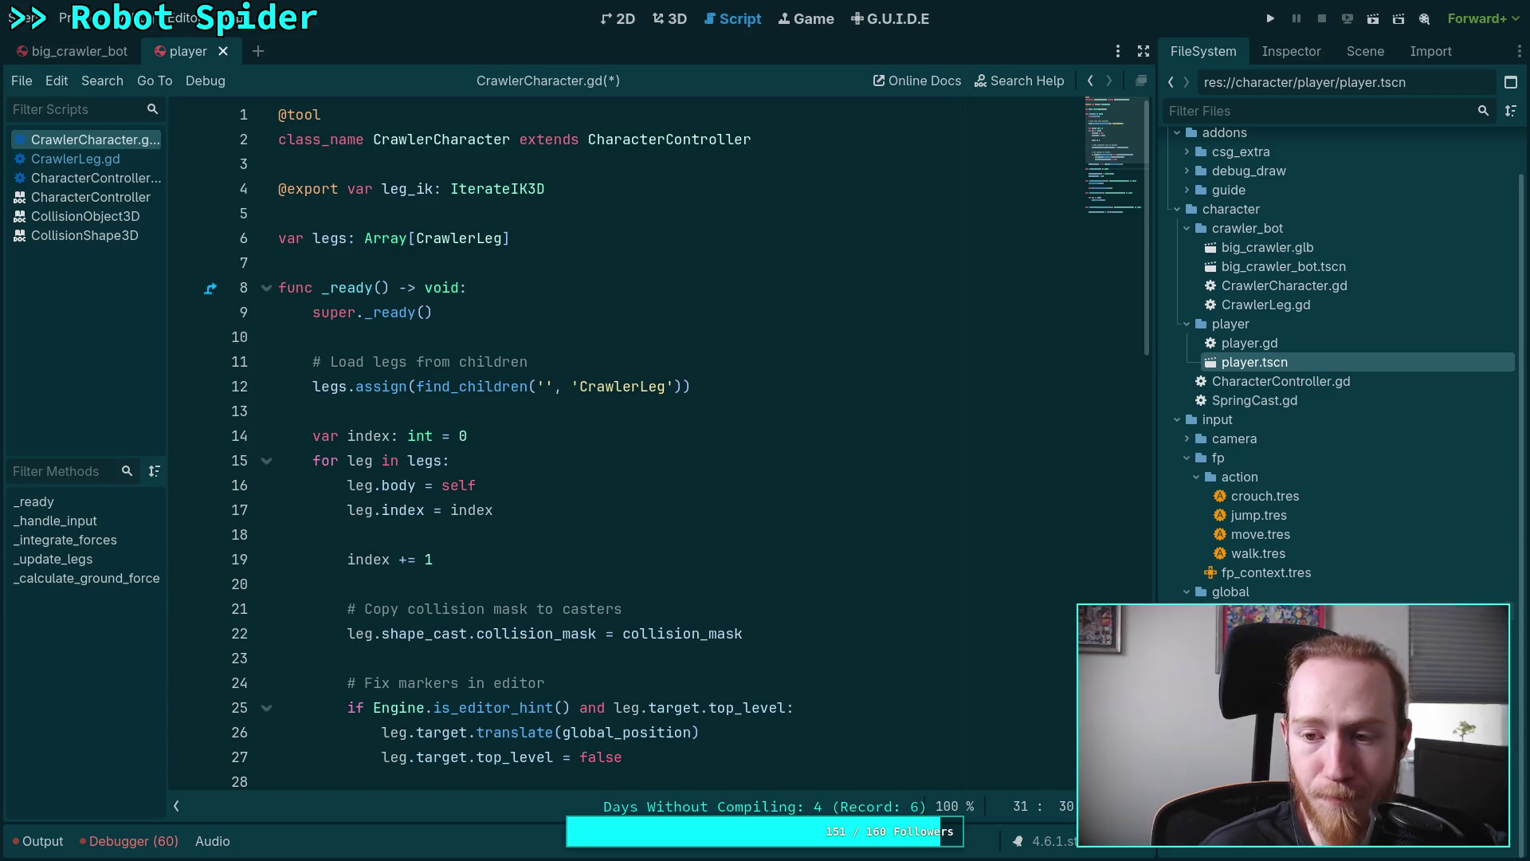
{"action": "left_click", "coordinate": [530, 532]}
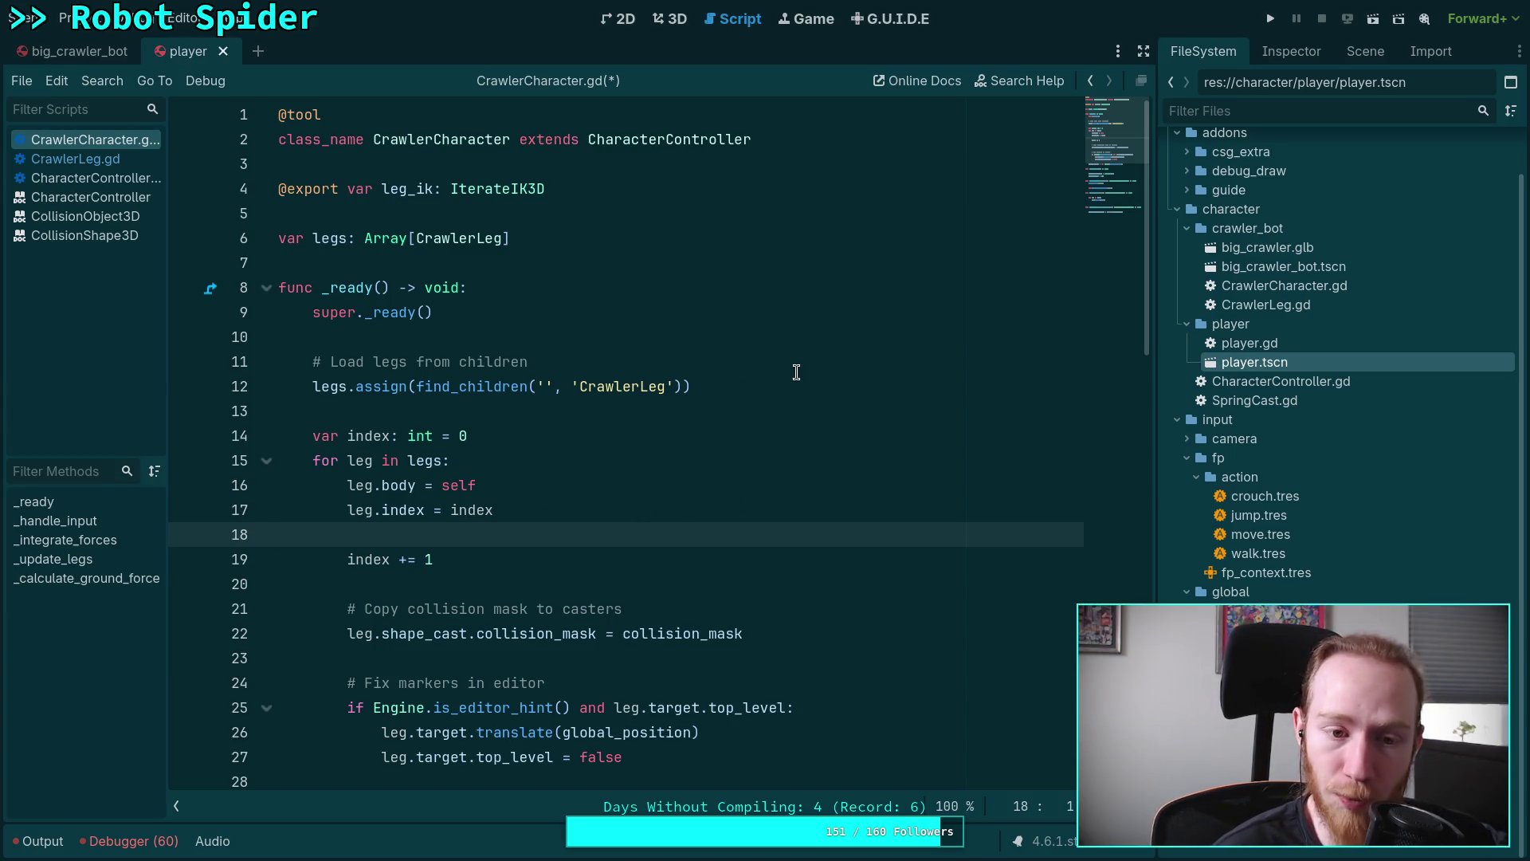
{"action": "scroll", "coordinate": [744, 396], "scroll_direction": "down", "scroll_amount": 6}
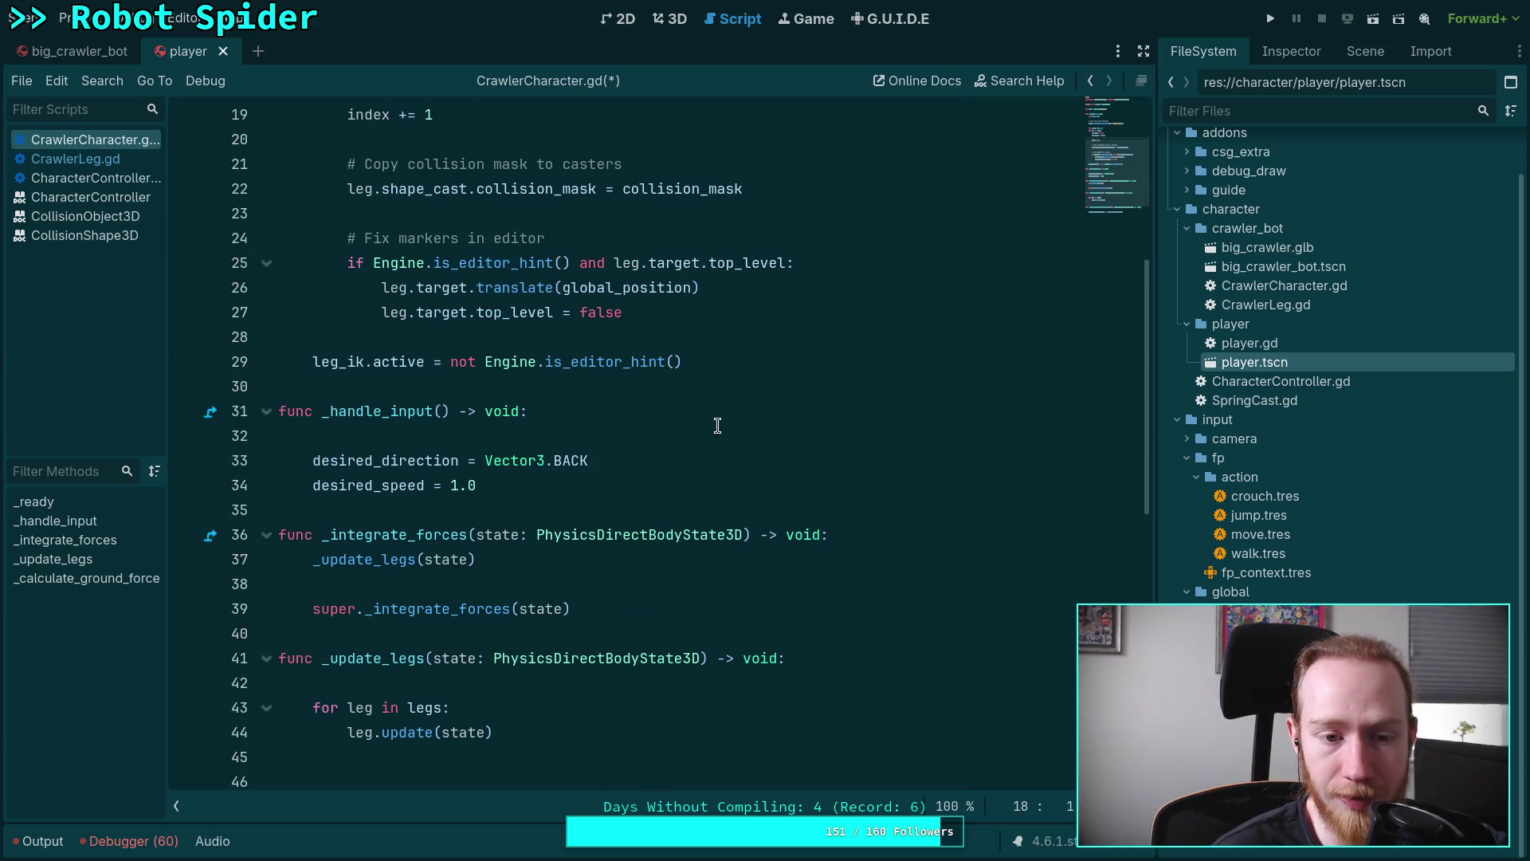
{"action": "left_click", "coordinate": [577, 437]}
{"action": "scroll", "coordinate": [668, 417], "scroll_direction": "up", "scroll_amount": 4}
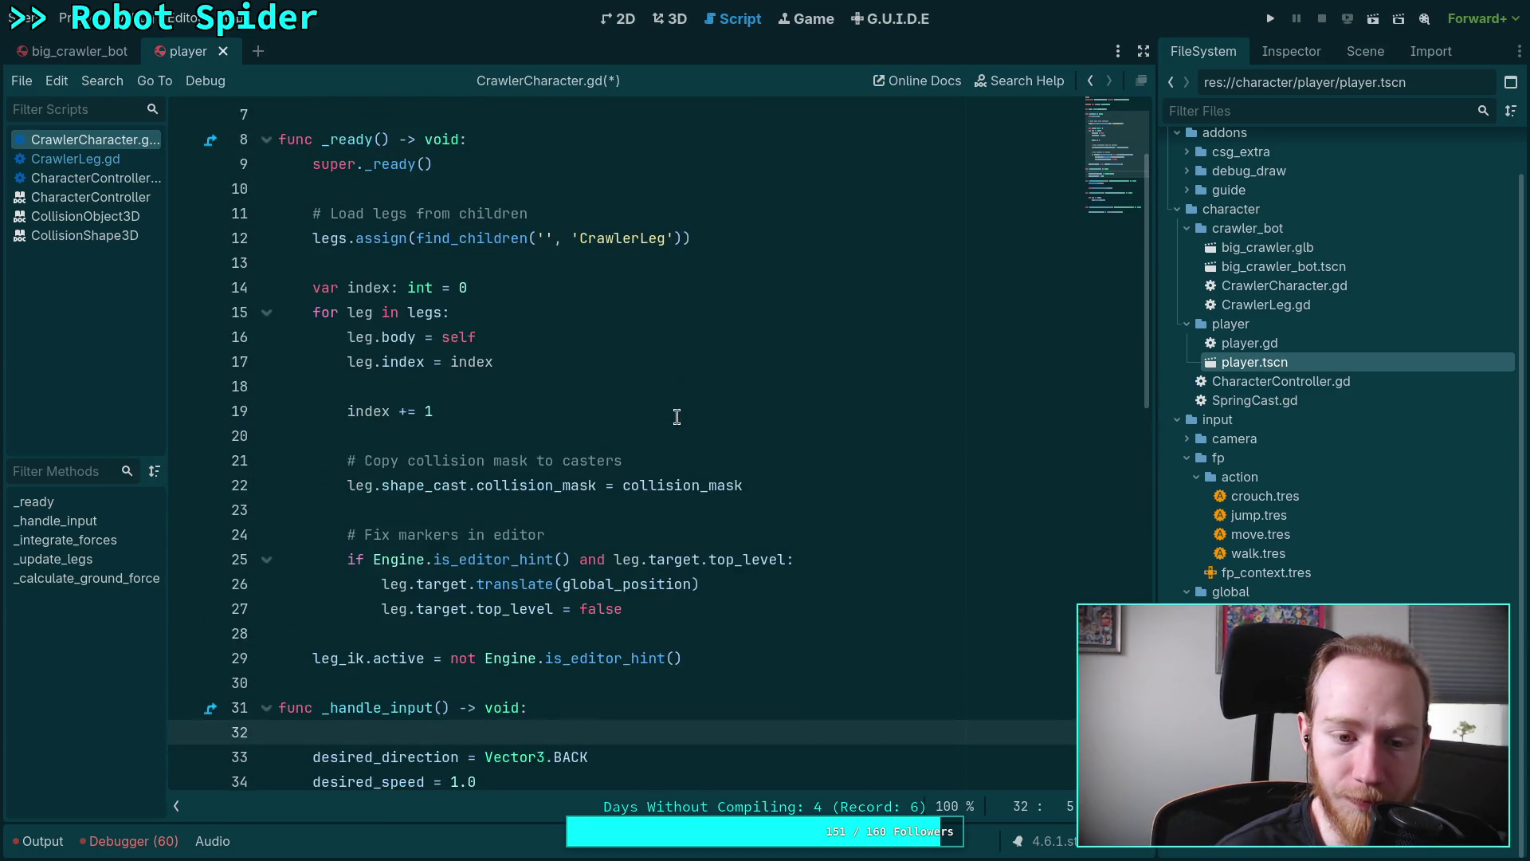
{"action": "scroll", "coordinate": [688, 412], "scroll_direction": "up", "scroll_amount": 2}
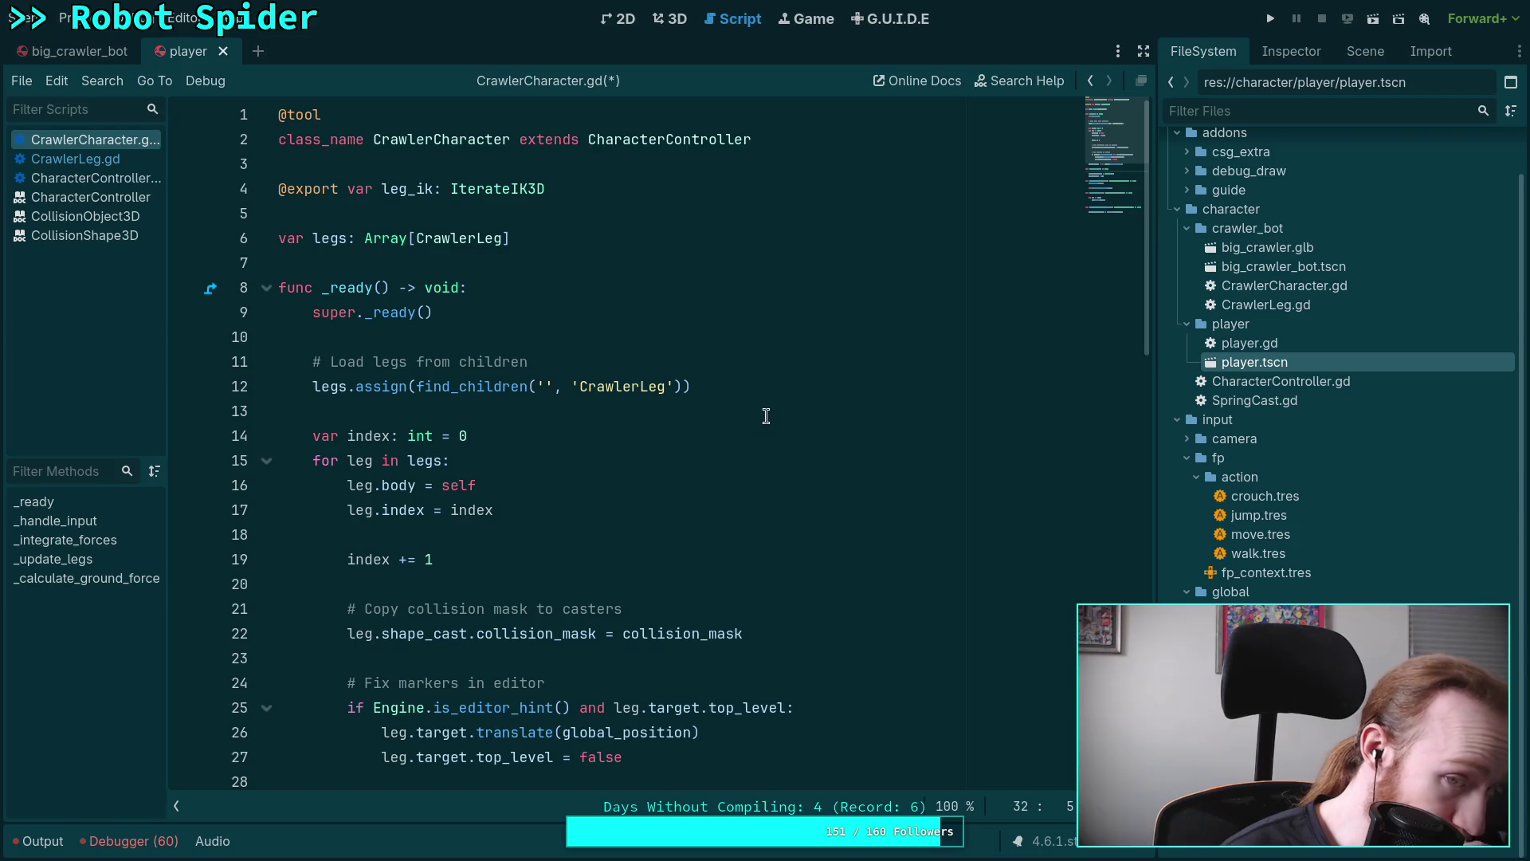
{"action": "scroll", "coordinate": [765, 415], "scroll_direction": "down", "scroll_amount": 6}
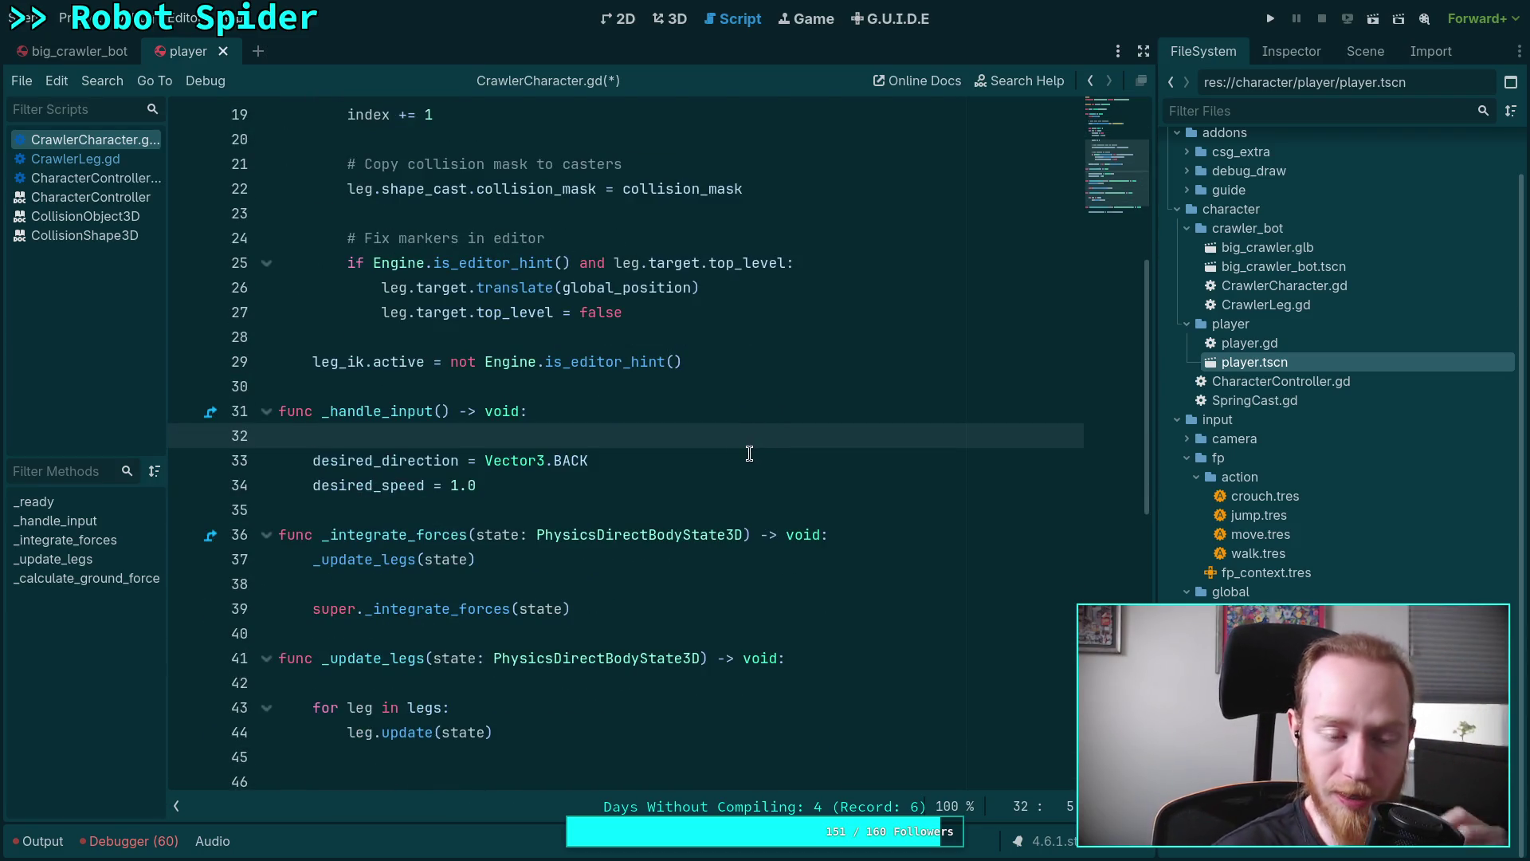
Cut the desired_direction = Vector3.BACK line, then undo to restore it and deselect.
{"action": "left_click_drag", "start_coordinate": [656, 458], "coordinate": [659, 434]}
{"action": "key", "text": "ctrl+x"}
{"action": "key", "text": "Return"}
{"action": "key", "text": "Up"}
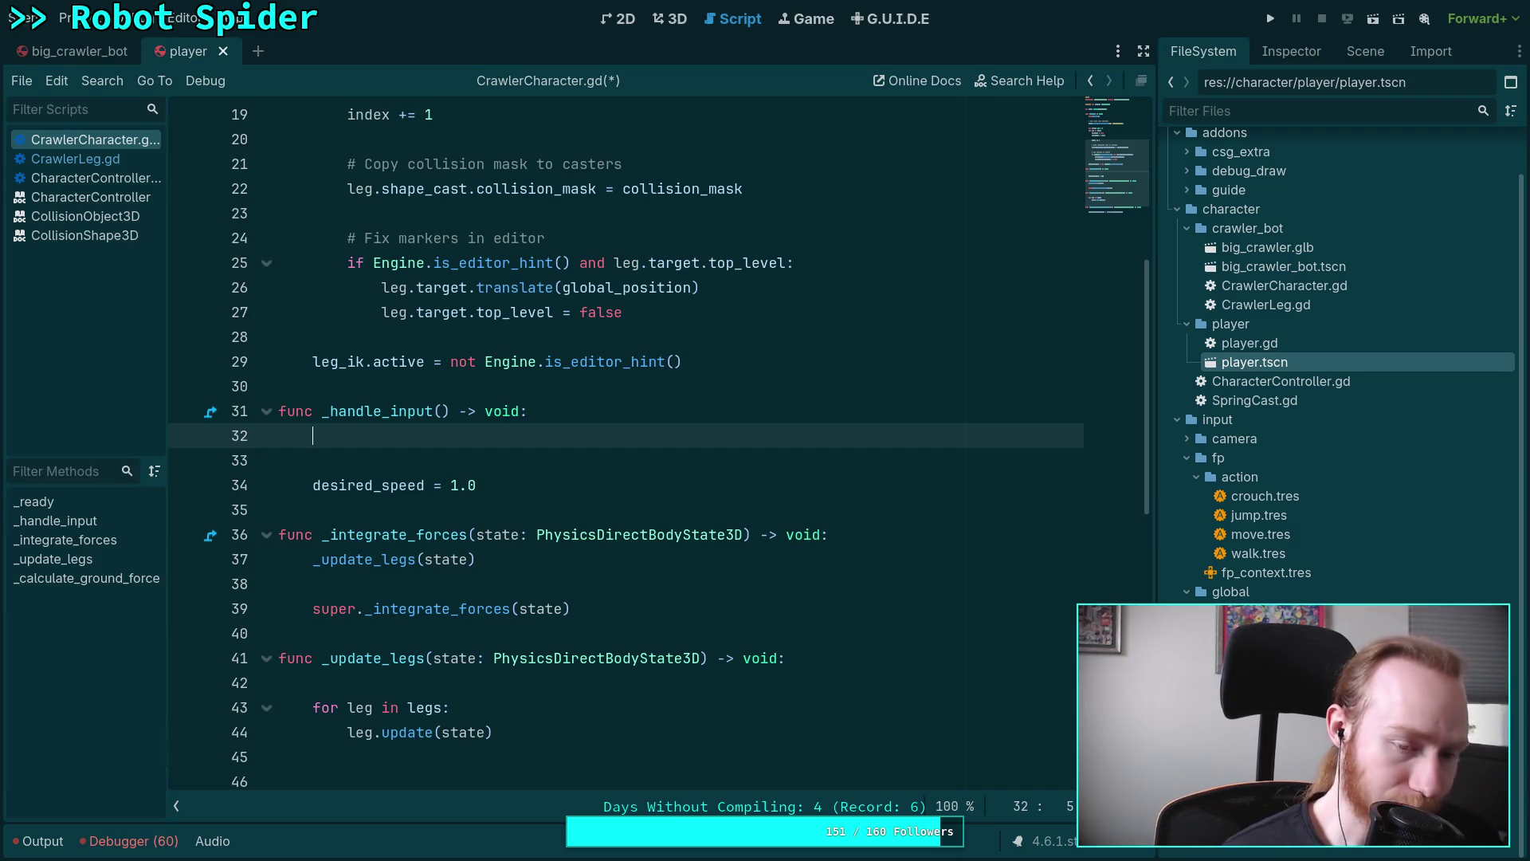
{"action": "key", "text": "ctrl+z"}
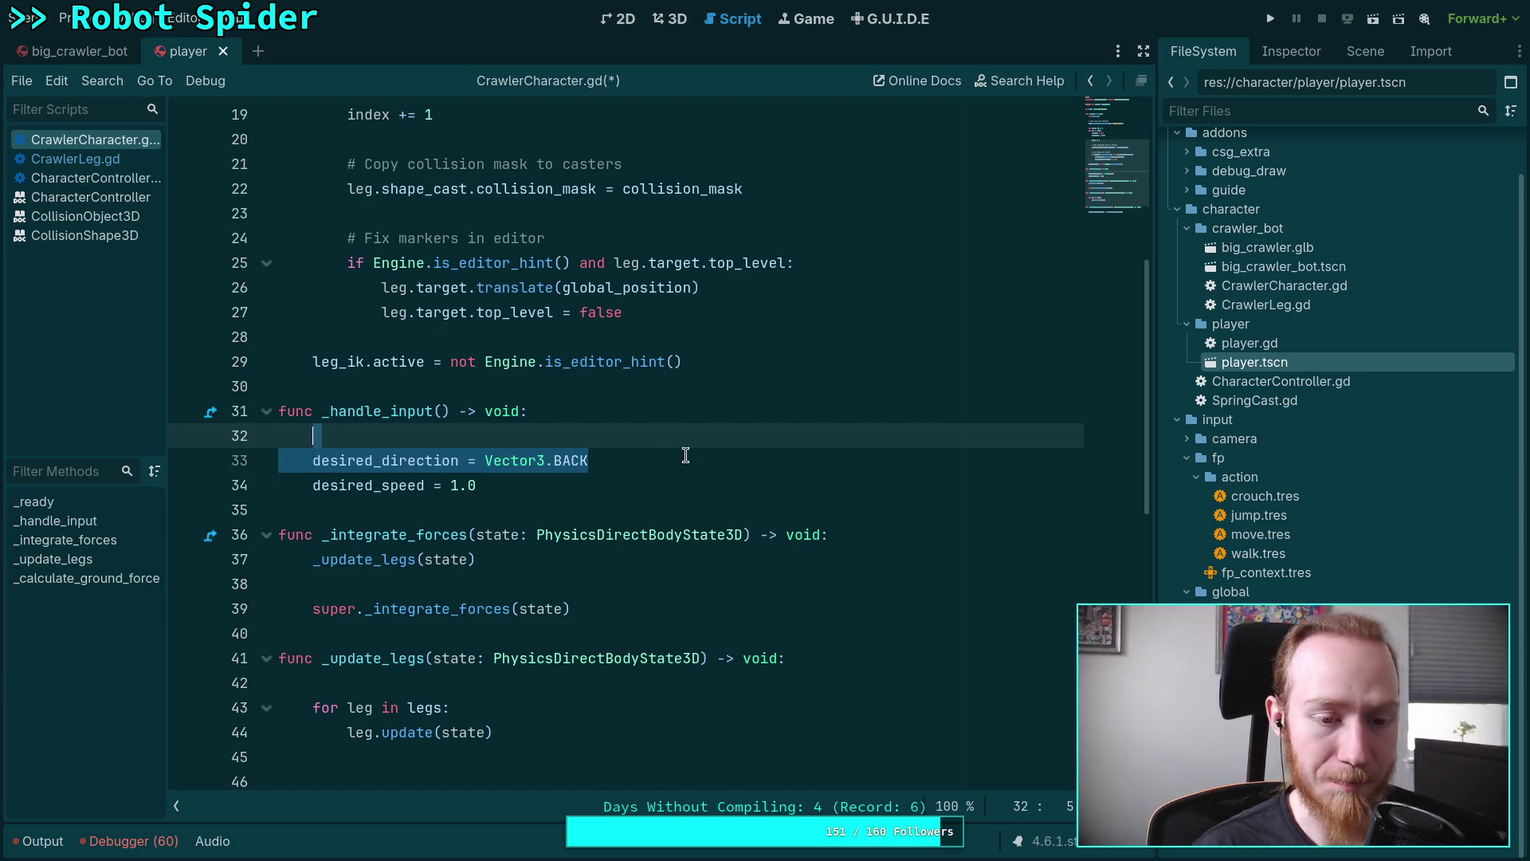
{"action": "left_click", "coordinate": [664, 445]}
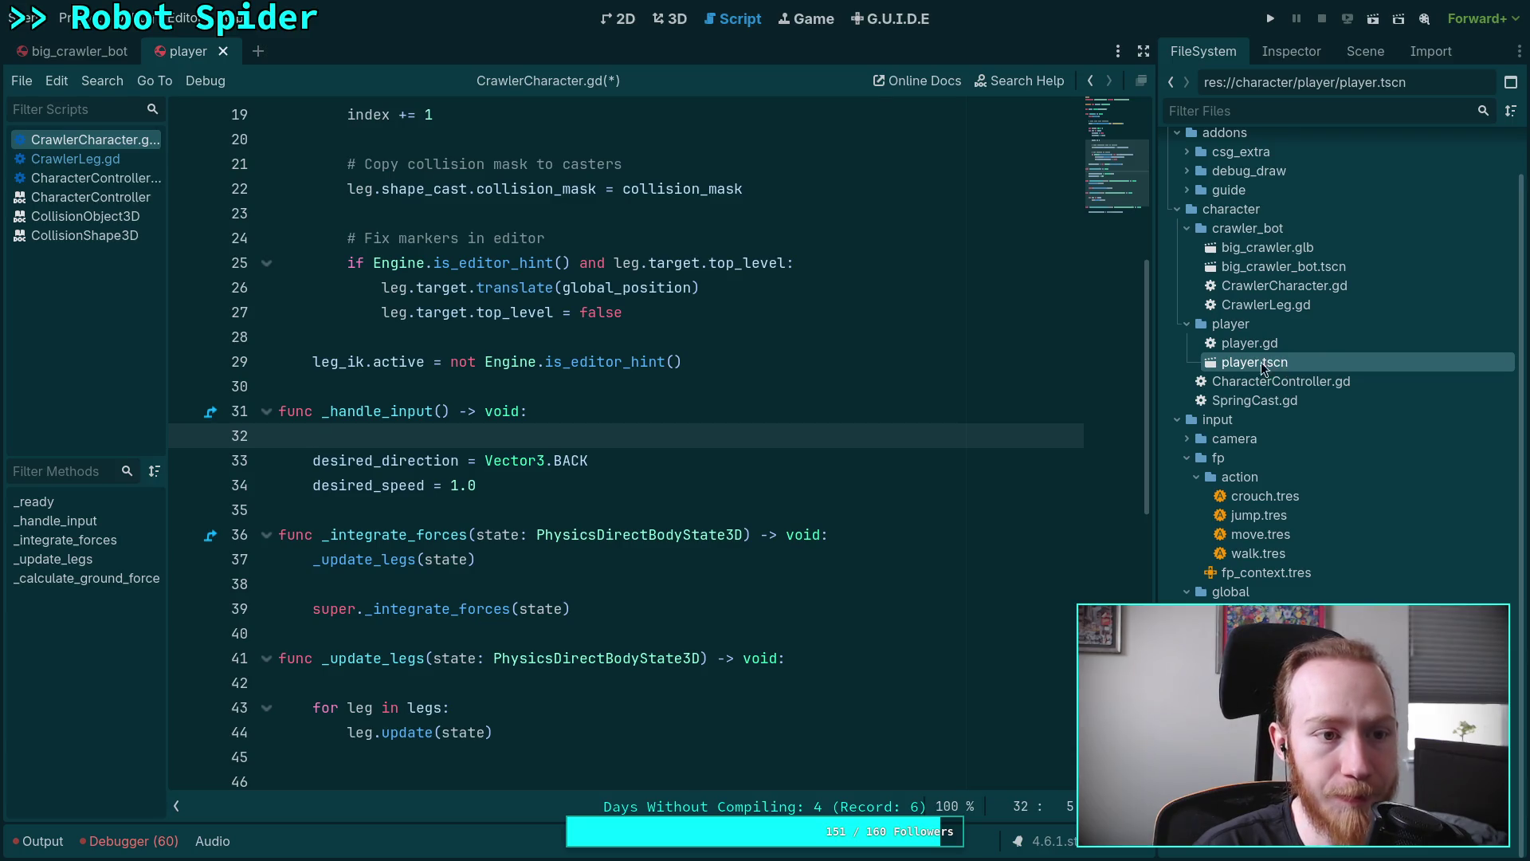
{"action": "left_click", "coordinate": [1284, 58]}
In the 3D view, add a RayCast3D child node under fp_camera.
{"action": "left_click", "coordinate": [1355, 56]}
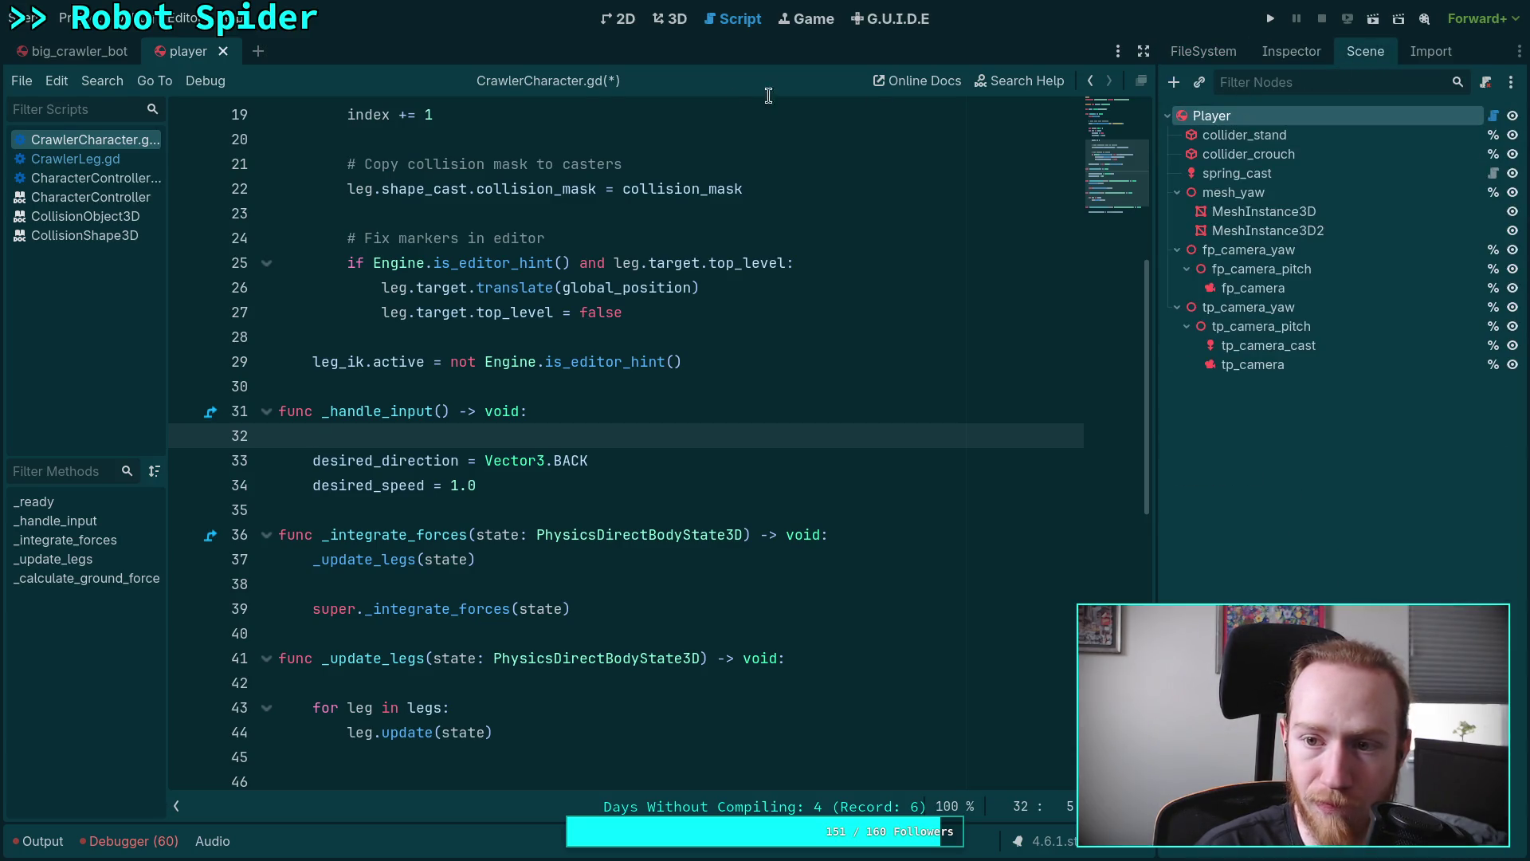
{"action": "left_click", "coordinate": [674, 24]}
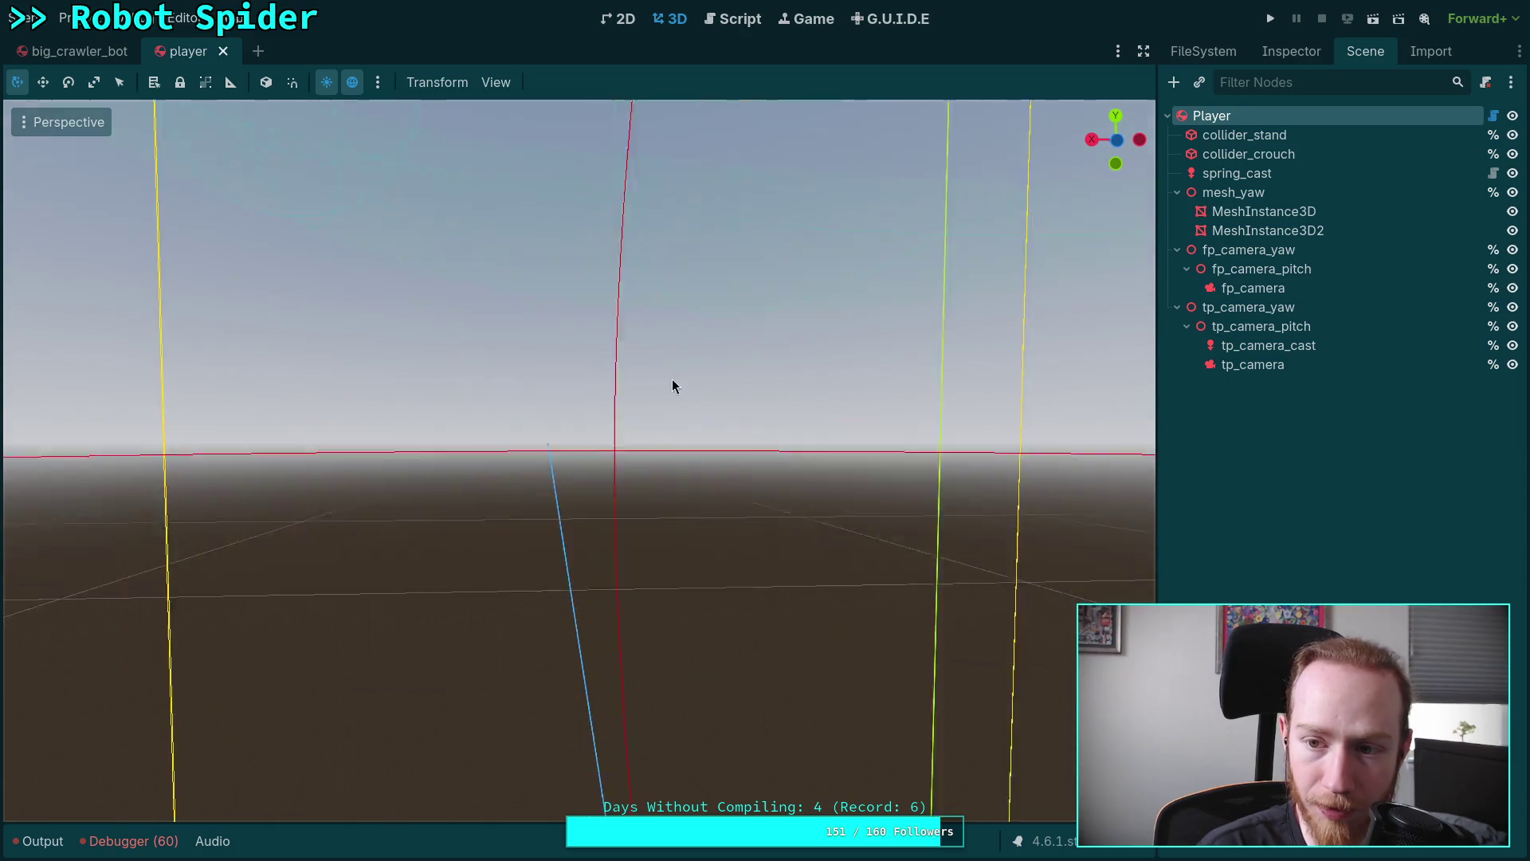
{"action": "scroll", "coordinate": [727, 406], "scroll_direction": "down", "scroll_amount": 3}
{"action": "scroll", "coordinate": [727, 411], "scroll_direction": "down", "scroll_amount": 3}
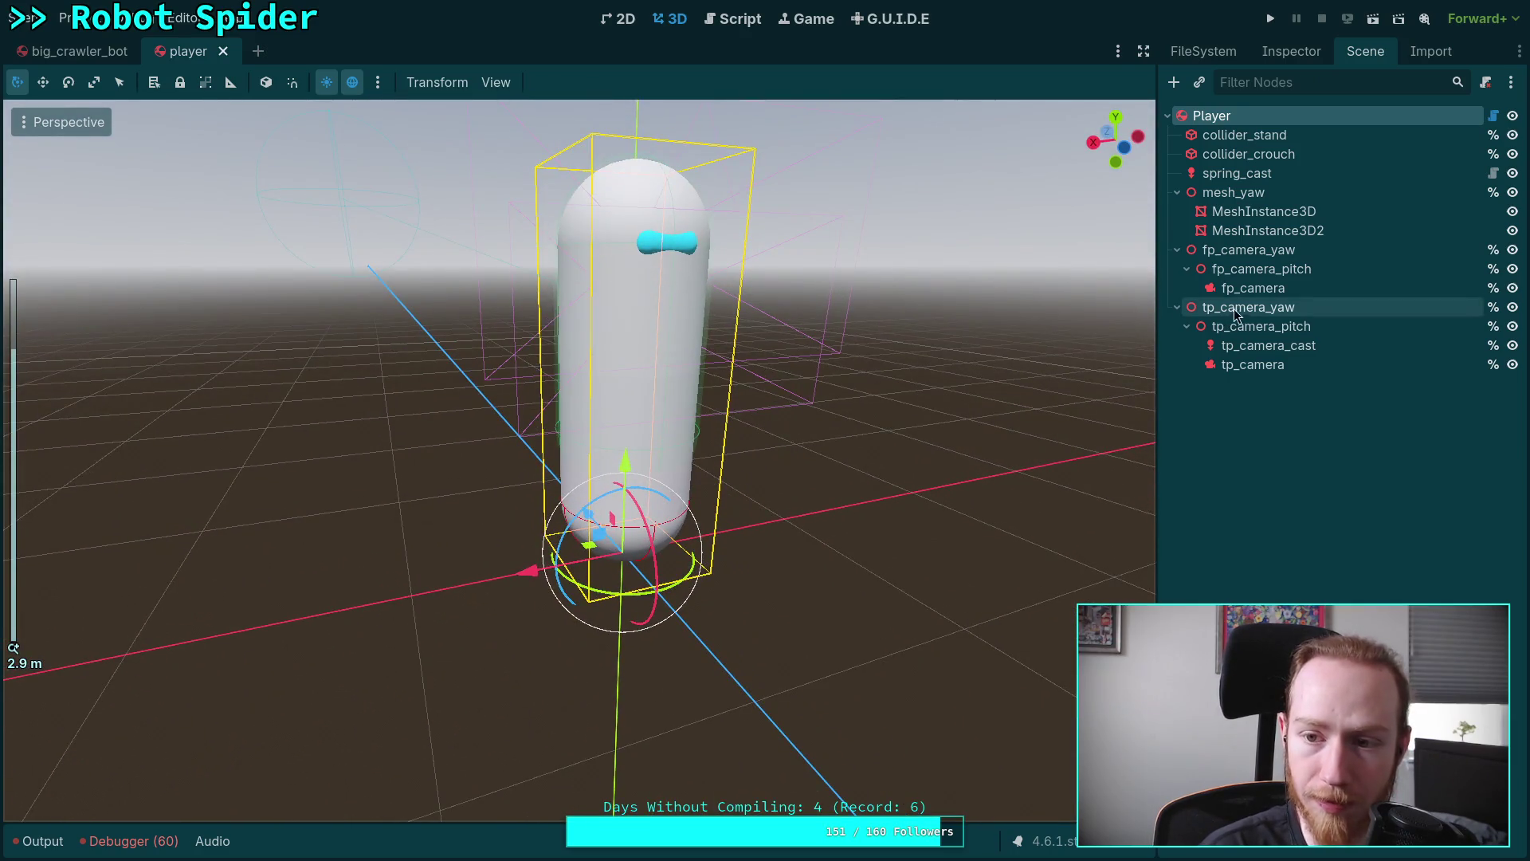
{"action": "left_click", "coordinate": [1247, 290]}
{"action": "mouse_move", "coordinate": [741, 290]}
{"action": "left_mouse_down"}
{"action": "mouse_move", "coordinate": [786, 338]}
{"action": "mouse_move", "coordinate": [956, 345]}
{"action": "left_mouse_up"}
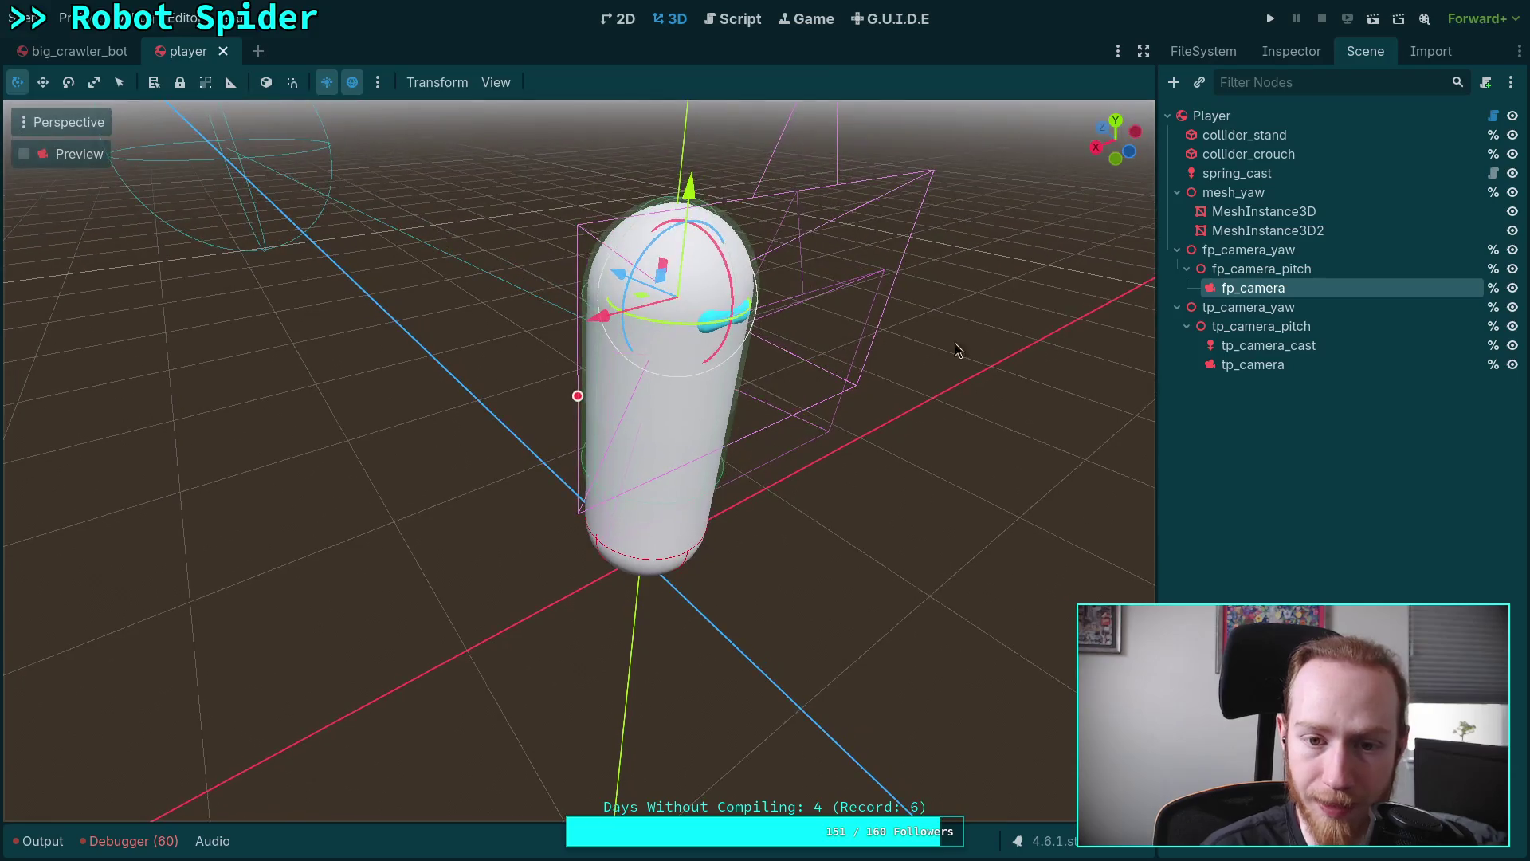
{"action": "right_click", "coordinate": [1237, 291]}
{"action": "left_click", "coordinate": [1258, 304]}
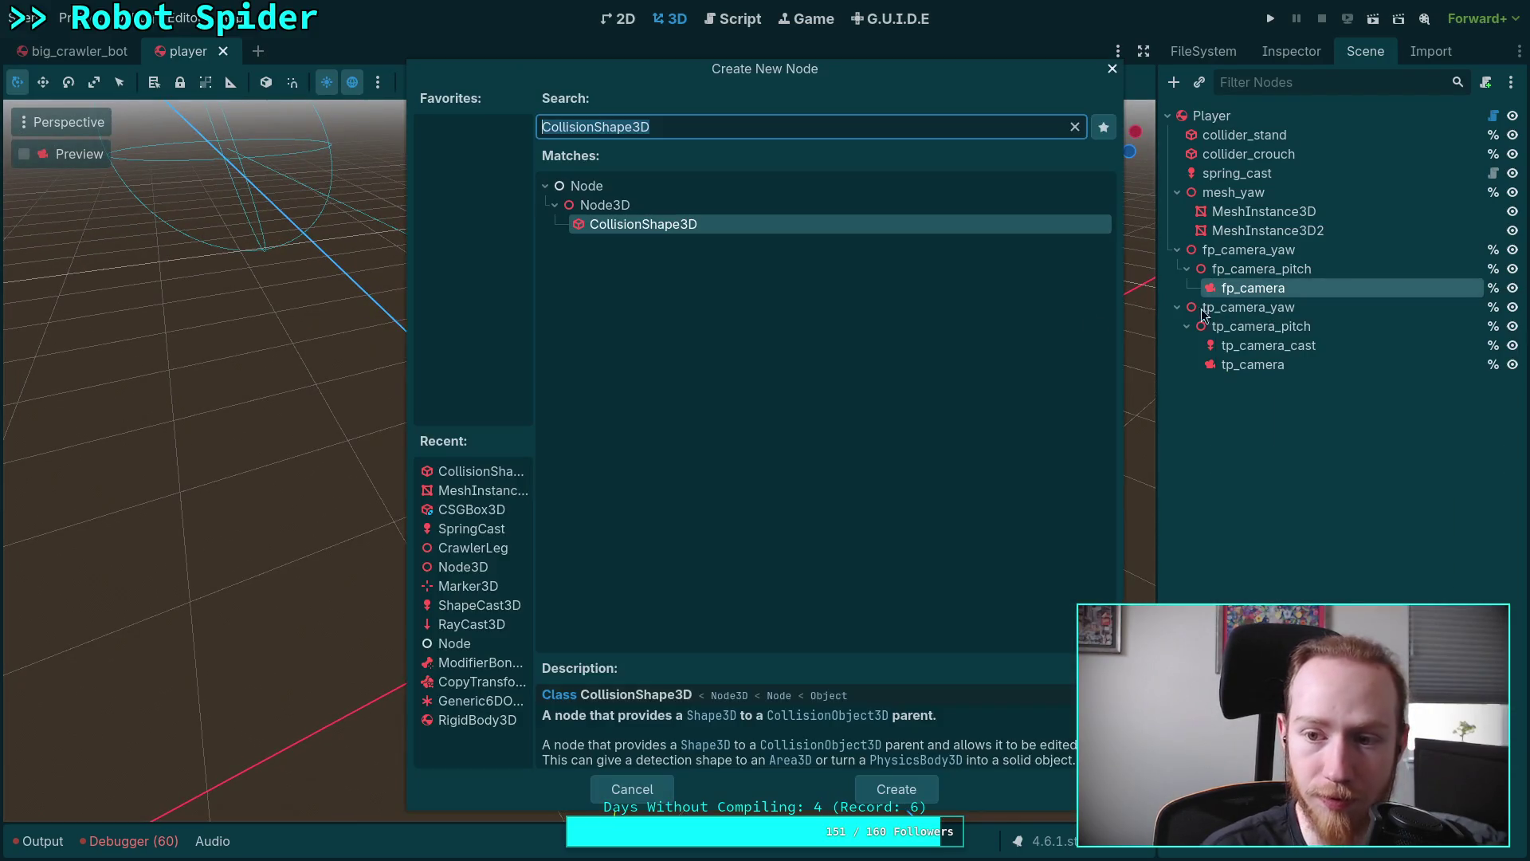
{"action": "double_click", "coordinate": [478, 624]}
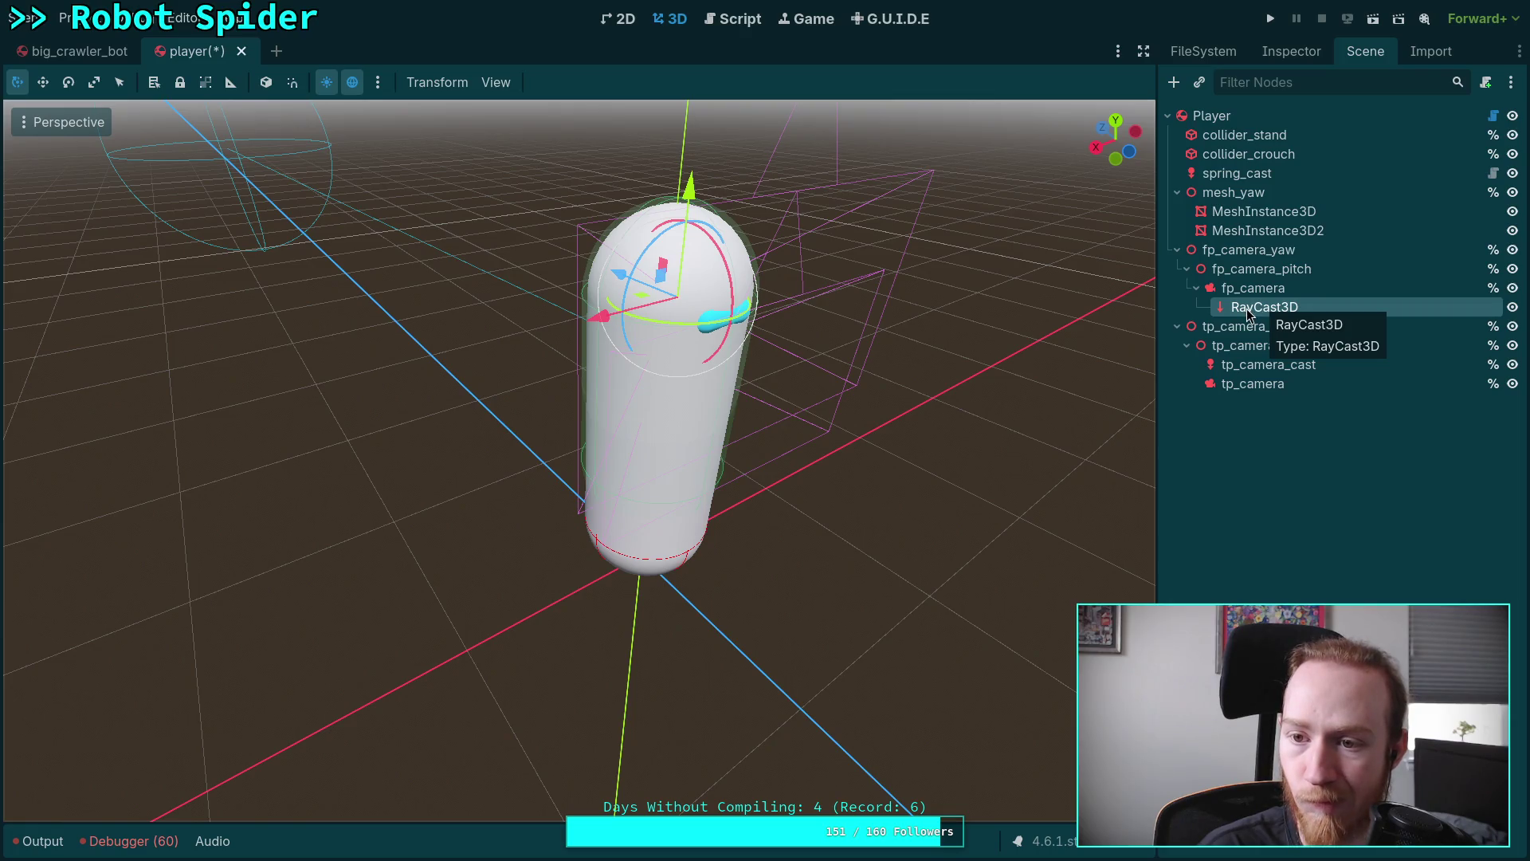
Rename the new RayCast3D node to camera_ray.
{"action": "double_click", "coordinate": [1291, 307]}
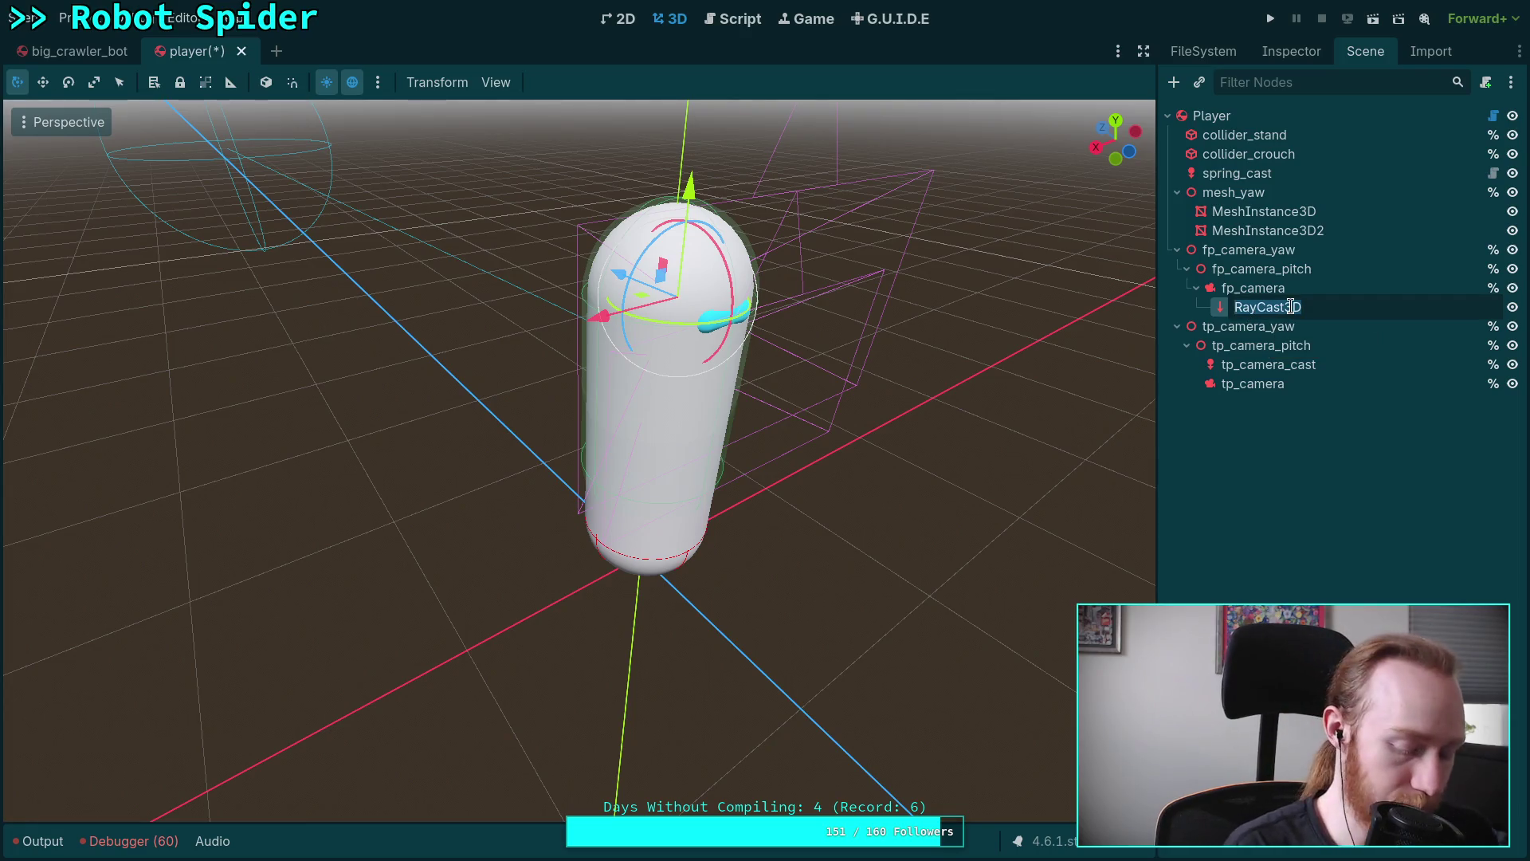
{"action": "type", "text": "camera_ray"}
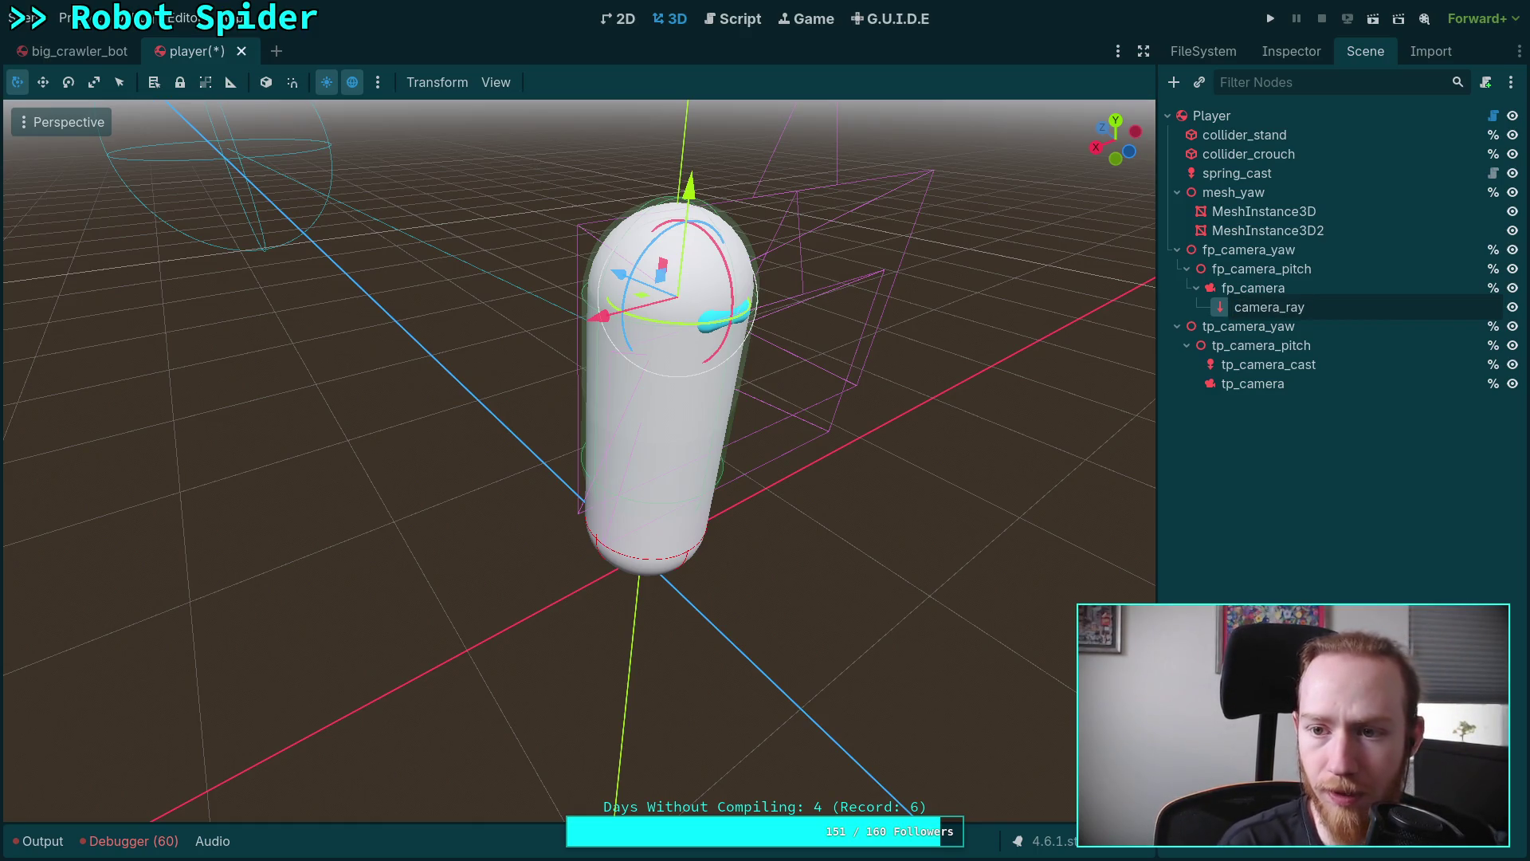
{"action": "key", "text": "Return"}
{"action": "right_click", "coordinate": [1355, 306]}
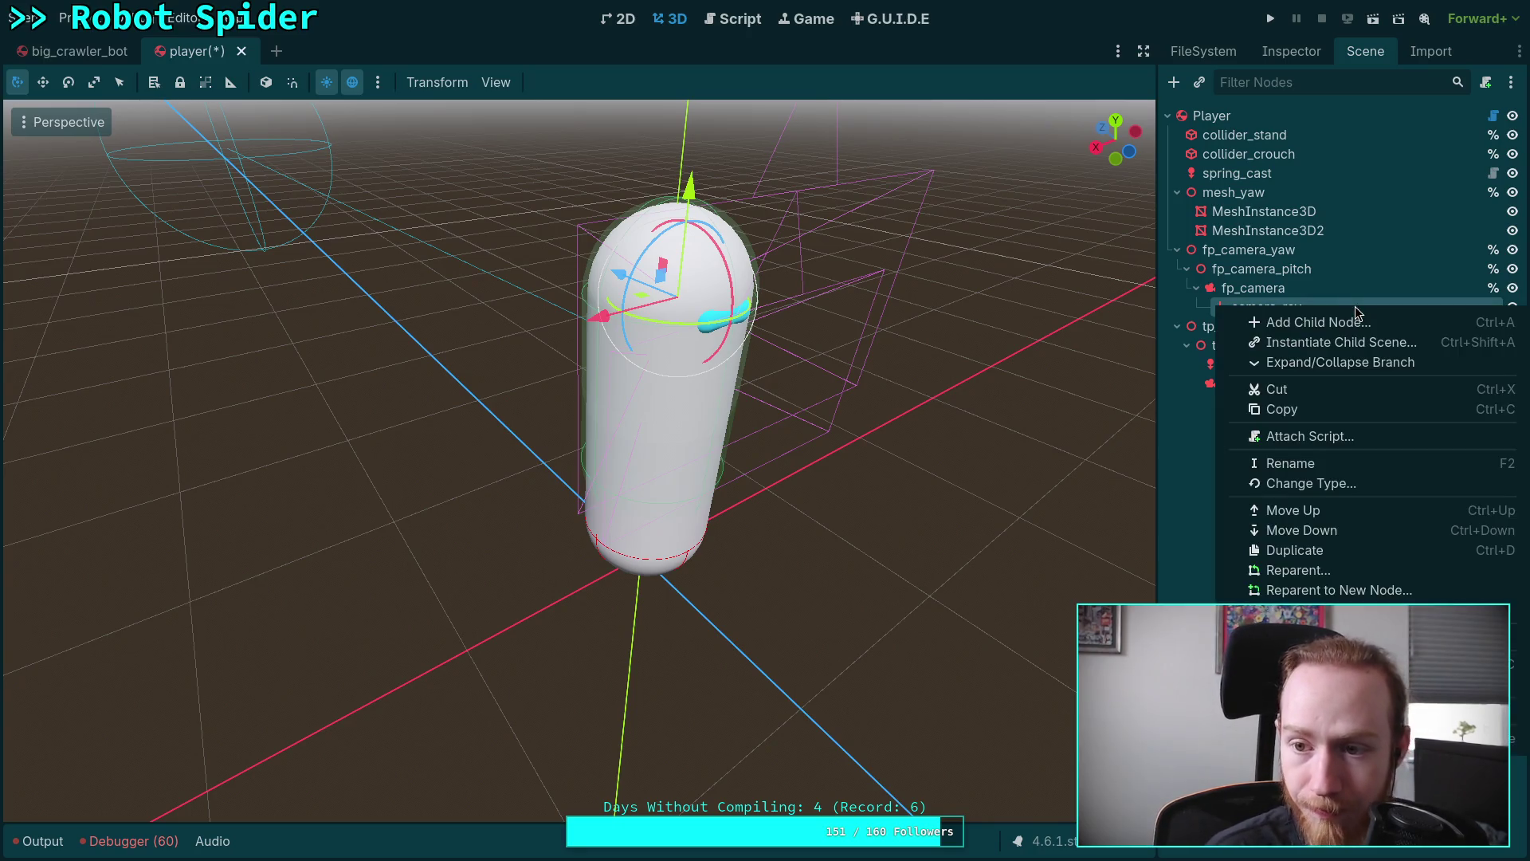
{"action": "key", "text": "Escape"}
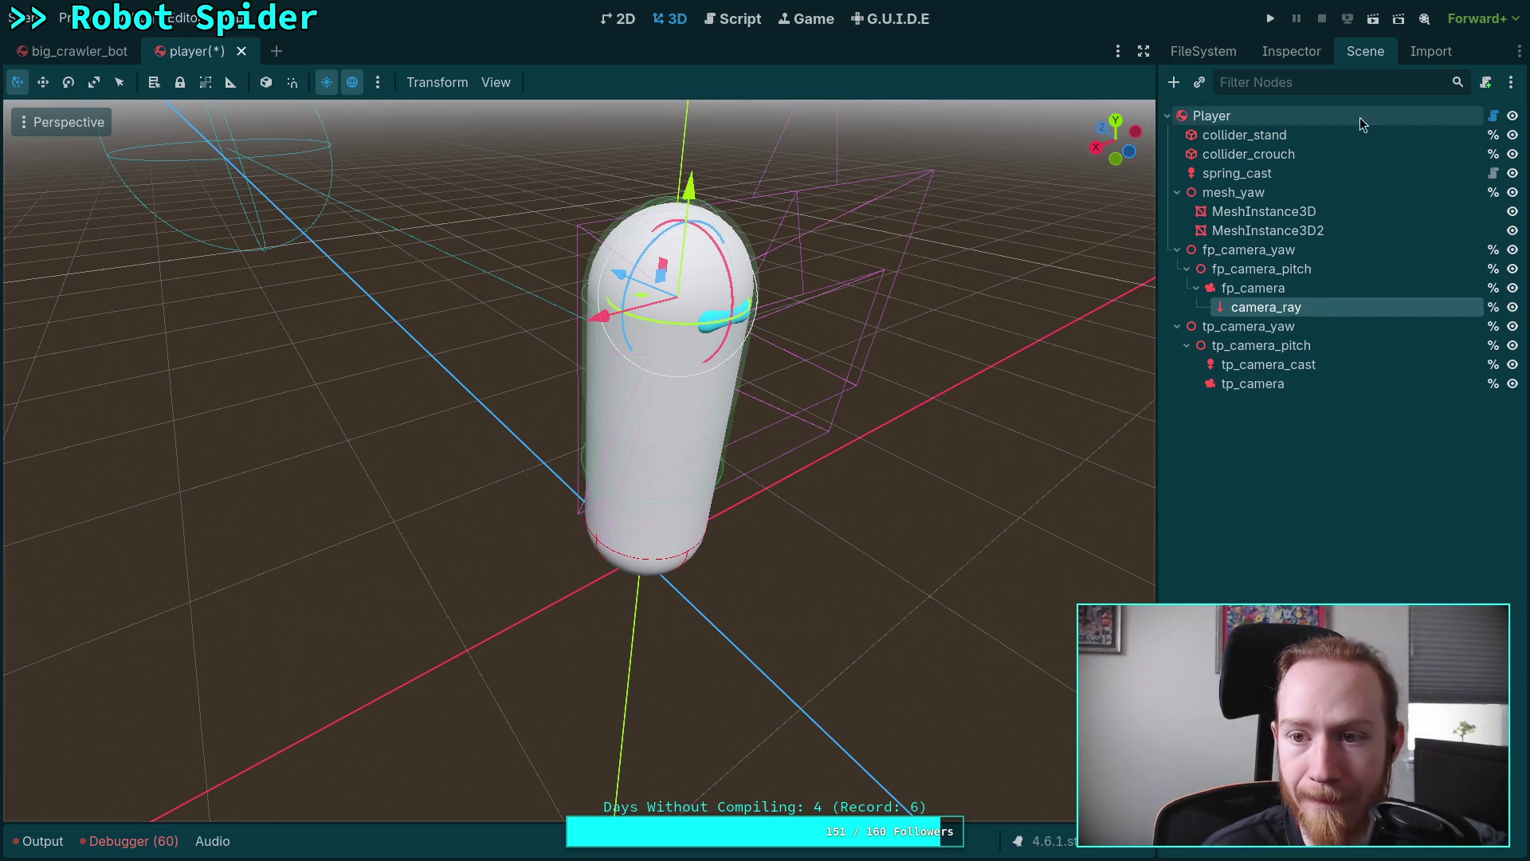
{"action": "left_click", "coordinate": [1492, 115]}
{"action": "scroll", "coordinate": [911, 279], "scroll_direction": "up", "scroll_amount": 5}
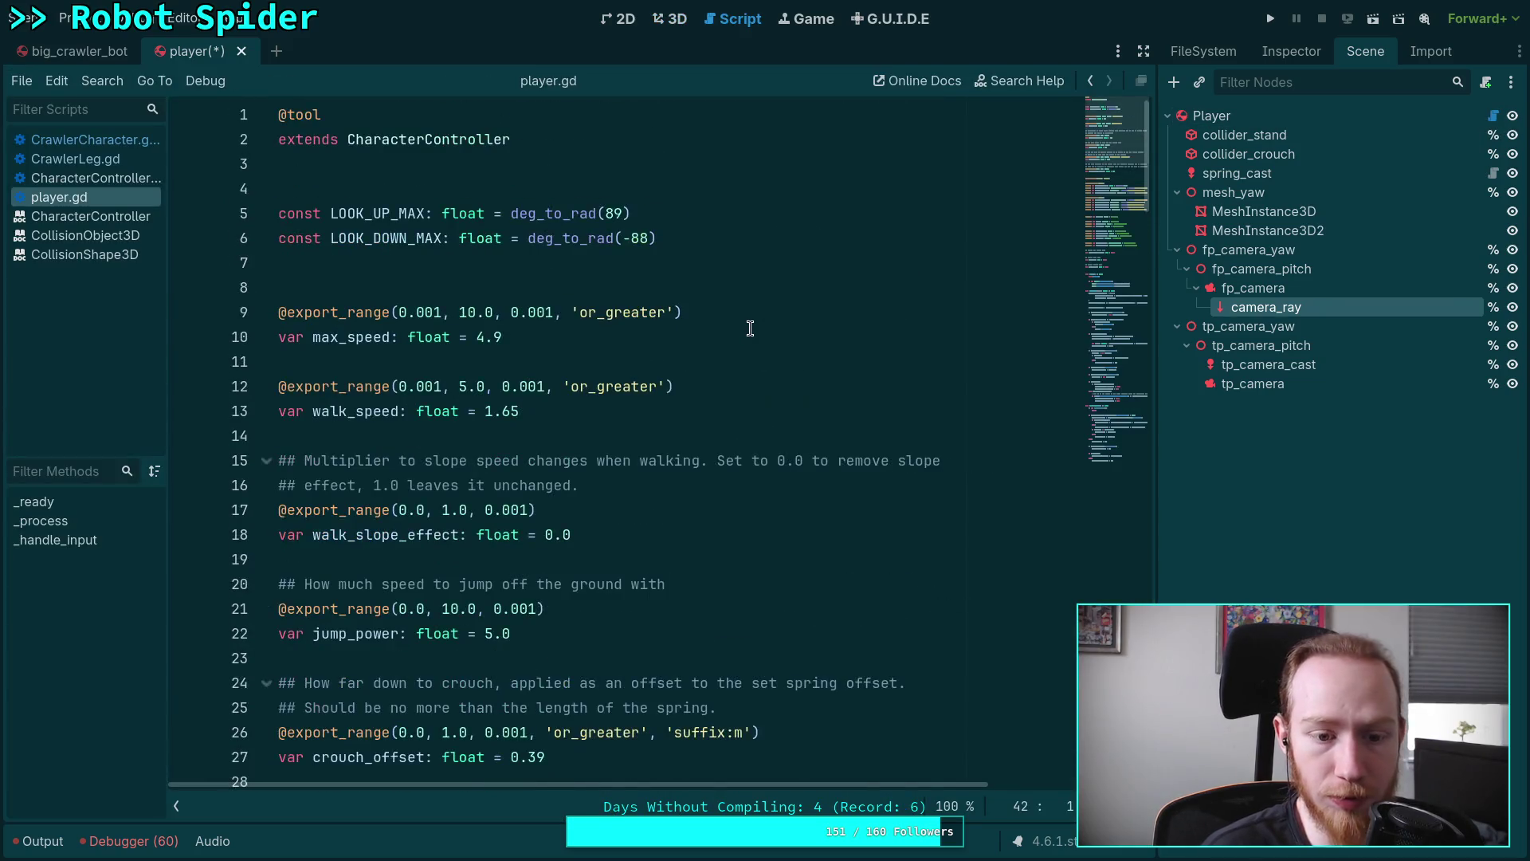
{"action": "scroll", "coordinate": [785, 367], "scroll_direction": "down", "scroll_amount": 15}
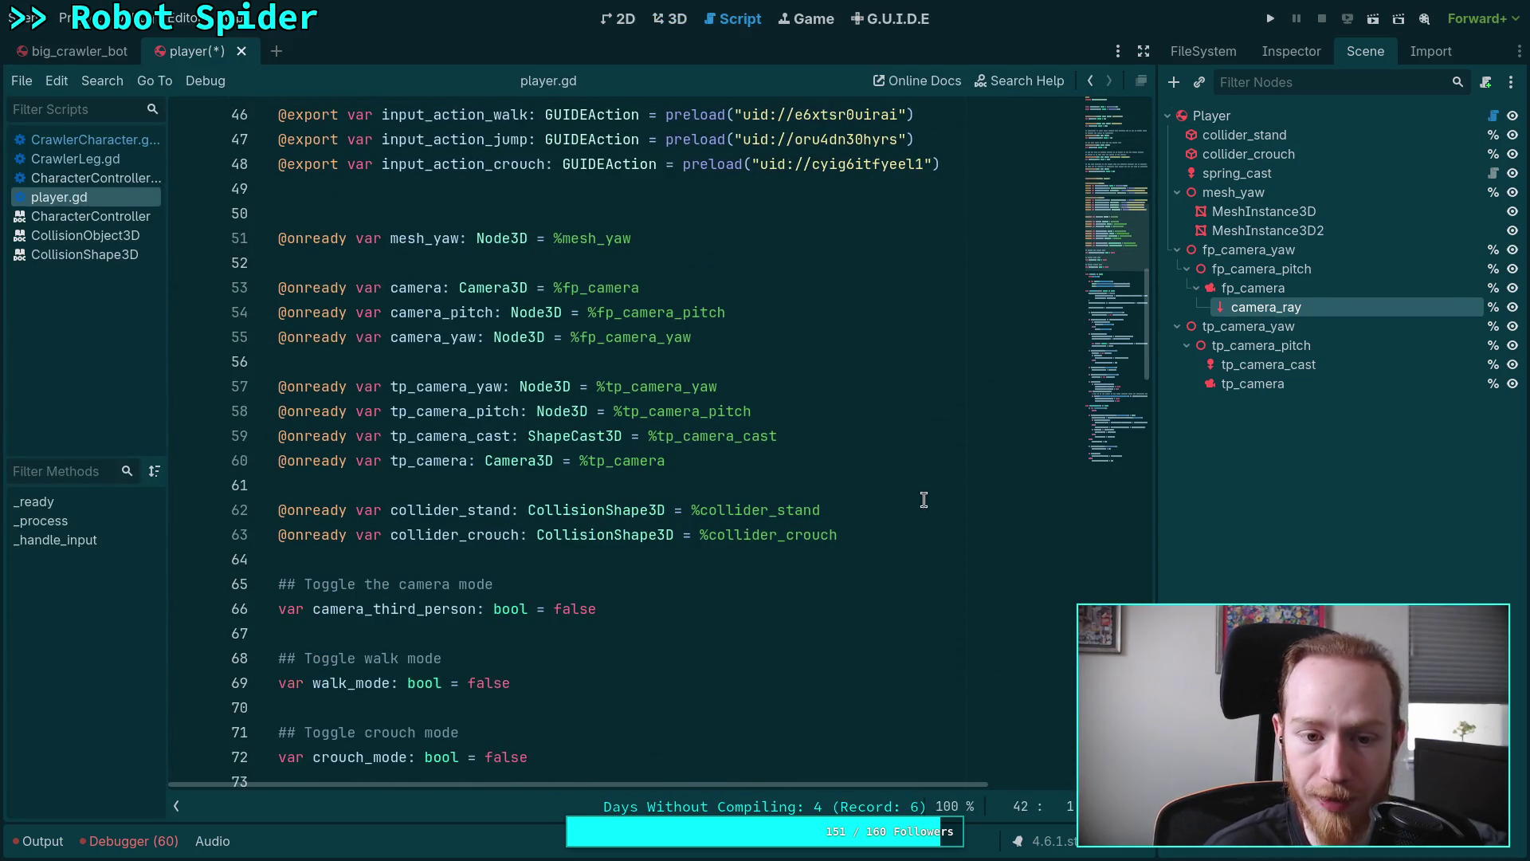
{"action": "mouse_move", "coordinate": [1265, 307]}
{"action": "left_mouse_down"}
{"action": "mouse_move", "coordinate": [629, 386]}
{"action": "mouse_move", "coordinate": [594, 352]}
{"action": "left_mouse_up"}
{"action": "scroll", "coordinate": [830, 356], "scroll_direction": "down", "scroll_amount": 10}
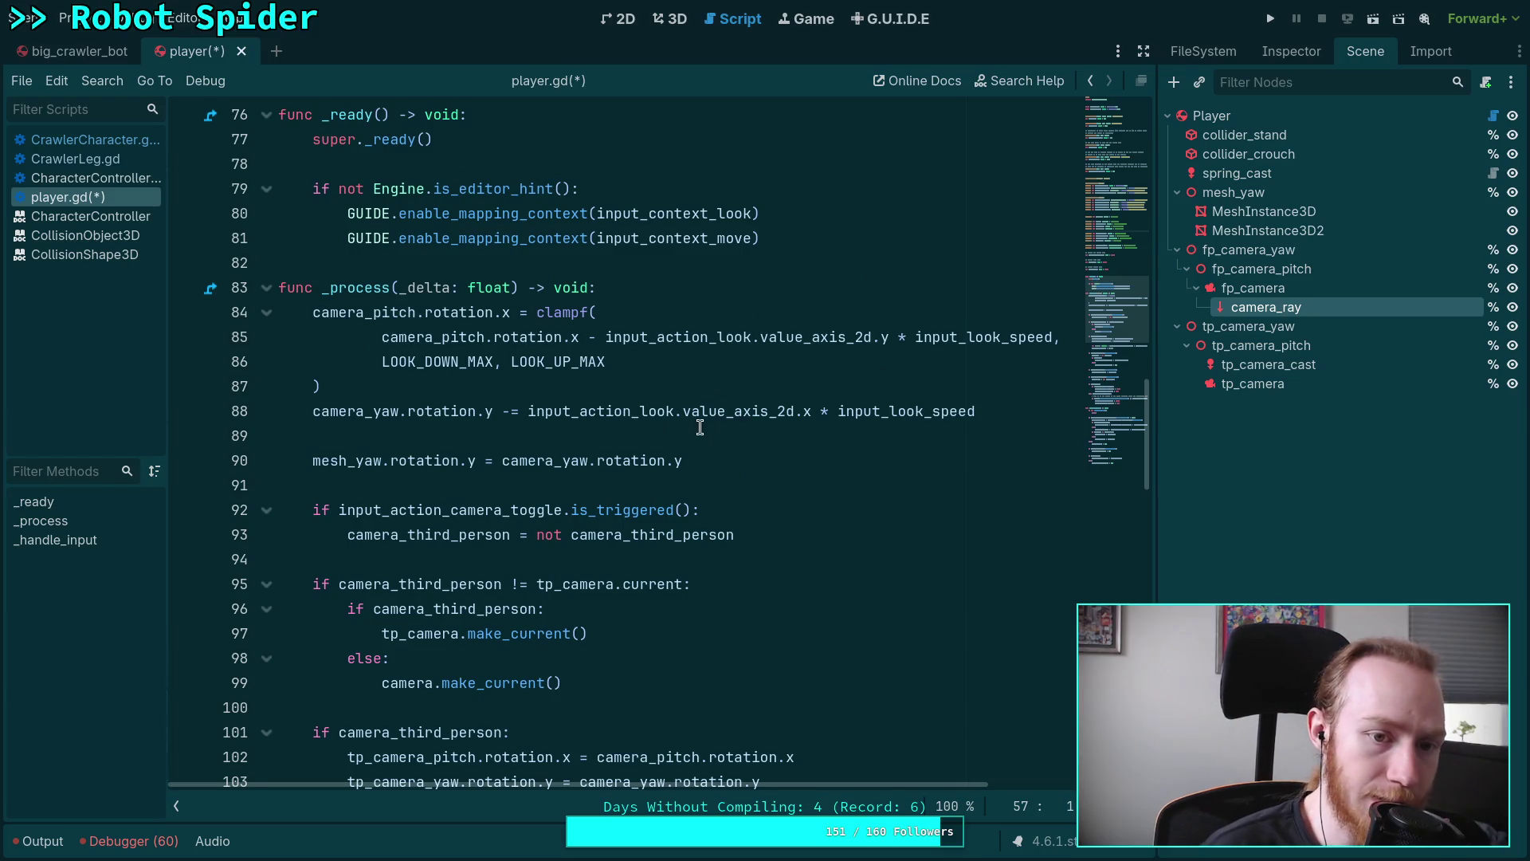
{"action": "scroll", "coordinate": [677, 415], "scroll_direction": "down", "scroll_amount": 2}
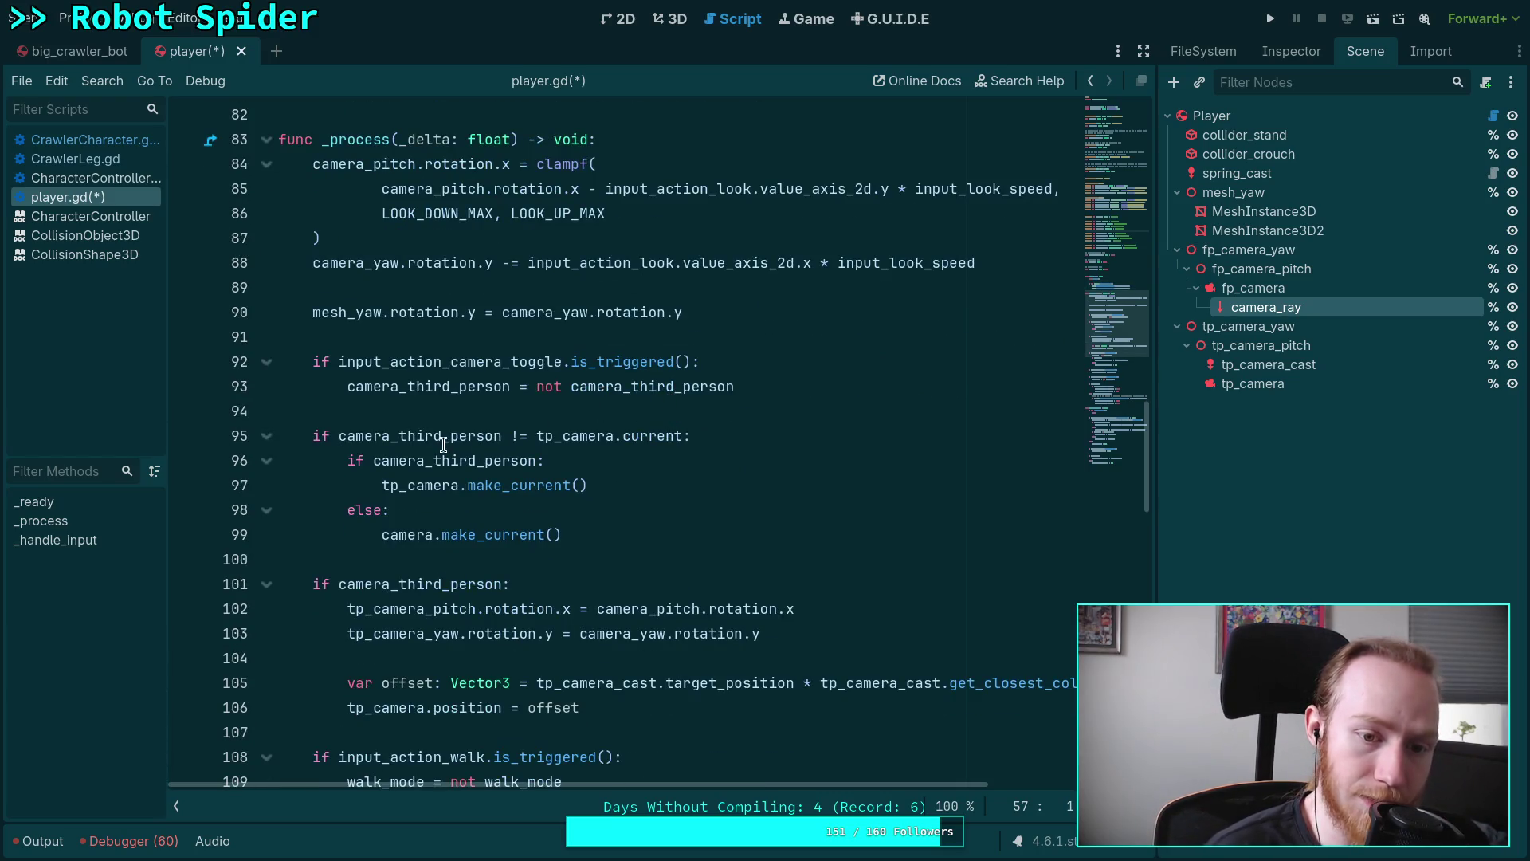
Start a new line after tp_camera.make_current() on line 97 in the third-person branch.
{"action": "double_click", "coordinate": [416, 475]}
{"action": "scroll", "coordinate": [636, 452], "scroll_direction": "down", "scroll_amount": 1}
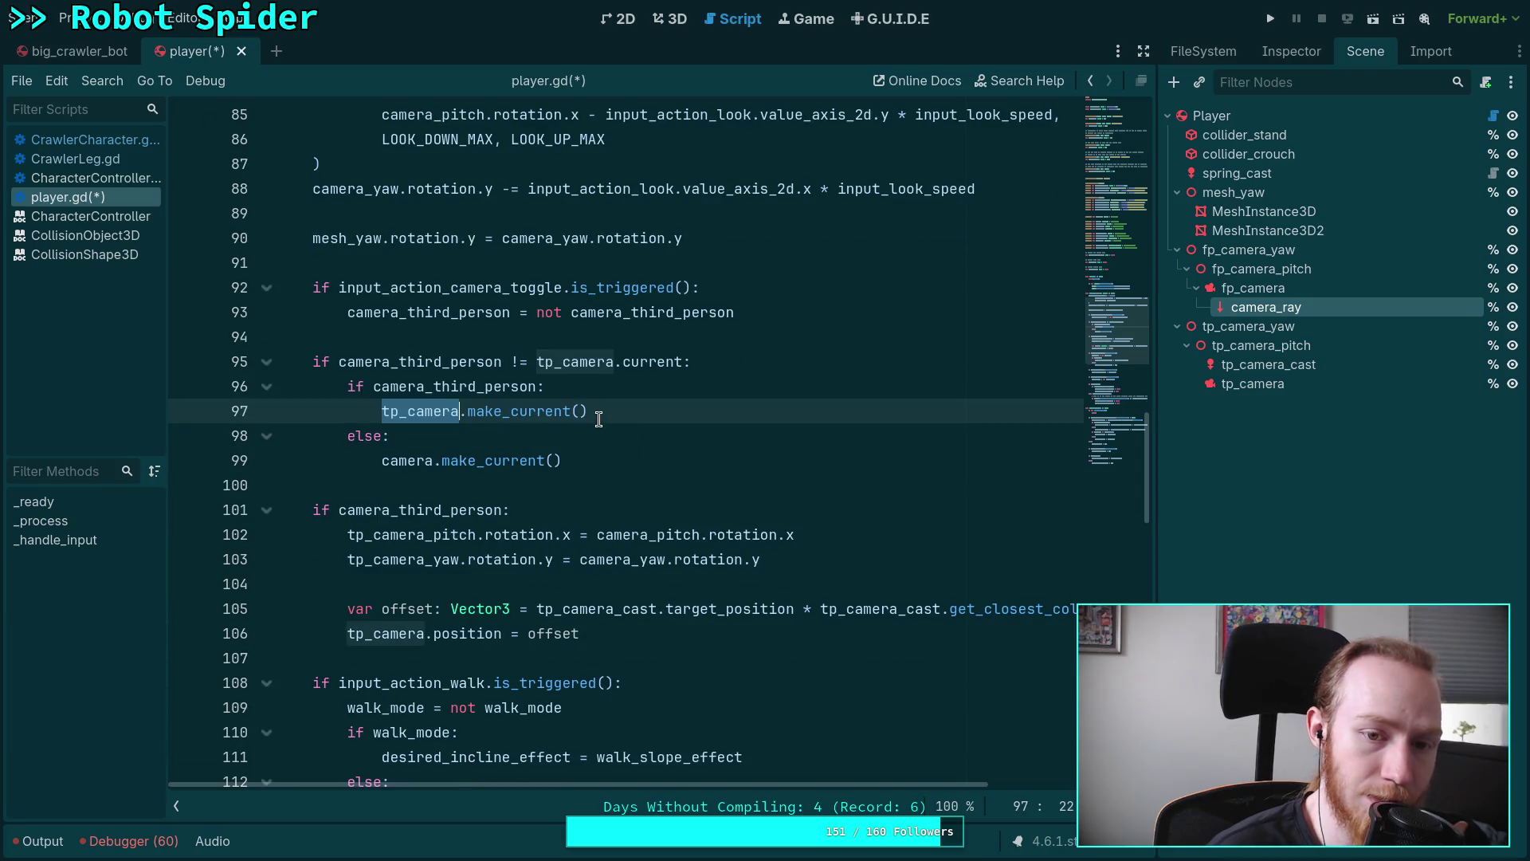
{"action": "mouse_move", "coordinate": [539, 365]}
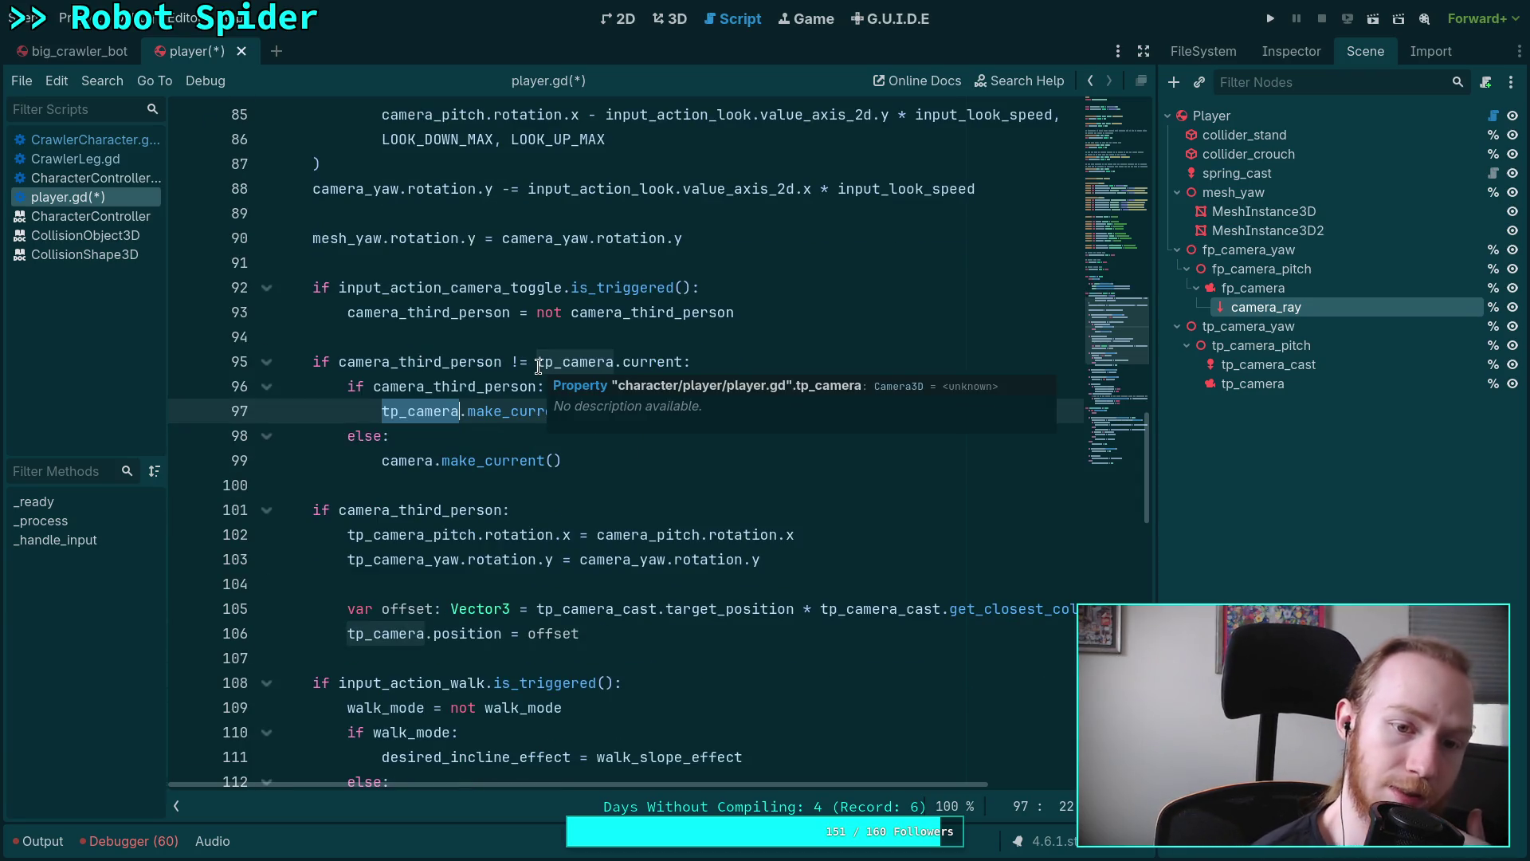
{"action": "left_click", "coordinate": [400, 386]}
{"action": "left_click", "coordinate": [715, 412]}
{"action": "key", "text": "Return"}
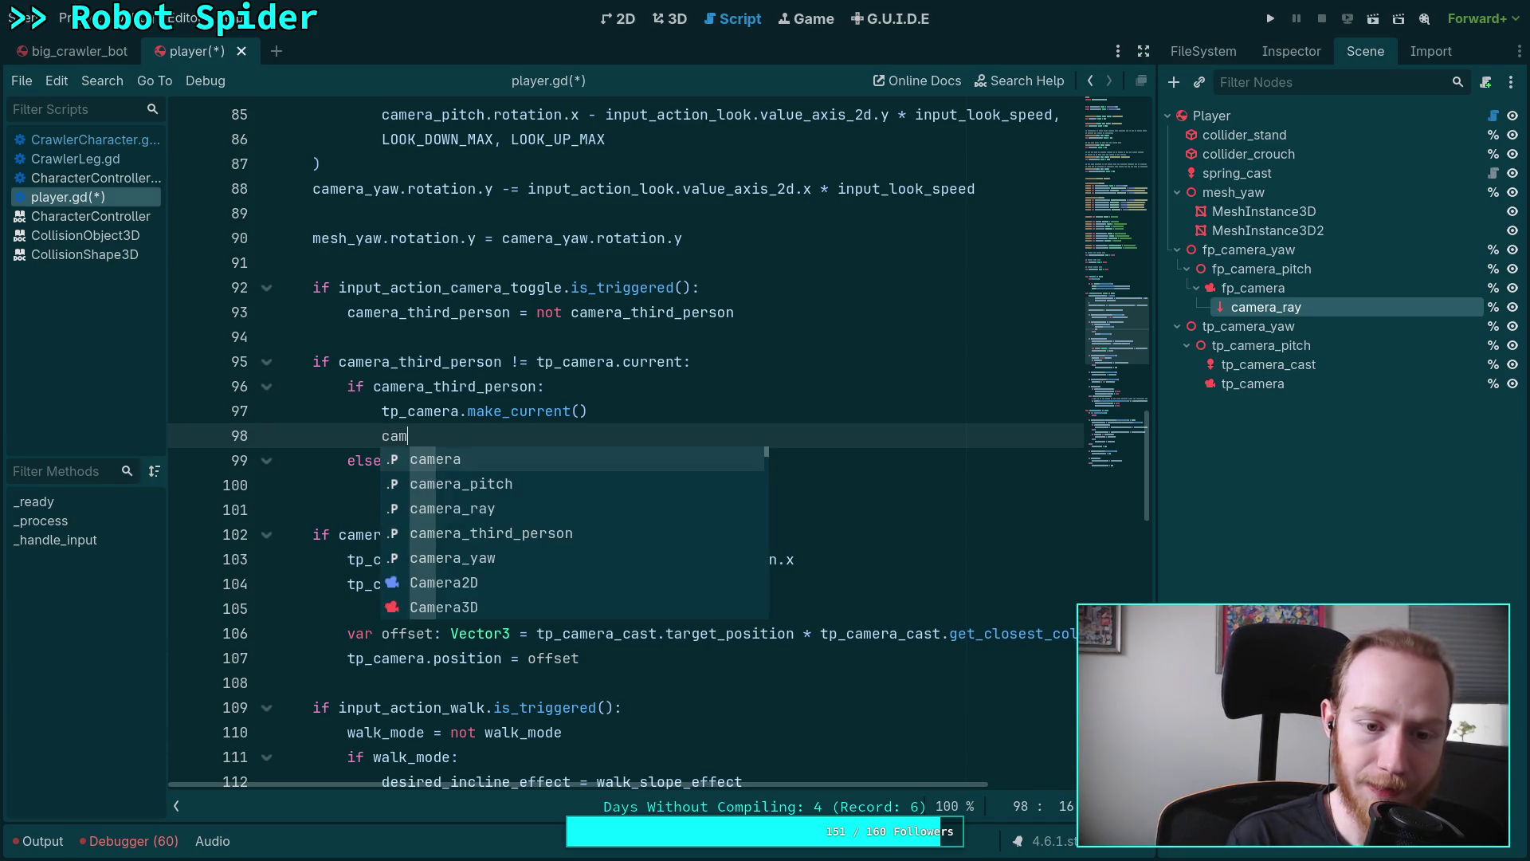
Add camera_ray.reparent(tp_camera, false) in the third-person branch.
{"action": "key", "text": "Down"}
{"action": "key", "text": "Down"}
{"action": "key", "text": "Return"}
{"action": "type", "text": ".ro"}
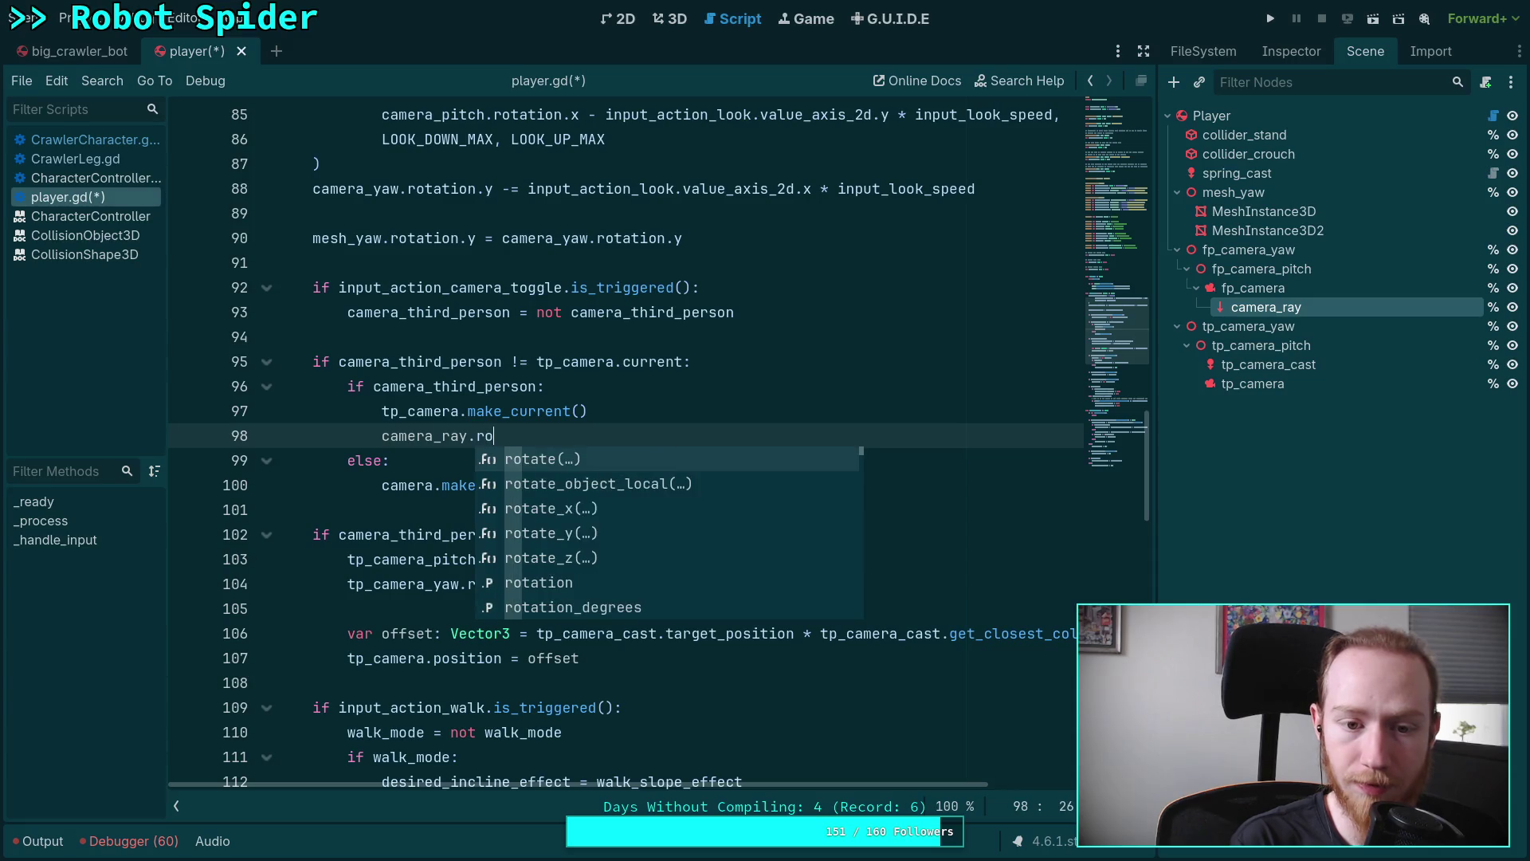
{"action": "key", "text": "BackSpace"}
{"action": "type", "text": "ep"}
{"action": "key", "text": "Return"}
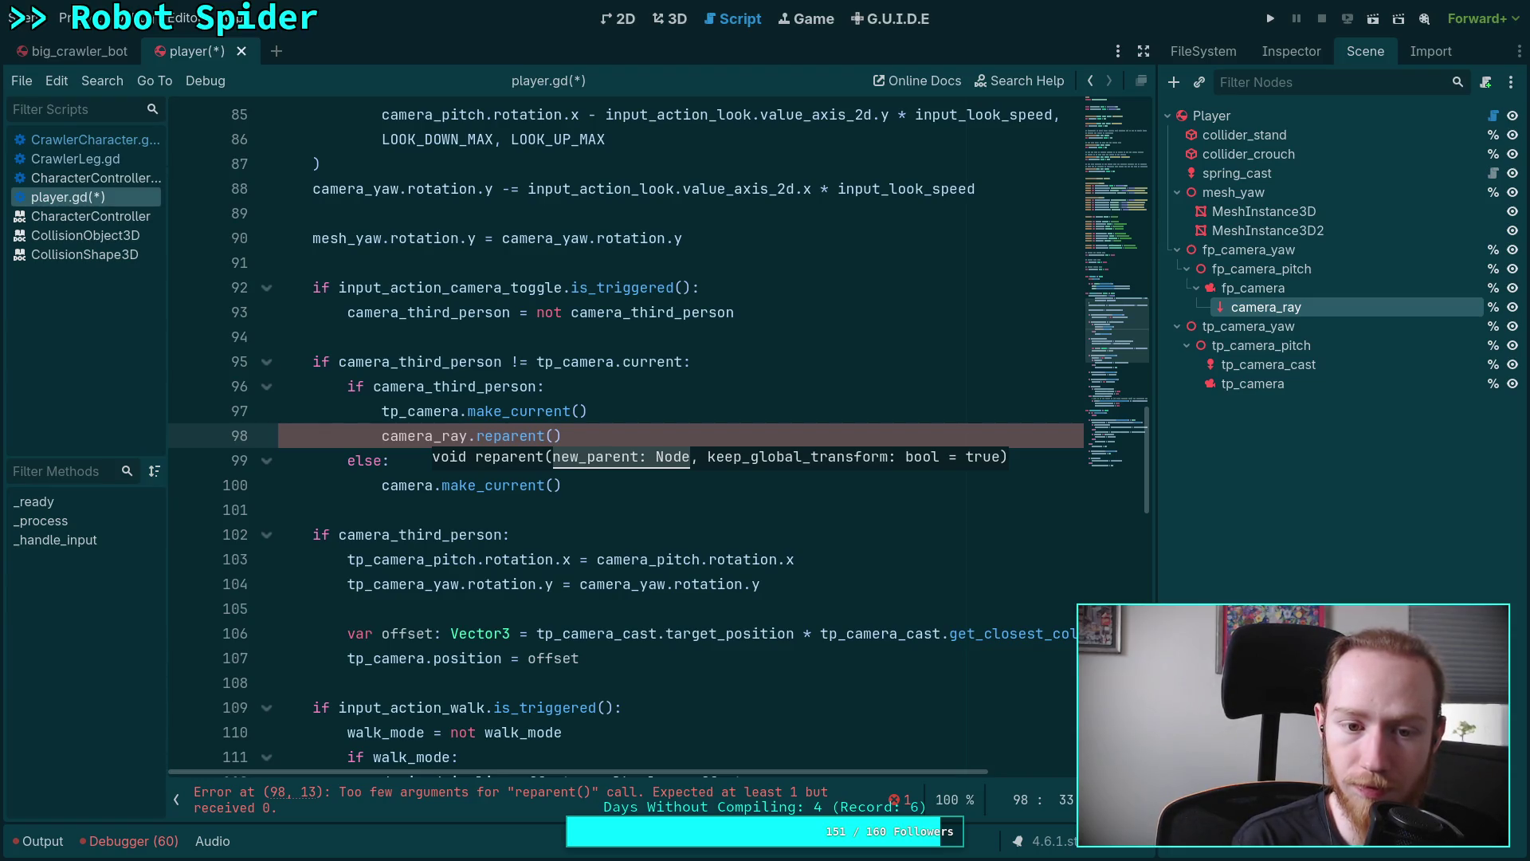
{"action": "type", "text": "tp_camera, f"}
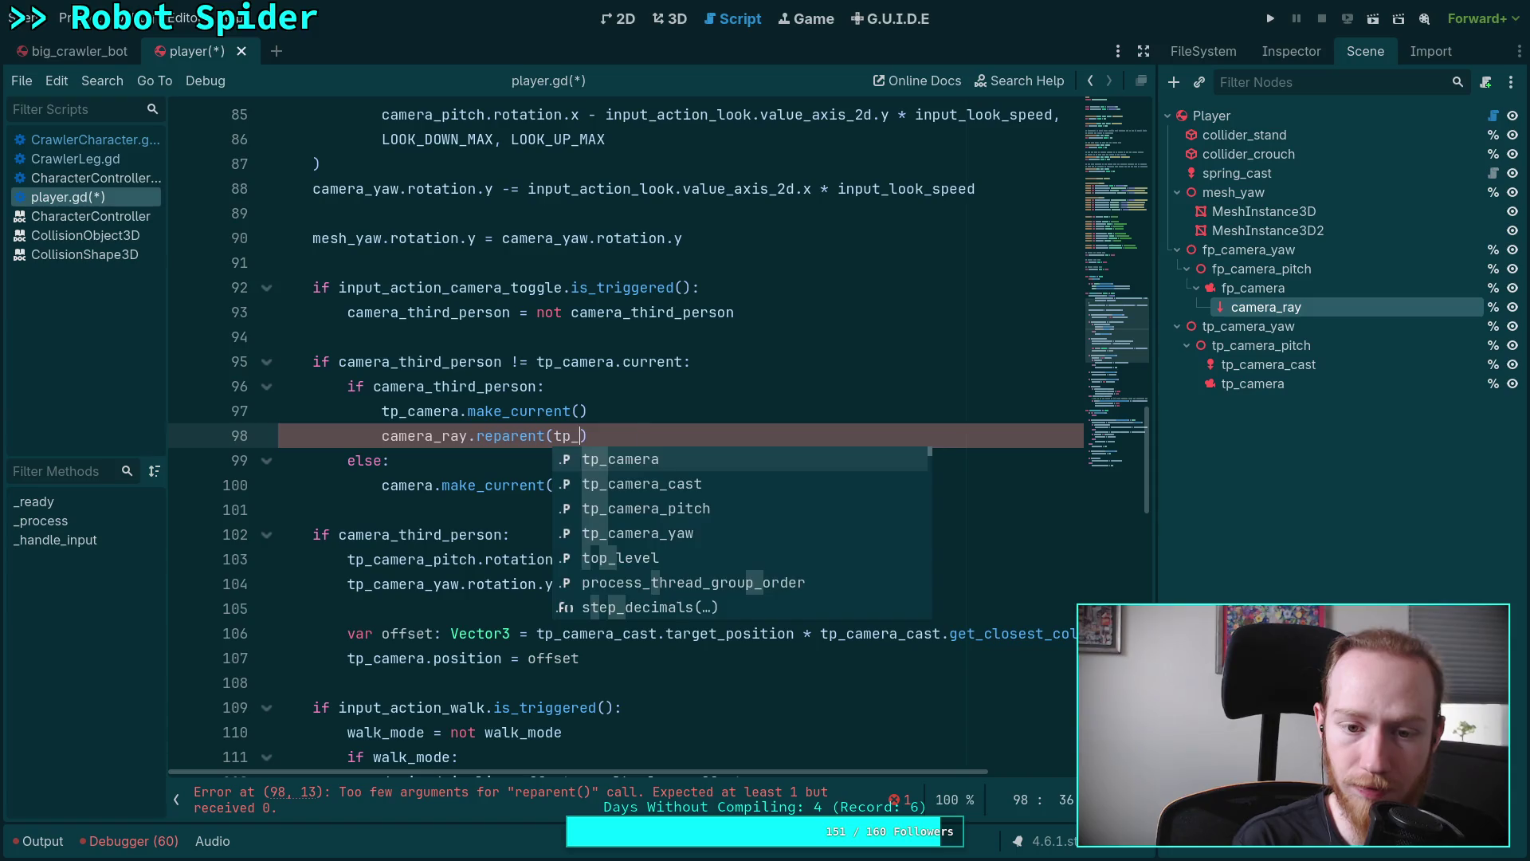
{"action": "type", "text": "alse"}
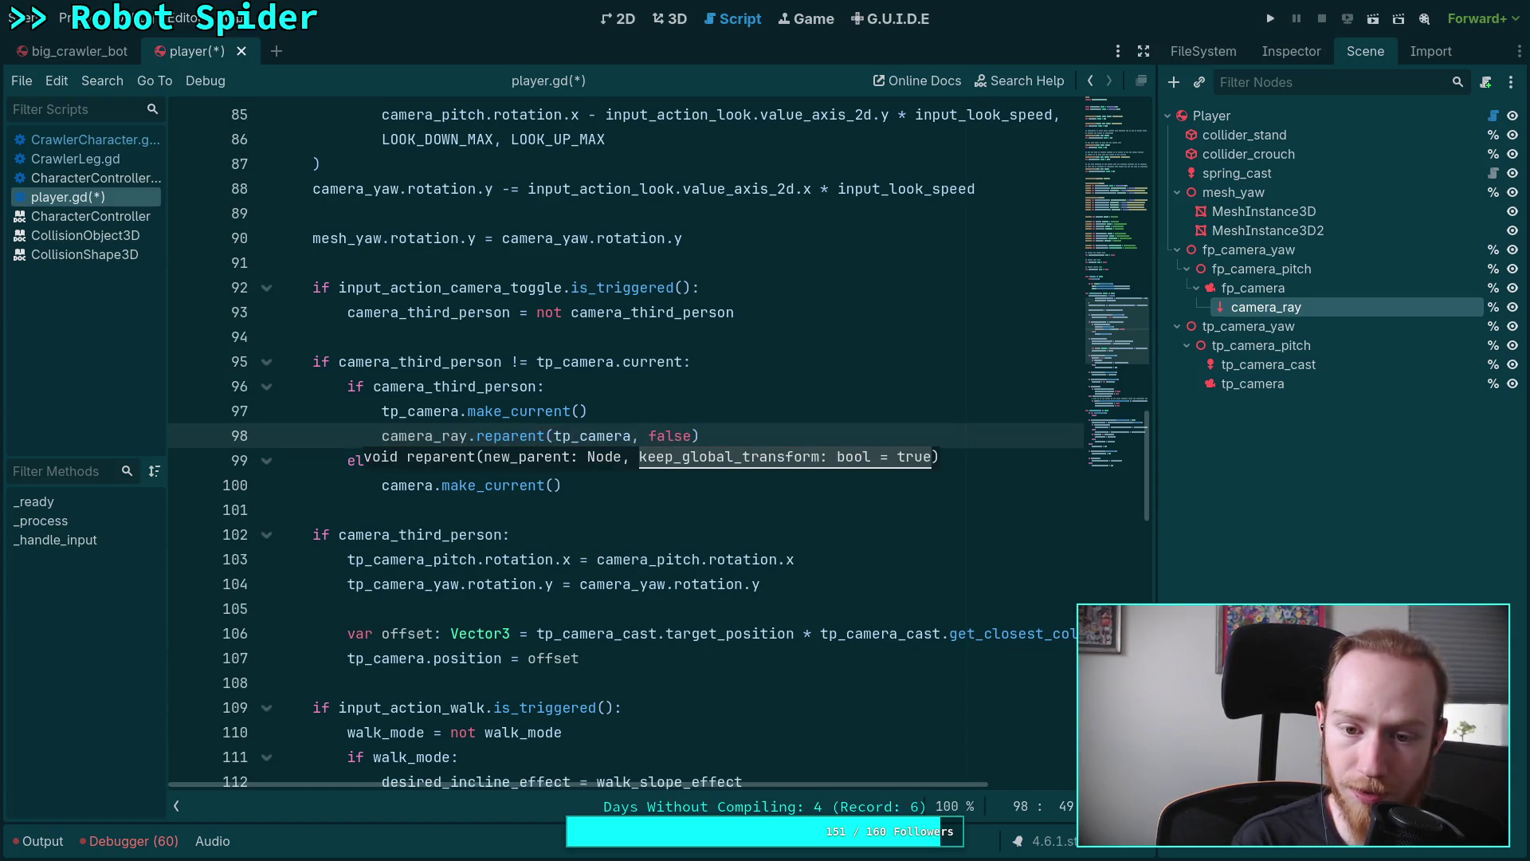
Add camera_ray.reparent(camera, false) at the end of the else branch.
{"action": "key", "text": "Down"}
{"action": "key", "text": "Down"}
{"action": "key", "text": "Return"}
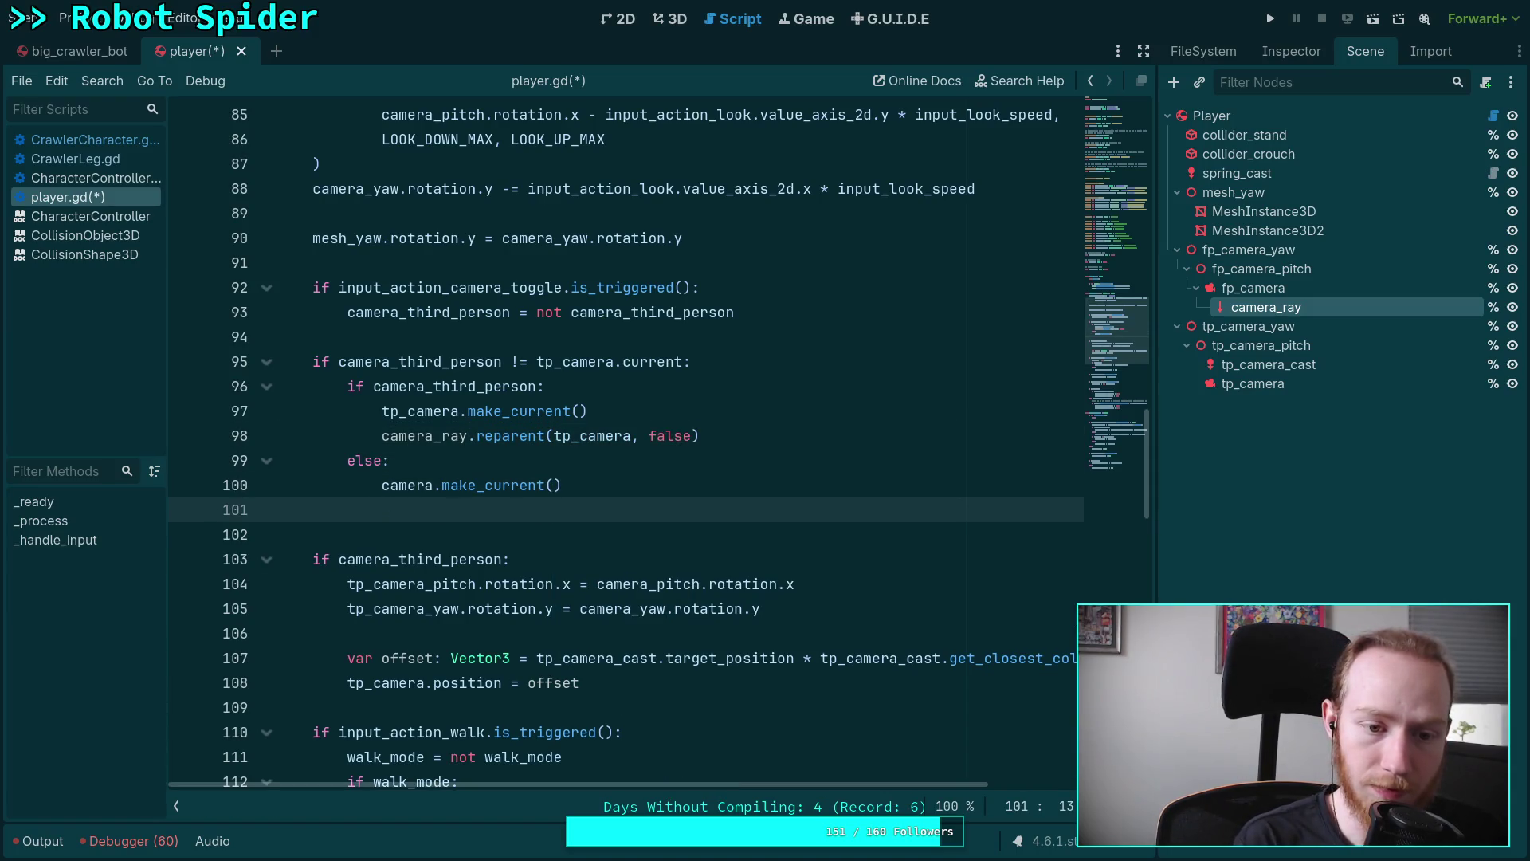
{"action": "key", "text": "Down"}
{"action": "key", "text": "Down"}
{"action": "key", "text": "Return"}
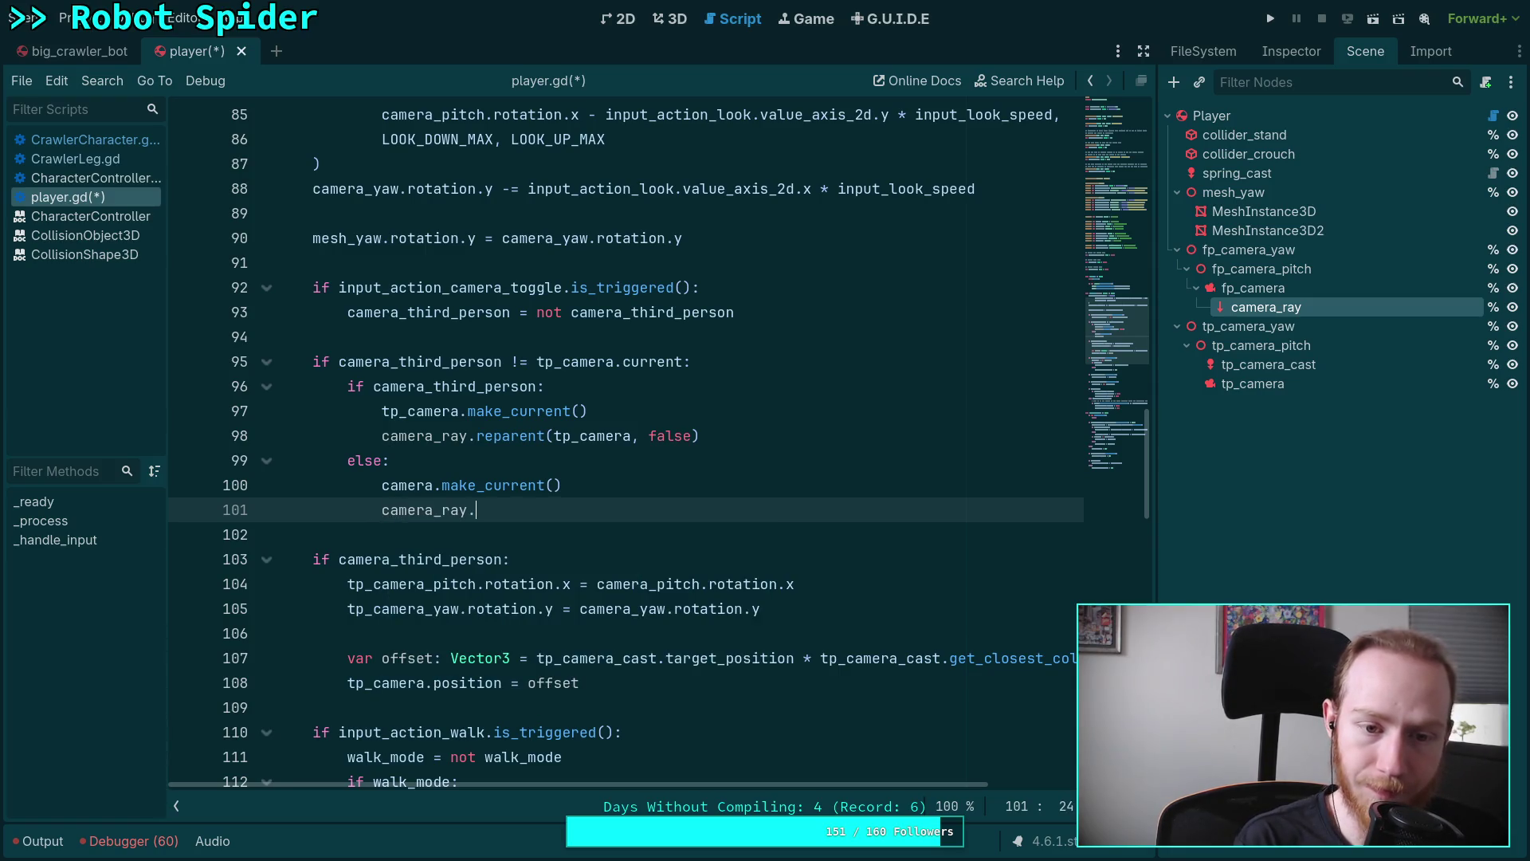
{"action": "type", "text": ".ro"}
{"action": "key", "text": "BackSpace"}
{"action": "type", "text": "ep"}
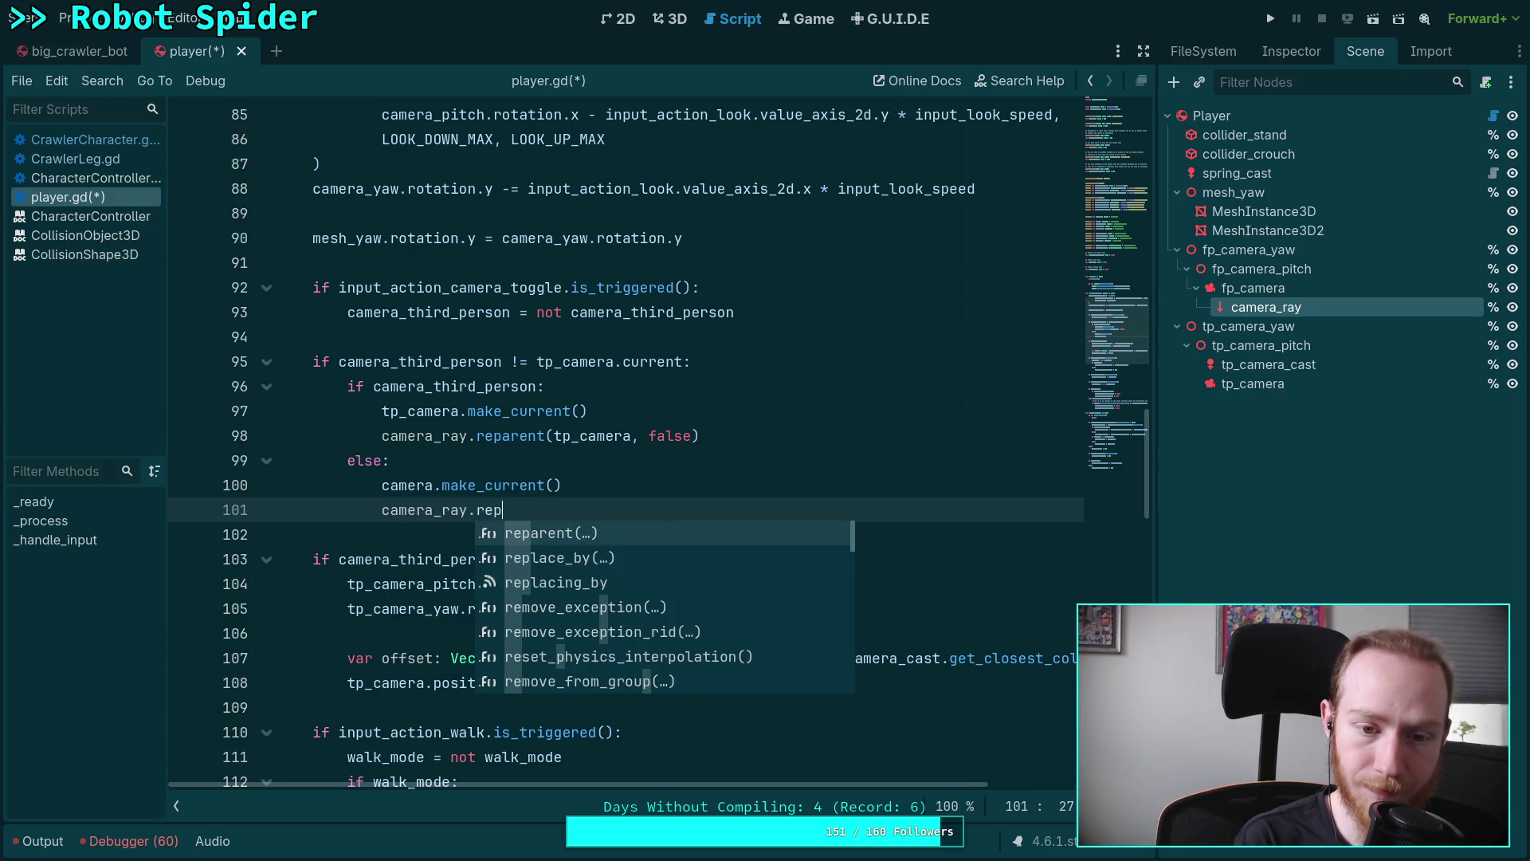
{"action": "key", "text": "Return"}
{"action": "type", "text": "fp"}
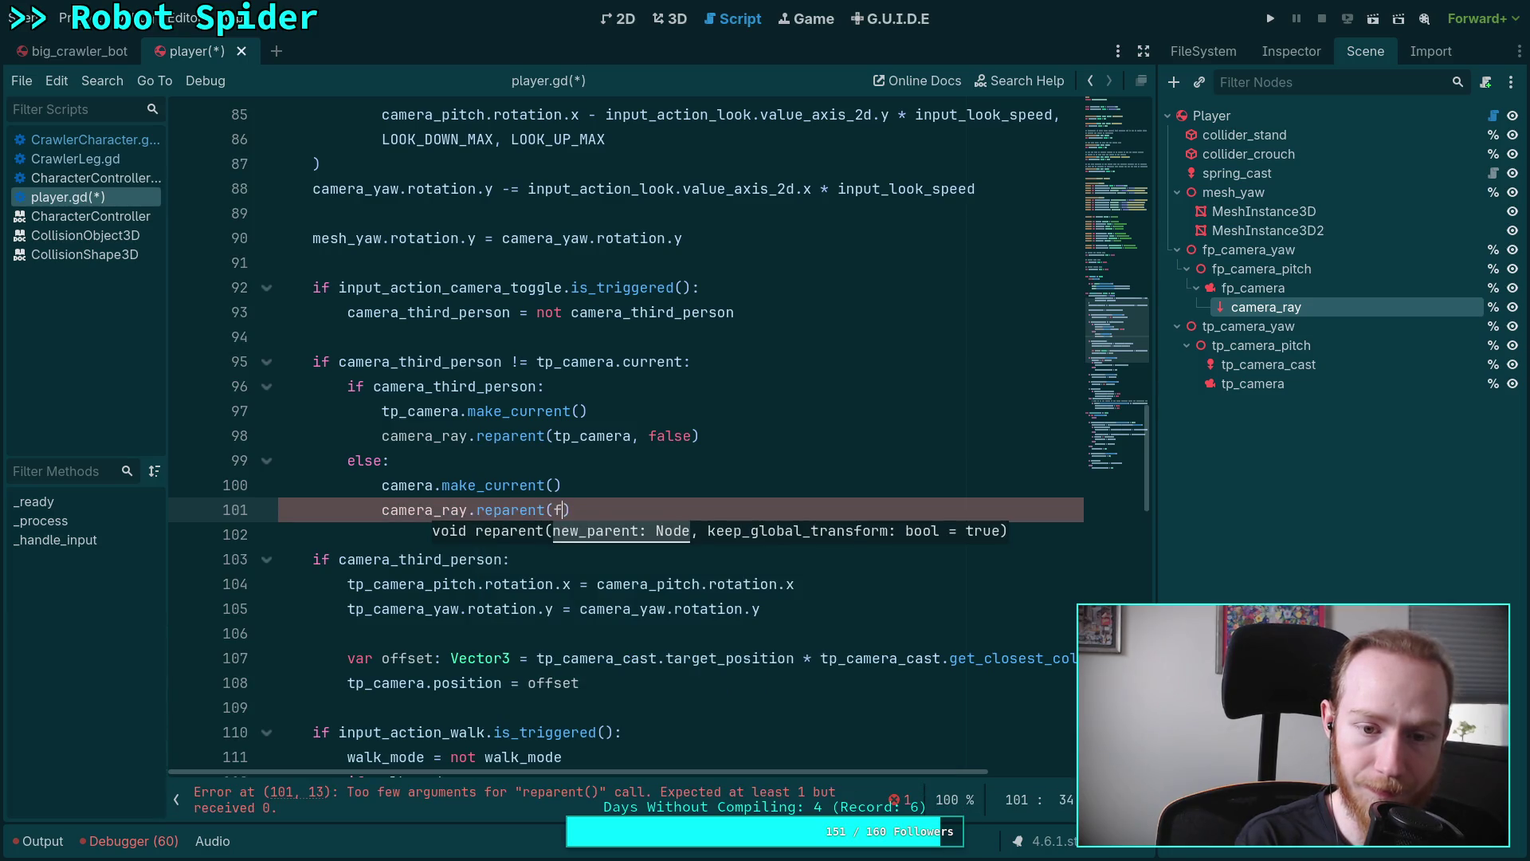
{"action": "key", "text": "BackSpace"}
{"action": "key", "text": "BackSpace"}
{"action": "type", "text": "cam"}
{"action": "key", "text": "Return"}
{"action": "type", "text": ", false"}
{"action": "key", "text": "Right"}
Save player.gd with Ctrl+S.
{"action": "key", "text": "ctrl+s"}
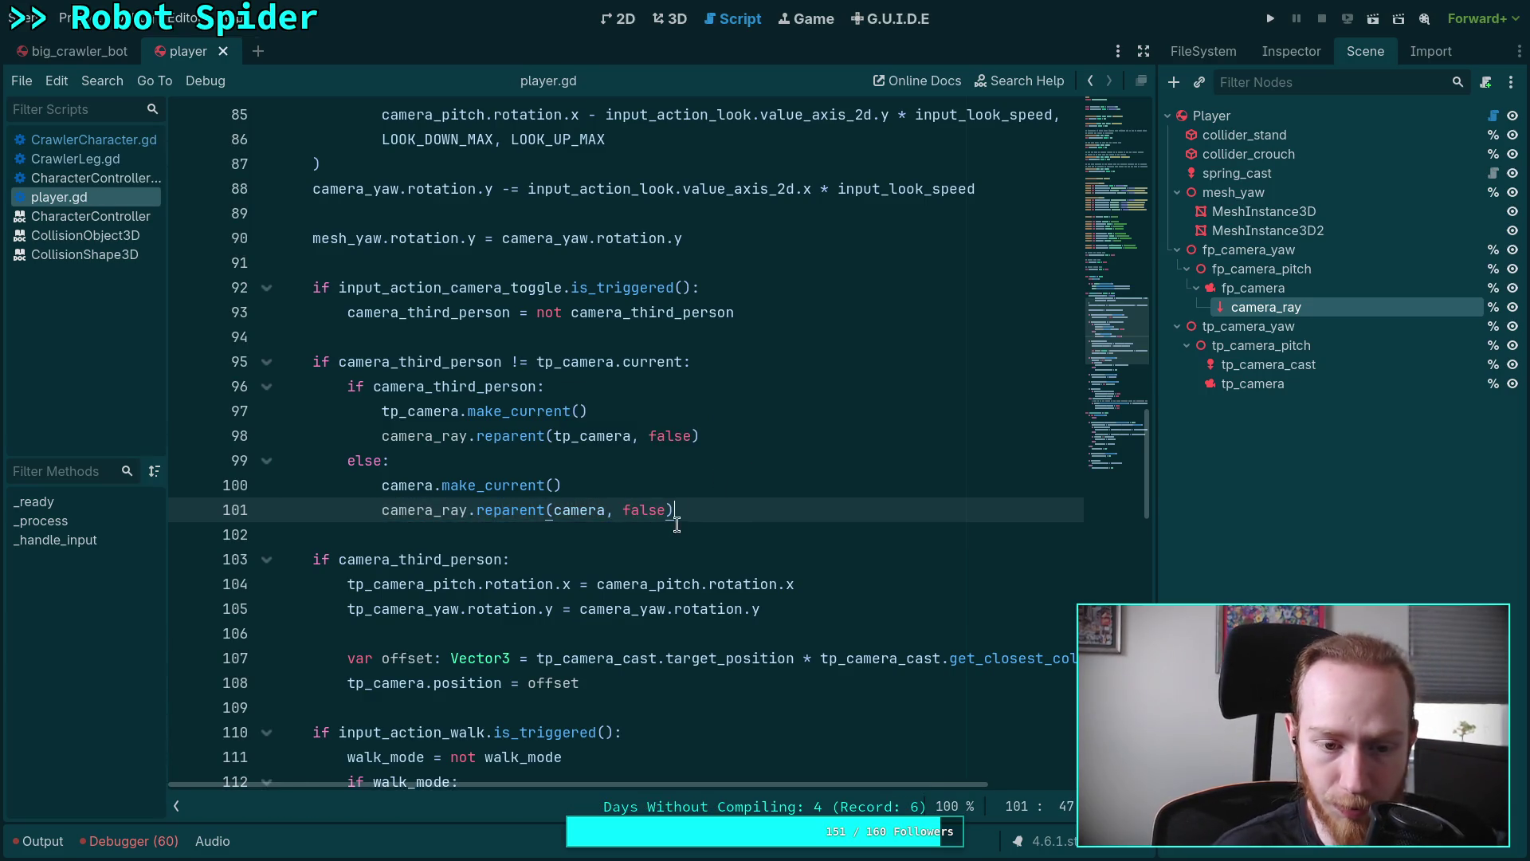
{"action": "scroll", "coordinate": [717, 526], "scroll_direction": "down", "scroll_amount": 2}
{"action": "scroll", "coordinate": [694, 512], "scroll_direction": "up", "scroll_amount": 2}
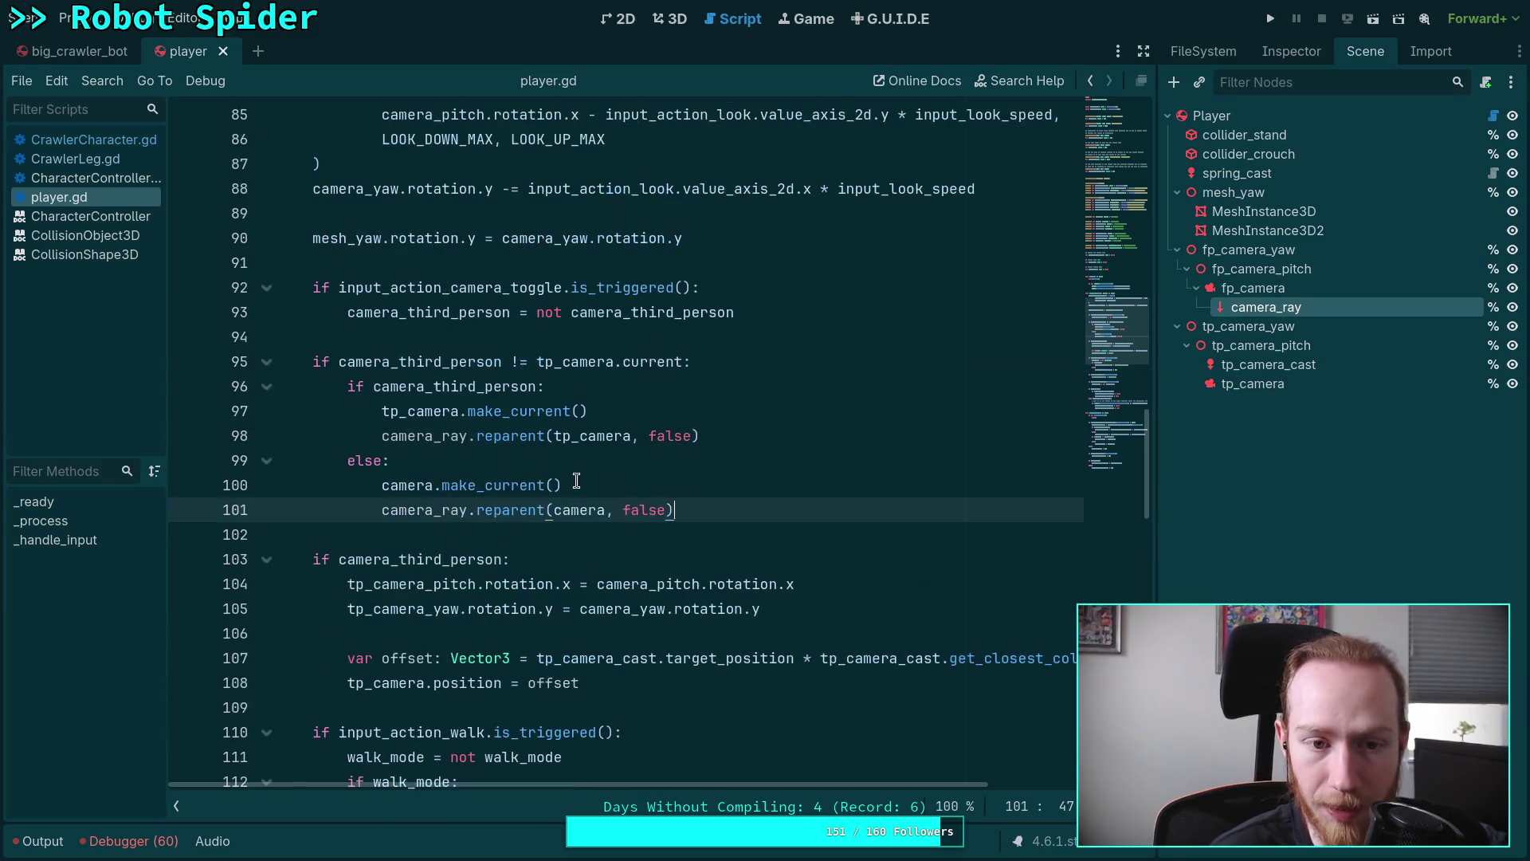
{"action": "double_click", "coordinate": [436, 361]}
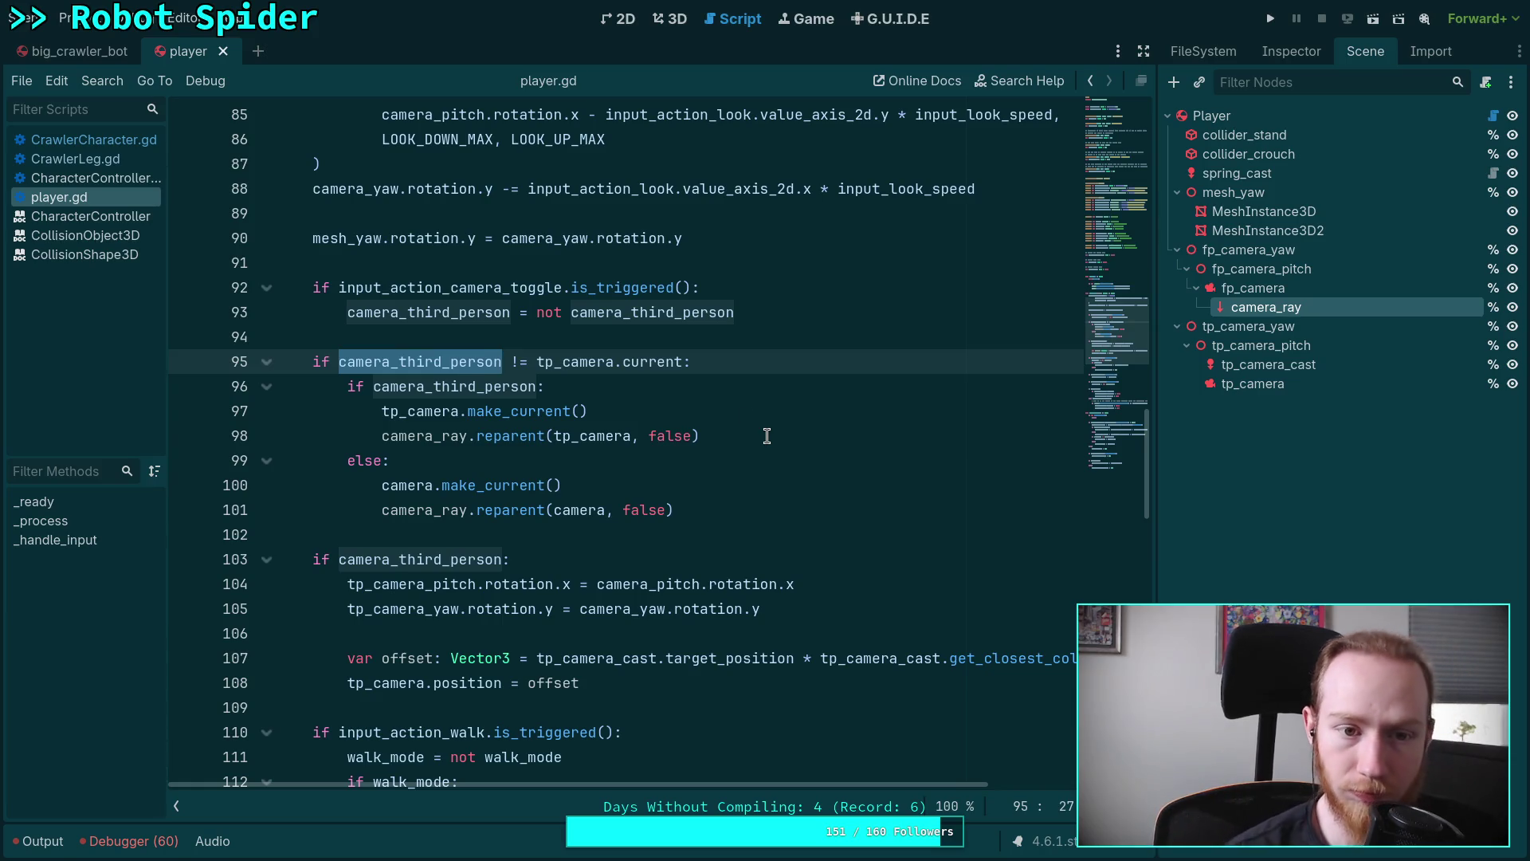
{"action": "scroll", "coordinate": [729, 411], "scroll_direction": "up", "scroll_amount": 1}
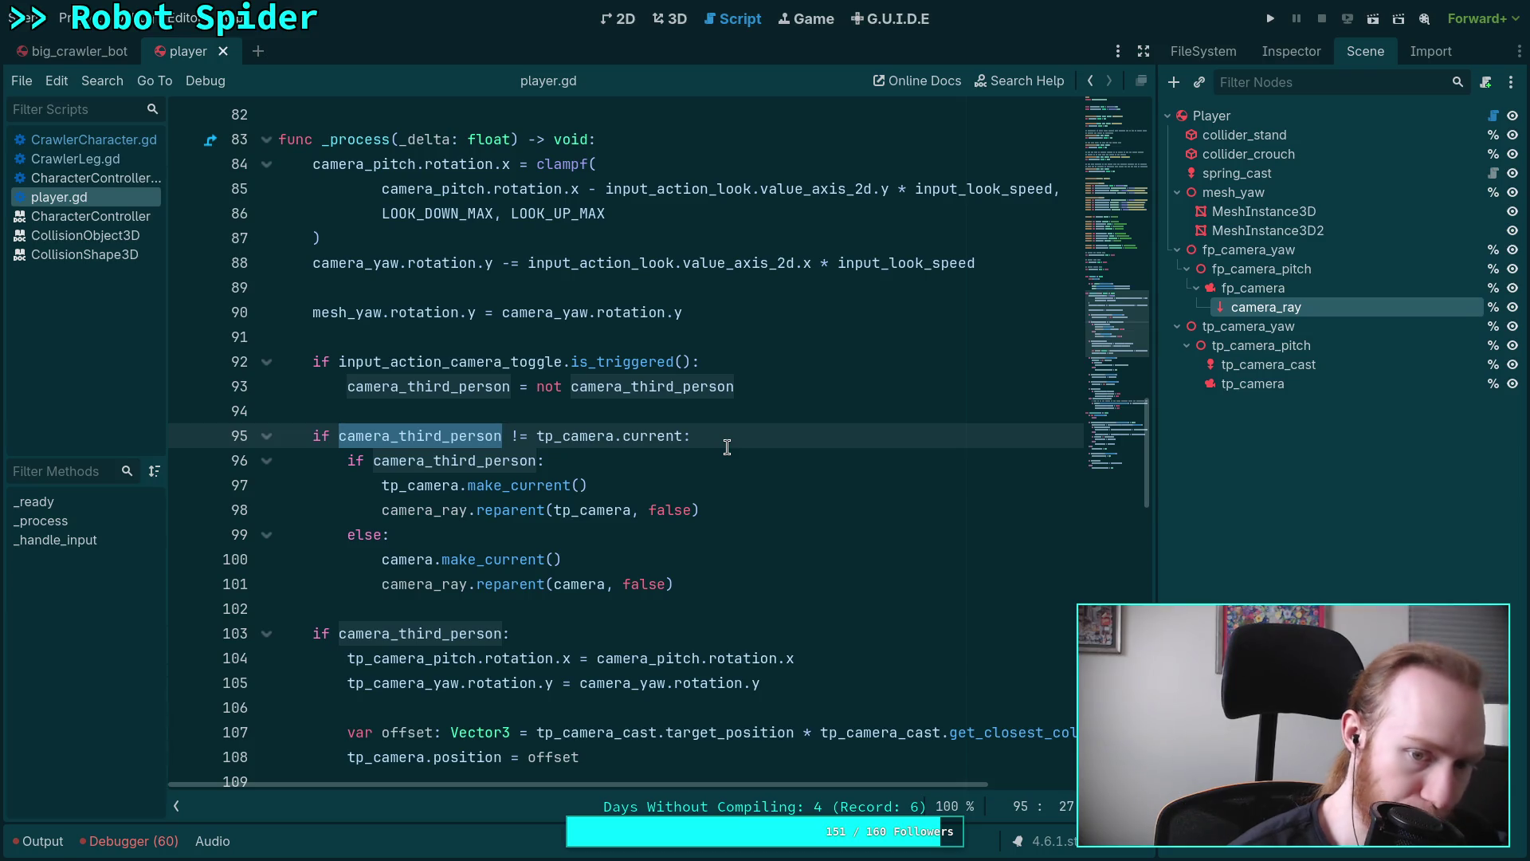
{"action": "left_click", "coordinate": [760, 460]}
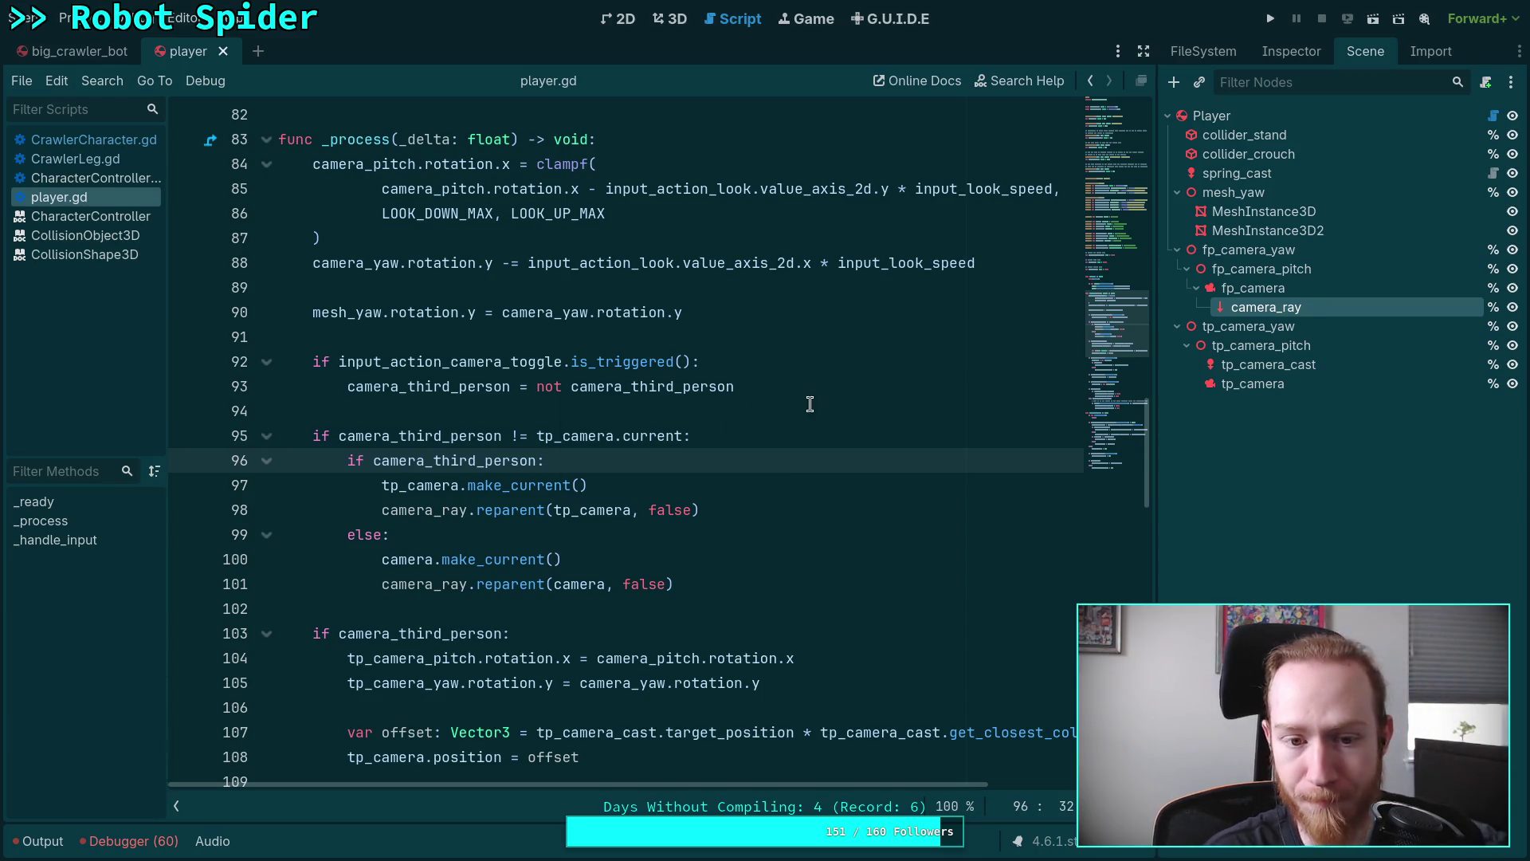
{"action": "scroll", "coordinate": [809, 404], "scroll_direction": "up", "scroll_amount": 10}
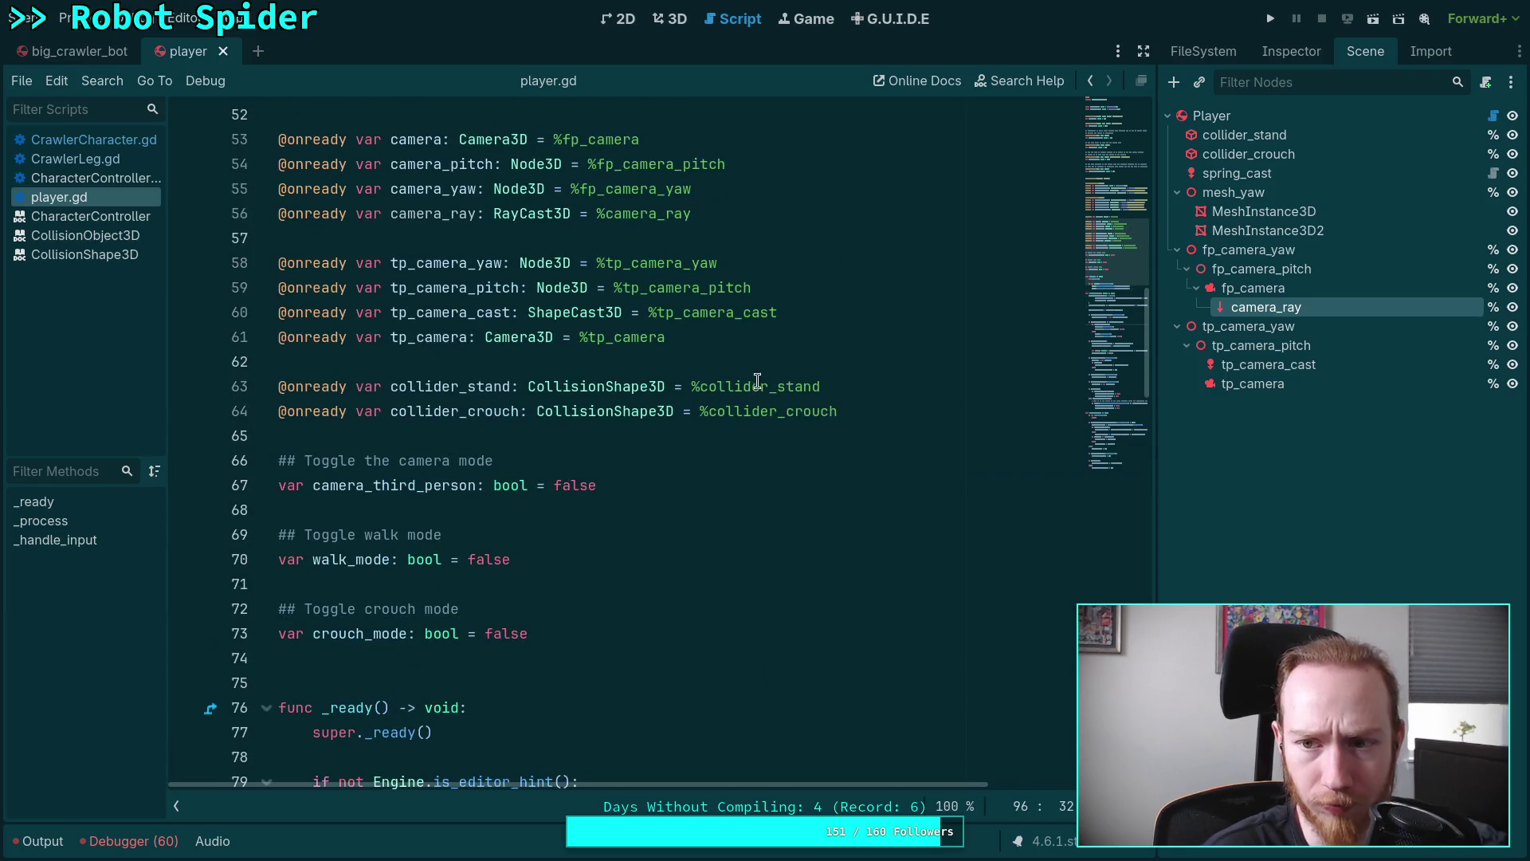
{"action": "scroll", "coordinate": [861, 250], "scroll_direction": "up", "scroll_amount": 2}
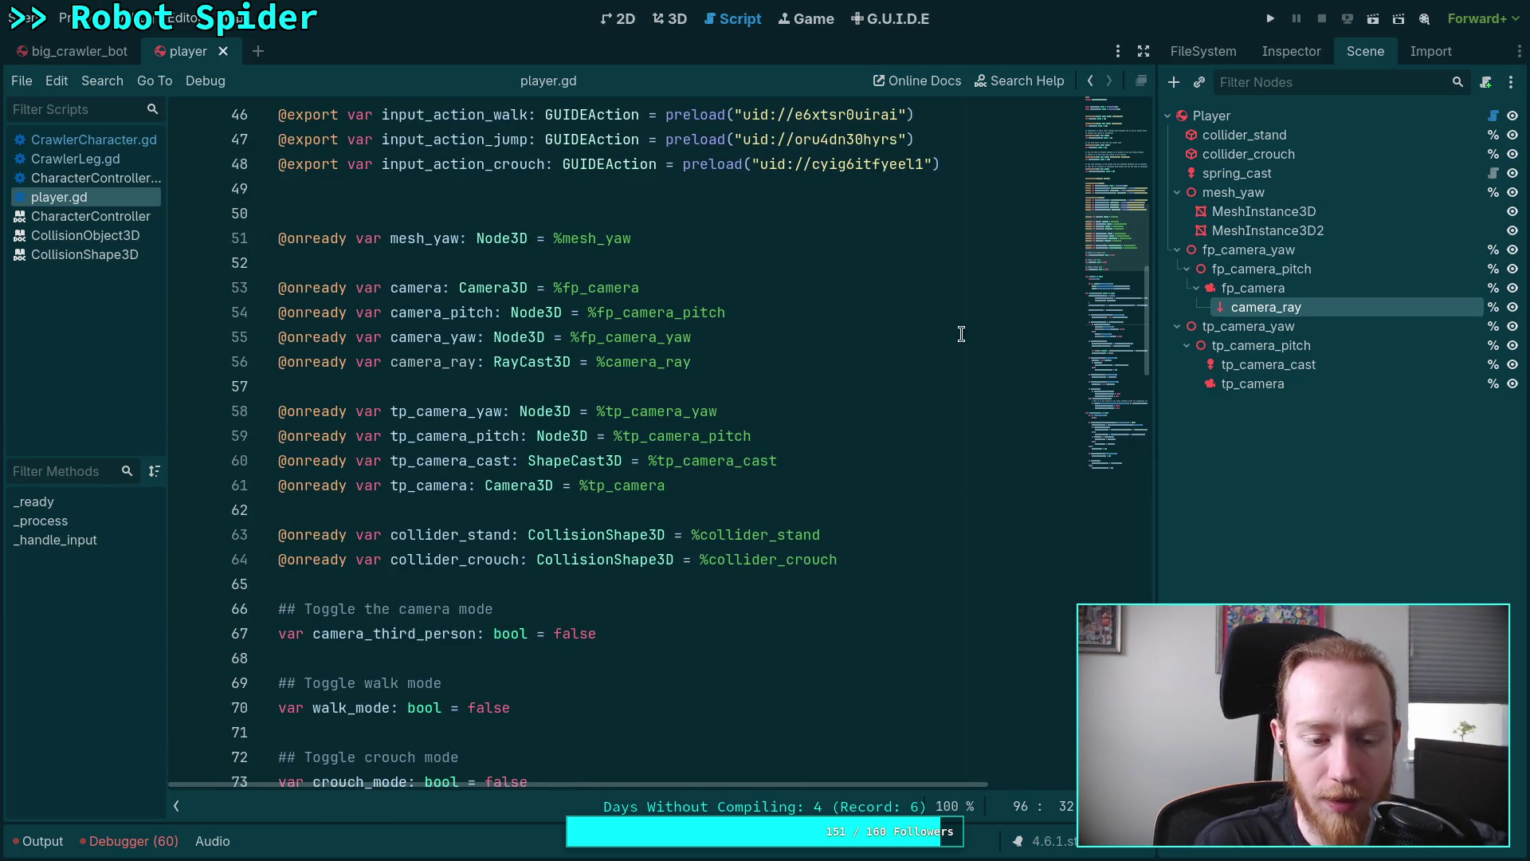
{"action": "scroll", "coordinate": [823, 428], "scroll_direction": "down", "scroll_amount": 7}
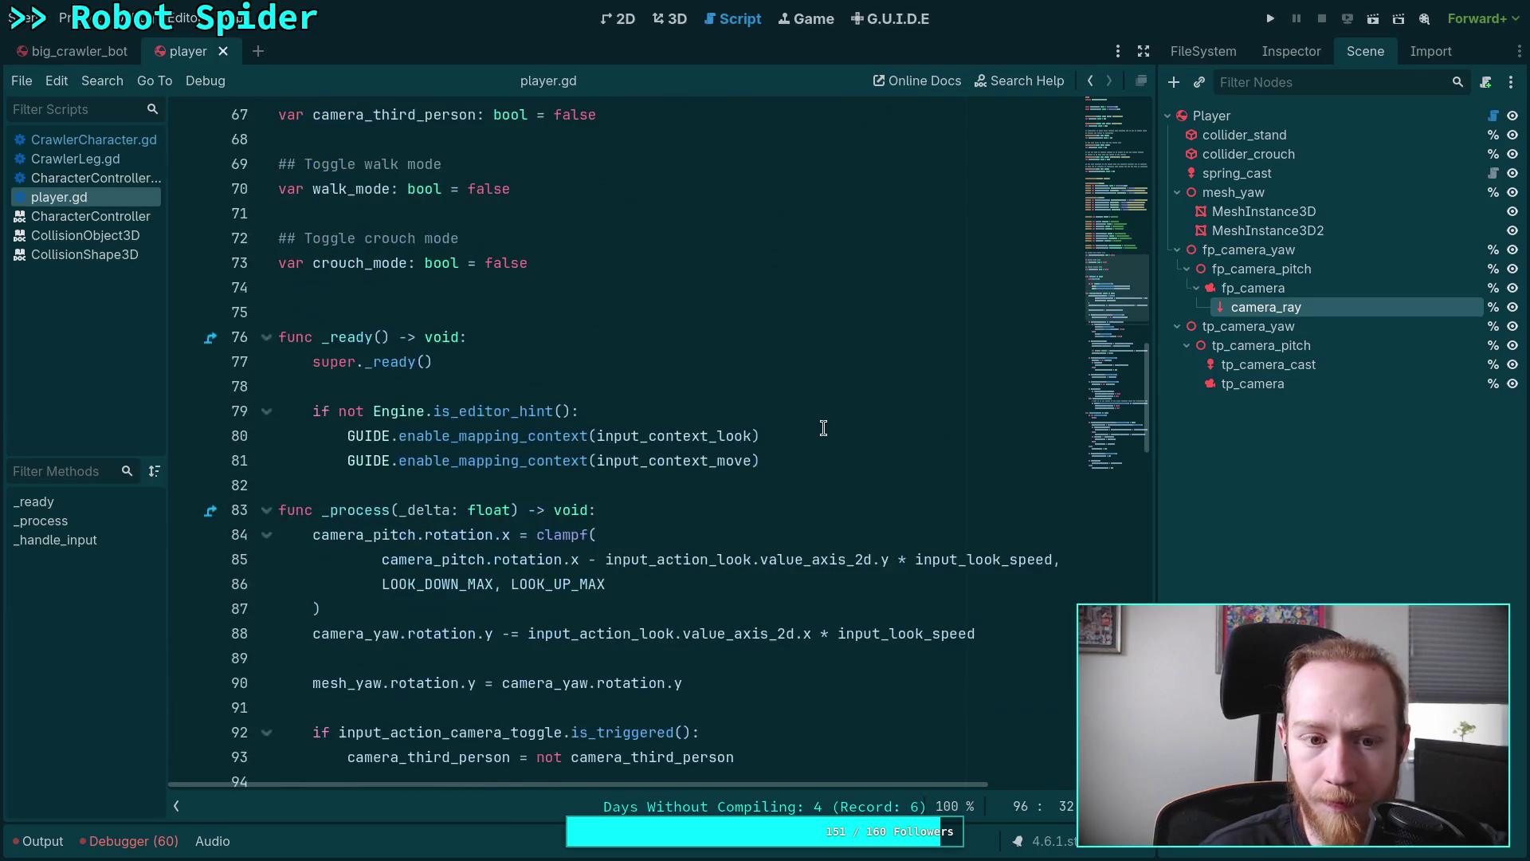
{"action": "left_click", "coordinate": [916, 444]}
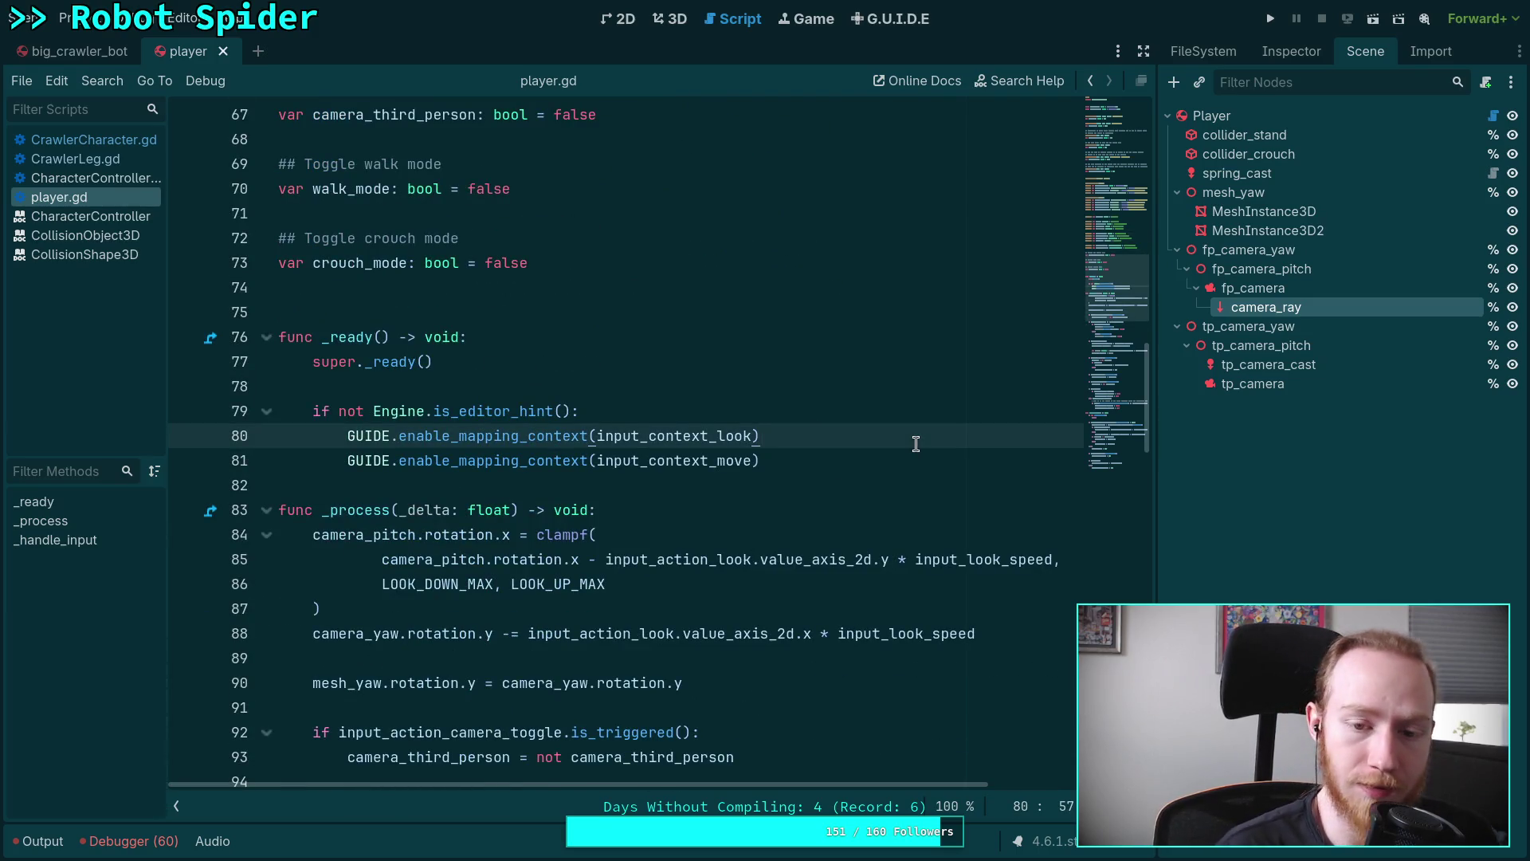
{"action": "key", "text": "Down"}
{"action": "key", "text": "Up"}
{"action": "key", "text": "Up"}
{"action": "key", "text": "Up"}
{"action": "key", "text": "Return"}
{"action": "key", "text": "Return"}
{"action": "key", "text": "Up"}
{"action": "type", "text": "#"}
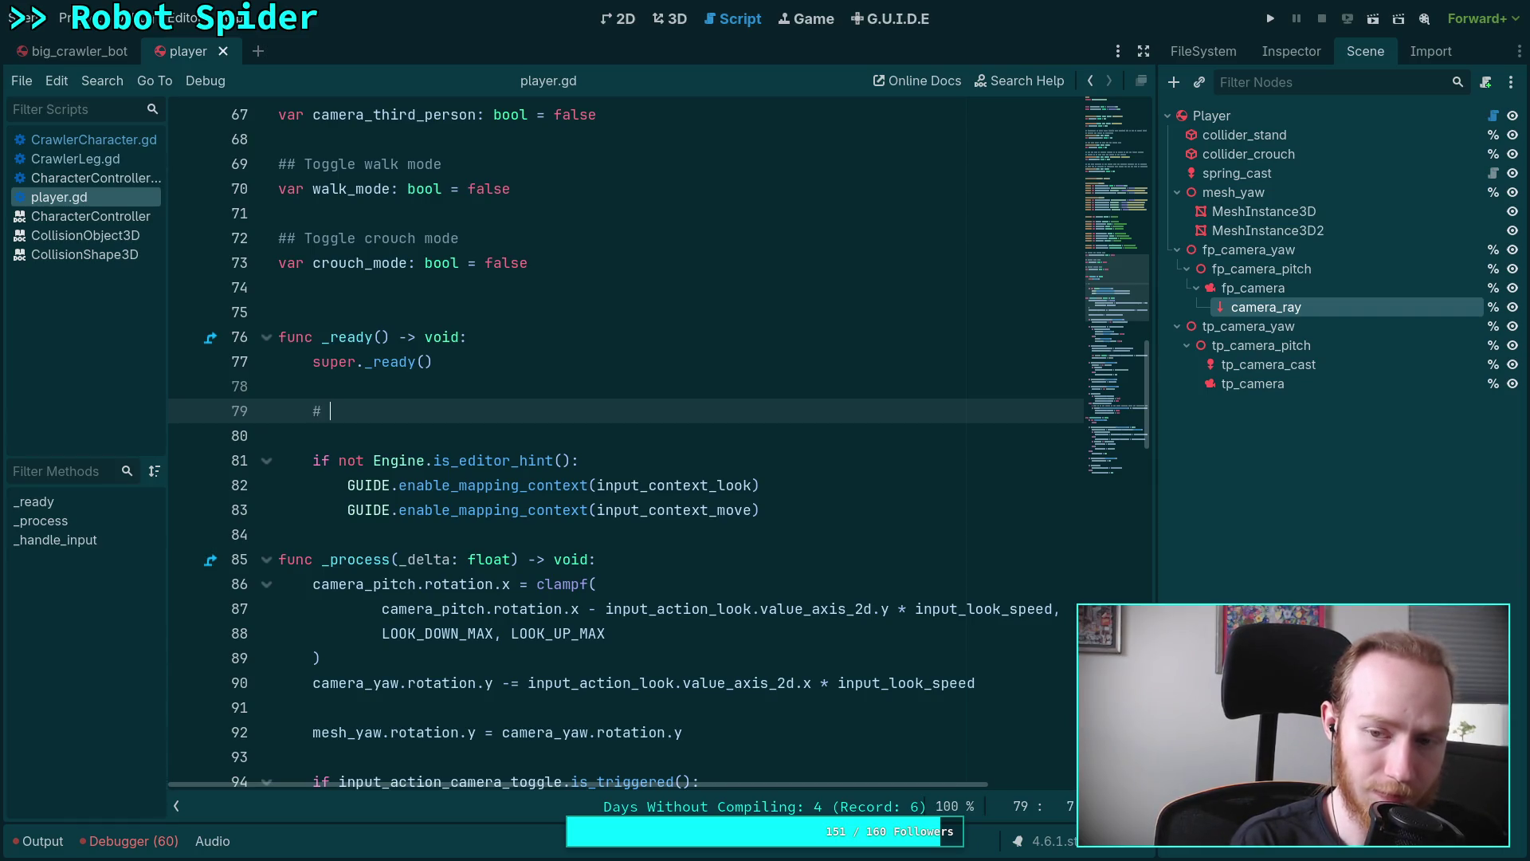
{"action": "key", "text": "BackSpace"}
{"action": "key", "text": "BackSpace"}
{"action": "key", "text": "BackSpace"}
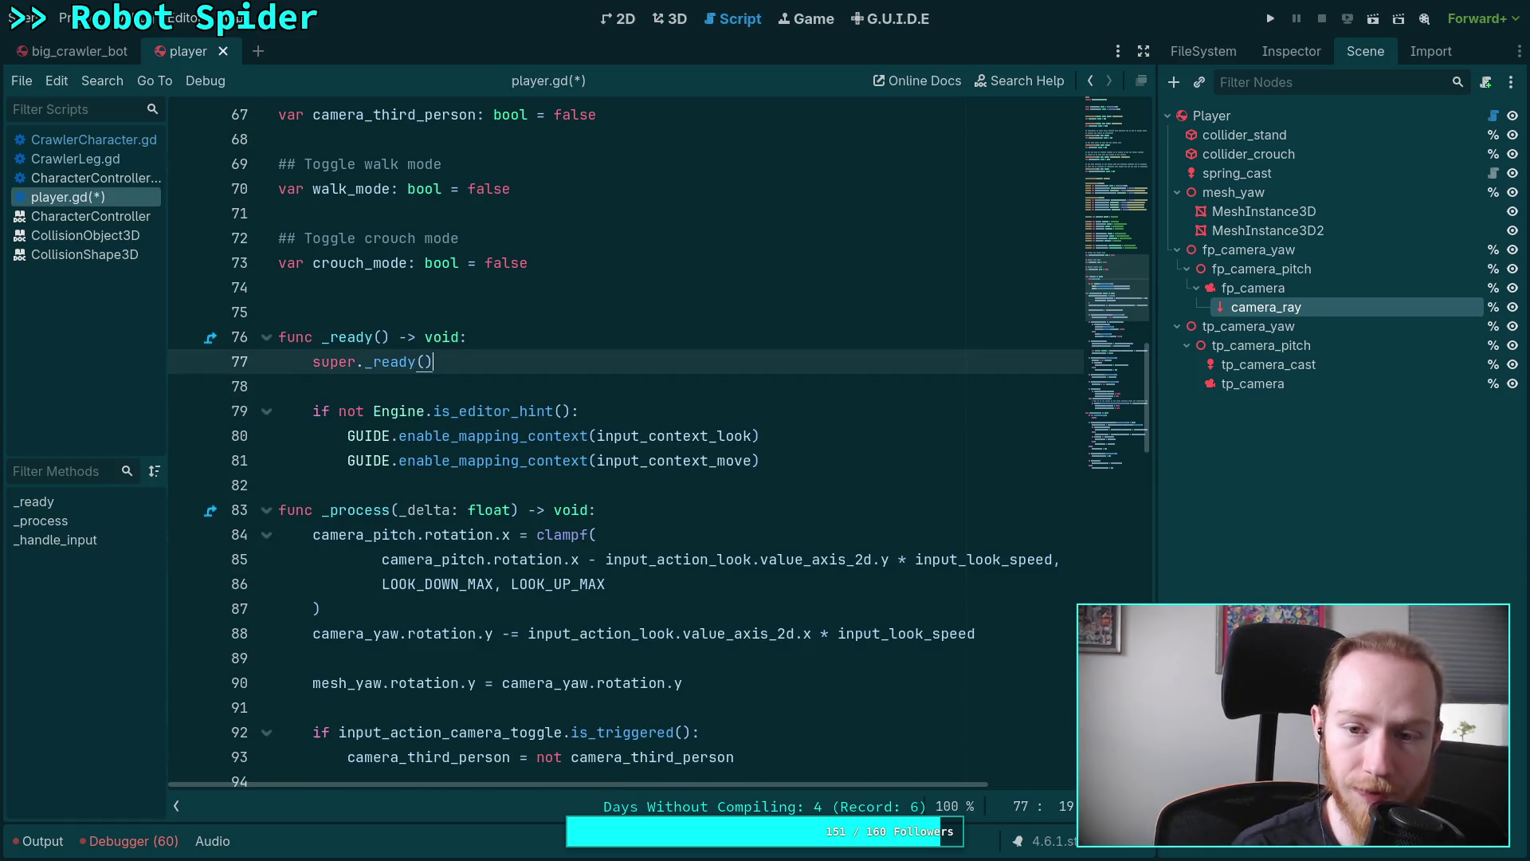
In the 3D view, set camera_ray's Target Position y to 0 and z to -5.
{"action": "left_click", "coordinate": [670, 18]}
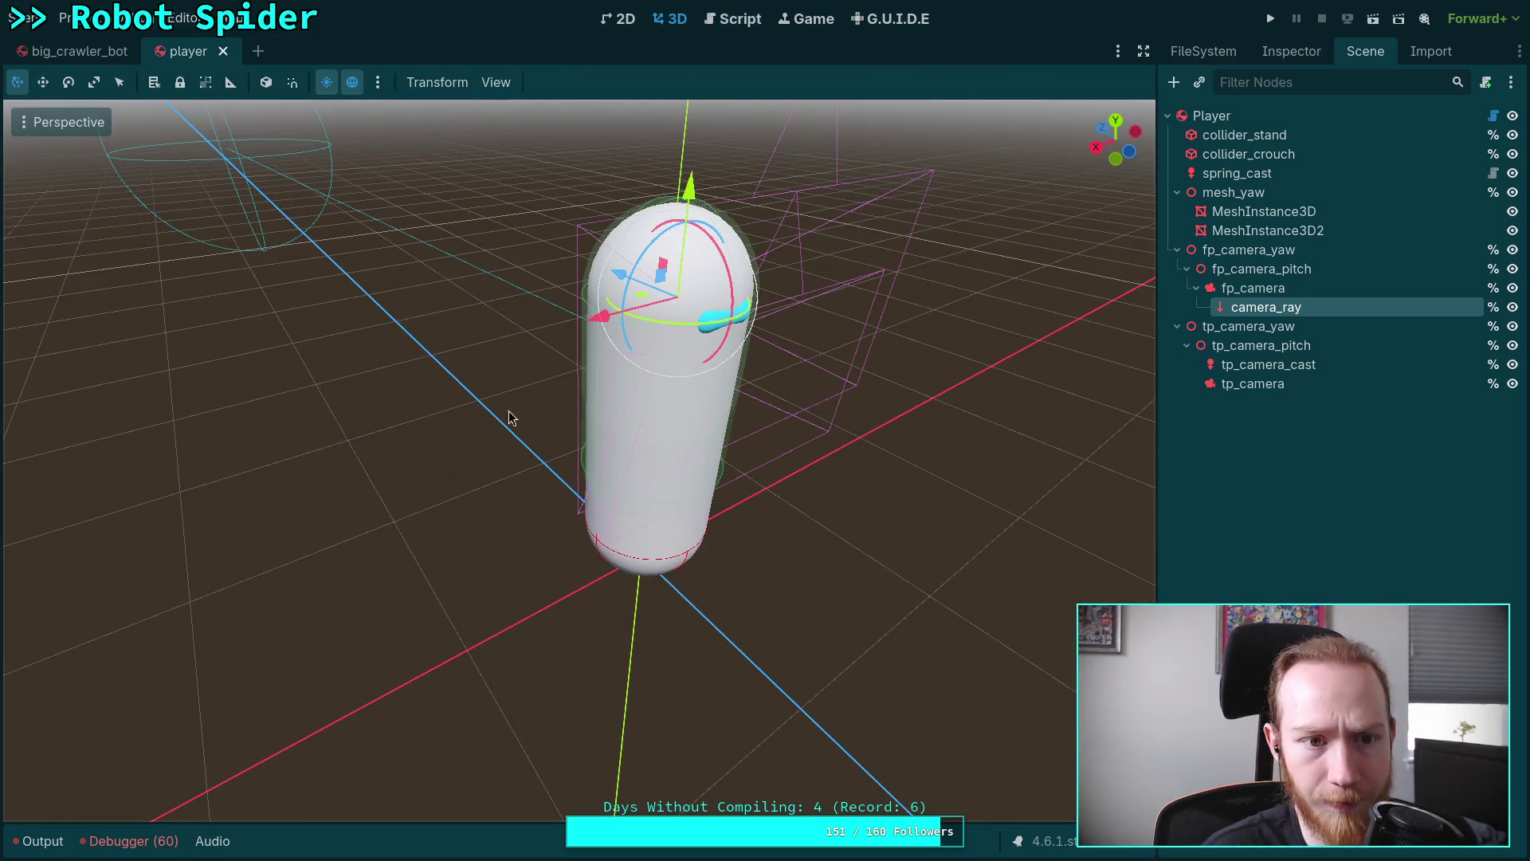
{"action": "left_click_drag", "start_coordinate": [638, 399], "coordinate": [494, 375]}
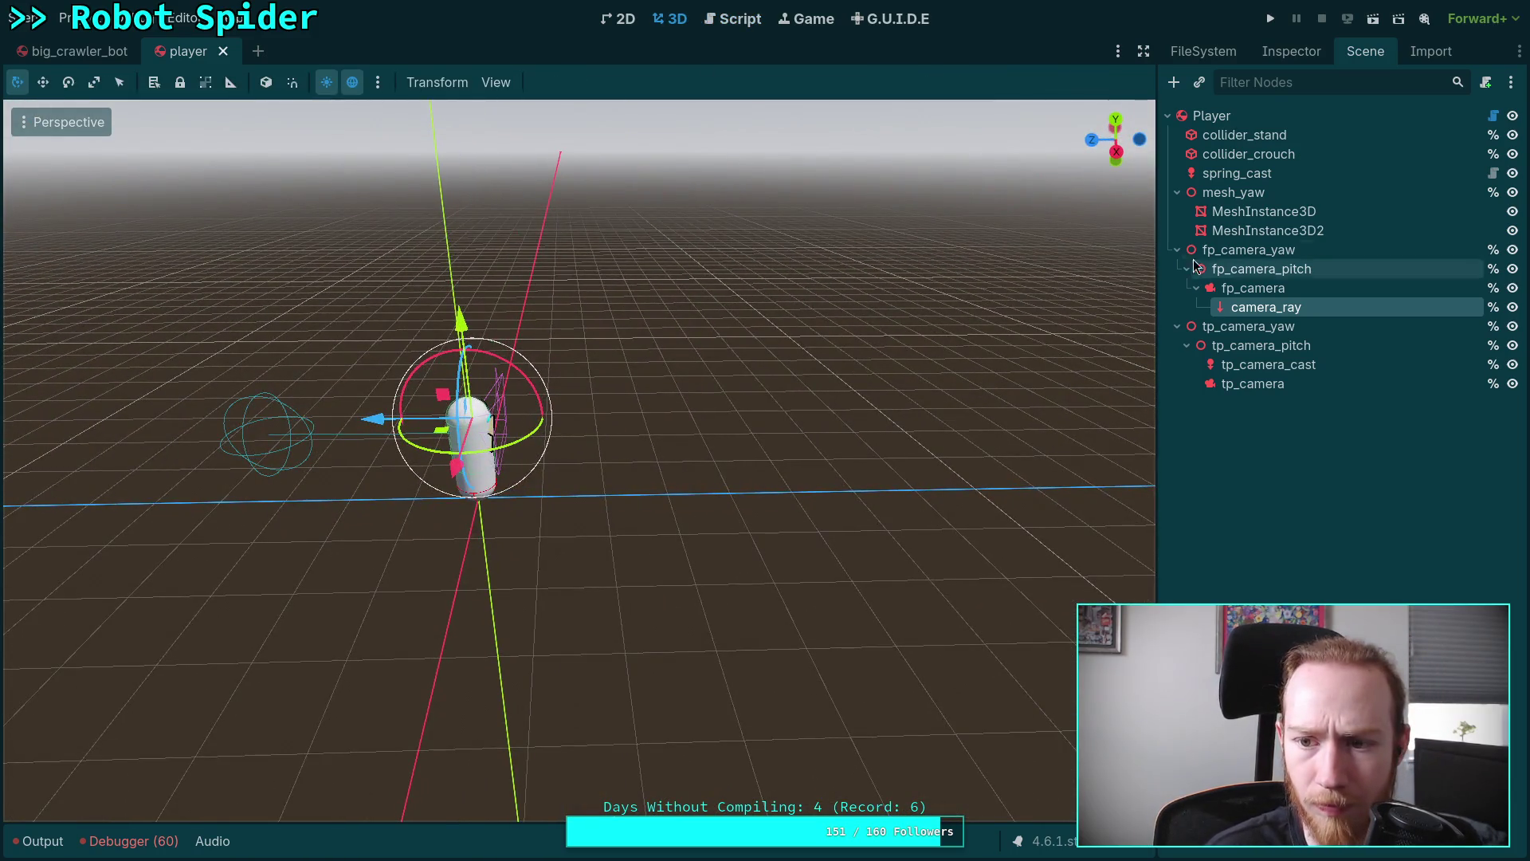
{"action": "left_click", "coordinate": [1303, 54]}
{"action": "left_click_drag", "start_coordinate": [606, 398], "coordinate": [510, 382]}
{"action": "left_click_drag", "start_coordinate": [1035, 359], "coordinate": [1136, 356]}
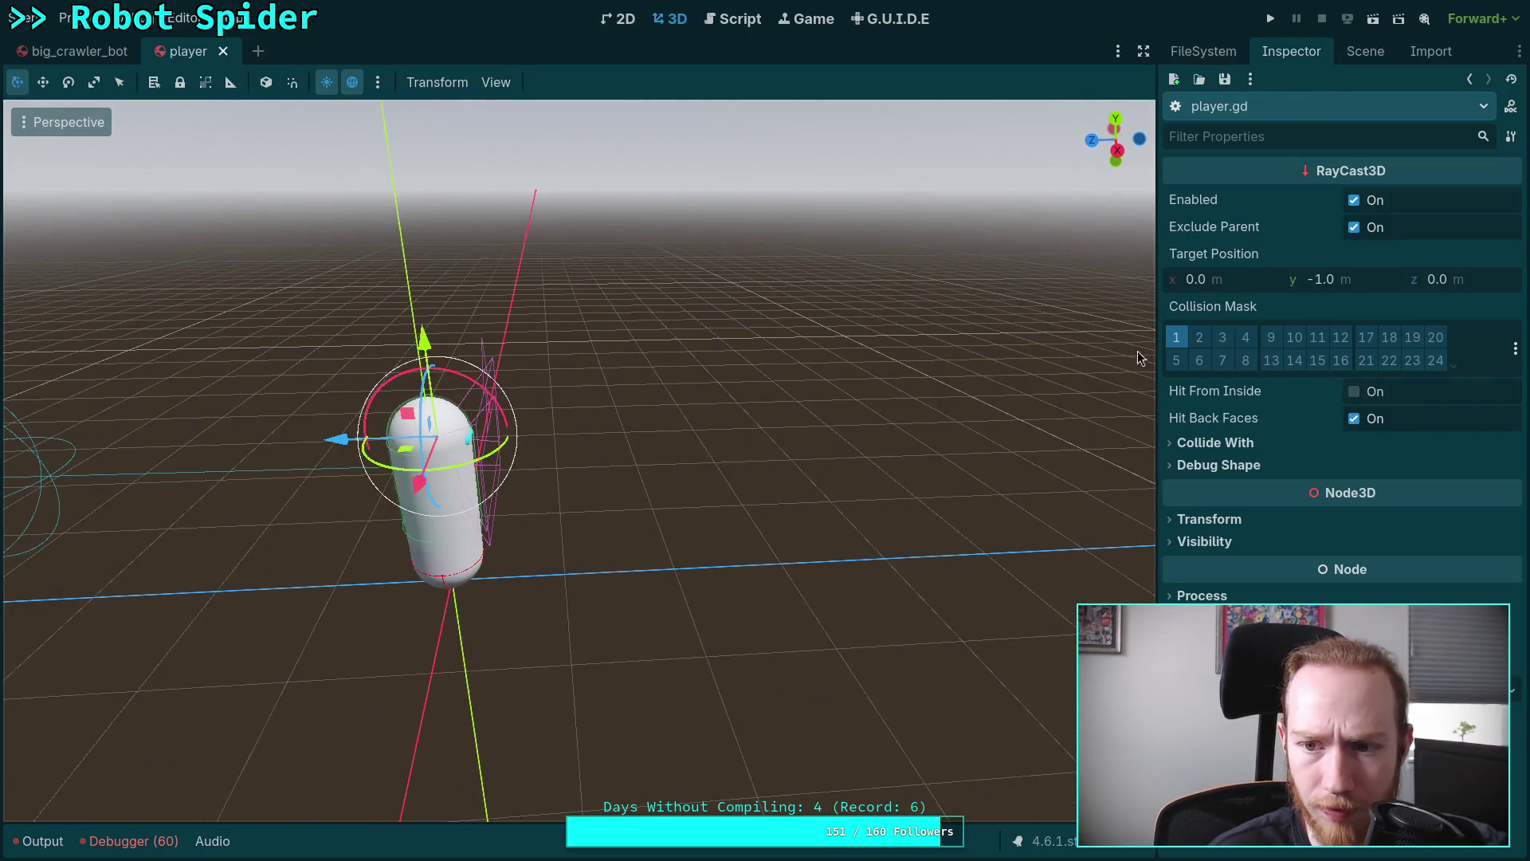
{"action": "left_click_drag", "start_coordinate": [980, 357], "coordinate": [952, 360]}
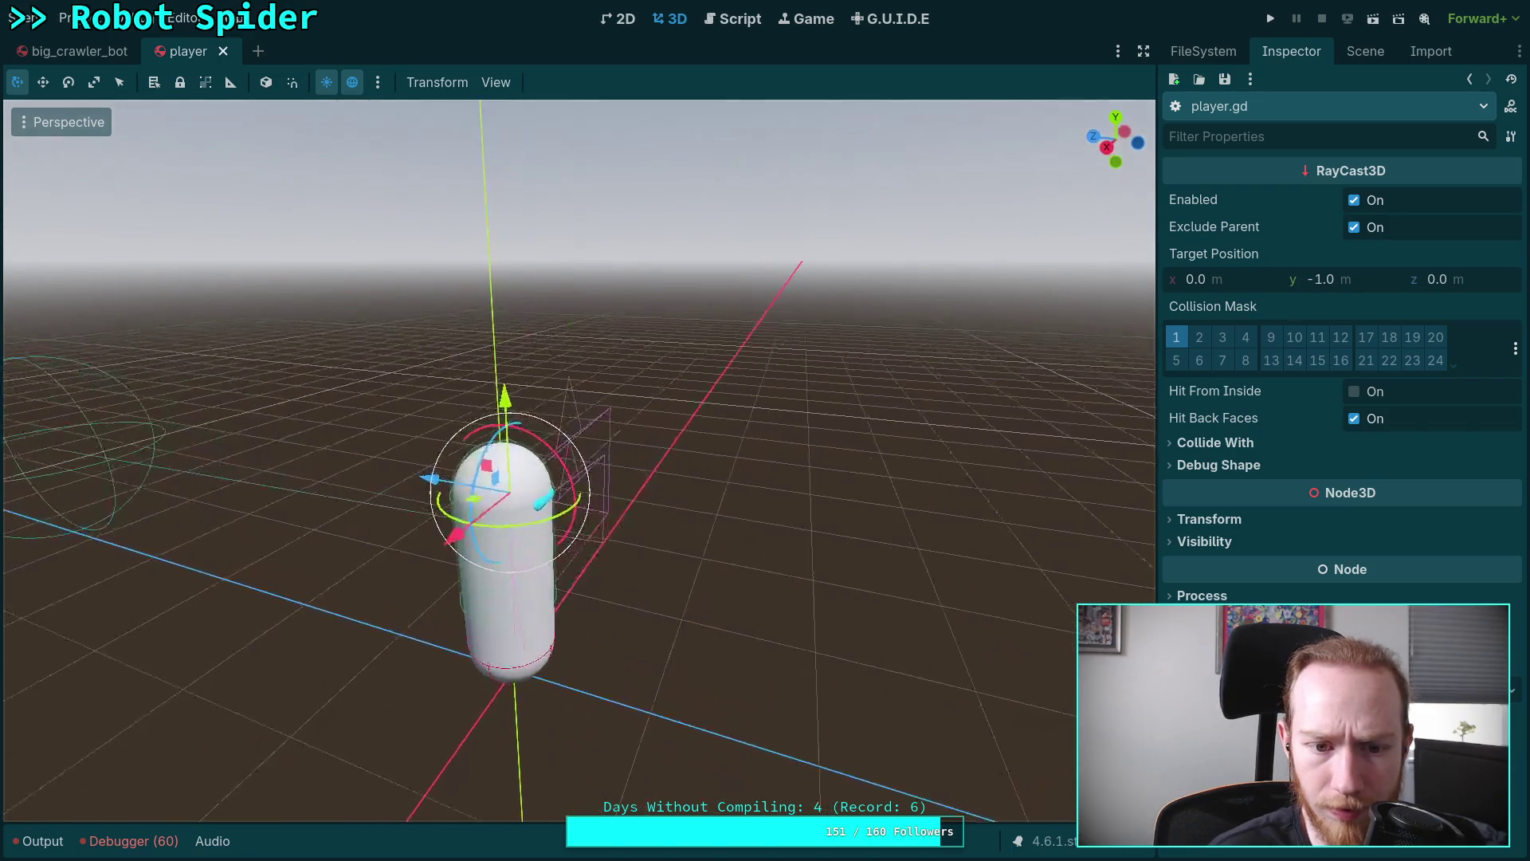
{"action": "left_click", "coordinate": [1375, 284]}
{"action": "type", "text": "0"}
{"action": "key", "text": "Return"}
{"action": "left_click", "coordinate": [1444, 279]}
{"action": "type", "text": "-5"}
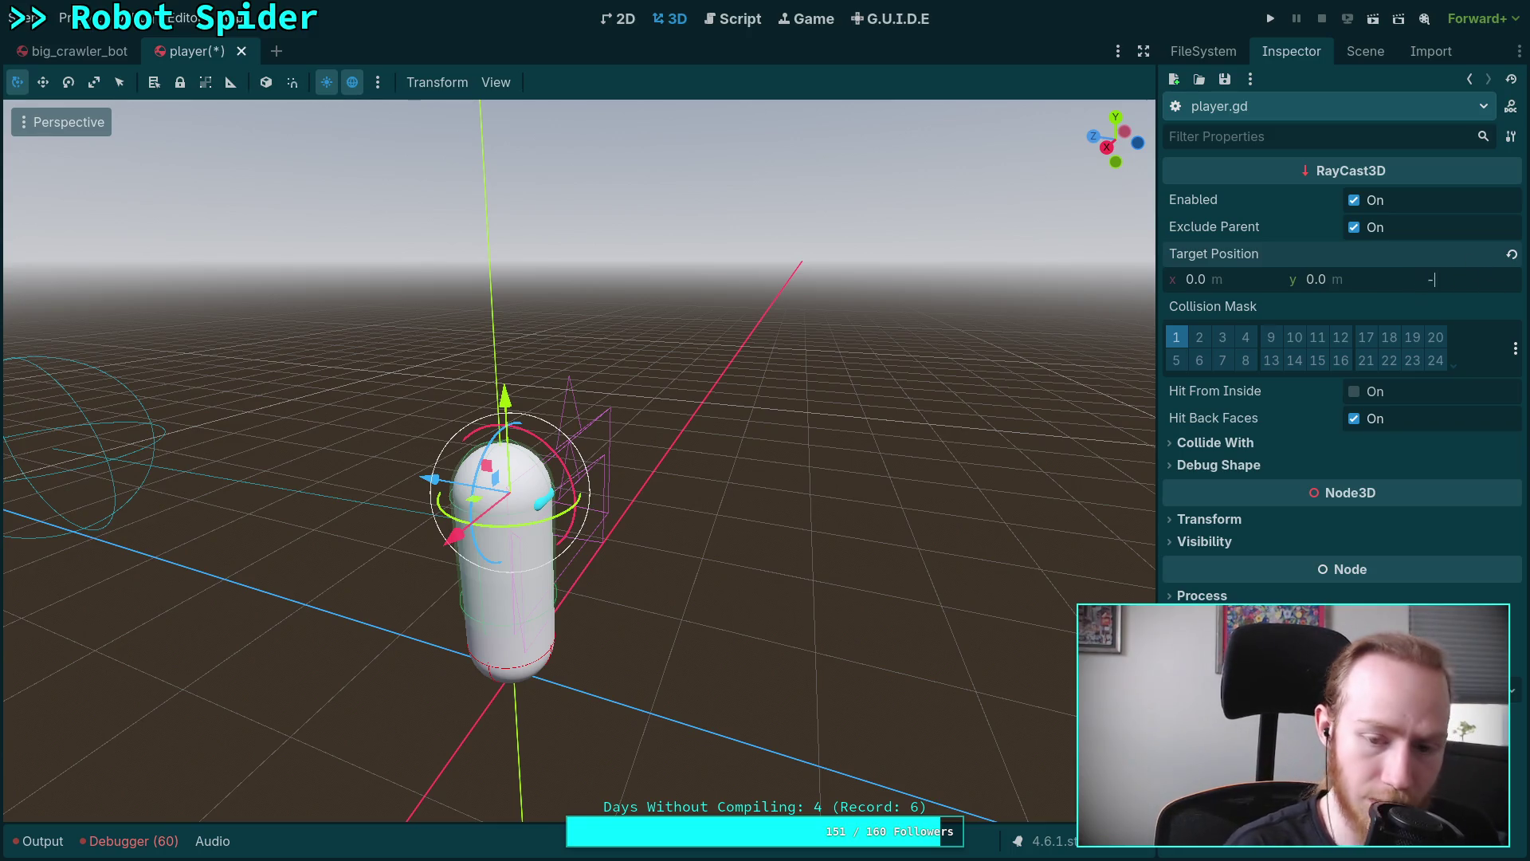
{"action": "key", "text": "Return"}
Try a Target Position z of -100, then settle on -10.
{"action": "left_click_drag", "start_coordinate": [797, 398], "coordinate": [618, 423]}
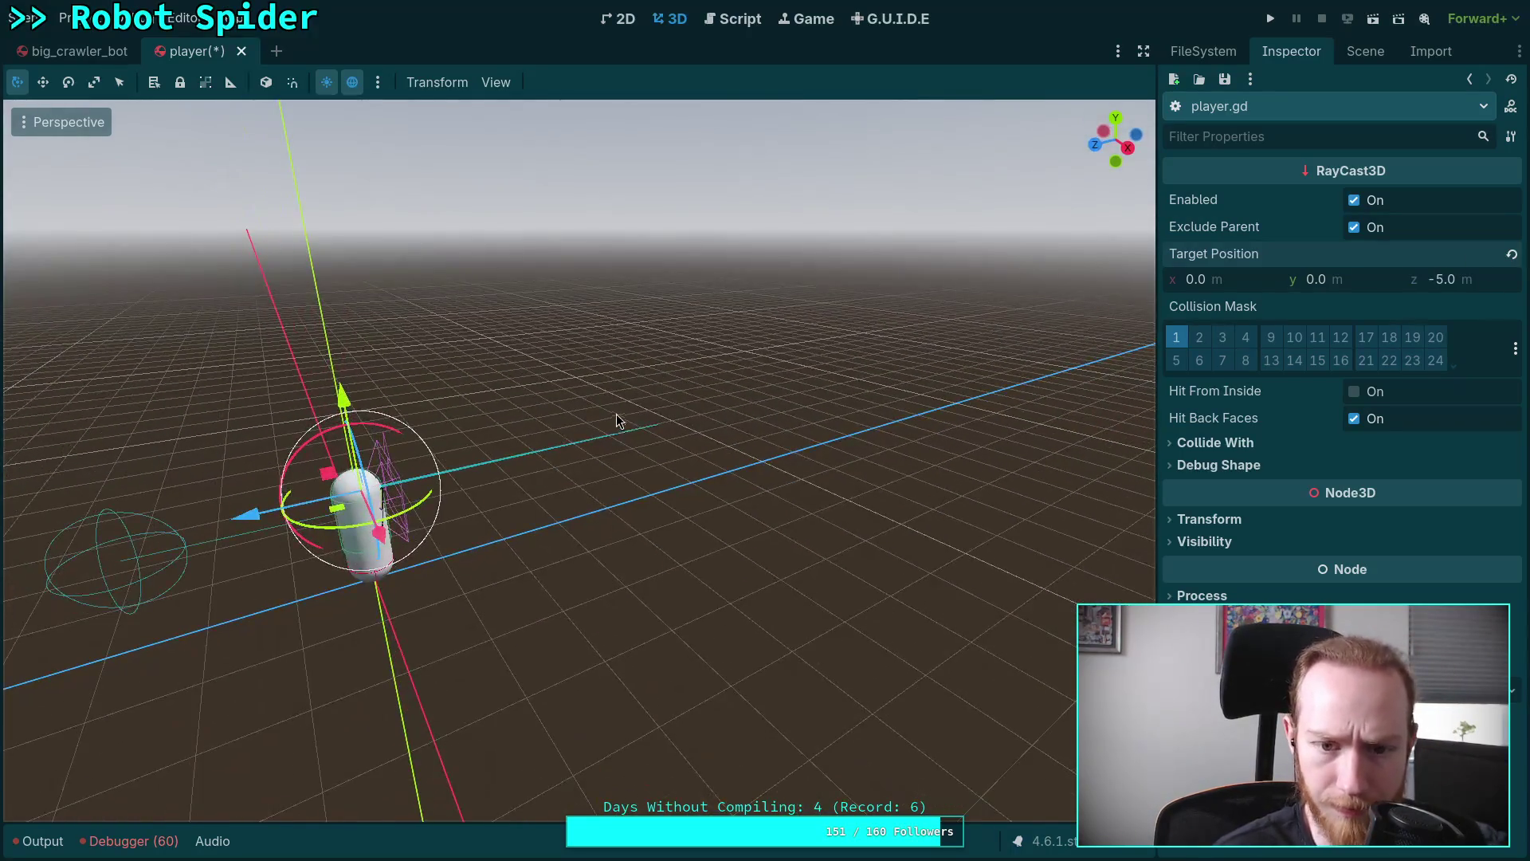
{"action": "left_click", "coordinate": [1452, 287]}
{"action": "type", "text": "-1"}
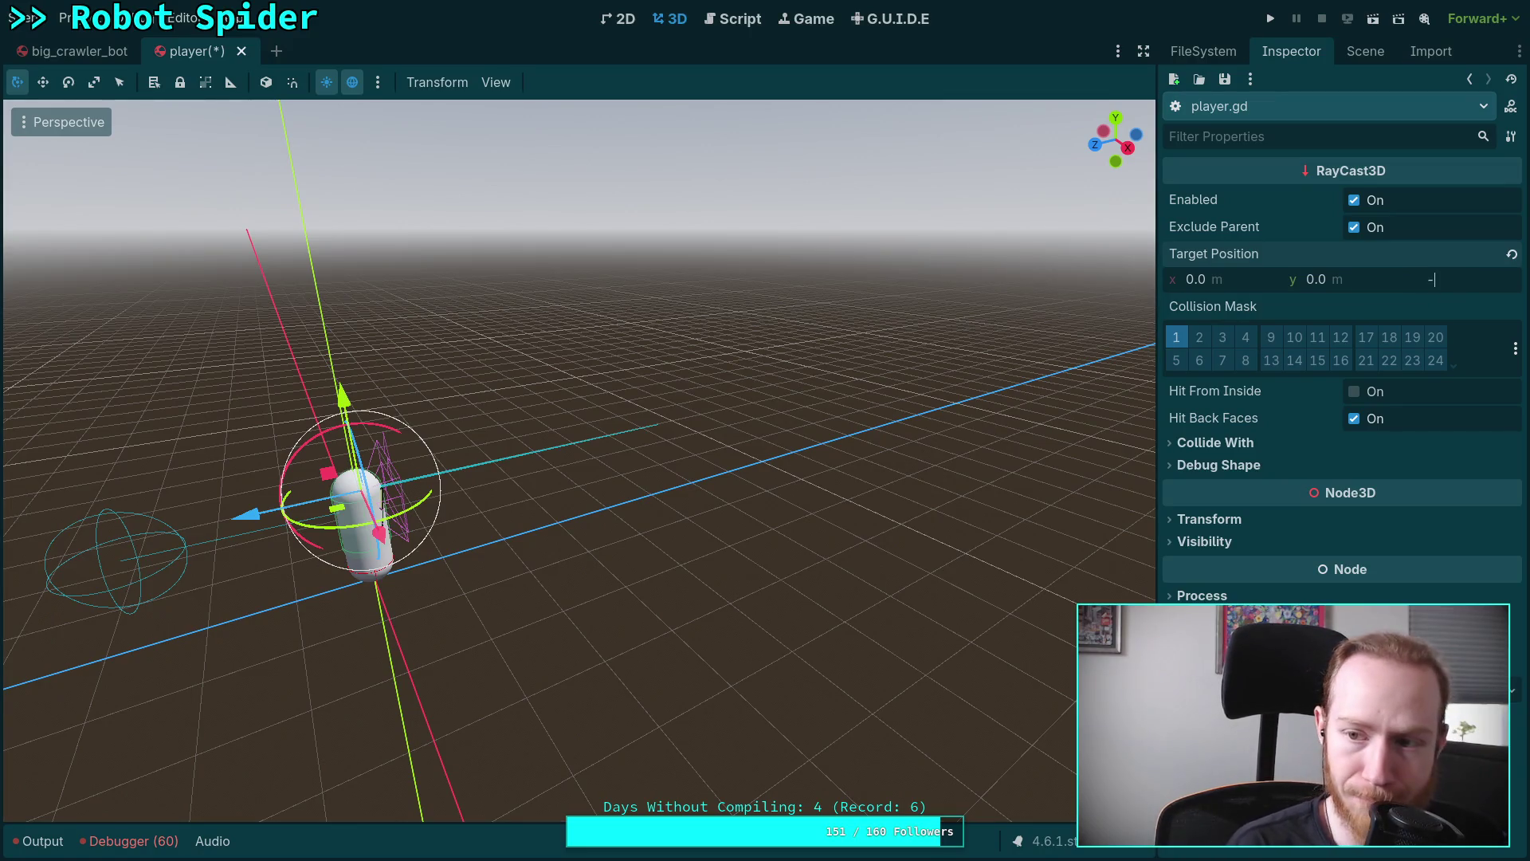
{"action": "type", "text": "00"}
{"action": "key", "text": "Return"}
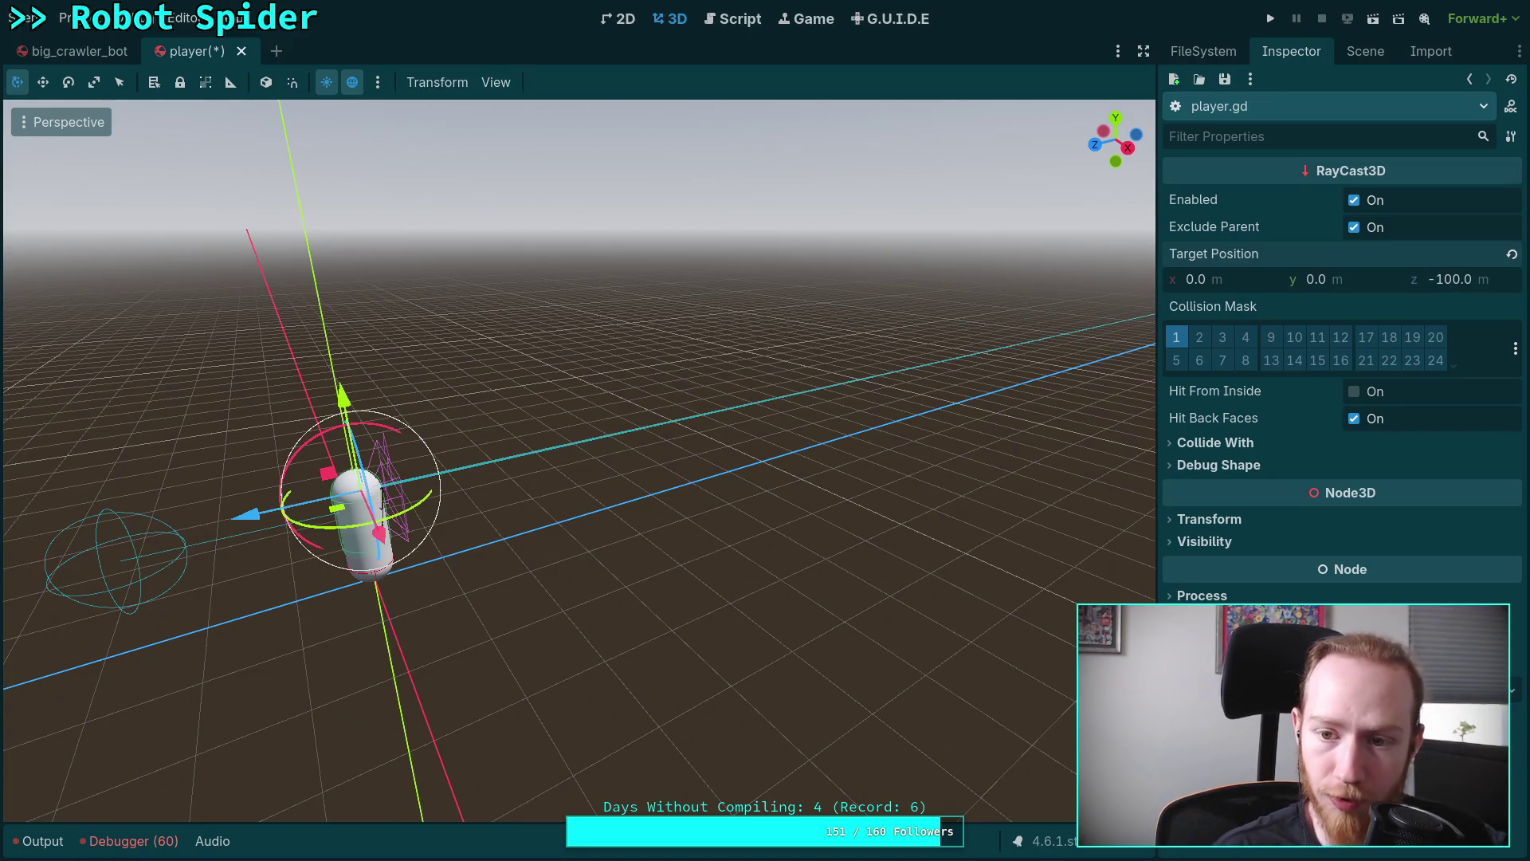
{"action": "mouse_move", "coordinate": [580, 461]}
{"action": "left_mouse_down"}
{"action": "mouse_move", "coordinate": [558, 470]}
{"action": "mouse_move", "coordinate": [542, 446]}
{"action": "mouse_move", "coordinate": [557, 479]}
{"action": "mouse_move", "coordinate": [542, 466]}
{"action": "mouse_move", "coordinate": [558, 454]}
{"action": "mouse_move", "coordinate": [550, 470]}
{"action": "mouse_move", "coordinate": [522, 458]}
{"action": "left_mouse_up"}
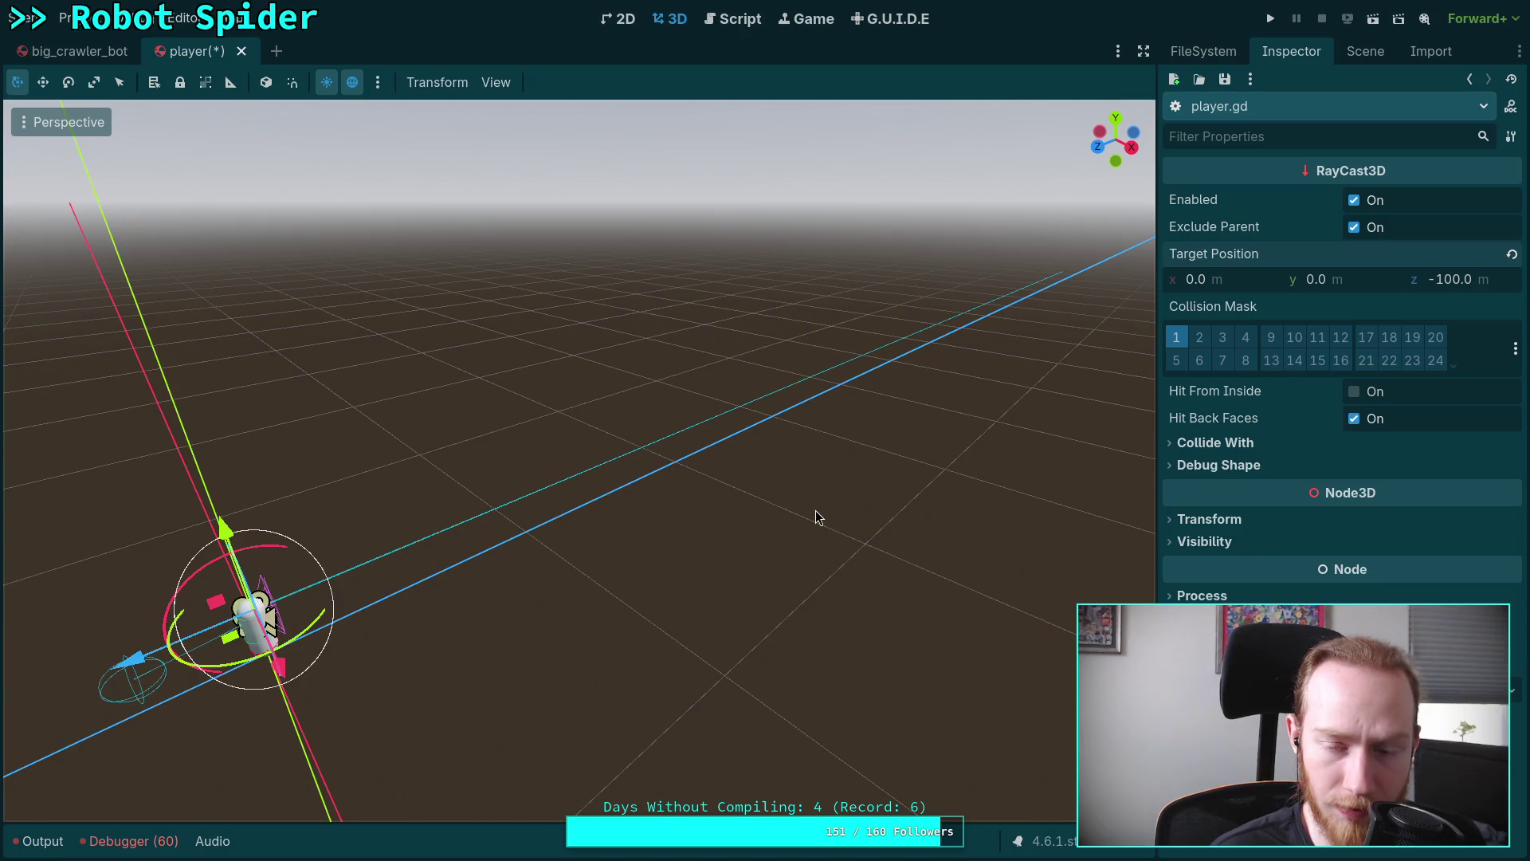
{"action": "left_click_drag", "start_coordinate": [860, 508], "coordinate": [860, 506]}
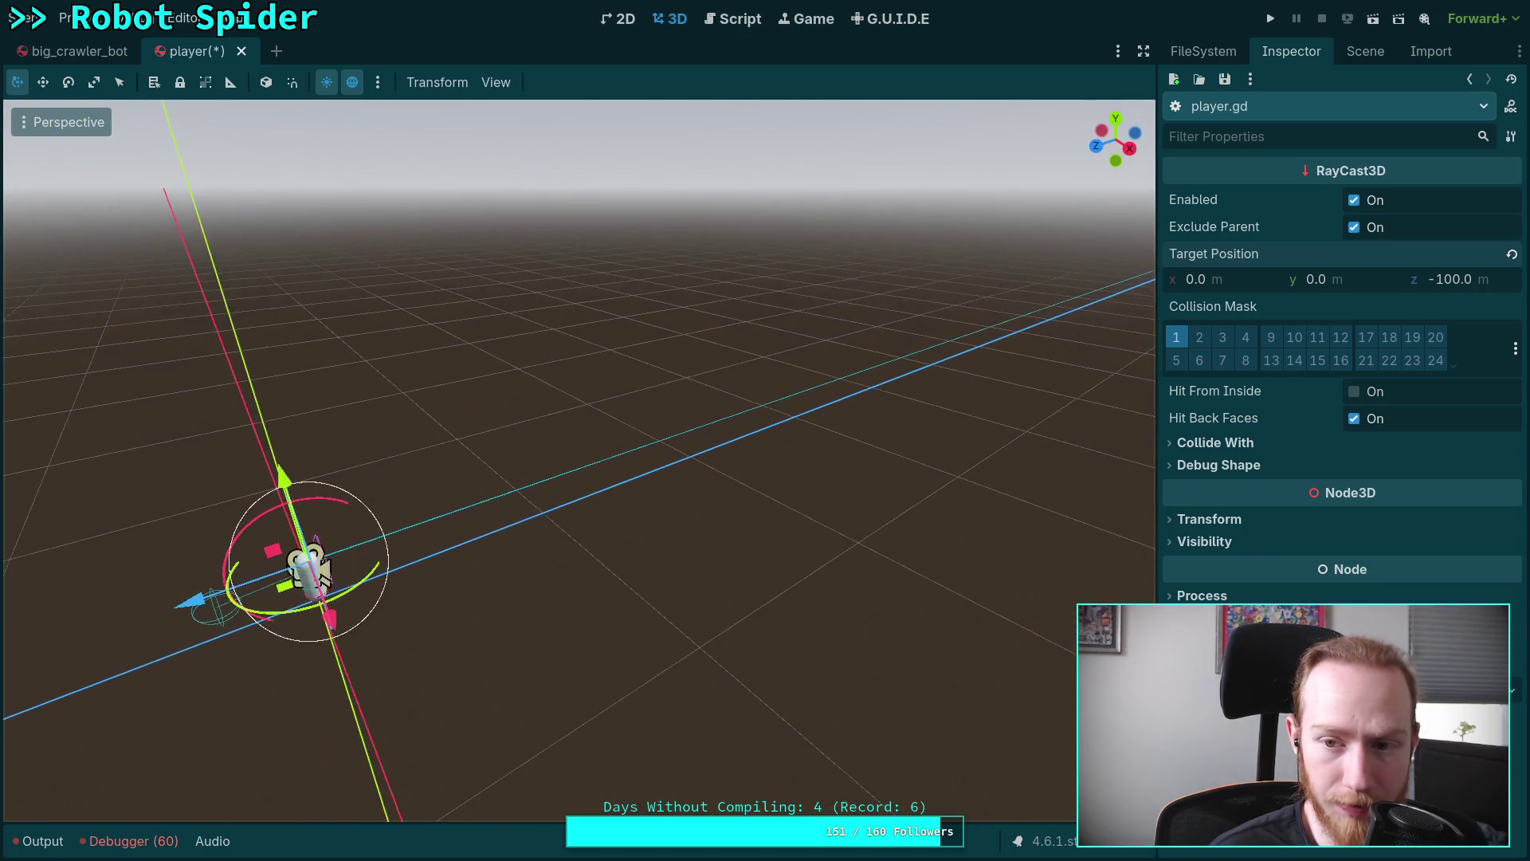
{"action": "left_click", "coordinate": [1450, 279]}
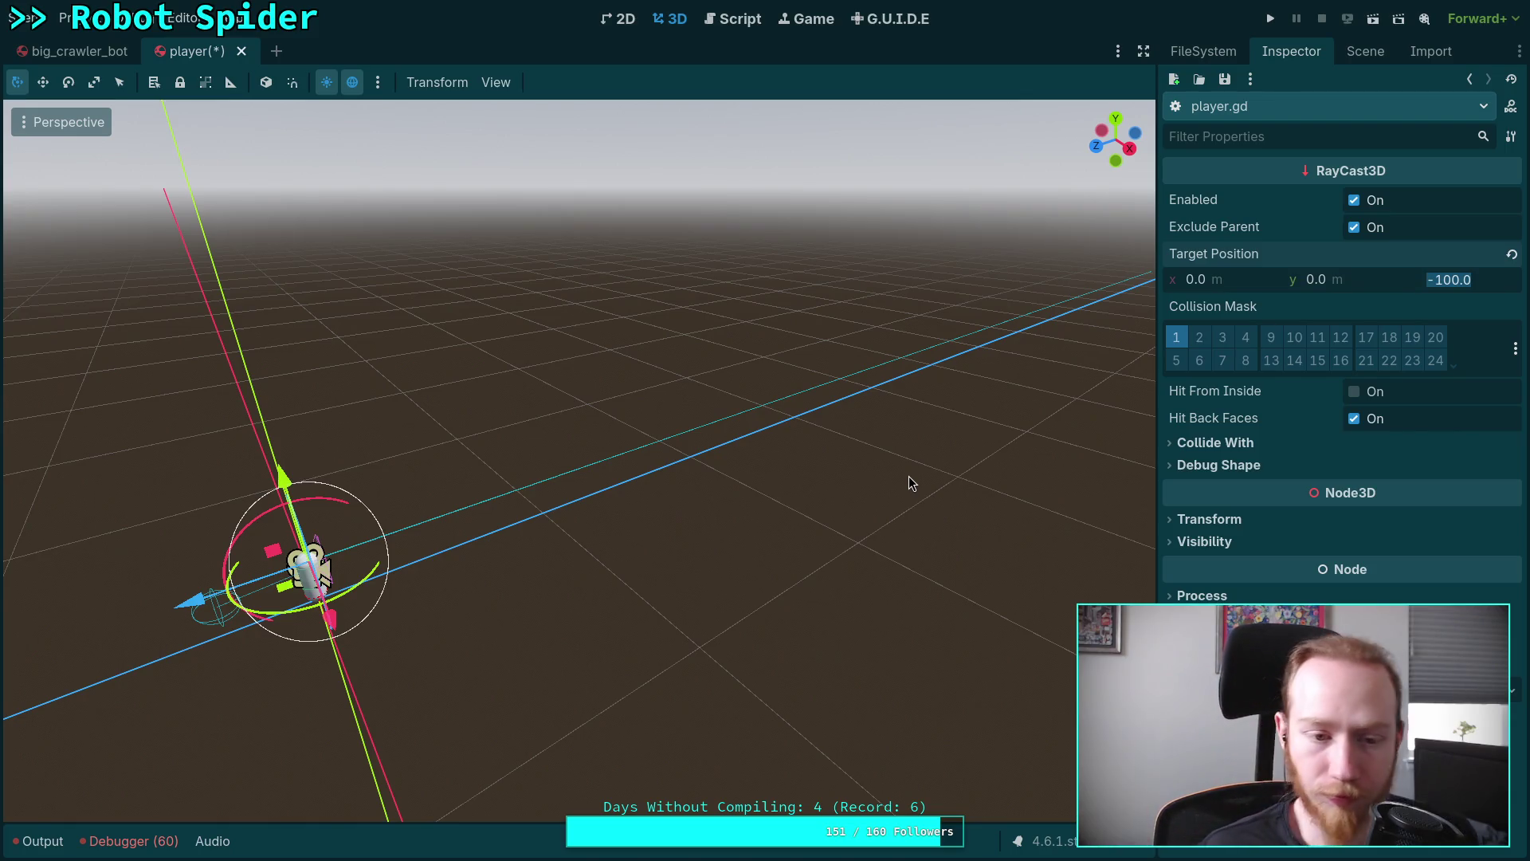
{"action": "type", "text": "-10"}
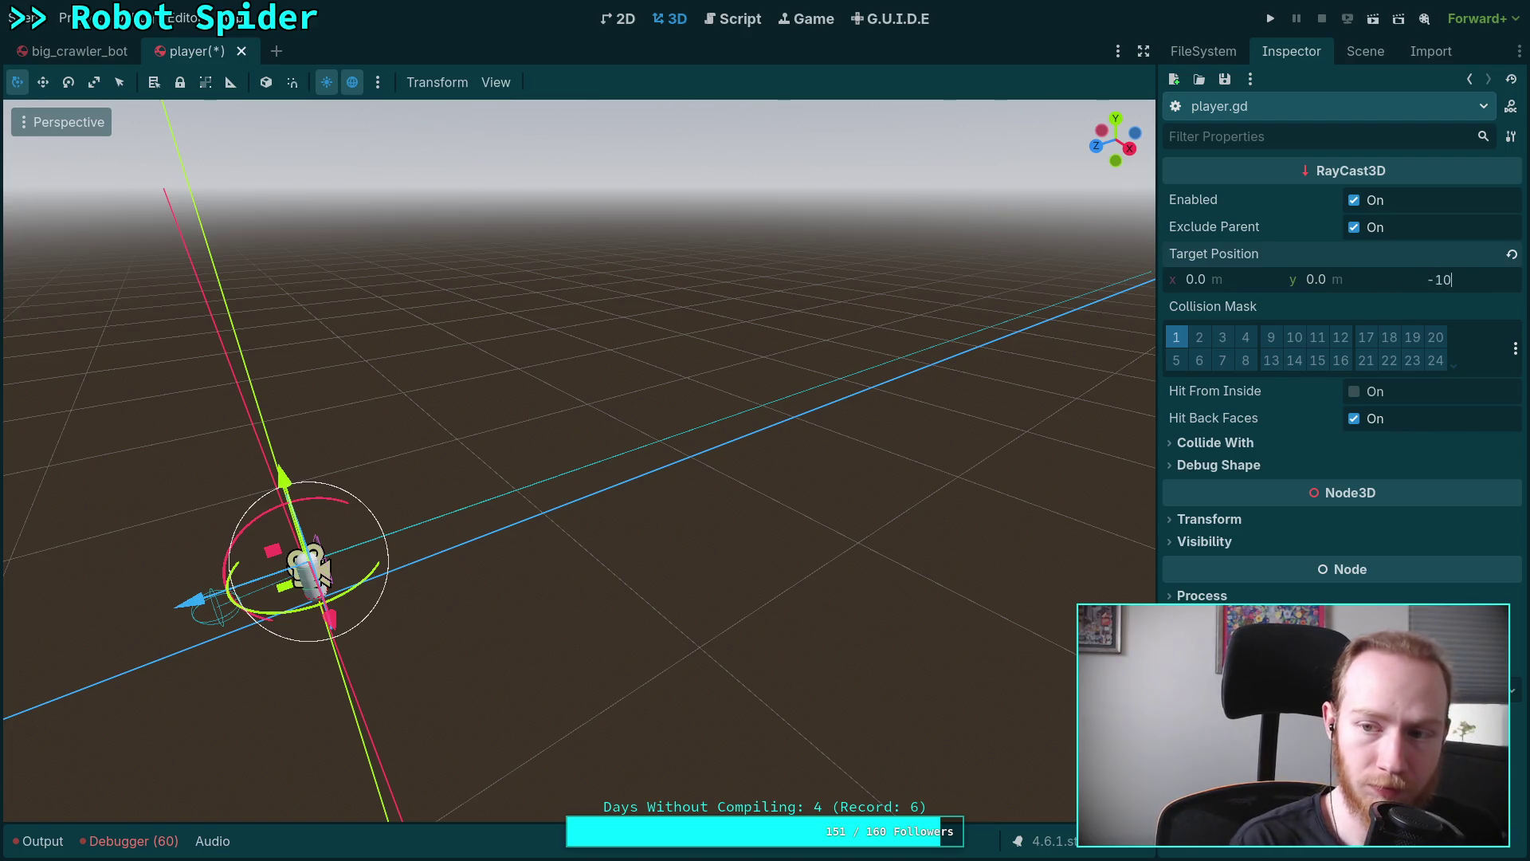
{"action": "key", "text": "Return"}
{"action": "mouse_move", "coordinate": [598, 556]}
{"action": "left_mouse_down"}
{"action": "mouse_move", "coordinate": [558, 550]}
{"action": "mouse_move", "coordinate": [606, 558]}
{"action": "mouse_move", "coordinate": [558, 534]}
{"action": "left_mouse_up"}
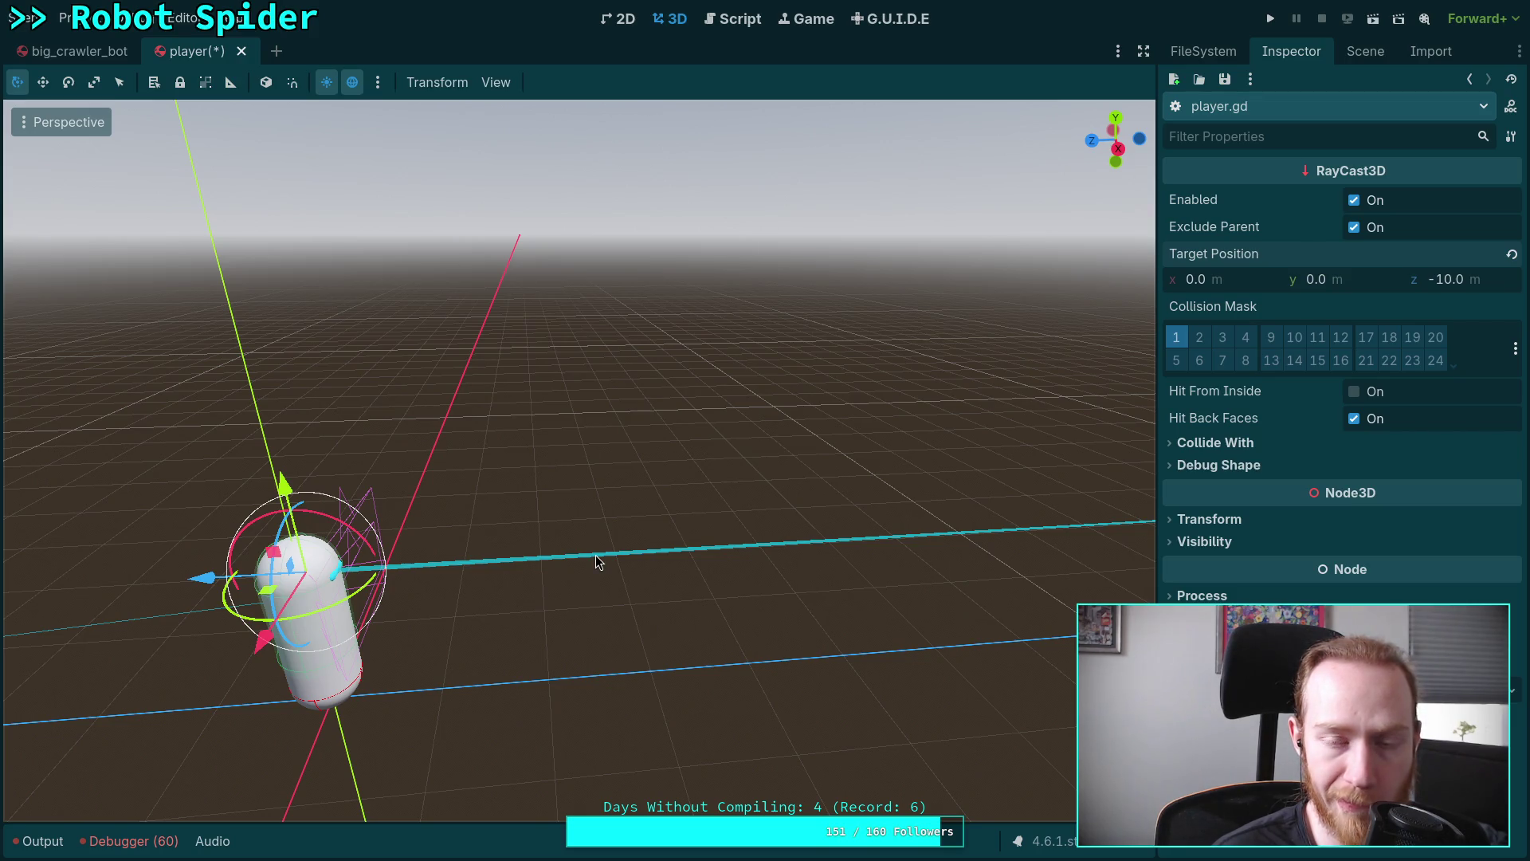
{"action": "left_click", "coordinate": [1365, 50]}
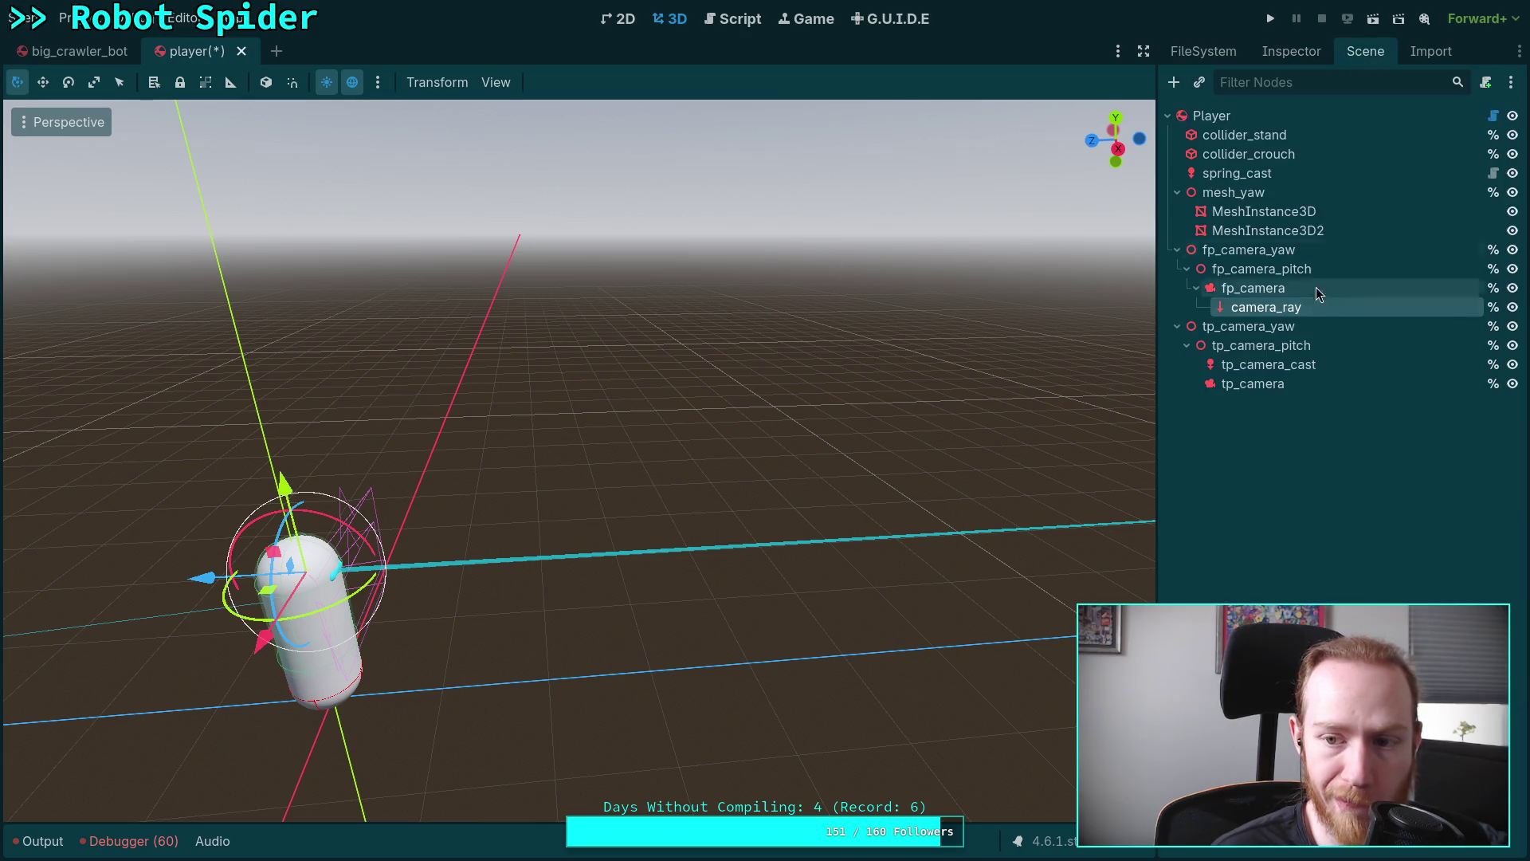
Delete the camera_ray node and remove its variable declaration from player.gd.
{"action": "key", "text": "Delete"}
{"action": "left_click", "coordinate": [810, 445]}
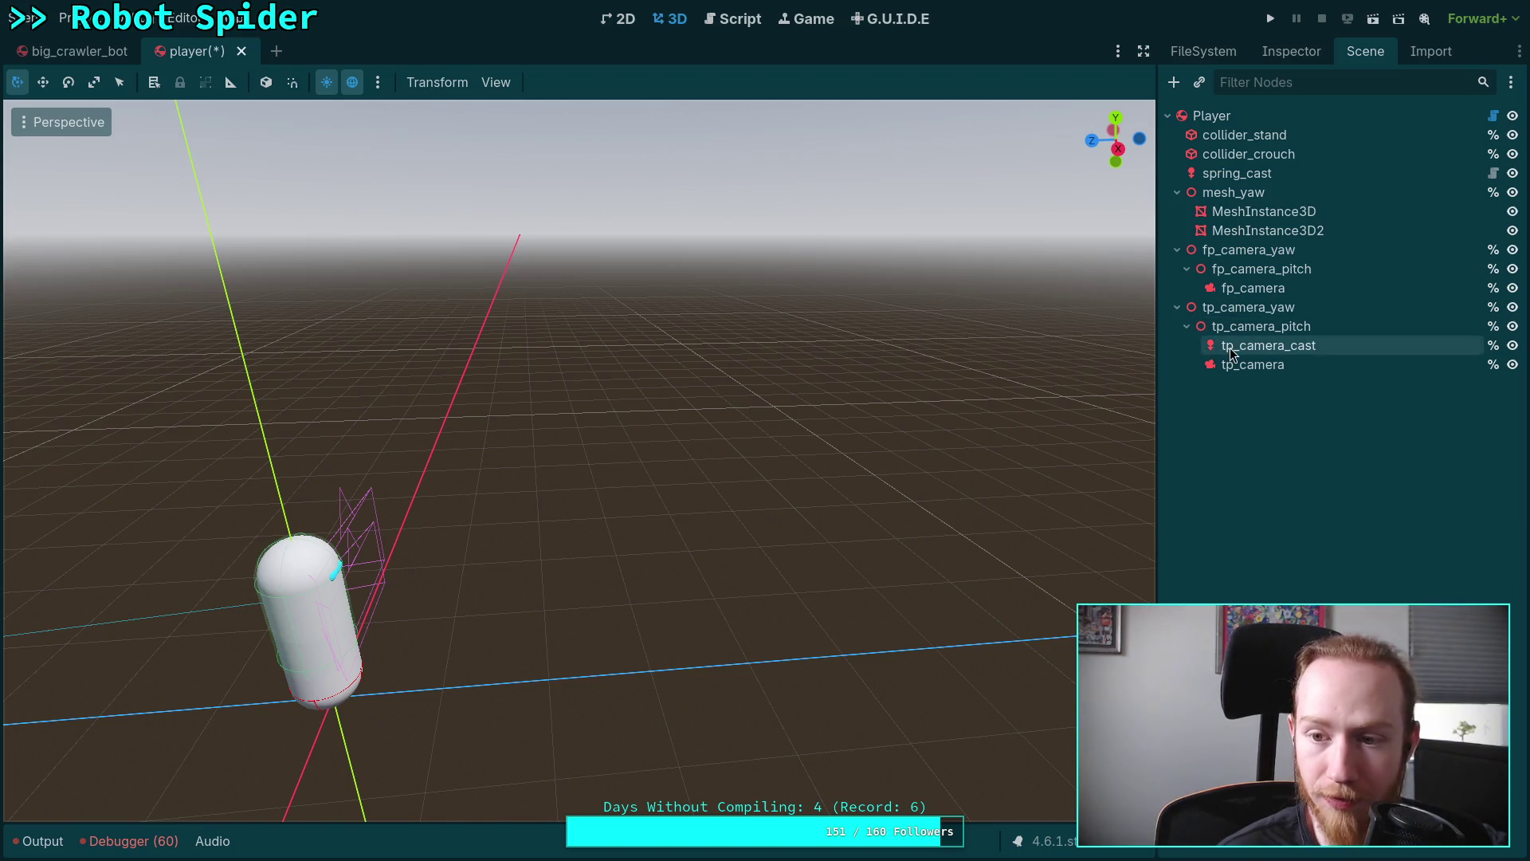
{"action": "left_click", "coordinate": [753, 21]}
{"action": "scroll", "coordinate": [604, 324], "scroll_direction": "up", "scroll_amount": 5}
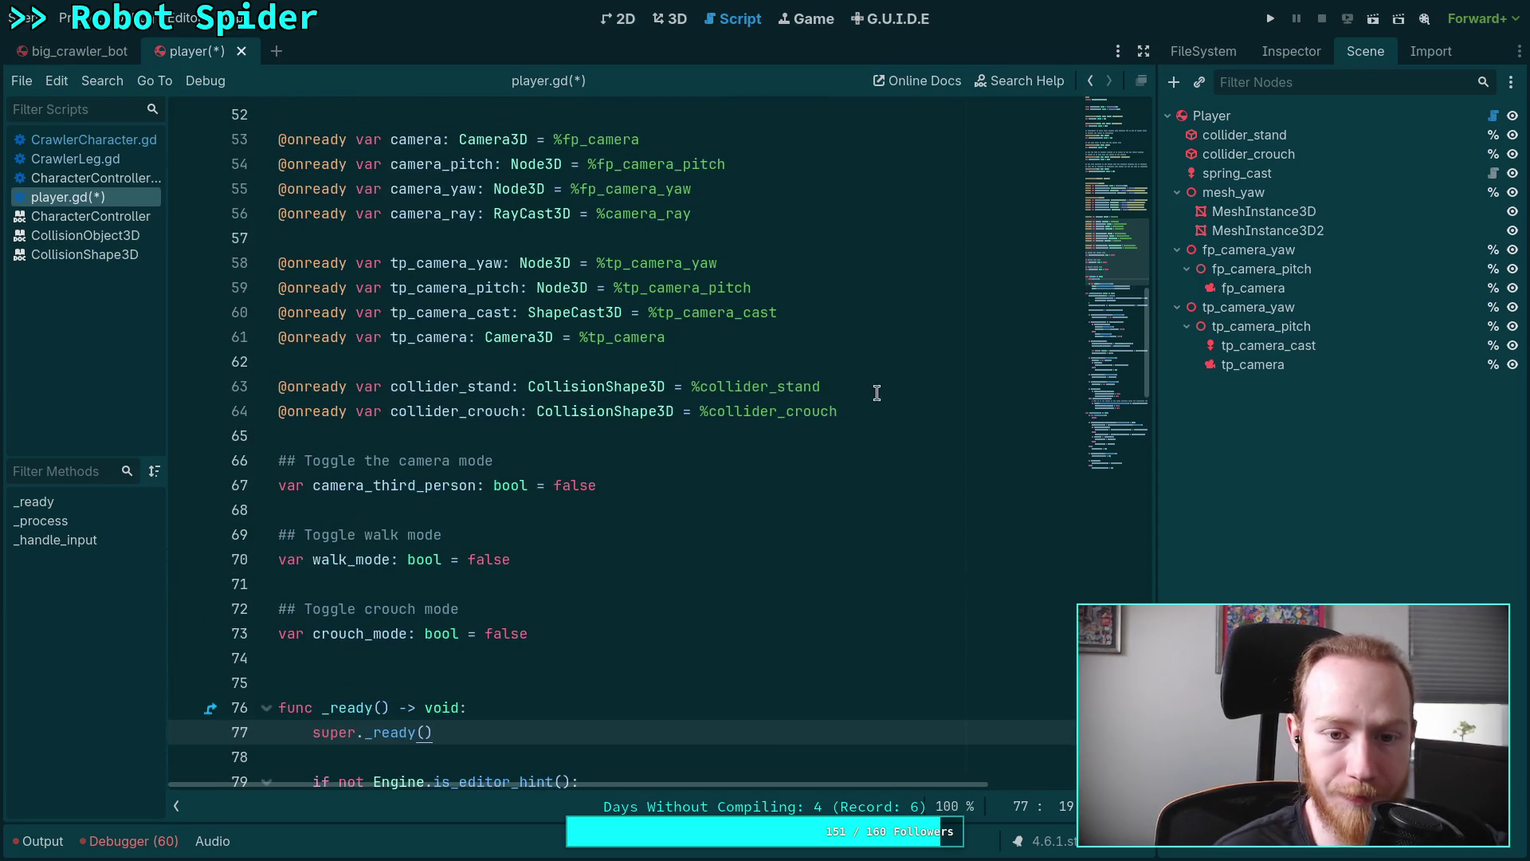
{"action": "left_click", "coordinate": [837, 335]}
{"action": "left_click", "coordinate": [797, 213]}
{"action": "key", "text": "shift+Up"}
{"action": "key", "text": "BackSpace"}
Remove both camera_ray.reparent lines from player.gd and save the script.
{"action": "scroll", "coordinate": [916, 289], "scroll_direction": "down", "scroll_amount": 20}
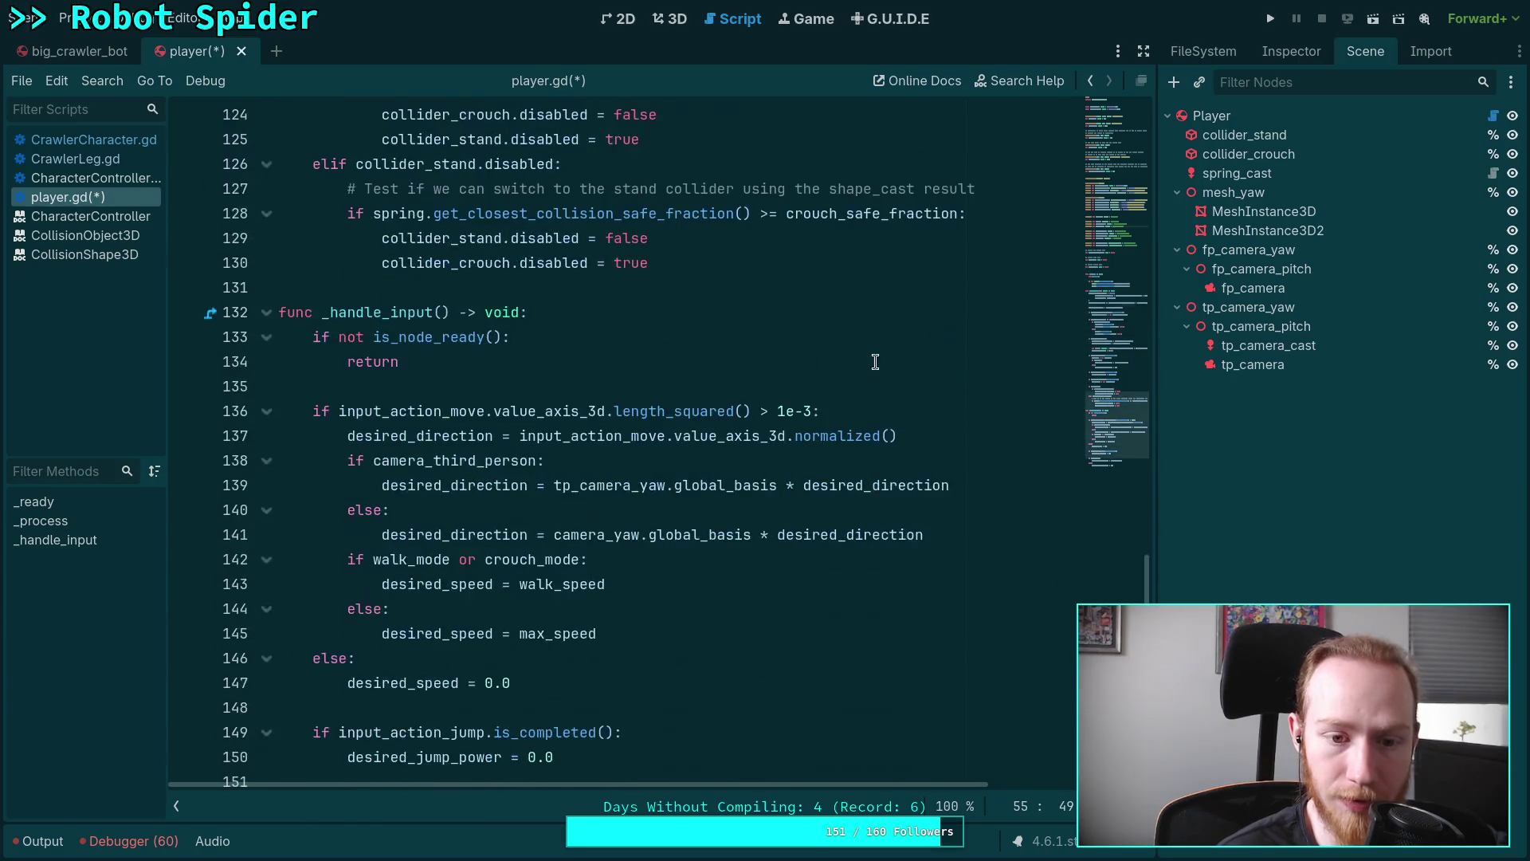
{"action": "scroll", "coordinate": [874, 362], "scroll_direction": "up", "scroll_amount": 5}
{"action": "scroll", "coordinate": [702, 344], "scroll_direction": "down", "scroll_amount": 8}
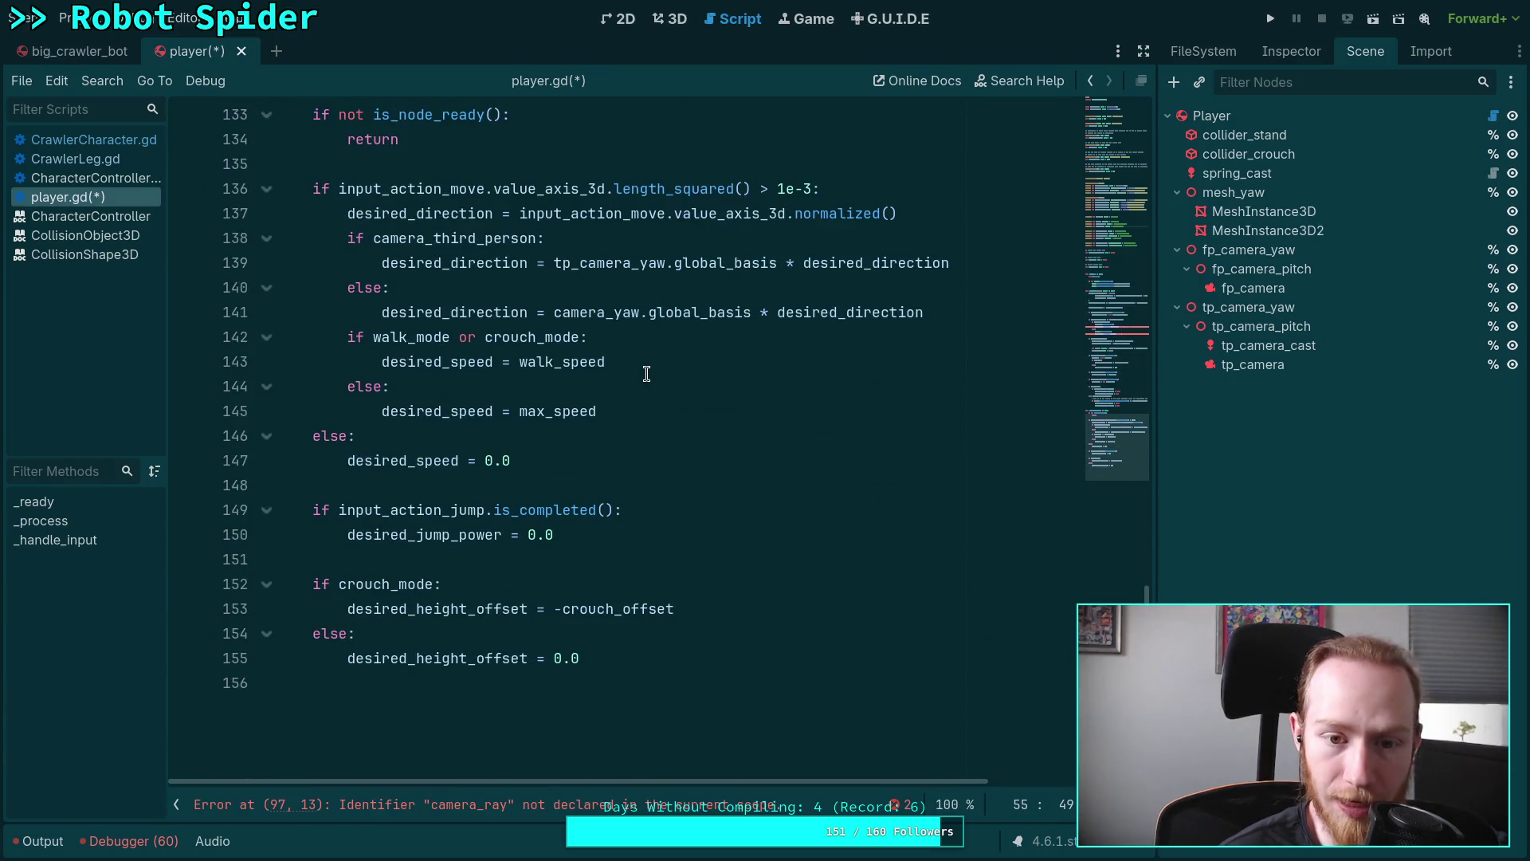
{"action": "scroll", "coordinate": [647, 378], "scroll_direction": "down", "scroll_amount": 1}
{"action": "scroll", "coordinate": [666, 378], "scroll_direction": "up", "scroll_amount": 6}
{"action": "scroll", "coordinate": [666, 378], "scroll_direction": "up", "scroll_amount": 10}
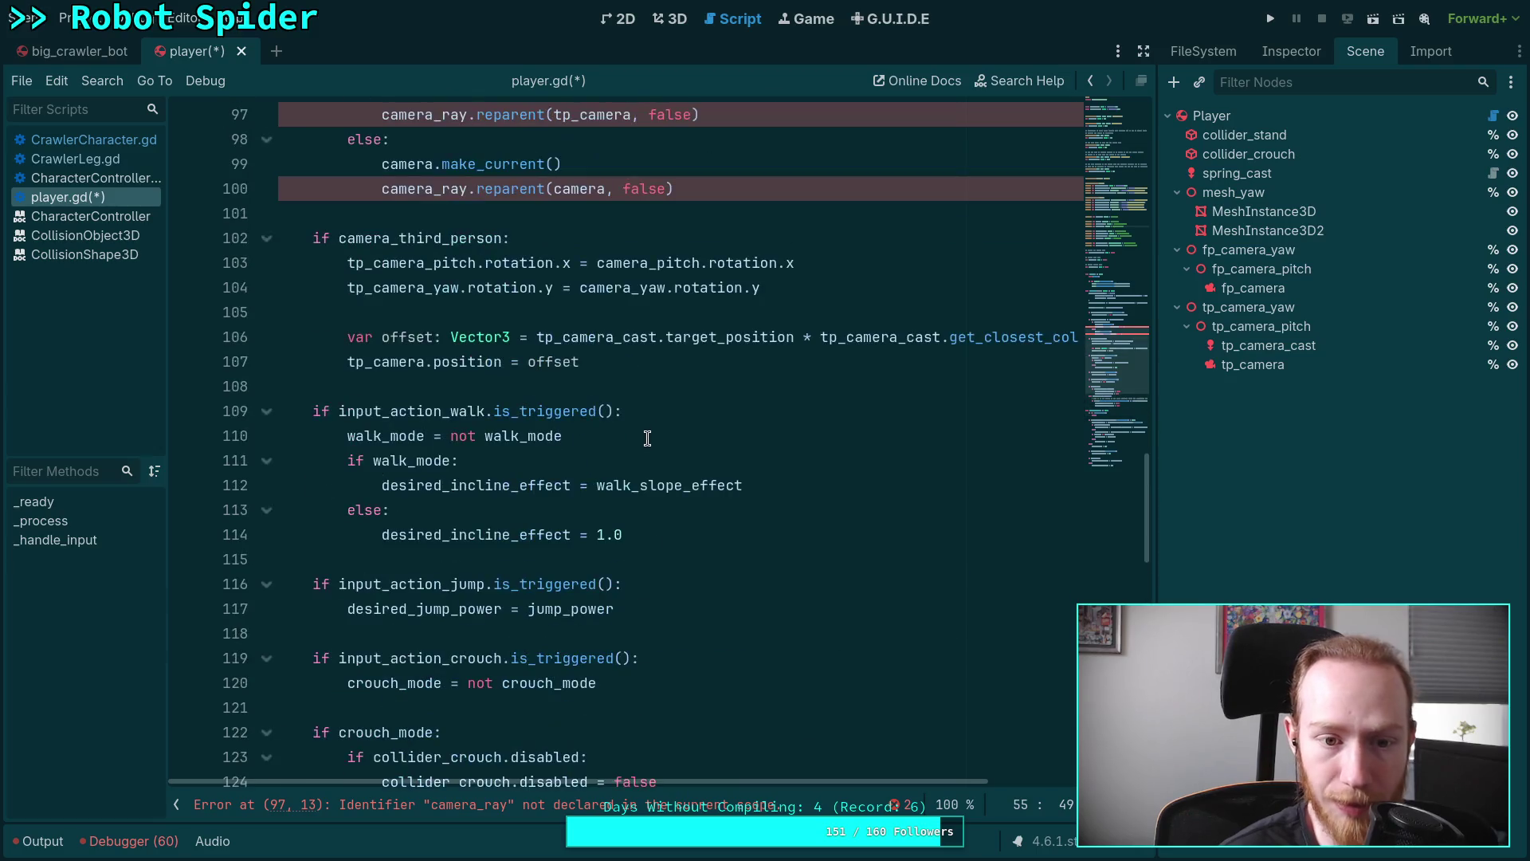
{"action": "left_click_drag", "start_coordinate": [675, 413], "coordinate": [716, 388]}
{"action": "key", "text": "BackSpace"}
{"action": "left_click_drag", "start_coordinate": [726, 336], "coordinate": [733, 312]}
{"action": "key", "text": "BackSpace"}
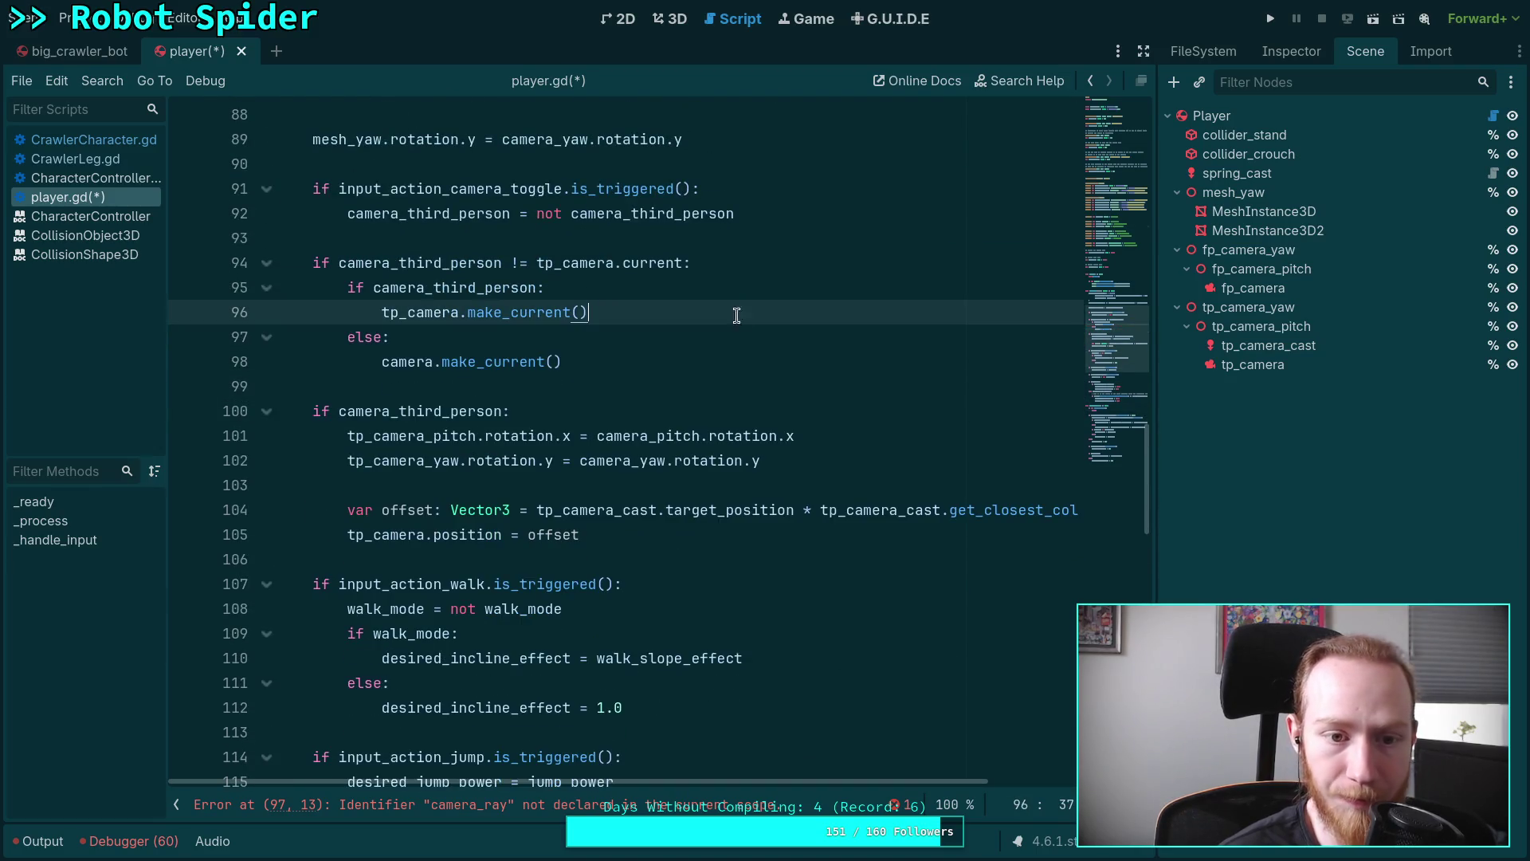
{"action": "left_click", "coordinate": [743, 361]}
{"action": "key", "text": "ctrl+s"}
Review _handle_input, then return to the exported input declarations ending with input_action_crouch.
{"action": "scroll", "coordinate": [752, 400], "scroll_direction": "up", "scroll_amount": 3}
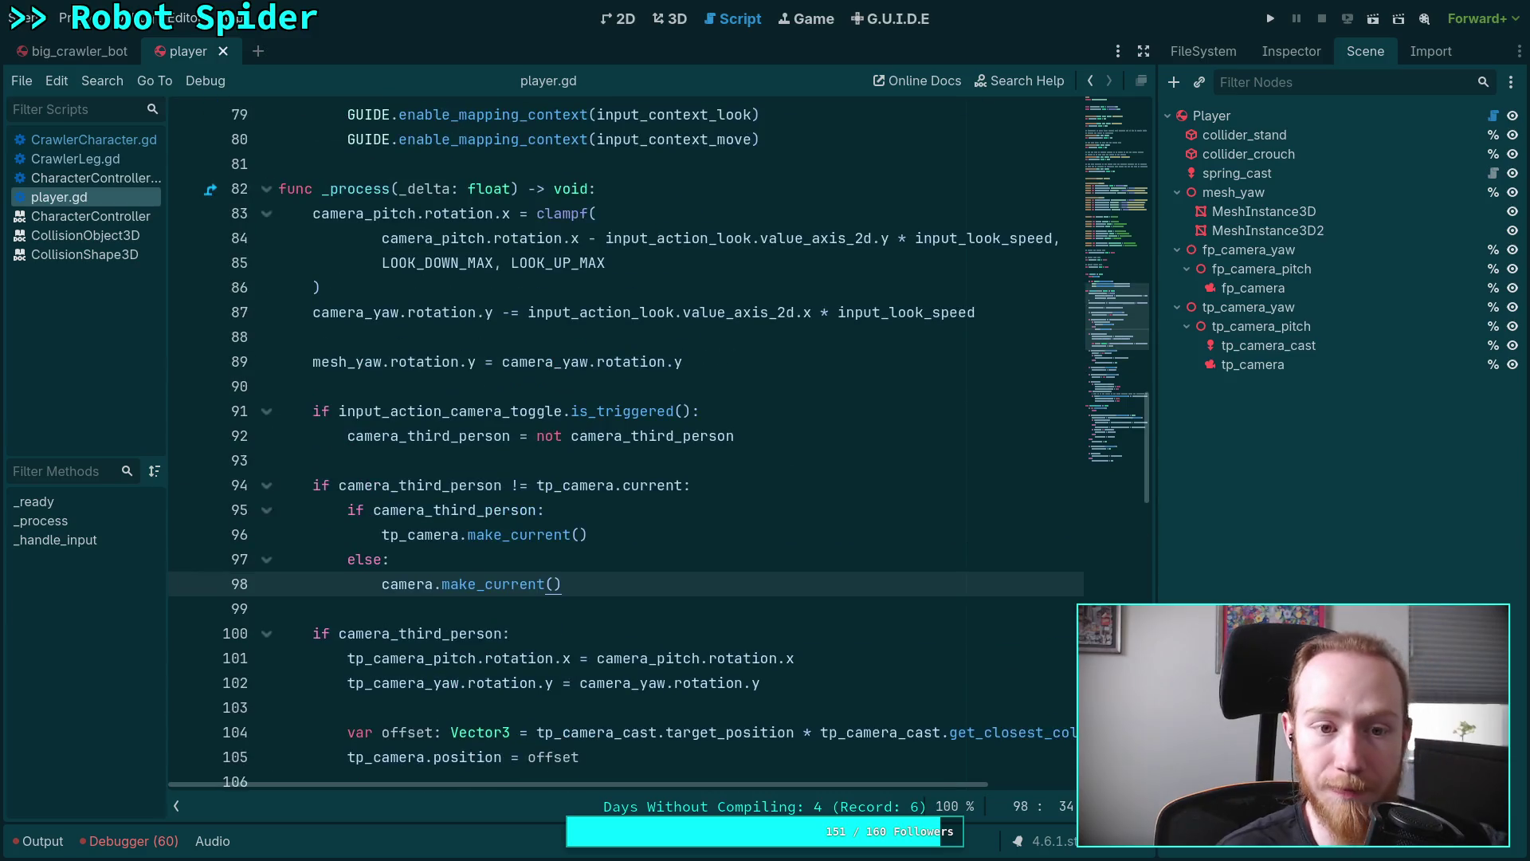
{"action": "scroll", "coordinate": [752, 400], "scroll_direction": "down", "scroll_amount": 4}
{"action": "scroll", "coordinate": [752, 400], "scroll_direction": "down", "scroll_amount": 6}
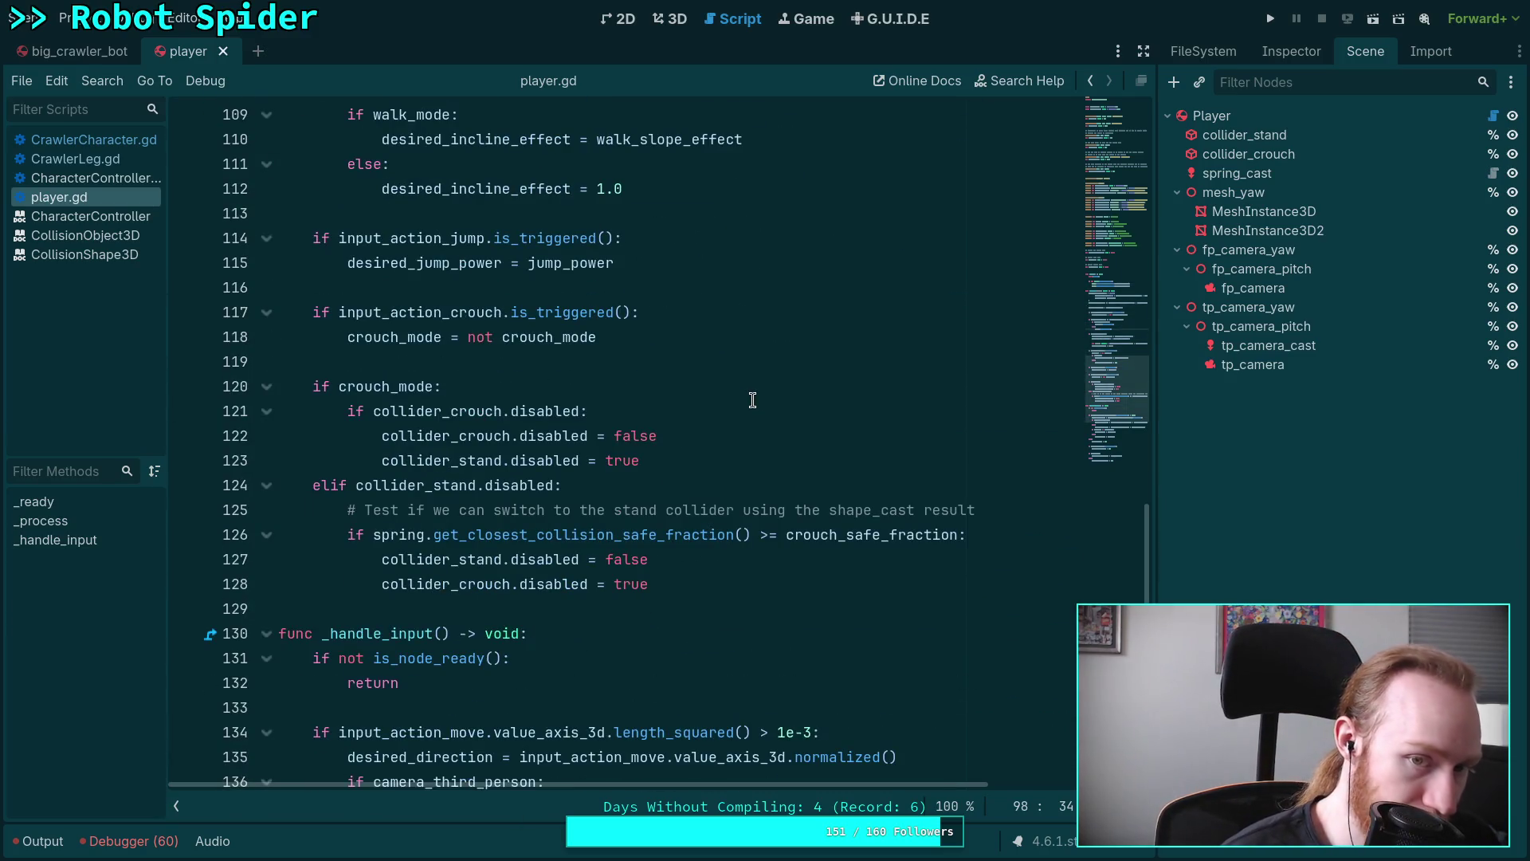
{"action": "scroll", "coordinate": [709, 400], "scroll_direction": "down", "scroll_amount": 4}
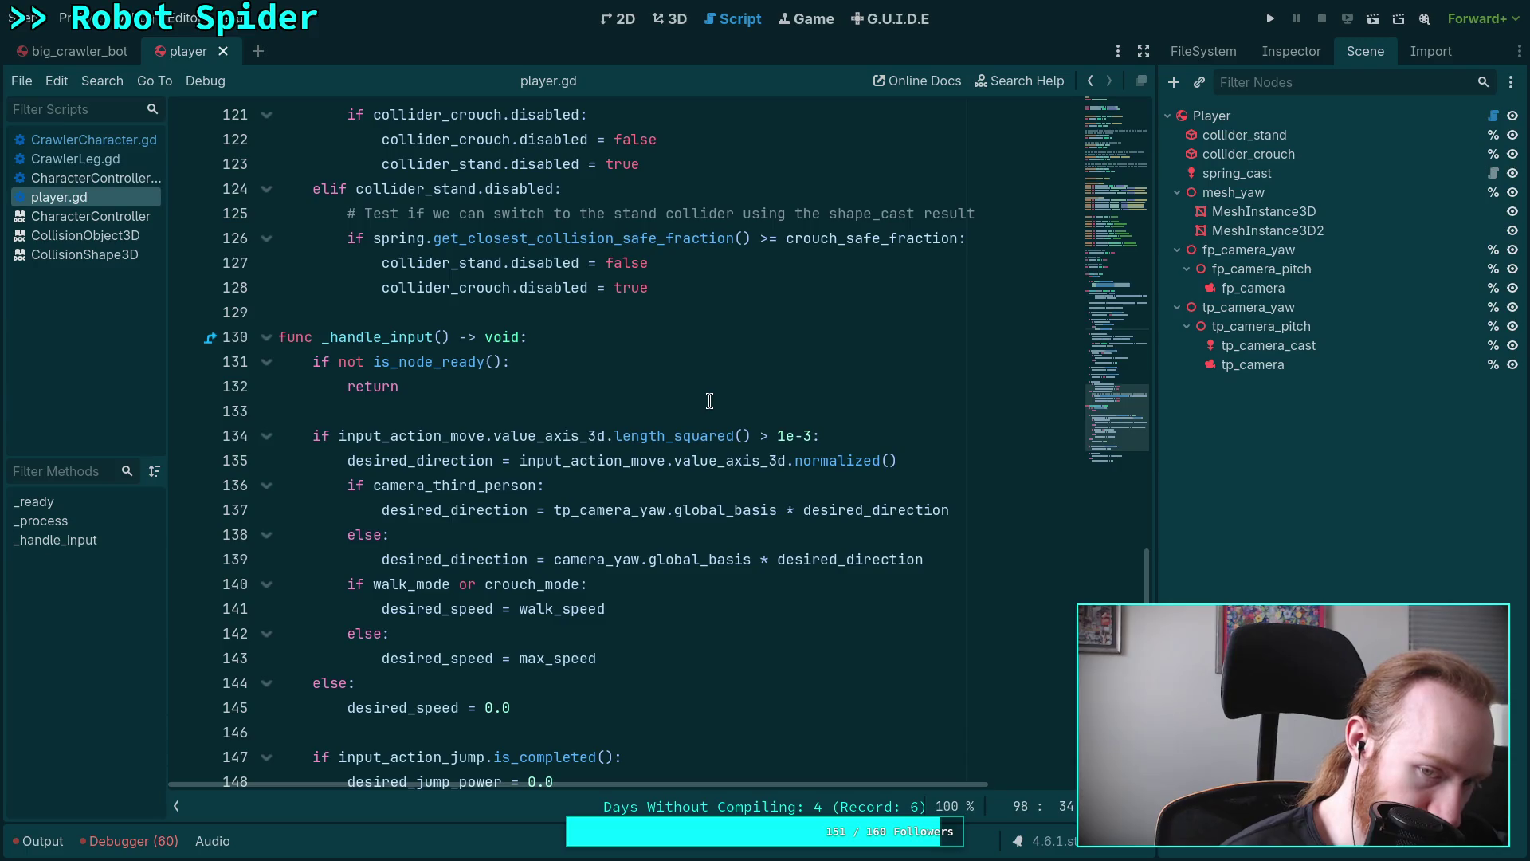
{"action": "scroll", "coordinate": [709, 400], "scroll_direction": "down", "scroll_amount": 2}
{"action": "scroll", "coordinate": [709, 400], "scroll_direction": "down", "scroll_amount": 2}
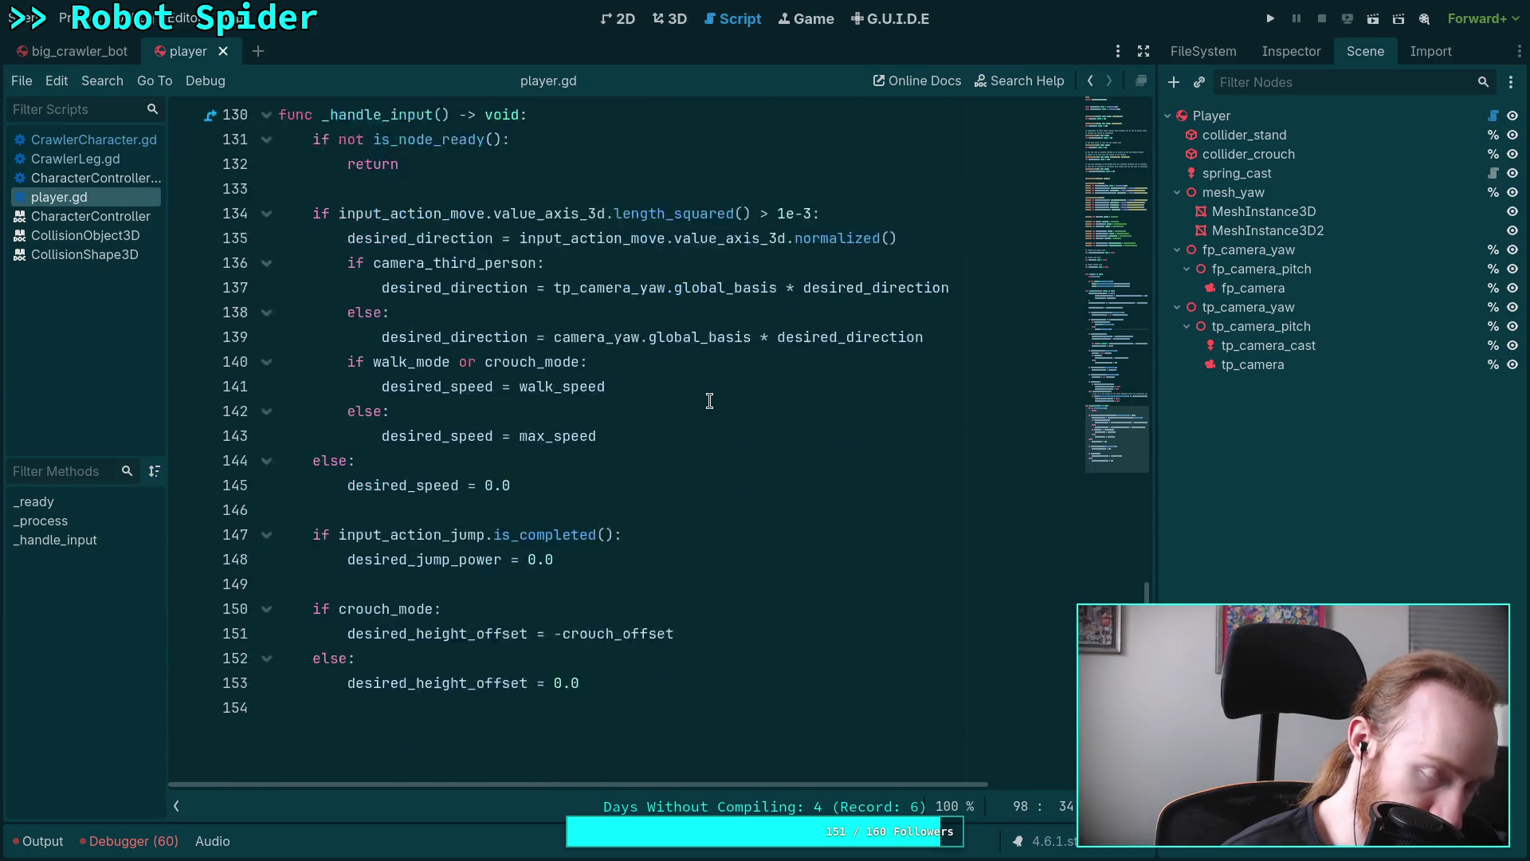
{"action": "scroll", "coordinate": [709, 400], "scroll_direction": "up", "scroll_amount": 7}
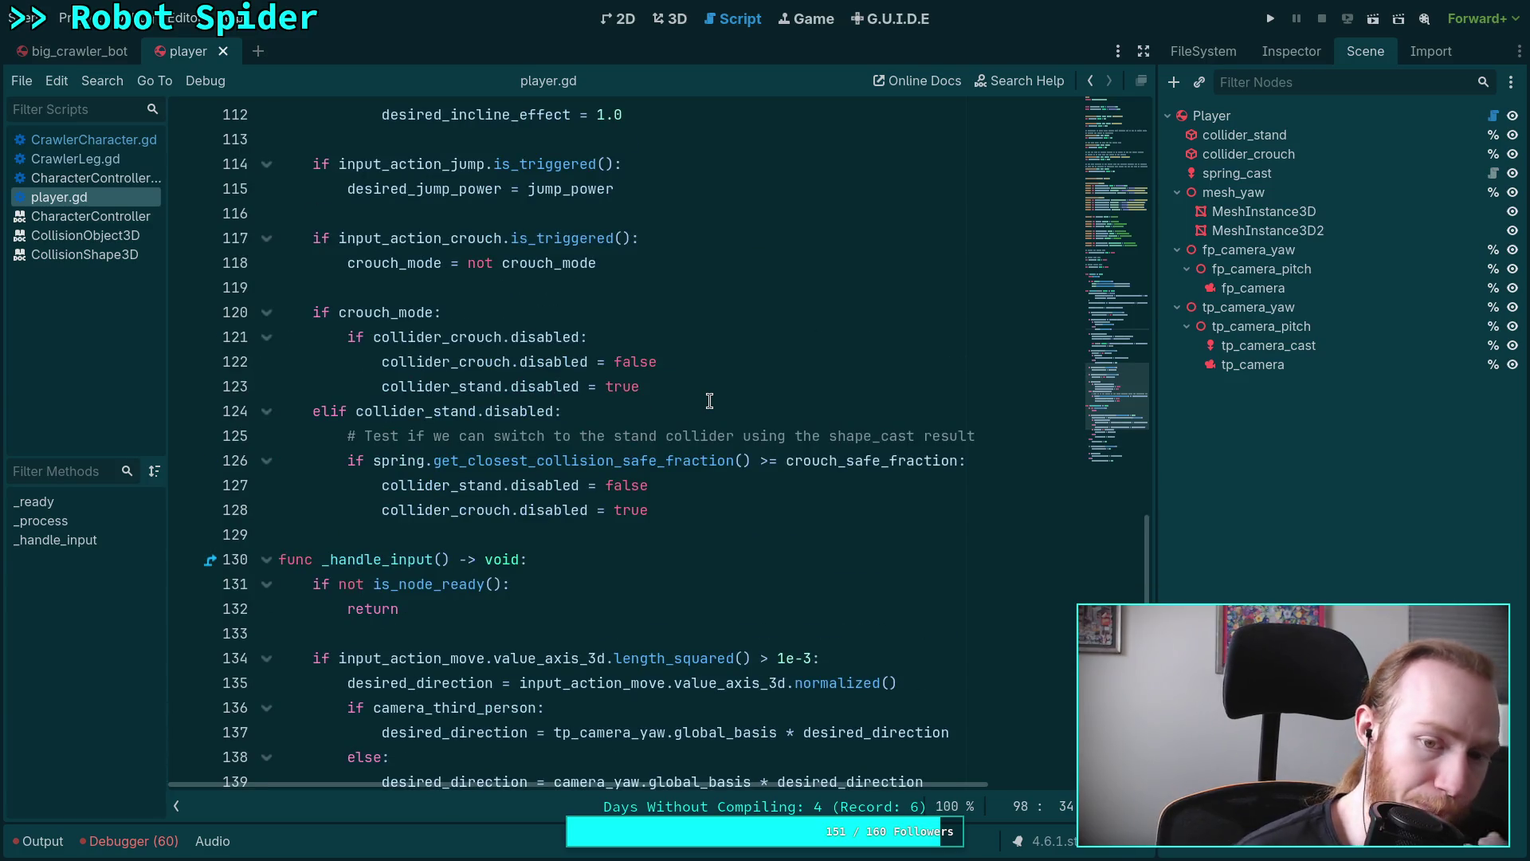
{"action": "scroll", "coordinate": [710, 400], "scroll_direction": "up", "scroll_amount": 3}
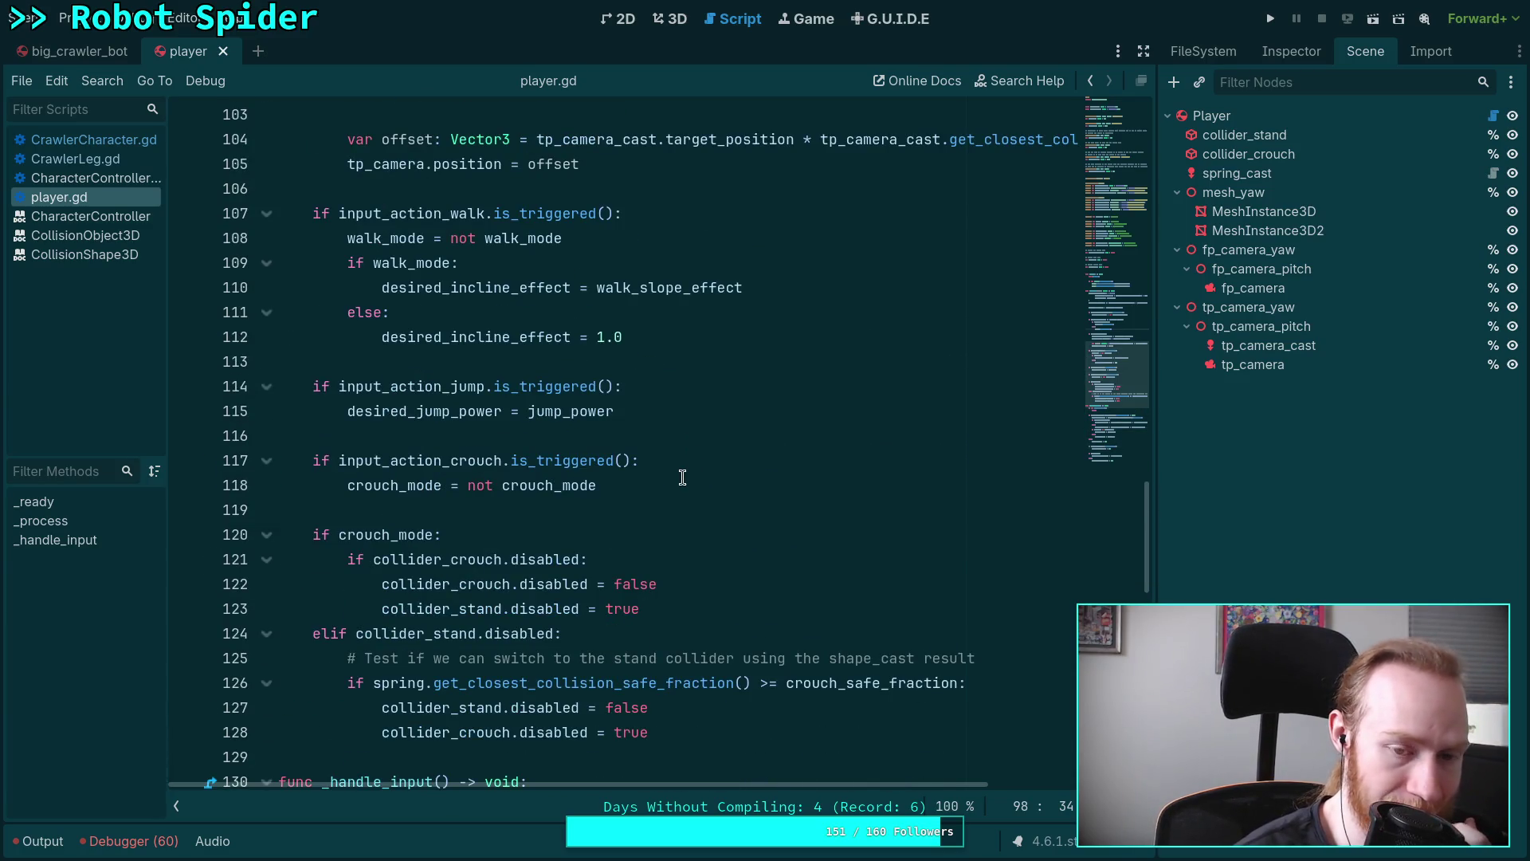
{"action": "left_click", "coordinate": [684, 479]}
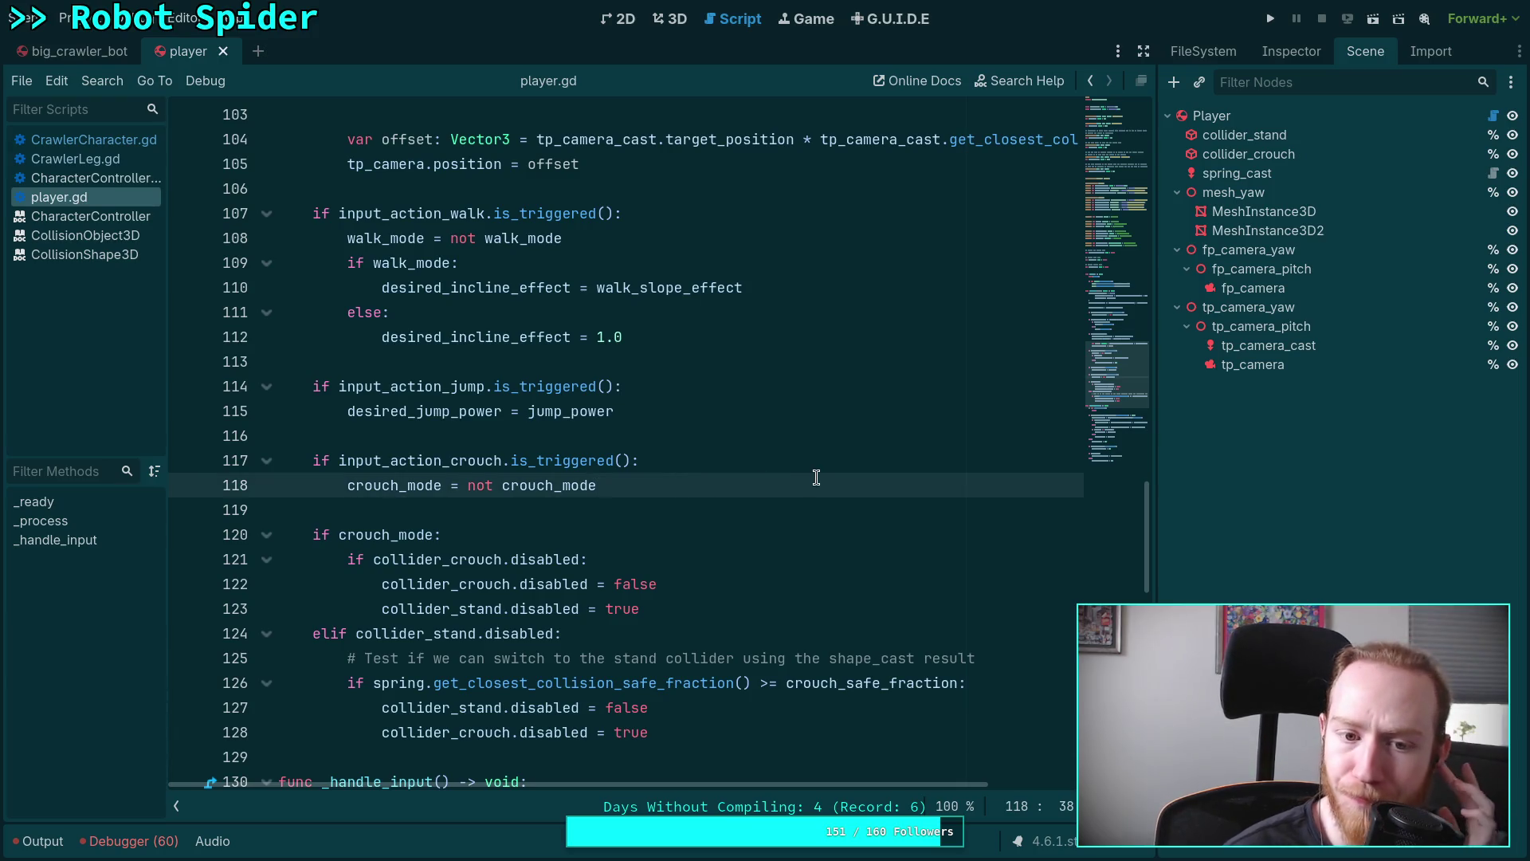
{"action": "scroll", "coordinate": [1018, 327], "scroll_direction": "up", "scroll_amount": 17}
{"action": "mouse_move", "coordinate": [1137, 227]}
{"action": "left_mouse_down"}
{"action": "mouse_move", "coordinate": [1136, 179]}
{"action": "mouse_move", "coordinate": [1135, 195]}
{"action": "left_mouse_up"}
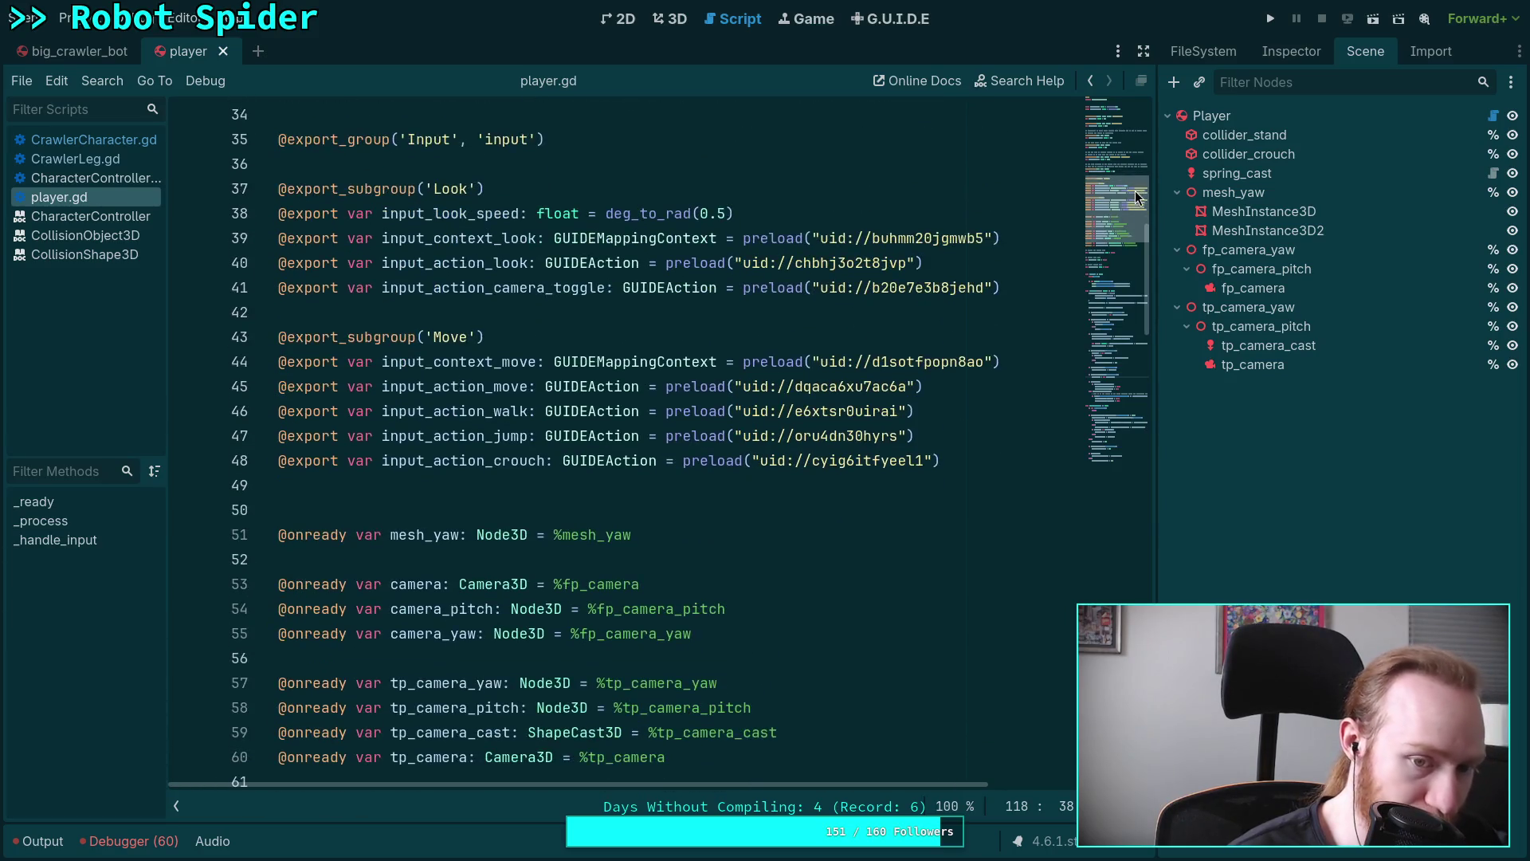
{"action": "left_click", "coordinate": [1060, 456]}
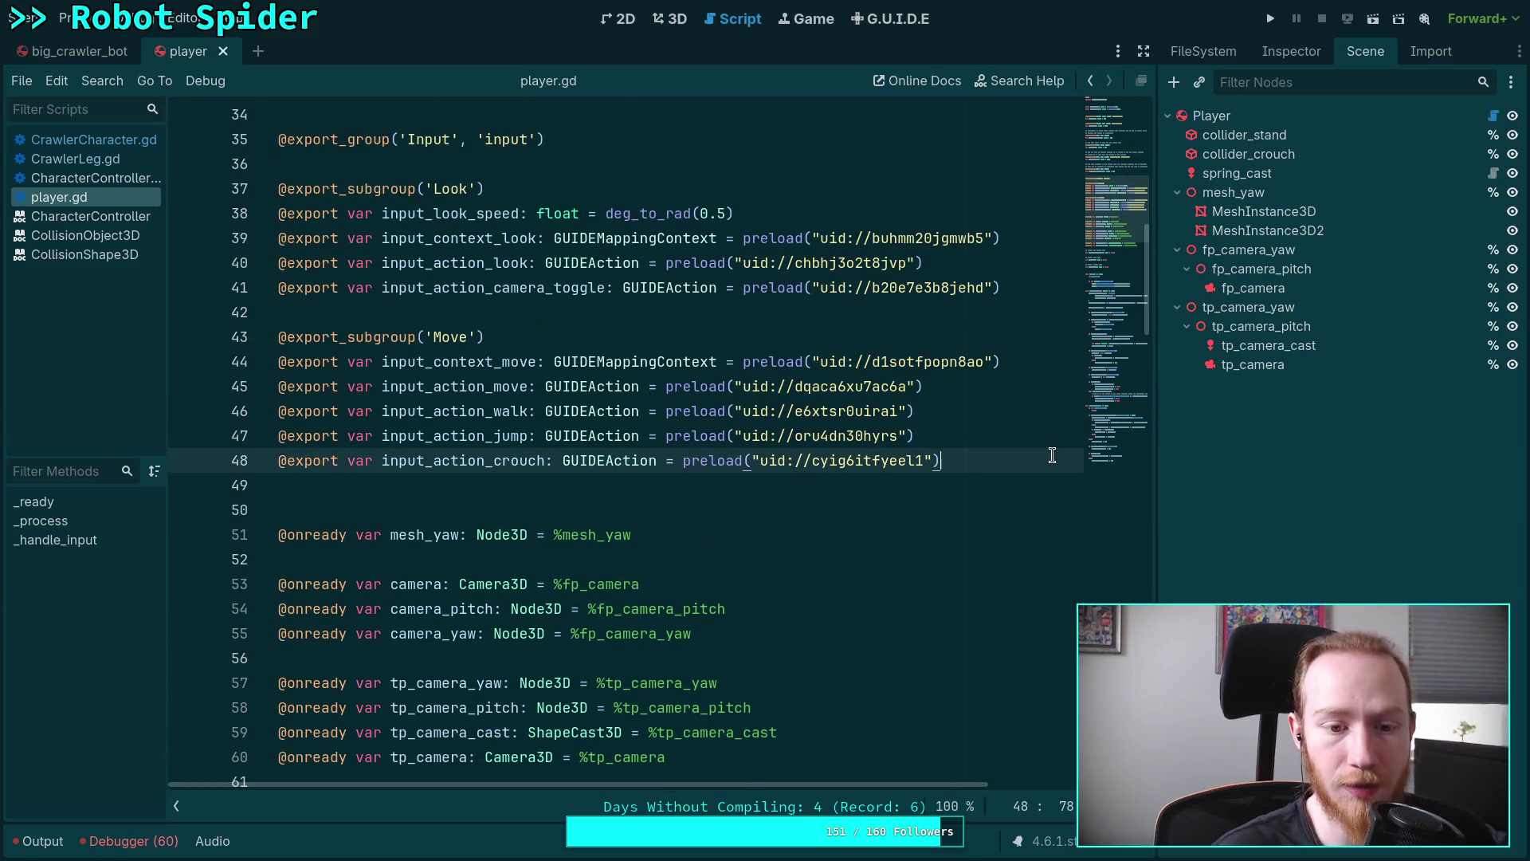
{"action": "key", "text": "Return"}
{"action": "key", "text": "Return"}
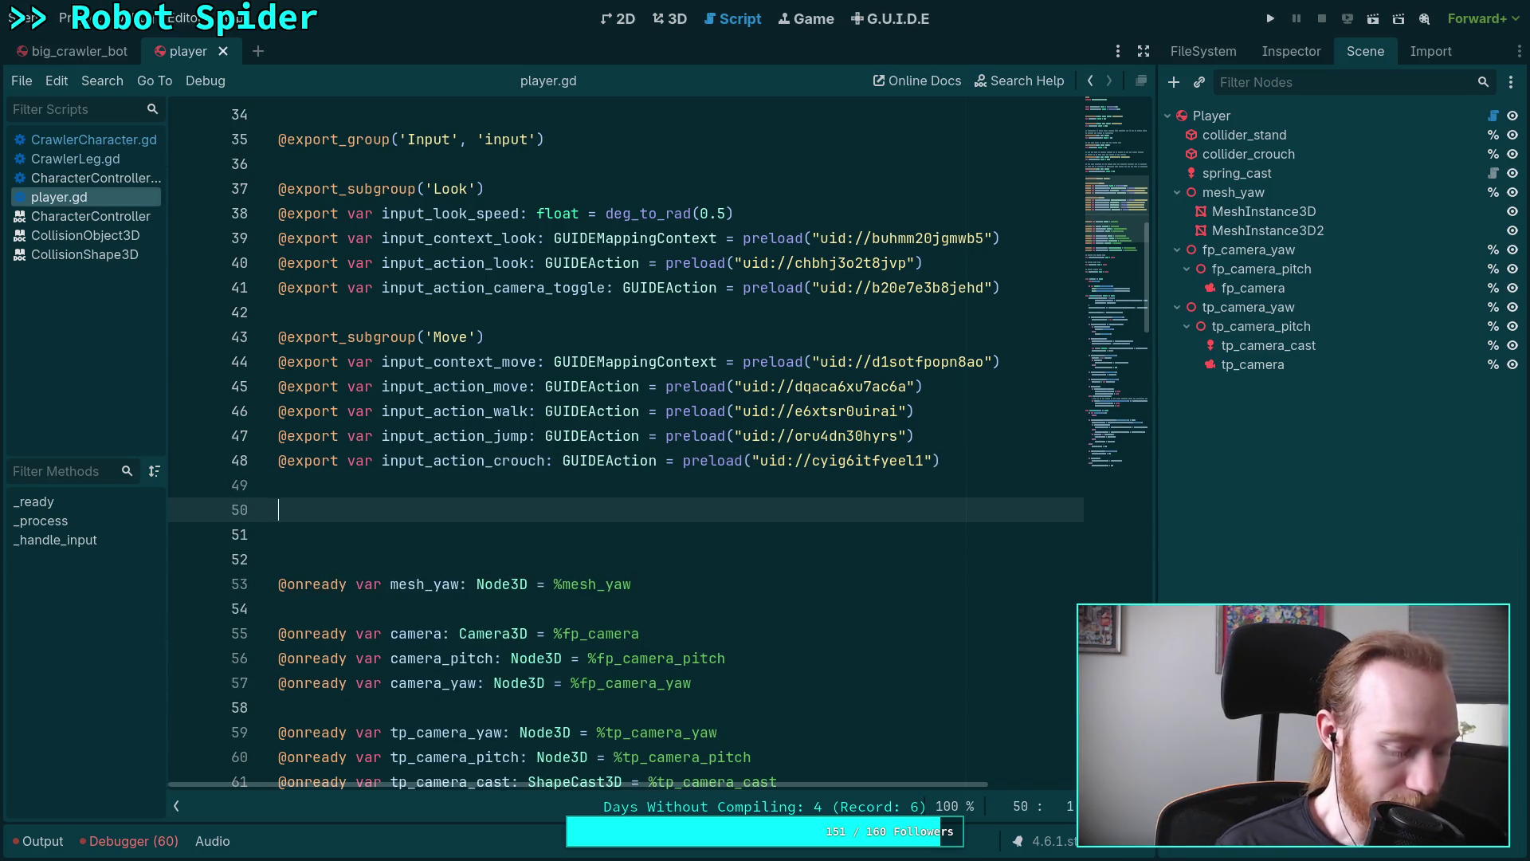
{"action": "type", "text": "@export_sub"}
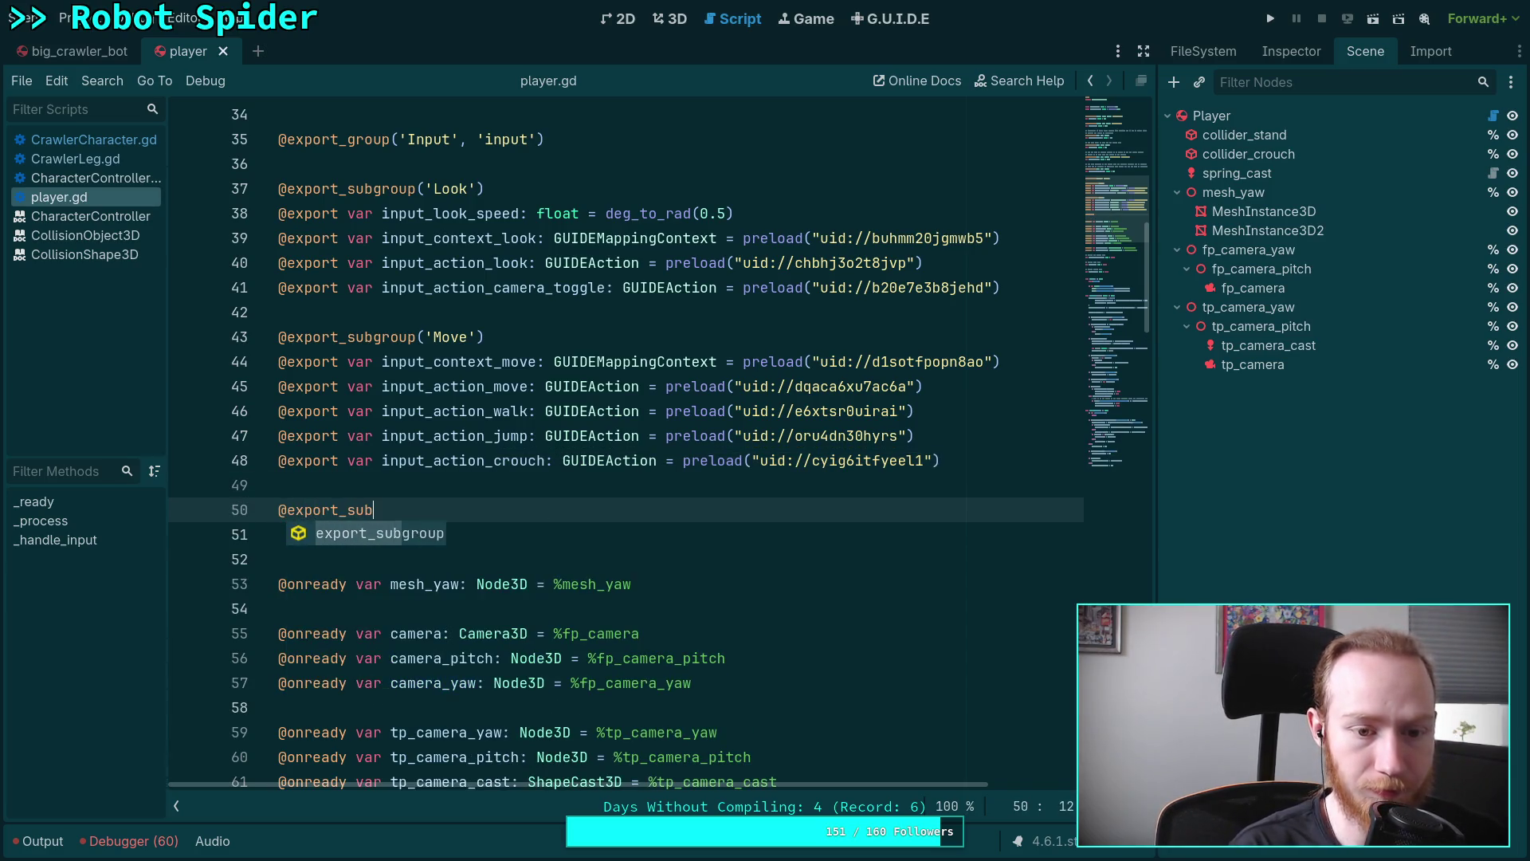
{"action": "key", "text": "Return"}
{"action": "type", "text": "Debug"}
{"action": "key", "text": "End"}
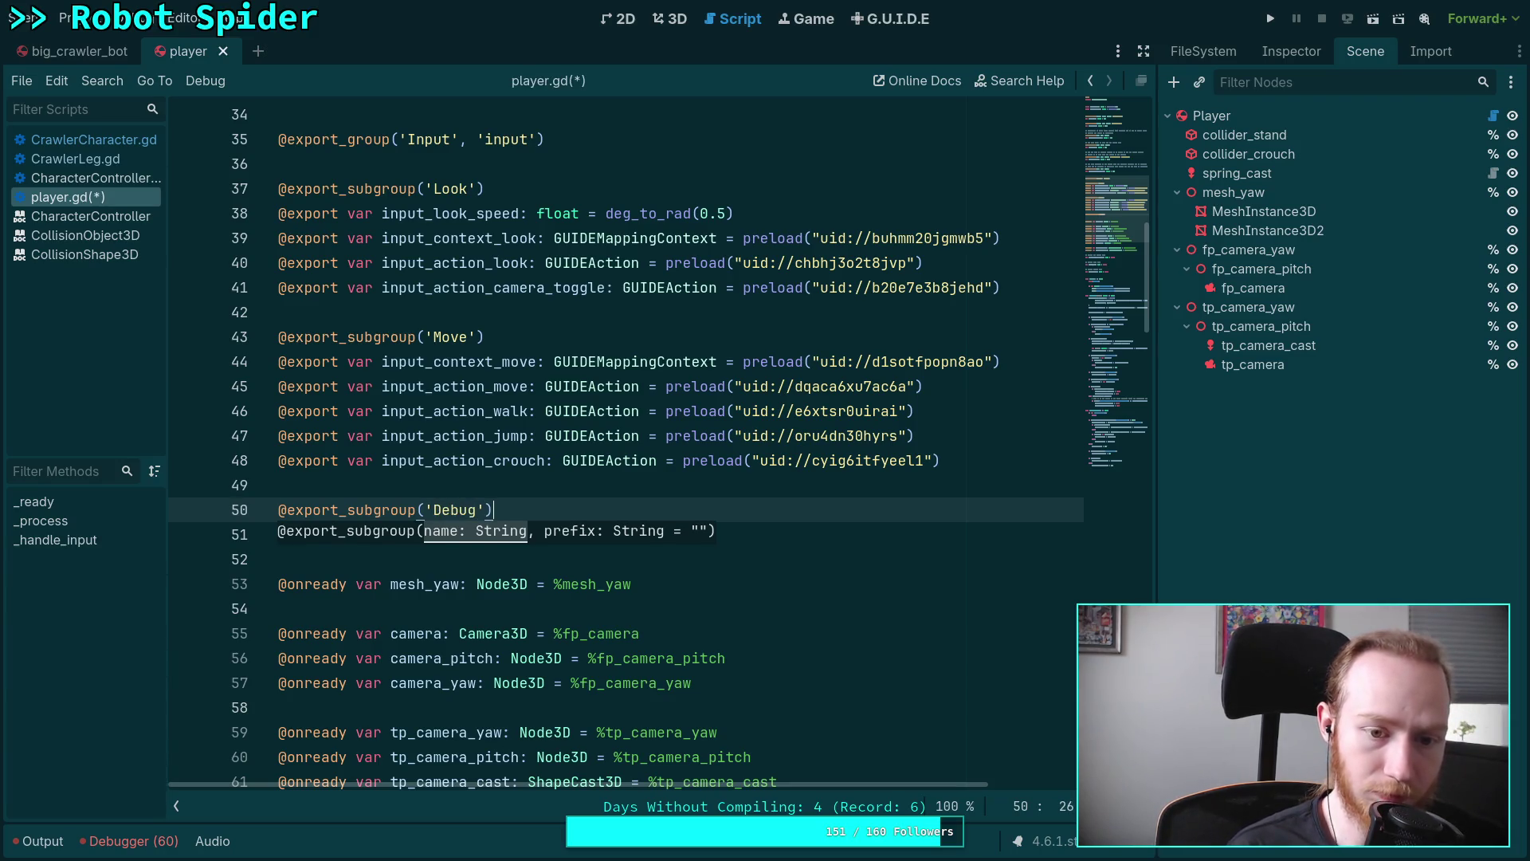
{"action": "key", "text": "Return"}
{"action": "type", "text": "@export"}
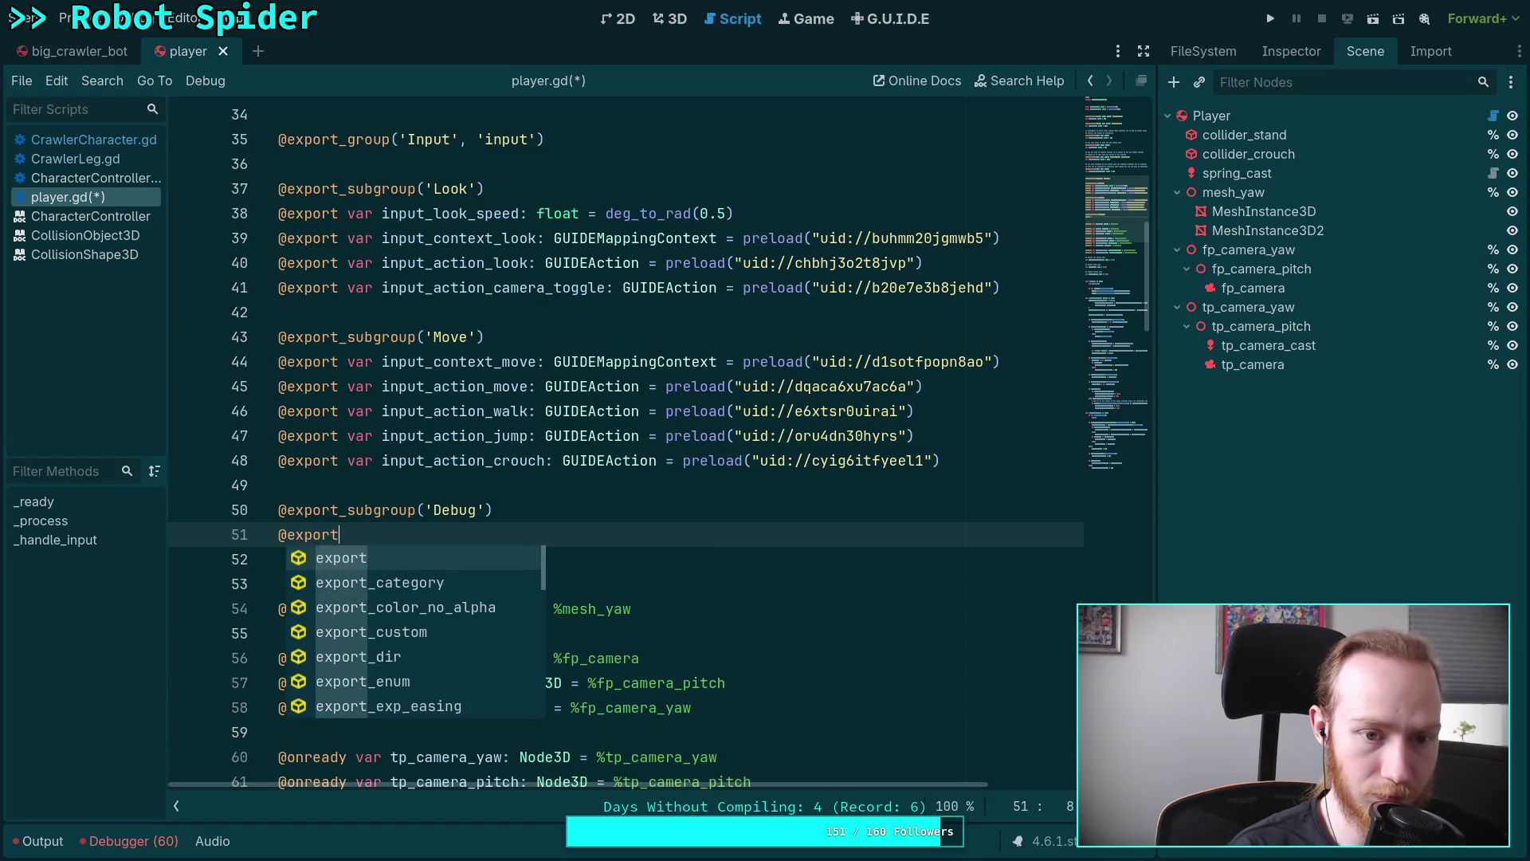
{"action": "type", "text": " var input_"}
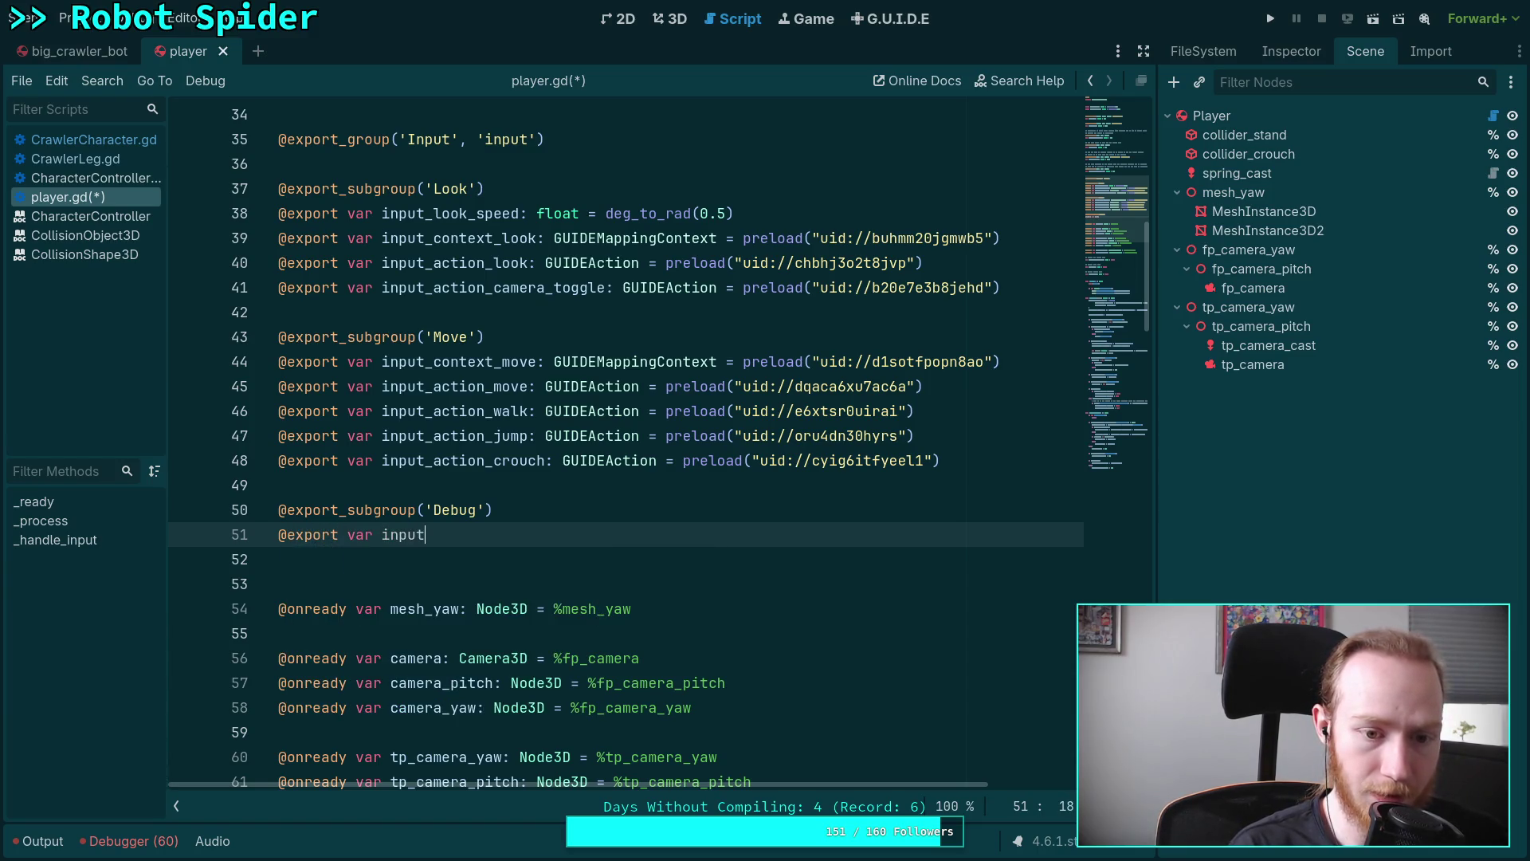
{"action": "type", "text": "debug_"}
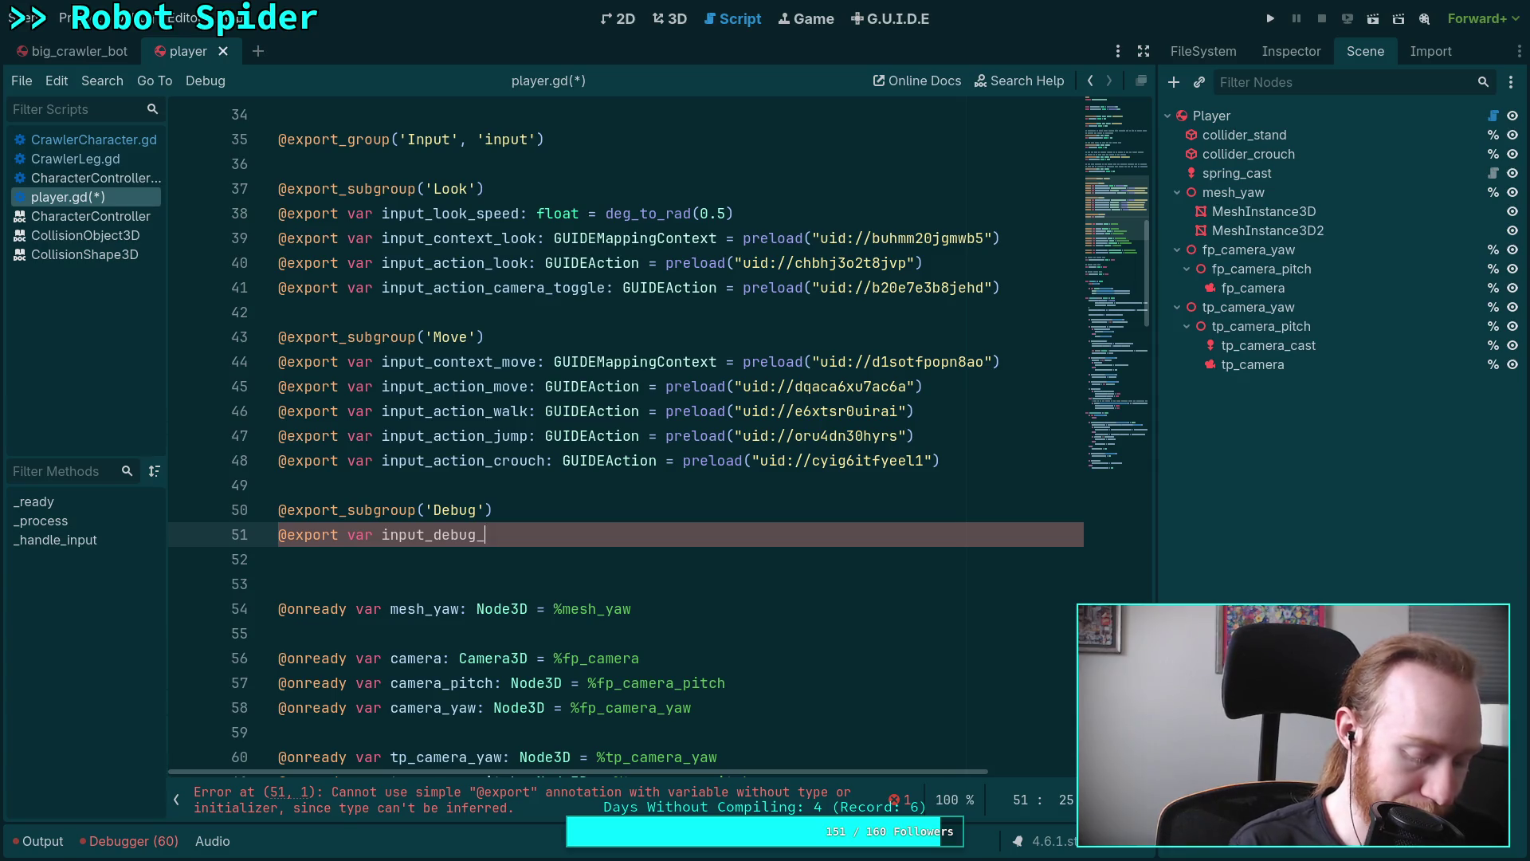
{"action": "type", "text": "target_playr"}
{"action": "key", "text": "BackSpace"}
{"action": "type", "text": "er:"}
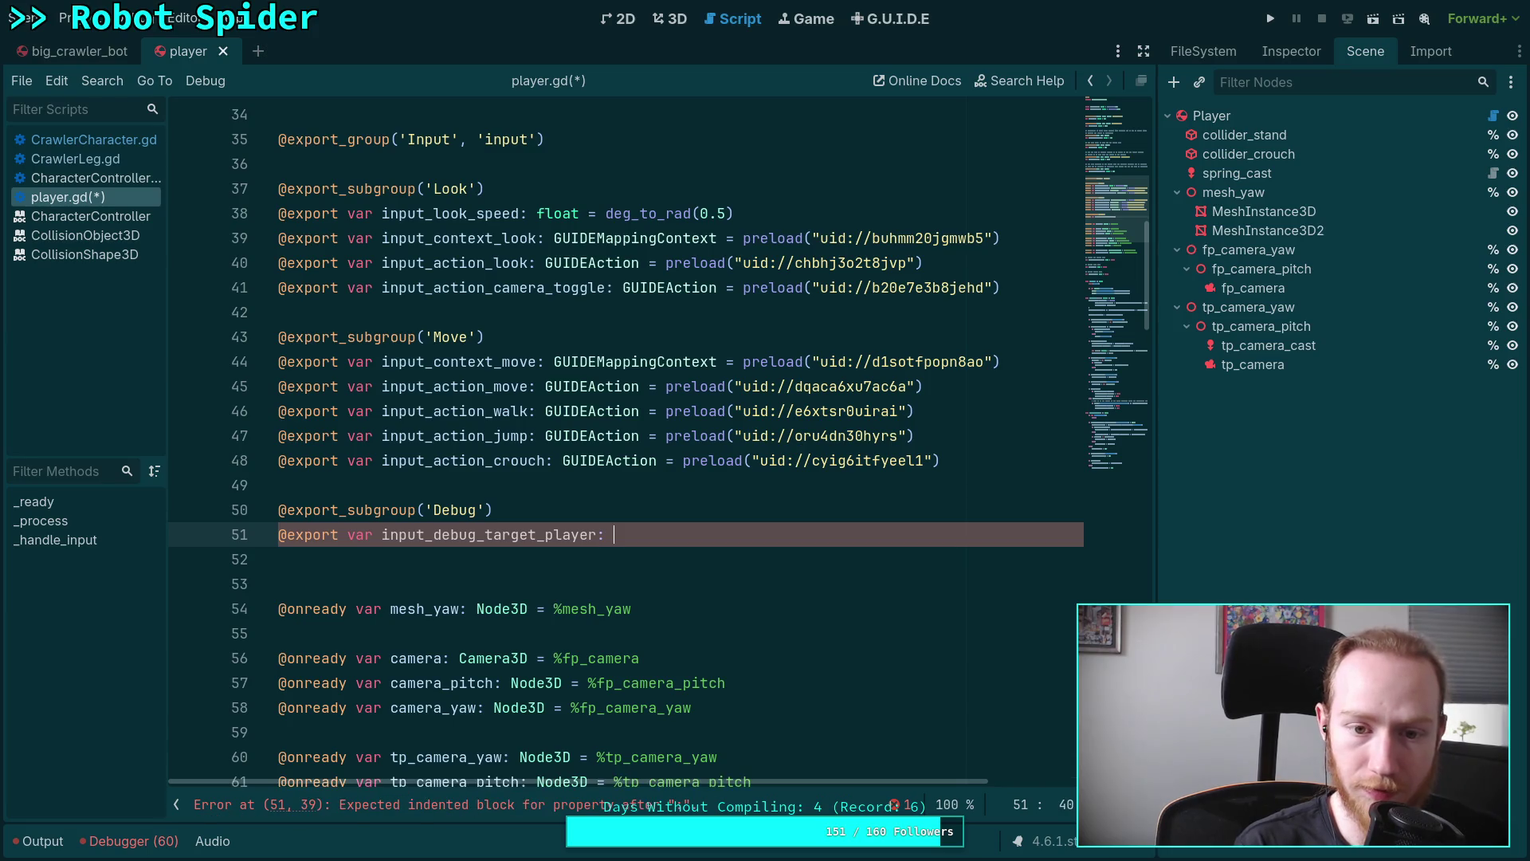
{"action": "type", "text": " Guid"}
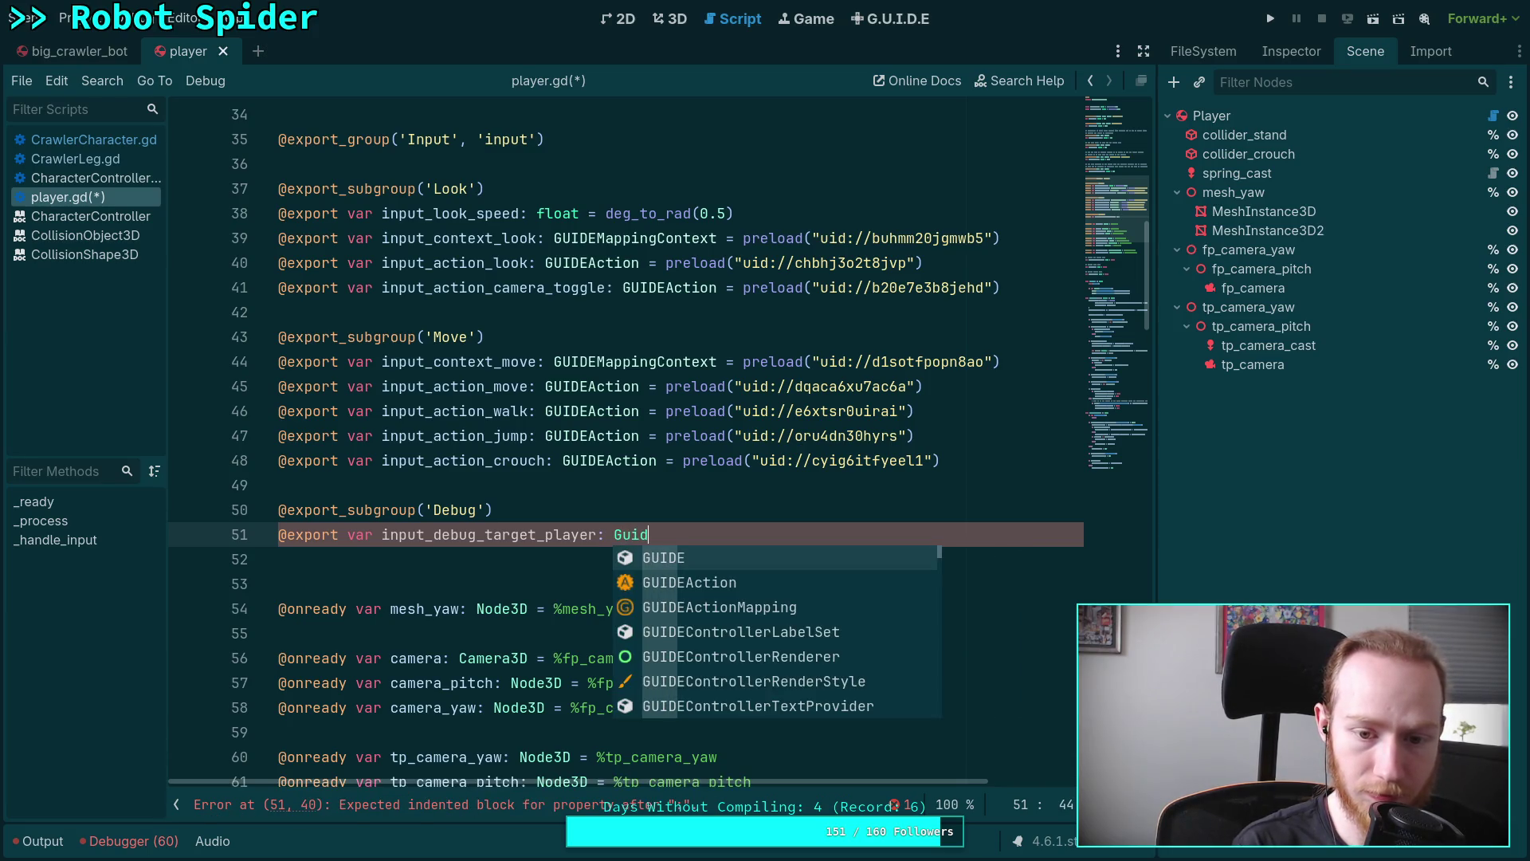
{"action": "key", "text": "Down"}
{"action": "key", "text": "Return"}
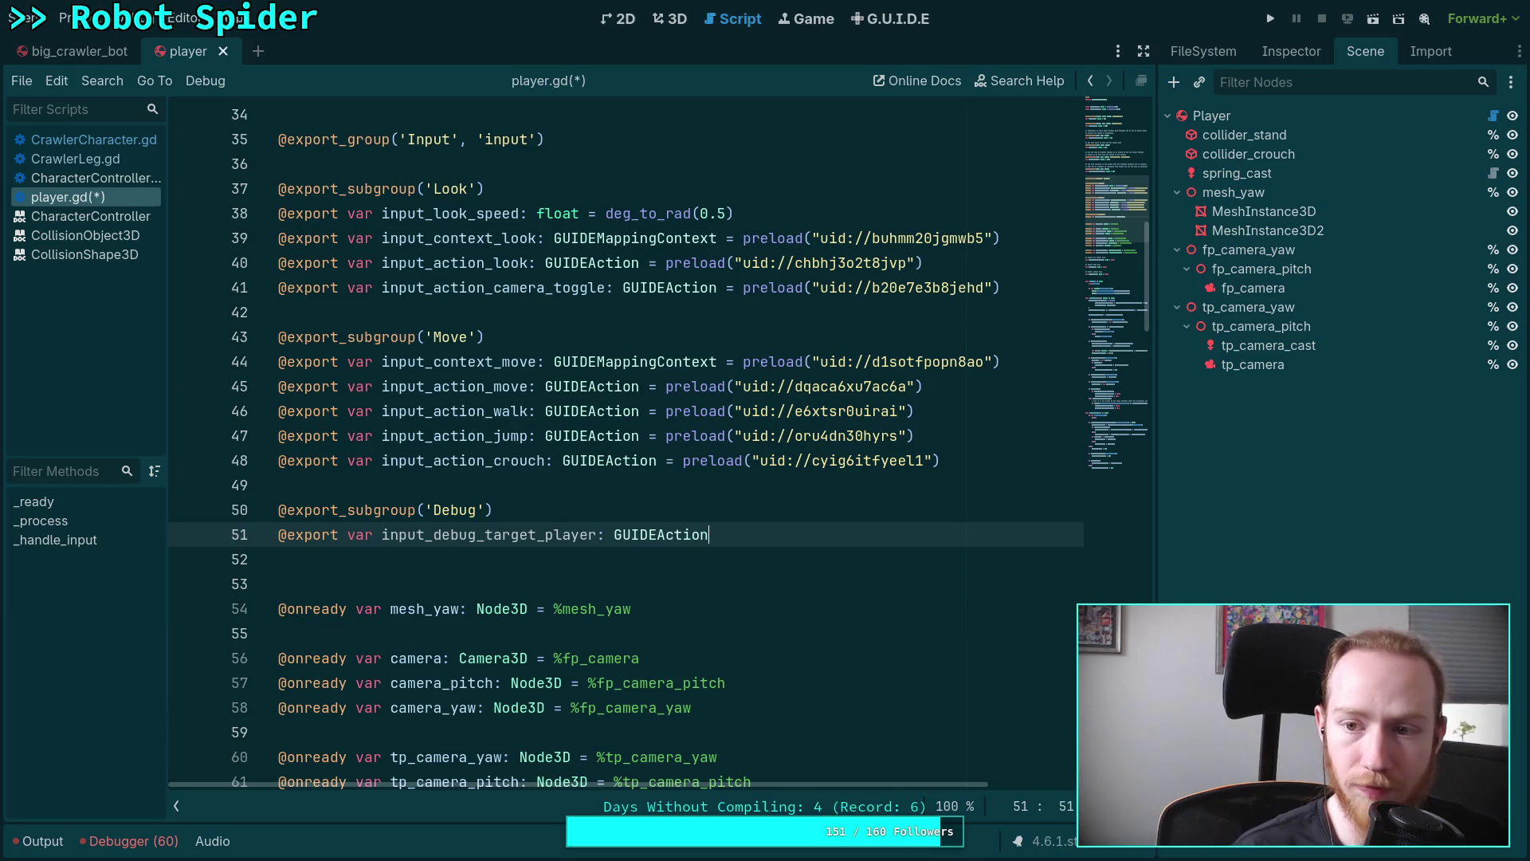
{"action": "left_click", "coordinate": [1291, 51]}
{"action": "left_click", "coordinate": [1204, 51]}
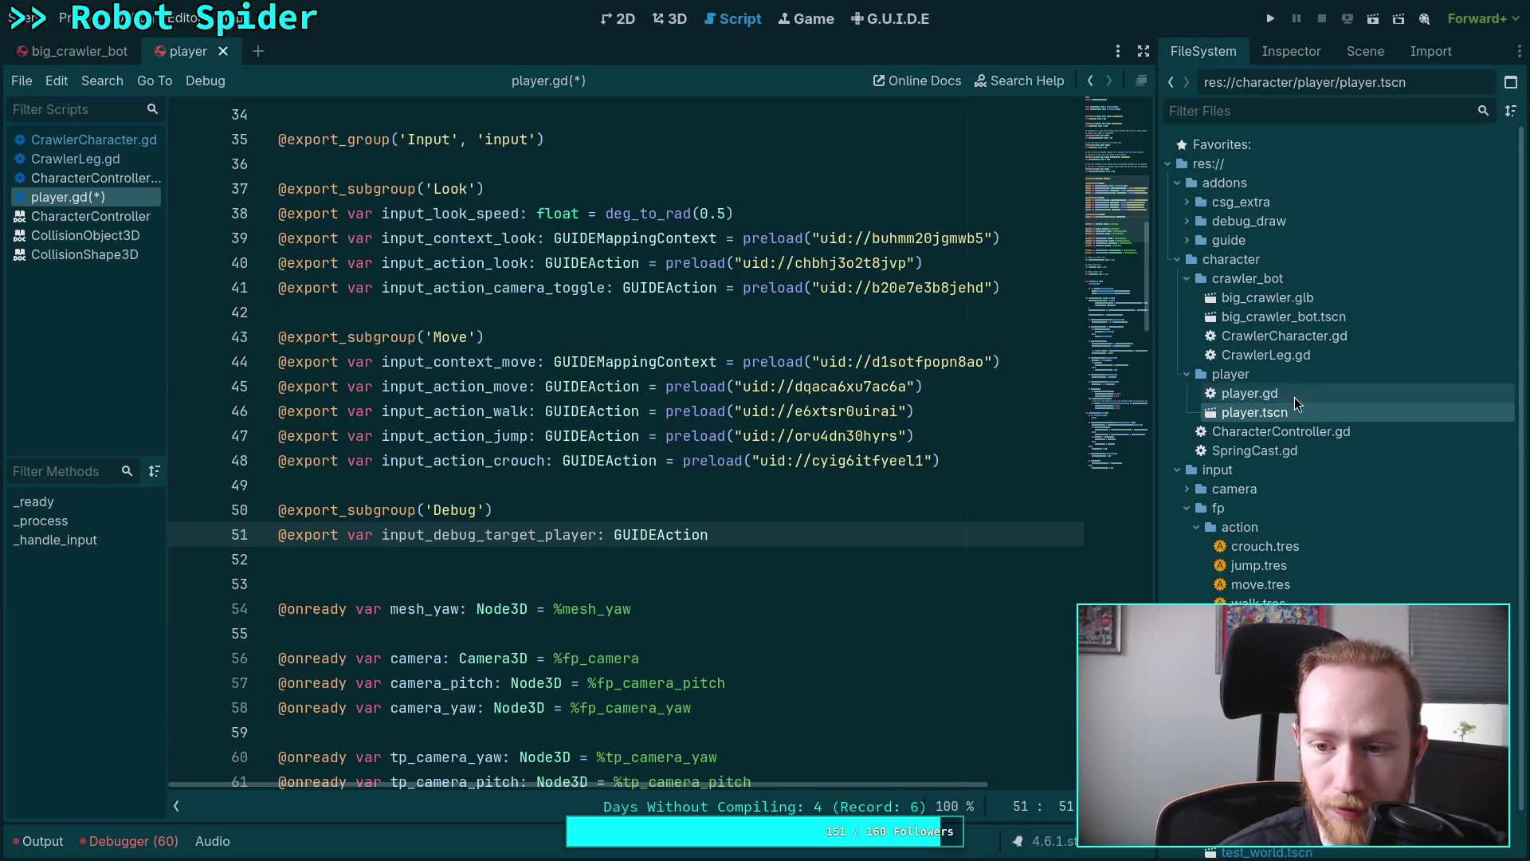
Create a folder named debug inside res://input in the FileSystem dock.
{"action": "left_click", "coordinate": [1301, 524]}
{"action": "left_click", "coordinate": [1196, 527]}
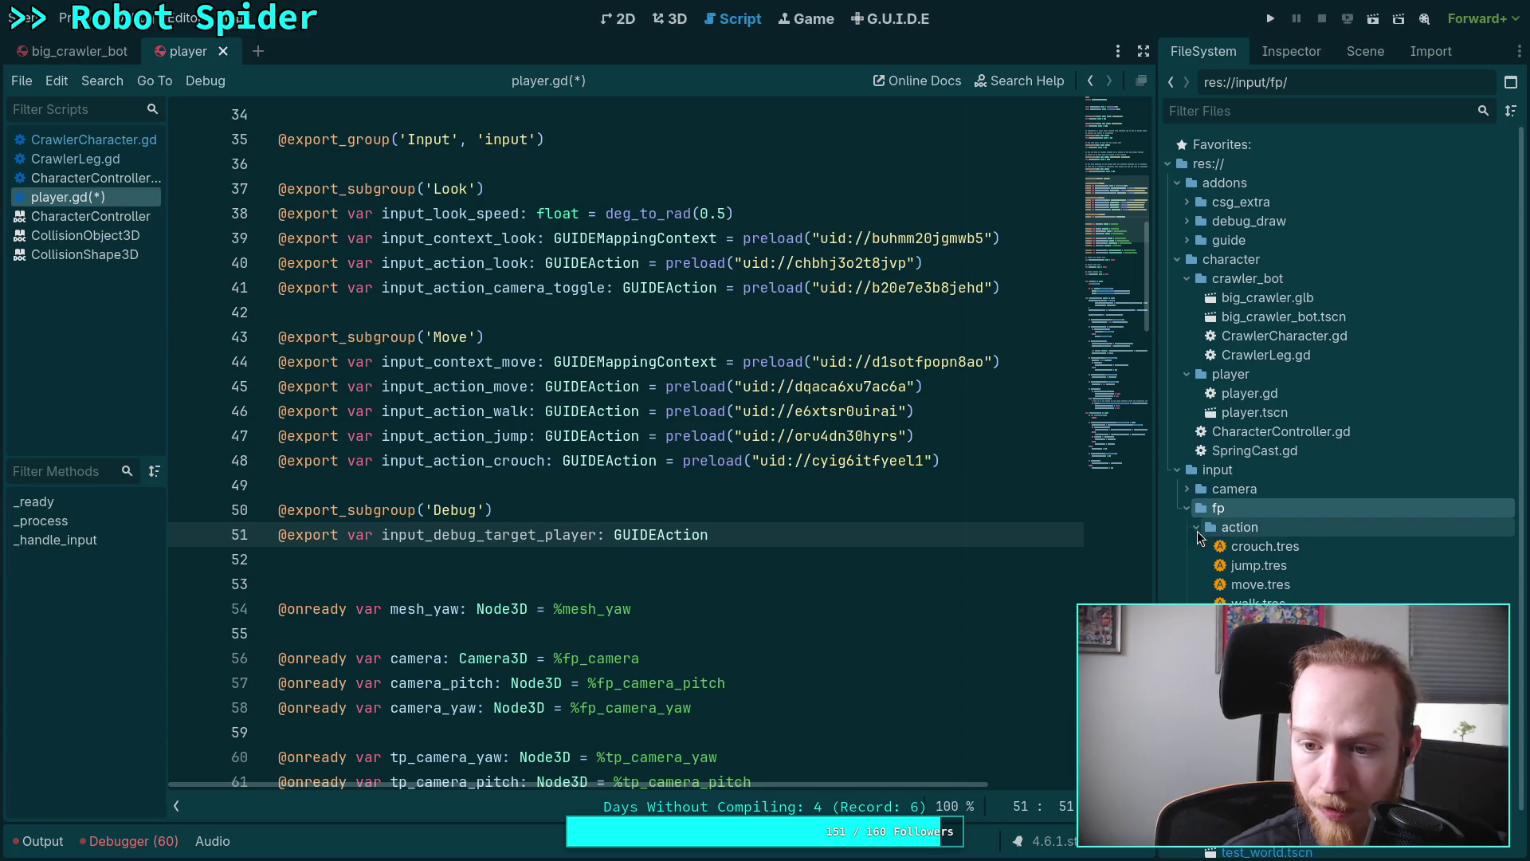
{"action": "left_click", "coordinate": [1198, 504]}
{"action": "left_click", "coordinate": [1233, 470]}
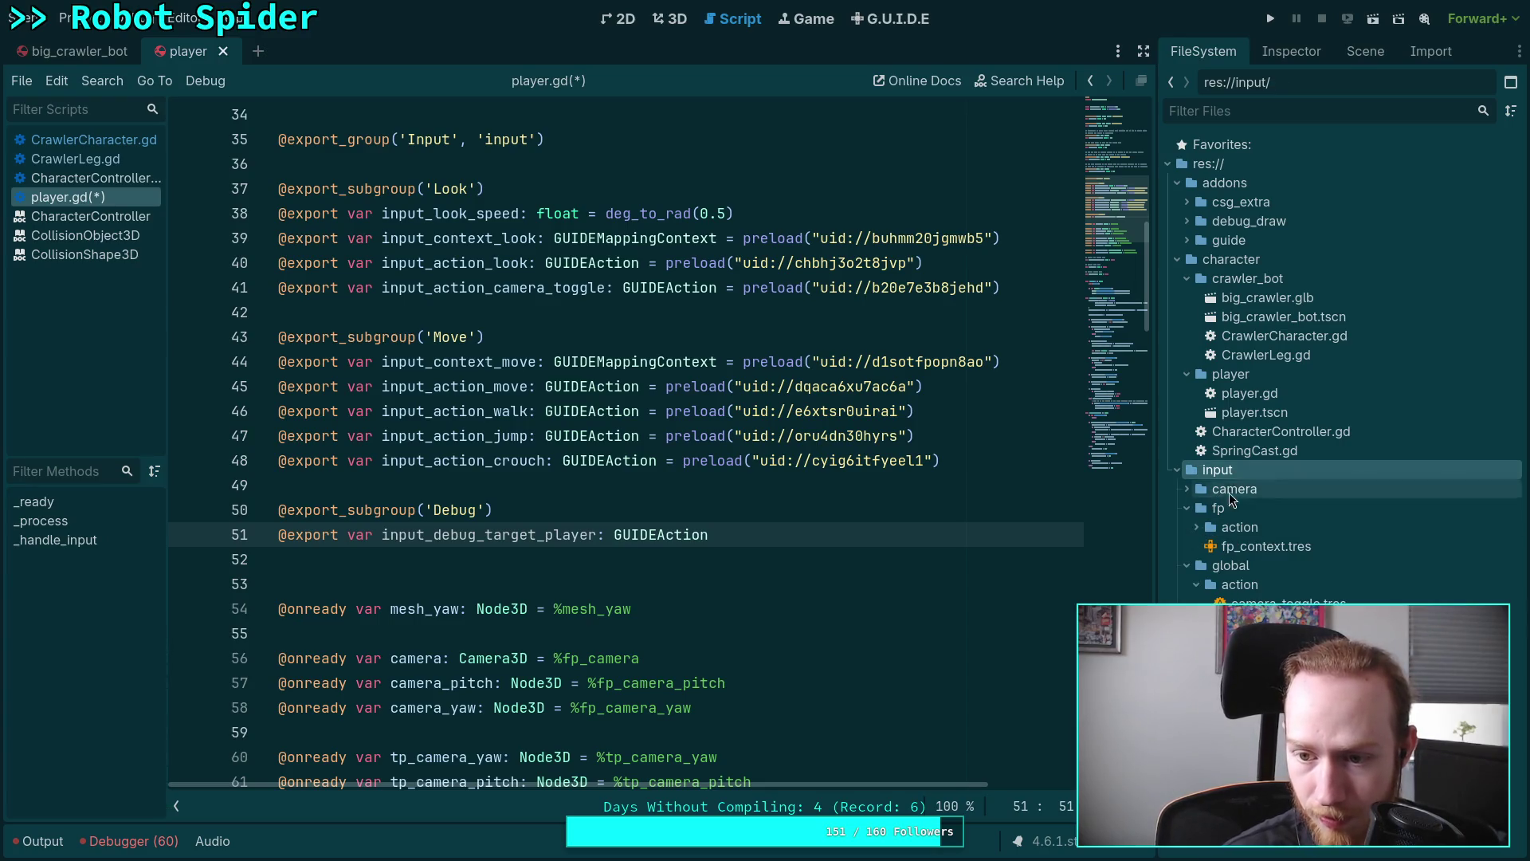
{"action": "right_click", "coordinate": [1248, 472]}
{"action": "mouse_move", "coordinate": [1355, 486]}
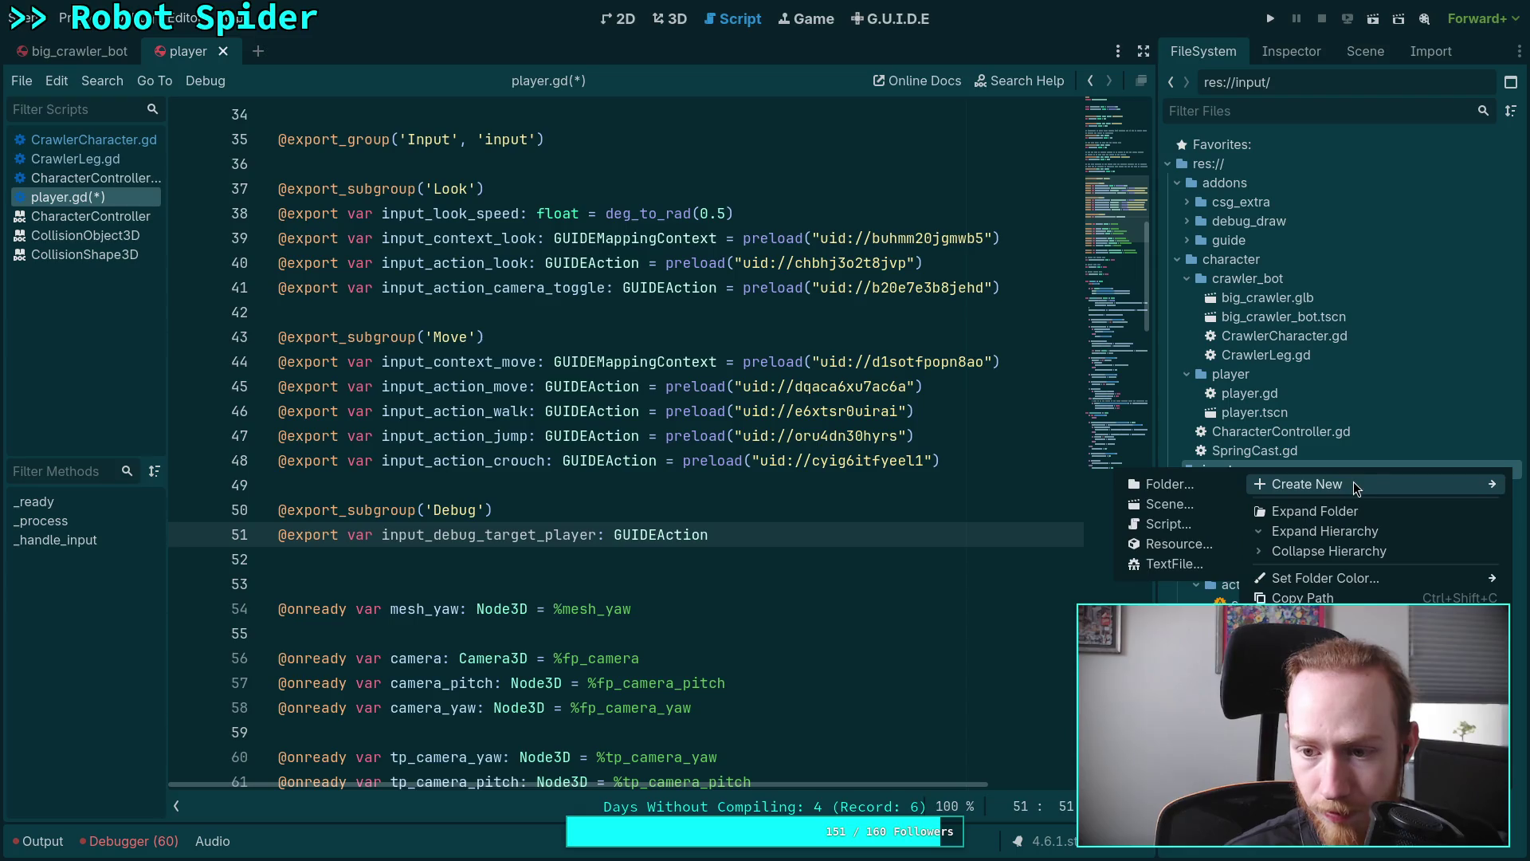
{"action": "left_click", "coordinate": [1197, 486]}
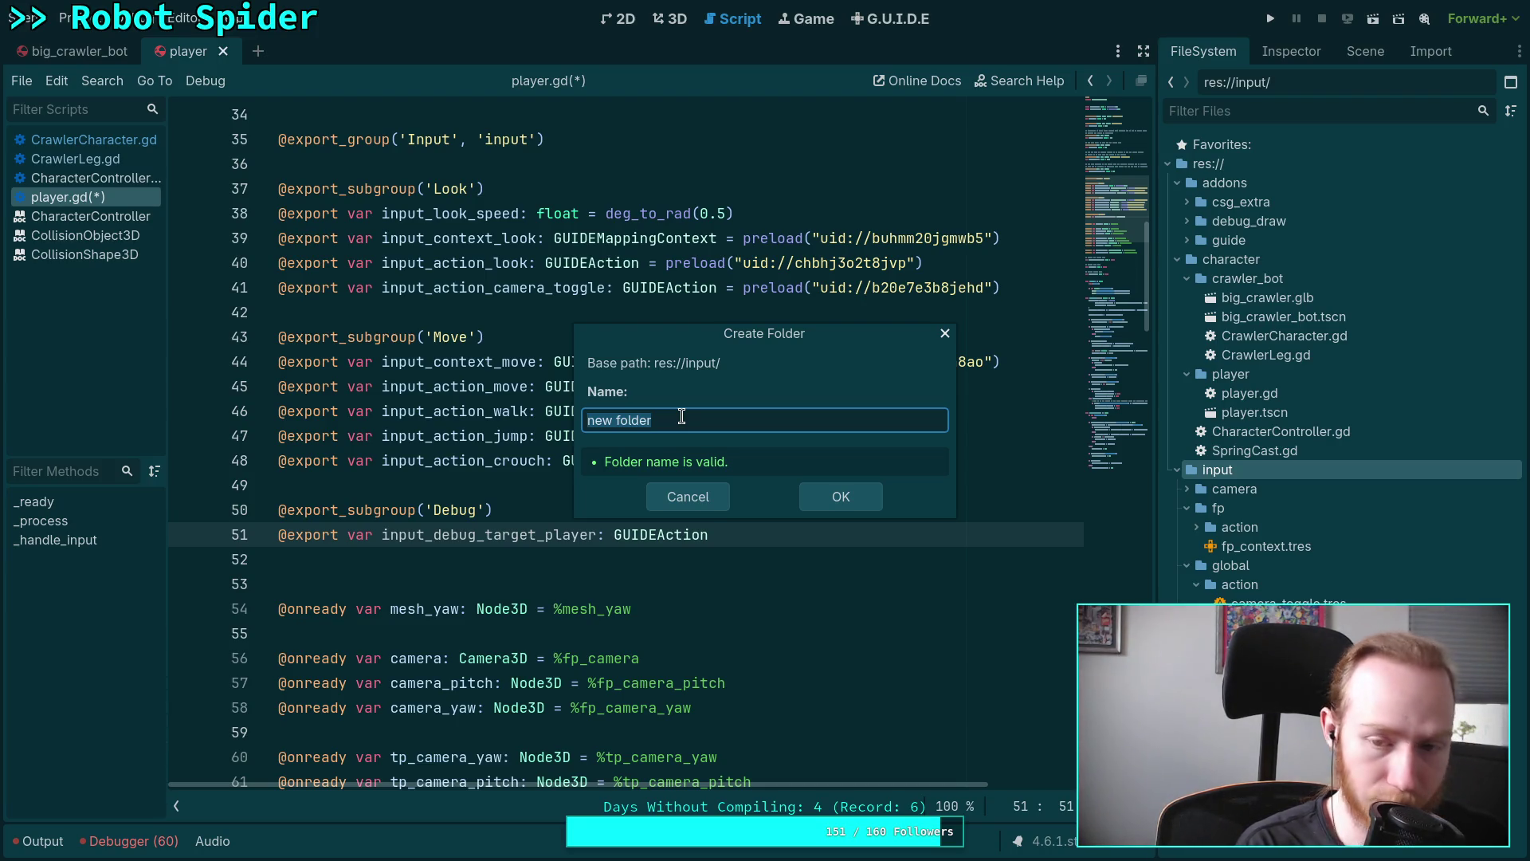
{"action": "type", "text": "debu"}
{"action": "type", "text": "y"}
{"action": "key", "text": "BackSpace"}
{"action": "type", "text": "f"}
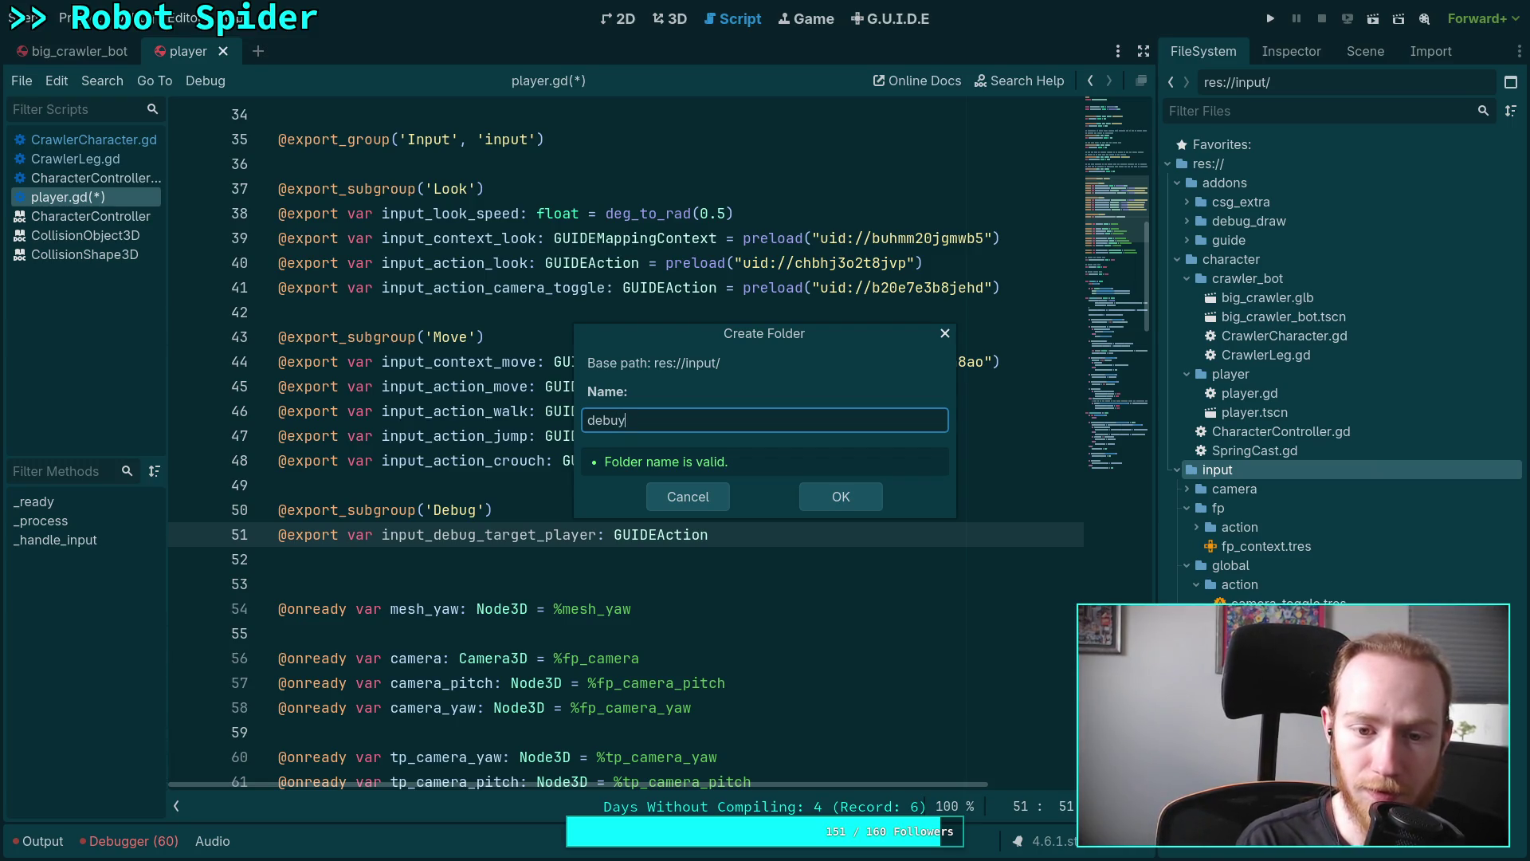
{"action": "type", "text": "g"}
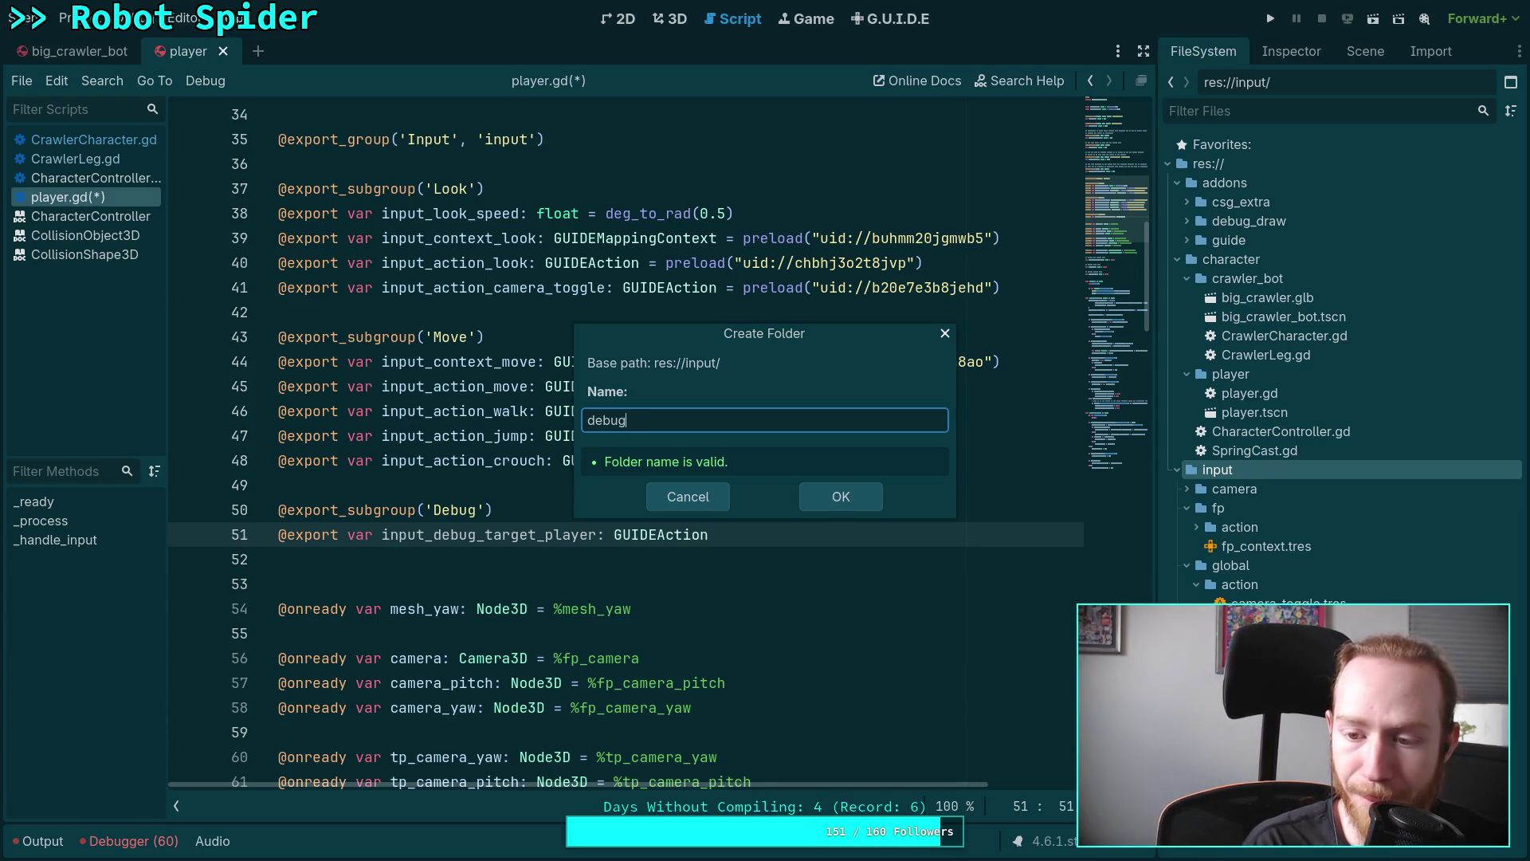
{"action": "key", "text": "Return"}
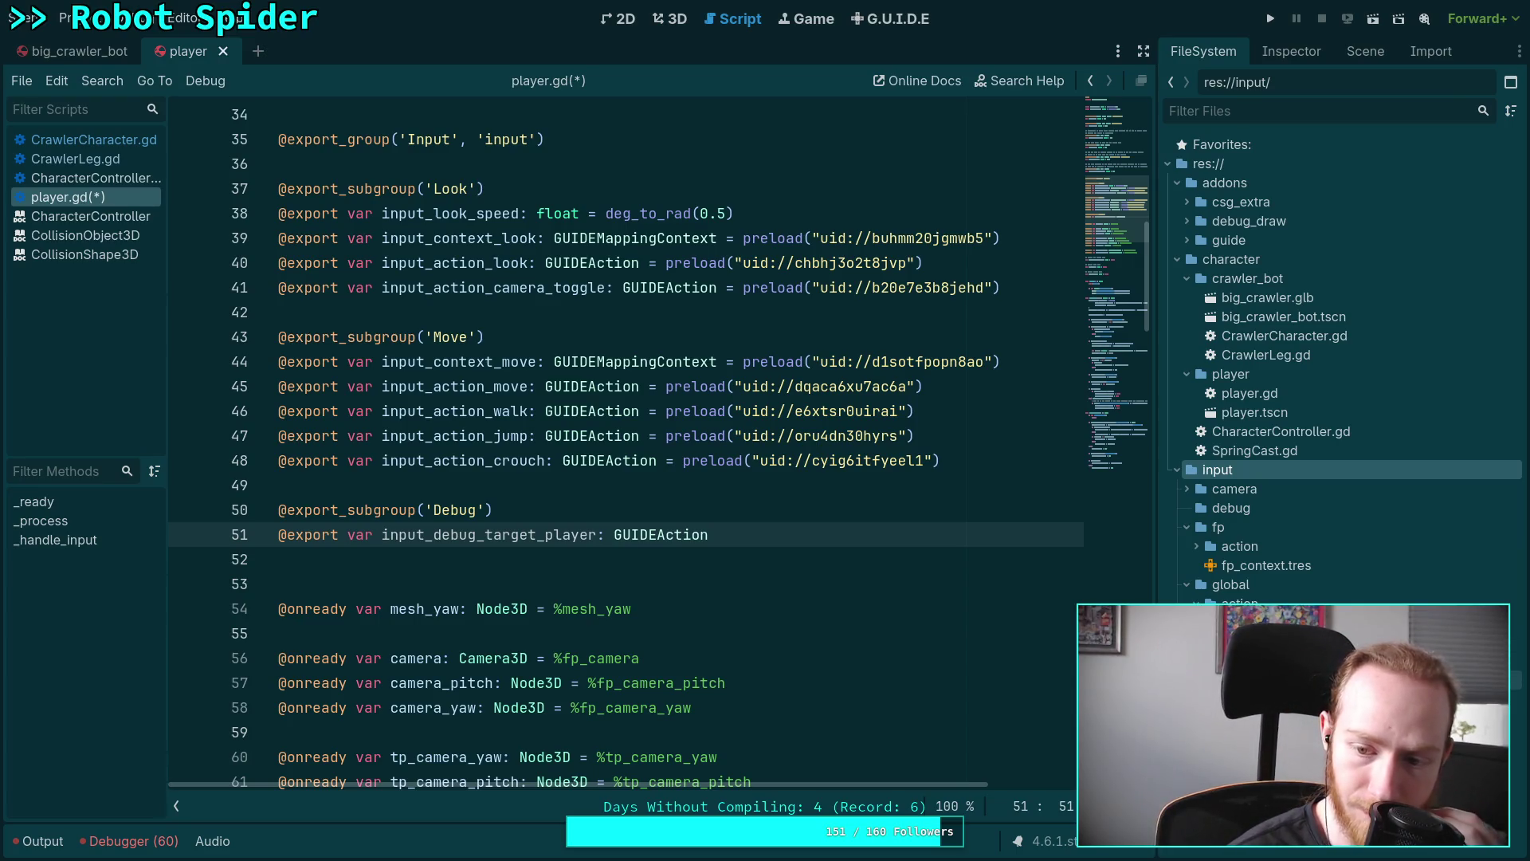
Create a GUIDEMappingContext resource in the debug folder saved as debug_context.tres.
{"action": "right_click", "coordinate": [1264, 508]}
{"action": "mouse_move", "coordinate": [1307, 521]}
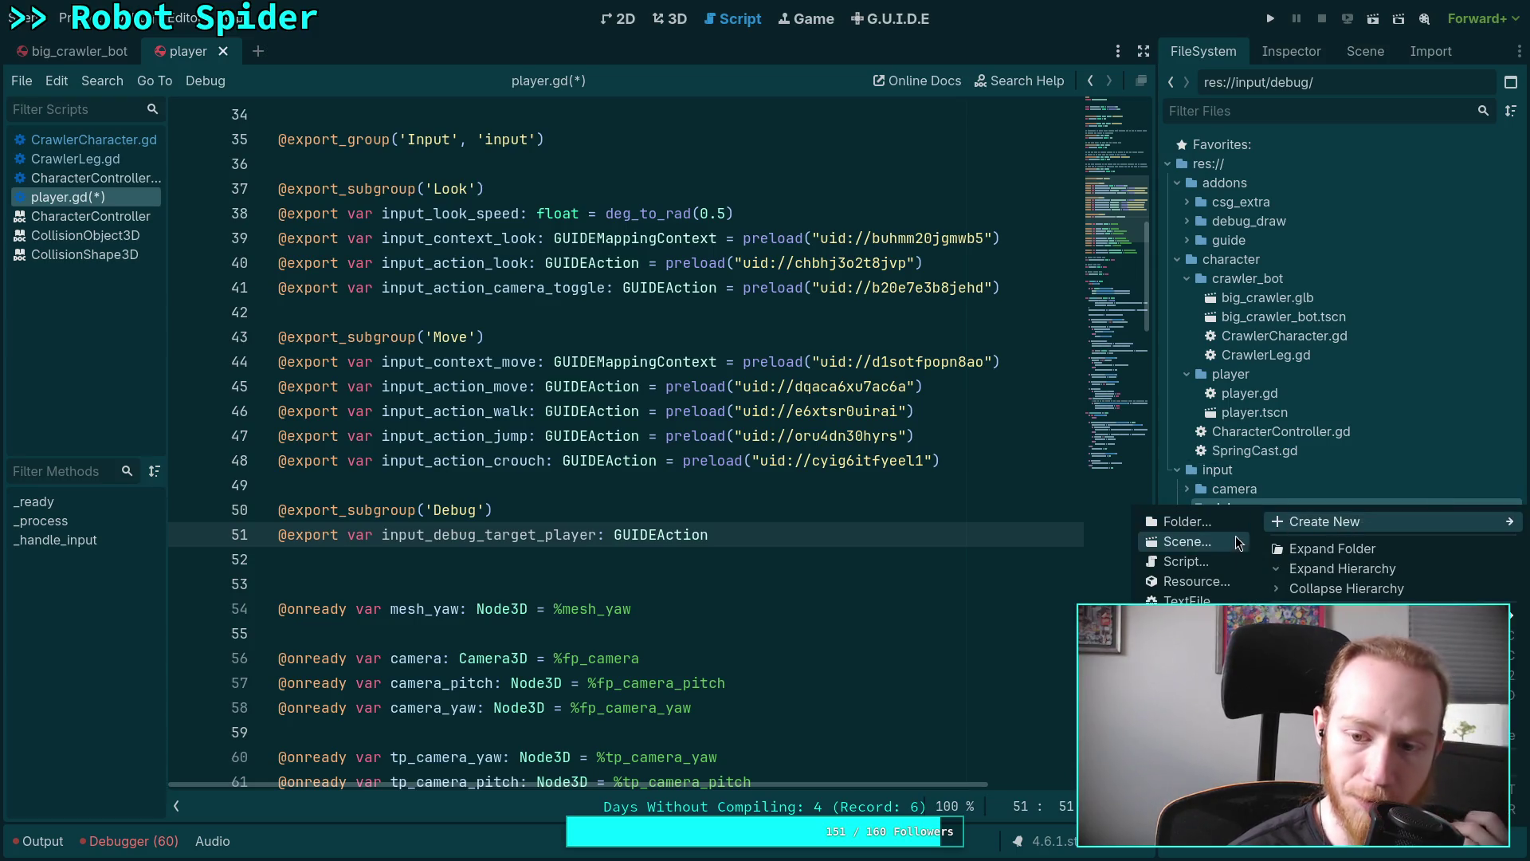
{"action": "left_click", "coordinate": [1219, 580]}
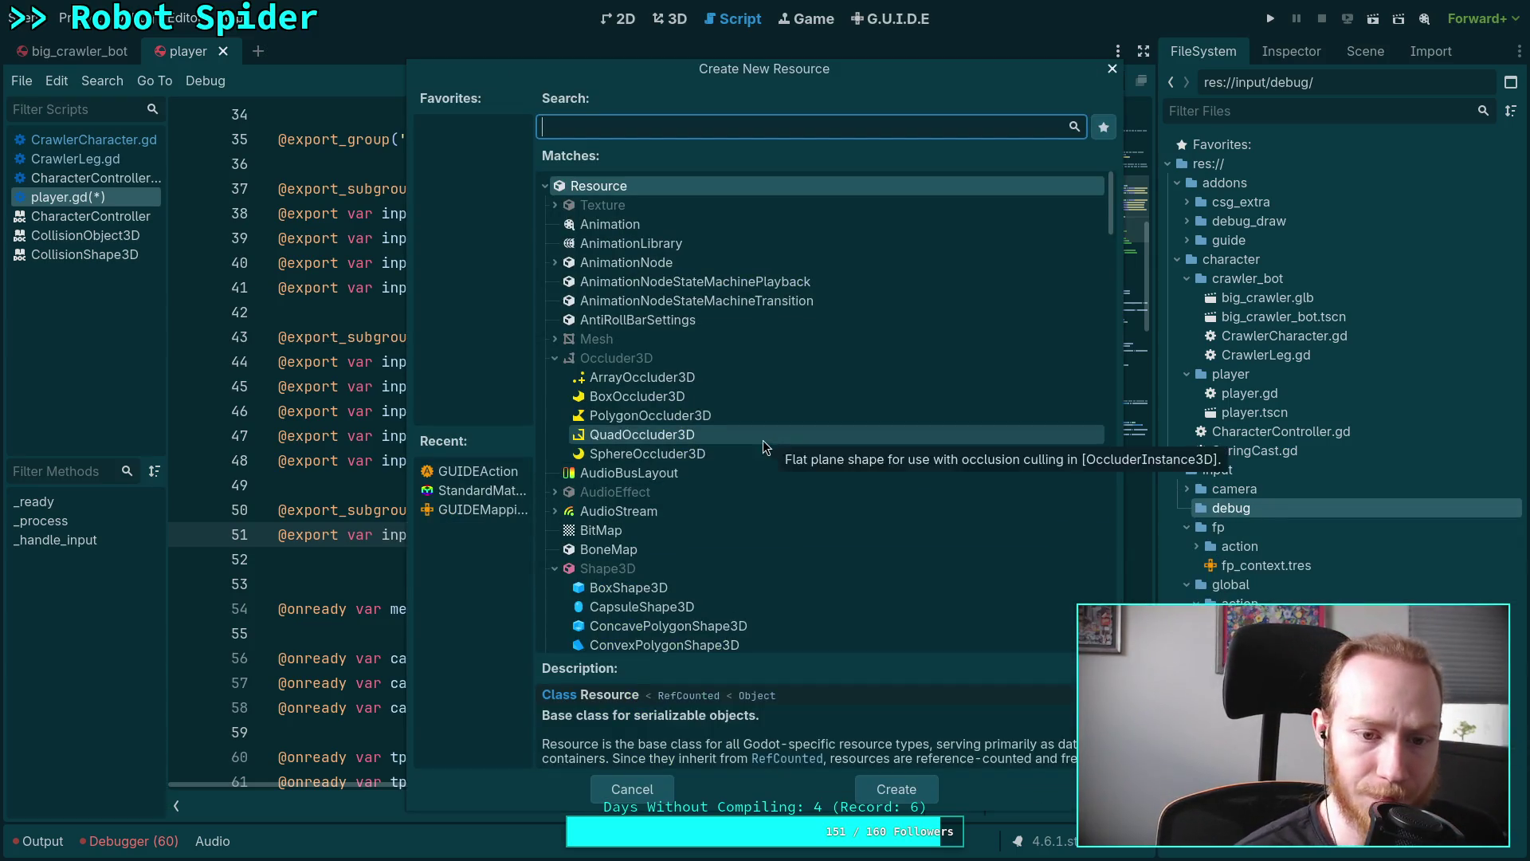
{"action": "left_click", "coordinate": [478, 509]}
{"action": "key", "text": "Return"}
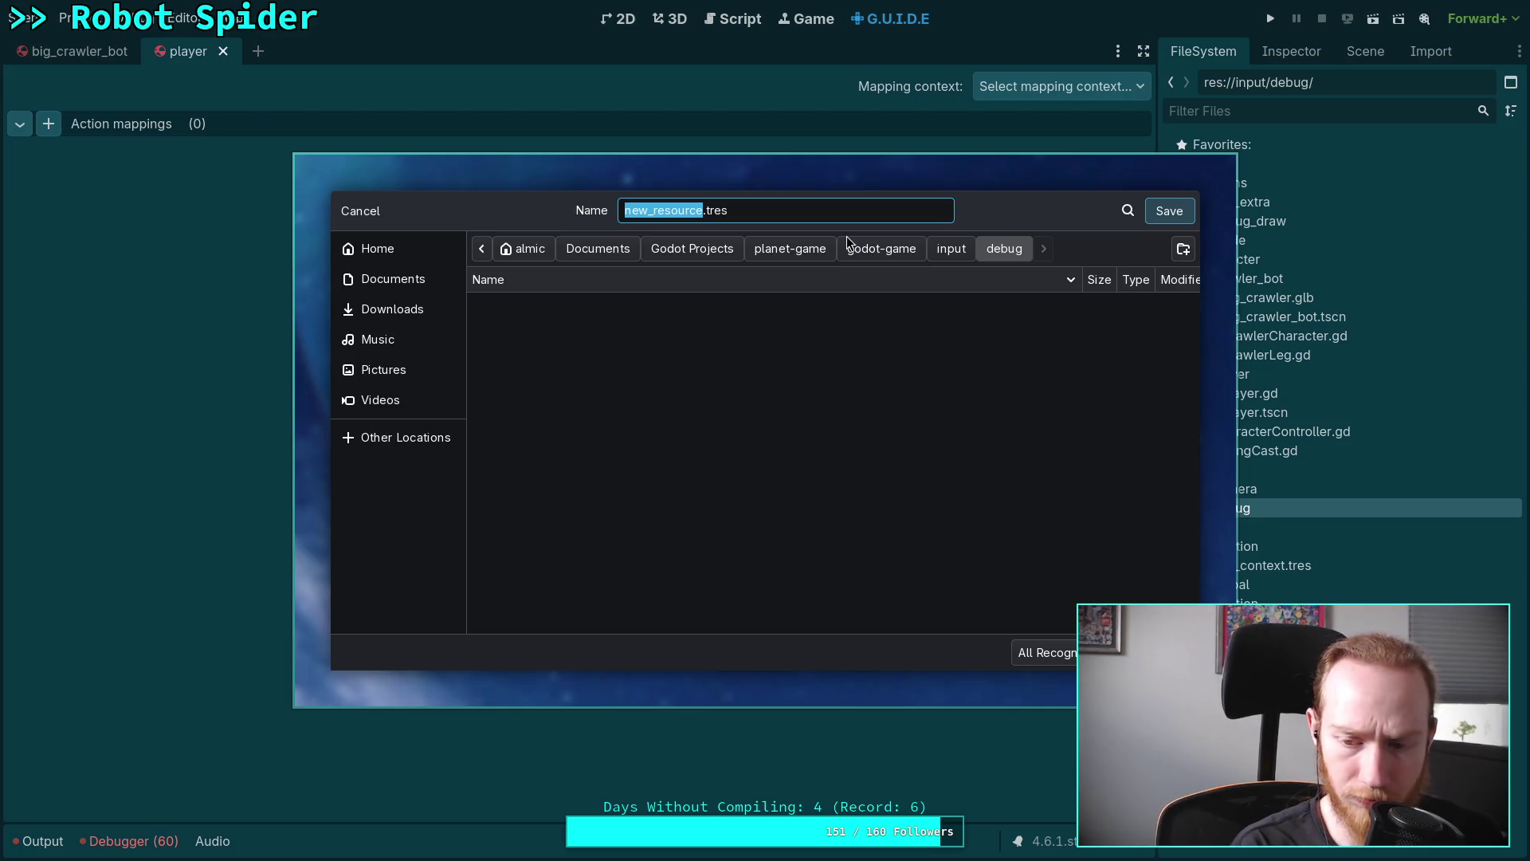
{"action": "type", "text": "debug_"}
{"action": "type", "text": "context"}
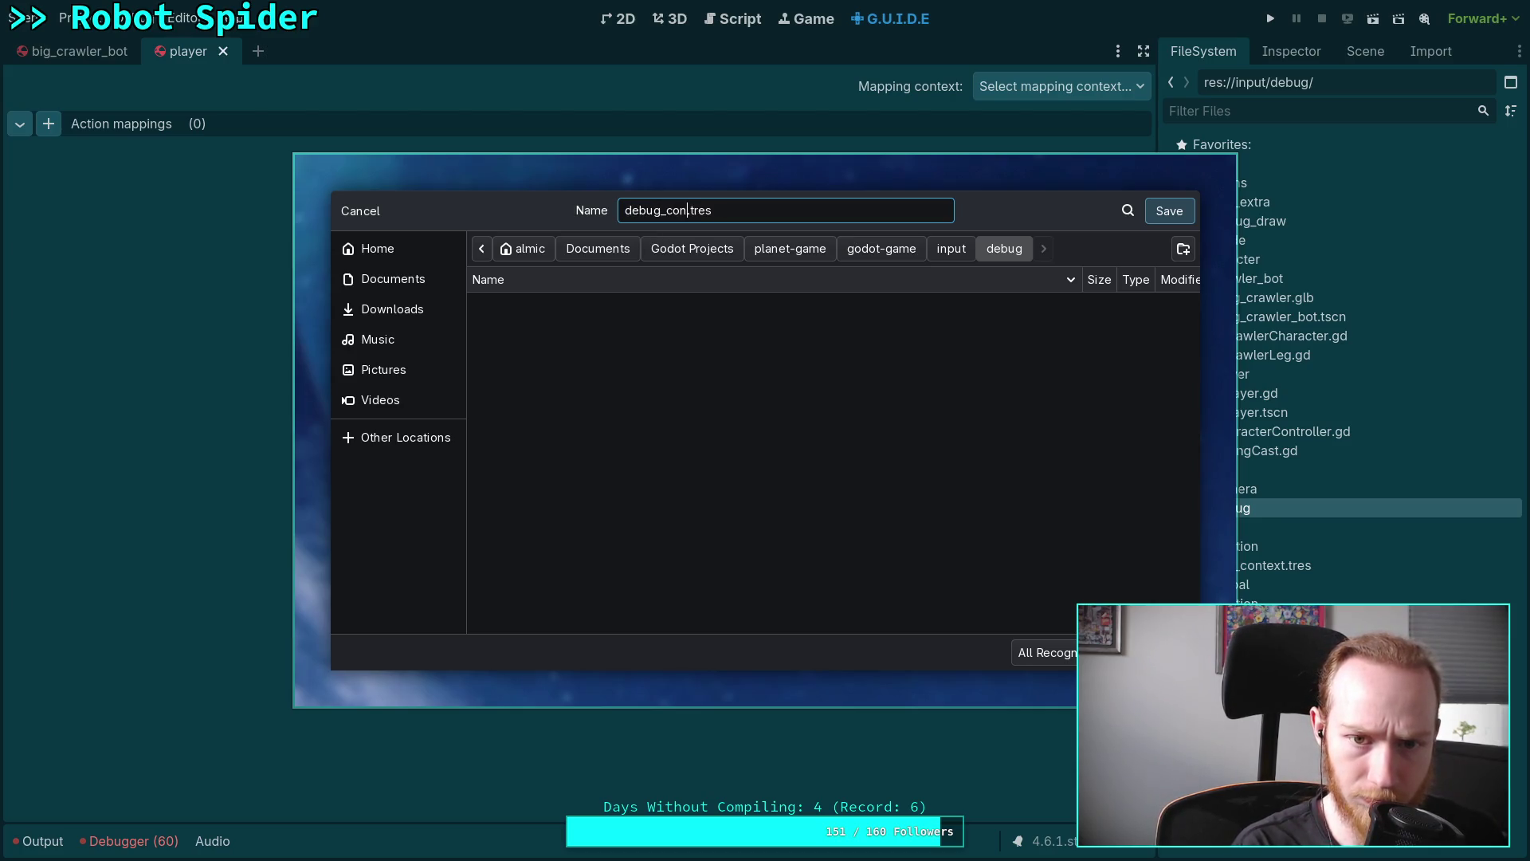
{"action": "key", "text": "Return"}
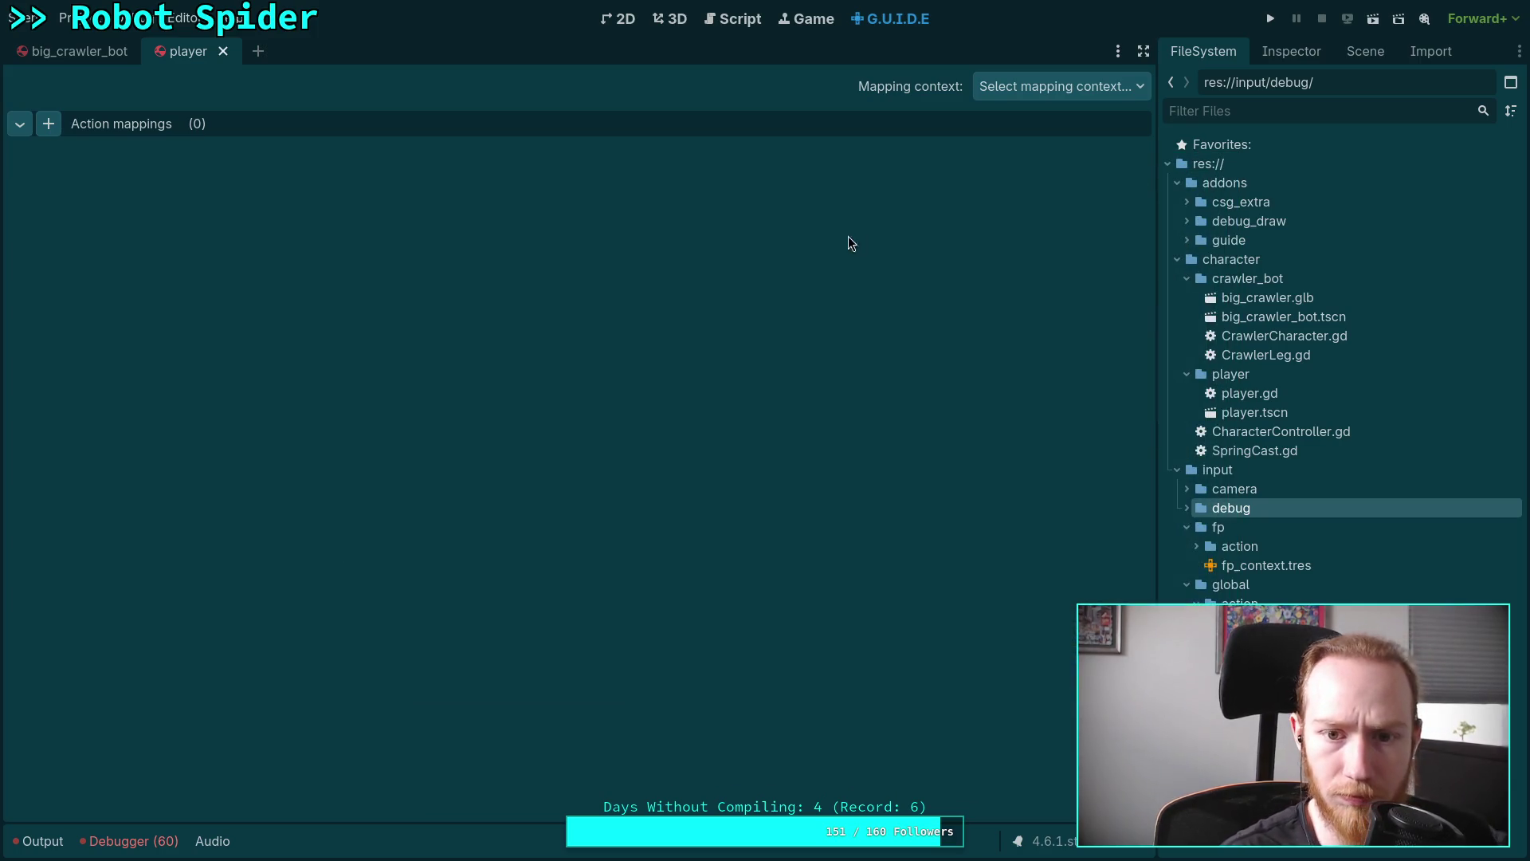
Start creating a new subfolder inside the debug folder.
{"action": "right_click", "coordinate": [1251, 508]}
{"action": "mouse_move", "coordinate": [1370, 519]}
{"action": "left_click", "coordinate": [1204, 516]}
Name the subfolder action and move set_game_speed.tres into input/debug/action.
{"action": "type", "text": "action"}
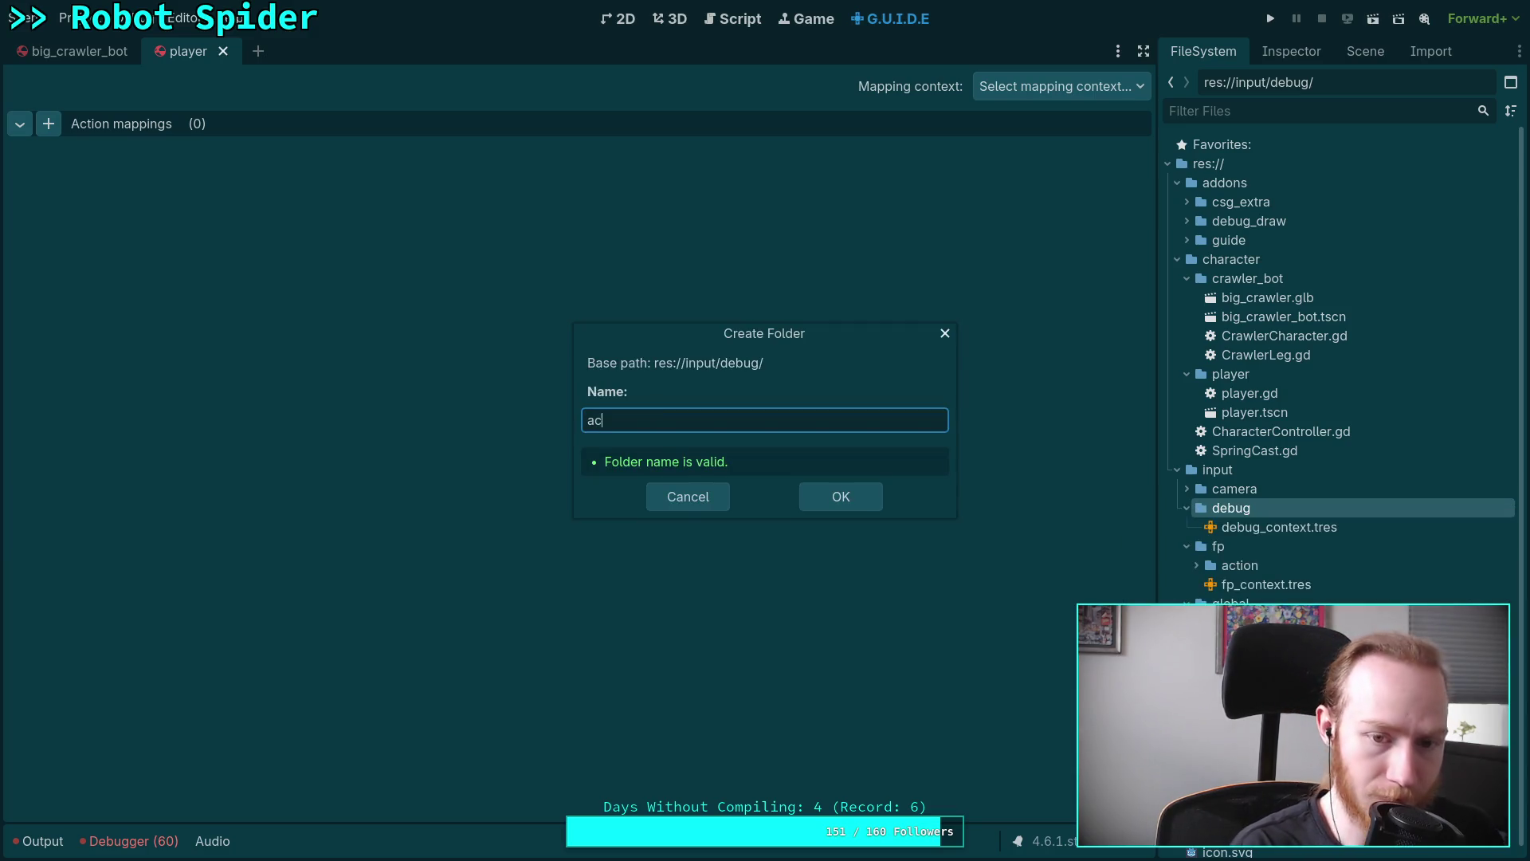
{"action": "key", "text": "Return"}
{"action": "scroll", "coordinate": [1336, 509], "scroll_direction": "down", "scroll_amount": 1}
{"action": "mouse_move", "coordinate": [1338, 639]}
{"action": "left_mouse_down"}
{"action": "mouse_move", "coordinate": [1251, 499]}
{"action": "mouse_move", "coordinate": [1252, 562]}
{"action": "left_mouse_up"}
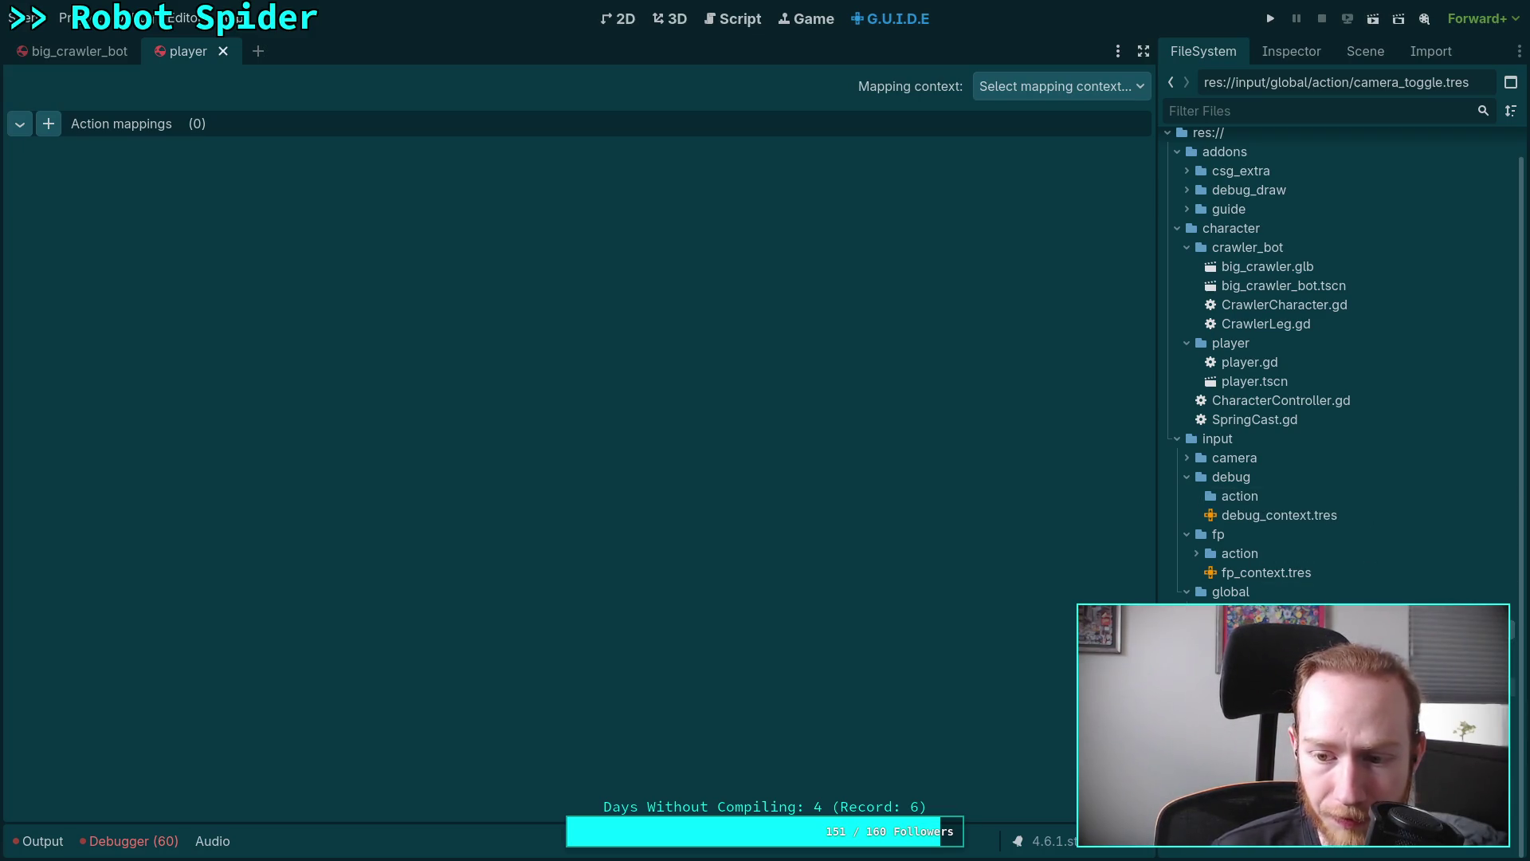
{"action": "left_click_drag", "start_coordinate": [1291, 638], "coordinate": [1235, 495]}
{"action": "key", "text": "Return"}
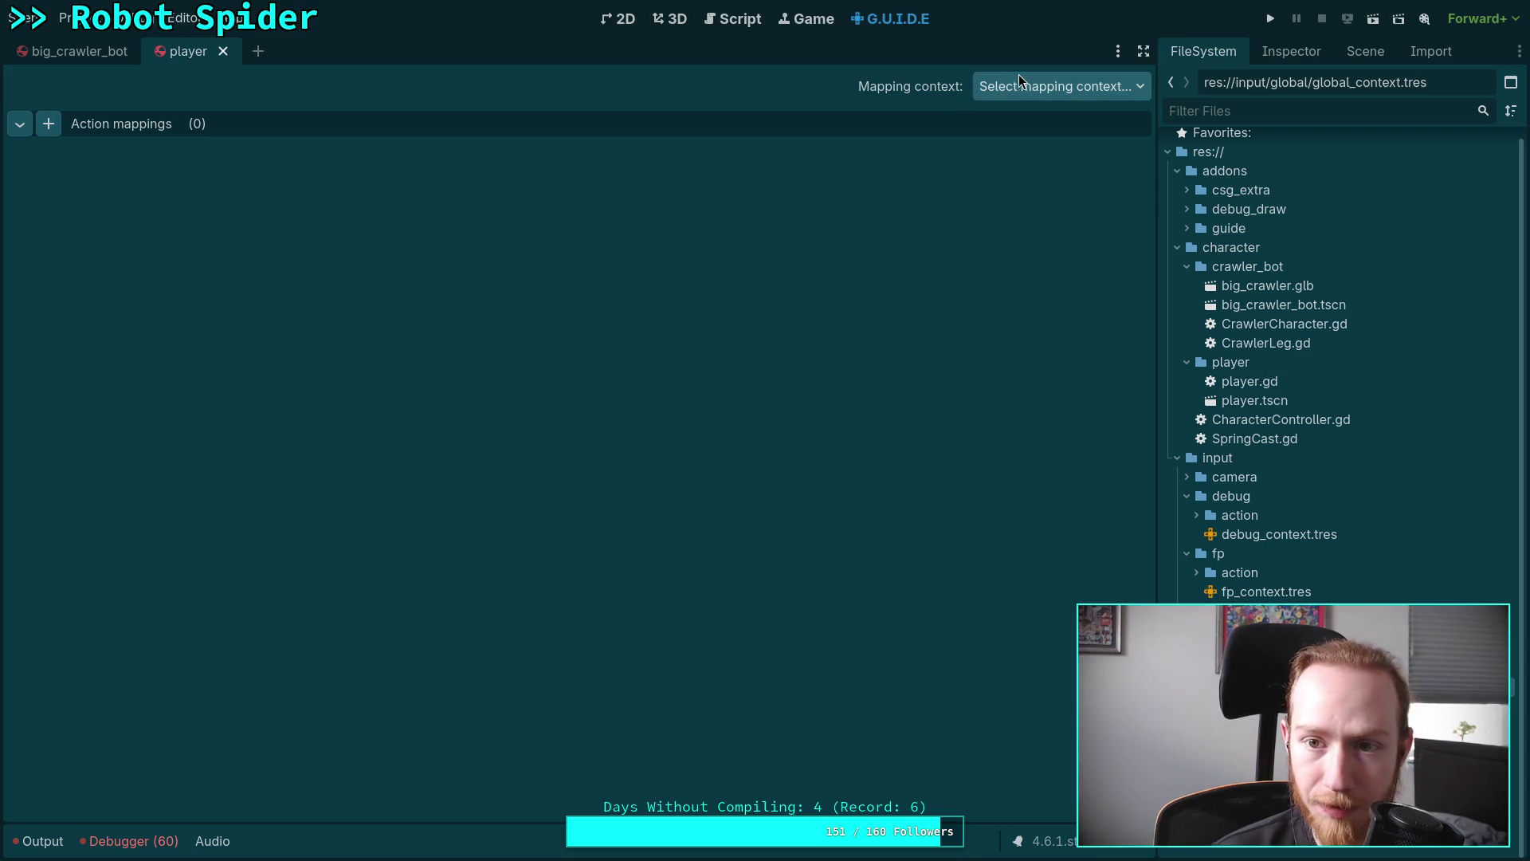
Inspect Set Game Speed in global_context.tres, then load debug_context.tres for editing.
{"action": "left_click", "coordinate": [1060, 86]}
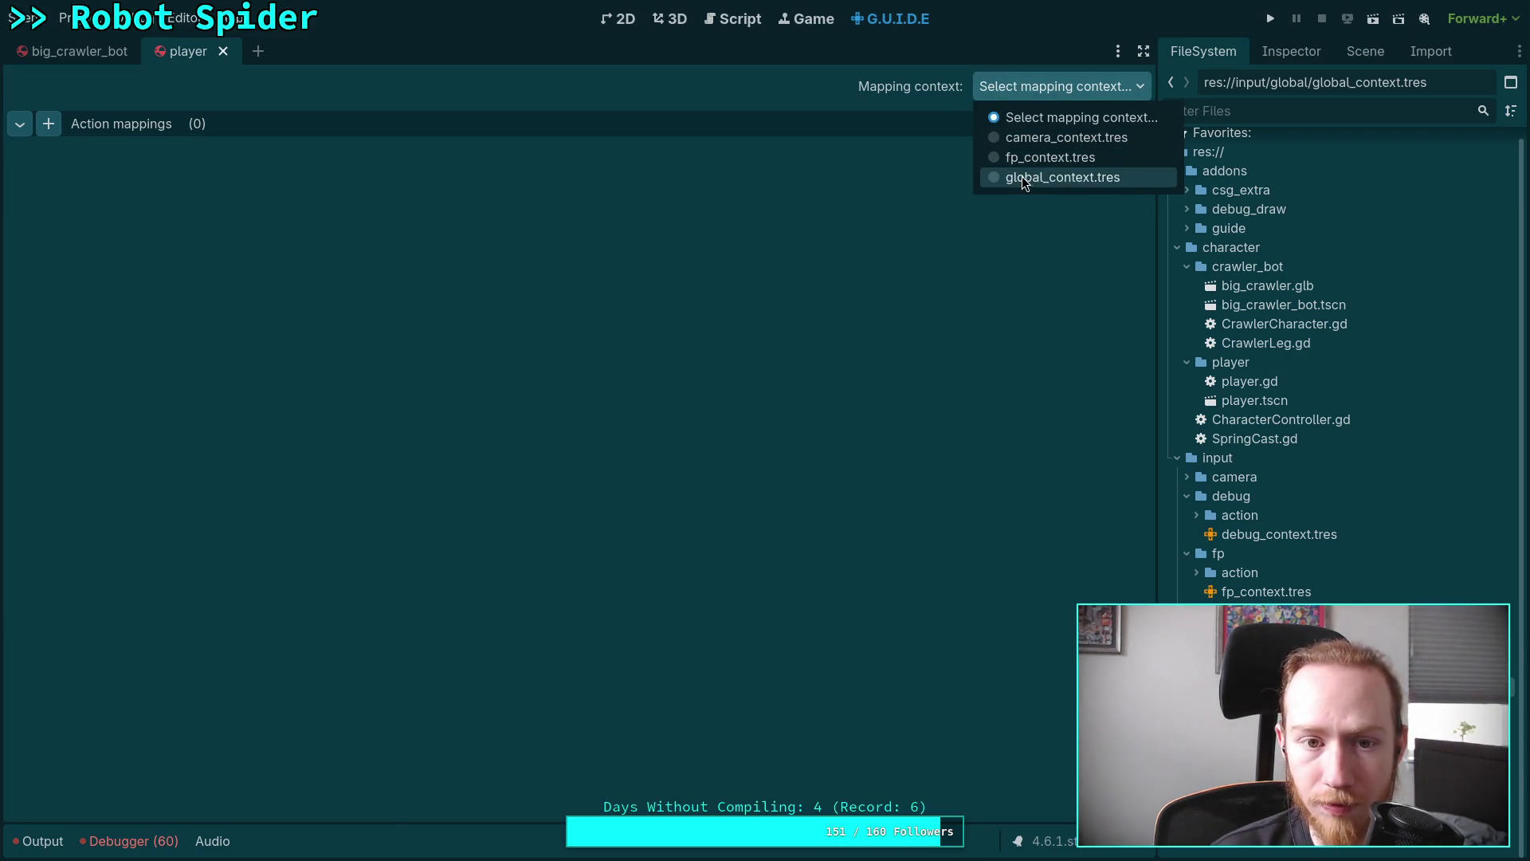
{"action": "left_click", "coordinate": [1025, 178]}
{"action": "scroll", "coordinate": [295, 392], "scroll_direction": "down", "scroll_amount": 1}
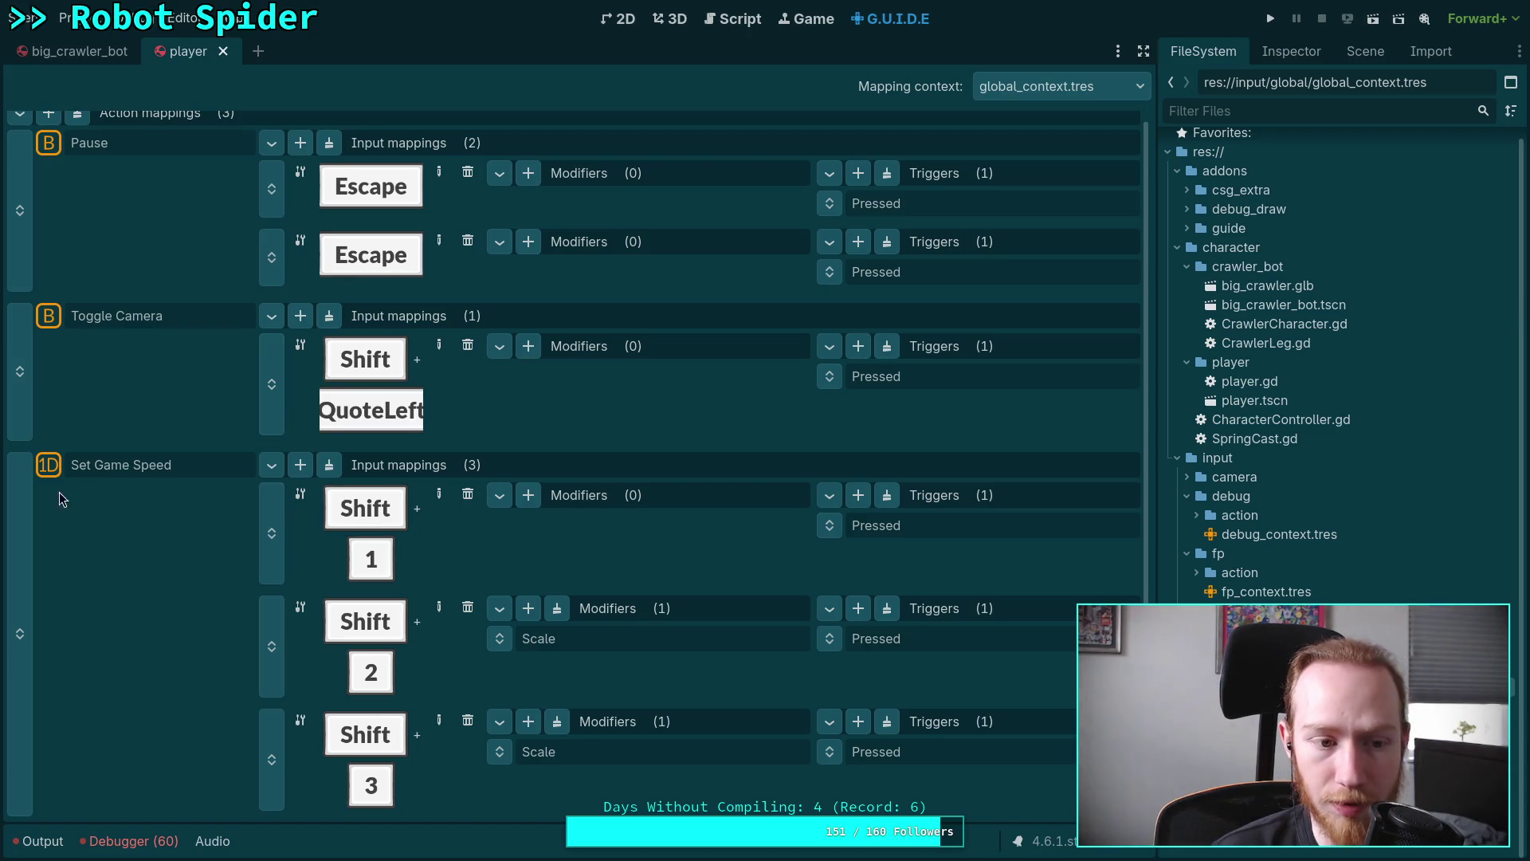
{"action": "right_click", "coordinate": [17, 523]}
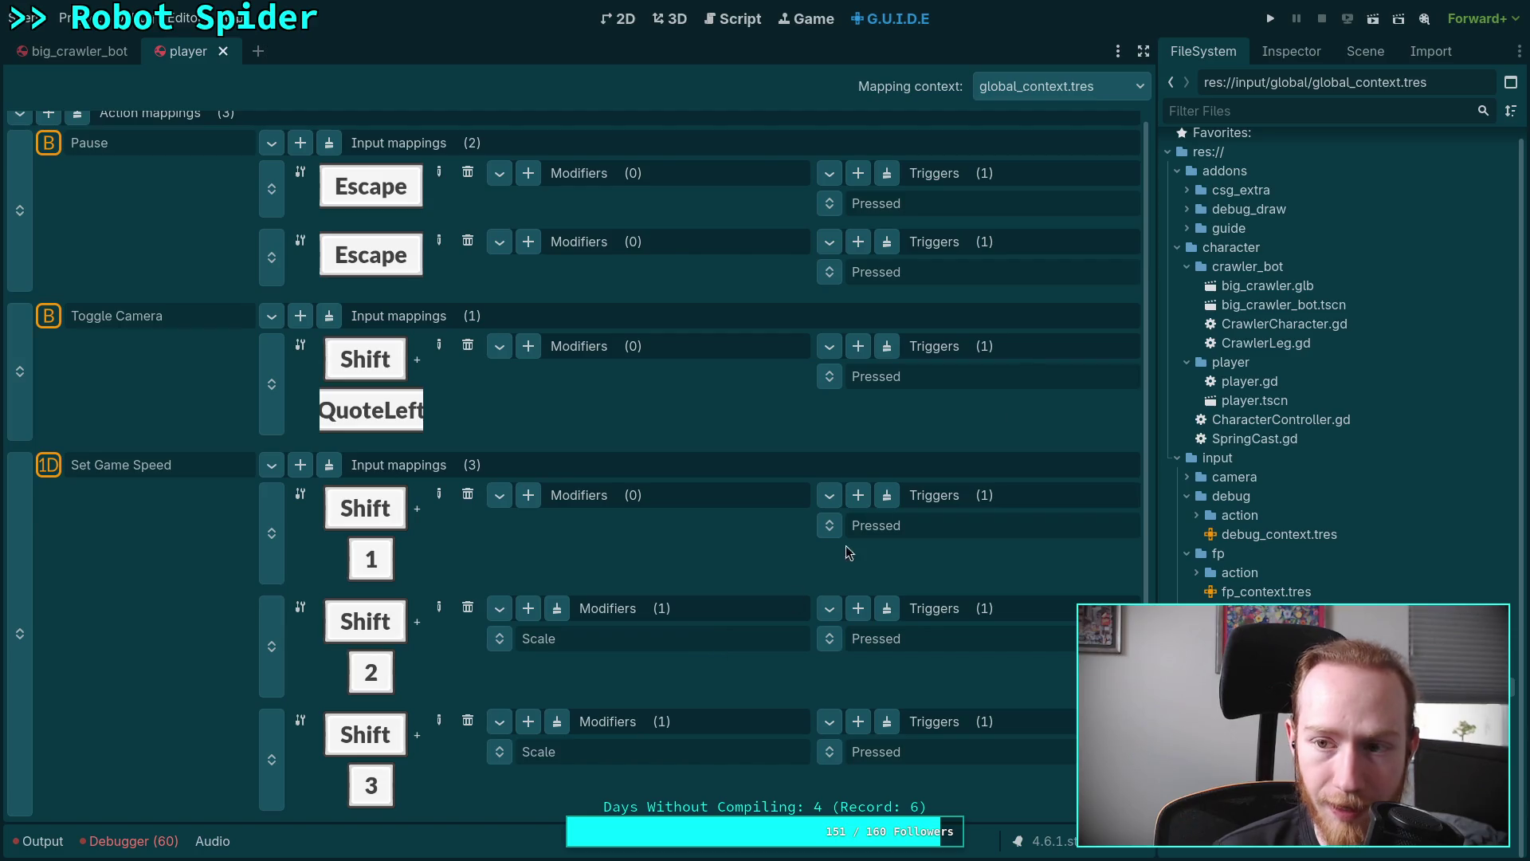
{"action": "left_click", "coordinate": [1291, 51]}
{"action": "left_click", "coordinate": [929, 645]}
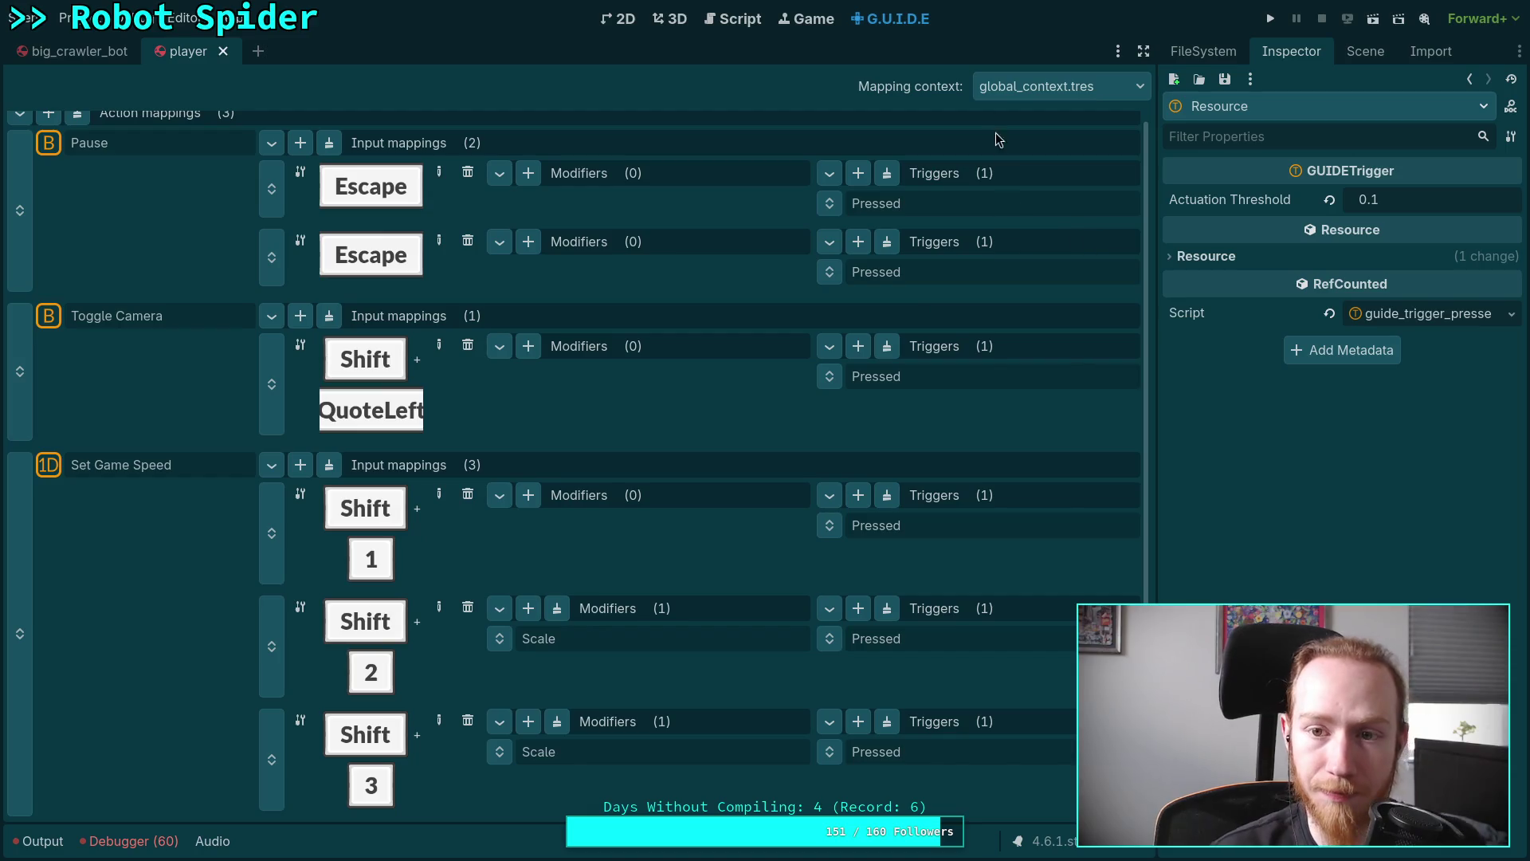
{"action": "left_click", "coordinate": [1036, 86]}
{"action": "left_click", "coordinate": [1044, 158]}
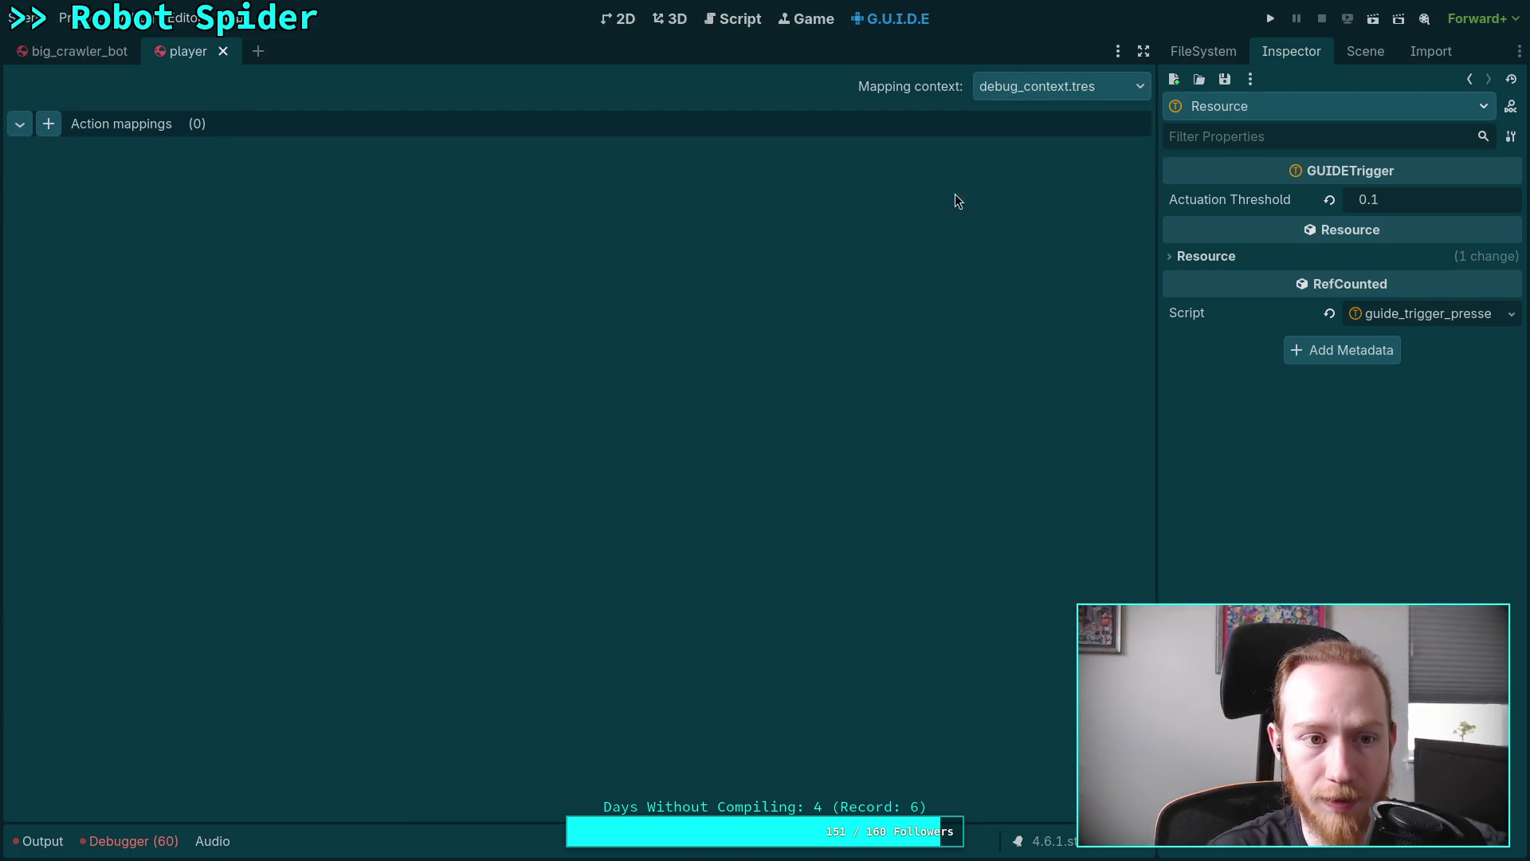
Add an empty action mapping to debug_context and move set_game_speed.tres back to global actions.
{"action": "left_click", "coordinate": [48, 124]}
{"action": "left_click", "coordinate": [1357, 63]}
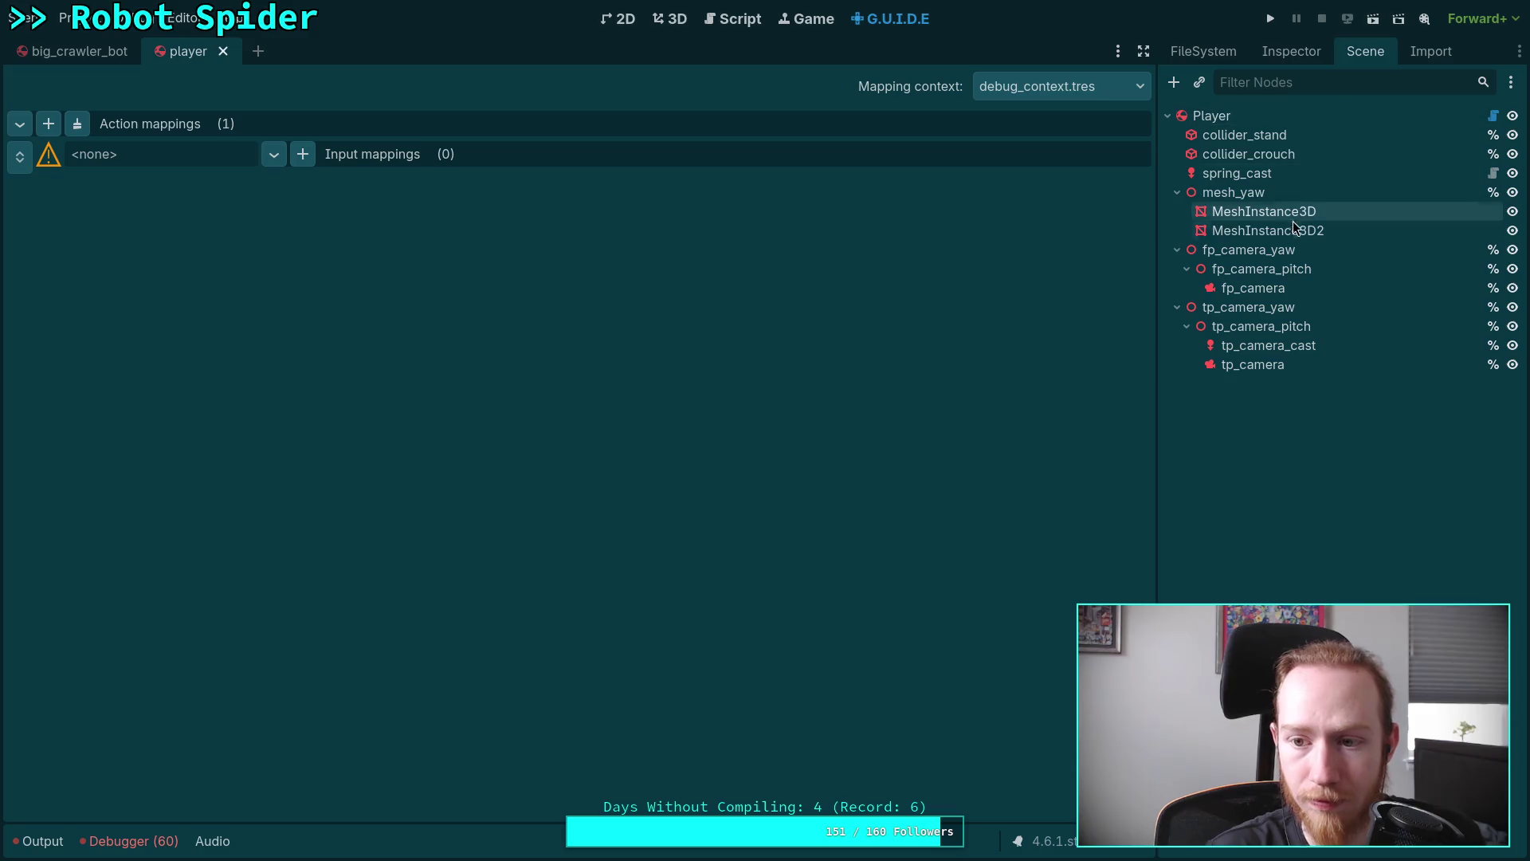
{"action": "left_click", "coordinate": [1211, 52]}
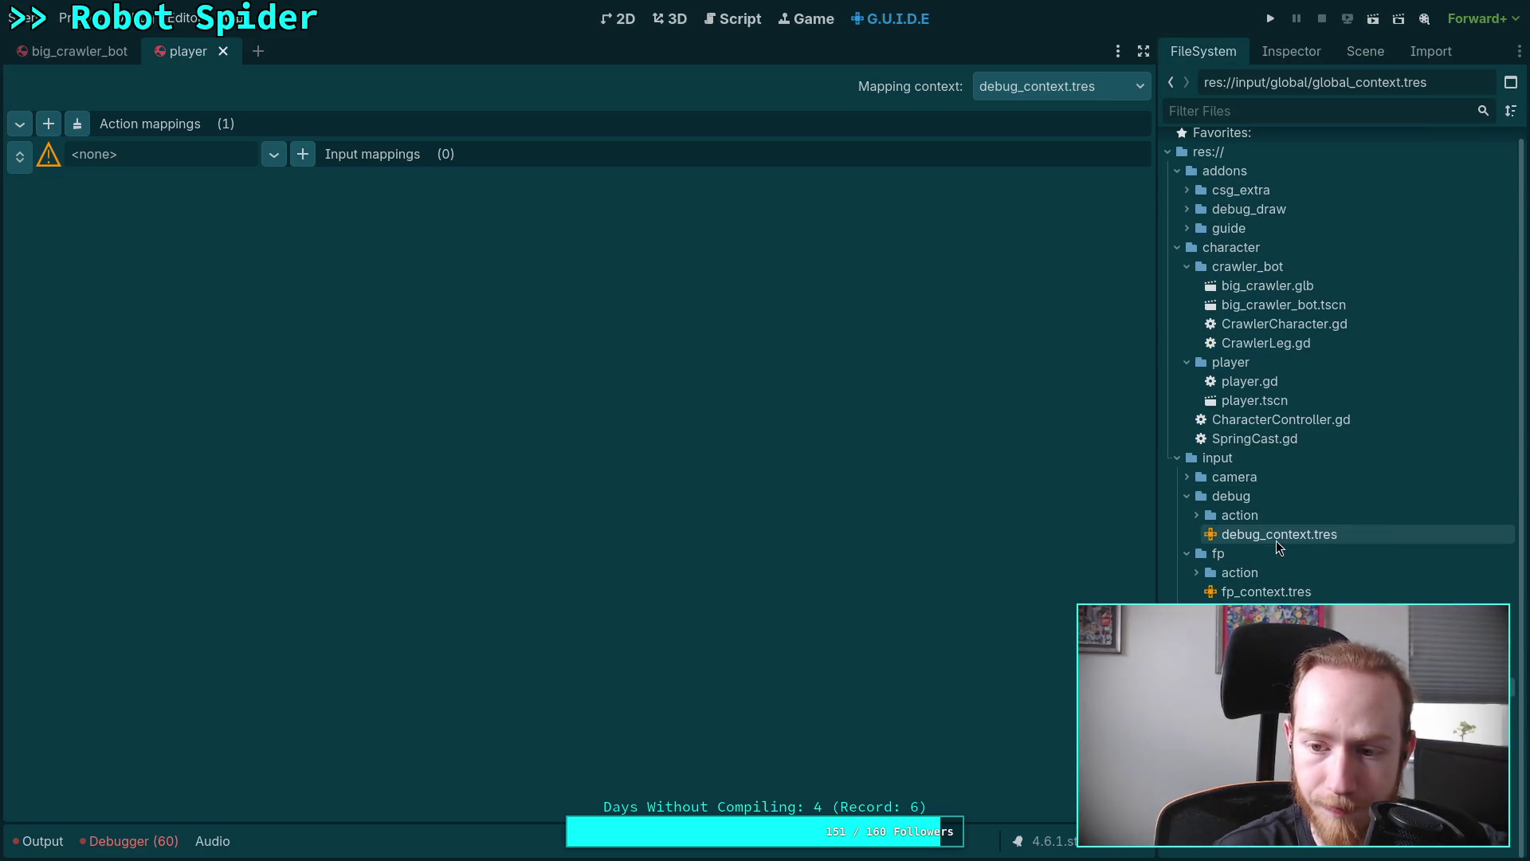
{"action": "left_click", "coordinate": [1196, 514]}
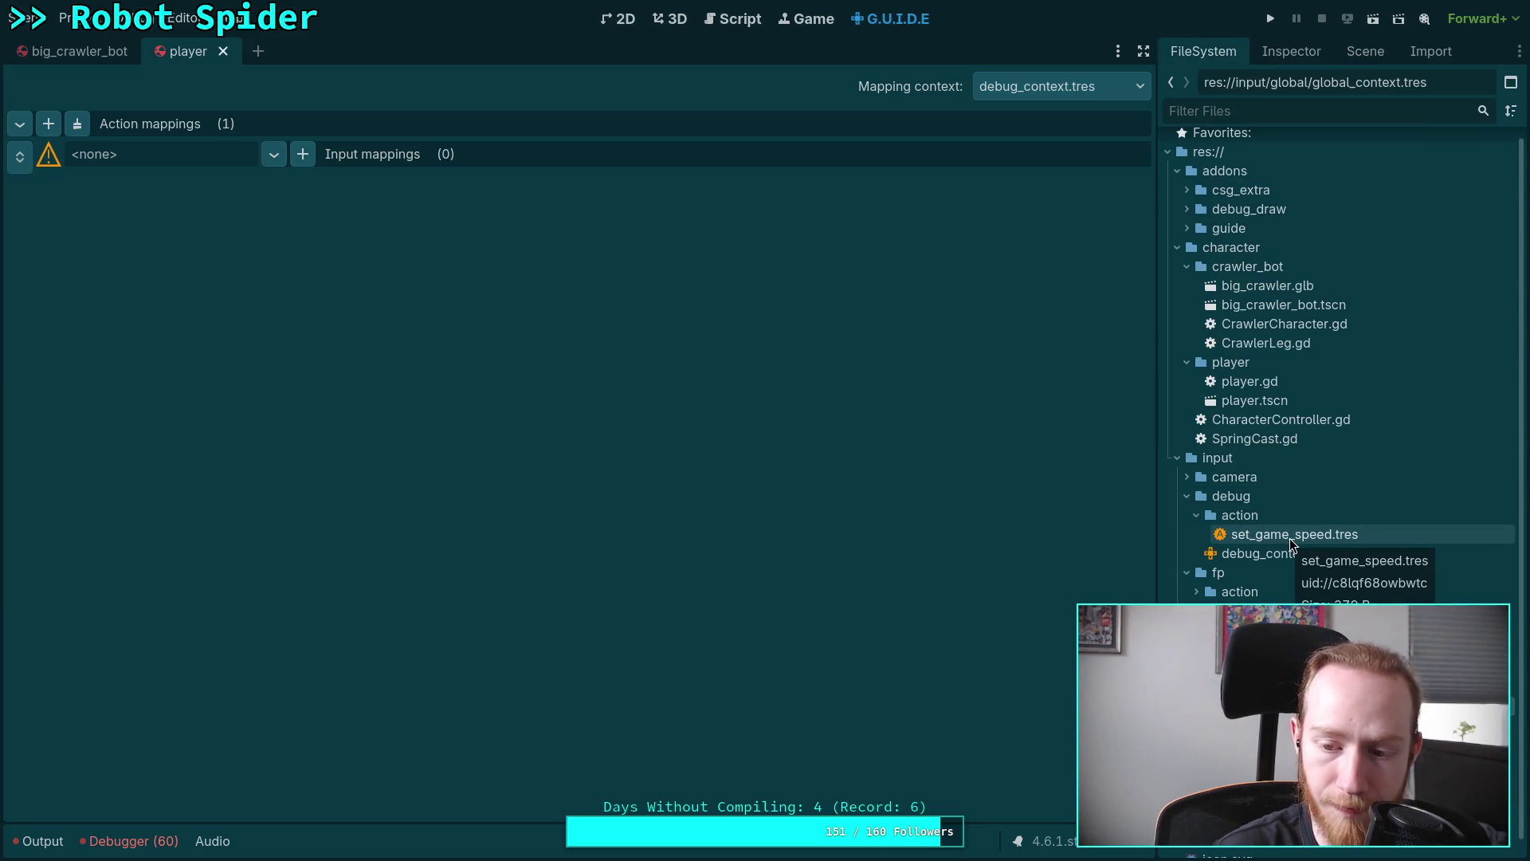
{"action": "left_click", "coordinate": [1289, 534]}
{"action": "left_click_drag", "start_coordinate": [1289, 535], "coordinate": [1243, 648]}
{"action": "left_click", "coordinate": [823, 447]}
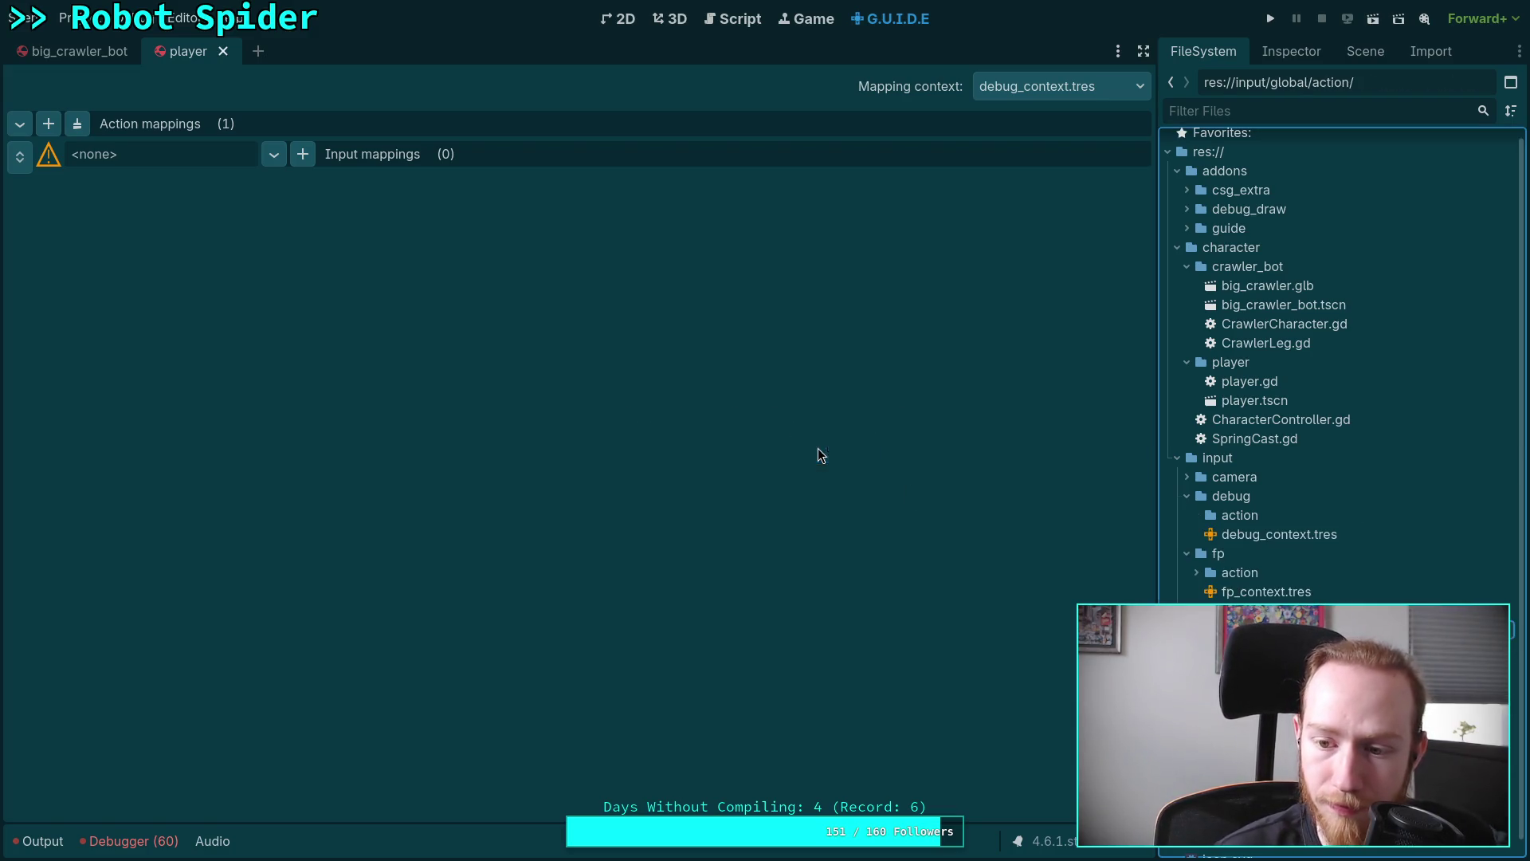
Create a target_player.tres GUIDEAction in debug/action and assign it to the new mapping.
{"action": "right_click", "coordinate": [1236, 515]}
{"action": "mouse_move", "coordinate": [1316, 529]}
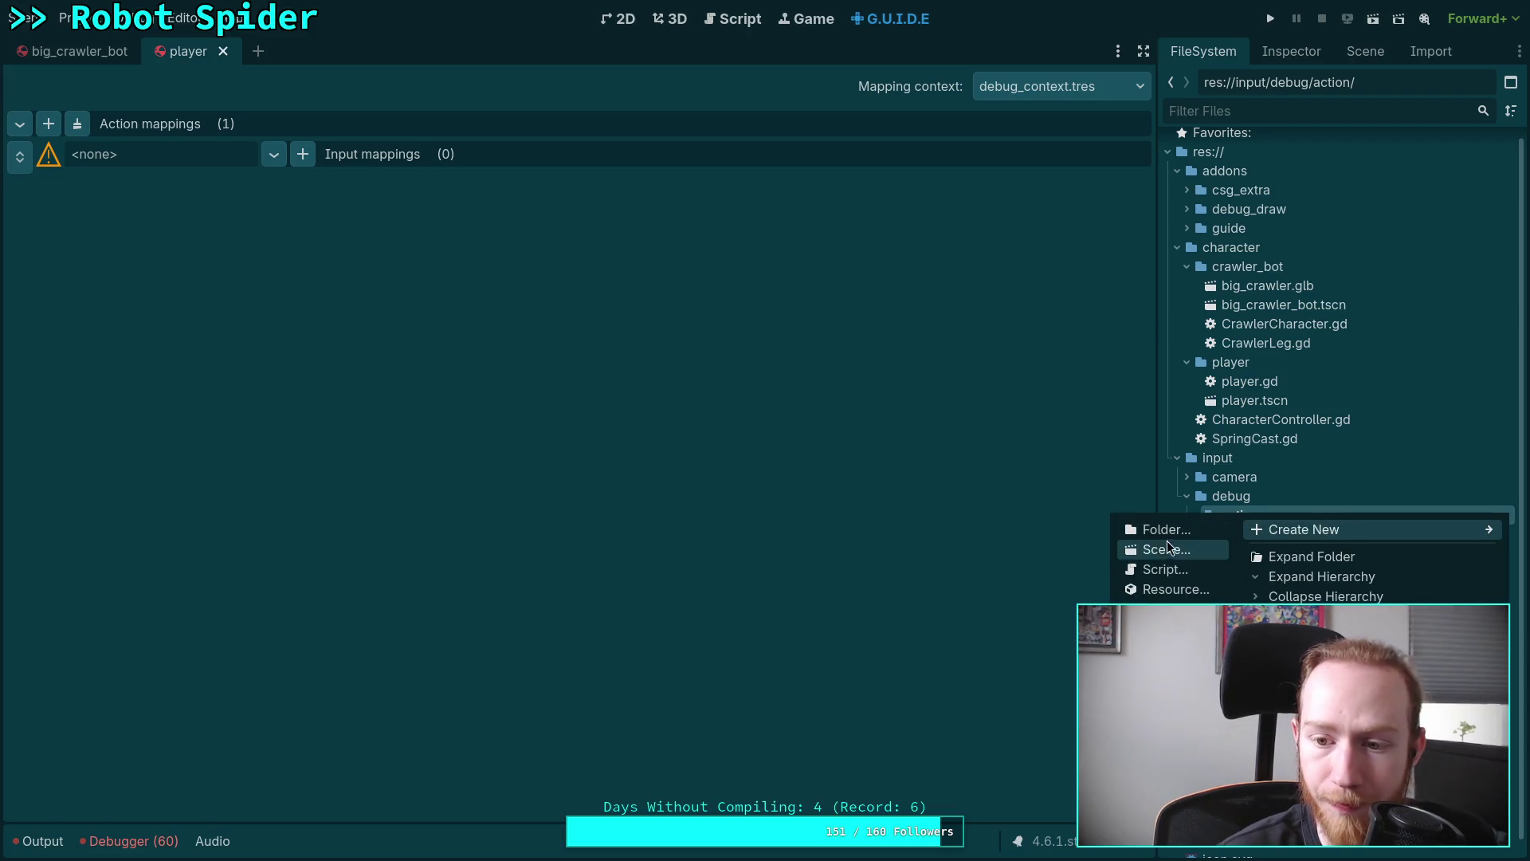
{"action": "left_click", "coordinate": [1173, 589]}
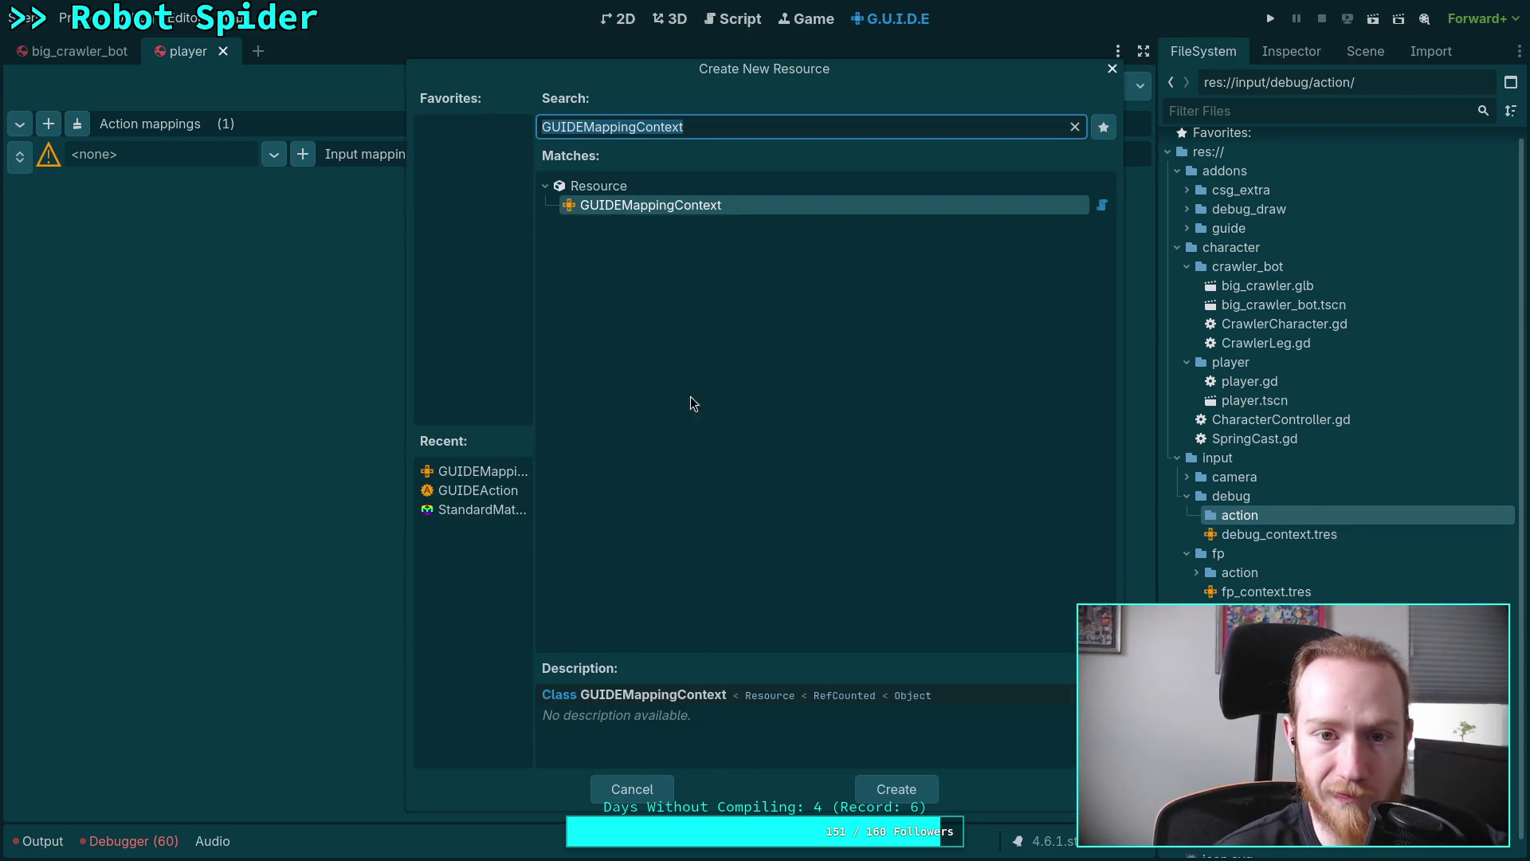
{"action": "double_click", "coordinate": [484, 484]}
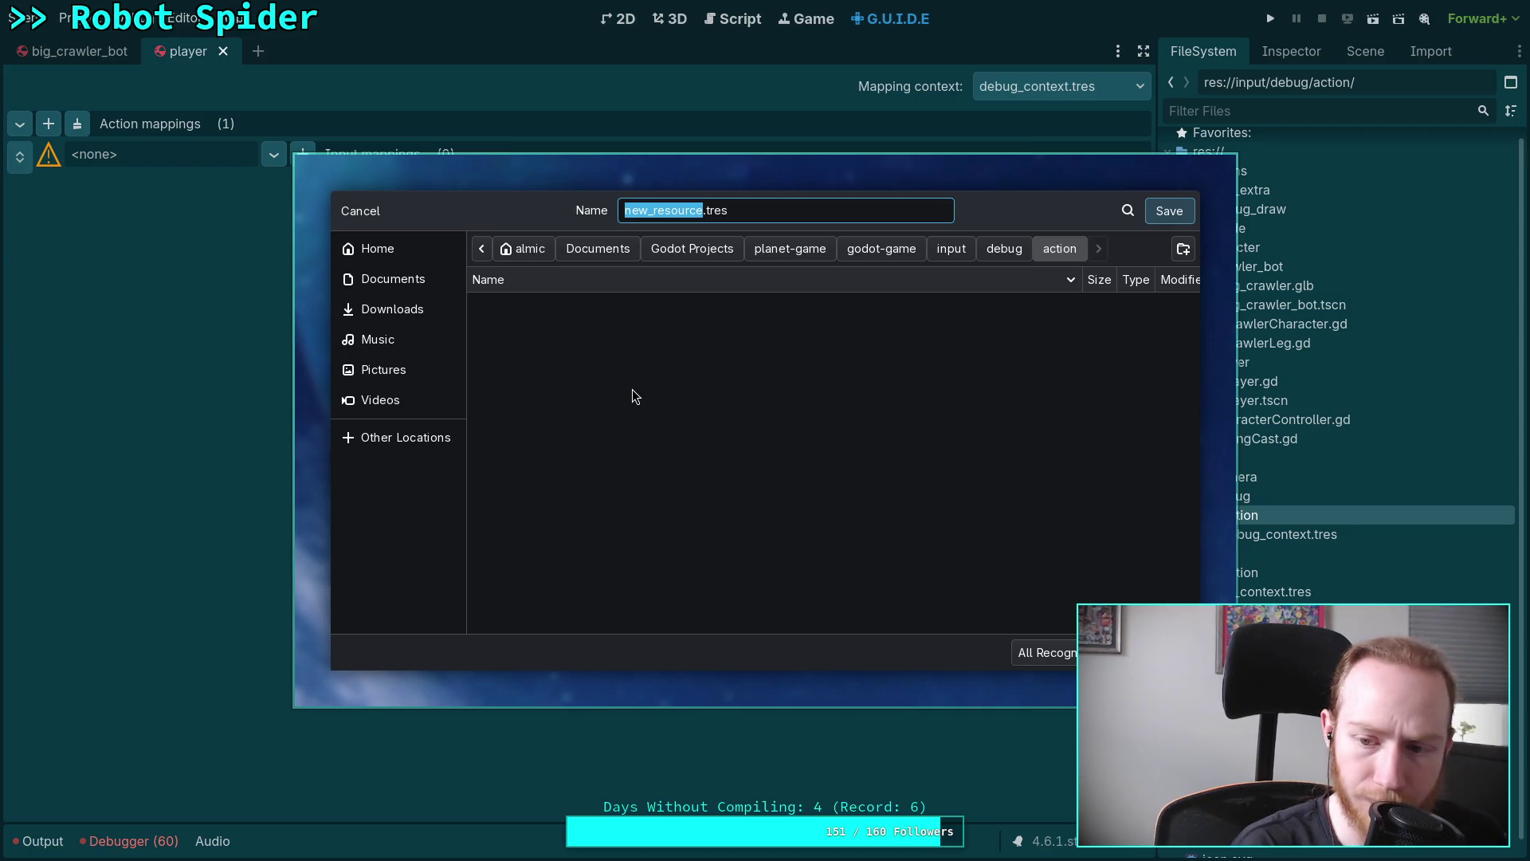
{"action": "type", "text": "targe"}
{"action": "type", "text": "t_player"}
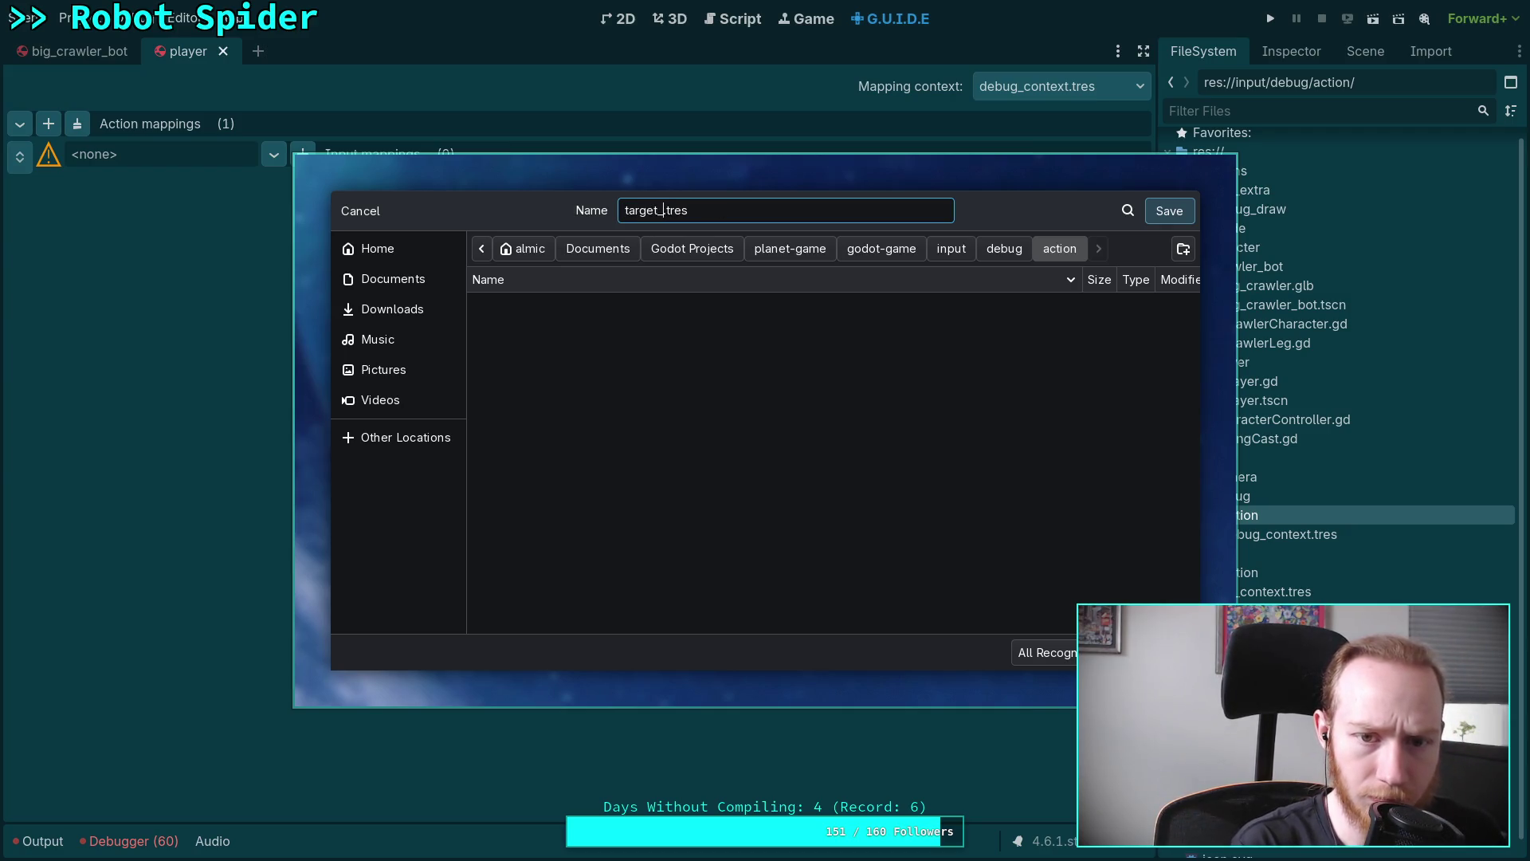
{"action": "key", "text": "Return"}
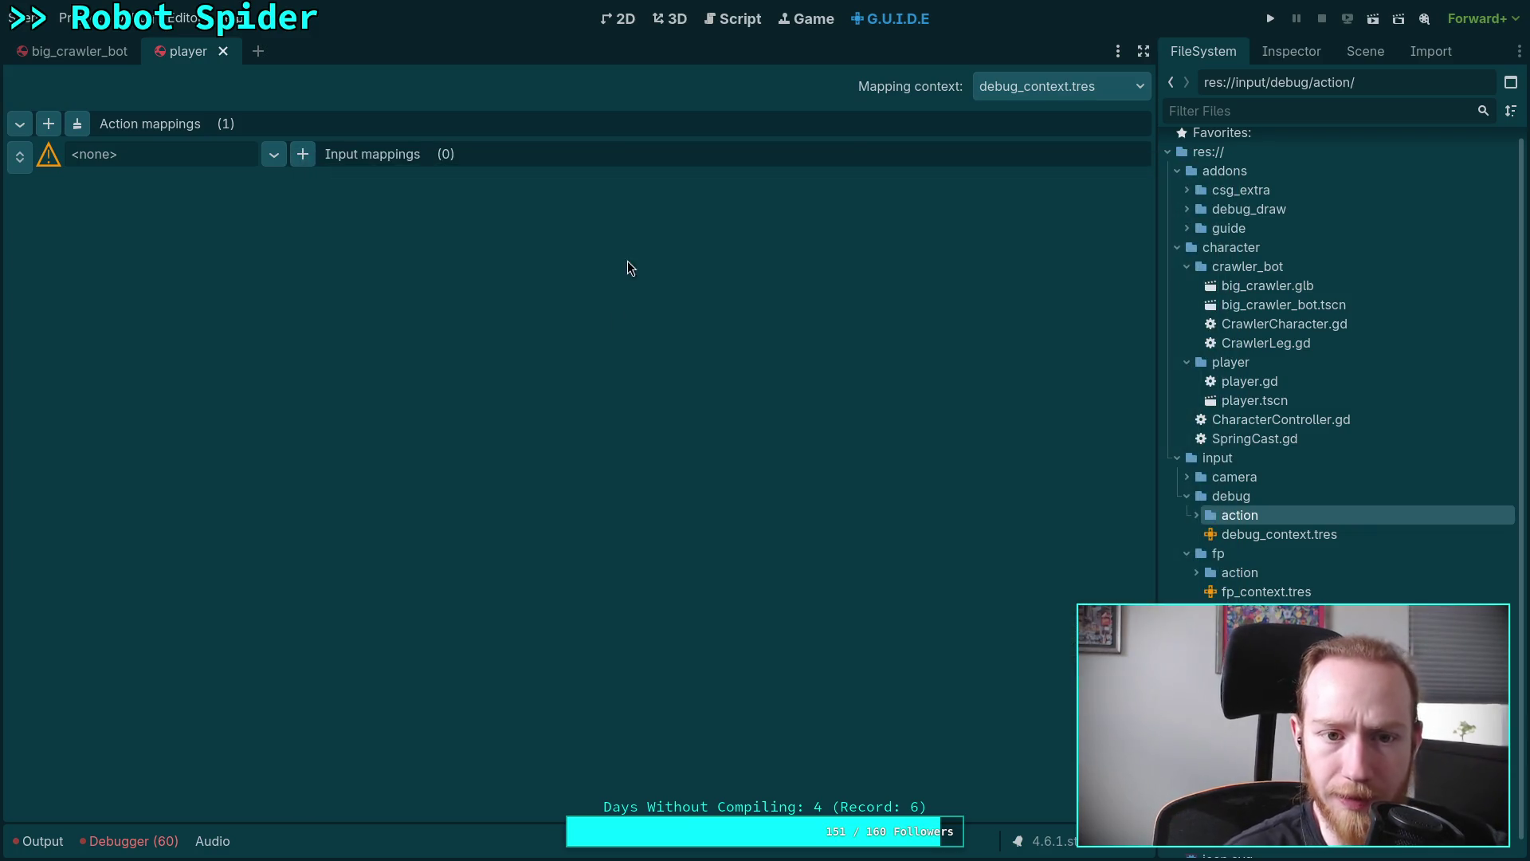
{"action": "left_click", "coordinate": [1197, 515]}
{"action": "mouse_move", "coordinate": [1274, 534]}
{"action": "left_mouse_down"}
{"action": "mouse_move", "coordinate": [1179, 574]}
{"action": "mouse_move", "coordinate": [151, 162]}
{"action": "left_mouse_up"}
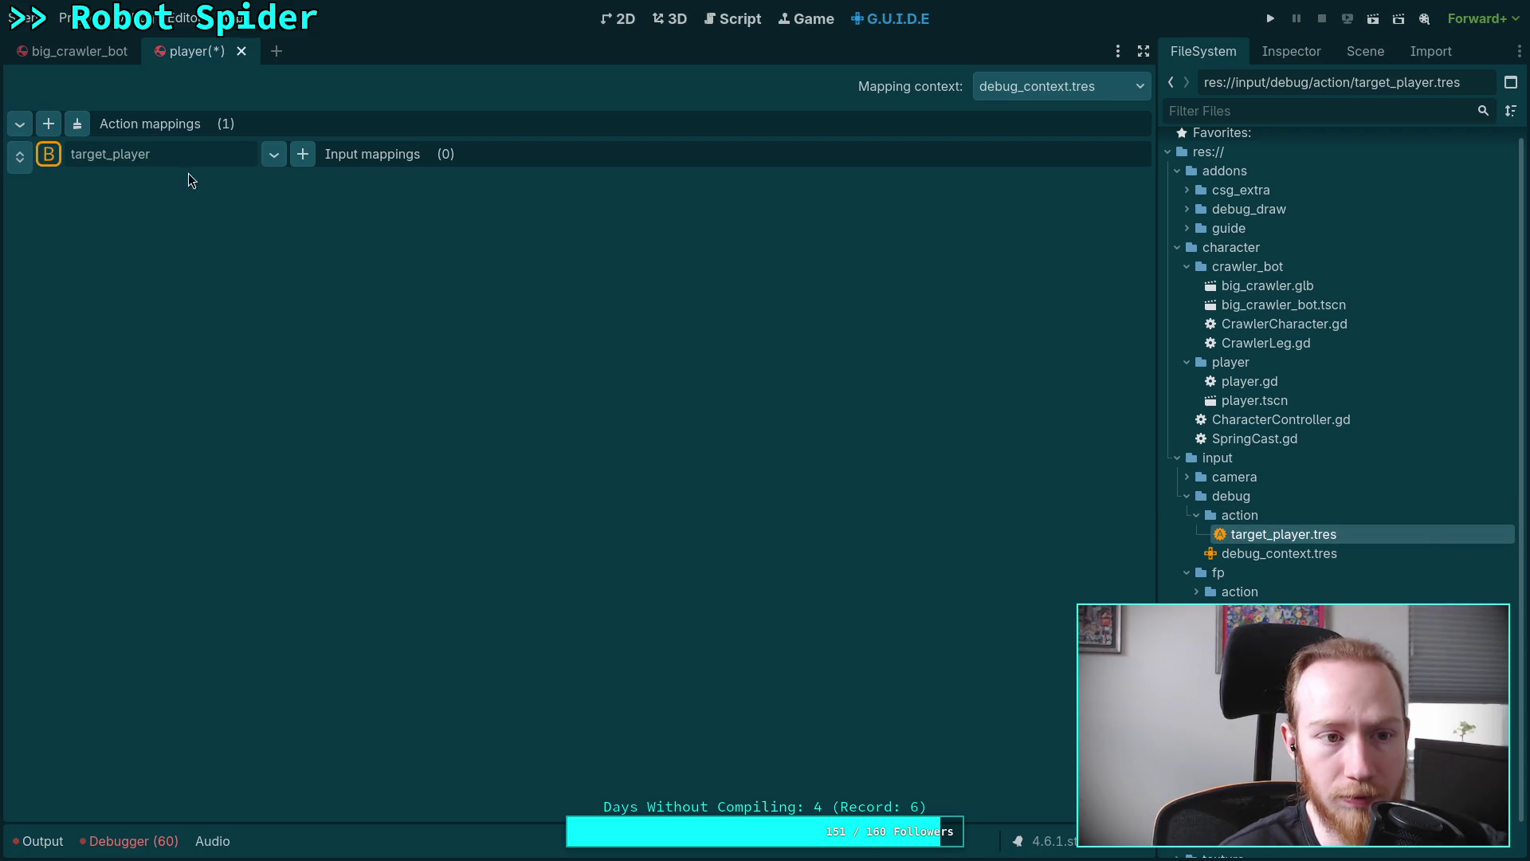
Set the action's Name to target_player and Display Name to Target Player, then add an input mapping.
{"action": "left_click", "coordinate": [1286, 52]}
{"action": "left_click", "coordinate": [1401, 203]}
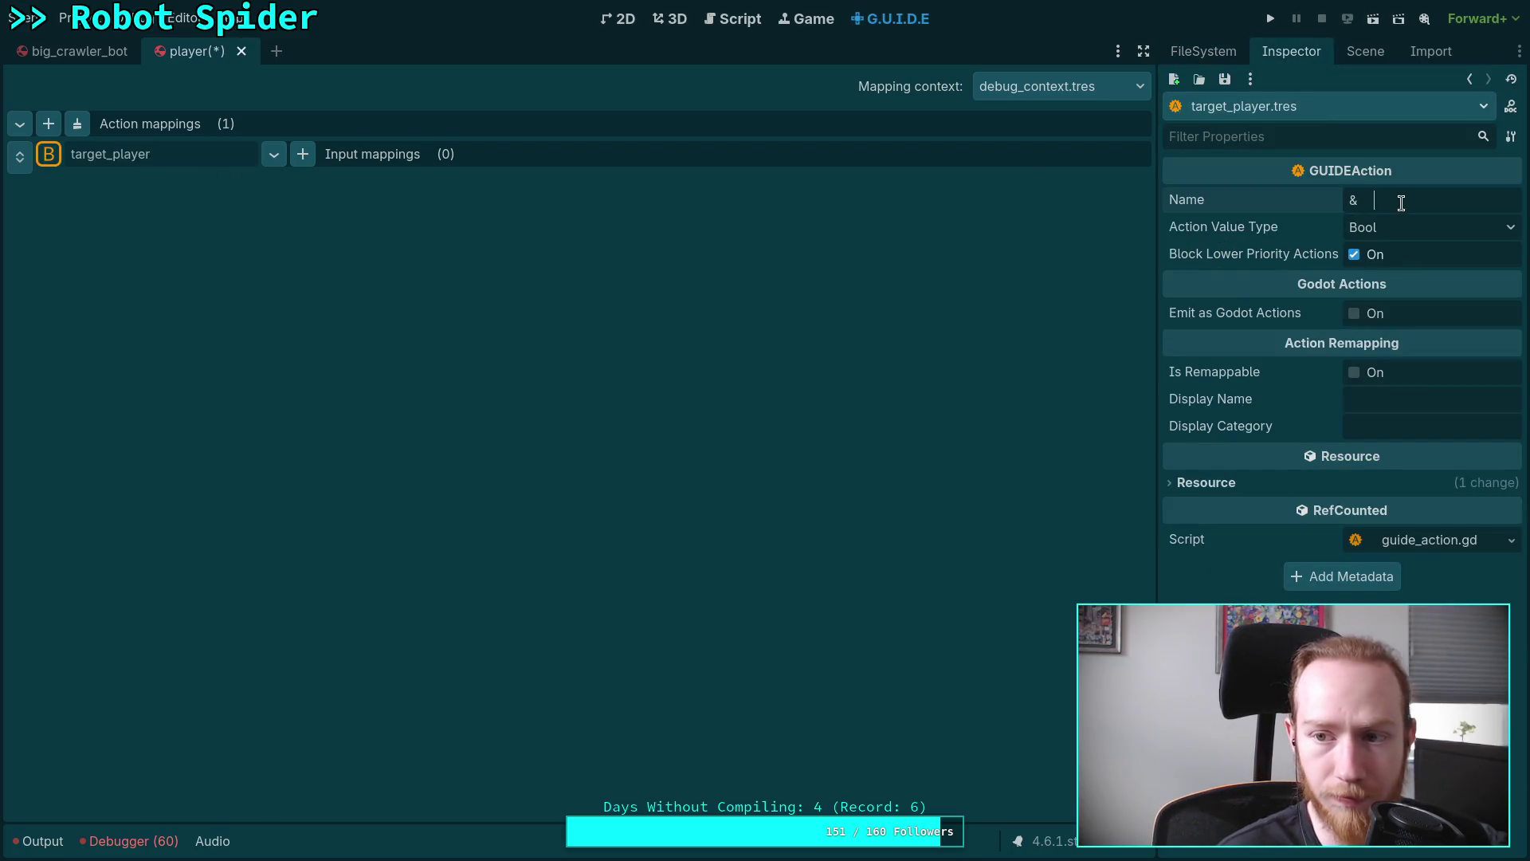
{"action": "type", "text": "target_player"}
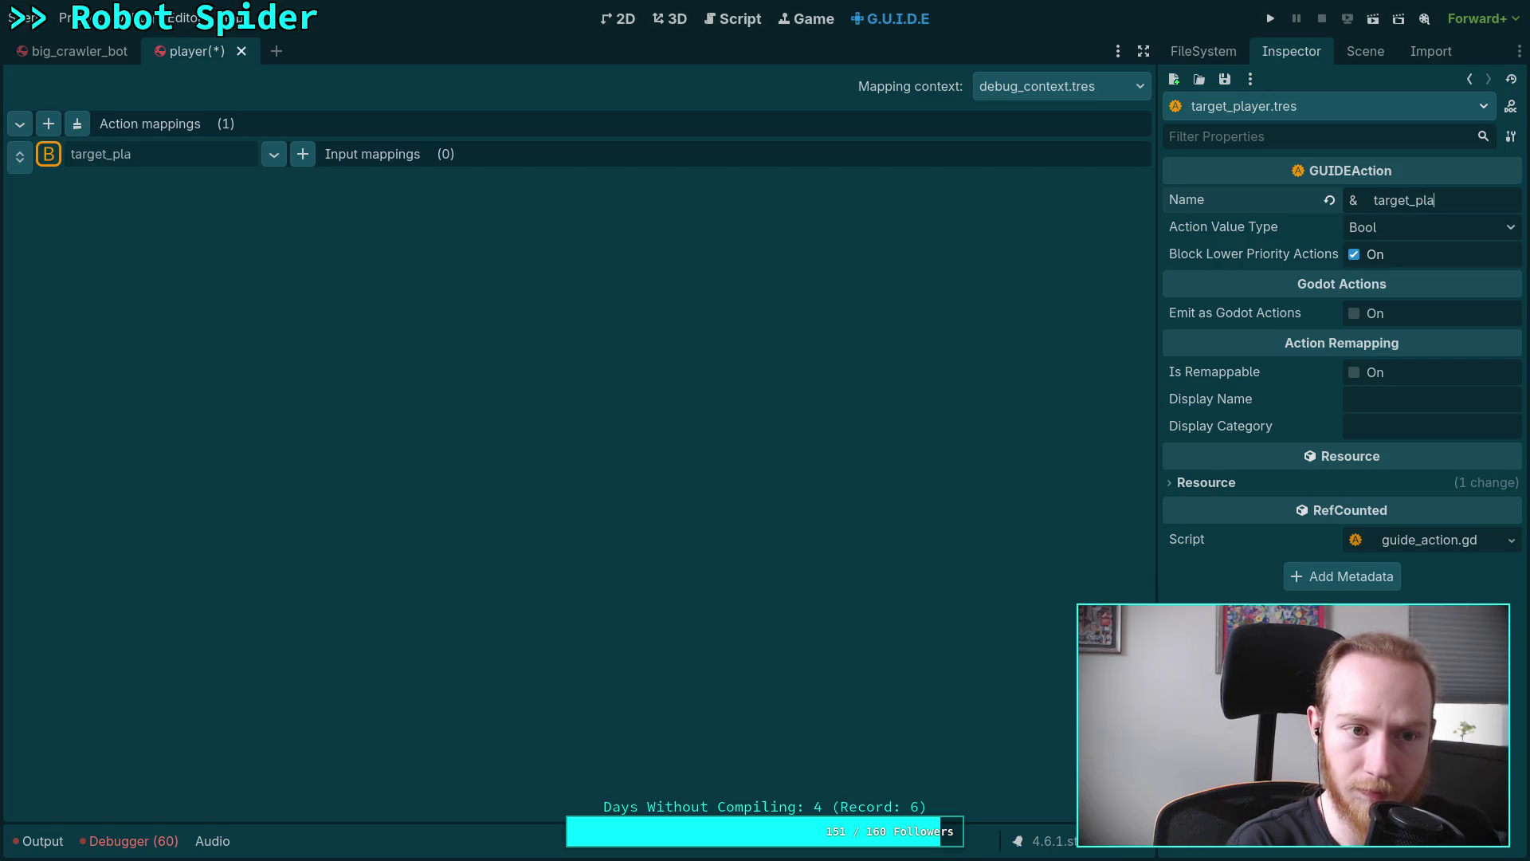
{"action": "left_click", "coordinate": [1375, 407]}
{"action": "type", "text": "Target Player"}
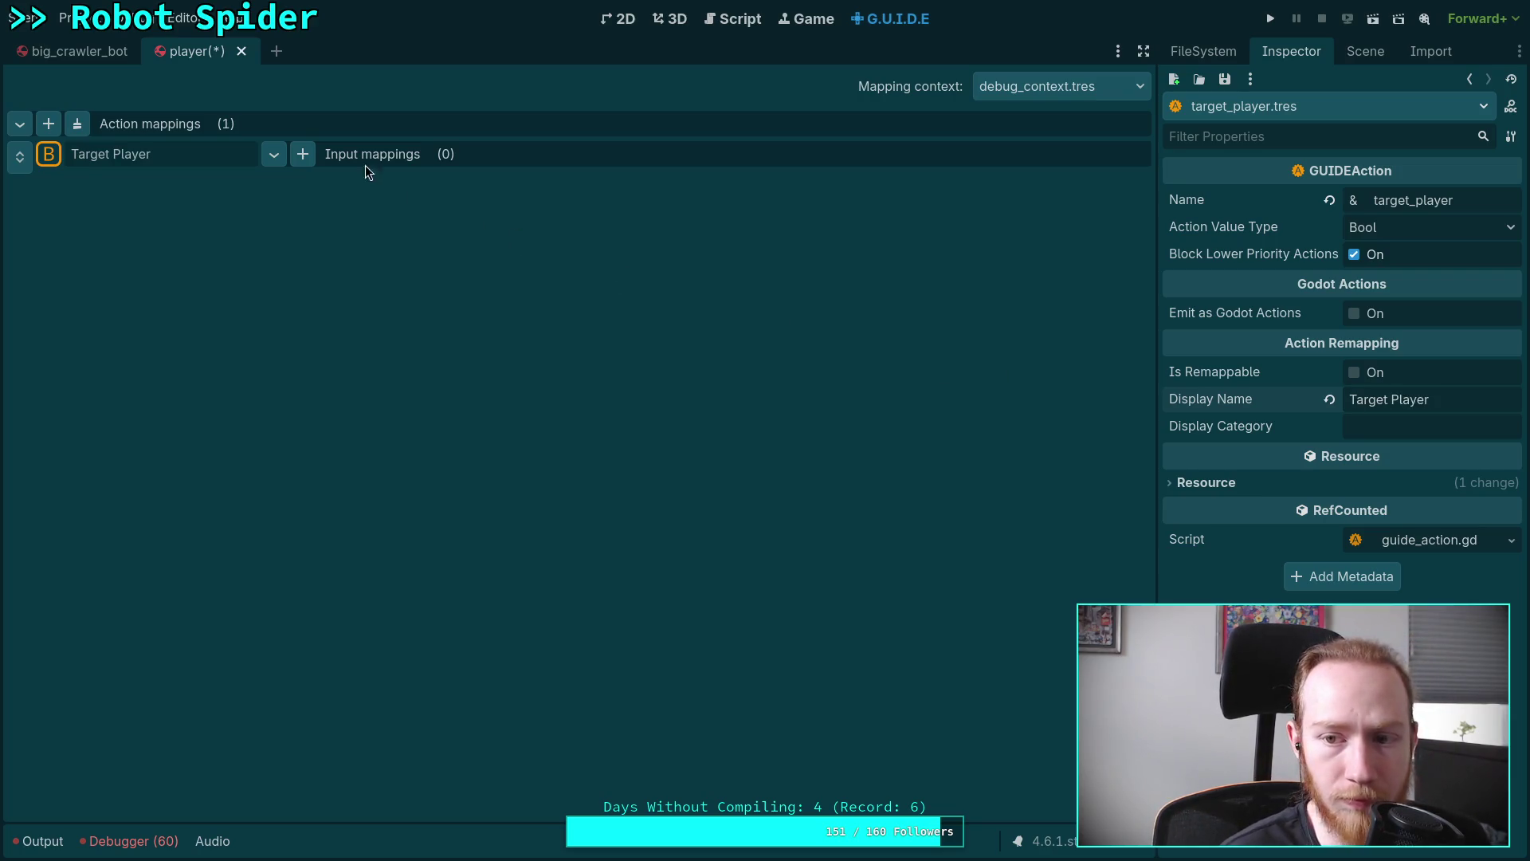
{"action": "left_click", "coordinate": [303, 155]}
{"action": "left_click", "coordinate": [444, 184]}
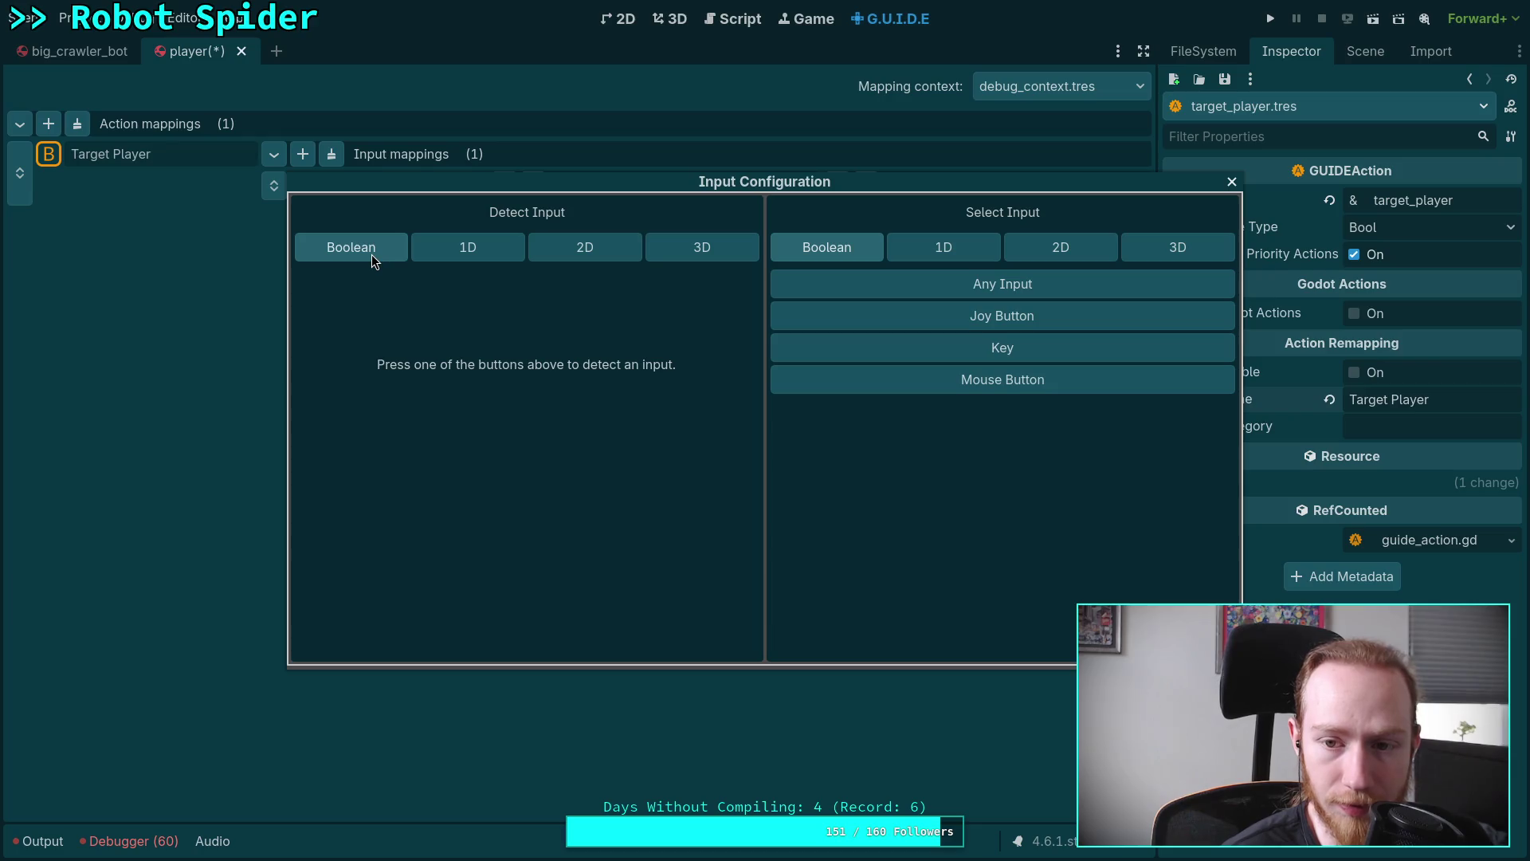
Bind Mouse Button Right to Target Player and add a second empty action mapping.
{"action": "left_click", "coordinate": [372, 255]}
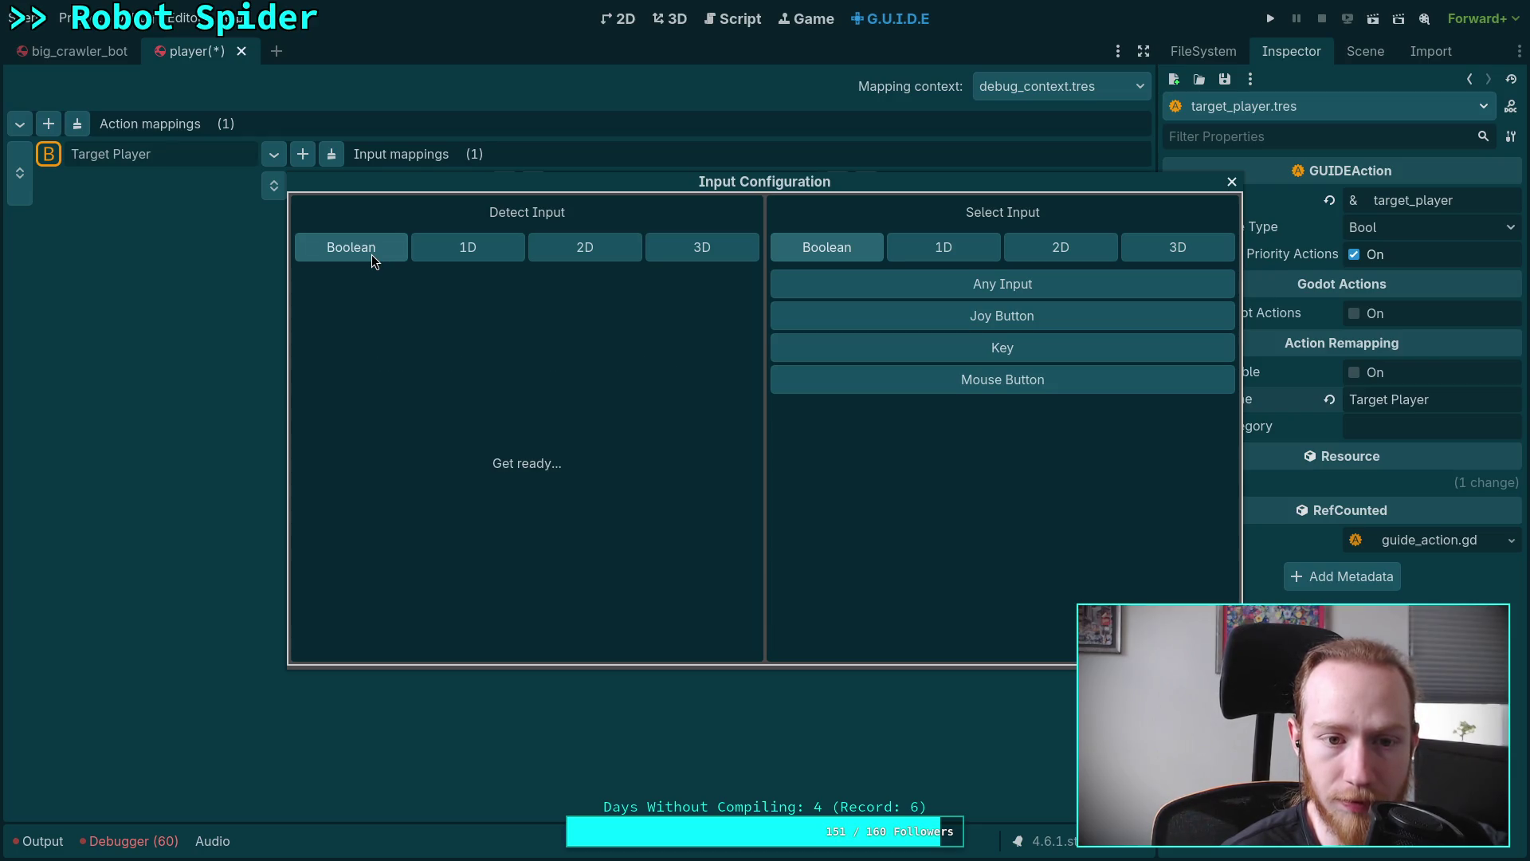
{"action": "right_click", "coordinate": [462, 338]}
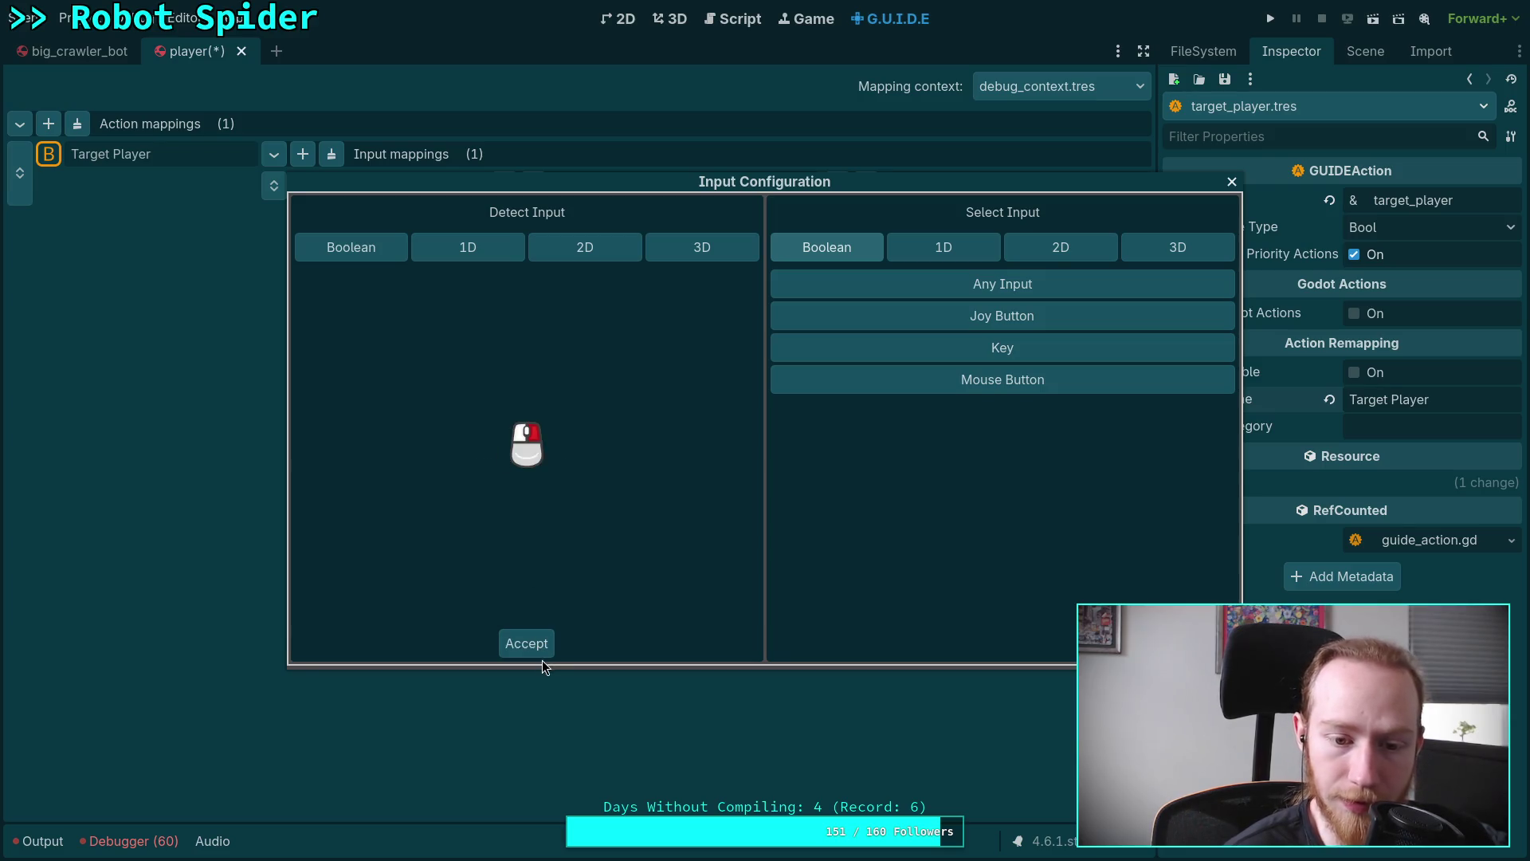
{"action": "left_click", "coordinate": [532, 647]}
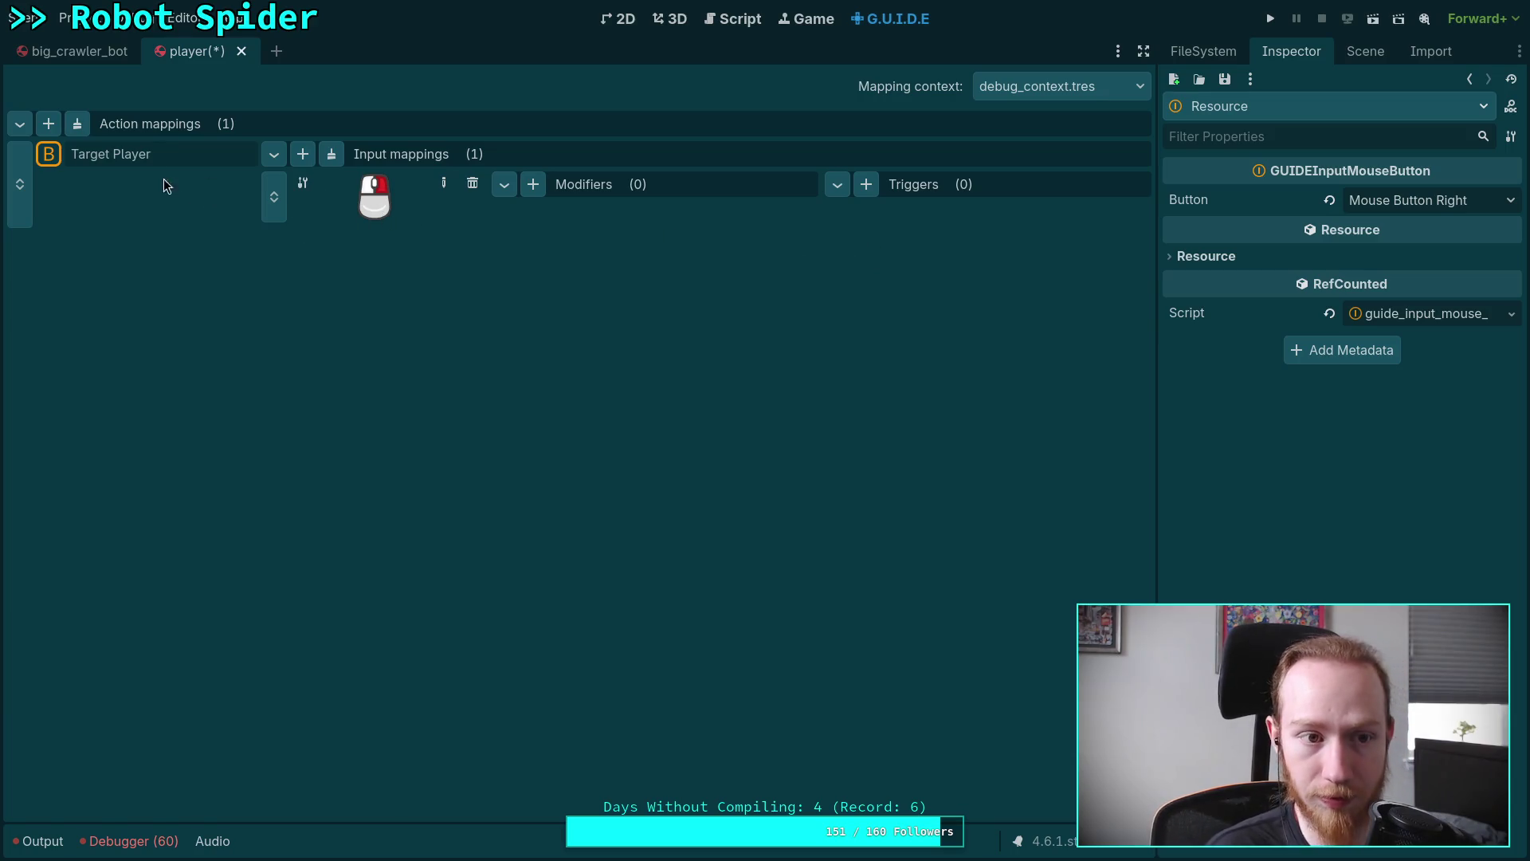
{"action": "left_click", "coordinate": [48, 123]}
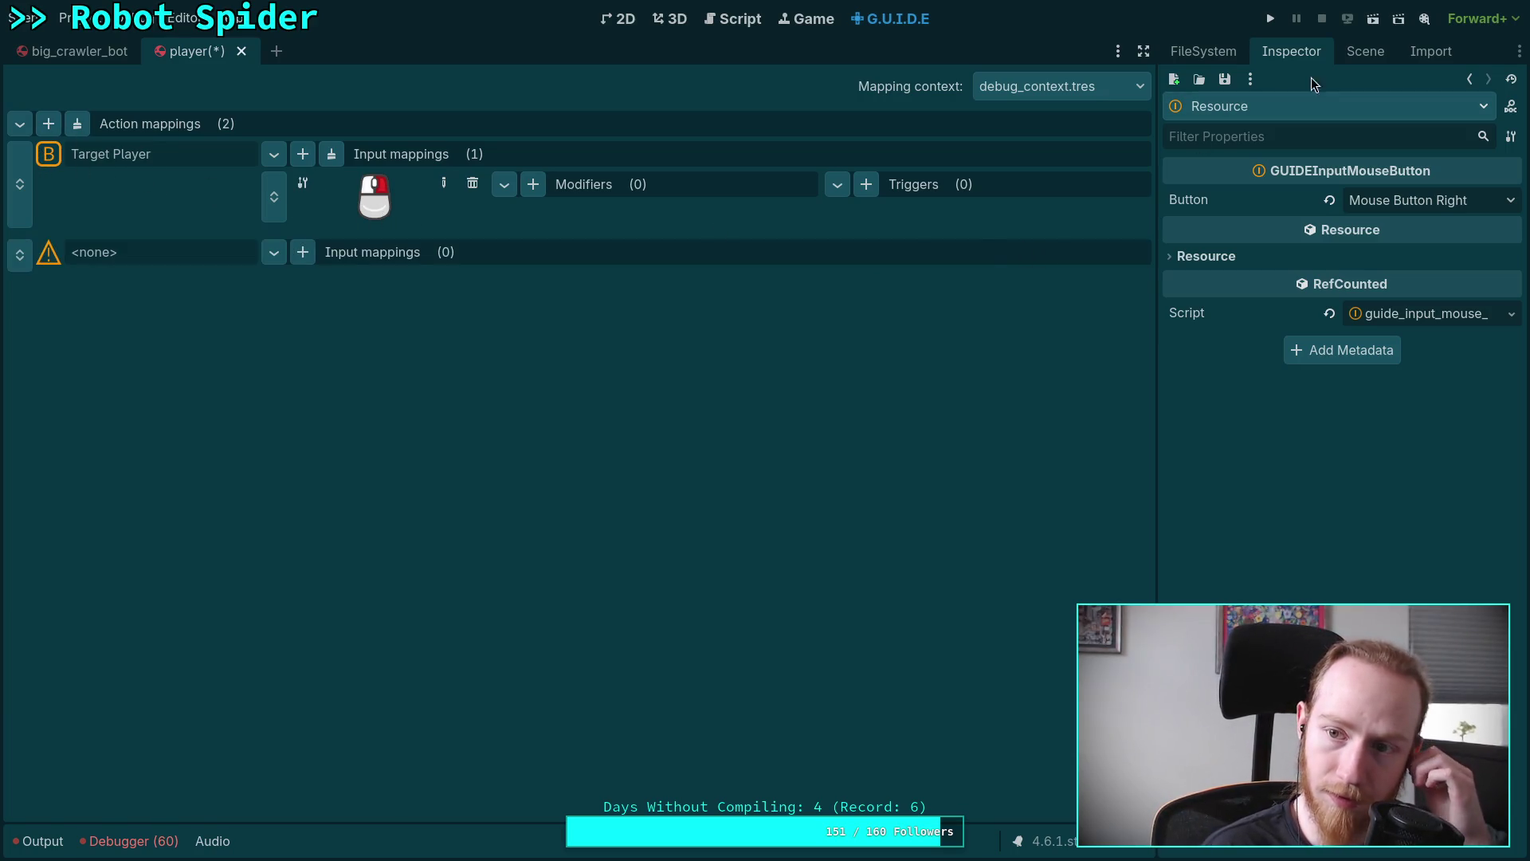
Create a target_position.tres GUIDEAction resource in the debug action folder.
{"action": "left_click", "coordinate": [1365, 51]}
{"action": "left_click", "coordinate": [1204, 51]}
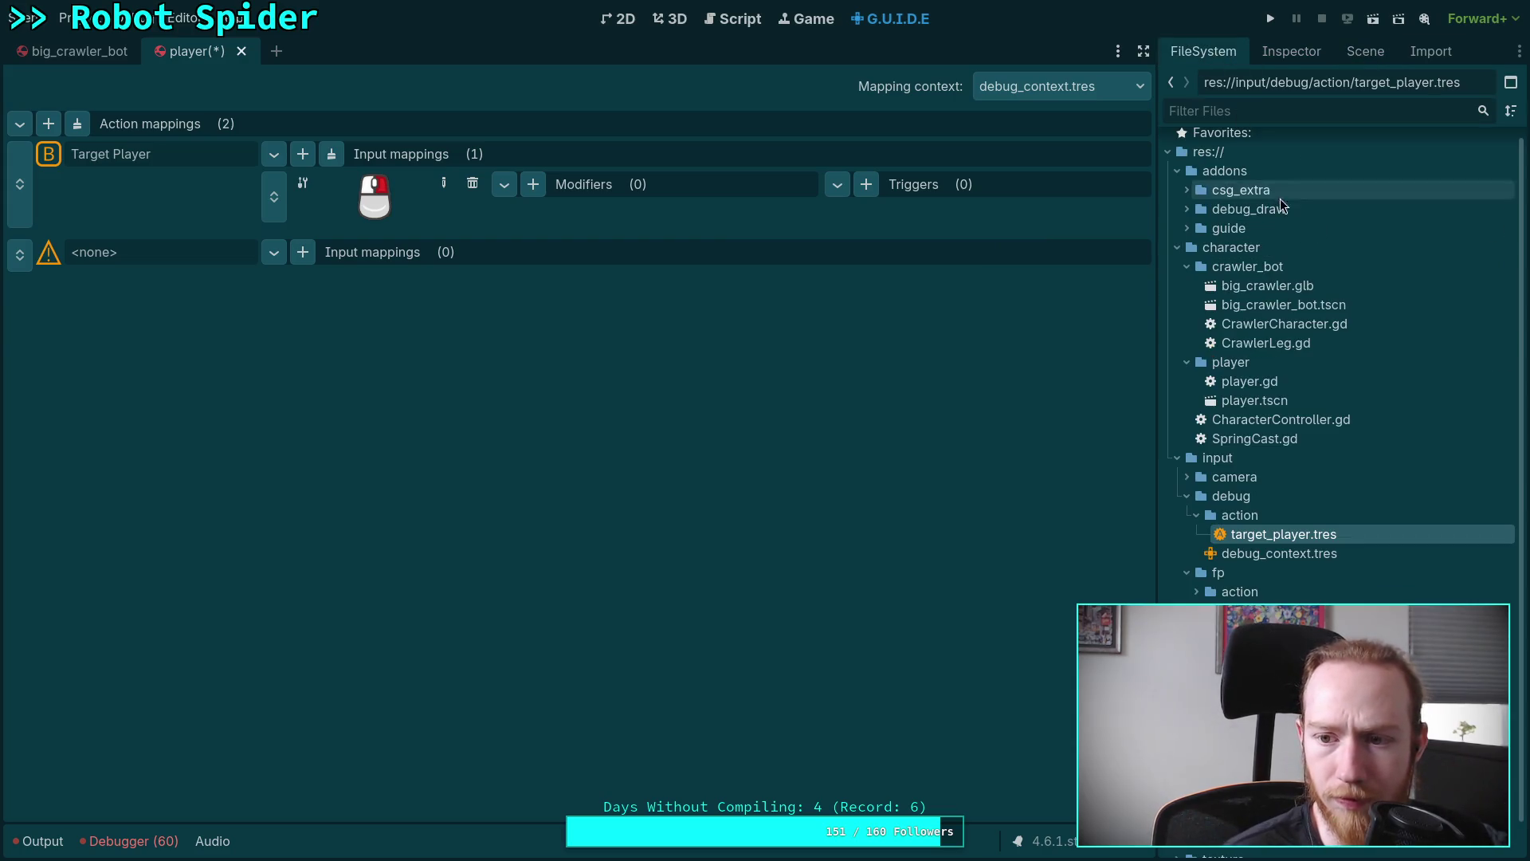
{"action": "right_click", "coordinate": [1265, 515]}
{"action": "mouse_move", "coordinate": [1374, 533]}
{"action": "left_click", "coordinate": [1192, 569]}
{"action": "left_click", "coordinate": [701, 563]}
{"action": "right_click", "coordinate": [1261, 524]}
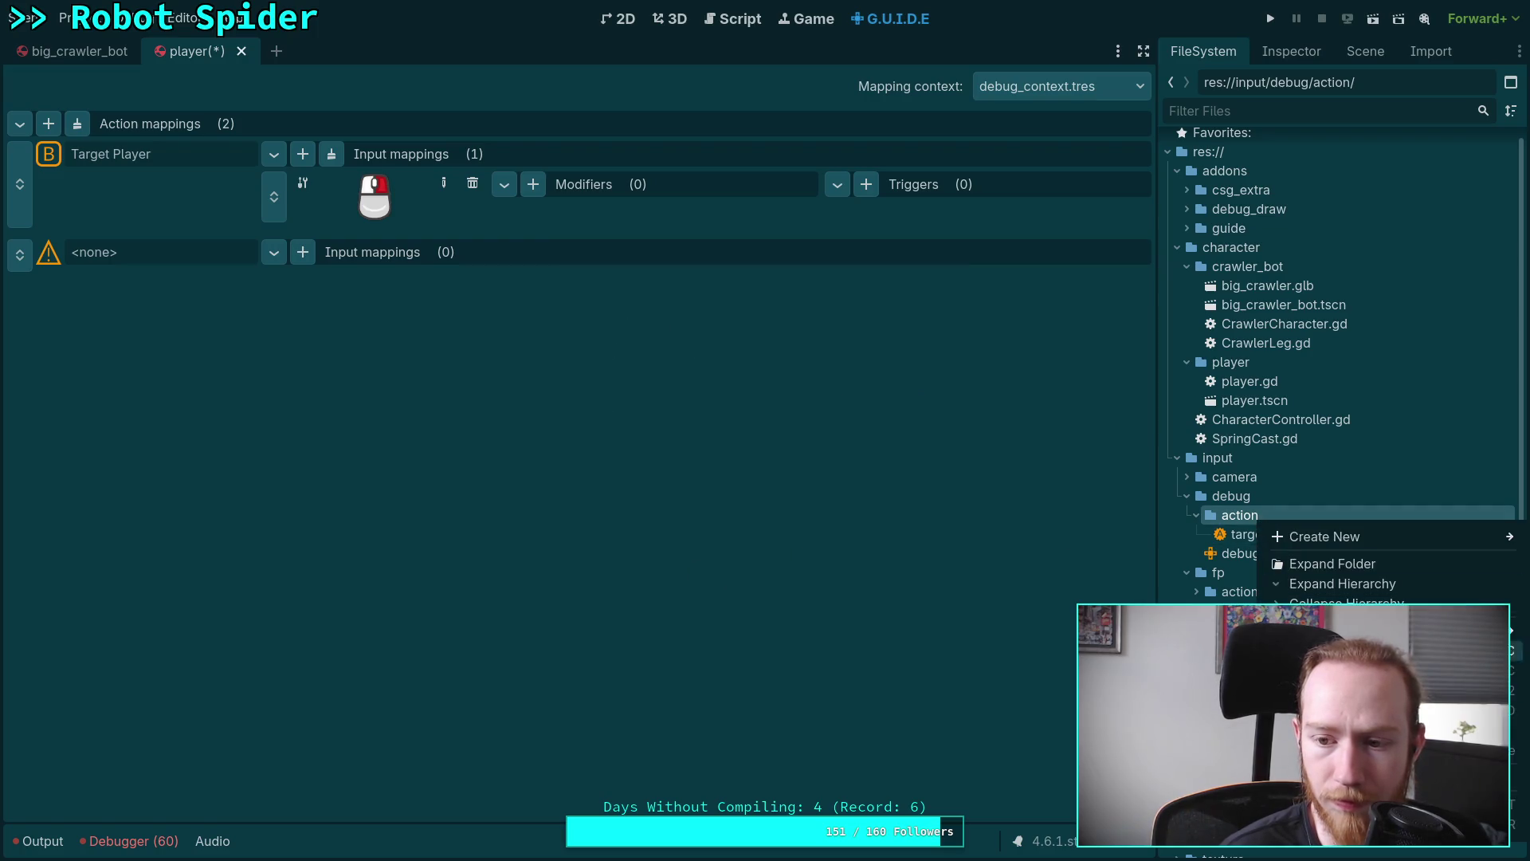
{"action": "mouse_move", "coordinate": [1283, 536]}
{"action": "left_click", "coordinate": [1163, 595]}
{"action": "double_click", "coordinate": [663, 204]}
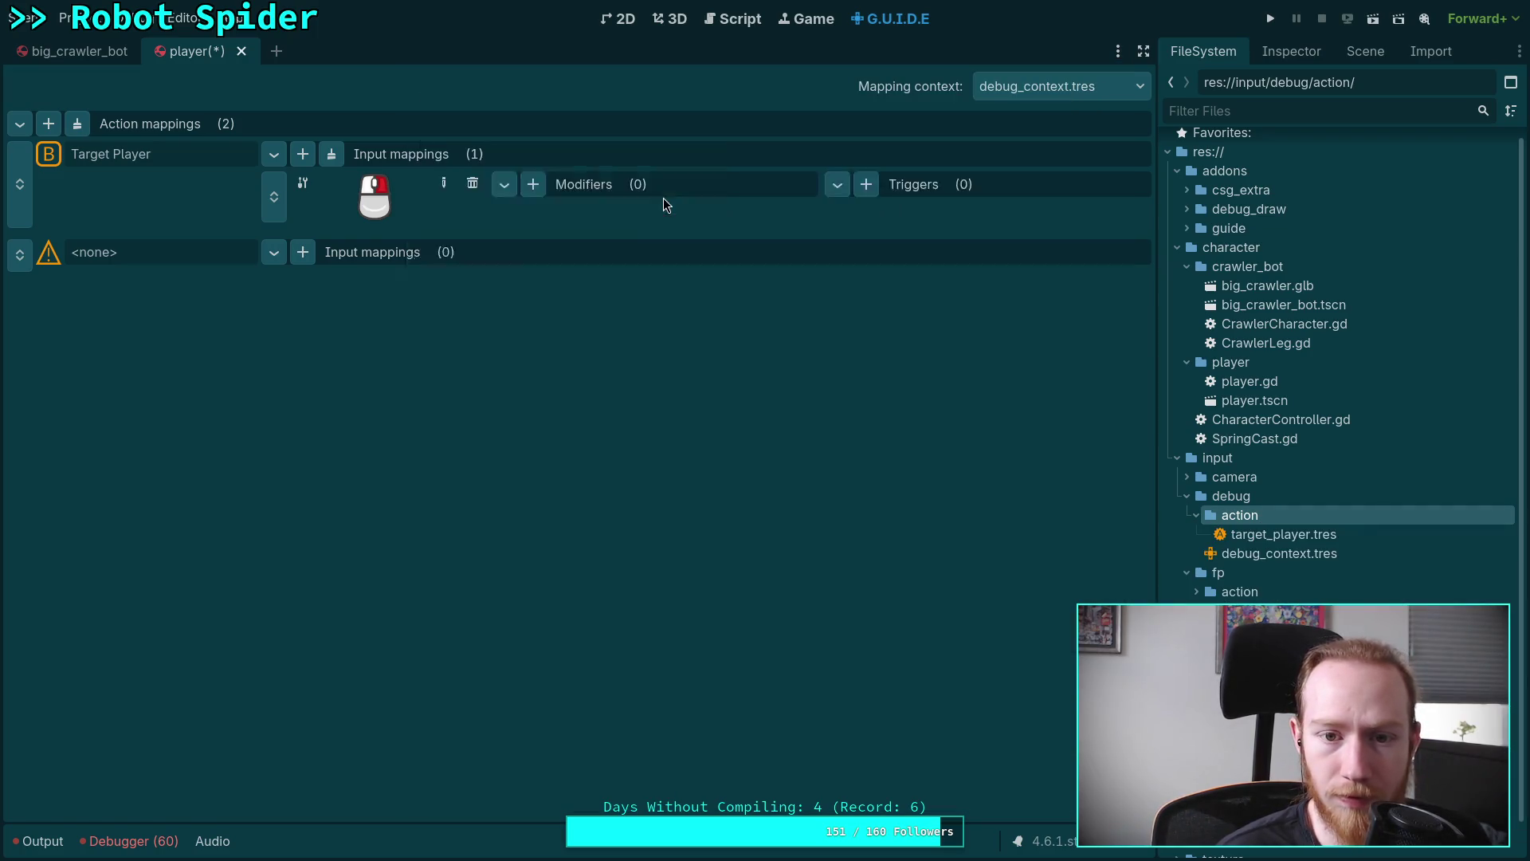
{"action": "type", "text": "target_position"}
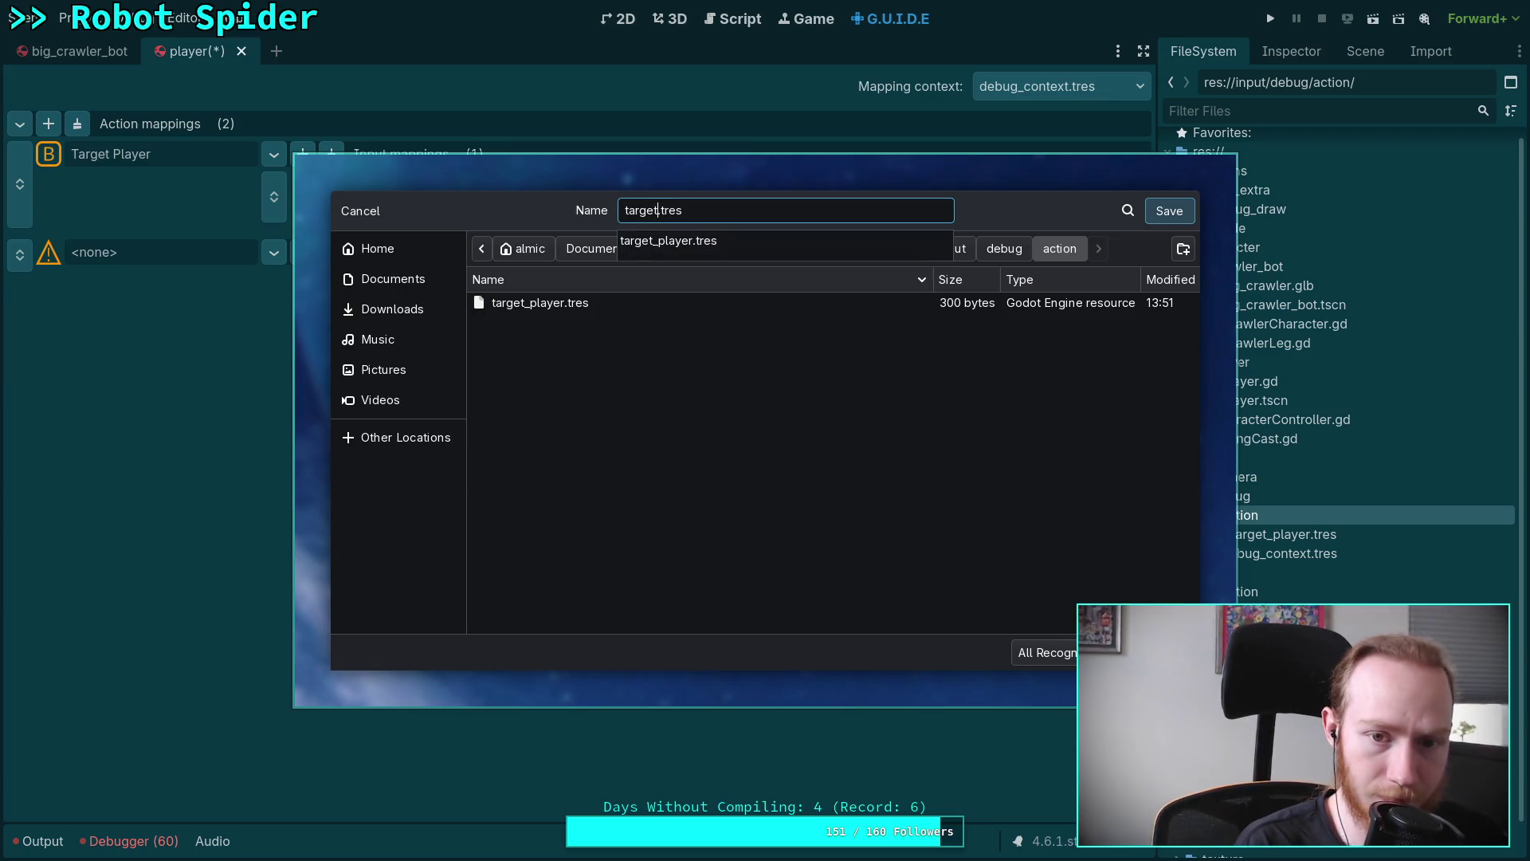
{"action": "key", "text": "Return"}
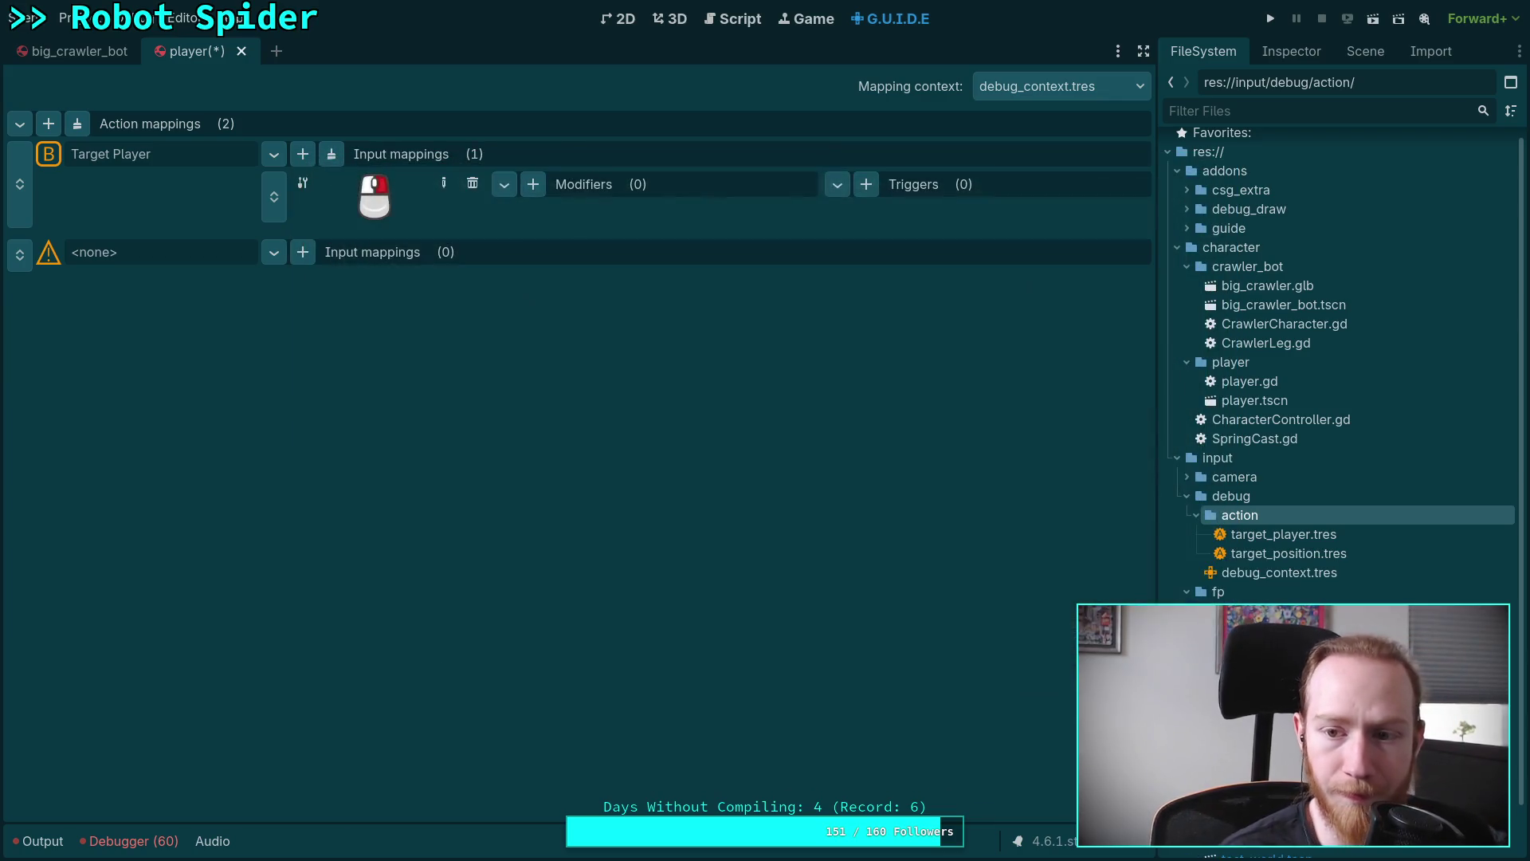
Bind the left mouse button to the second mapping and assign target_position.tres as its action.
{"action": "left_click", "coordinate": [303, 253]}
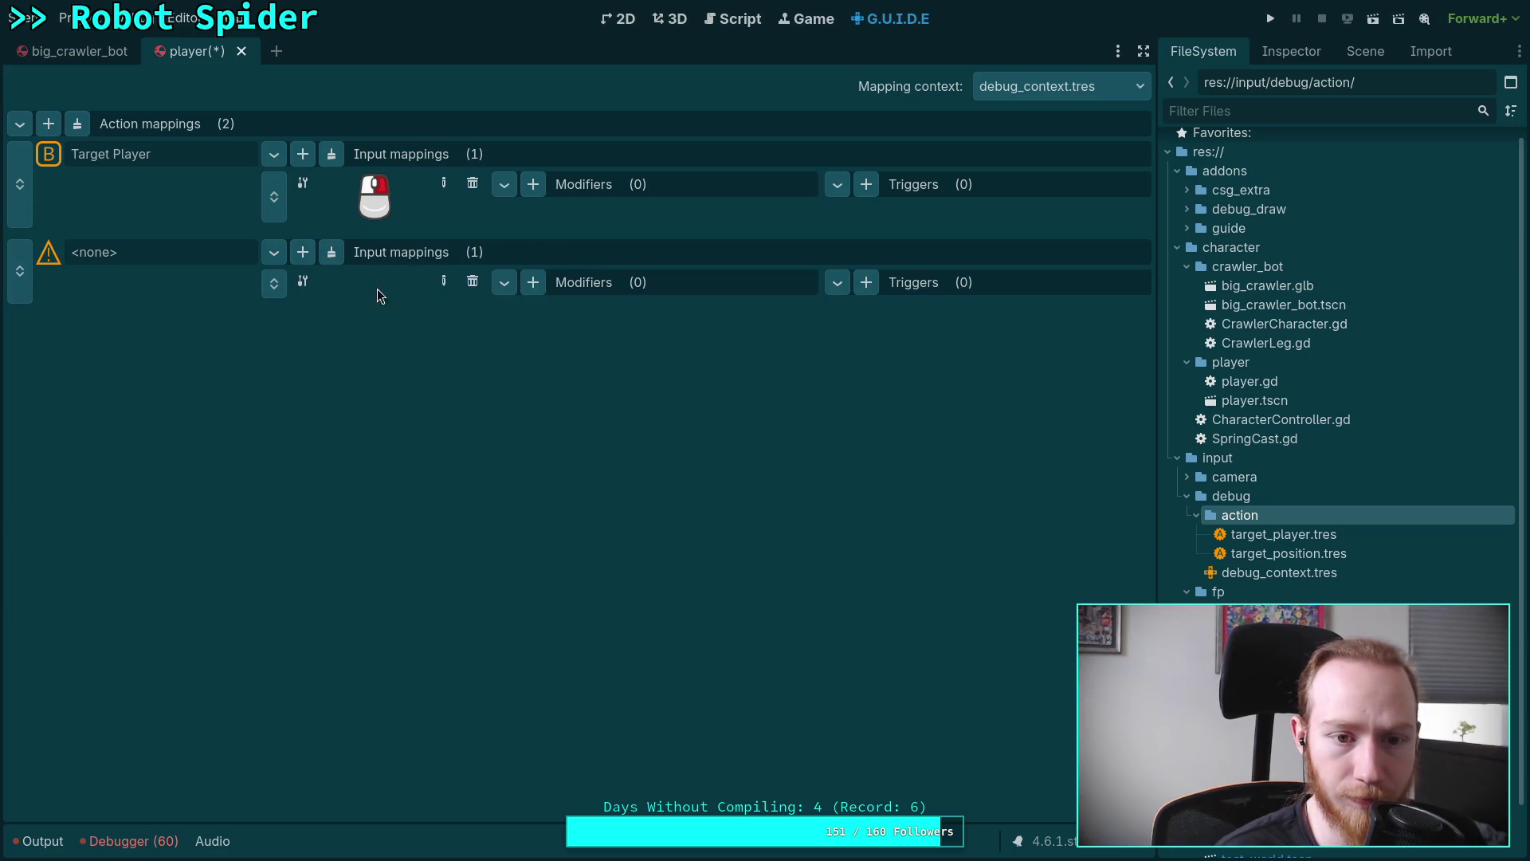
{"action": "left_click", "coordinate": [447, 276]}
{"action": "left_click", "coordinate": [375, 253]}
{"action": "left_click", "coordinate": [469, 400]}
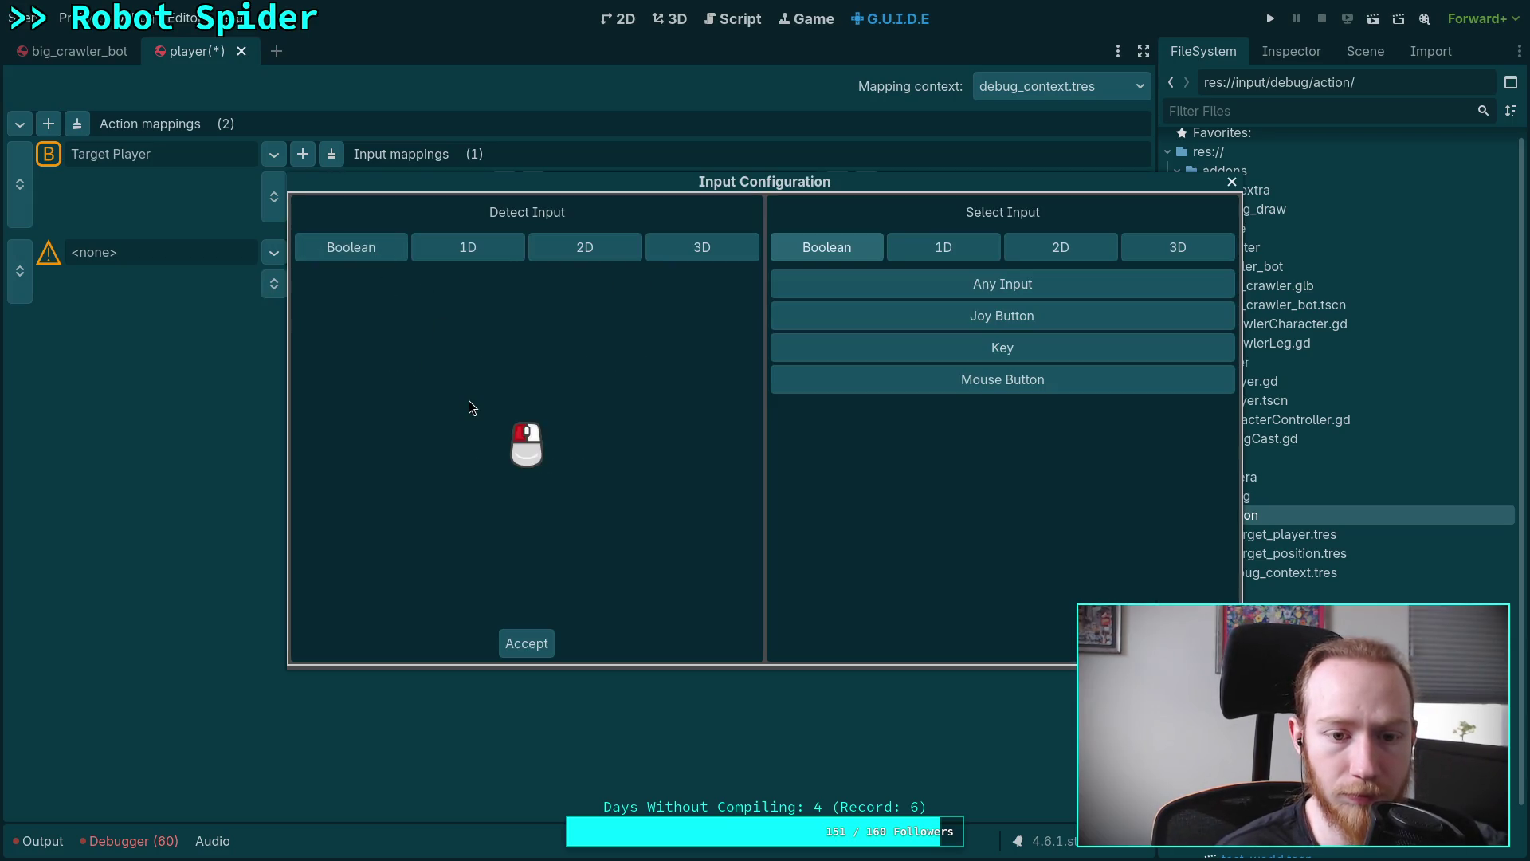
{"action": "left_click", "coordinate": [526, 642]}
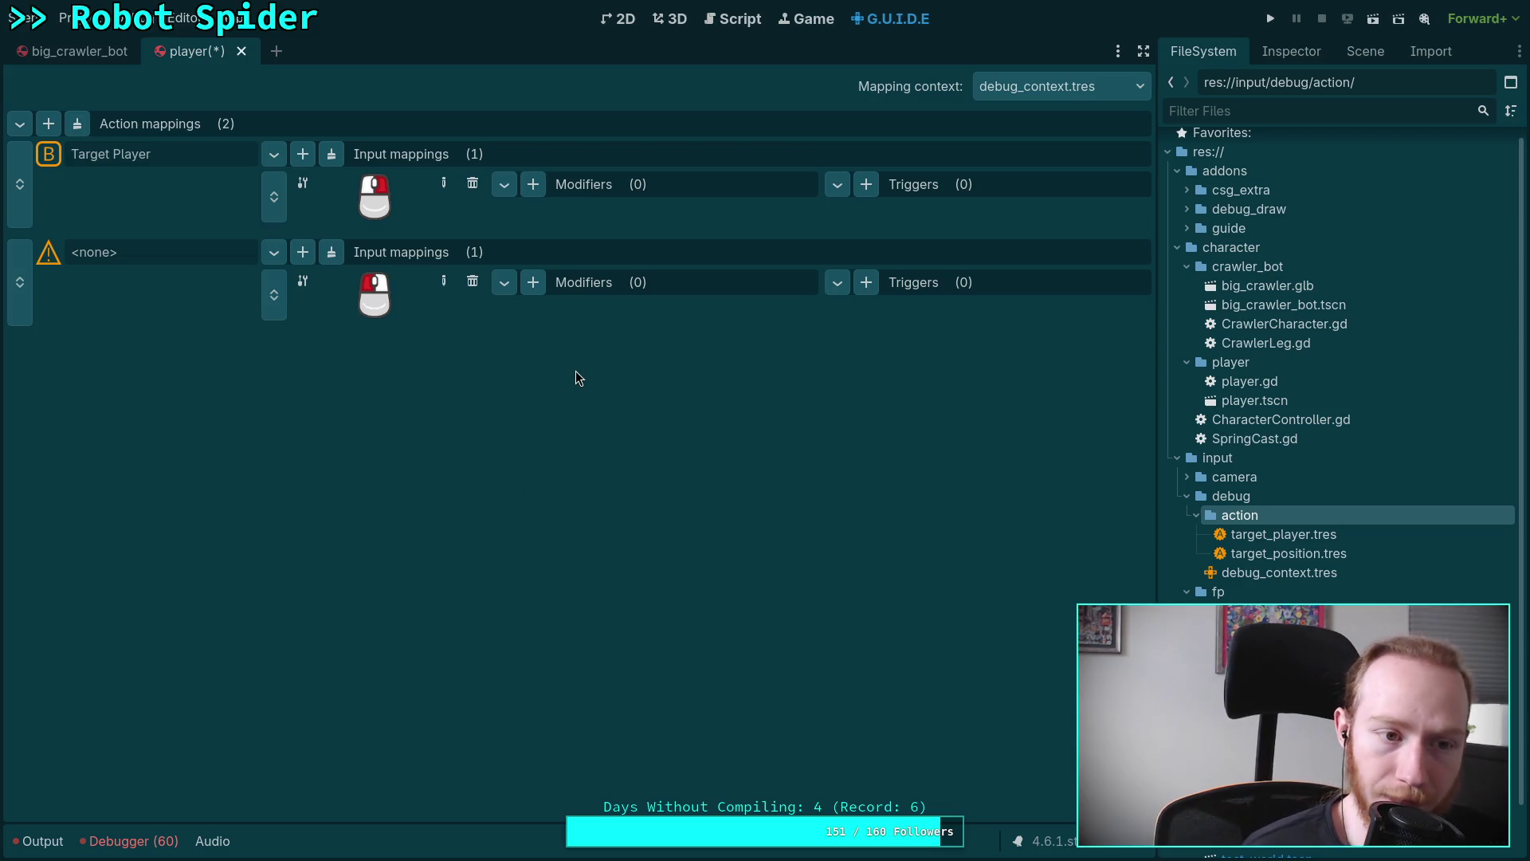
{"action": "left_click", "coordinate": [1283, 534]}
{"action": "left_click_drag", "start_coordinate": [1288, 553], "coordinate": [148, 254]}
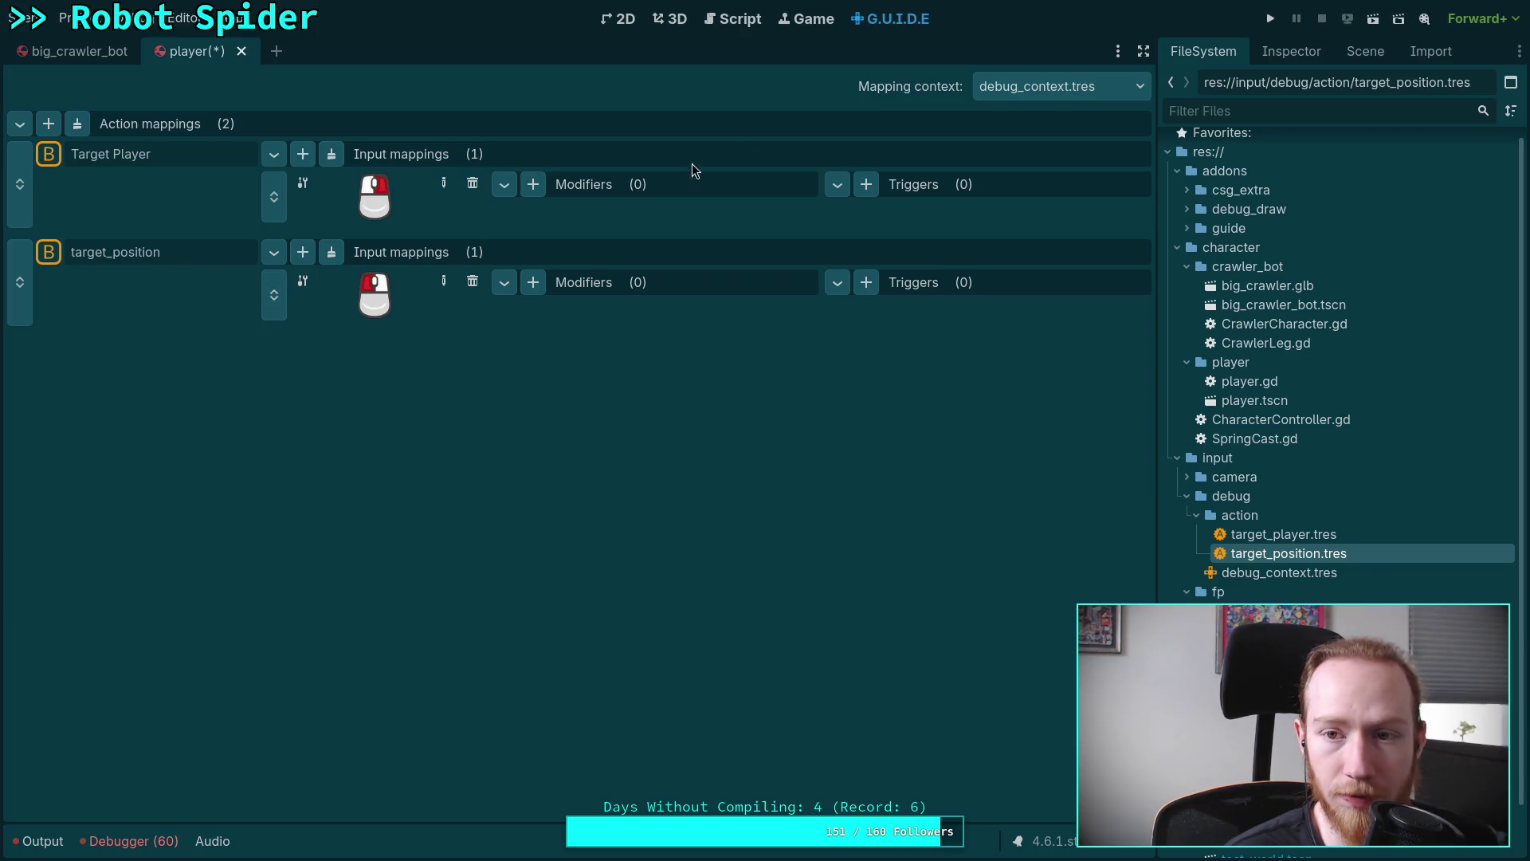
{"action": "left_click", "coordinate": [1290, 51]}
Set target_position's Name to target_position and Display Name to Target Position, then save the scene.
{"action": "double_click", "coordinate": [1421, 200]}
{"action": "type", "text": "target_position"}
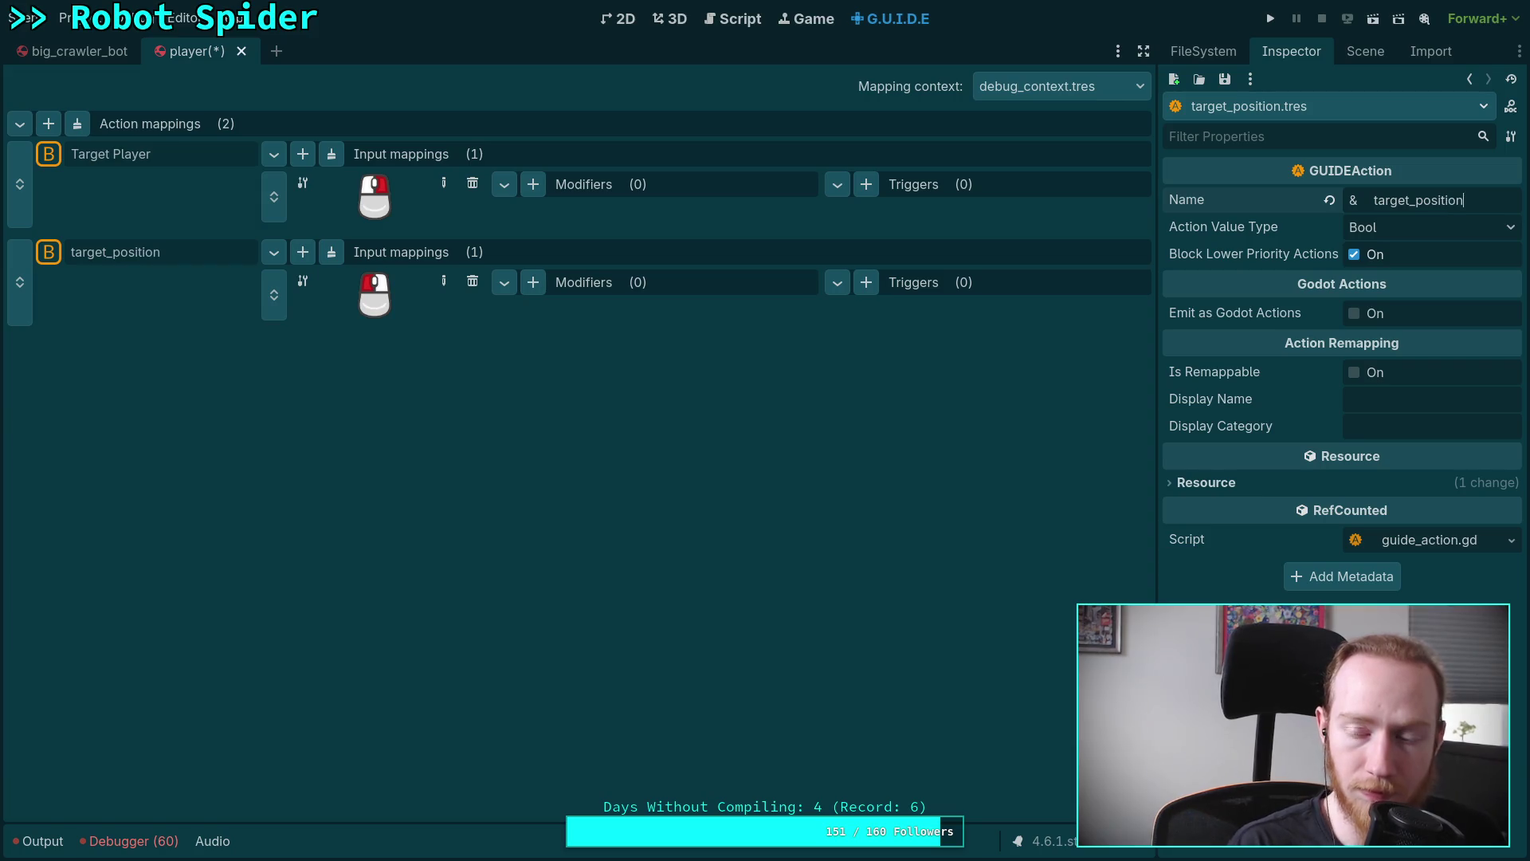
{"action": "left_click", "coordinate": [1393, 409]}
{"action": "type", "text": "Target Position"}
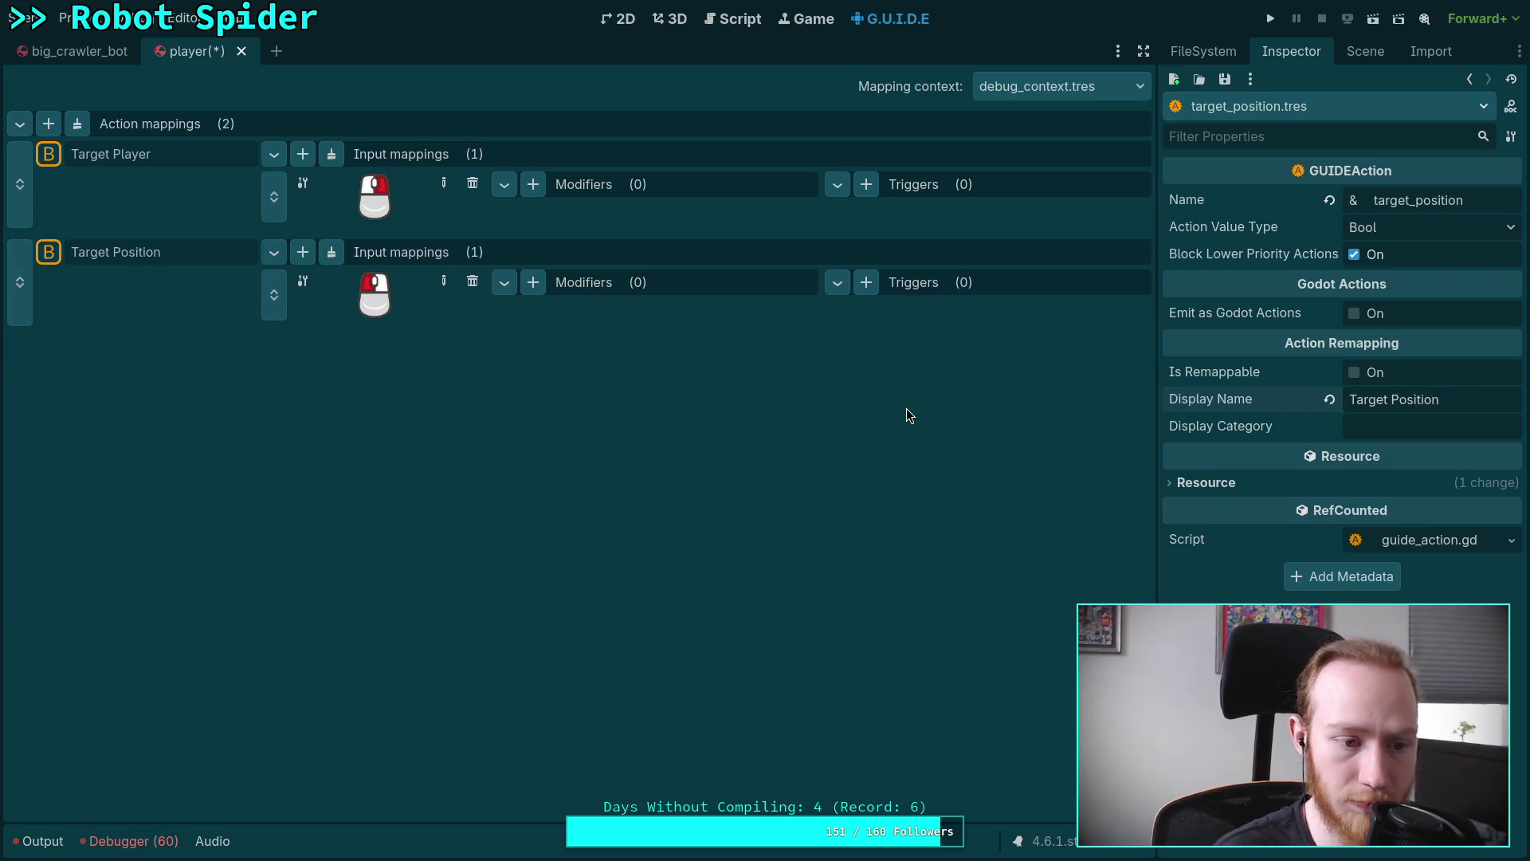
{"action": "key", "text": "ctrl+s"}
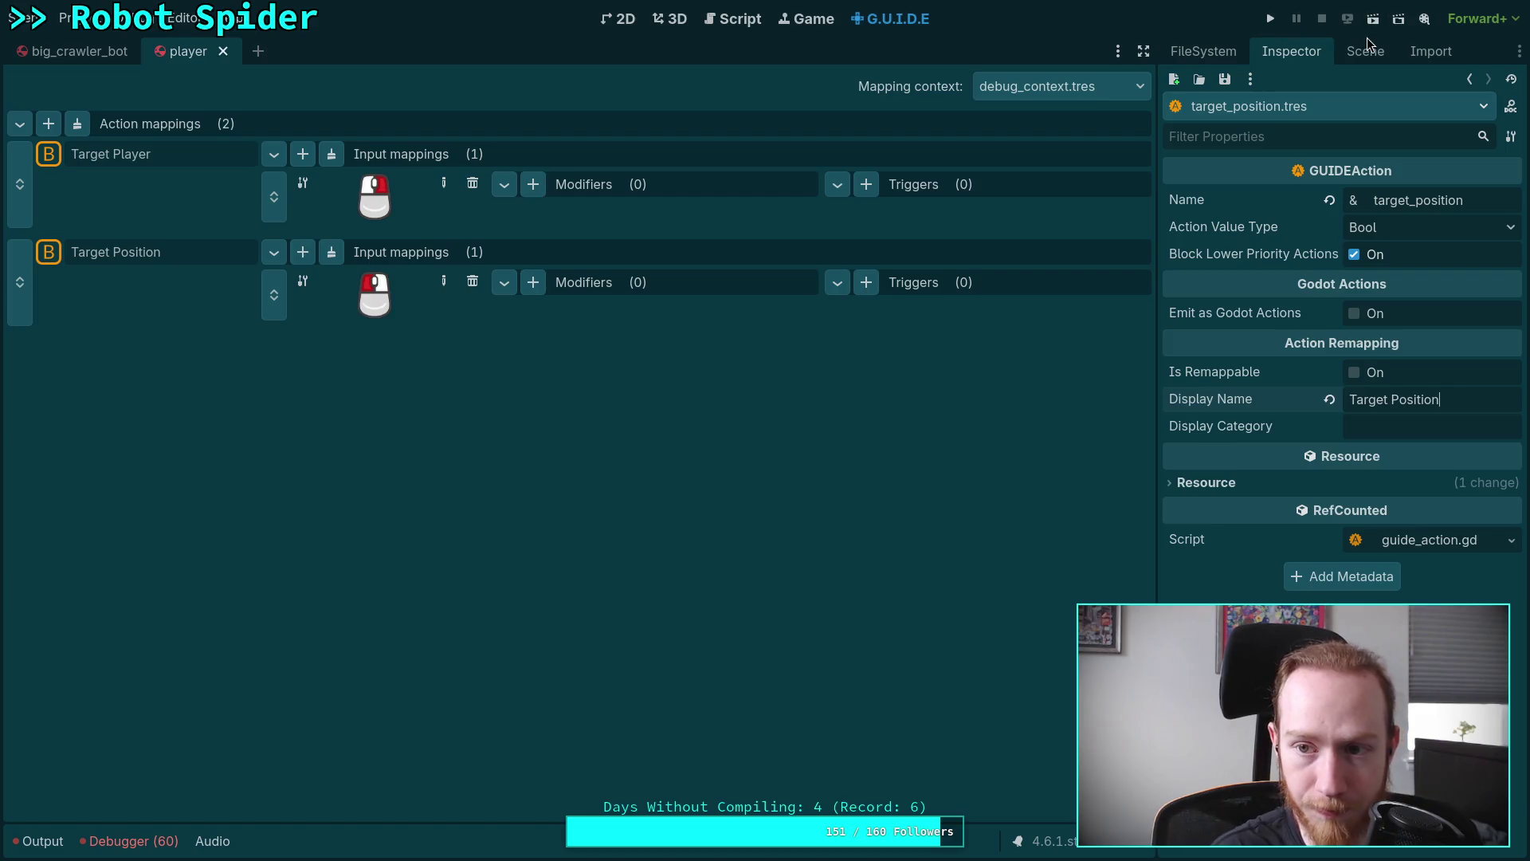
{"action": "left_click", "coordinate": [1367, 59]}
{"action": "left_click", "coordinate": [1208, 48]}
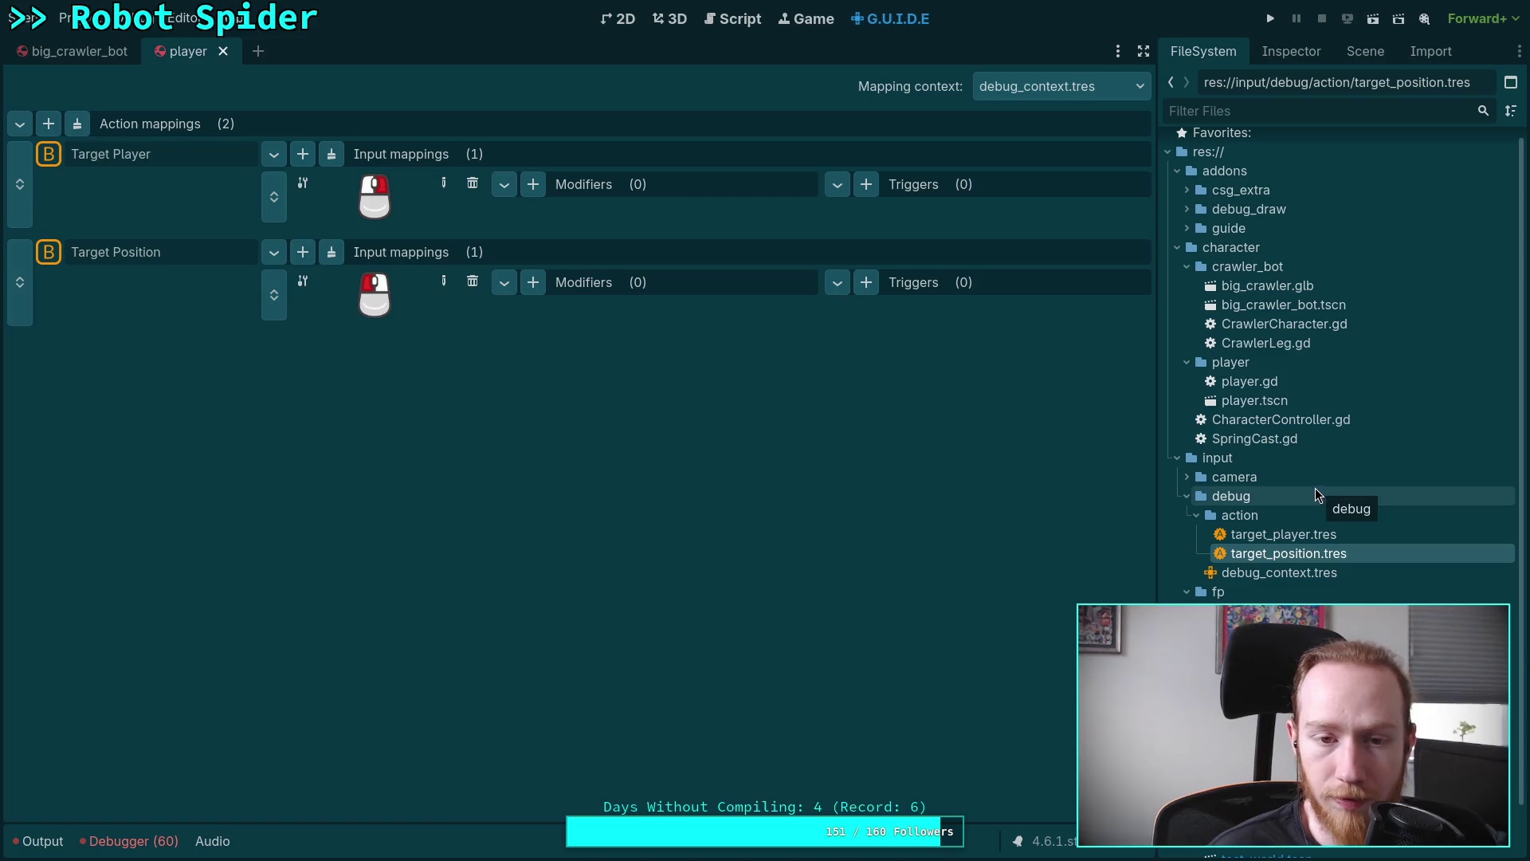
Preload target_player.tres into line 51 of player.gd as the debug target-player action.
{"action": "left_click", "coordinate": [732, 21]}
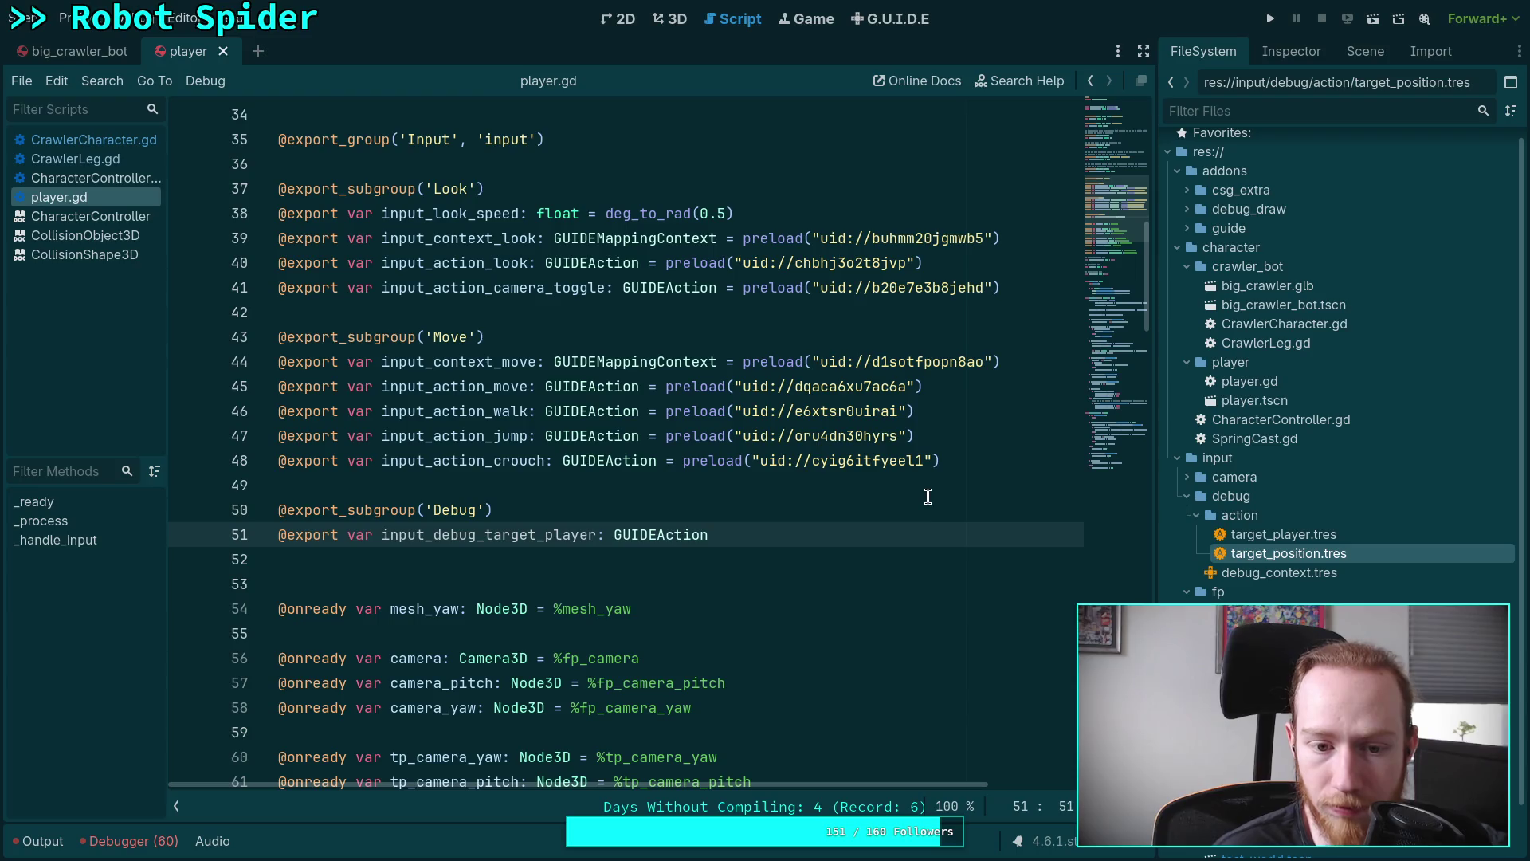
{"action": "left_click", "coordinate": [1291, 539]}
{"action": "left_click_drag", "start_coordinate": [1289, 539], "coordinate": [719, 534]}
{"action": "type", "text": "= preload(\"uid://bfqs54sgopsvb"}
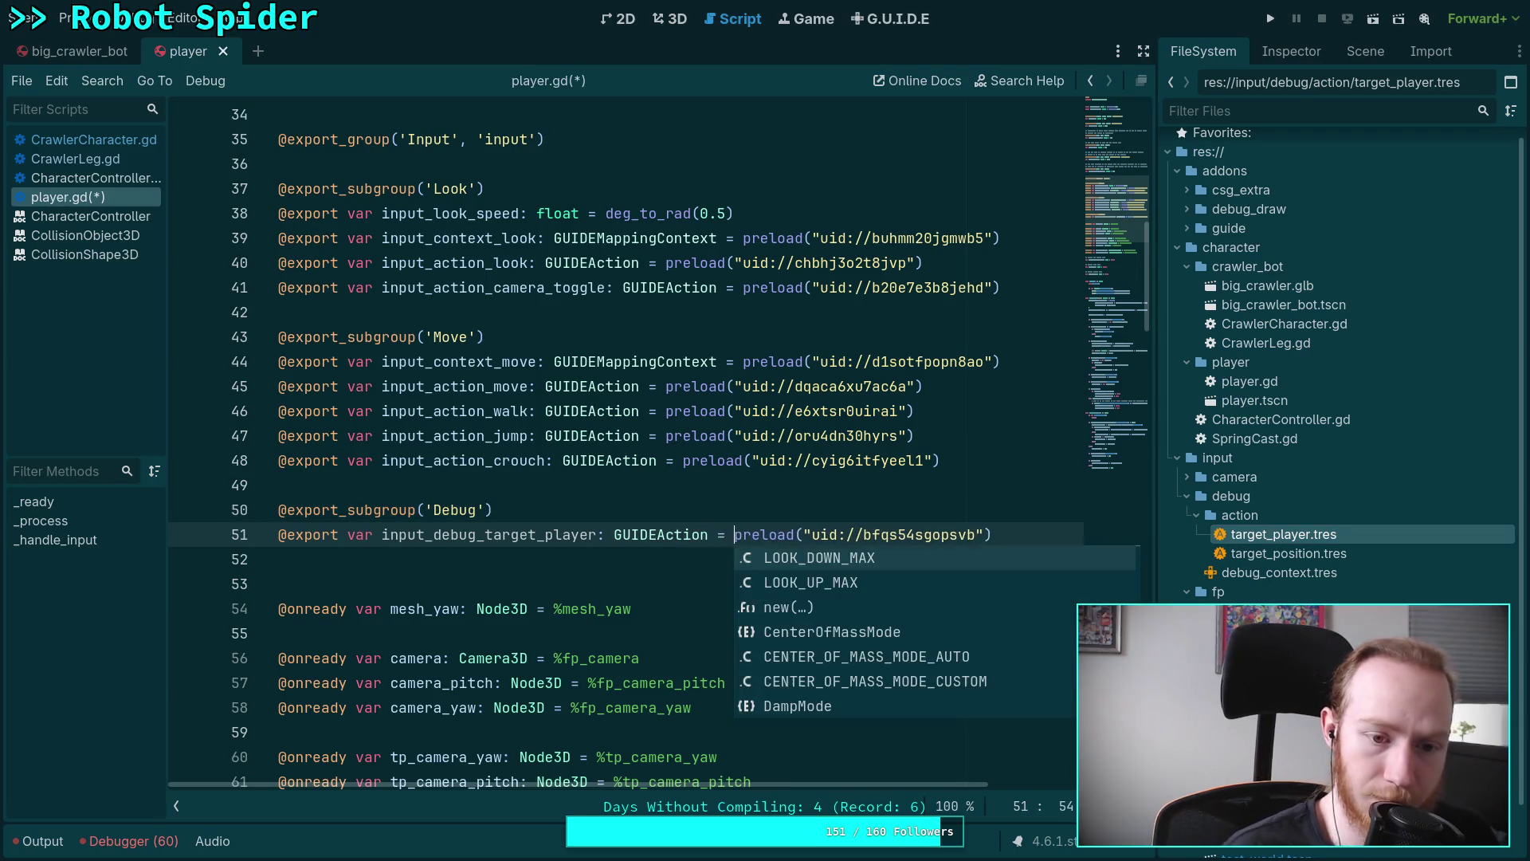
{"action": "left_click", "coordinate": [1035, 542]}
{"action": "key", "text": "Return"}
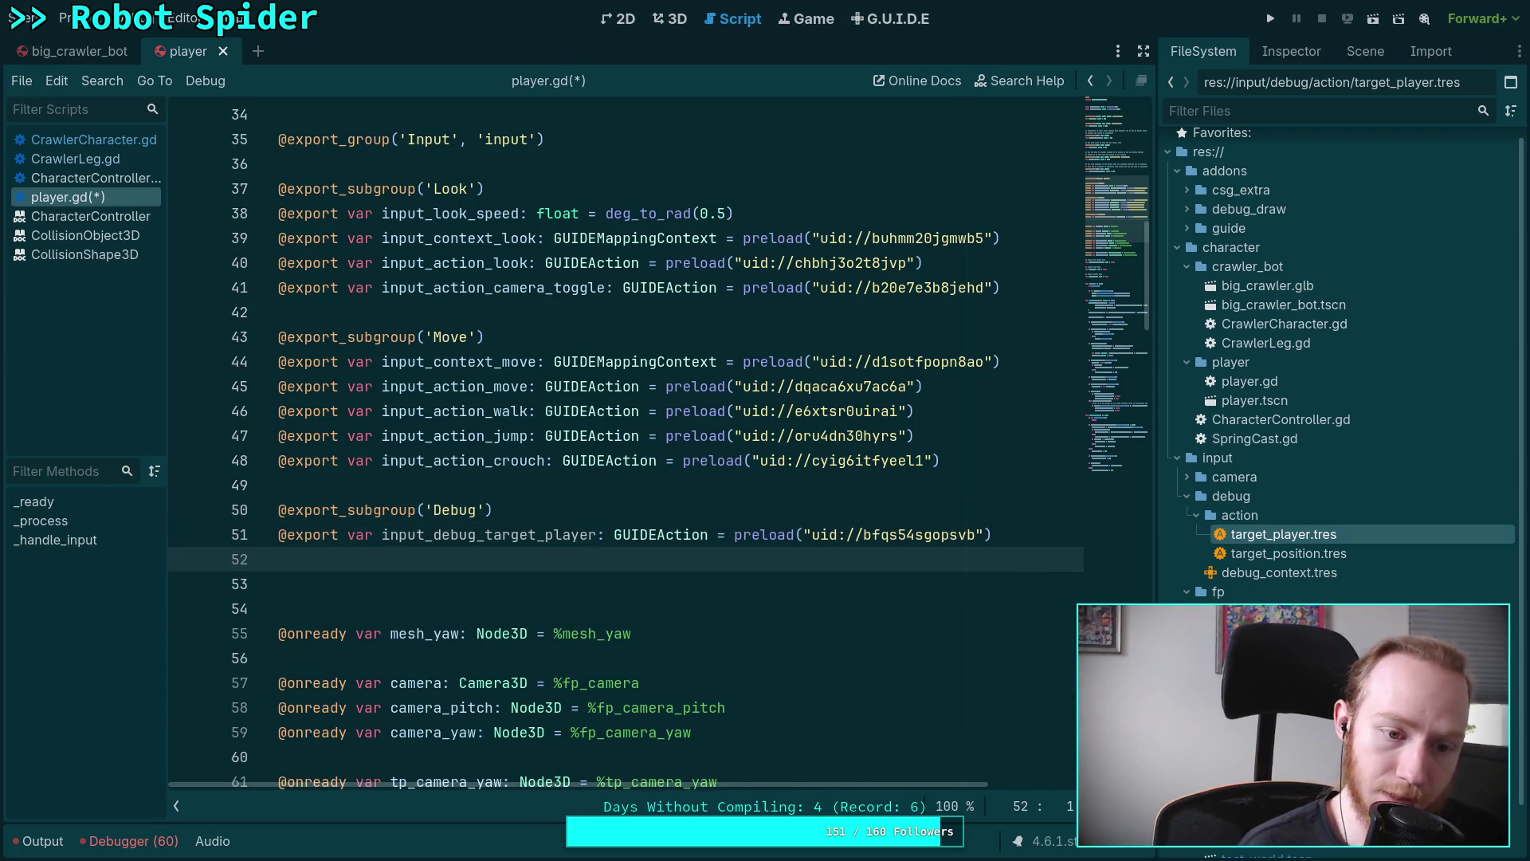
{"action": "type", "text": "@export"}
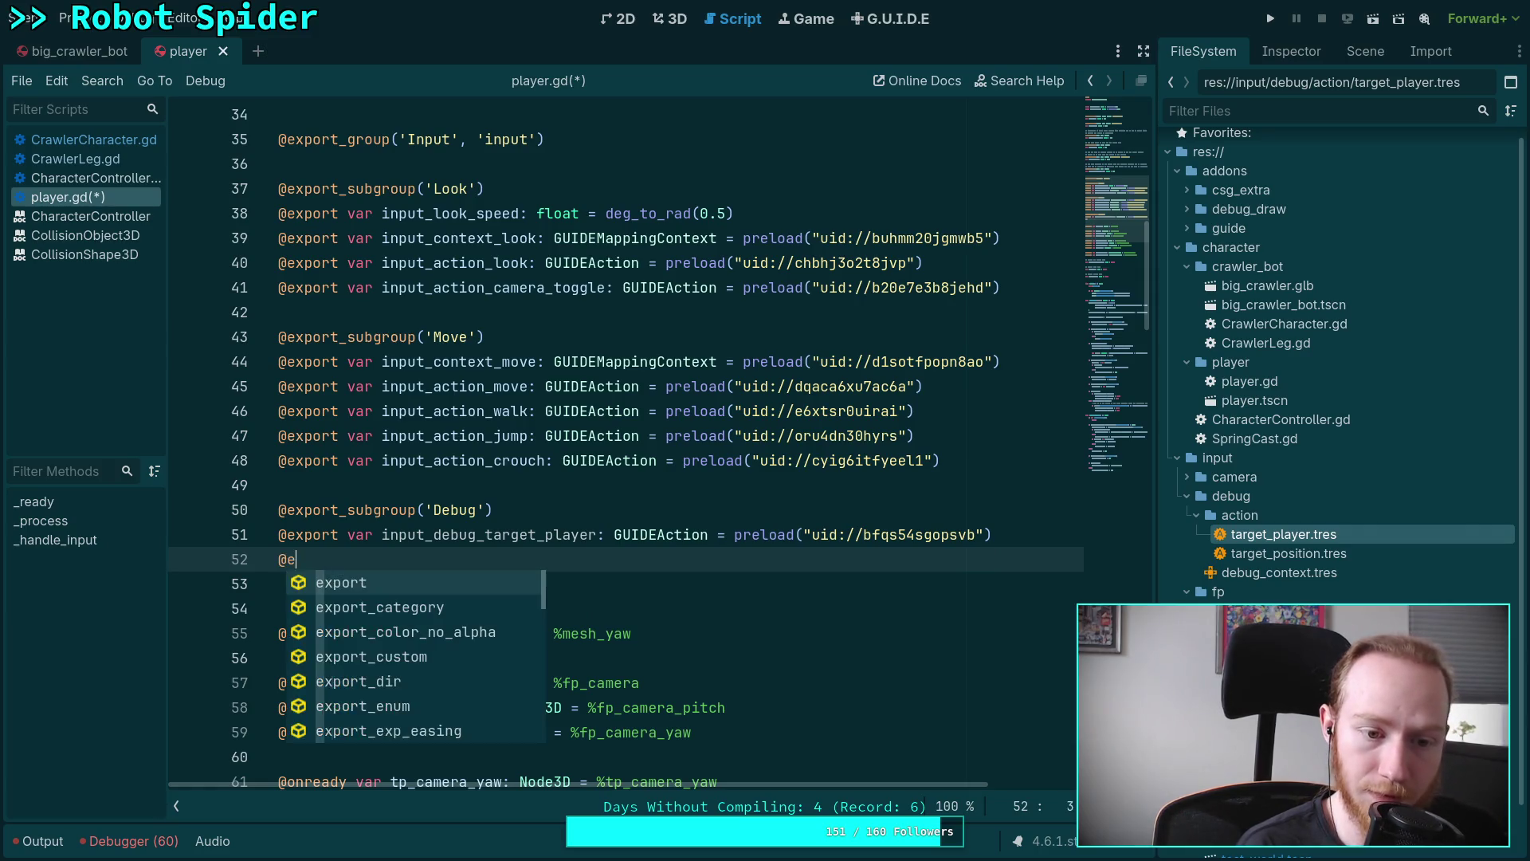
{"action": "type", "text": " var input_debug_target_posi"}
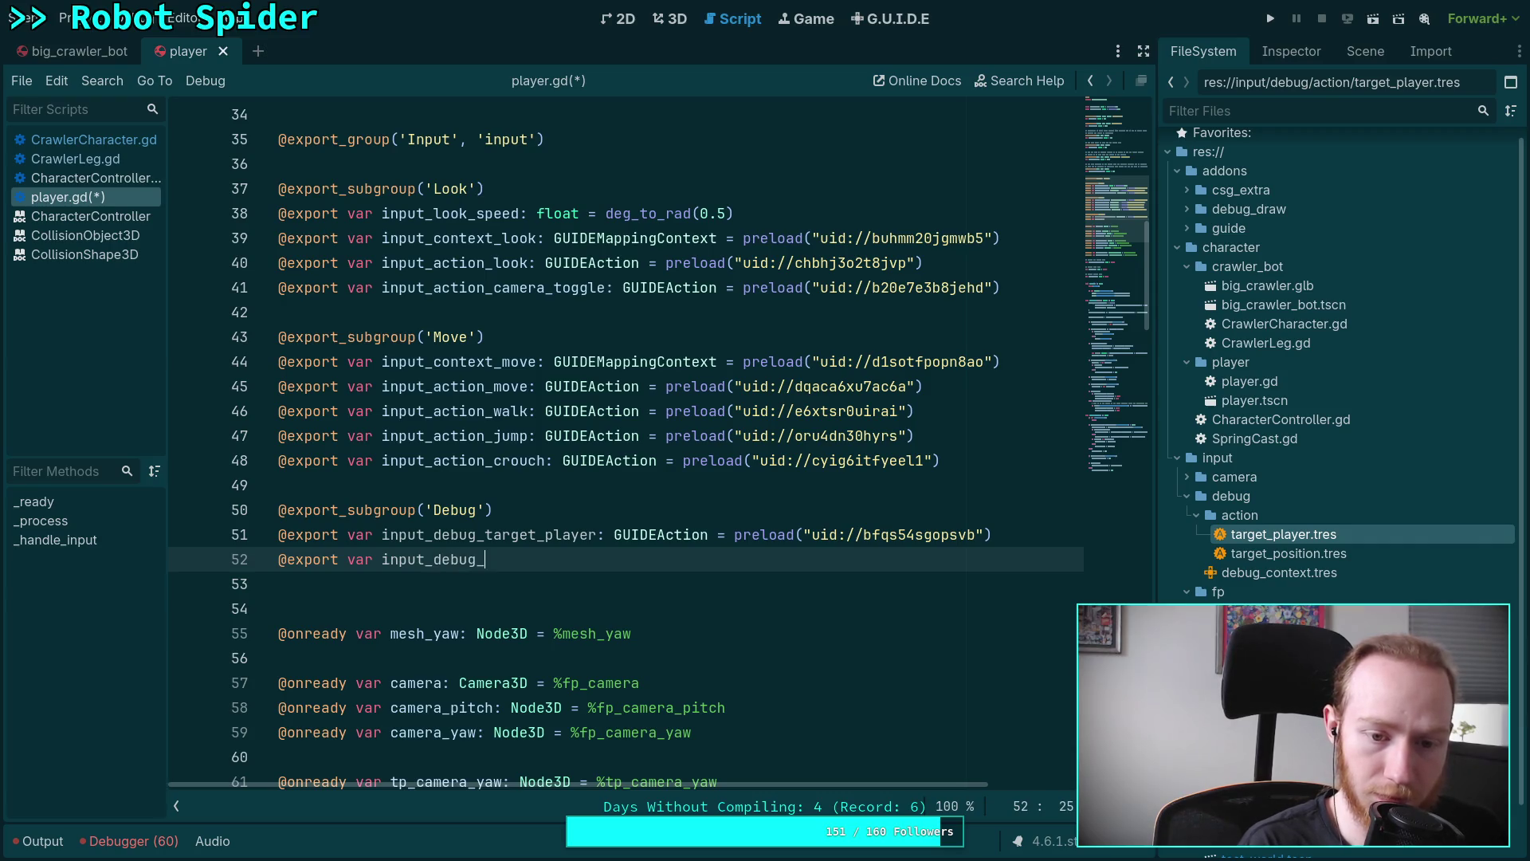
{"action": "type", "text": "tion: G"}
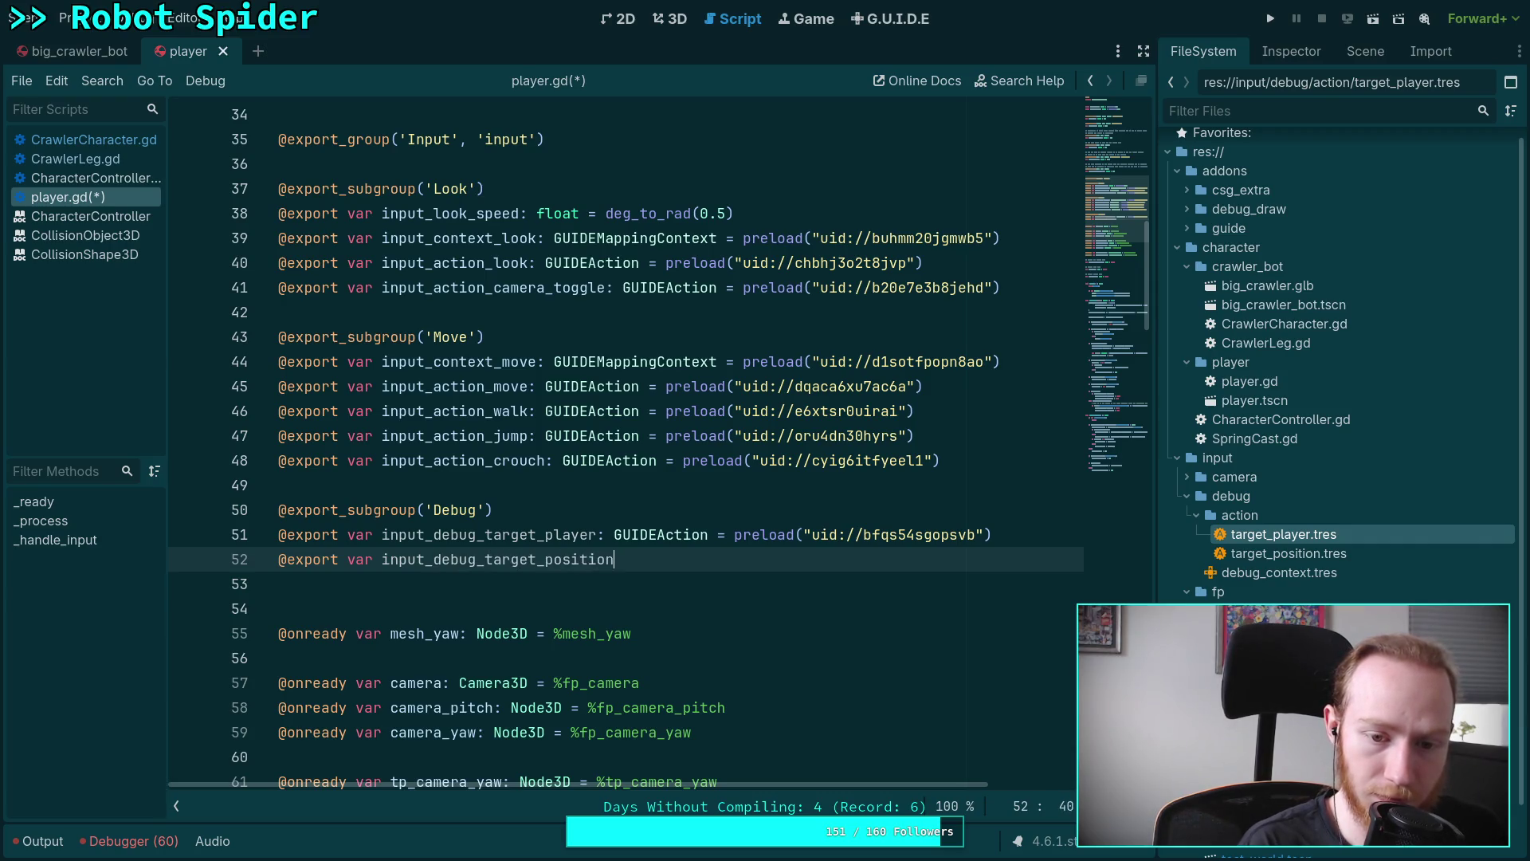
{"action": "type", "text": "UIDE"}
{"action": "key", "text": "Down"}
{"action": "key", "text": "Return"}
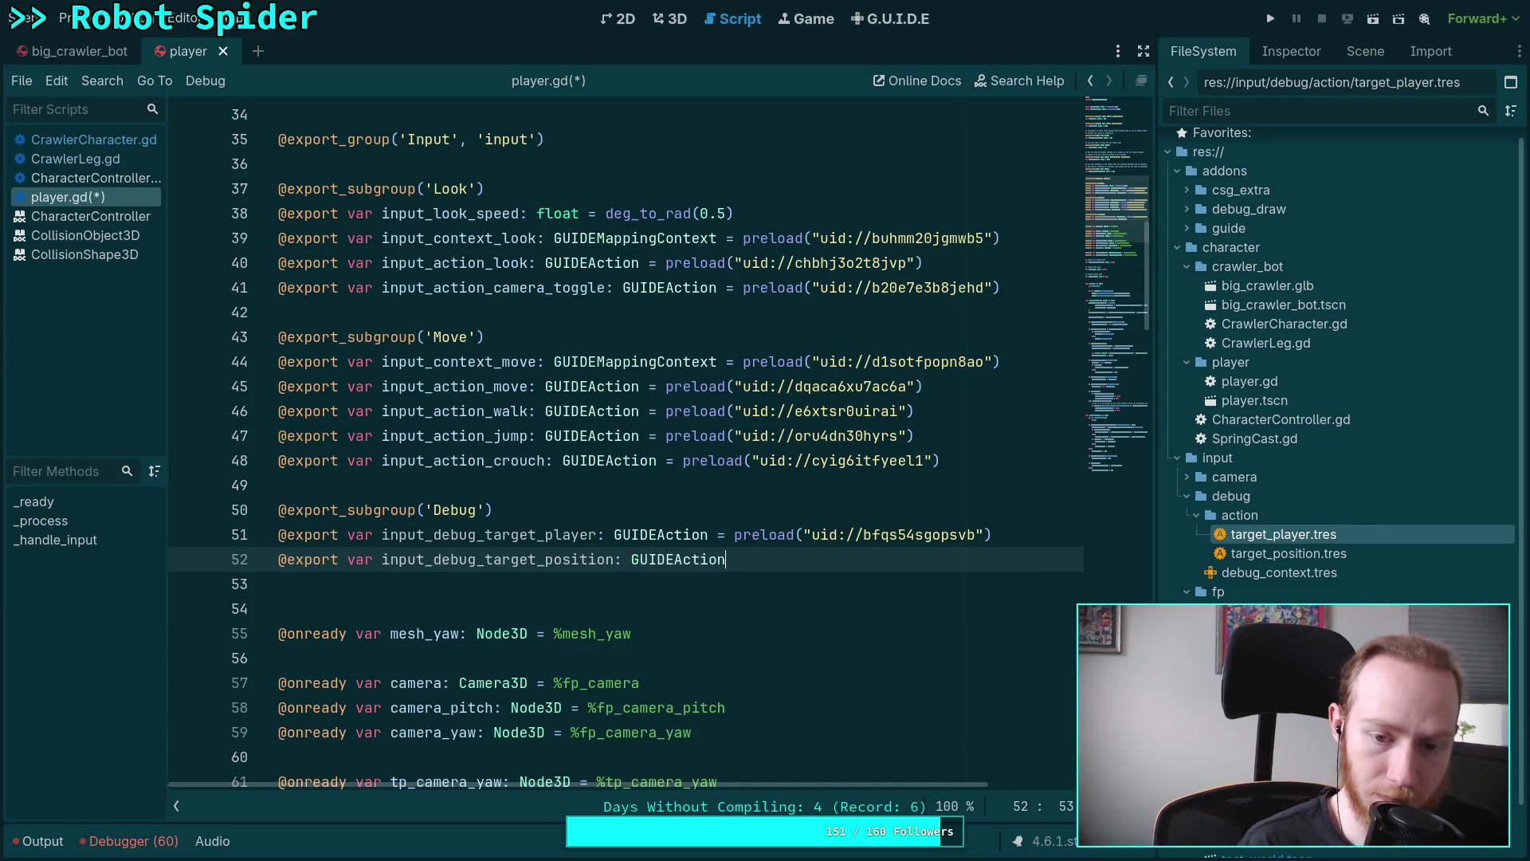
{"action": "left_click_drag", "start_coordinate": [1288, 553], "coordinate": [852, 562]}
{"action": "left_click", "coordinate": [749, 585]}
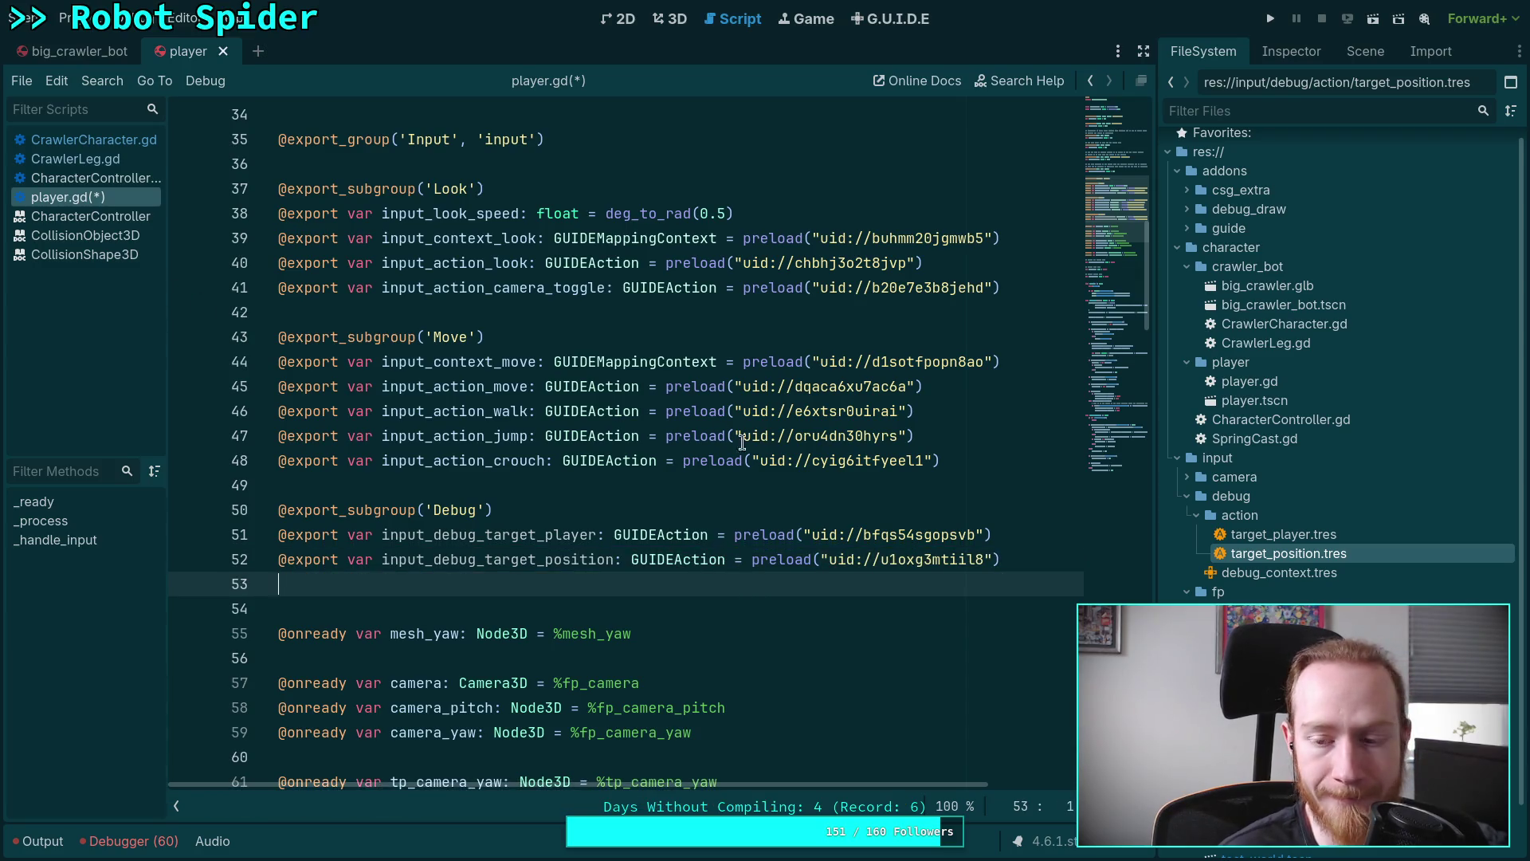
{"action": "key", "text": "ctrl+s"}
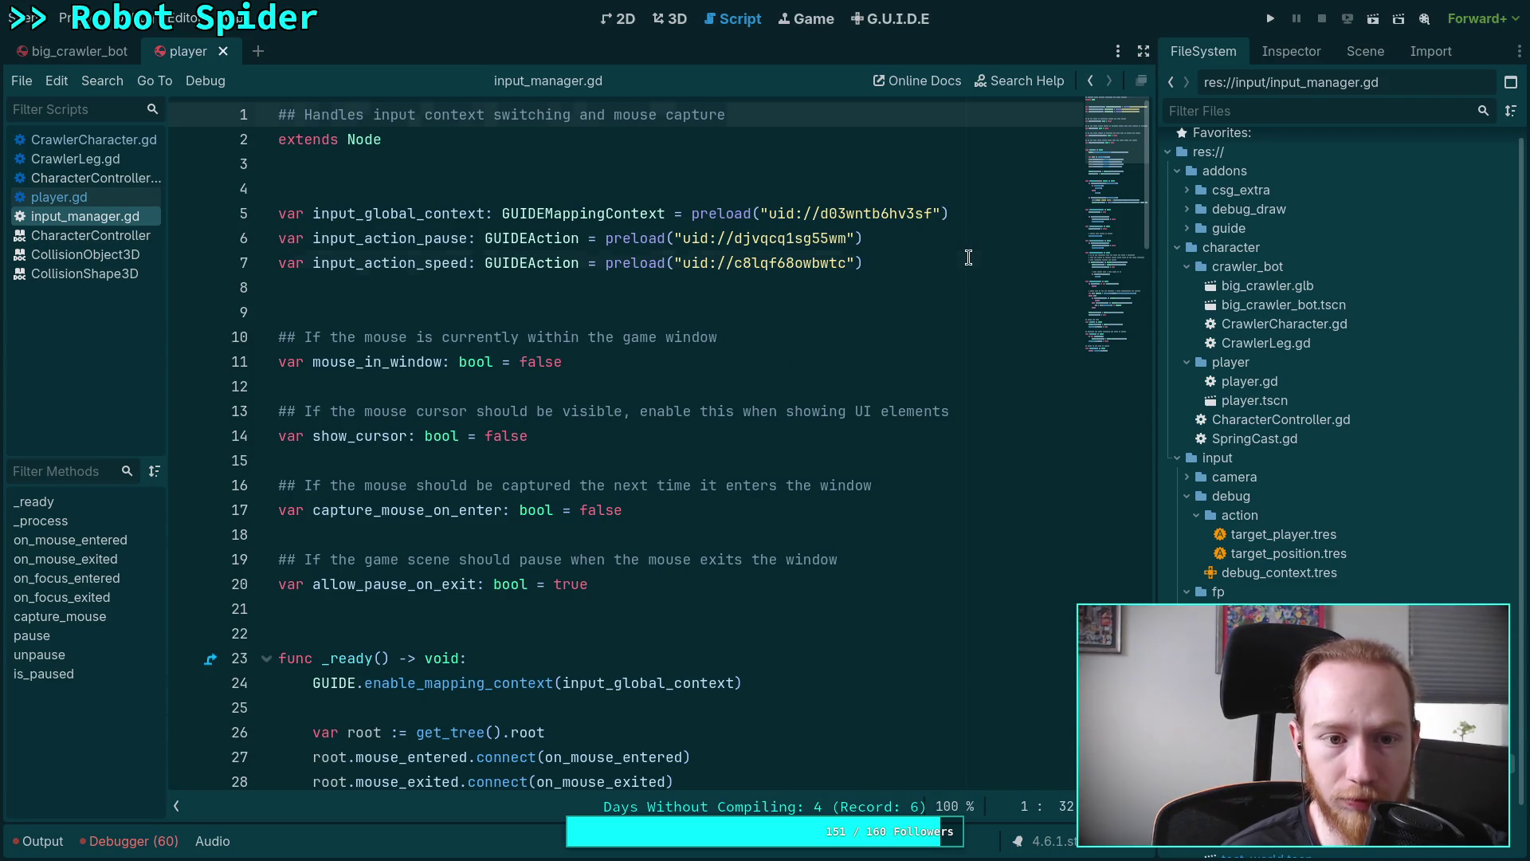
Declare input_debug_context: GUIDEMappingContext preloading debug_context.tres in input_manager.gd, and save.
{"action": "left_click", "coordinate": [968, 257]}
{"action": "key", "text": "Return"}
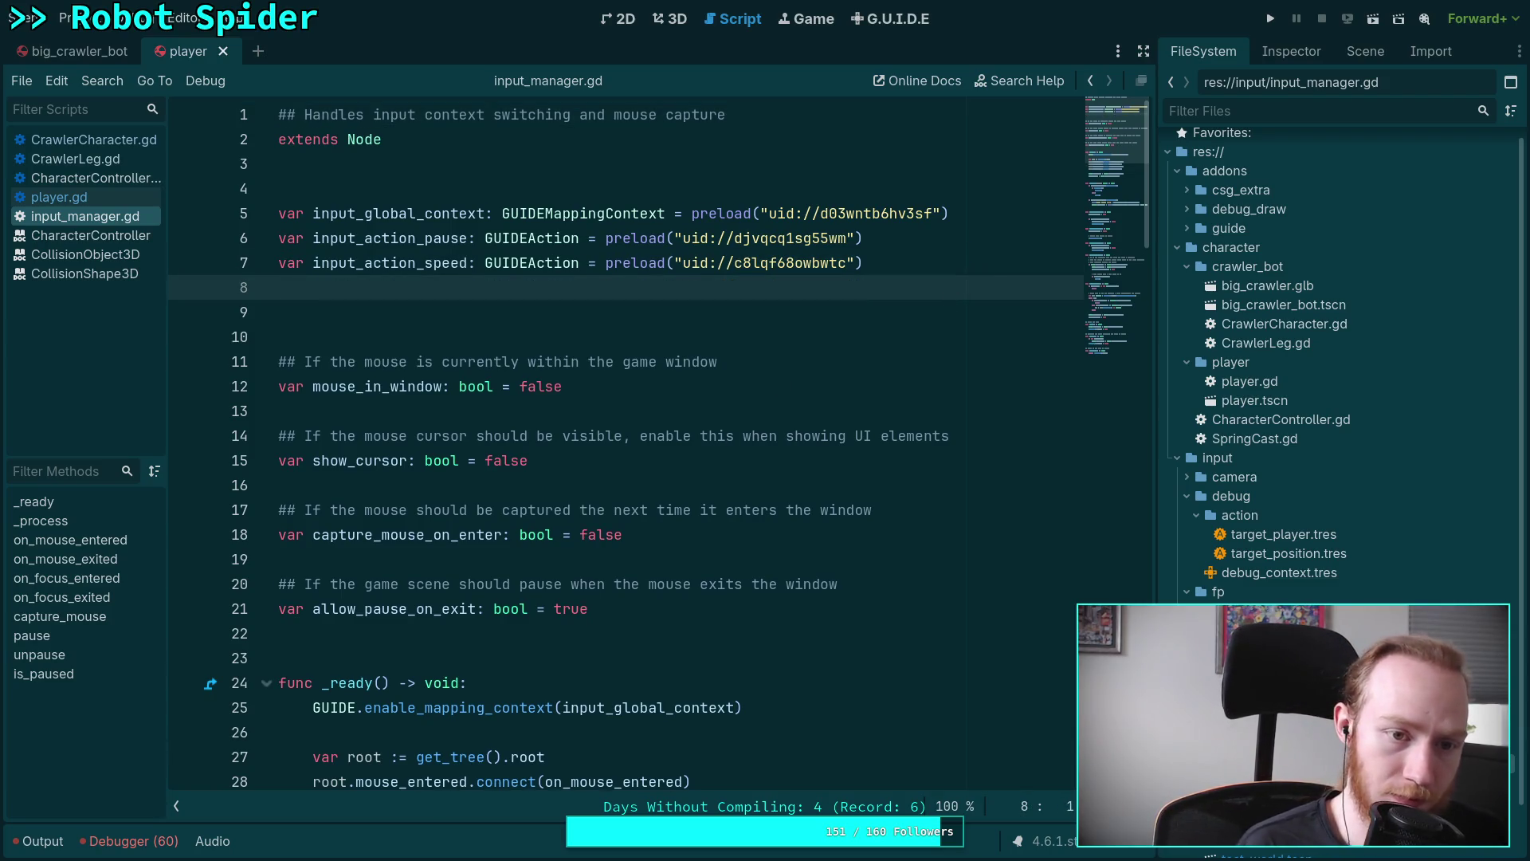
{"action": "key", "text": "Return"}
{"action": "type", "text": "input_"}
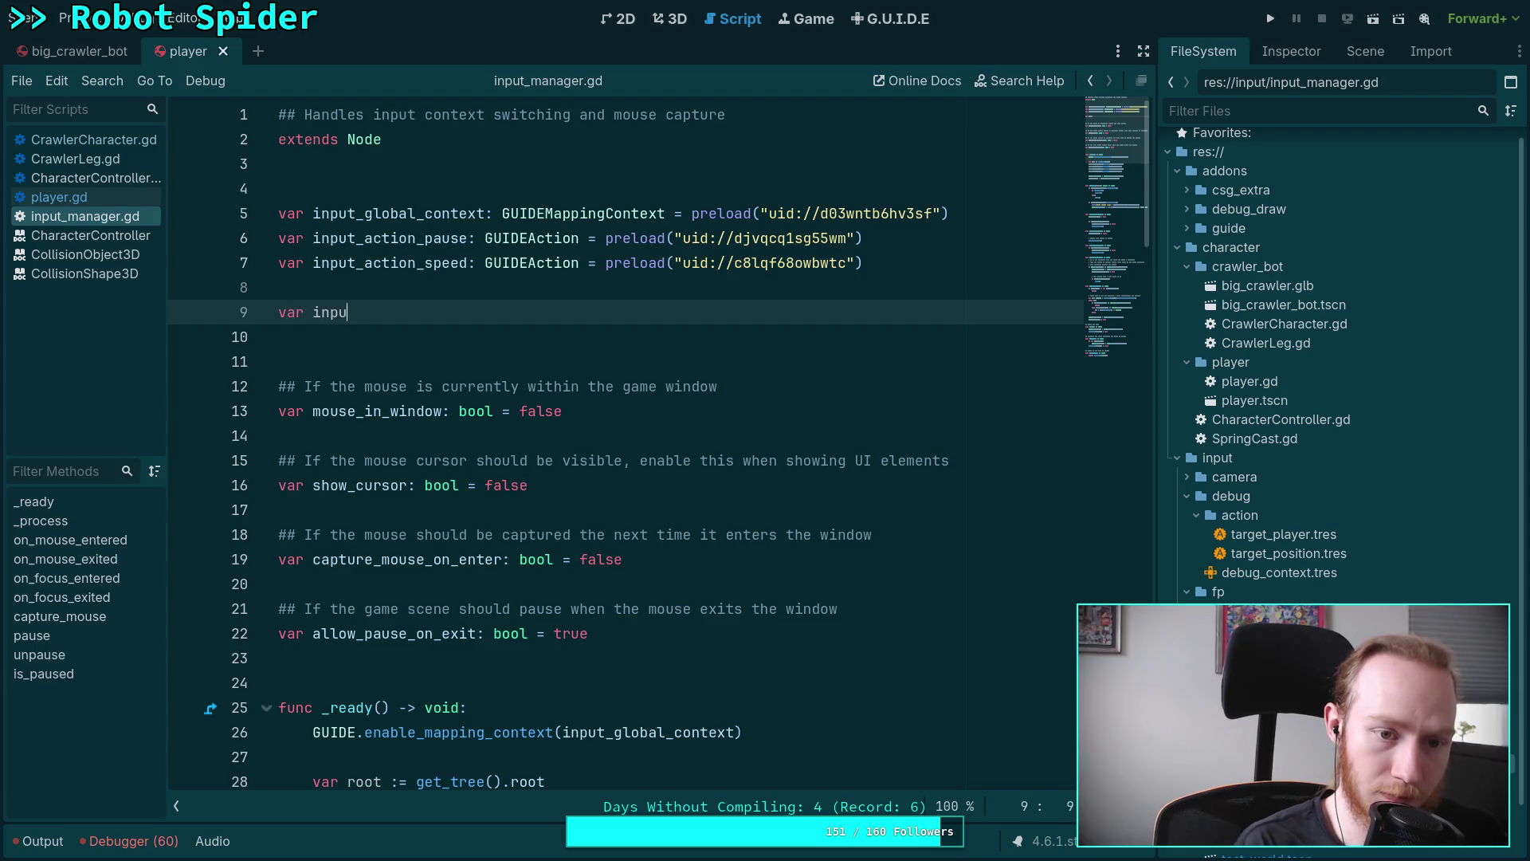
{"action": "type", "text": "debug_co"}
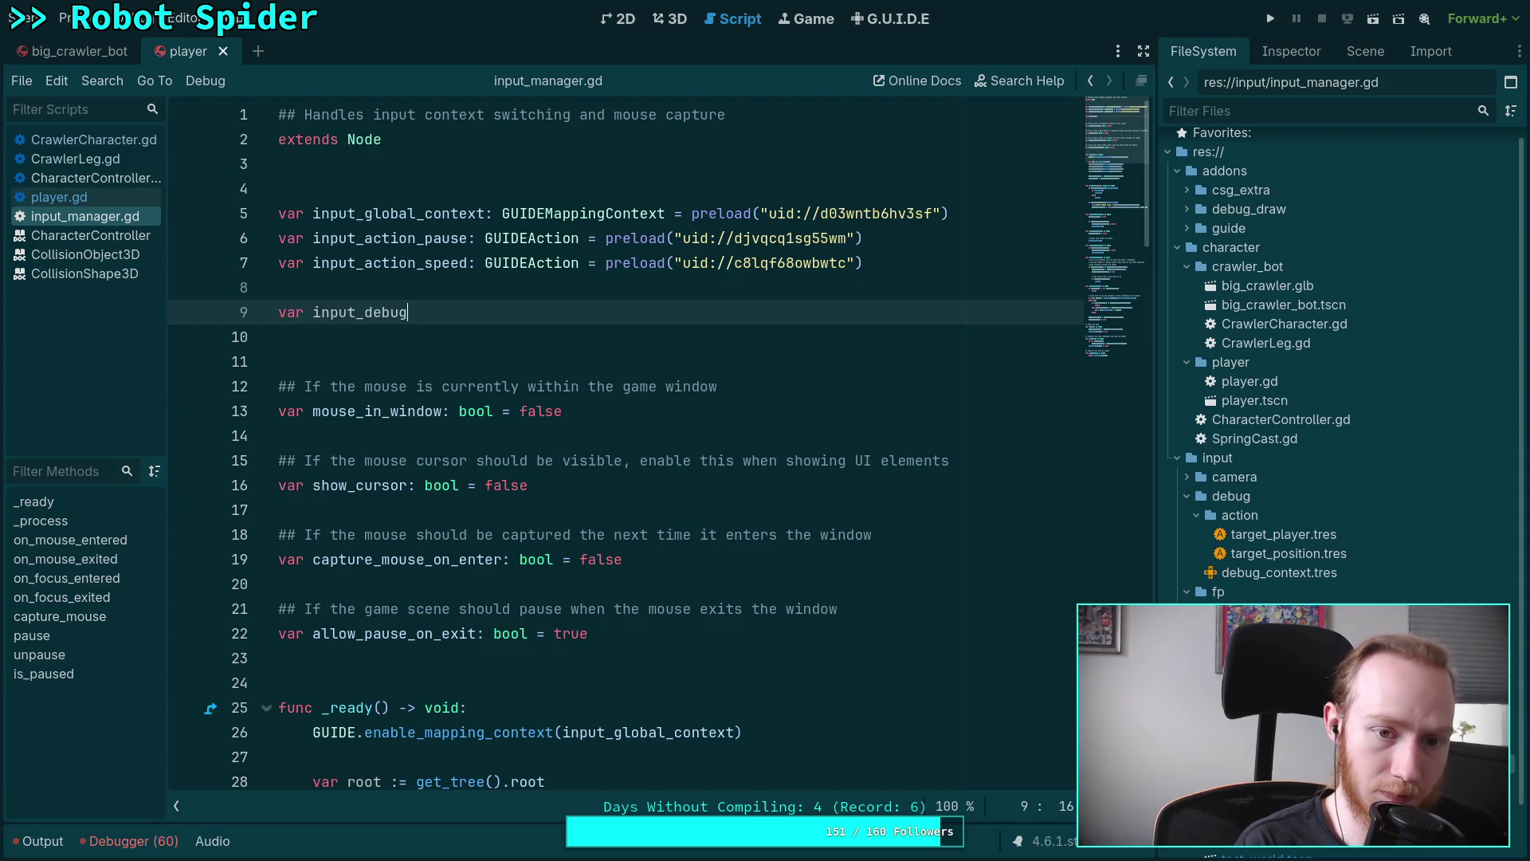
{"action": "type", "text": "ntext: GUIDEM"}
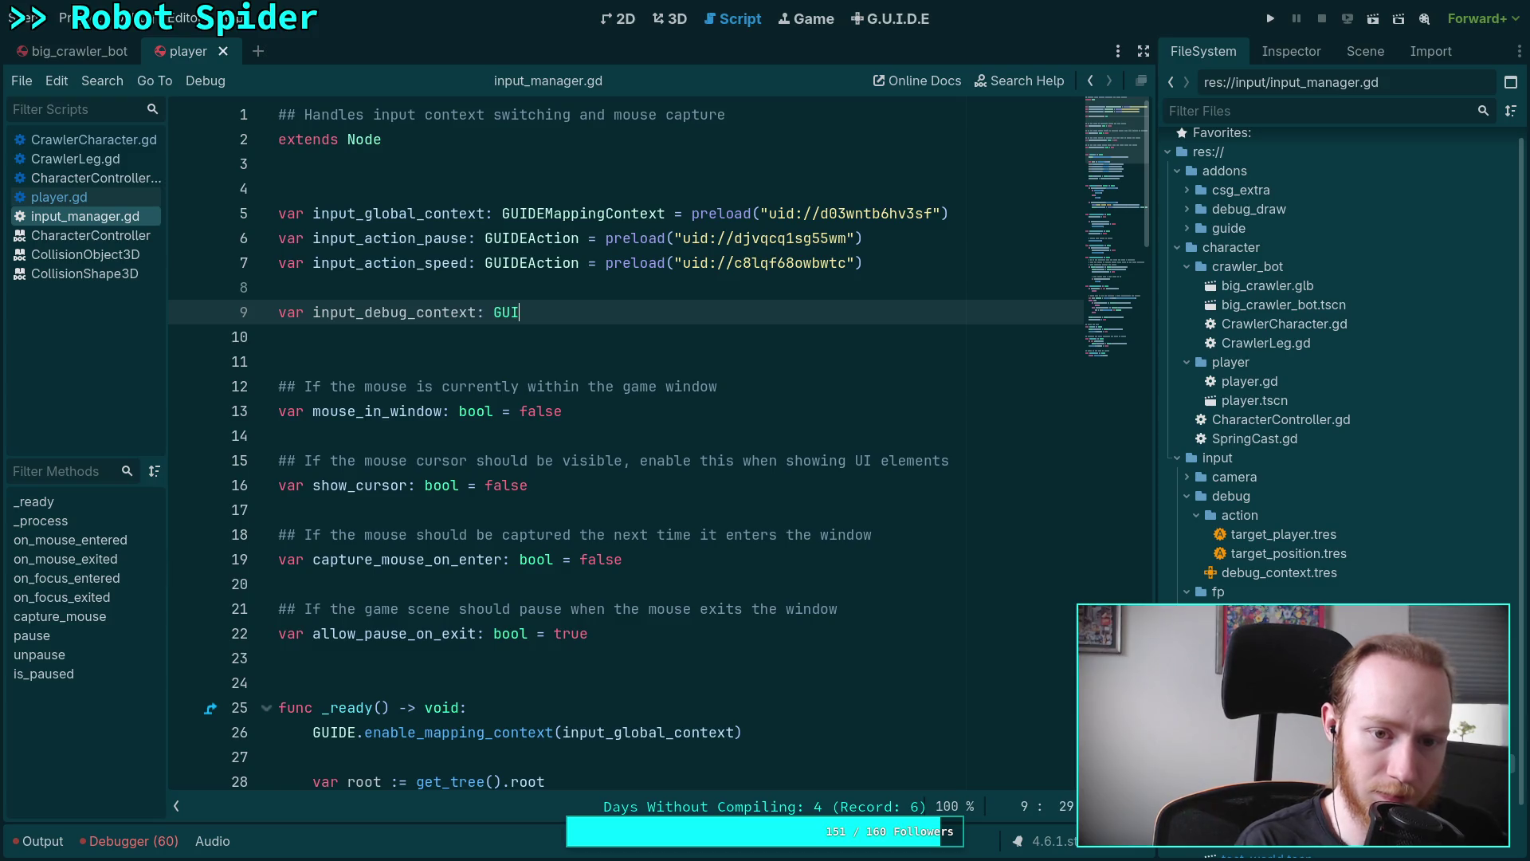
{"action": "key", "text": "Return"}
{"action": "type", "text": "="}
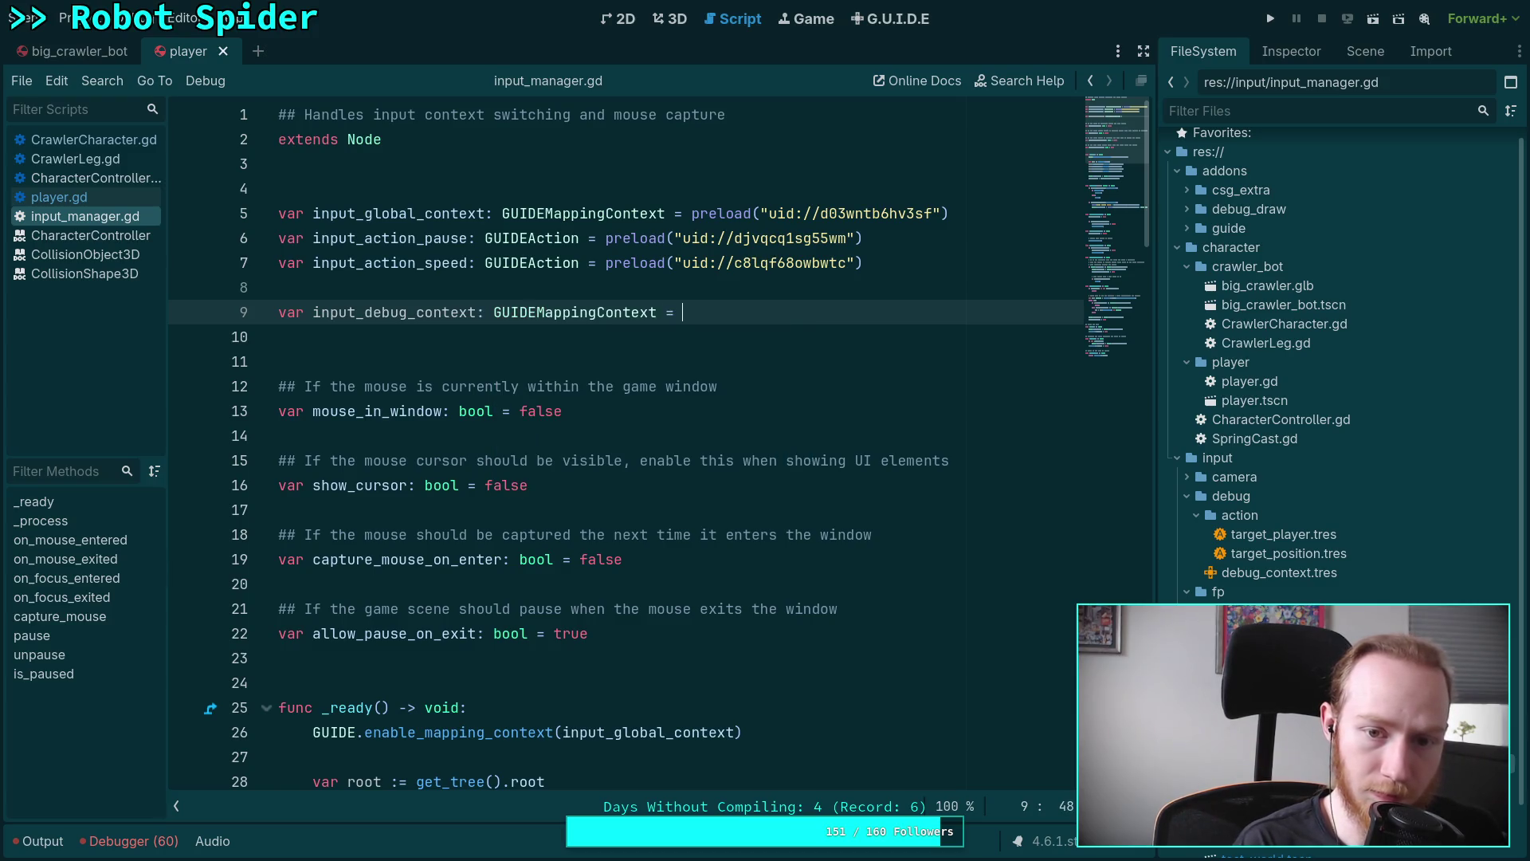
{"action": "left_click", "coordinate": [1279, 574]}
{"action": "mouse_move", "coordinate": [1279, 575]}
{"action": "left_mouse_down"}
{"action": "mouse_move", "coordinate": [768, 299]}
{"action": "mouse_move", "coordinate": [765, 313]}
{"action": "left_mouse_up"}
{"action": "left_click", "coordinate": [791, 342]}
{"action": "key", "text": "ctrl+s"}
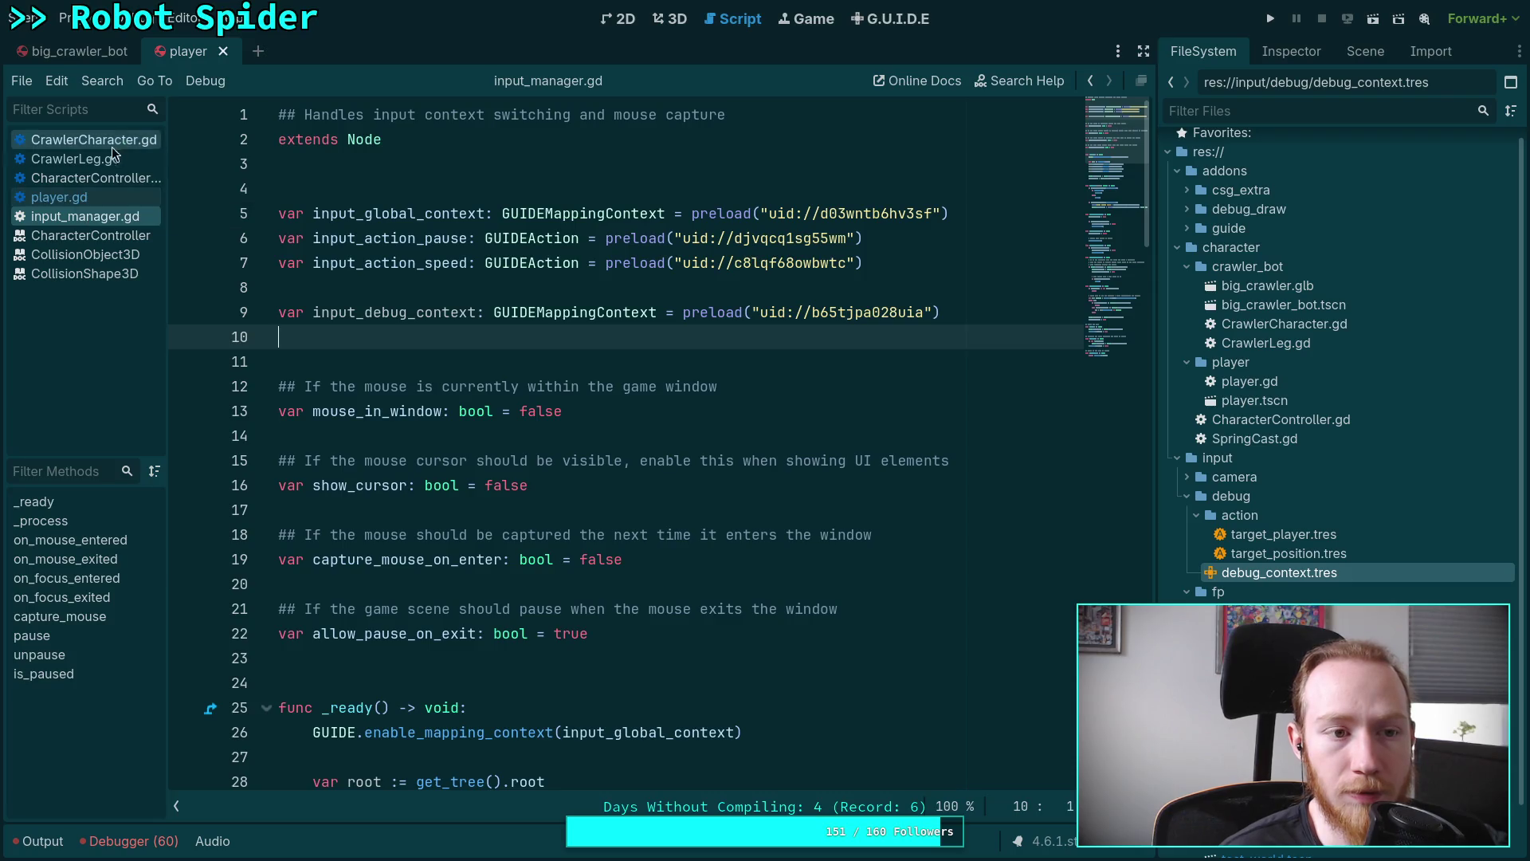
Add a debug_mode: bool = true variable on line 12.
{"action": "scroll", "coordinate": [557, 396], "scroll_direction": "down", "scroll_amount": 1}
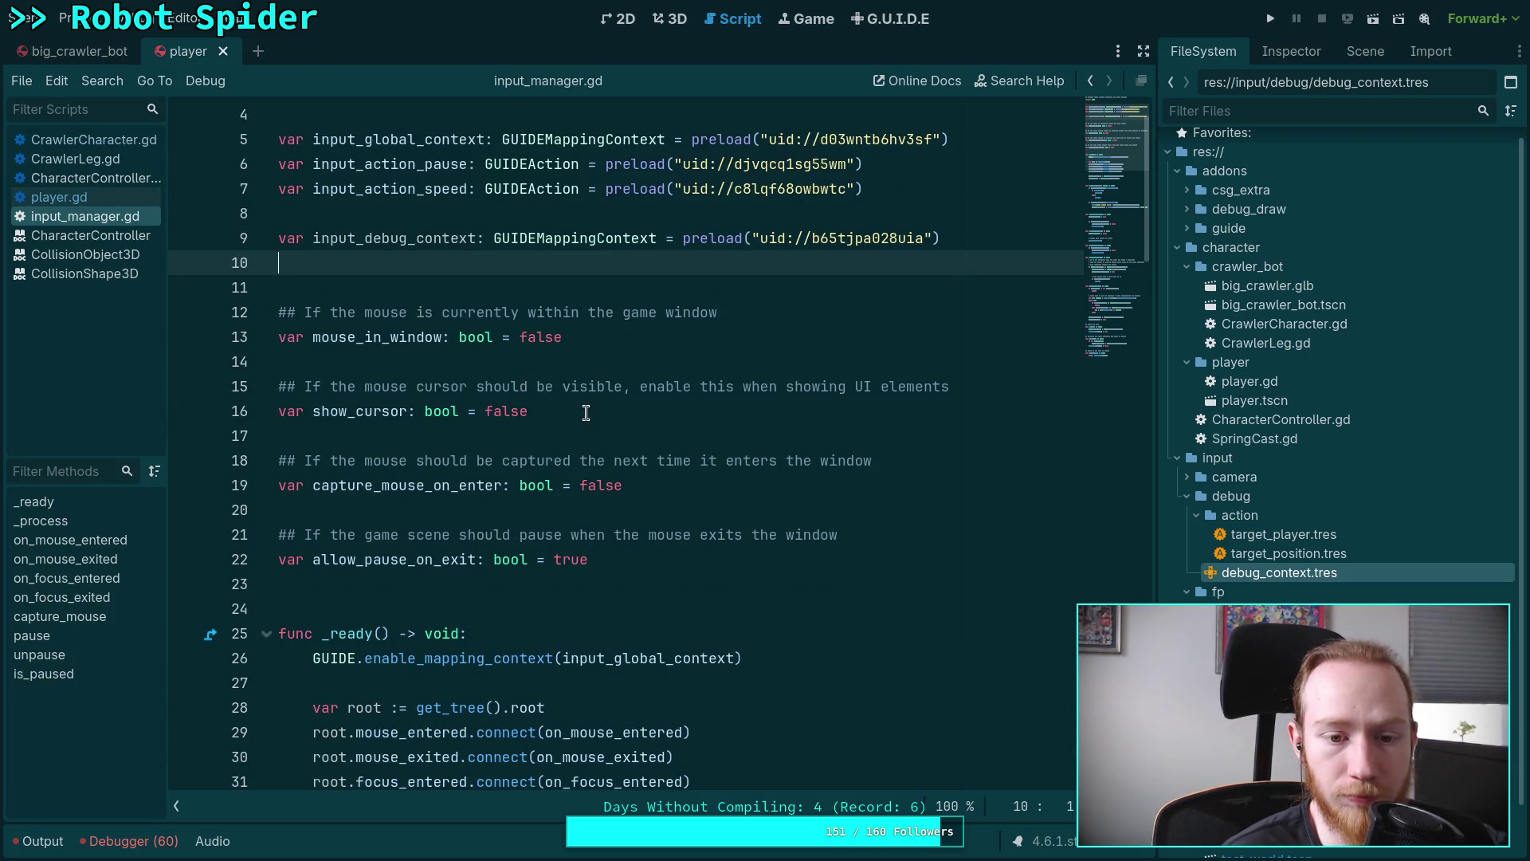
{"action": "scroll", "coordinate": [594, 409], "scroll_direction": "up", "scroll_amount": 1}
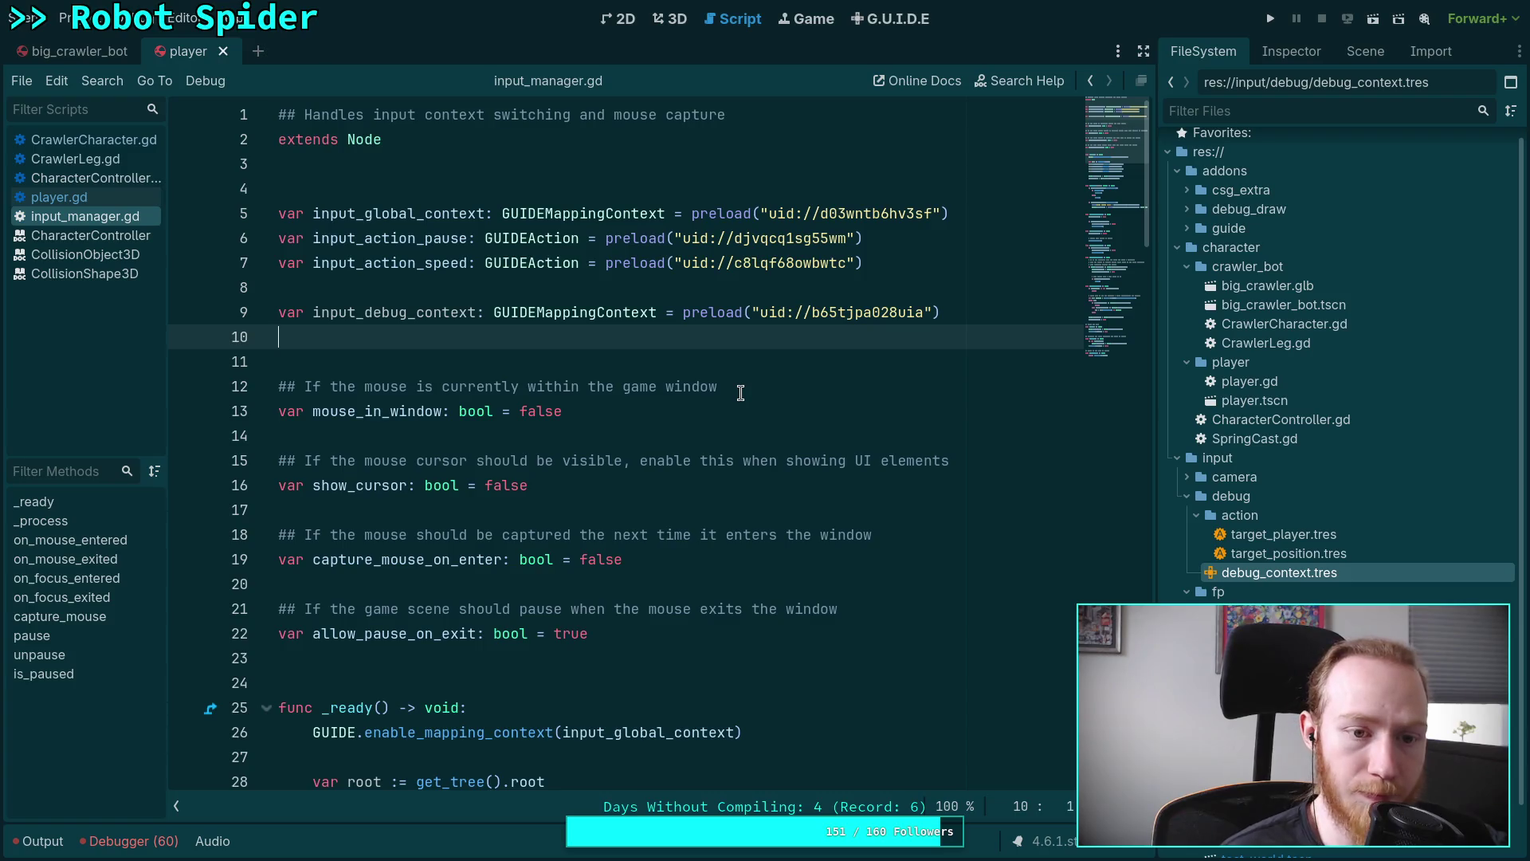
{"action": "scroll", "coordinate": [733, 390], "scroll_direction": "down", "scroll_amount": 1}
{"action": "scroll", "coordinate": [701, 381], "scroll_direction": "up", "scroll_amount": 1}
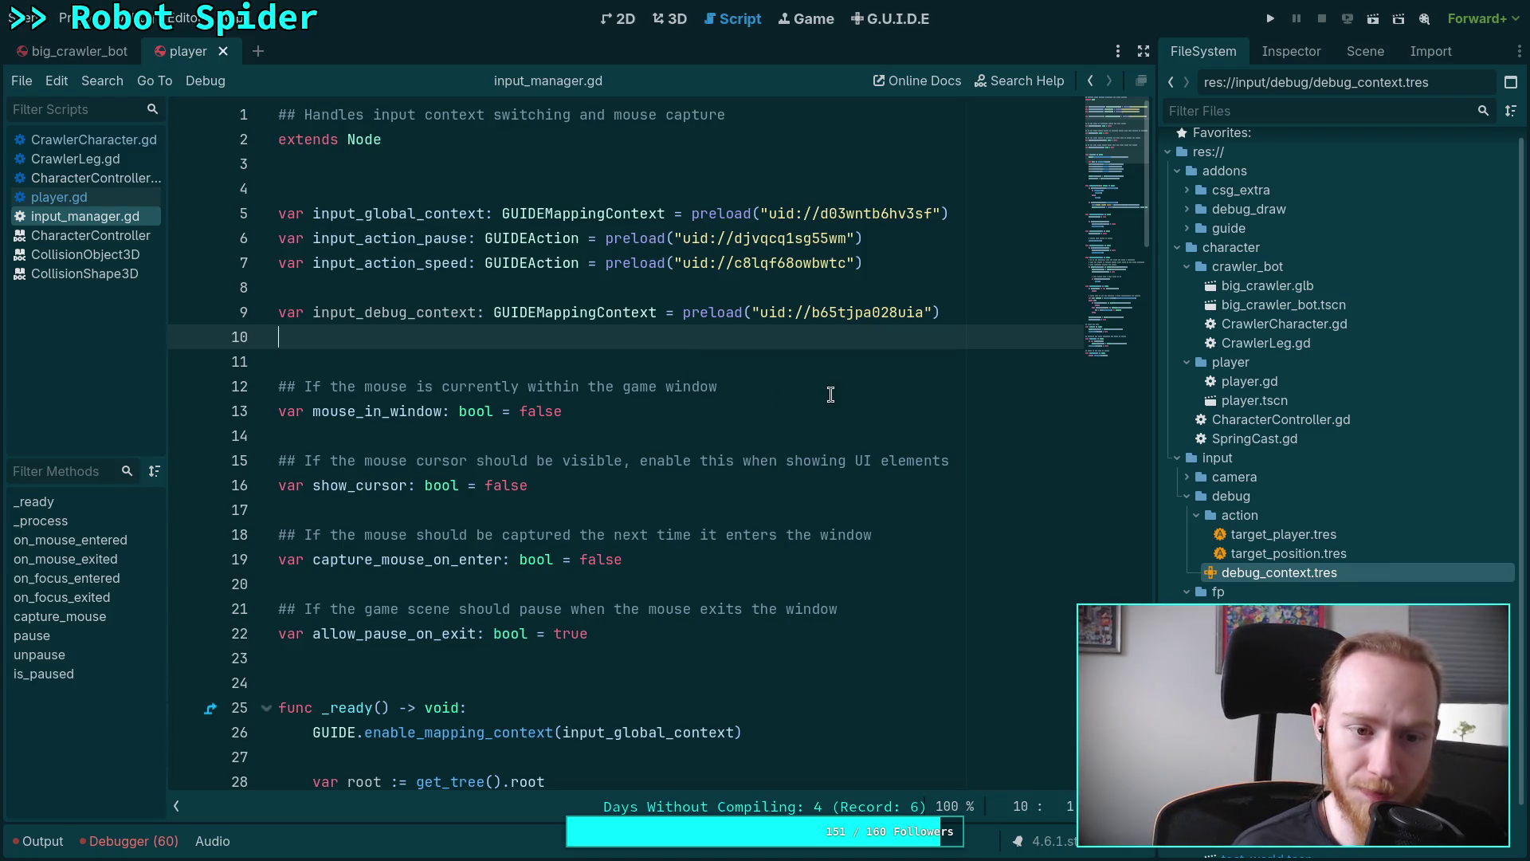
{"action": "key", "text": "Return"}
{"action": "key", "text": "Return"}
{"action": "key", "text": "Up"}
{"action": "key", "text": "Return"}
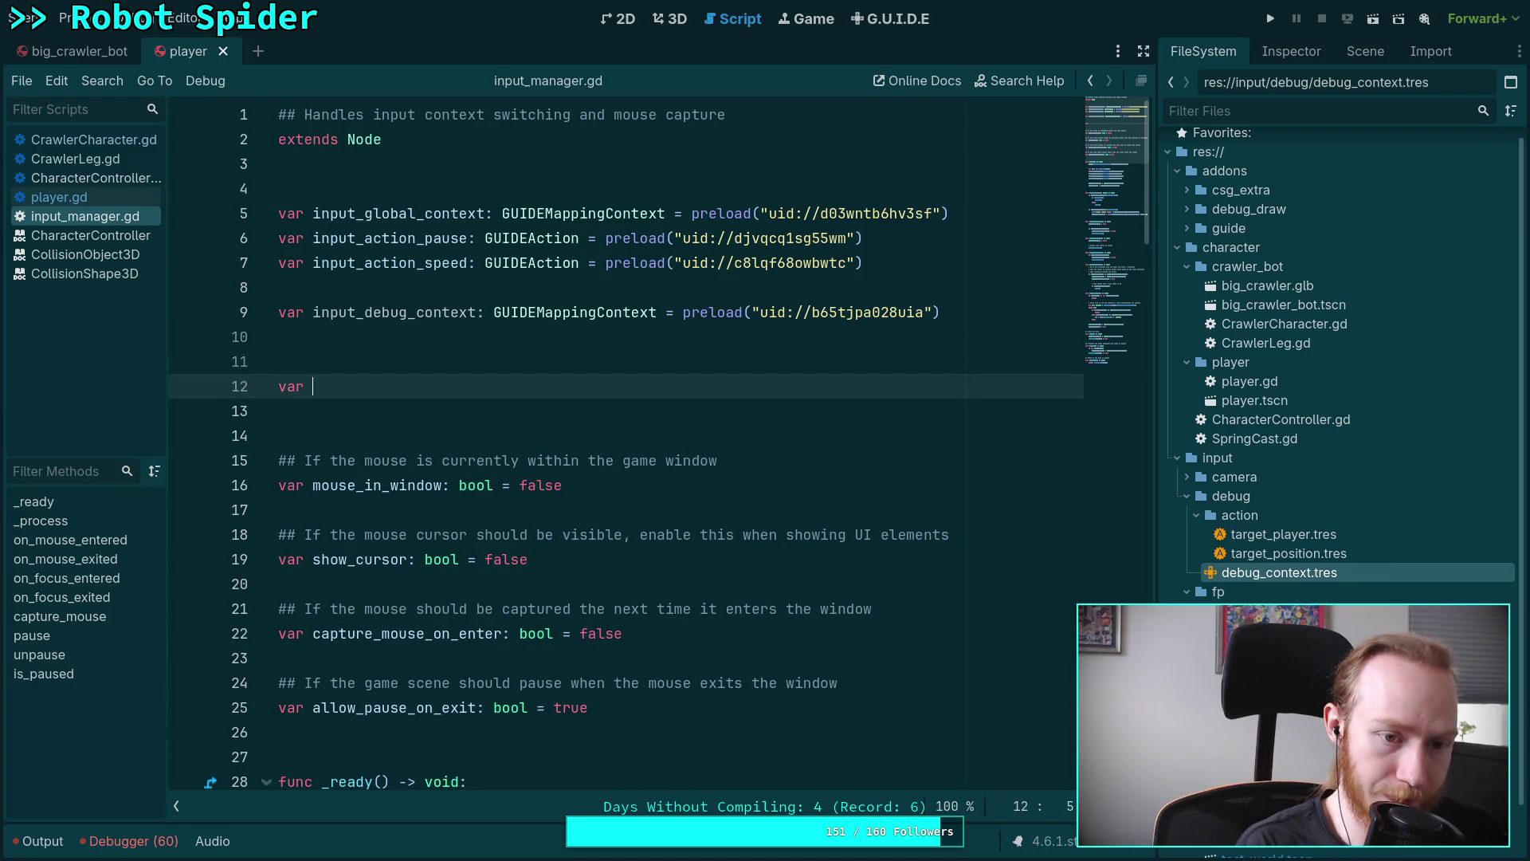
{"action": "type", "text": "debug_mode: bool ="}
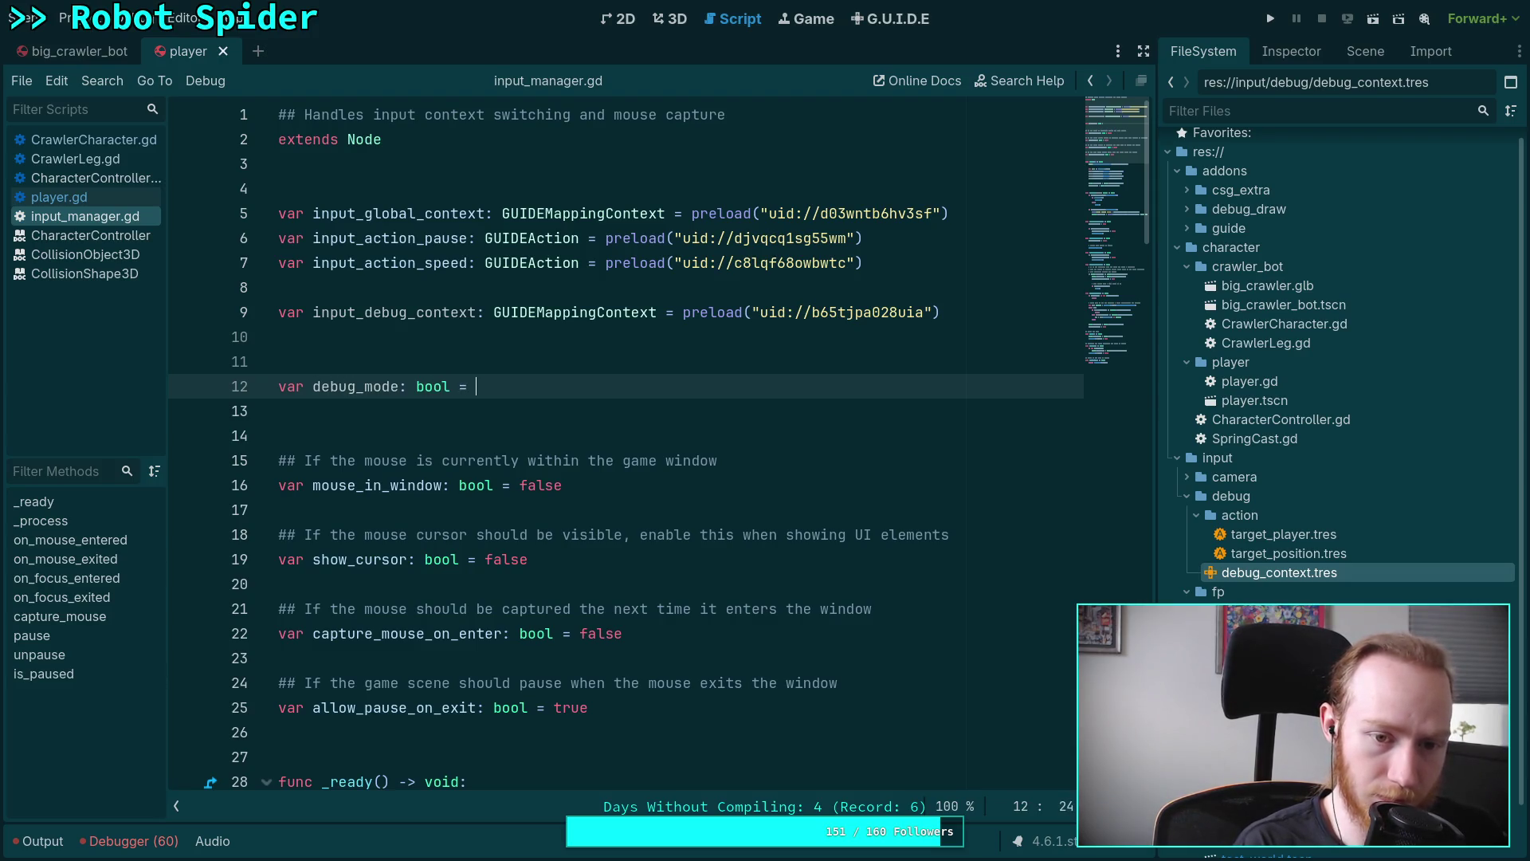
{"action": "type", "text": "f"}
{"action": "key", "text": "BackSpace"}
{"action": "type", "text": "true"}
{"action": "key", "text": "Return"}
{"action": "left_click", "coordinate": [536, 410]}
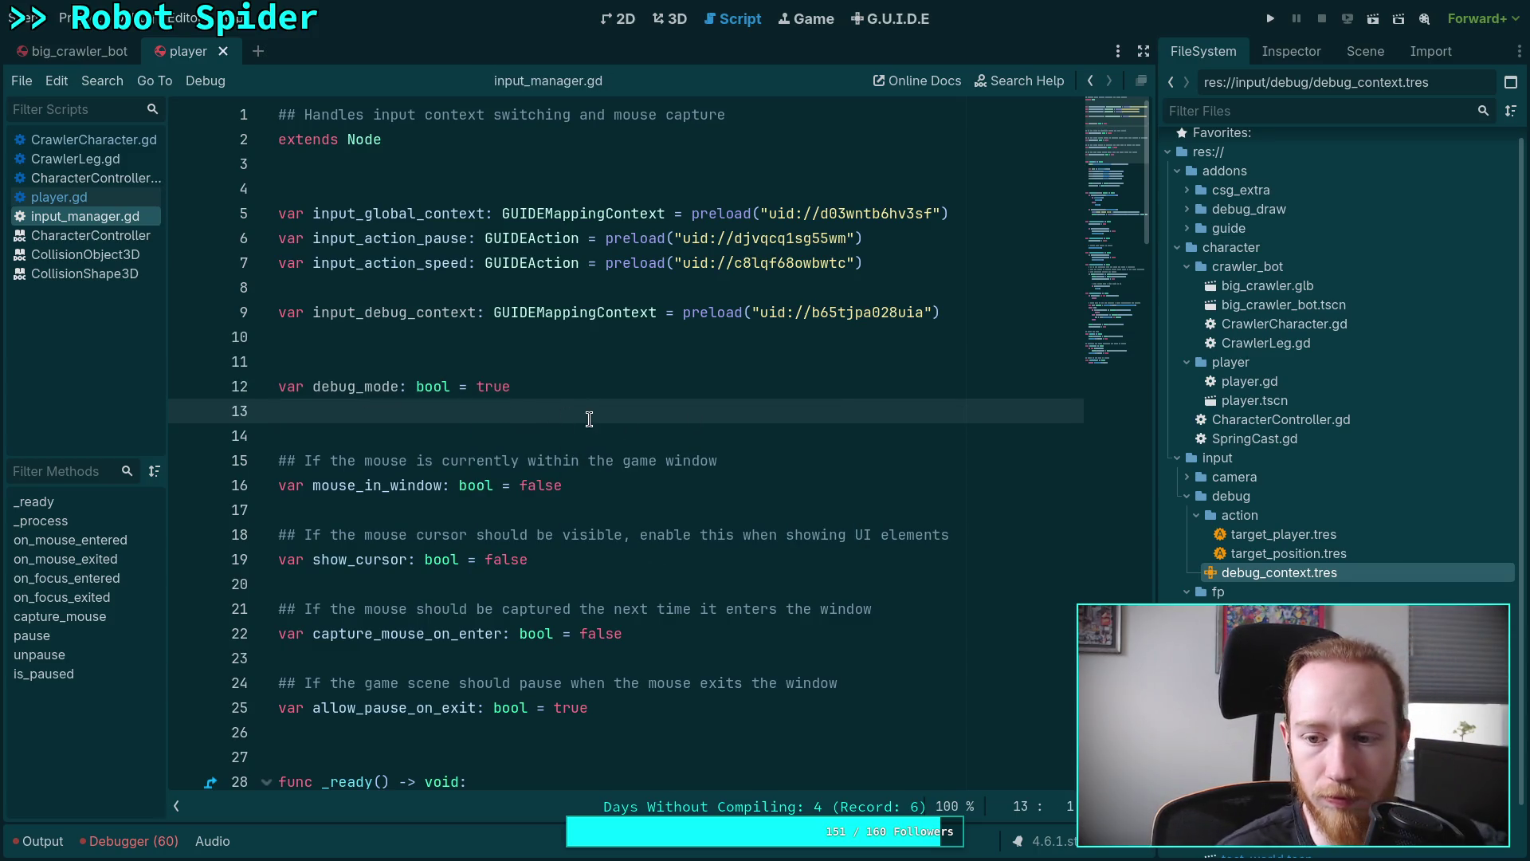
Change line 48 to 'if debug_mode and input_action_speed.is_triggered():', save, and list the G.U.I.D.E mapping contexts.
{"action": "scroll", "coordinate": [571, 413], "scroll_direction": "down", "scroll_amount": 1}
{"action": "scroll", "coordinate": [571, 413], "scroll_direction": "down", "scroll_amount": 1}
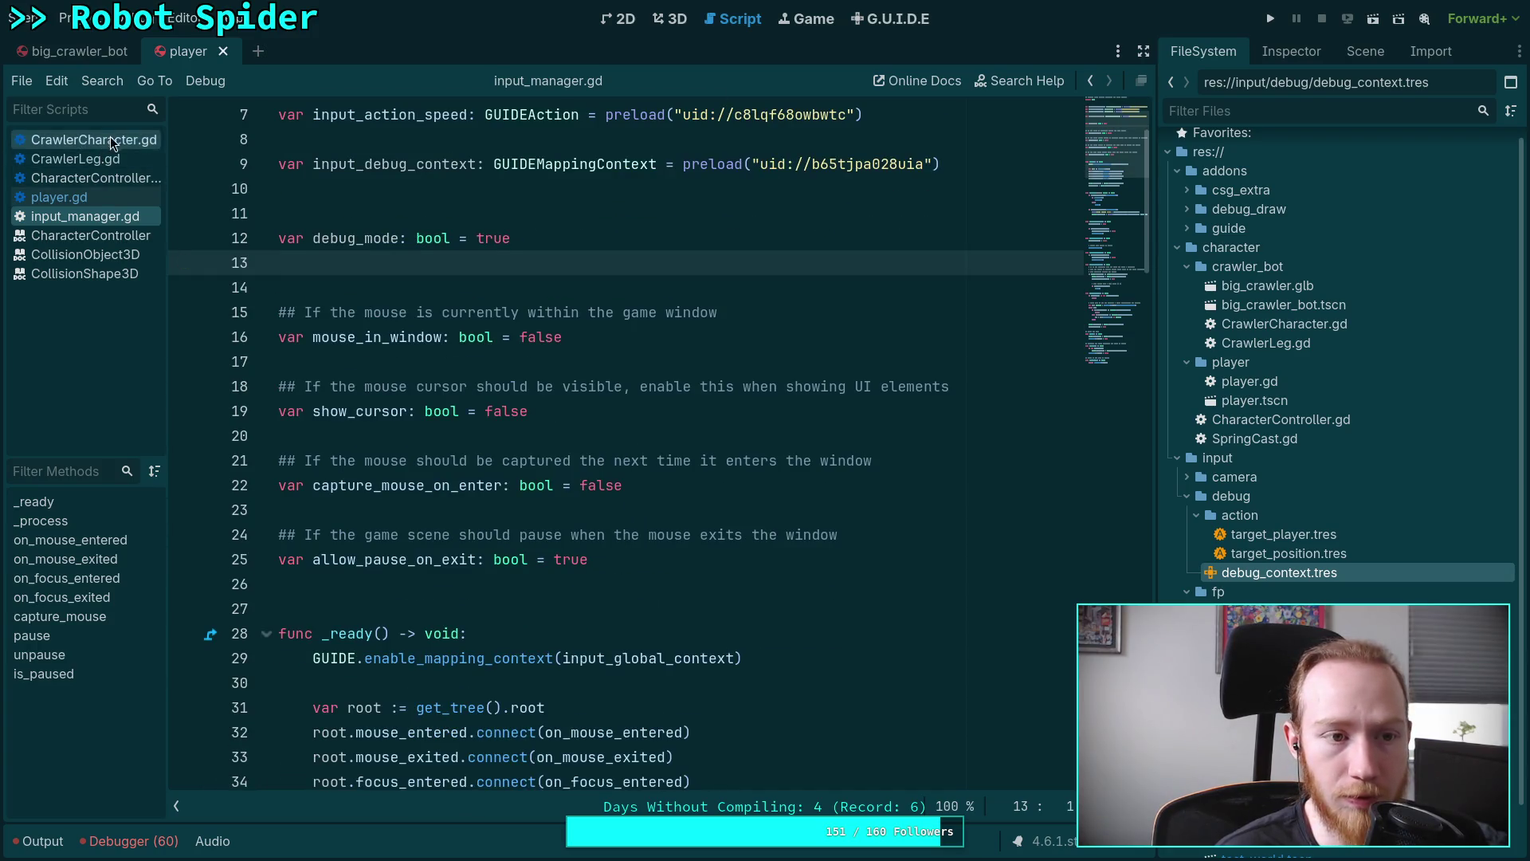
{"action": "scroll", "coordinate": [527, 405], "scroll_direction": "down", "scroll_amount": 6}
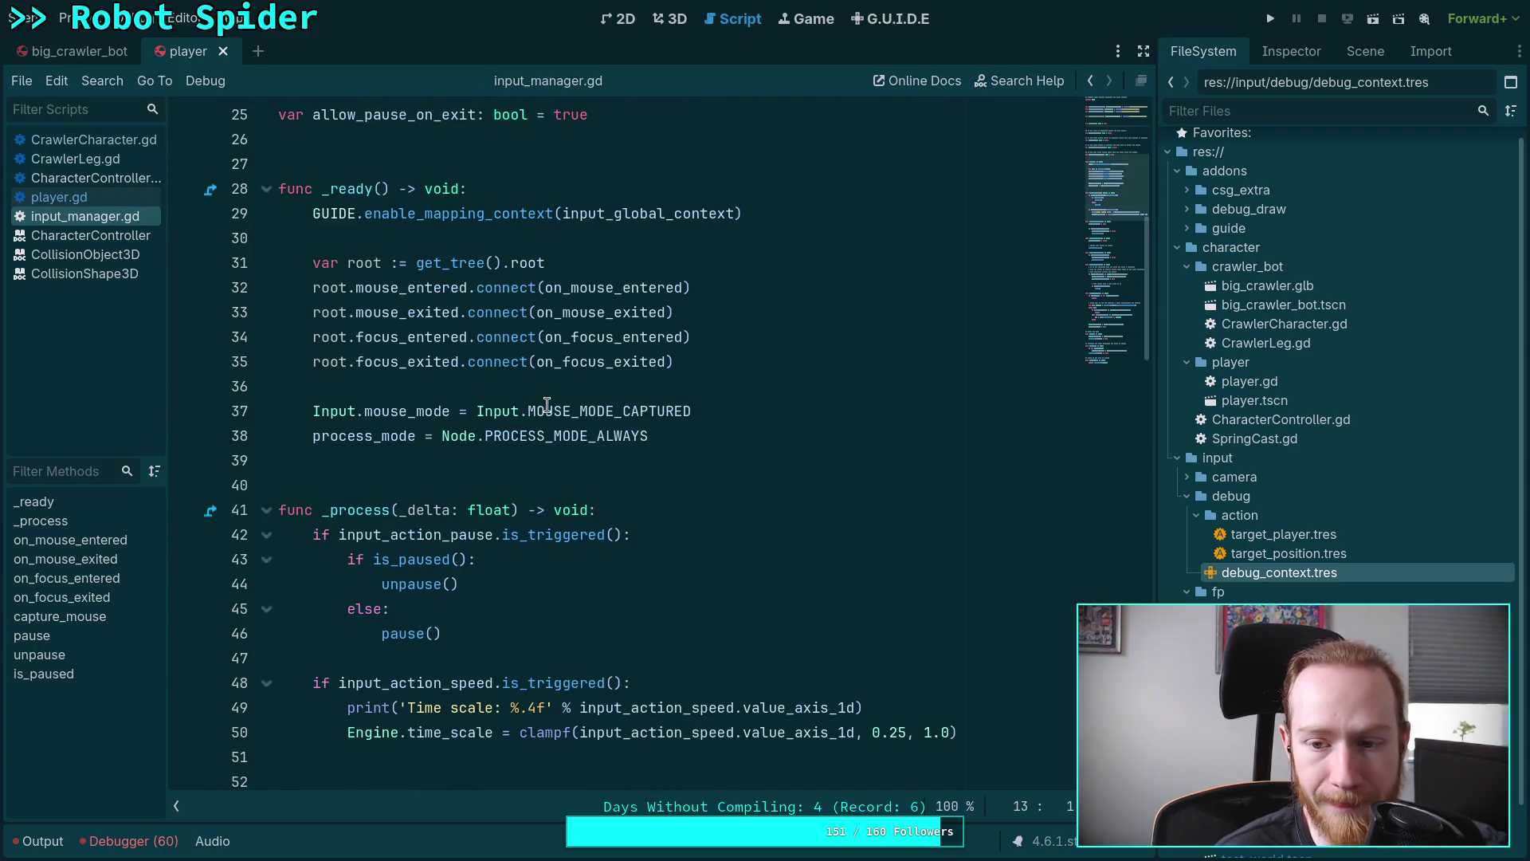
{"action": "scroll", "coordinate": [546, 404], "scroll_direction": "up", "scroll_amount": 8}
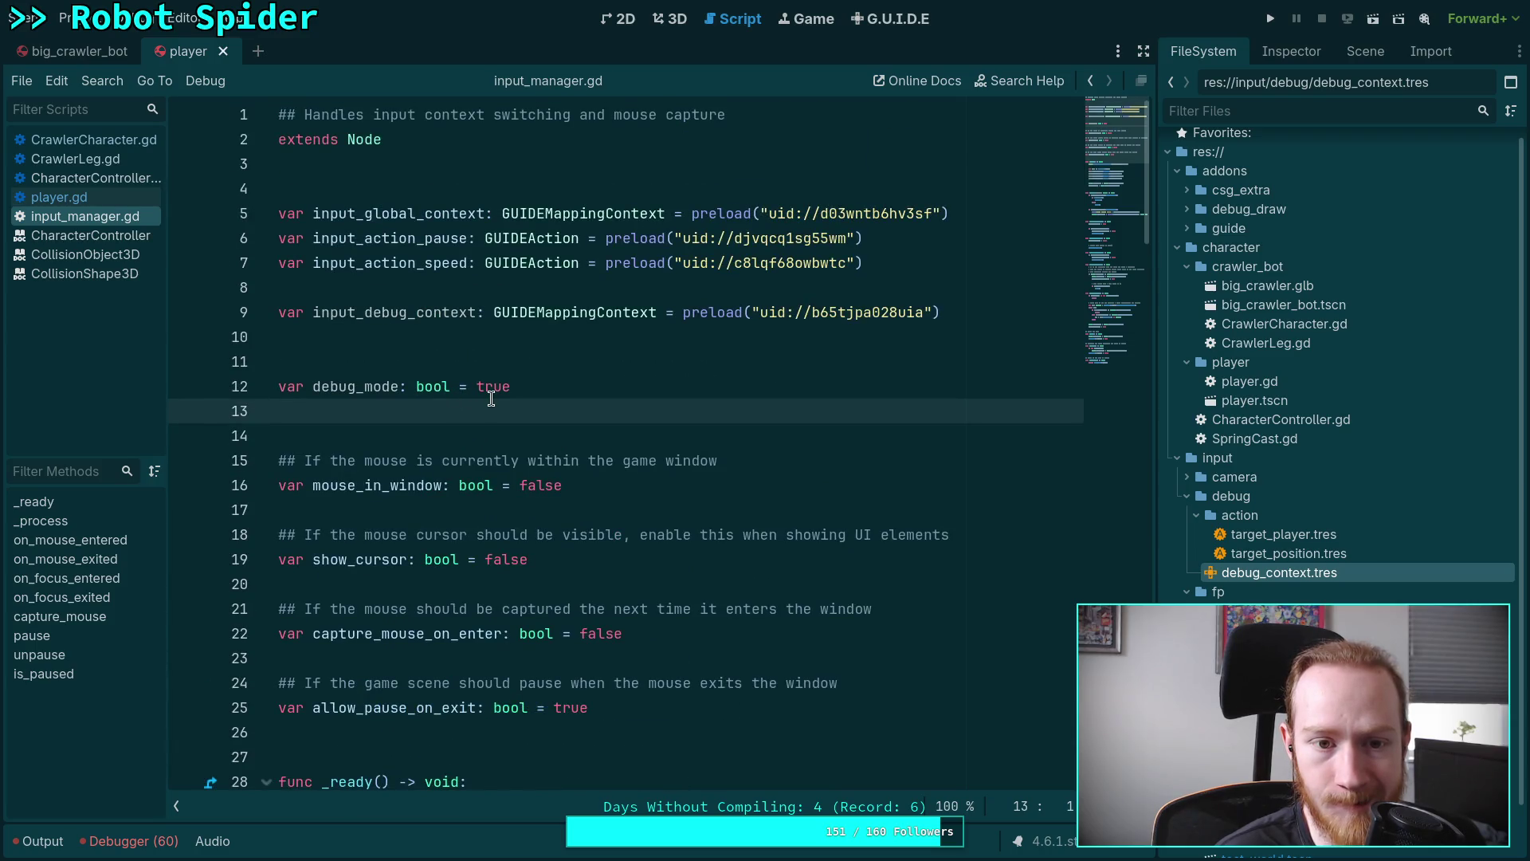
{"action": "double_click", "coordinate": [350, 189]}
{"action": "scroll", "coordinate": [632, 420], "scroll_direction": "down", "scroll_amount": 7}
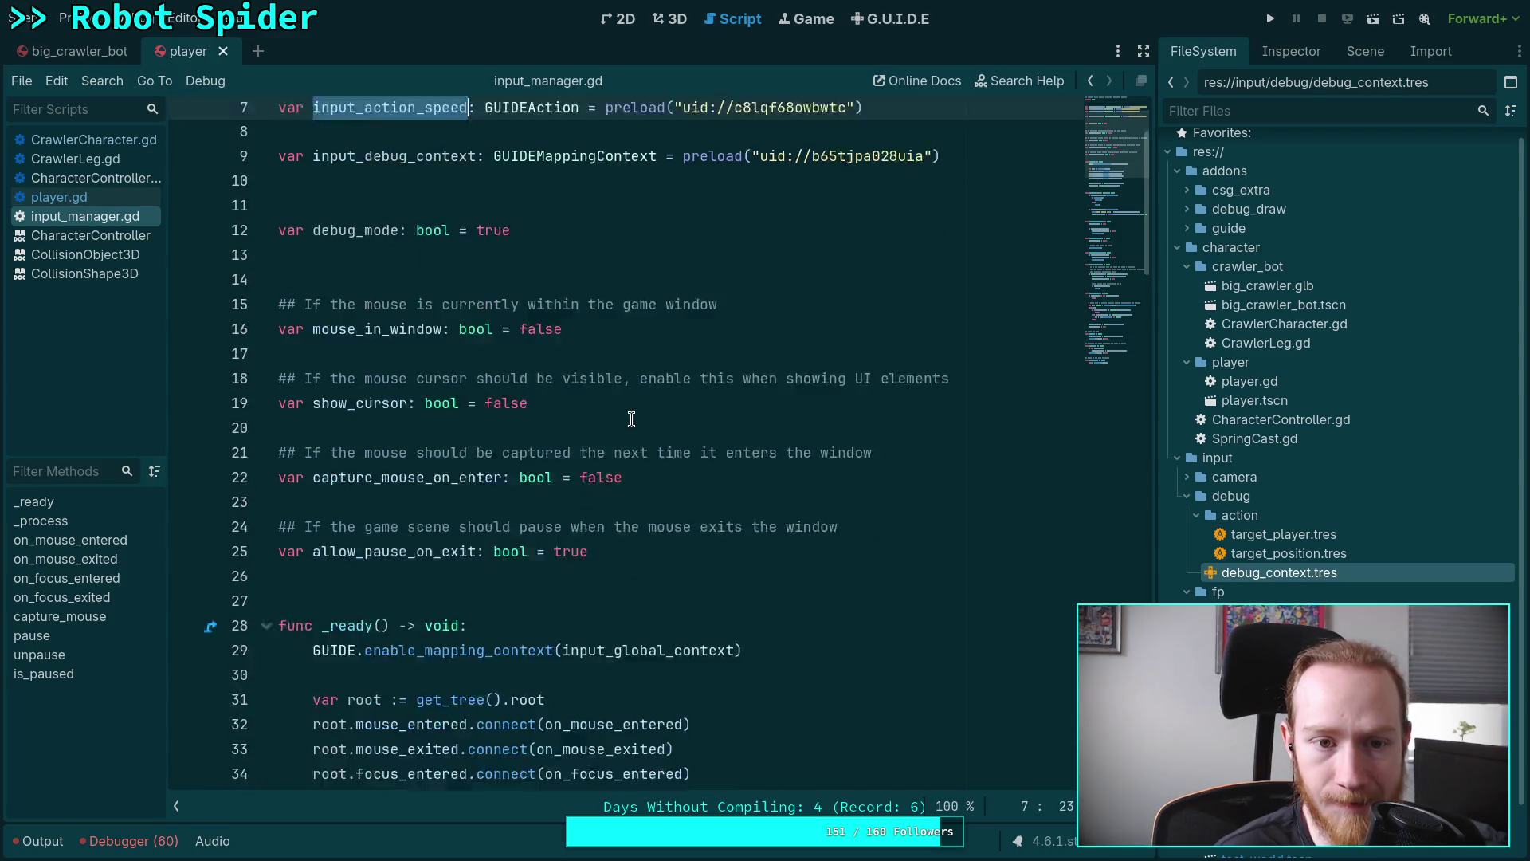
{"action": "scroll", "coordinate": [632, 420], "scroll_direction": "down", "scroll_amount": 4}
{"action": "left_click", "coordinate": [329, 387]}
{"action": "type", "text": "debug input_action_speed.is_triggered():"}
{"action": "key", "text": "Return"}
{"action": "type", "text": "and"}
{"action": "key", "text": "ctrl+s"}
{"action": "left_click", "coordinate": [383, 355]}
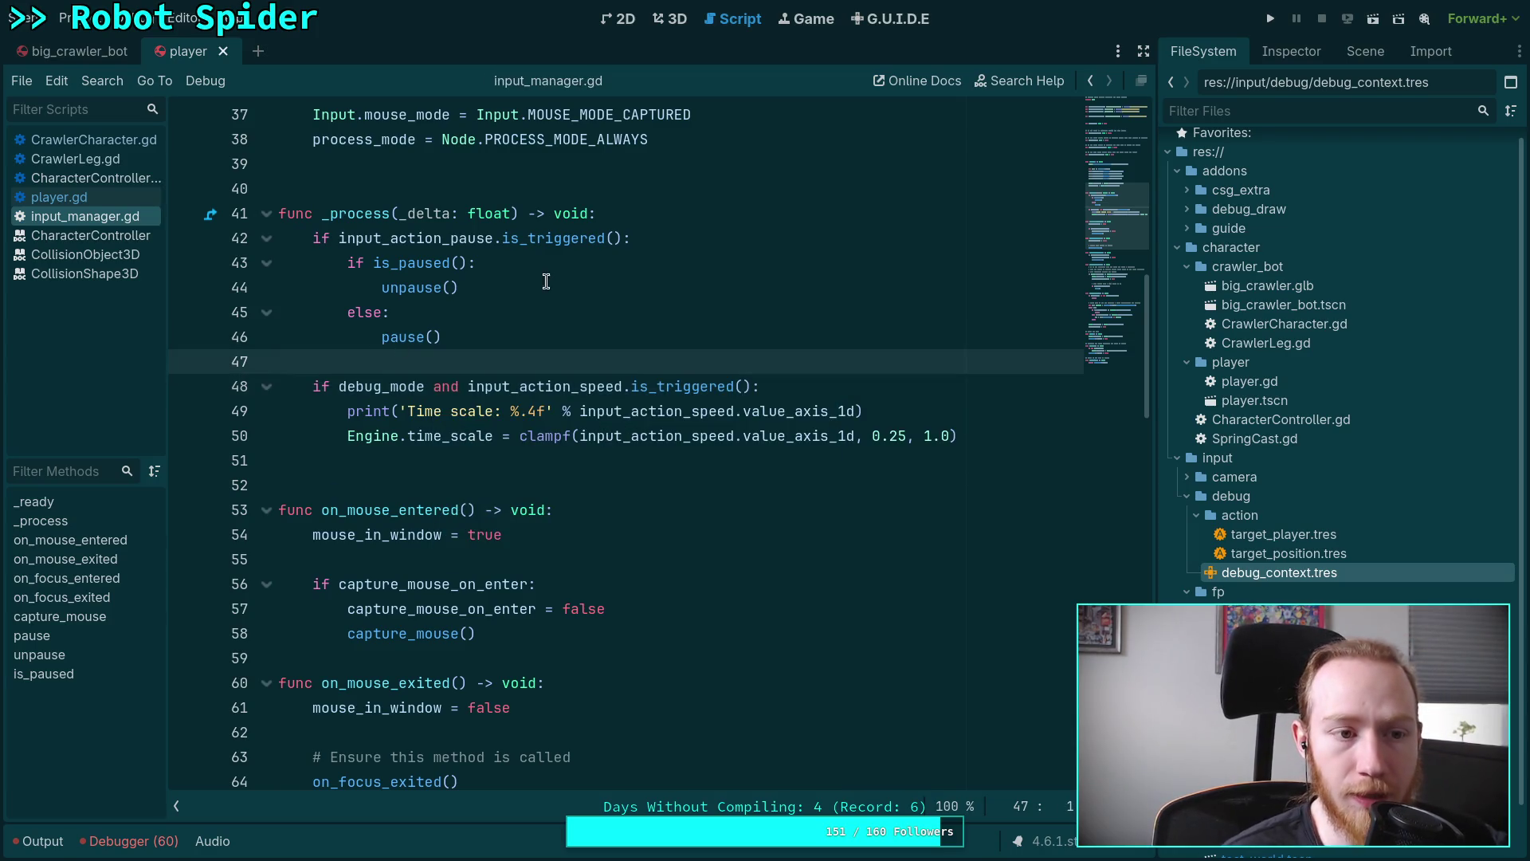
{"action": "left_click", "coordinate": [877, 19]}
{"action": "left_click", "coordinate": [1035, 88]}
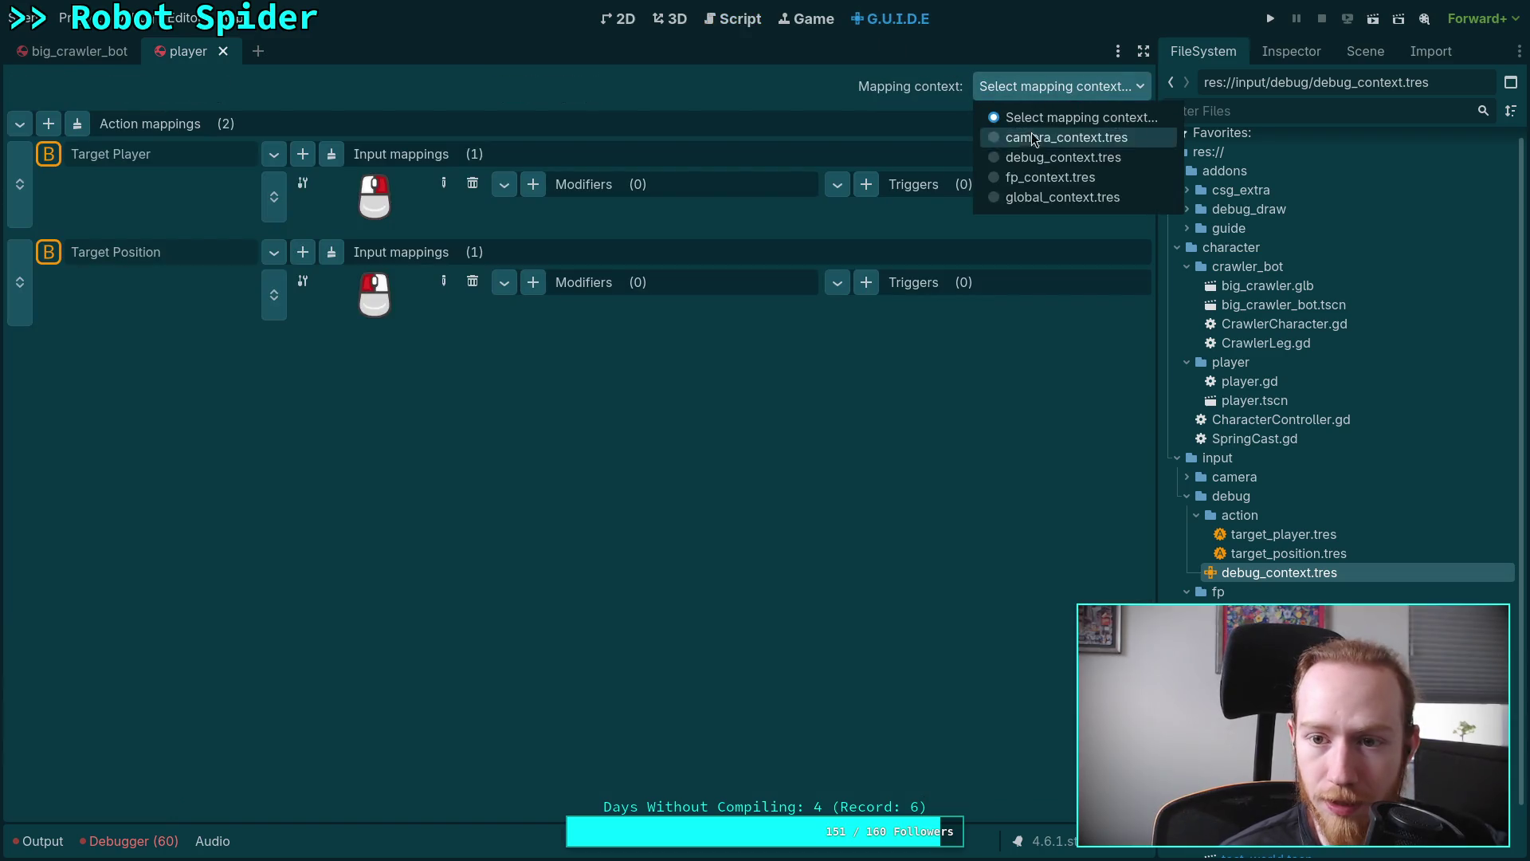
Load global_context and rebind game-speed key 1 from Shift to Control.
{"action": "left_click", "coordinate": [1062, 197]}
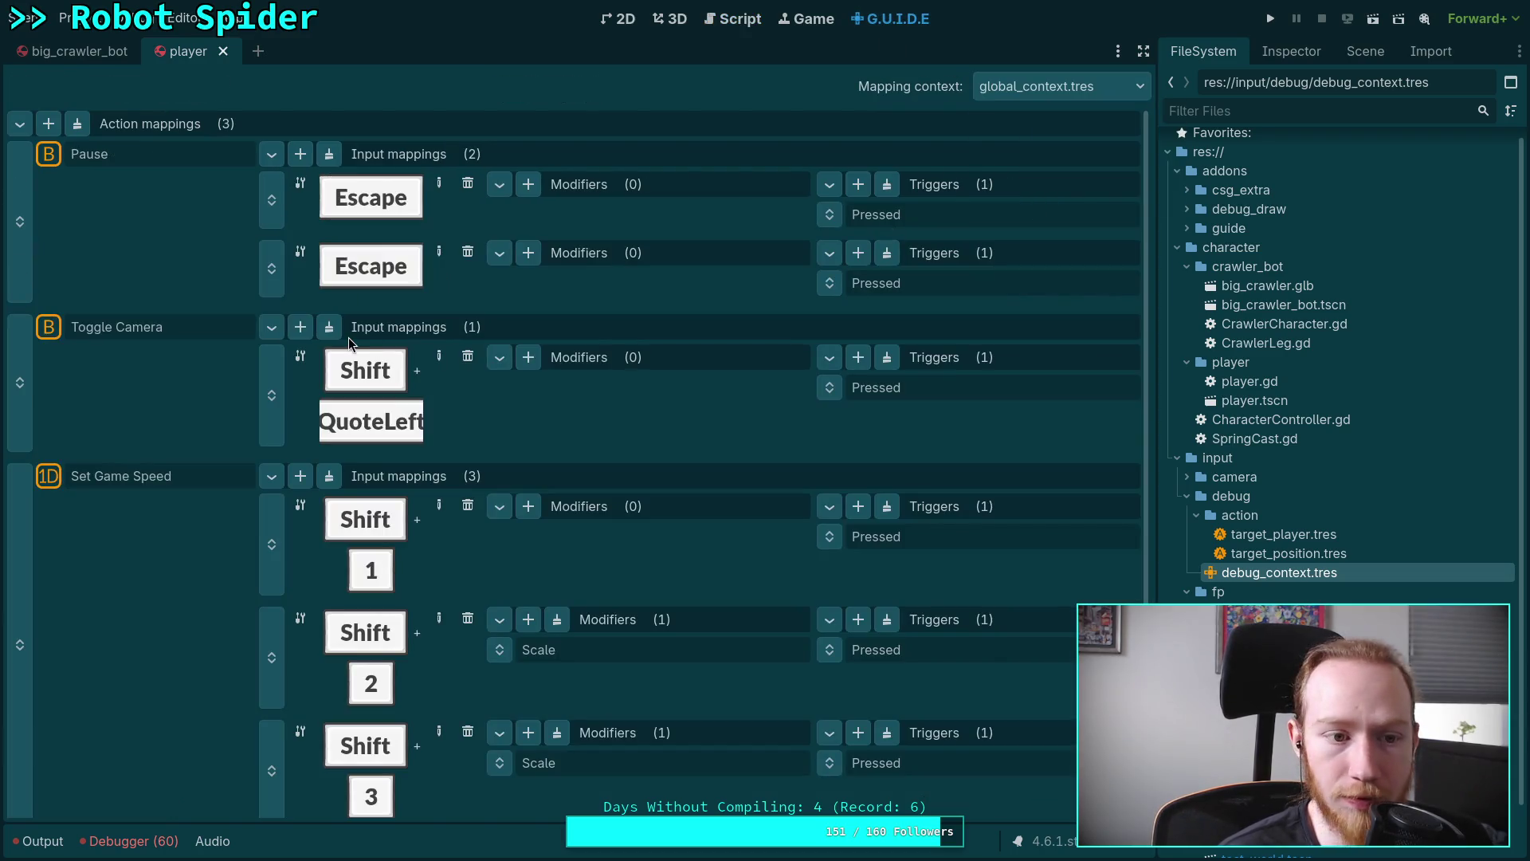
{"action": "left_click", "coordinate": [440, 507]}
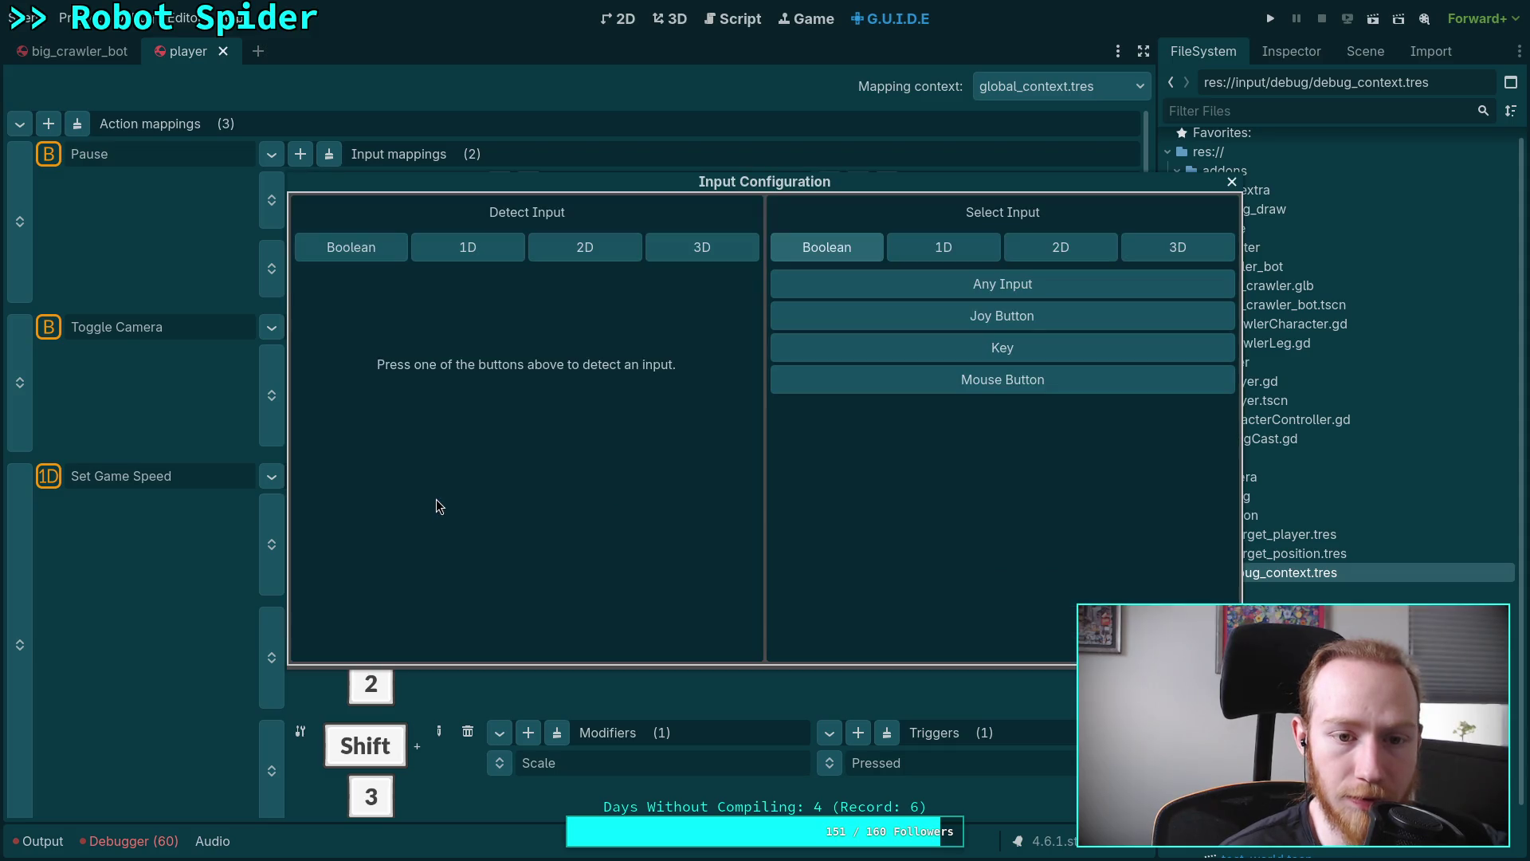
{"action": "left_click", "coordinate": [1232, 181]}
{"action": "left_click", "coordinate": [1291, 51]}
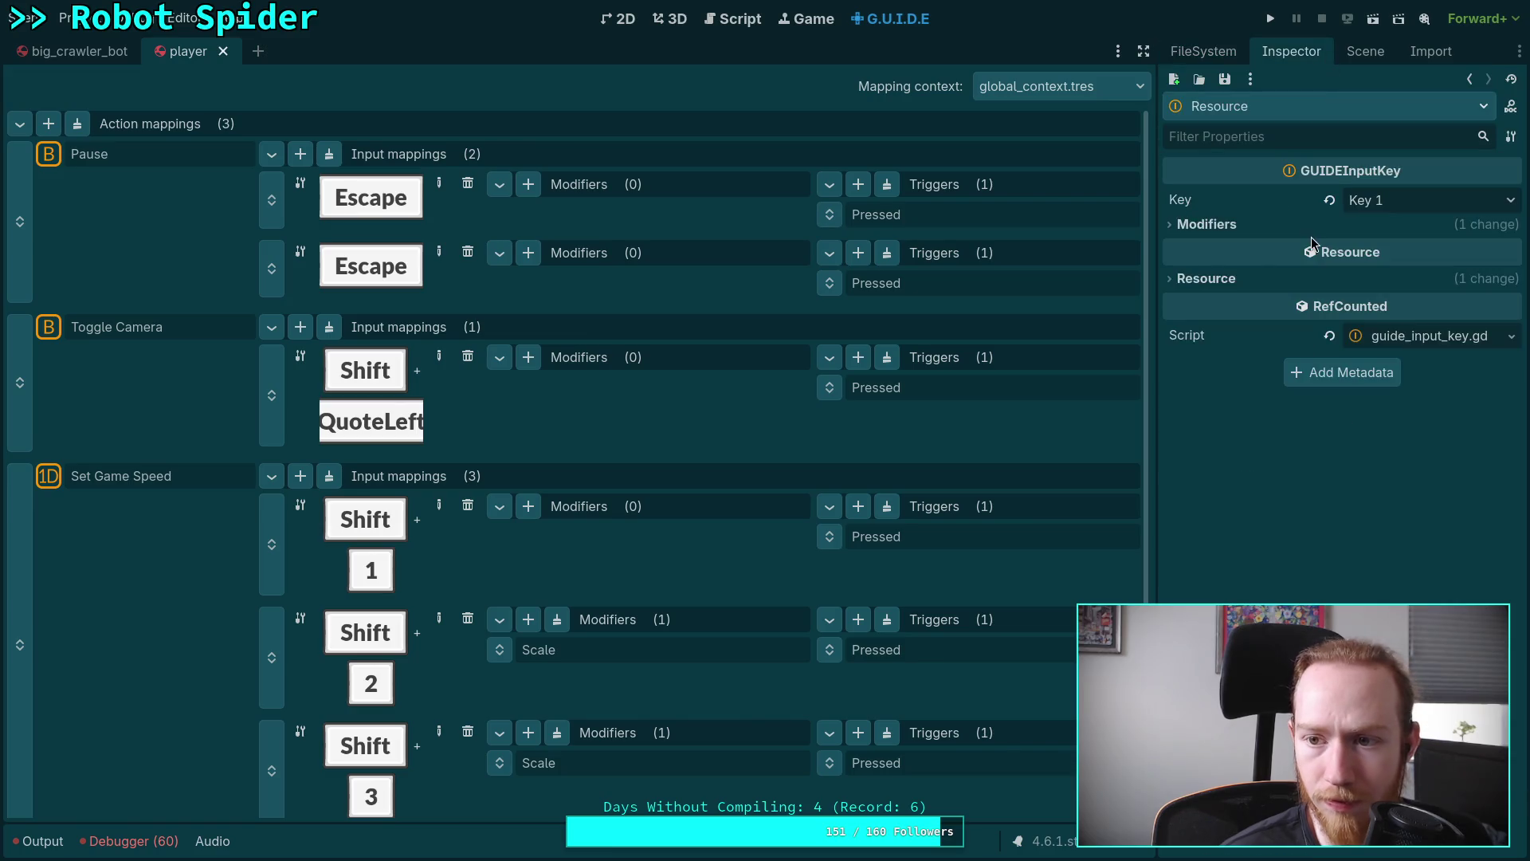
{"action": "left_click", "coordinate": [1206, 224]}
{"action": "left_click", "coordinate": [1359, 248]}
{"action": "left_click", "coordinate": [1358, 275]}
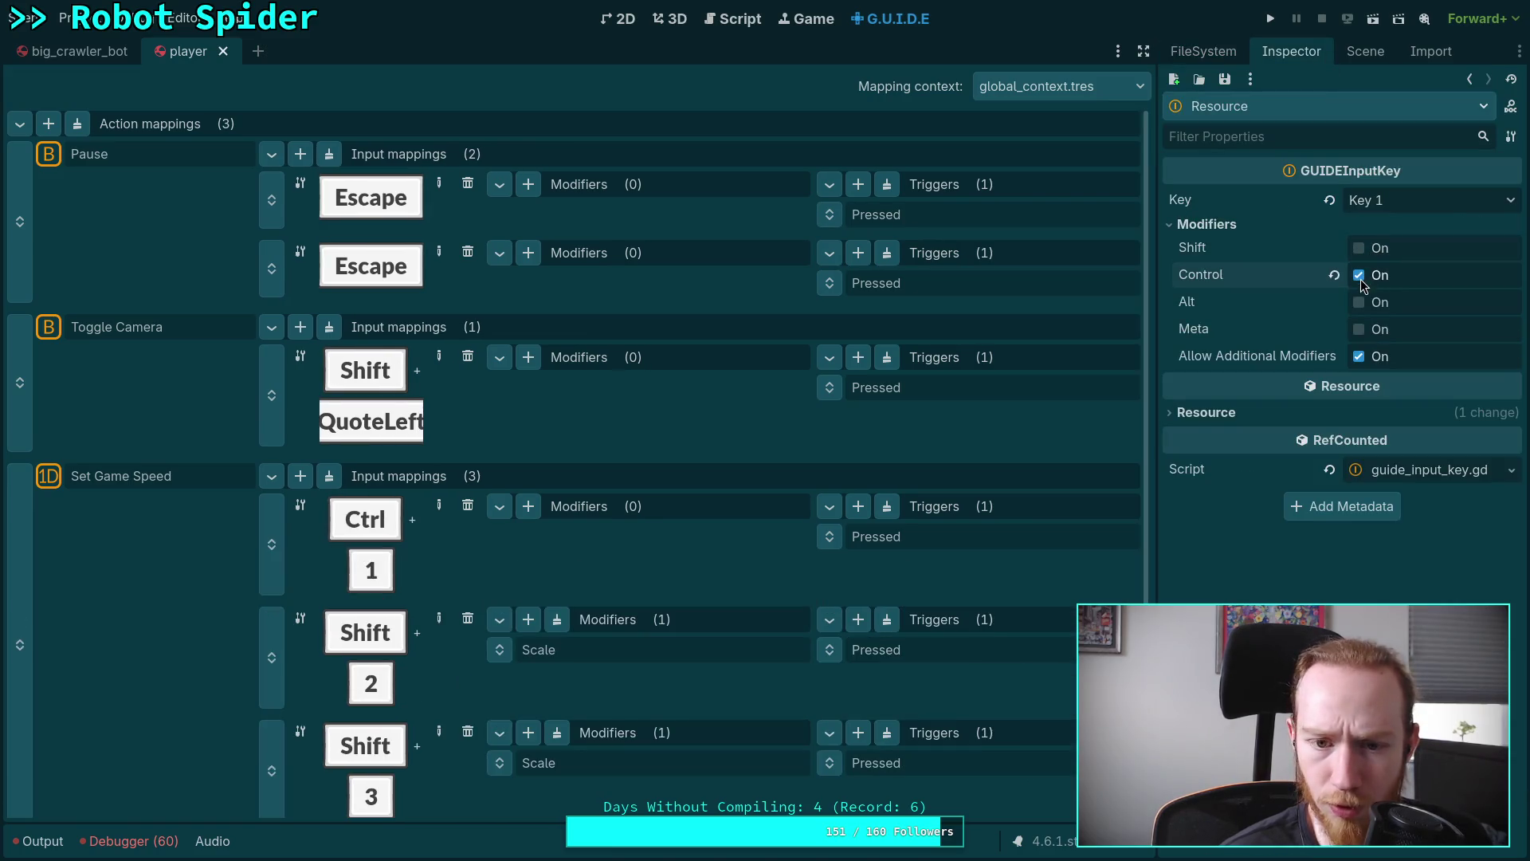
Rebind game-speed keys 2 and 3 from Shift to Control.
{"action": "left_click", "coordinate": [351, 653]}
{"action": "left_click", "coordinate": [1206, 223]}
{"action": "left_click", "coordinate": [1358, 275]}
{"action": "left_click", "coordinate": [1358, 247]}
{"action": "scroll", "coordinate": [956, 399], "scroll_direction": "down", "scroll_amount": 1}
{"action": "left_click", "coordinate": [378, 740]}
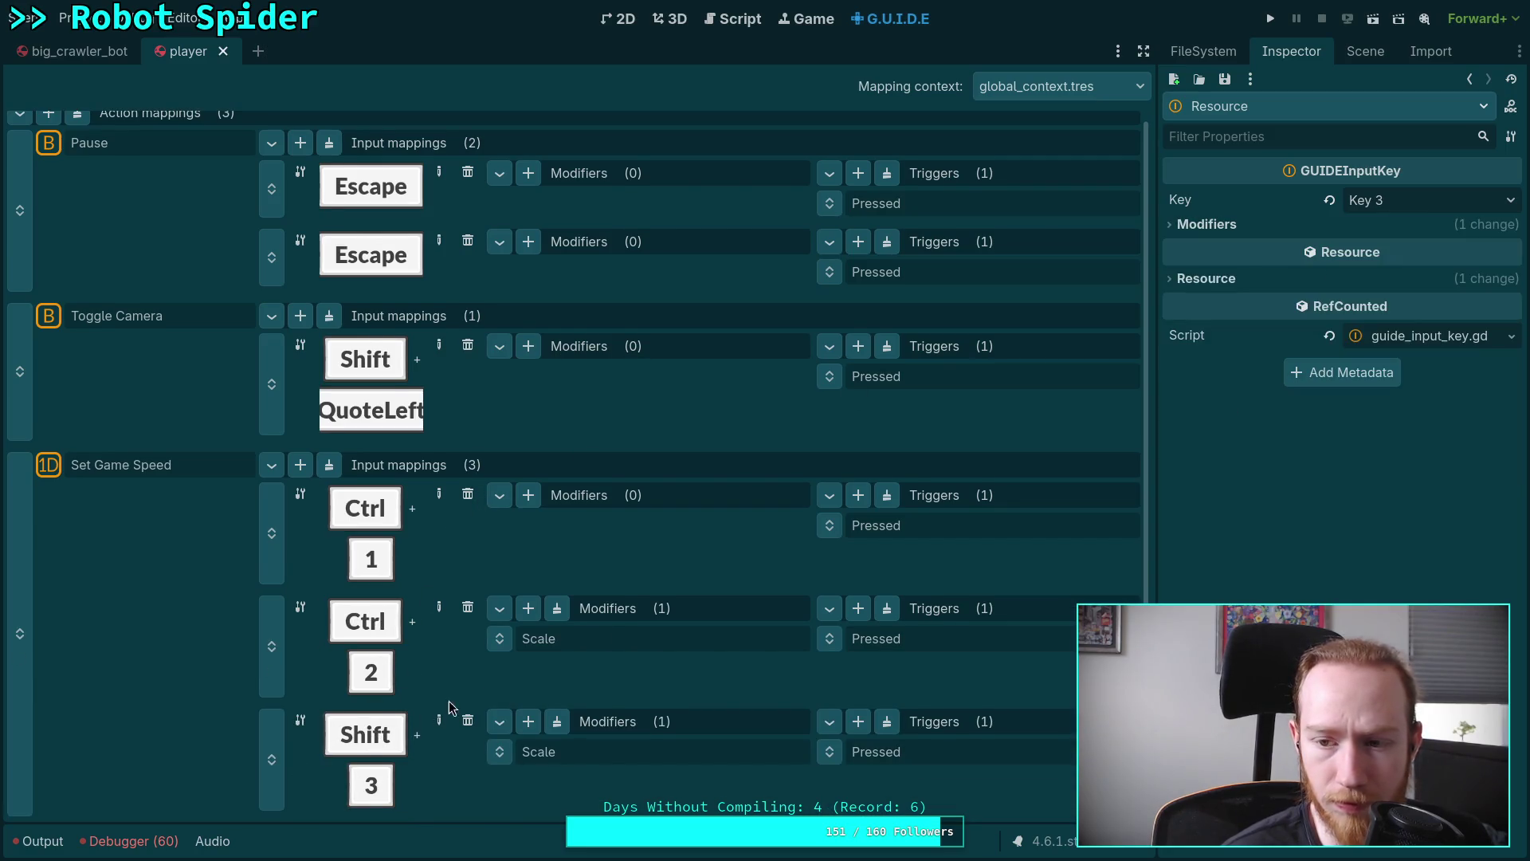
{"action": "left_click", "coordinate": [1373, 227]}
{"action": "left_click", "coordinate": [1359, 275]}
{"action": "left_click", "coordinate": [1359, 248]}
{"action": "left_click", "coordinate": [357, 632]}
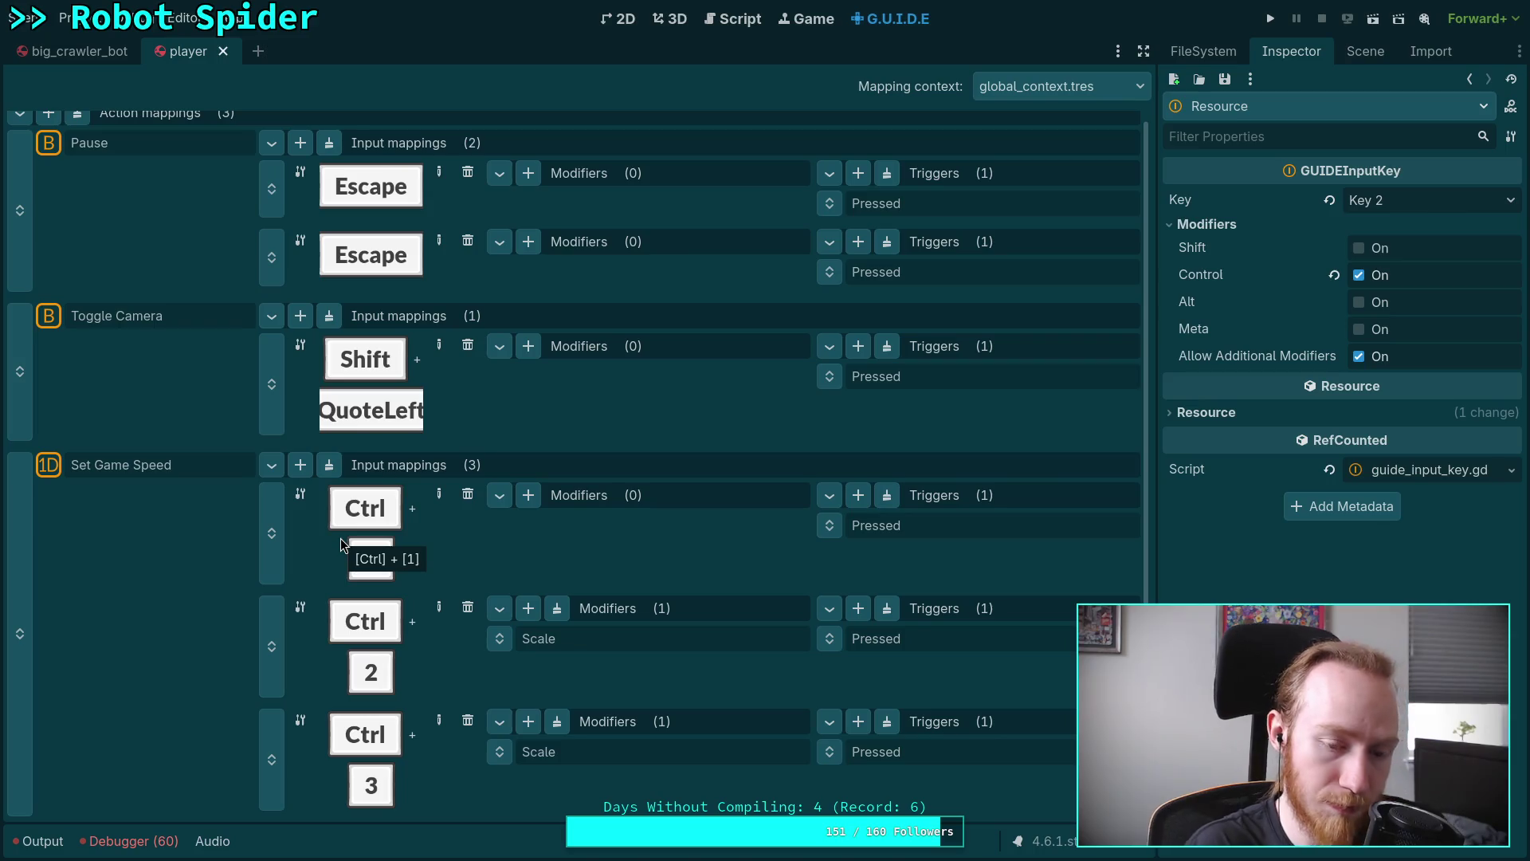
Rebind Toggle Camera to Ctrl + QuoteLeft, then view the debug_context mappings.
{"action": "left_click", "coordinate": [394, 396]}
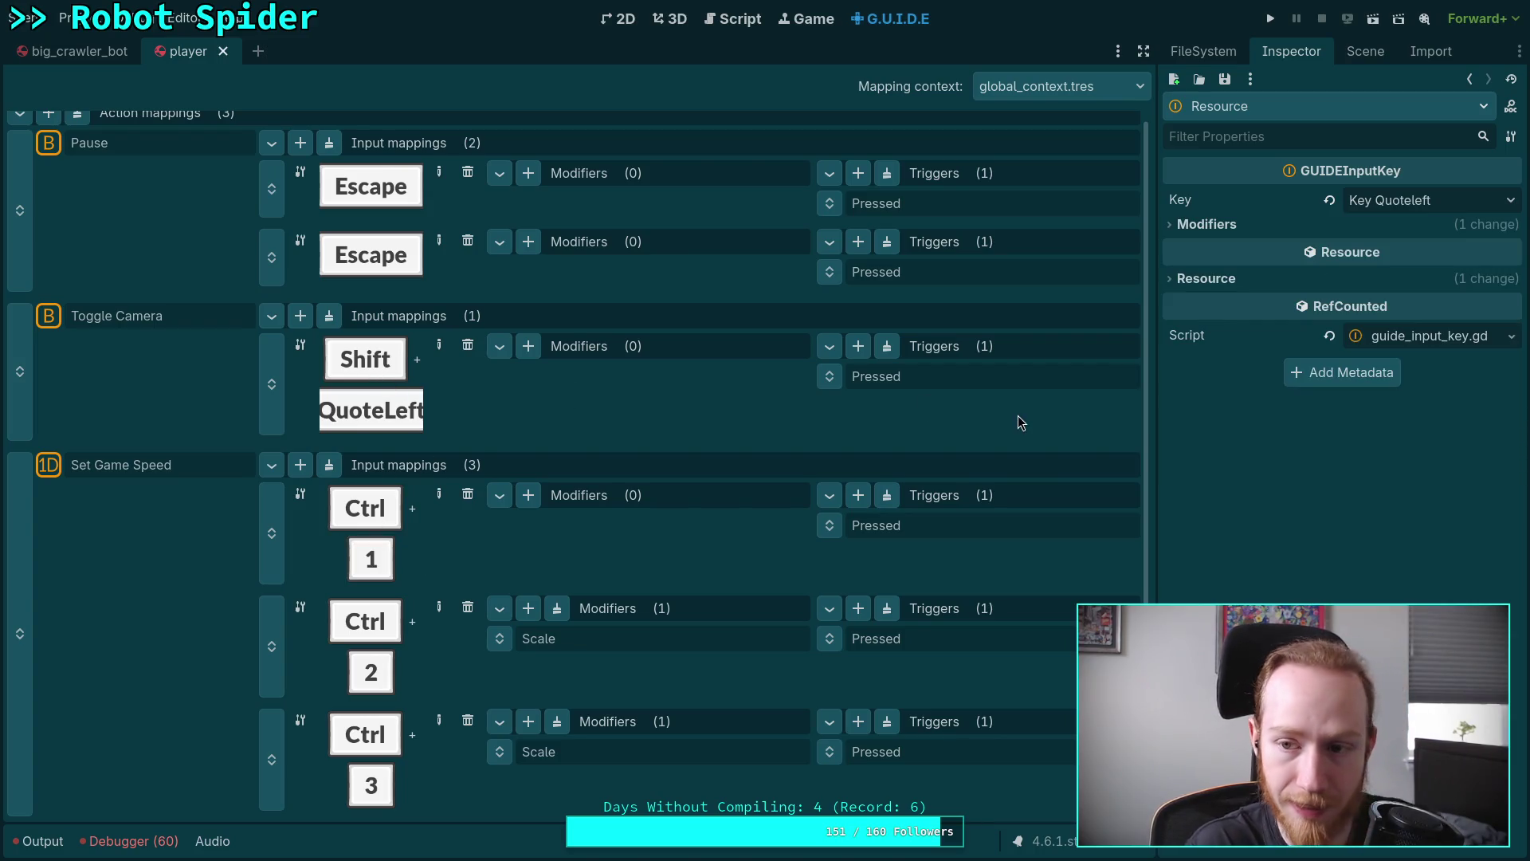
{"action": "left_click", "coordinate": [1207, 224]}
{"action": "left_click", "coordinate": [1359, 248]}
{"action": "left_click", "coordinate": [1359, 274]}
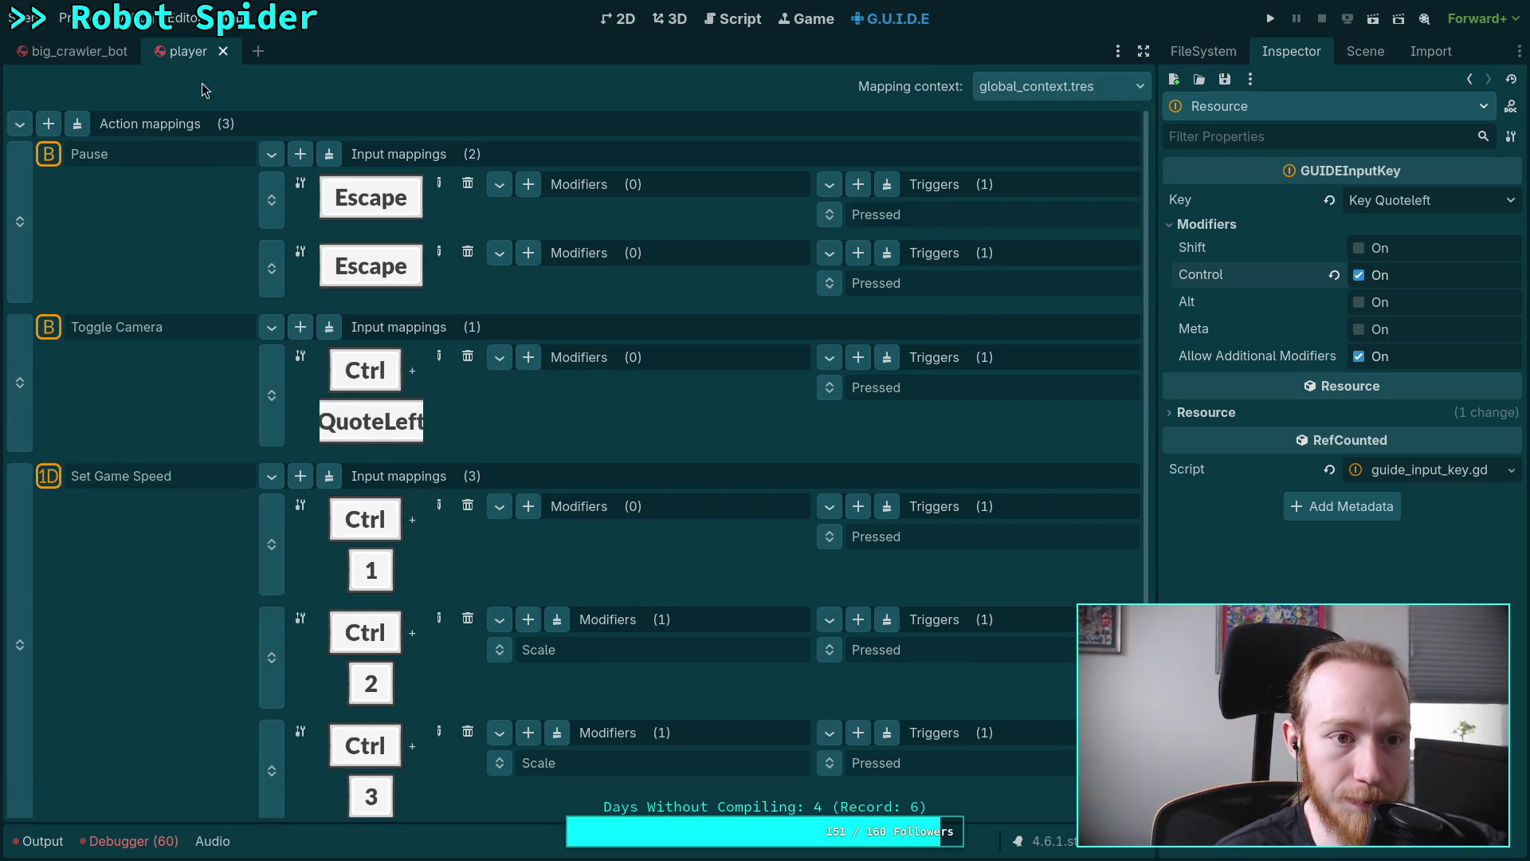
{"action": "left_click", "coordinate": [1060, 86]}
{"action": "left_click", "coordinate": [1049, 157]}
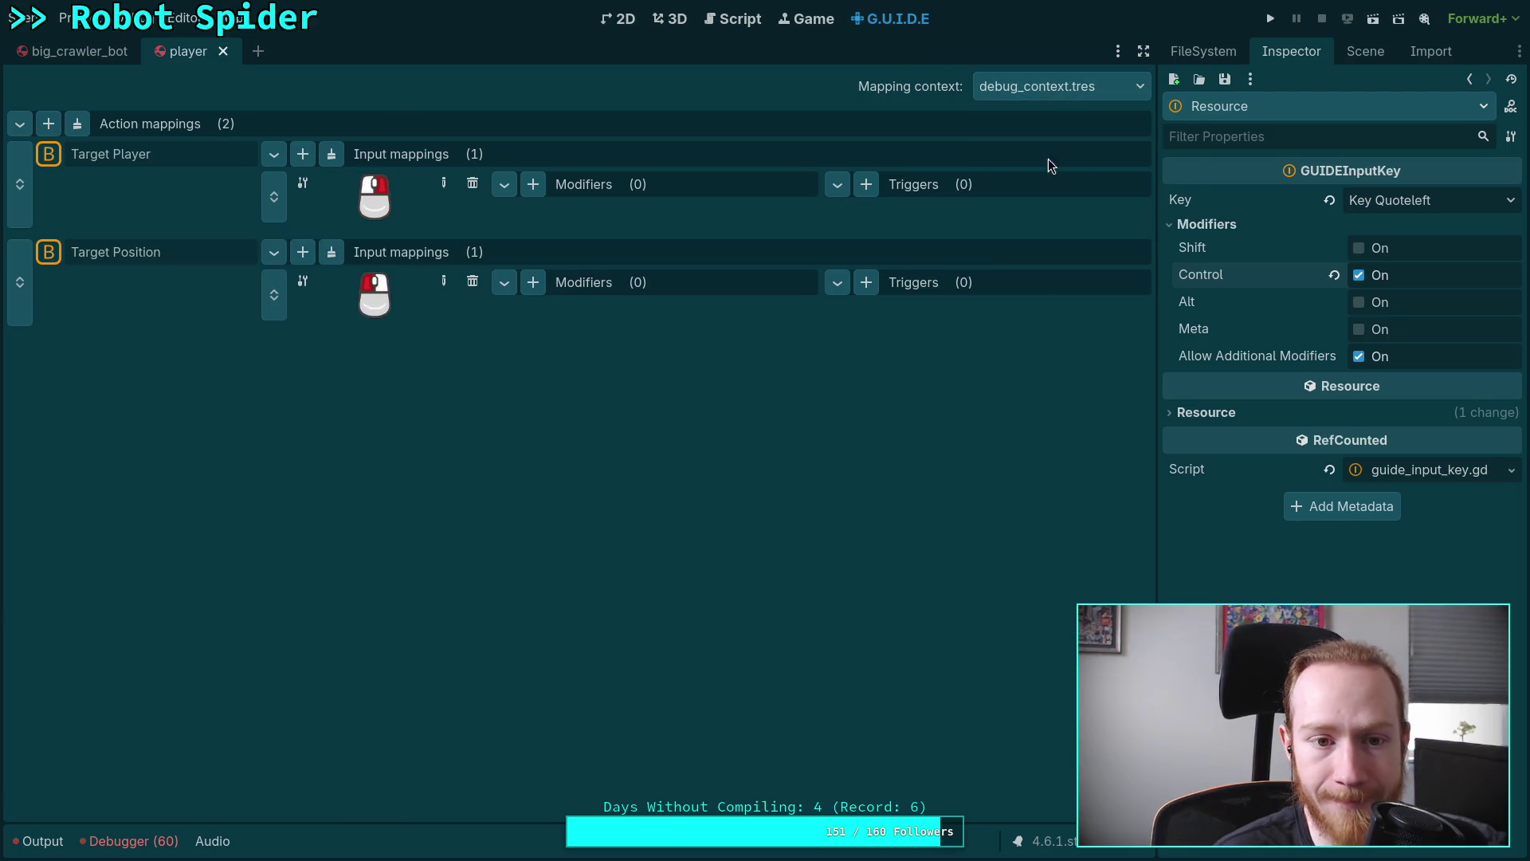
{"action": "left_click", "coordinate": [725, 22]}
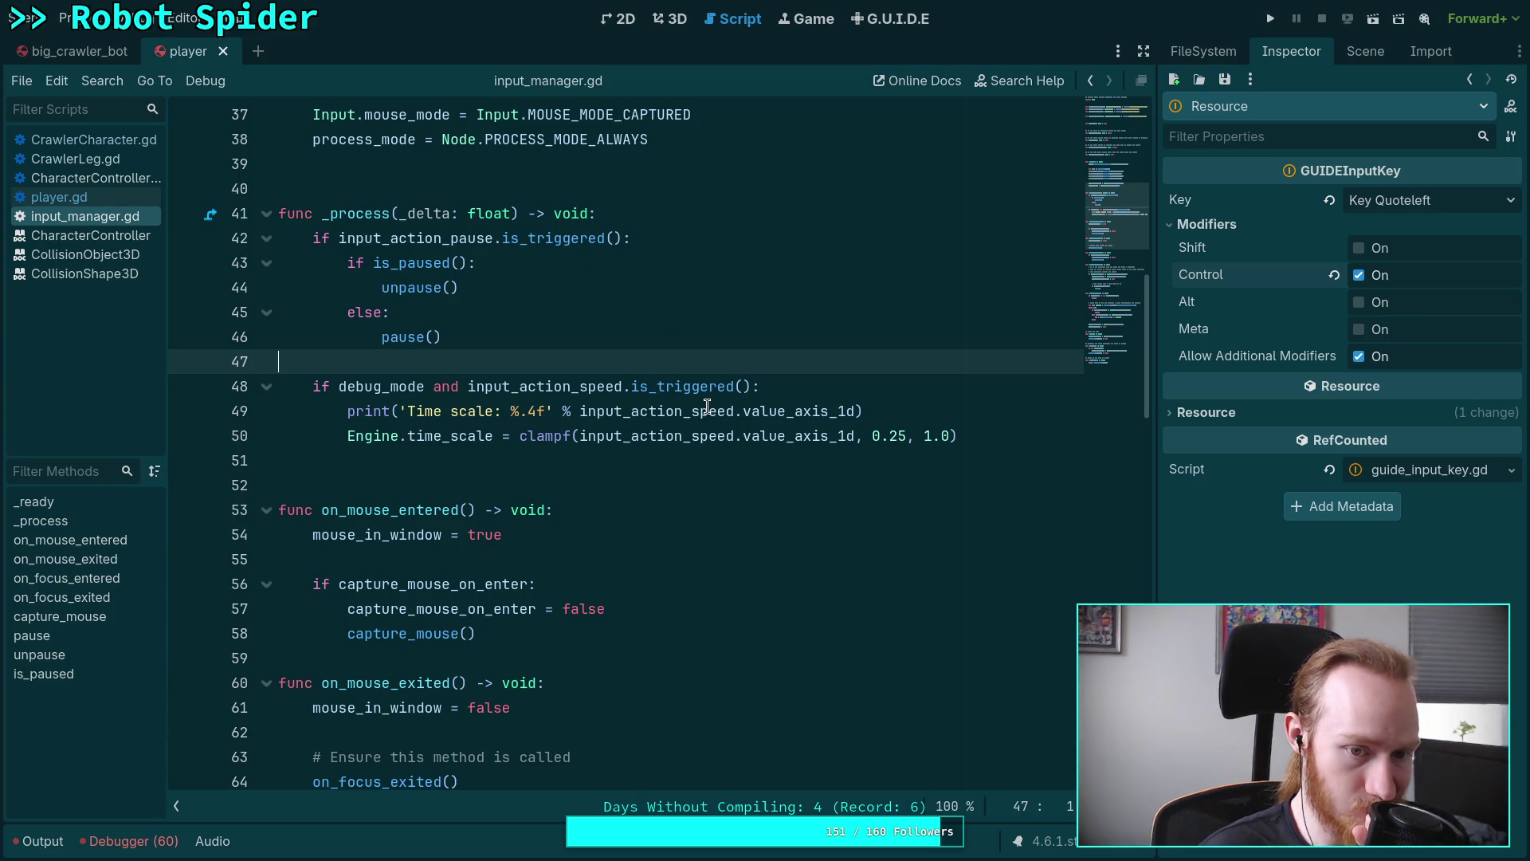
Briefly look at player.gd, then return to input_manager.gd.
{"action": "scroll", "coordinate": [693, 490], "scroll_direction": "down", "scroll_amount": 1}
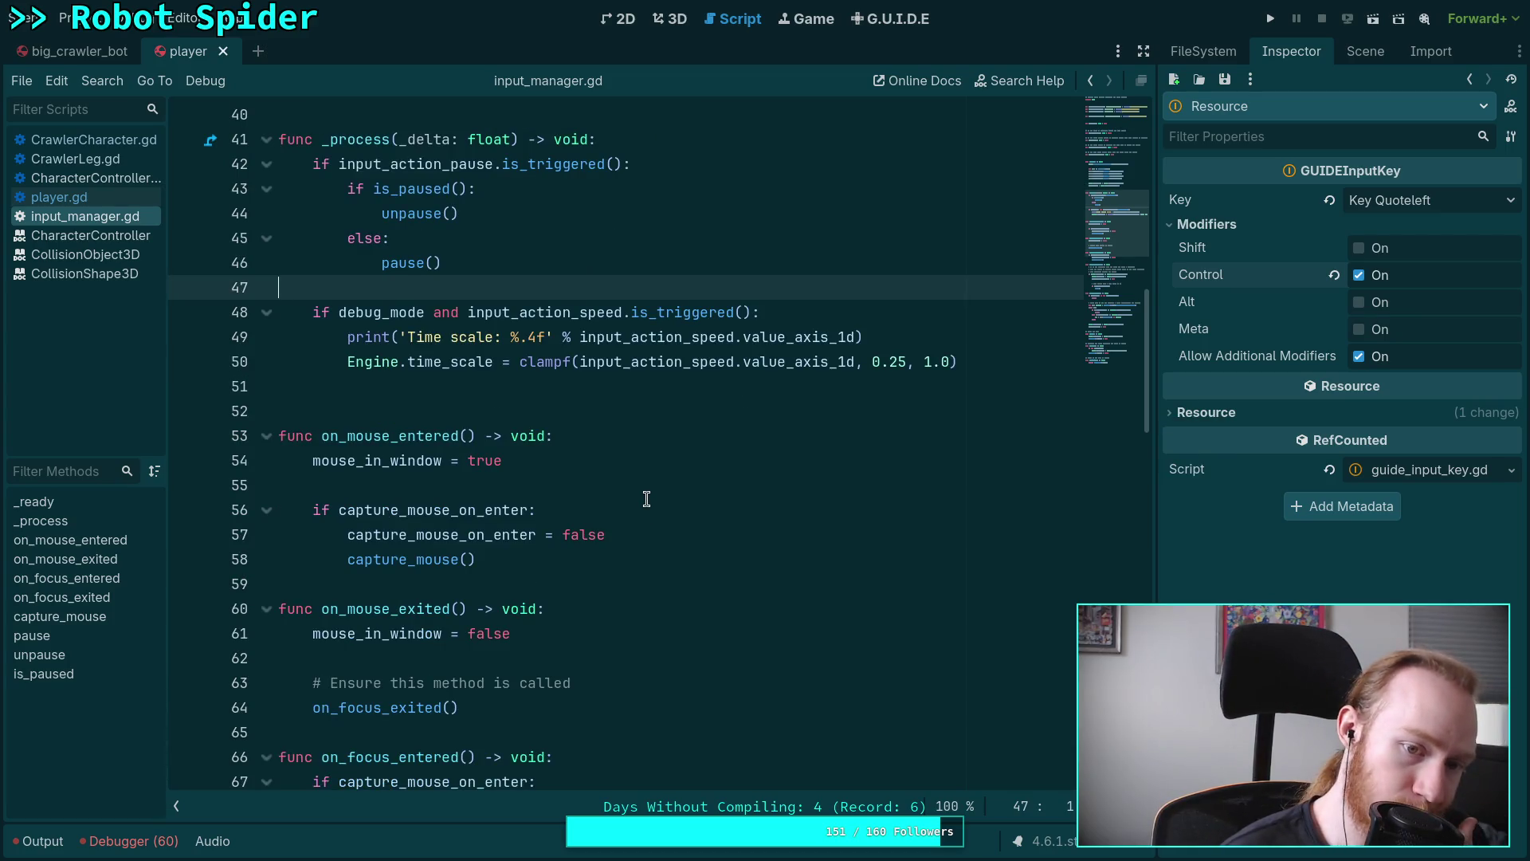
{"action": "scroll", "coordinate": [646, 499], "scroll_direction": "up", "scroll_amount": 2}
{"action": "left_click", "coordinate": [147, 198]}
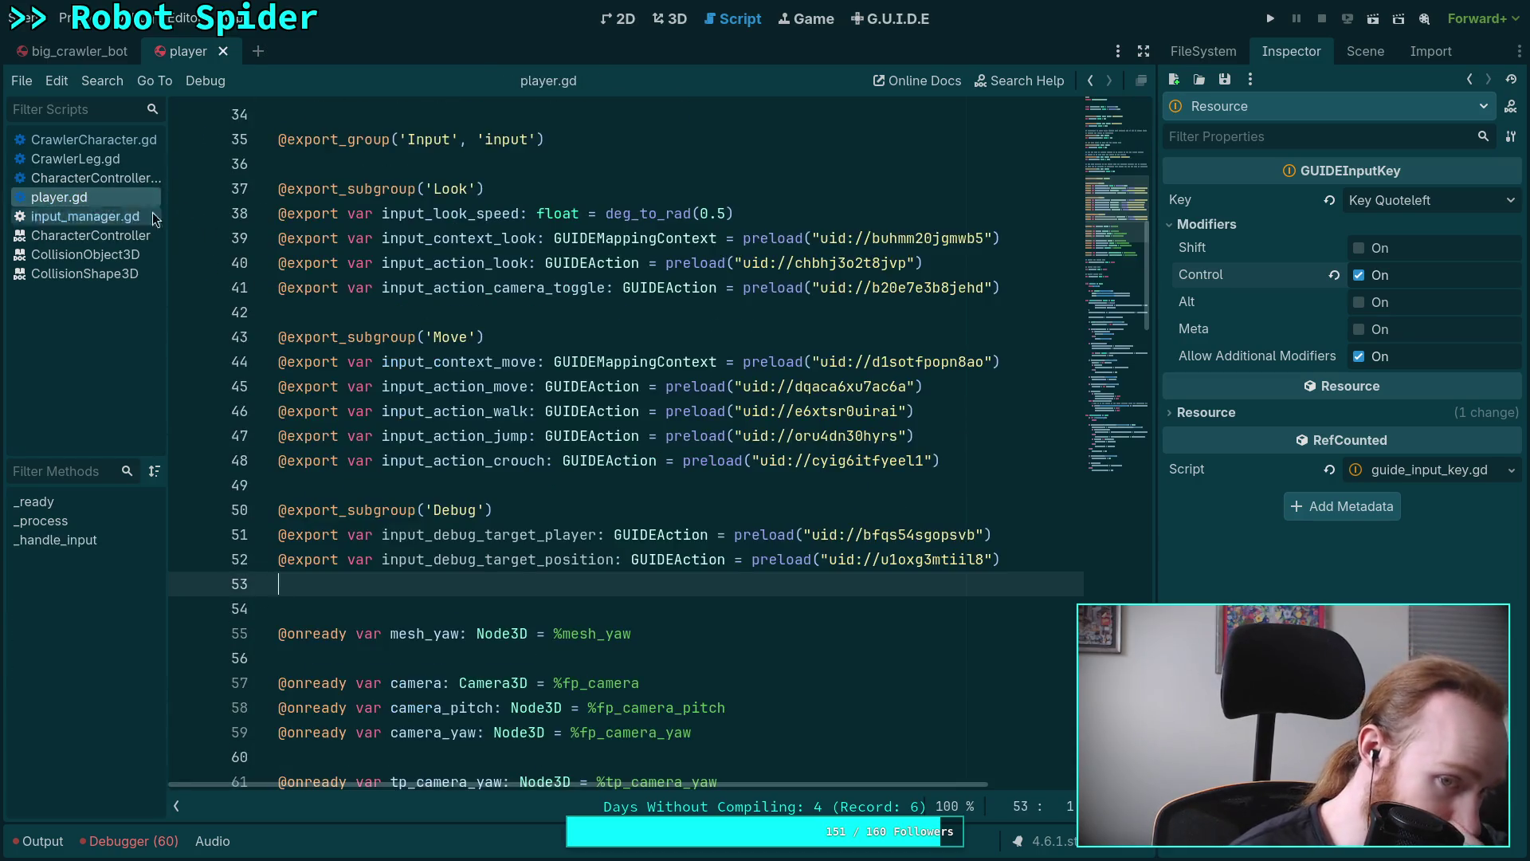
{"action": "left_click", "coordinate": [111, 213]}
Review the debug_mode declaration on line 12 and the code on lines 29, 41 and 48.
{"action": "scroll", "coordinate": [617, 459], "scroll_direction": "up", "scroll_amount": 3}
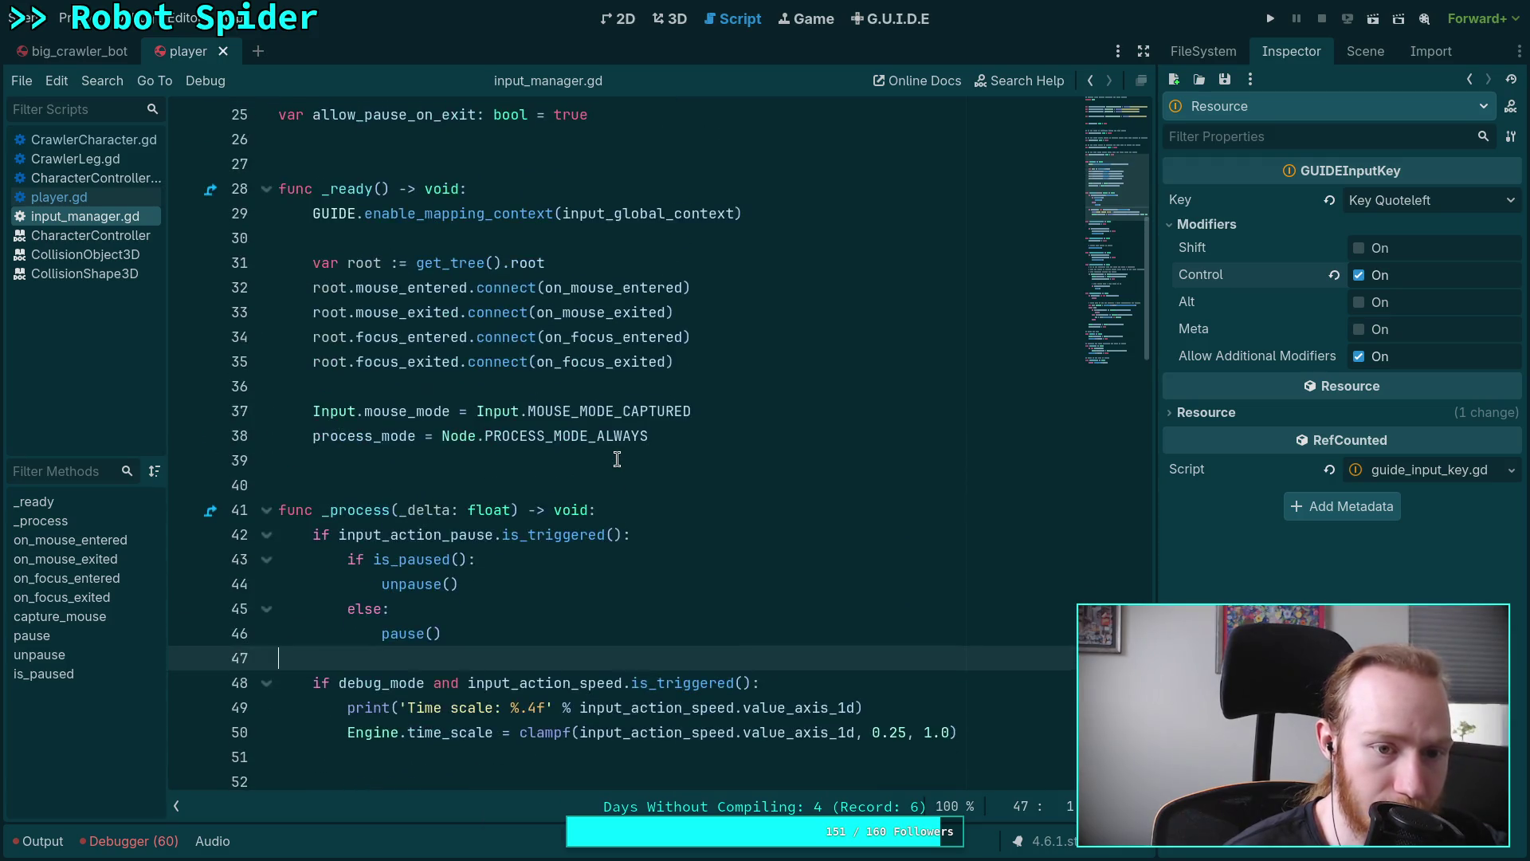
{"action": "scroll", "coordinate": [617, 458], "scroll_direction": "up", "scroll_amount": 1}
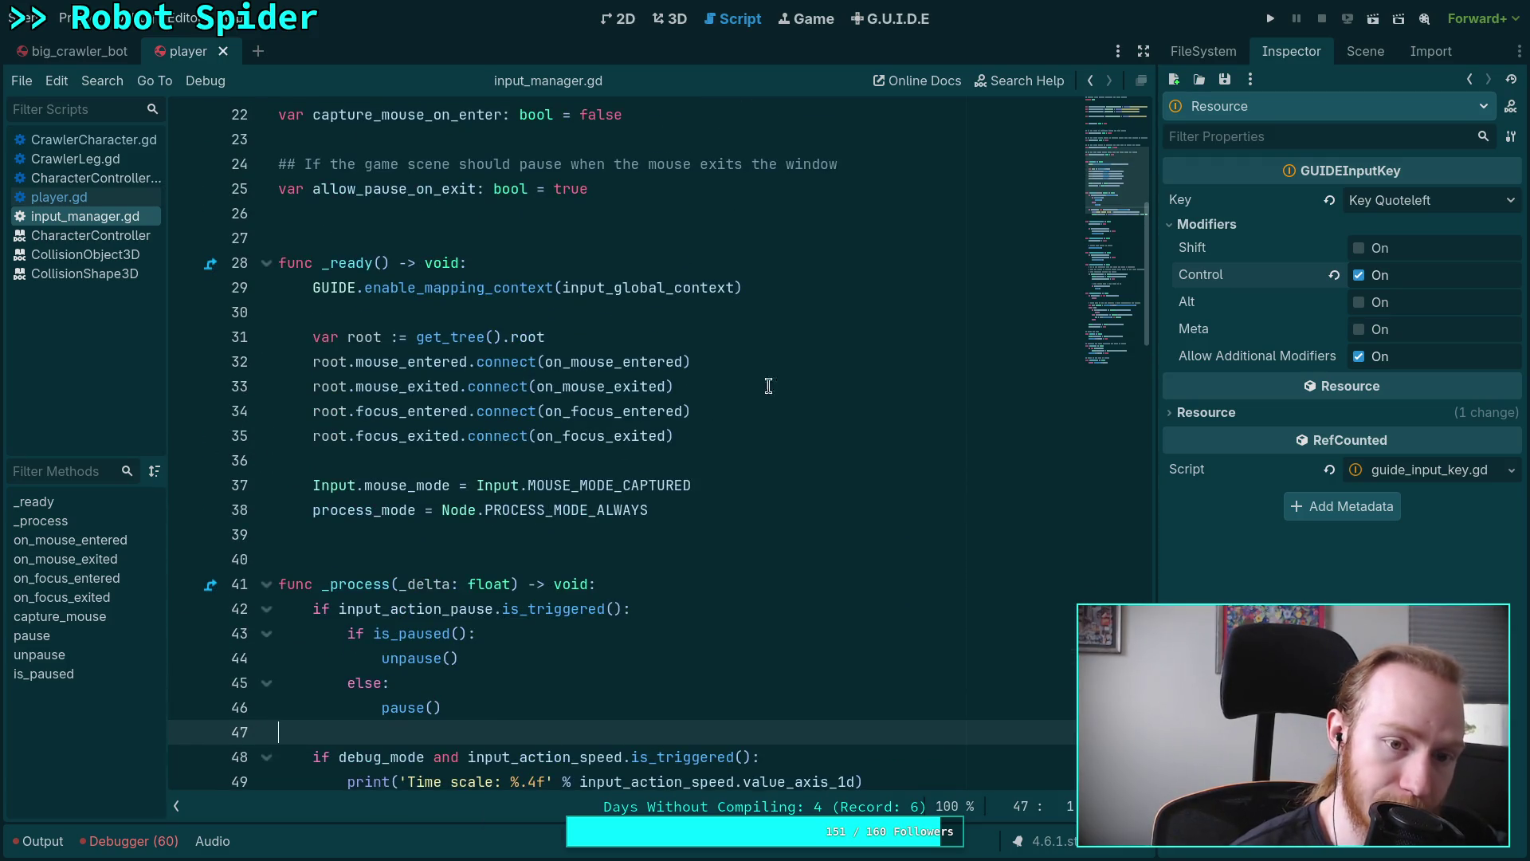
{"action": "scroll", "coordinate": [811, 359], "scroll_direction": "up", "scroll_amount": 2}
{"action": "scroll", "coordinate": [811, 359], "scroll_direction": "up", "scroll_amount": 4}
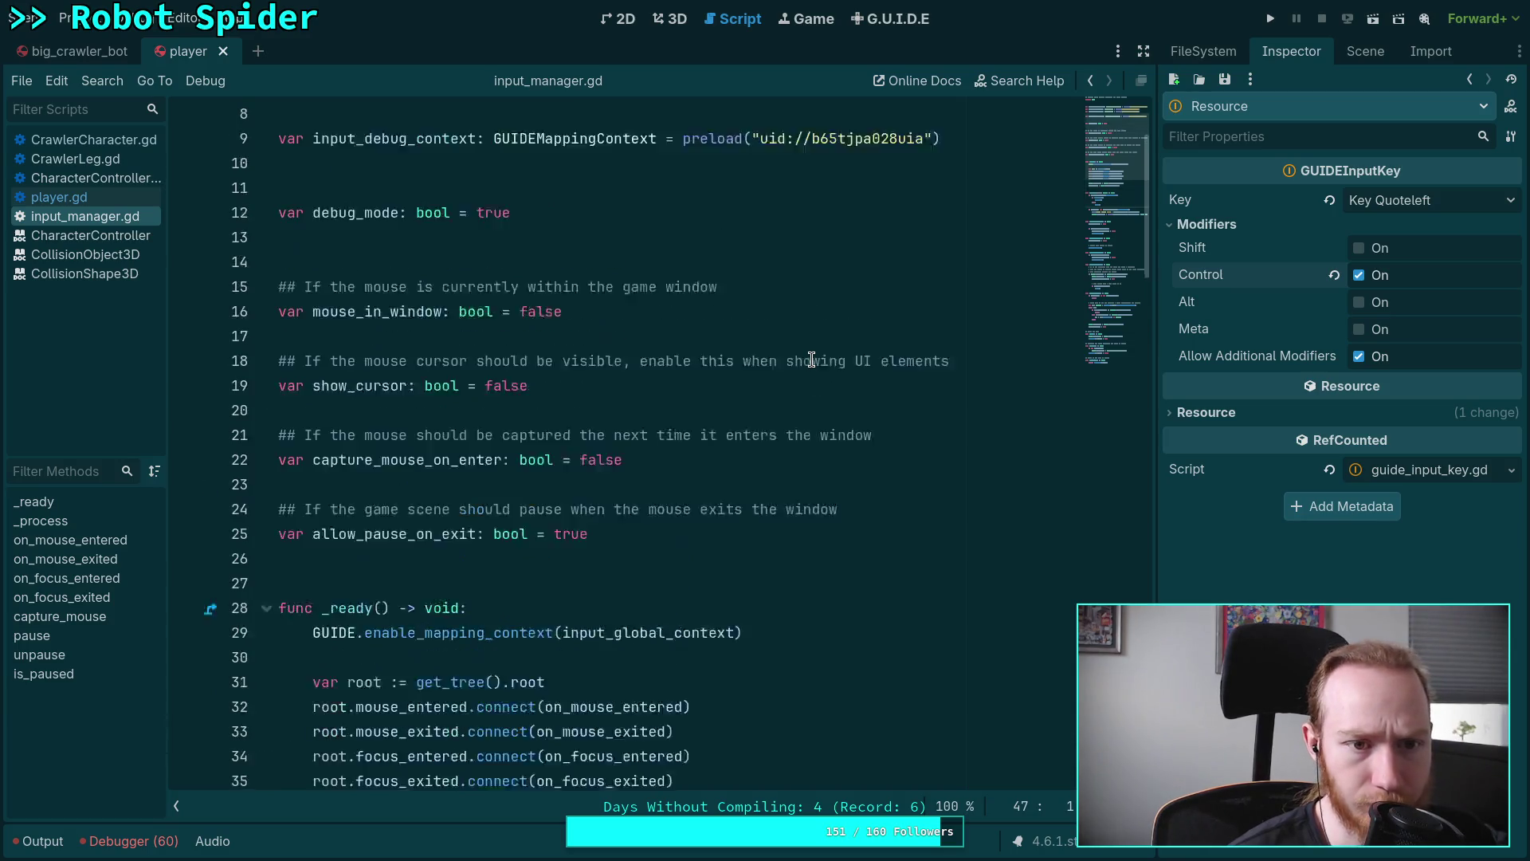
{"action": "left_click", "coordinate": [690, 314]}
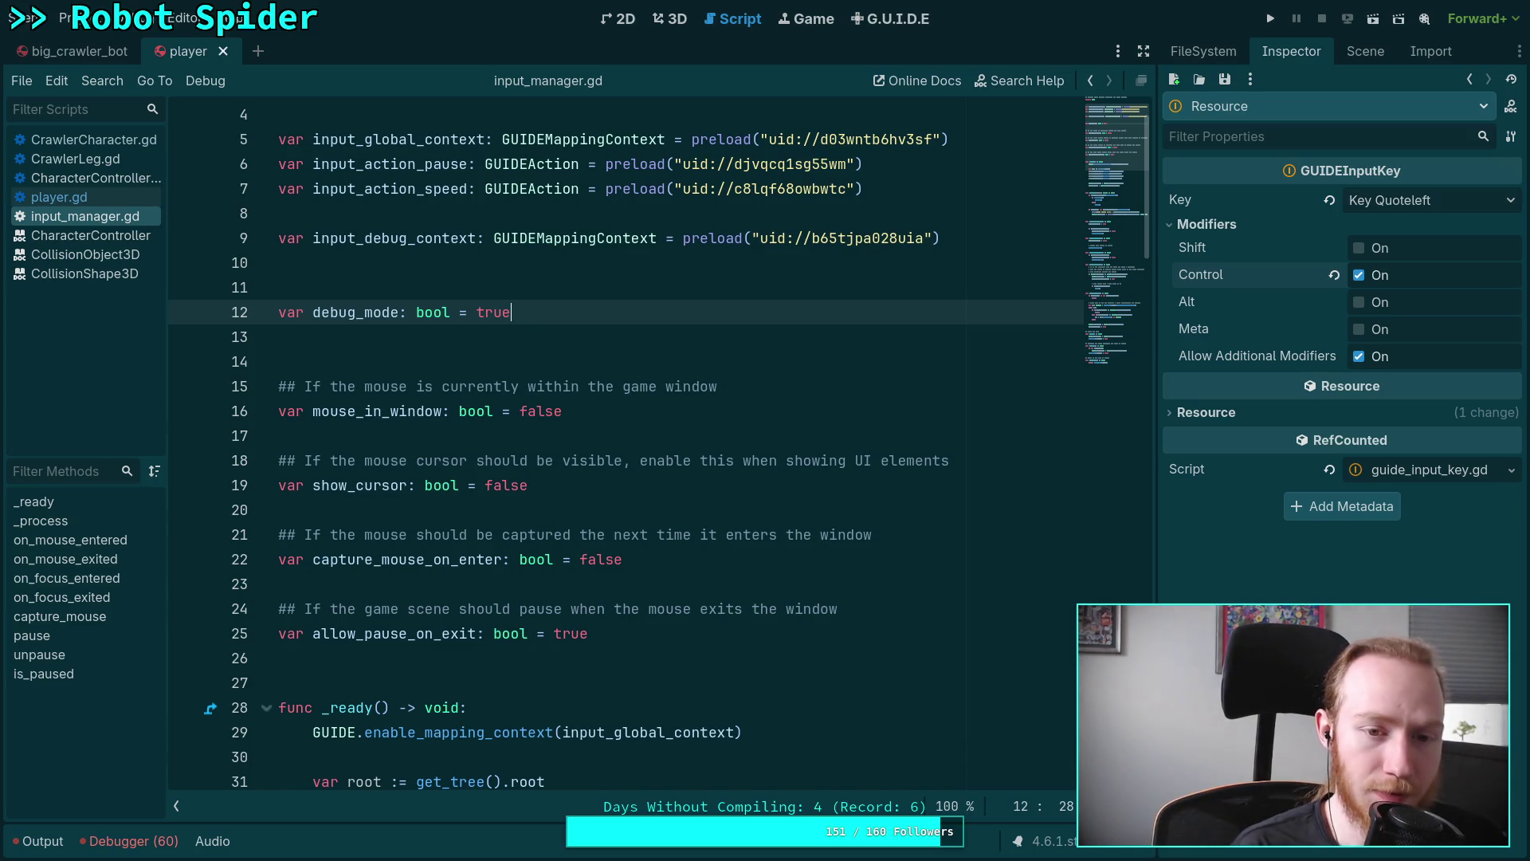
{"action": "scroll", "coordinate": [614, 438], "scroll_direction": "down", "scroll_amount": 5}
{"action": "left_click", "coordinate": [791, 363]}
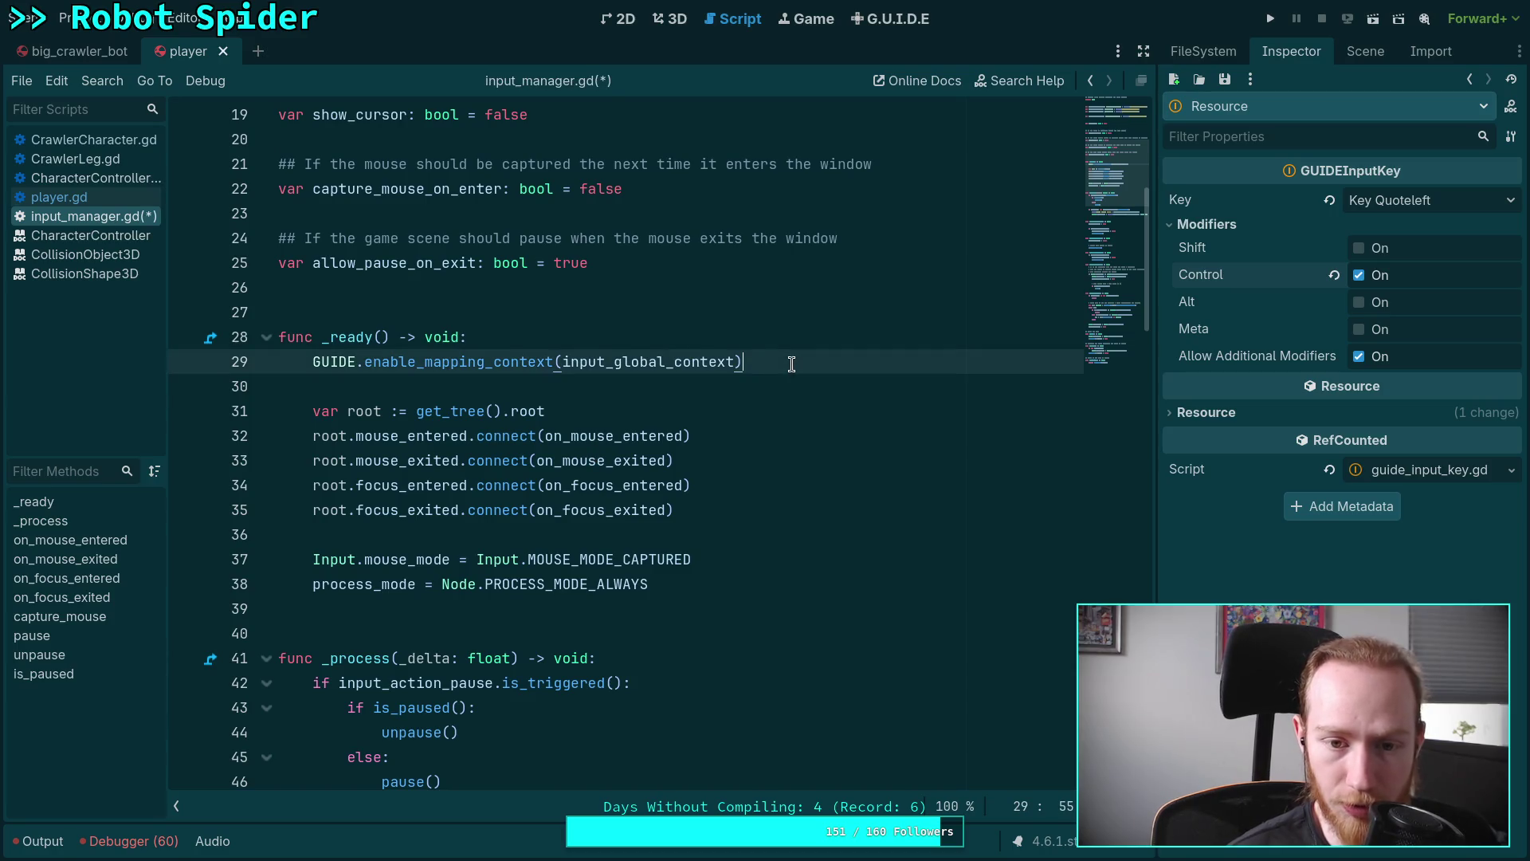
{"action": "scroll", "coordinate": [769, 477], "scroll_direction": "down", "scroll_amount": 4}
{"action": "left_click", "coordinate": [721, 363]}
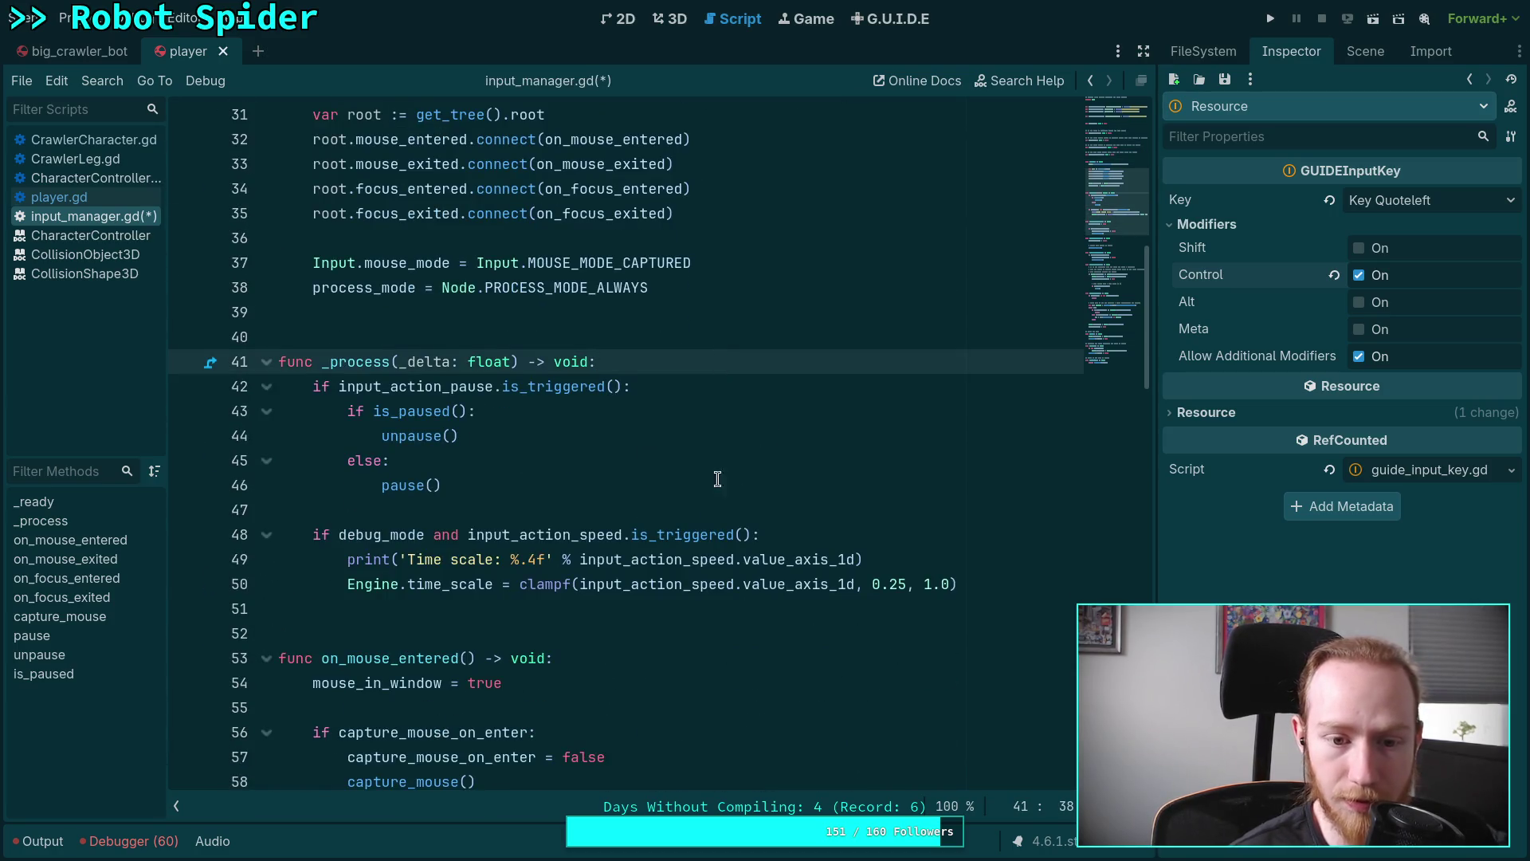
{"action": "left_click", "coordinate": [421, 535]}
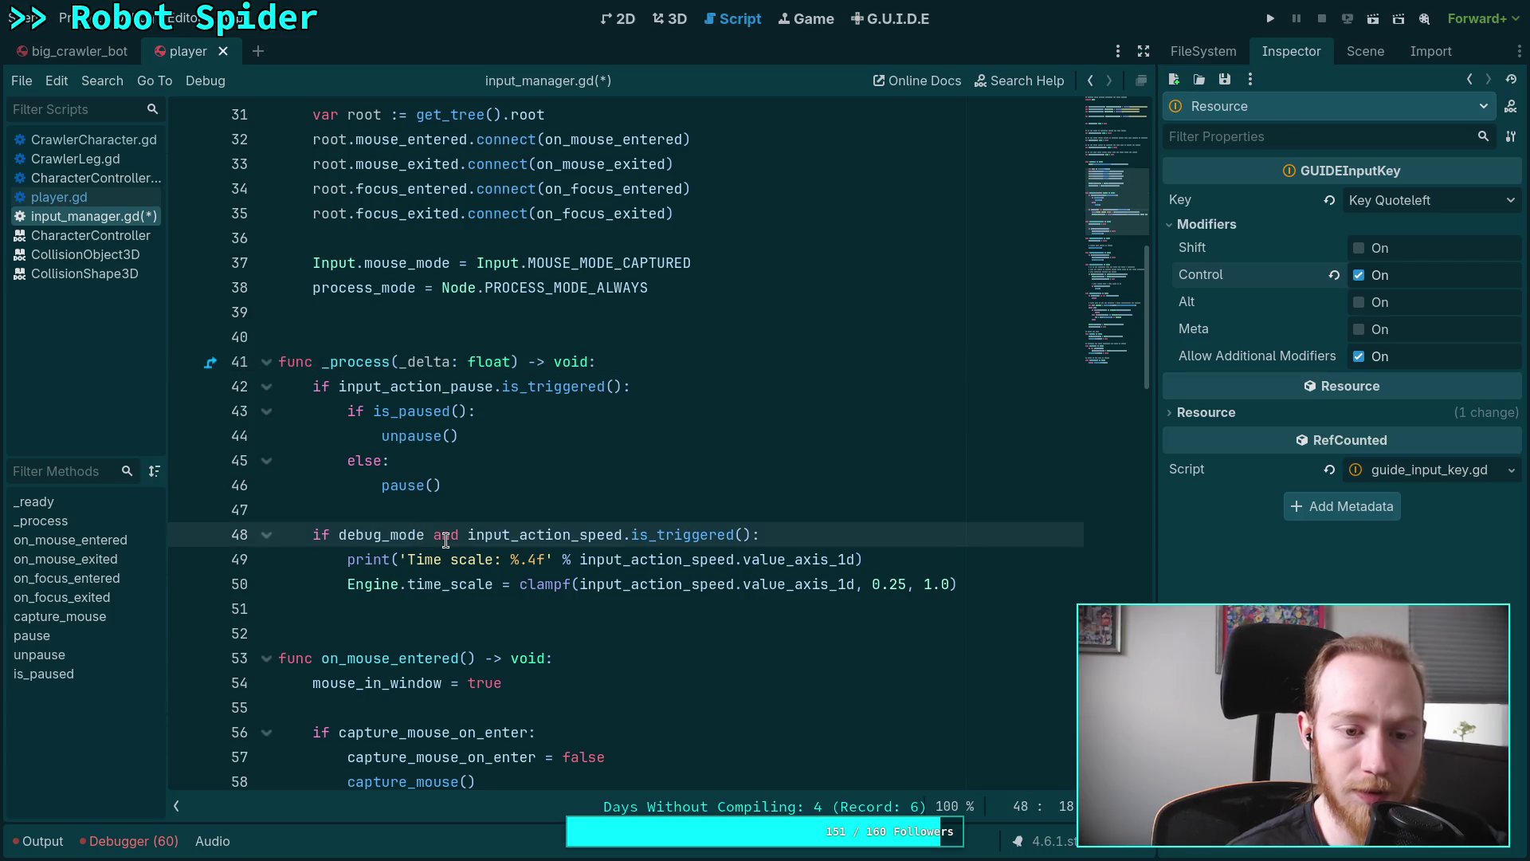
Split the speed check into nested 'if debug_mode:' and 'if input_action_speed.is_triggered():' blocks.
{"action": "type", "text": ":"}
{"action": "key", "text": "Return"}
{"action": "key", "text": "Return"}
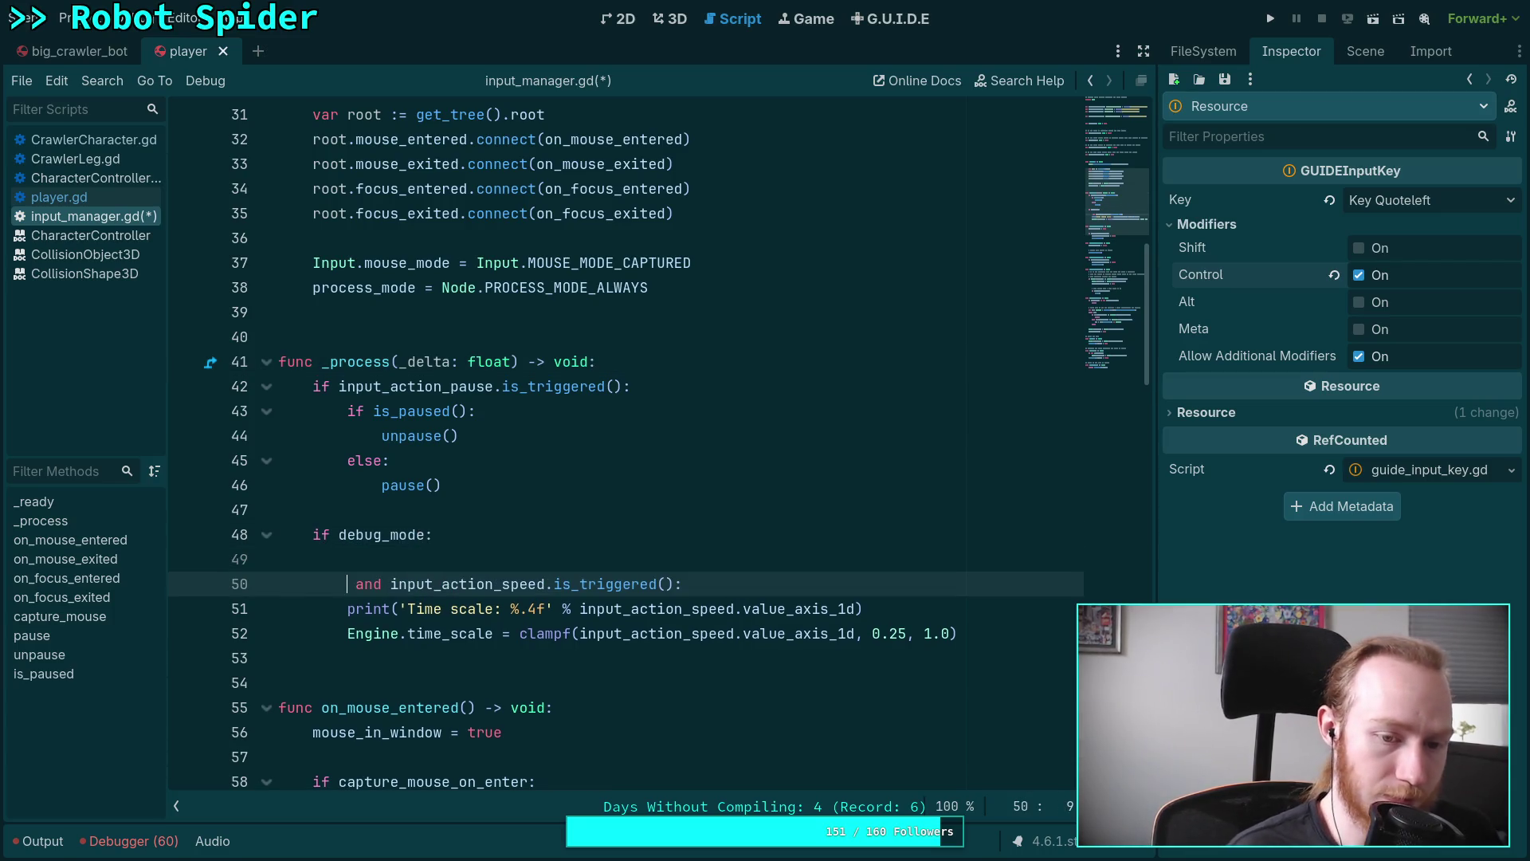
{"action": "key", "text": "Delete"}
{"action": "key", "text": "Delete"}
{"action": "key", "text": "Delete"}
{"action": "type", "text": "if"}
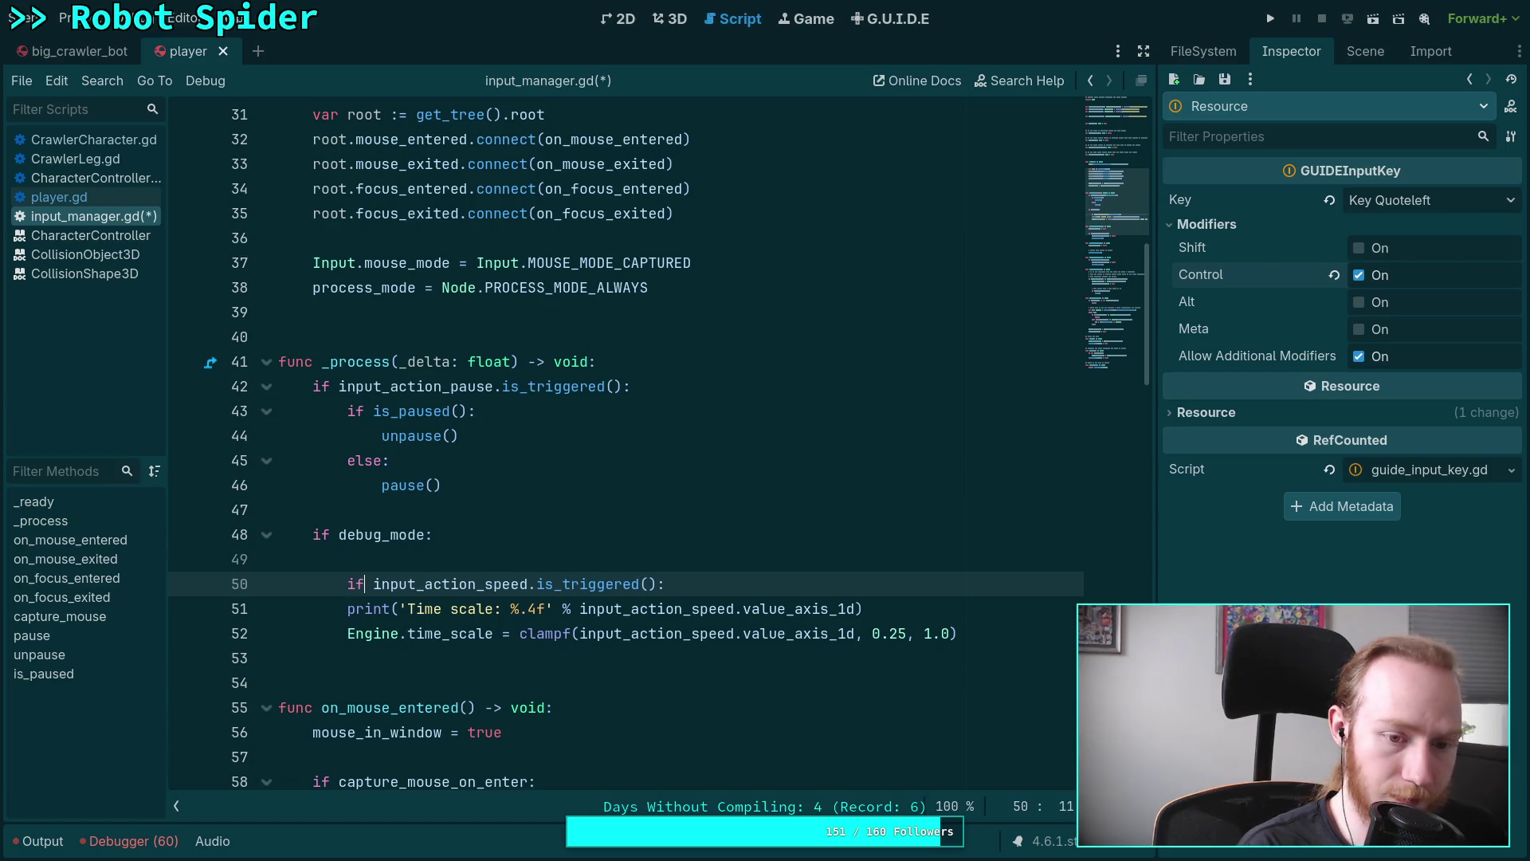
{"action": "left_click_drag", "start_coordinate": [430, 603], "coordinate": [717, 634]}
{"action": "key", "text": "Tab"}
{"action": "left_click", "coordinate": [509, 550]}
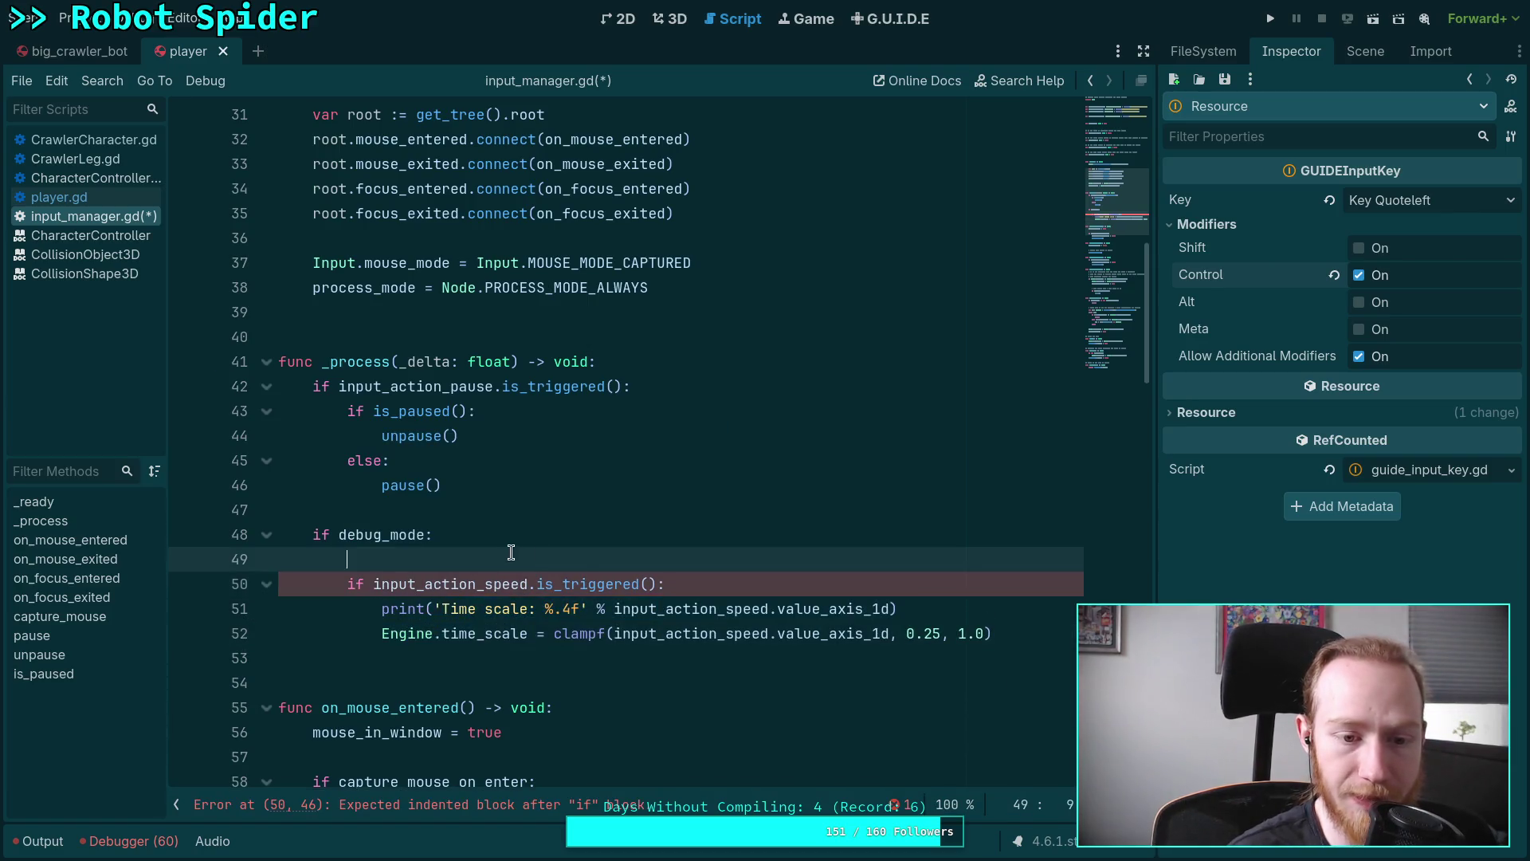
{"action": "key", "text": "Return"}
Add 'if debug_mode != GUIDE.is_mapping_context_enabled(input_debug_context):' above the debug_mode block.
{"action": "left_click", "coordinate": [347, 559]}
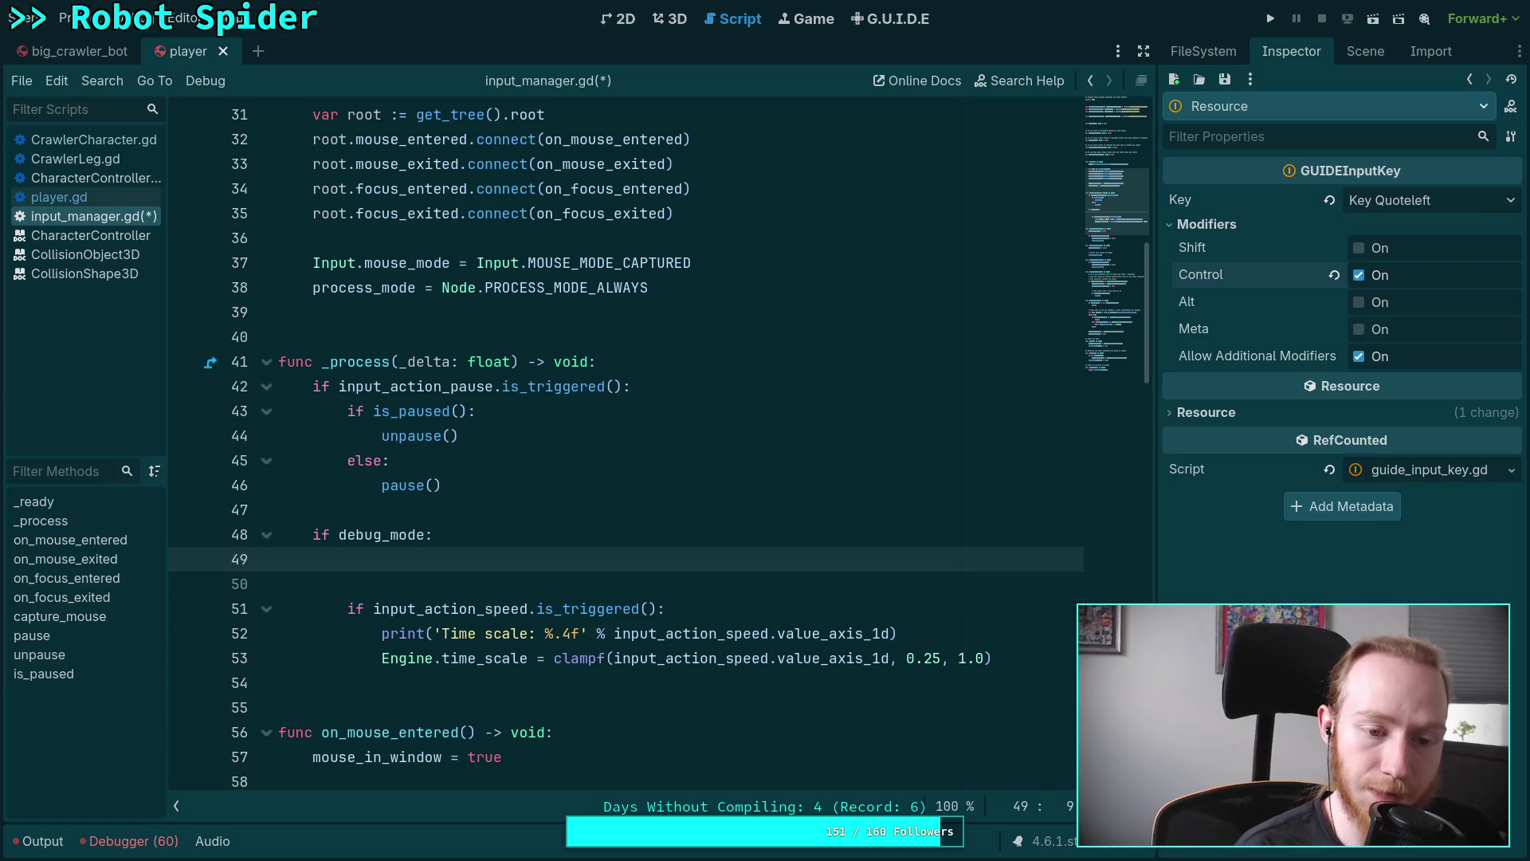
{"action": "type", "text": "if G"}
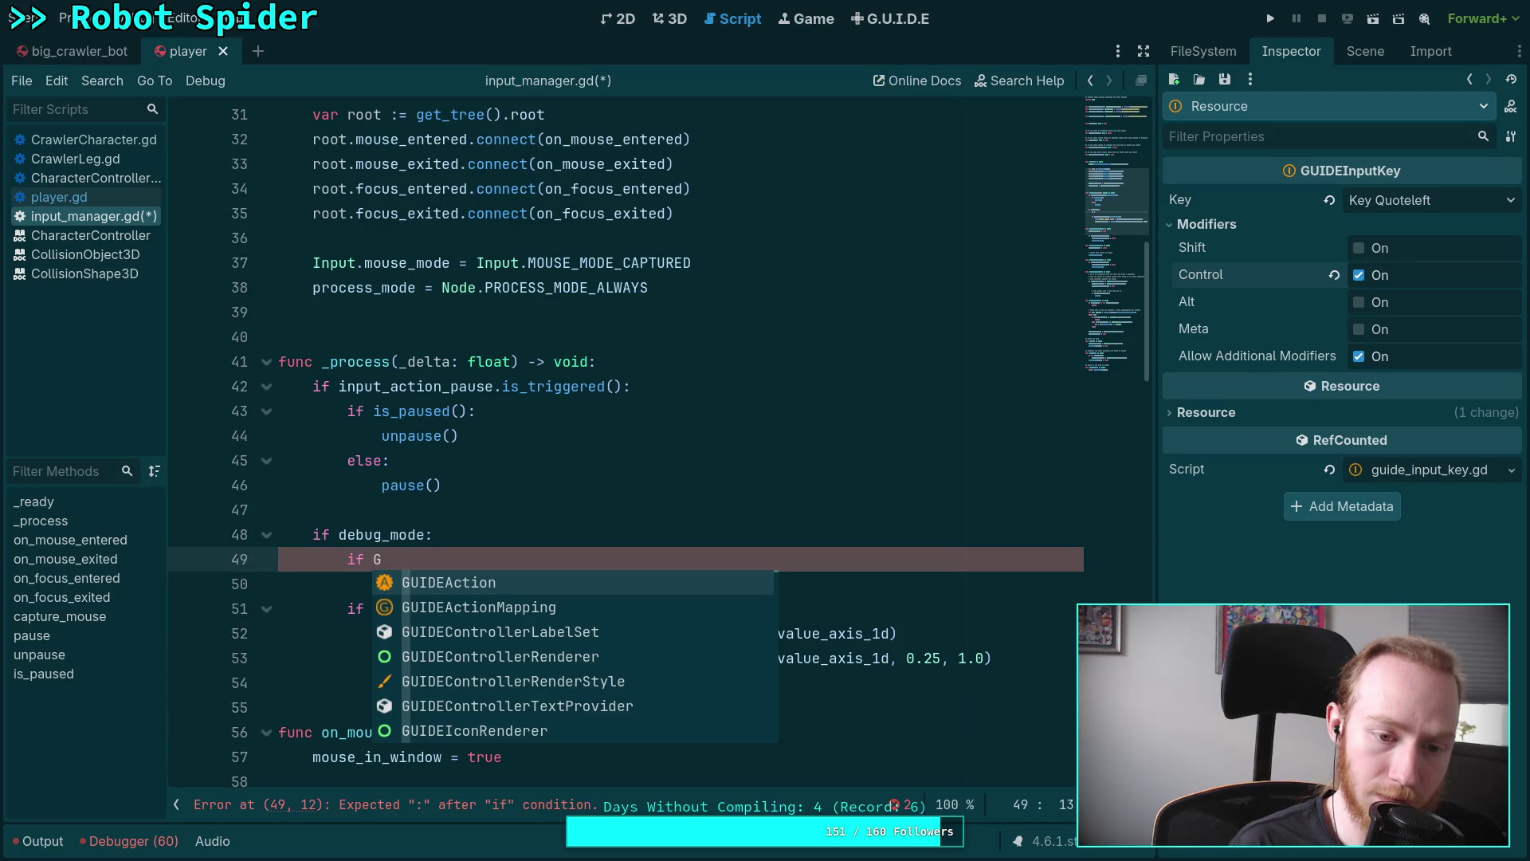
{"action": "type", "text": "UIDE.conte"}
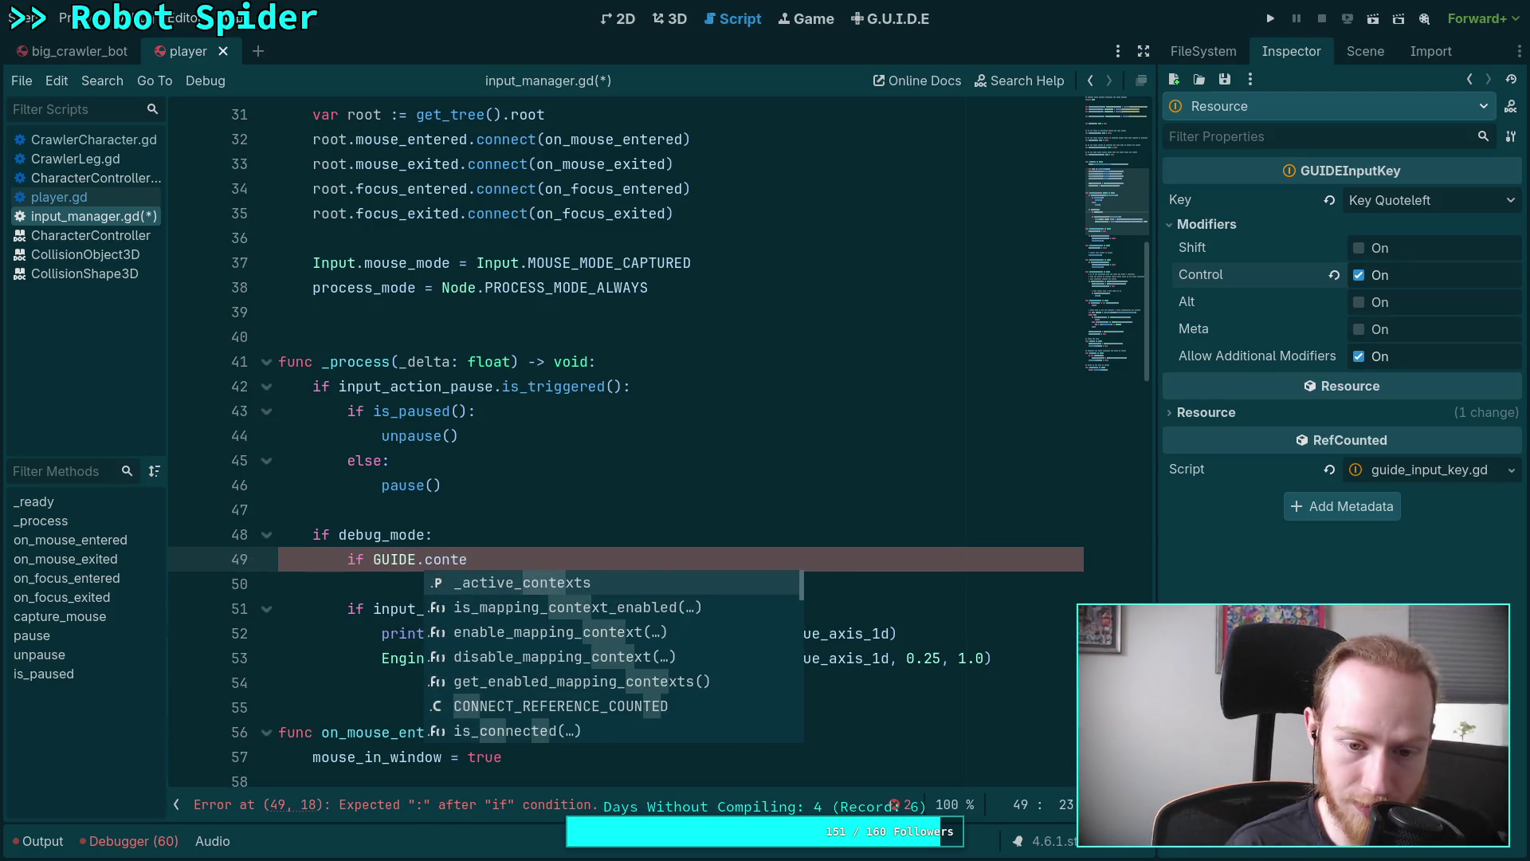
{"action": "key", "text": "Down"}
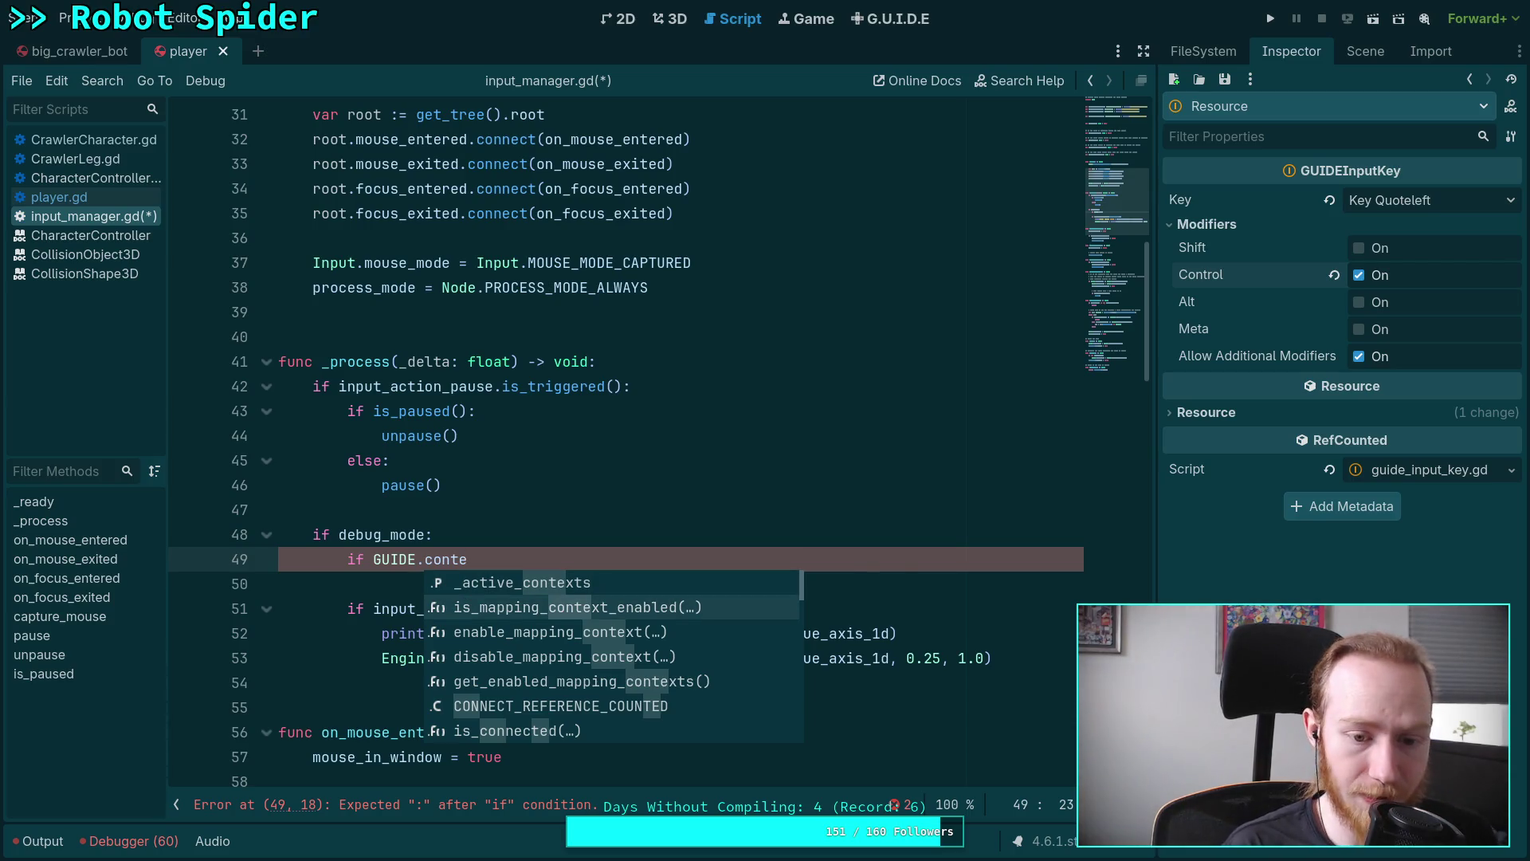
{"action": "key", "text": "Return"}
{"action": "type", "text": "deb"}
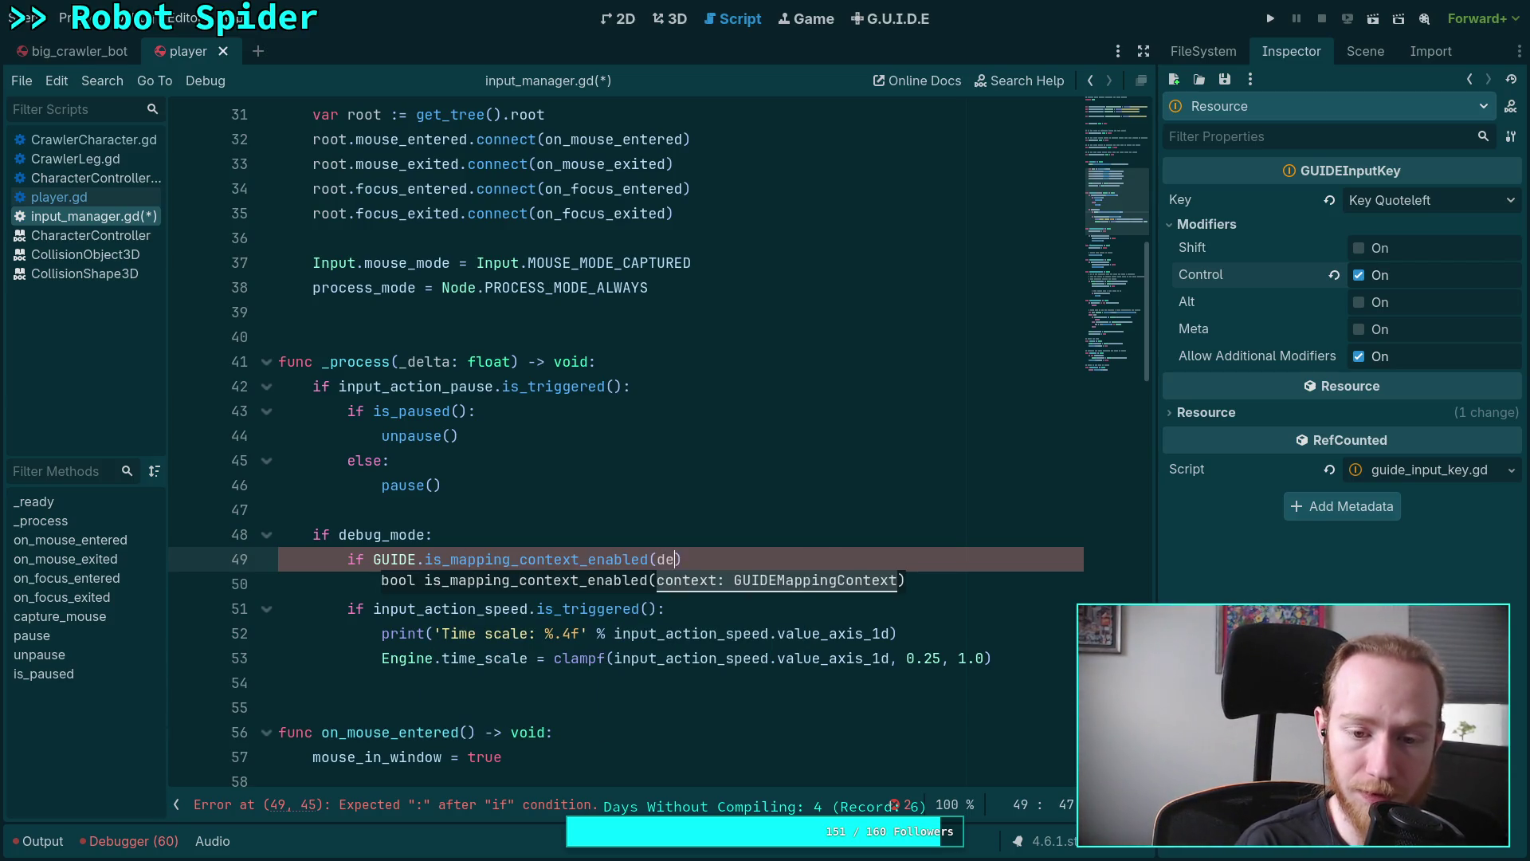
{"action": "key", "text": "Down"}
{"action": "key", "text": "Down"}
{"action": "key", "text": "Return"}
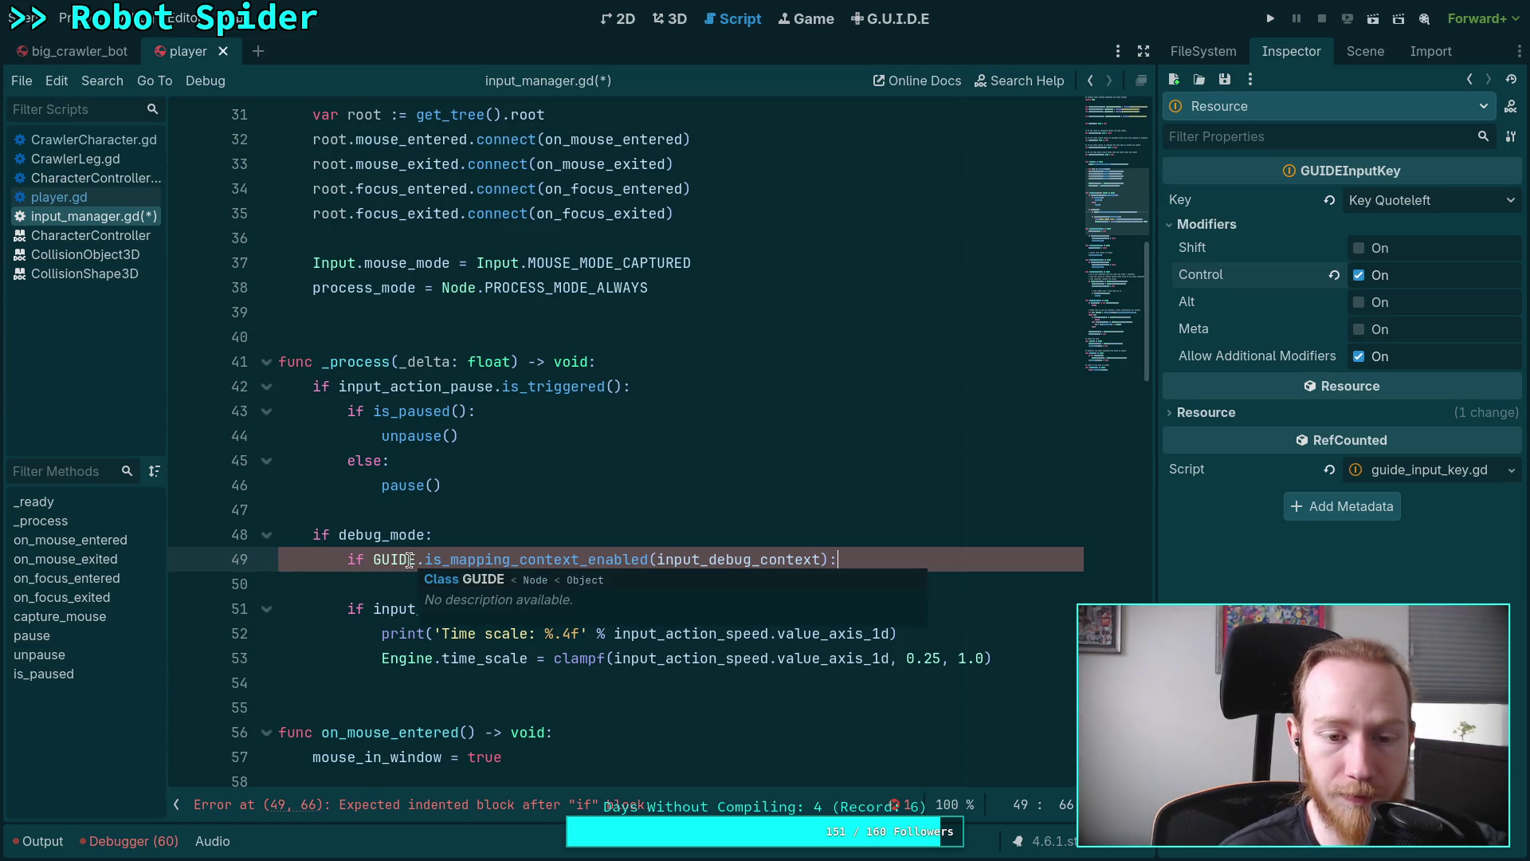
{"action": "left_click", "coordinate": [367, 558]}
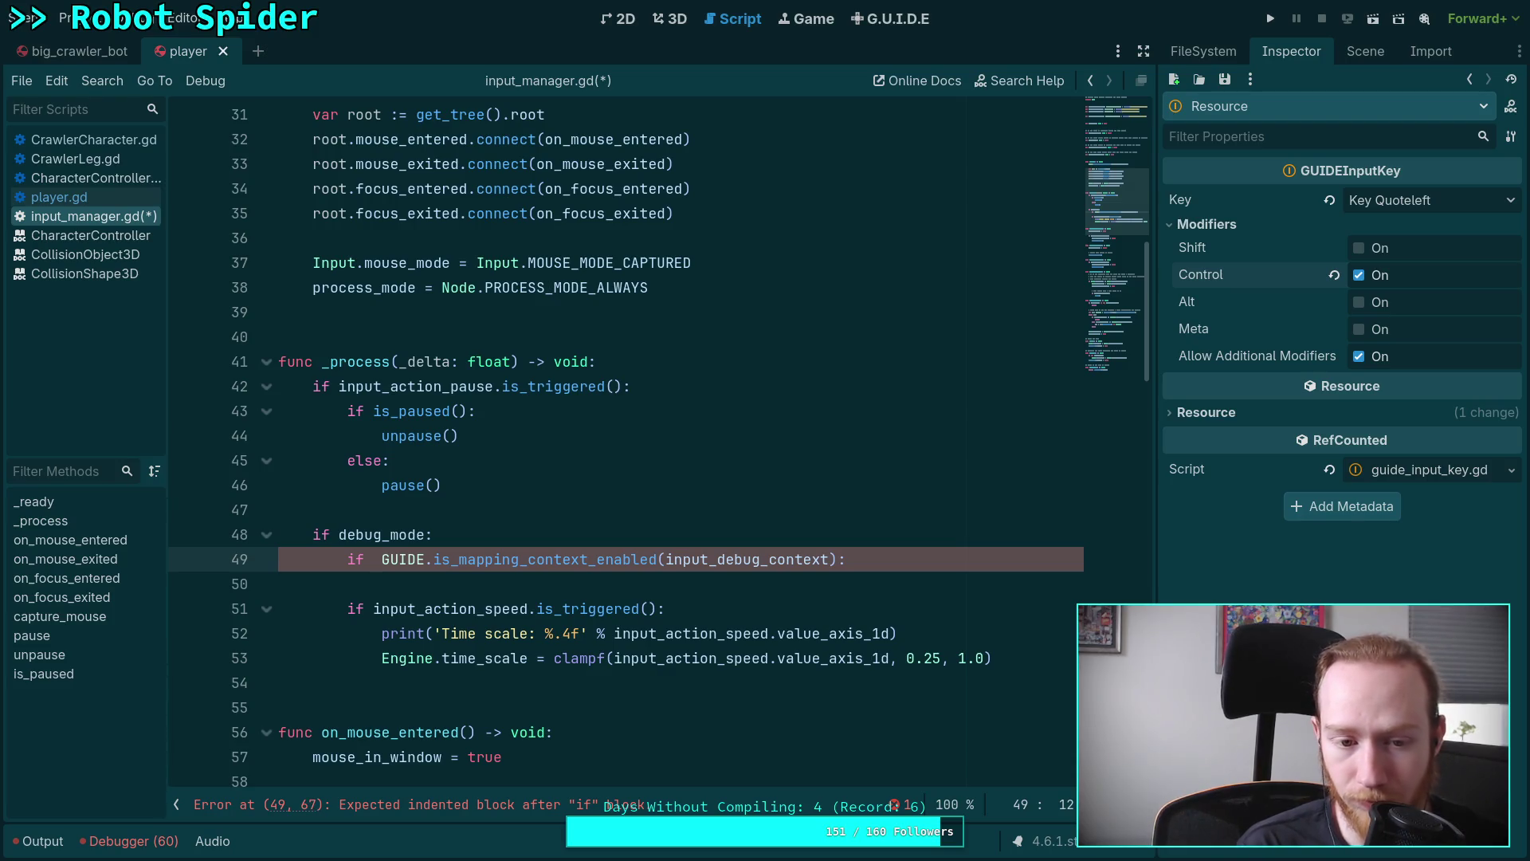
{"action": "type", "text": "debug_mode "}
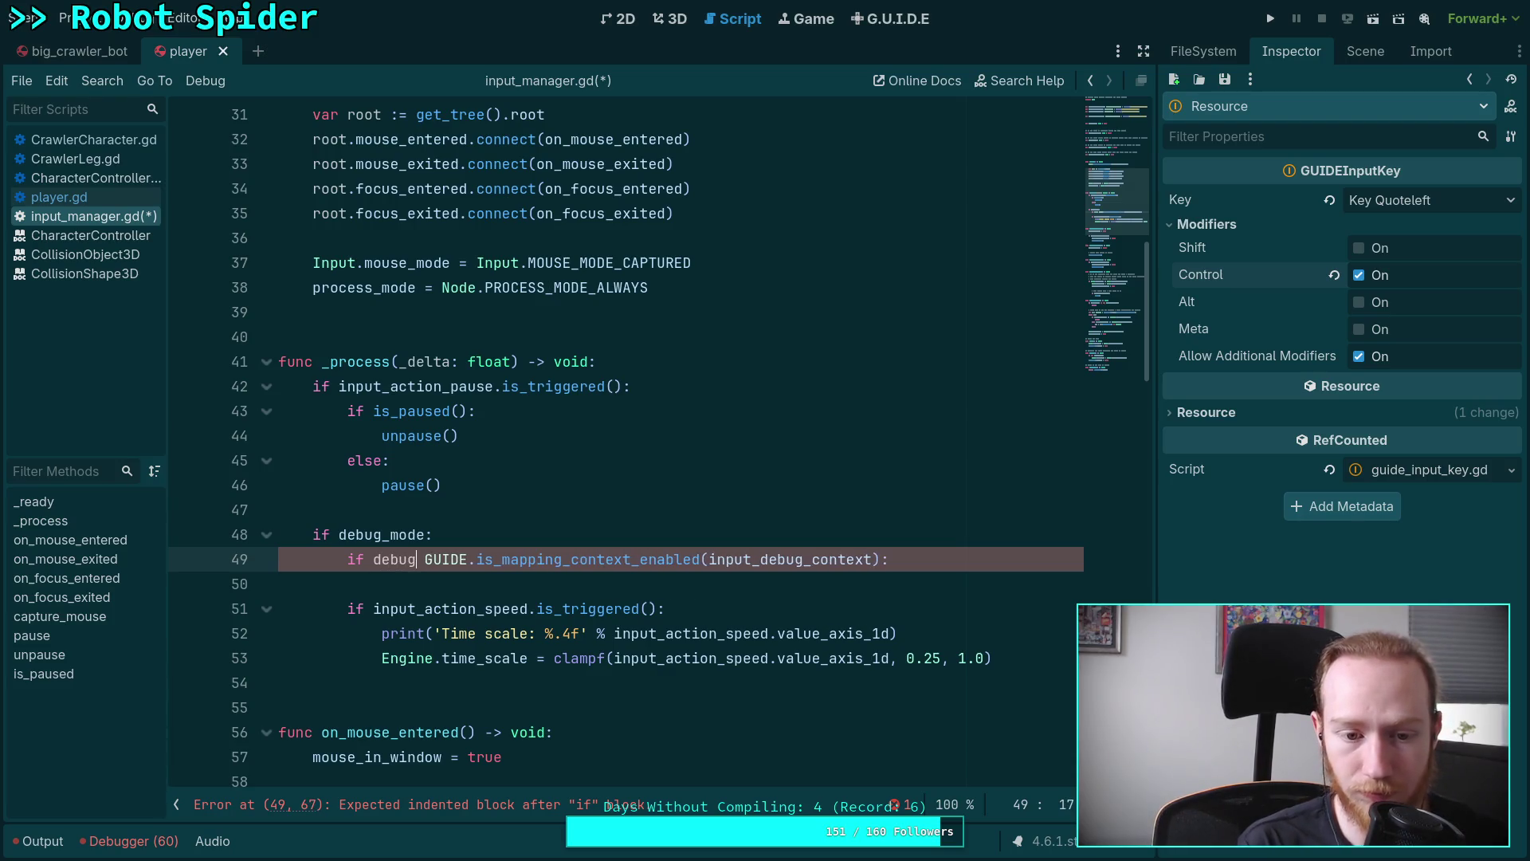
{"action": "type", "text": "!="}
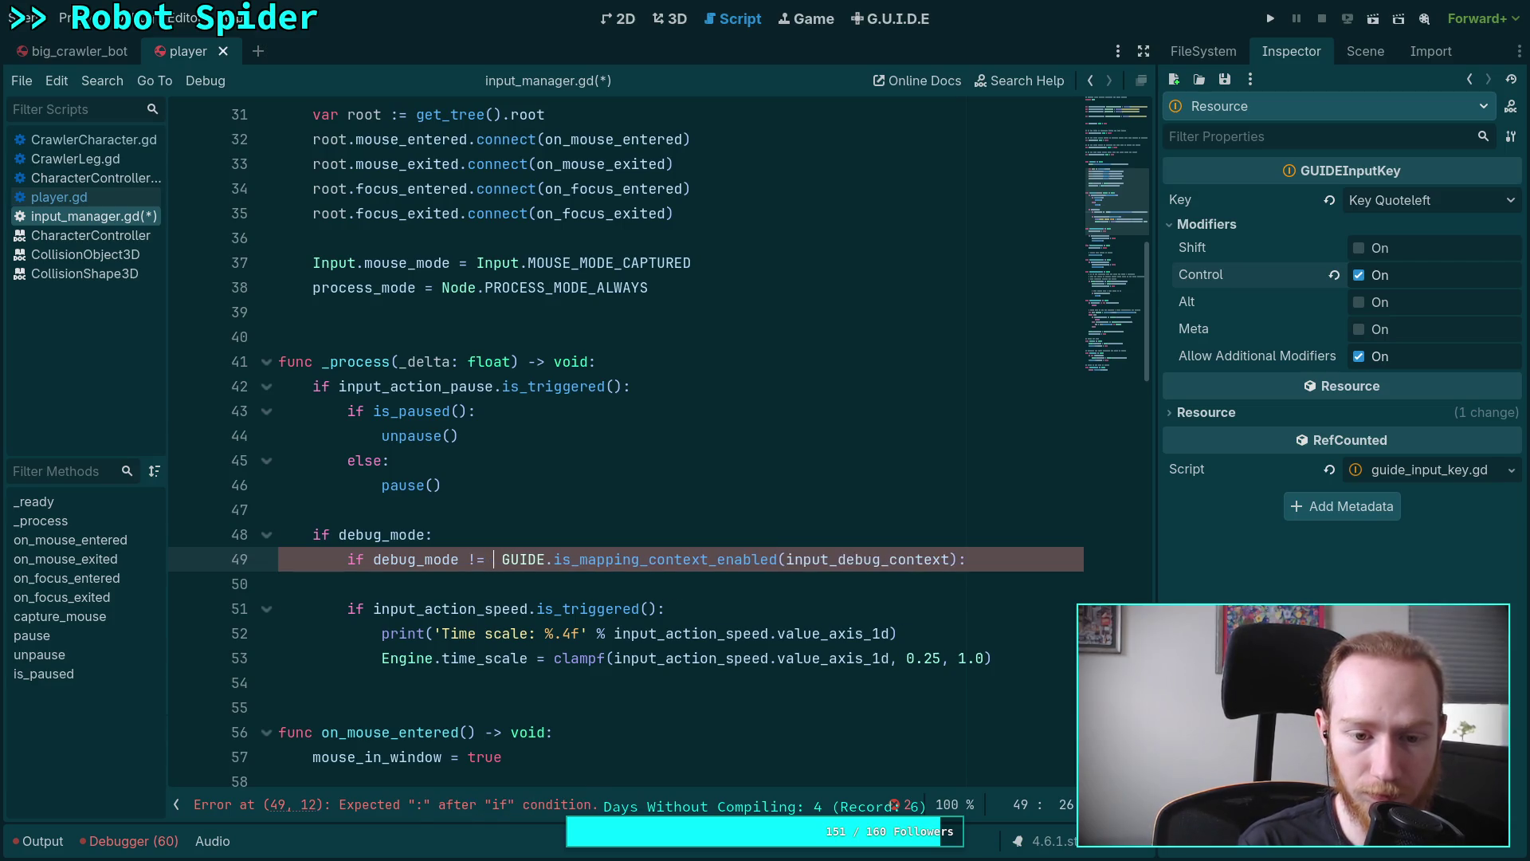
{"action": "key", "text": "alt+Up"}
{"action": "key", "text": "Return"}
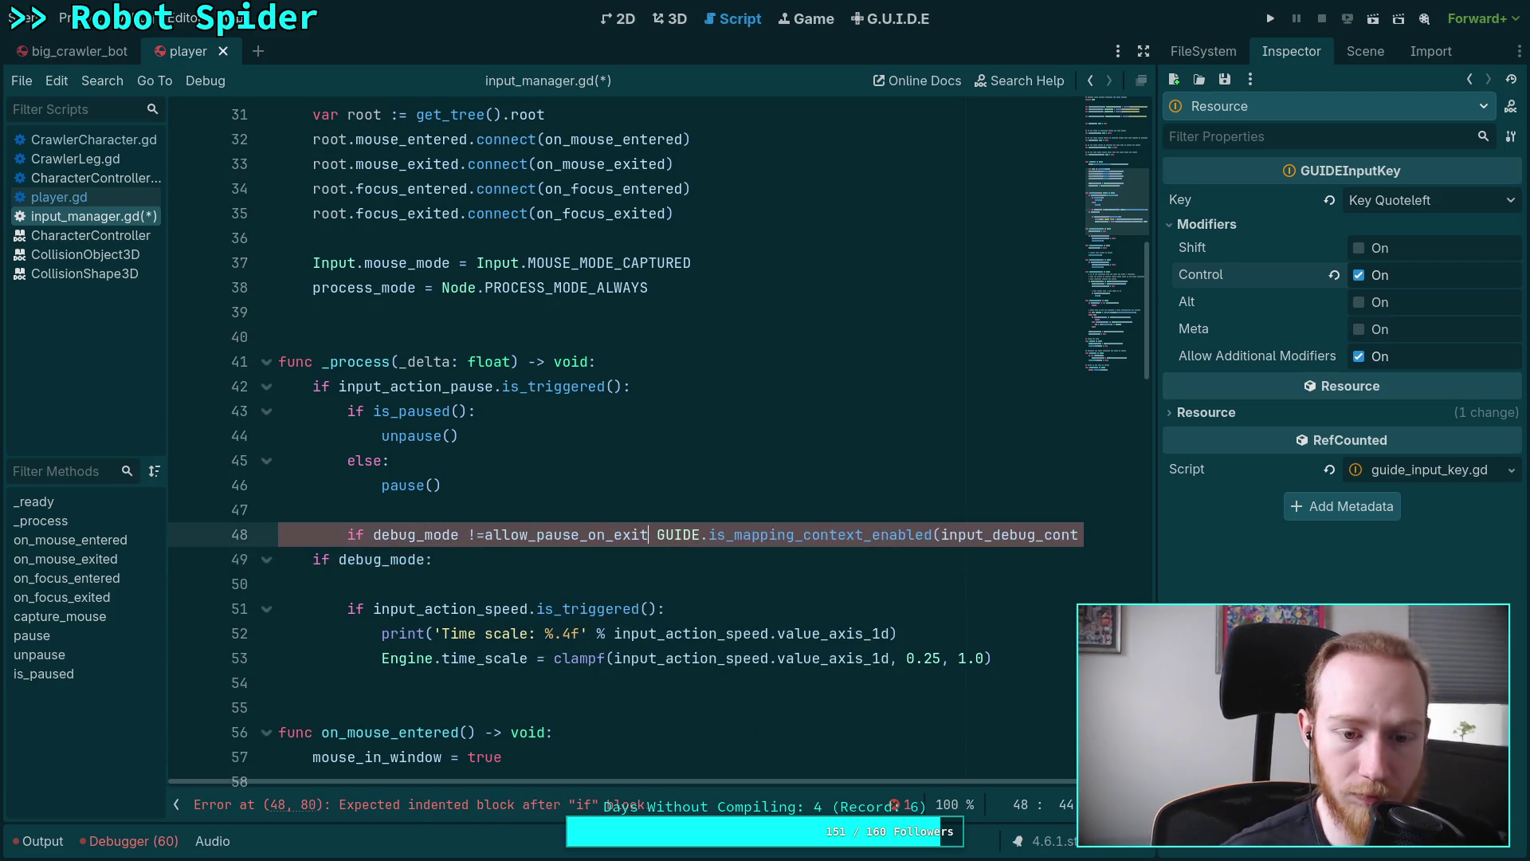
{"action": "key", "text": "ctrl+BackSpace"}
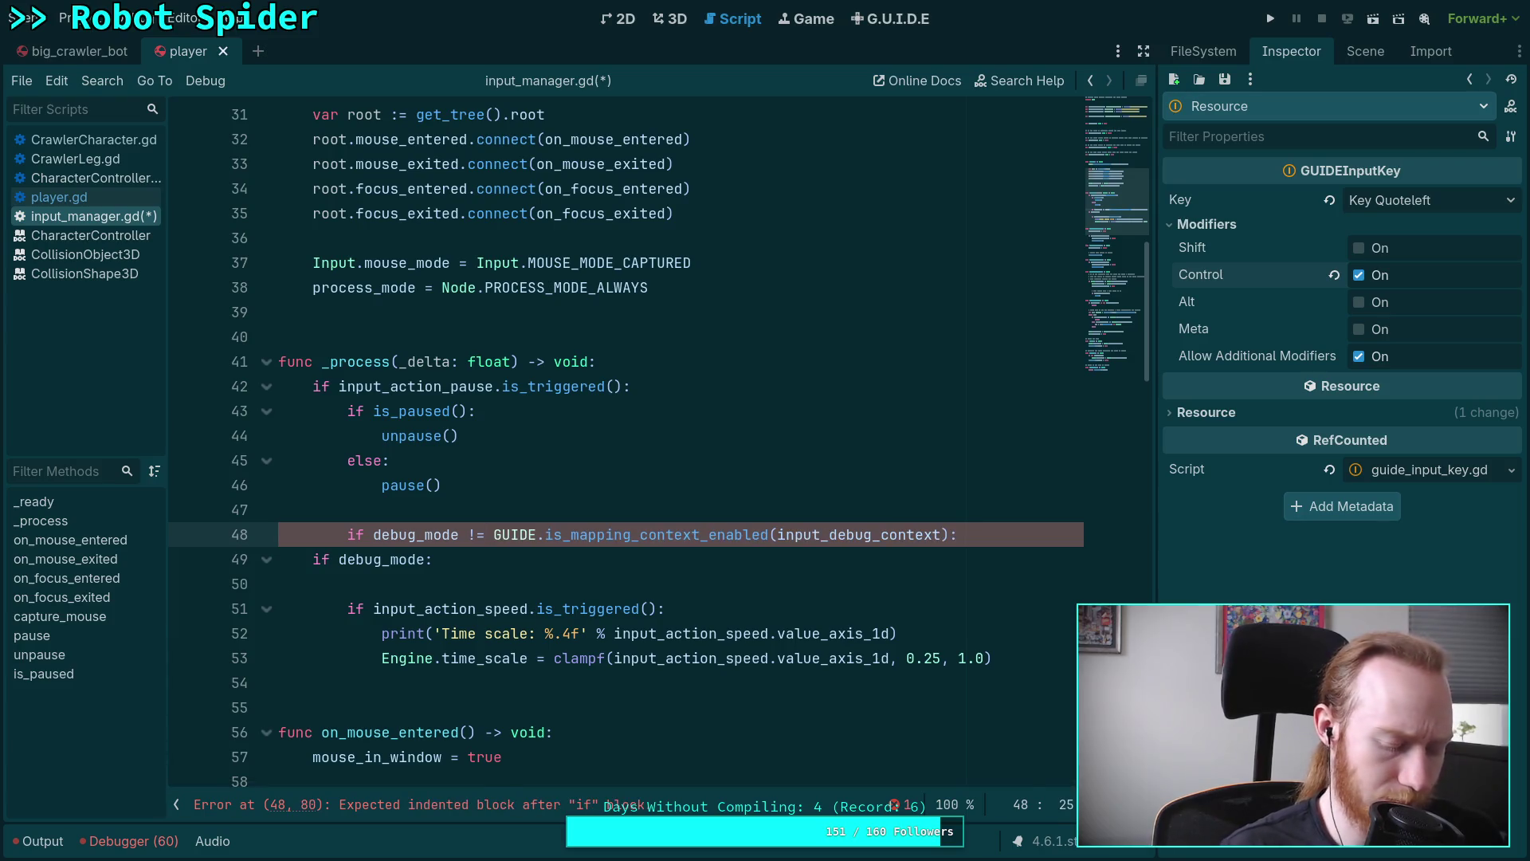
{"action": "key", "text": "shift+Tab"}
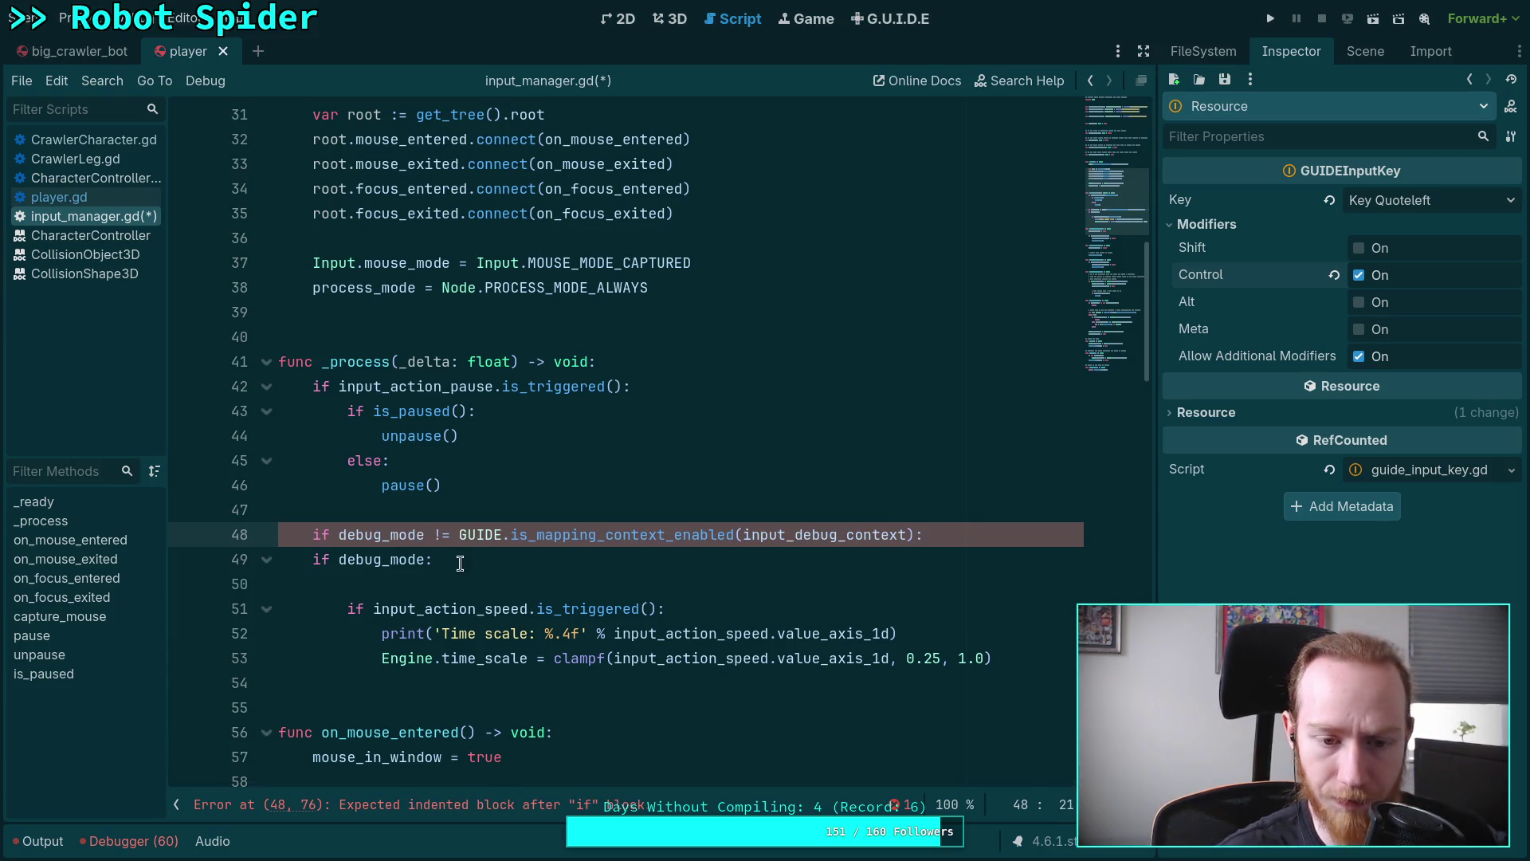
Merge the speed check back into 'if debug_mode and input_action_speed.is_triggered():' and unindent its body.
{"action": "left_click", "coordinate": [931, 534]}
{"action": "key", "text": "Return"}
{"action": "left_click", "coordinate": [538, 612]}
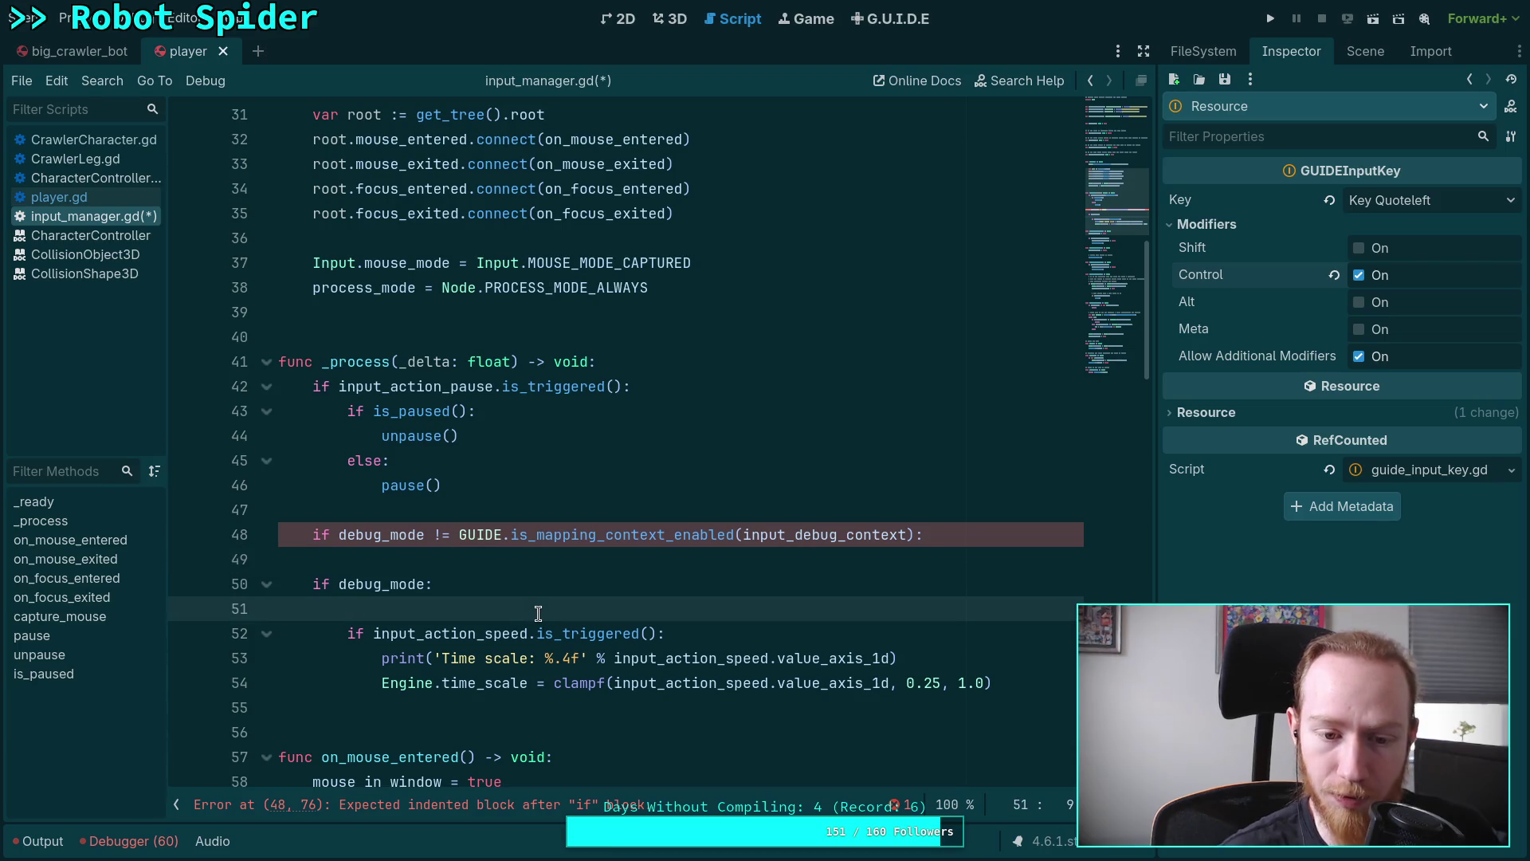
{"action": "mouse_move", "coordinate": [366, 634]}
{"action": "left_mouse_down"}
{"action": "mouse_move", "coordinate": [431, 584]}
{"action": "mouse_move", "coordinate": [452, 635]}
{"action": "left_mouse_up"}
{"action": "type", "text": "and"}
{"action": "key", "text": "shift+Tab"}
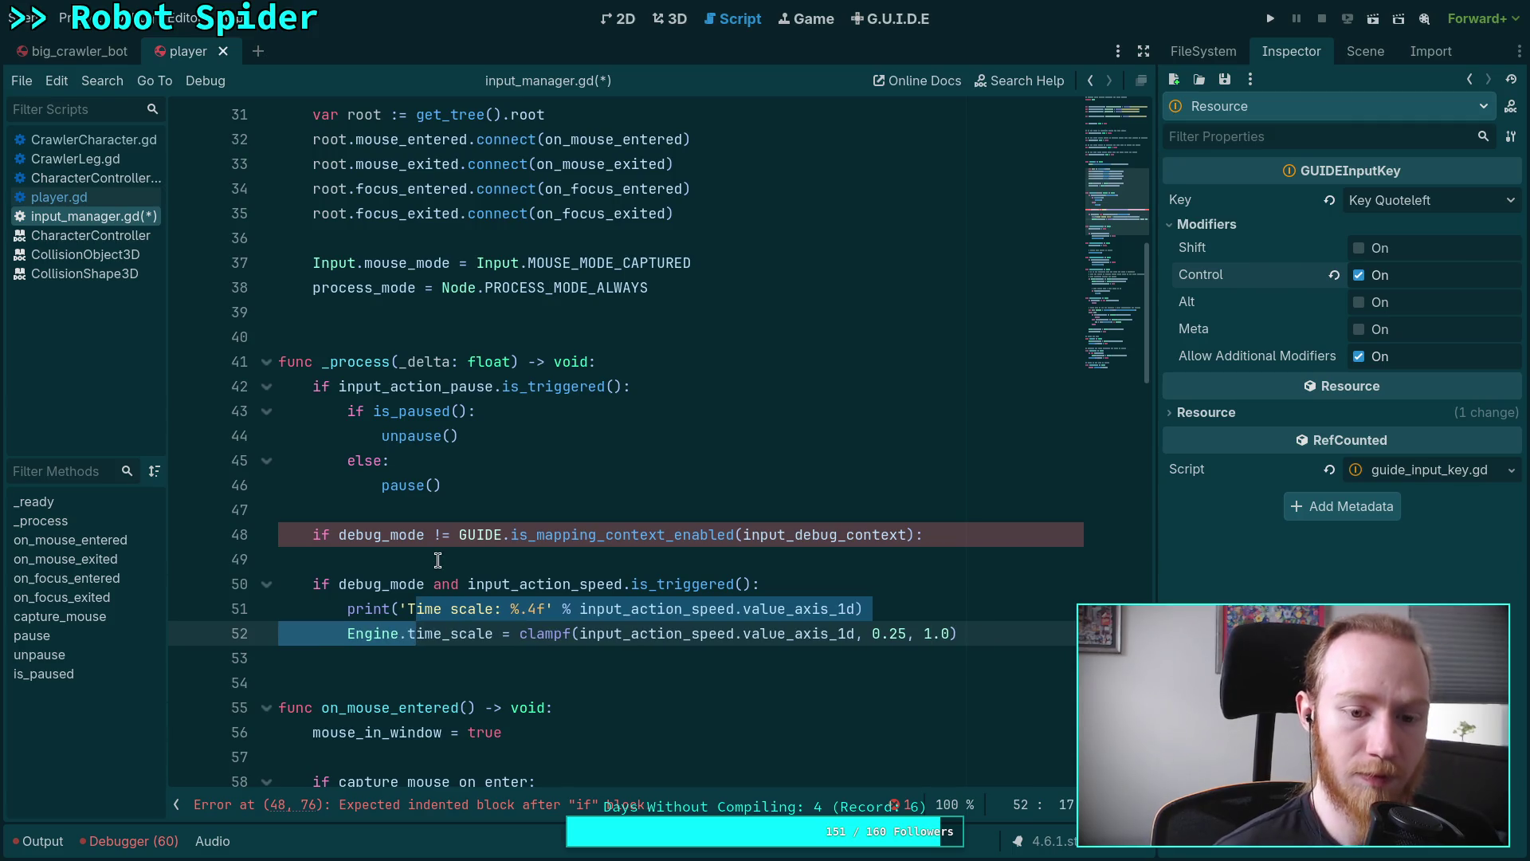
Under the new check, add 'if debug_mode: GUIDE.enable_mapping_context(input_debug_context)'.
{"action": "left_click", "coordinate": [463, 562]}
{"action": "key", "text": "Return"}
{"action": "key", "text": "Up"}
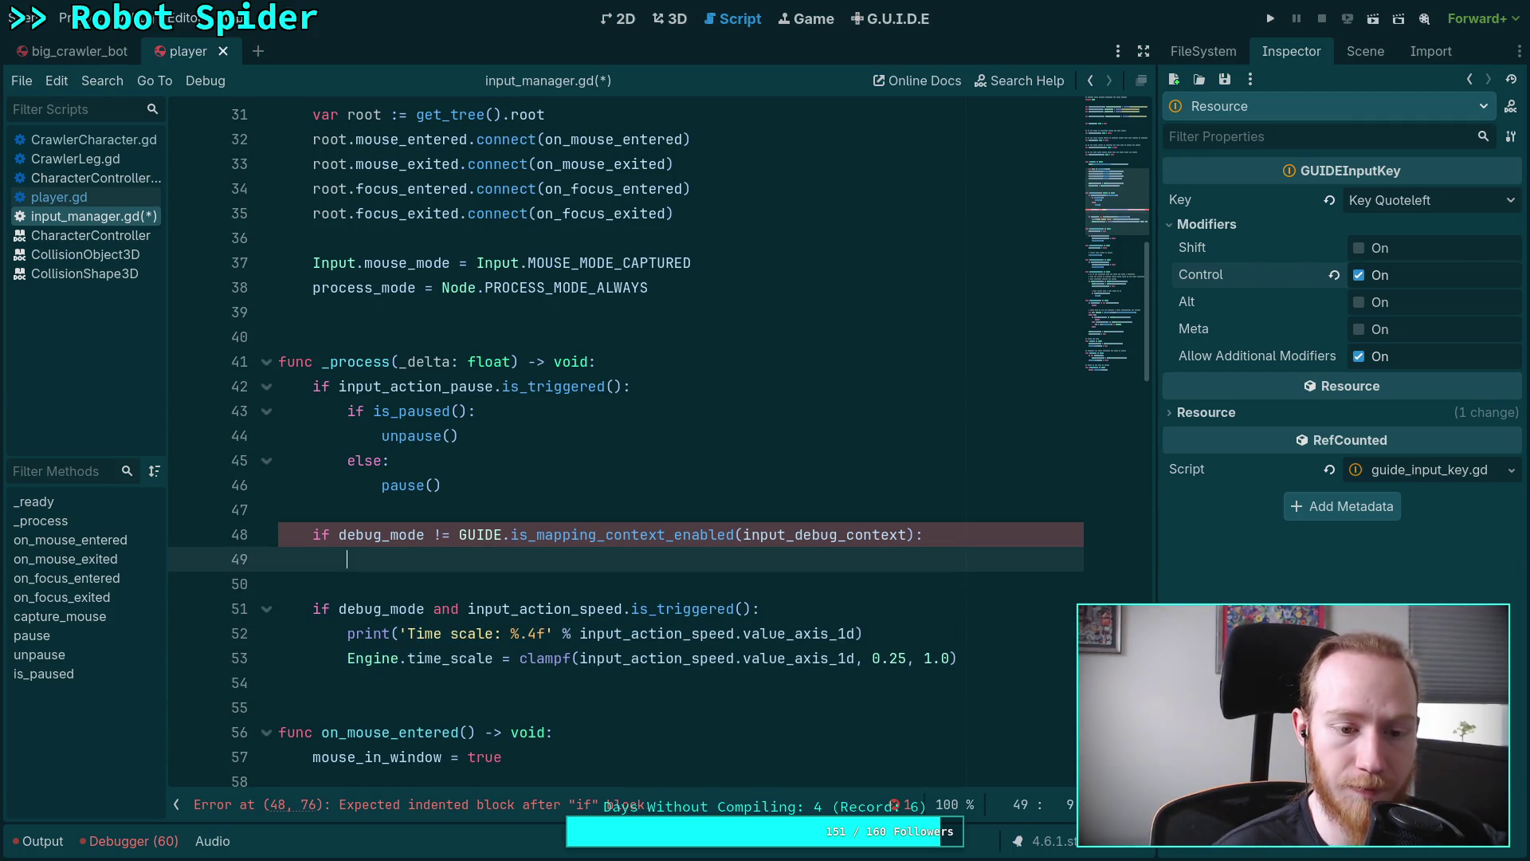
{"action": "scroll", "coordinate": [587, 588], "scroll_direction": "down", "scroll_amount": 1}
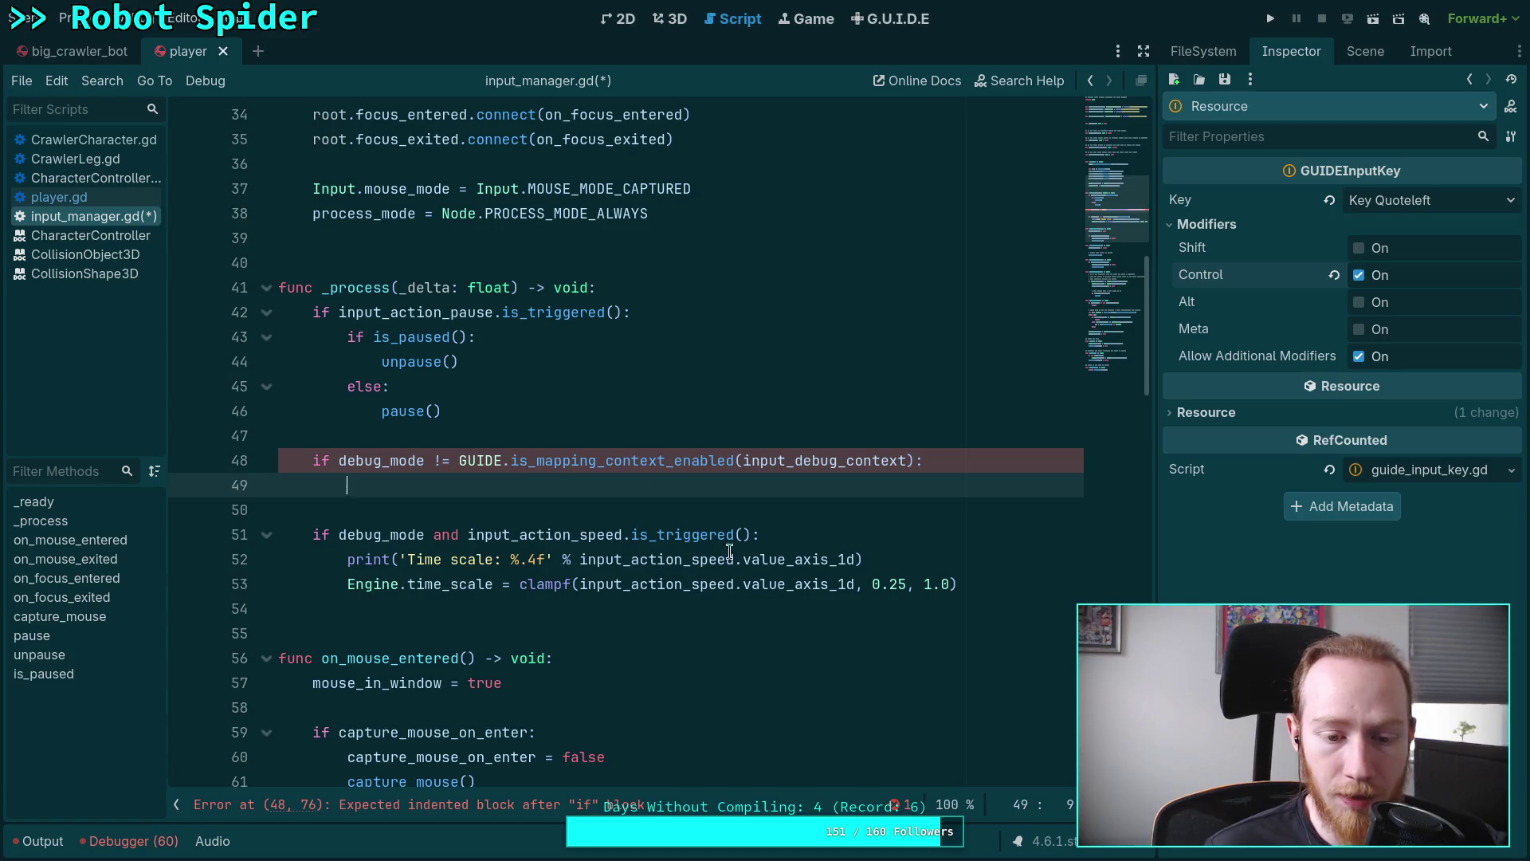
{"action": "type", "text": "if d"}
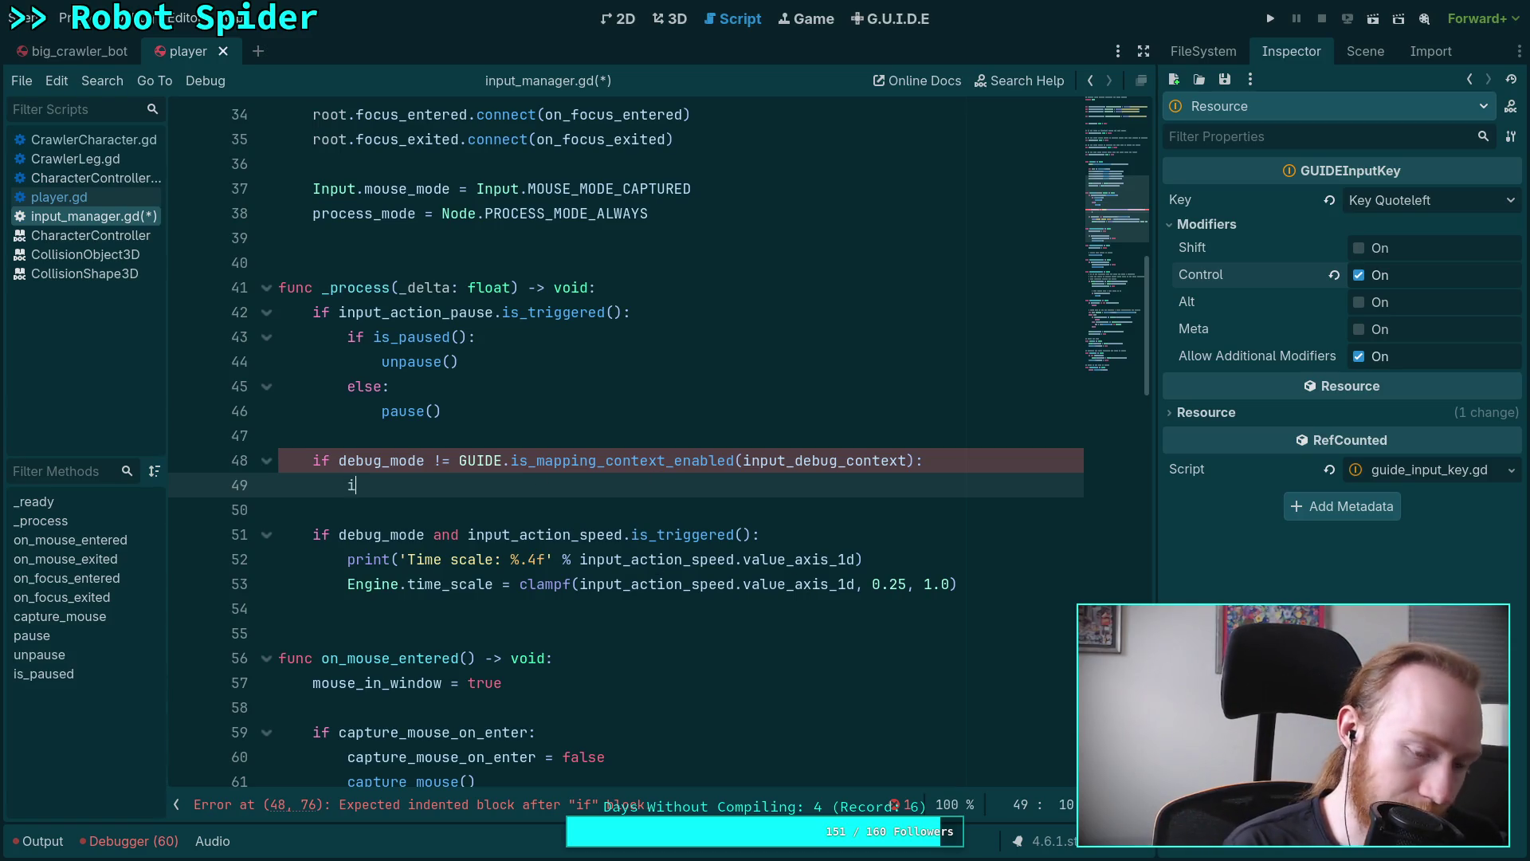
{"action": "type", "text": "eb"}
{"action": "key", "text": "Return"}
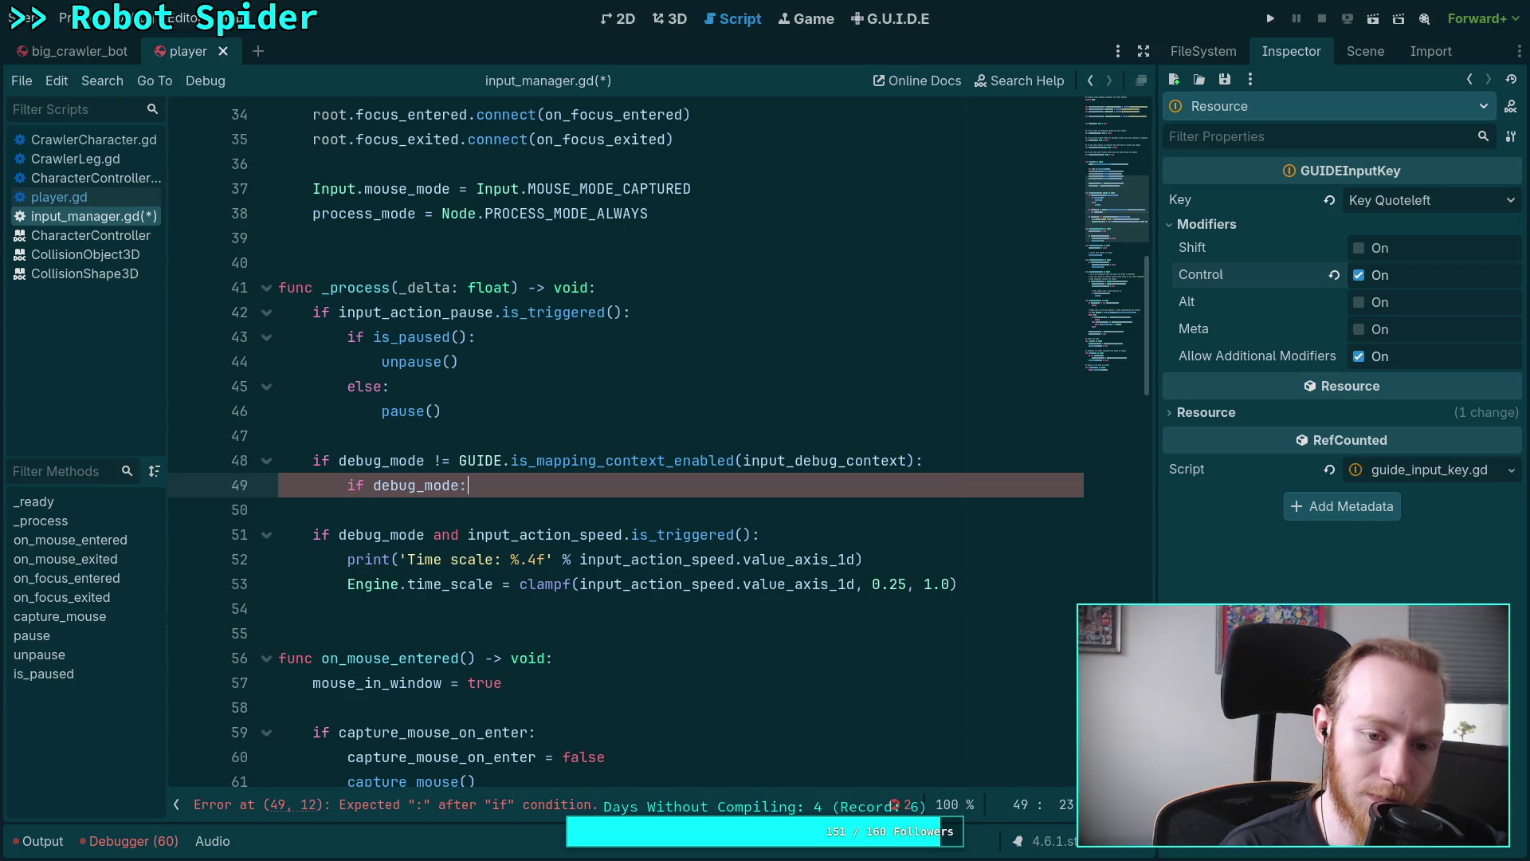
{"action": "key", "text": "Return"}
{"action": "type", "text": "GUIDE.en"}
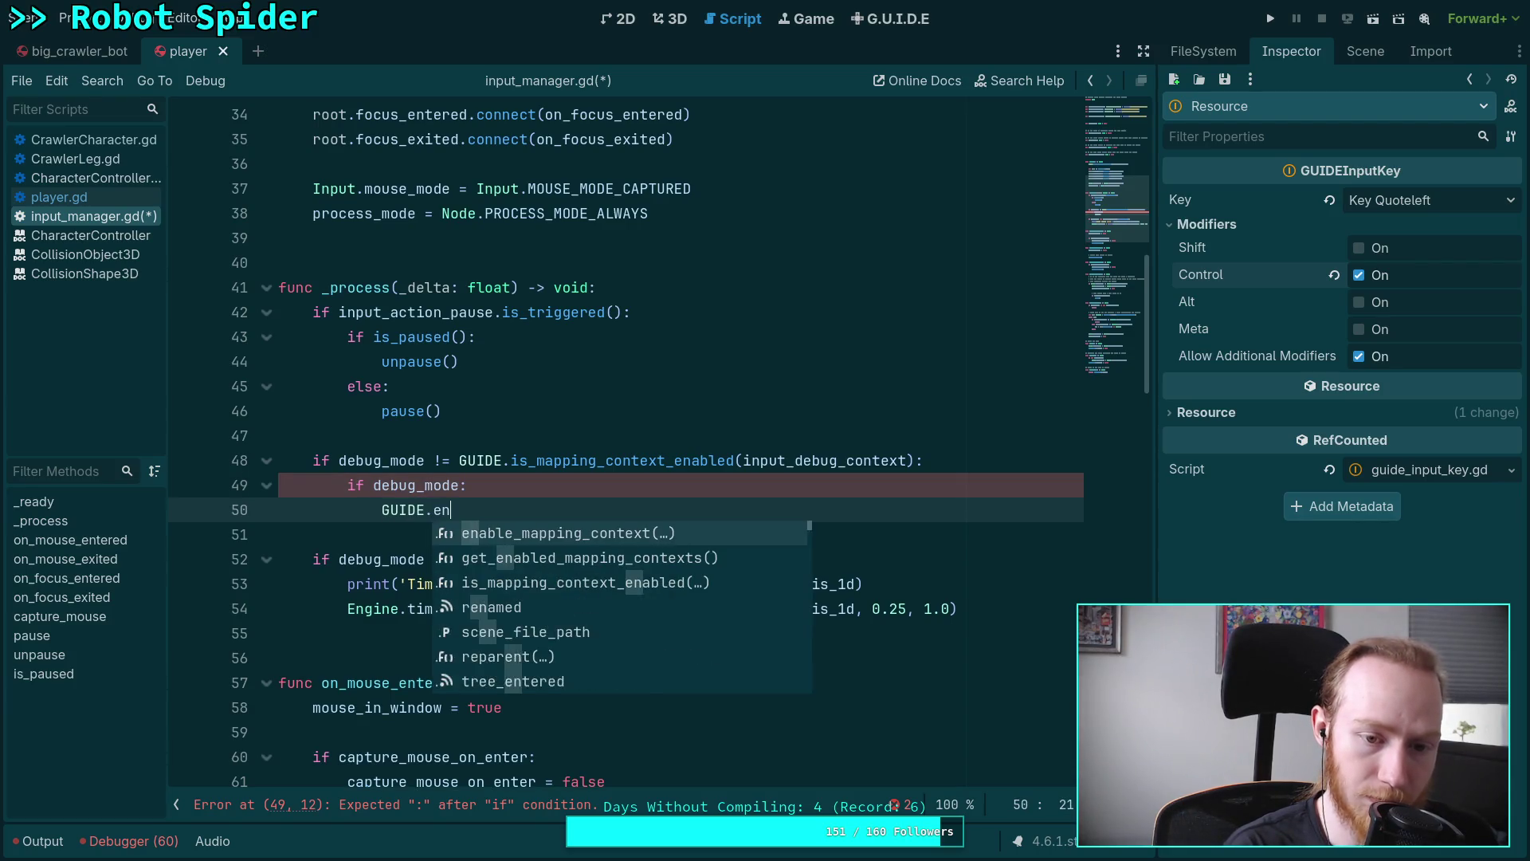
{"action": "key", "text": "Return"}
{"action": "type", "text": "nput"}
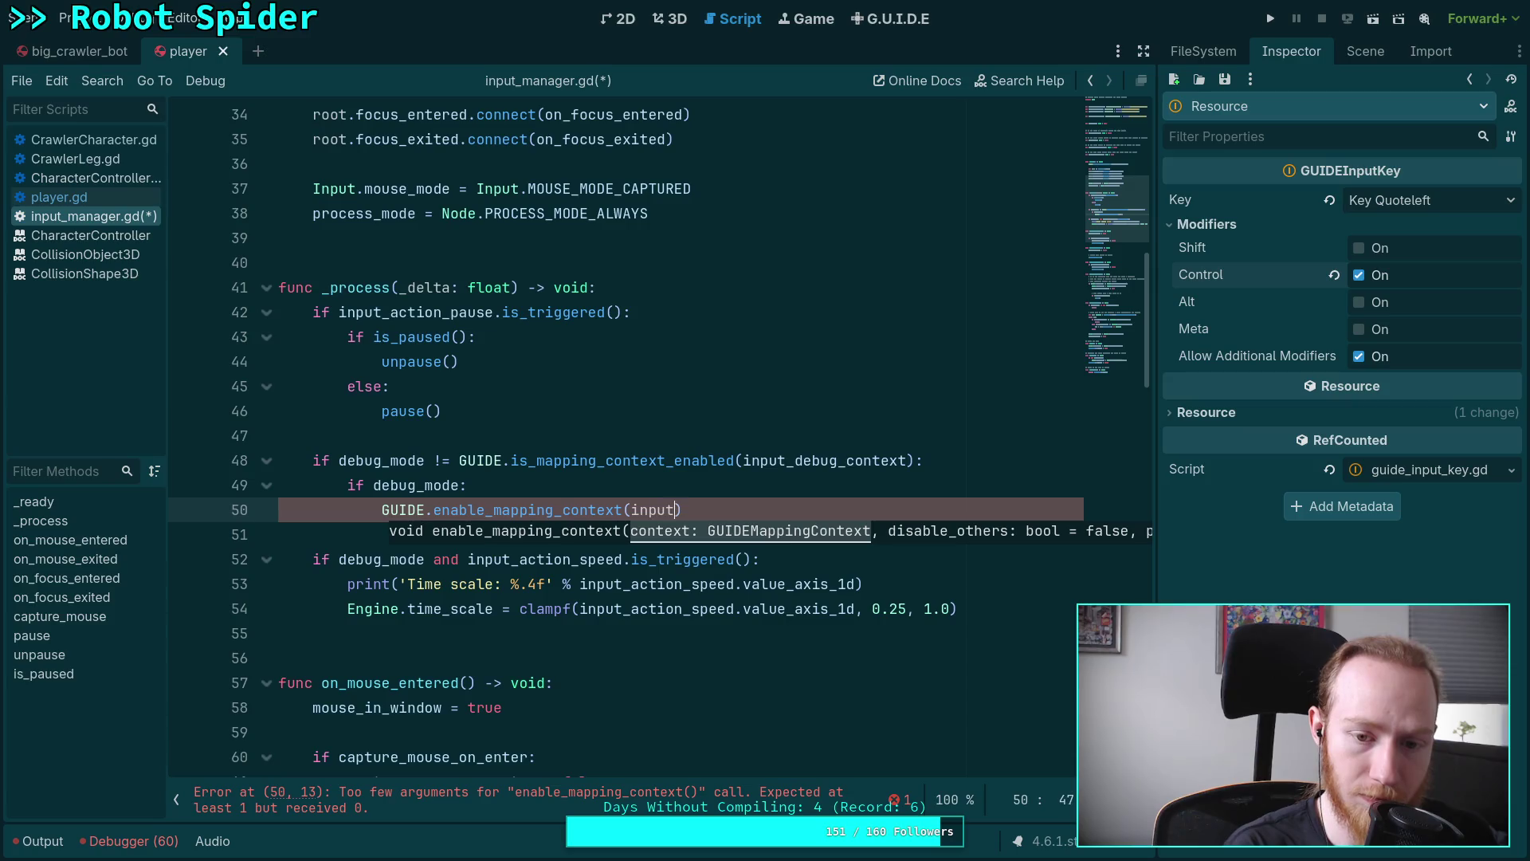
{"action": "key", "text": "Down"}
{"action": "key", "text": "Down"}
{"action": "key", "text": "Return"}
{"action": "key", "text": "End"}
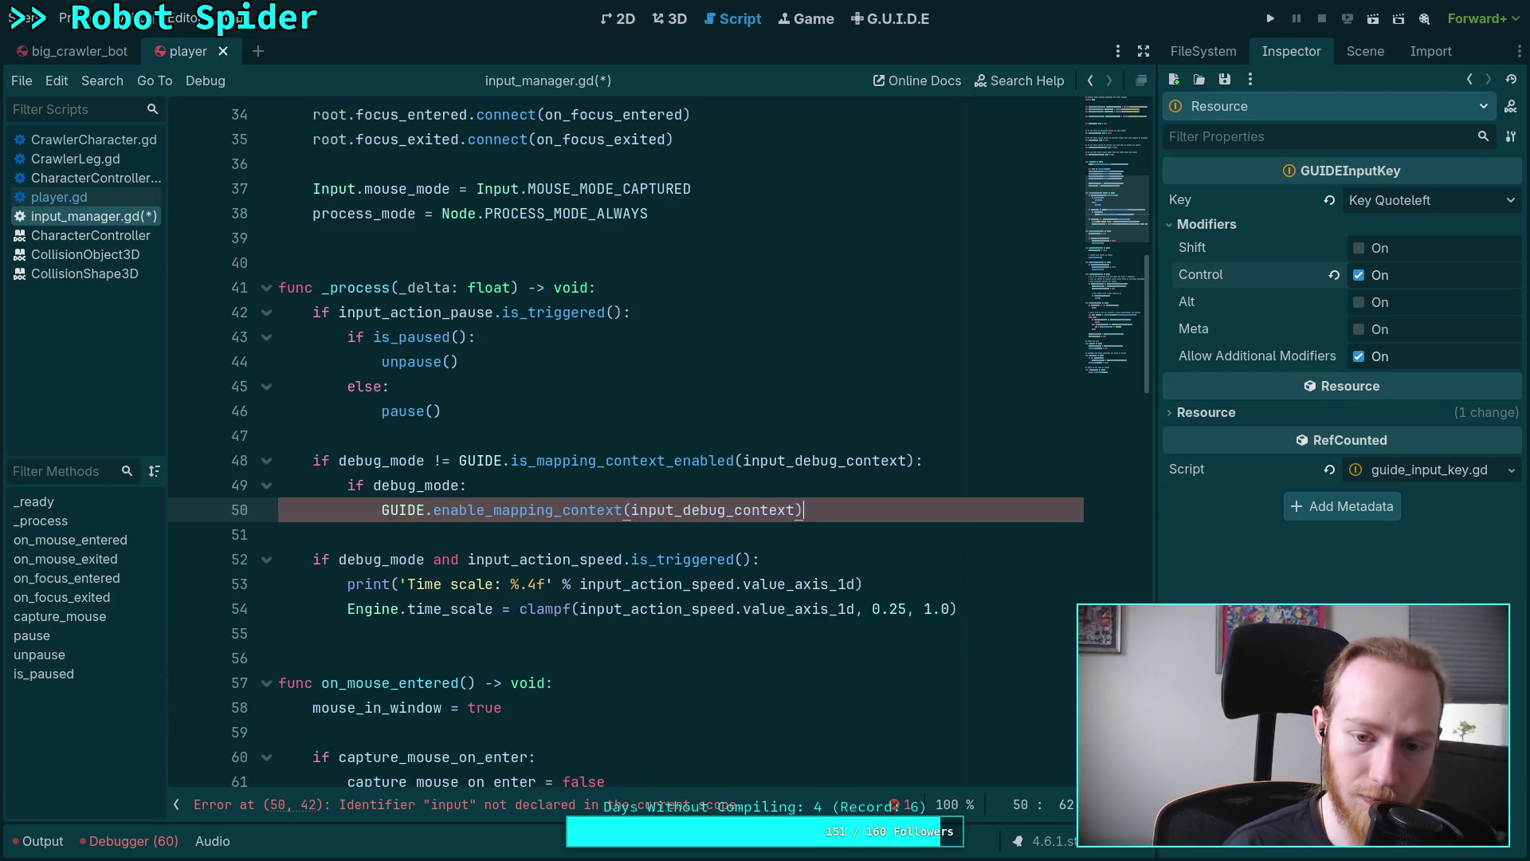
{"action": "key", "text": "Return"}
Add an else branch calling GUIDE.disable_mapping_context(input_debug_context), and save input_manager.gd.
{"action": "key", "text": "BackSpace"}
{"action": "type", "text": "e:"}
{"action": "key", "text": "Return"}
{"action": "type", "text": "GUIDE"}
{"action": "type", "text": ".dis"}
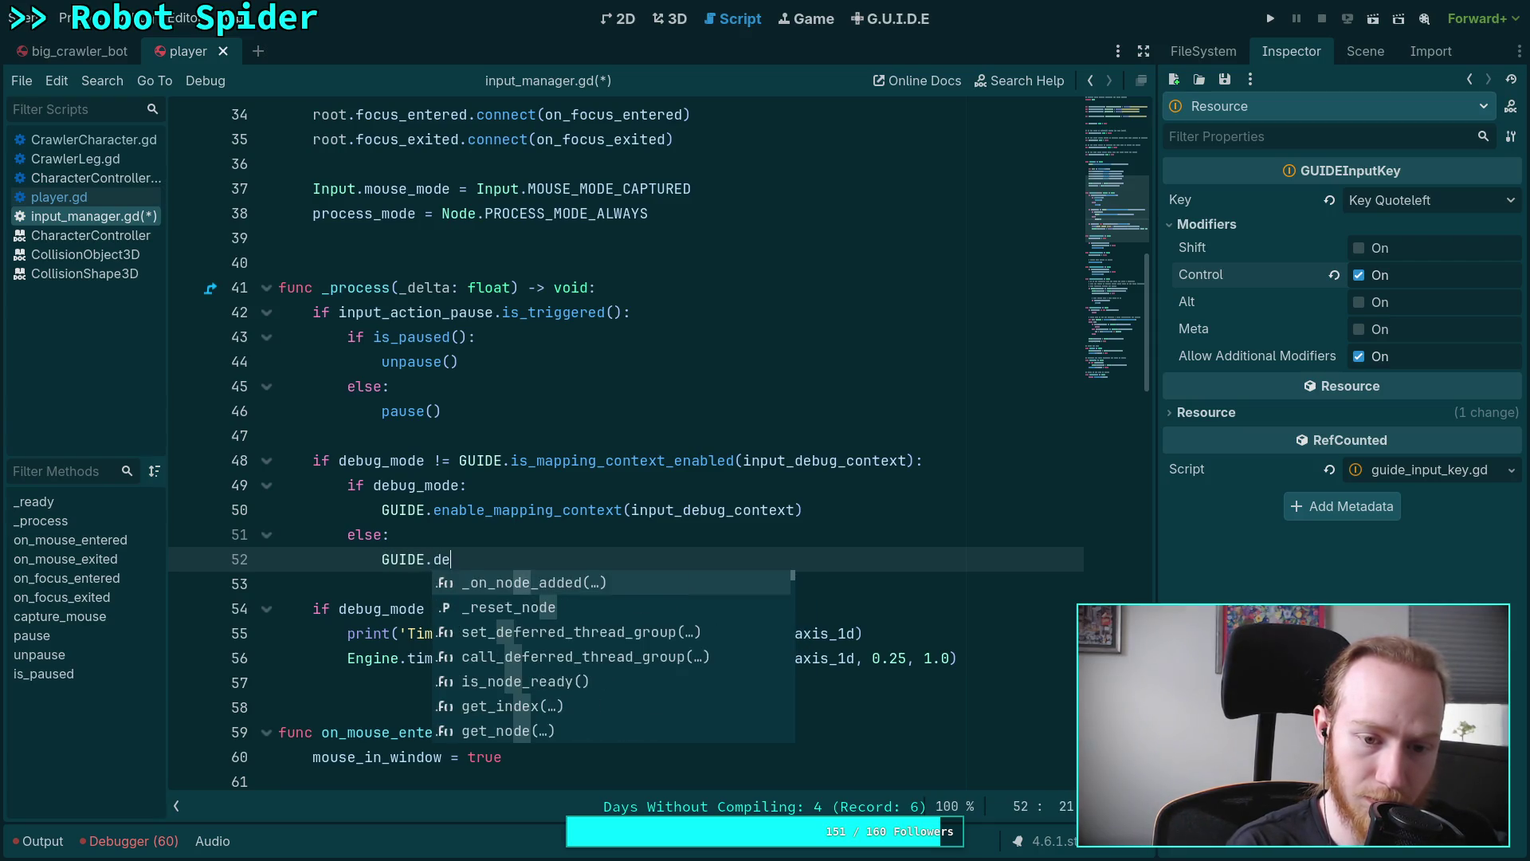
{"action": "key", "text": "Return"}
{"action": "type", "text": "input_d"}
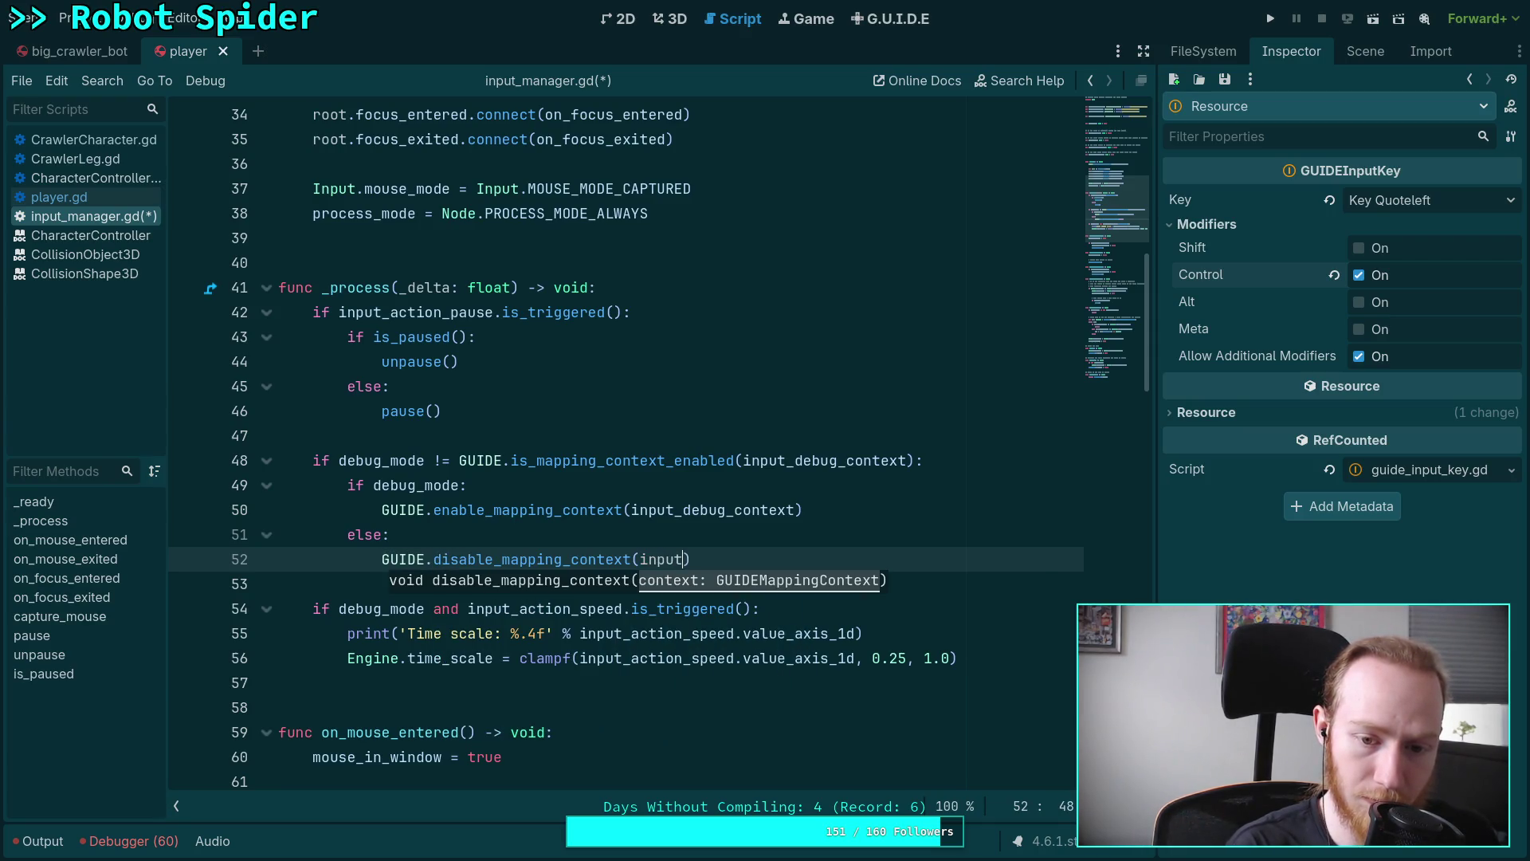
{"action": "key", "text": "Return"}
{"action": "key", "text": "ctrl+s"}
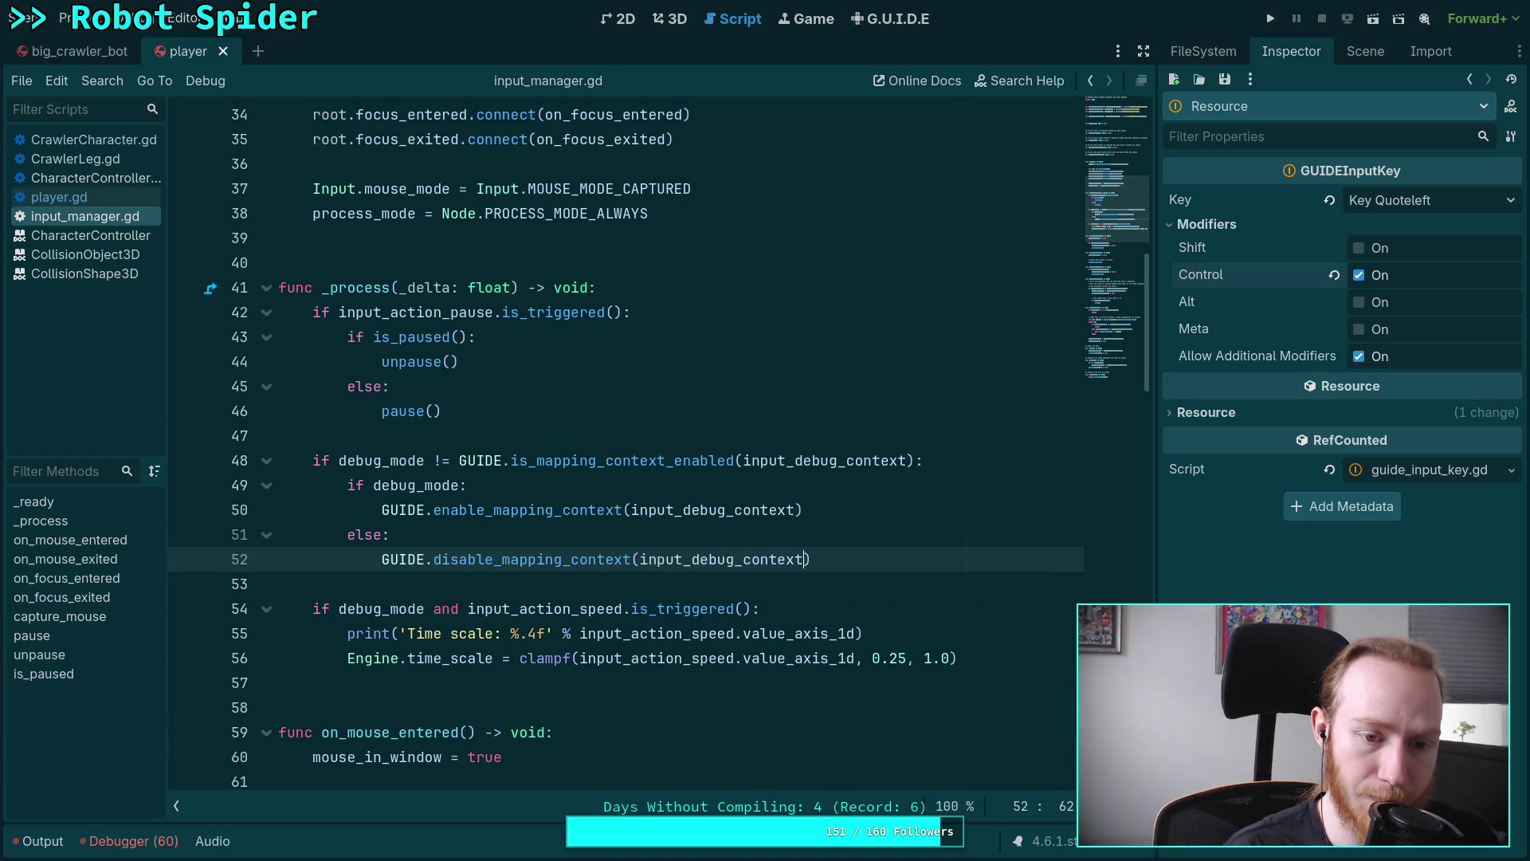
{"action": "left_click", "coordinate": [658, 582]}
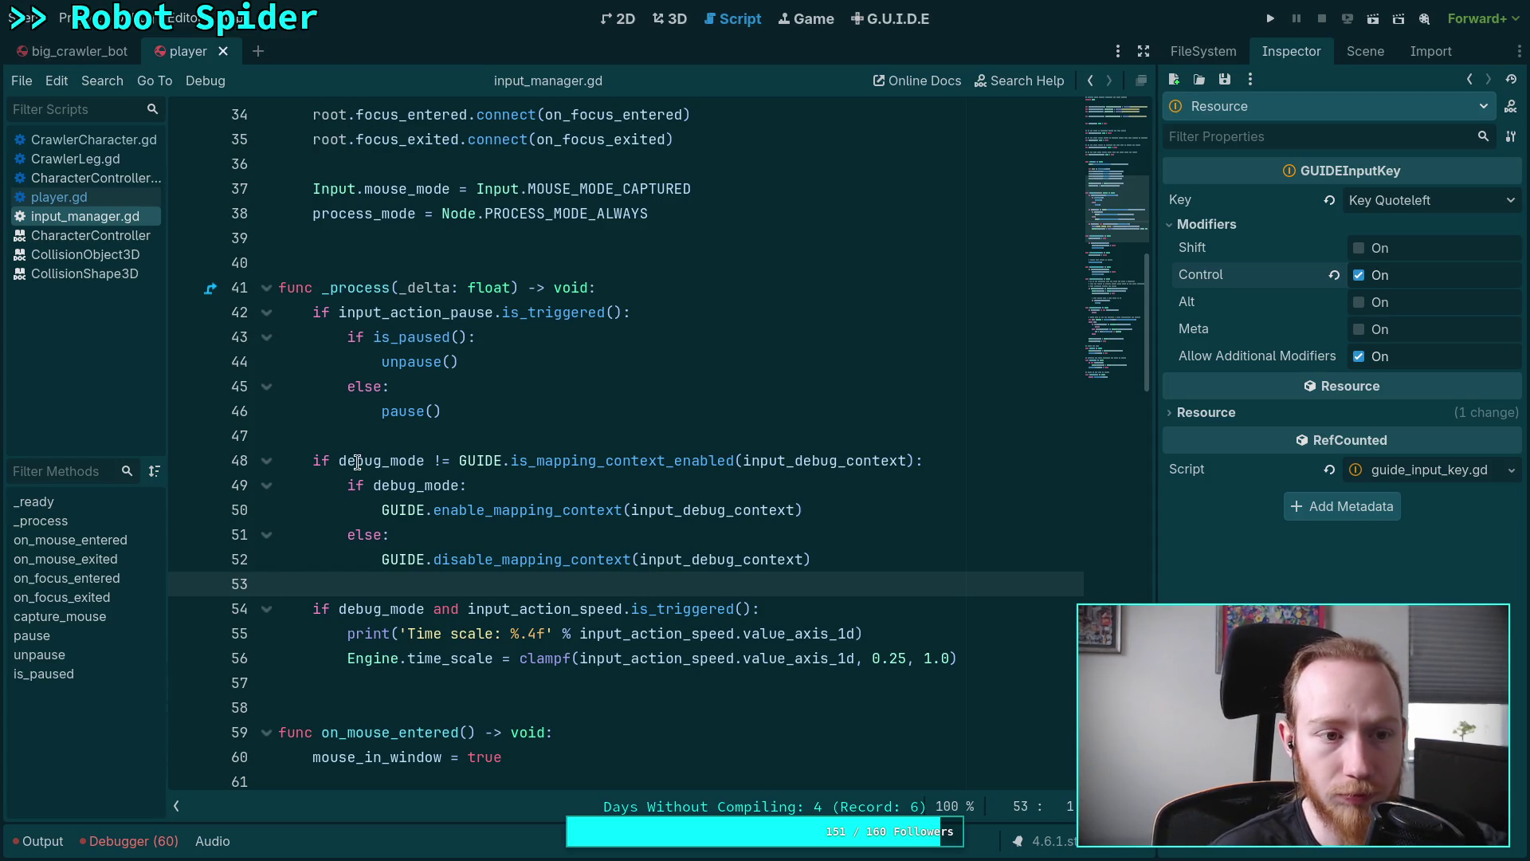
Open player.gd and review its crouch_mode toggle and the _ready code enabling the look and move contexts.
{"action": "left_click", "coordinate": [91, 191]}
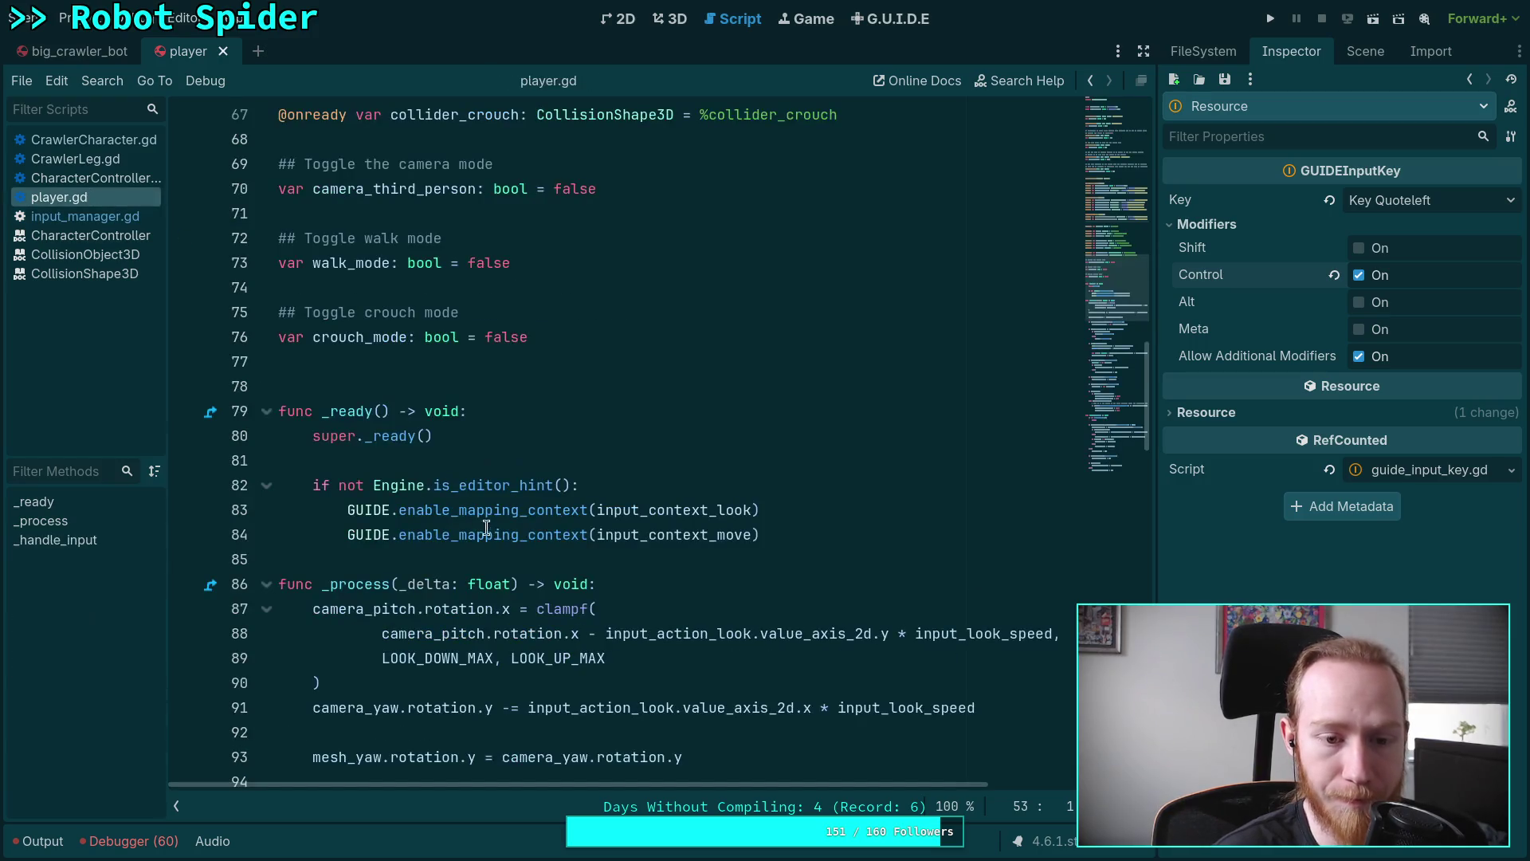
{"action": "scroll", "coordinate": [486, 526], "scroll_direction": "down", "scroll_amount": 7}
{"action": "scroll", "coordinate": [390, 479], "scroll_direction": "down", "scroll_amount": 7}
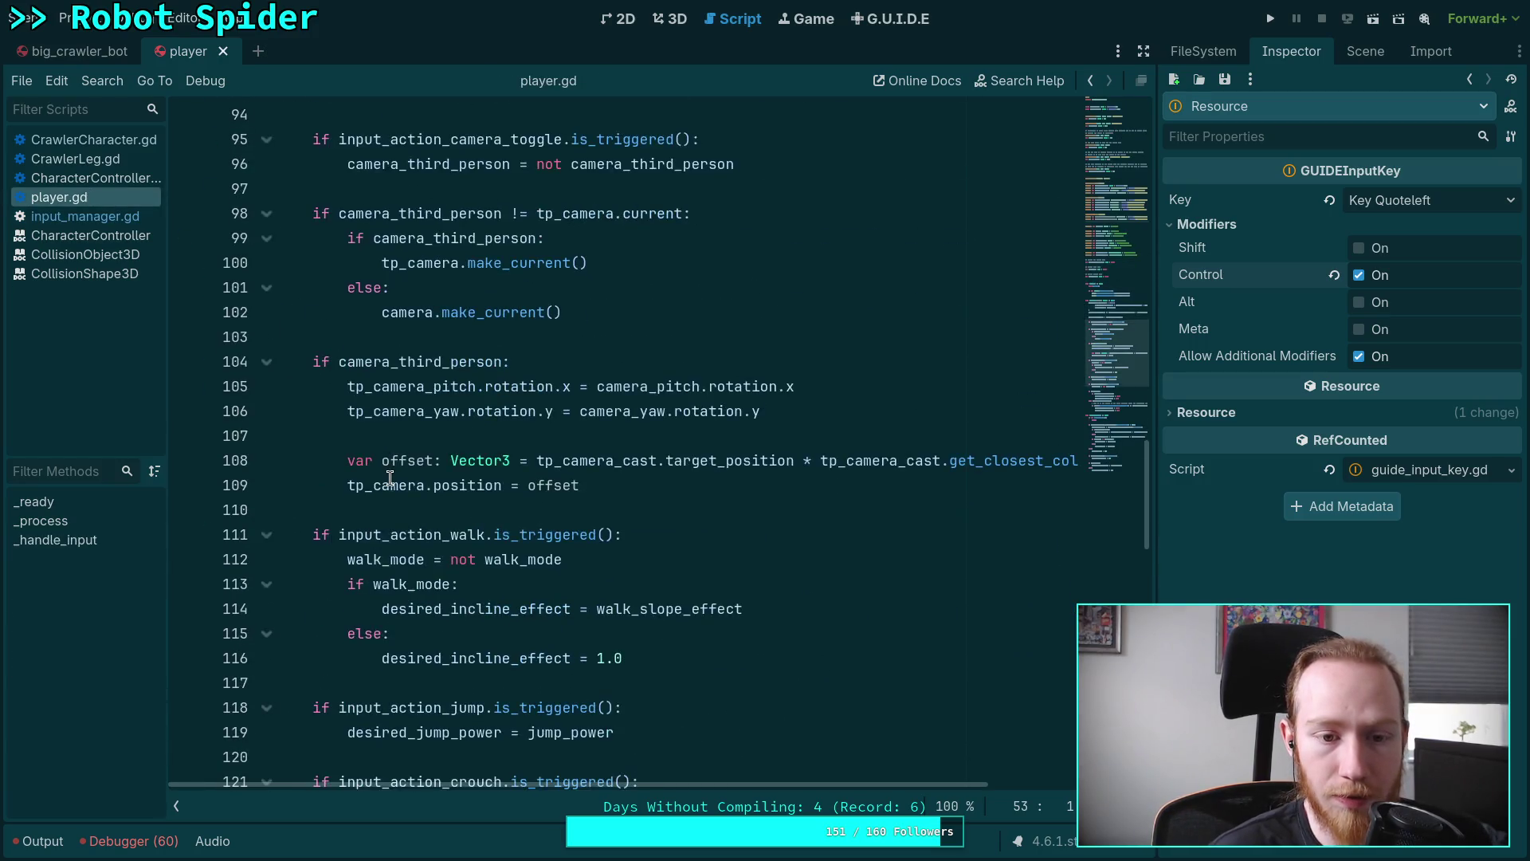
{"action": "scroll", "coordinate": [502, 484], "scroll_direction": "down", "scroll_amount": 1}
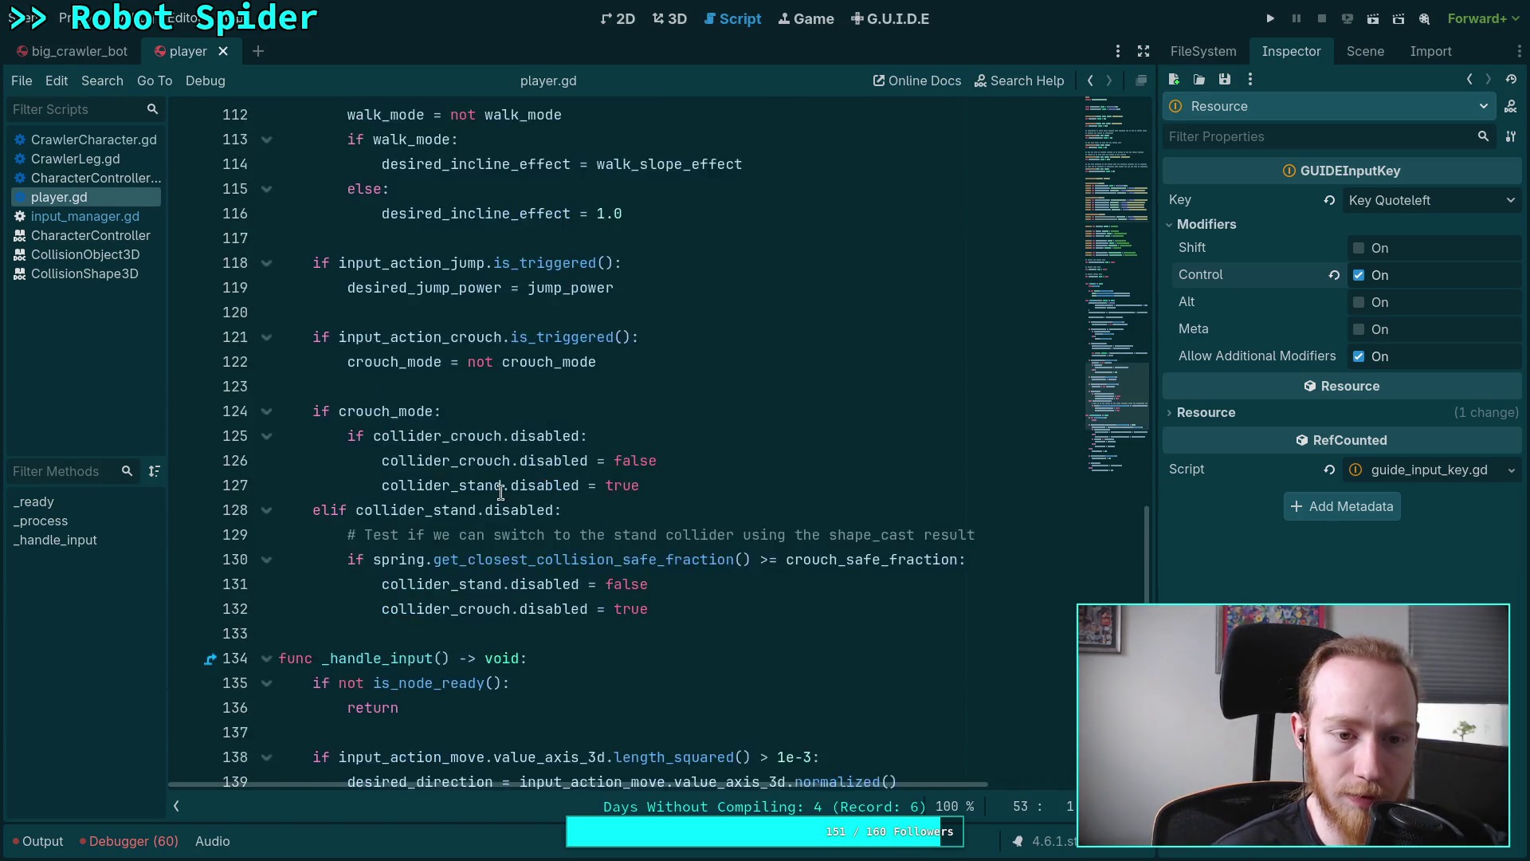
{"action": "scroll", "coordinate": [500, 492], "scroll_direction": "up", "scroll_amount": 15}
{"action": "scroll", "coordinate": [500, 492], "scroll_direction": "up", "scroll_amount": 2}
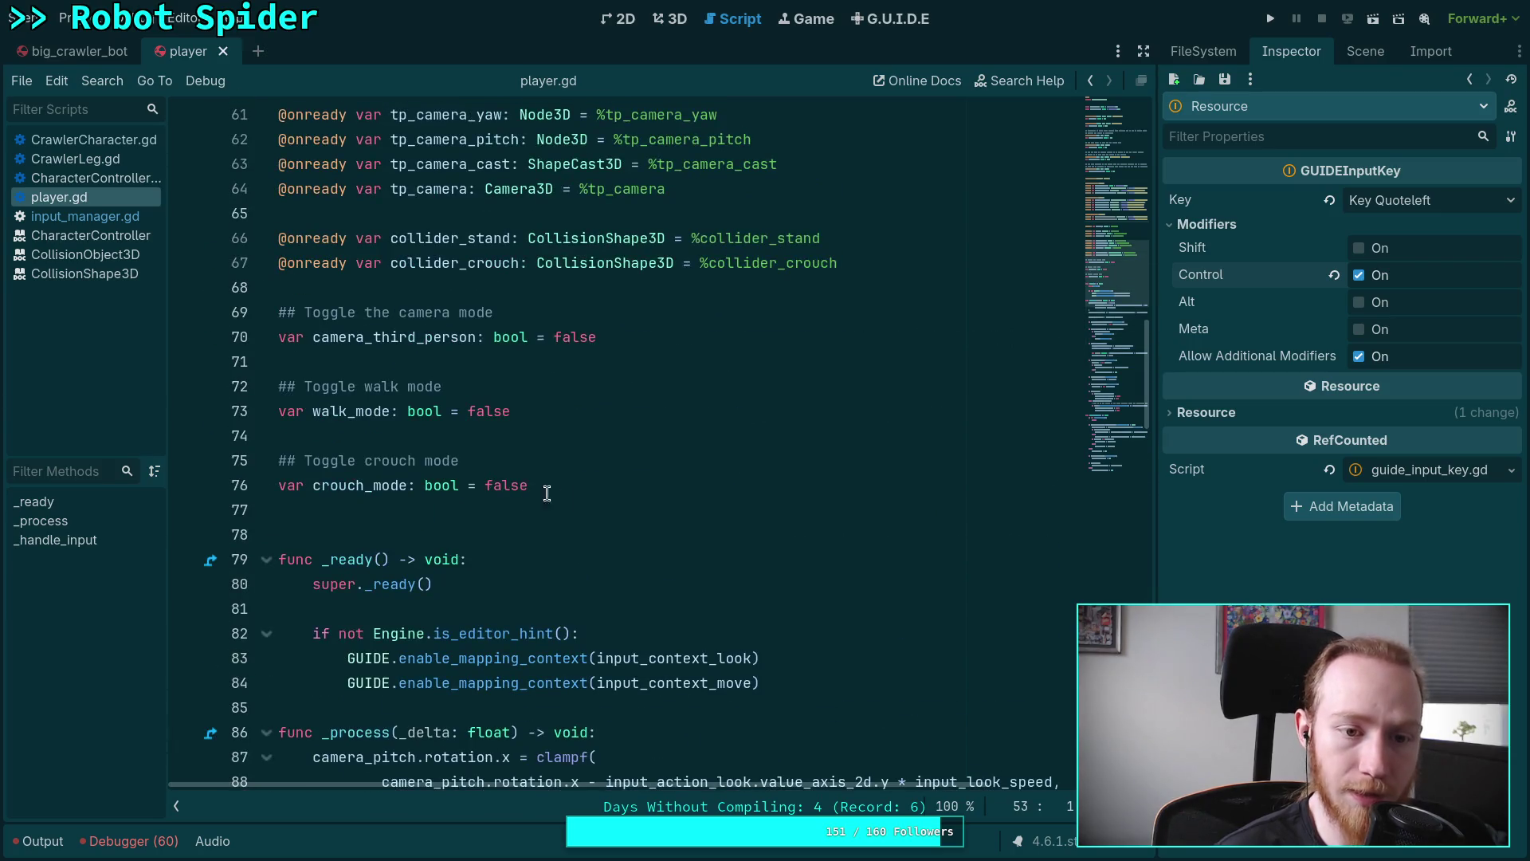
{"action": "left_click", "coordinate": [653, 489]}
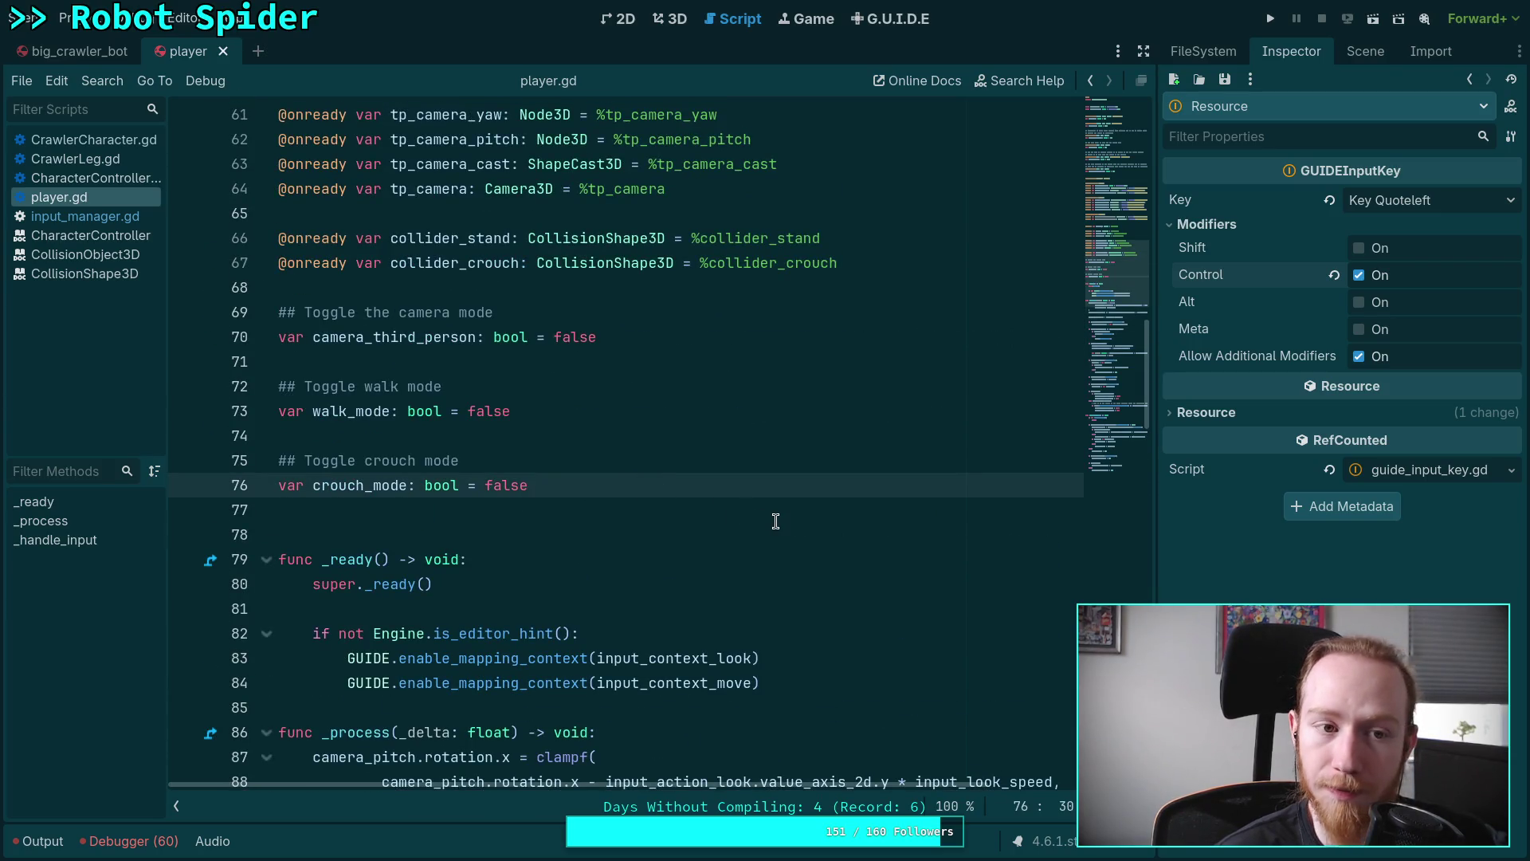
{"action": "scroll", "coordinate": [776, 522], "scroll_direction": "down", "scroll_amount": 2}
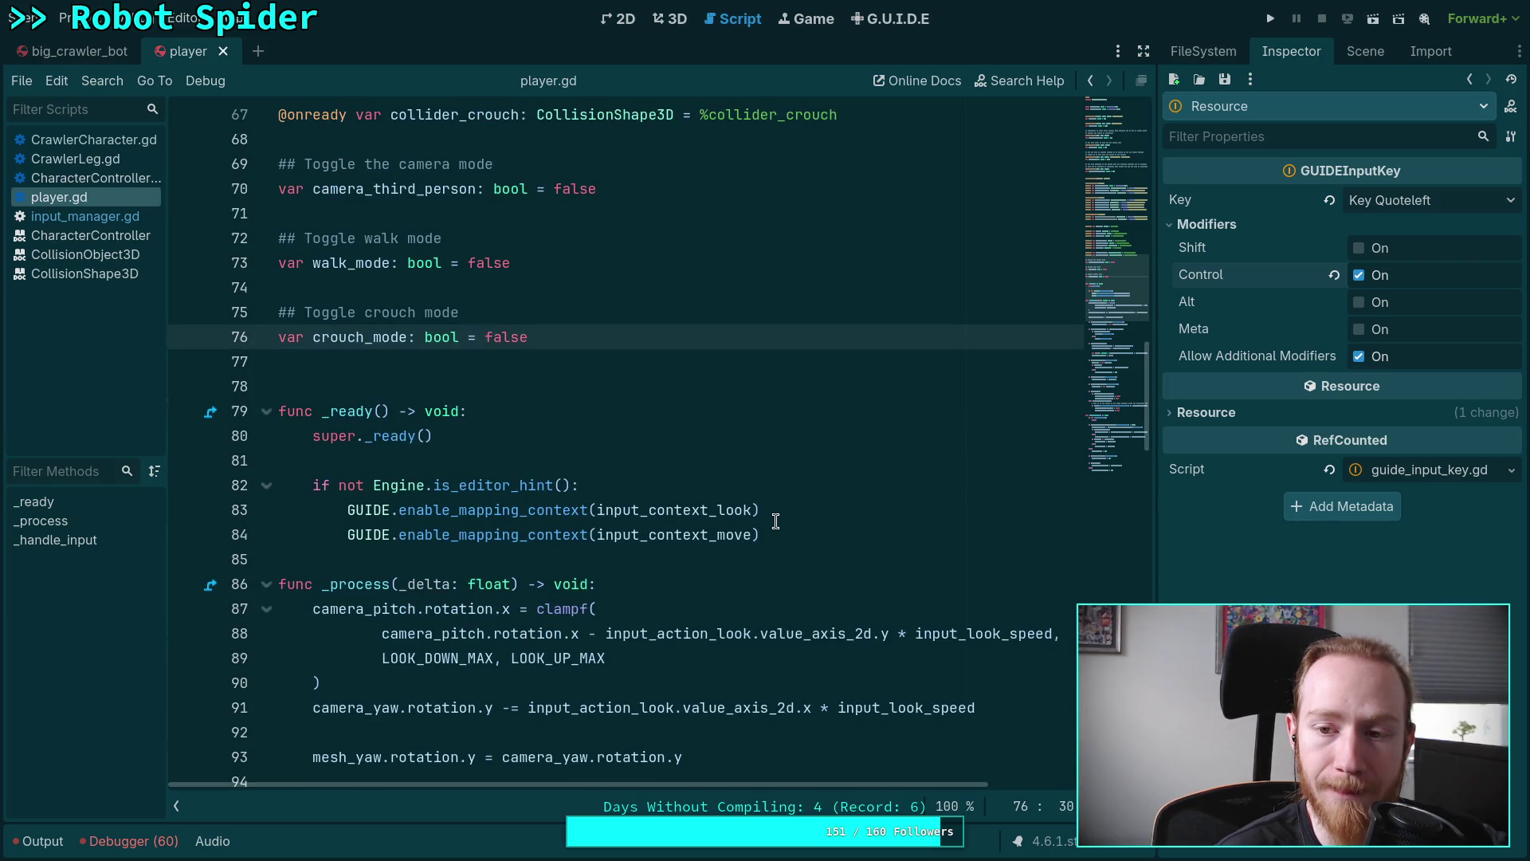
{"action": "scroll", "coordinate": [776, 521], "scroll_direction": "up", "scroll_amount": 3}
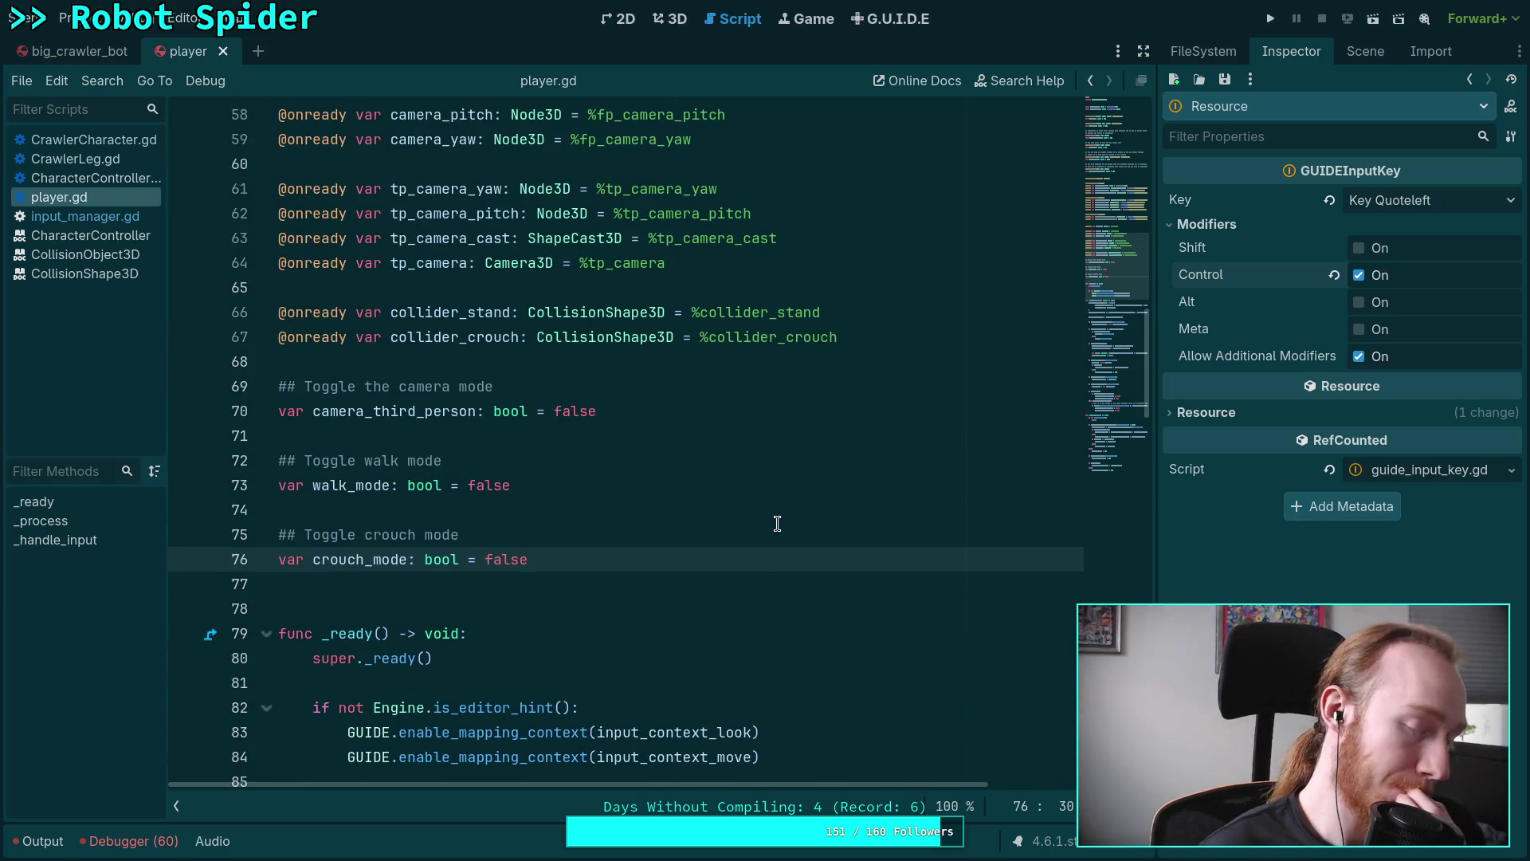
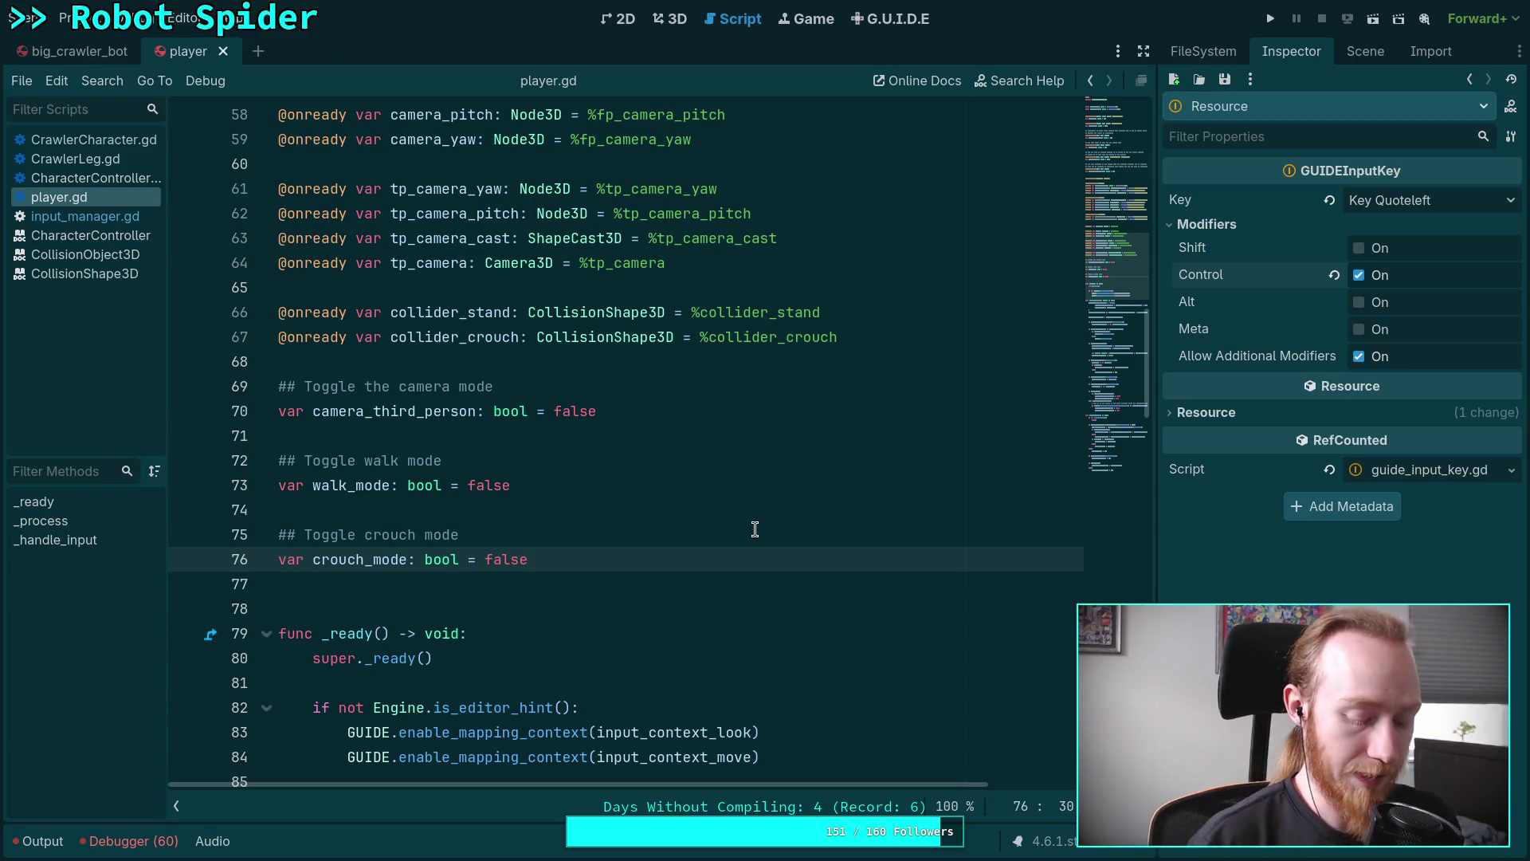
Browse player.gd and place the caret after the 'crouch_mode = not crouch_mode' toggle.
{"action": "key", "text": "Return"}
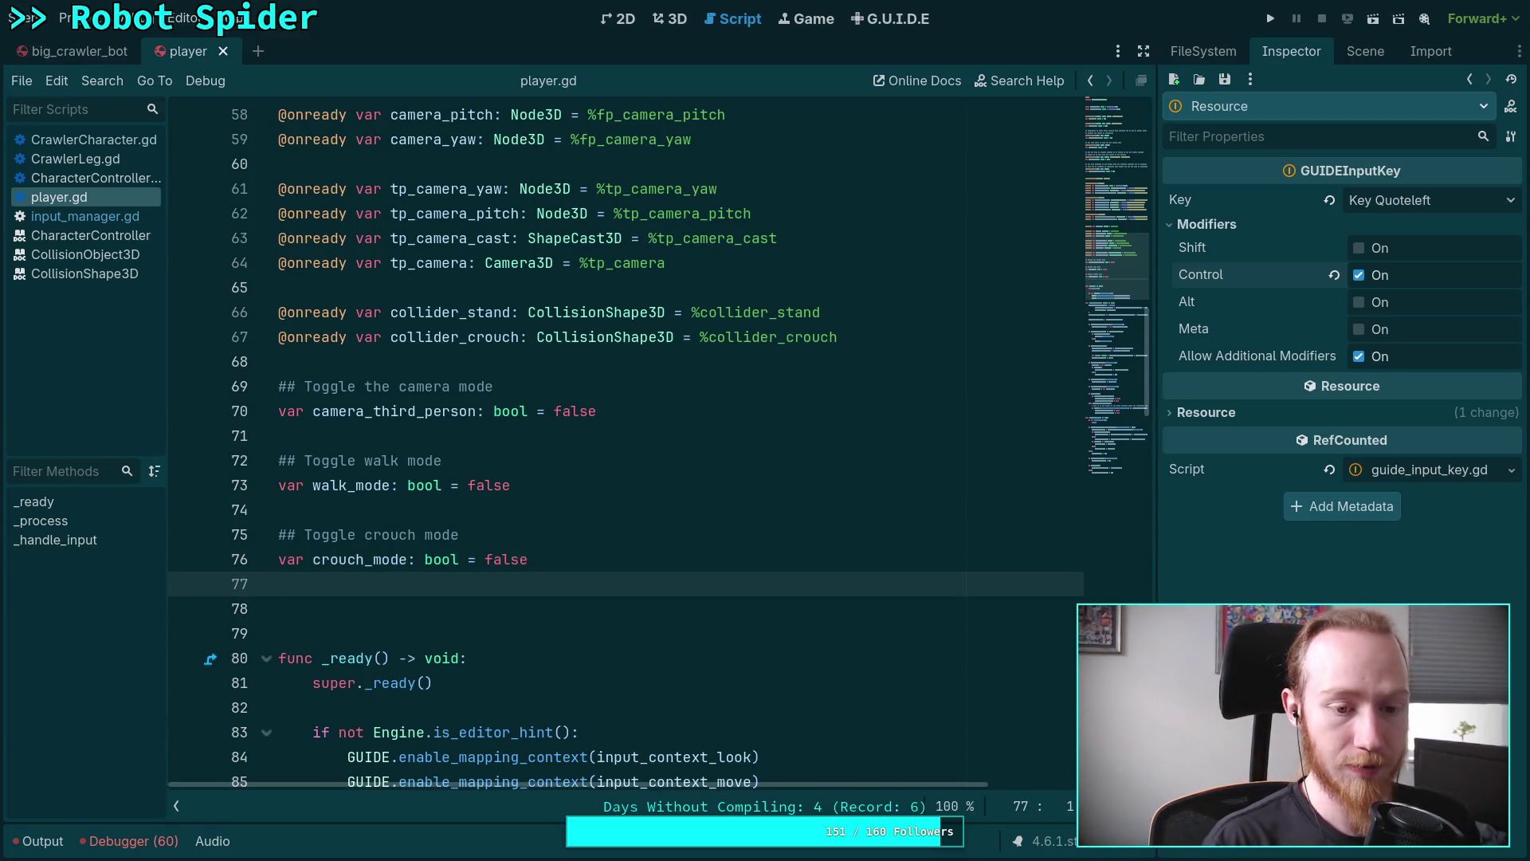
{"action": "key", "text": "BackSpace"}
{"action": "scroll", "coordinate": [660, 432], "scroll_direction": "down", "scroll_amount": 8}
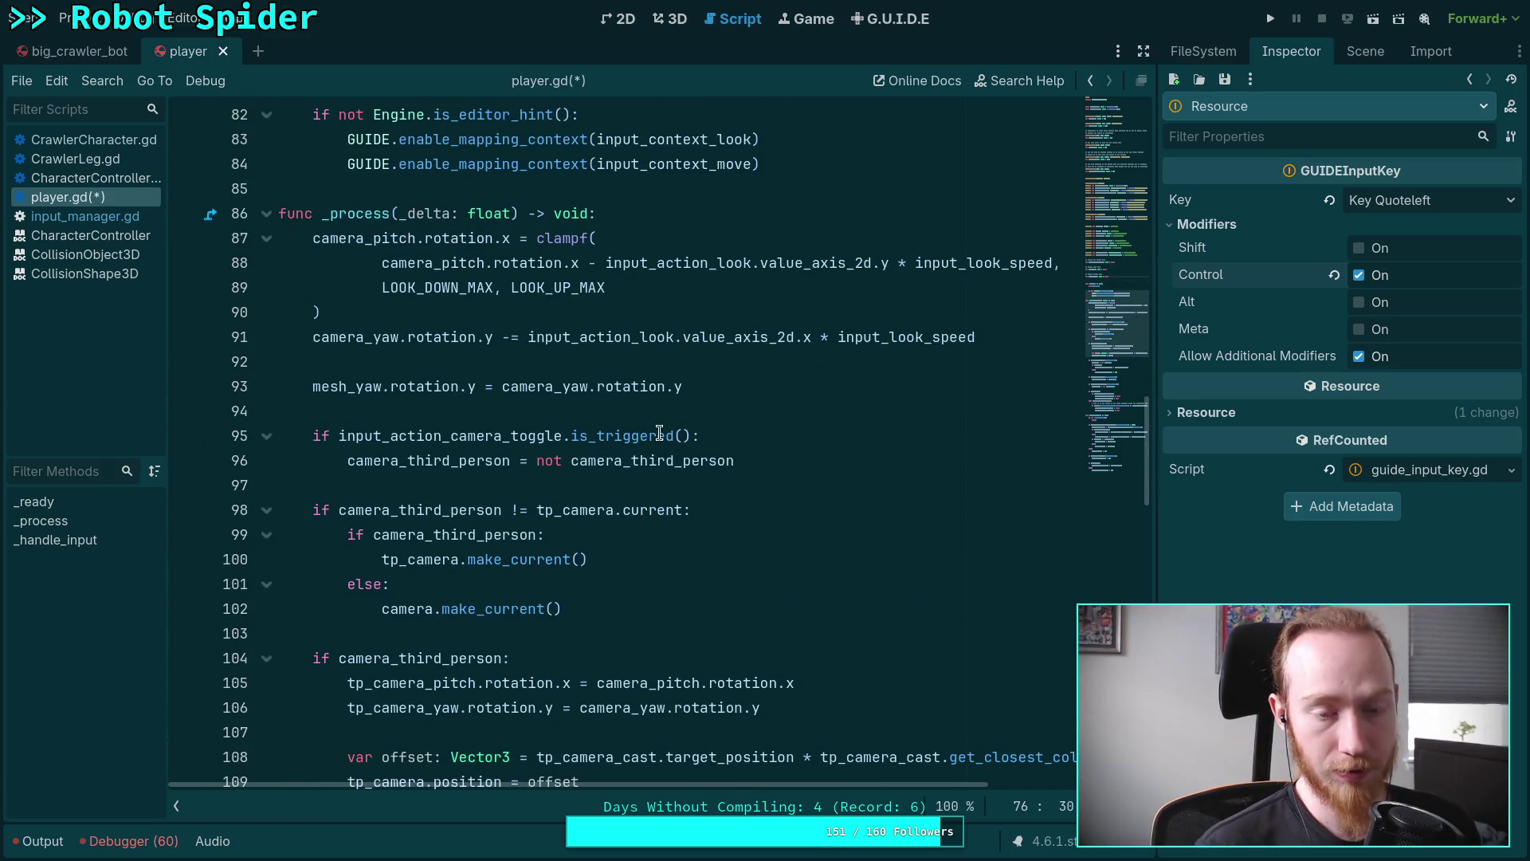
{"action": "scroll", "coordinate": [660, 433], "scroll_direction": "down", "scroll_amount": 1}
{"action": "scroll", "coordinate": [580, 451], "scroll_direction": "down", "scroll_amount": 1}
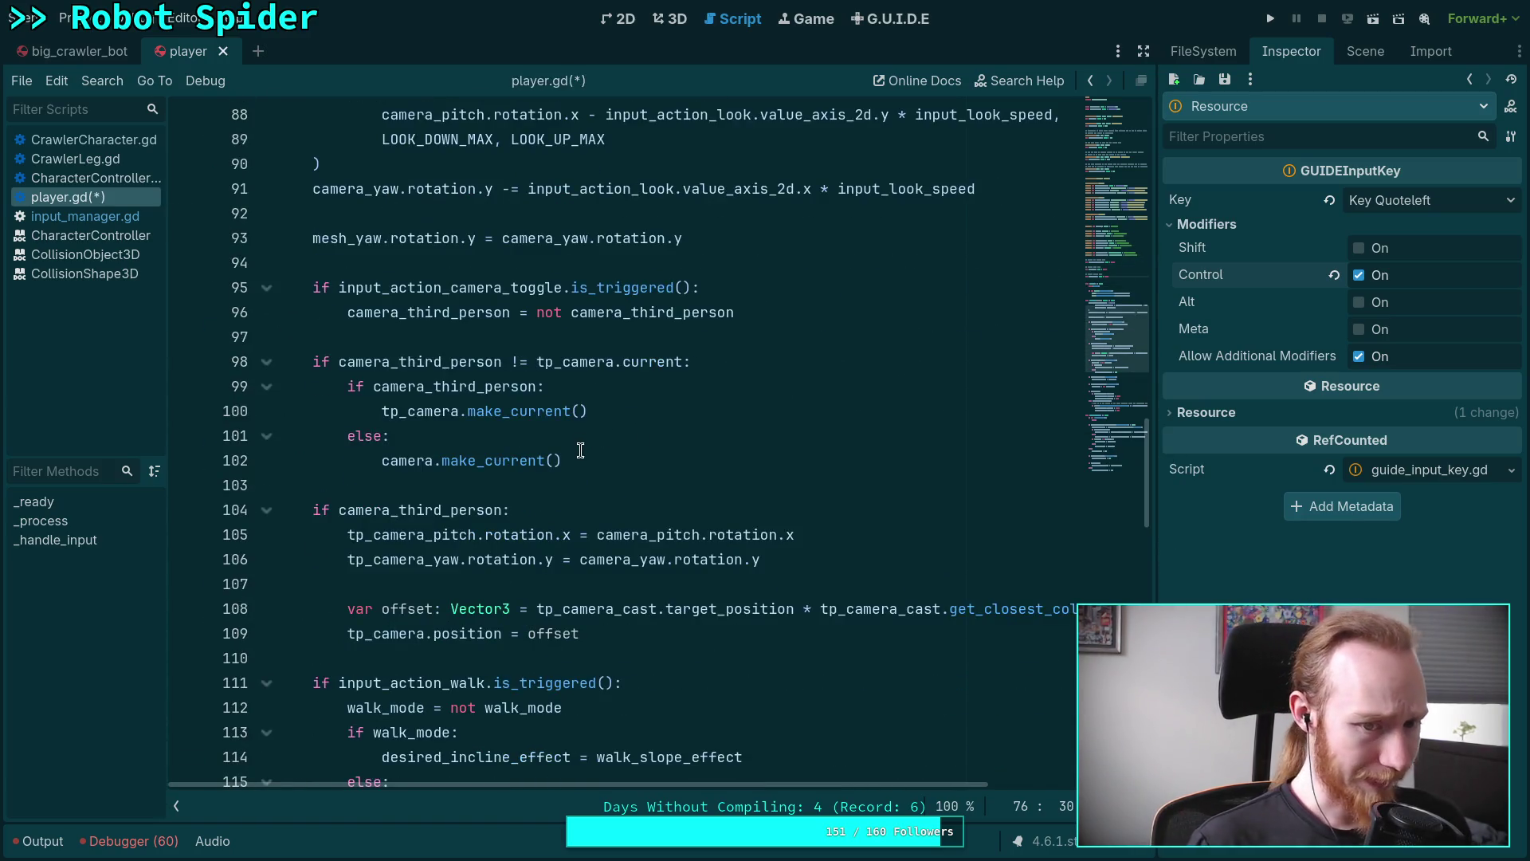
{"action": "scroll", "coordinate": [647, 470], "scroll_direction": "down", "scroll_amount": 5}
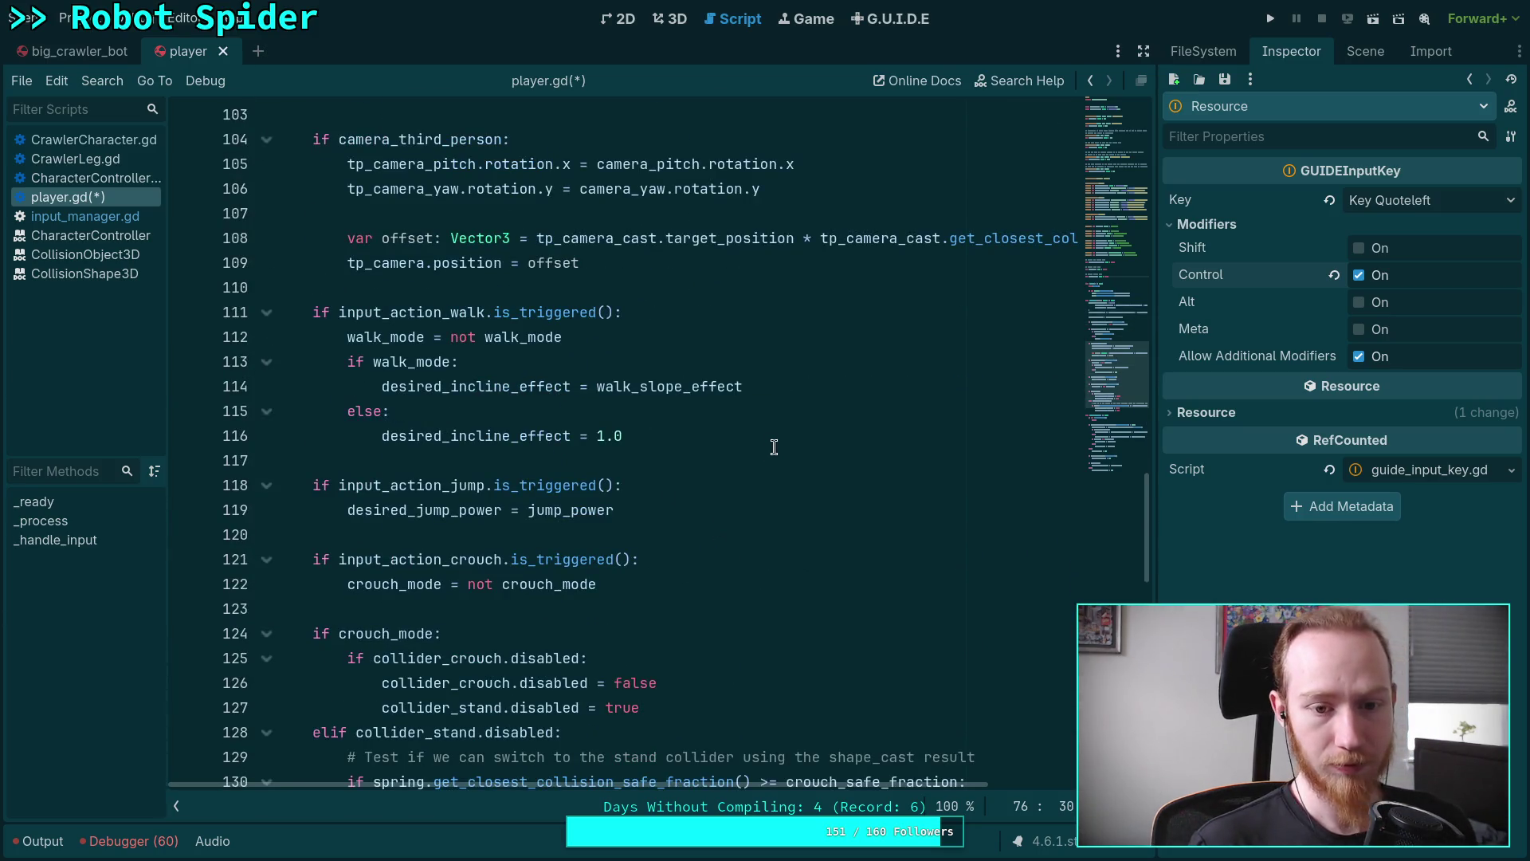
{"action": "left_click", "coordinate": [788, 438]}
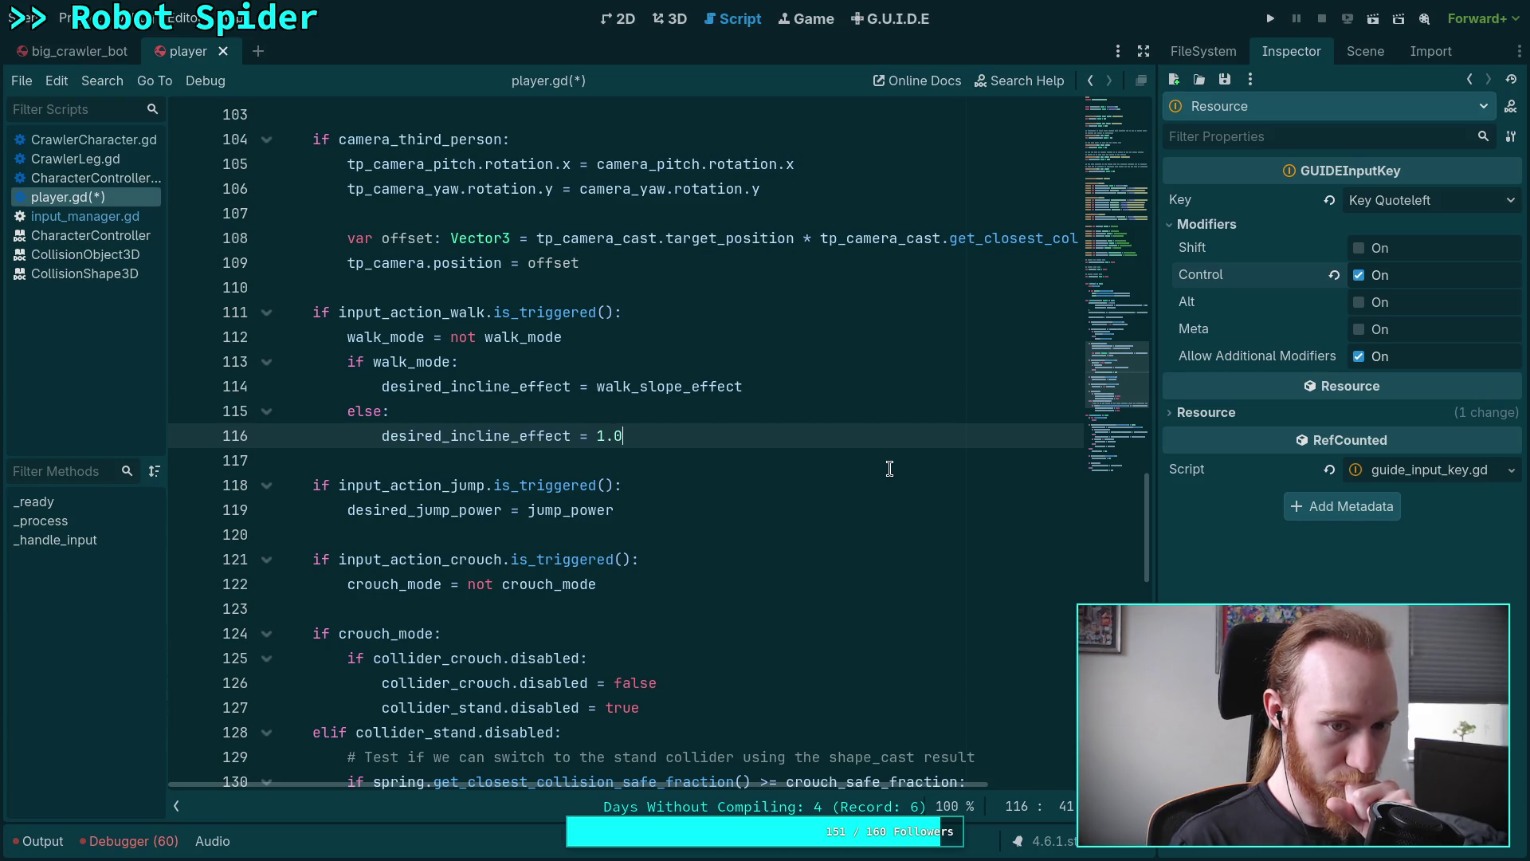
{"action": "scroll", "coordinate": [889, 469], "scroll_direction": "up", "scroll_amount": 15}
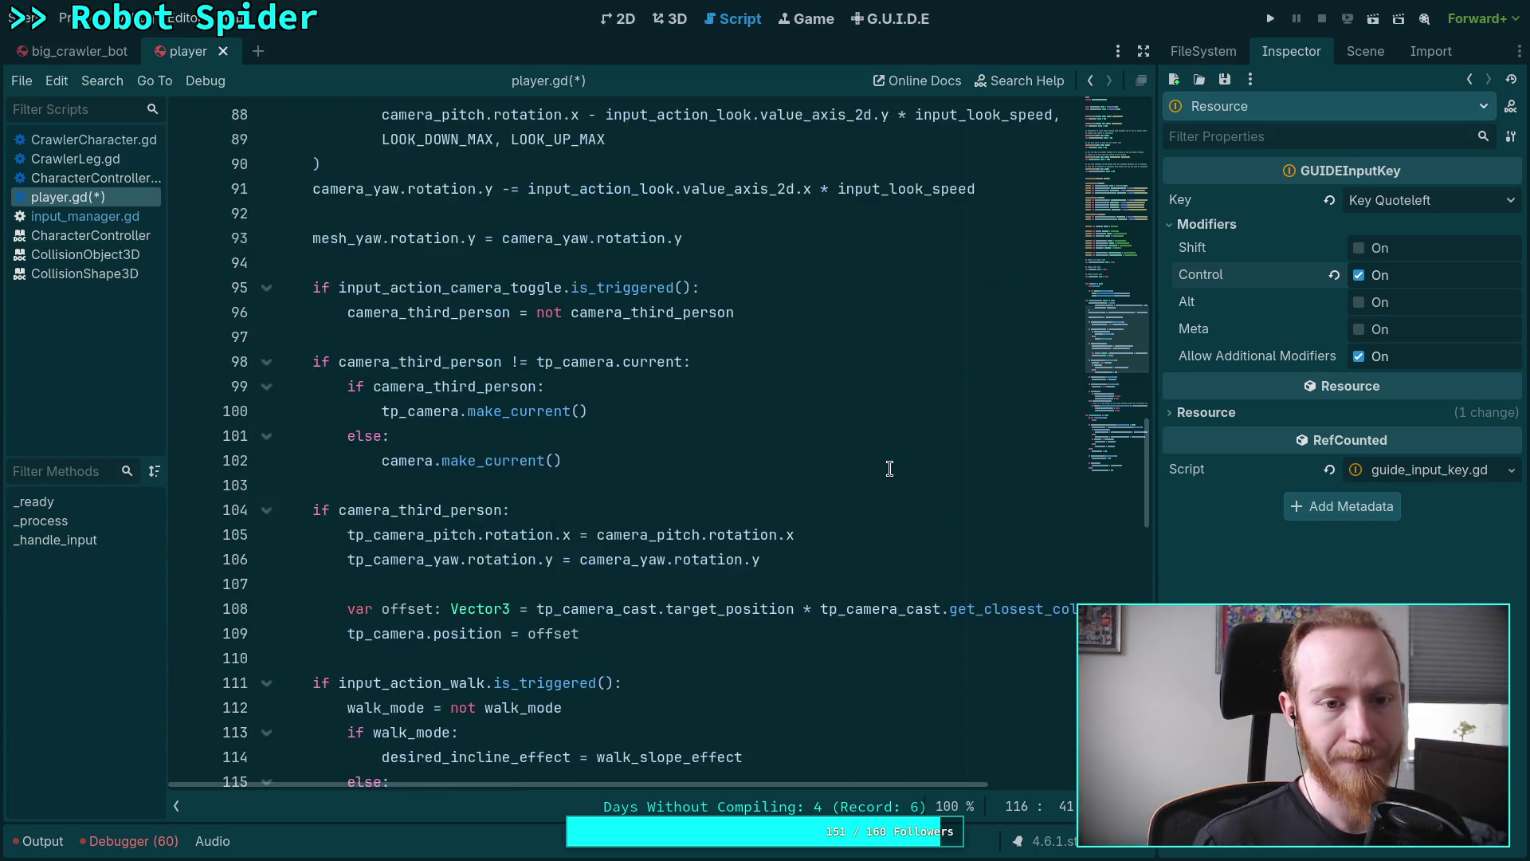
{"action": "scroll", "coordinate": [598, 497], "scroll_direction": "down", "scroll_amount": 2}
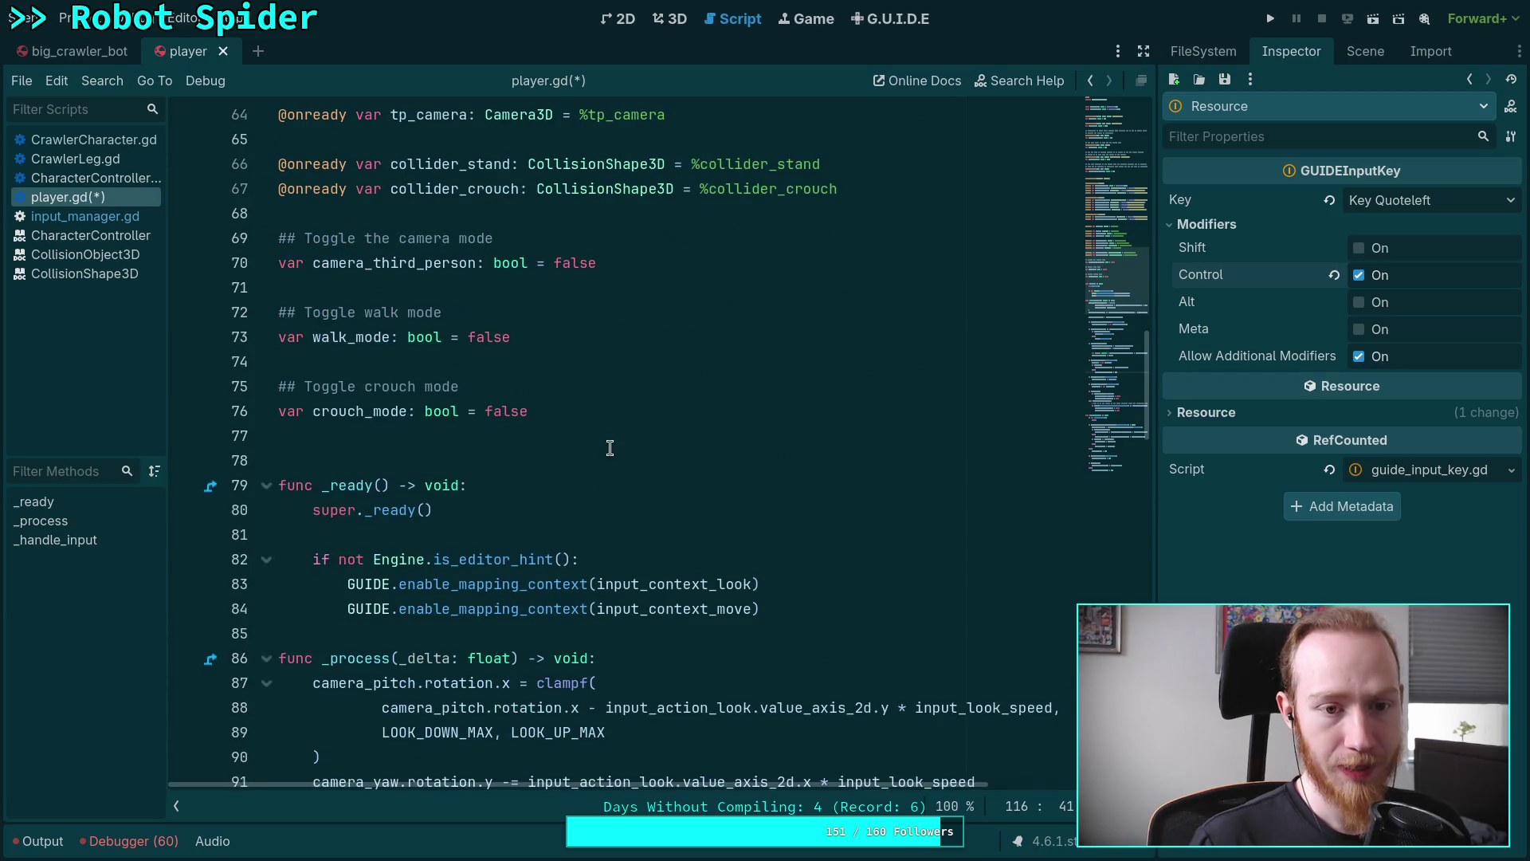
{"action": "scroll", "coordinate": [656, 421], "scroll_direction": "down", "scroll_amount": 1}
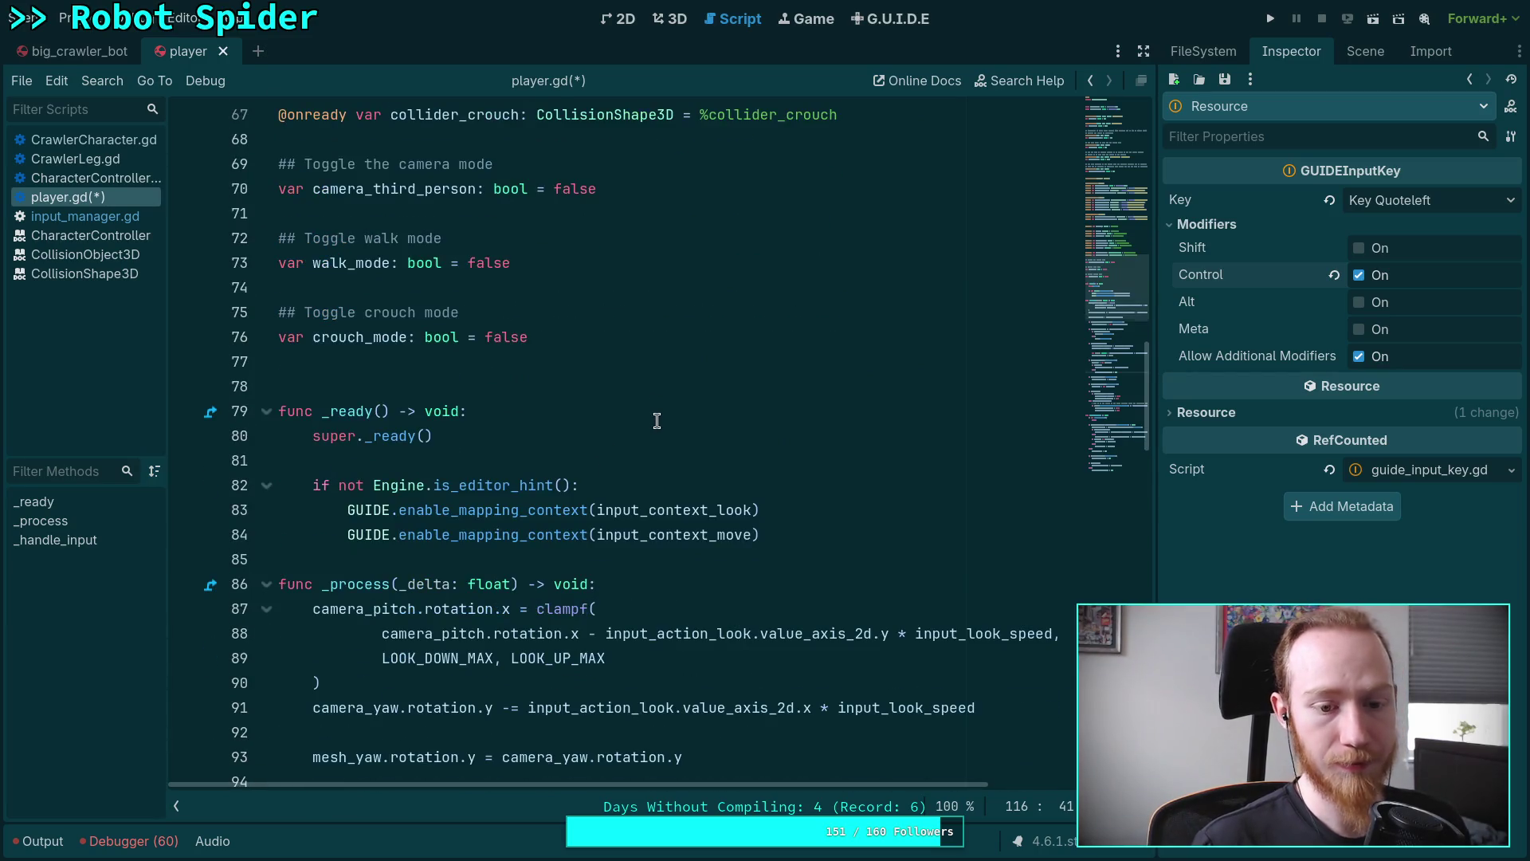
{"action": "scroll", "coordinate": [656, 421], "scroll_direction": "down", "scroll_amount": 5}
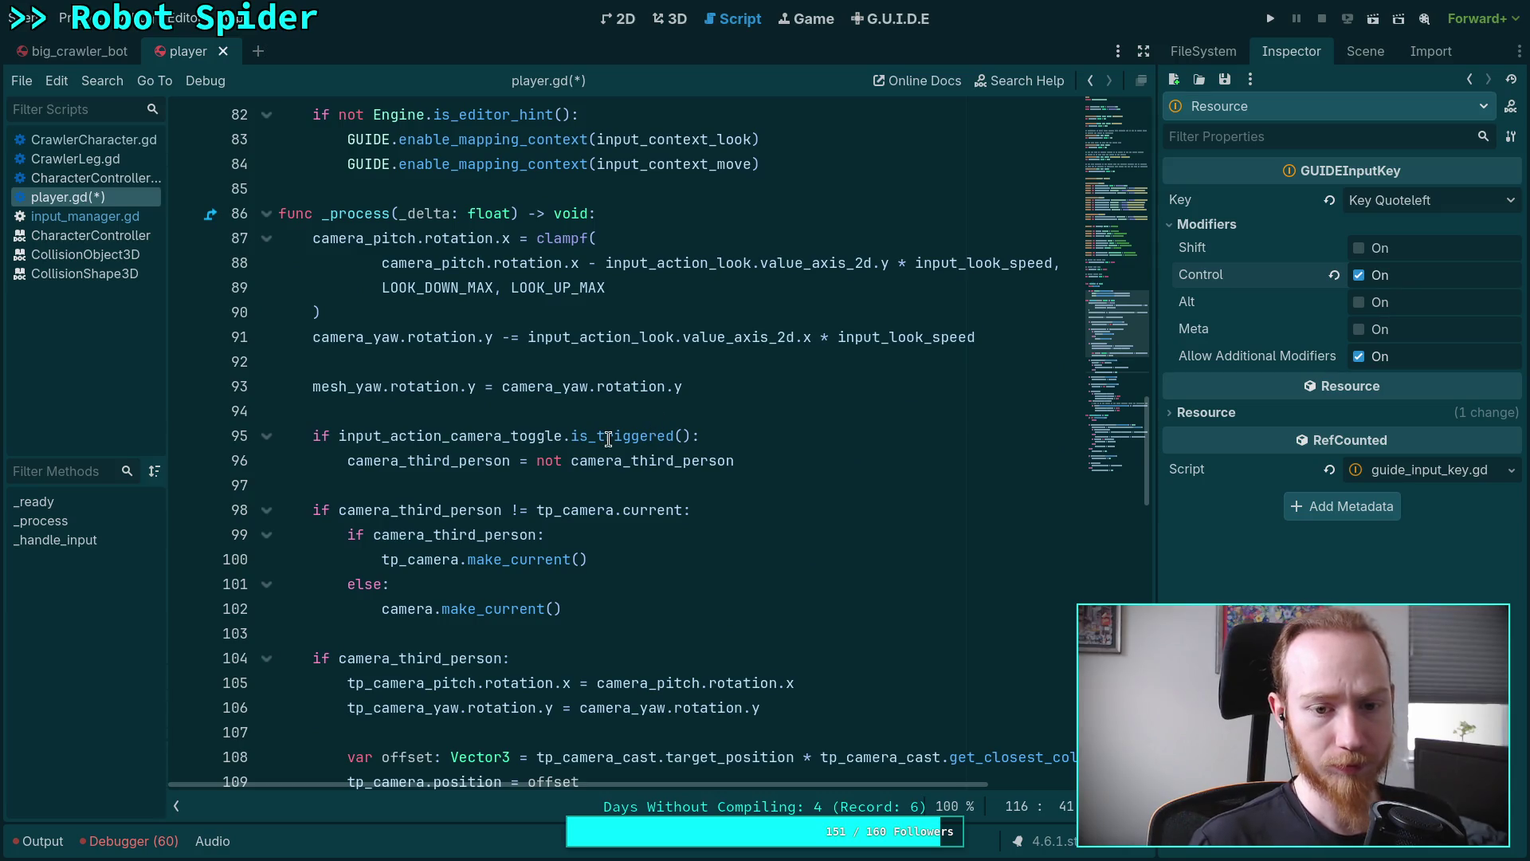
{"action": "mouse_move", "coordinate": [607, 440]}
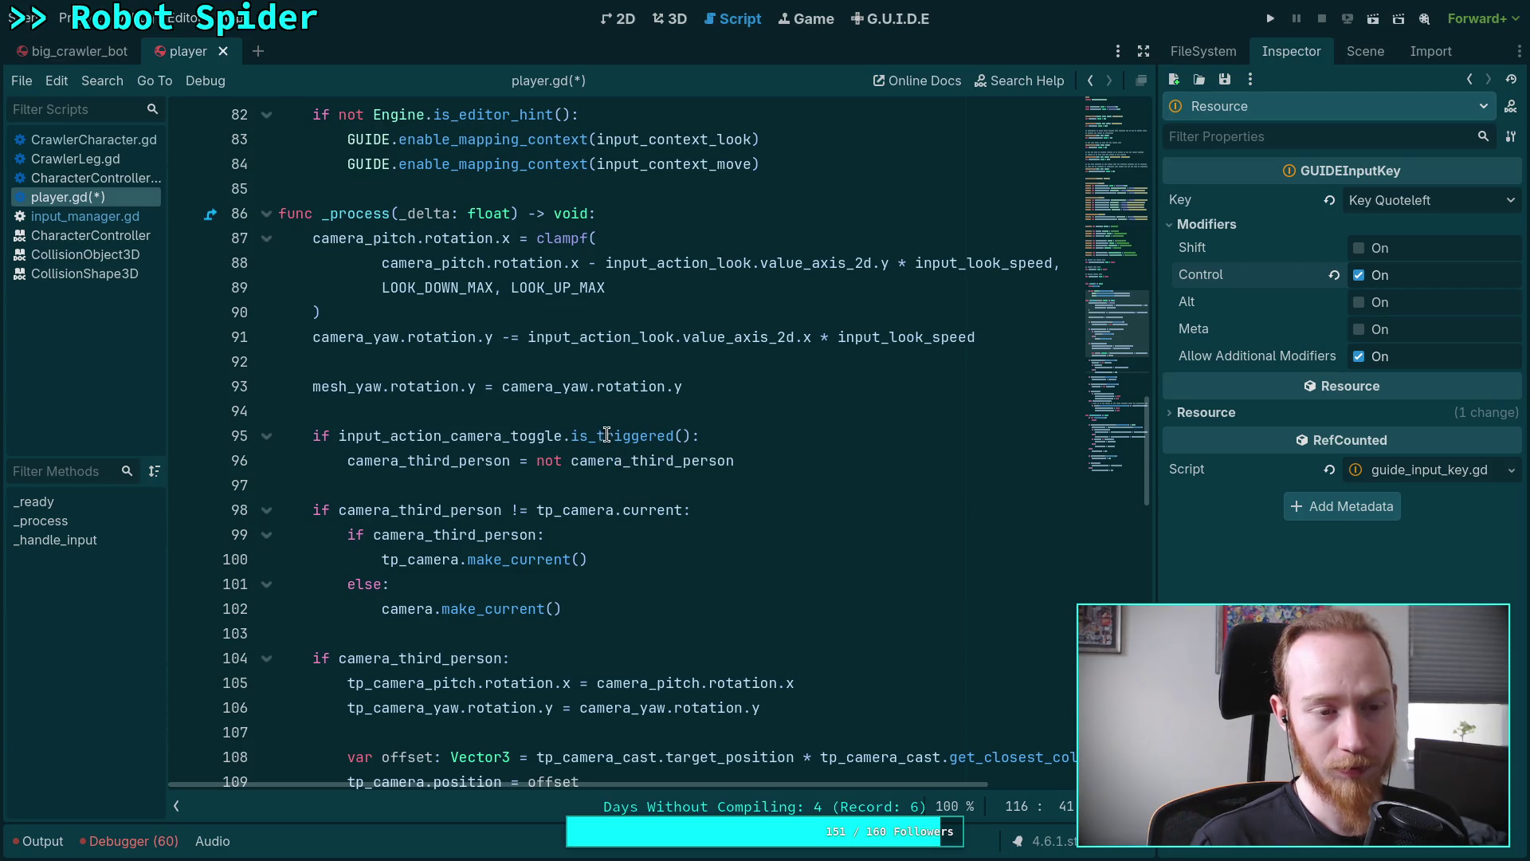
{"action": "left_click", "coordinate": [530, 410]}
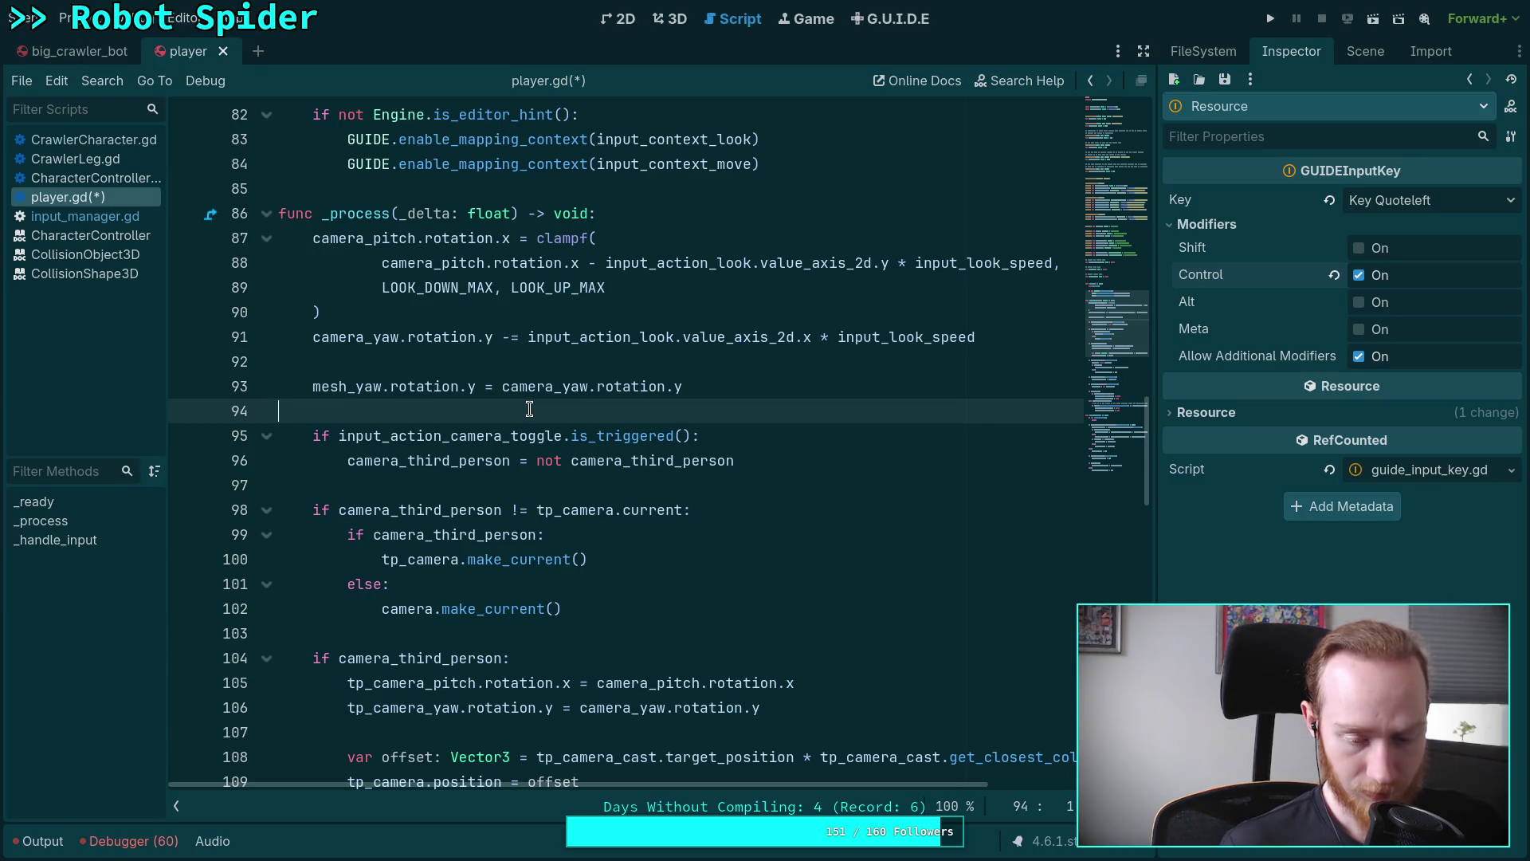
{"action": "scroll", "coordinate": [529, 408], "scroll_direction": "up", "scroll_amount": 6}
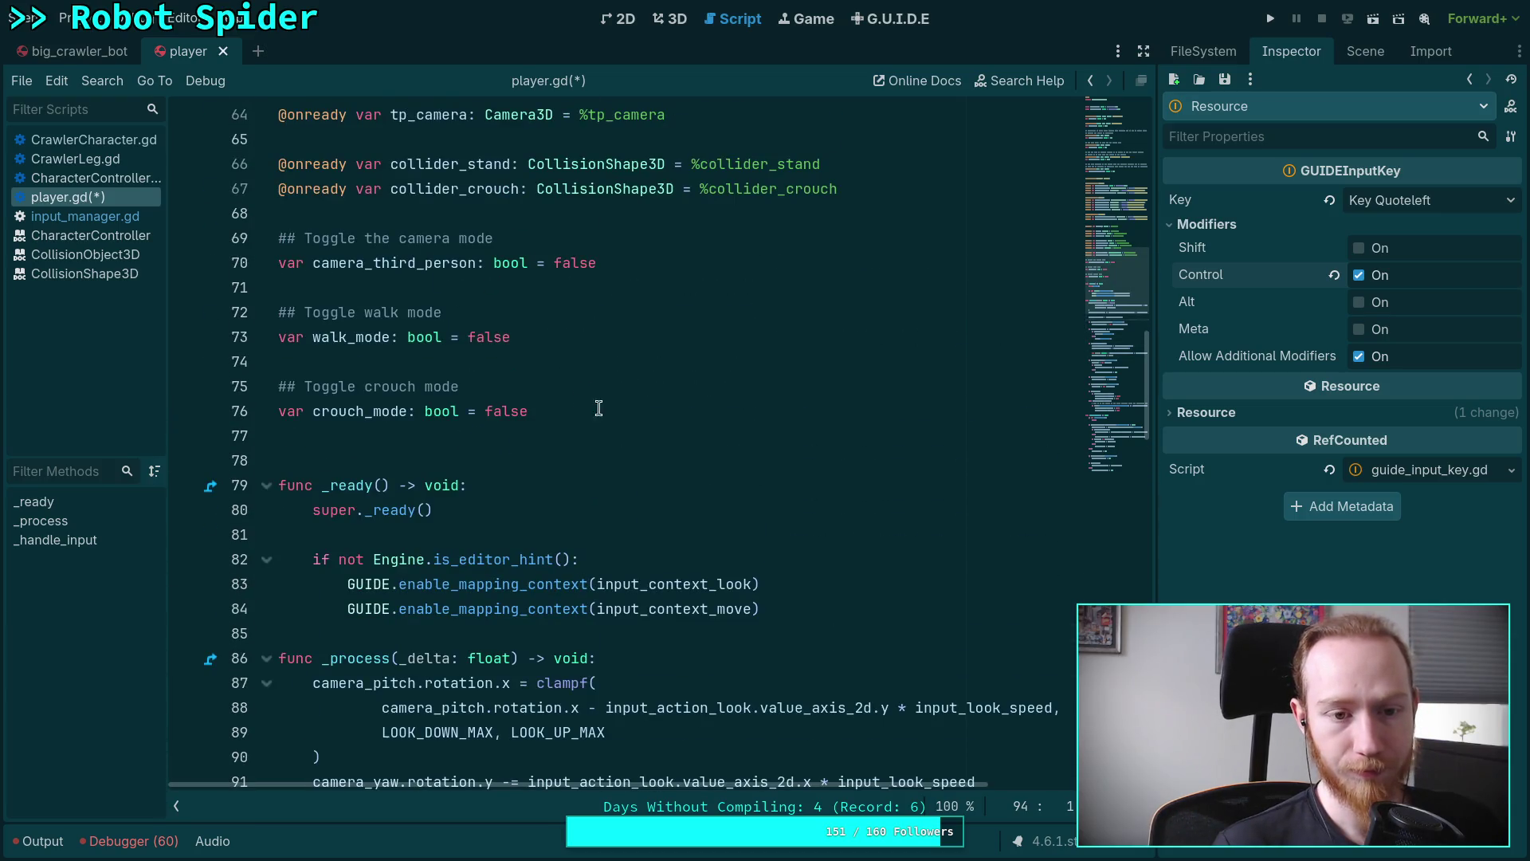
{"action": "left_click", "coordinate": [598, 408]}
{"action": "scroll", "coordinate": [611, 390], "scroll_direction": "down", "scroll_amount": 5}
{"action": "scroll", "coordinate": [612, 387], "scroll_direction": "down", "scroll_amount": 11}
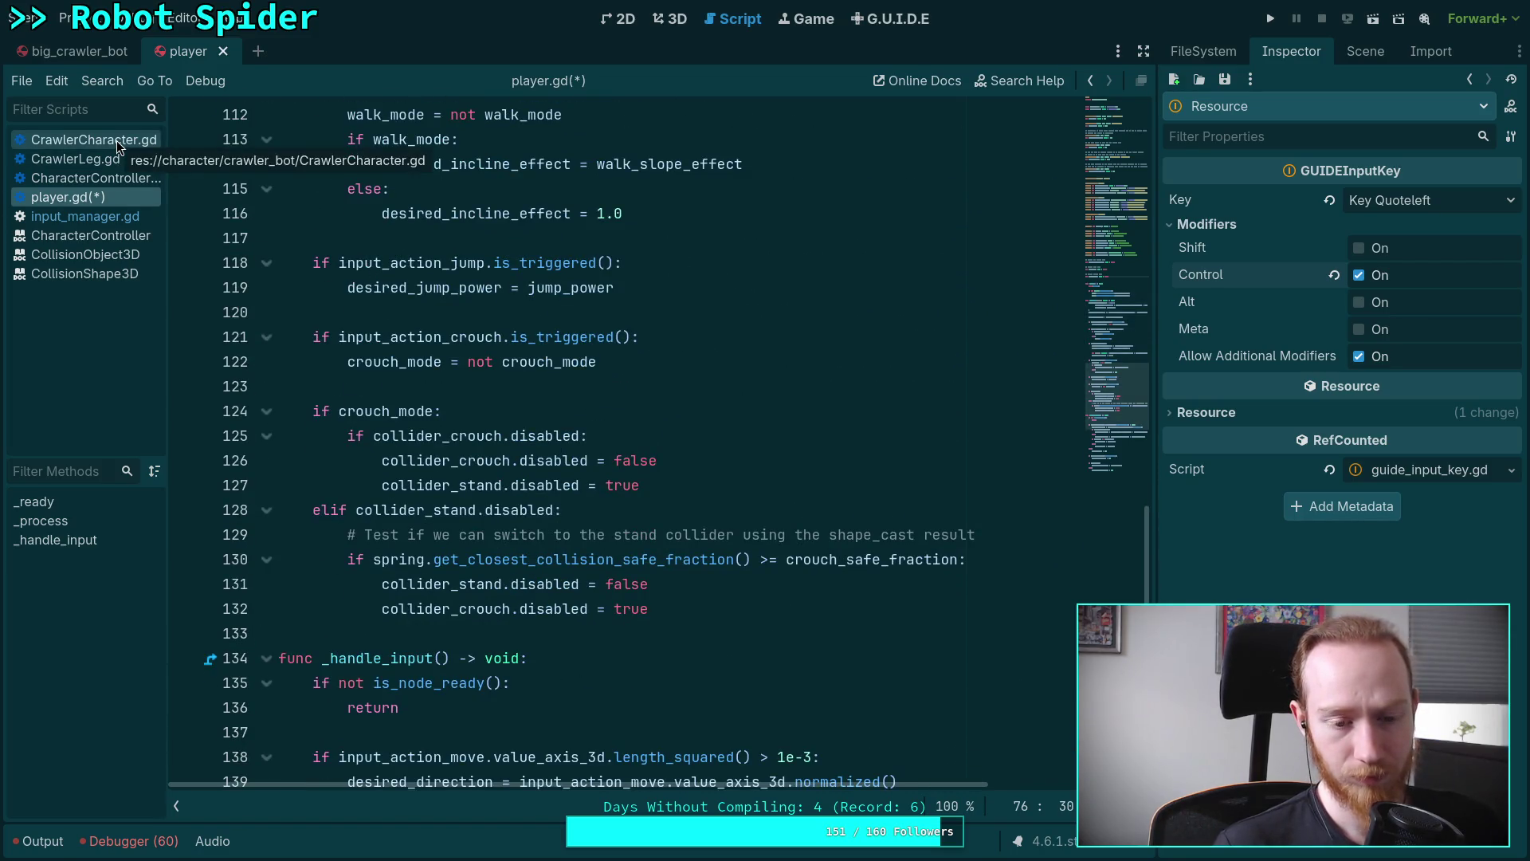
{"action": "left_click", "coordinate": [589, 388]}
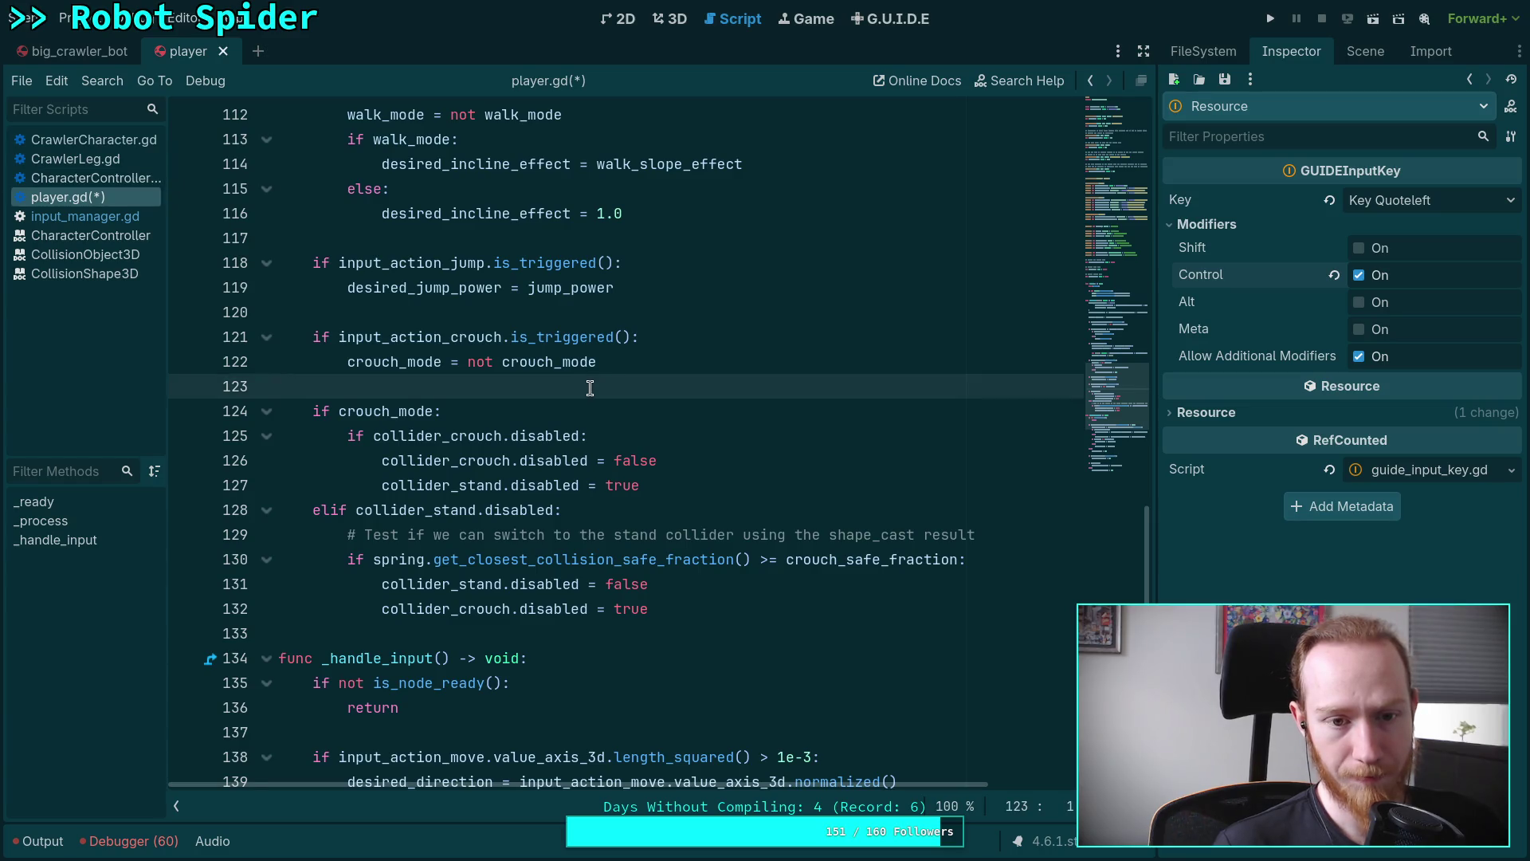
{"action": "scroll", "coordinate": [590, 388], "scroll_direction": "up", "scroll_amount": 2}
{"action": "left_click", "coordinate": [767, 518]}
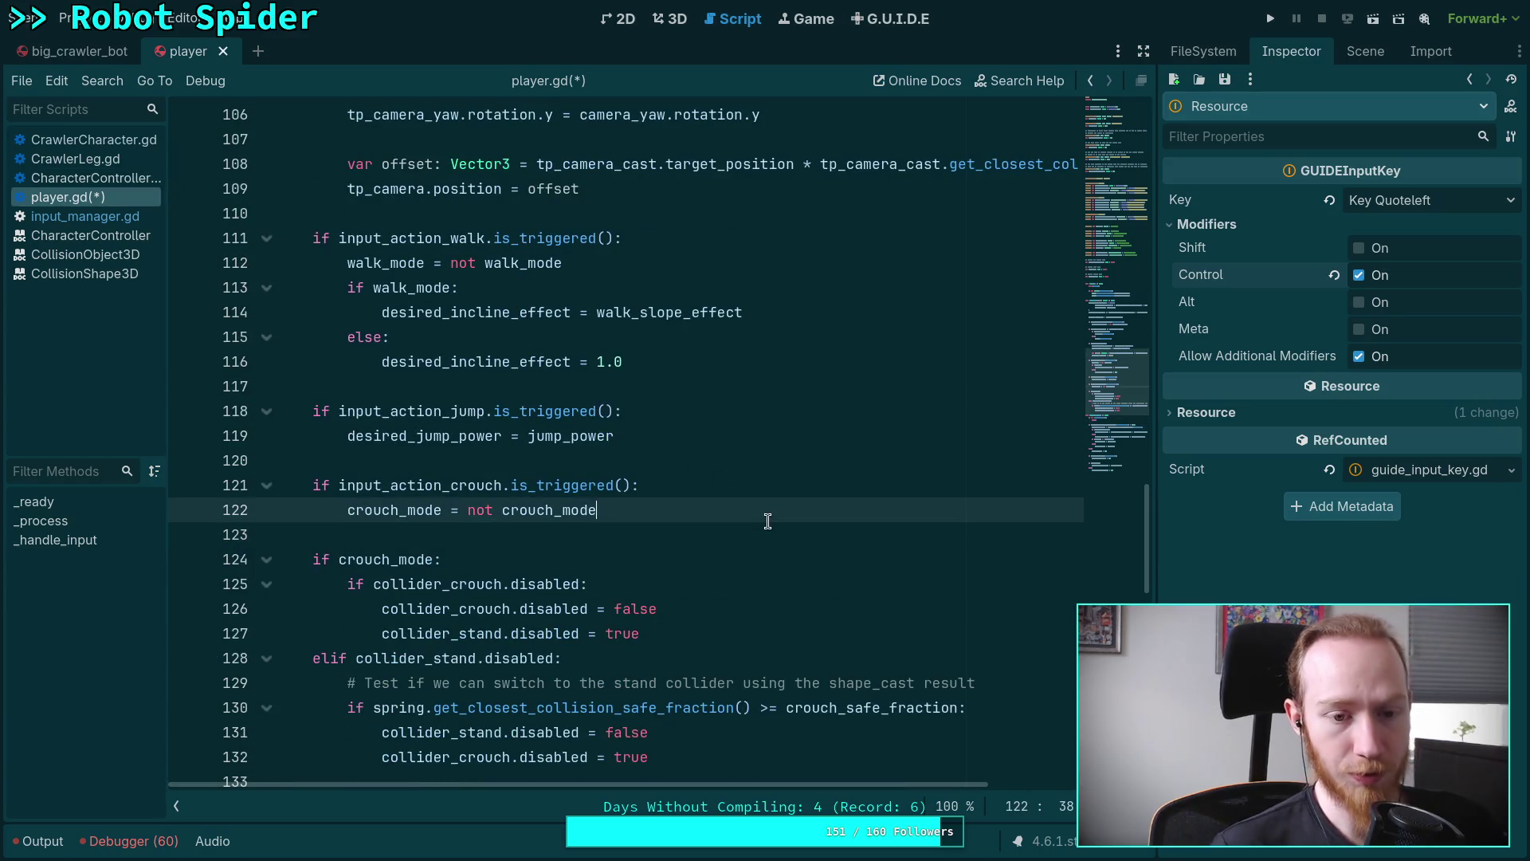
Begin a new dedented line below the crouch toggle with input_debug_target_player.
{"action": "key", "text": "Return"}
{"action": "key", "text": "Return"}
{"action": "key", "text": "BackSpace"}
{"action": "type", "text": "input_"}
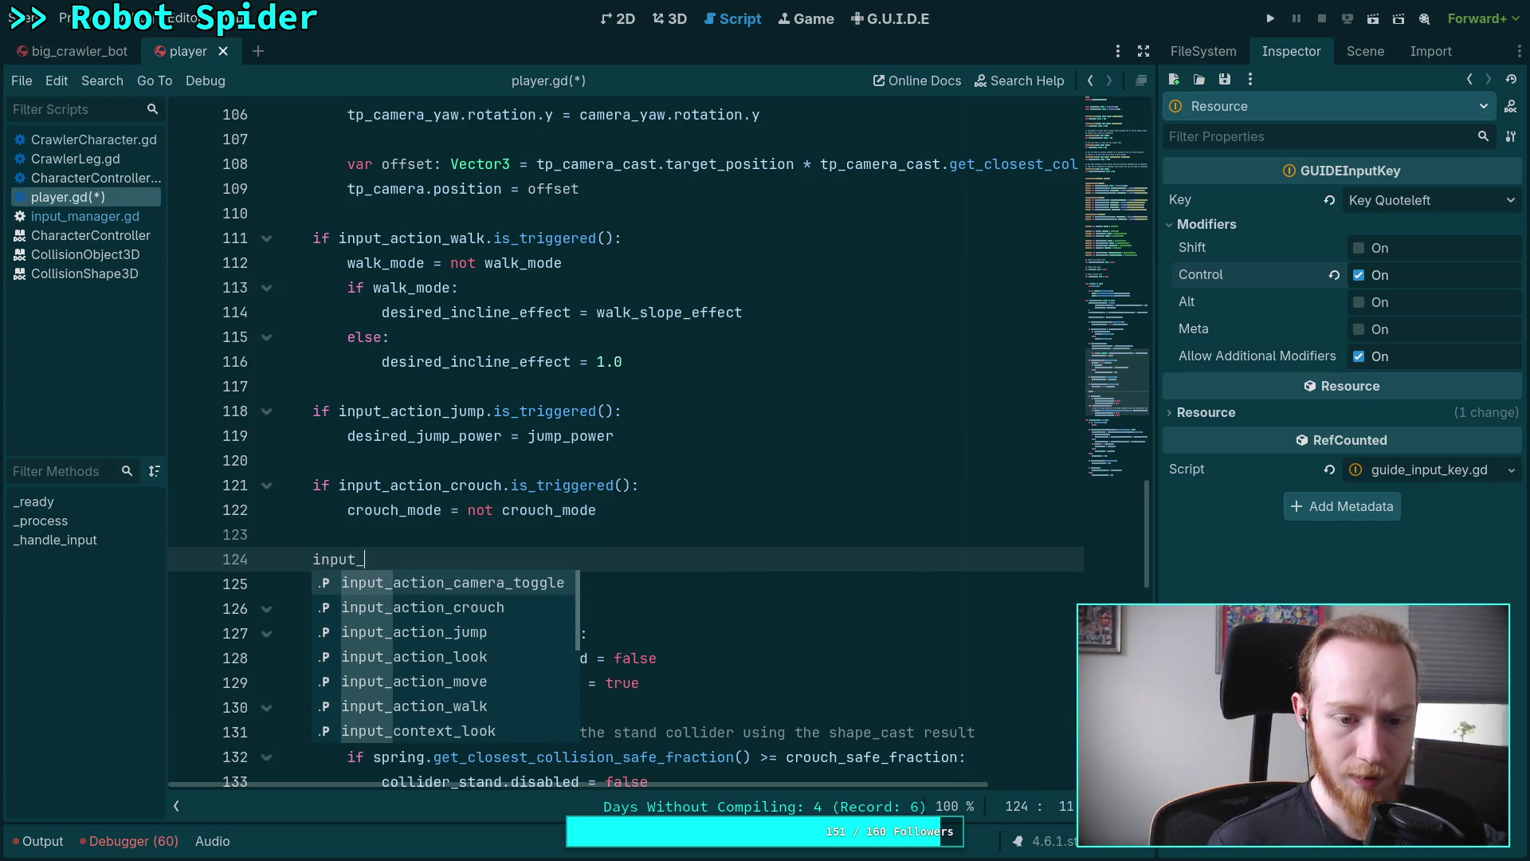
{"action": "key", "text": "Down"}
{"action": "key", "text": "Down"}
{"action": "key", "text": "Down"}
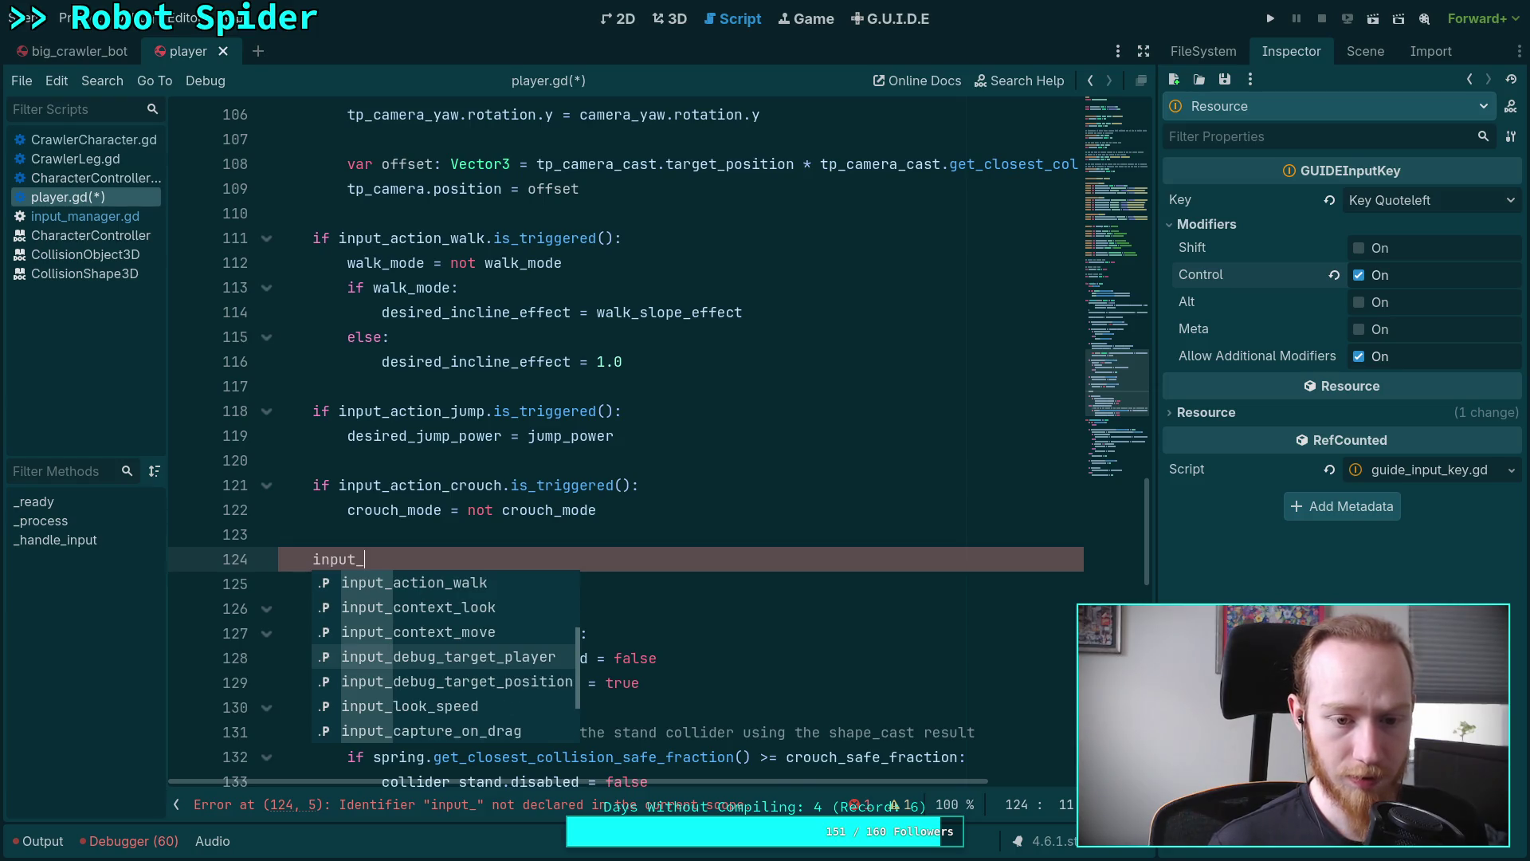
{"action": "key", "text": "Return"}
{"action": "type", "text": ".rel"}
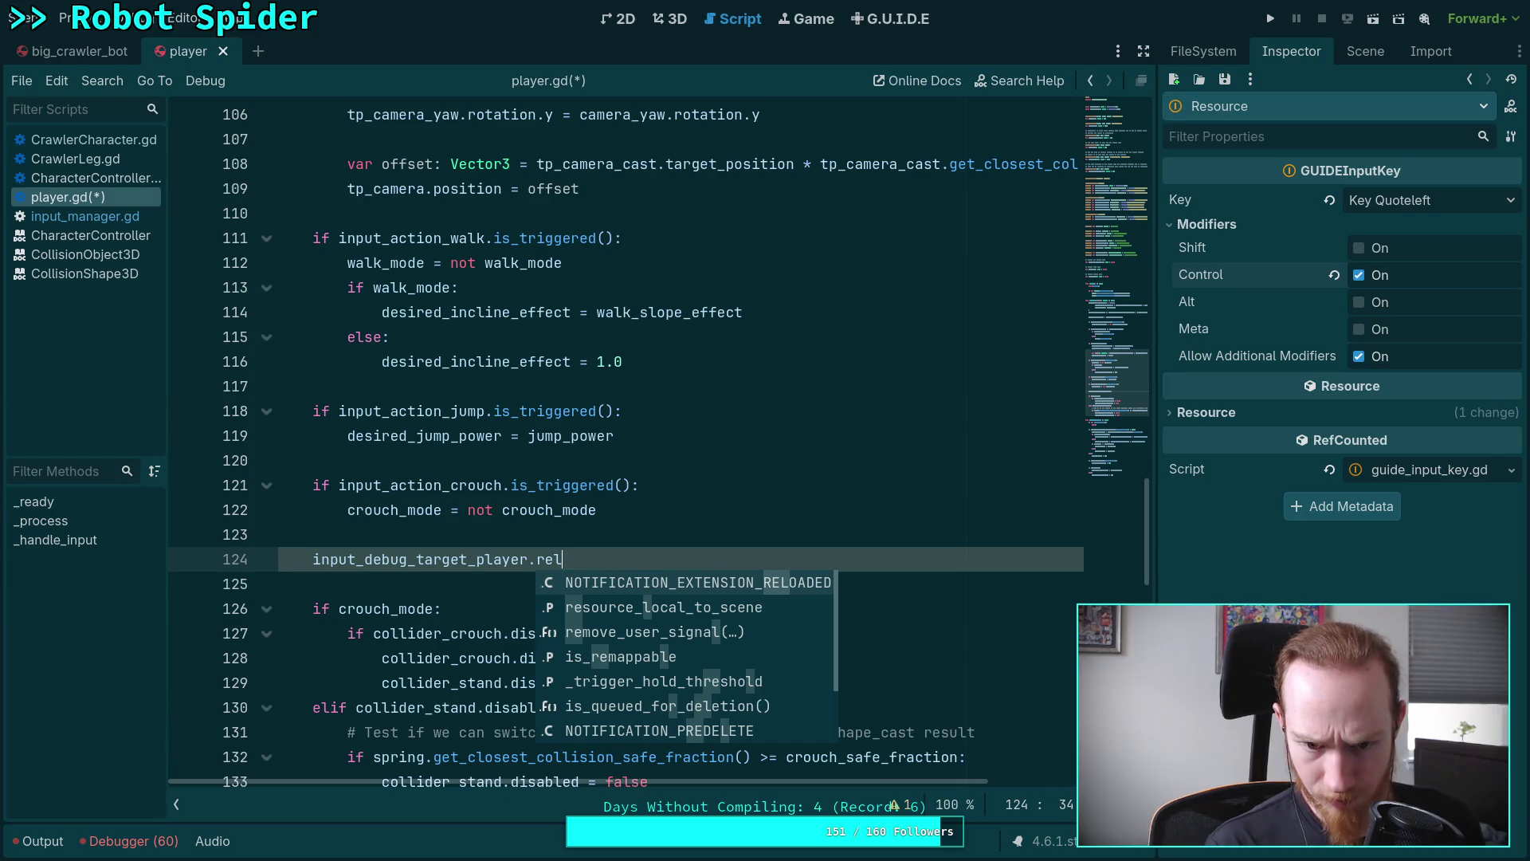
{"action": "key", "text": "BackSpace"}
{"action": "key", "text": "BackSpace"}
{"action": "key", "text": "BackSpace"}
Look up the input_debug_target_player declaration, then the GUIDEAction class in guide_action.gd.
{"action": "right_click", "coordinate": [469, 554]}
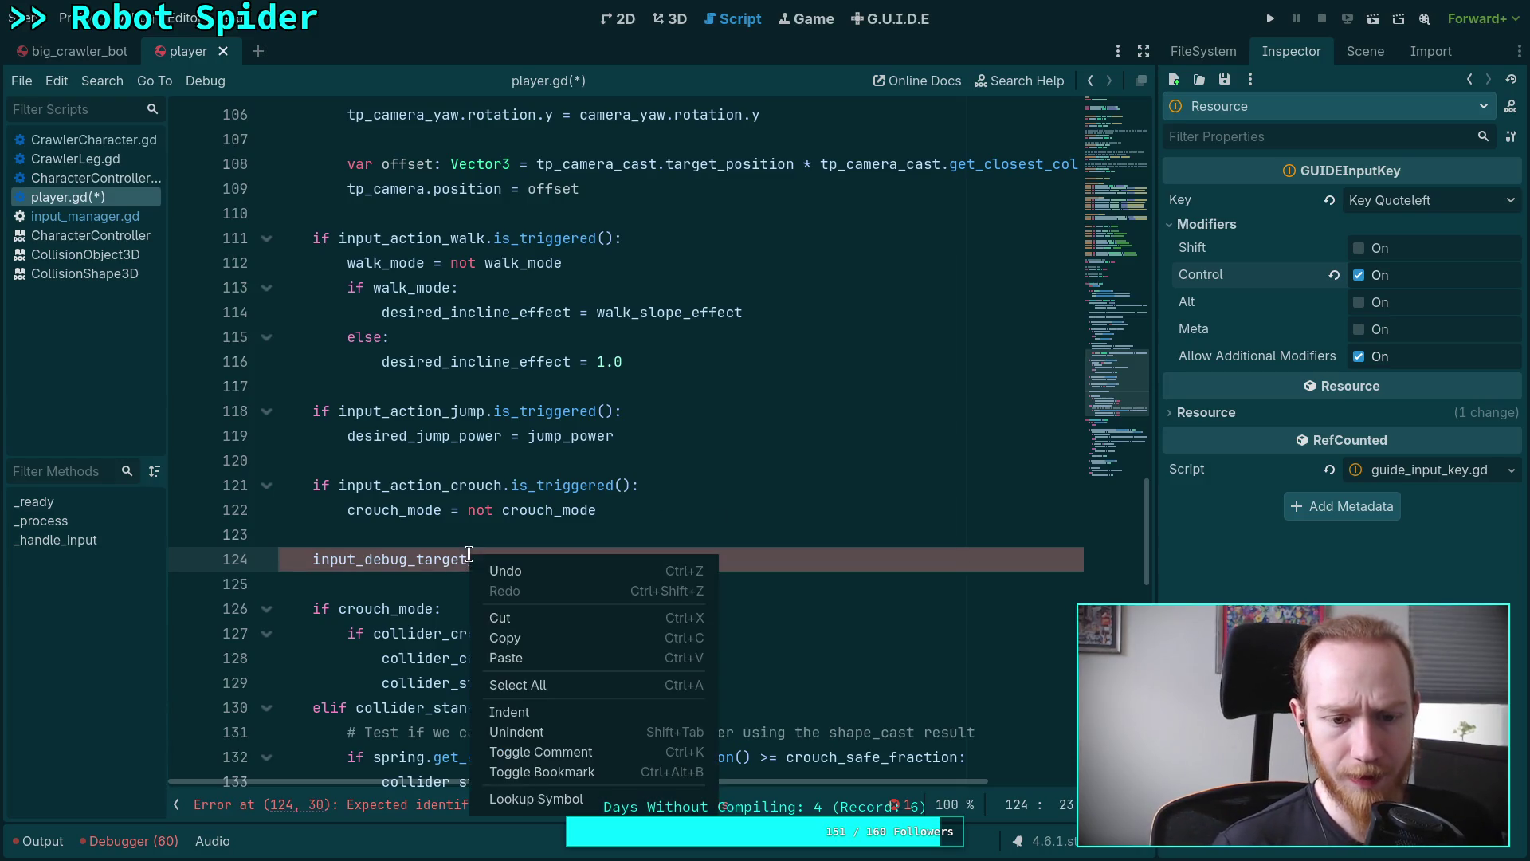
{"action": "left_click", "coordinate": [536, 799]}
{"action": "right_click", "coordinate": [672, 442]}
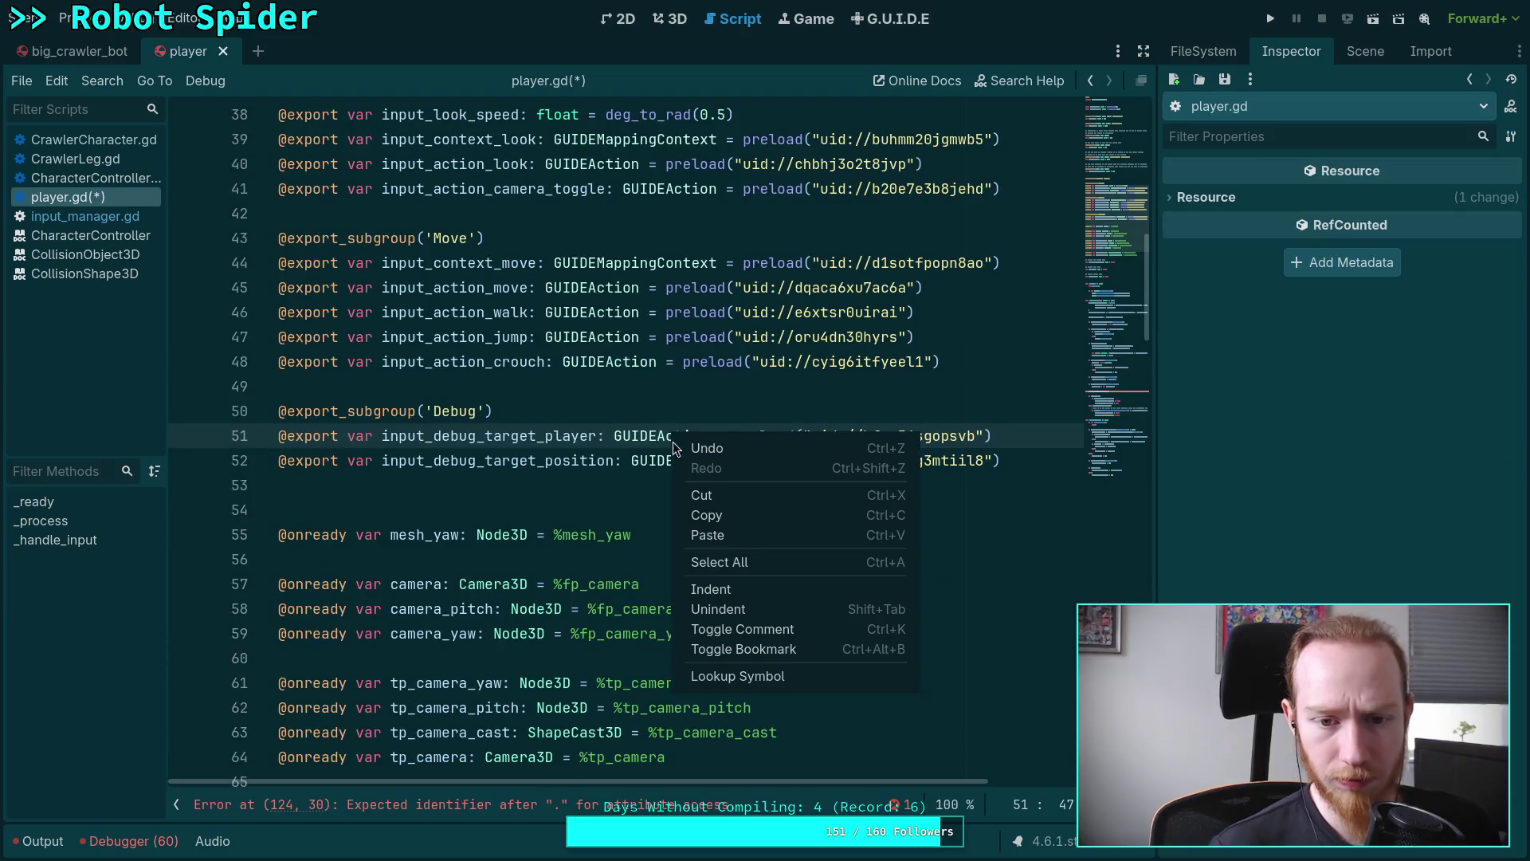
{"action": "left_click", "coordinate": [747, 677]}
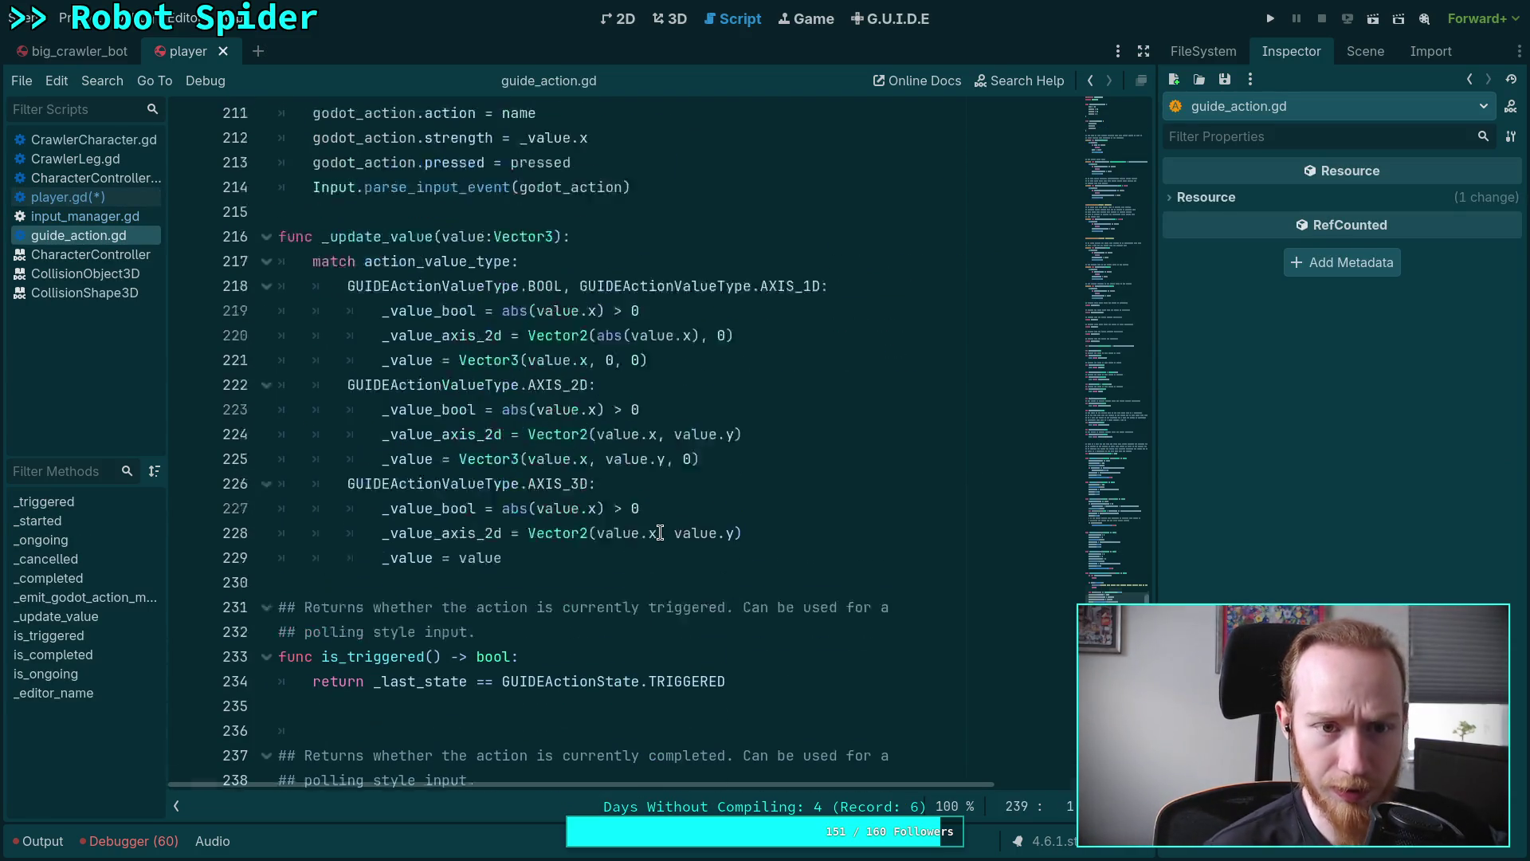
Scroll through GUIDEAction's members, then close guide_action.gd to return to player.gd.
{"action": "scroll", "coordinate": [660, 532], "scroll_direction": "up", "scroll_amount": 15}
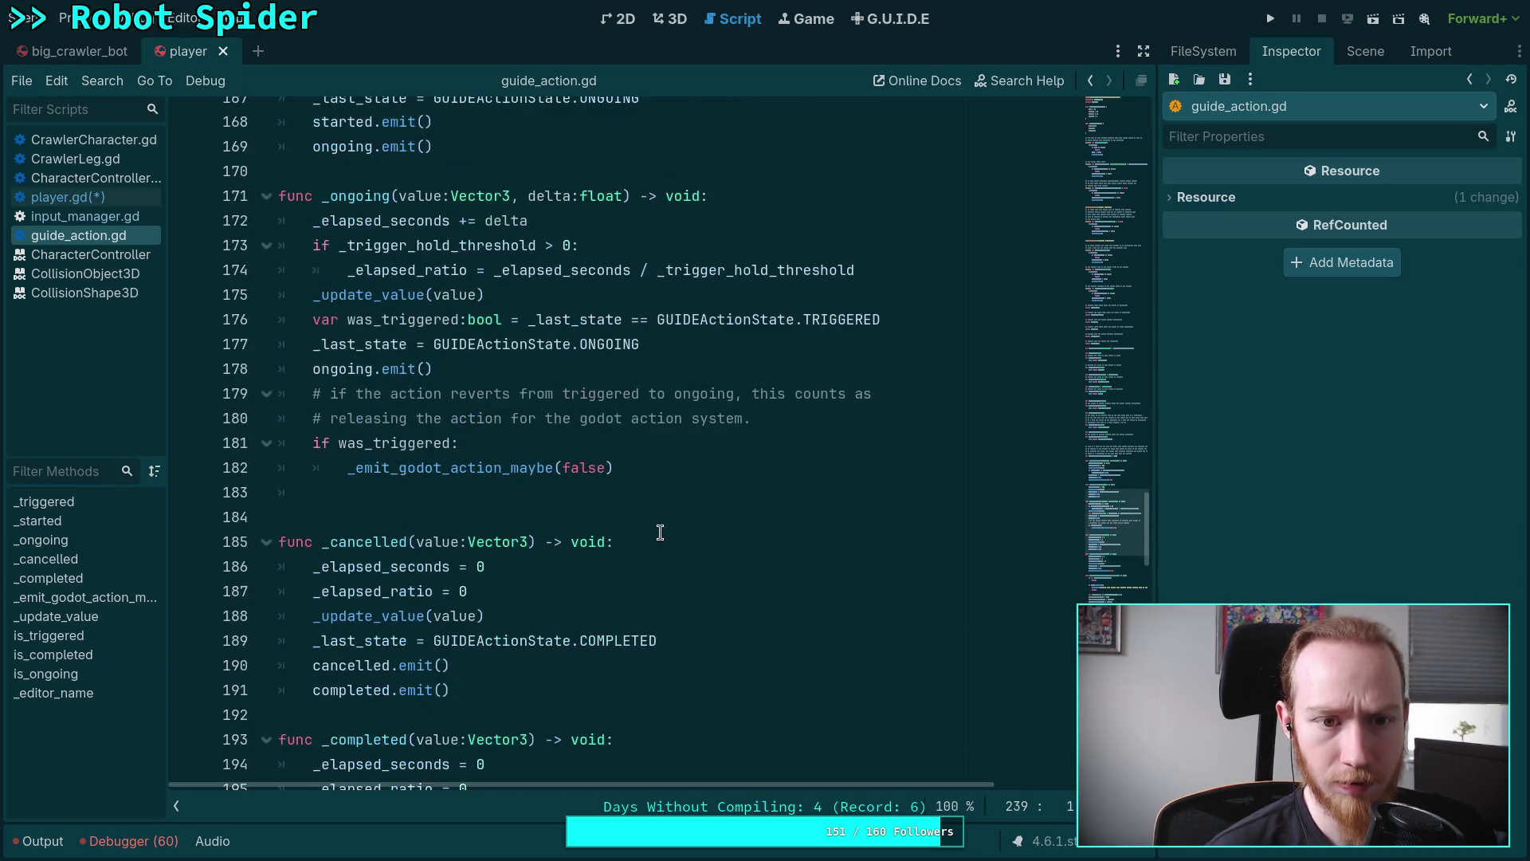
{"action": "scroll", "coordinate": [660, 532], "scroll_direction": "up", "scroll_amount": 14}
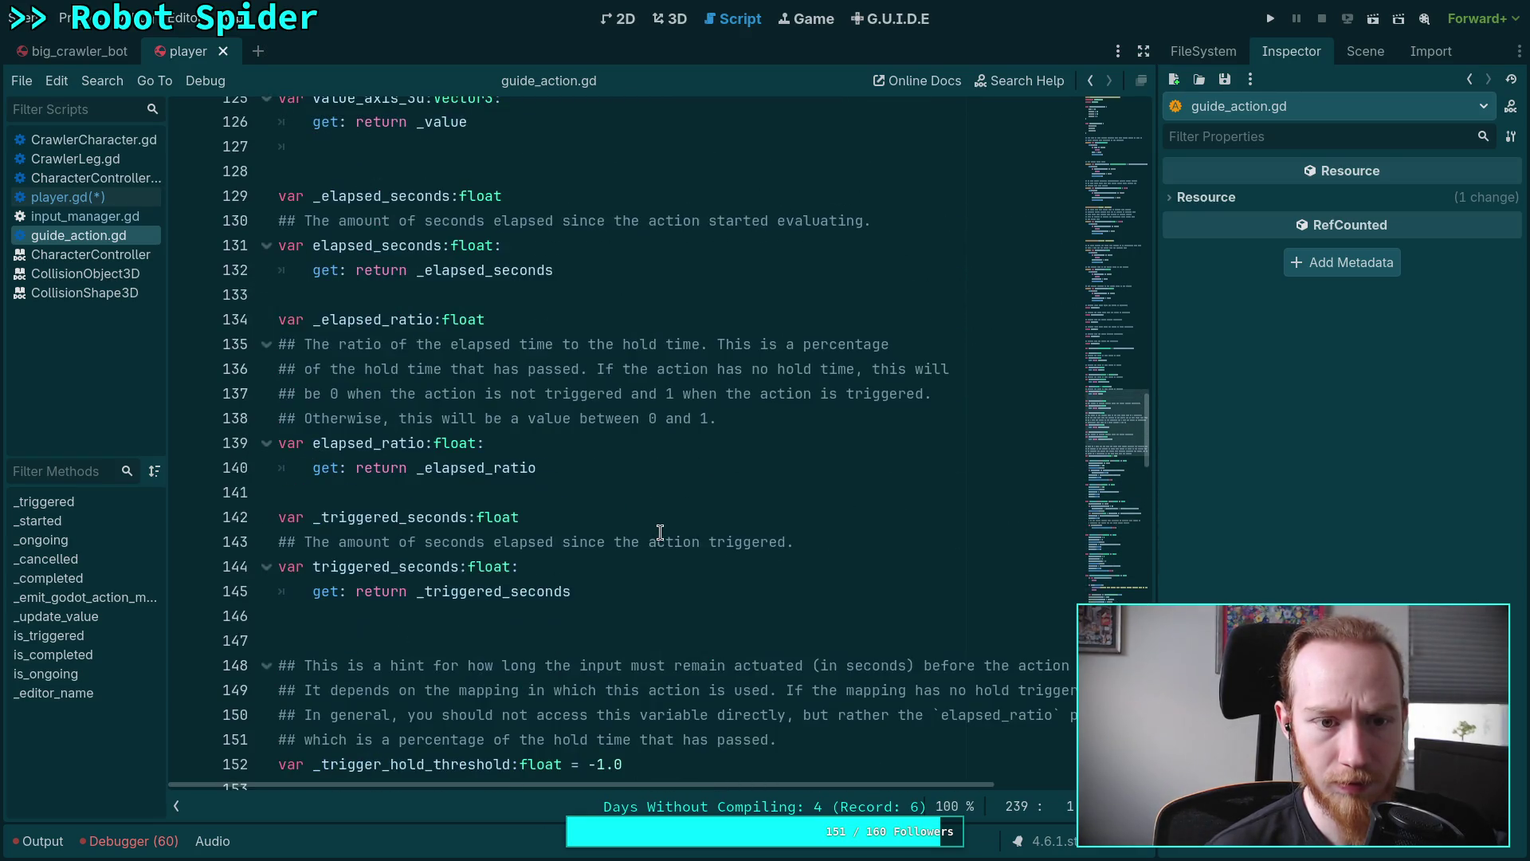
{"action": "scroll", "coordinate": [660, 532], "scroll_direction": "up", "scroll_amount": 13}
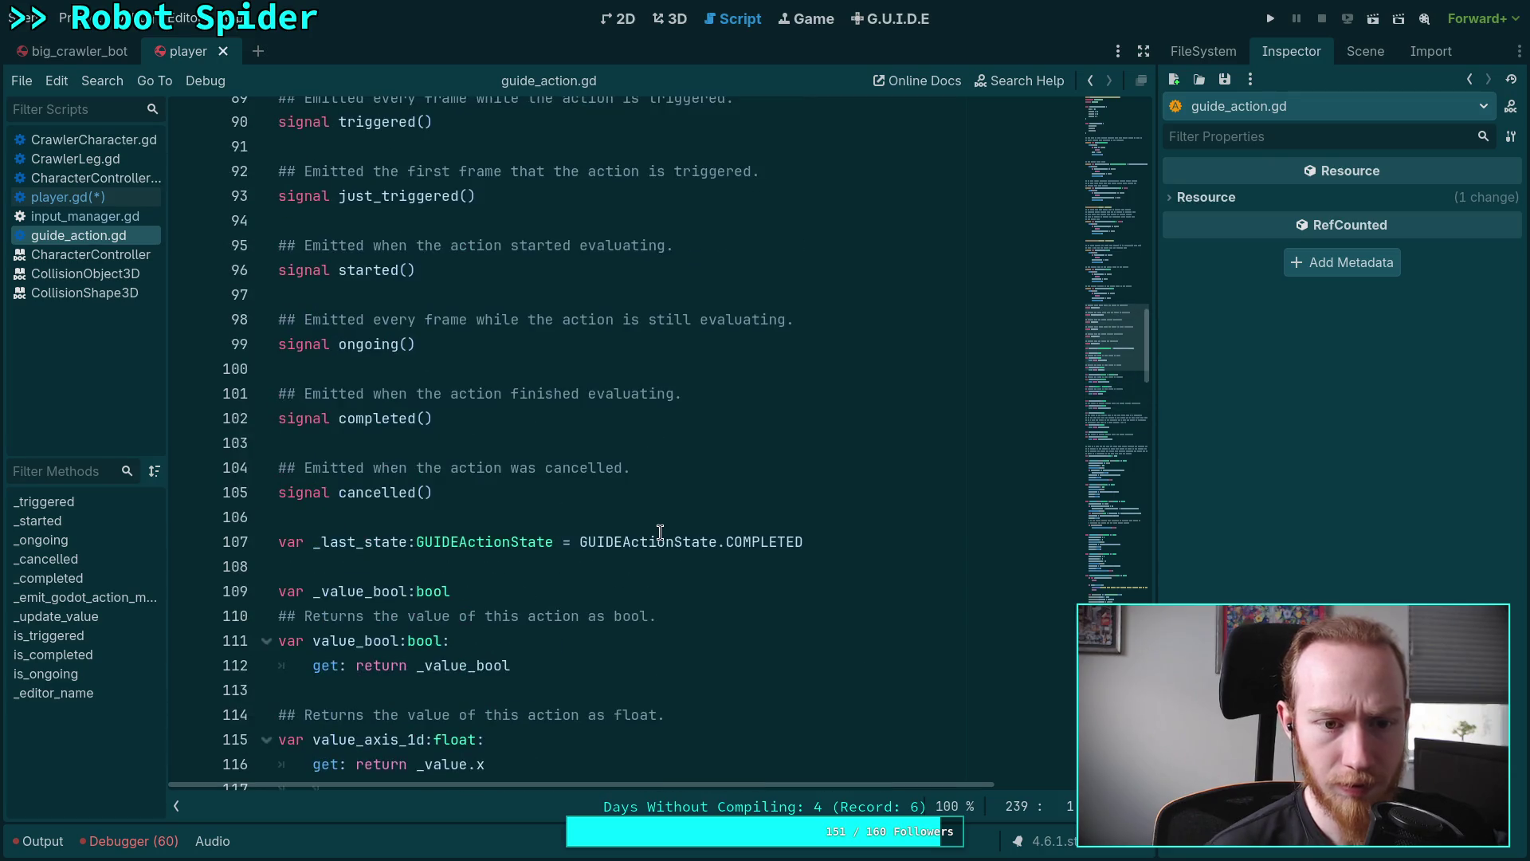
{"action": "scroll", "coordinate": [642, 520], "scroll_direction": "up", "scroll_amount": 1}
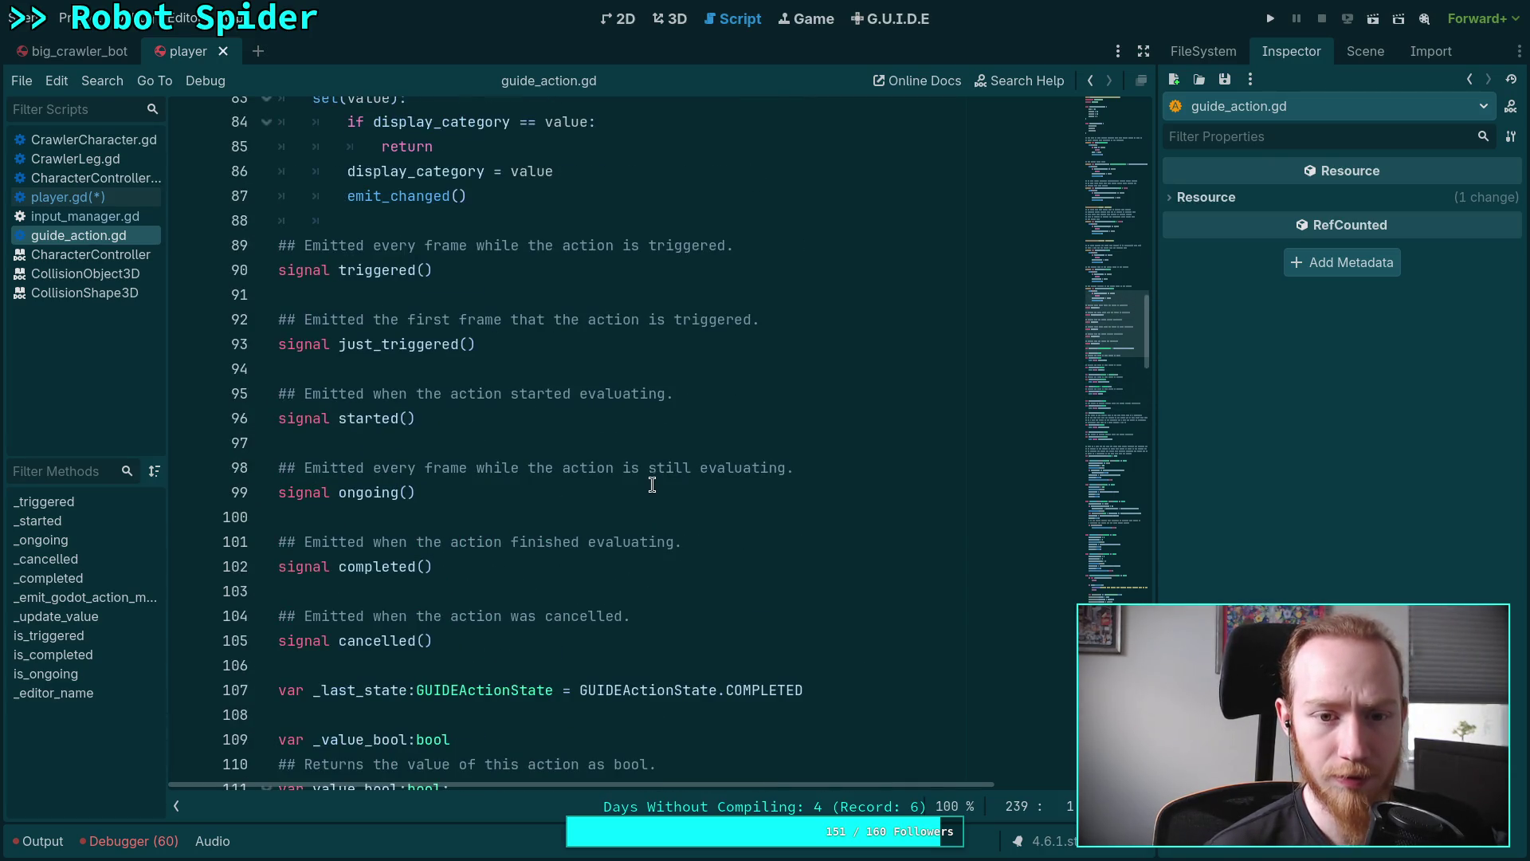
{"action": "scroll", "coordinate": [569, 455], "scroll_direction": "up", "scroll_amount": 1}
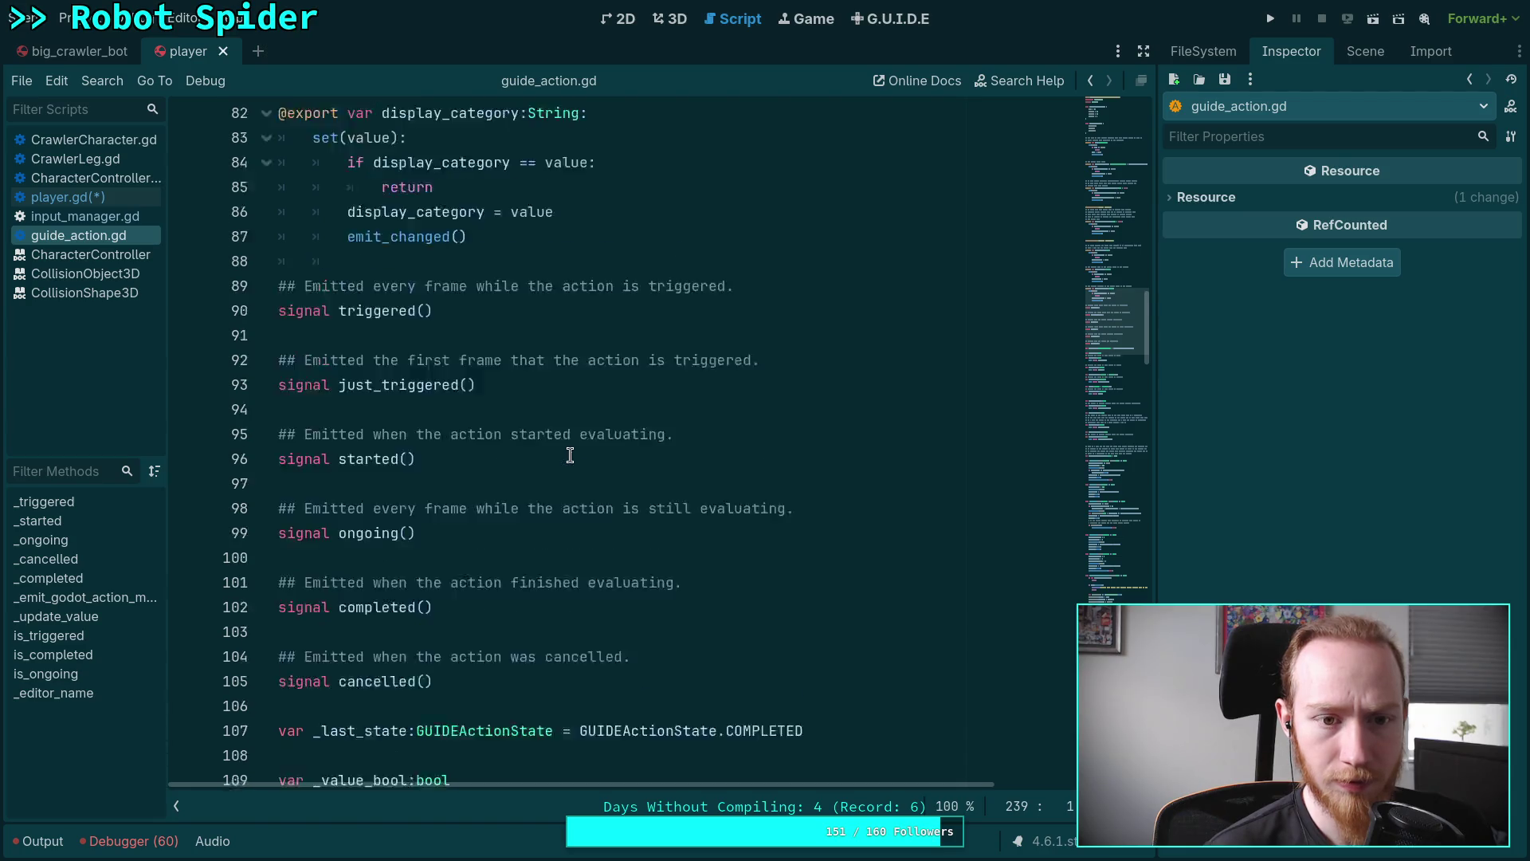
{"action": "scroll", "coordinate": [570, 455], "scroll_direction": "up", "scroll_amount": 5}
{"action": "scroll", "coordinate": [569, 455], "scroll_direction": "down", "scroll_amount": 6}
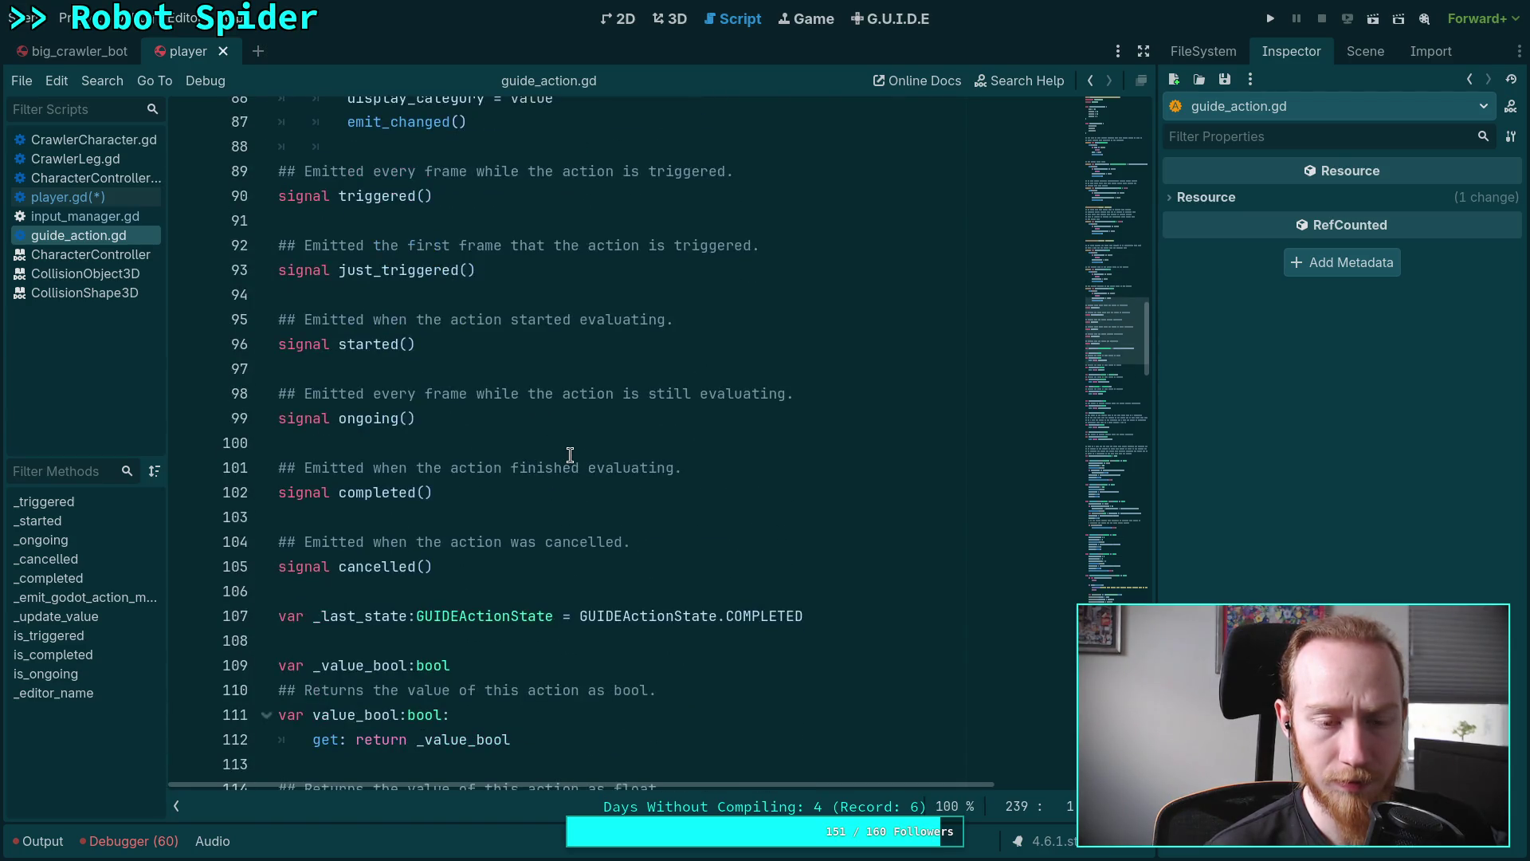
{"action": "scroll", "coordinate": [570, 455], "scroll_direction": "down", "scroll_amount": 3}
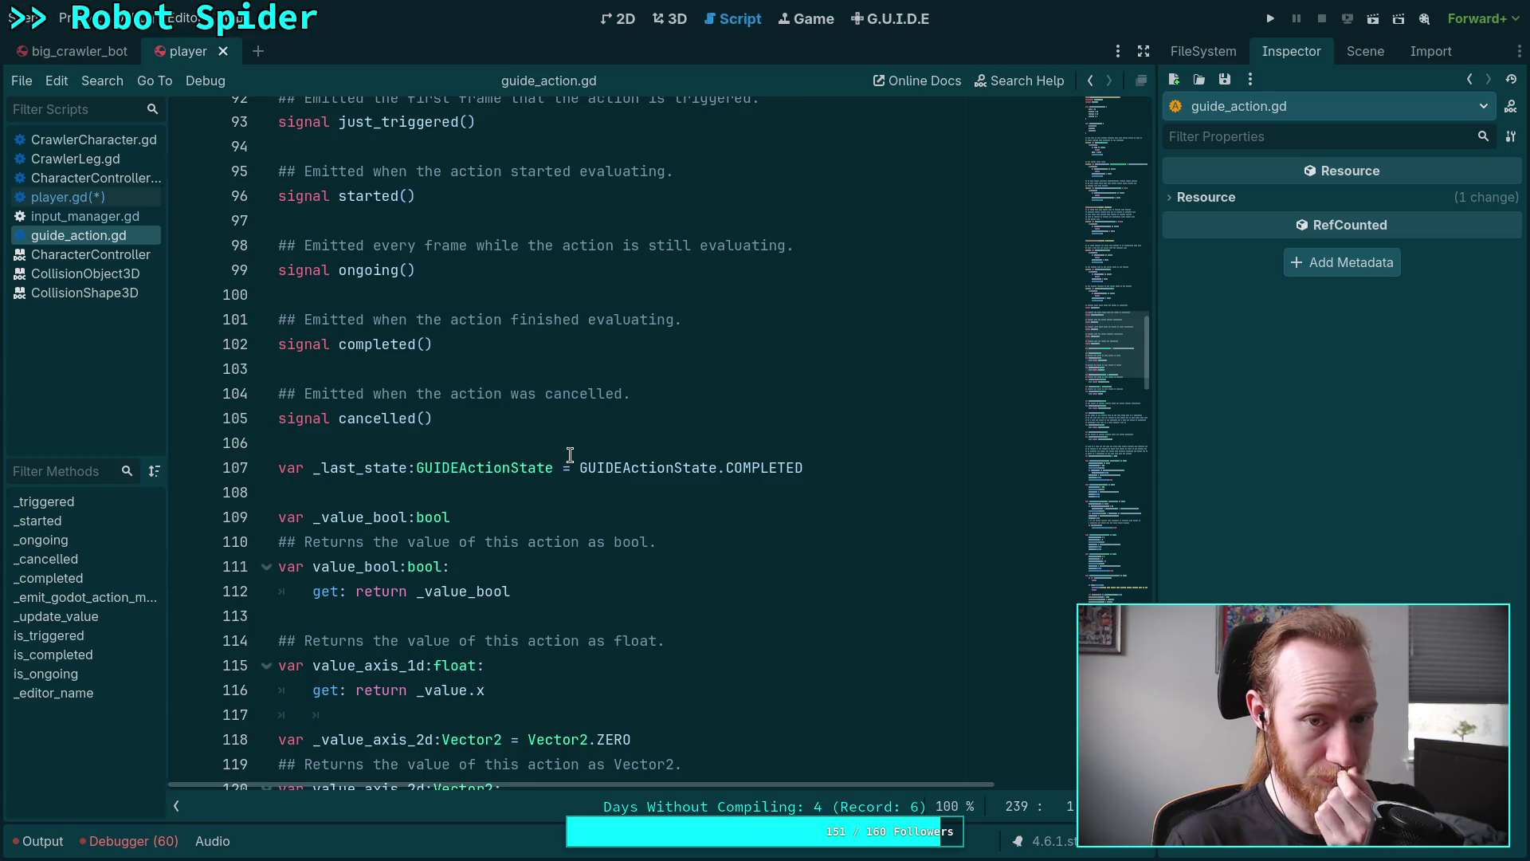
{"action": "scroll", "coordinate": [570, 455], "scroll_direction": "down", "scroll_amount": 20}
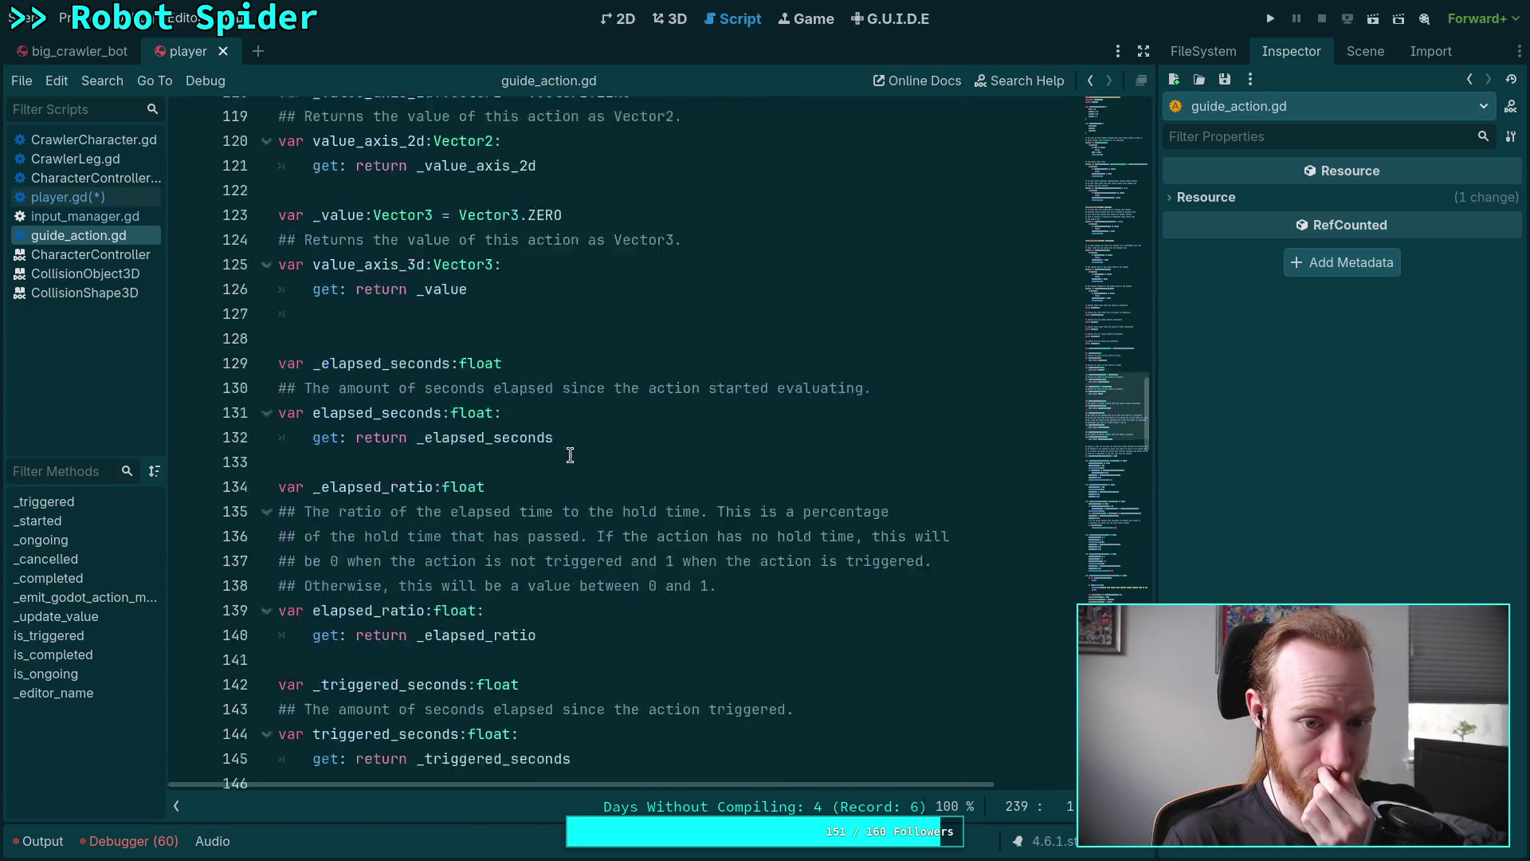
{"action": "scroll", "coordinate": [570, 455], "scroll_direction": "down", "scroll_amount": 9}
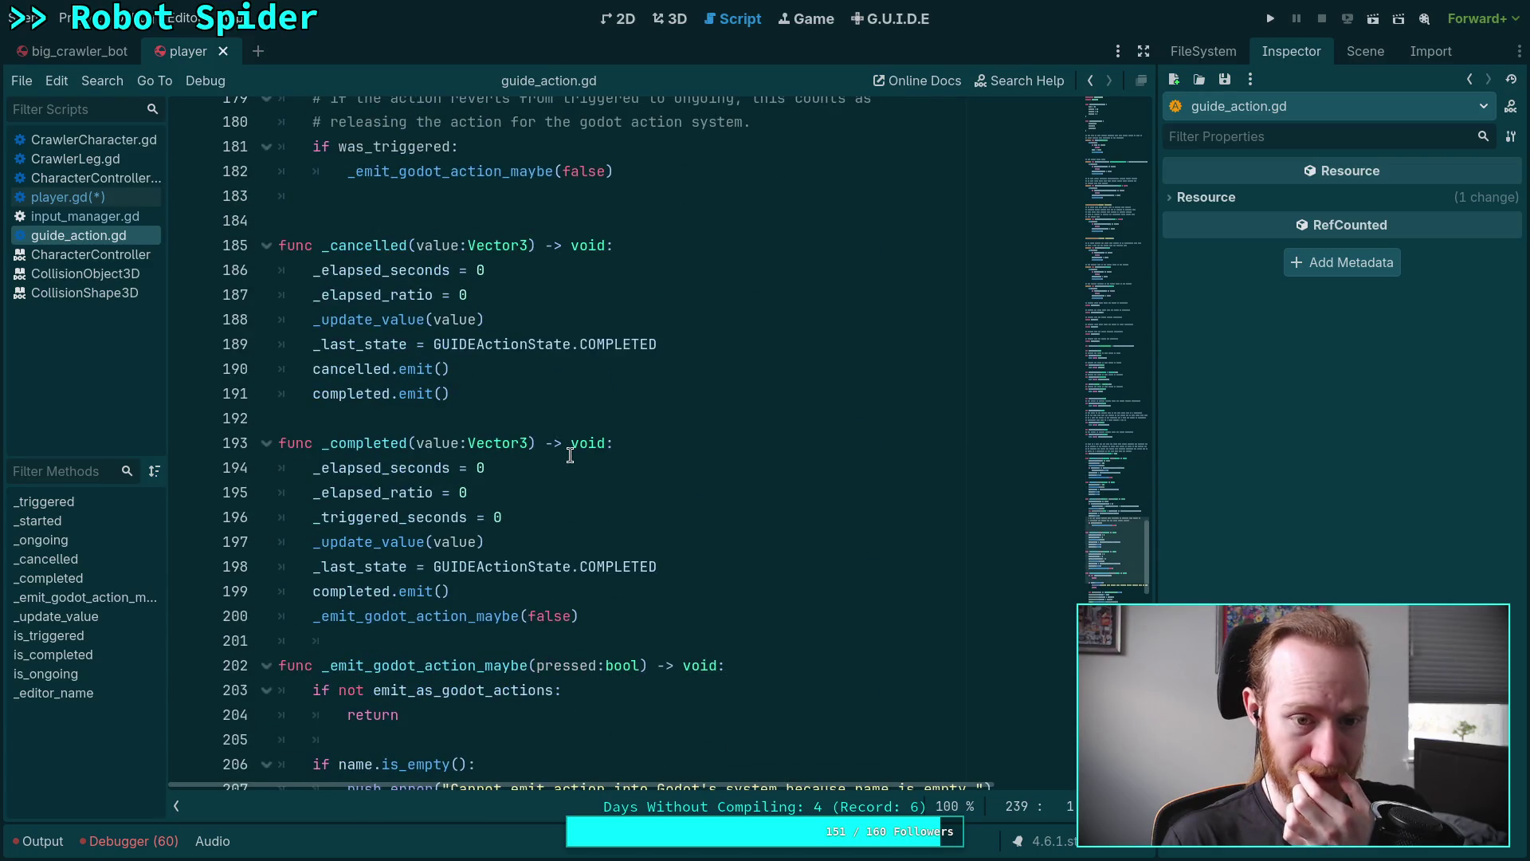
{"action": "scroll", "coordinate": [570, 455], "scroll_direction": "down", "scroll_amount": 18}
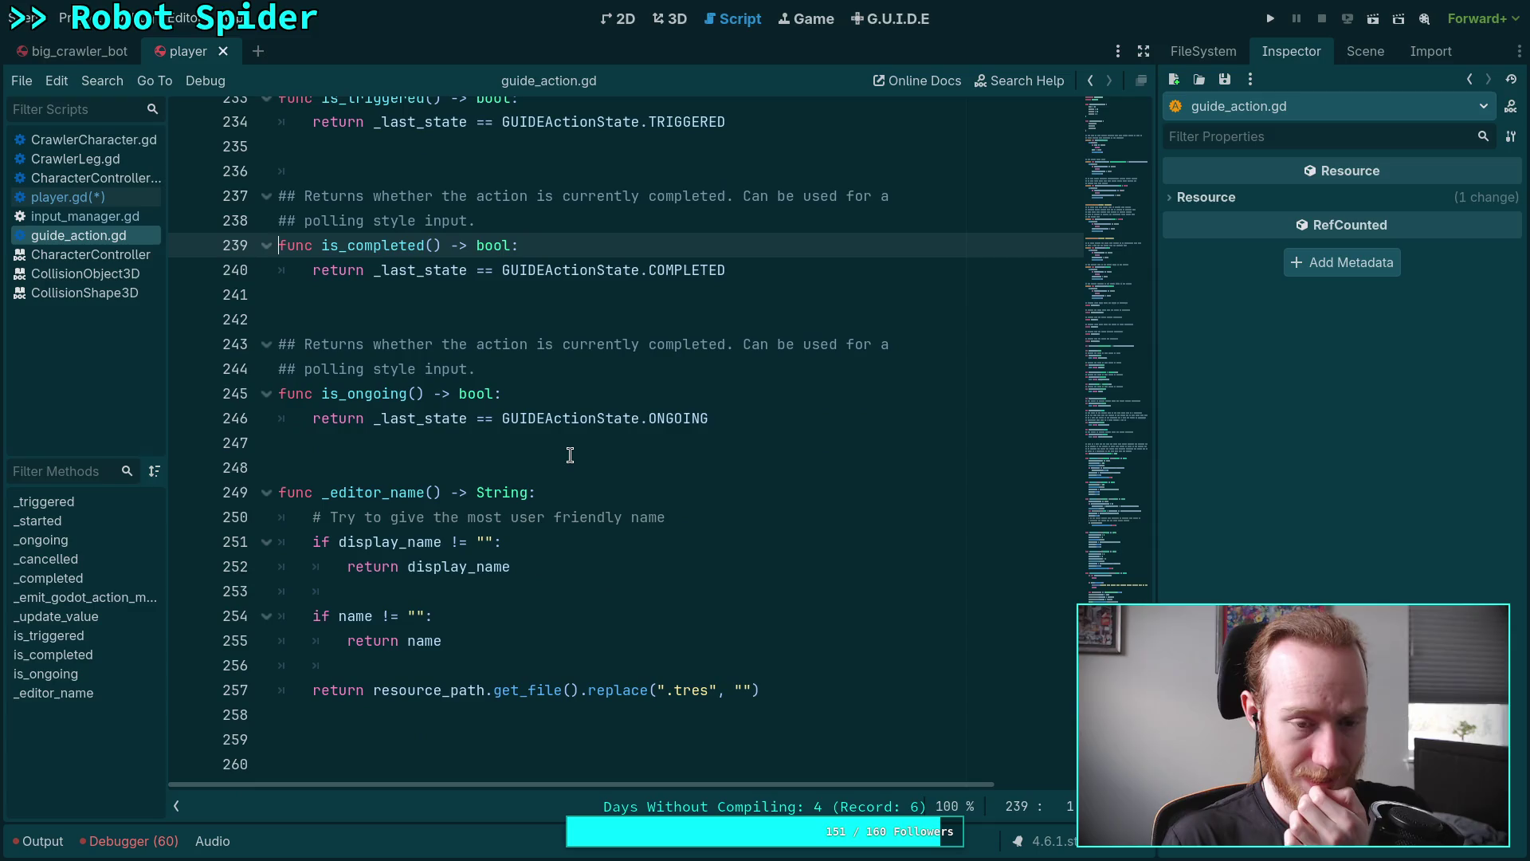
{"action": "scroll", "coordinate": [570, 455], "scroll_direction": "down", "scroll_amount": 1}
{"action": "scroll", "coordinate": [570, 455], "scroll_direction": "up", "scroll_amount": 1}
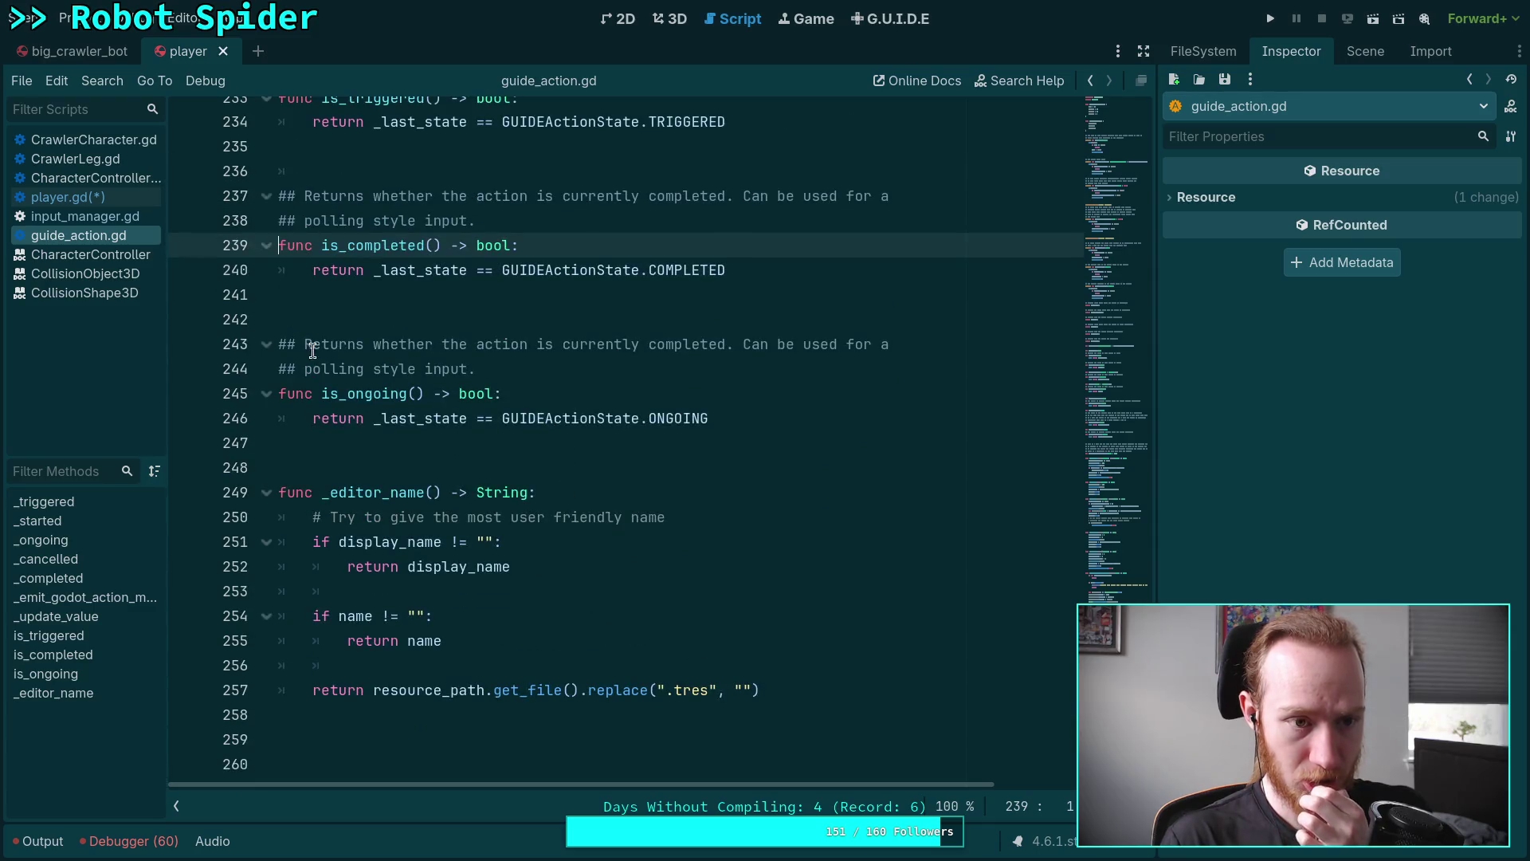
{"action": "right_click", "coordinate": [89, 238]}
{"action": "left_click", "coordinate": [144, 293]}
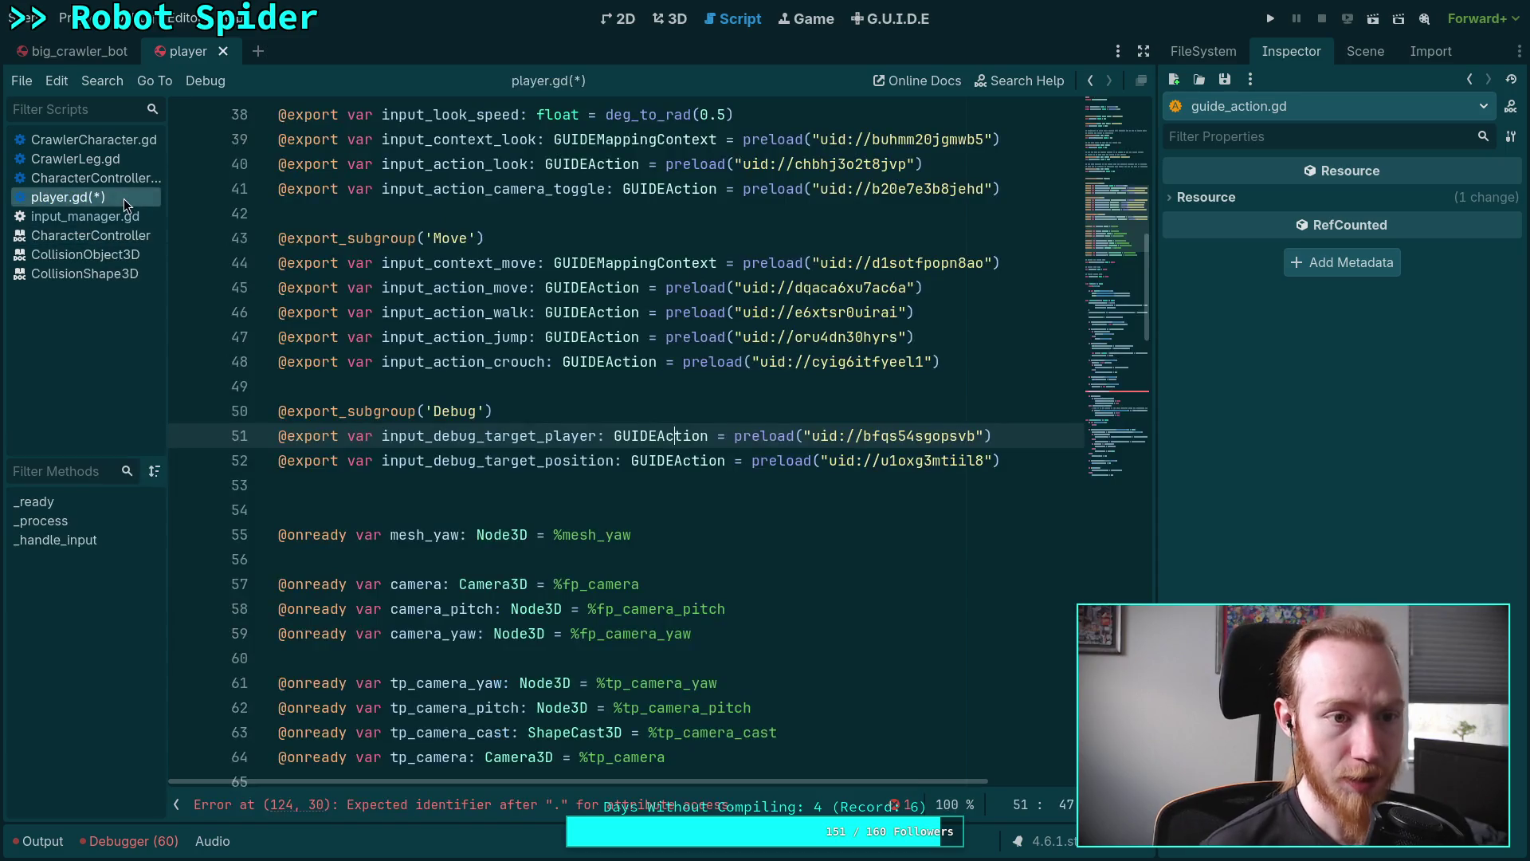
Declare 'var debug_targeting_player: bool = false' in player.gd.
{"action": "scroll", "coordinate": [471, 449], "scroll_direction": "down", "scroll_amount": 18}
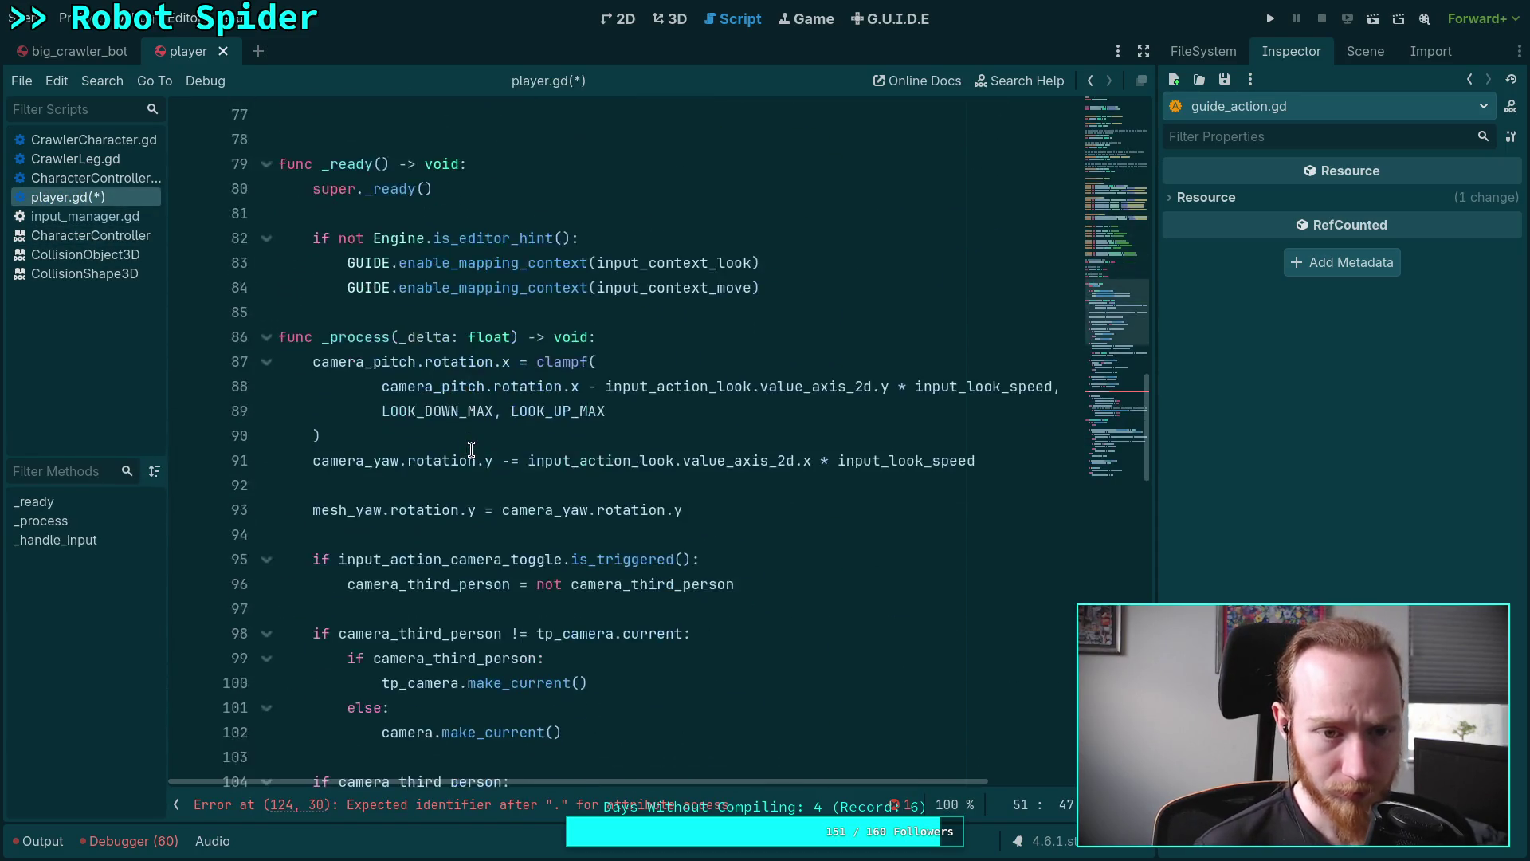
{"action": "scroll", "coordinate": [471, 448], "scroll_direction": "down", "scroll_amount": 7}
{"action": "left_click_drag", "start_coordinate": [588, 403], "coordinate": [311, 387]}
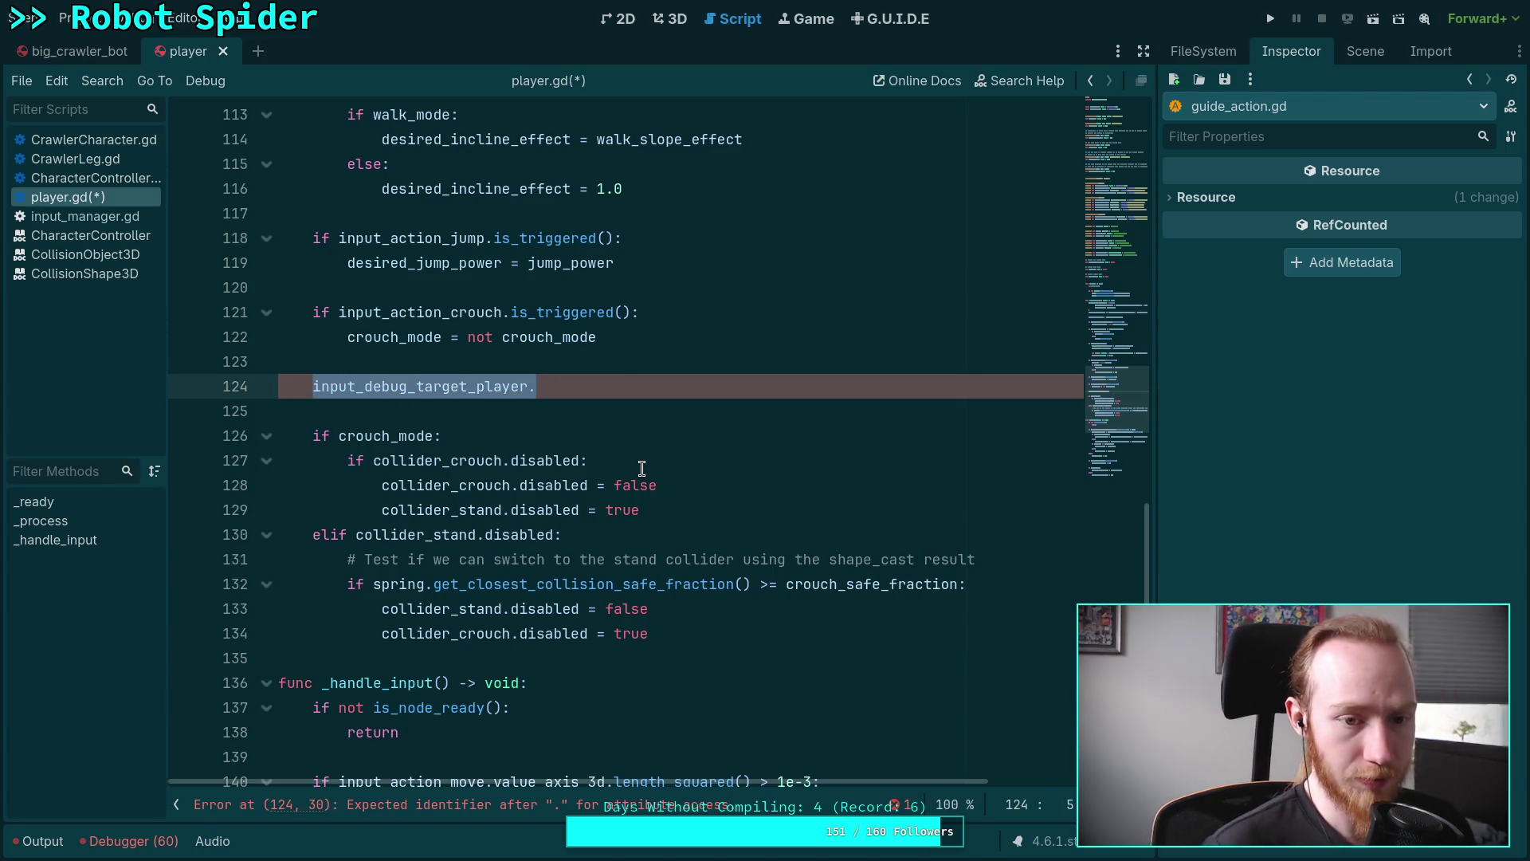
{"action": "left_click", "coordinate": [651, 386]}
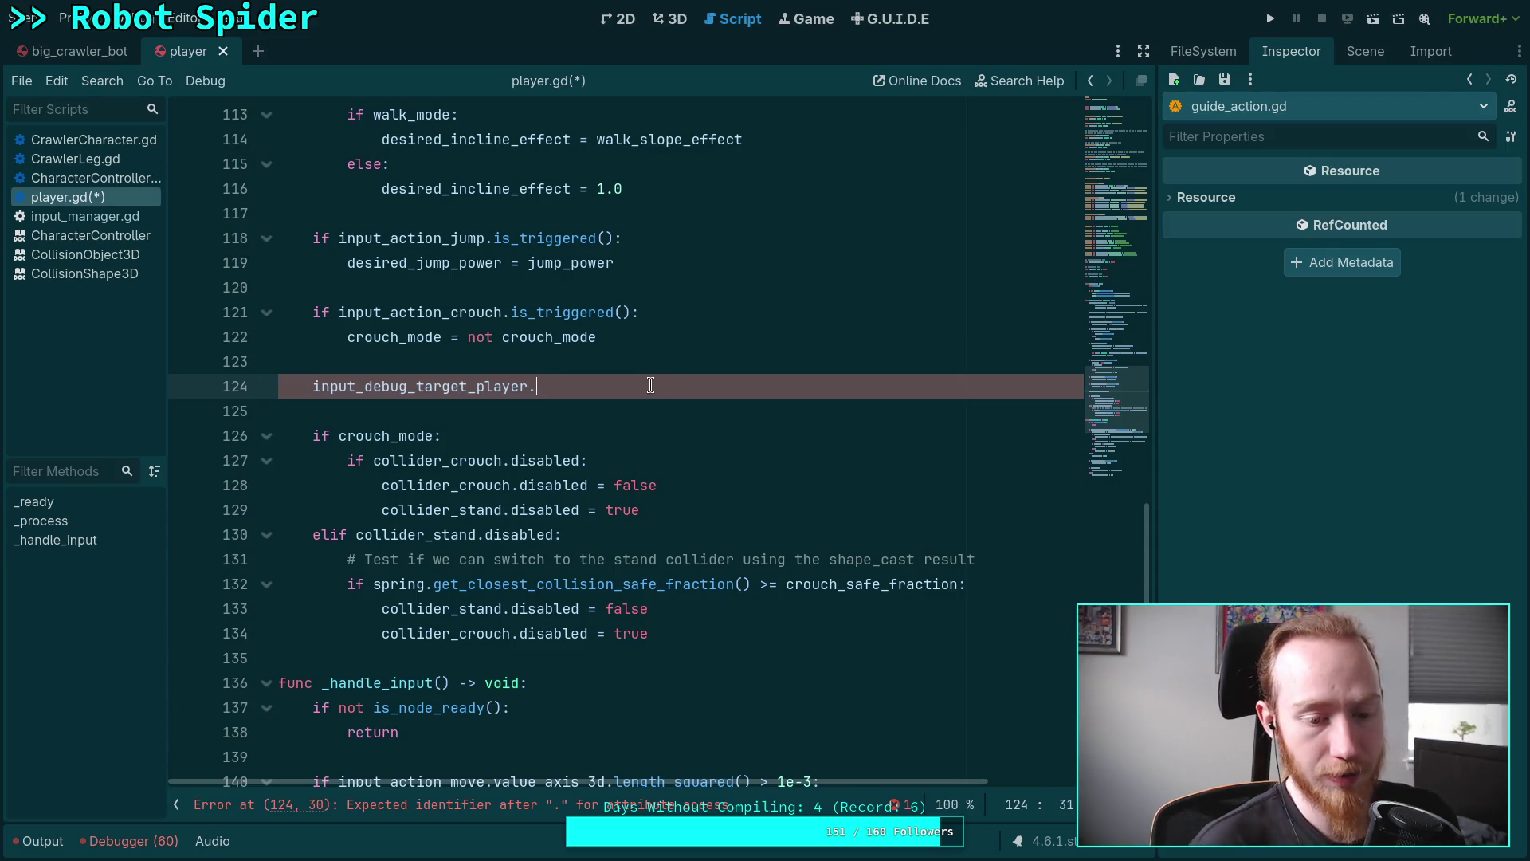
{"action": "key", "text": "ctrl+z"}
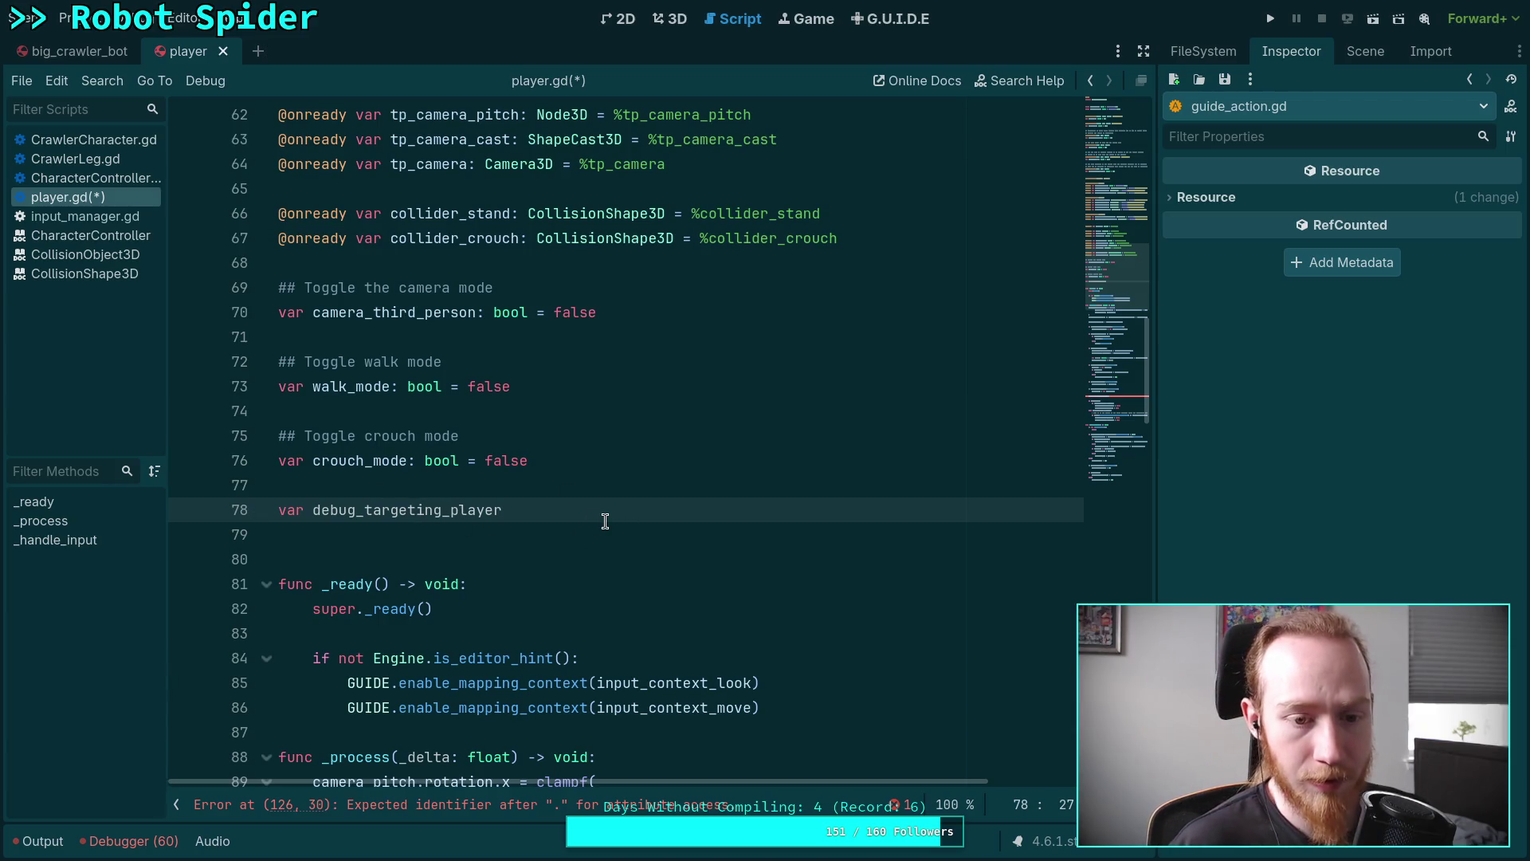
{"action": "type", "text": ": bool "}
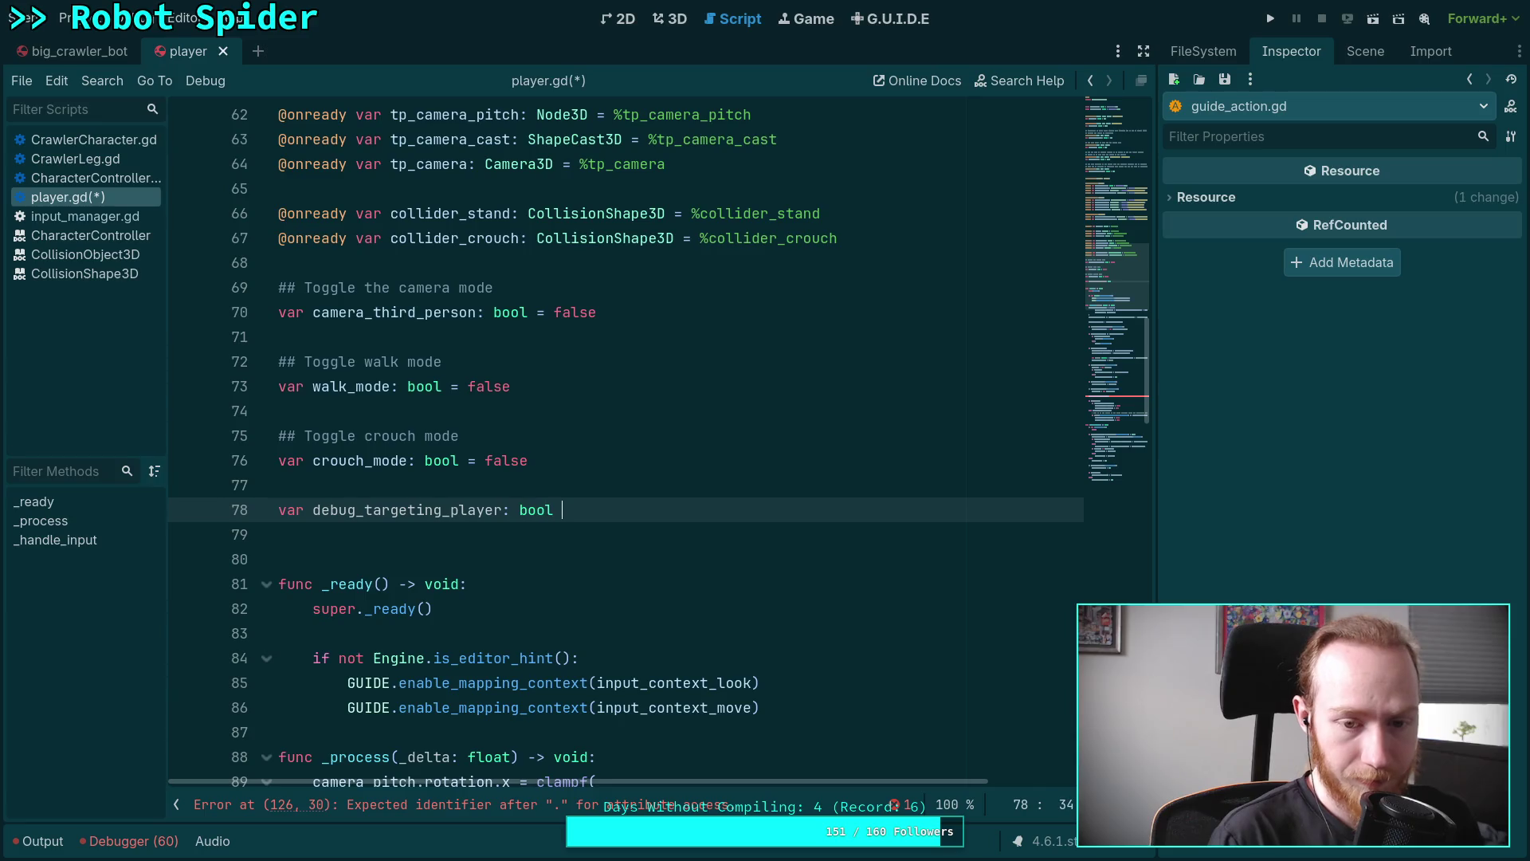
{"action": "type", "text": "= false"}
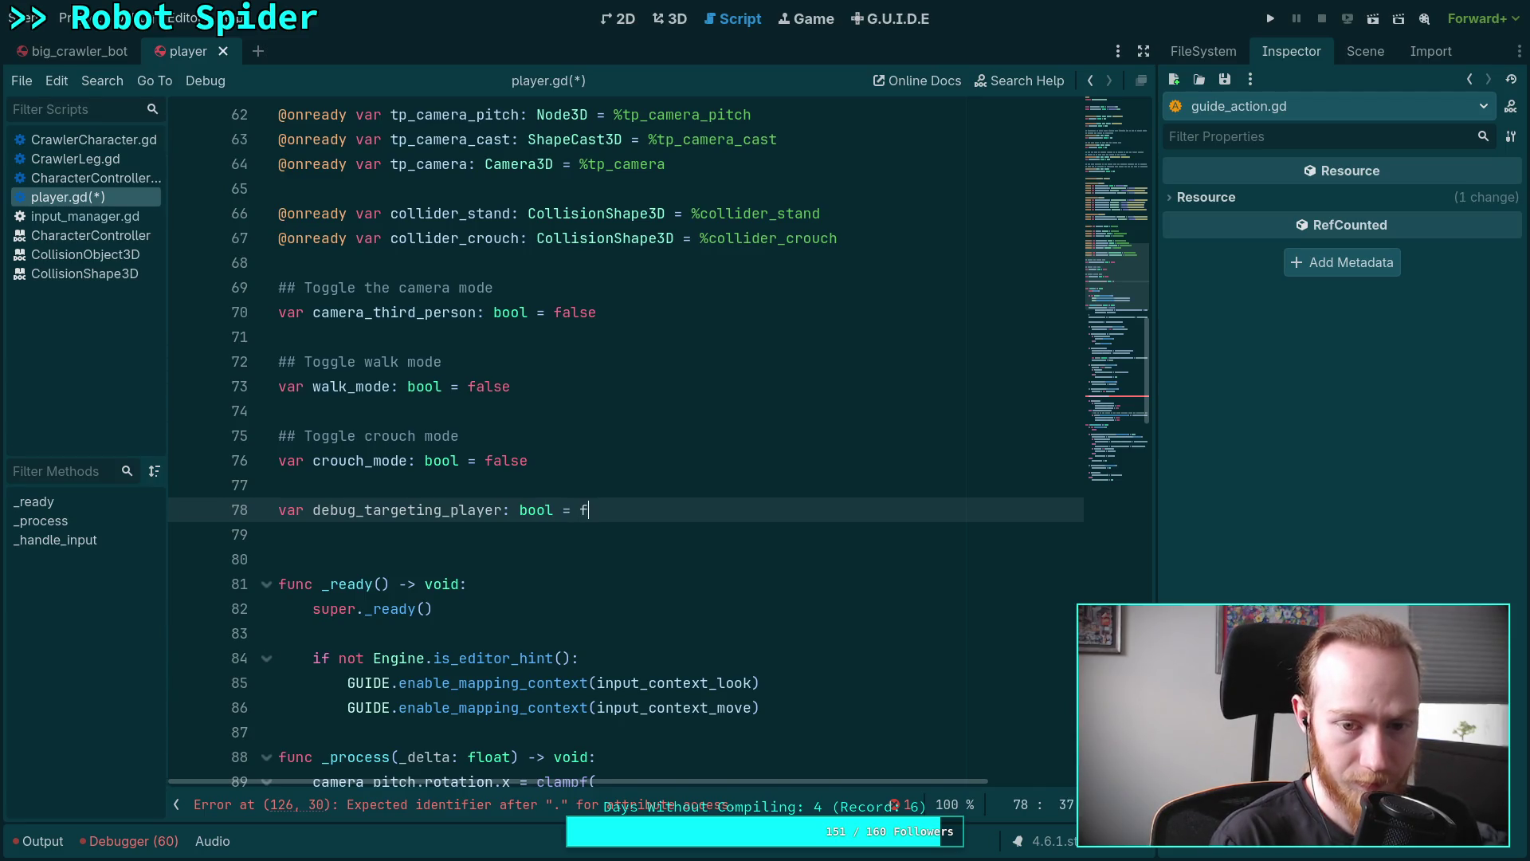
{"action": "key", "text": "BackSpace"}
{"action": "key", "text": "Return"}
{"action": "key", "text": "ctrl+shift+Return"}
{"action": "type", "text": "## F"}
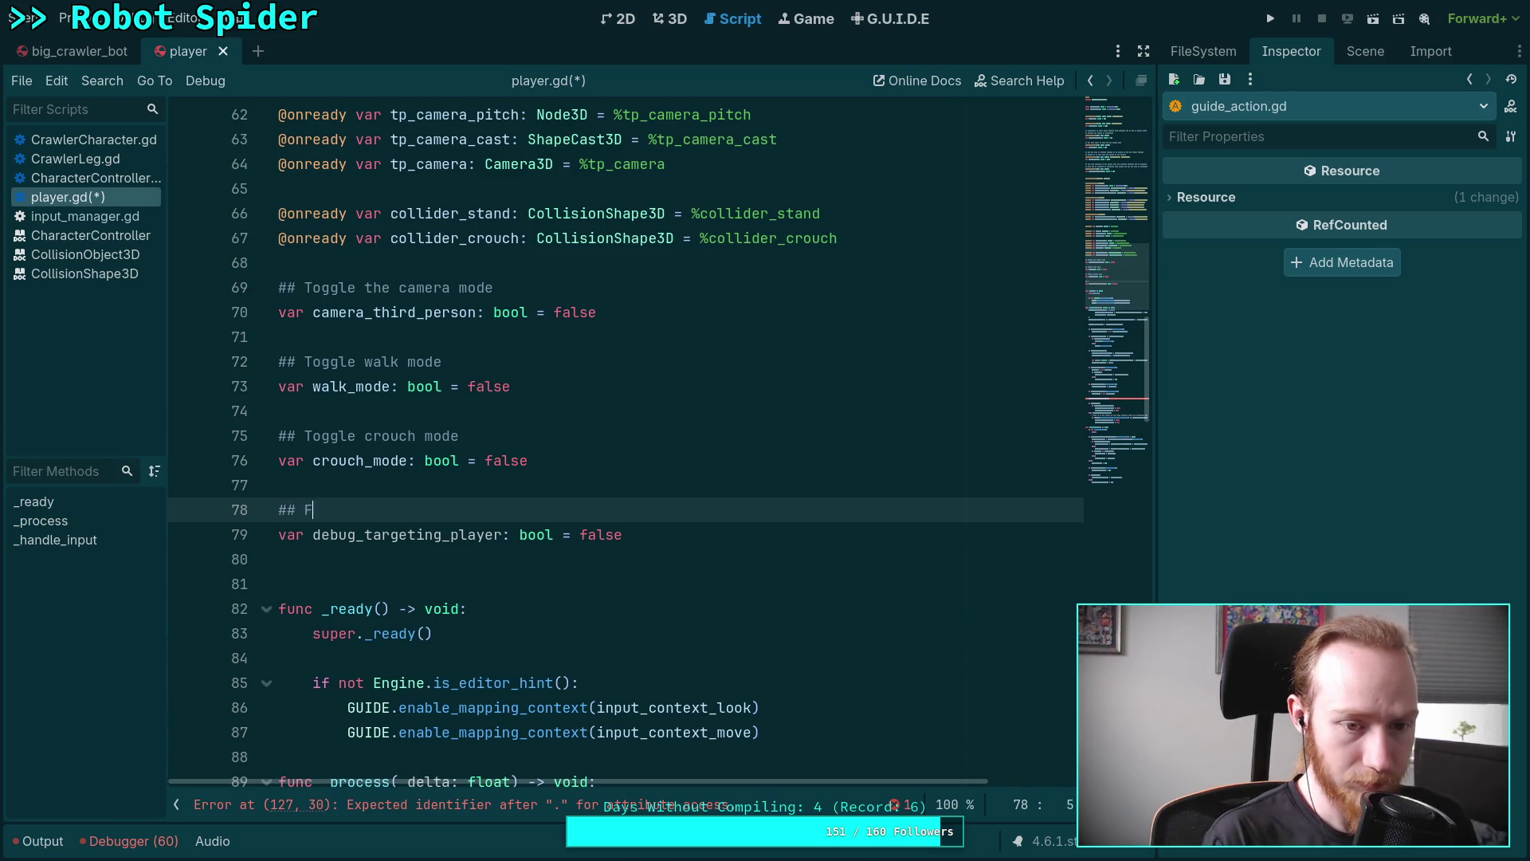
{"action": "key", "text": "BackSpace"}
{"action": "key", "text": "BackSpace"}
{"action": "key", "text": "BackSpace"}
Replace the broken line 127 with 'if input_debug_target_player.is_triggered():' and open its block.
{"action": "scroll", "coordinate": [621, 534], "scroll_direction": "down", "scroll_amount": 10}
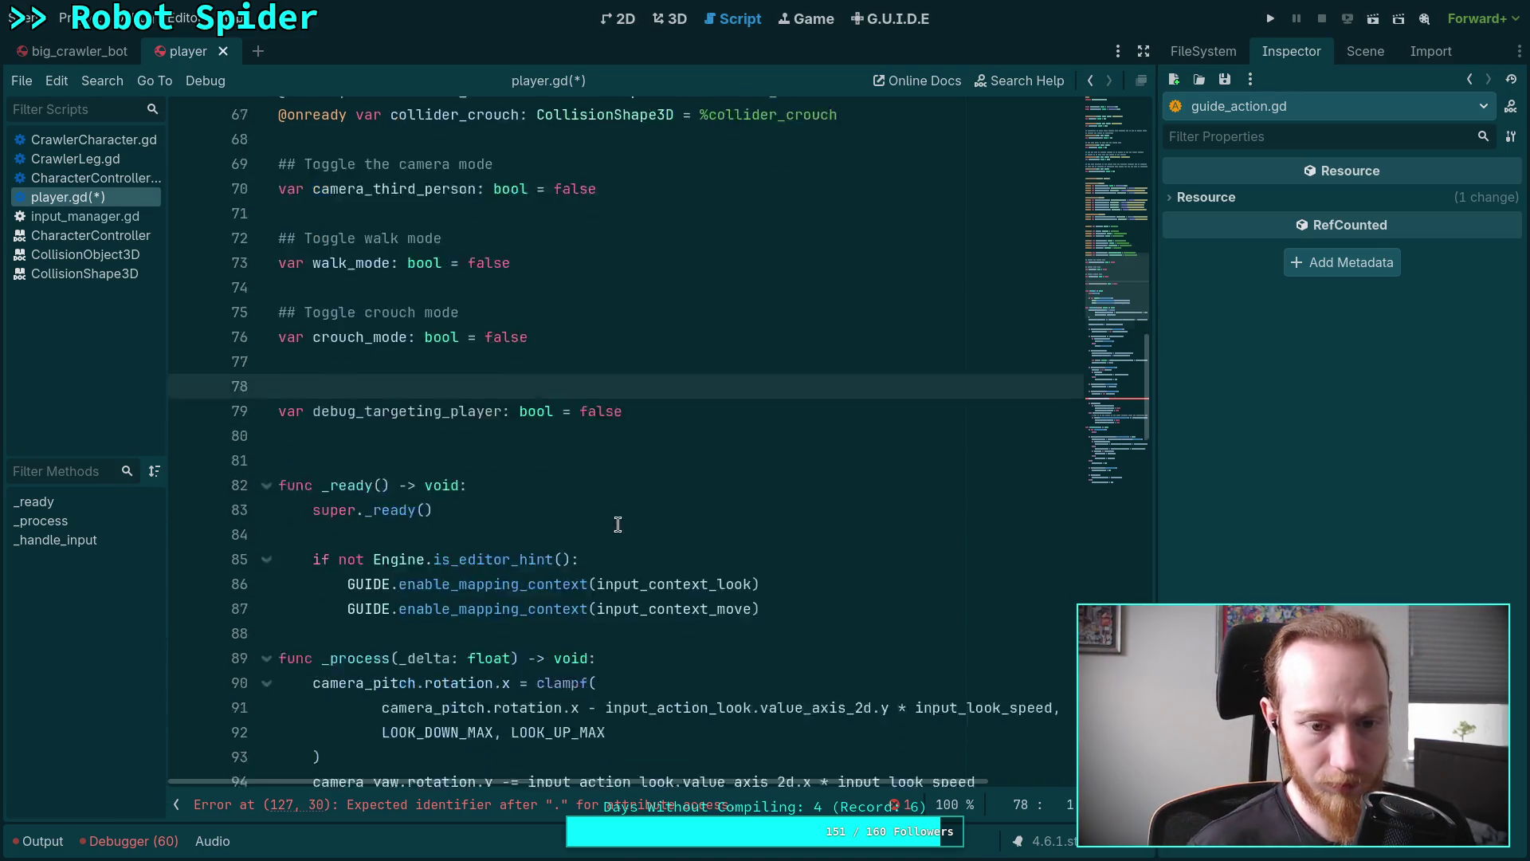
{"action": "scroll", "coordinate": [626, 534], "scroll_direction": "down", "scroll_amount": 5}
{"action": "left_click_drag", "start_coordinate": [581, 458], "coordinate": [329, 460]}
{"action": "type", "text": "if input"}
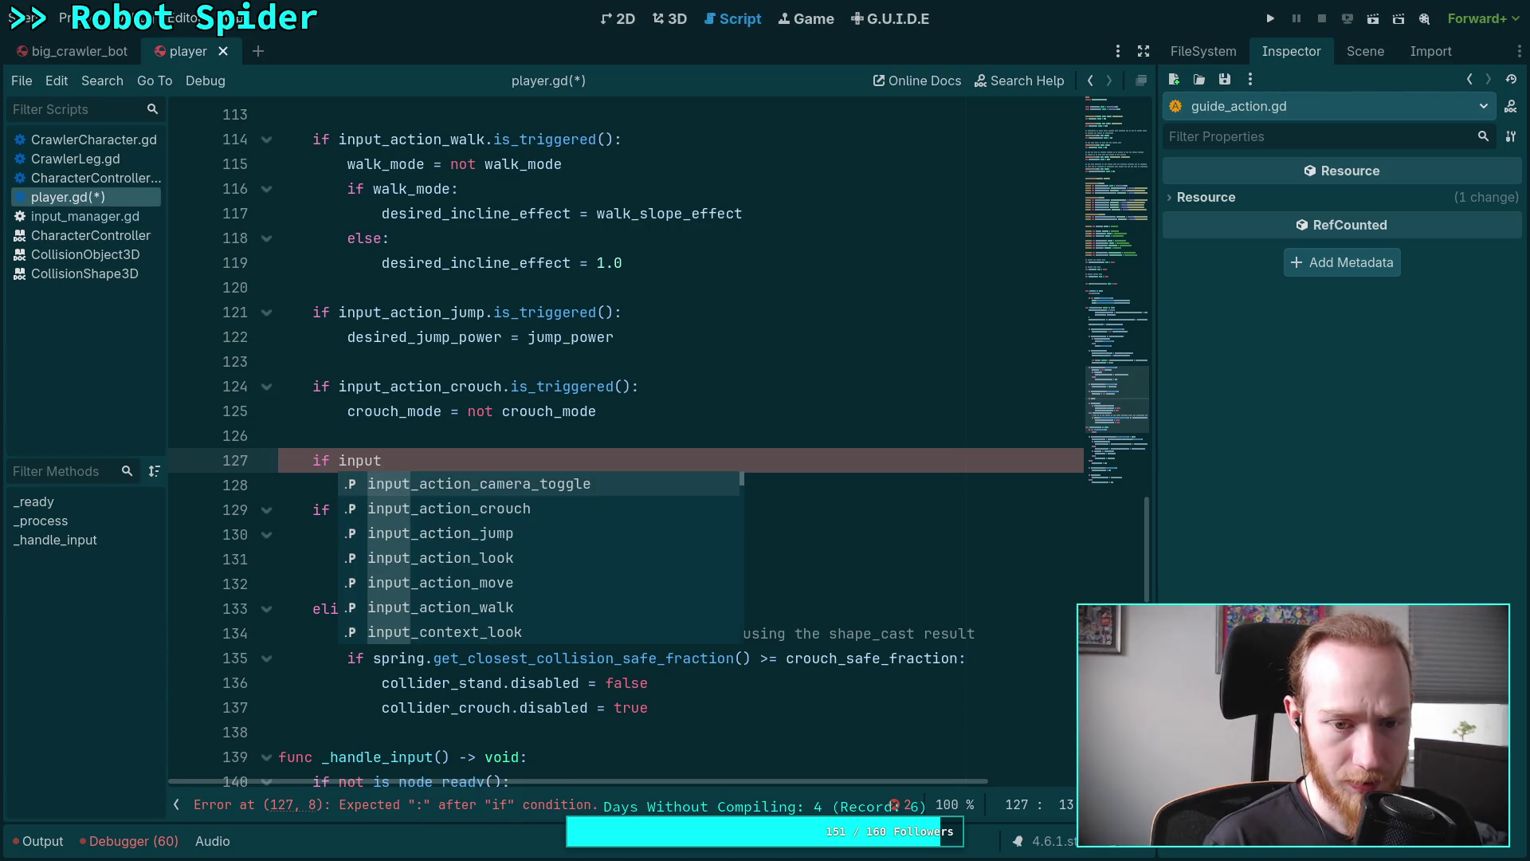
{"action": "type", "text": "_de"}
{"action": "key", "text": "Return"}
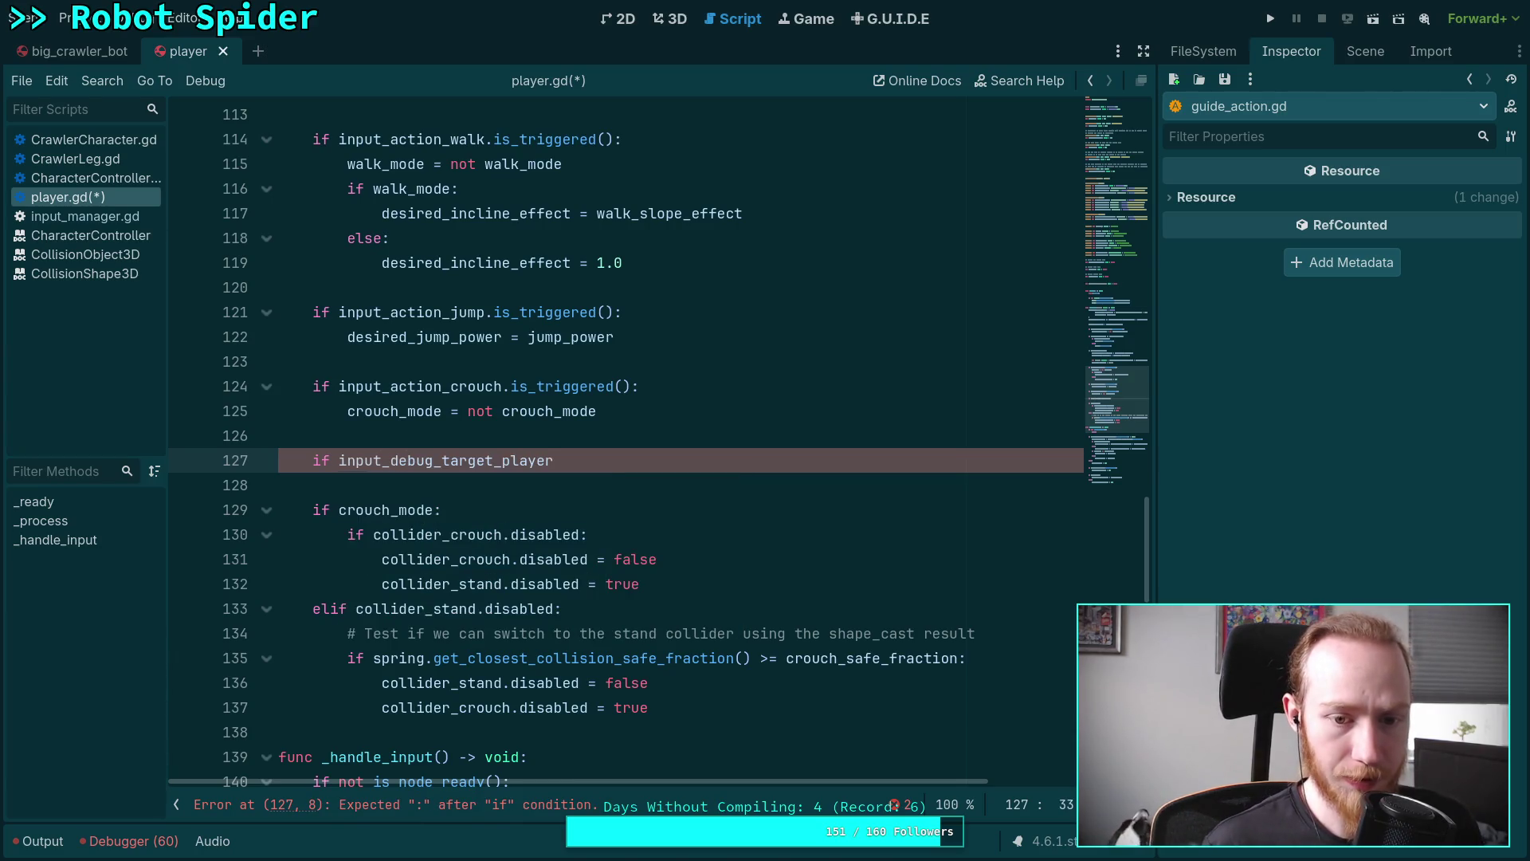
{"action": "type", "text": ".is"}
{"action": "key", "text": "Down"}
{"action": "key", "text": "Down"}
{"action": "key", "text": "Down"}
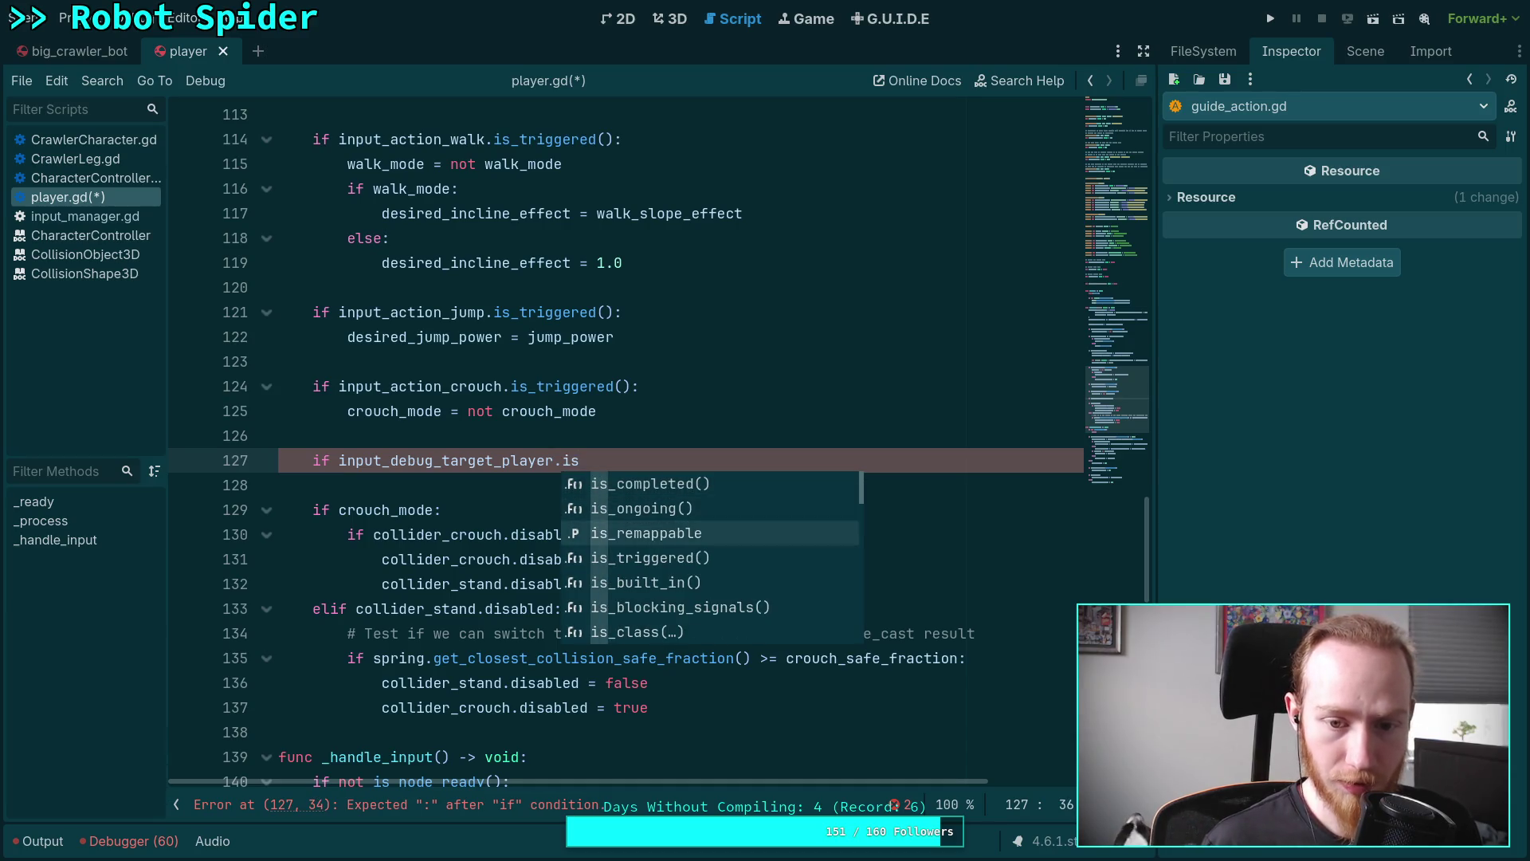
{"action": "key", "text": "Return"}
{"action": "type", "text": ":"}
{"action": "key", "text": "Return"}
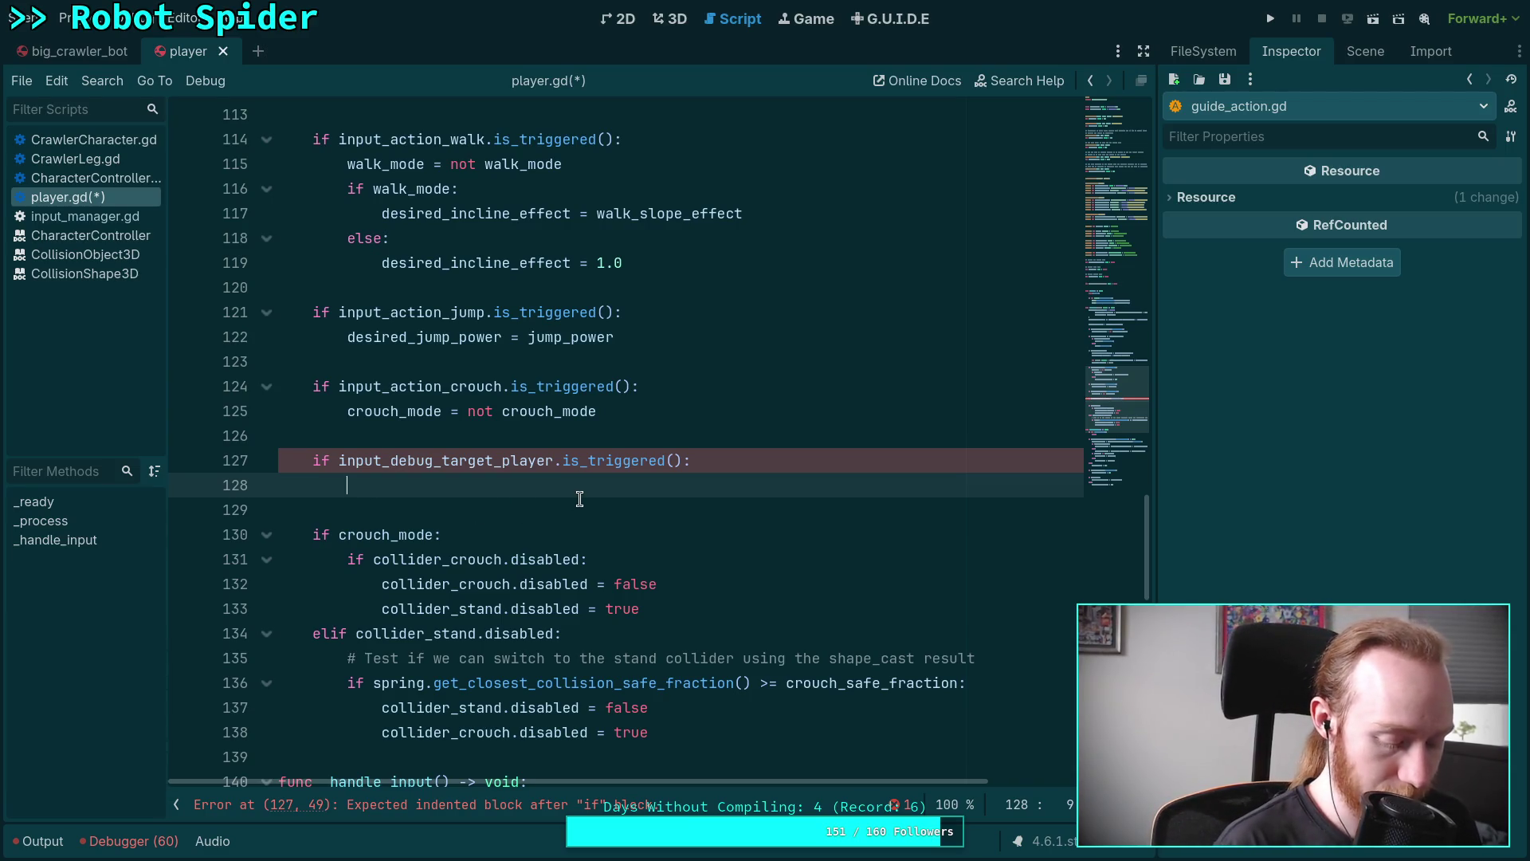
Inside the block, declare a crawlers variable typed Array[CrawlerCharacter].
{"action": "type", "text": "var crawler:"}
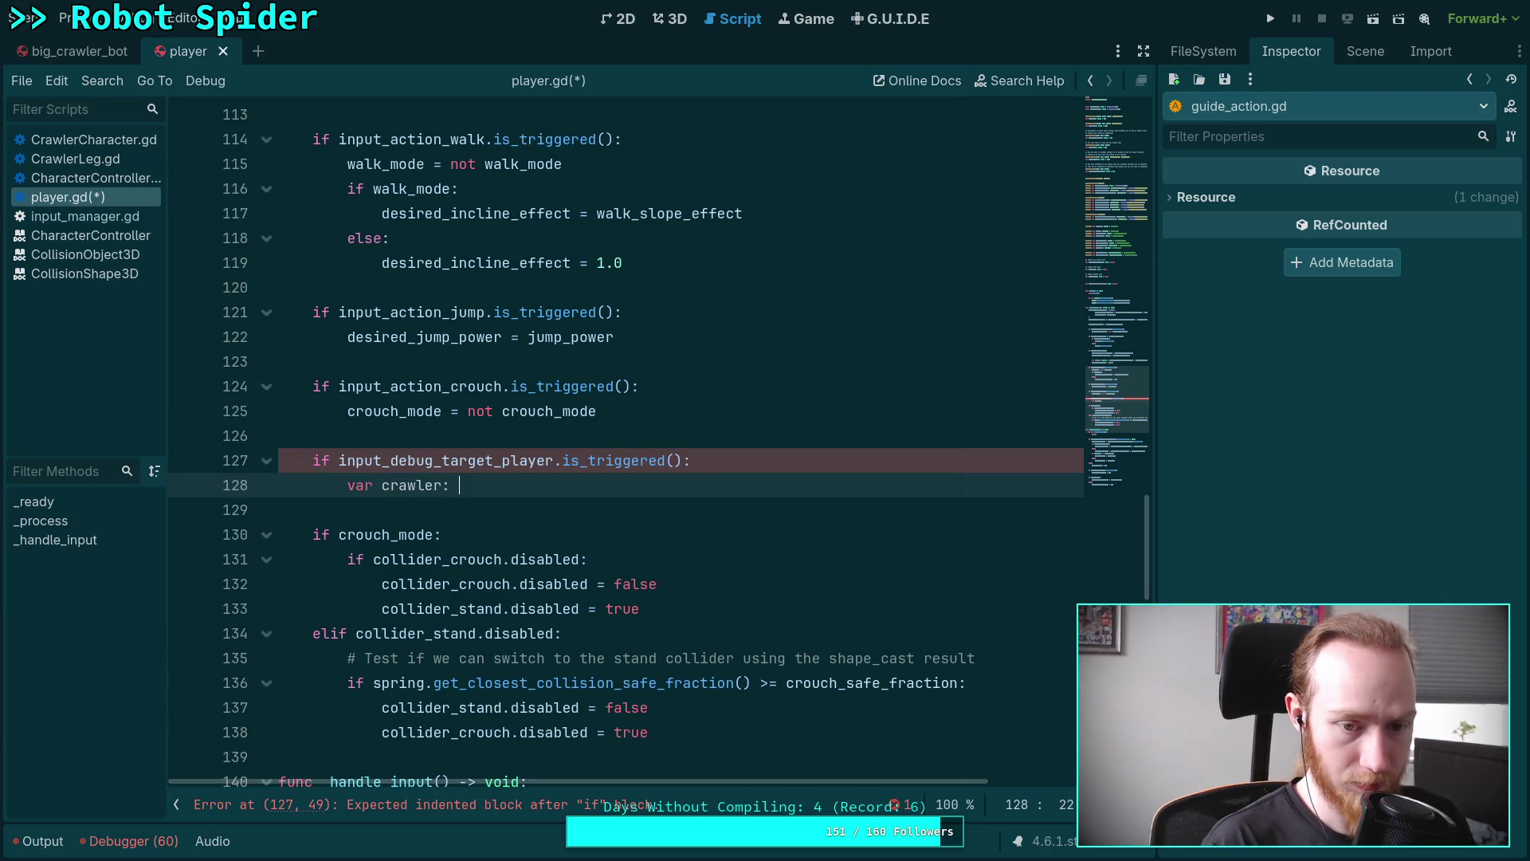
{"action": "type", "text": "Ar"}
{"action": "key", "text": "BackSpace"}
{"action": "key", "text": "BackSpace"}
{"action": "type", "text": "A"}
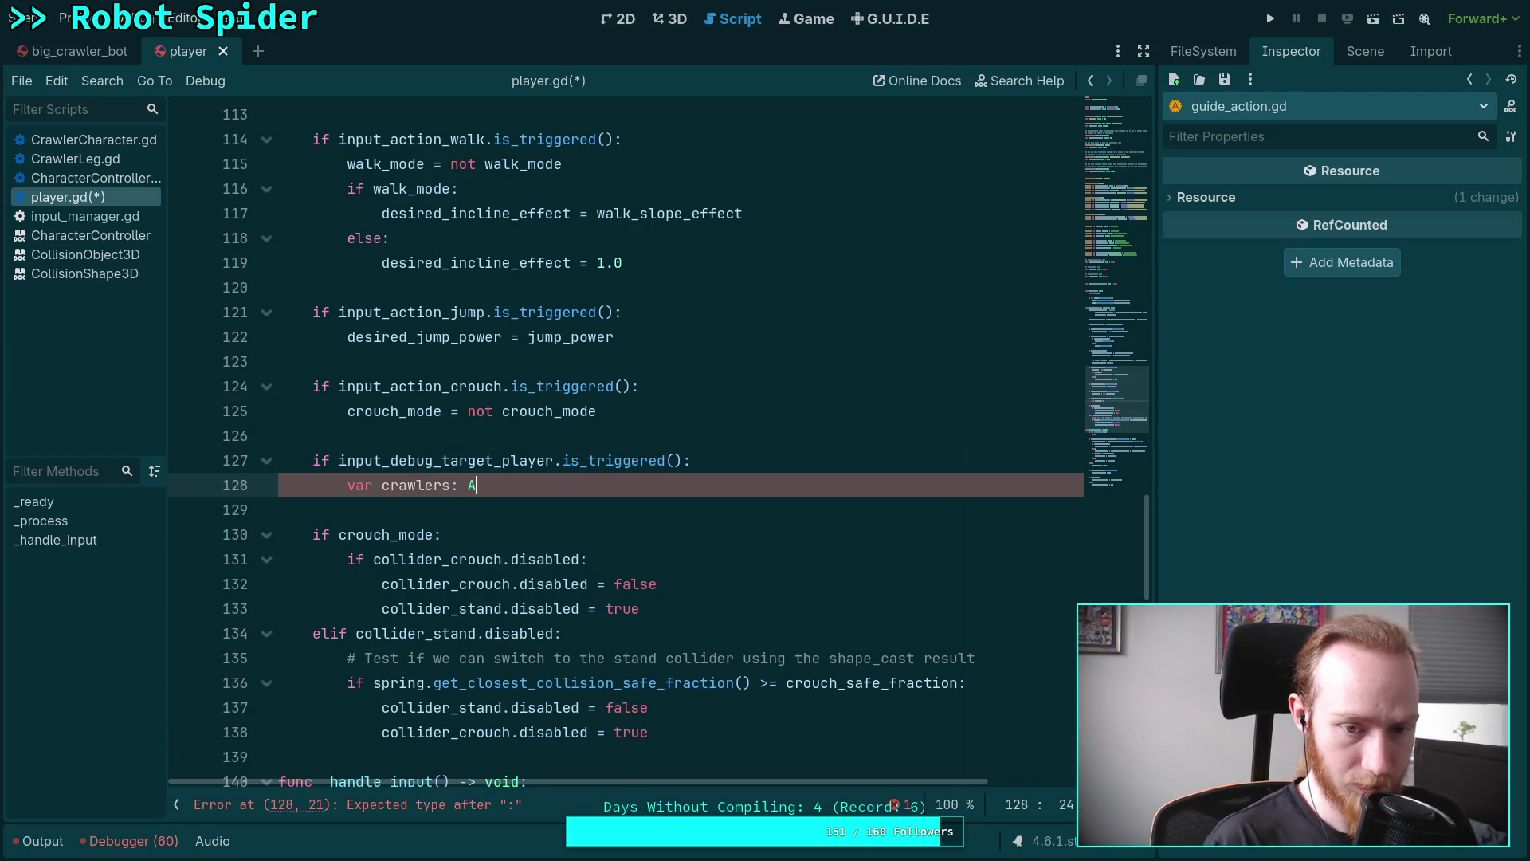
{"action": "type", "text": "rray["}
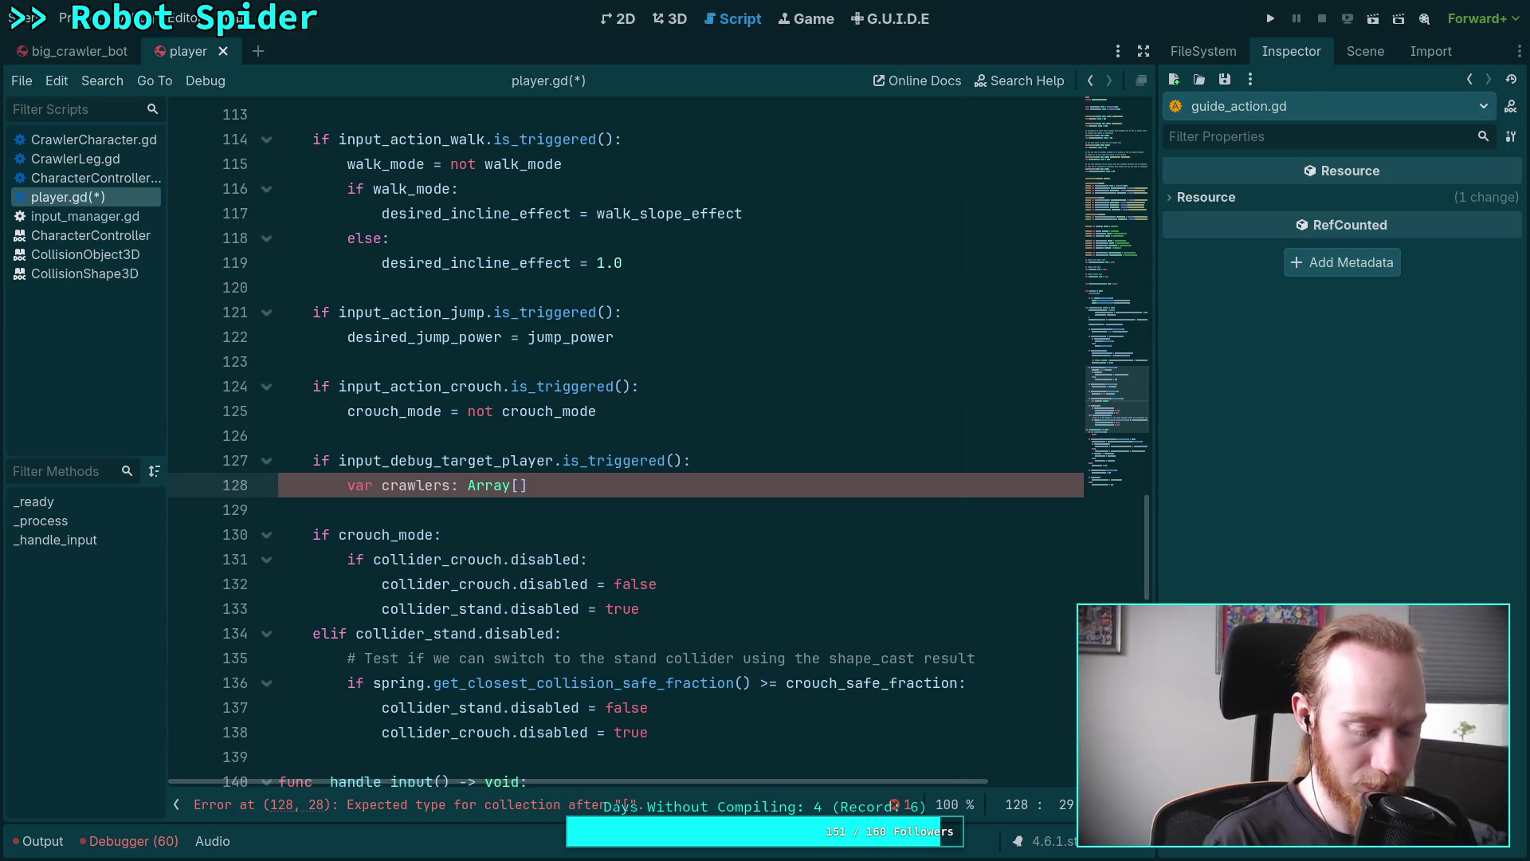
{"action": "type", "text": "Craw"}
{"action": "key", "text": "Return"}
{"action": "type", "text": "]"}
{"action": "key", "text": "Return"}
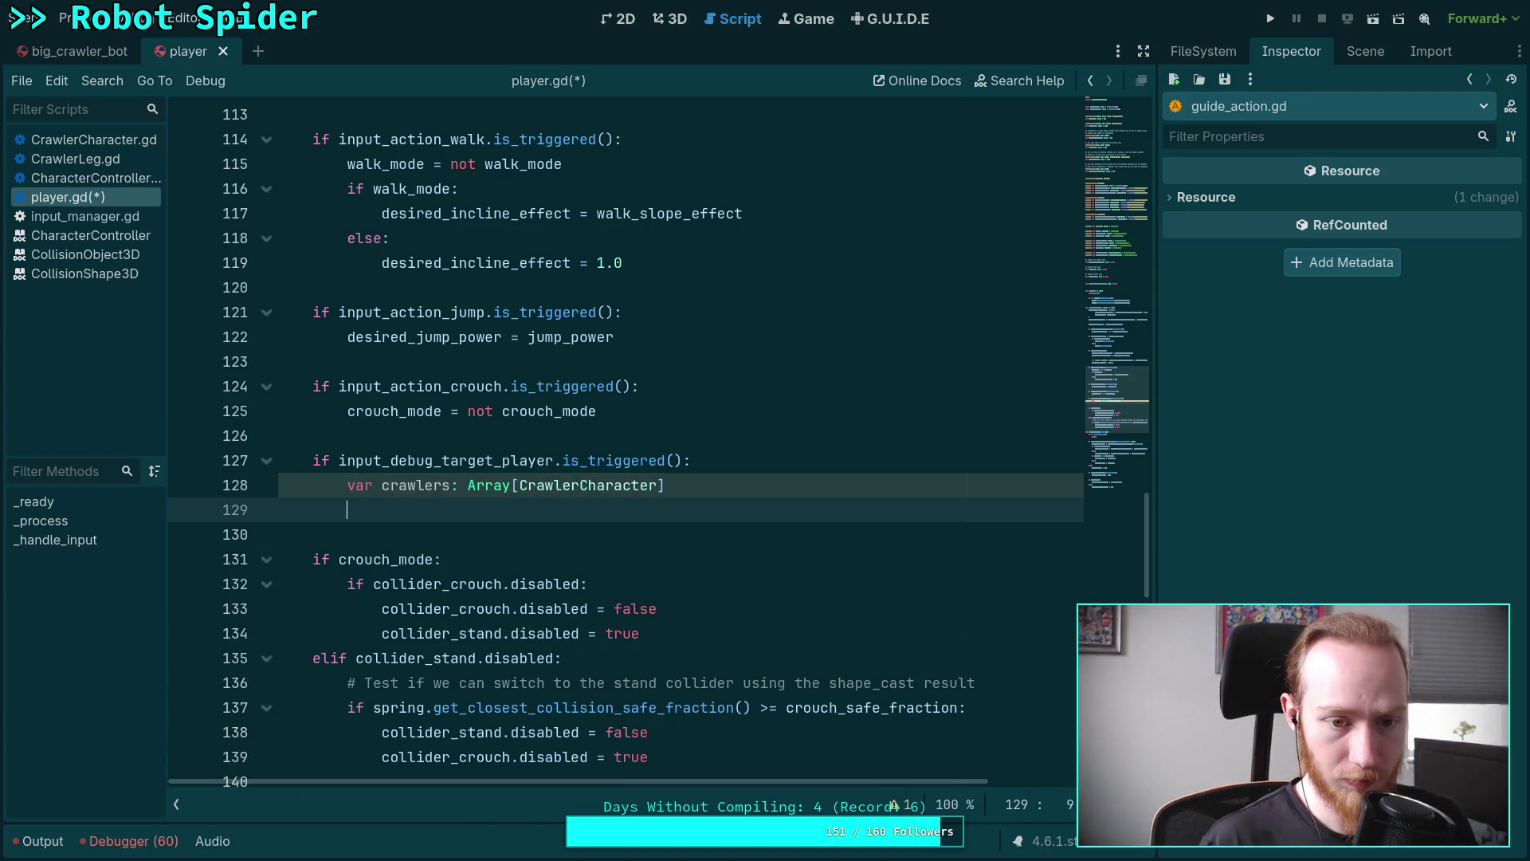
Fill crawlers via assign(get_parent_node_3d().find_children('', 'CrawlerCharacter', false)).
{"action": "type", "text": "cr"}
{"action": "key", "text": "Return"}
{"action": "type", "text": ".ass"}
{"action": "key", "text": "Return"}
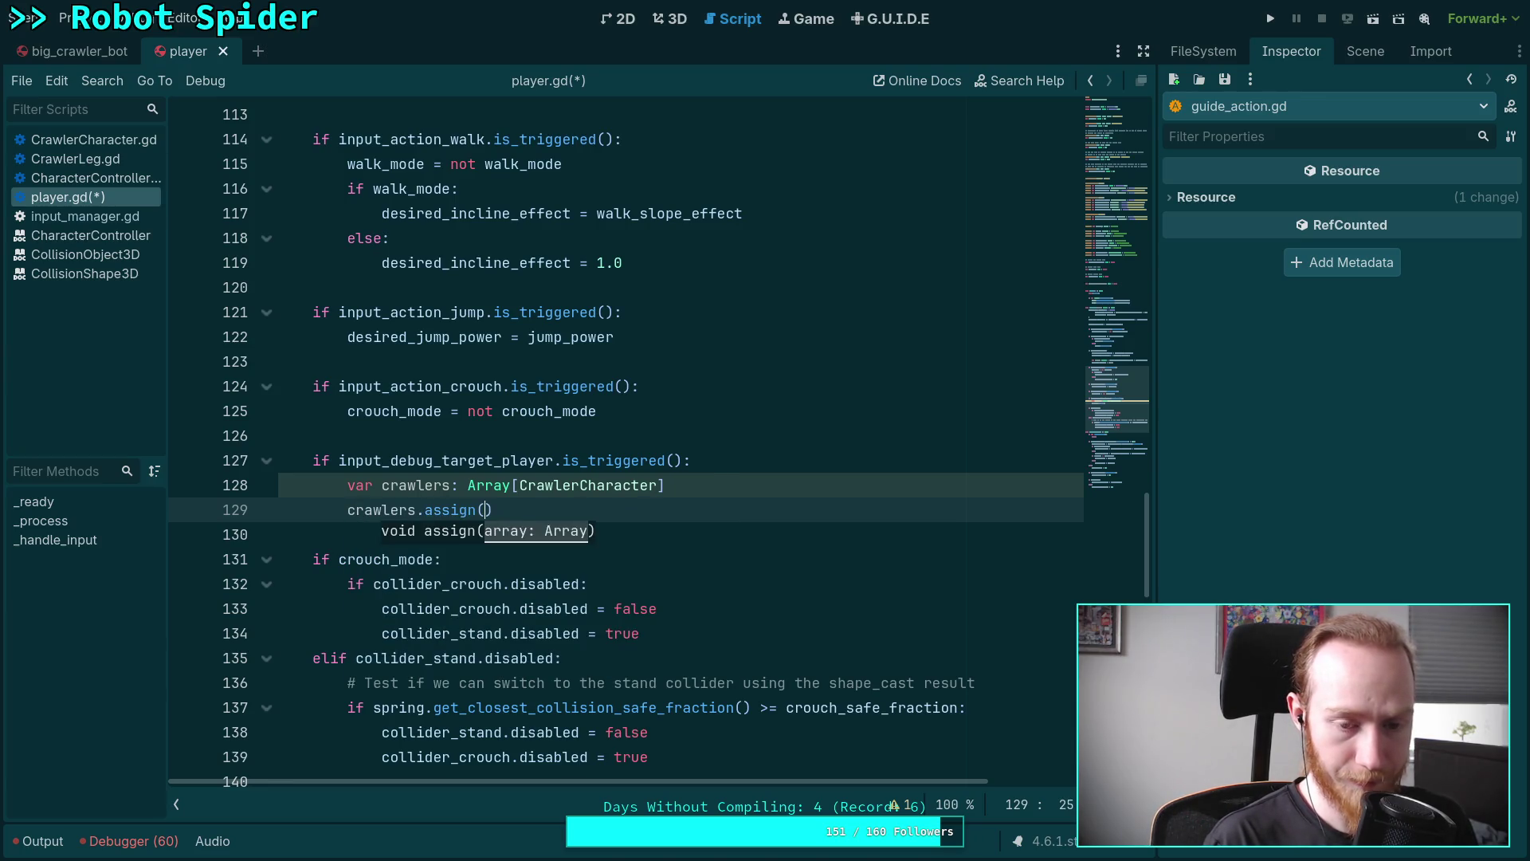
{"action": "type", "text": "get_pa"}
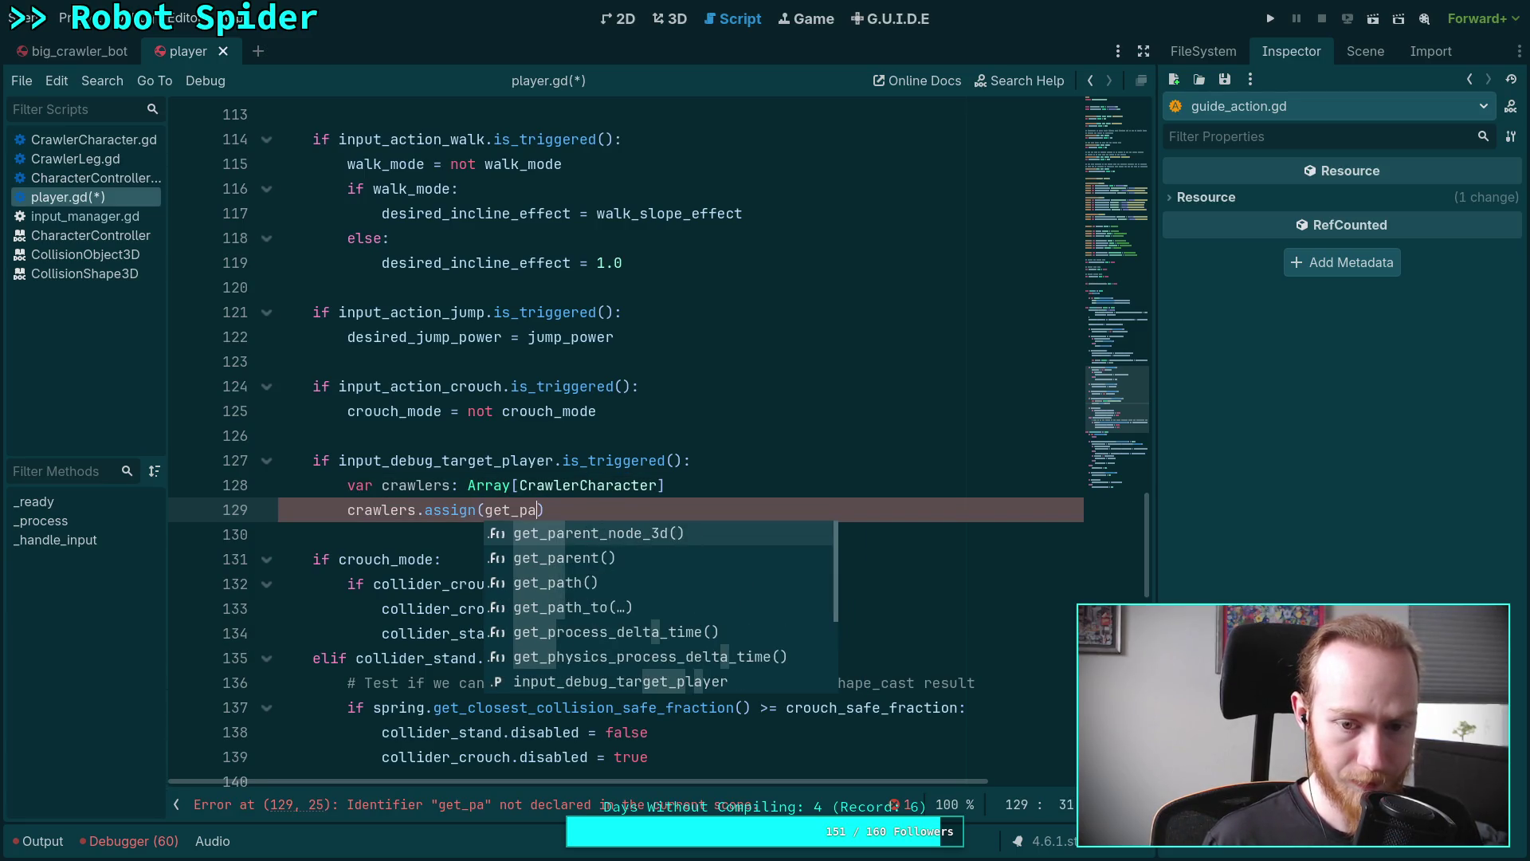
{"action": "key", "text": "Return"}
{"action": "type", "text": ".find"}
{"action": "key", "text": "Return"}
{"action": "type", "text": "'', "}
{"action": "type", "text": "'Cralwe"}
{"action": "key", "text": "BackSpace"}
{"action": "key", "text": "BackSpace"}
{"action": "key", "text": "BackSpace"}
{"action": "type", "text": "wlerChar"}
{"action": "type", "text": "acter"}
{"action": "type", "text": "')"}
{"action": "type", "text": ","}
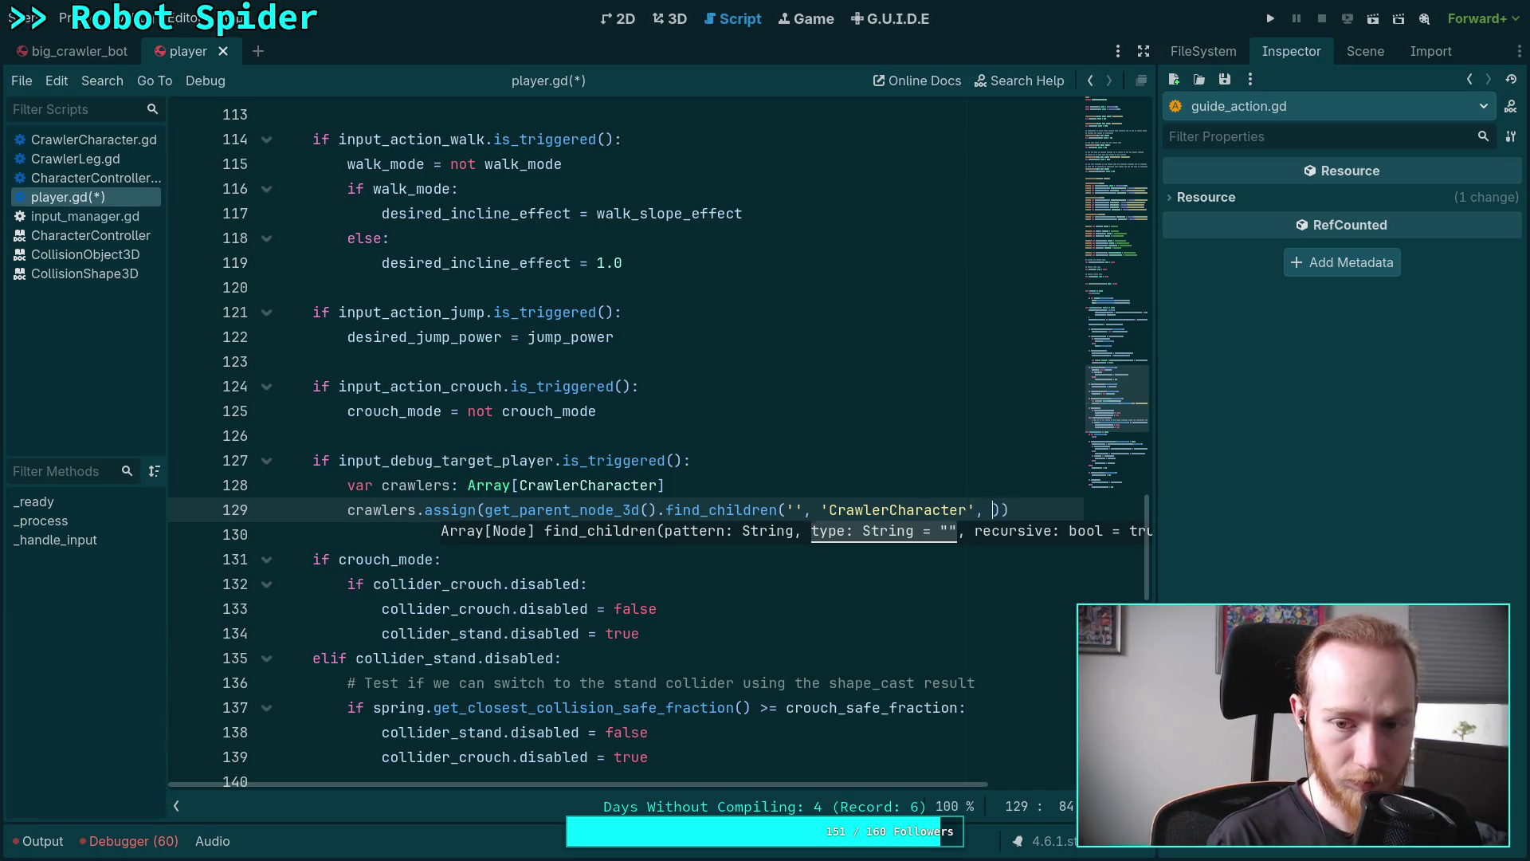
{"action": "type", "text": "false"}
Close the assign call and write 'for crawl in crawlers:' with an empty indented body.
{"action": "type", "text": "))"}
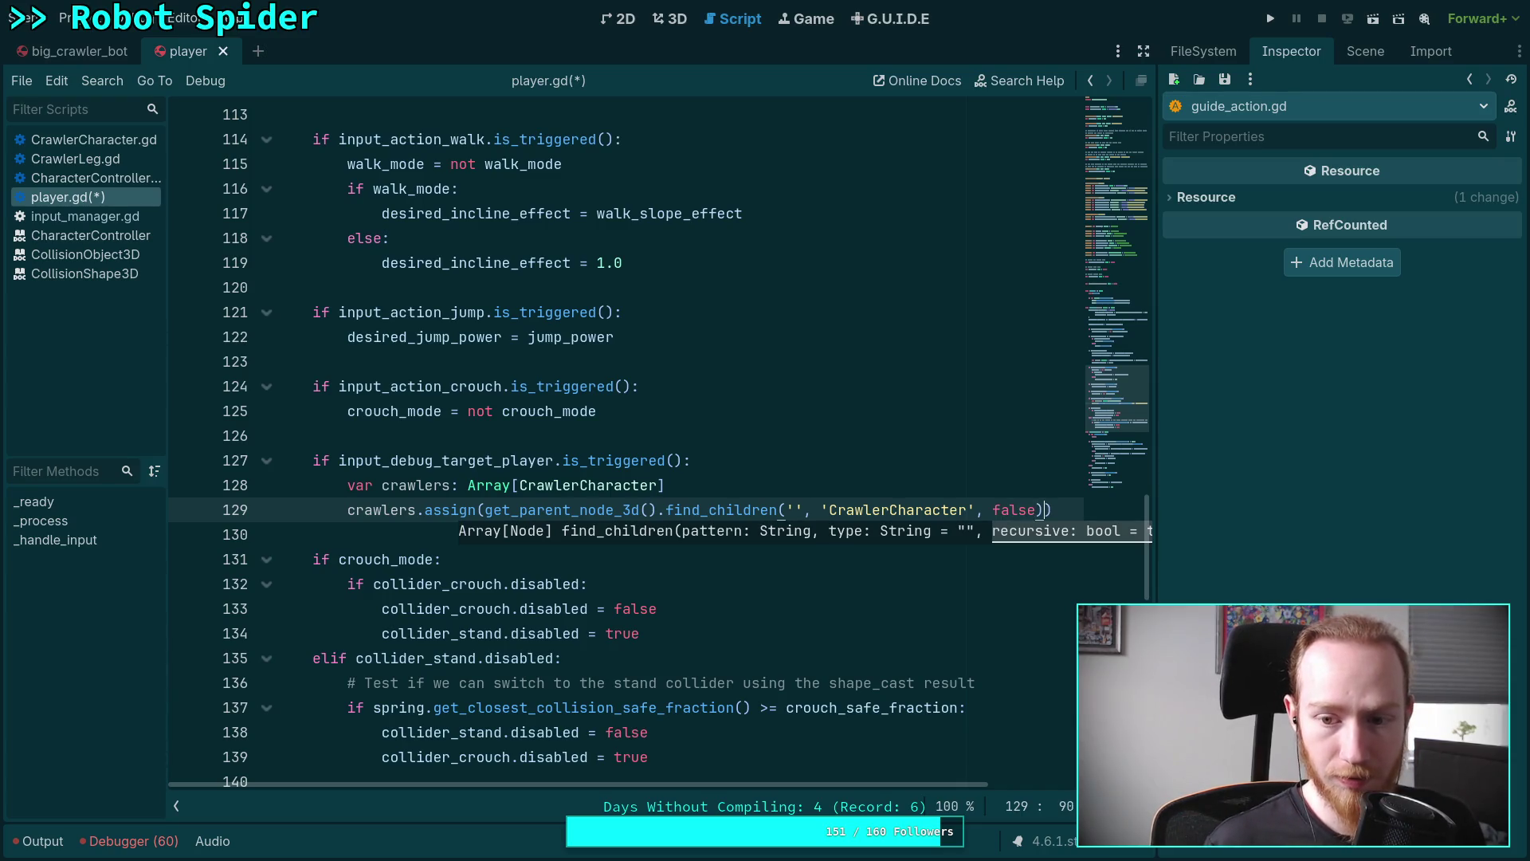
{"action": "key", "text": "Return"}
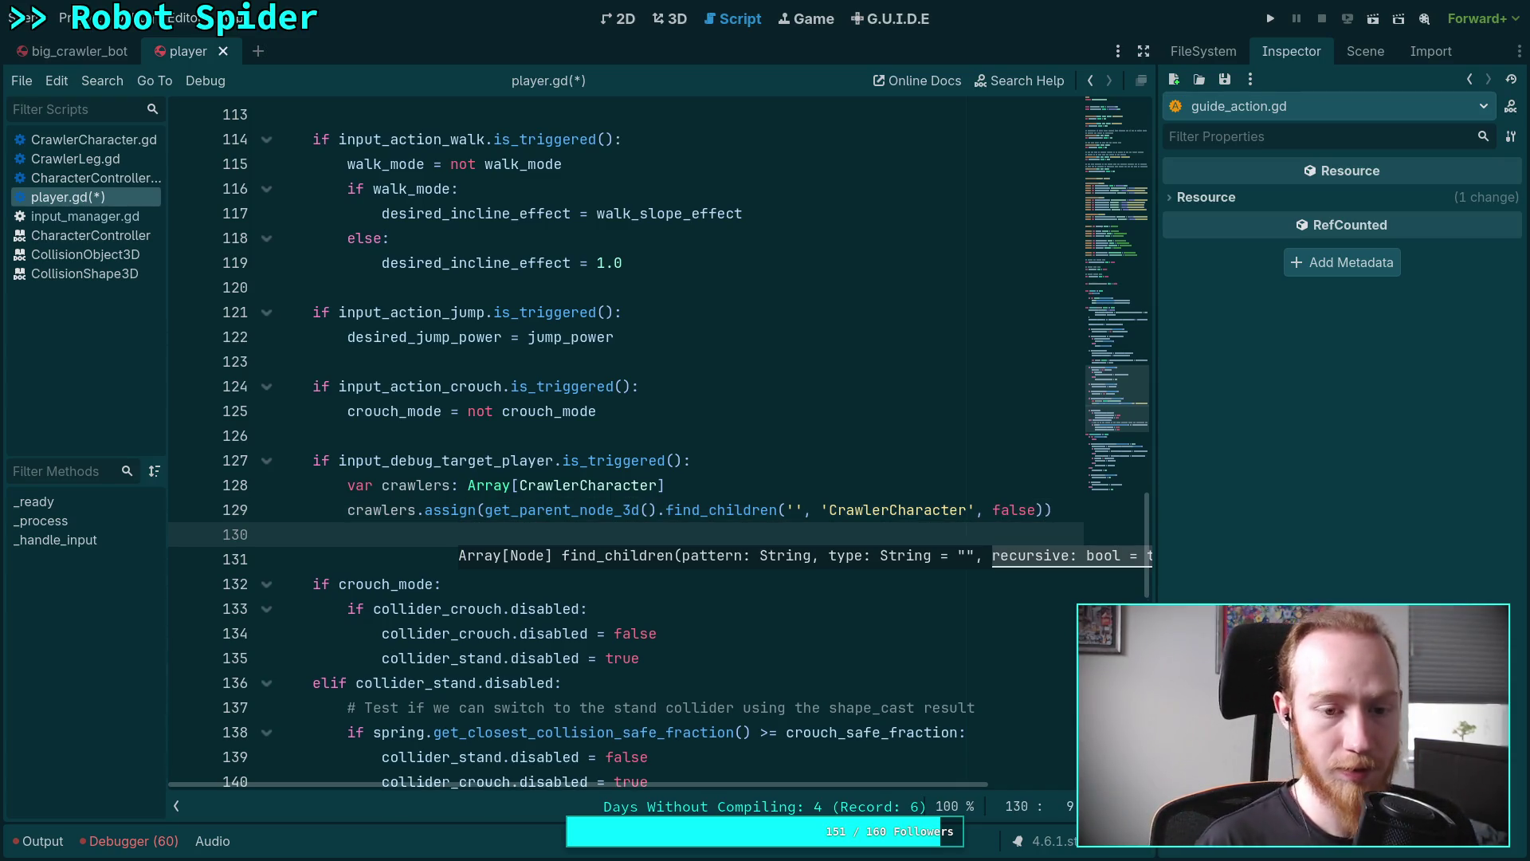
{"action": "type", "text": "for c"}
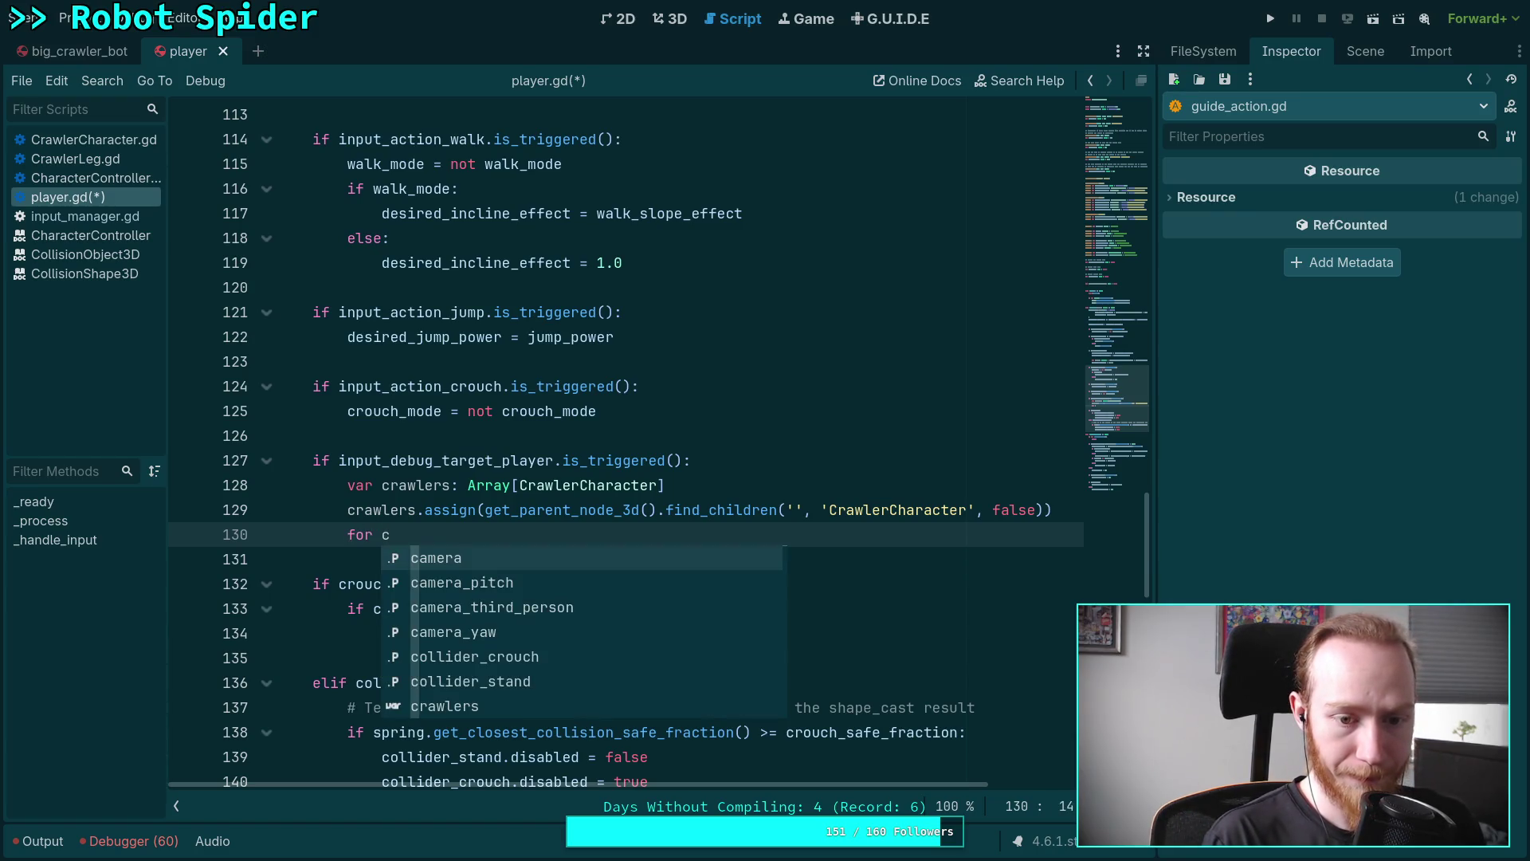
{"action": "type", "text": "ra"}
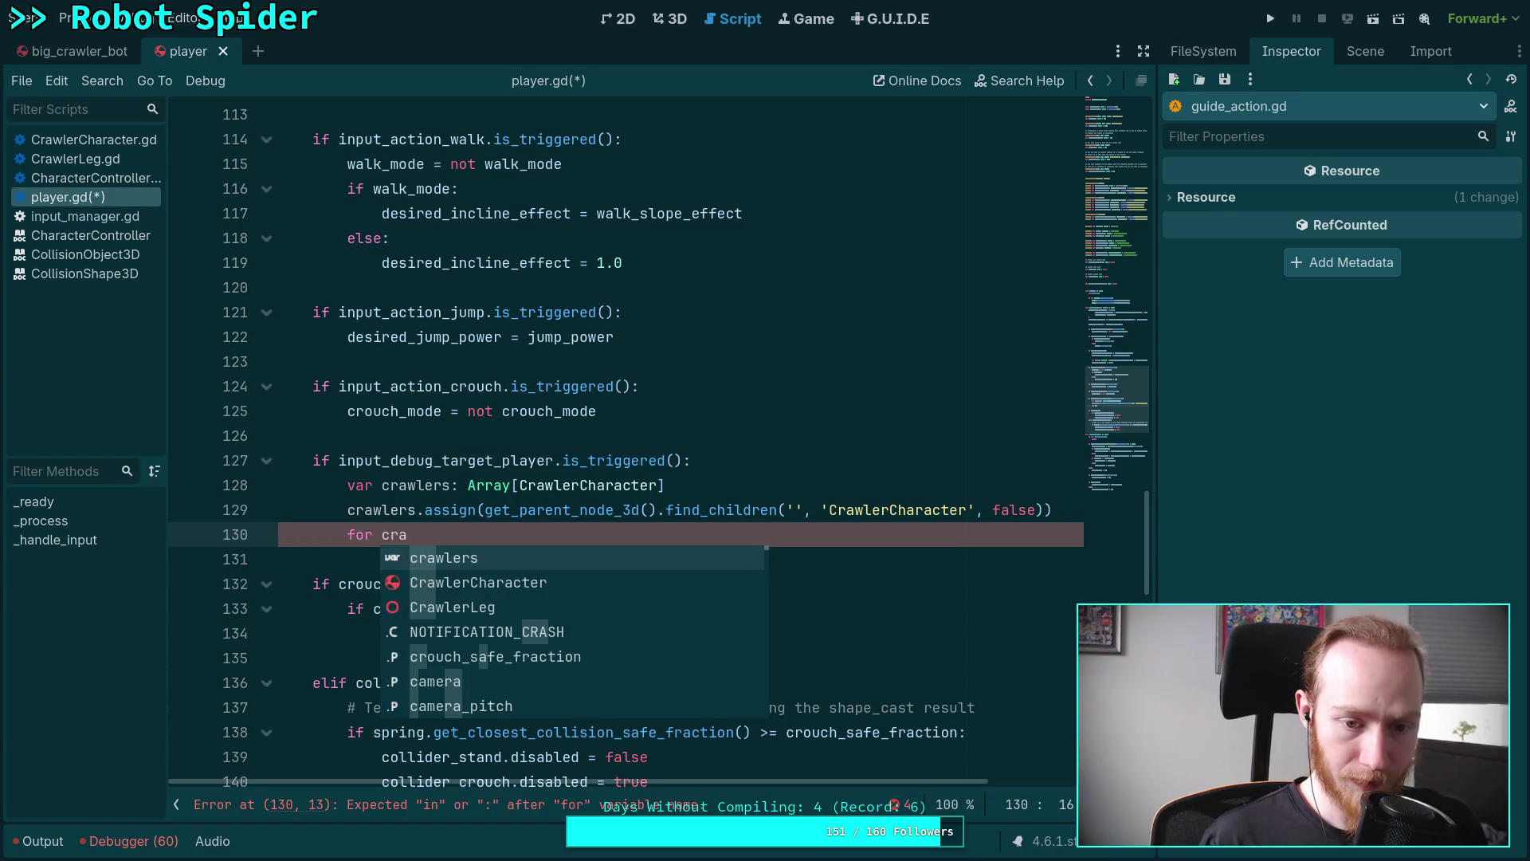
{"action": "type", "text": "wl"}
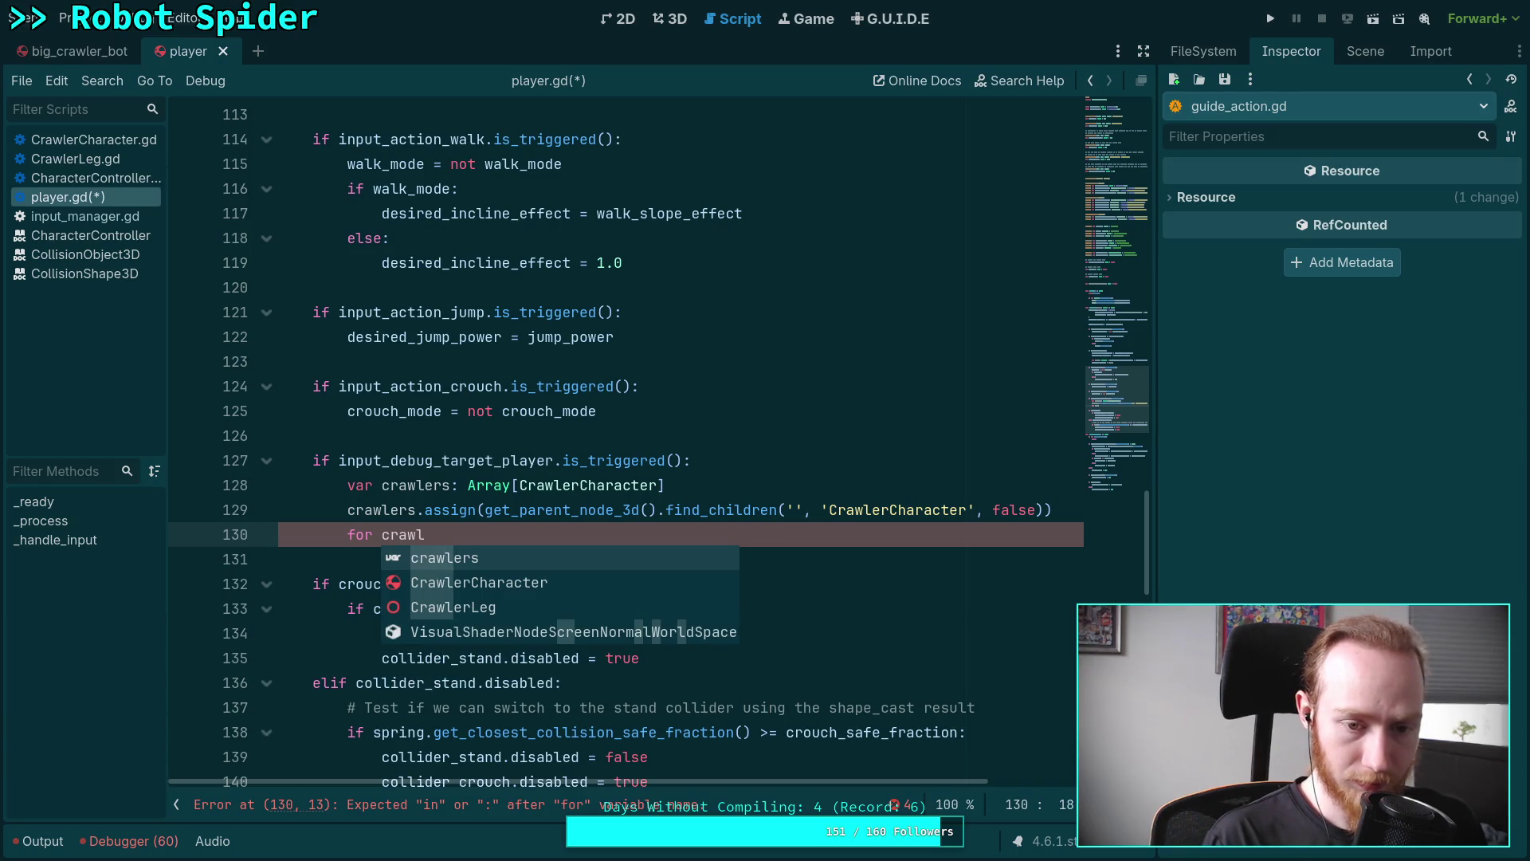
{"action": "key", "text": "BackSpace"}
{"action": "key", "text": "BackSpace"}
{"action": "key", "text": "BackSpace"}
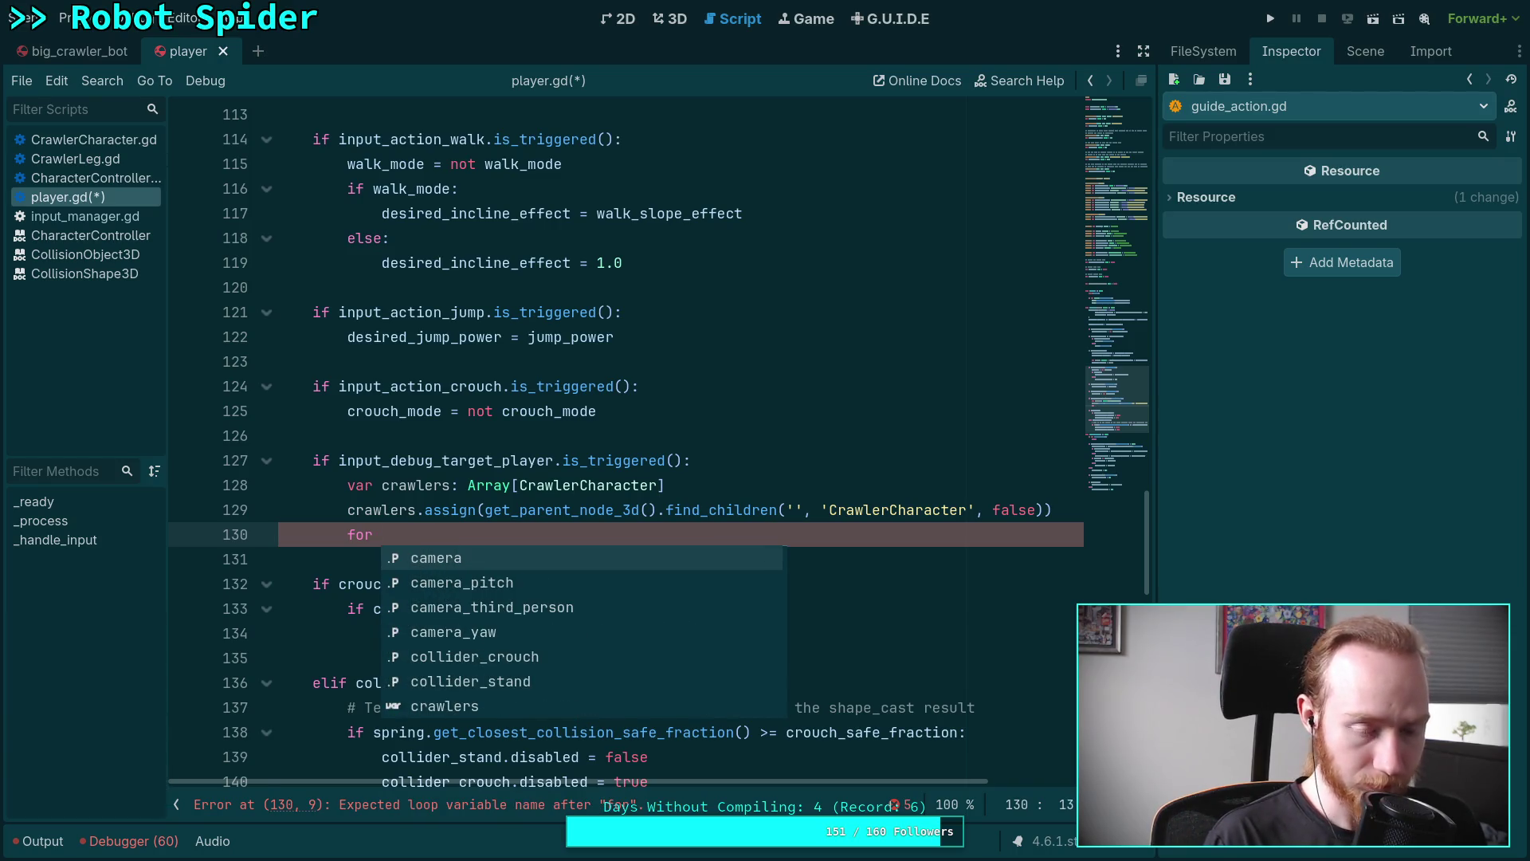
{"action": "type", "text": "b"}
{"action": "key", "text": "BackSpace"}
{"action": "type", "text": "b"}
{"action": "key", "text": "BackSpace"}
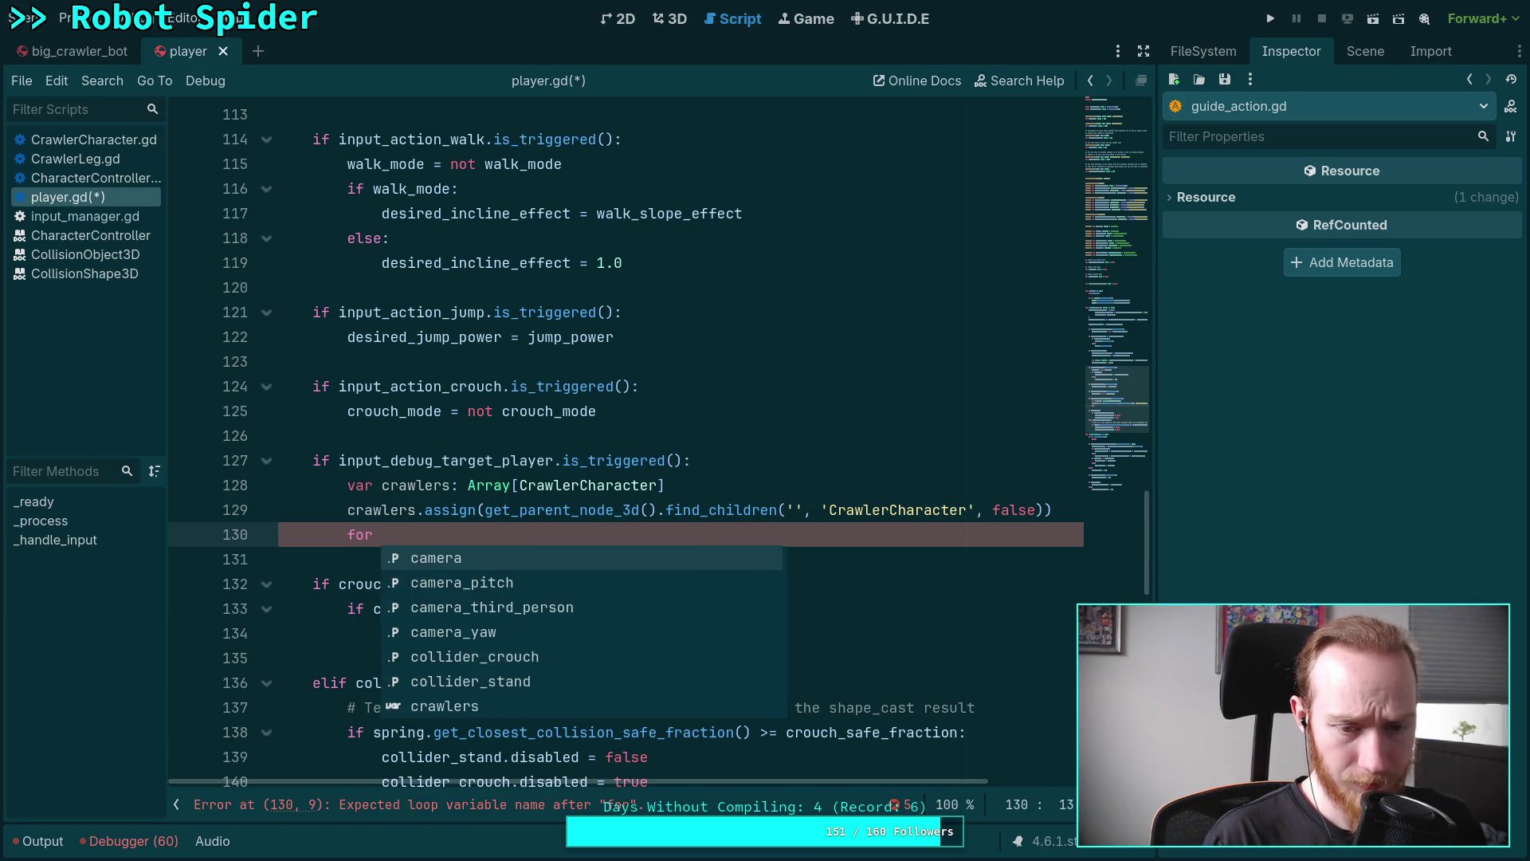
{"action": "type", "text": "char in"}
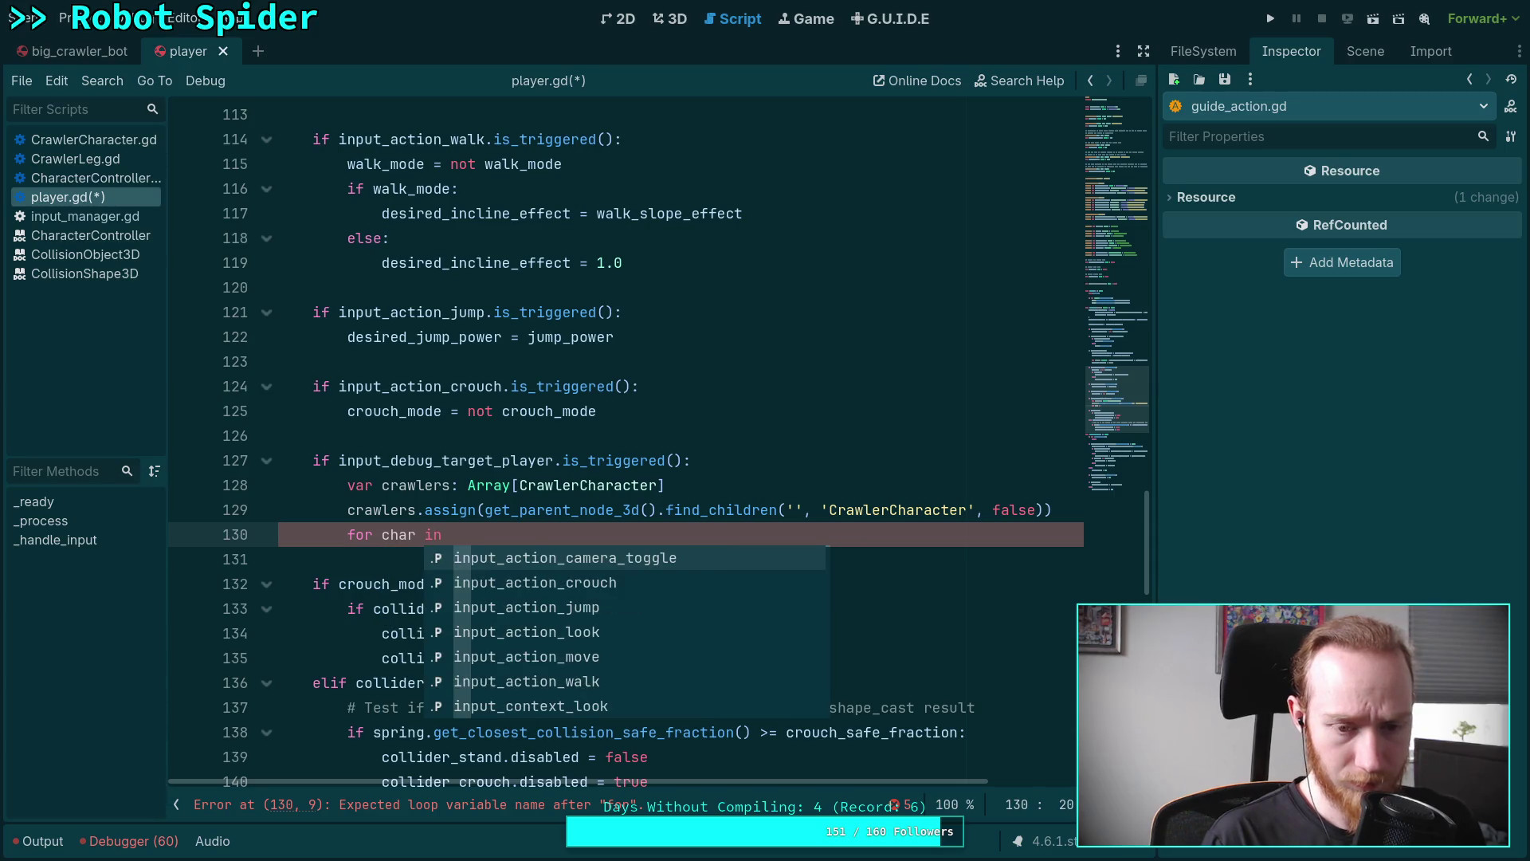
{"action": "key", "text": "BackSpace"}
{"action": "key", "text": "BackSpace"}
{"action": "key", "text": "BackSpace"}
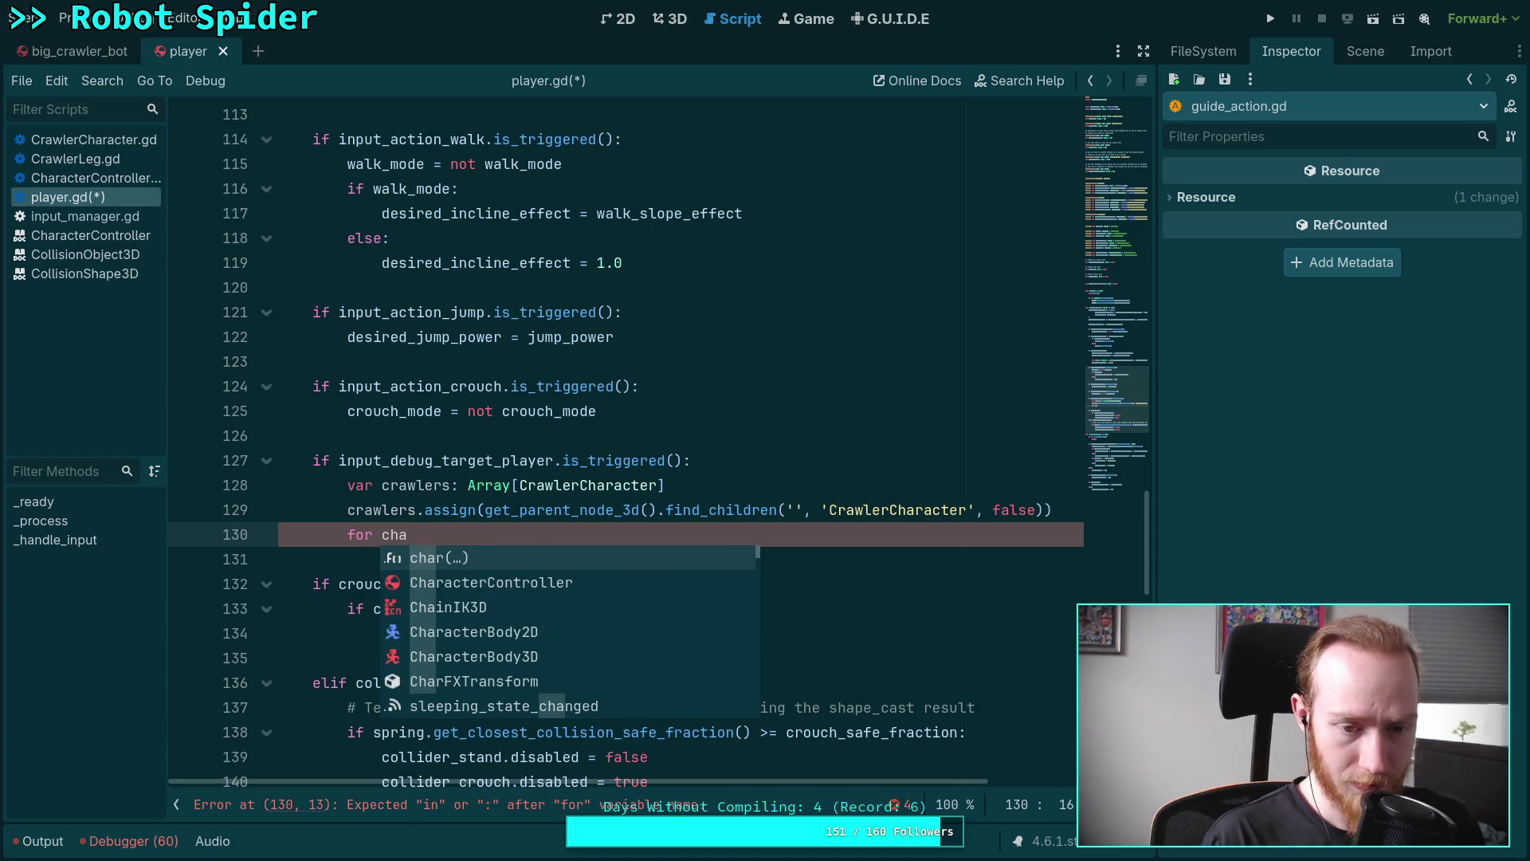
{"action": "key", "text": "BackSpace"}
{"action": "key", "text": "BackSpace"}
{"action": "type", "text": "r"}
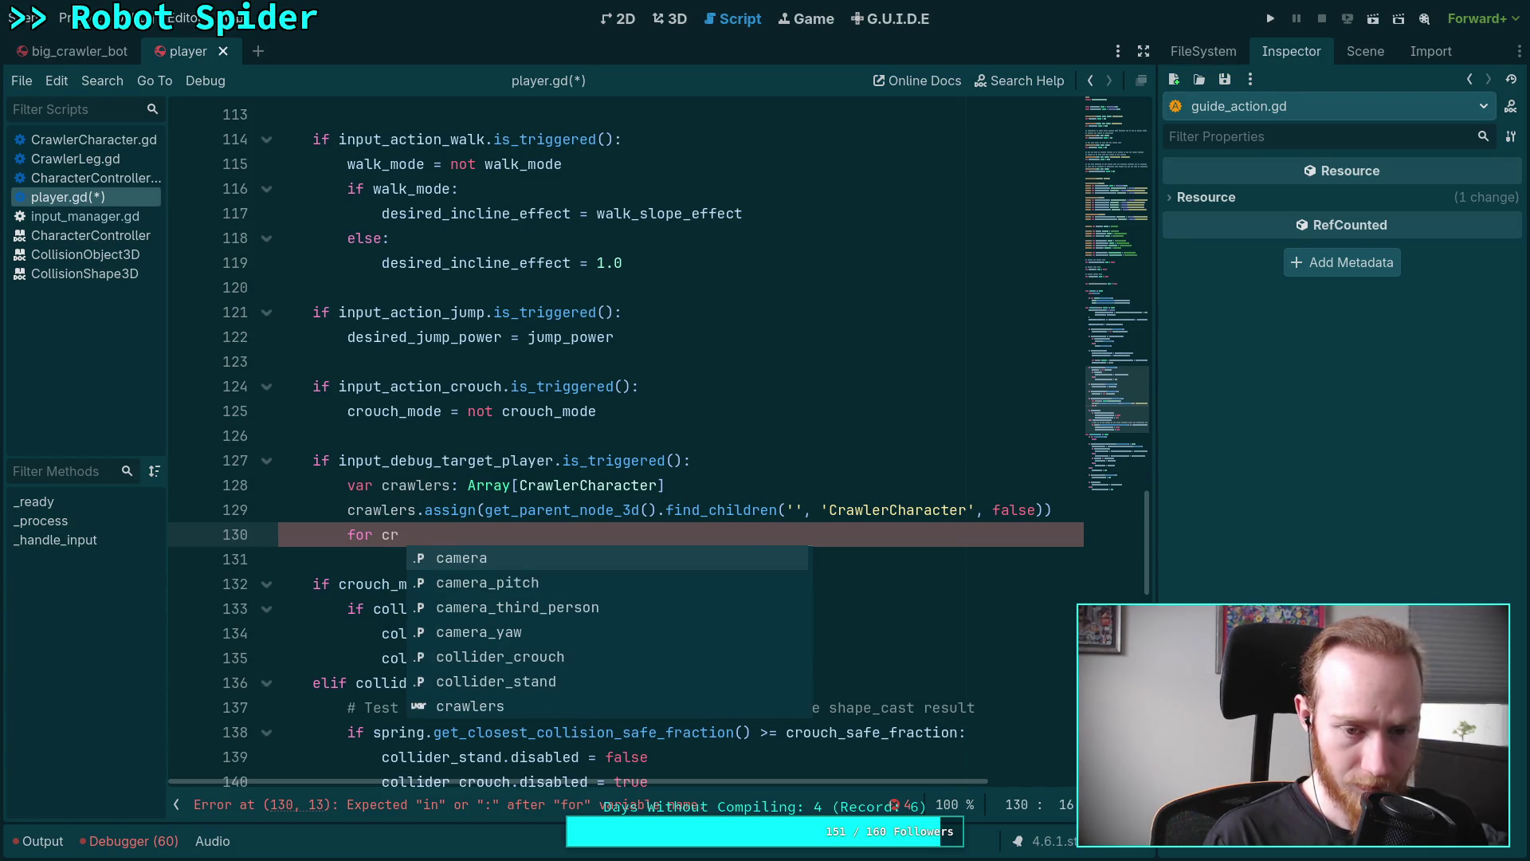
{"action": "type", "text": " in"}
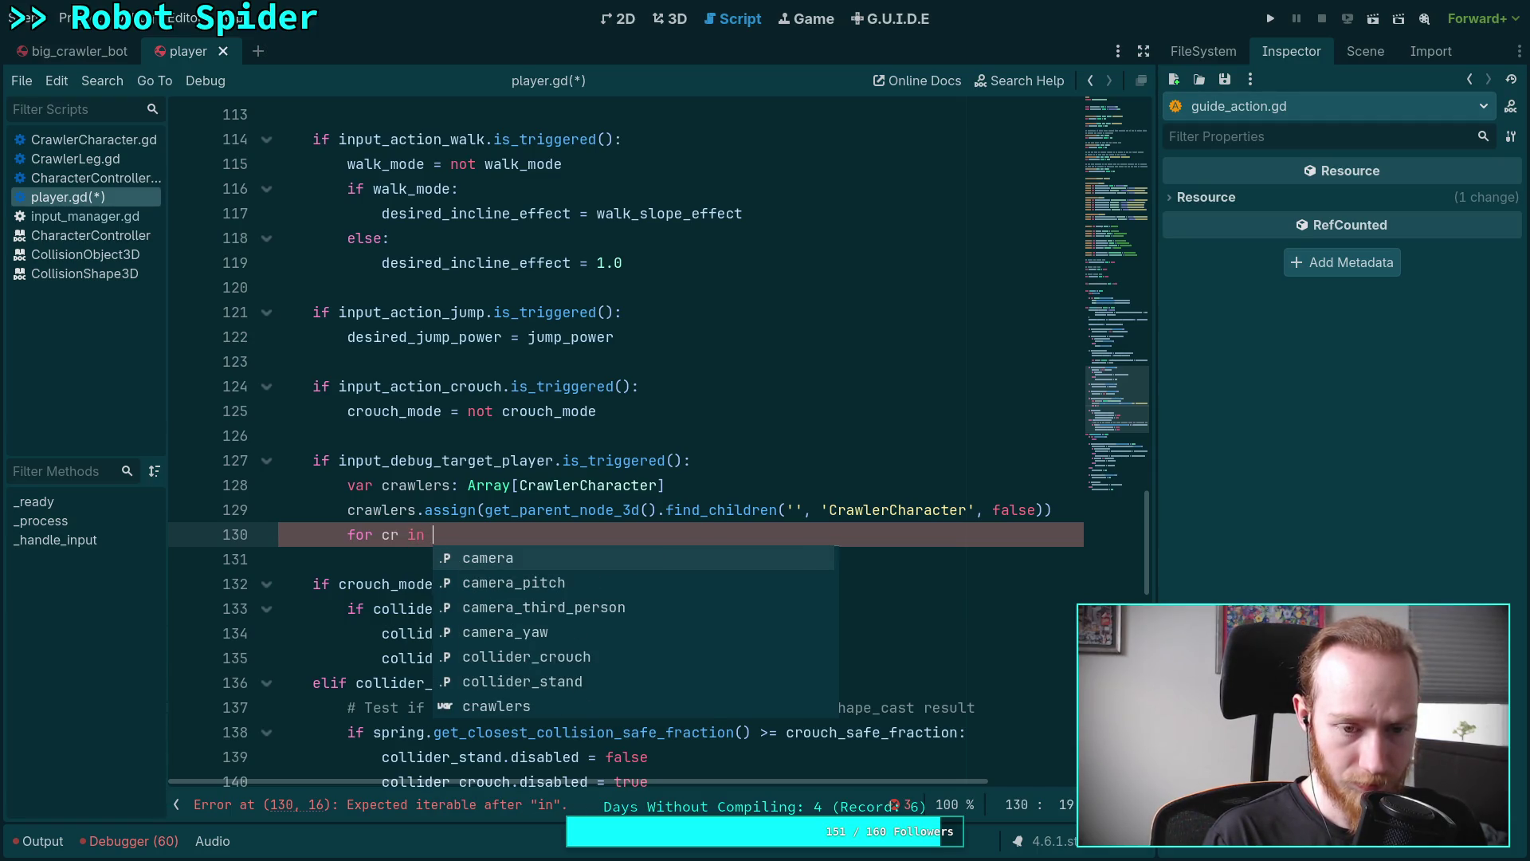
{"action": "key", "text": "BackSpace"}
{"action": "key", "text": "BackSpace"}
{"action": "key", "text": "BackSpace"}
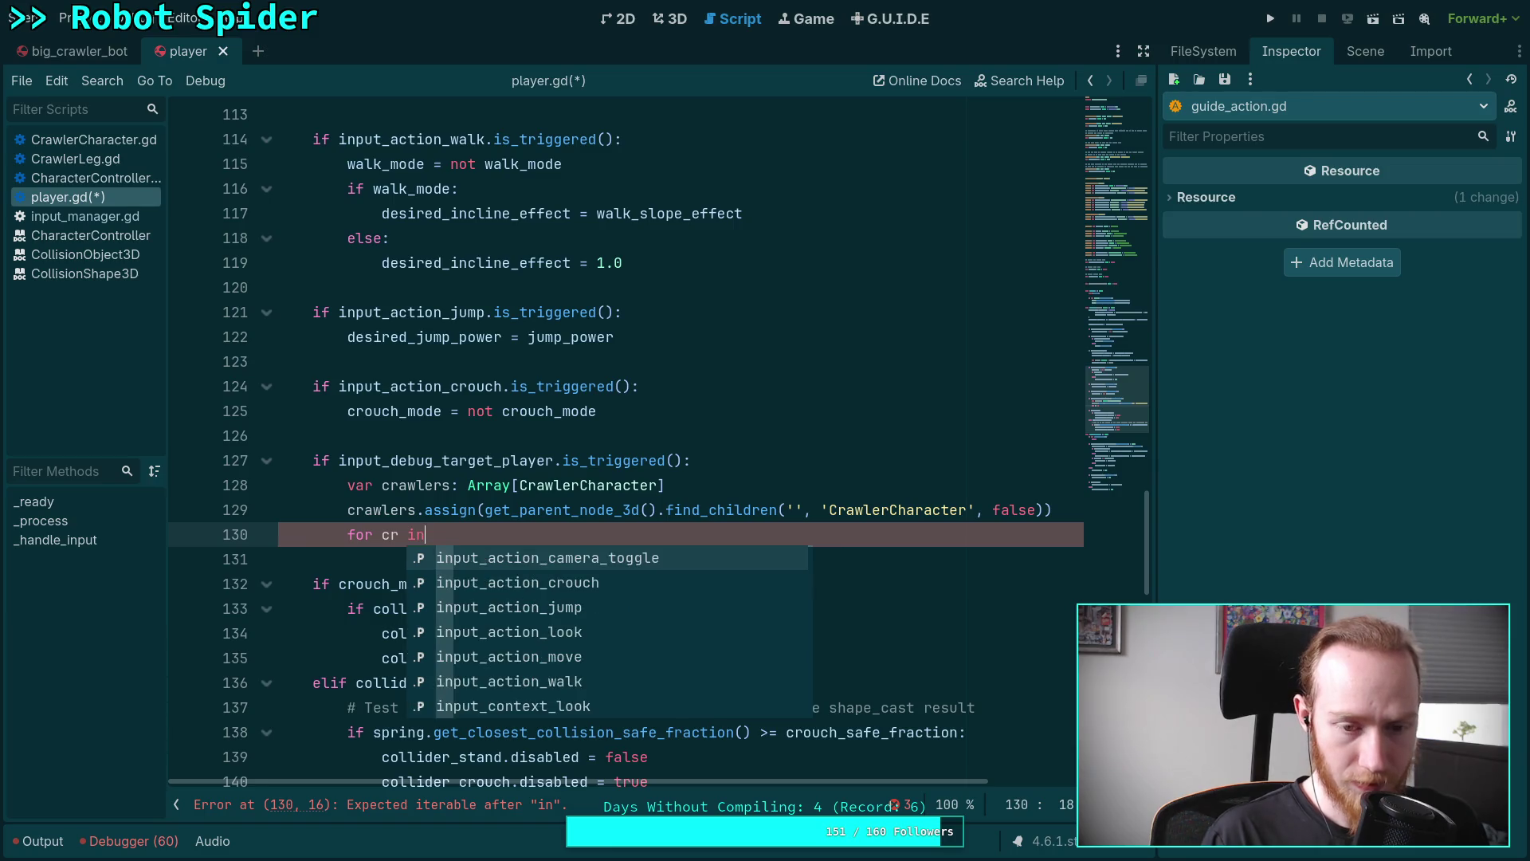
{"action": "type", "text": "awm"}
{"action": "key", "text": "BackSpace"}
{"action": "type", "text": "l in craw"}
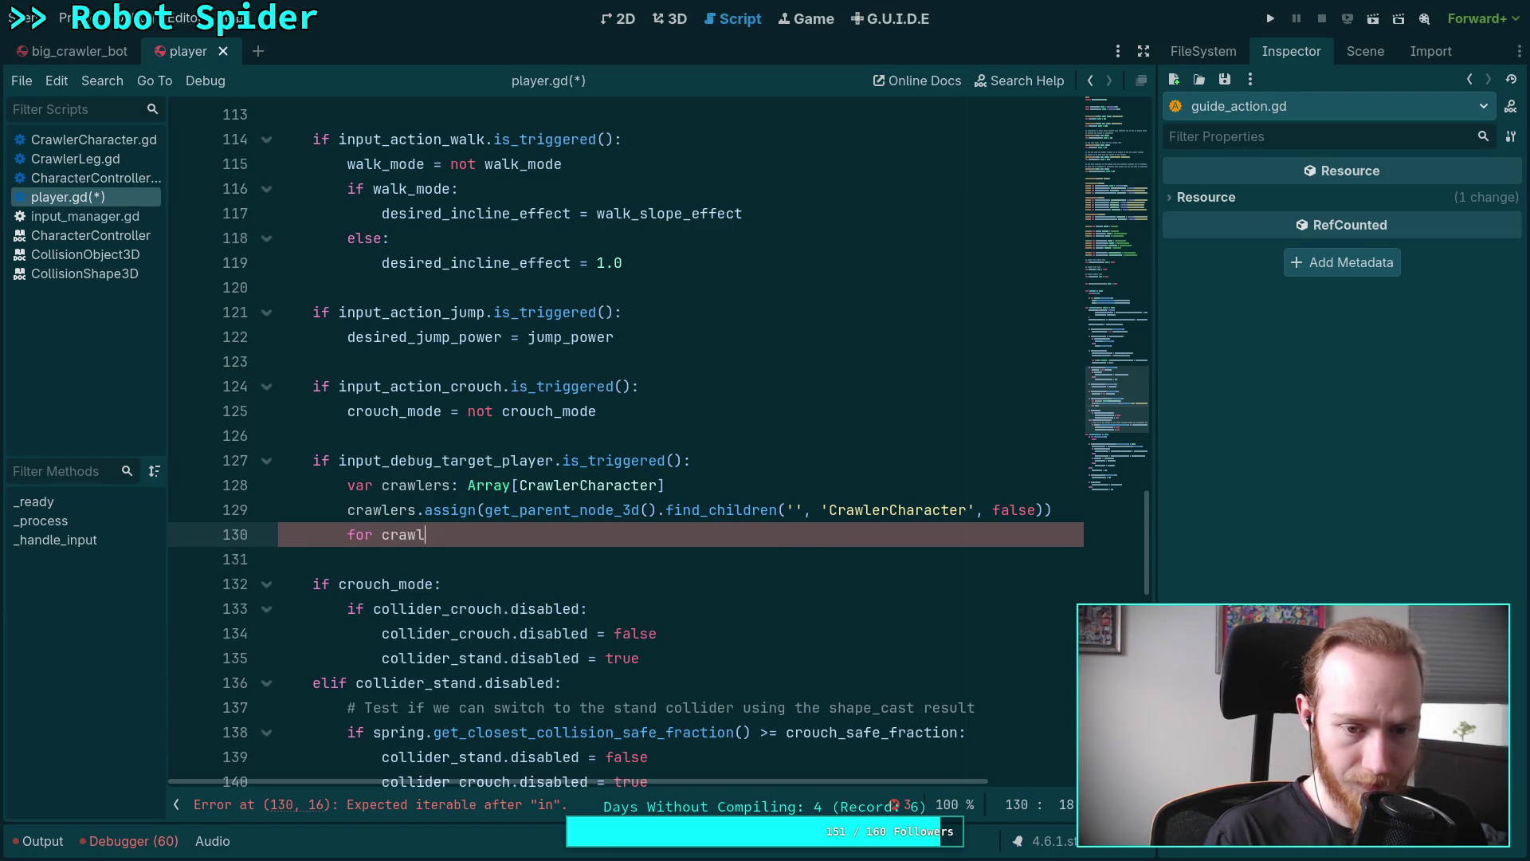
{"action": "type", "text": "lers"}
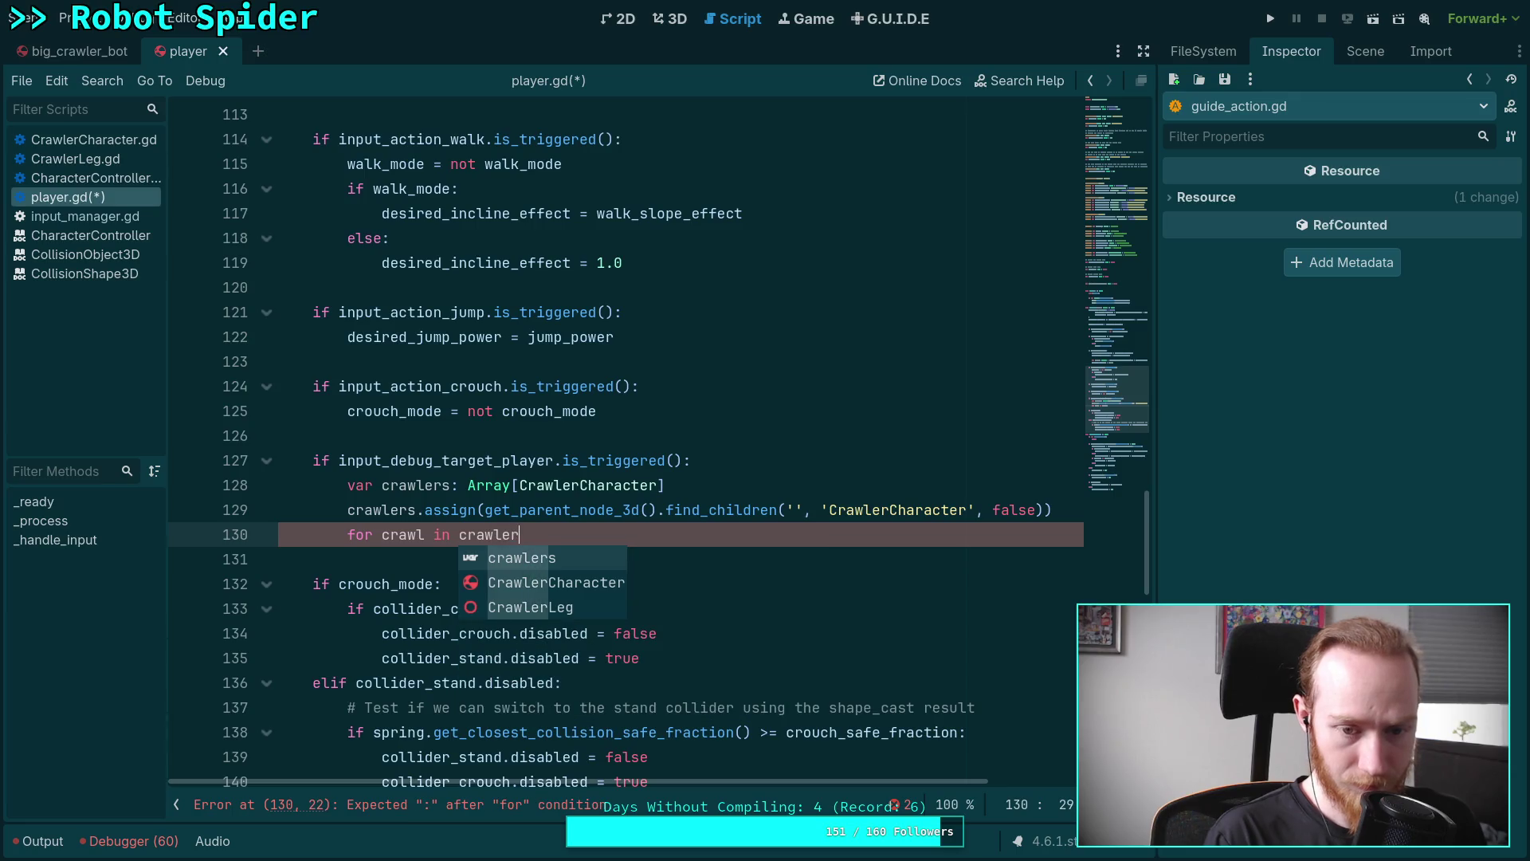
{"action": "type", "text": ":"}
{"action": "key", "text": "Return"}
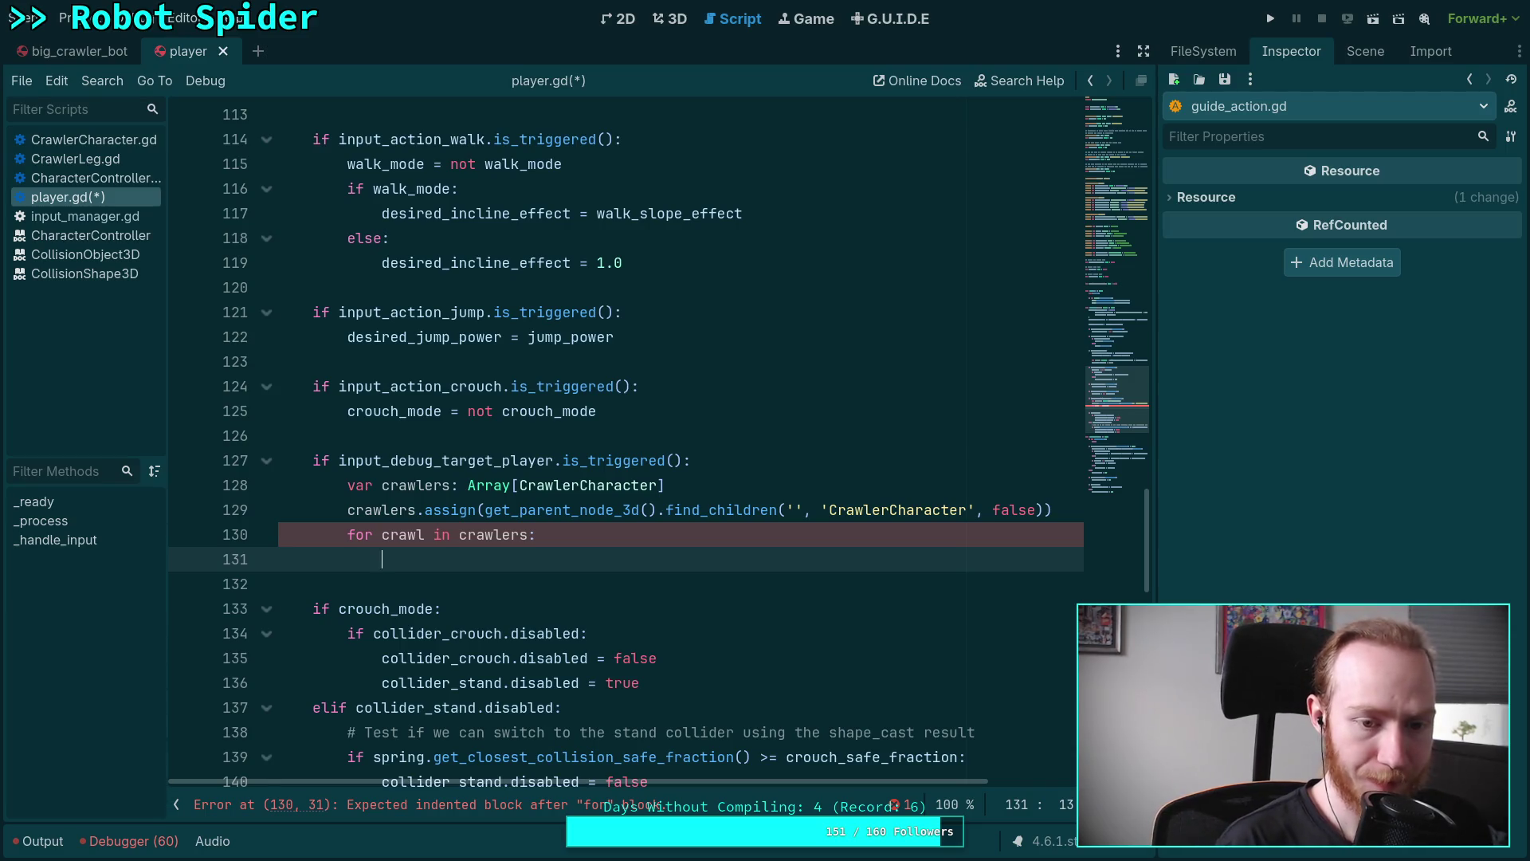
In CrawlerCharacter.gd, add 'var target_position: Vector3 = Vector3.INF' below the legs declaration.
{"action": "left_click", "coordinate": [48, 139]}
{"action": "scroll", "coordinate": [548, 246], "scroll_direction": "up", "scroll_amount": 5}
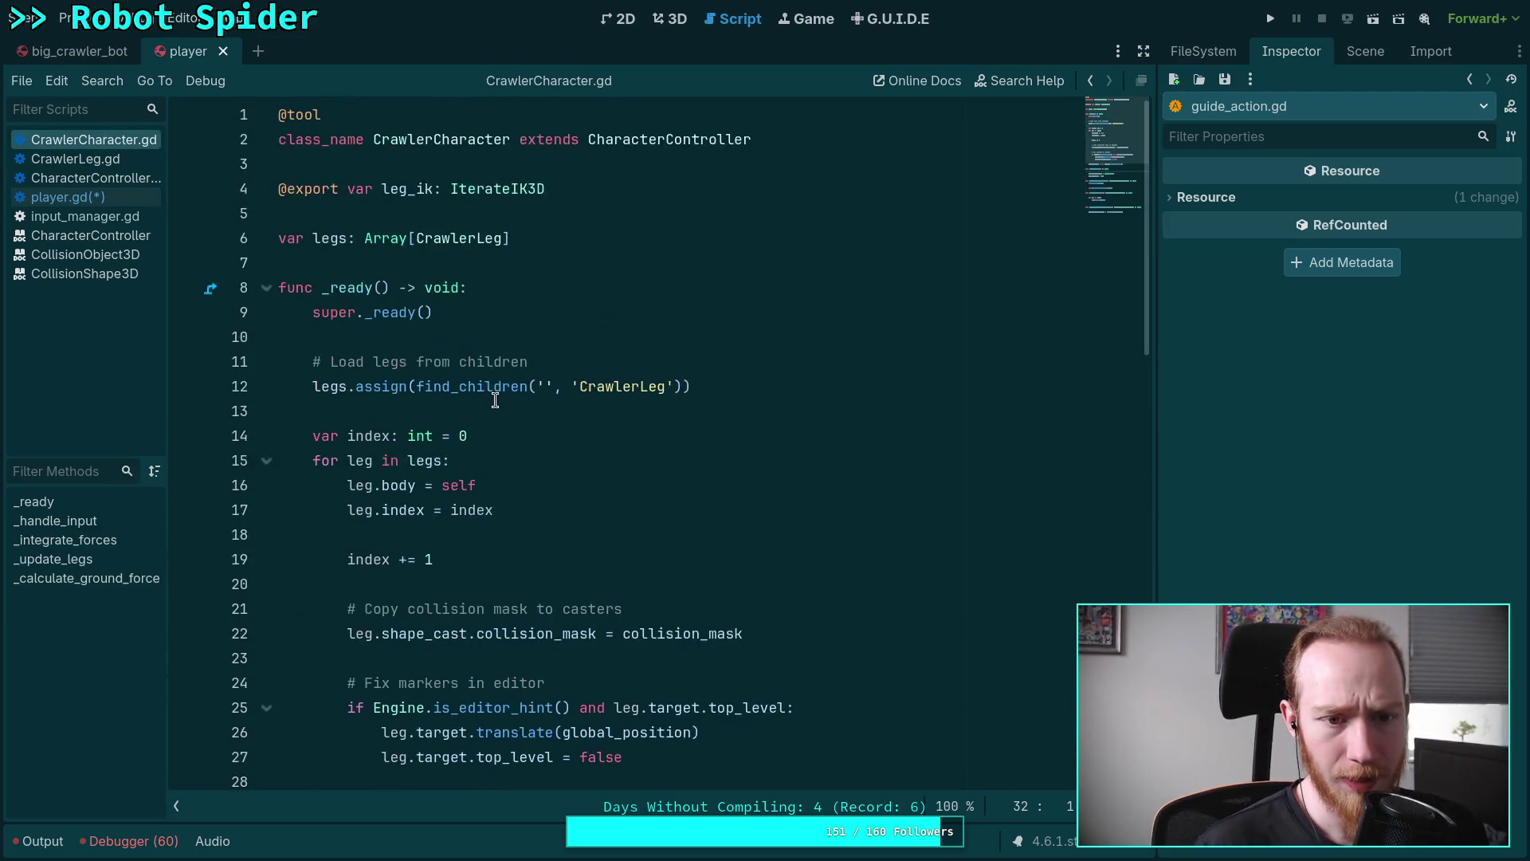
{"action": "left_click", "coordinate": [572, 237]}
{"action": "key", "text": "Return"}
{"action": "key", "text": "Return"}
{"action": "key", "text": "Return"}
{"action": "key", "text": "Up"}
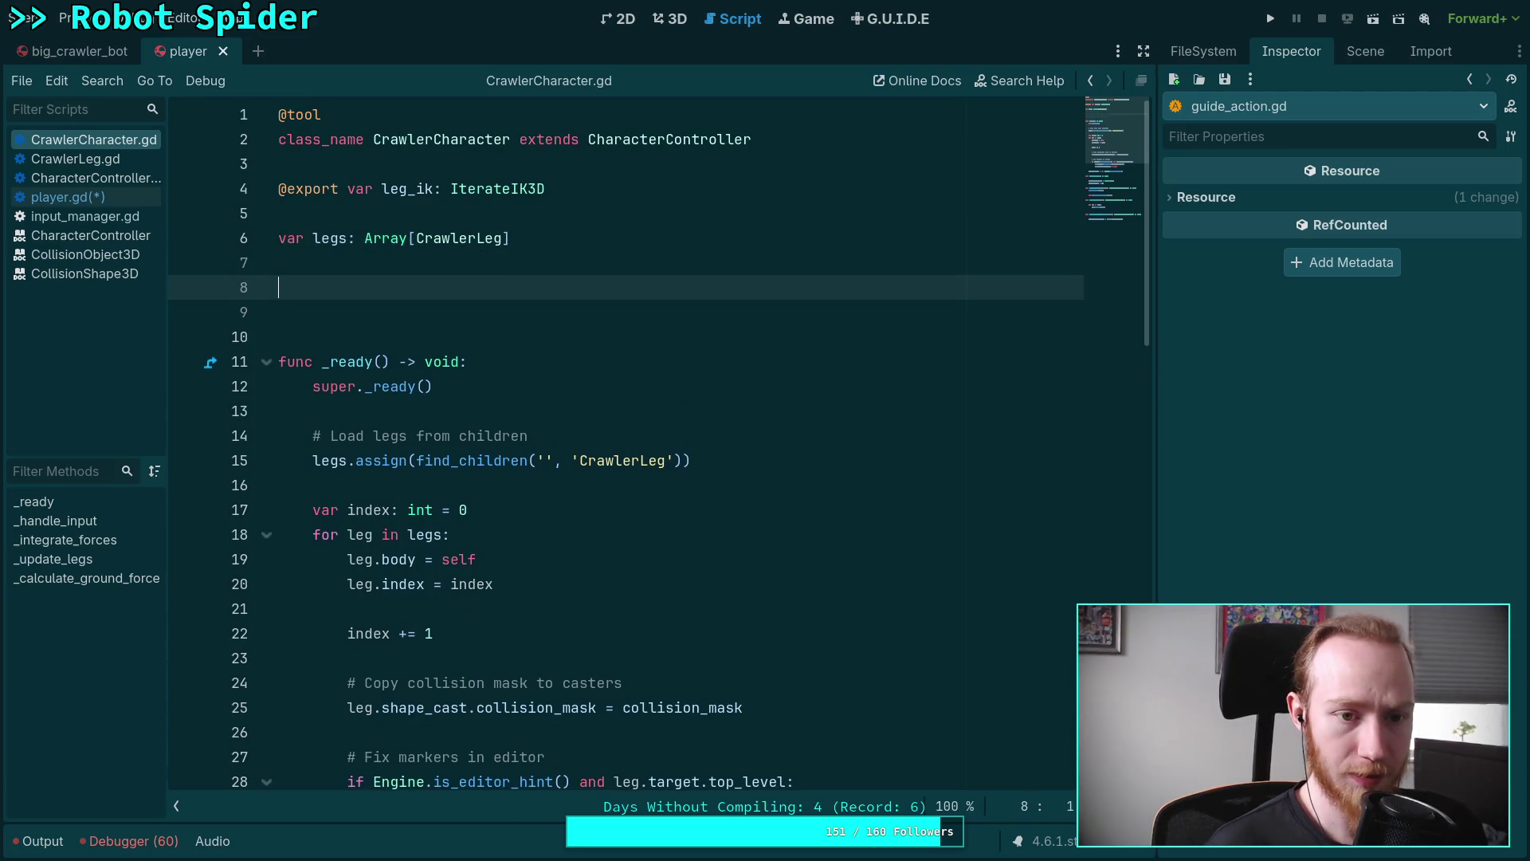
{"action": "key", "text": "Return"}
{"action": "type", "text": "var target_"}
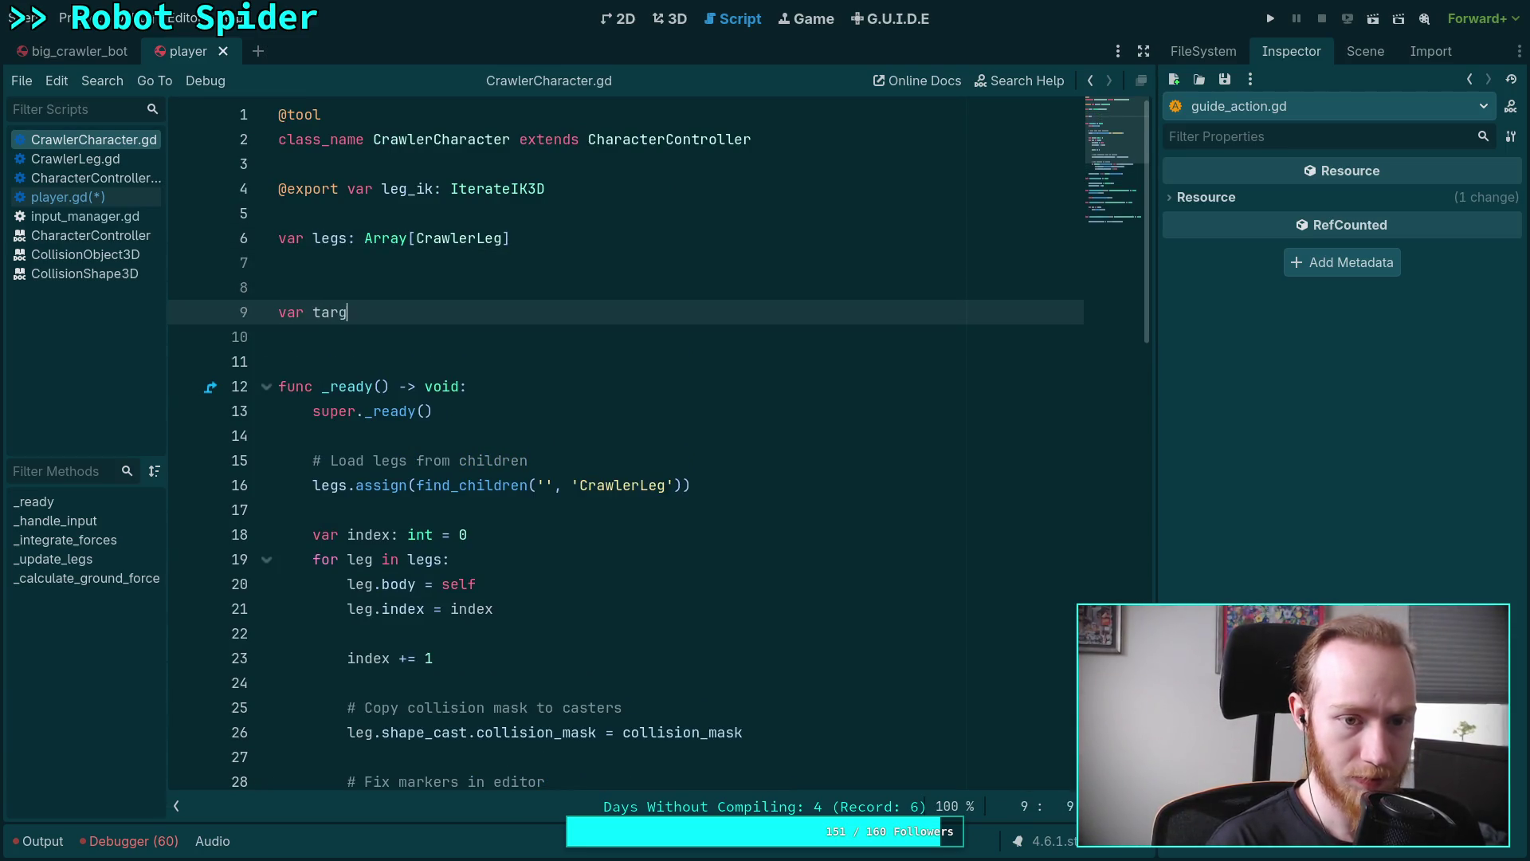
{"action": "type", "text": "position: Vector3"}
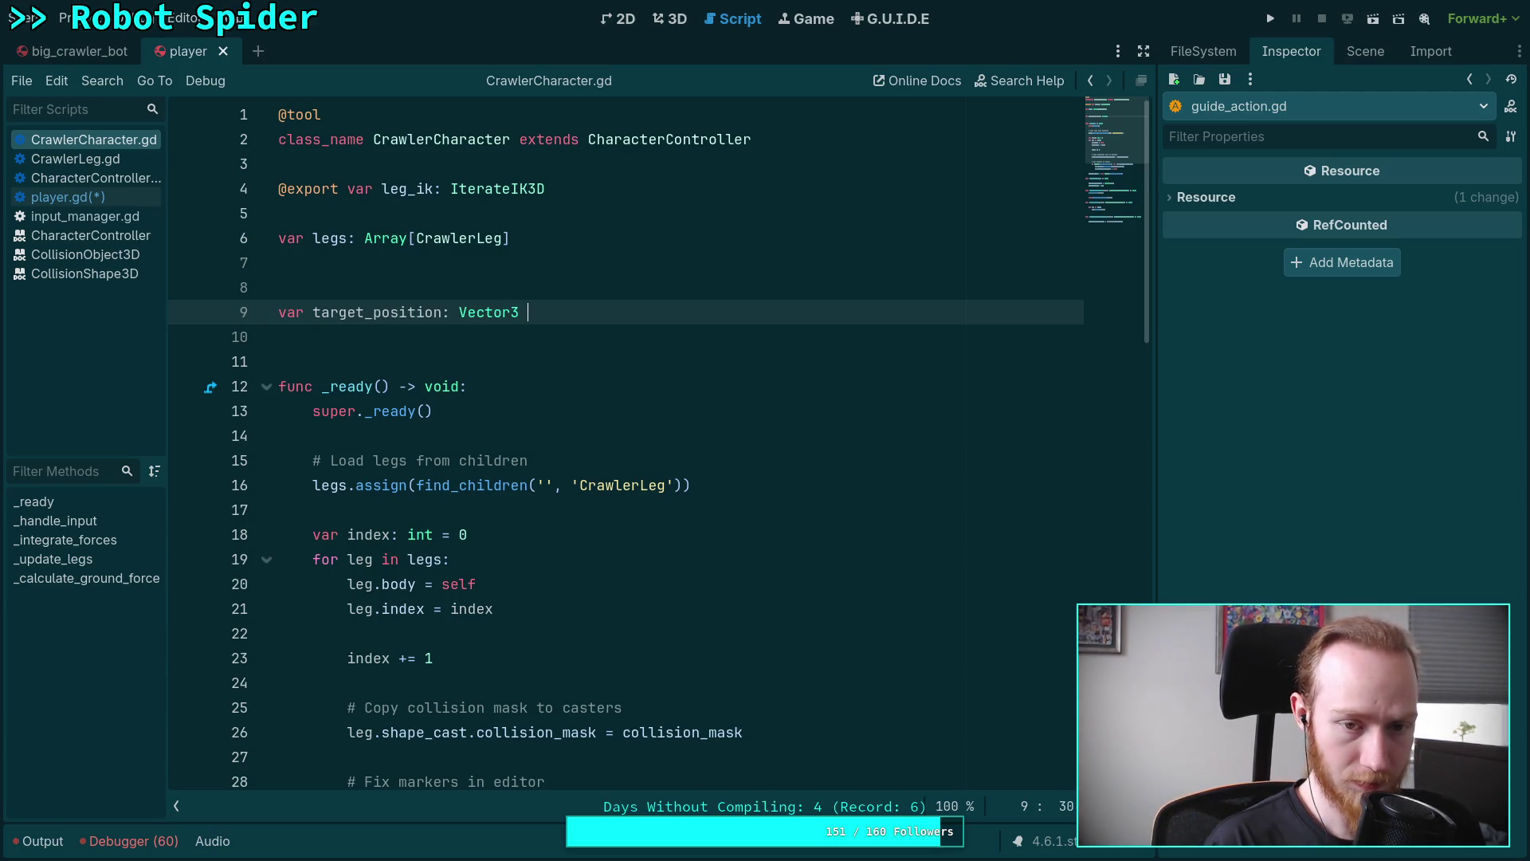
{"action": "key", "text": "BackSpace"}
{"action": "key", "text": "BackSpace"}
{"action": "key", "text": "BackSpace"}
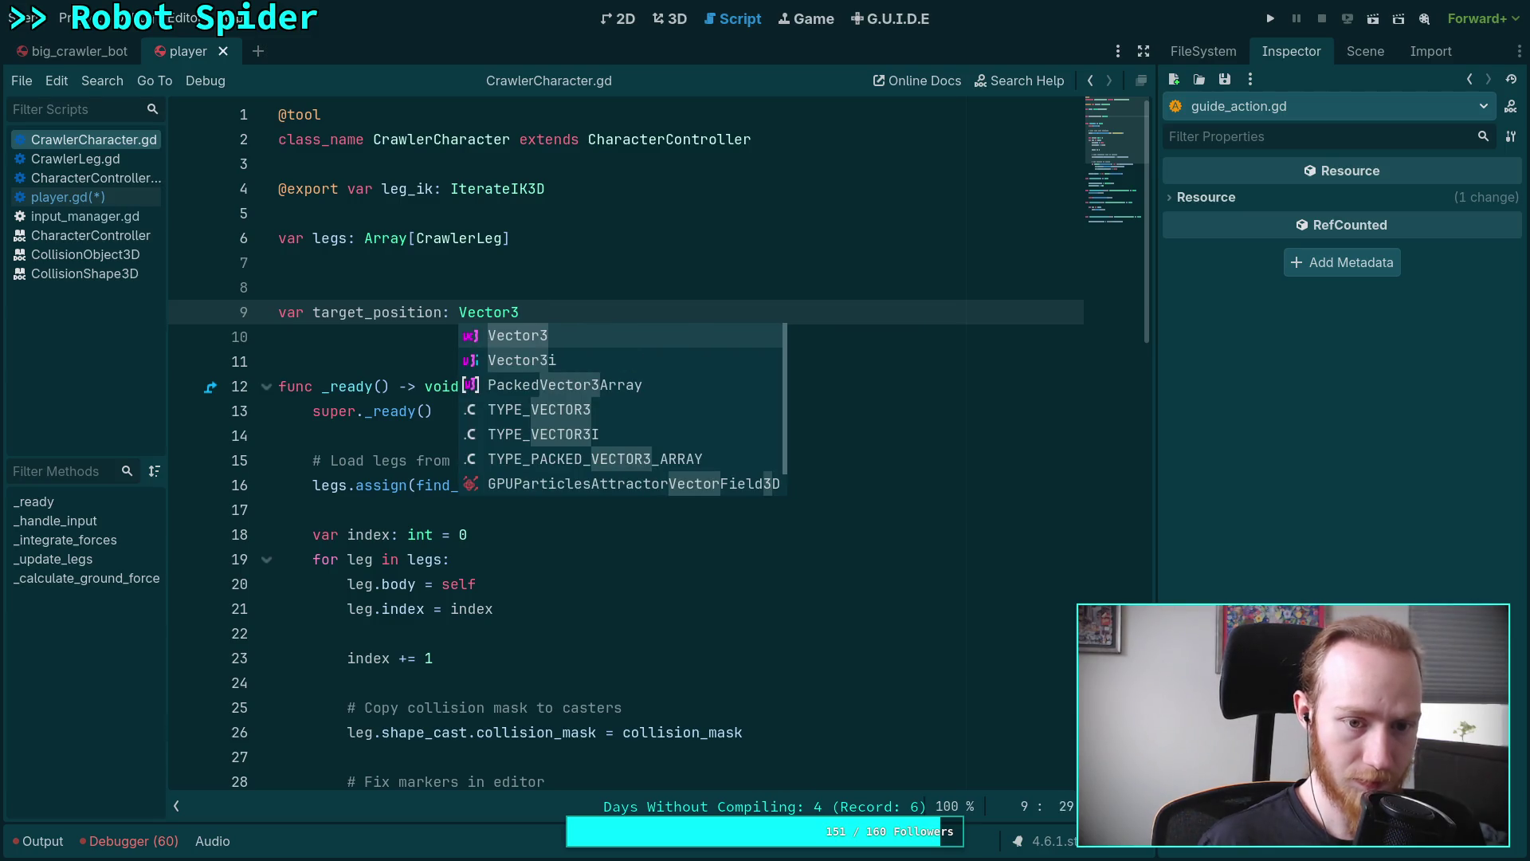
{"action": "left_click", "coordinate": [374, 407]}
{"action": "left_click", "coordinate": [613, 310]}
{"action": "type", "text": "= Vector3"}
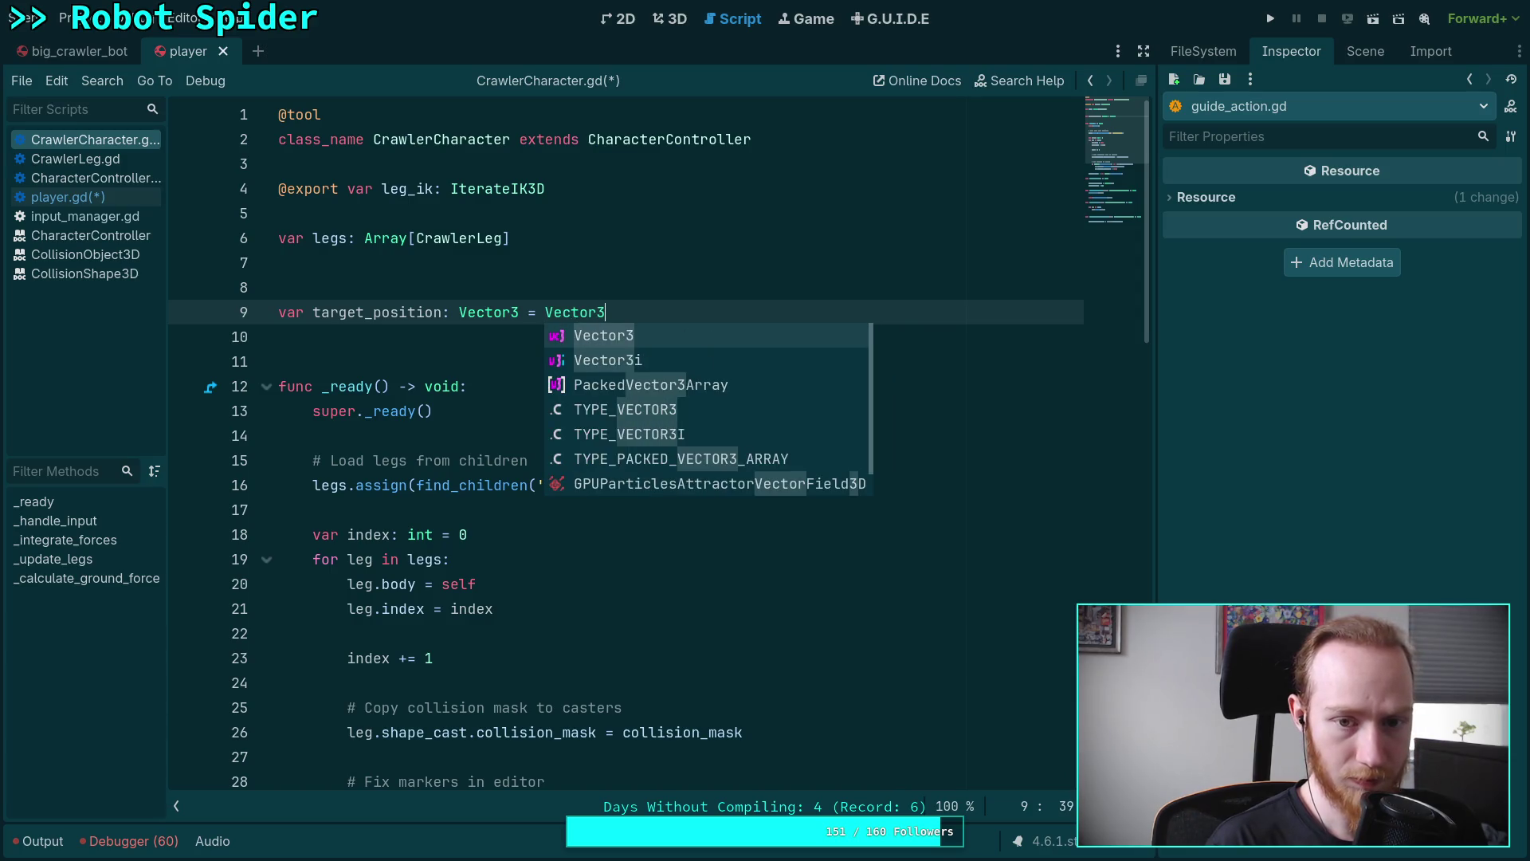
{"action": "type", "text": ".INF"}
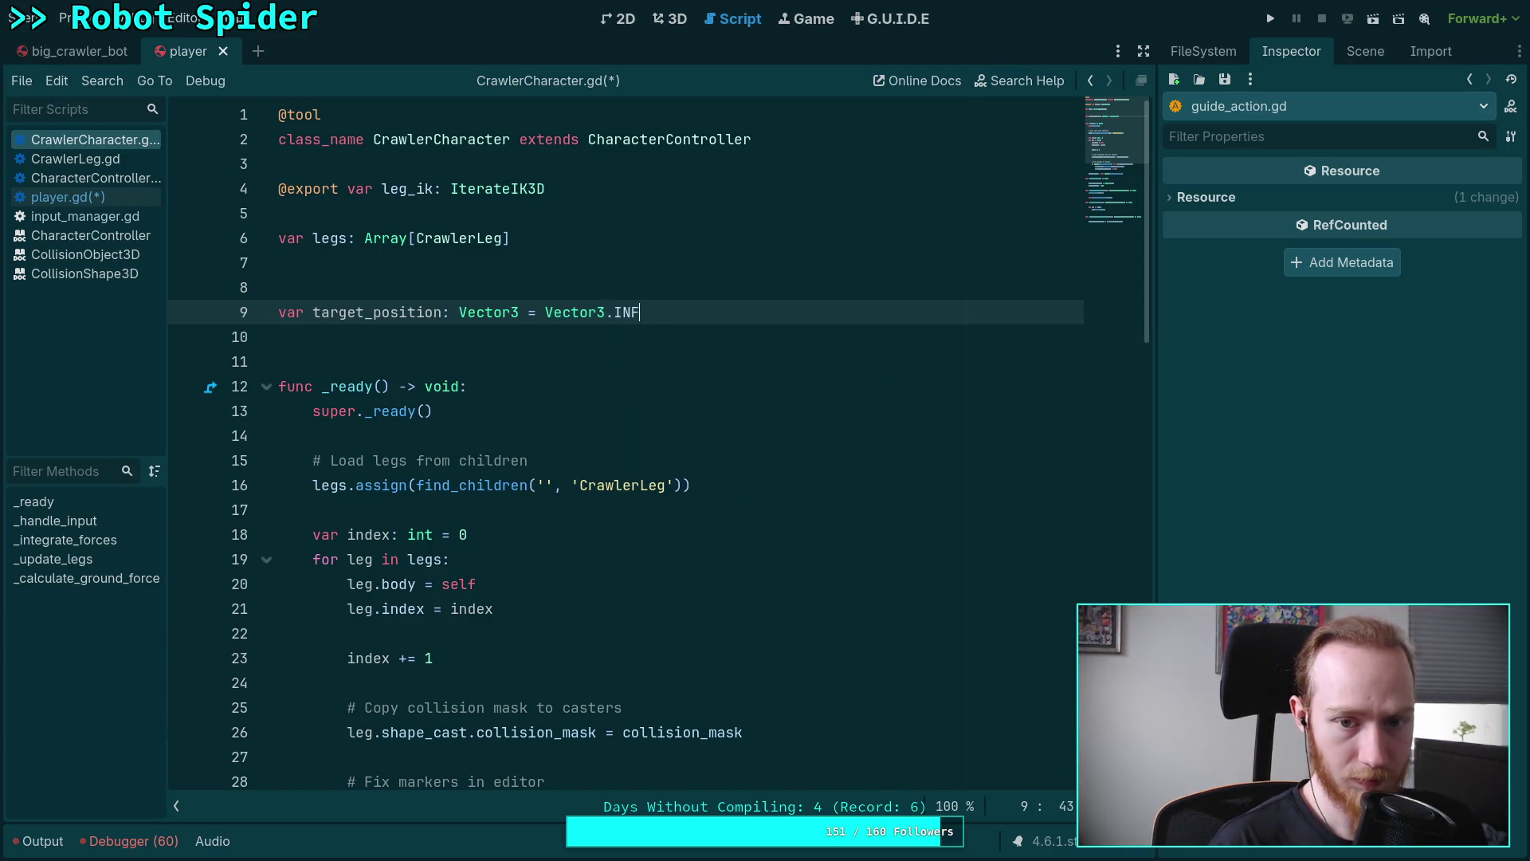
{"action": "left_click", "coordinate": [628, 402]}
Add 'if target_position.is_finite():' at the top of _handle_input.
{"action": "scroll", "coordinate": [598, 394], "scroll_direction": "down", "scroll_amount": 9}
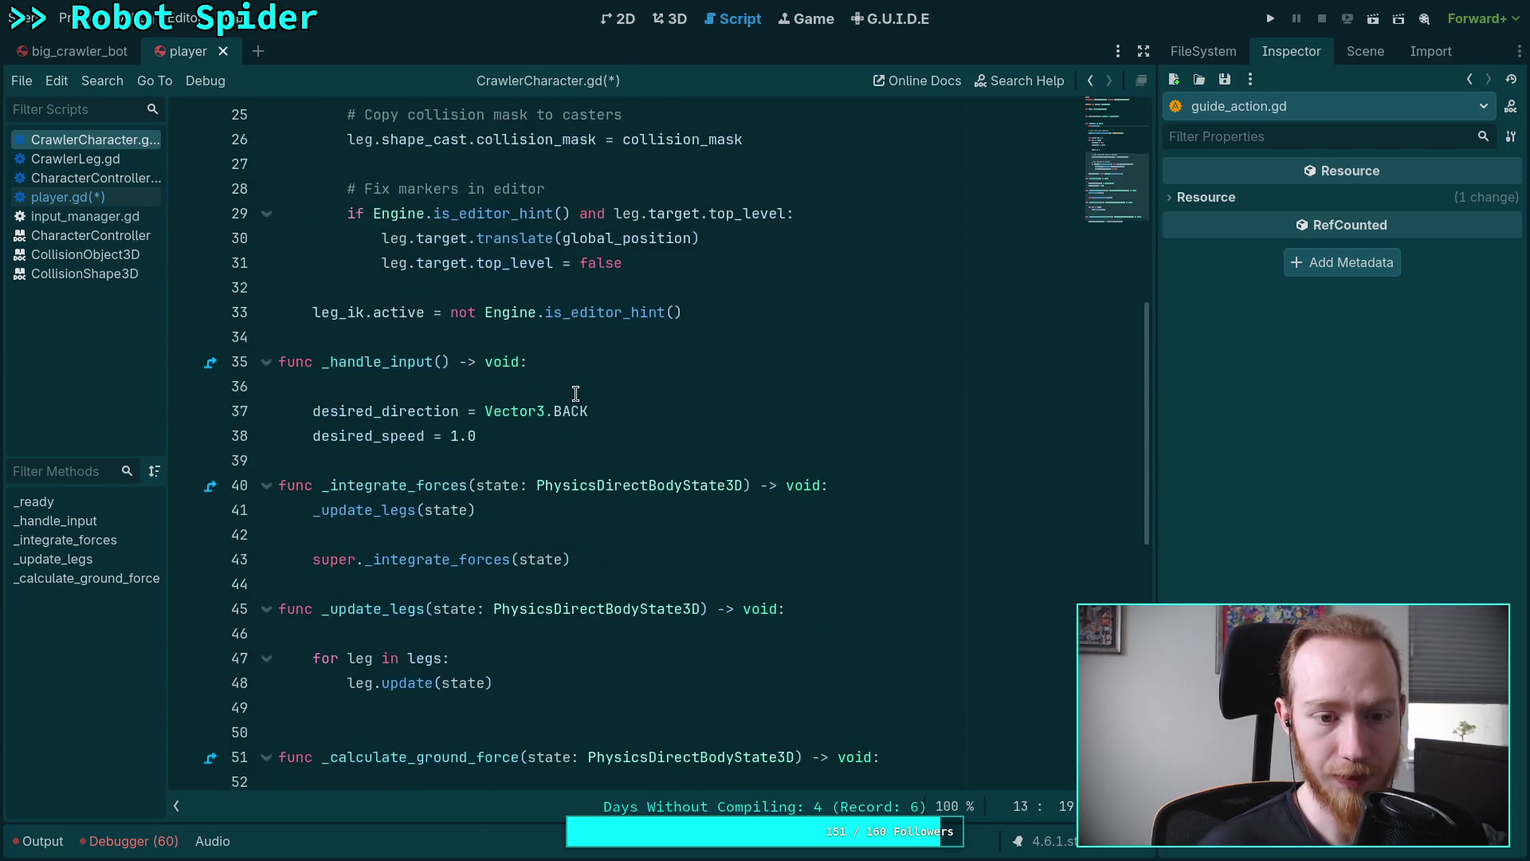
{"action": "left_click", "coordinate": [666, 303]}
{"action": "key", "text": "Return"}
{"action": "key", "text": "Return"}
{"action": "key", "text": "Up"}
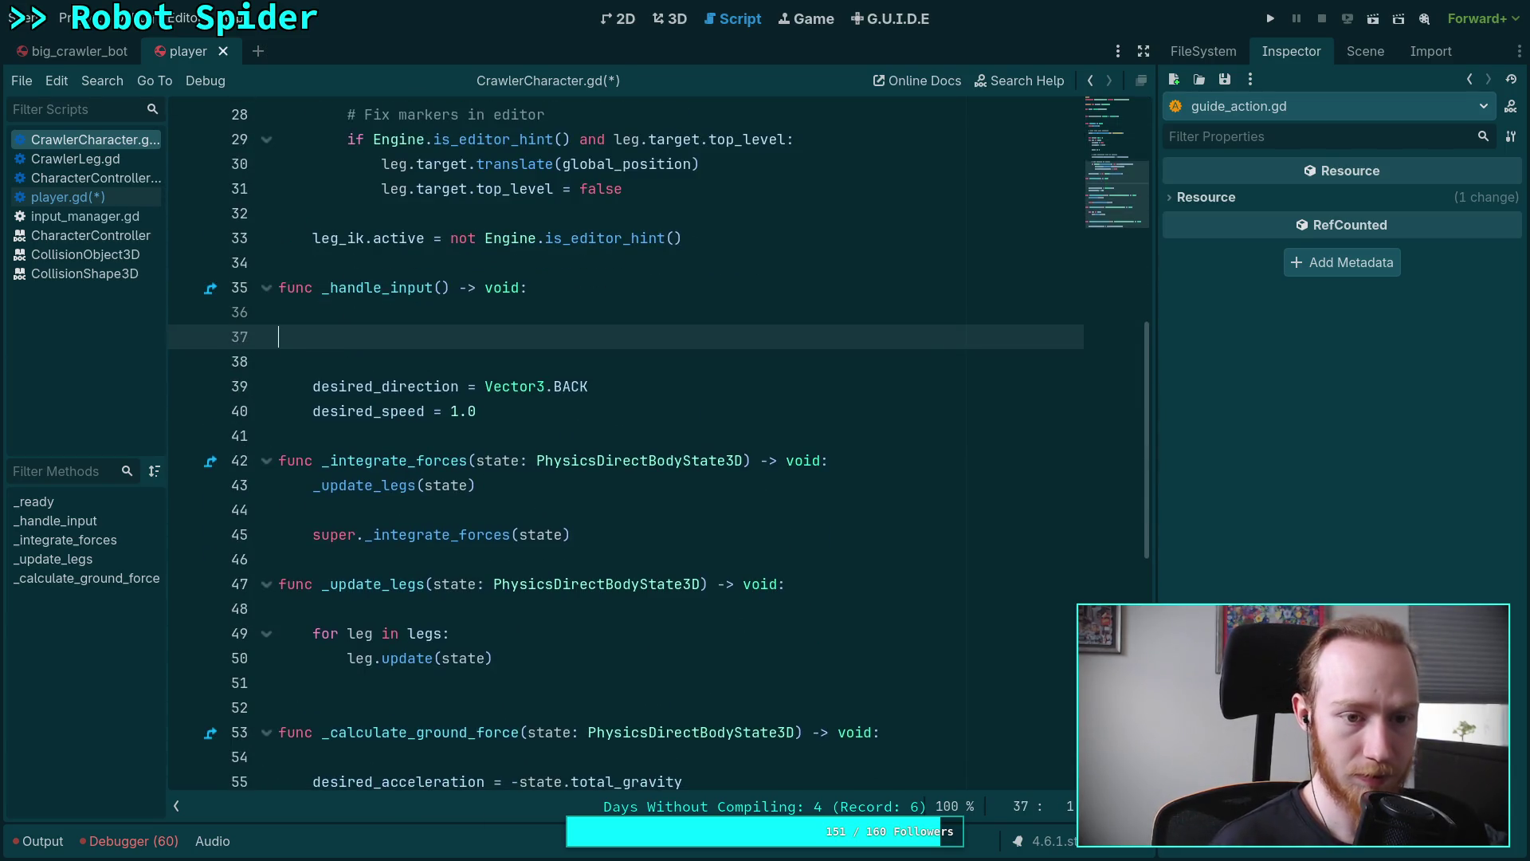
{"action": "type", "text": "if target"}
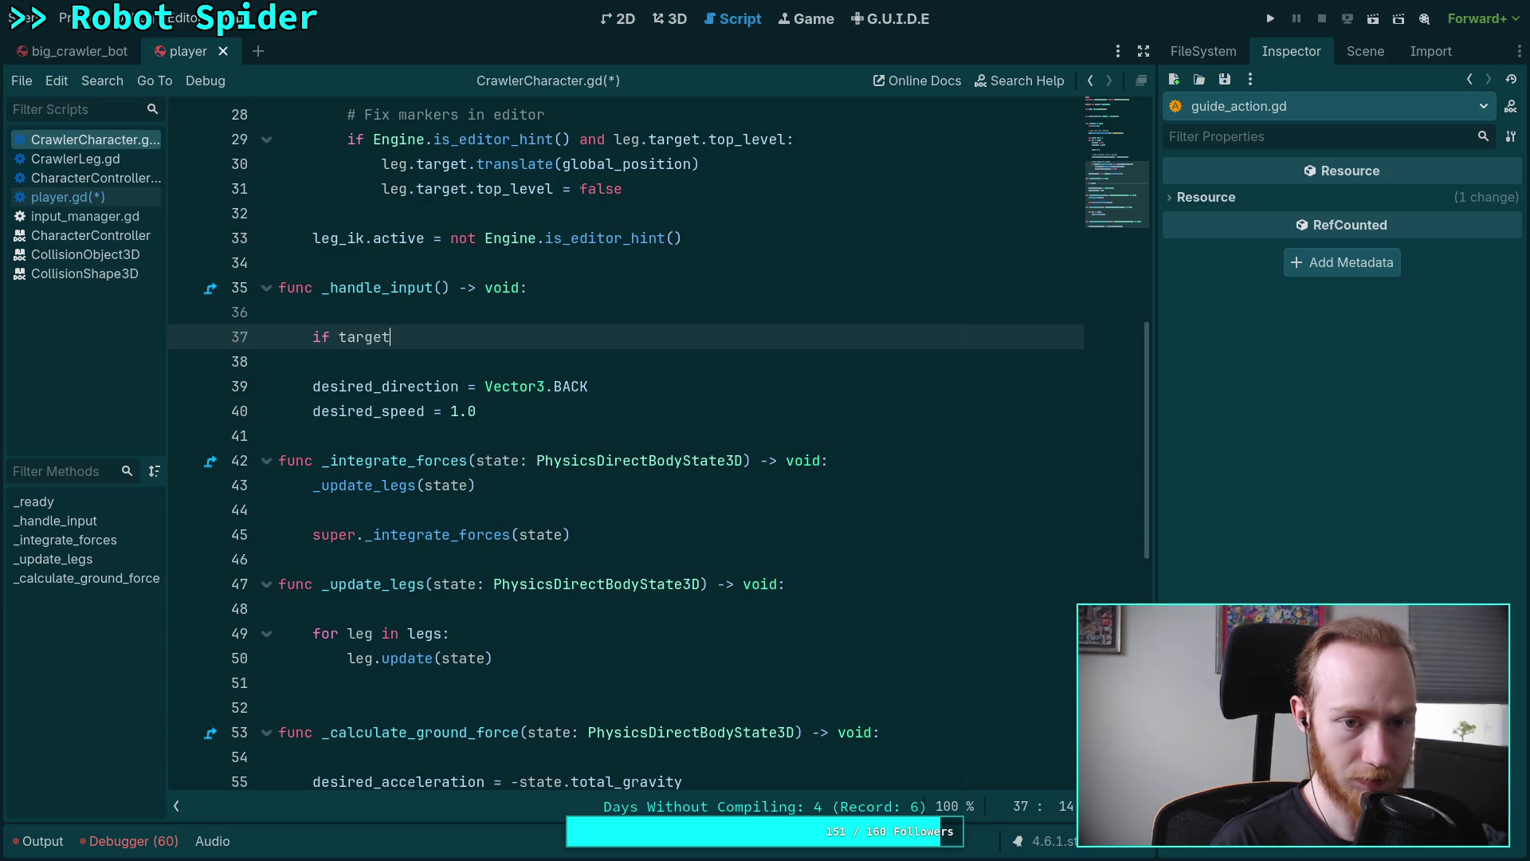
{"action": "key", "text": "Return"}
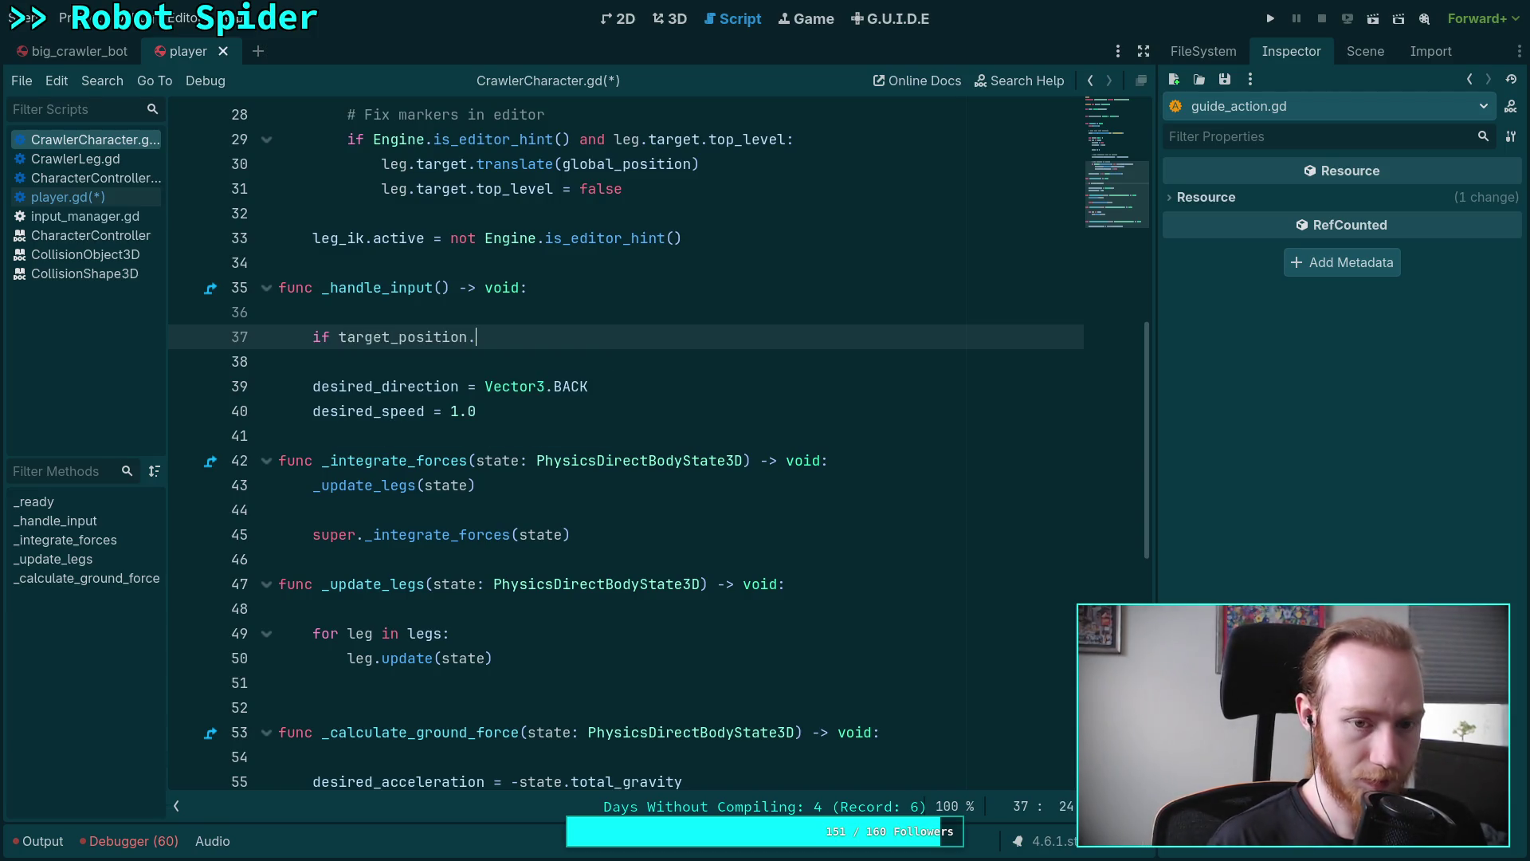
{"action": "type", "text": ".is_"}
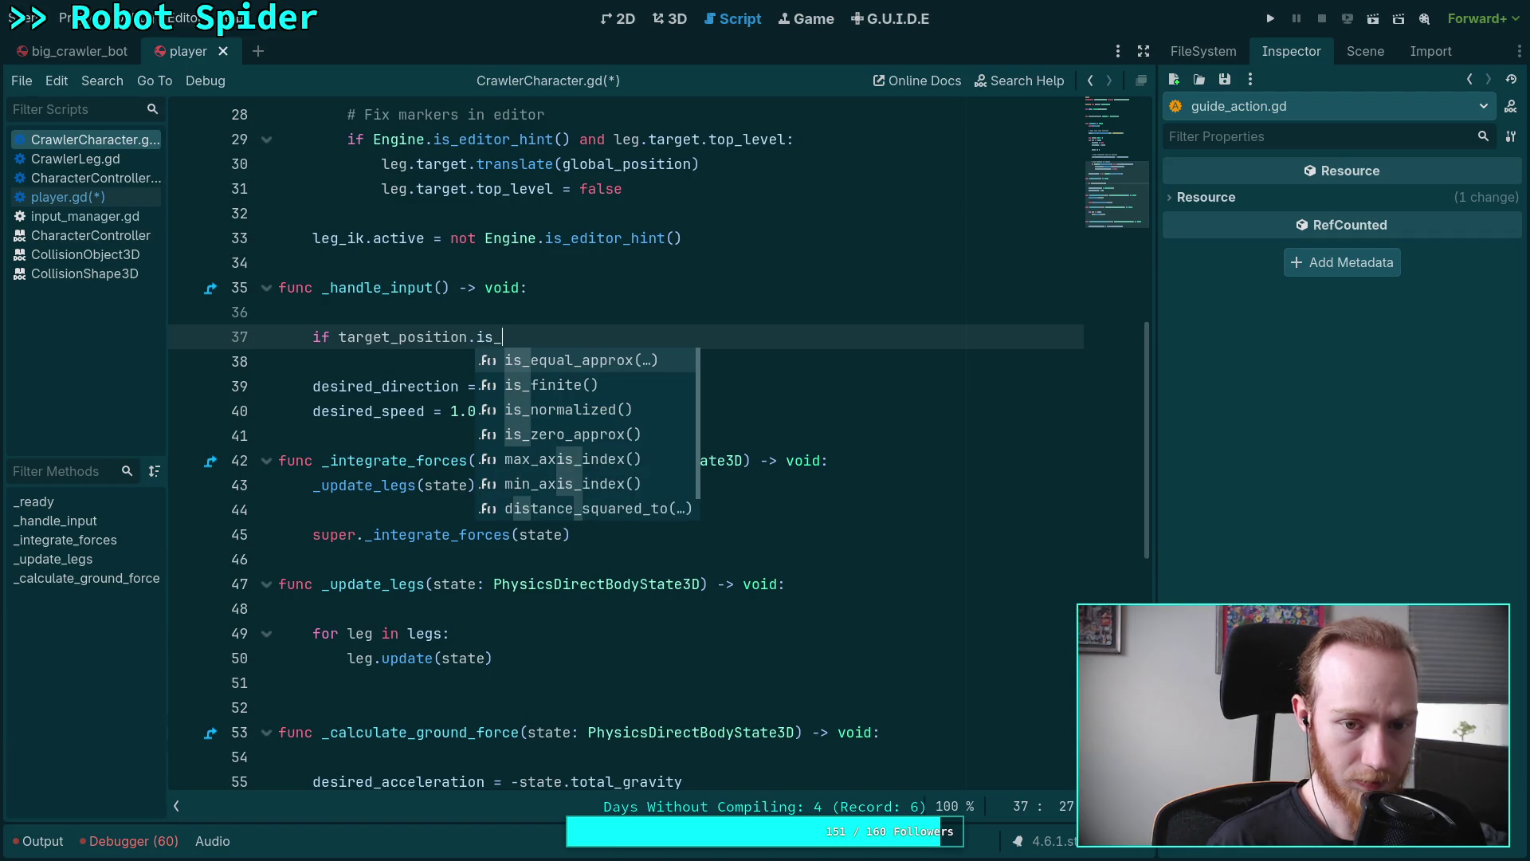
{"action": "key", "text": "Down"}
{"action": "key", "text": "Return"}
Indent the movement lines under the new condition, with desired_speed directly beneath it.
{"action": "left_click_drag", "start_coordinate": [382, 386], "coordinate": [381, 410]}
{"action": "key", "text": "Tab"}
{"action": "left_click", "coordinate": [489, 410]}
{"action": "key", "text": "alt+Up"}
{"action": "key", "text": "alt+Up"}
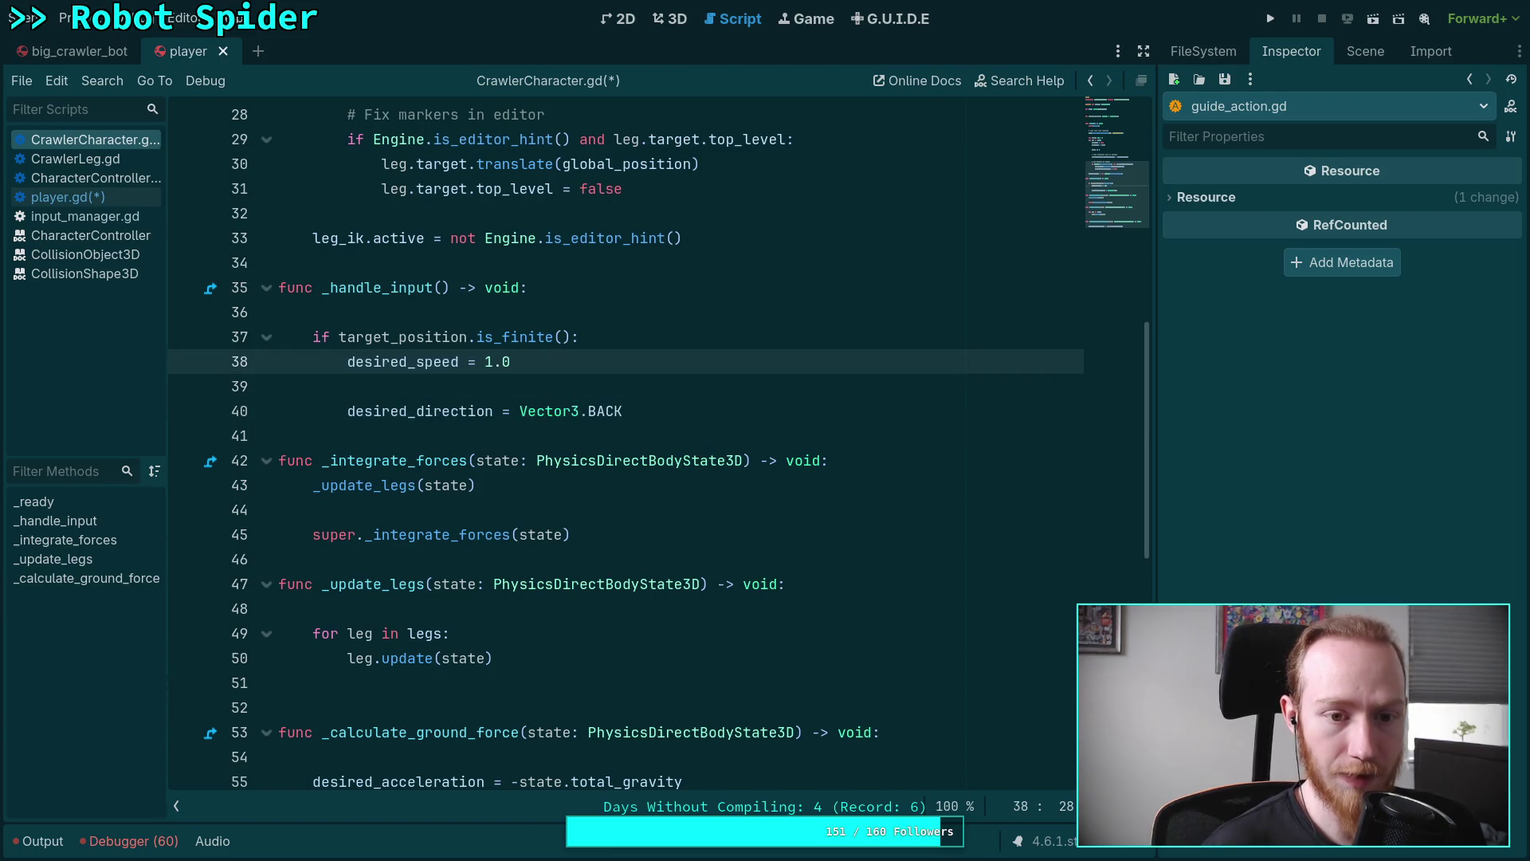
Add an else branch that sets desired_speed = 0.0.
{"action": "left_click", "coordinate": [725, 400]}
{"action": "key", "text": "Return"}
{"action": "type", "text": "else:"}
{"action": "key", "text": "Return"}
{"action": "type", "text": "des"}
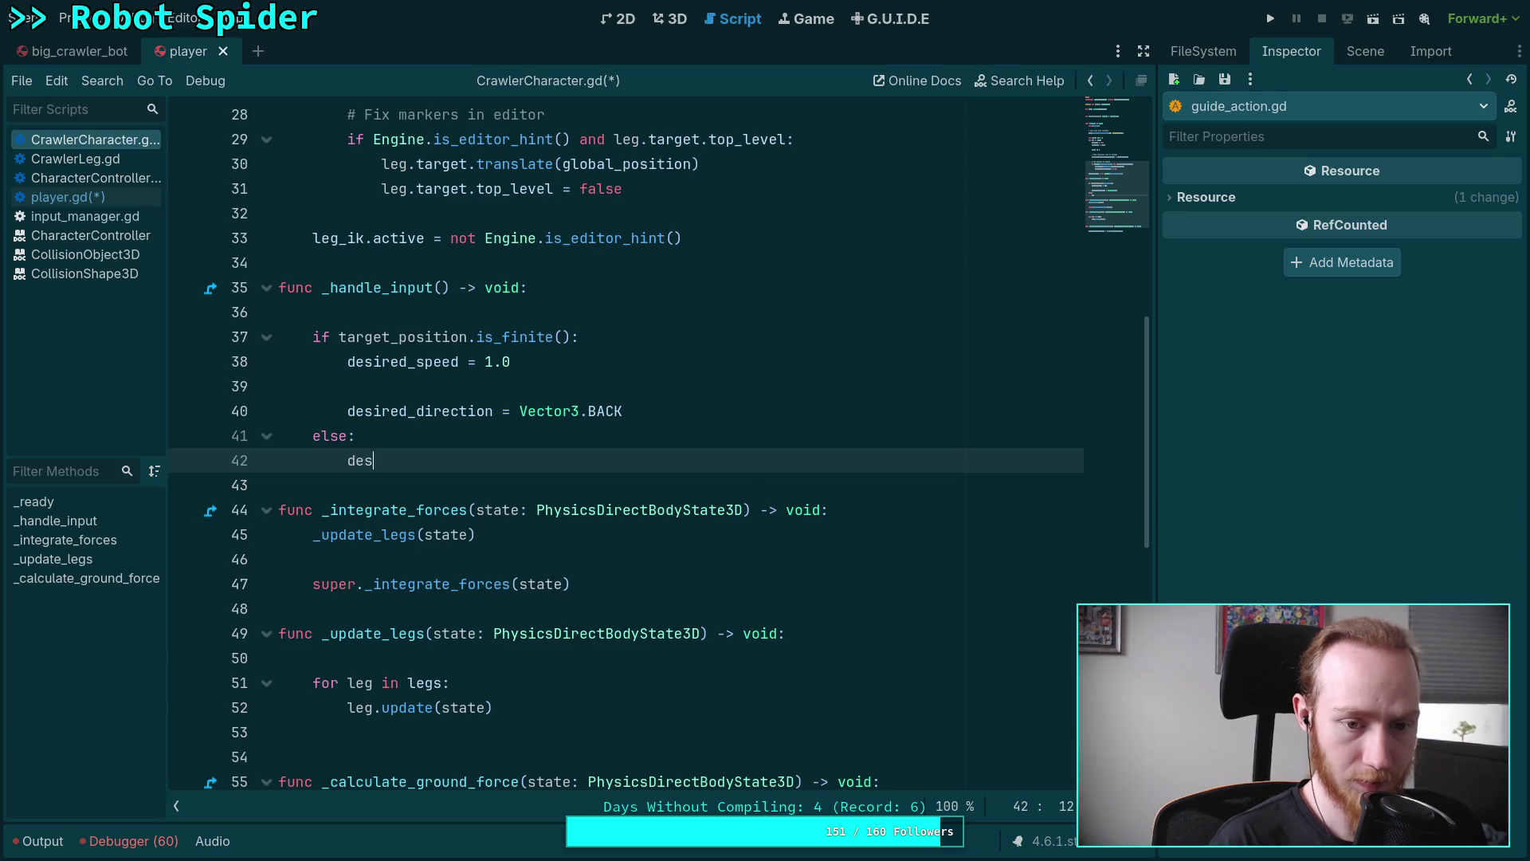
{"action": "key", "text": "Down"}
{"action": "key", "text": "Down"}
{"action": "key", "text": "Down"}
{"action": "key", "text": "Return"}
{"action": "type", "text": "= 0.0"}
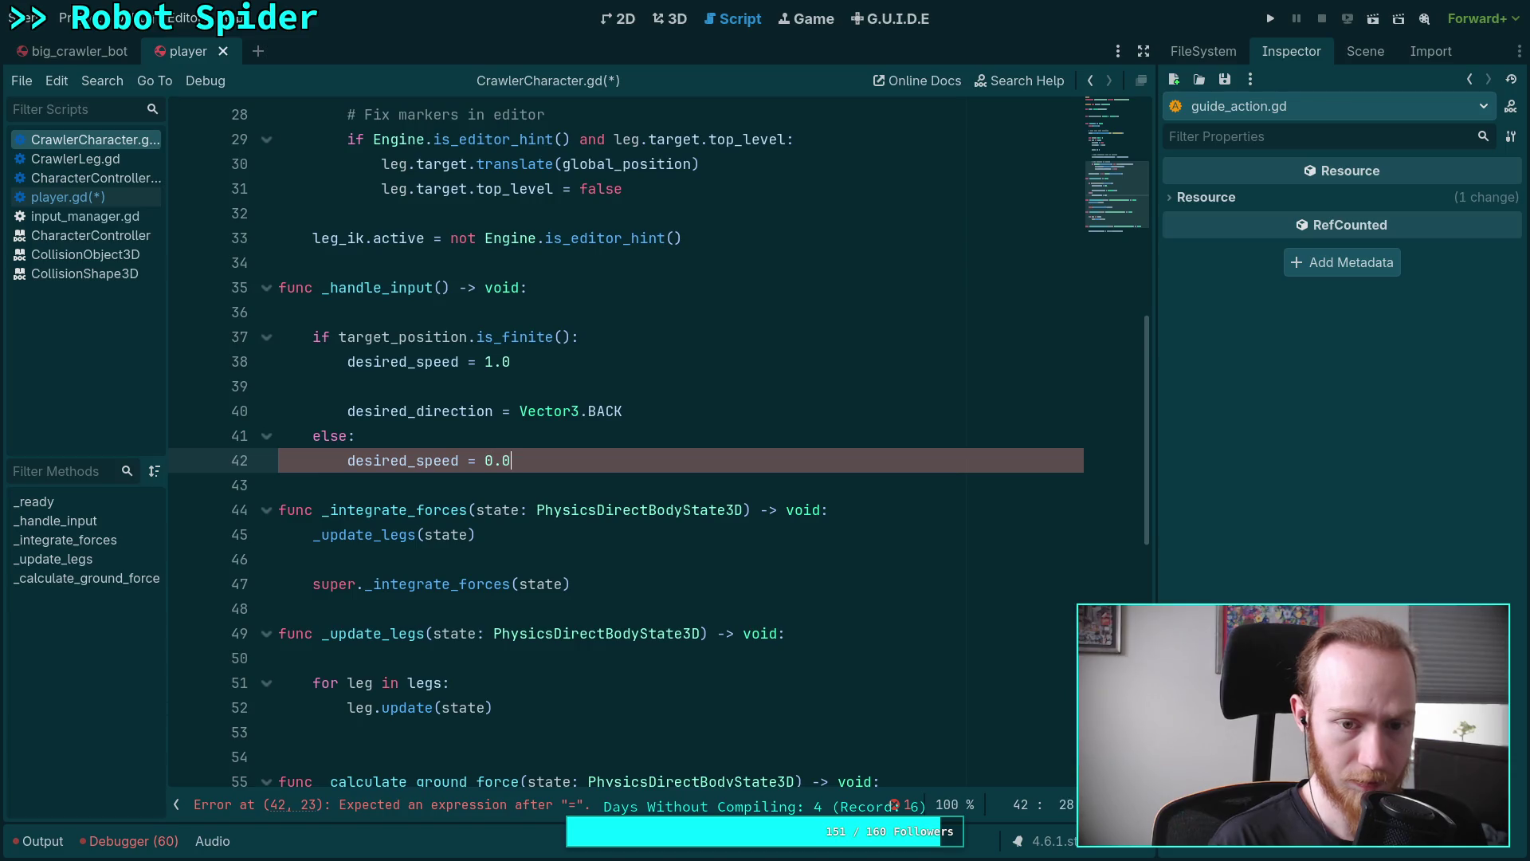
Also set desired_direction = Vector3.ZERO in that branch.
{"action": "key", "text": "Return"}
{"action": "type", "text": "desi"}
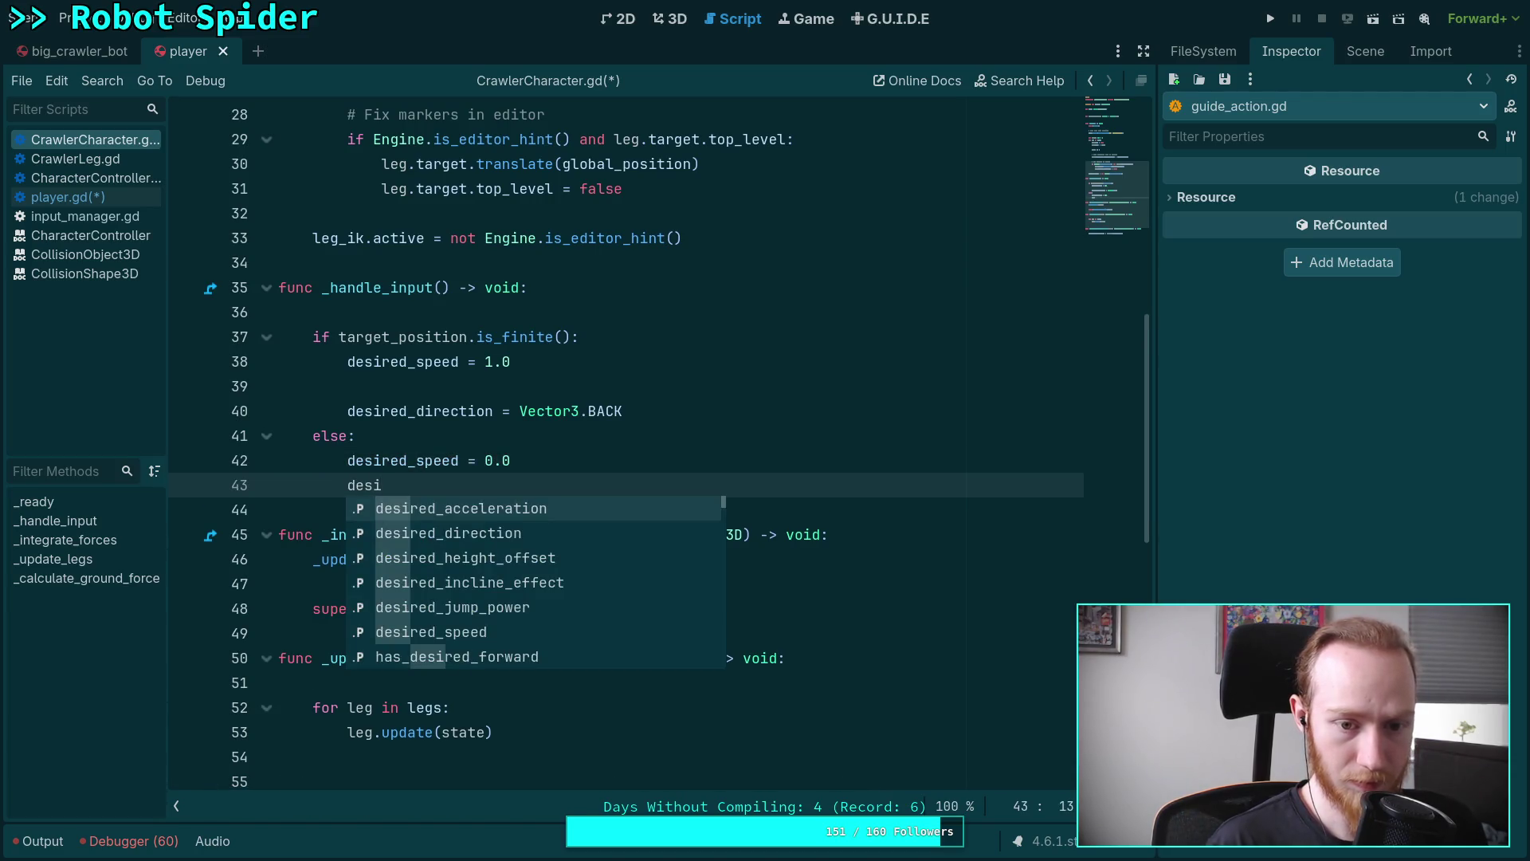
{"action": "key", "text": "Down"}
{"action": "key", "text": "Return"}
{"action": "type", "text": "Vector32"}
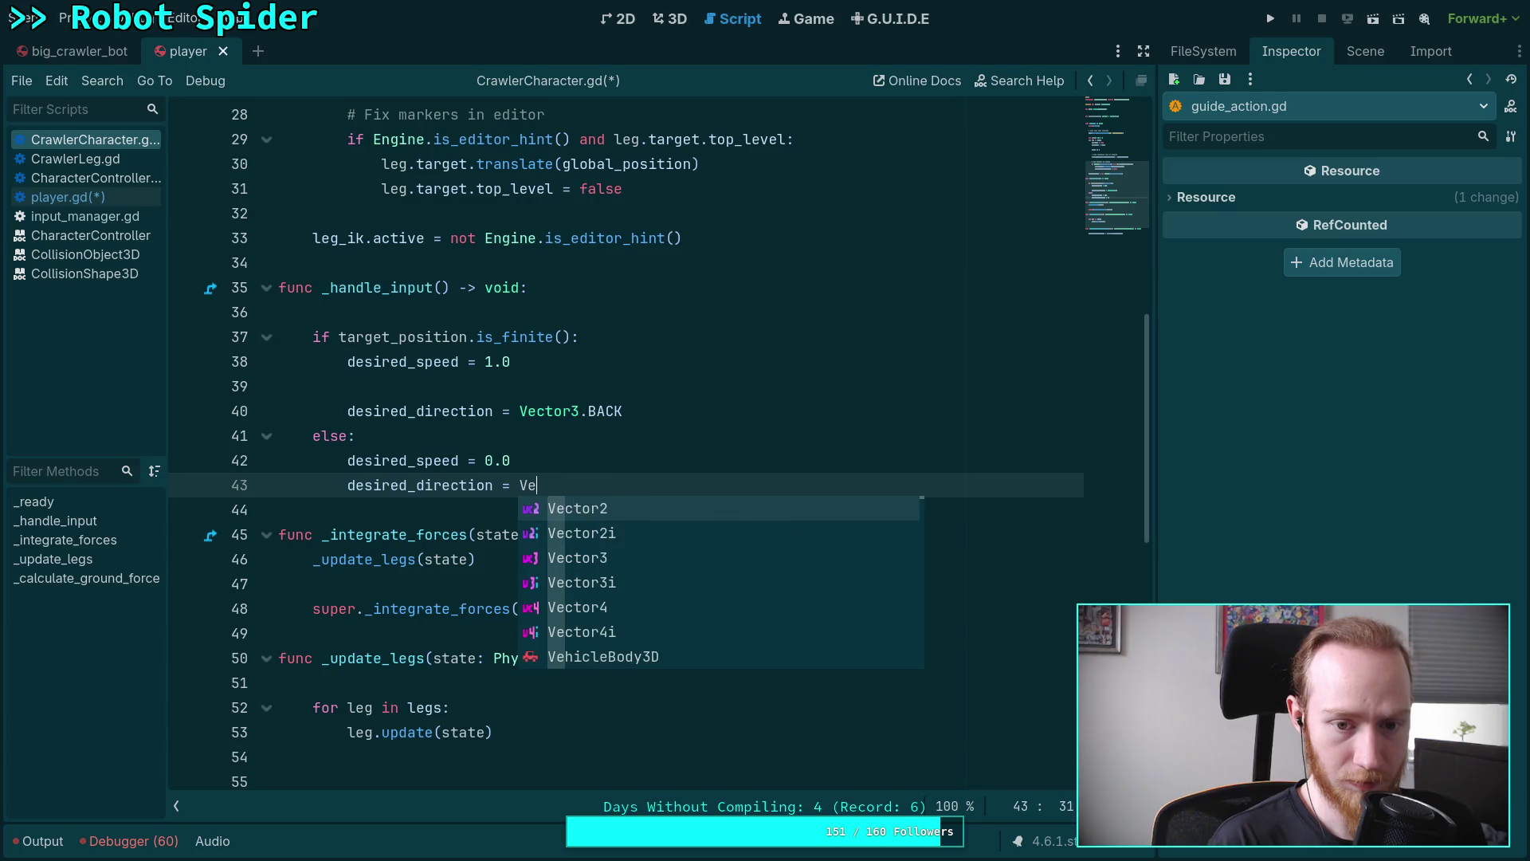
{"action": "key", "text": "BackSpace"}
{"action": "type", "text": "Z"}
{"action": "key", "text": "Return"}
Turn the else into 'elif not desired_direction.is_zero_approx():'.
{"action": "left_click", "coordinate": [357, 435]}
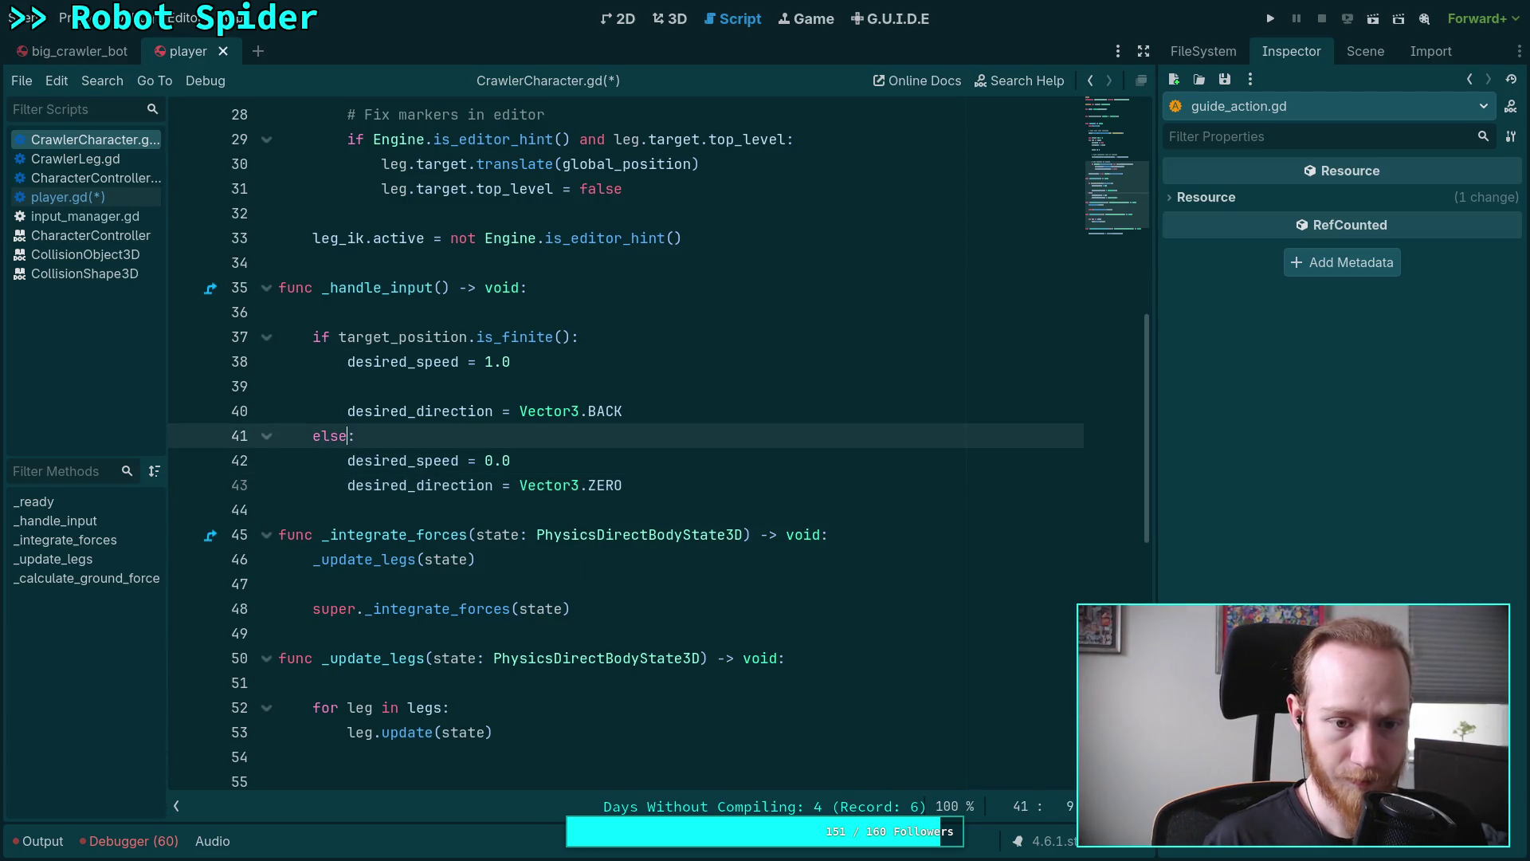
{"action": "key", "text": "BackSpace"}
{"action": "key", "text": "BackSpace"}
{"action": "type", "text": "if des"}
{"action": "key", "text": "Down"}
{"action": "key", "text": "Return"}
{"action": "type", "text": ".is_ze"}
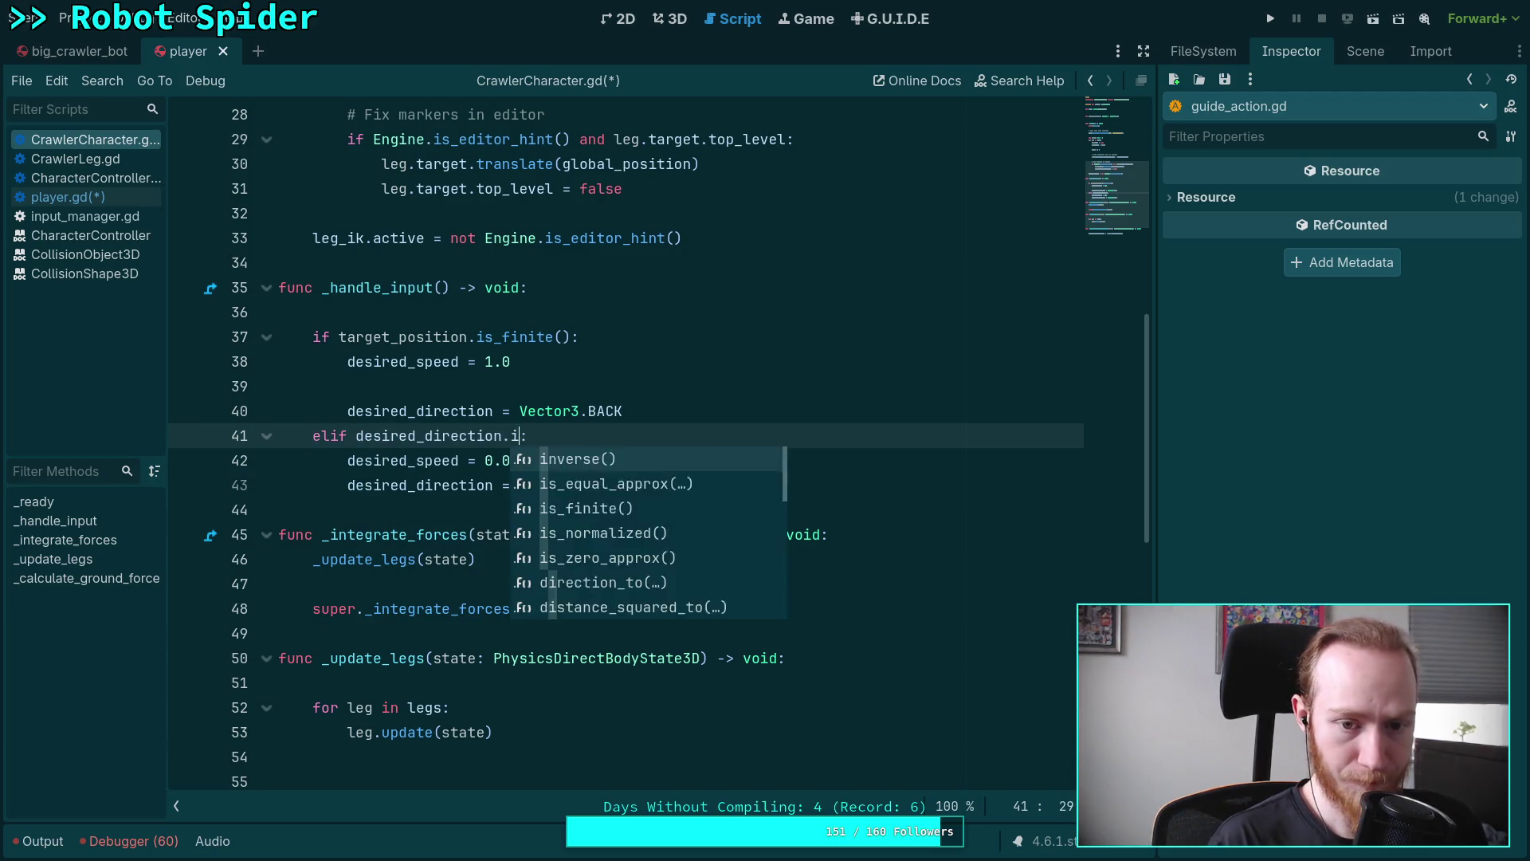
{"action": "key", "text": "Return"}
{"action": "left_click", "coordinate": [351, 431]}
{"action": "type", "text": "not"}
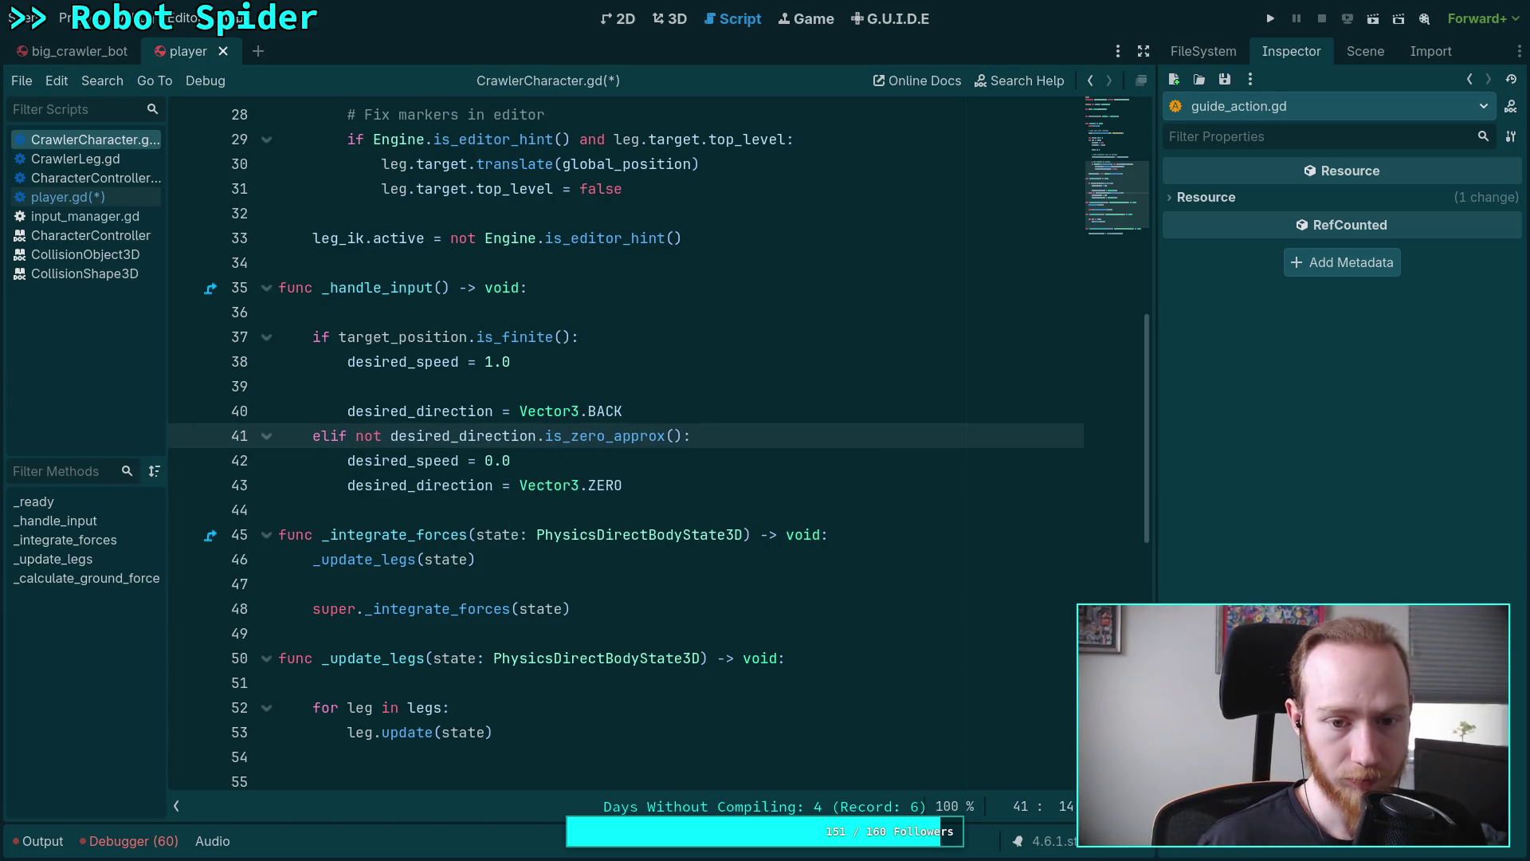
{"action": "left_click", "coordinate": [675, 481]}
{"action": "left_click", "coordinate": [621, 392]}
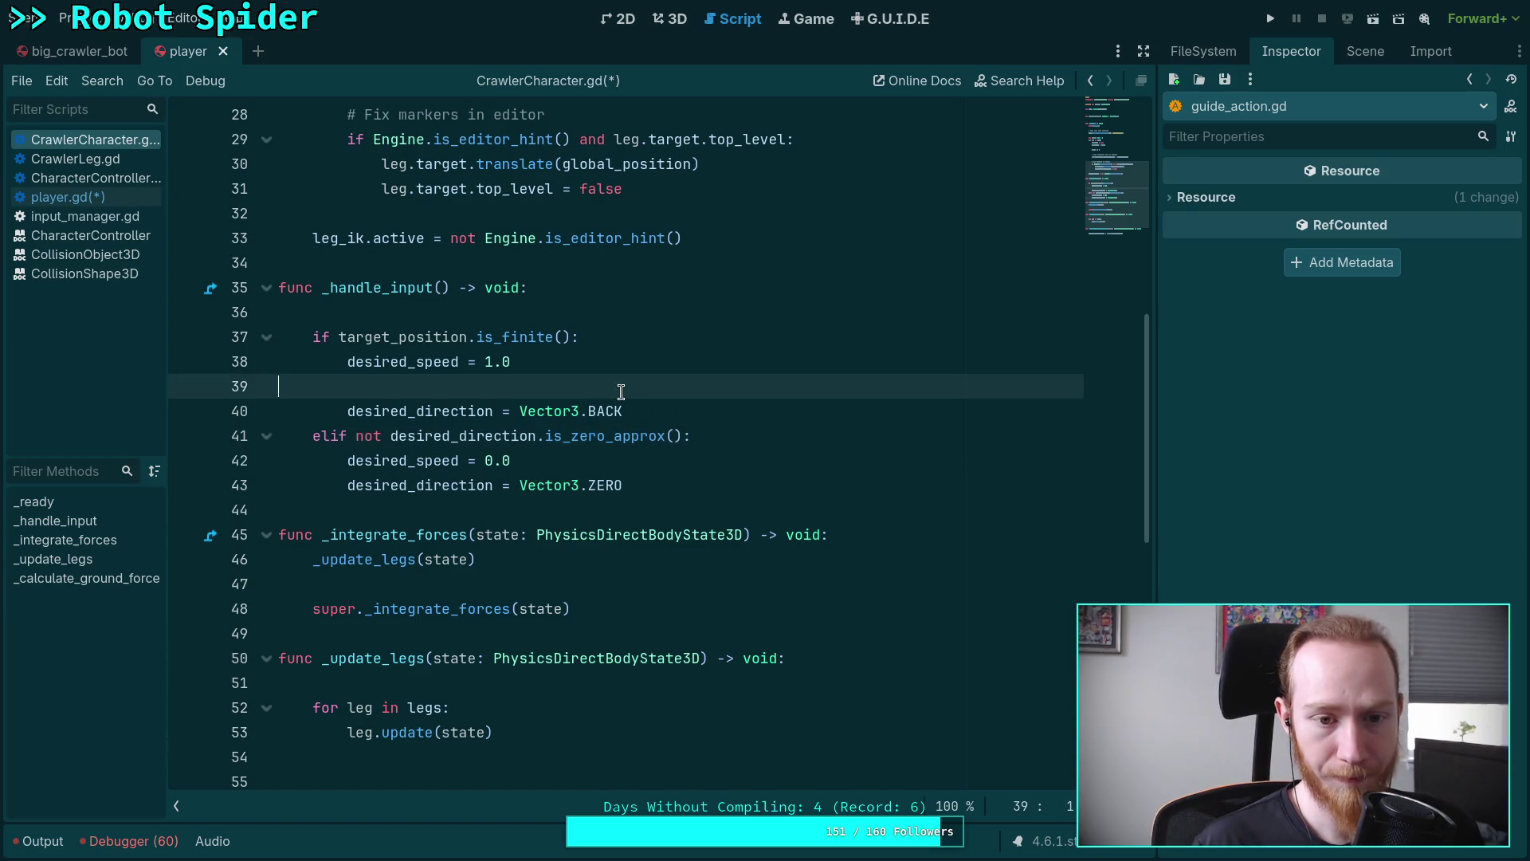
Delete the hard-coded Vector3.BACK direction and desired_speed = 1.0 lines, leaving an empty line under the if.
{"action": "left_click_drag", "start_coordinate": [673, 414], "coordinate": [664, 380]}
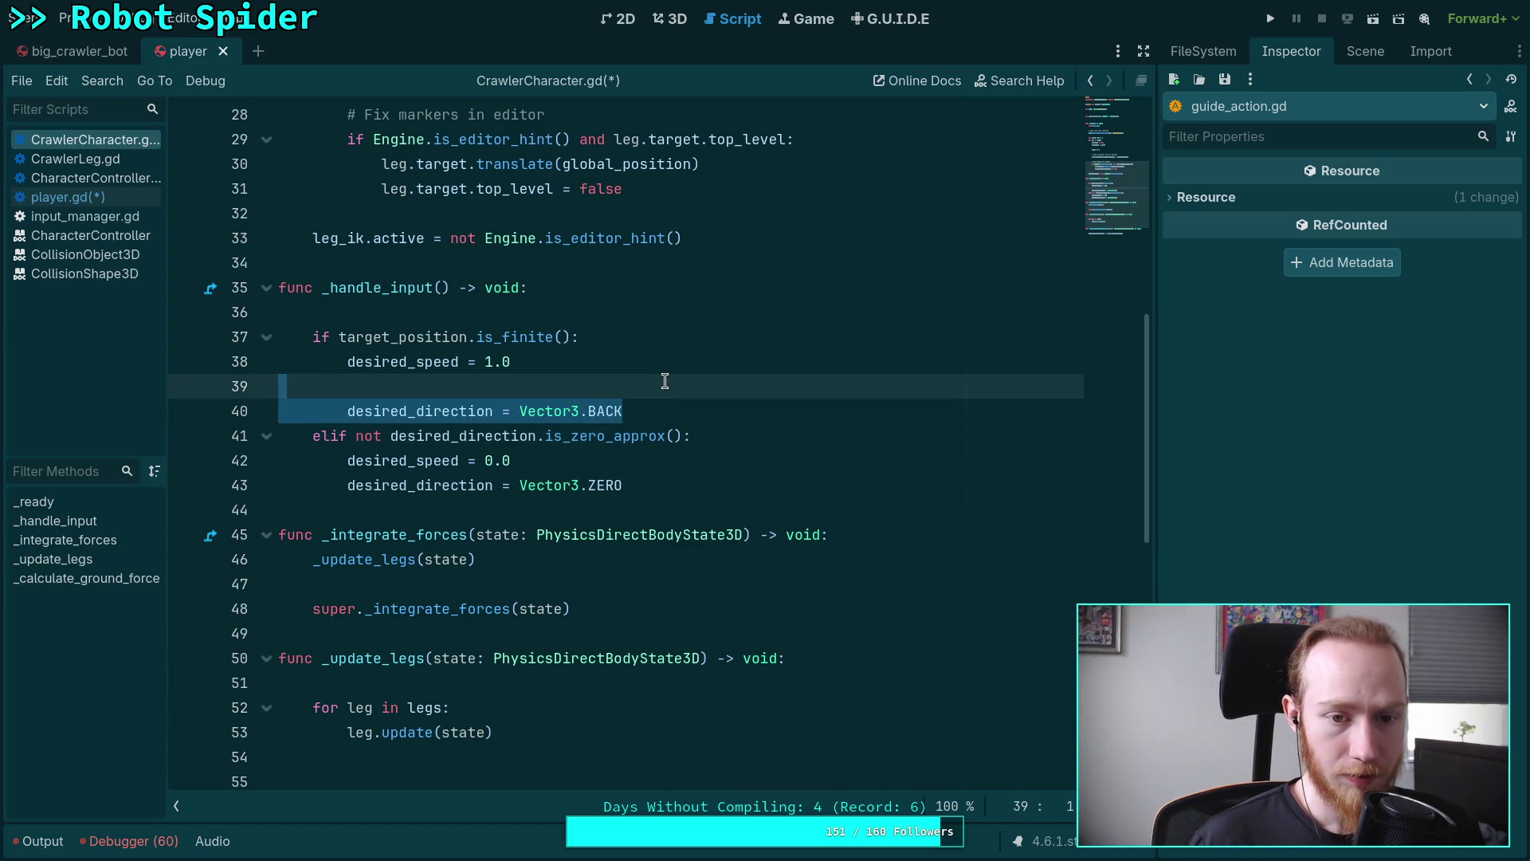
{"action": "key", "text": "BackSpace"}
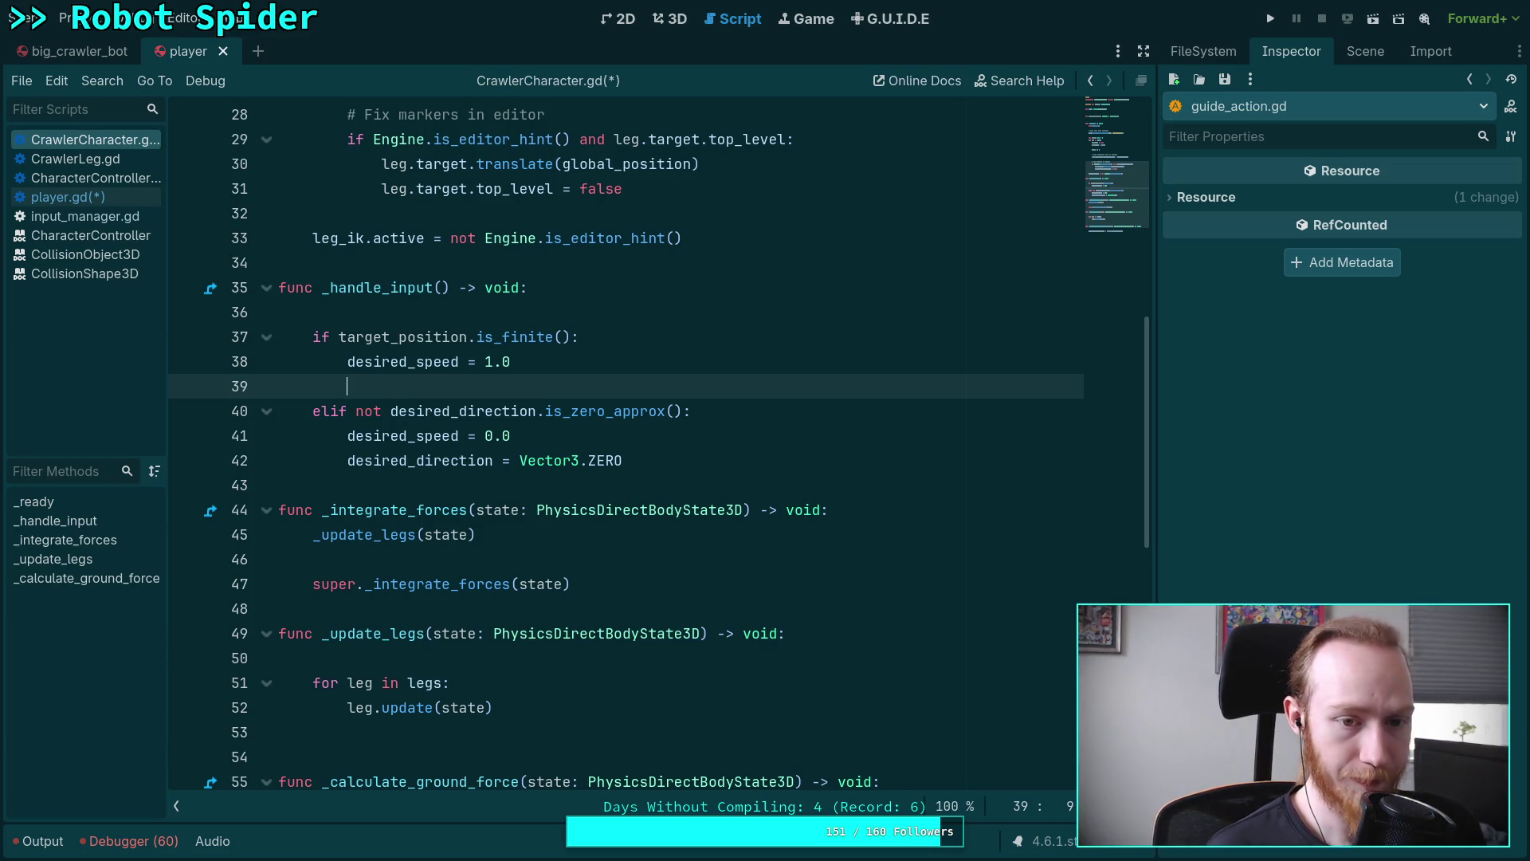
{"action": "key", "text": "shift+Up"}
{"action": "key", "text": "BackSpace"}
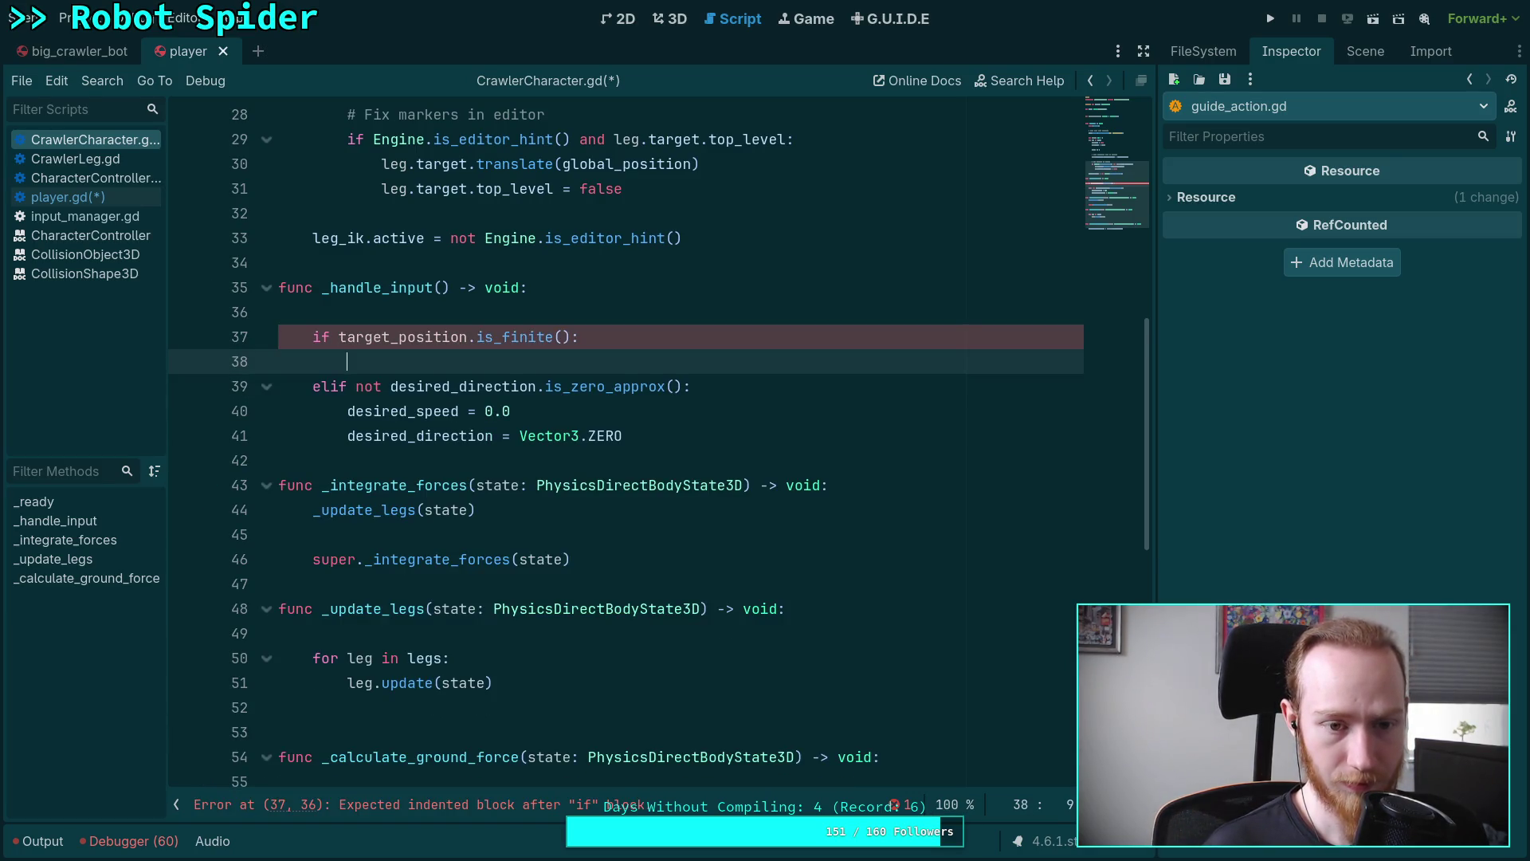
{"action": "key", "text": "Return"}
{"action": "key", "text": "Up"}
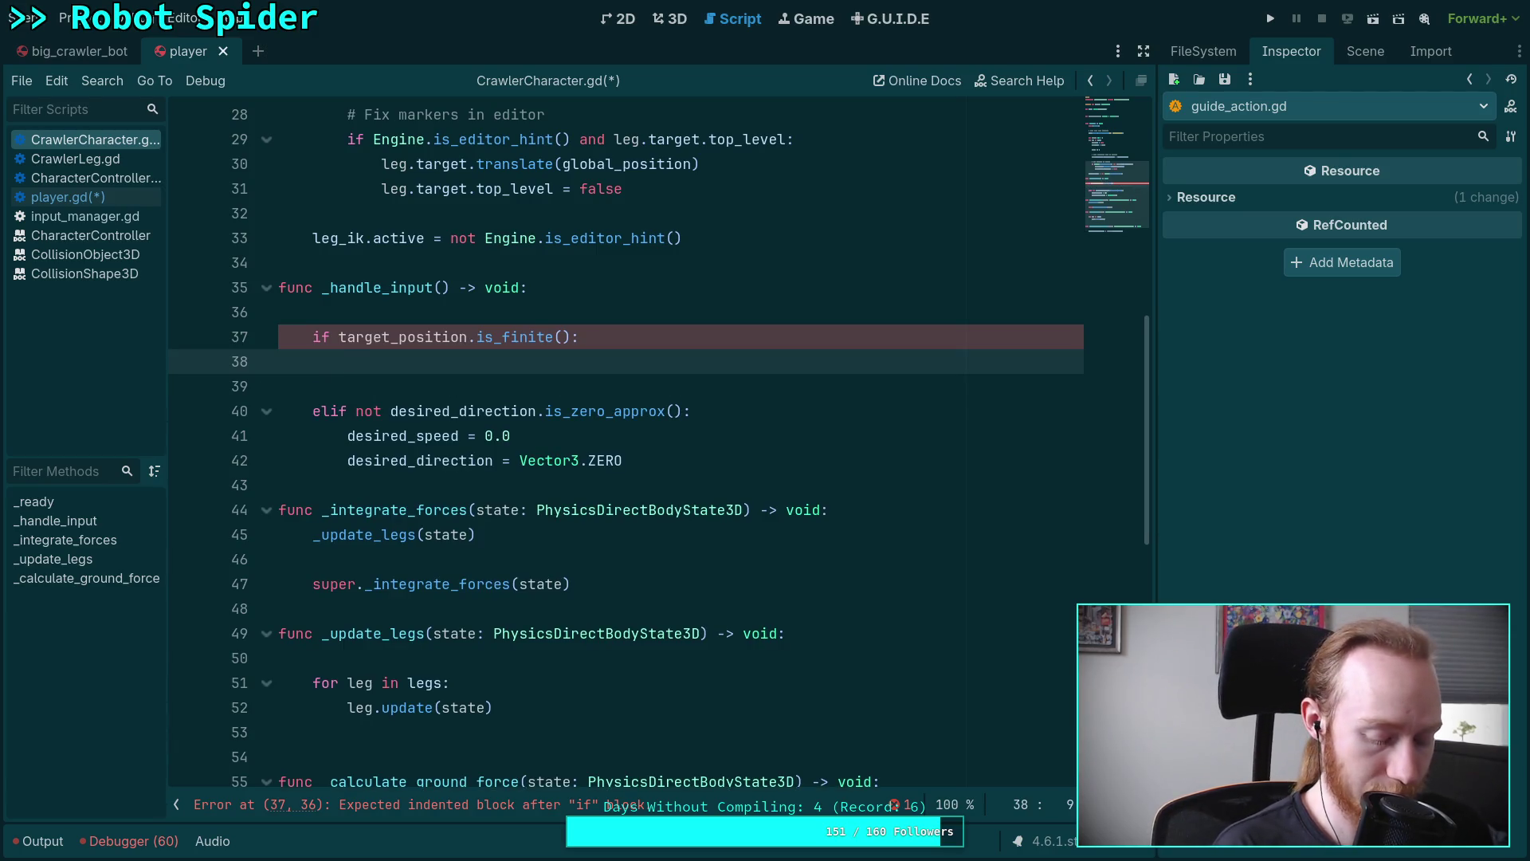
Write the condition 'if (target_position - position).length_squared() < 1.0:'.
{"action": "type", "text": "if "}
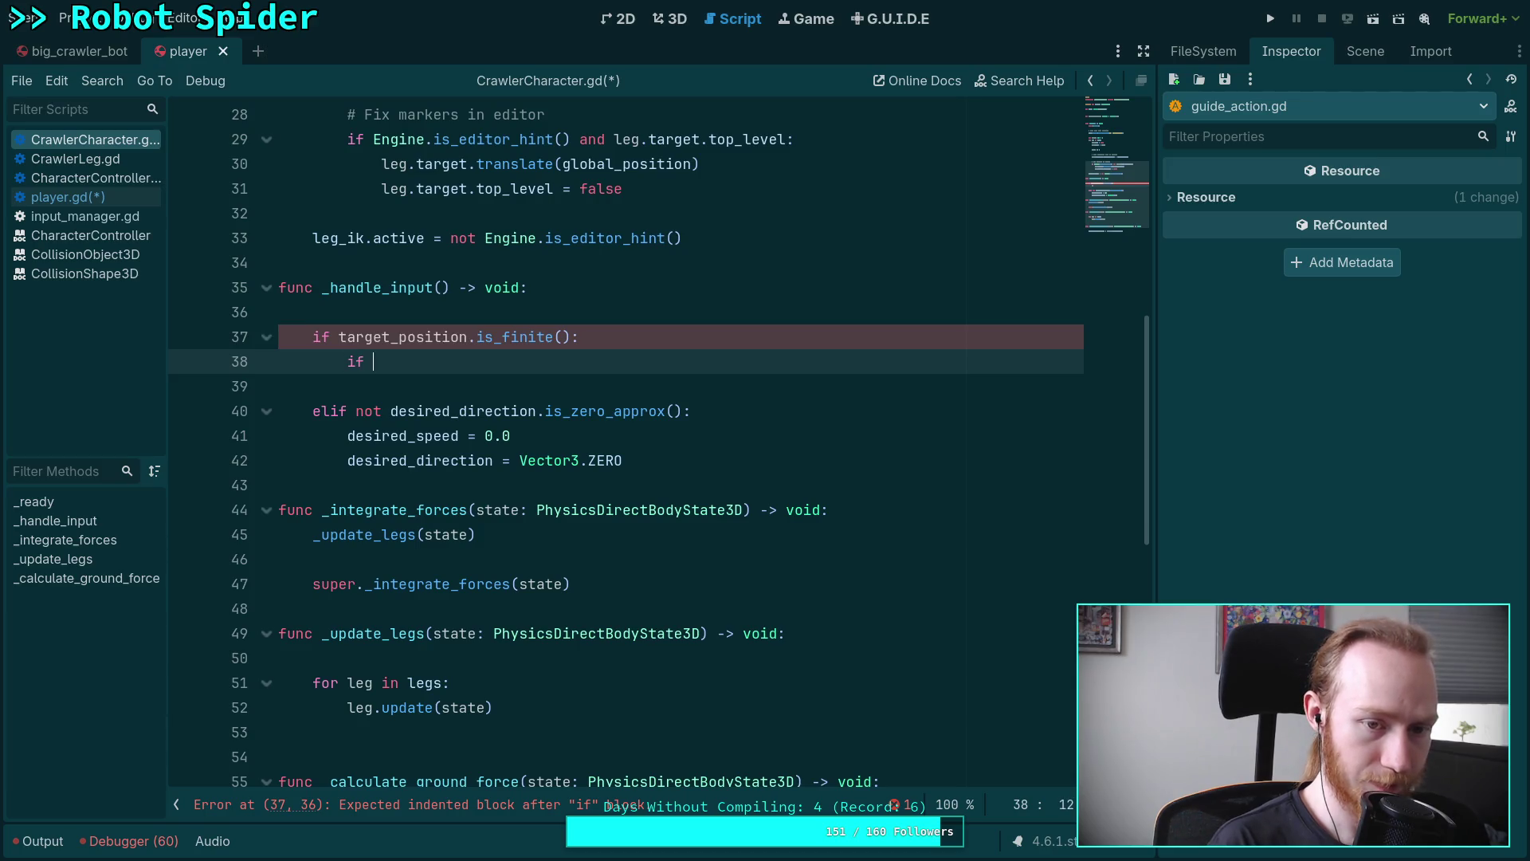
{"action": "type", "text": "position "}
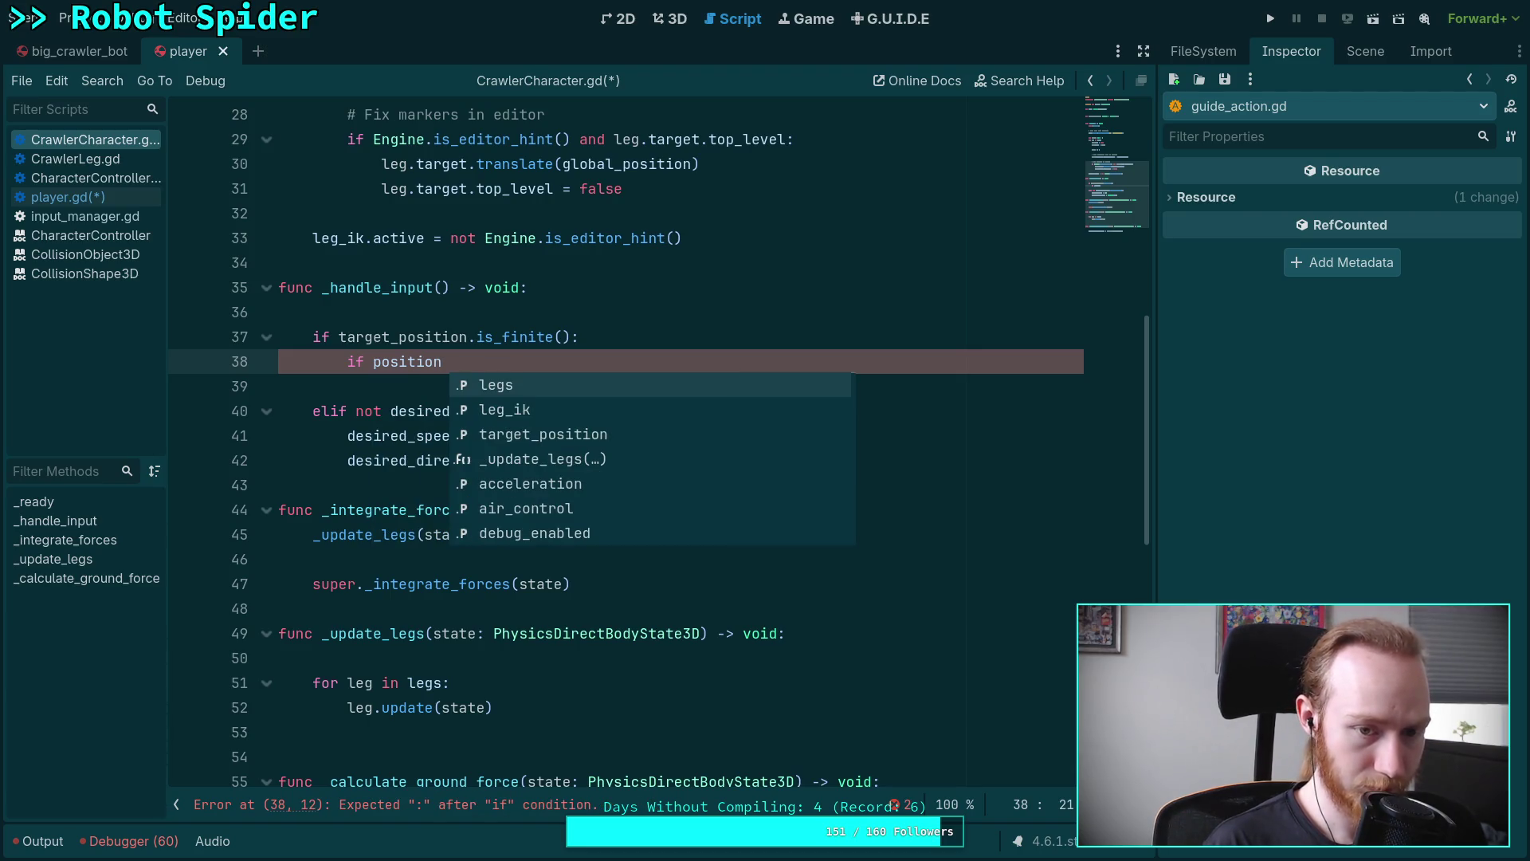
{"action": "type", "text": "-"}
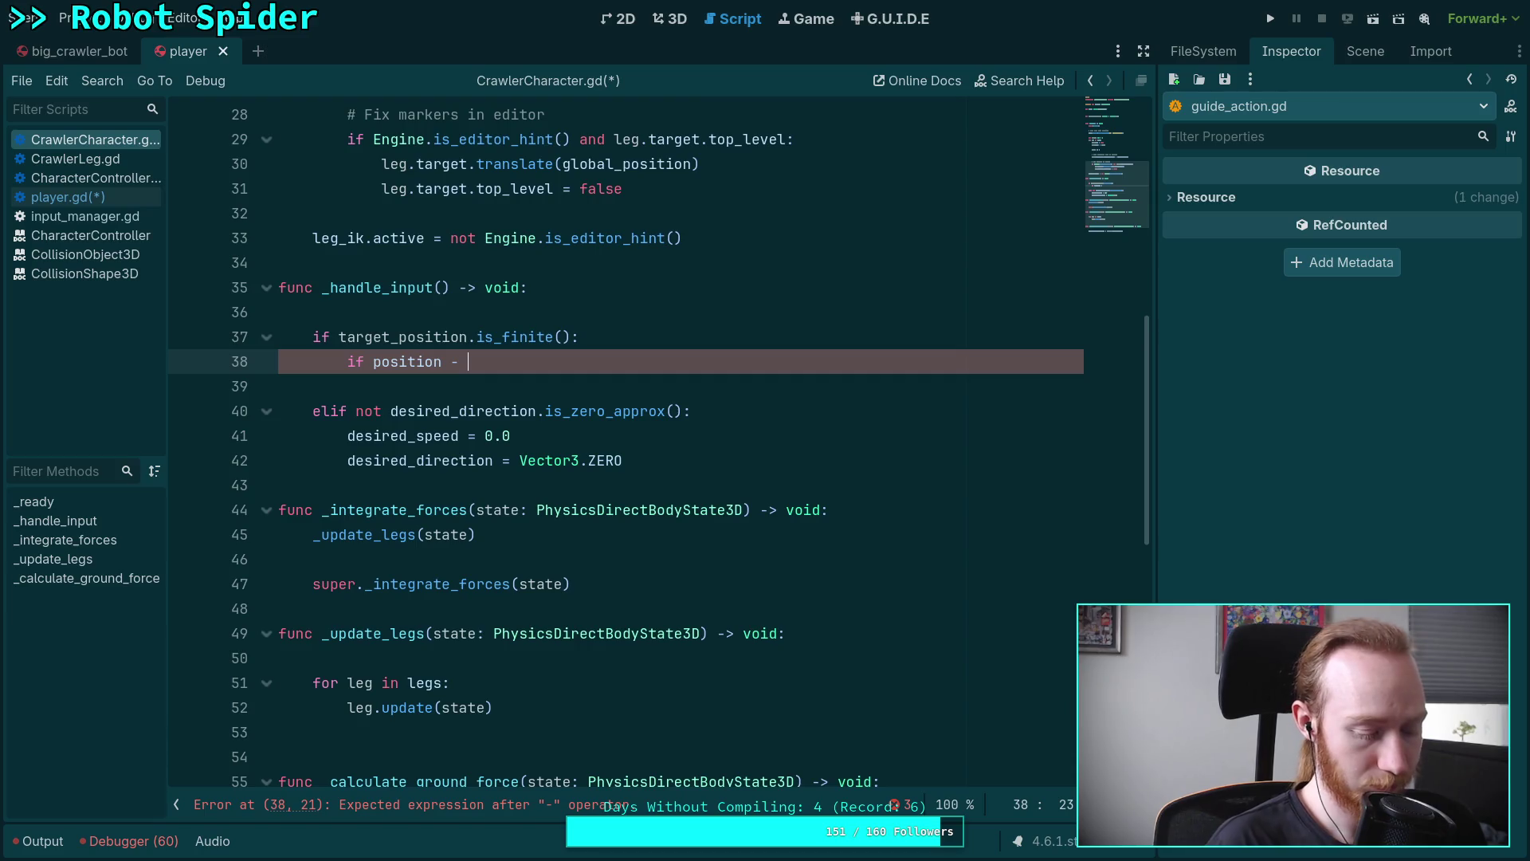
{"action": "key", "text": "BackSpace"}
{"action": "key", "text": "BackSpace"}
{"action": "key", "text": "BackSpace"}
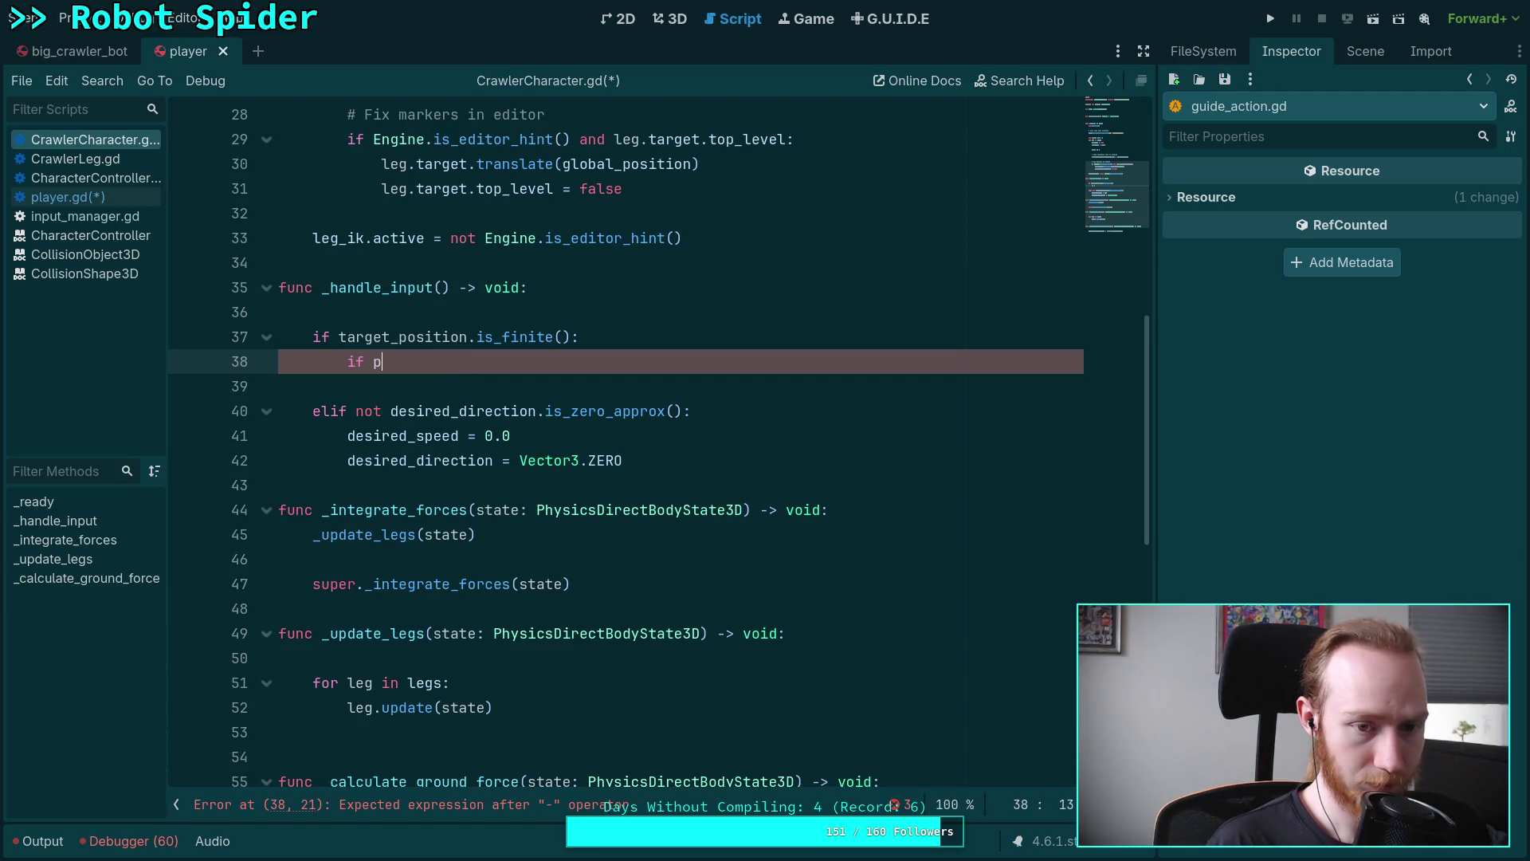
{"action": "type", "text": "target_position "}
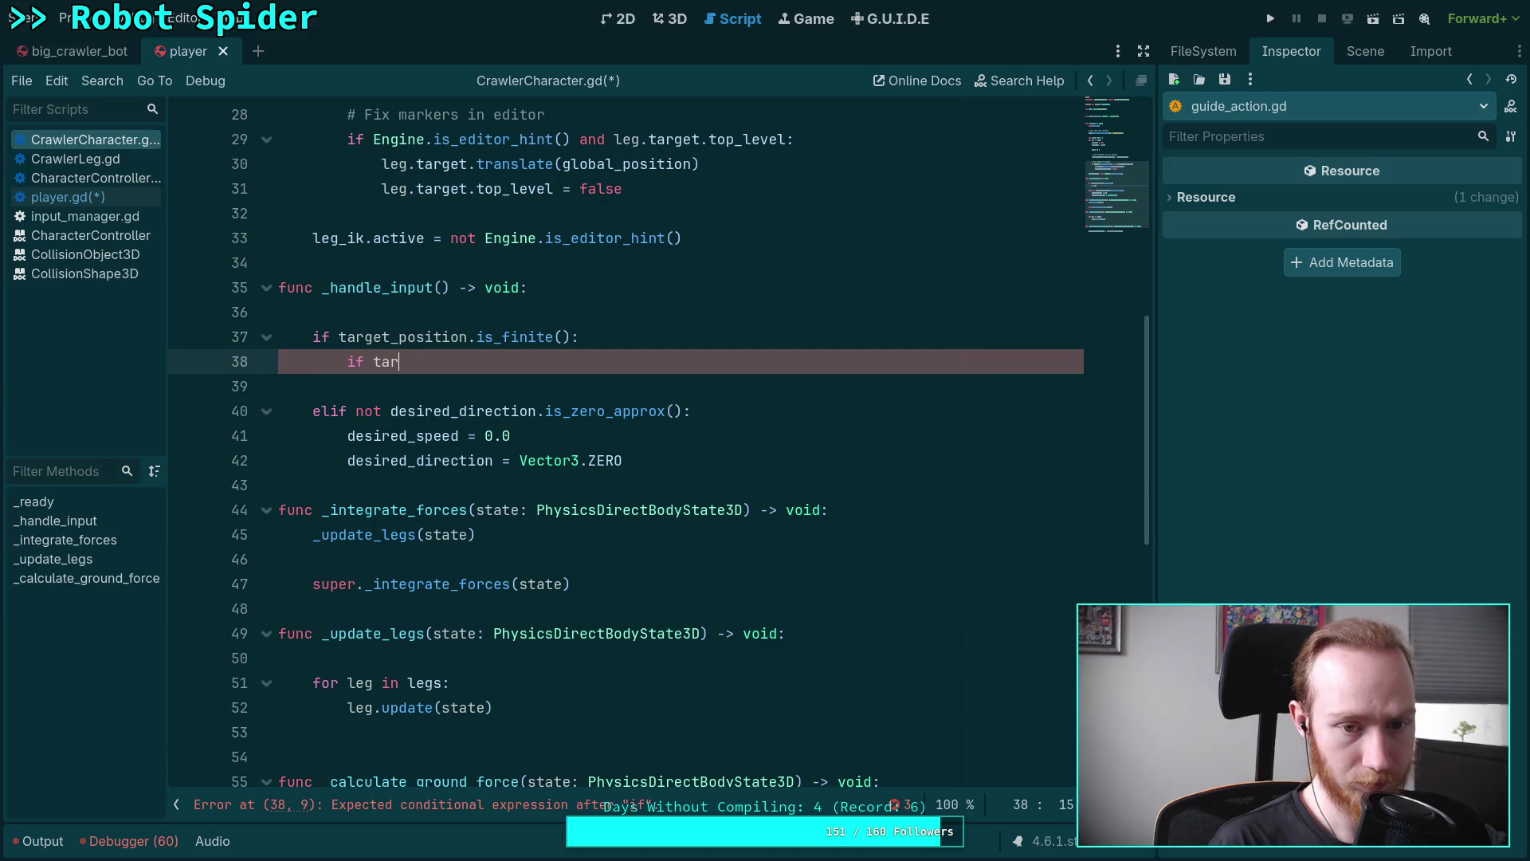
{"action": "type", "text": "- ."}
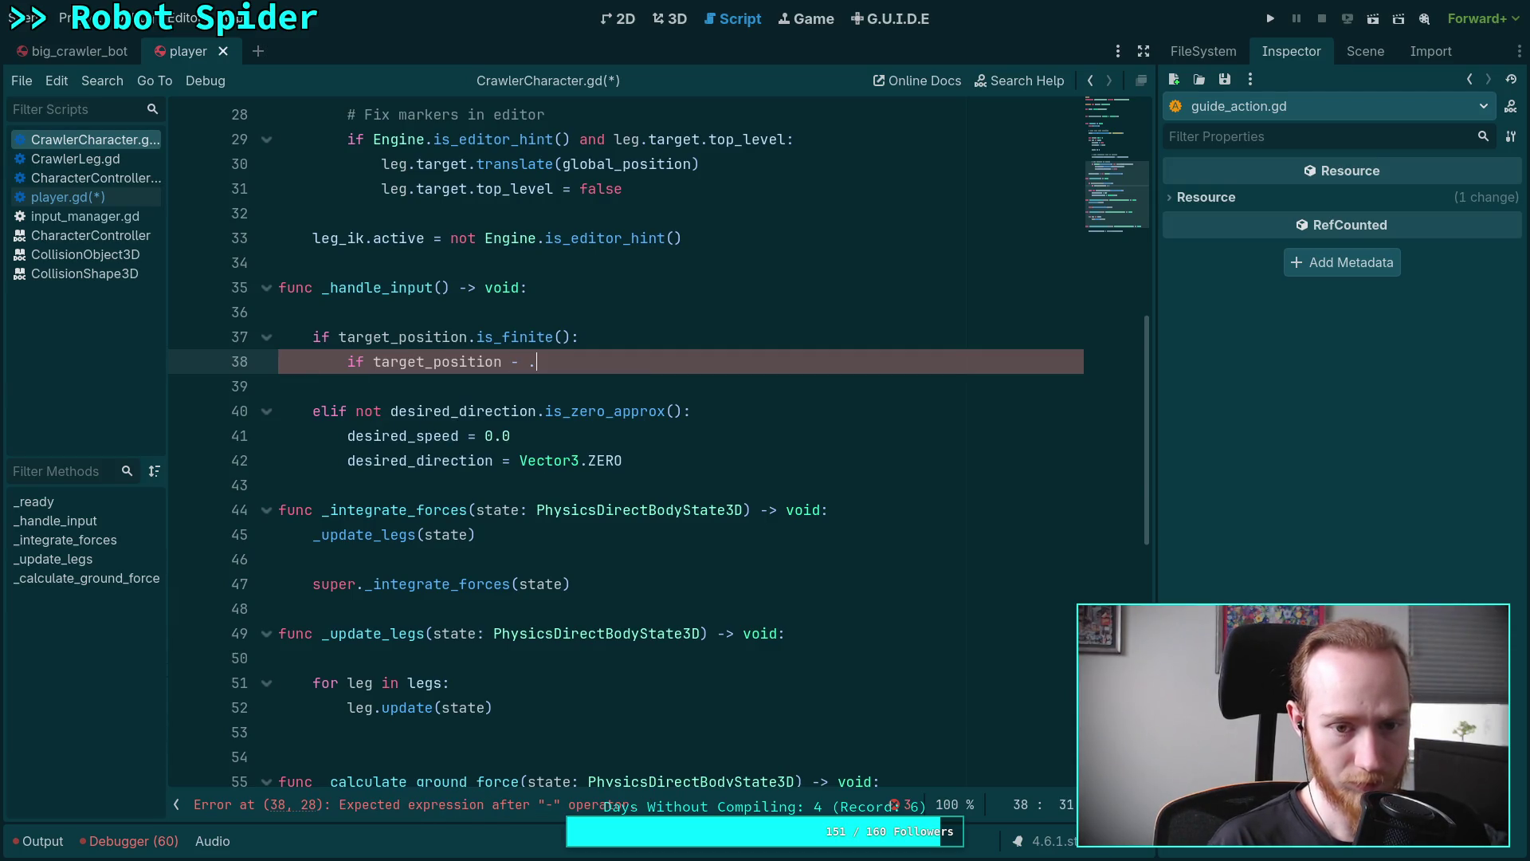
{"action": "key", "text": "BackSpace"}
{"action": "type", "text": "position"}
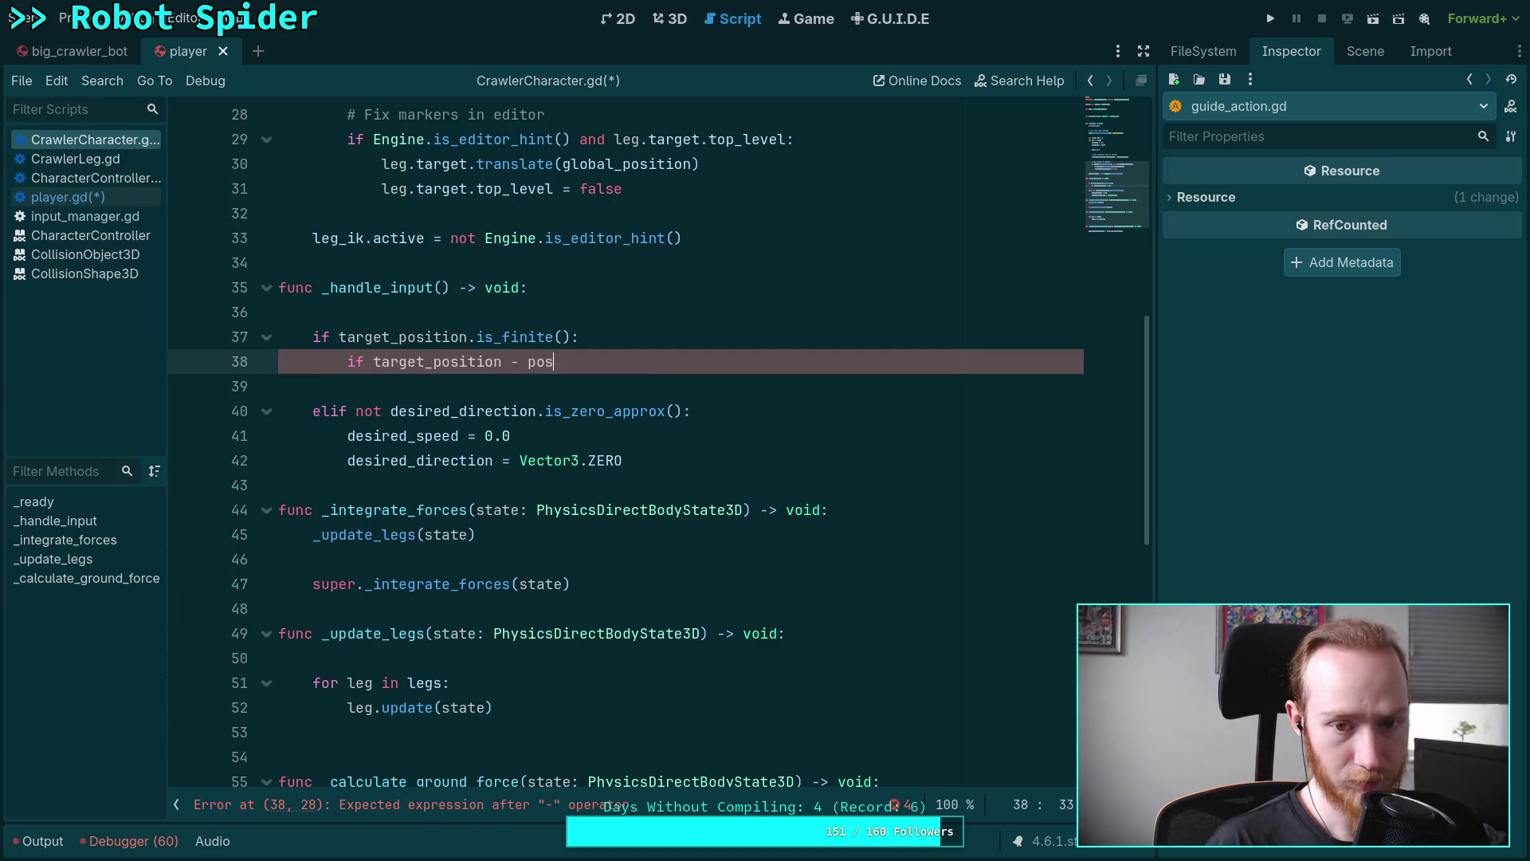
{"action": "type", "text": "("}
{"action": "left_click", "coordinate": [580, 361]}
{"action": "type", "text": ") <"}
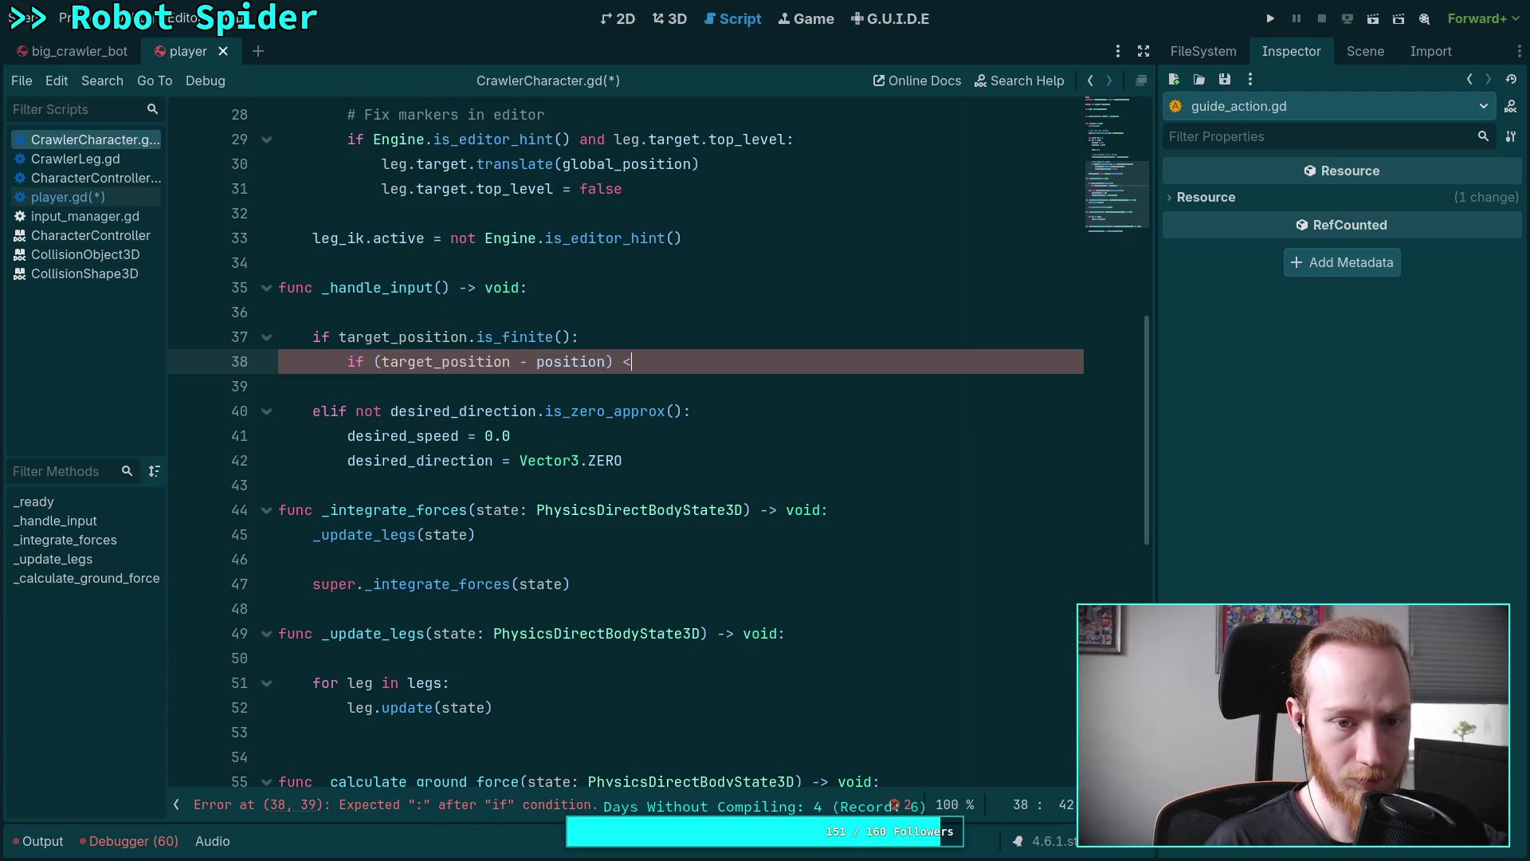
{"action": "key", "text": "BackSpace"}
{"action": "key", "text": "BackSpace"}
{"action": "type", "text": ".l"}
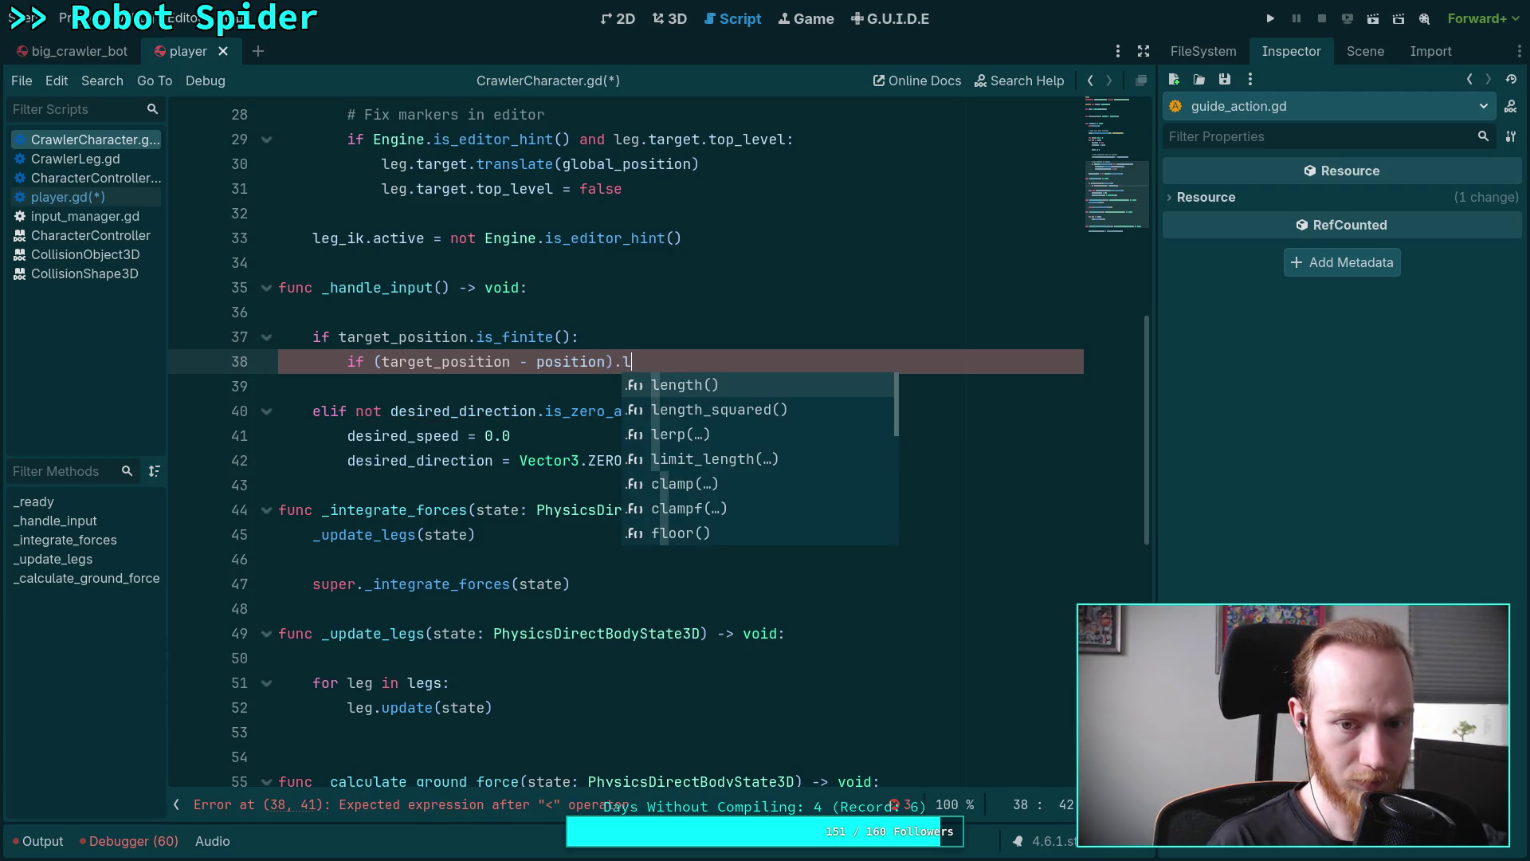
{"action": "key", "text": "Down"}
{"action": "key", "text": "Return"}
{"action": "type", "text": "< 1.0:"}
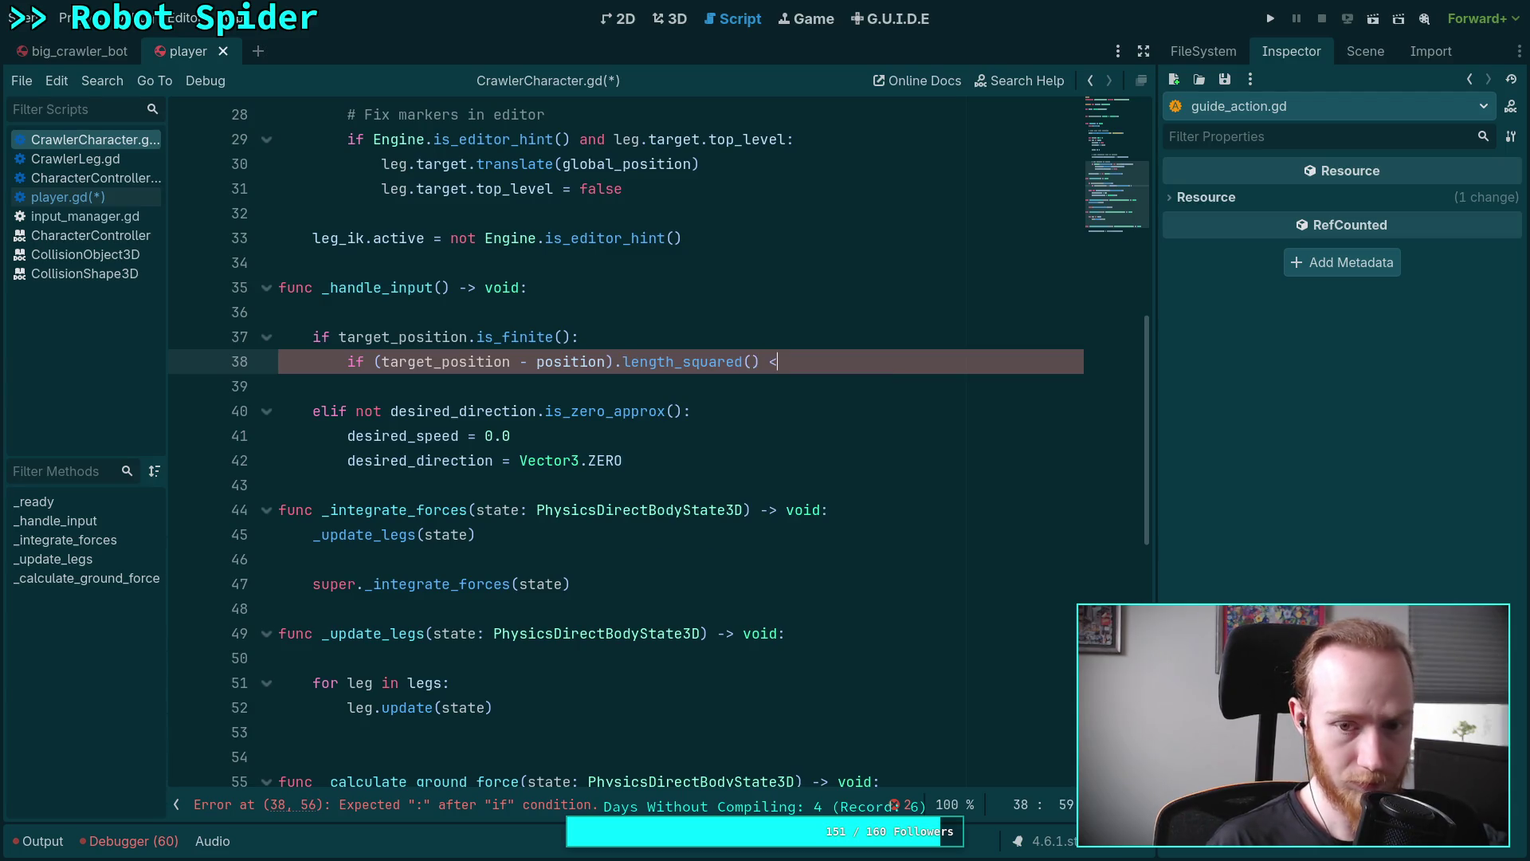
{"action": "key", "text": "Return"}
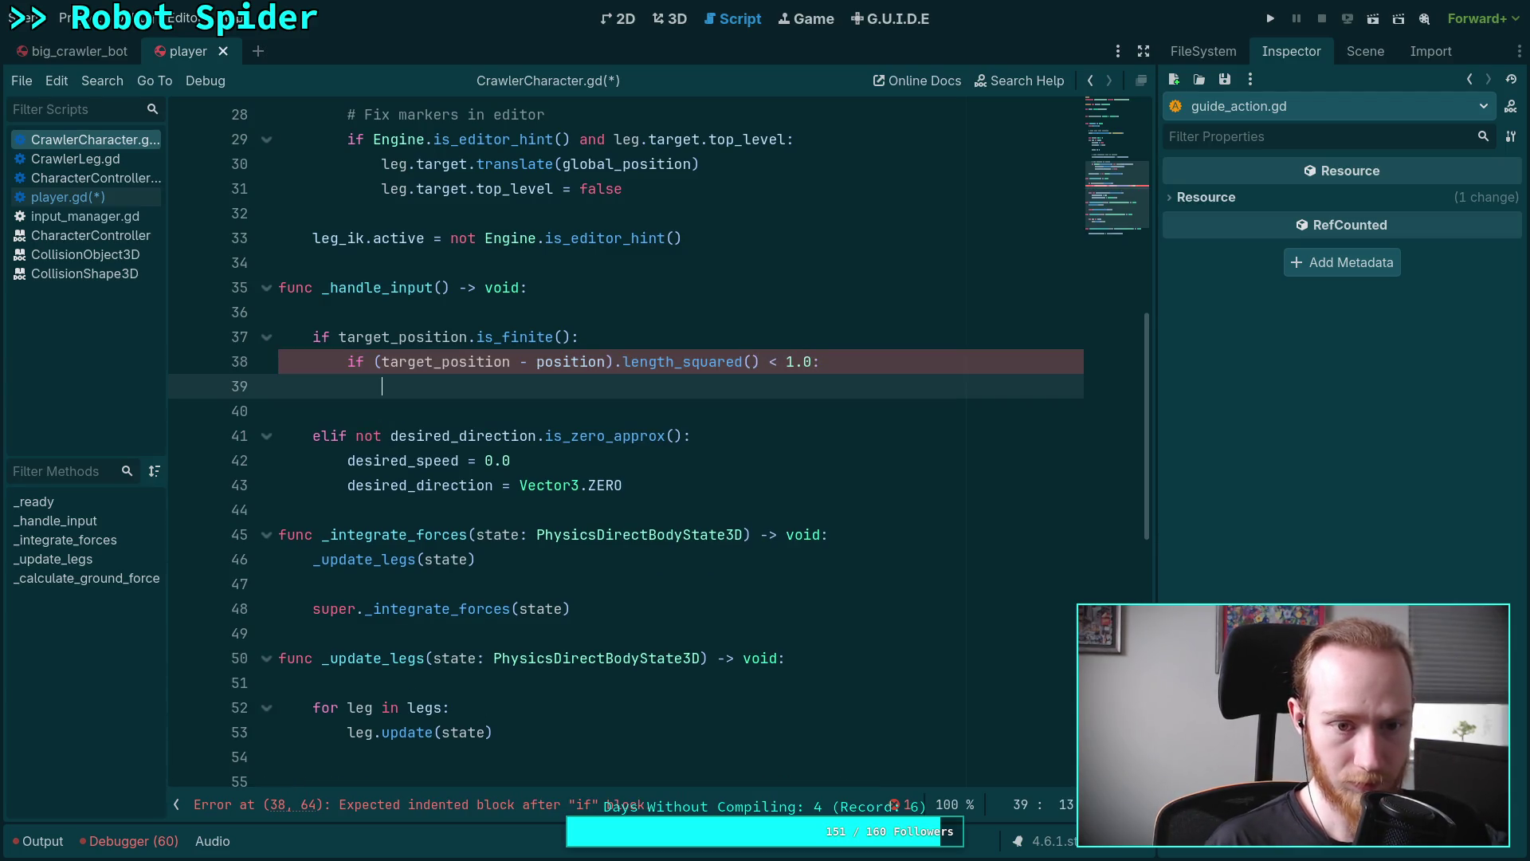
Change the distance comparison to '> 4.0'.
{"action": "left_click", "coordinate": [774, 362]}
{"action": "key", "text": "BackSpace"}
{"action": "type", "text": ">"}
{"action": "left_click", "coordinate": [787, 361]}
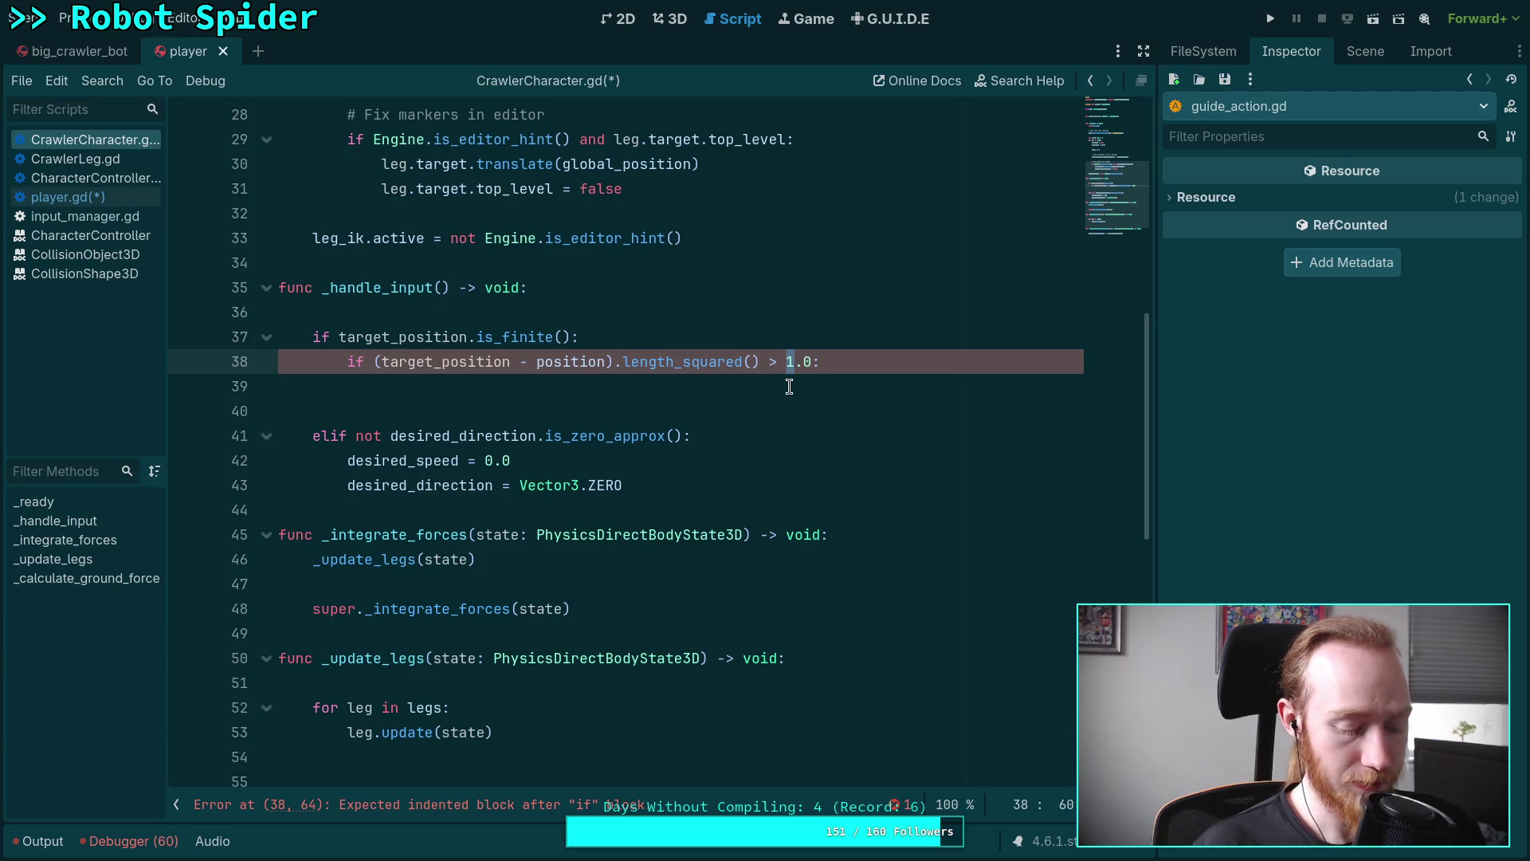
{"action": "type", "text": "4"}
Add a nested 'elif not desired_direction.is_zero_approx():' line.
{"action": "left_click", "coordinate": [787, 386]}
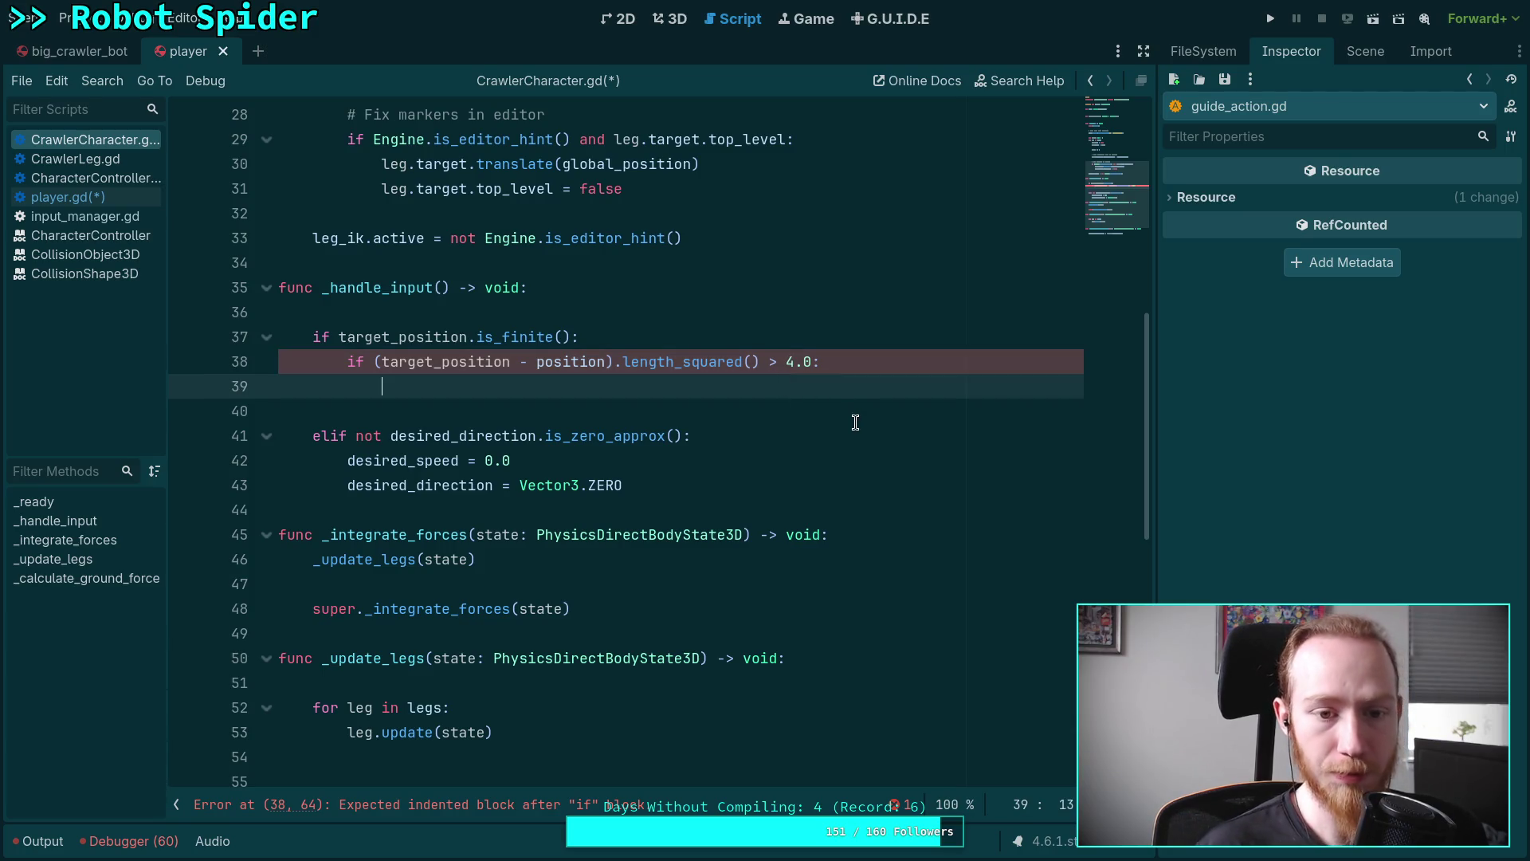
{"action": "left_click", "coordinate": [808, 412]}
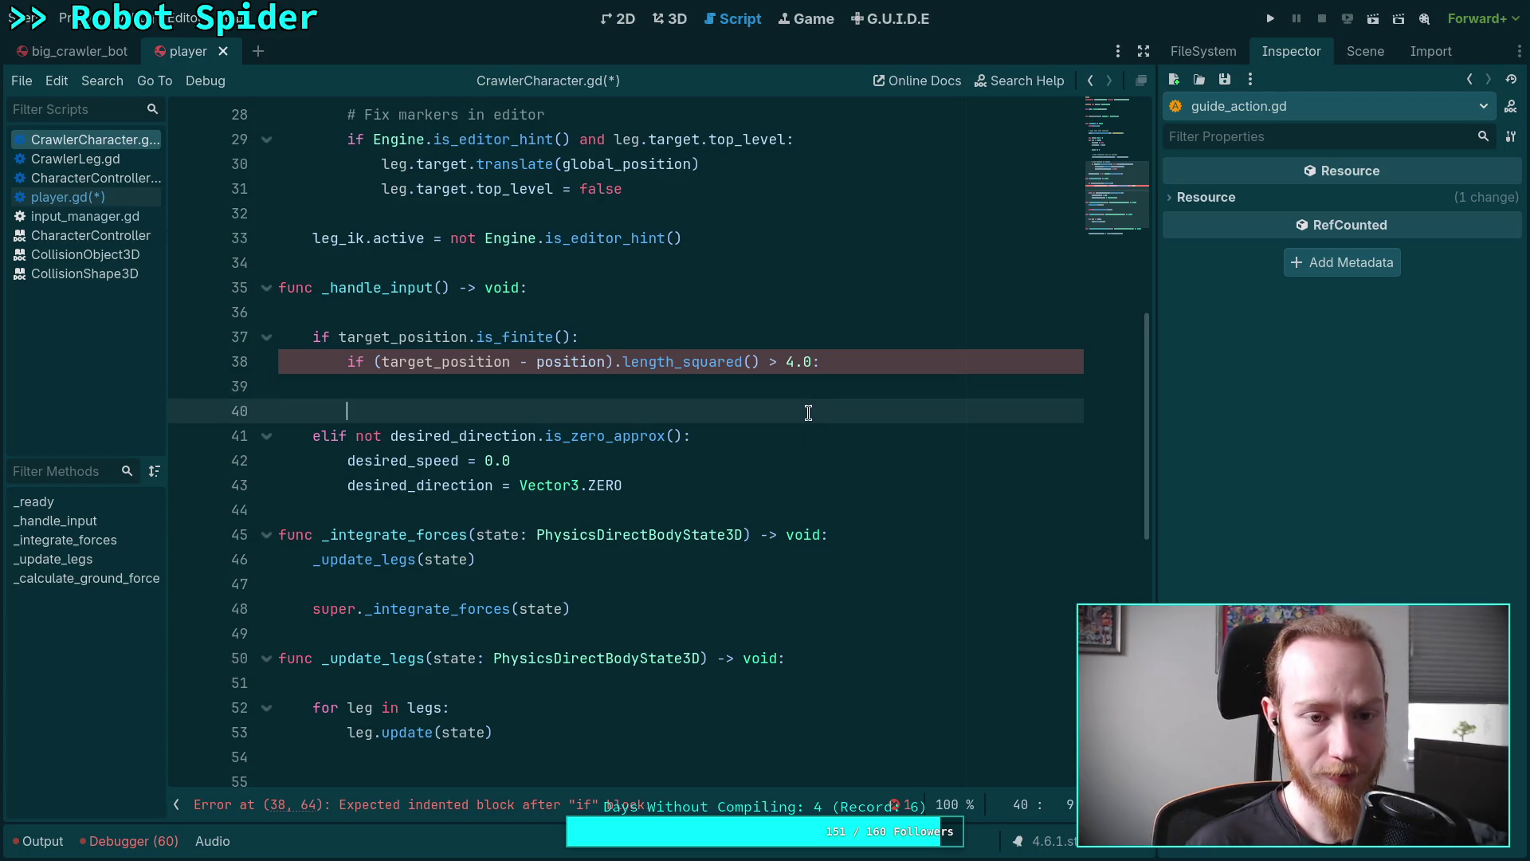
{"action": "key", "text": "BackSpace"}
{"action": "key", "text": "BackSpace"}
{"action": "key", "text": "BackSpace"}
{"action": "key", "text": "Return"}
{"action": "type", "text": "elif "}
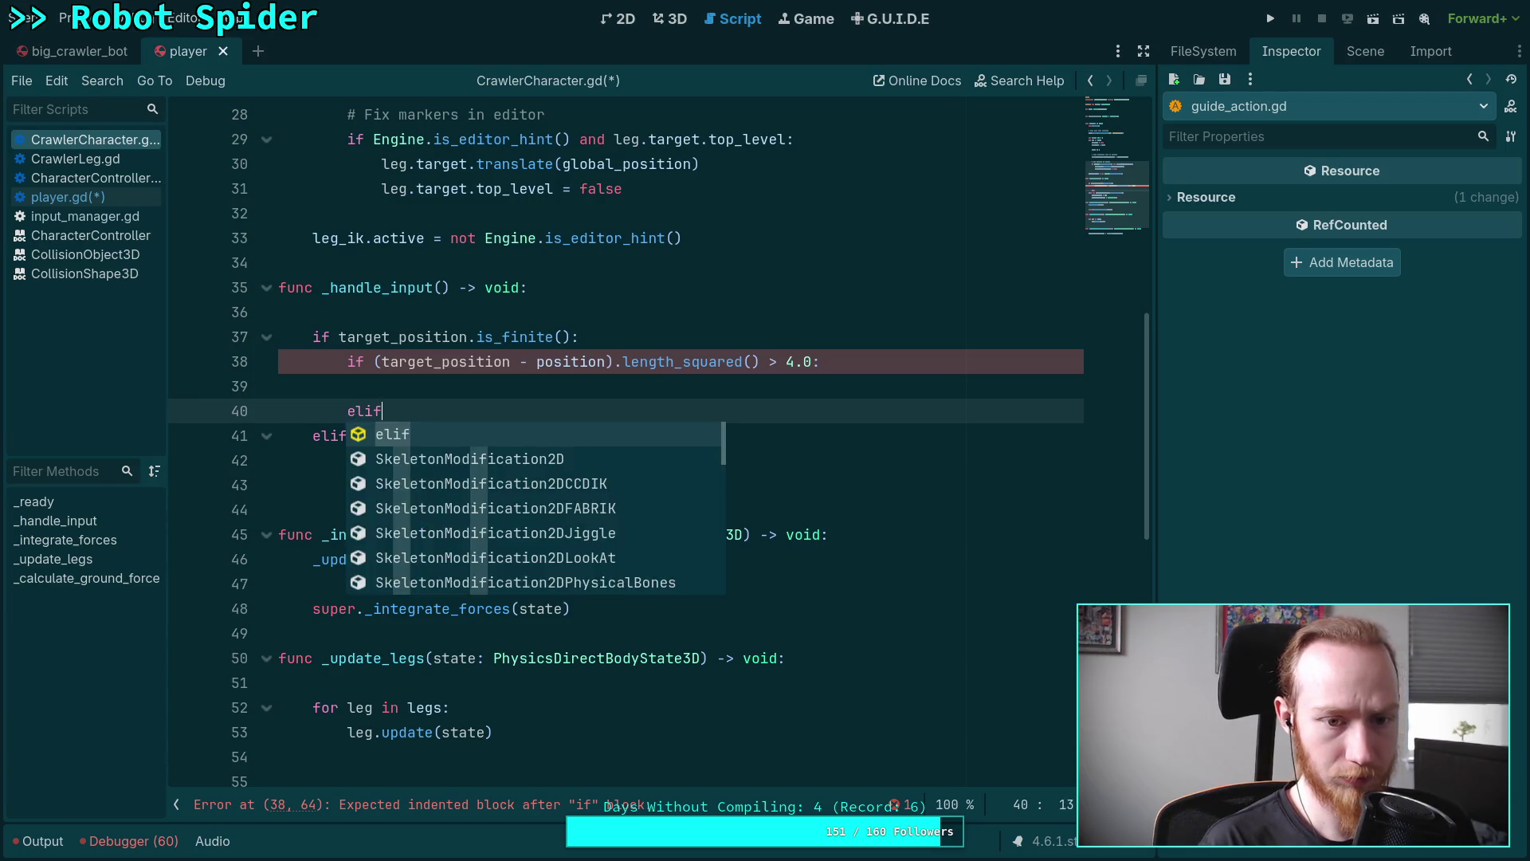
{"action": "type", "text": "not des"}
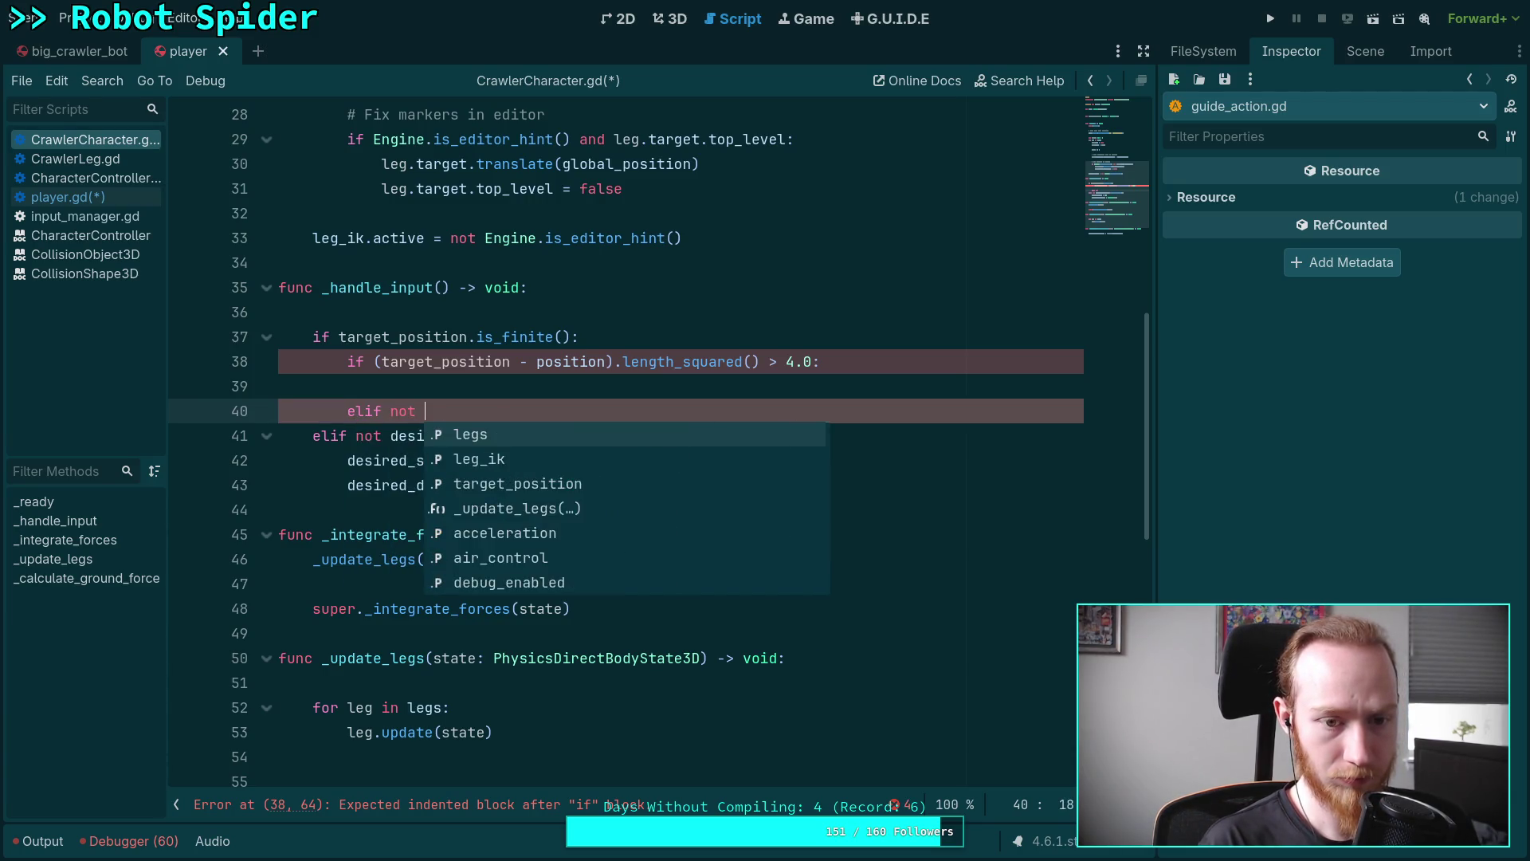
{"action": "key", "text": "Down"}
{"action": "key", "text": "Return"}
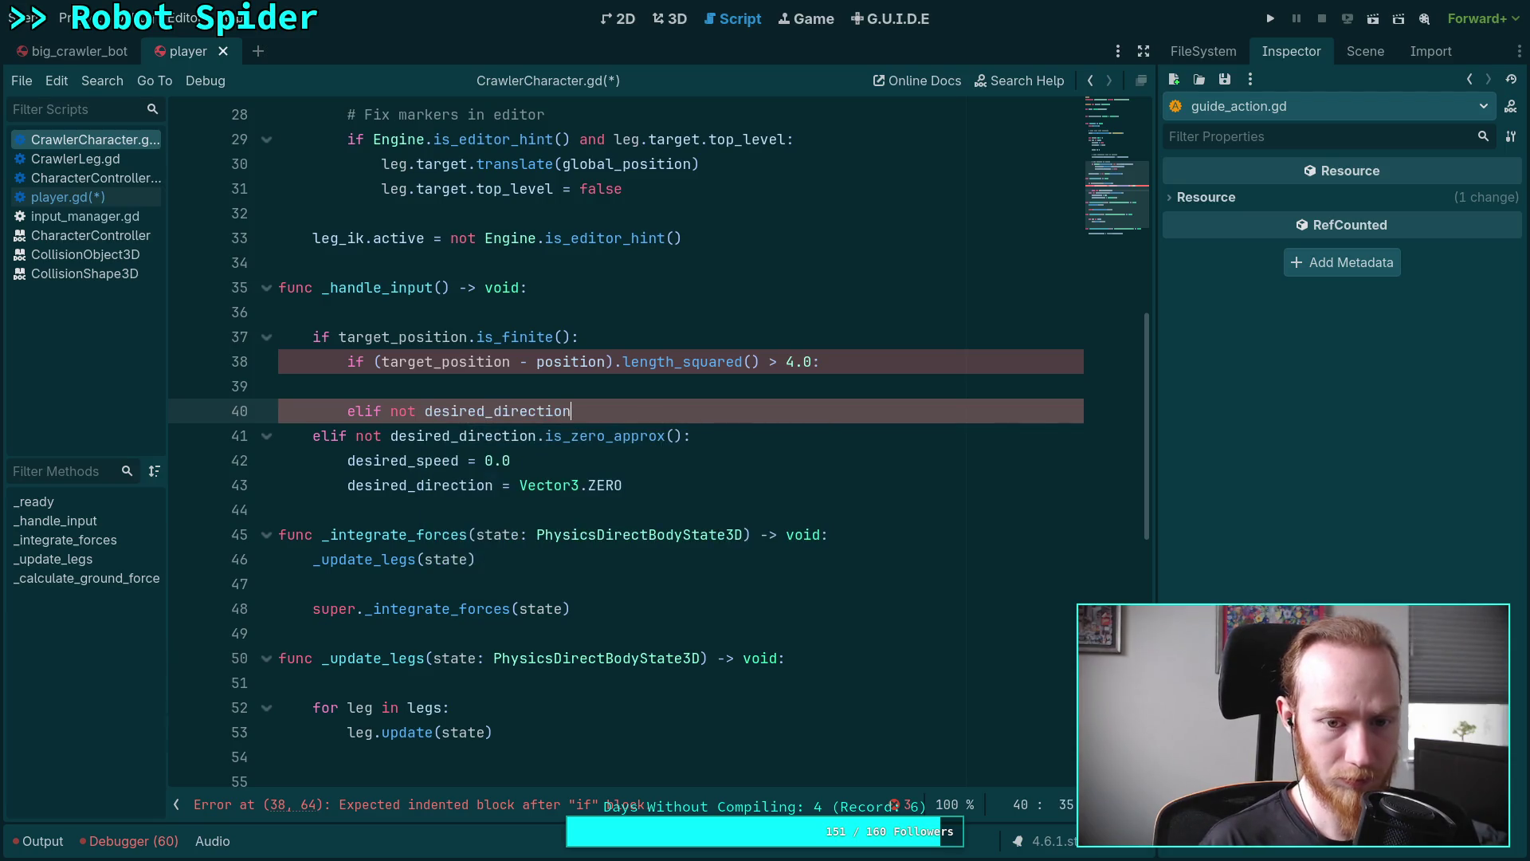
{"action": "type", "text": "is"}
{"action": "key", "text": "Down"}
{"action": "key", "text": "Down"}
{"action": "key", "text": "Down"}
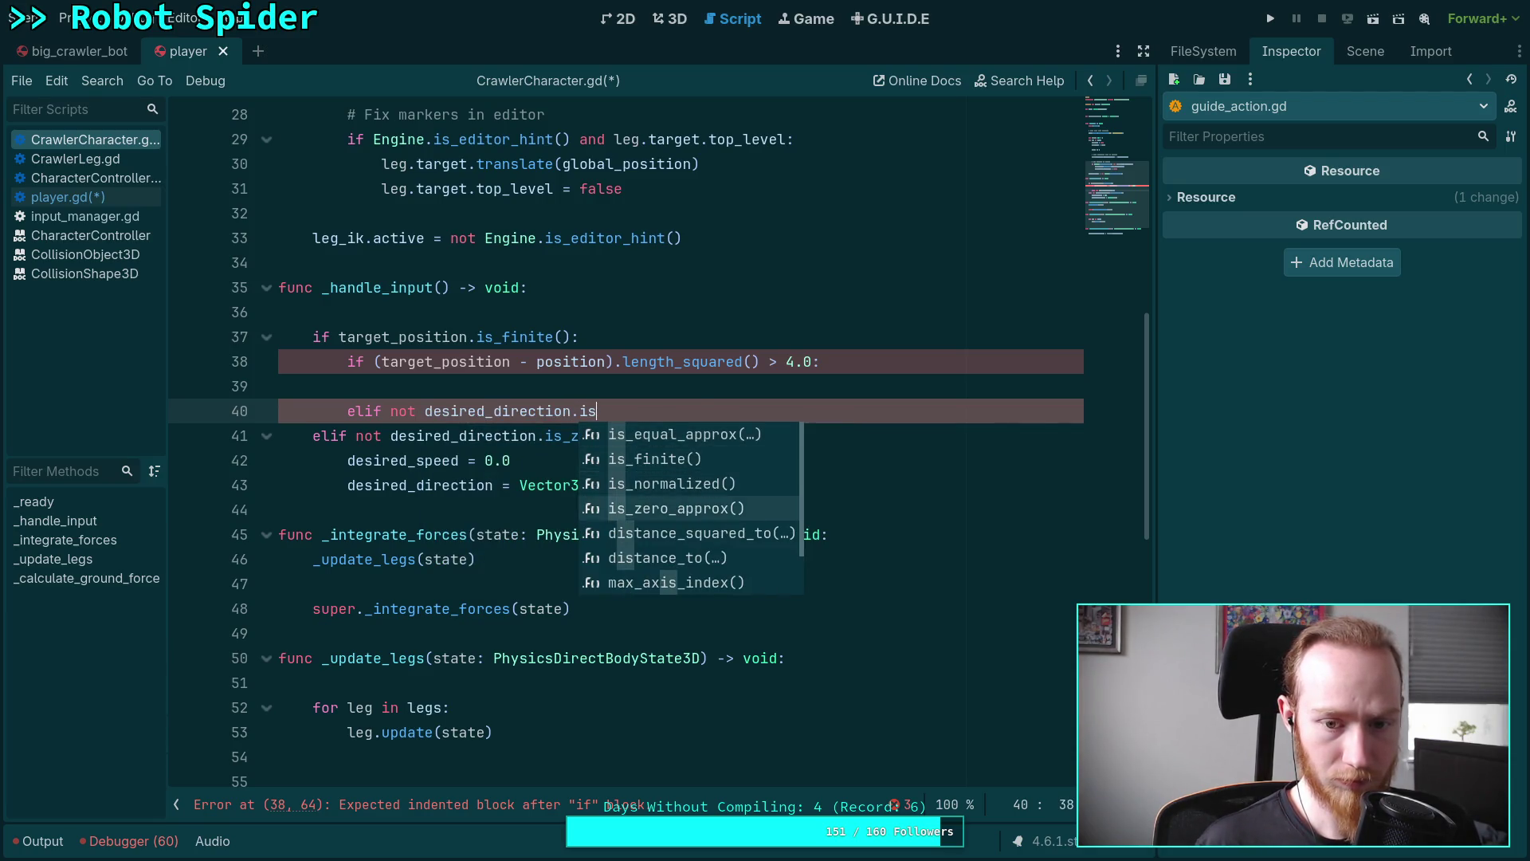
{"action": "key", "text": "Return"}
{"action": "type", "text": ":"}
{"action": "key", "text": "Return"}
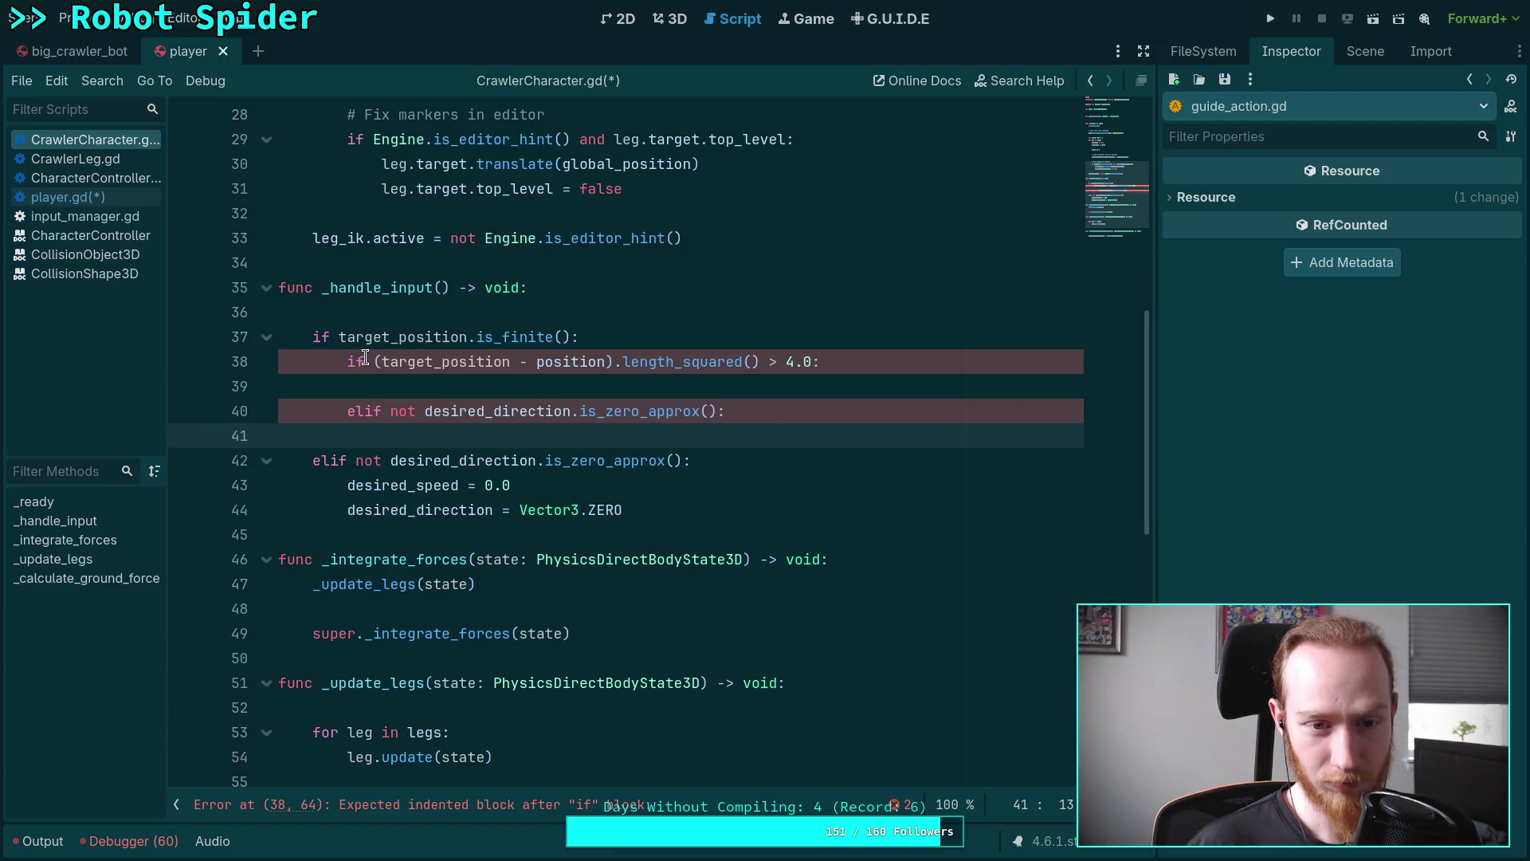
{"action": "left_click_drag", "start_coordinate": [365, 361], "coordinate": [566, 337]}
Join the distance check onto the is_finite line with 'and' and delete the duplicated elif line.
{"action": "key", "text": "BackSpace"}
{"action": "type", "text": "and"}
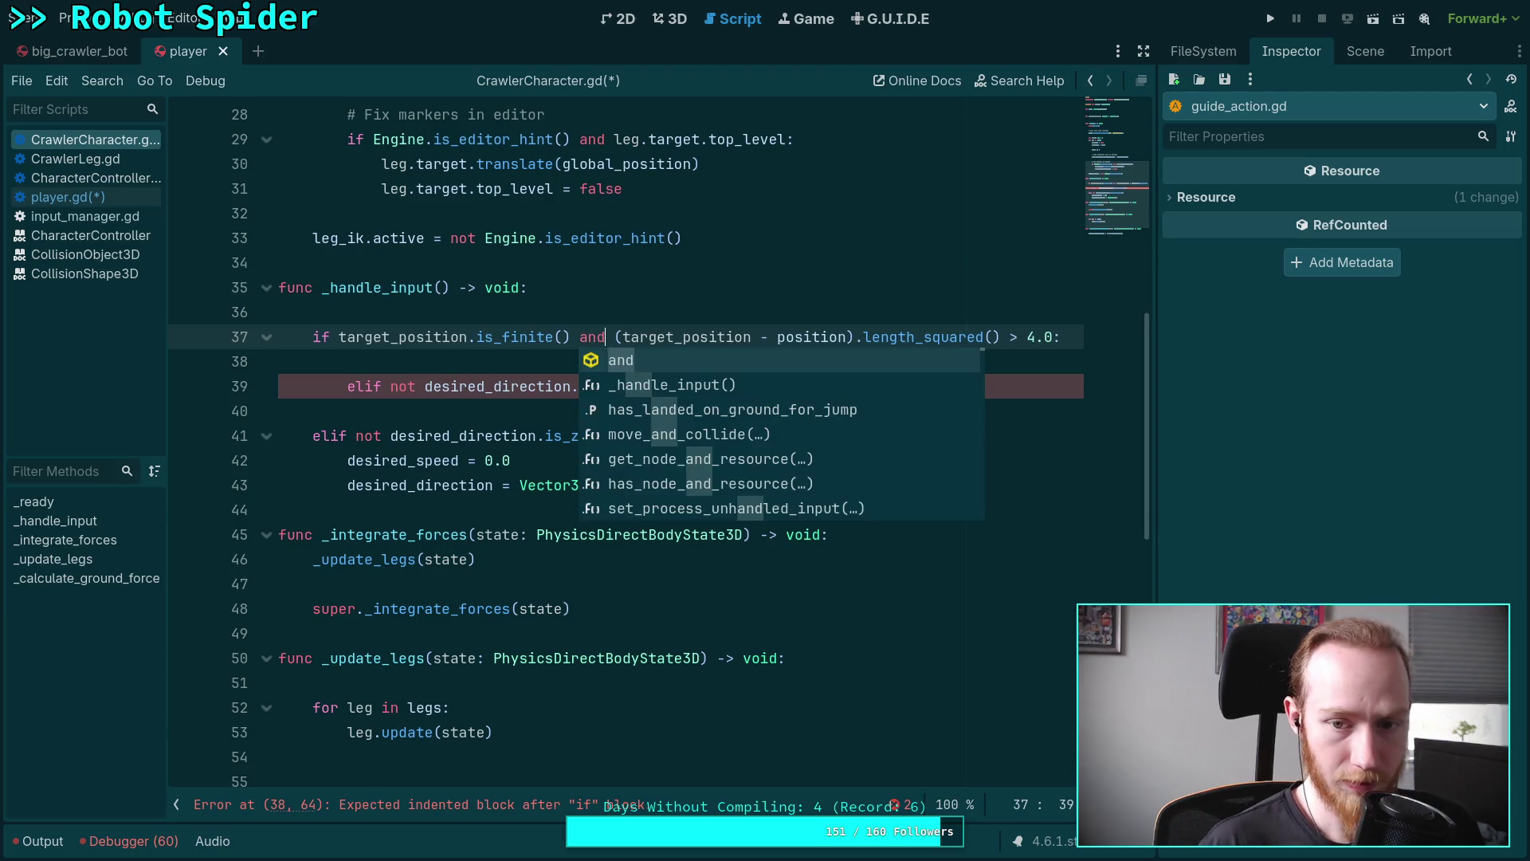
{"action": "left_click", "coordinate": [639, 336]}
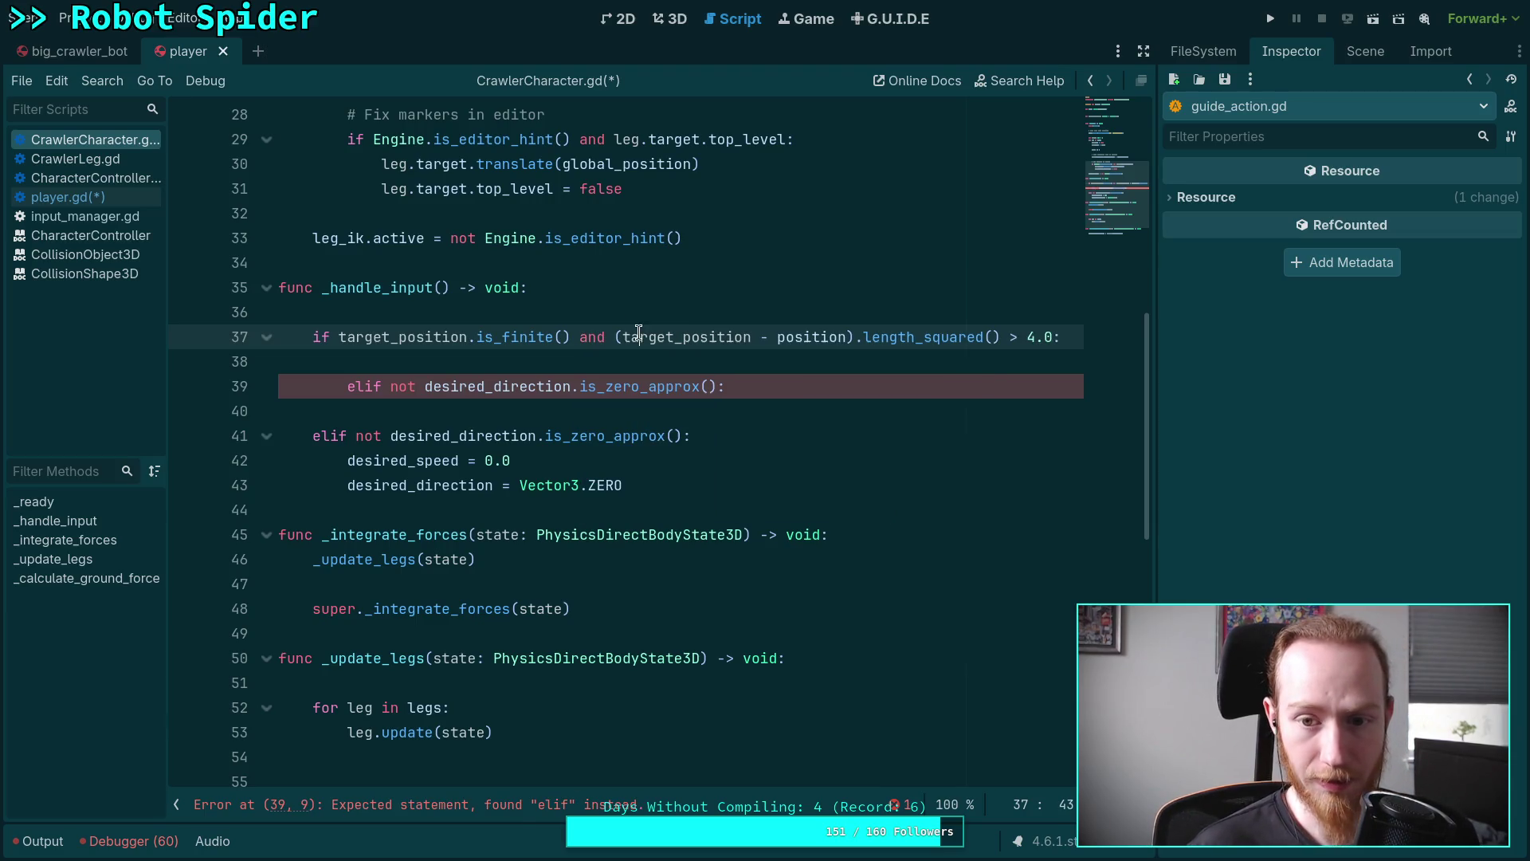
{"action": "left_click", "coordinate": [743, 386]}
{"action": "key", "text": "ctrl+shift+k"}
{"action": "key", "text": "BackSpace"}
{"action": "key", "text": "BackSpace"}
{"action": "key", "text": "BackSpace"}
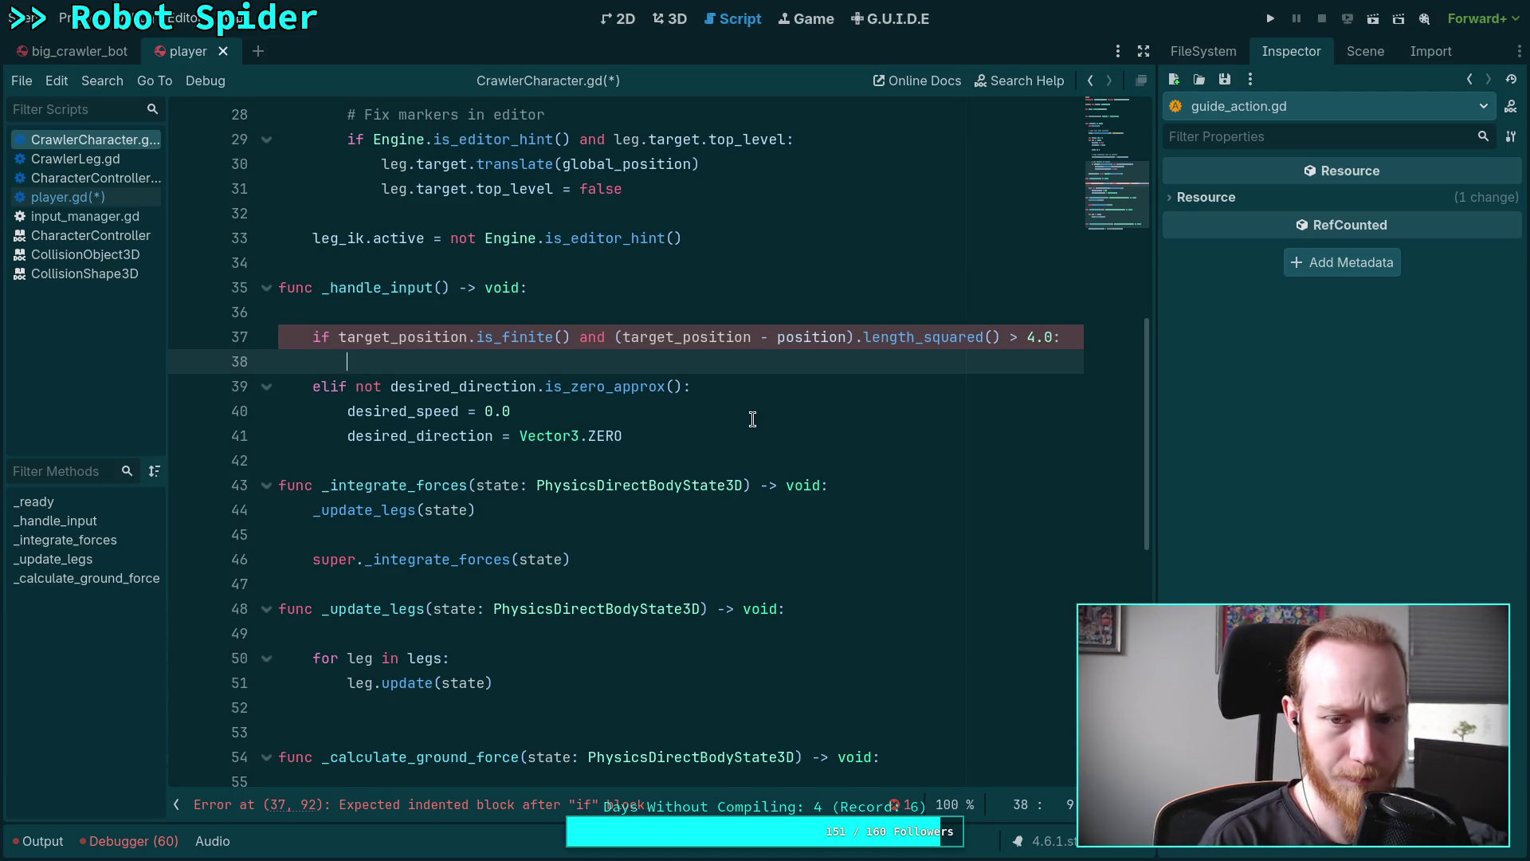
Set desired_direction = (target_position - position).normalized() in the distance branch.
{"action": "type", "text": "des"}
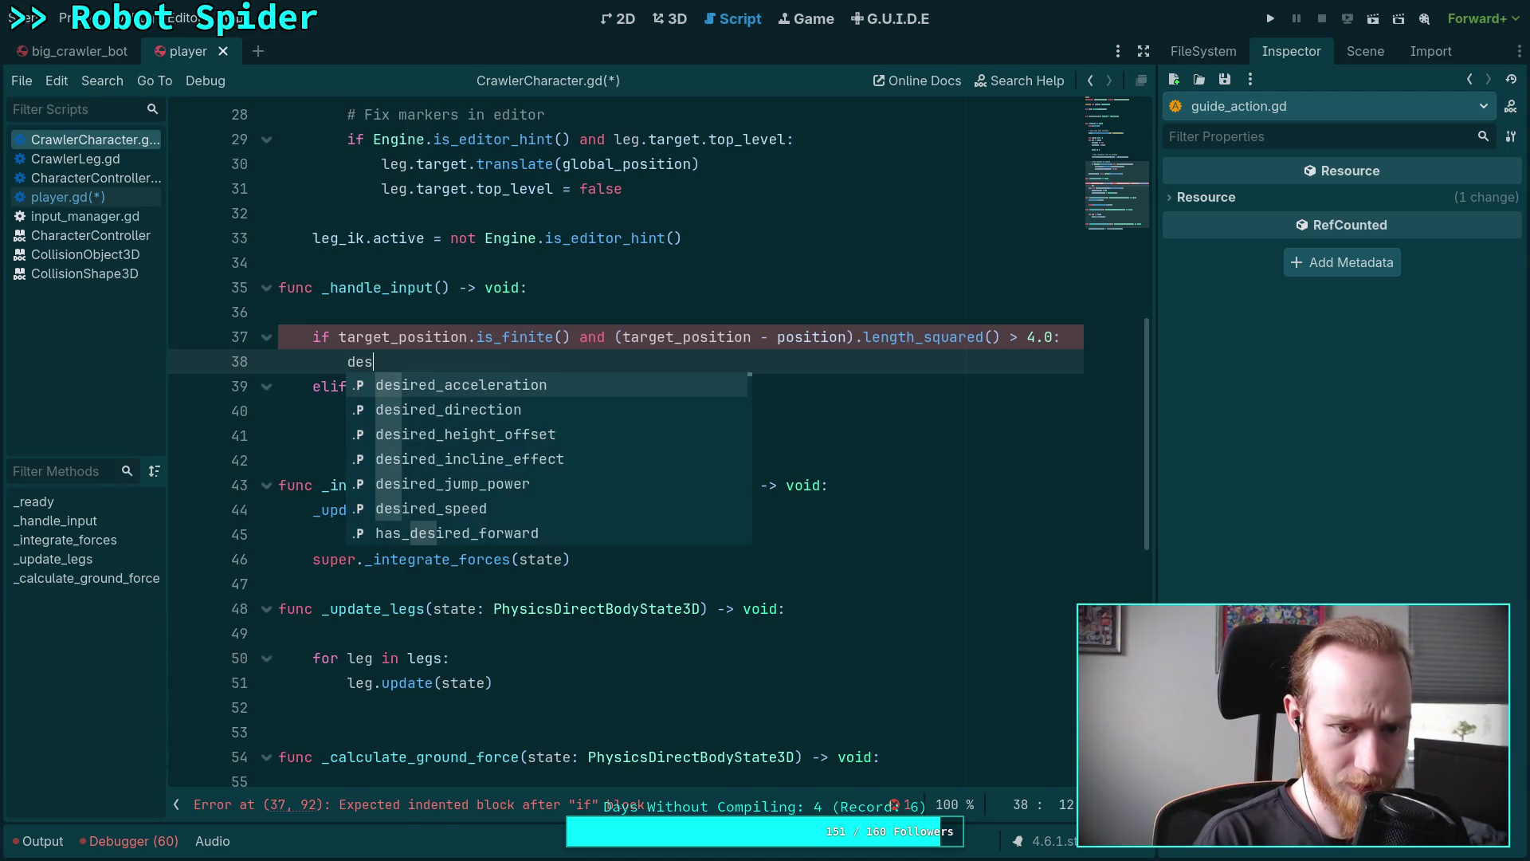
{"action": "key", "text": "Down"}
{"action": "key", "text": "Return"}
{"action": "type", "text": "(tar"}
{"action": "key", "text": "BackSpace"}
{"action": "key", "text": "BackSpace"}
{"action": "key", "text": "BackSpace"}
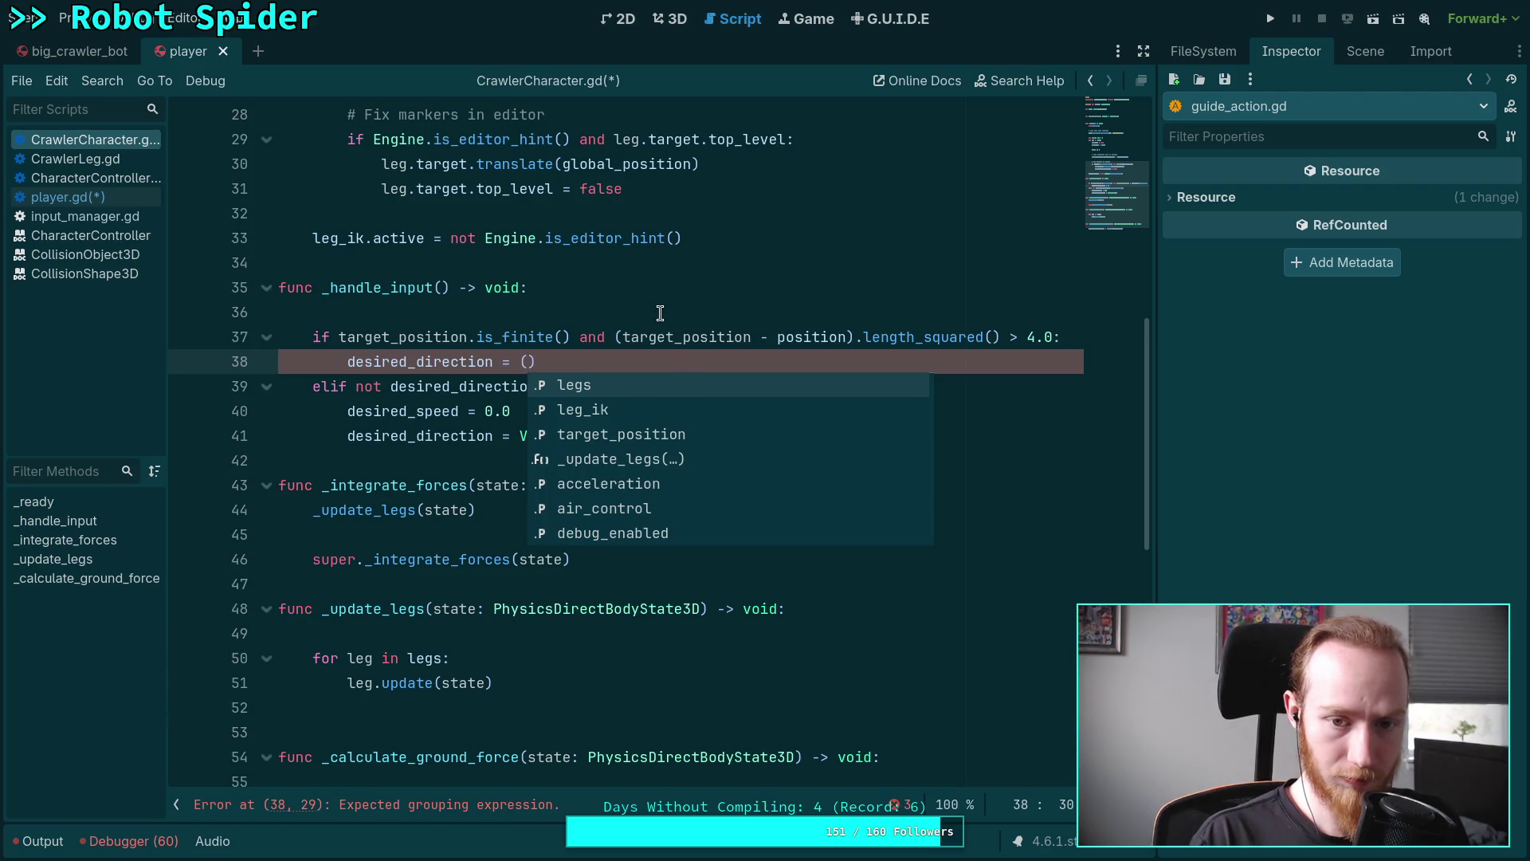
{"action": "type", "text": "tar"}
{"action": "key", "text": "Return"}
{"action": "type", "text": "- position"}
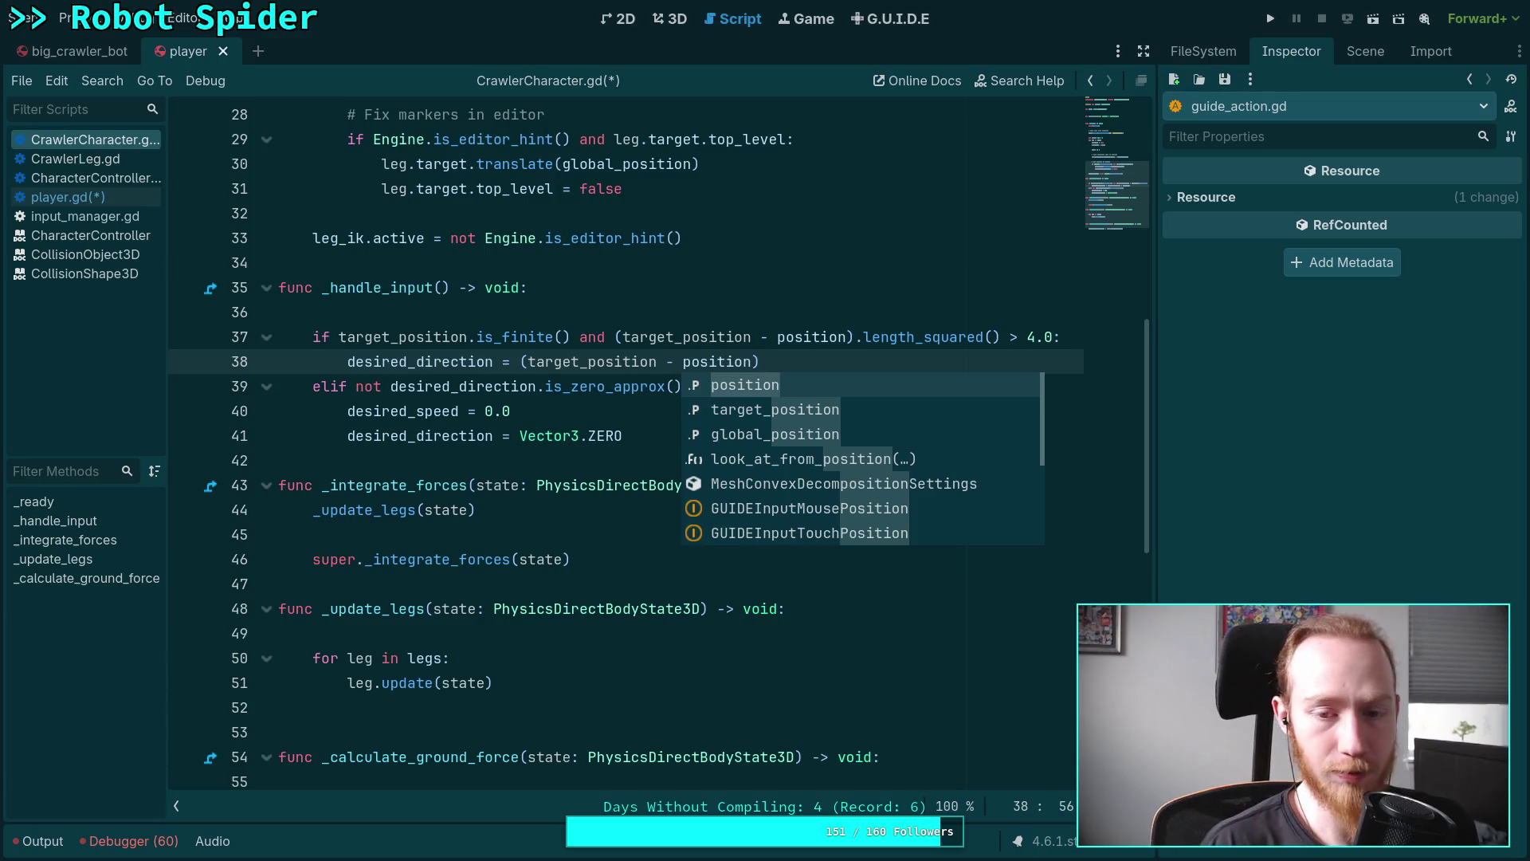
{"action": "type", "text": ").norm"}
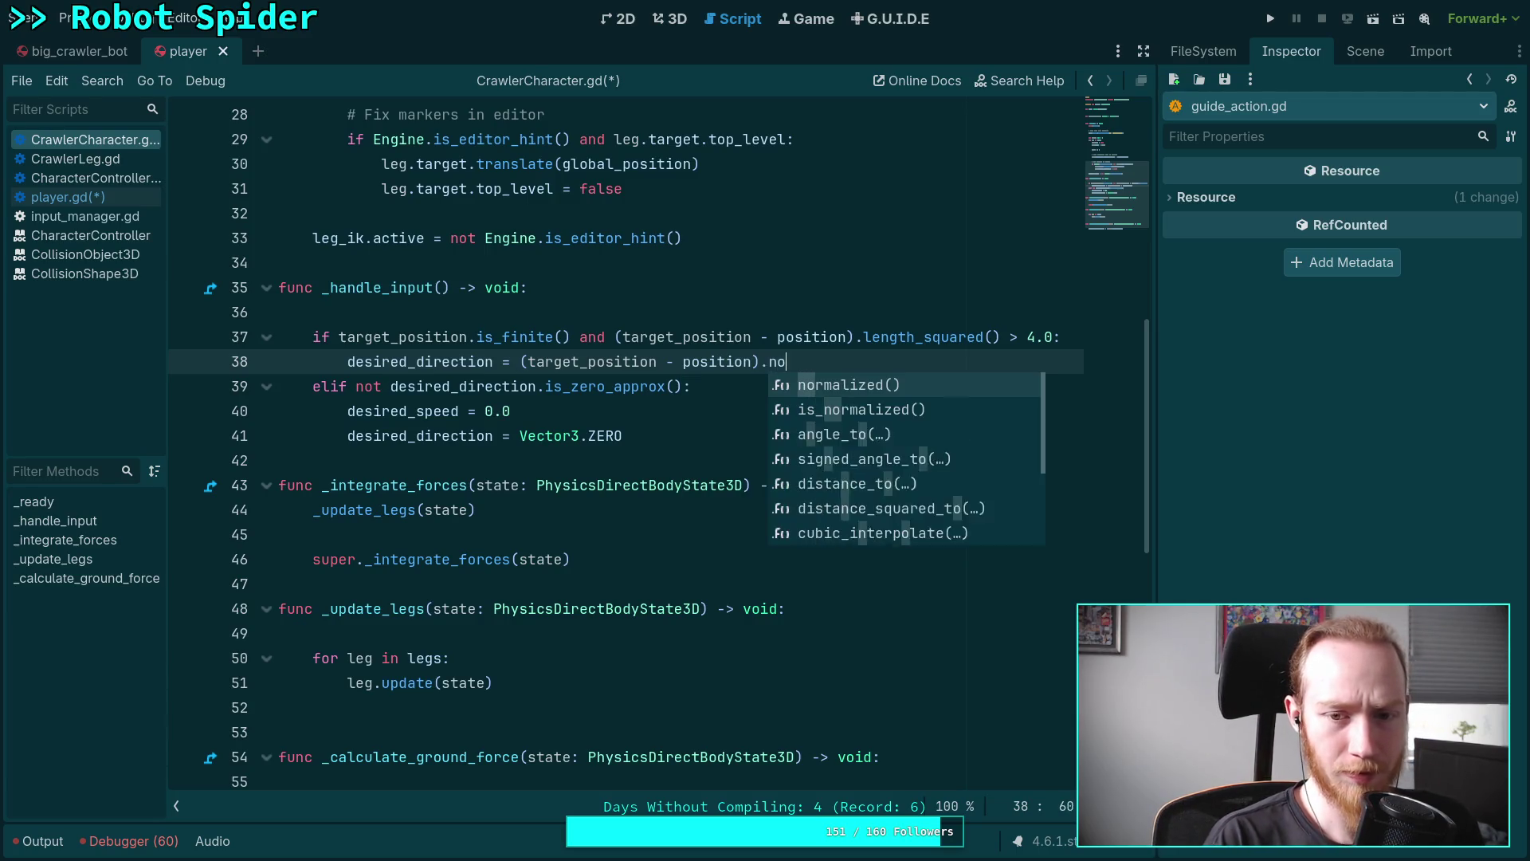
{"action": "key", "text": "Return"}
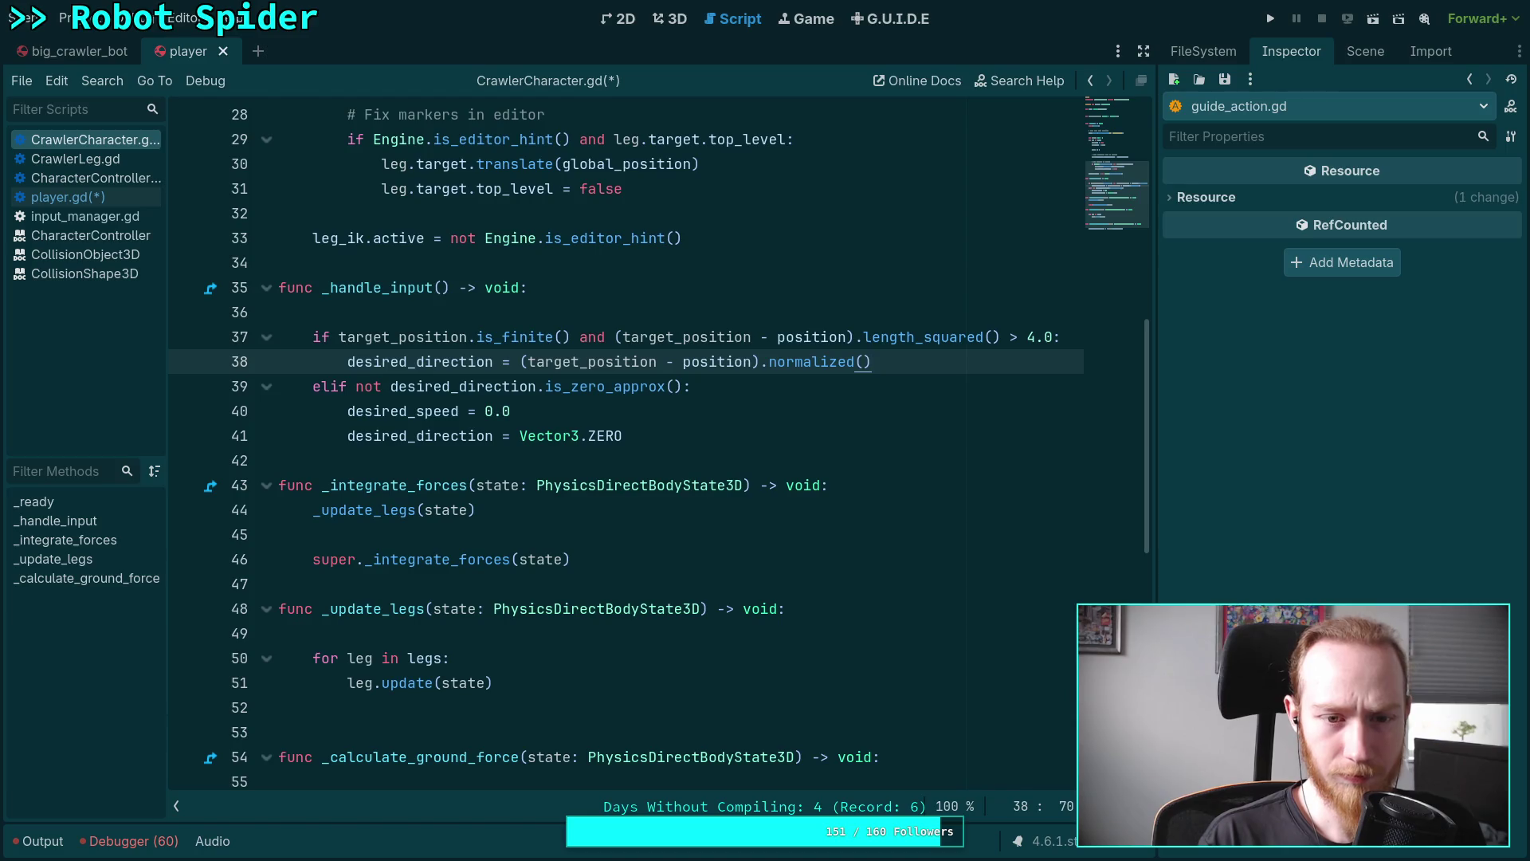
{"action": "key", "text": "Return"}
Add desired_speed = 1.0 and move the zero-speed line below the direction reset.
{"action": "type", "text": "desired_"}
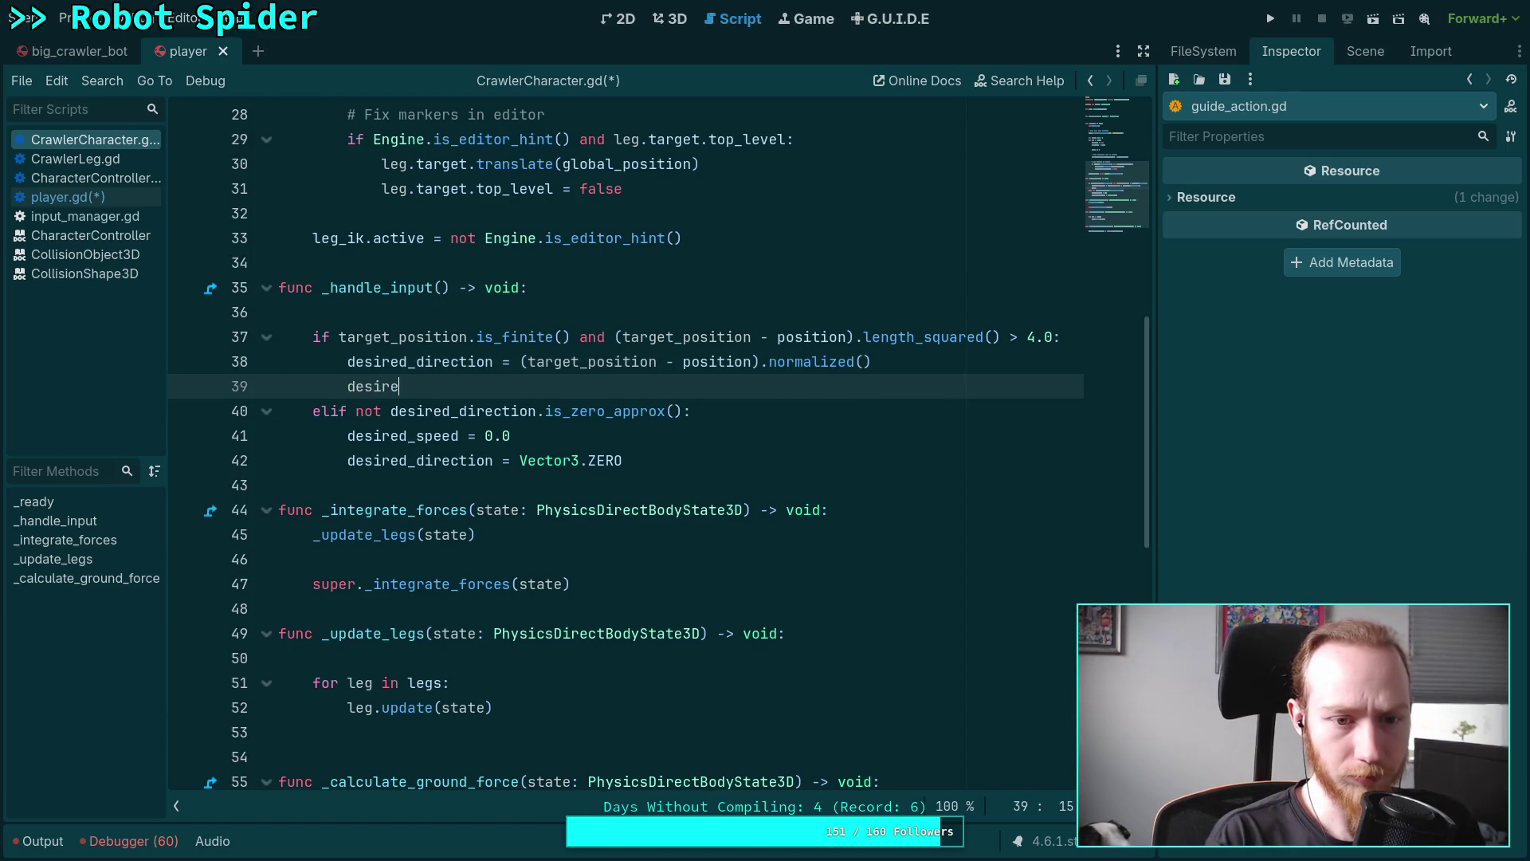
{"action": "type", "text": "speed = 1.0"}
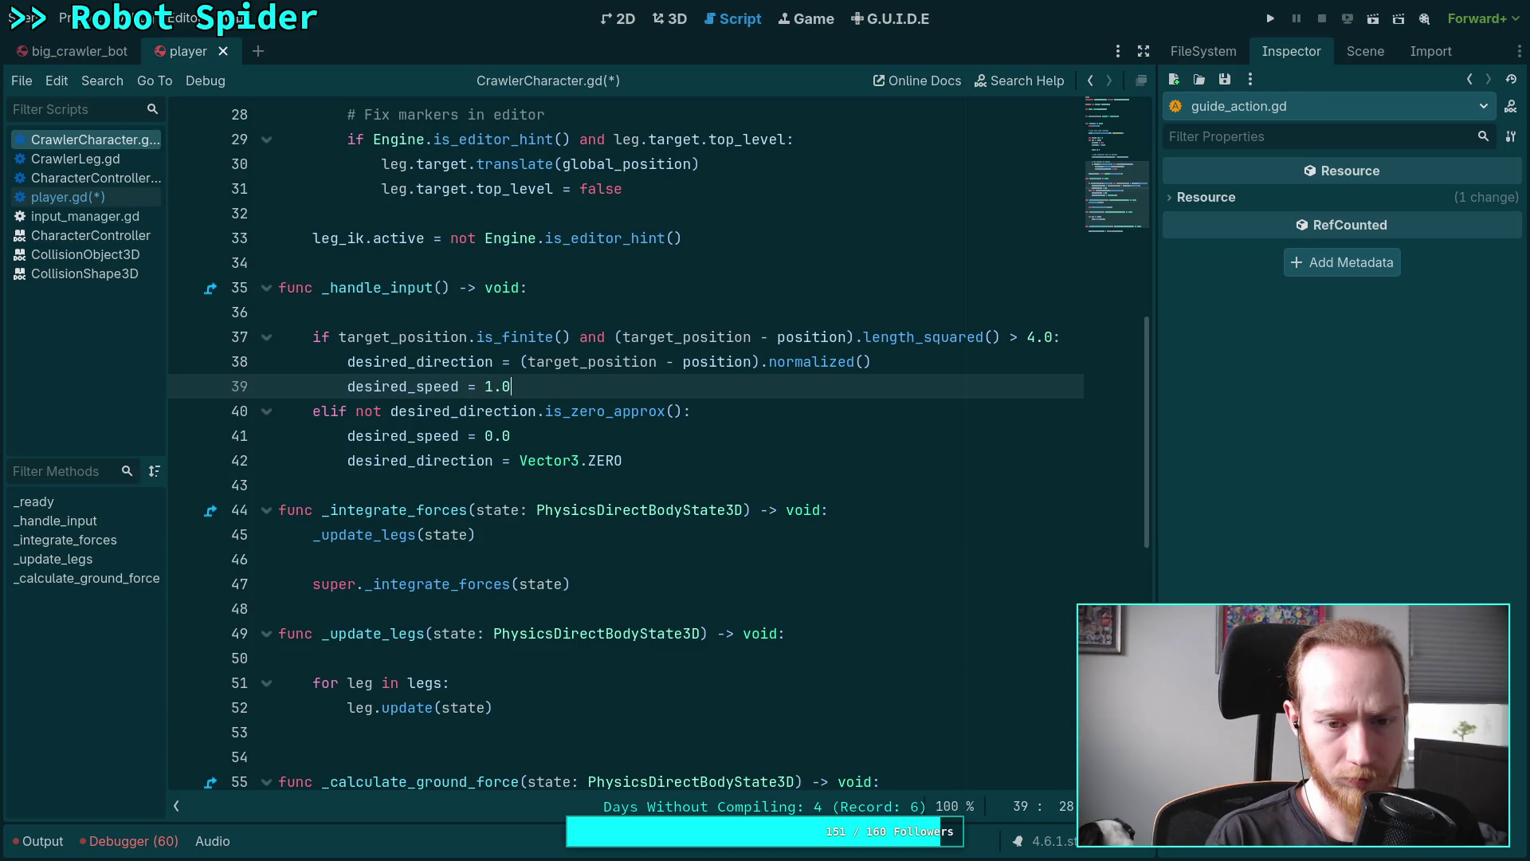
{"action": "key", "text": "Down"}
{"action": "key", "text": "Down"}
{"action": "key", "text": "alt+Down"}
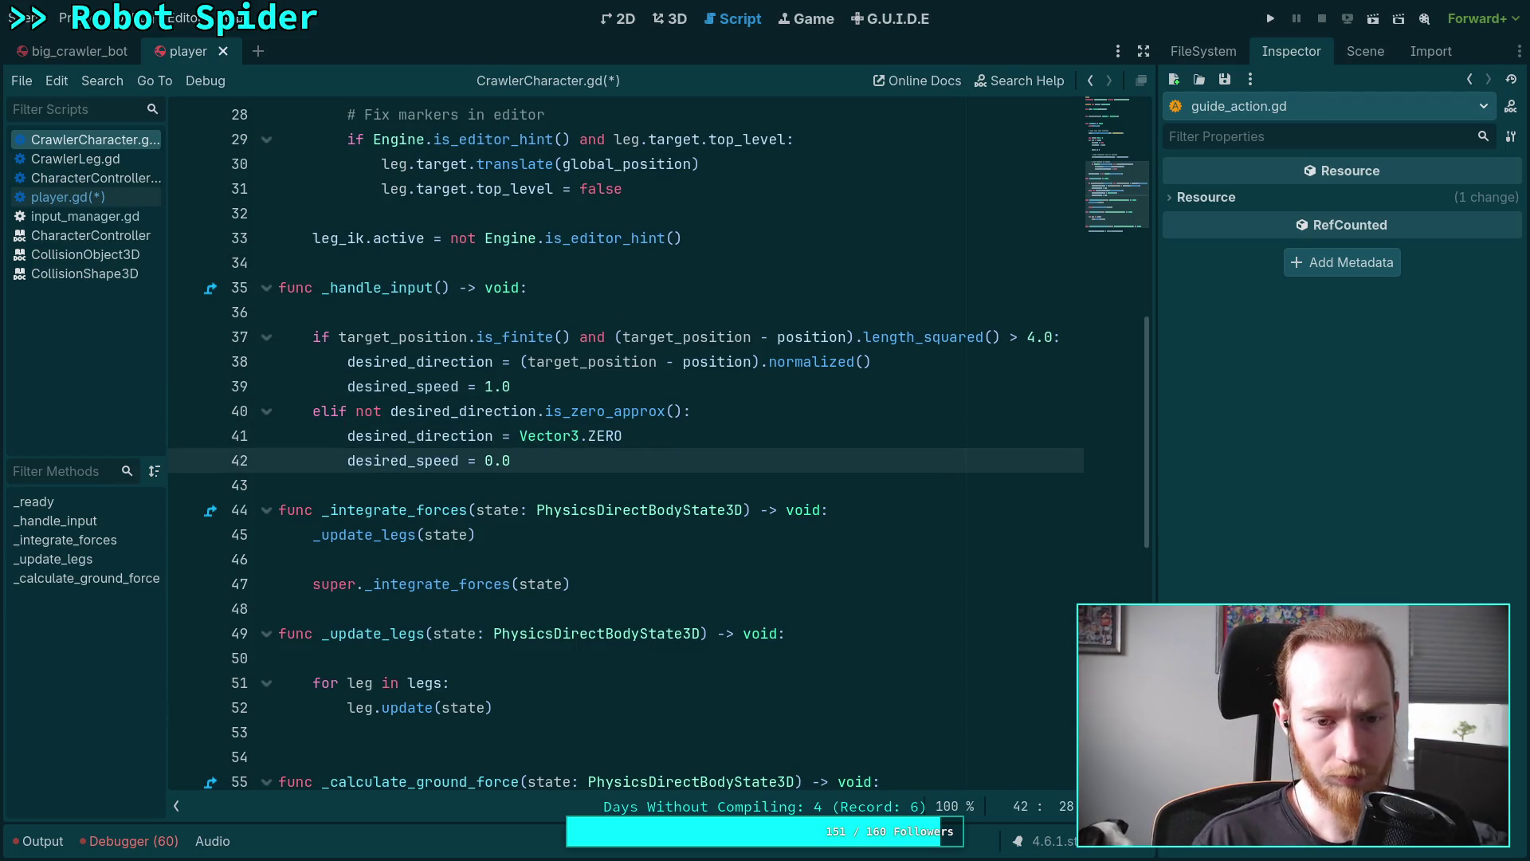
{"action": "key", "text": "Up"}
{"action": "key", "text": "Up"}
{"action": "key", "text": "Up"}
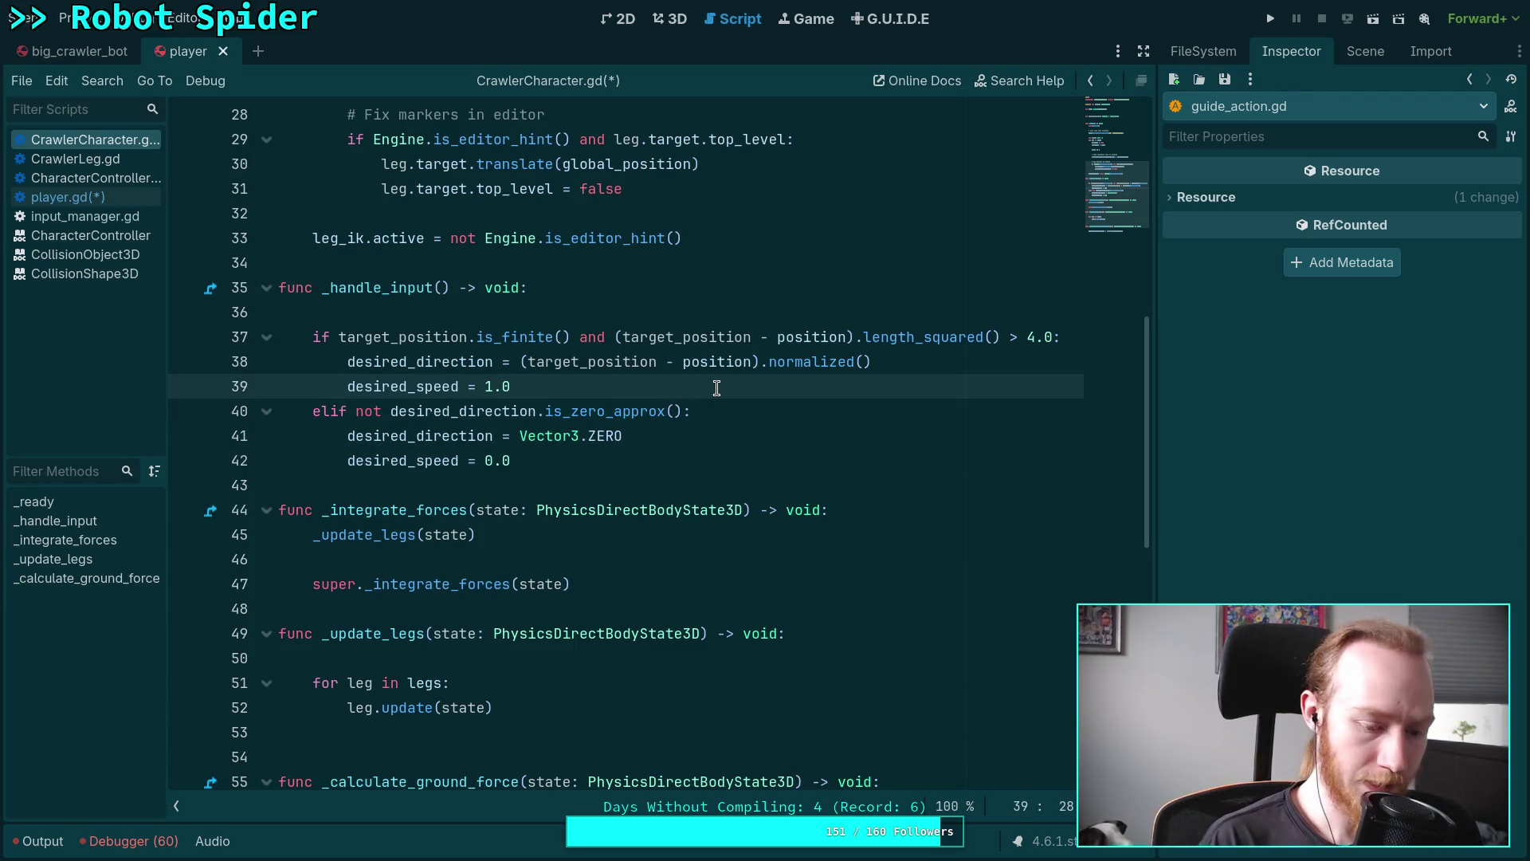
Save CrawlerCharacter.gd, remove blank line 36 under the _handle_input header, and switch to player.gd.
{"action": "key", "text": "ctrl+s"}
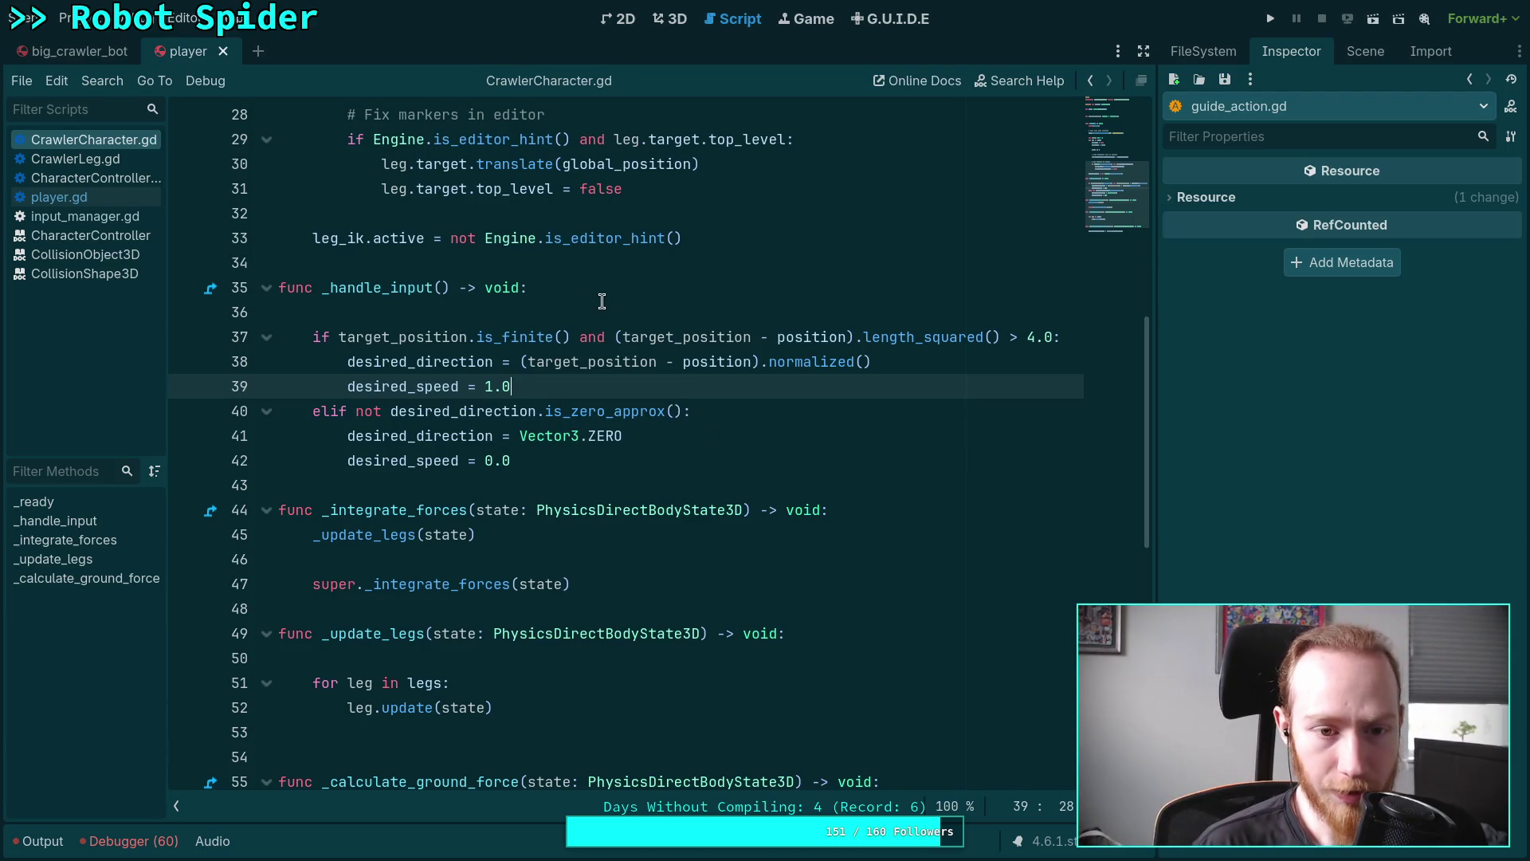
{"action": "left_click", "coordinate": [608, 301]}
{"action": "key", "text": "BackSpace"}
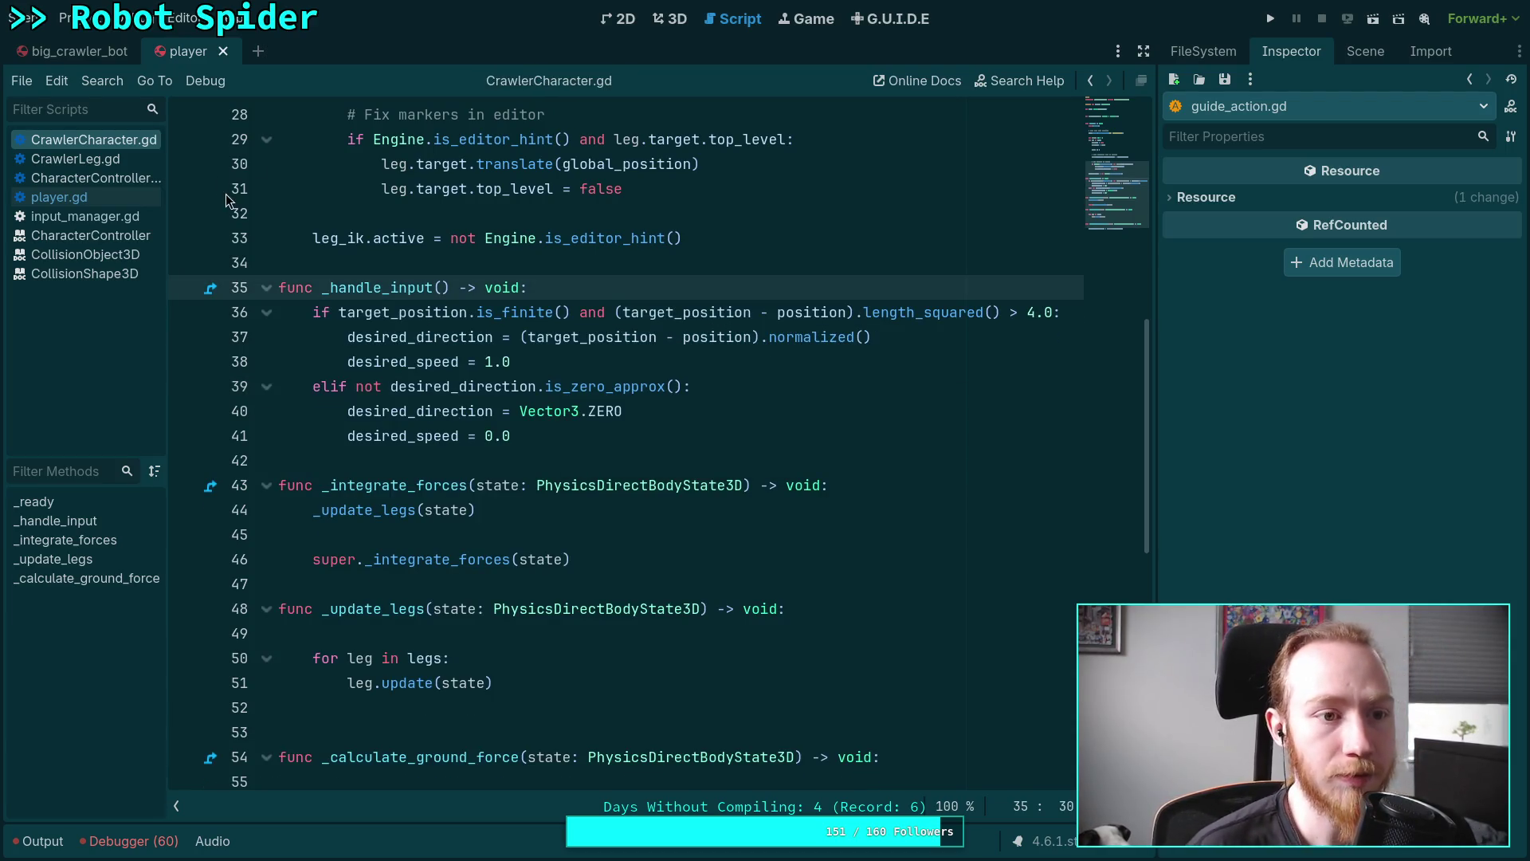
{"action": "left_click", "coordinate": [130, 199]}
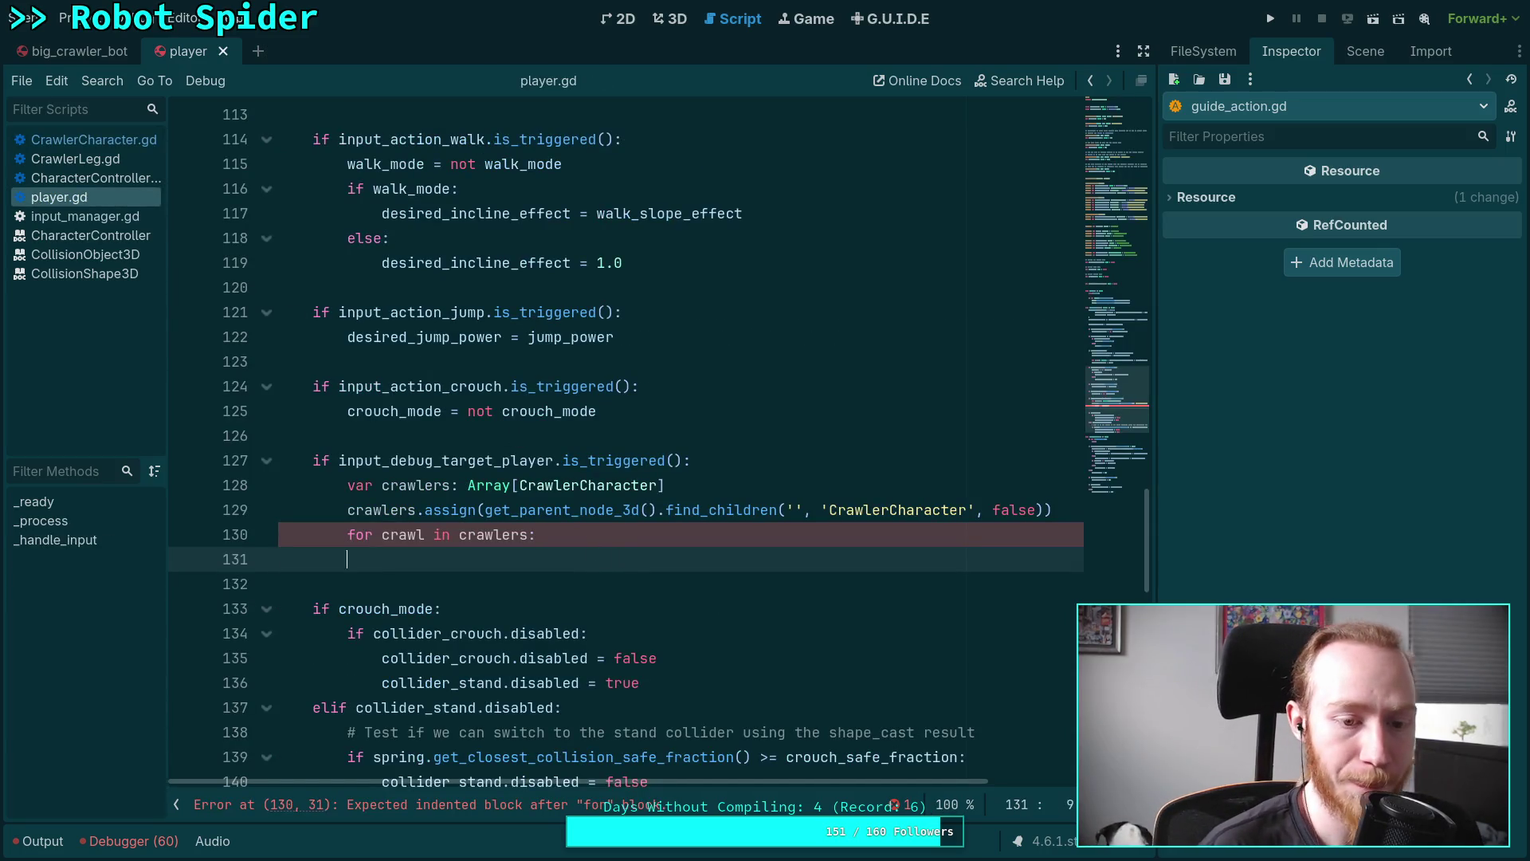
In player.gd's for loop, set crawl.target_position = position.
{"action": "key", "text": "Tab"}
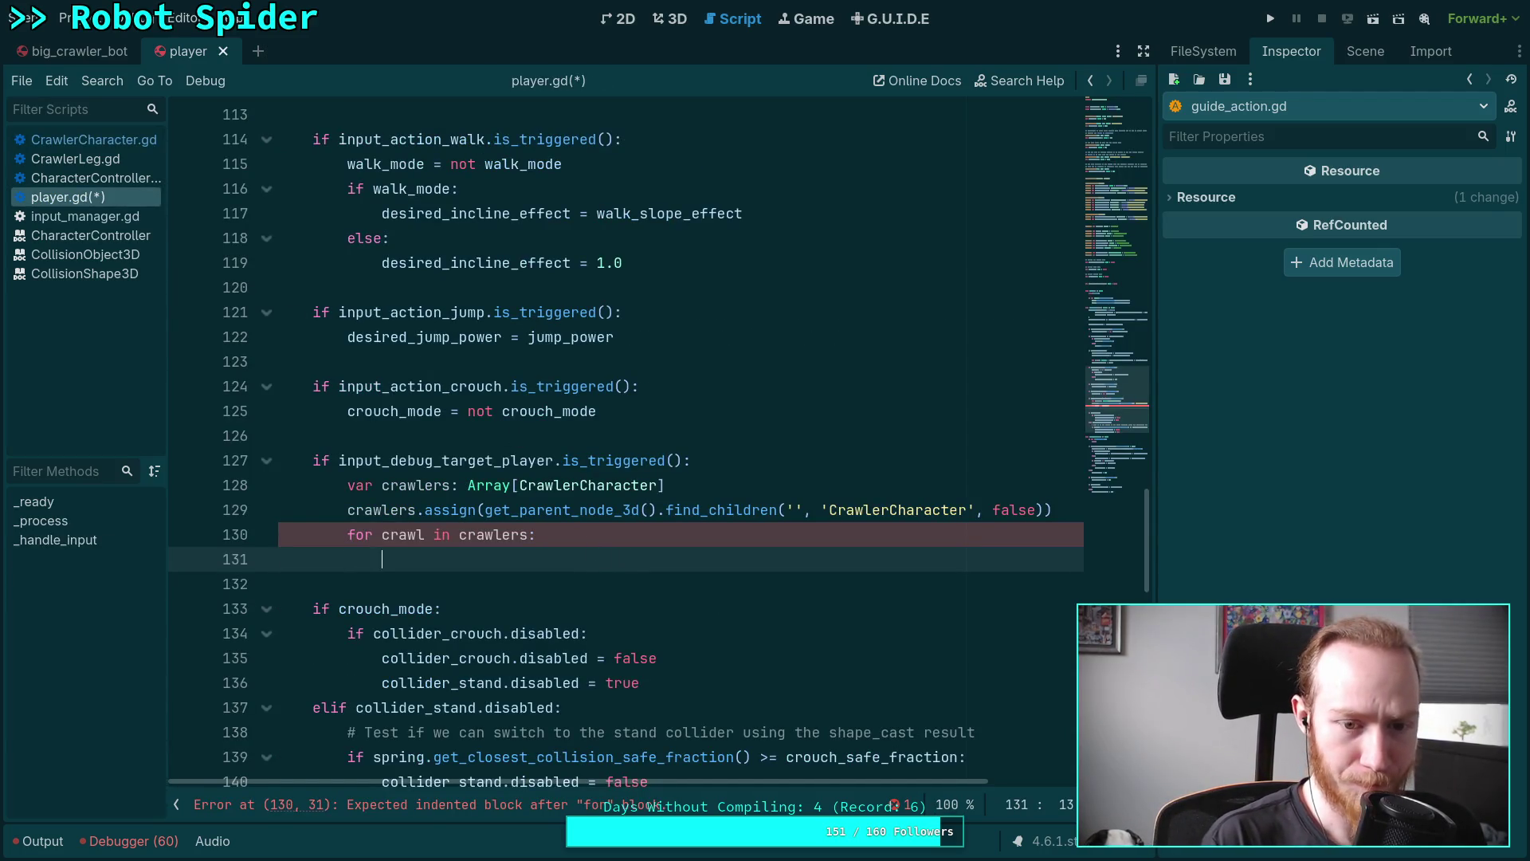
{"action": "type", "text": "rawl"}
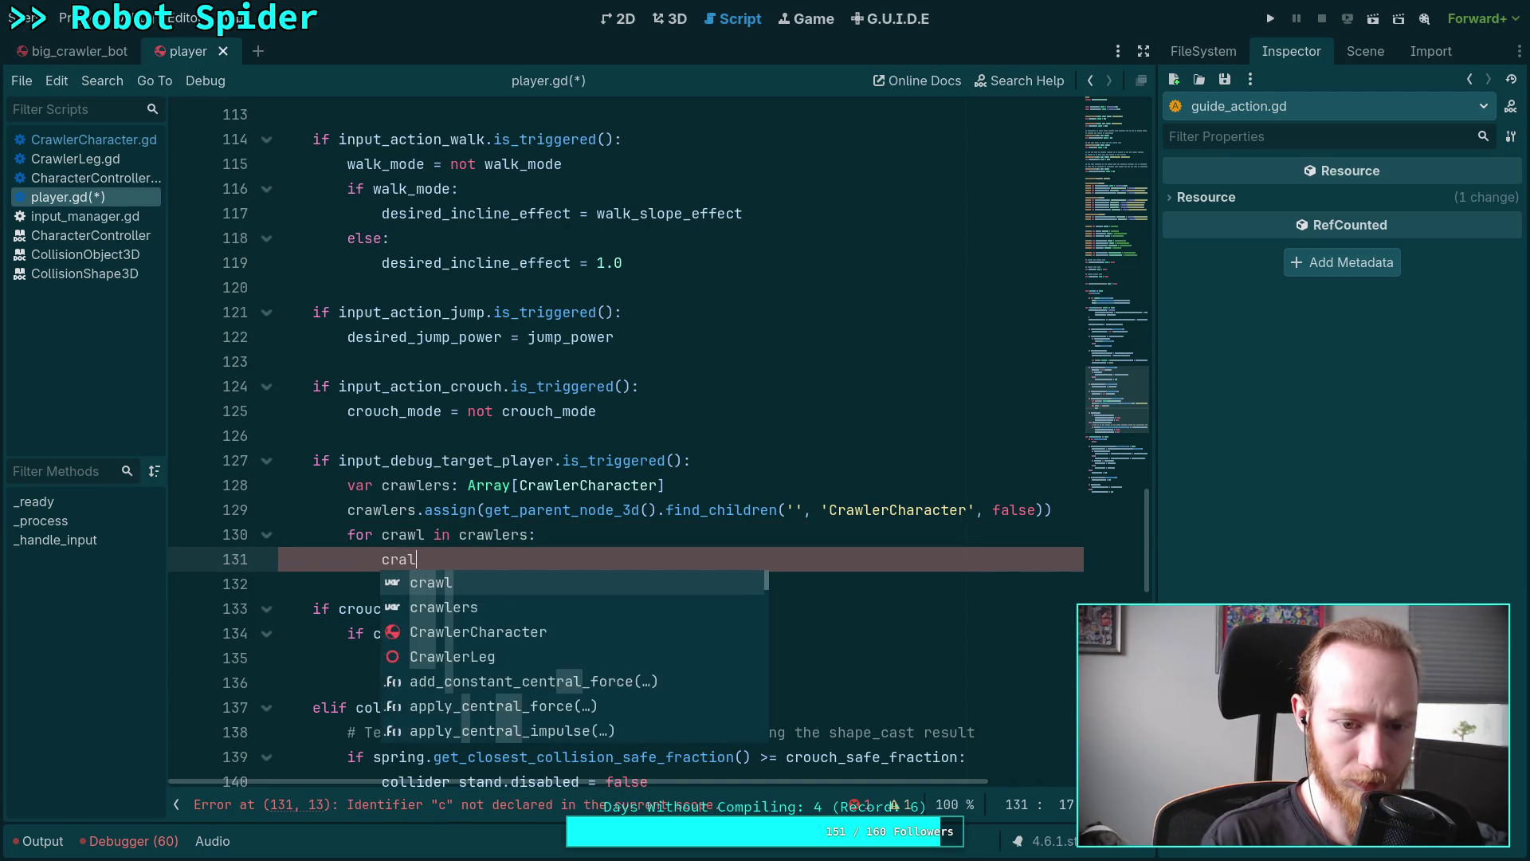
{"action": "type", "text": ".t"}
{"action": "key", "text": "Return"}
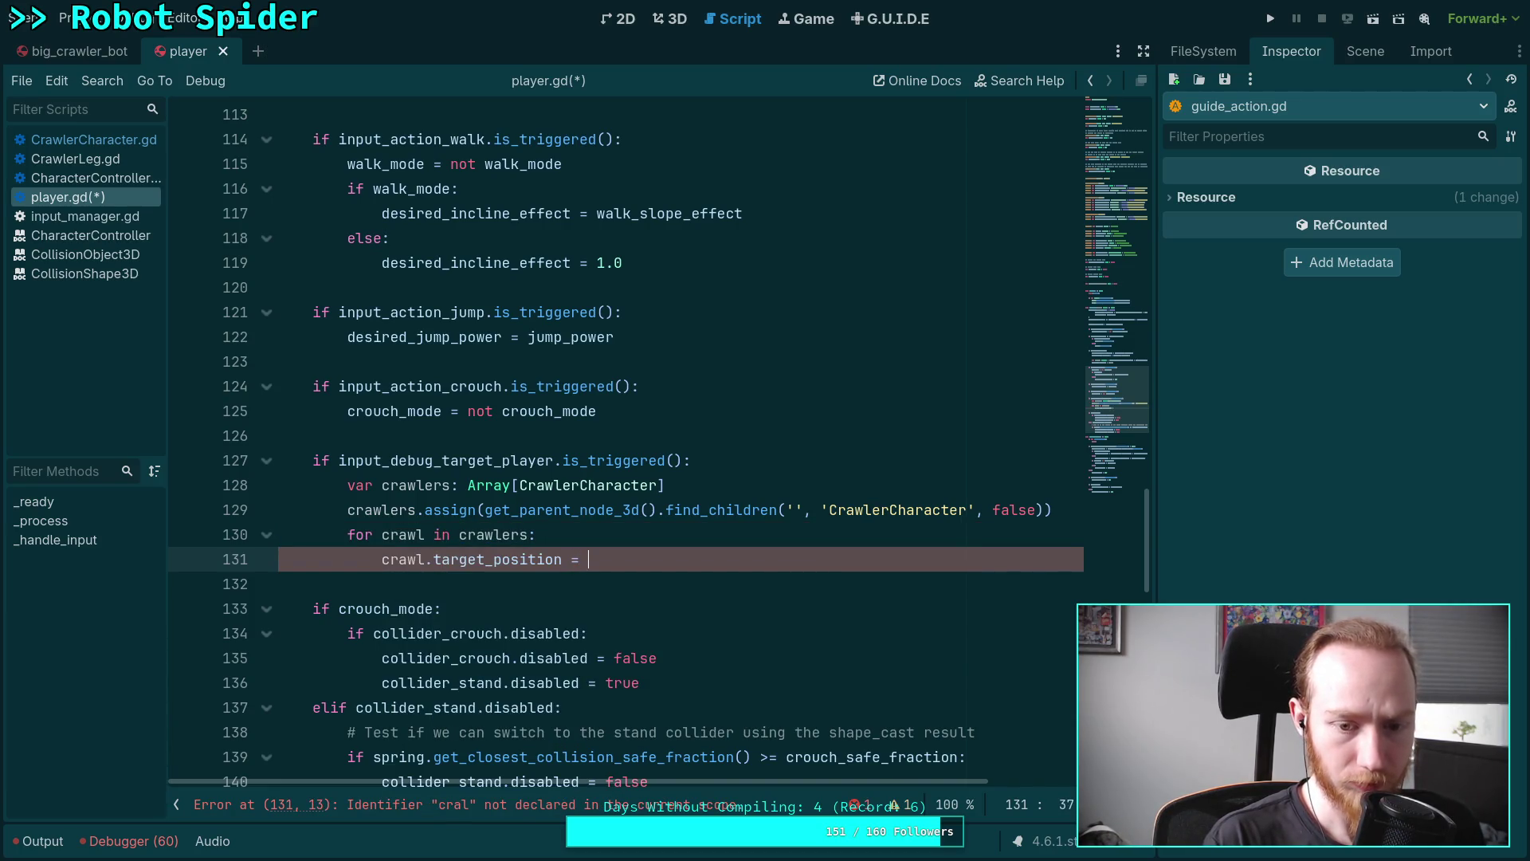
{"action": "type", "text": "p"}
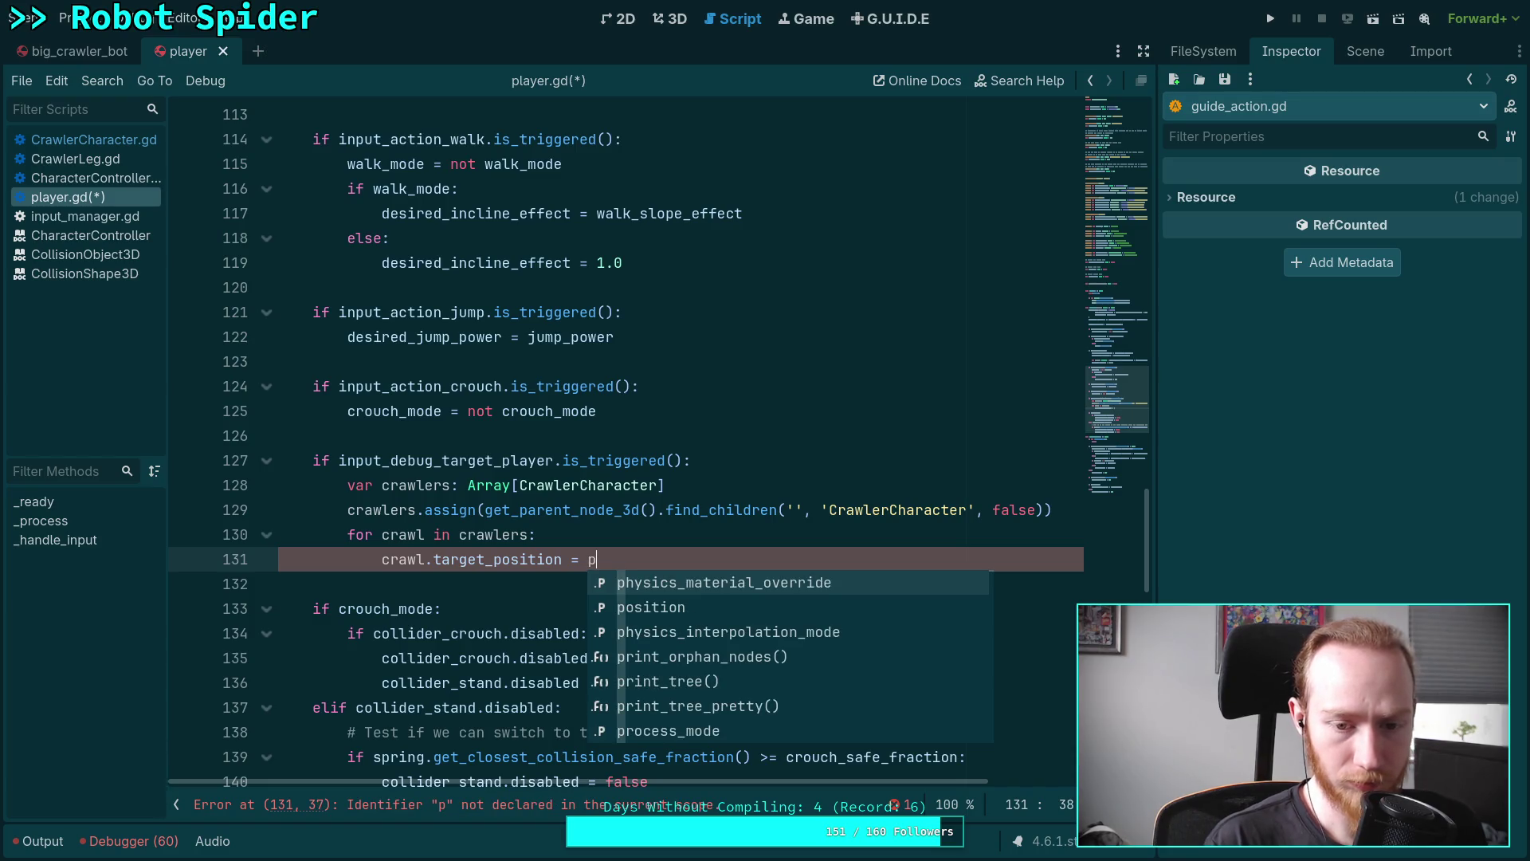
{"action": "key", "text": "Down"}
{"action": "key", "text": "Return"}
{"action": "key", "text": "Return"}
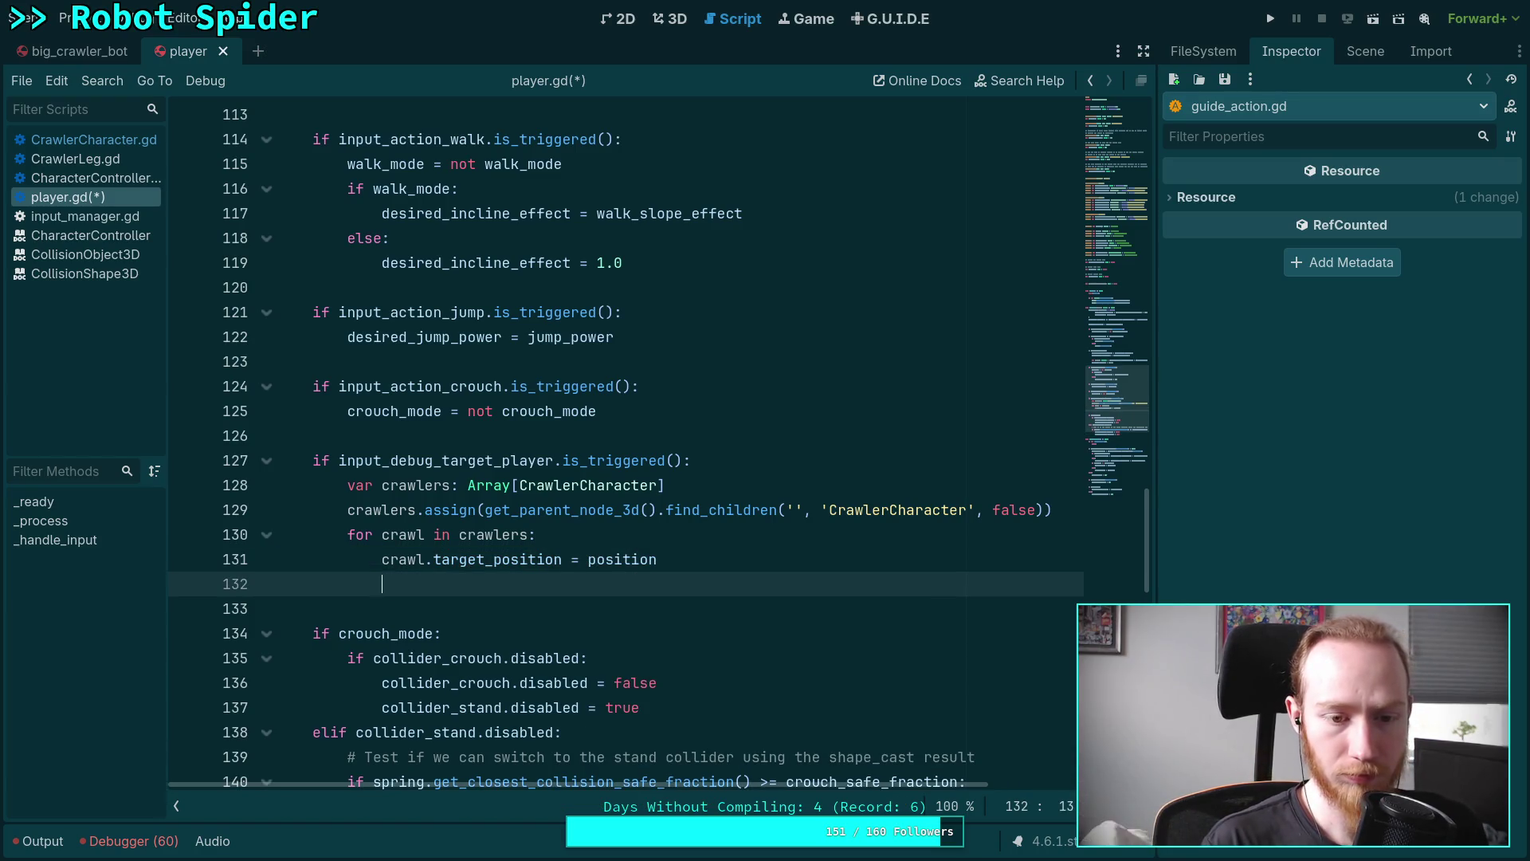
Below the loop, add 'elif input_debug_target_position.is_triggered()' at the if statement's level.
{"action": "key", "text": "BackSpace"}
{"action": "key", "text": "BackSpace"}
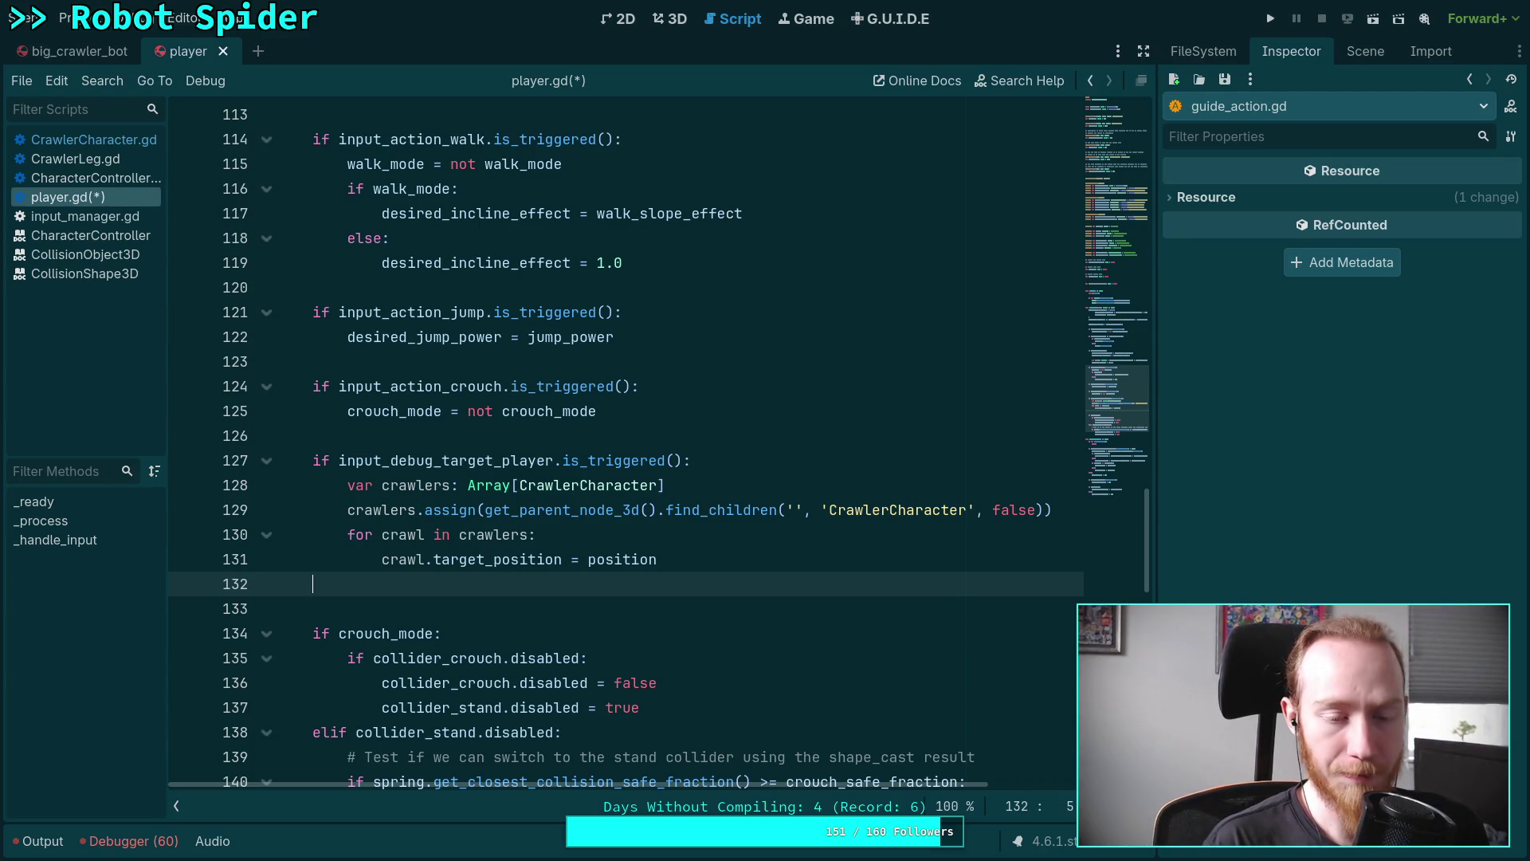
{"action": "type", "text": "e"}
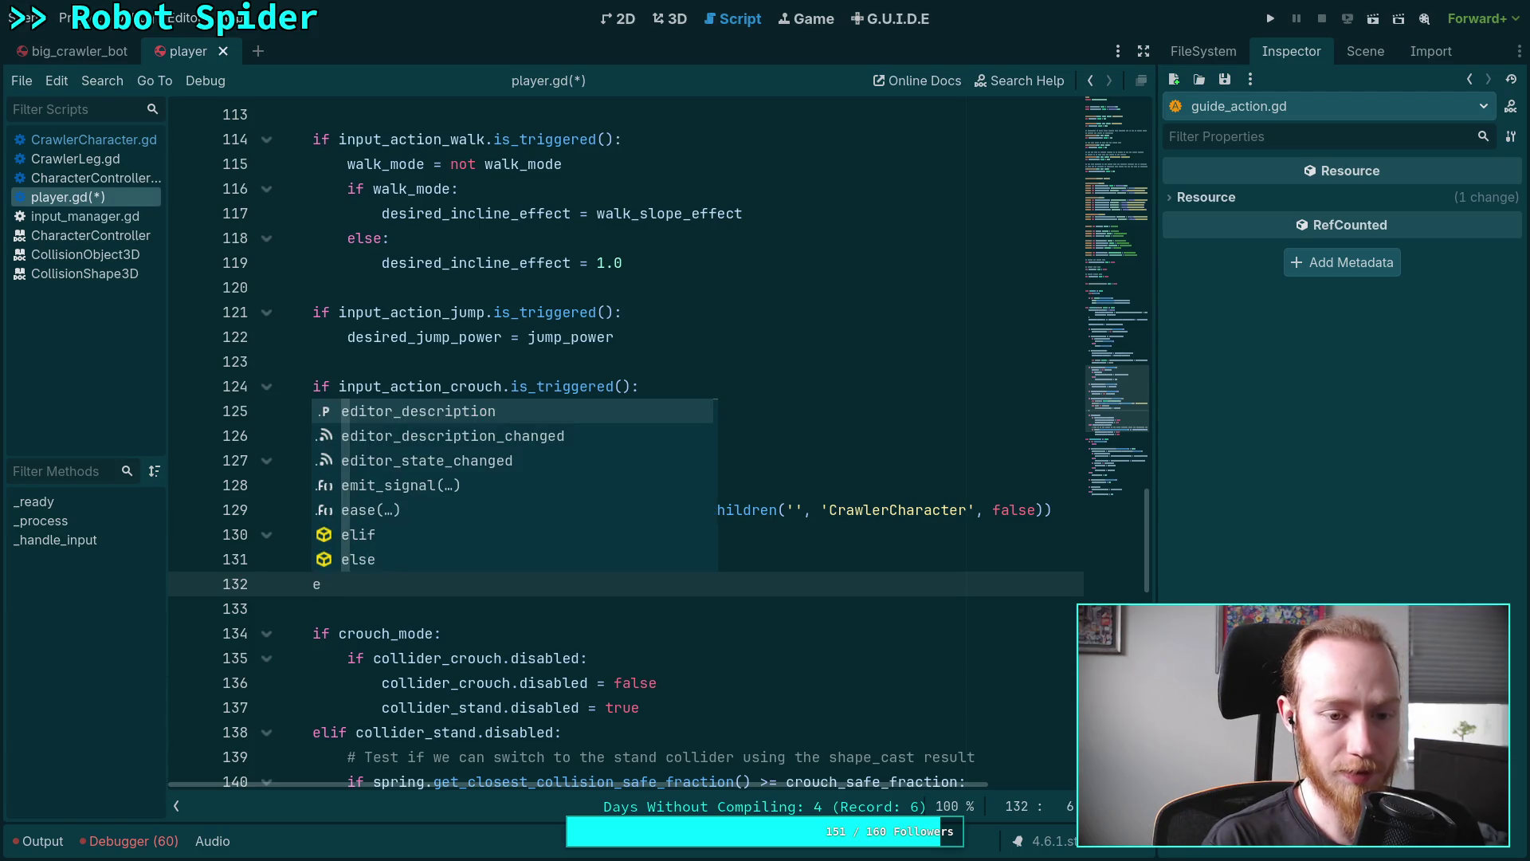
{"action": "type", "text": "lif inpu"}
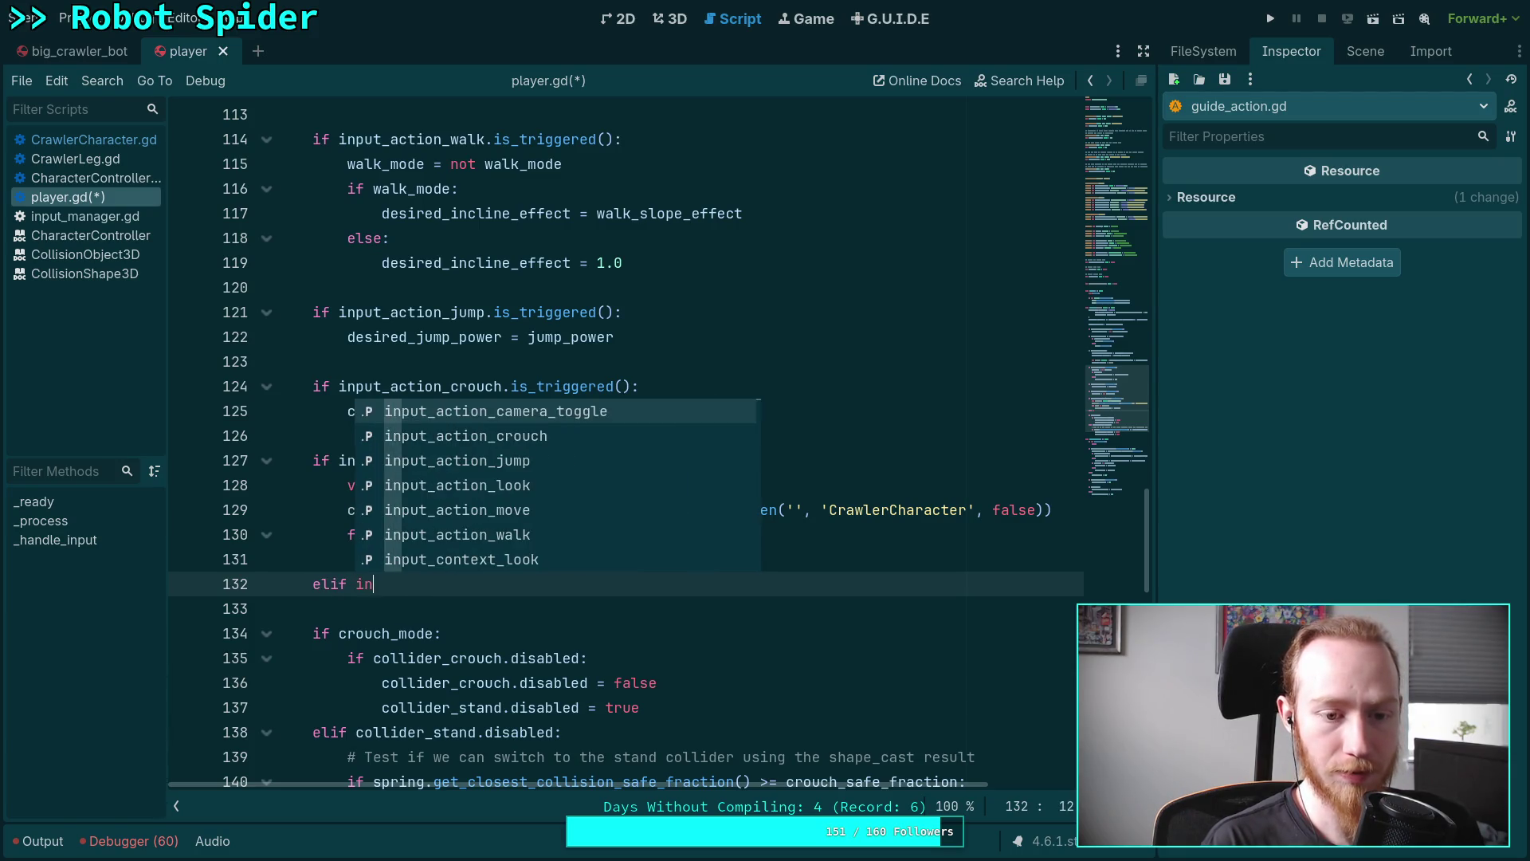
{"action": "key", "text": "Down"}
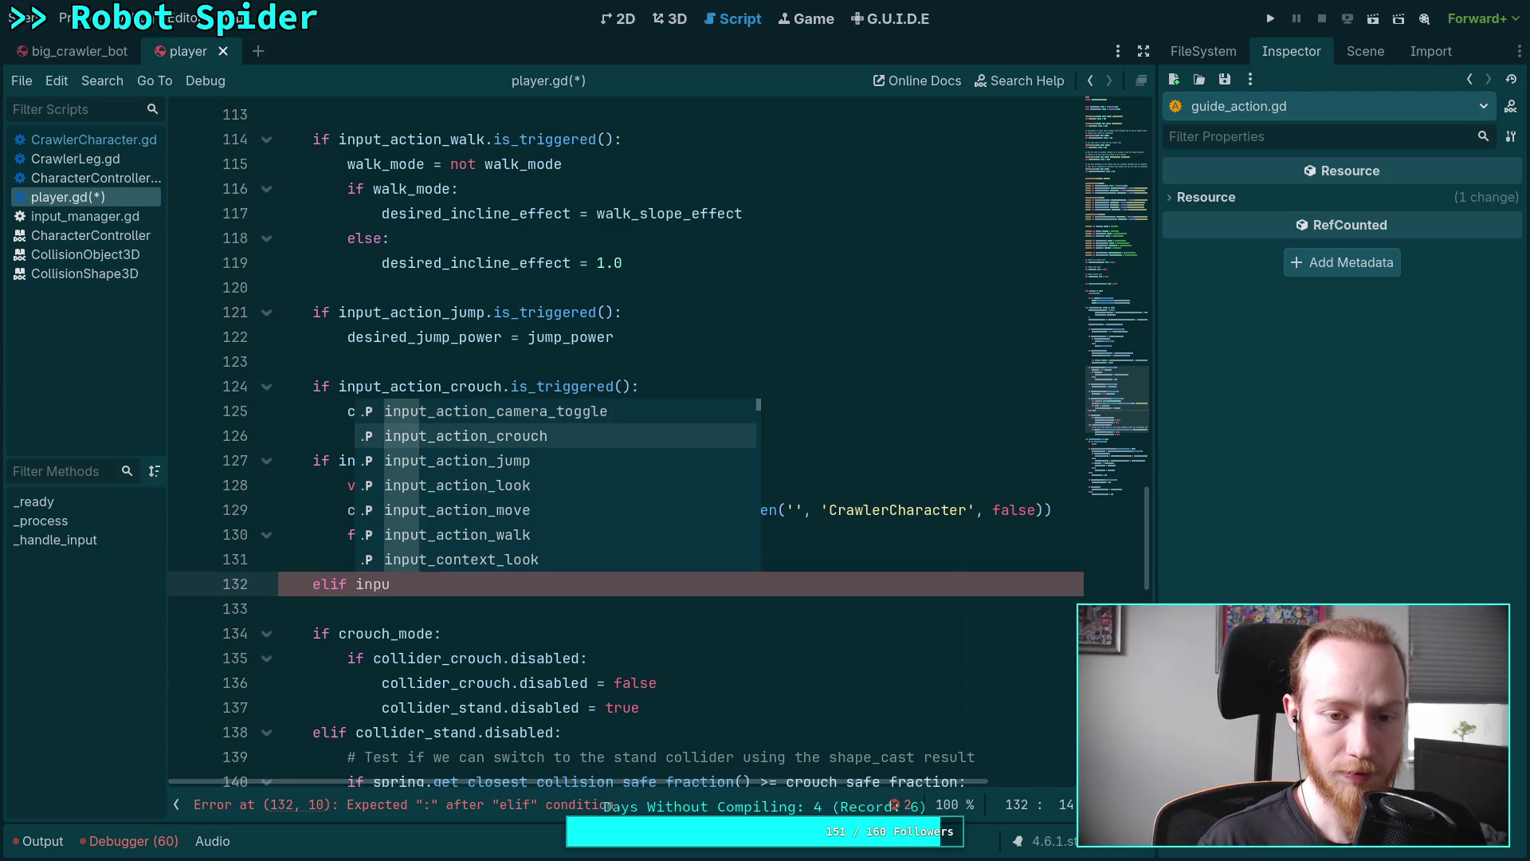
{"action": "key", "text": "Down"}
{"action": "key", "text": "Down"}
{"action": "key", "text": "Down"}
{"action": "key", "text": "Down"}
{"action": "key", "text": "Down"}
{"action": "key", "text": "Down"}
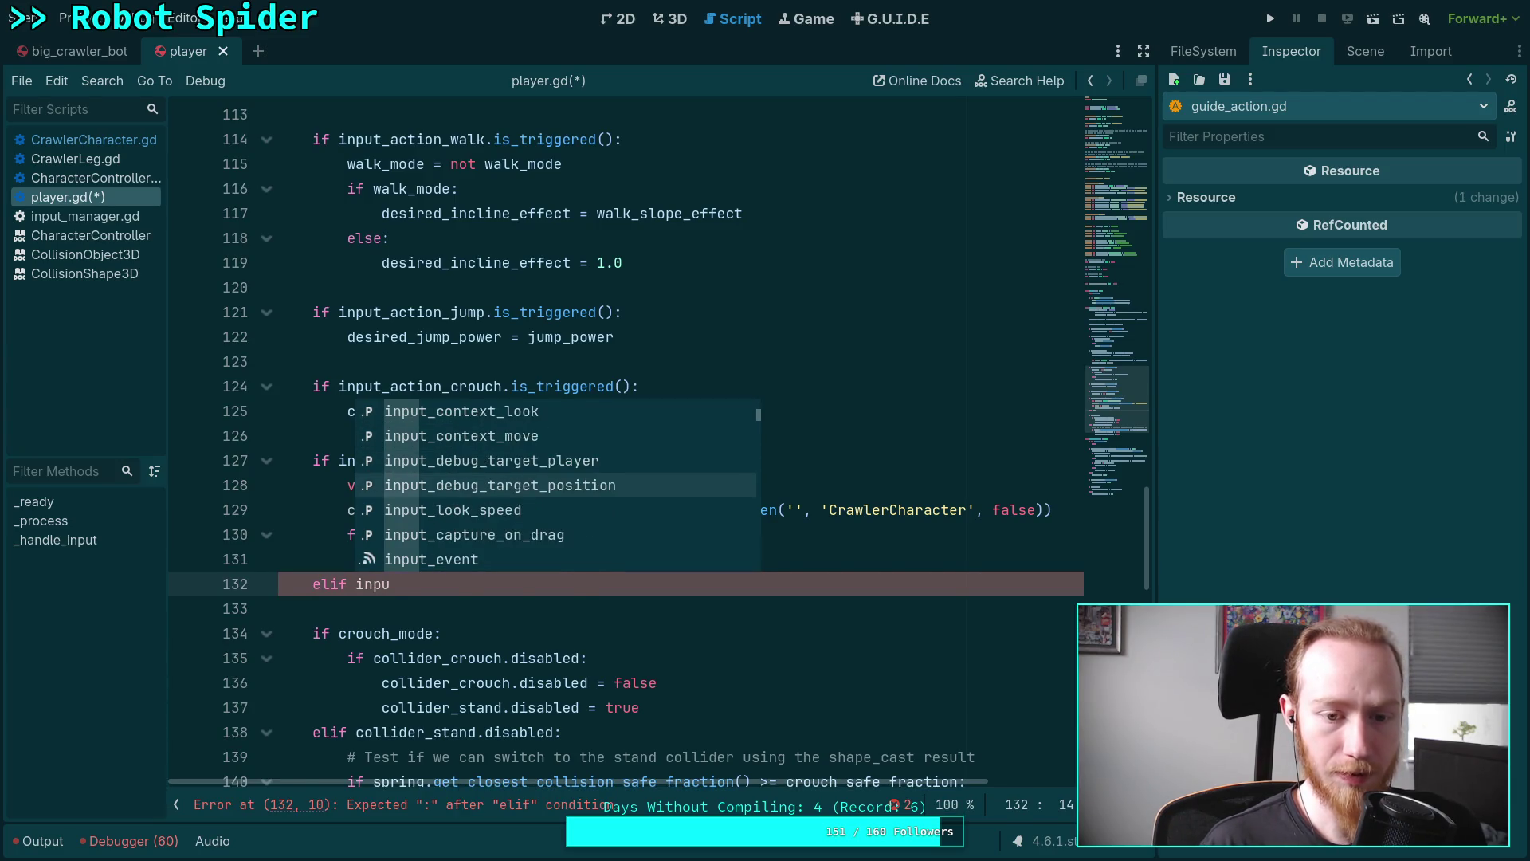
{"action": "key", "text": "Return"}
{"action": "type", "text": "is"}
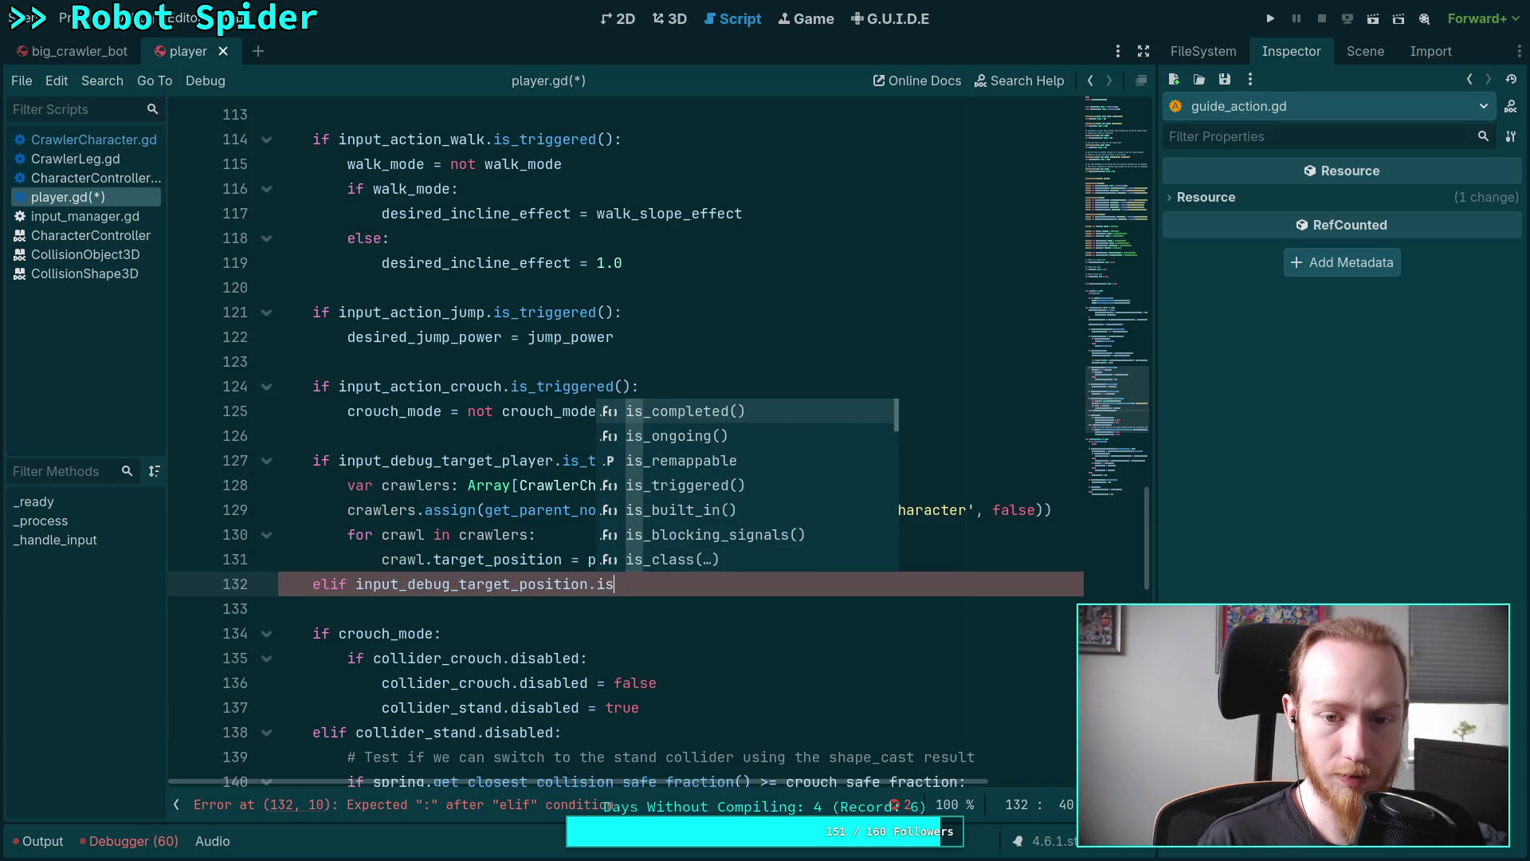
{"action": "key", "text": "Down"}
{"action": "key", "text": "Down"}
{"action": "key", "text": "Down"}
{"action": "key", "text": "Return"}
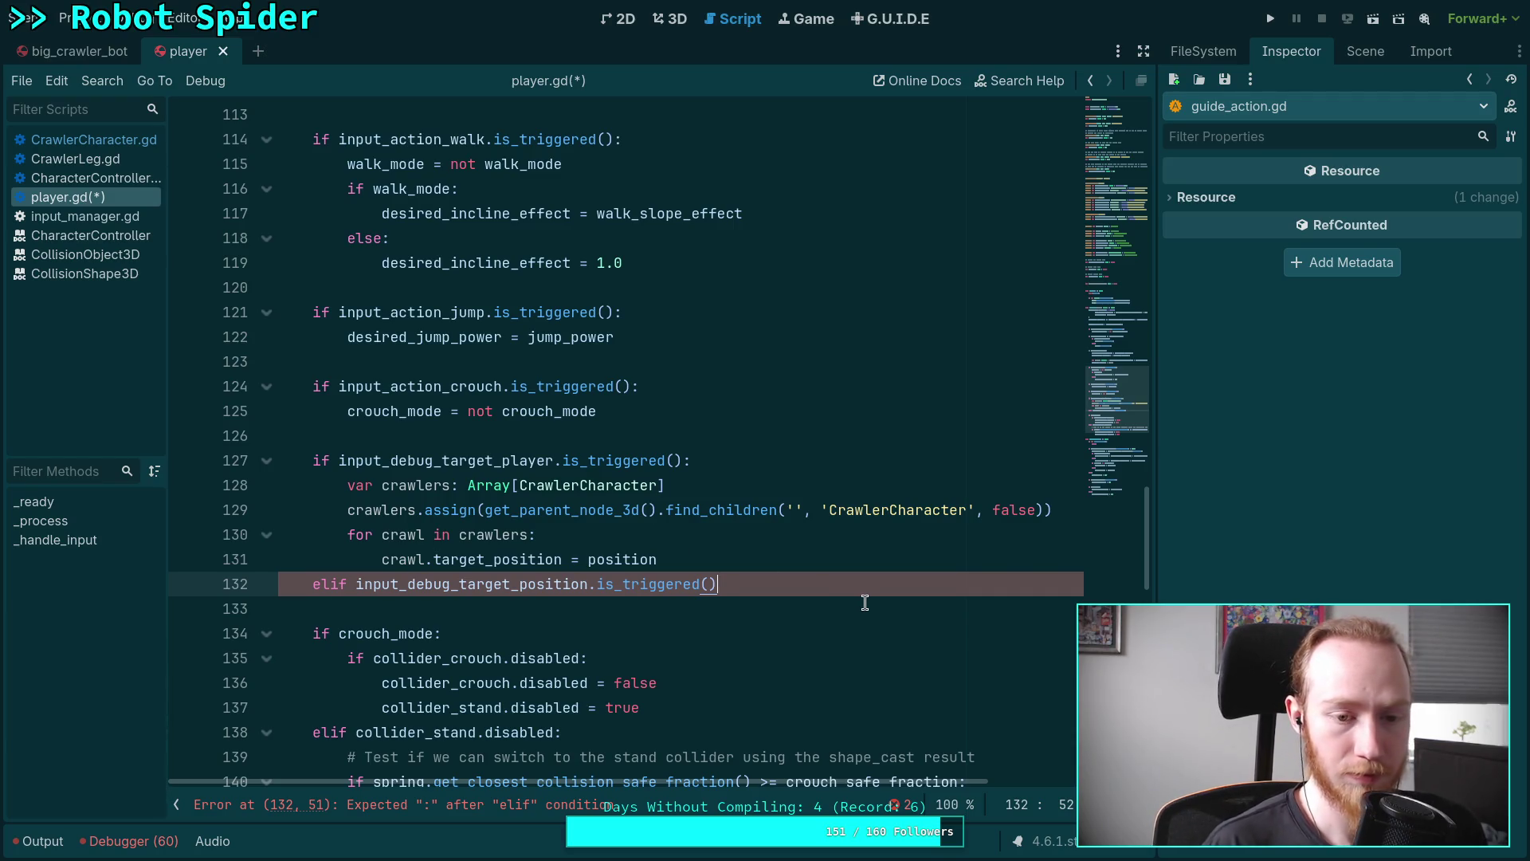
{"action": "scroll", "coordinate": [768, 563], "scroll_direction": "up", "scroll_amount": 15}
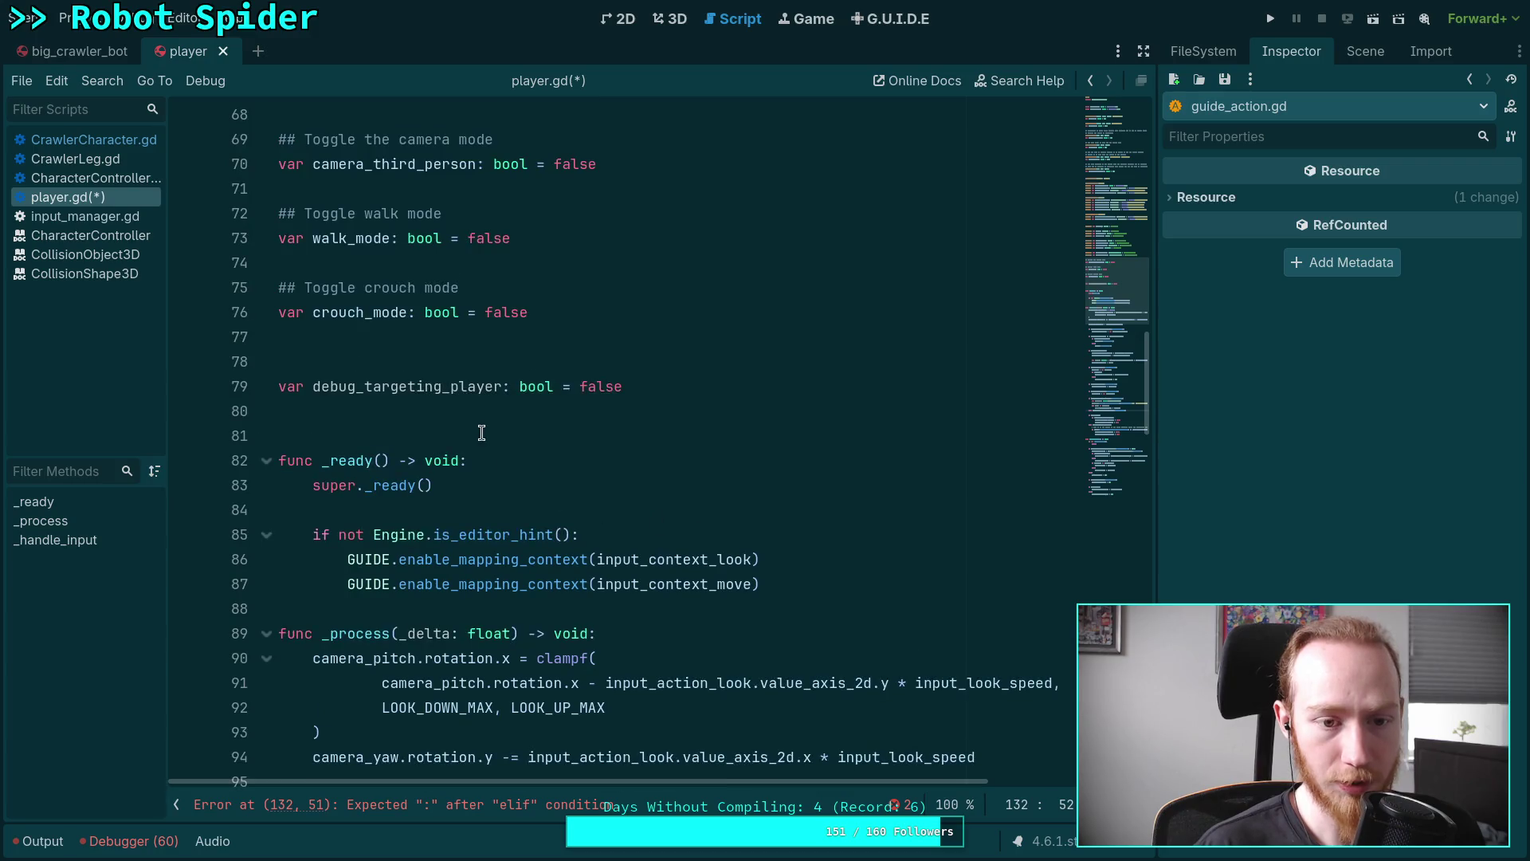
{"action": "scroll", "coordinate": [482, 433], "scroll_direction": "down", "scroll_amount": 14}
{"action": "left_click", "coordinate": [772, 626]}
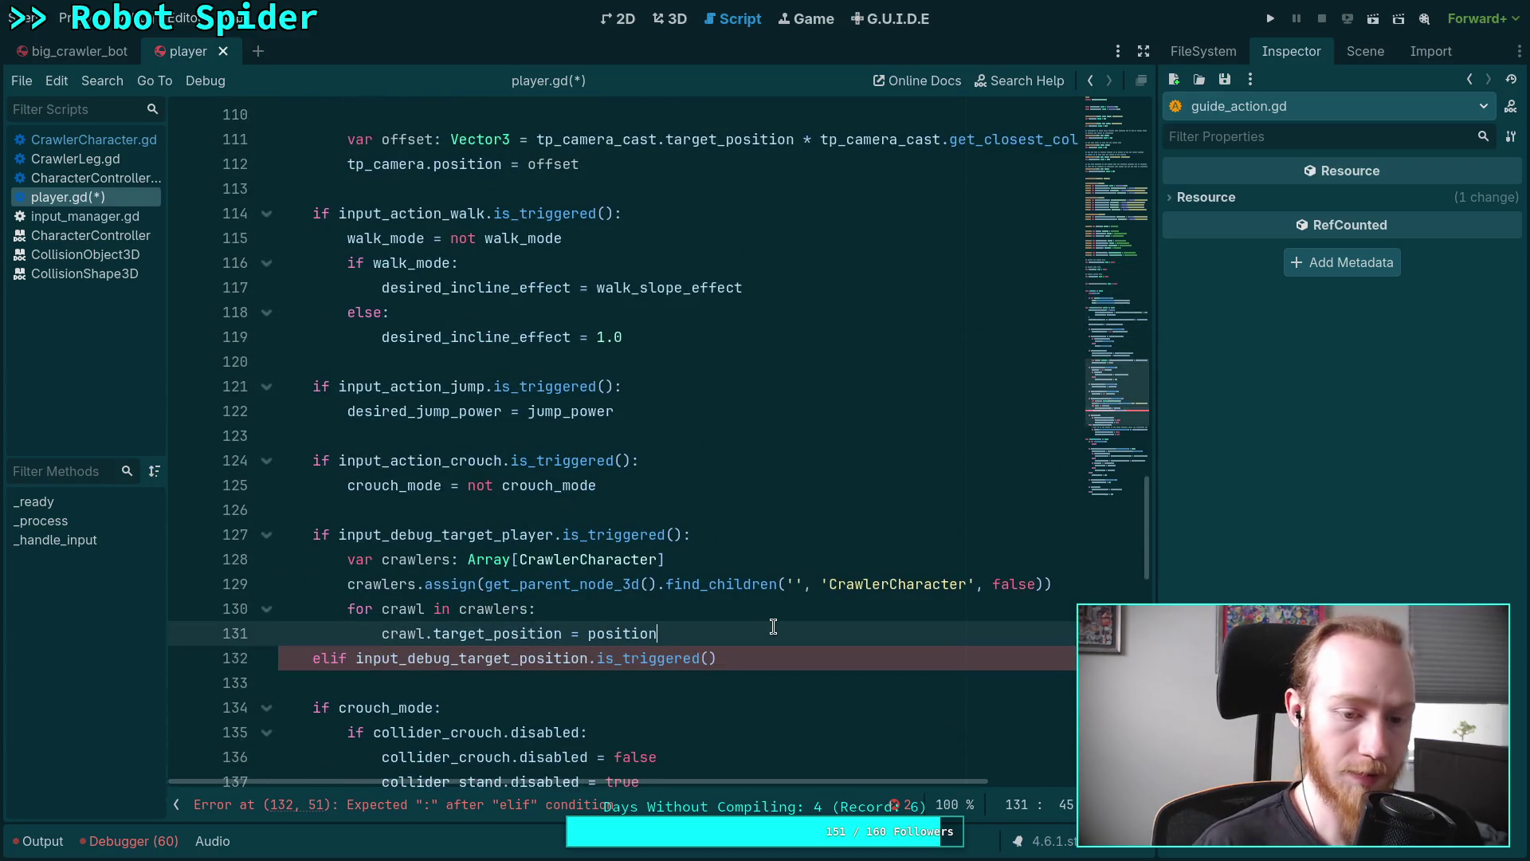
Insert a blank line after the crawler loop, before the debug target-position elif.
{"action": "key", "text": "Return"}
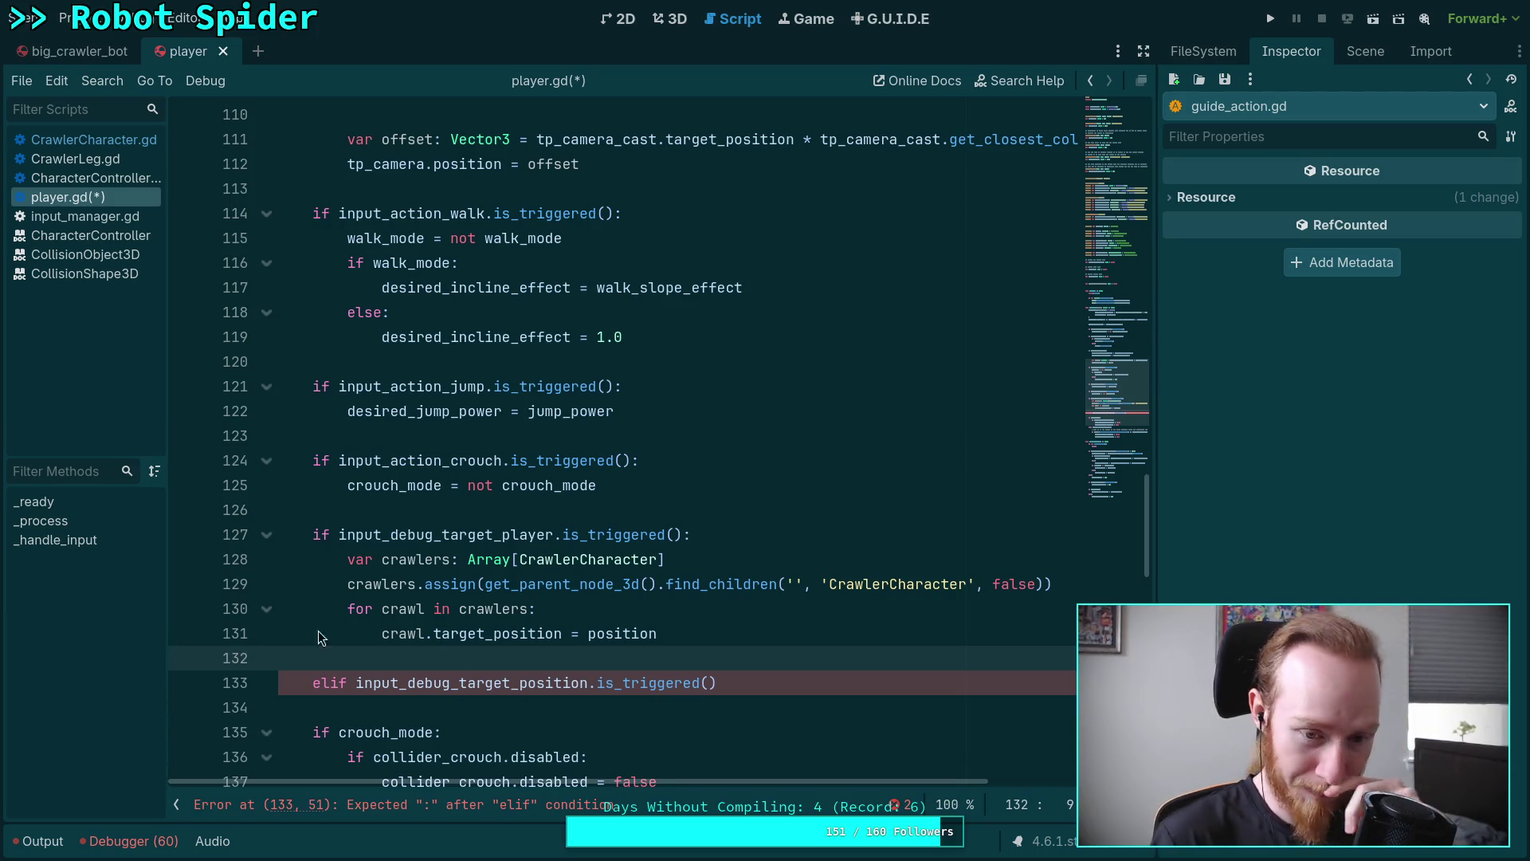
{"action": "left_click", "coordinate": [846, 683]}
Set debug_targeting_player to true, then add an elif debug_targeting_player: branch below it.
{"action": "scroll", "coordinate": [799, 629], "scroll_direction": "down", "scroll_amount": 2}
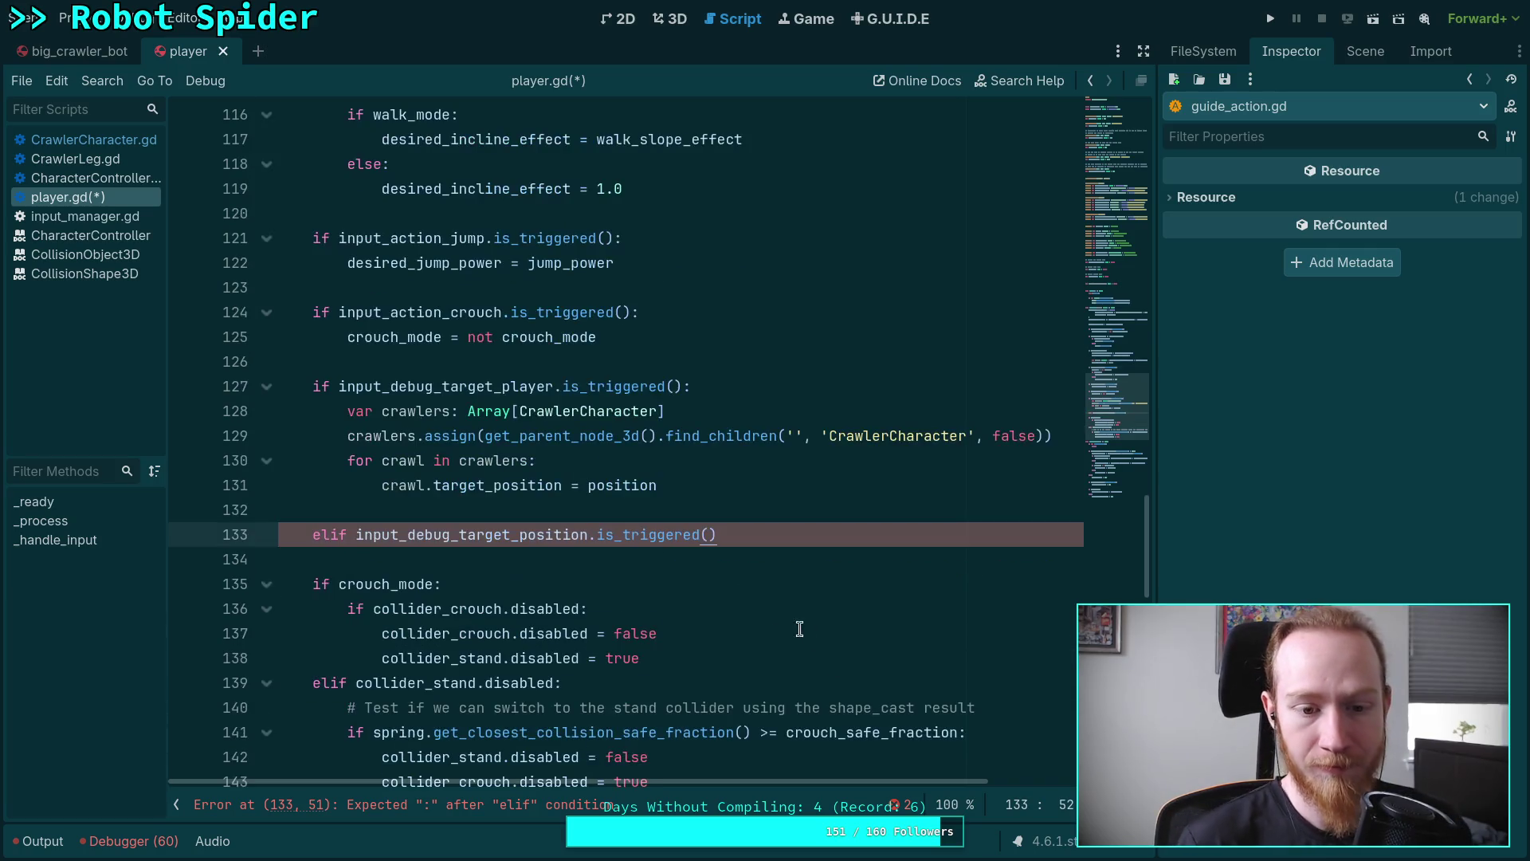
{"action": "left_click", "coordinate": [776, 516]}
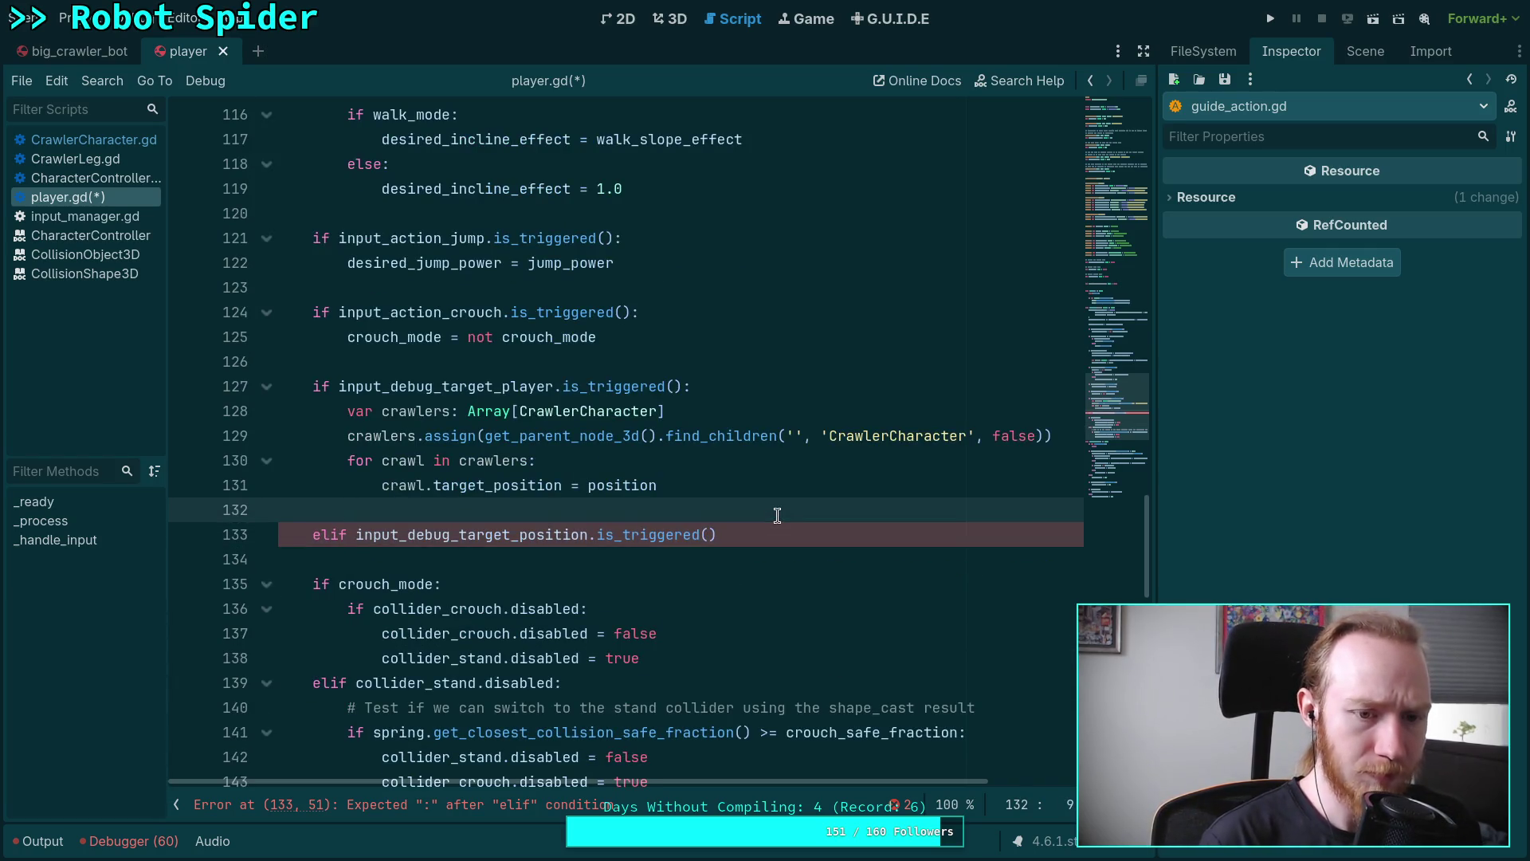
{"action": "type", "text": "tar"}
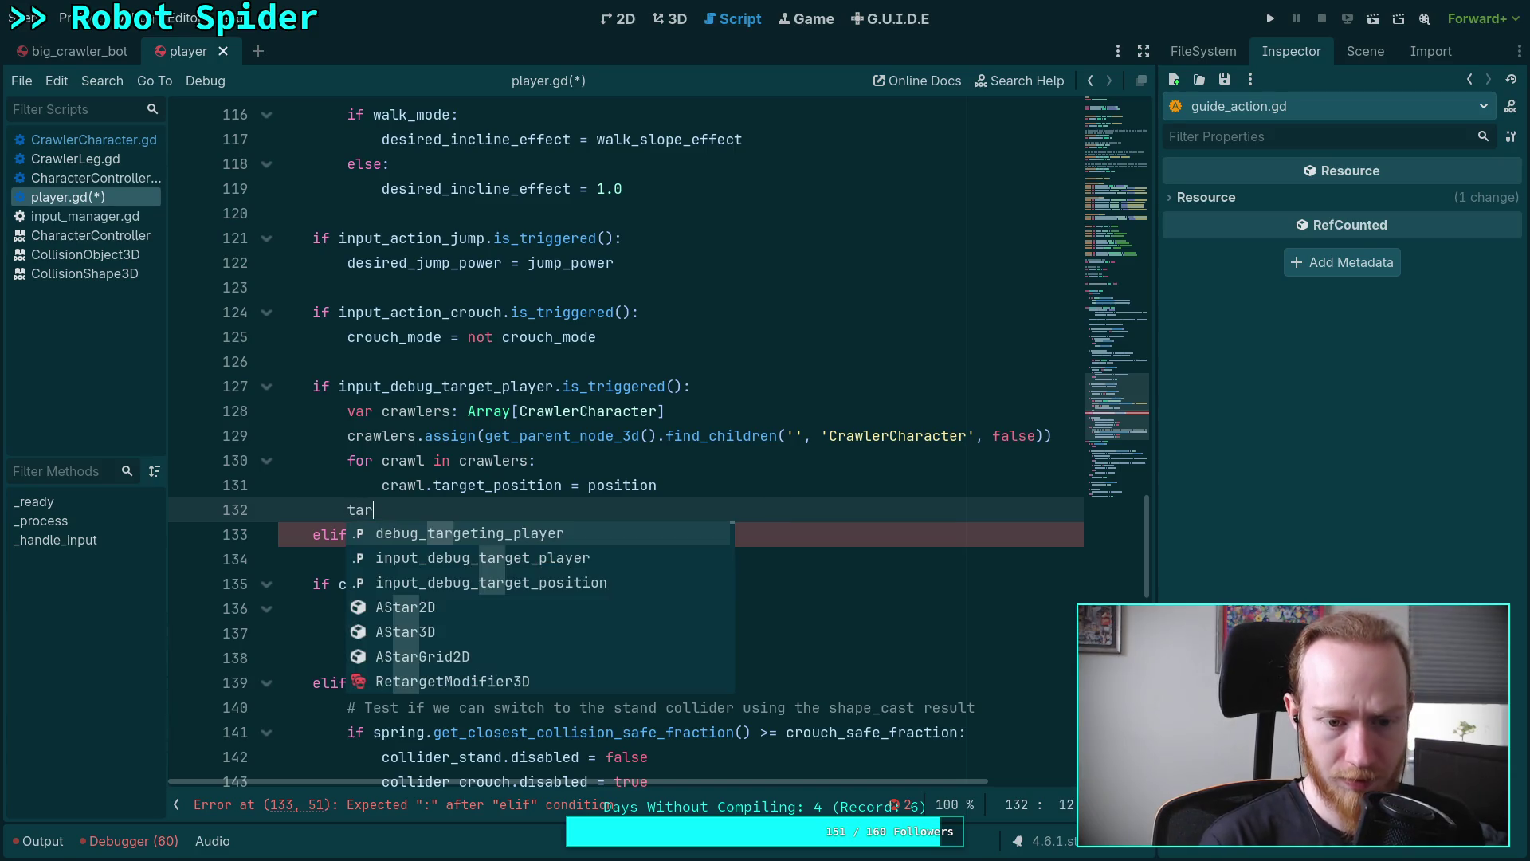
{"action": "key", "text": "Return"}
{"action": "type", "text": "true"}
{"action": "key", "text": "Return"}
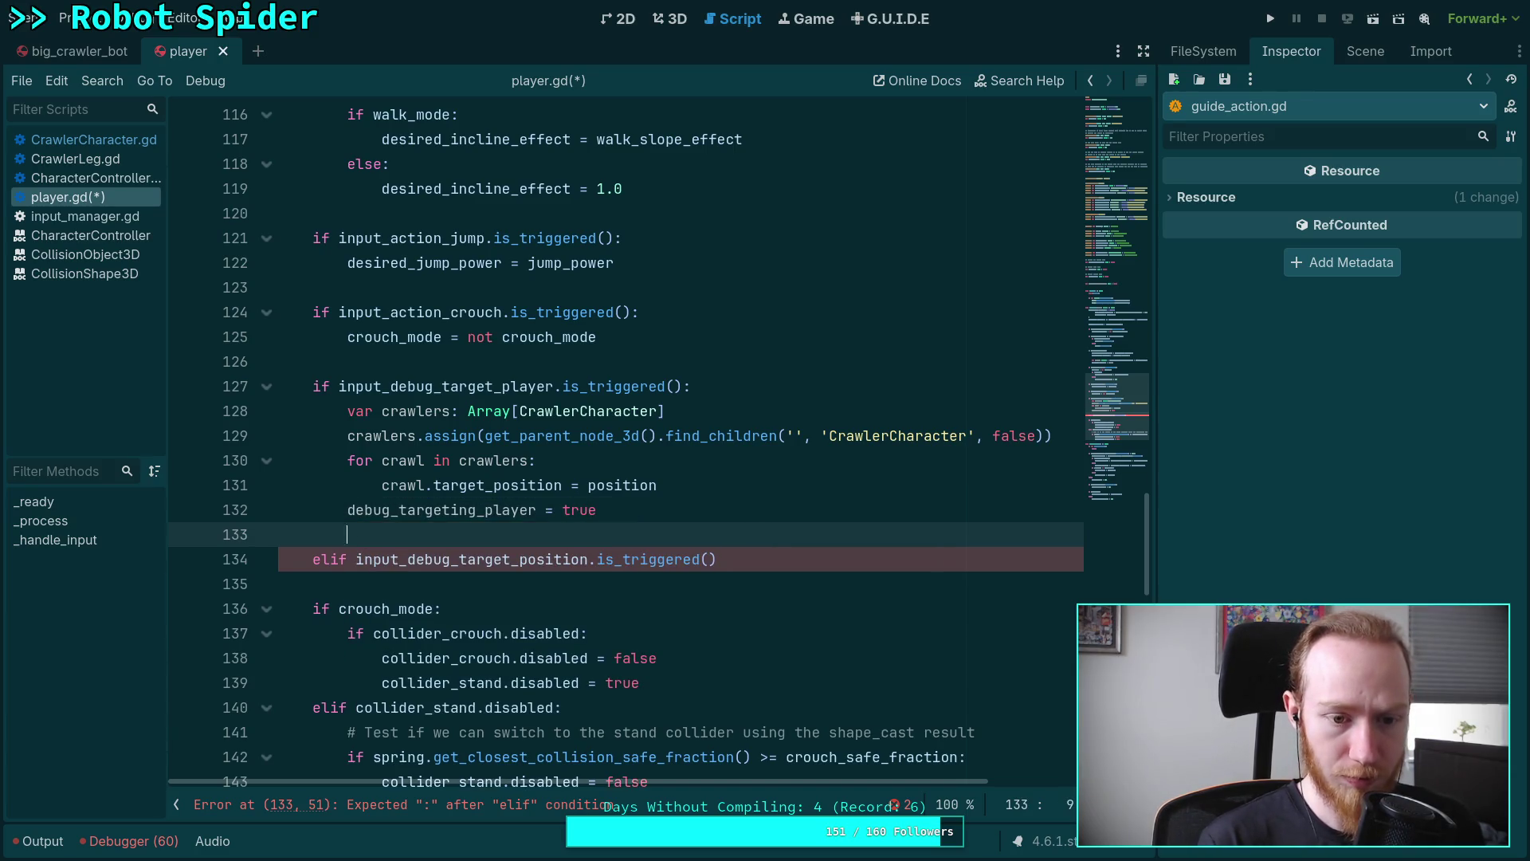
{"action": "type", "text": "else"}
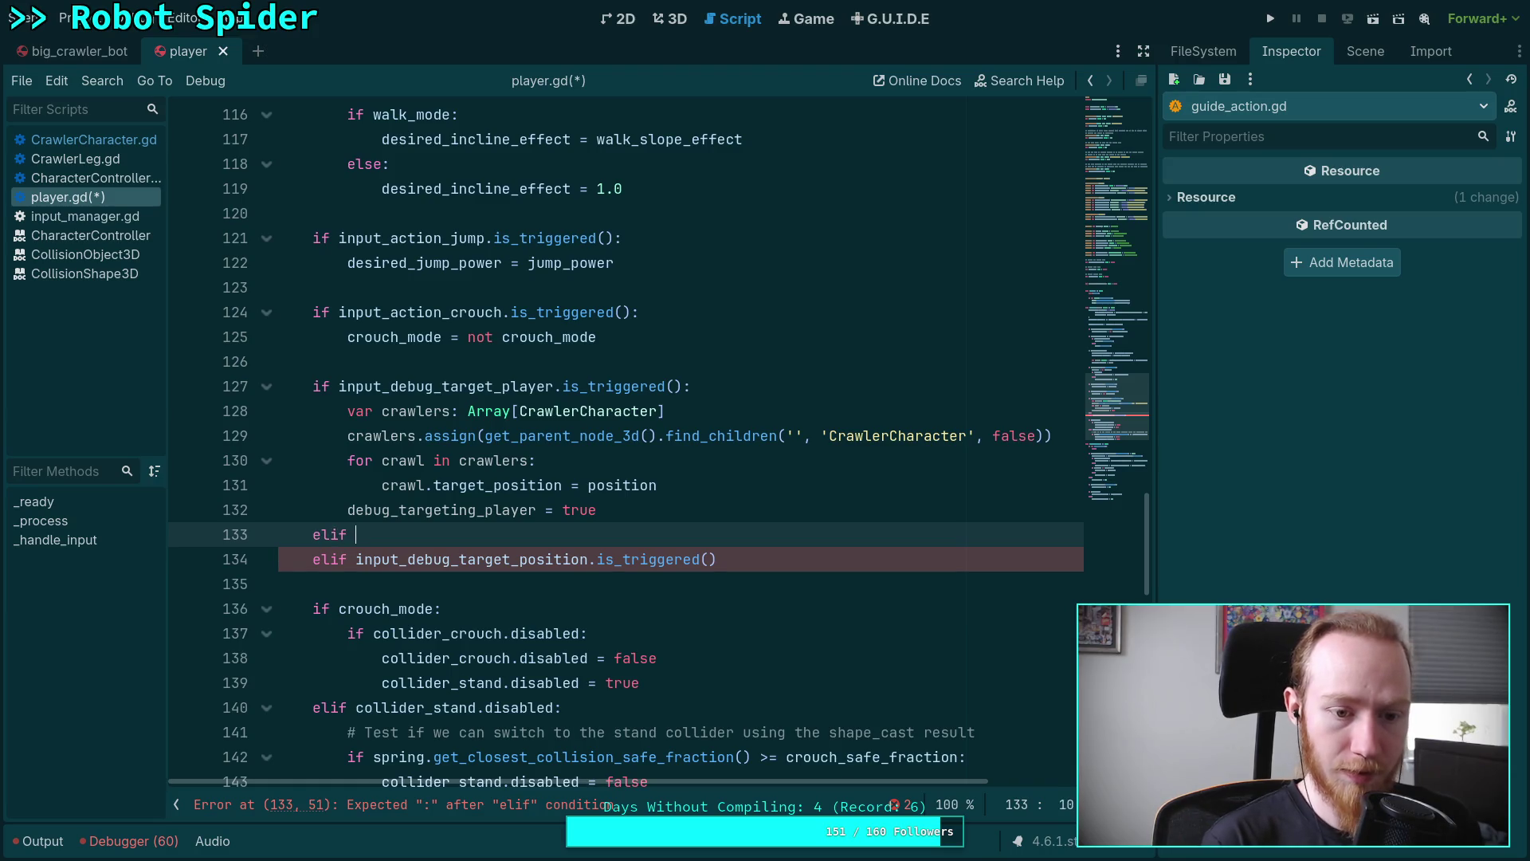
{"action": "type", "text": "deb"}
{"action": "key", "text": "Return"}
{"action": "type", "text": ":"}
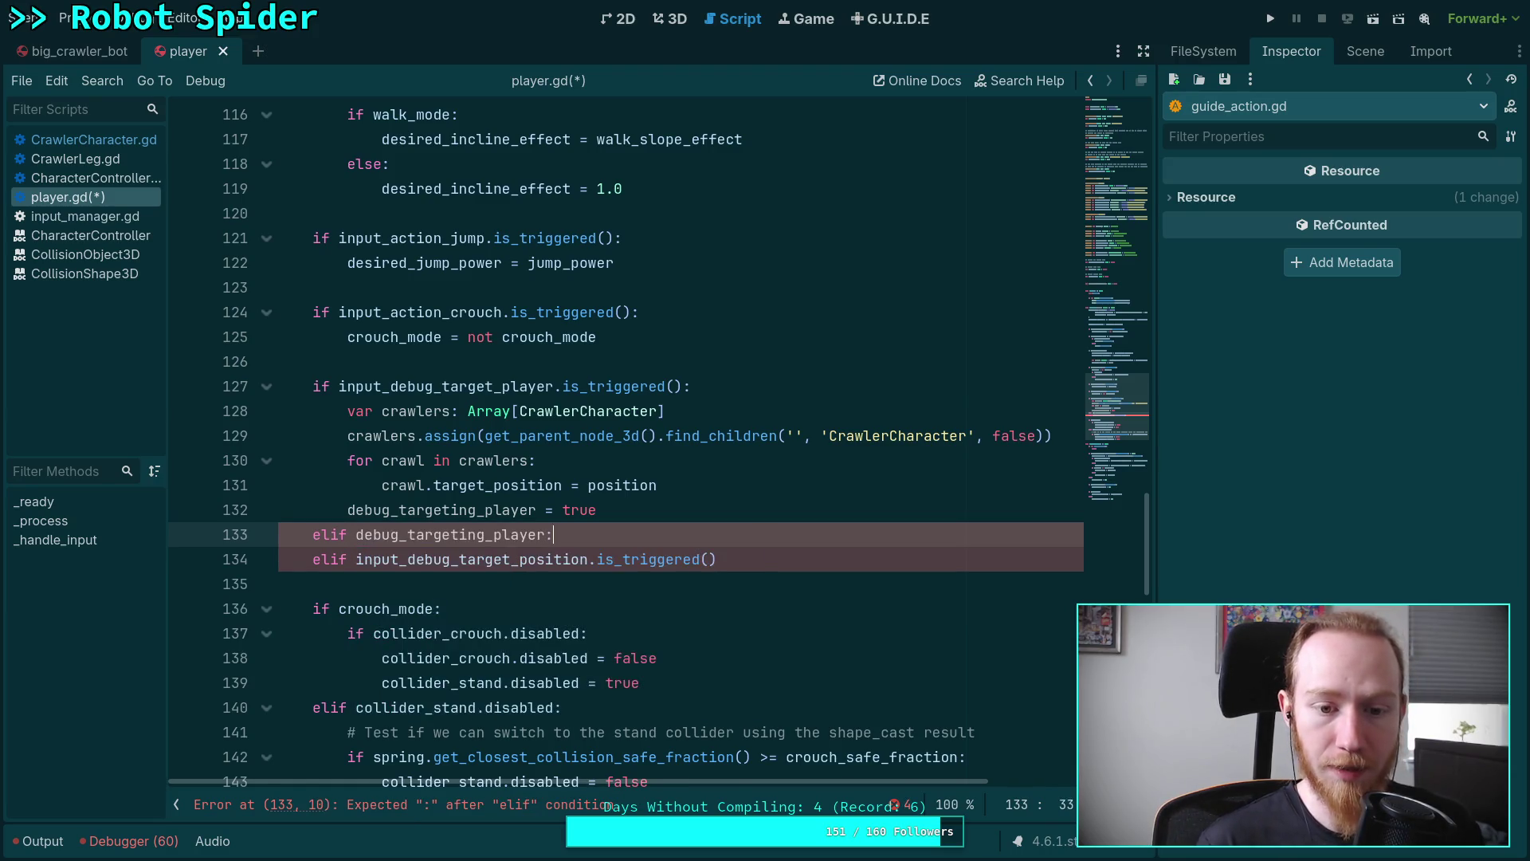
{"action": "key", "text": "Return"}
Copy the crawler-targeting lines 128–132 into the new elif branch.
{"action": "mouse_move", "coordinate": [347, 411]}
{"action": "left_mouse_down"}
{"action": "mouse_move", "coordinate": [588, 514]}
{"action": "mouse_move", "coordinate": [557, 486]}
{"action": "mouse_move", "coordinate": [348, 411]}
{"action": "left_mouse_up"}
{"action": "right_click", "coordinate": [387, 414]}
{"action": "left_click", "coordinate": [436, 495]}
{"action": "left_click", "coordinate": [400, 560]}
{"action": "key", "text": "ctrl+v"}
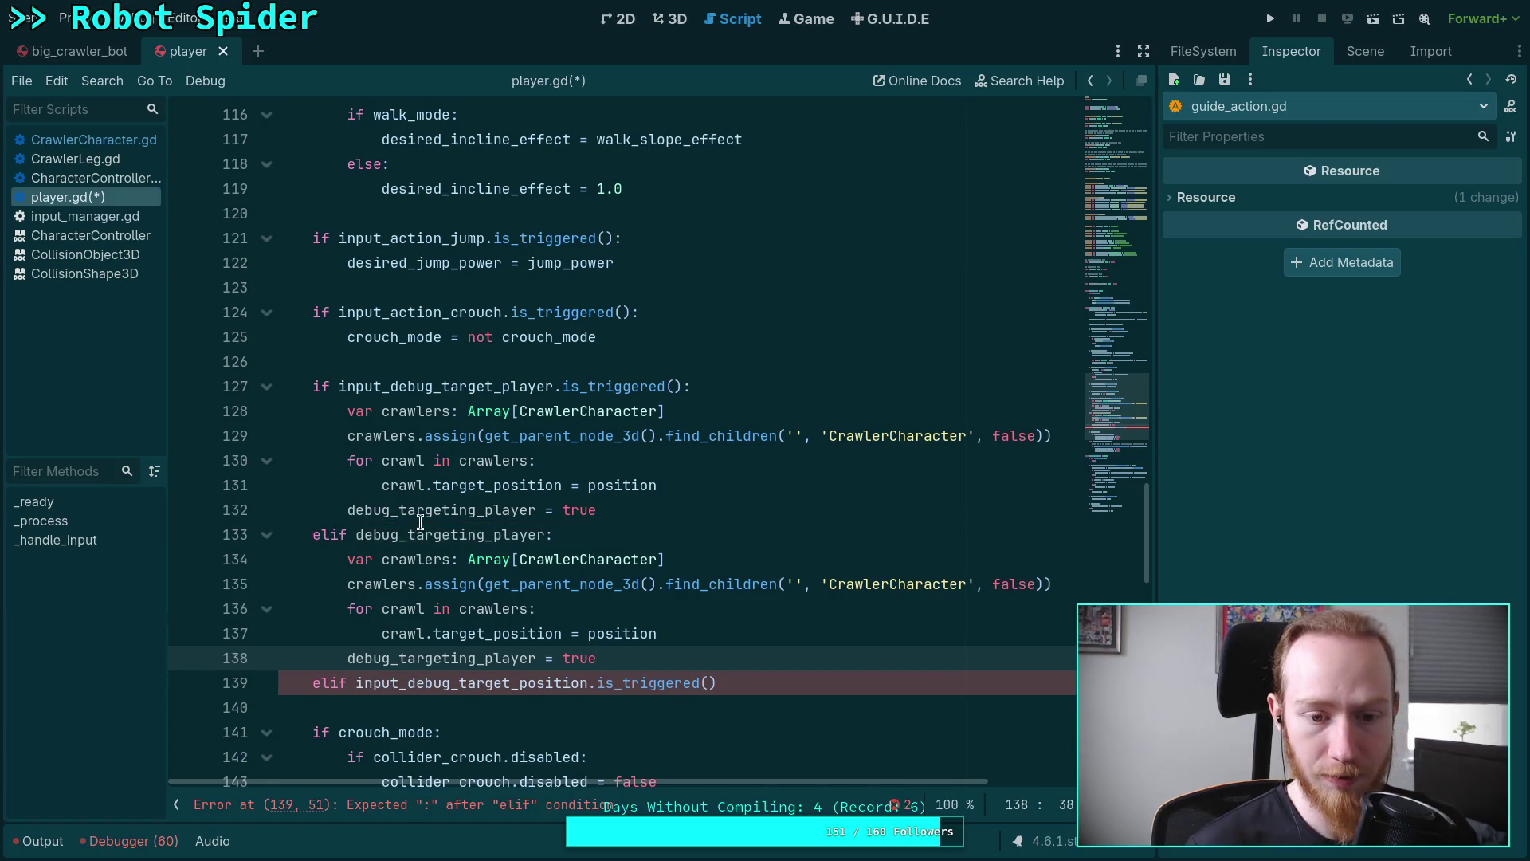
In the pasted copy, make the crawler target Vector3.INF and debug_targeting_player false.
{"action": "scroll", "coordinate": [558, 559], "scroll_direction": "down", "scroll_amount": 1}
{"action": "left_click_drag", "start_coordinate": [588, 560], "coordinate": [654, 560]}
{"action": "key", "text": "BackSpace"}
{"action": "type", "text": "Vec"}
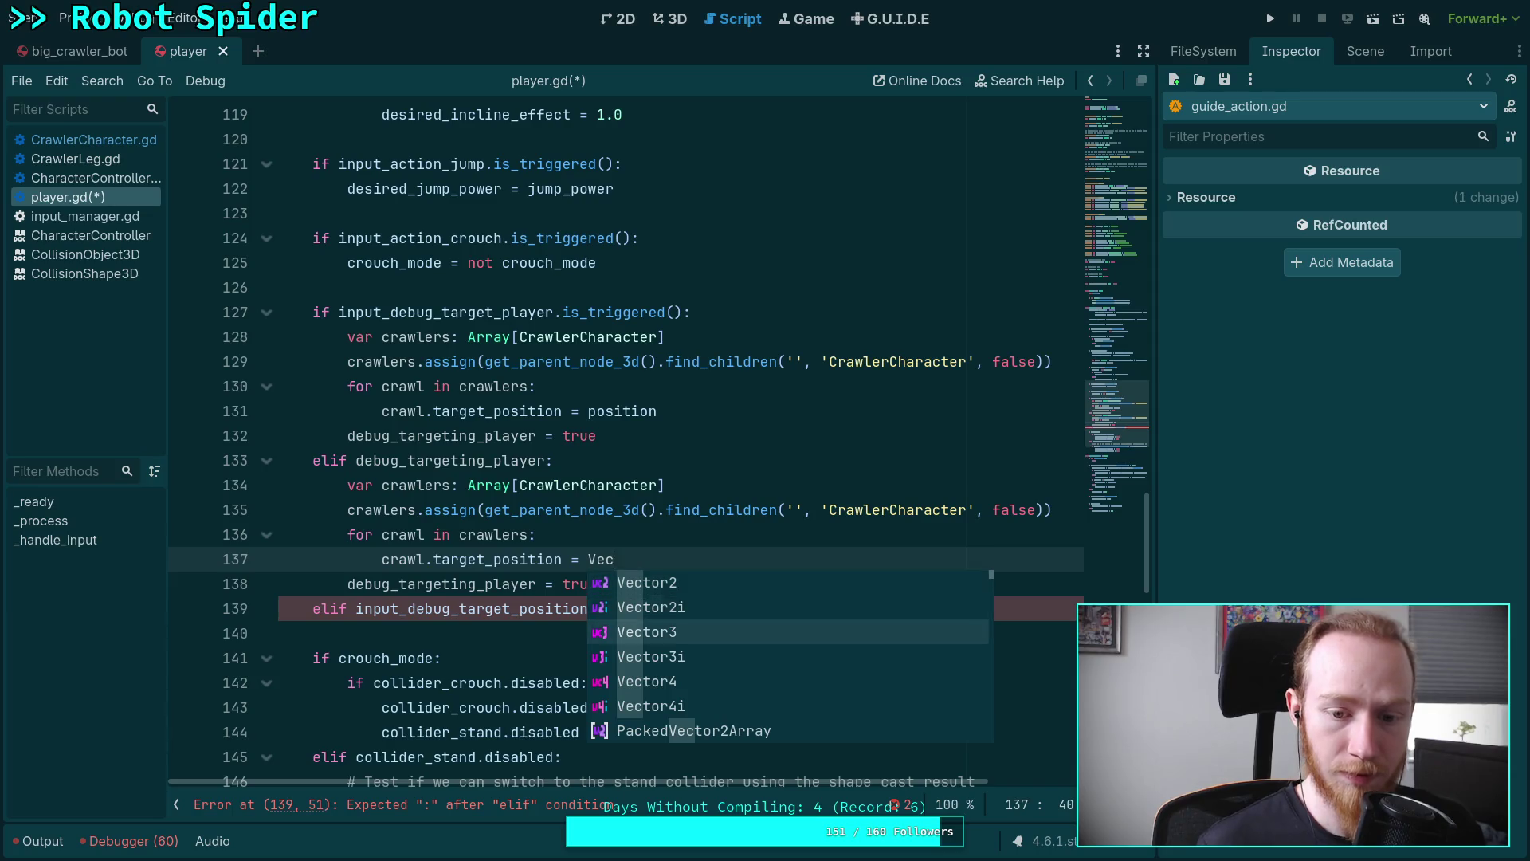
{"action": "key", "text": "Return"}
{"action": "type", "text": ".I"}
{"action": "key", "text": "Return"}
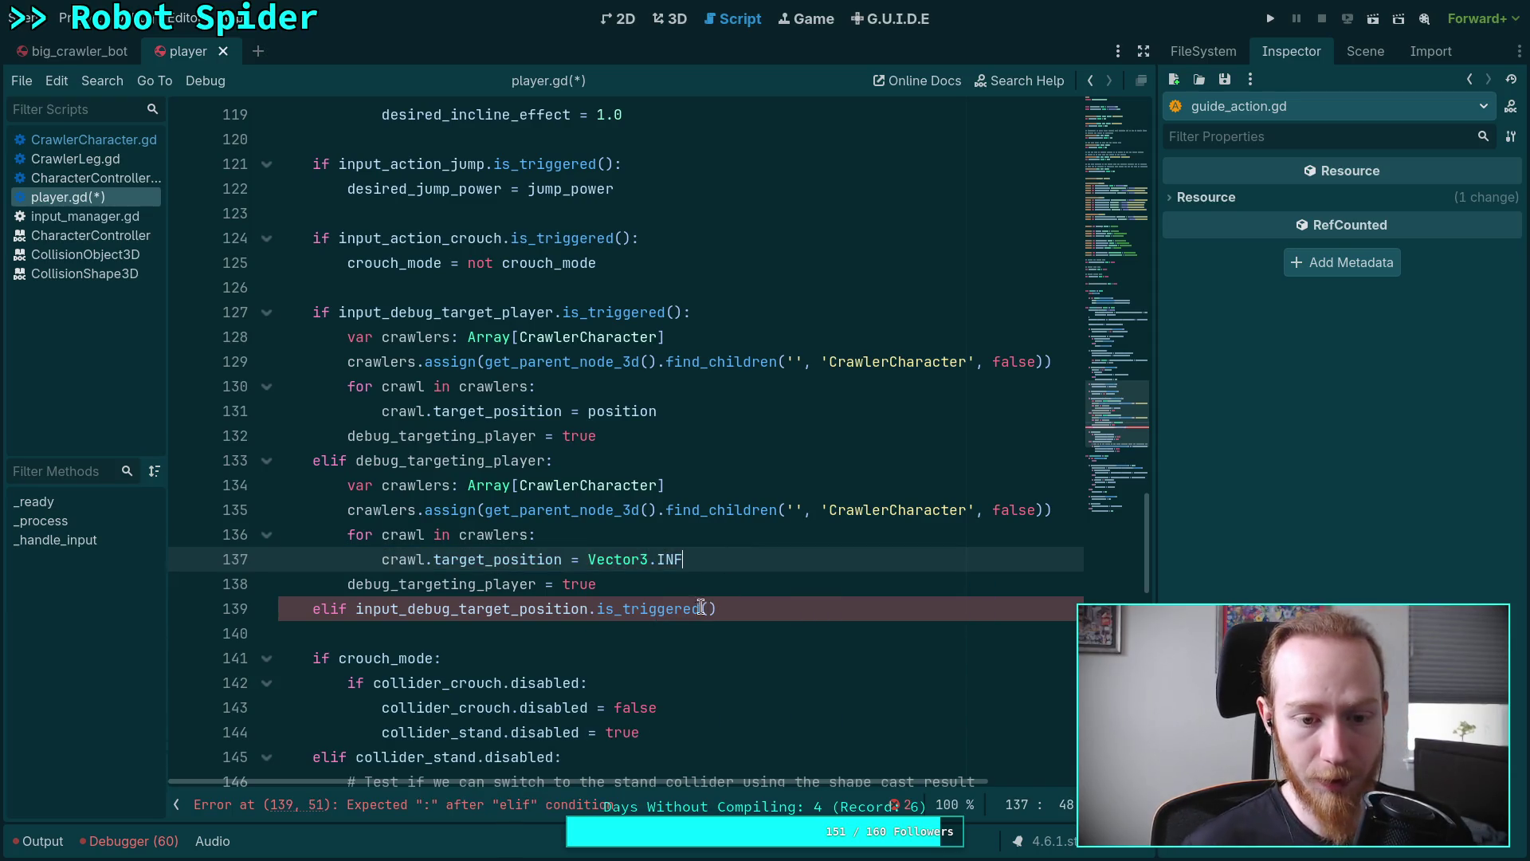
{"action": "left_click_drag", "start_coordinate": [724, 582], "coordinate": [561, 575]}
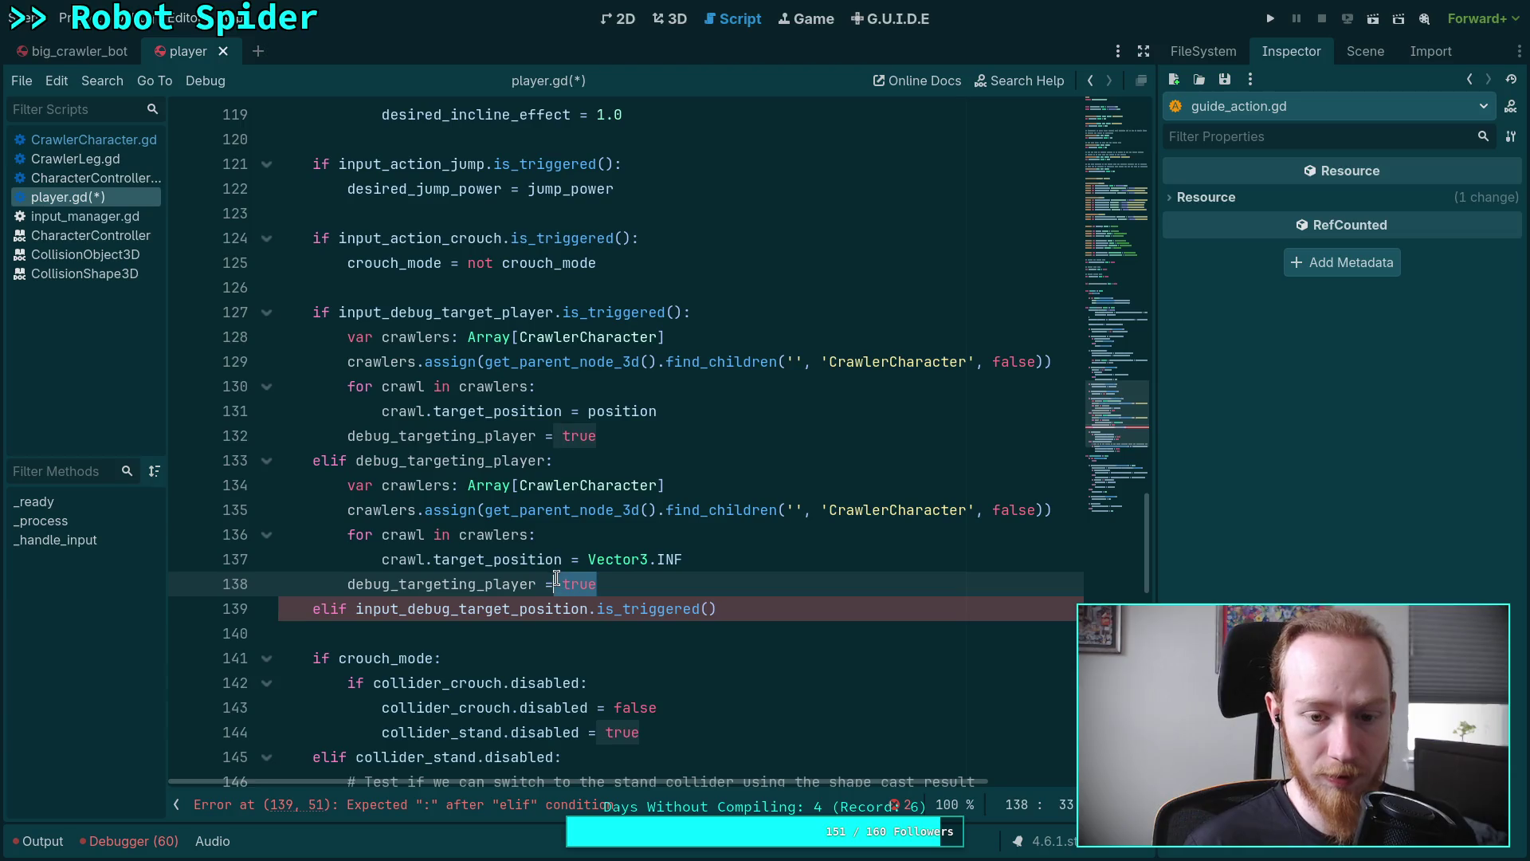
{"action": "type", "text": "false"}
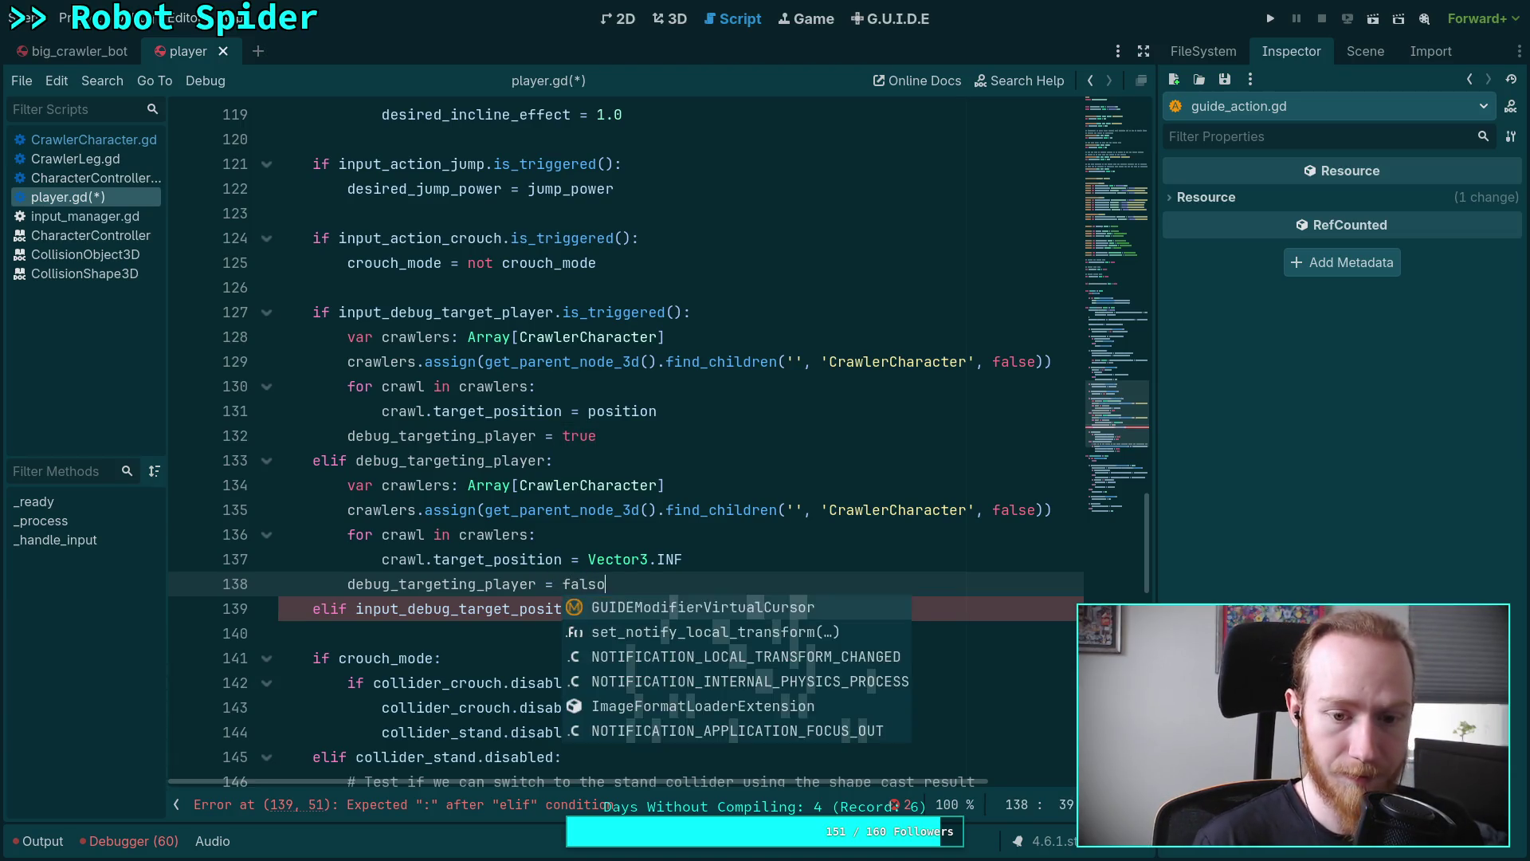
{"action": "key", "text": "Escape"}
Turn the following elif target-position check into a plain if with an indented line under it.
{"action": "left_click", "coordinate": [330, 608]}
{"action": "key", "text": "BackSpace"}
{"action": "key", "text": "BackSpace"}
{"action": "key", "text": "Return"}
{"action": "left_click", "coordinate": [795, 625]}
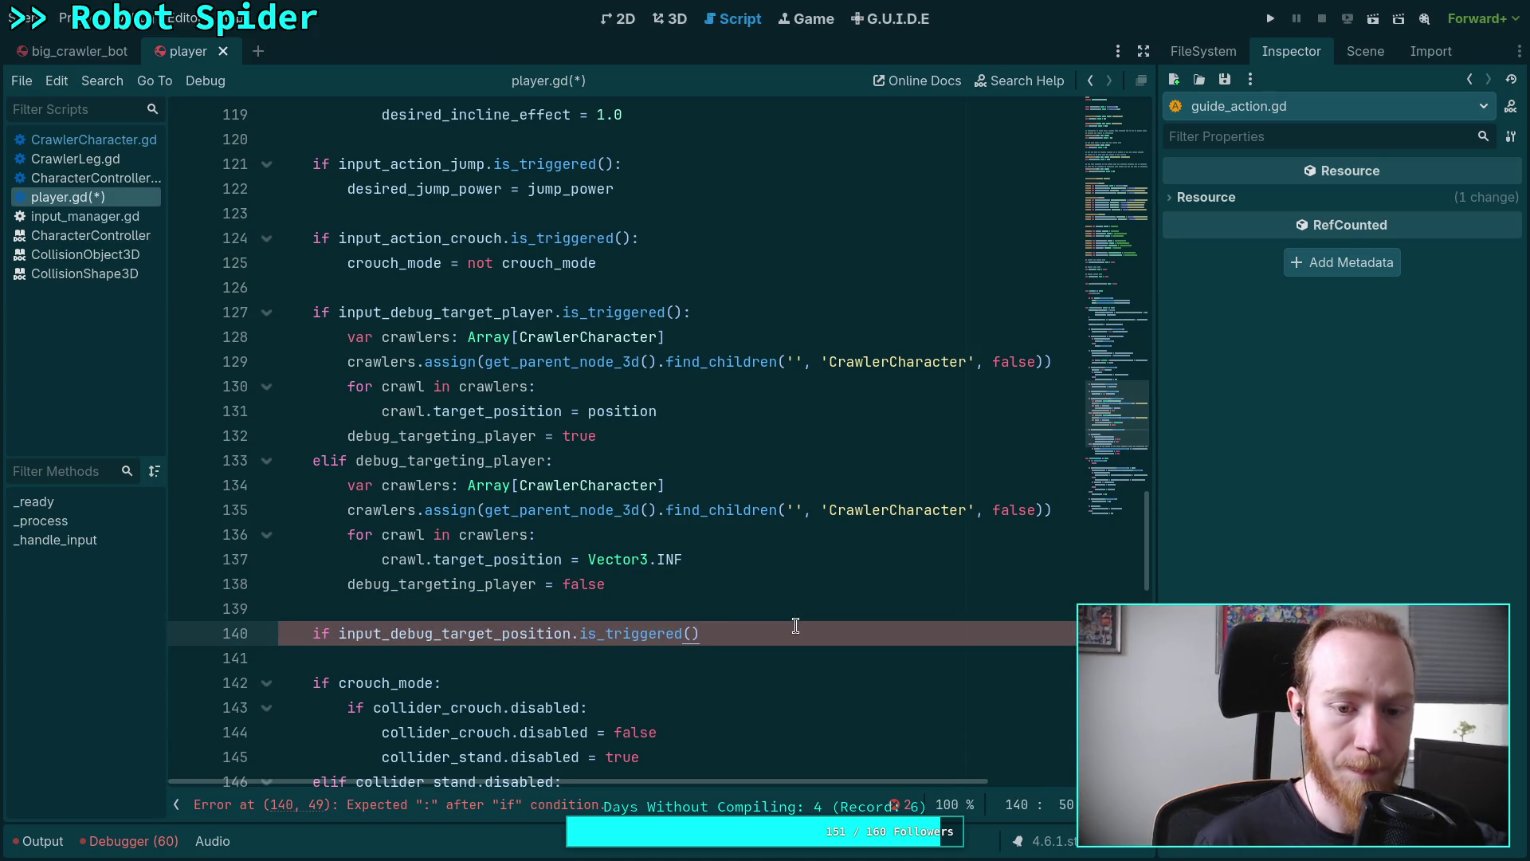
{"action": "key", "text": "Return"}
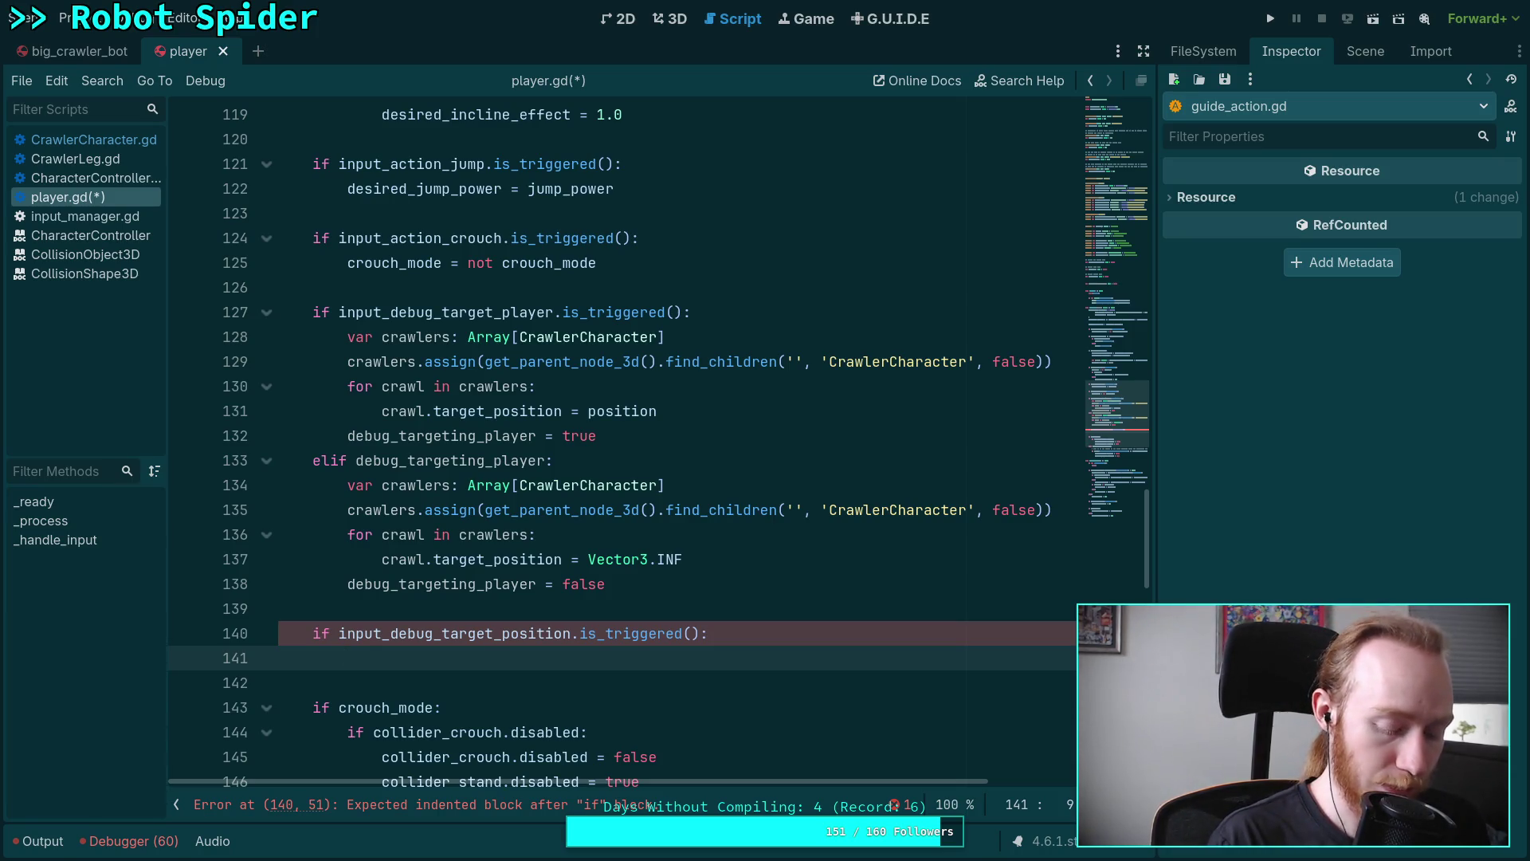
Declare var active_camera: Camera3D, trying get_tree() and RenderingServer camera calls before clearing them.
{"action": "type", "text": "var active_"}
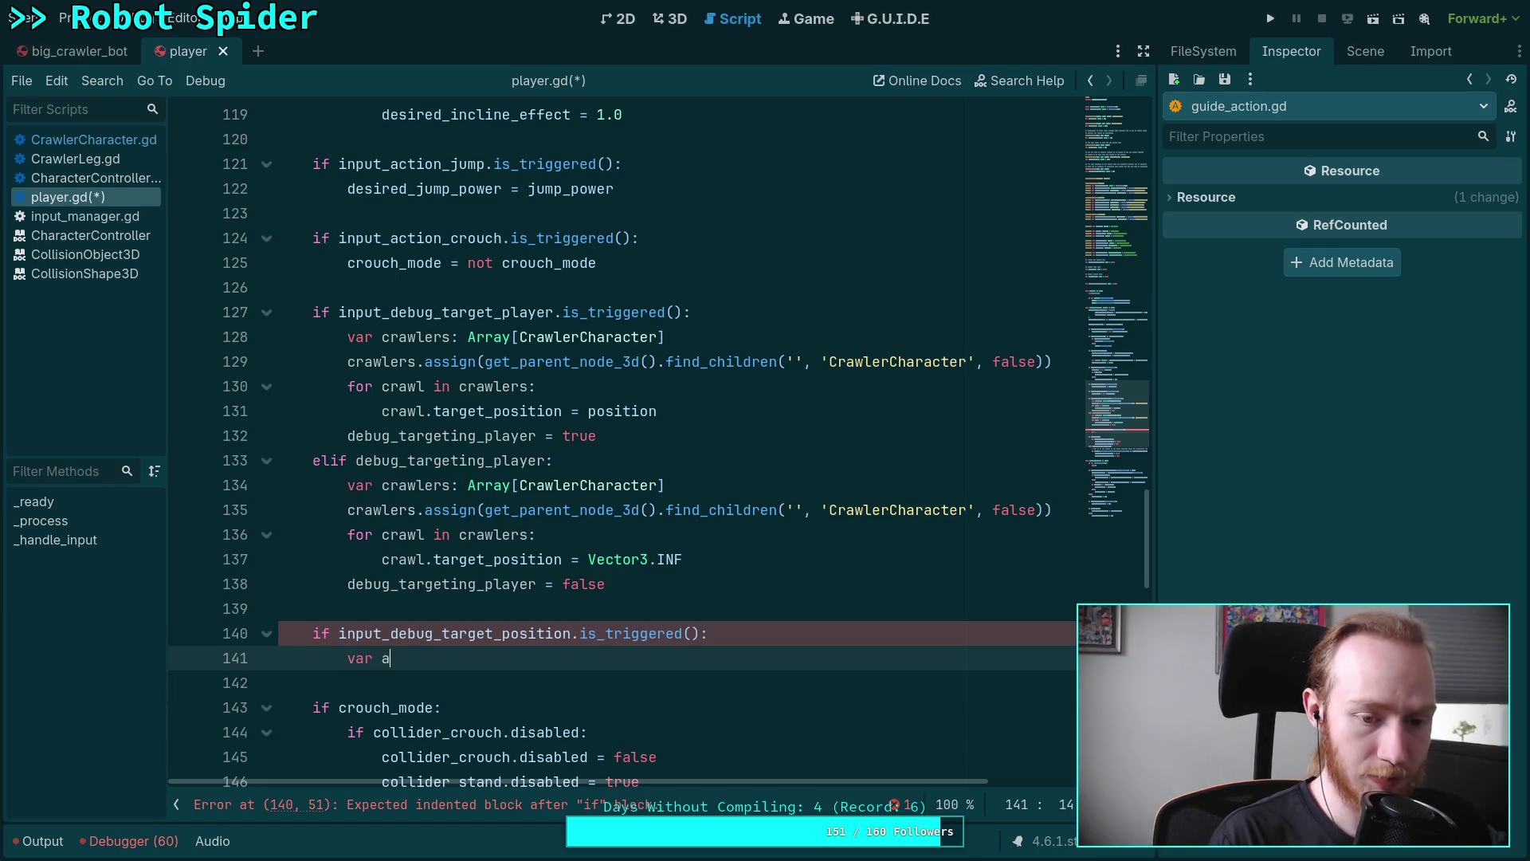
{"action": "type", "text": "camera: Came"}
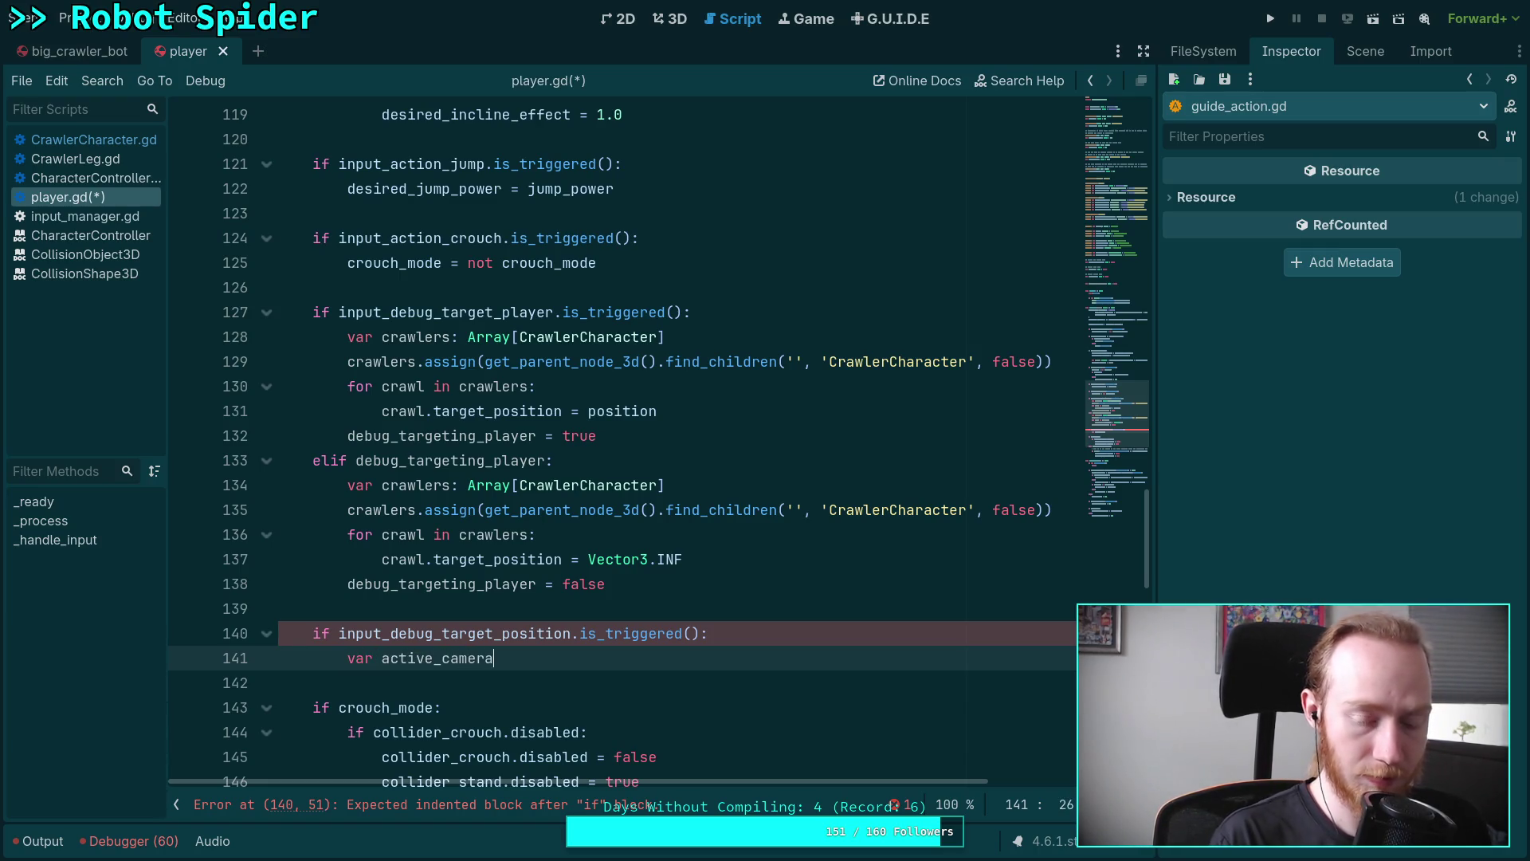
{"action": "type", "text": "ra3D ="}
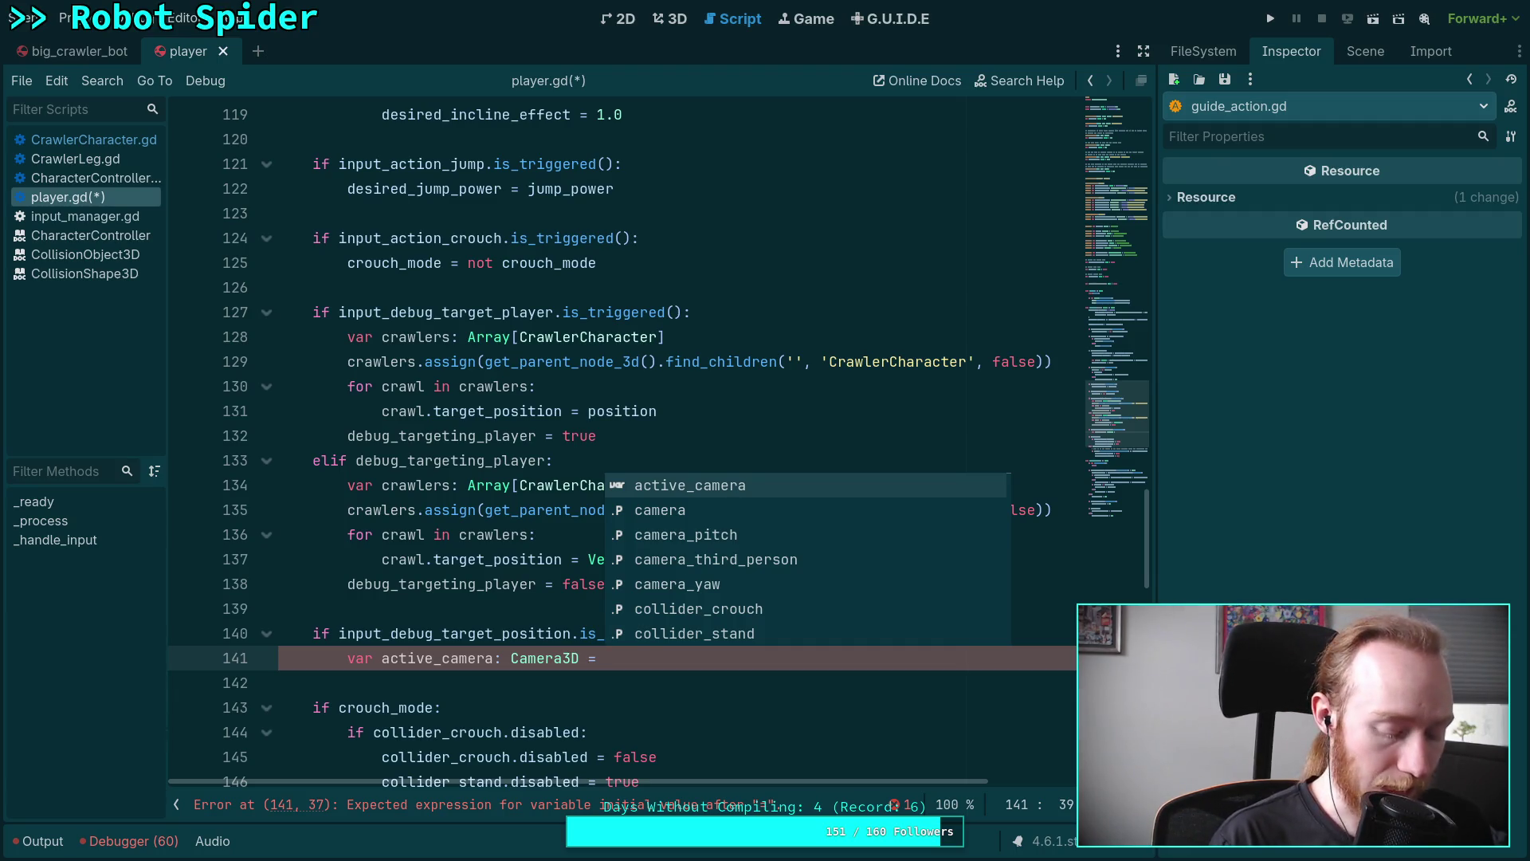
{"action": "type", "text": "get_tr"}
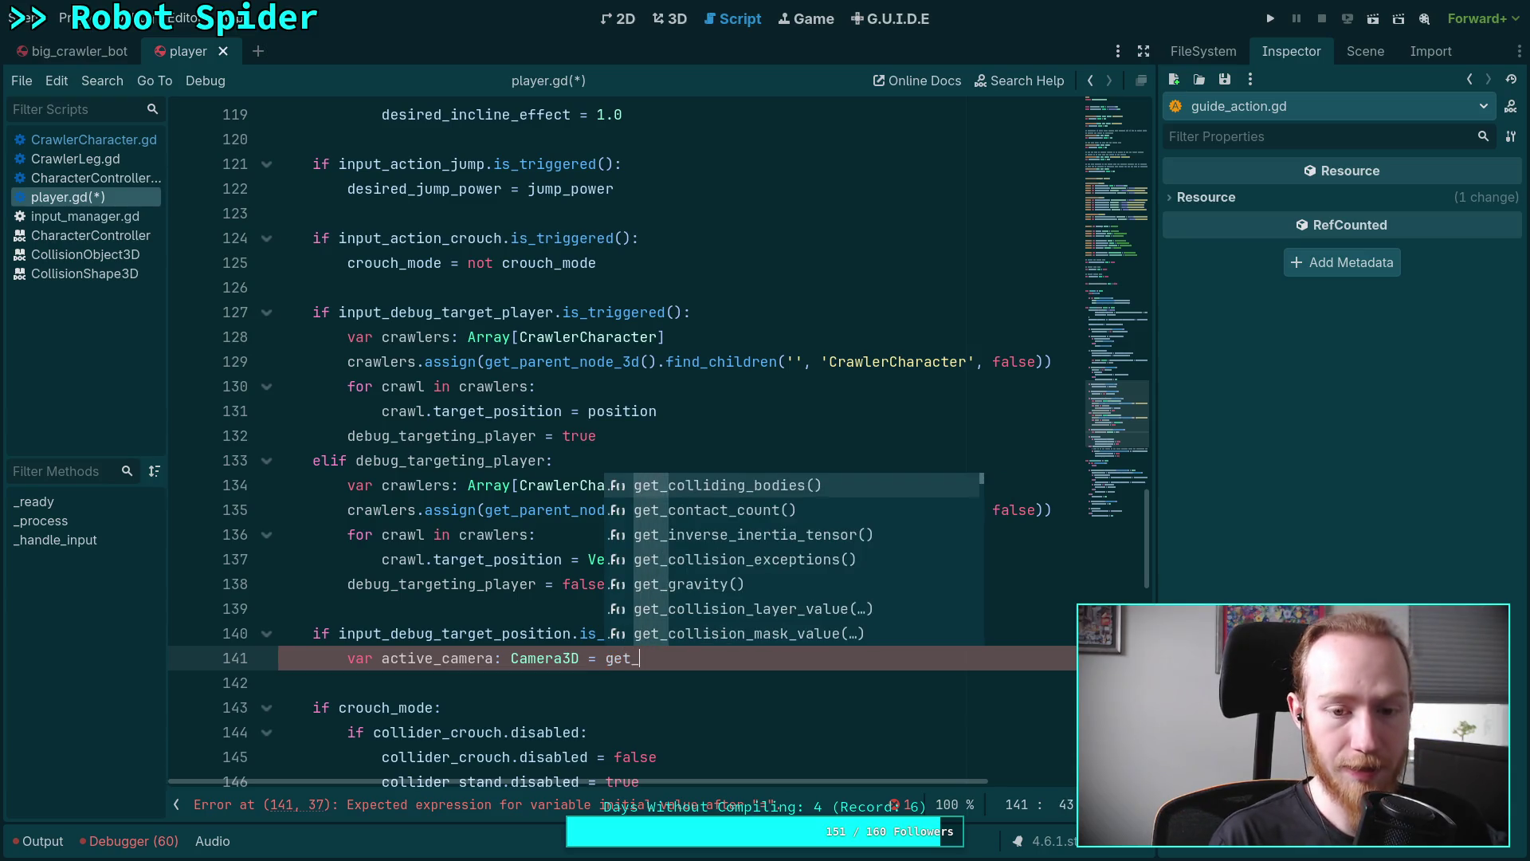
{"action": "key", "text": "Return"}
{"action": "type", "text": "."}
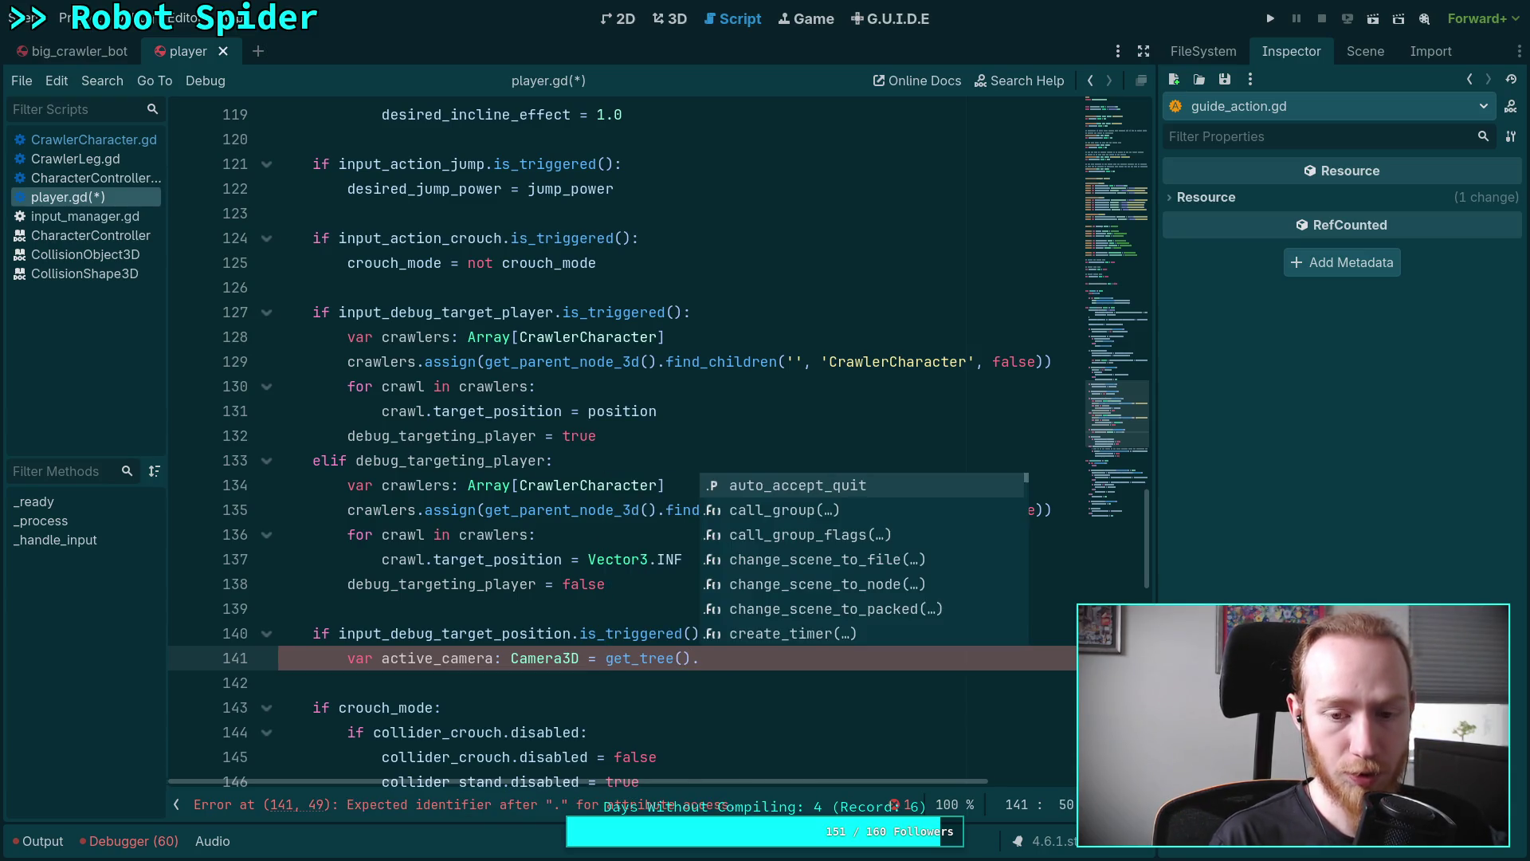
{"action": "type", "text": "camer"}
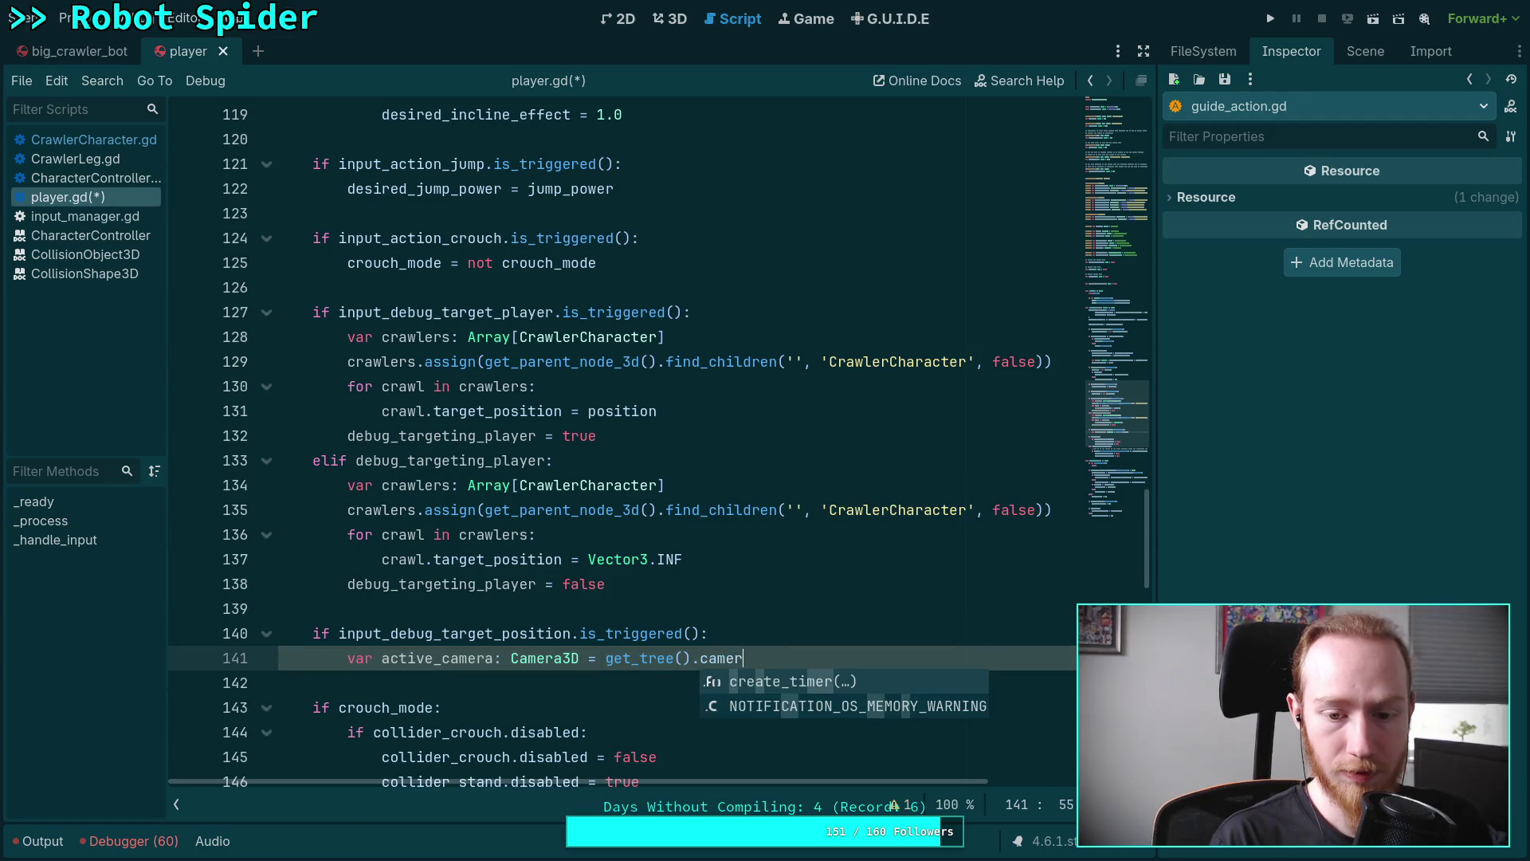
{"action": "key", "text": "BackSpace"}
{"action": "key", "text": "BackSpace"}
{"action": "key", "text": "BackSpace"}
{"action": "type", "text": "act"}
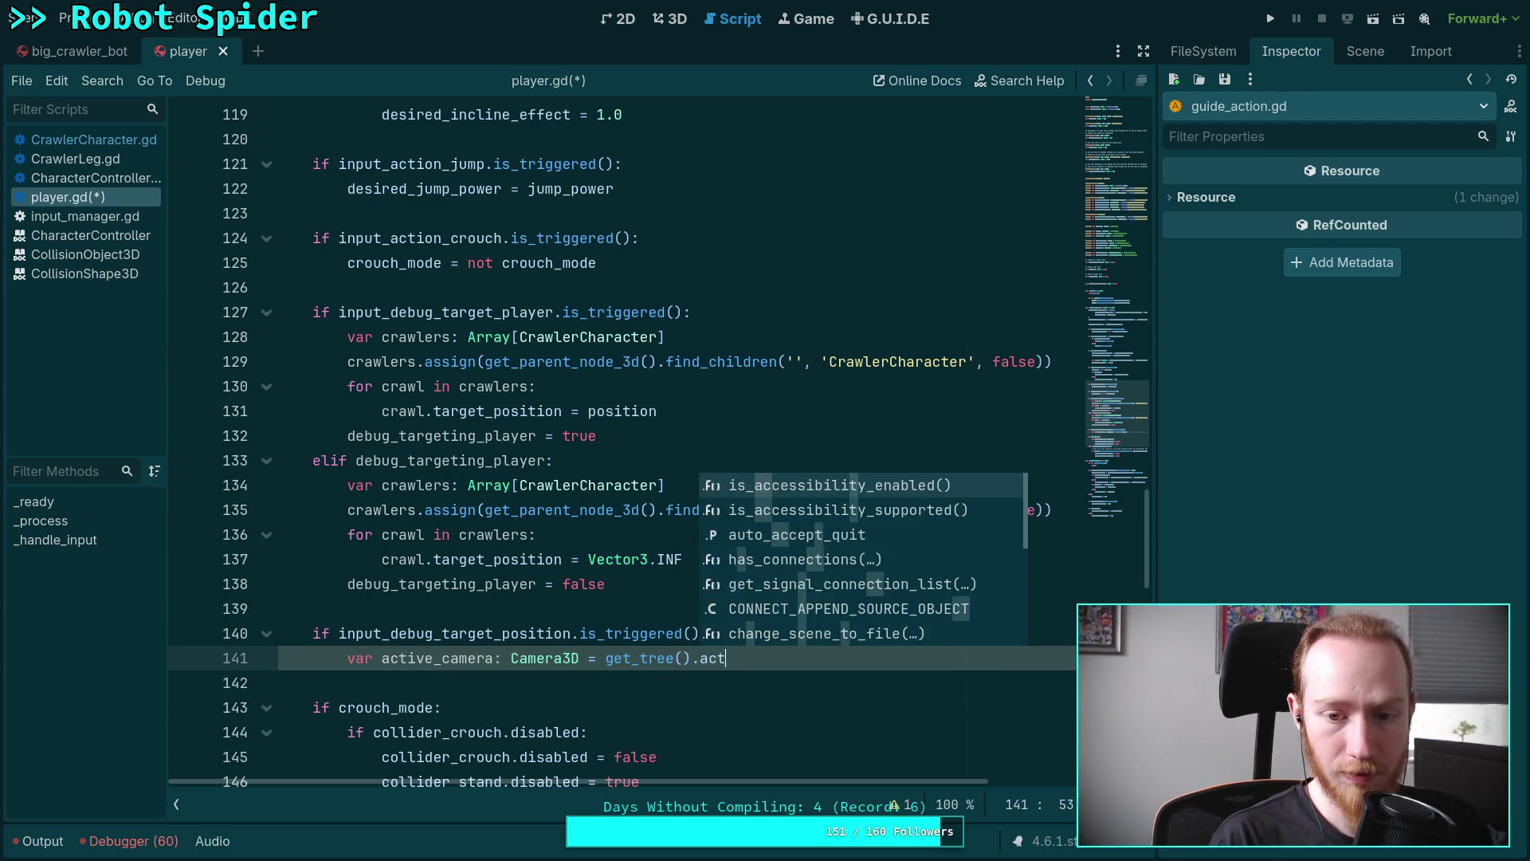
{"action": "key", "text": "BackSpace"}
{"action": "key", "text": "BackSpace"}
{"action": "key", "text": "BackSpace"}
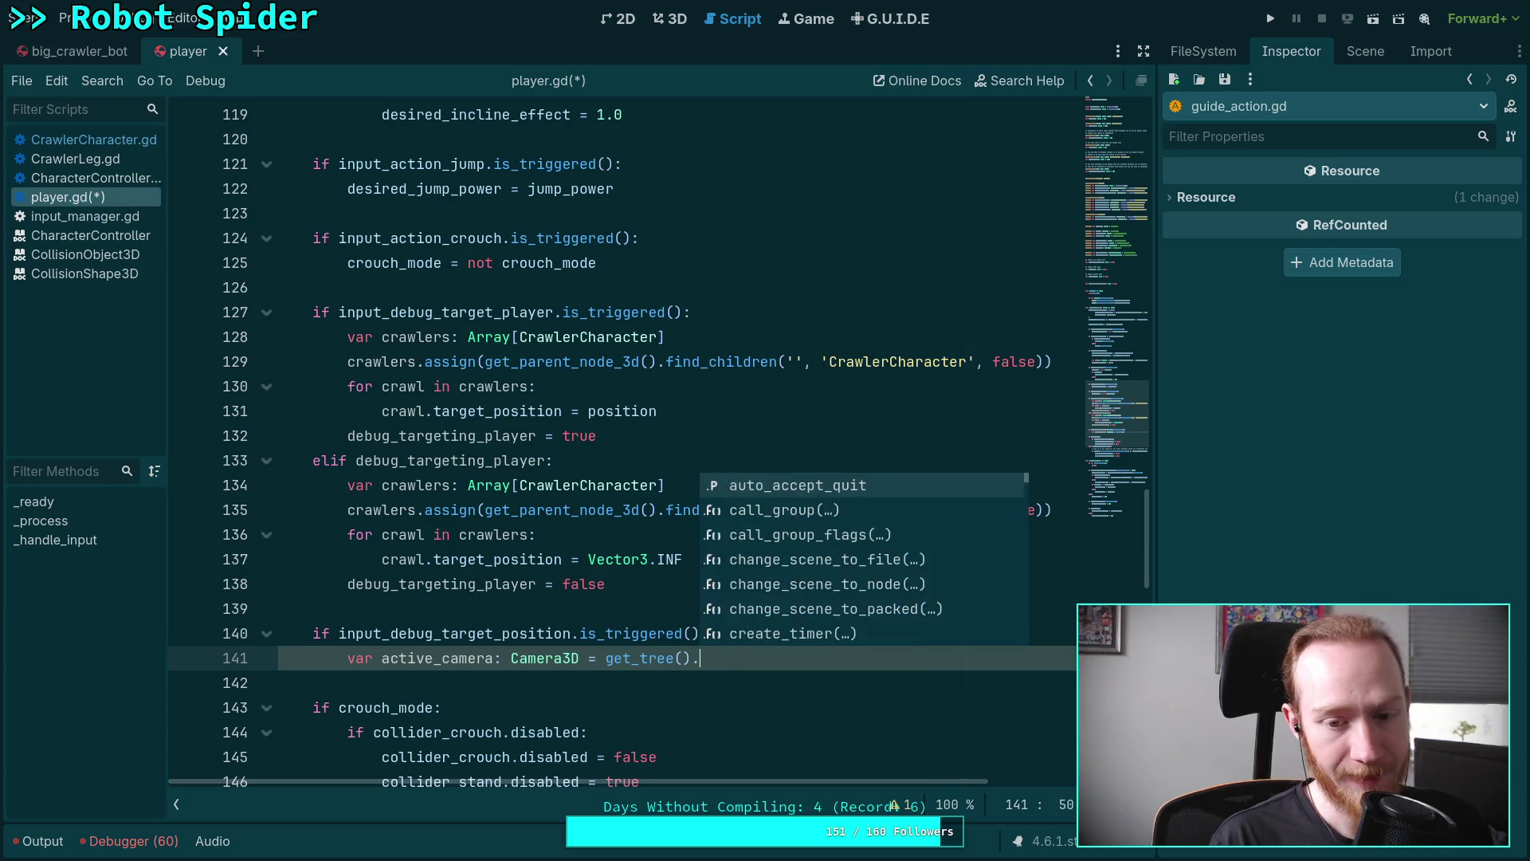
{"action": "key", "text": "BackSpace"}
{"action": "key", "text": "BackSpace"}
{"action": "key", "text": "BackSpace"}
{"action": "key", "text": "BackSpace"}
{"action": "type", "text": "Rend"}
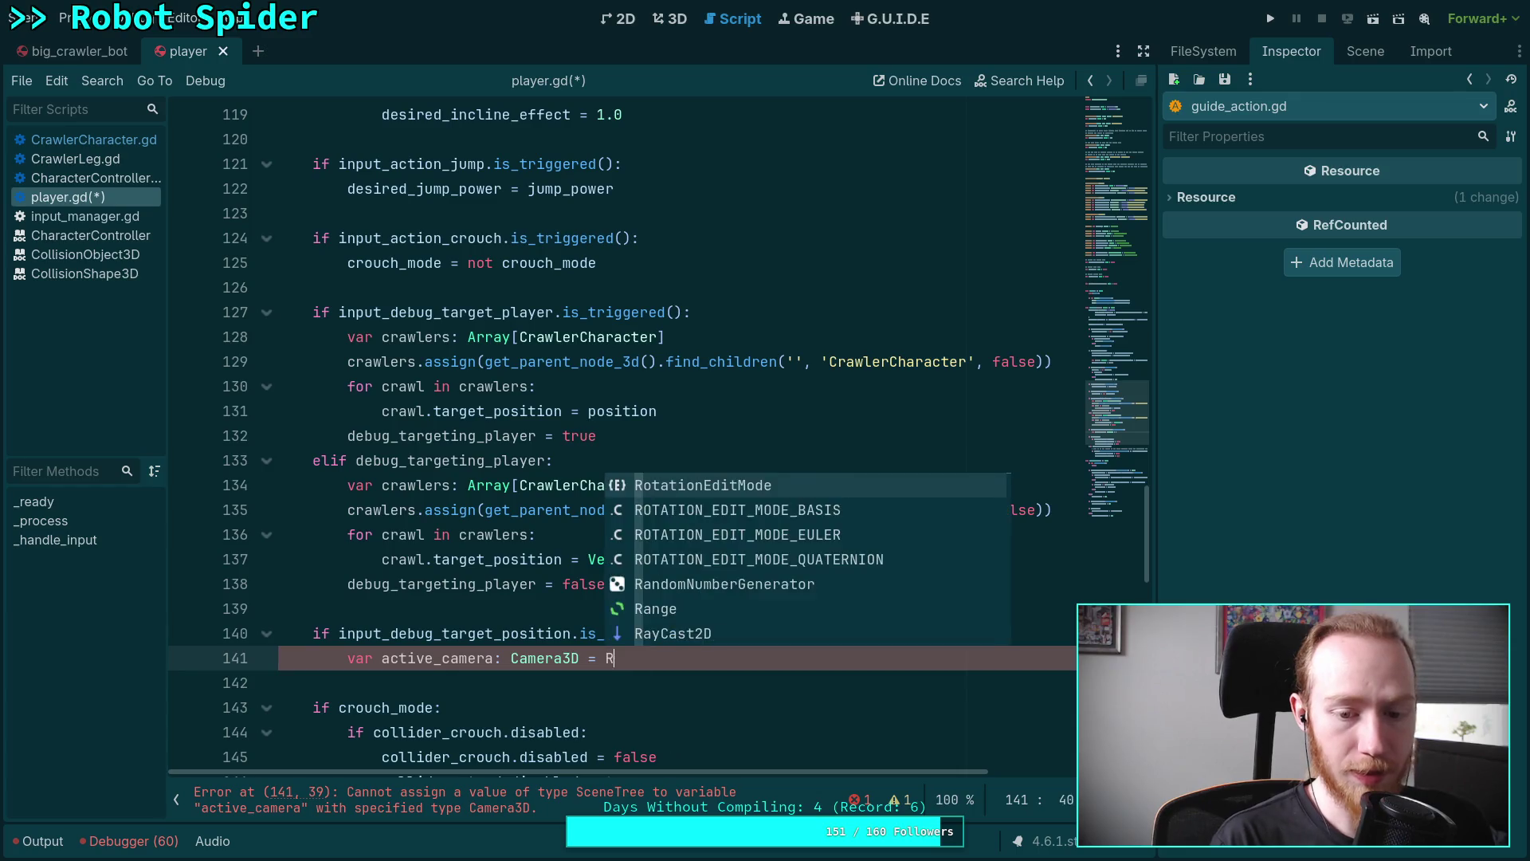
{"action": "key", "text": "Down"}
{"action": "key", "text": "Down"}
{"action": "key", "text": "Down"}
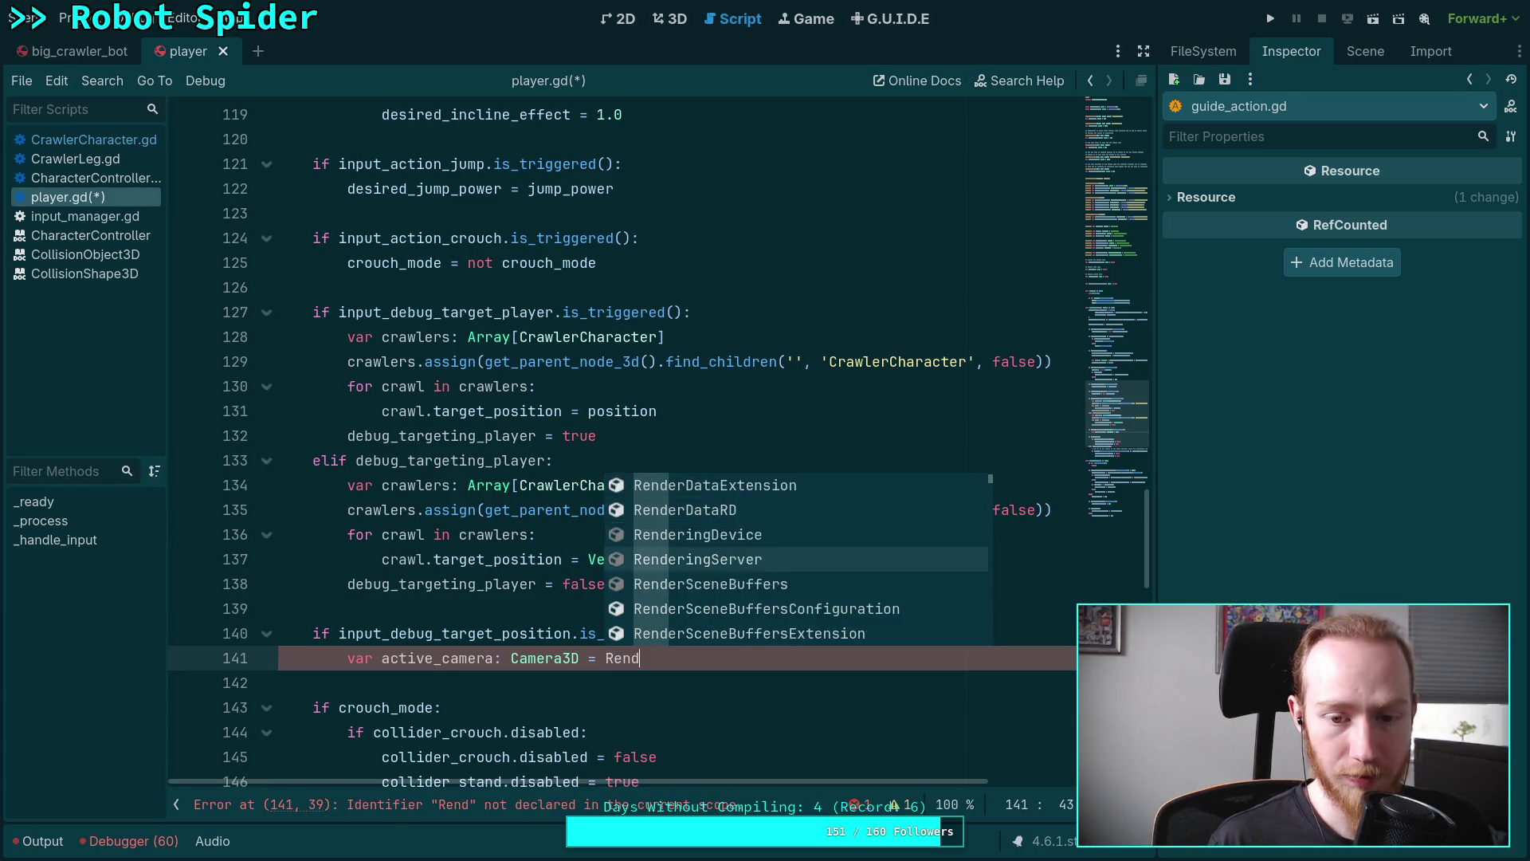
{"action": "key", "text": "Return"}
{"action": "type", "text": ".camera"}
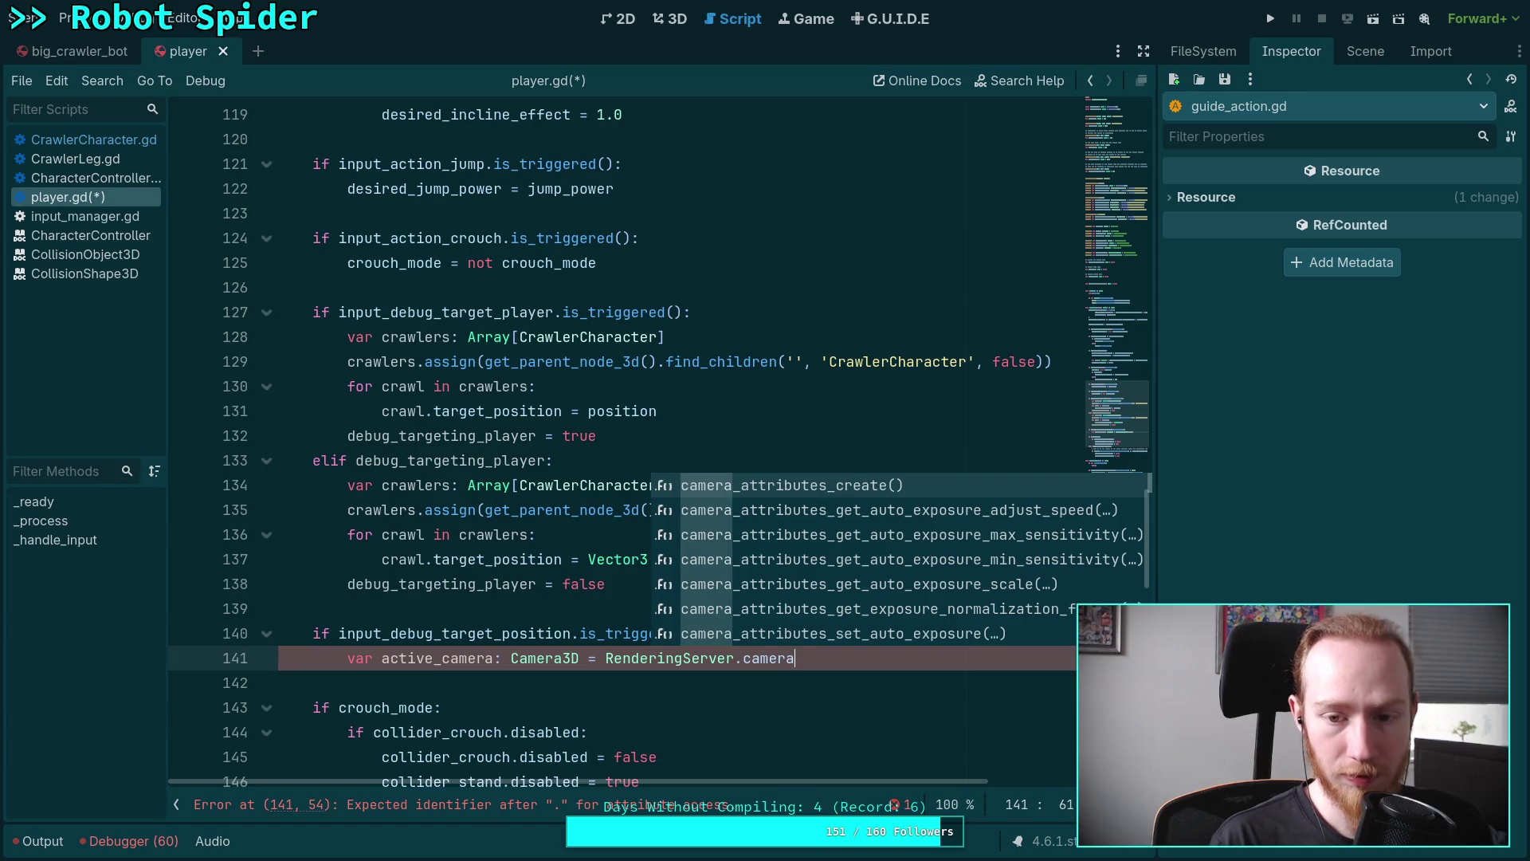
{"action": "key", "text": "Left"}
{"action": "key", "text": "Down"}
{"action": "key", "text": "Down"}
{"action": "key", "text": "Down"}
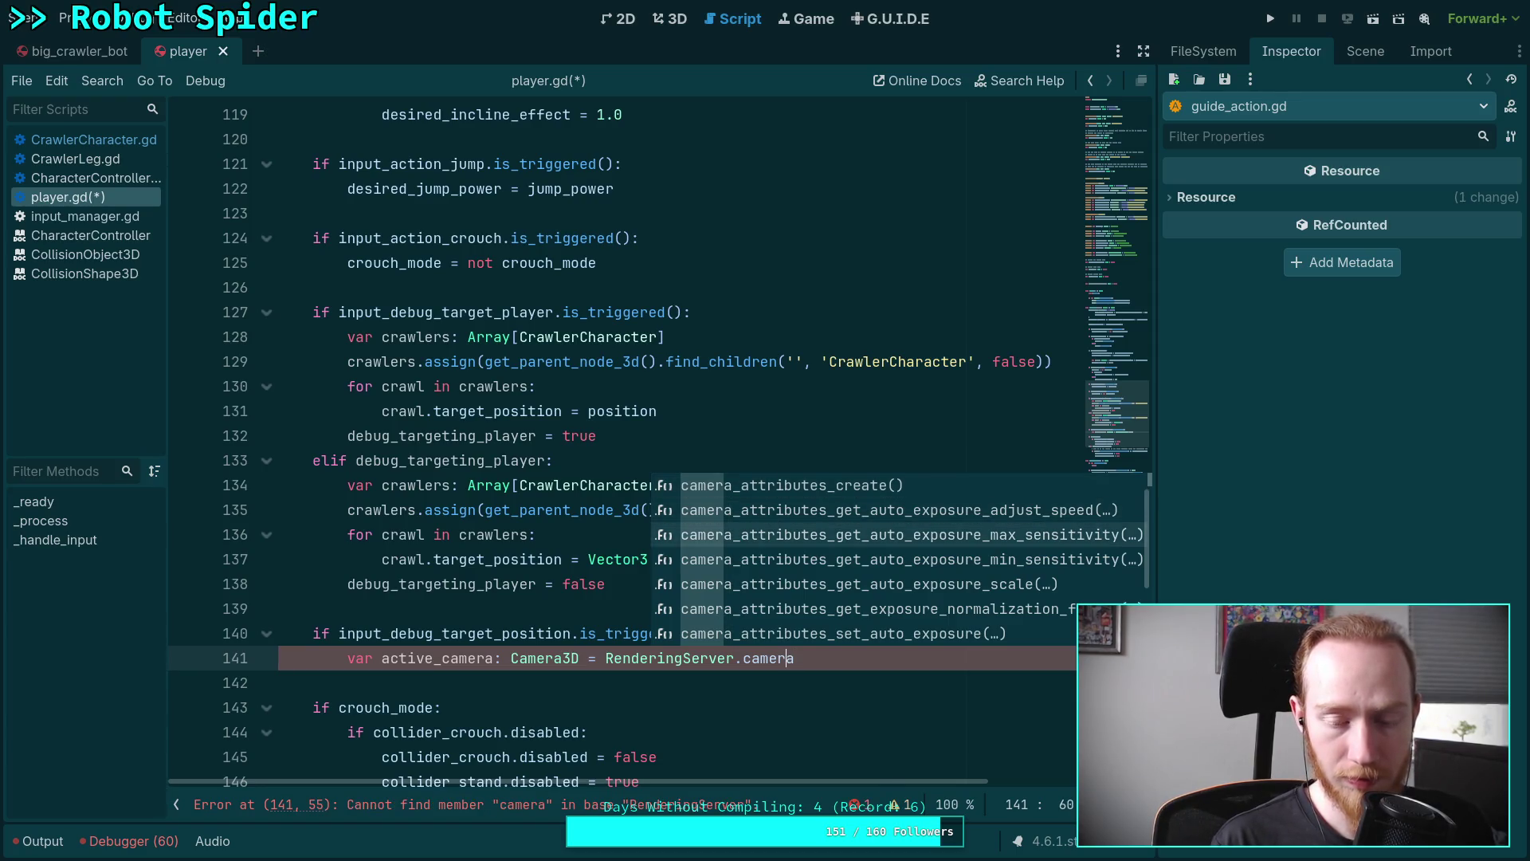
{"action": "key", "text": "Down"}
{"action": "key", "text": "Down"}
{"action": "key", "text": "Down"}
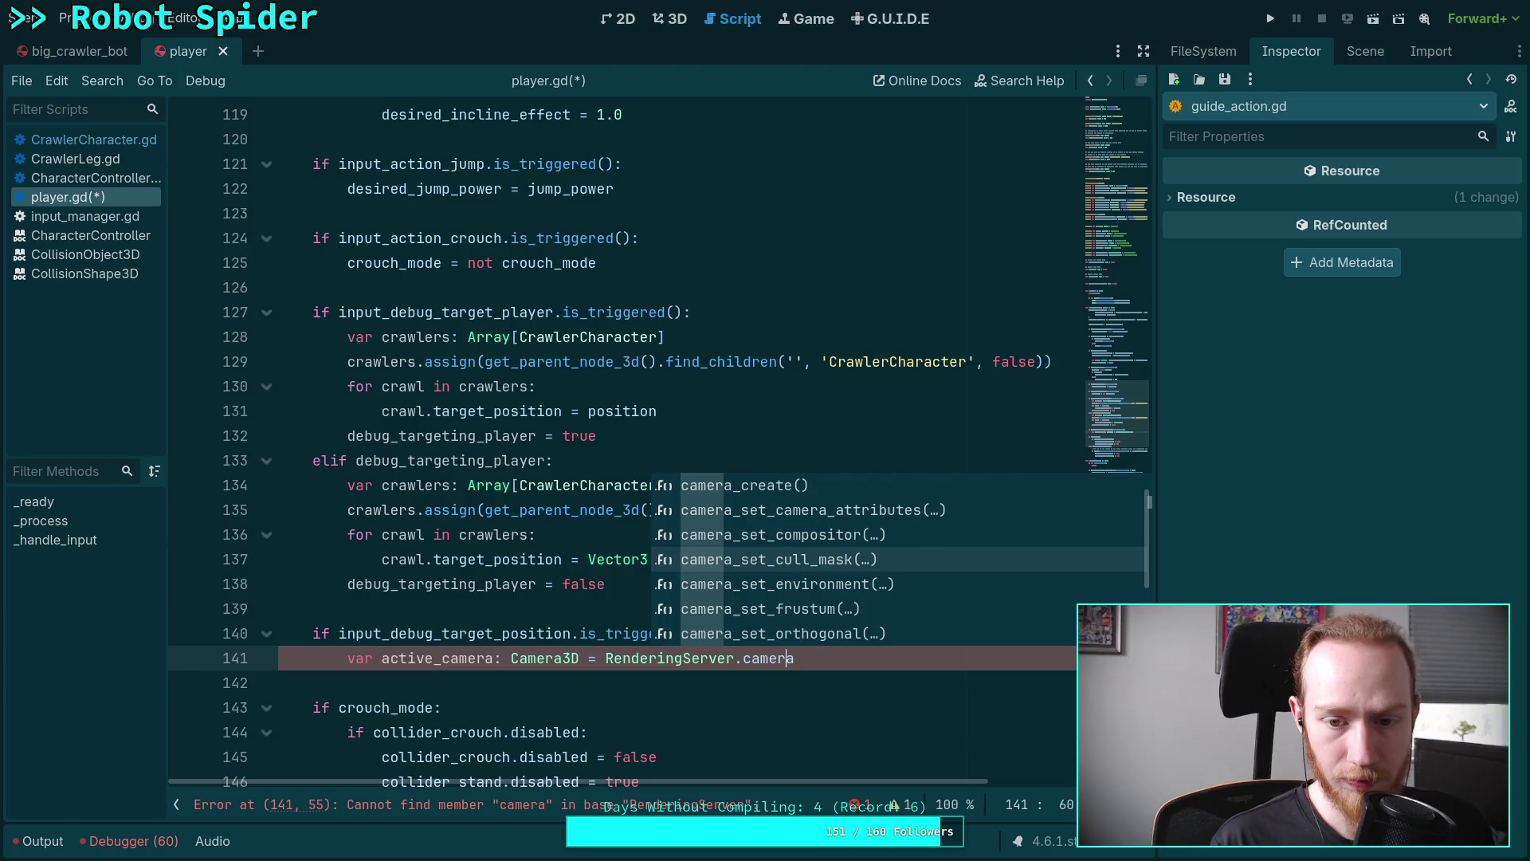
{"action": "key", "text": "Down"}
{"action": "key", "text": "Down"}
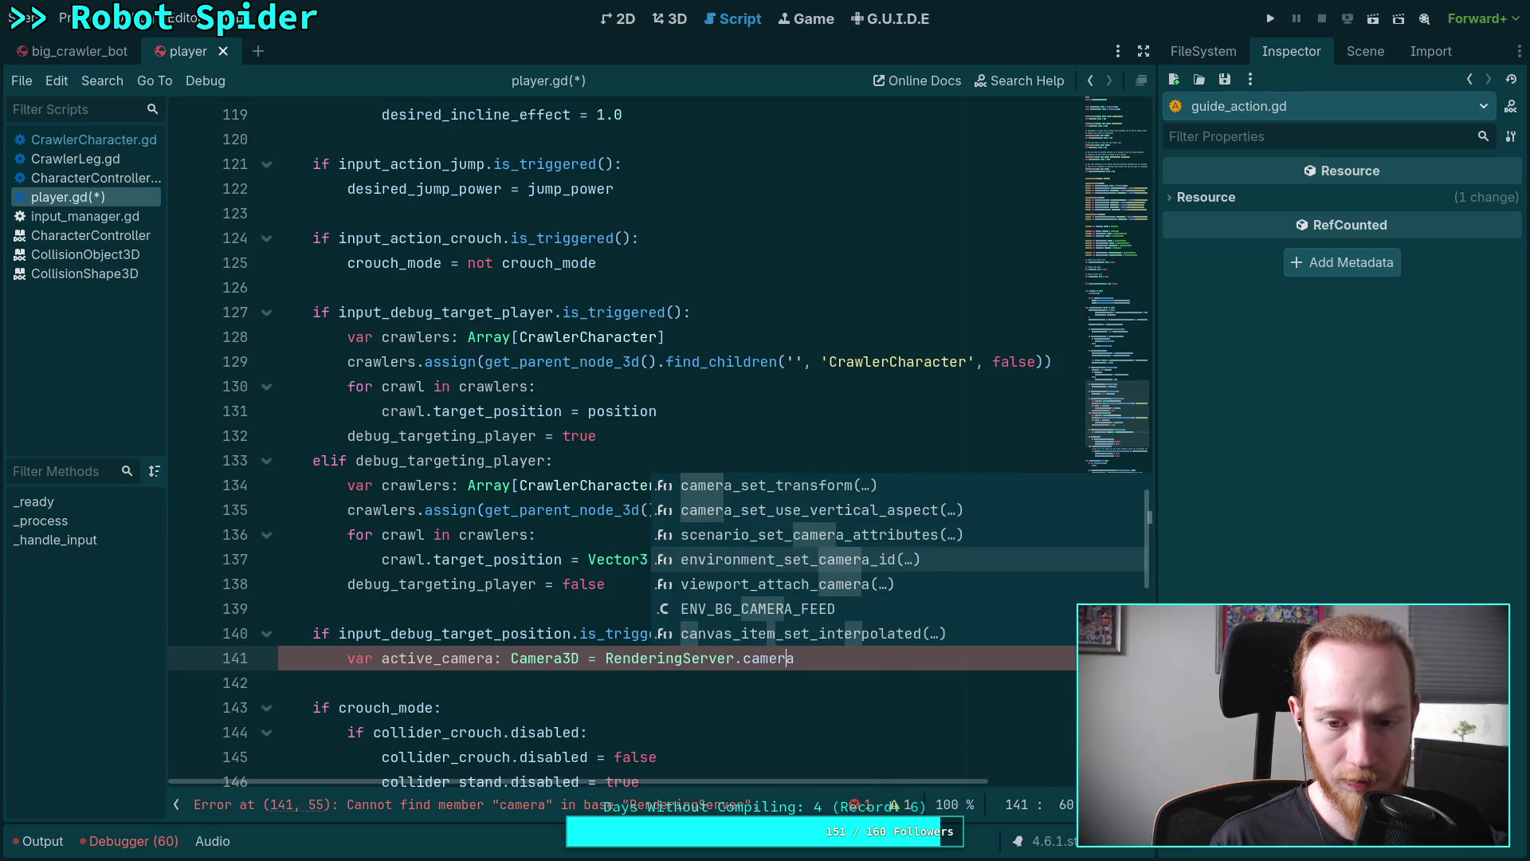
{"action": "key", "text": "BackSpace"}
{"action": "key", "text": "BackSpace"}
{"action": "key", "text": "BackSpace"}
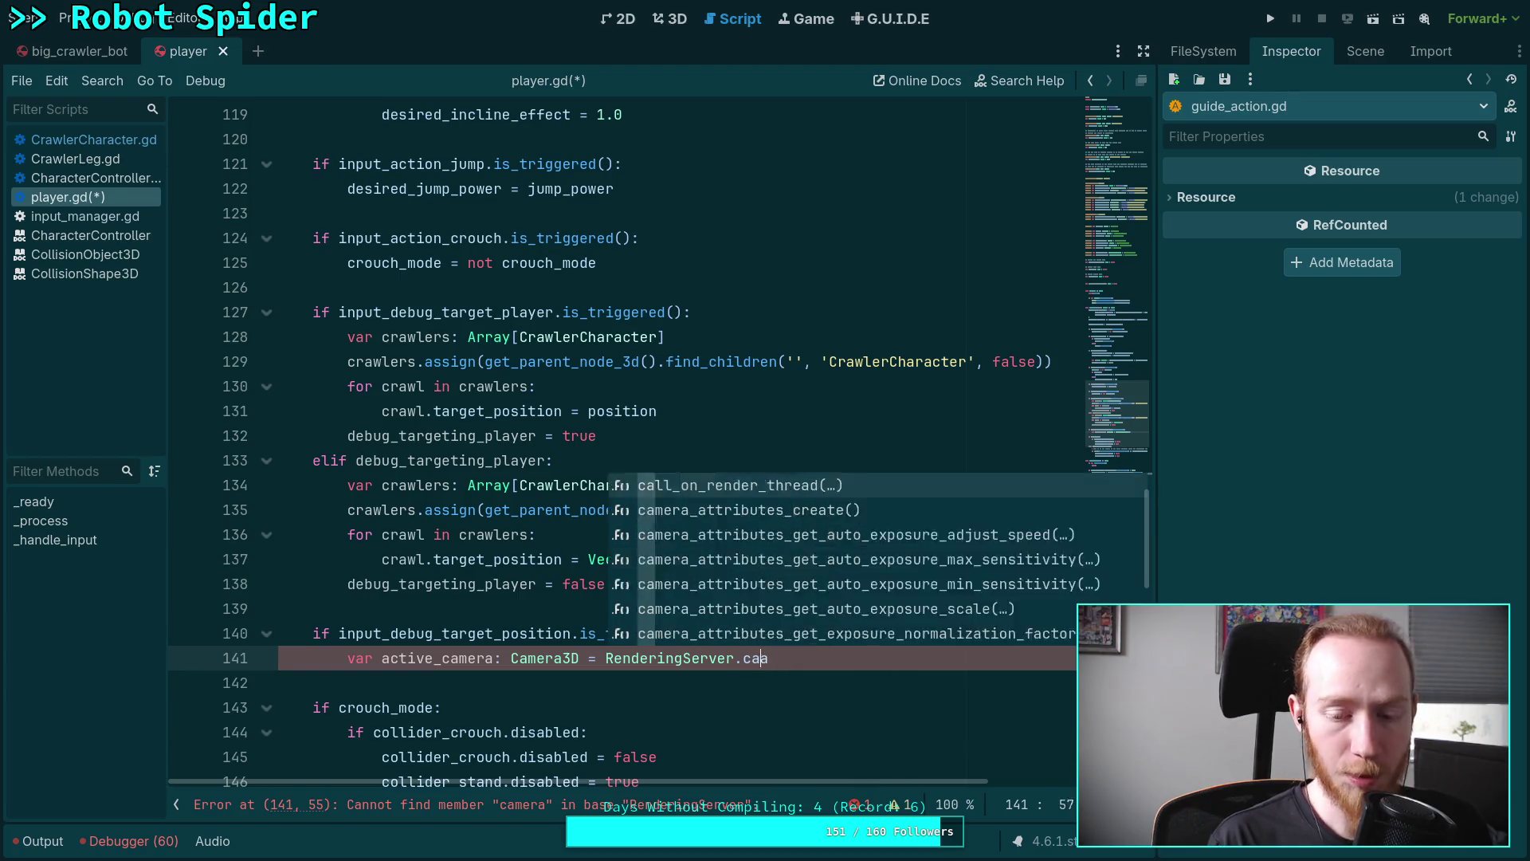
{"action": "key", "text": "BackSpace"}
{"action": "key", "text": "Delete"}
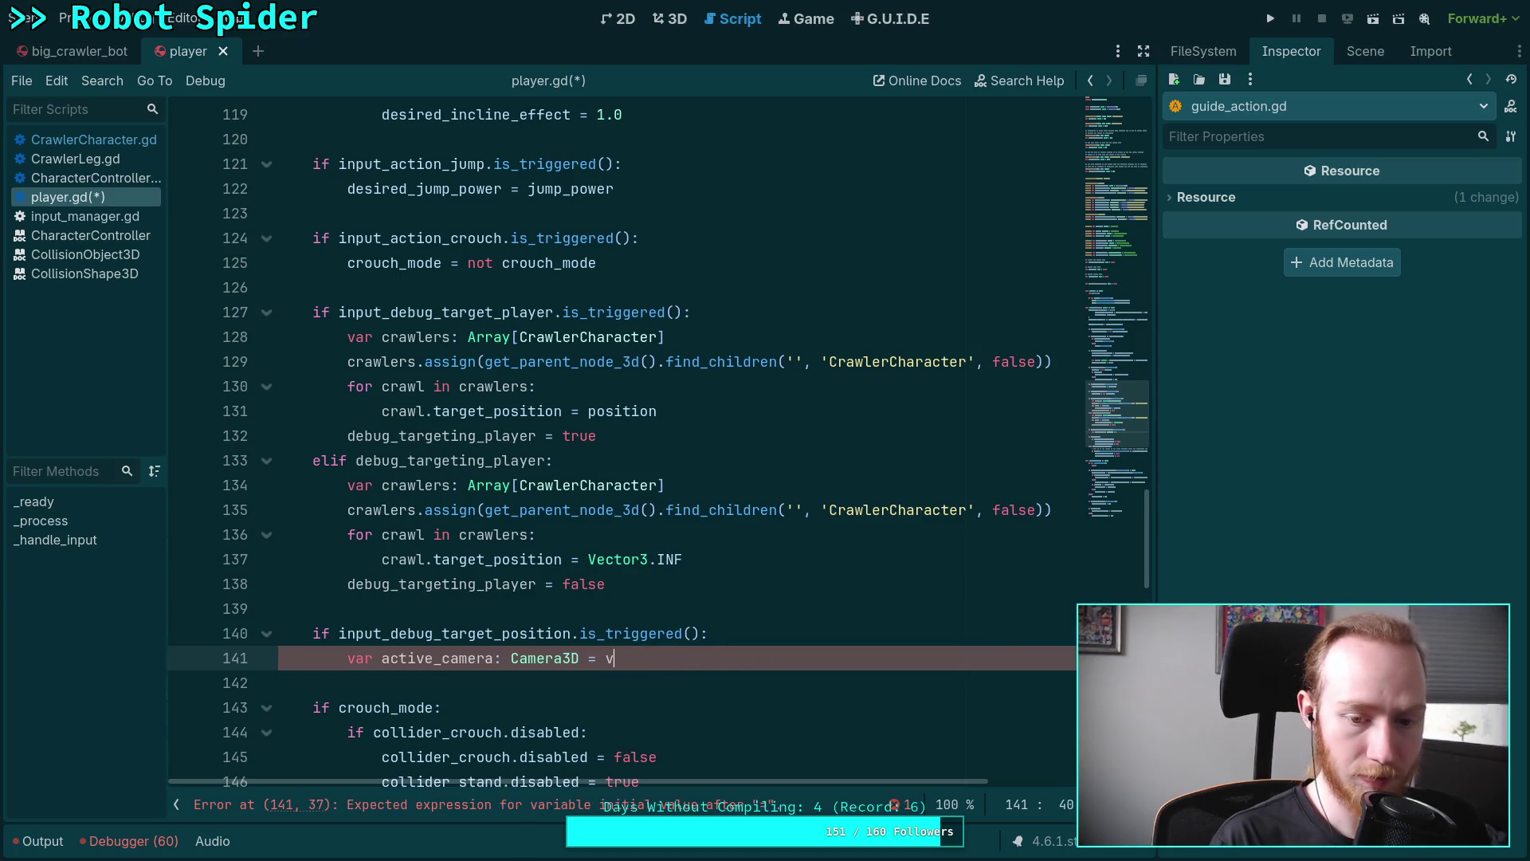
Assign get_viewport().get_camera_3d() to active_camera and add an if active_camera: check below.
{"action": "type", "text": "vu"}
{"action": "key", "text": "BackSpace"}
{"action": "type", "text": "iew"}
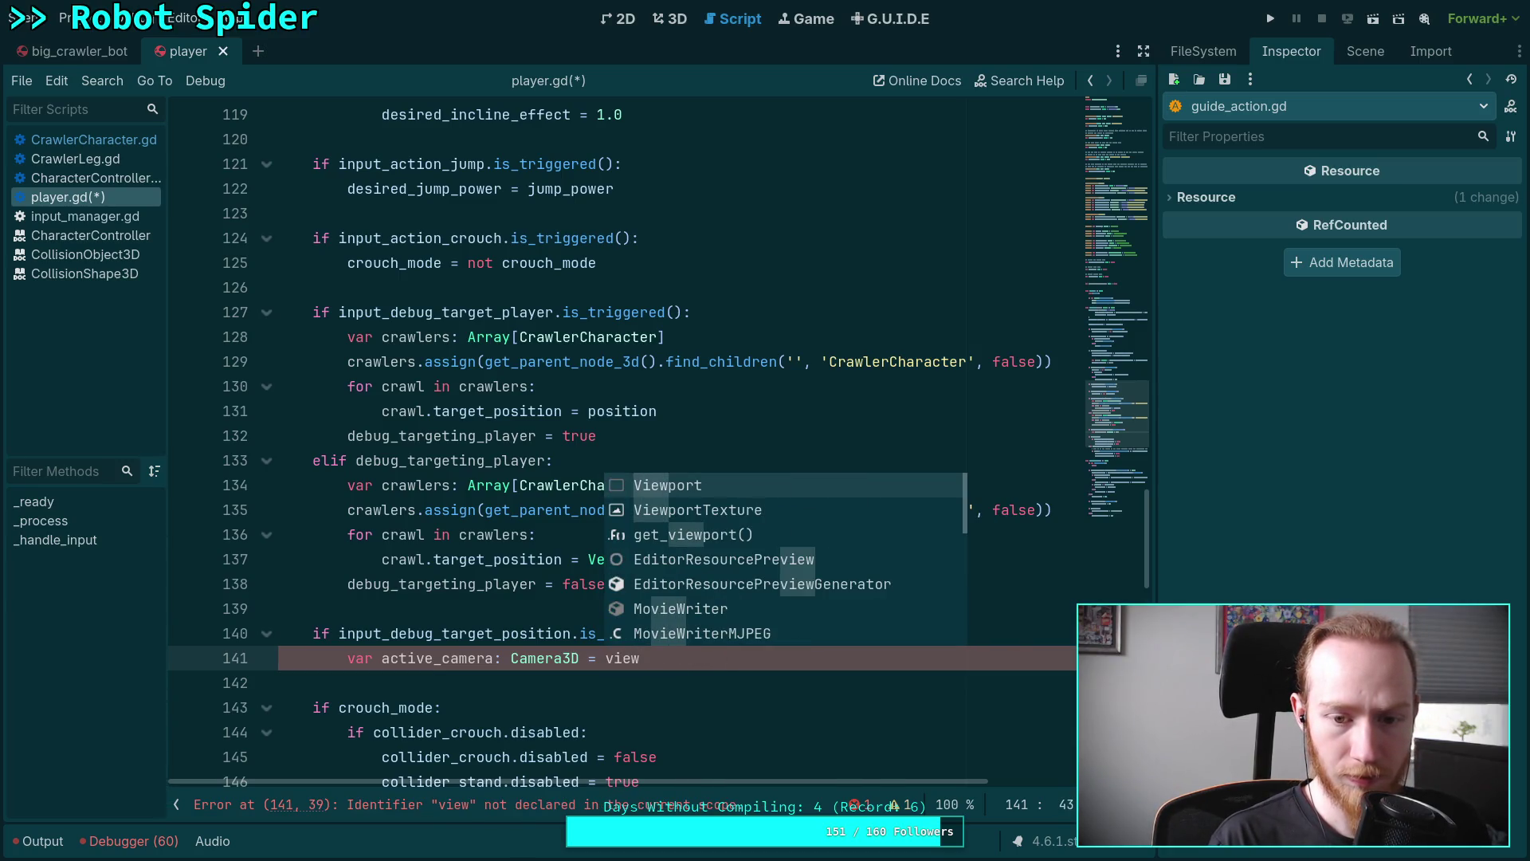
{"action": "key", "text": "Down"}
{"action": "key", "text": "Down"}
{"action": "key", "text": "Return"}
{"action": "type", "text": "."}
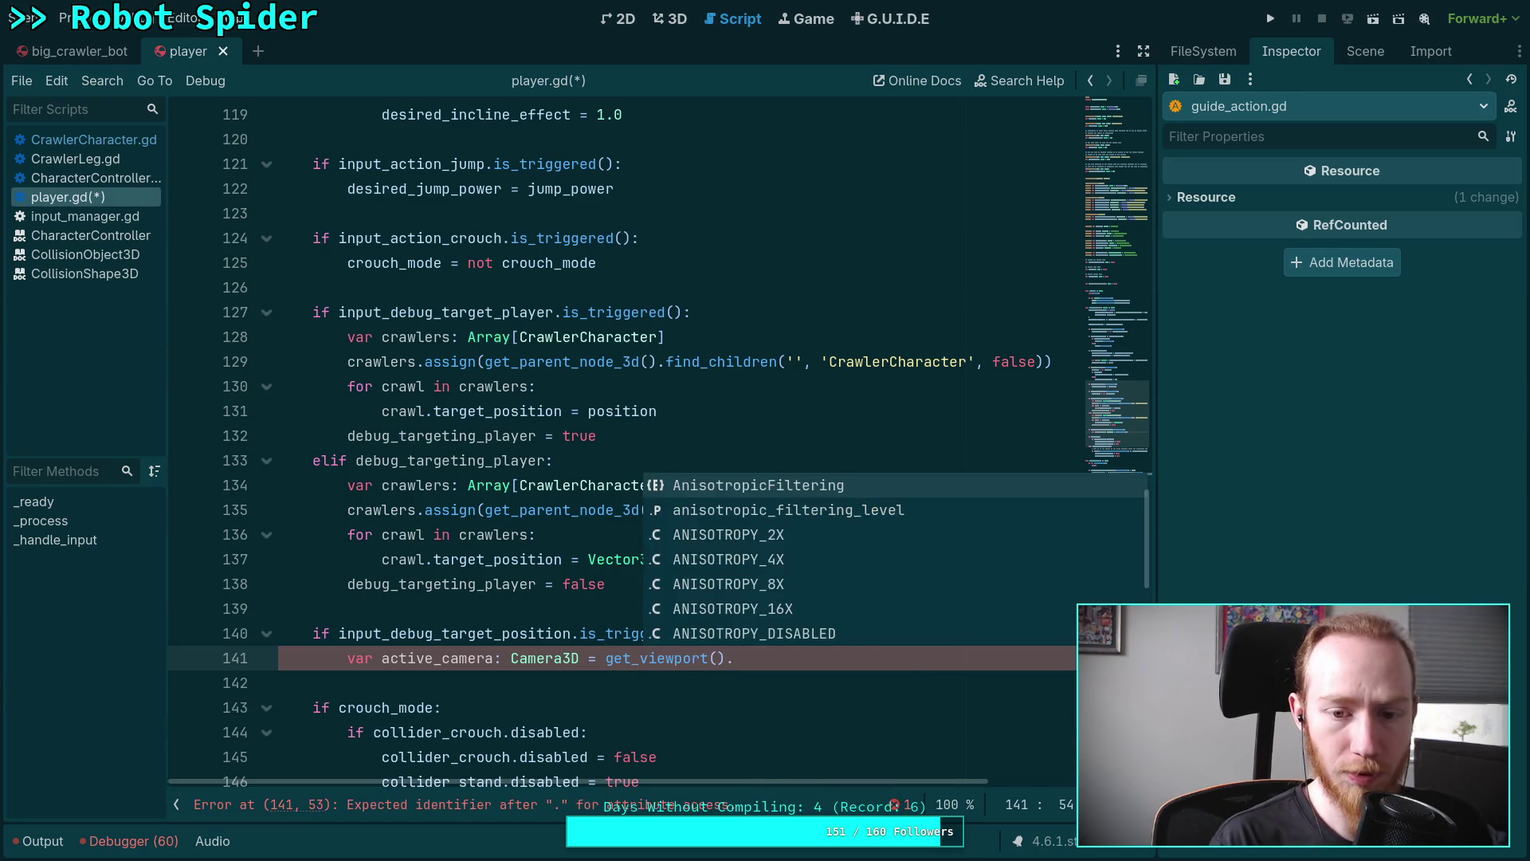
{"action": "type", "text": "camer"}
{"action": "key", "text": "Down"}
{"action": "key", "text": "Return"}
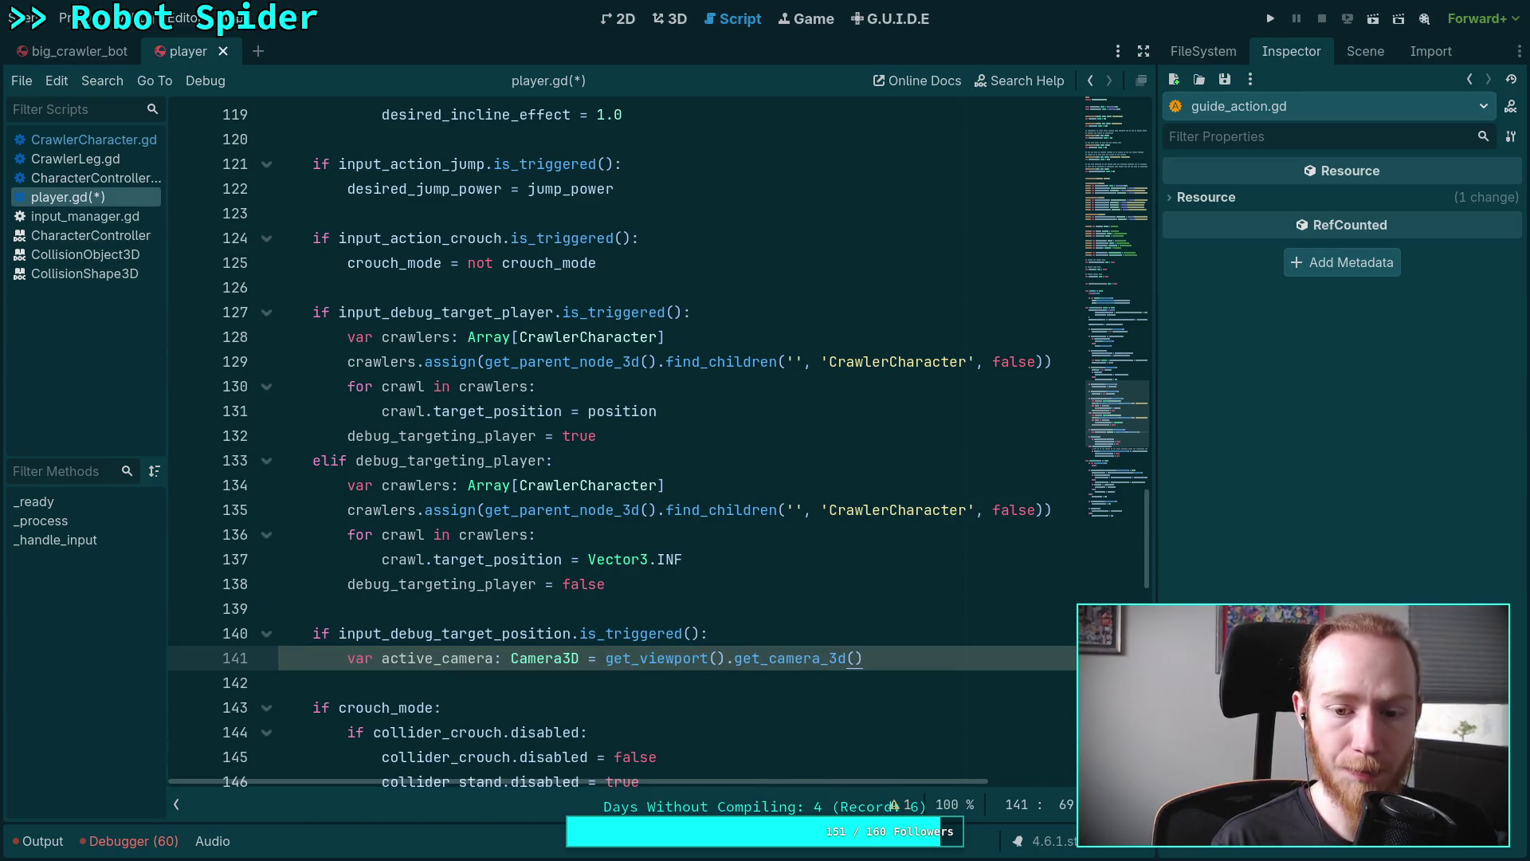
{"action": "mouse_move", "coordinate": [804, 660]}
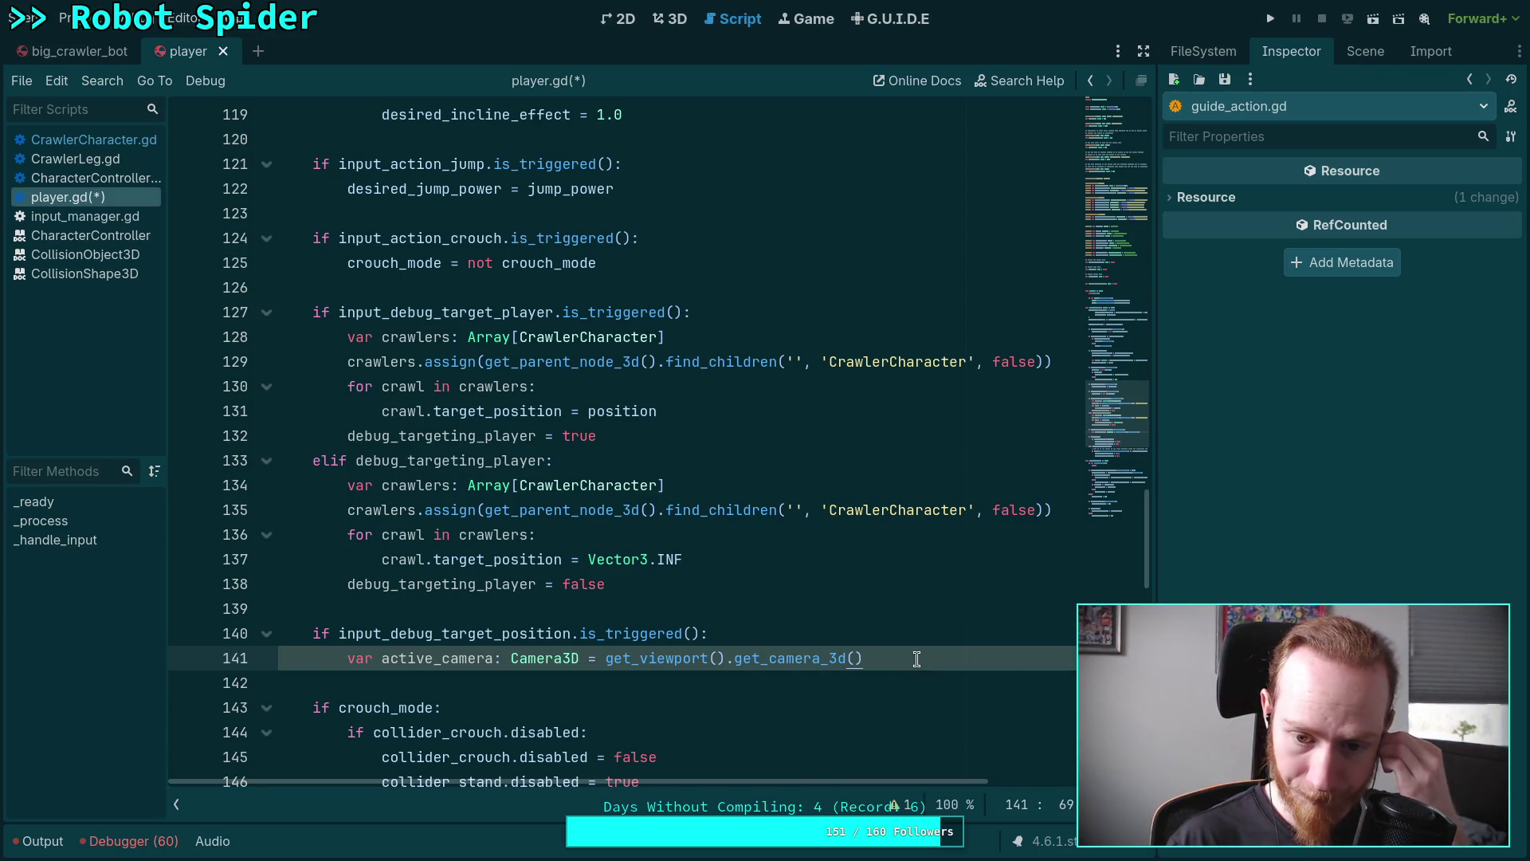
{"action": "key", "text": "Return"}
{"action": "type", "text": "if active_camera:"}
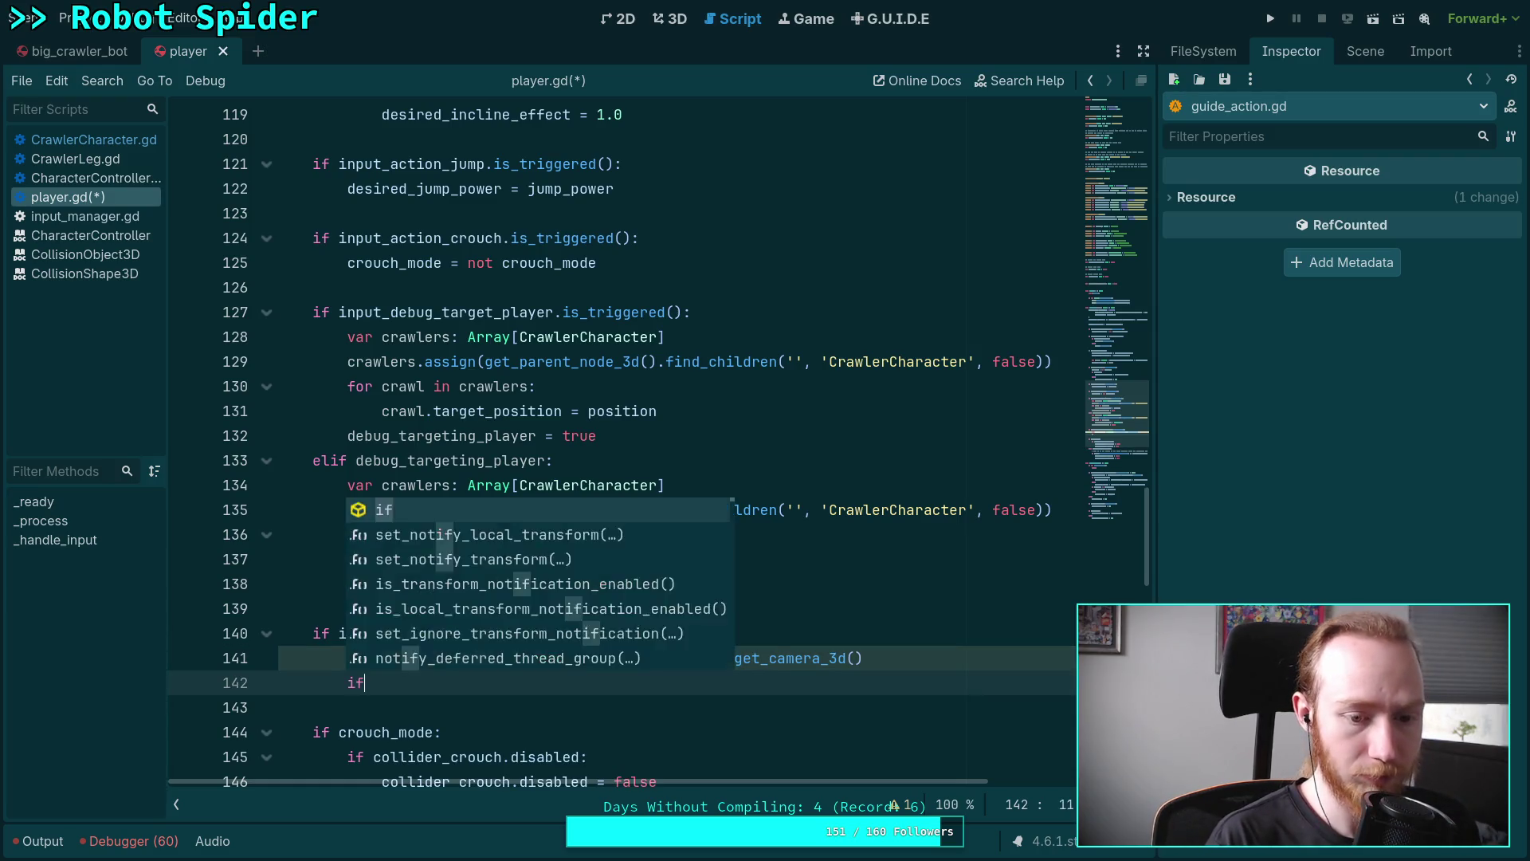
{"action": "key", "text": "Return"}
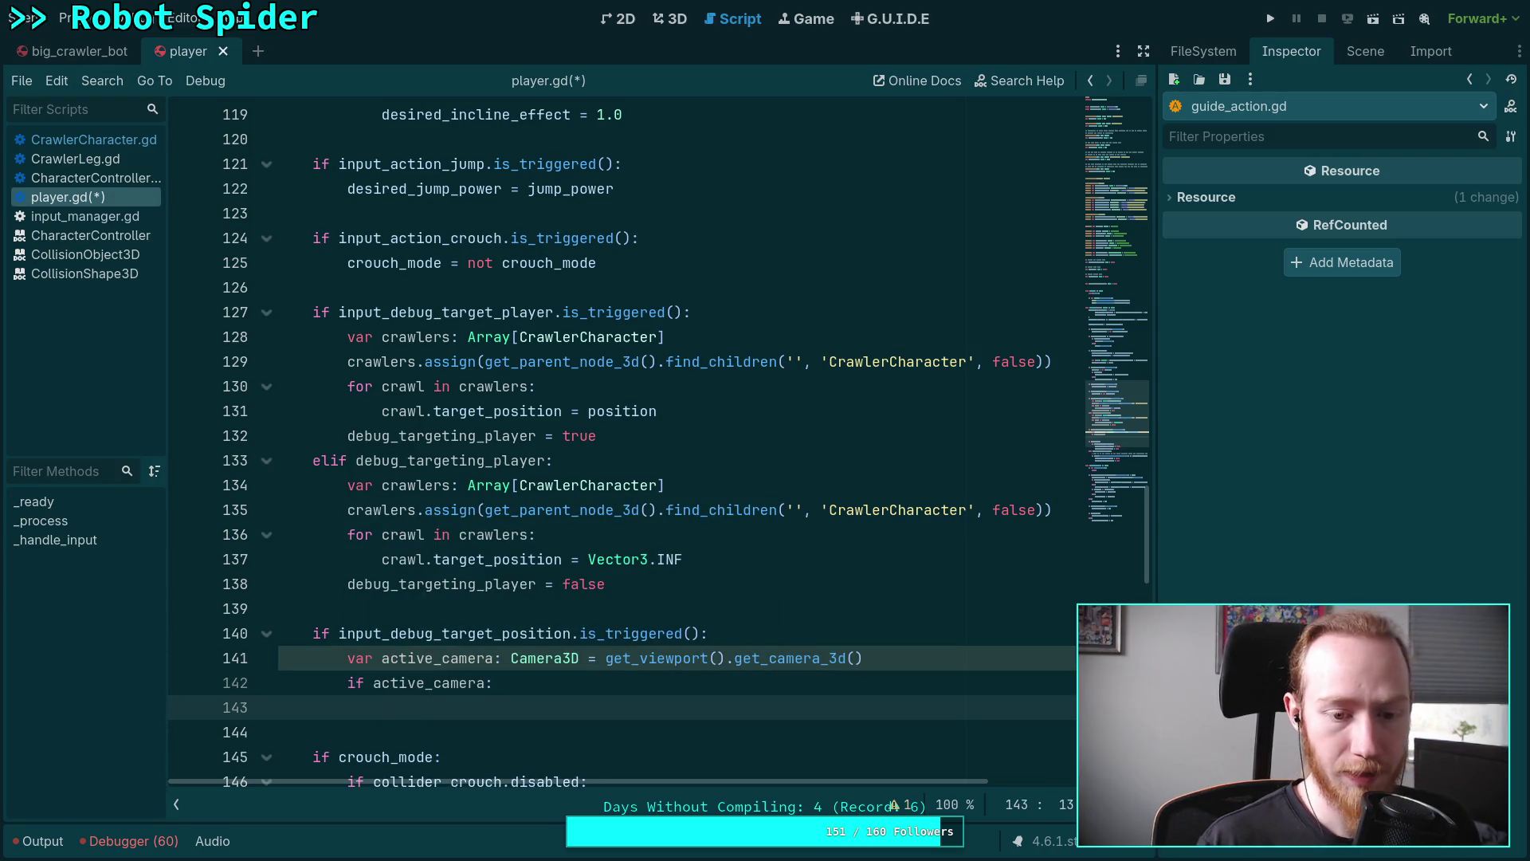
{"action": "scroll", "coordinate": [741, 642], "scroll_direction": "down", "scroll_amount": 1}
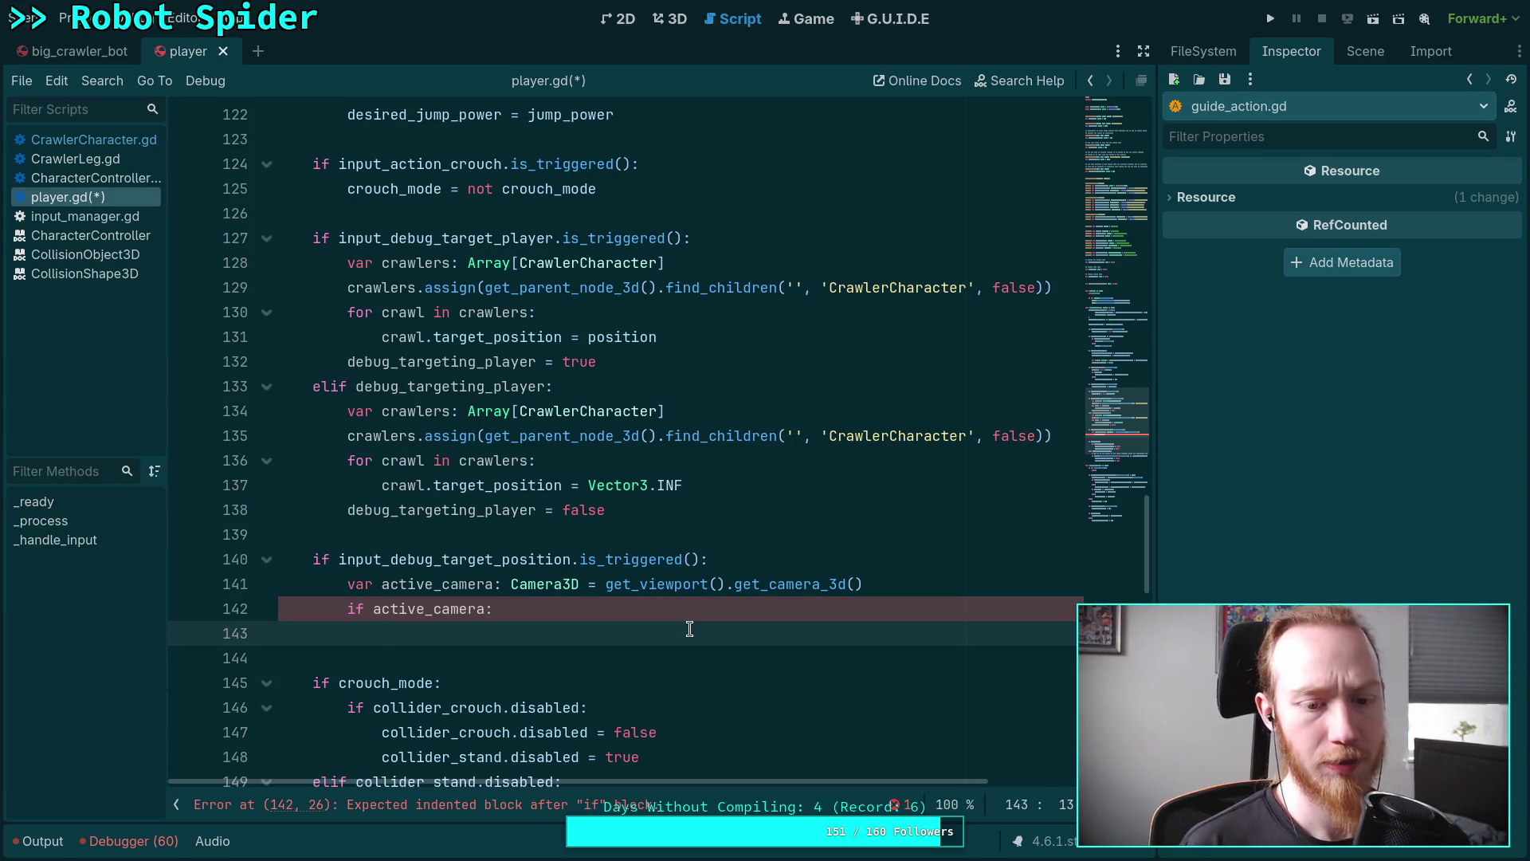
Cut the target-position block (lines 140–143) and open a new line after line 173 in _handle_input.
{"action": "scroll", "coordinate": [689, 629], "scroll_direction": "up", "scroll_amount": 13}
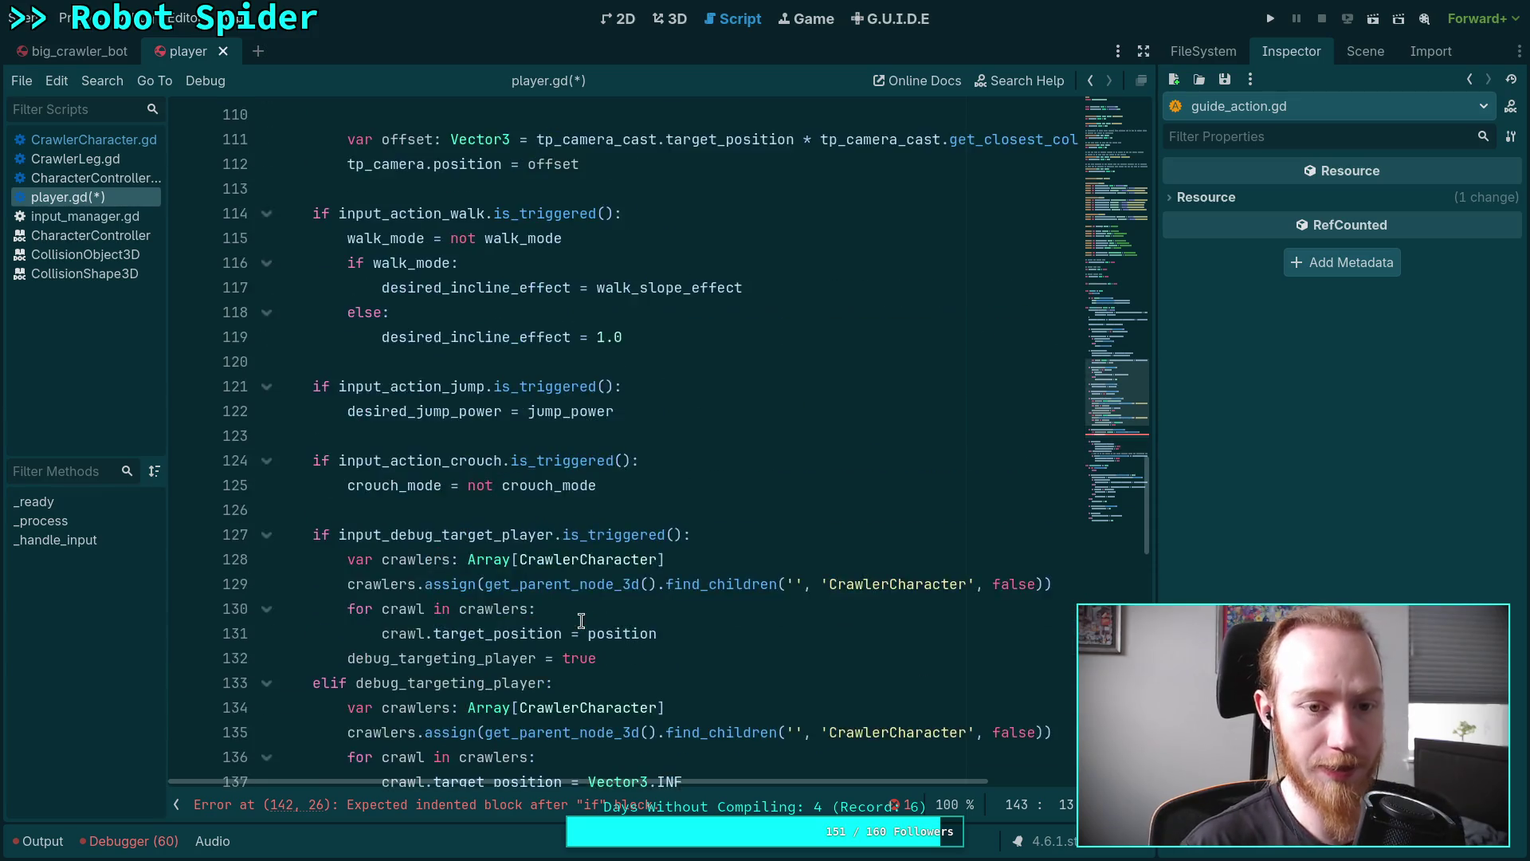
{"action": "scroll", "coordinate": [460, 490], "scroll_direction": "down", "scroll_amount": 15}
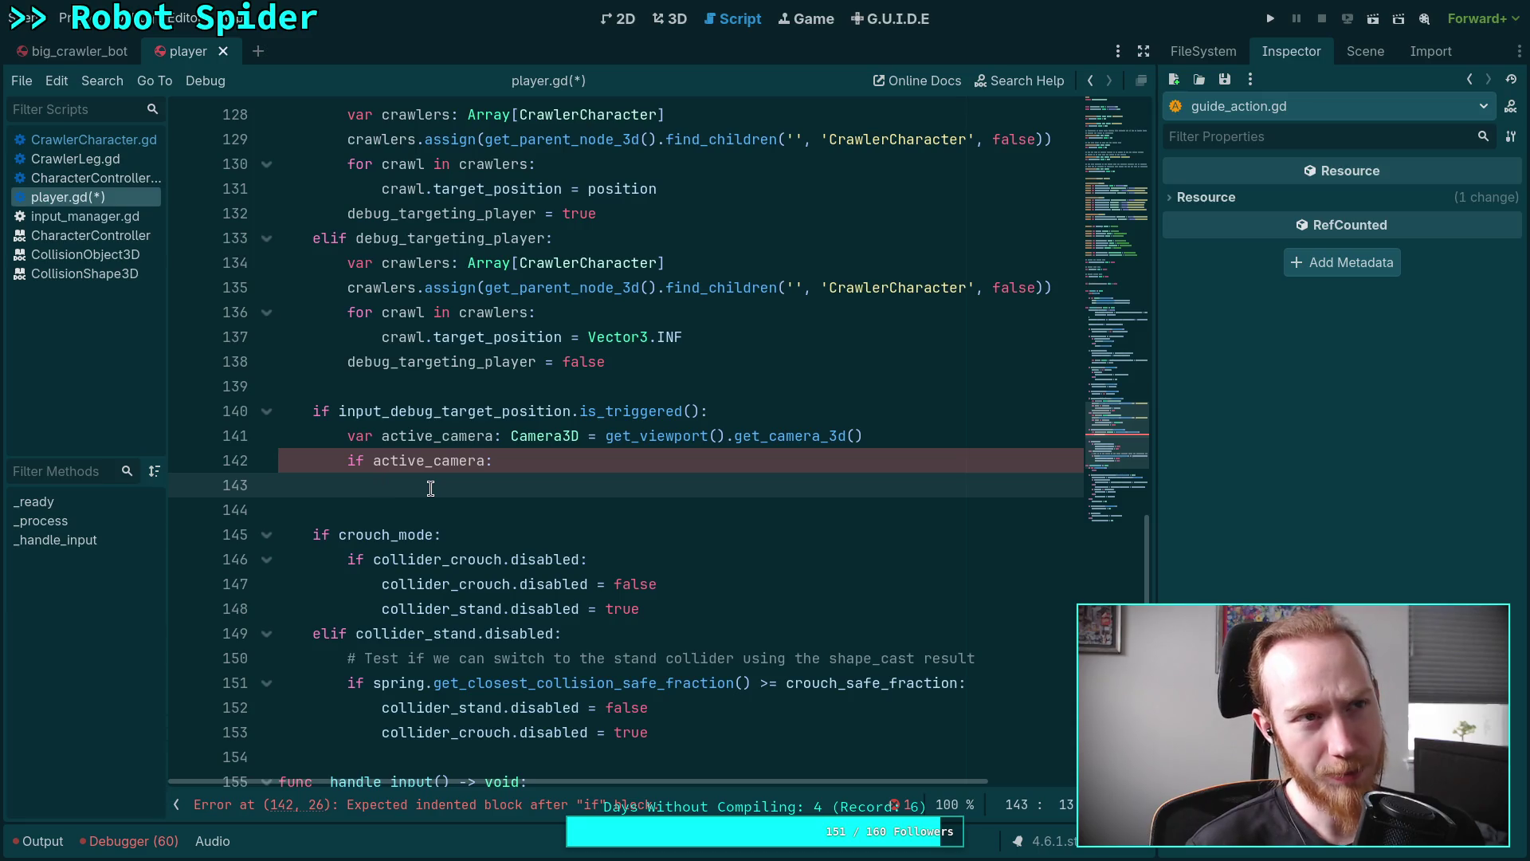
{"action": "left_click_drag", "start_coordinate": [430, 488], "coordinate": [215, 392]}
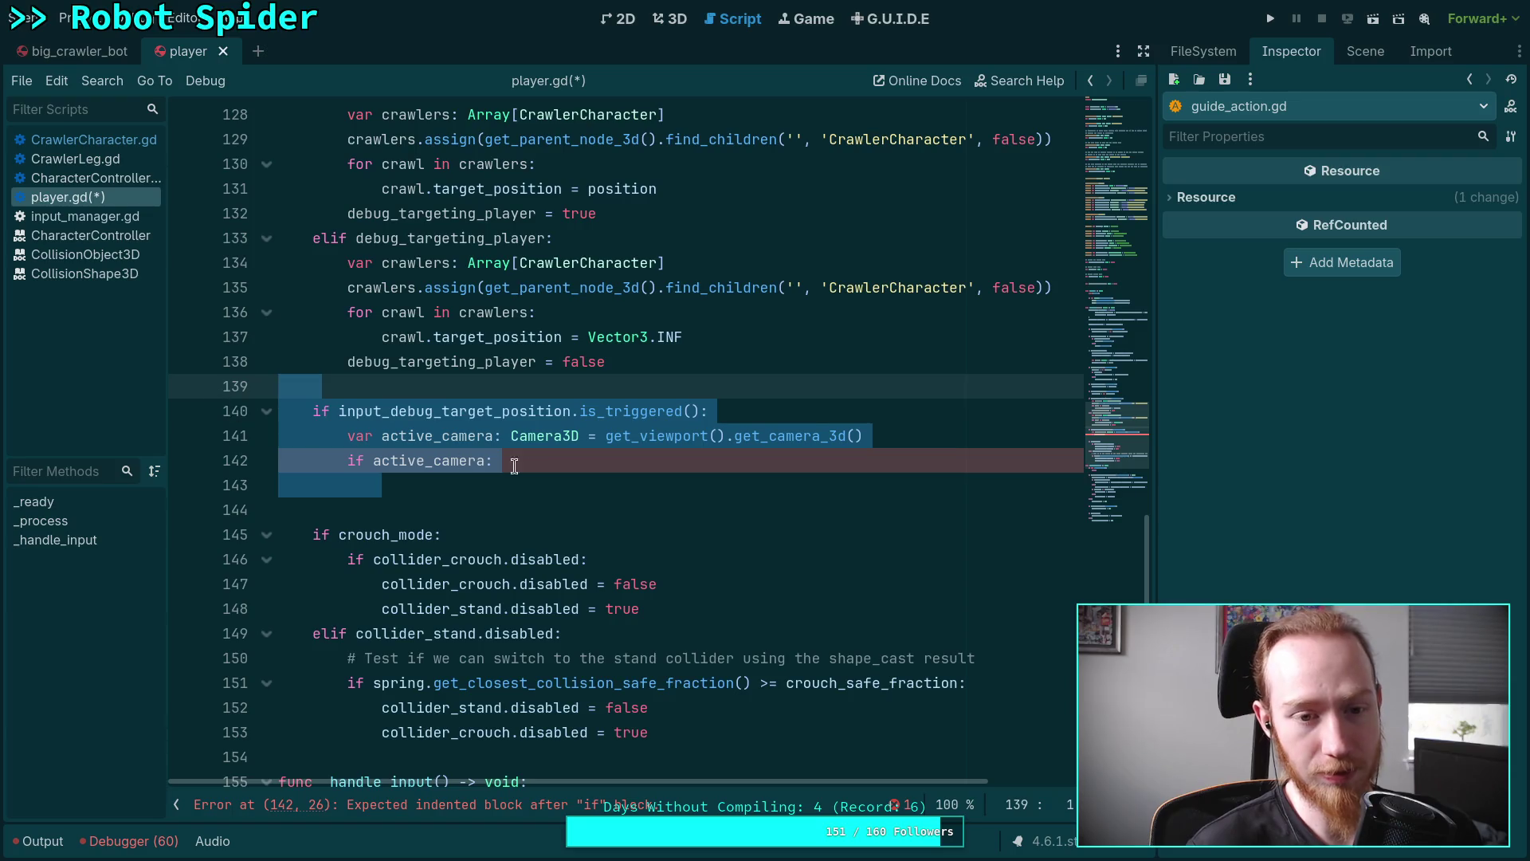
{"action": "scroll", "coordinate": [543, 467], "scroll_direction": "down", "scroll_amount": 4}
{"action": "scroll", "coordinate": [550, 470], "scroll_direction": "up", "scroll_amount": 4}
{"action": "key", "text": "BackSpace"}
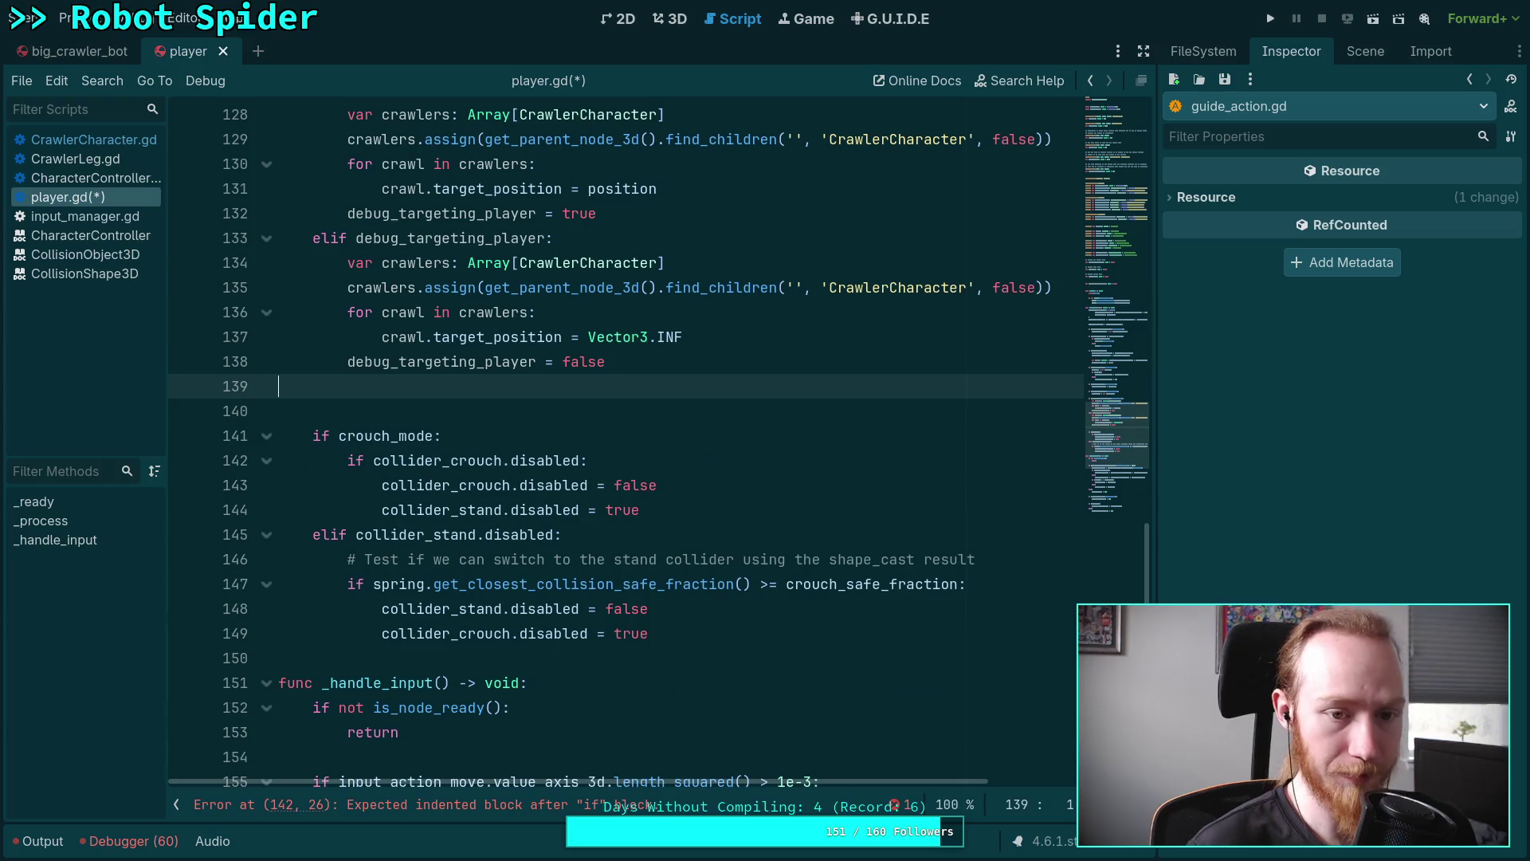
{"action": "key", "text": "BackSpace"}
{"action": "scroll", "coordinate": [634, 460], "scroll_direction": "down", "scroll_amount": 5}
{"action": "scroll", "coordinate": [634, 459], "scroll_direction": "down", "scroll_amount": 2}
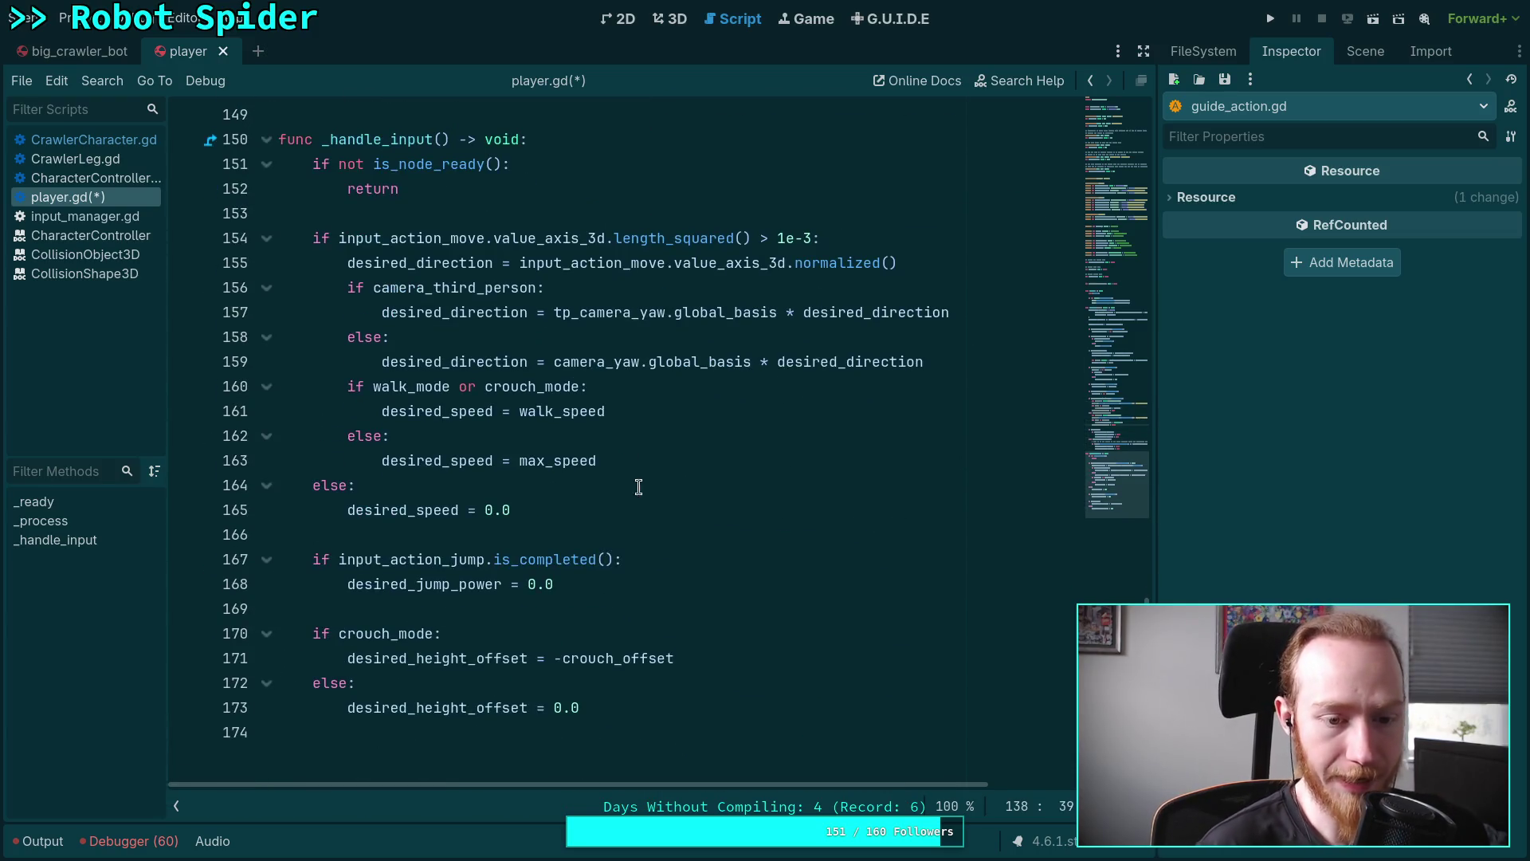
{"action": "left_click", "coordinate": [691, 682]}
{"action": "left_click", "coordinate": [694, 701]}
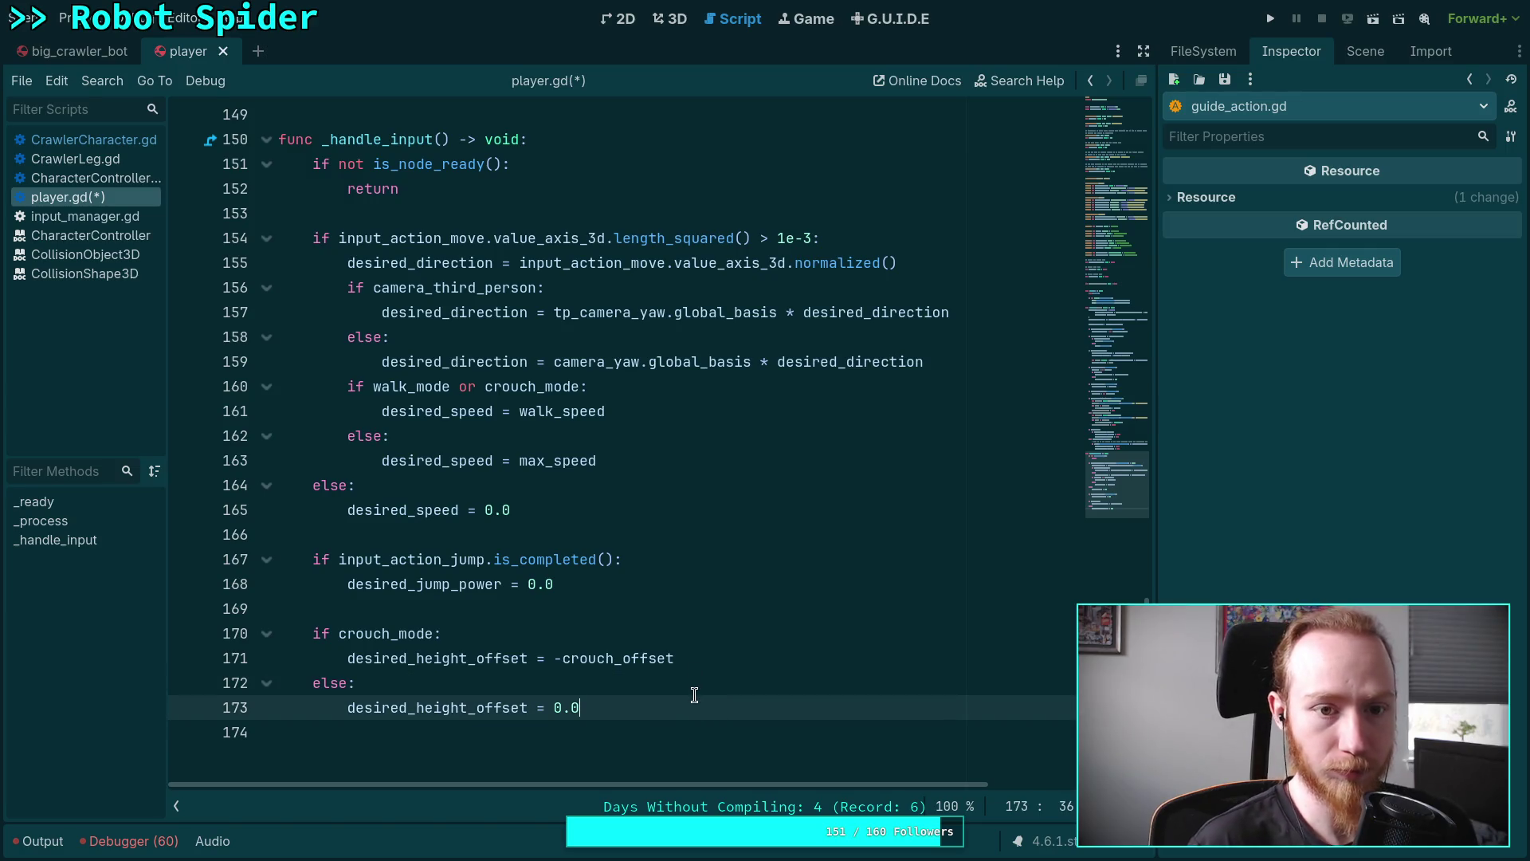
{"action": "key", "text": "Return"}
{"action": "key", "text": "Return"}
{"action": "scroll", "coordinate": [610, 558], "scroll_direction": "down", "scroll_amount": 3}
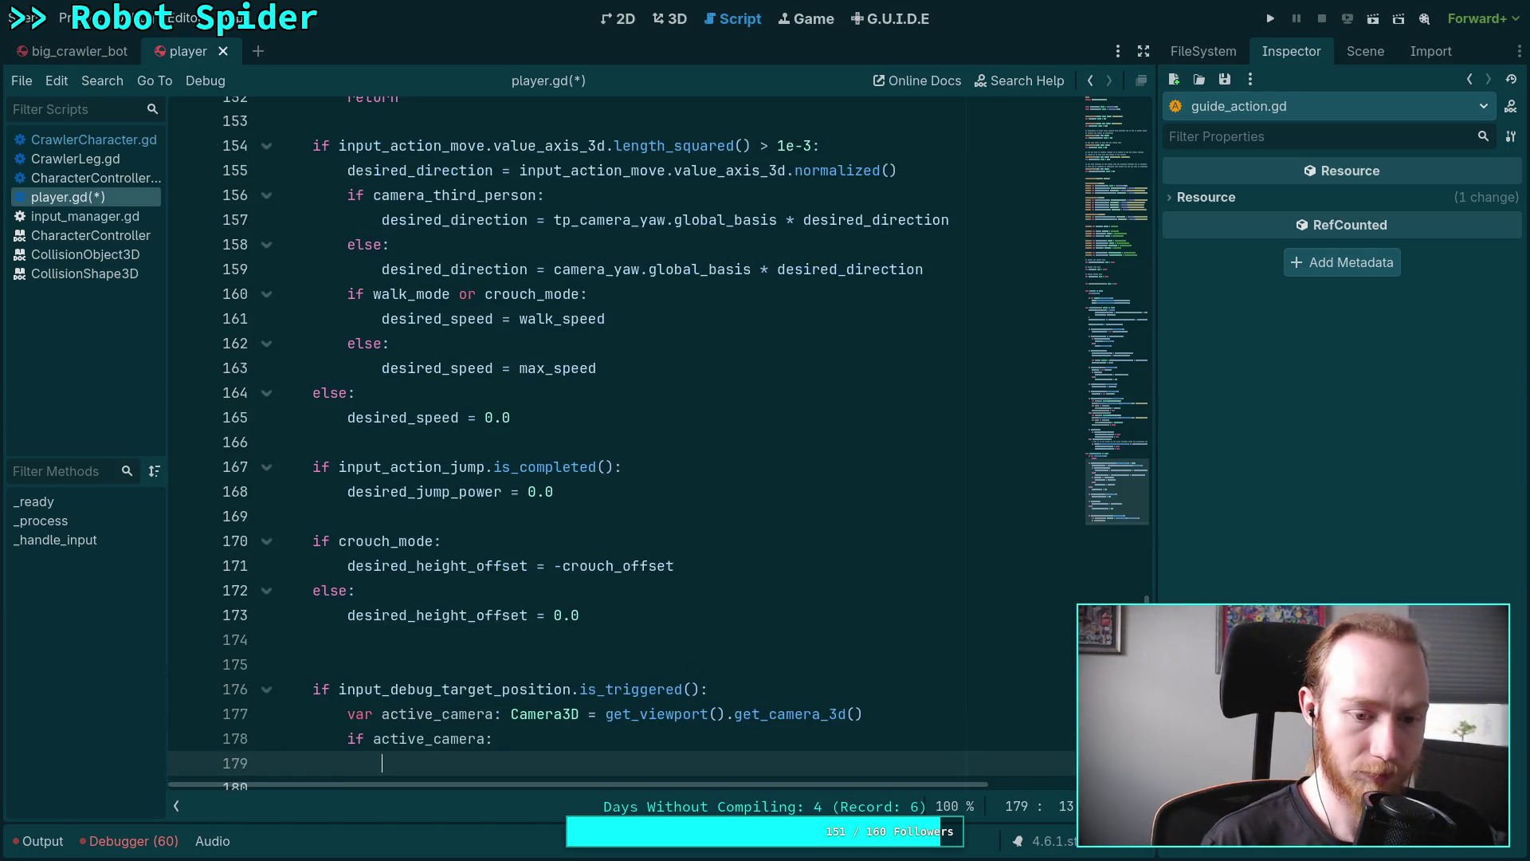
Delete the extra blank line above the block and get an indented line inside the active_camera check.
{"action": "left_click", "coordinate": [610, 607]}
{"action": "left_click", "coordinate": [541, 516]}
{"action": "key", "text": "BackSpace"}
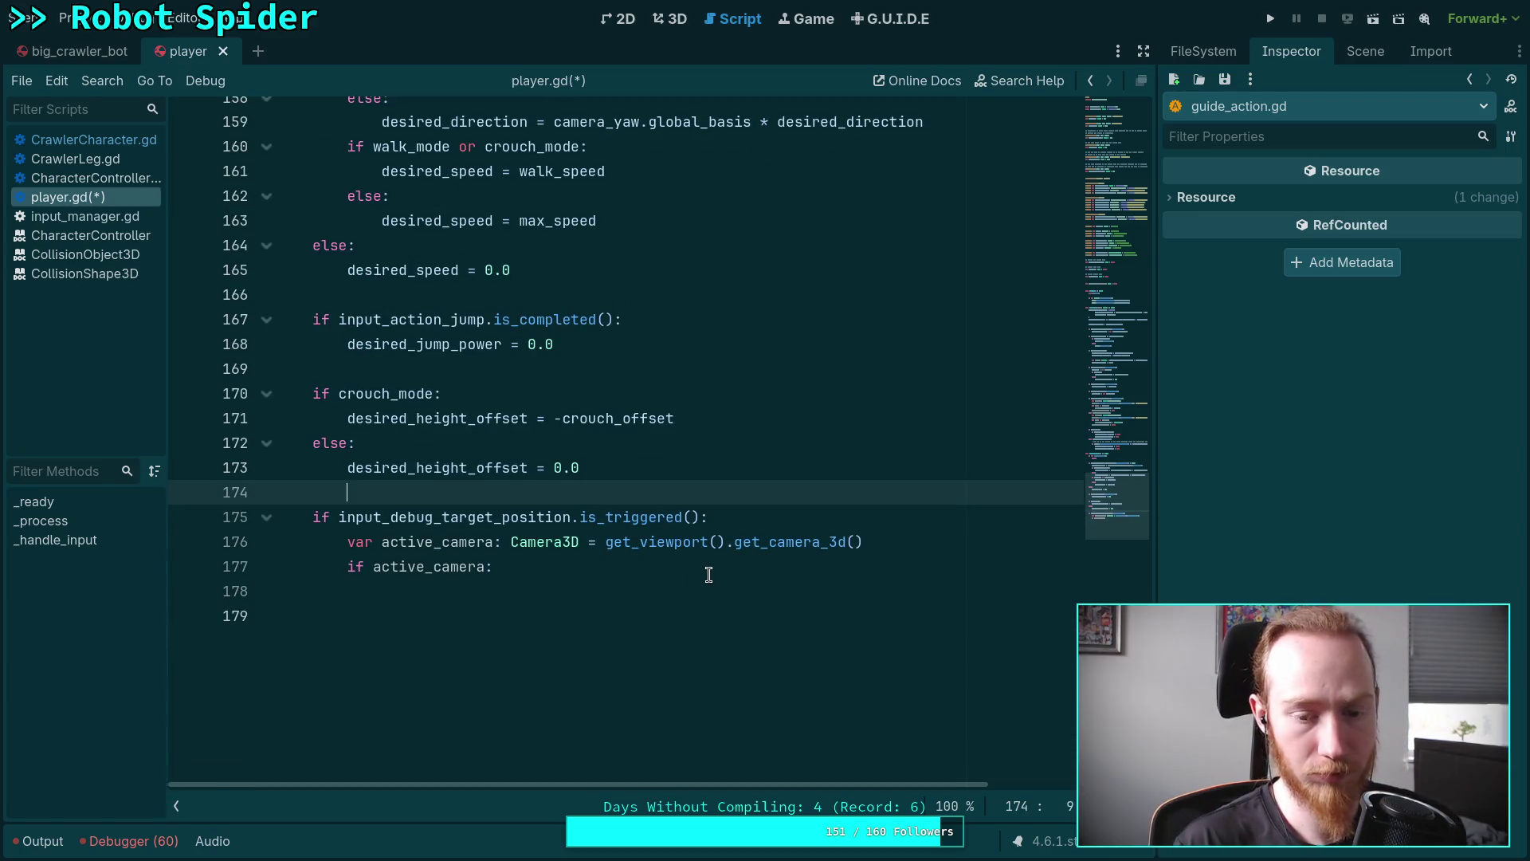
{"action": "left_click", "coordinate": [688, 613]}
{"action": "key", "text": "Up"}
{"action": "key", "text": "Up"}
{"action": "left_click", "coordinate": [697, 607]}
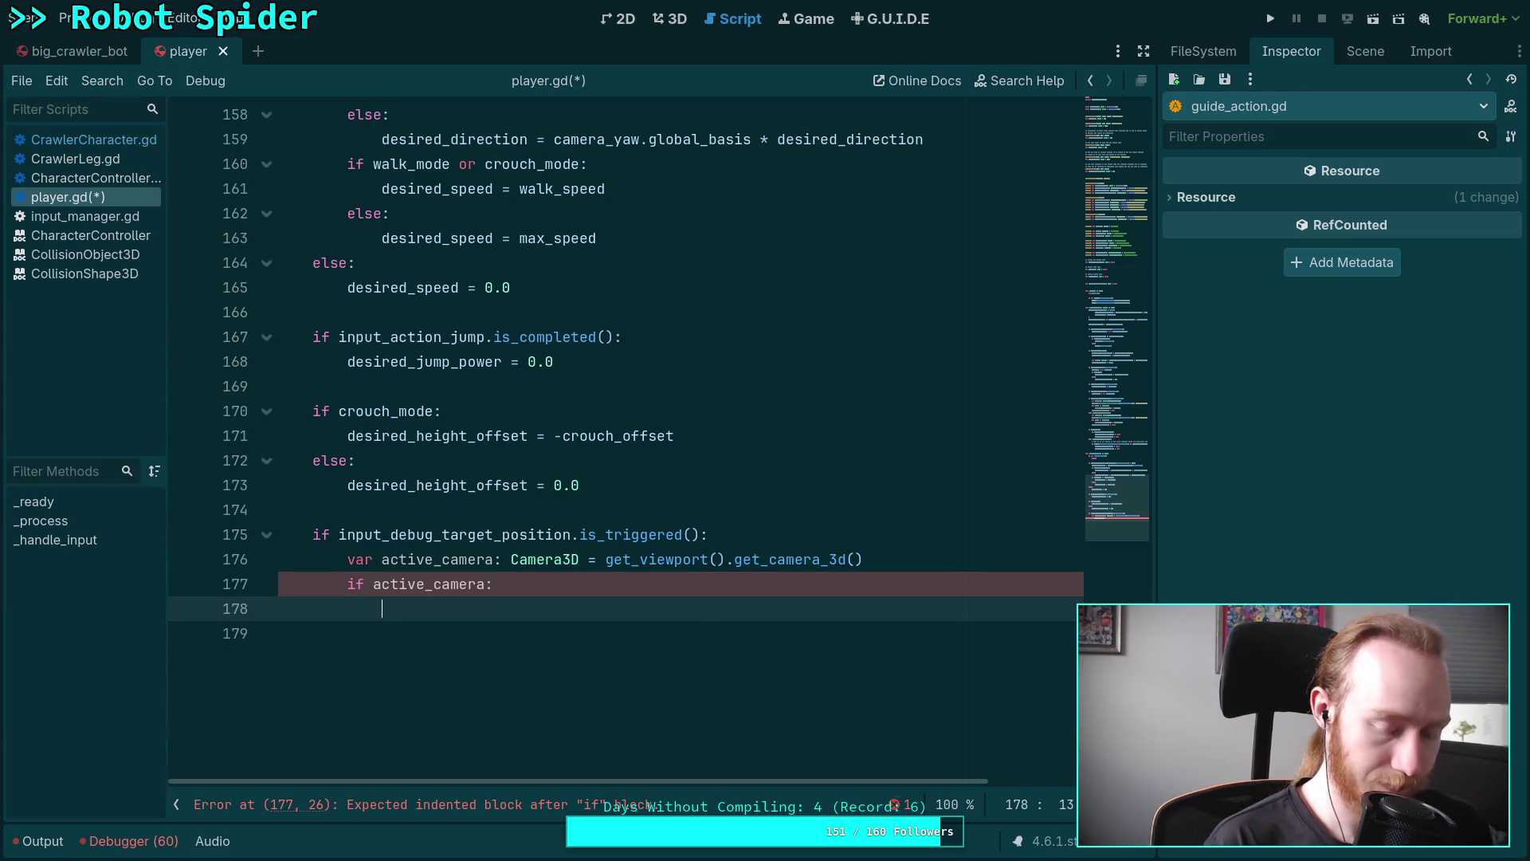
Declare var query = PhysicsRayQueryParameters3D.new() inside the active_camera check.
{"action": "type", "text": "var hit:"}
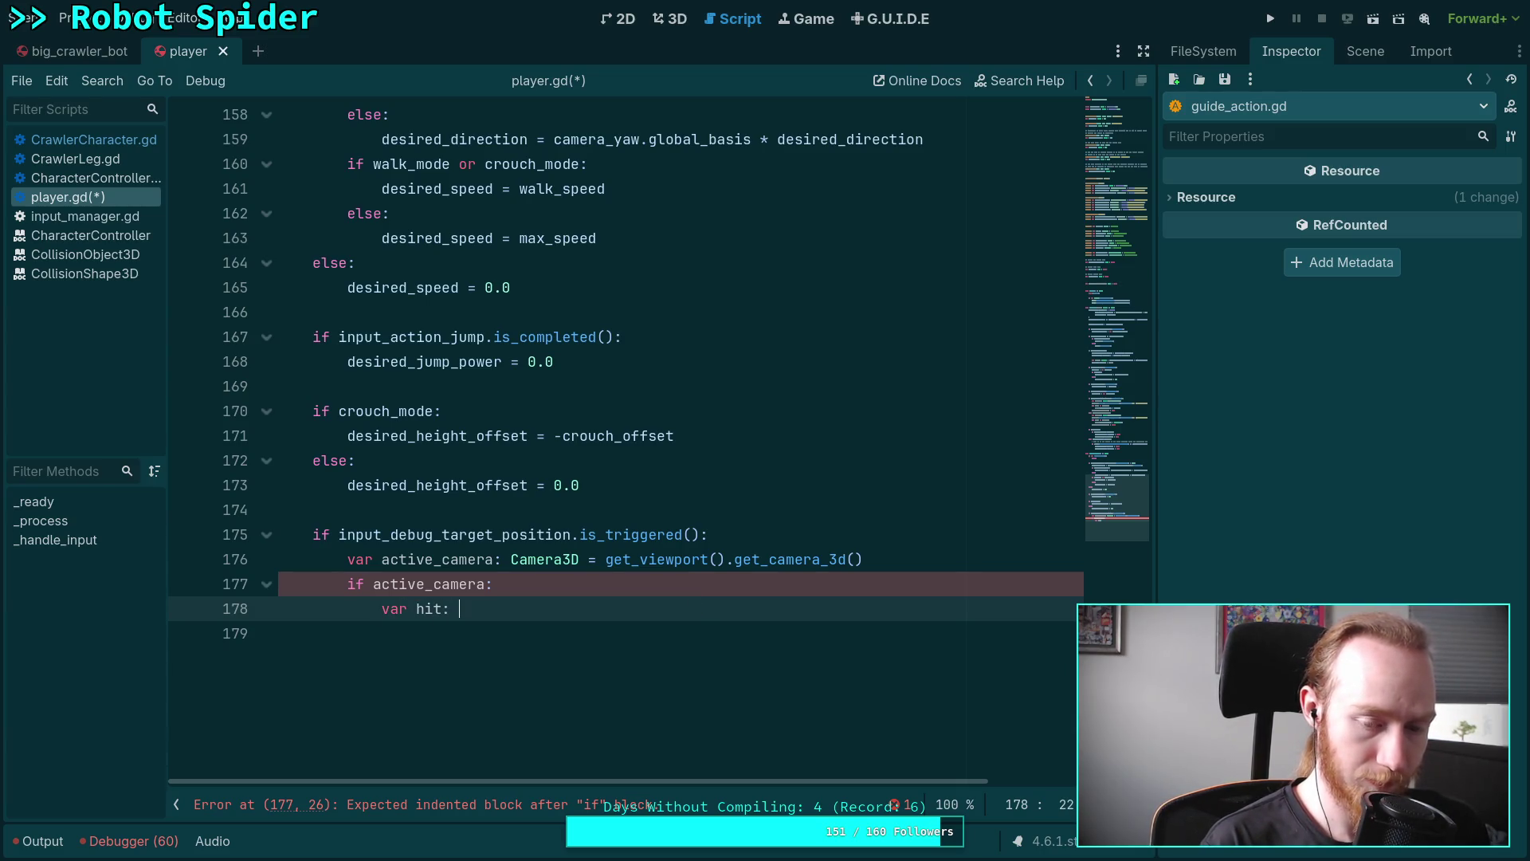
{"action": "key", "text": "BackSpace"}
{"action": "key", "text": "BackSpace"}
{"action": "key", "text": "BackSpace"}
{"action": "type", "text": "query: Raycast"}
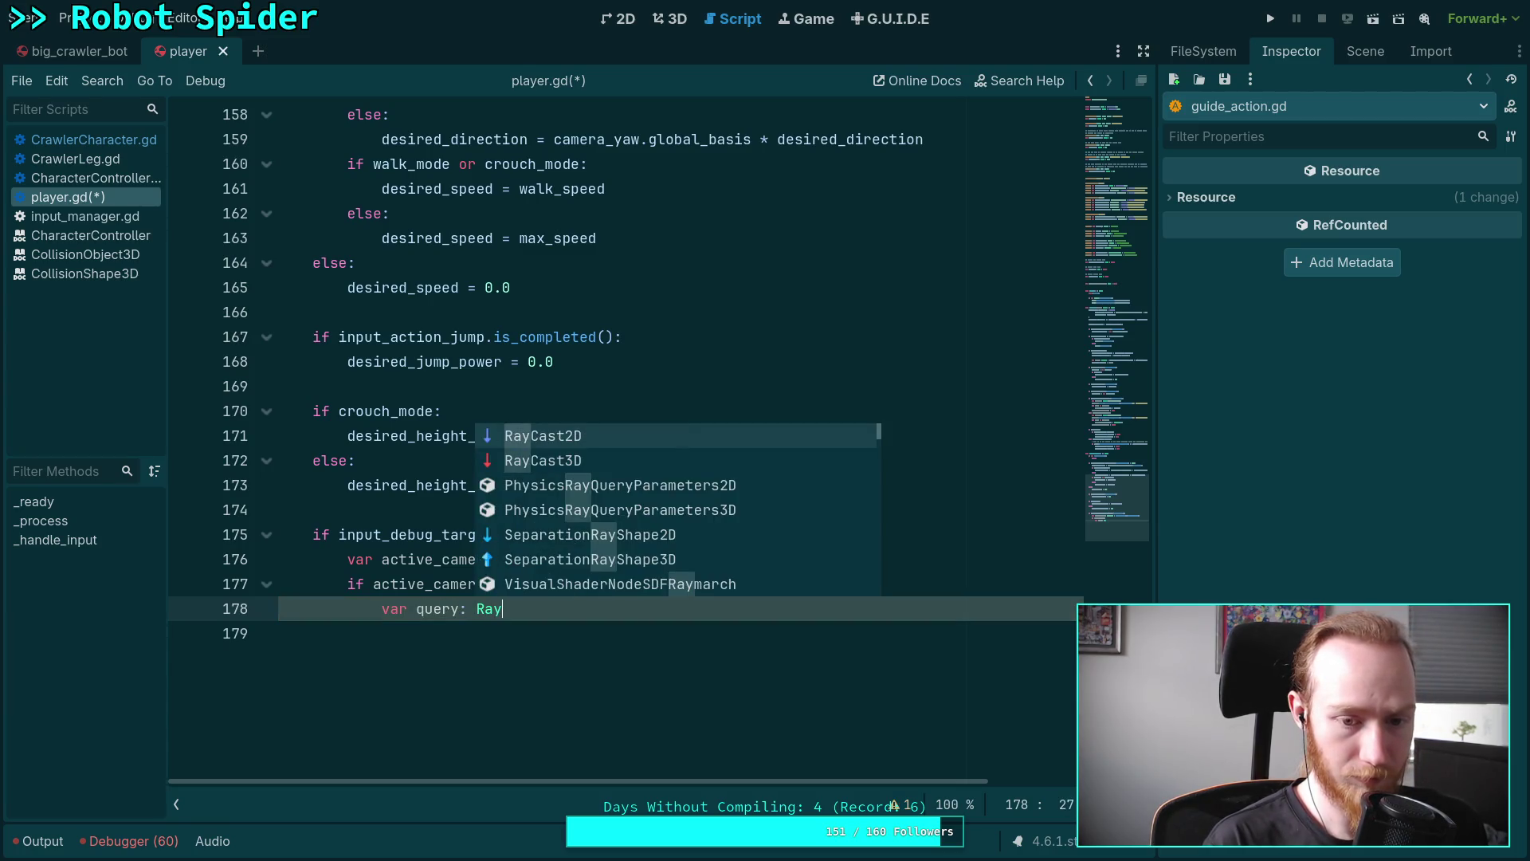
{"action": "key", "text": "BackSpace"}
{"action": "key", "text": "BackSpace"}
{"action": "key", "text": "BackSpace"}
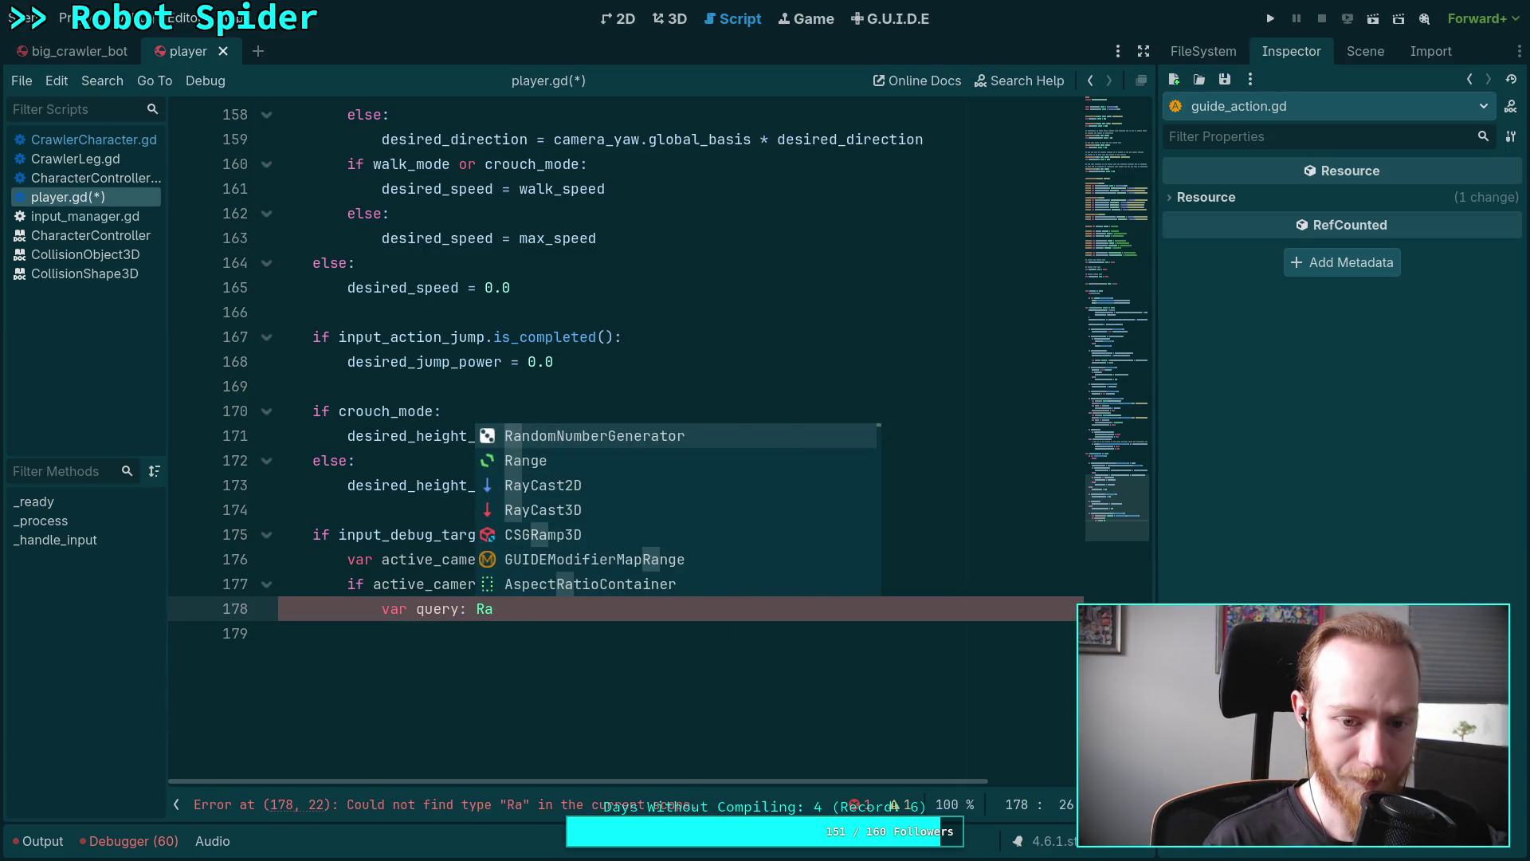
{"action": "type", "text": "g"}
{"action": "key", "text": "BackSpace"}
{"action": "type", "text": "y"}
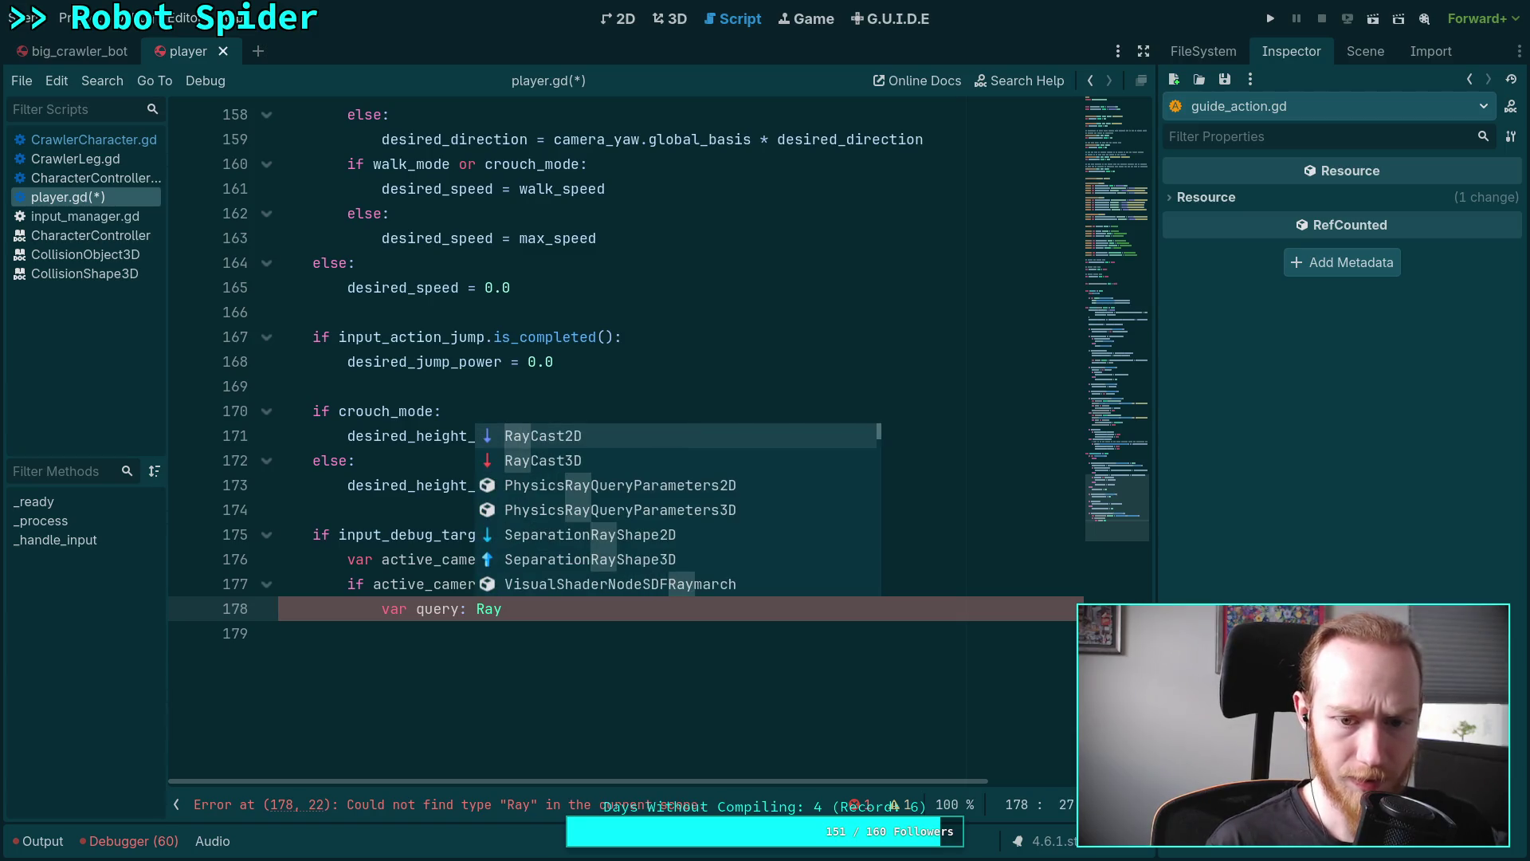
{"action": "key", "text": "Down"}
{"action": "key", "text": "Down"}
{"action": "key", "text": "Down"}
{"action": "key", "text": "Return"}
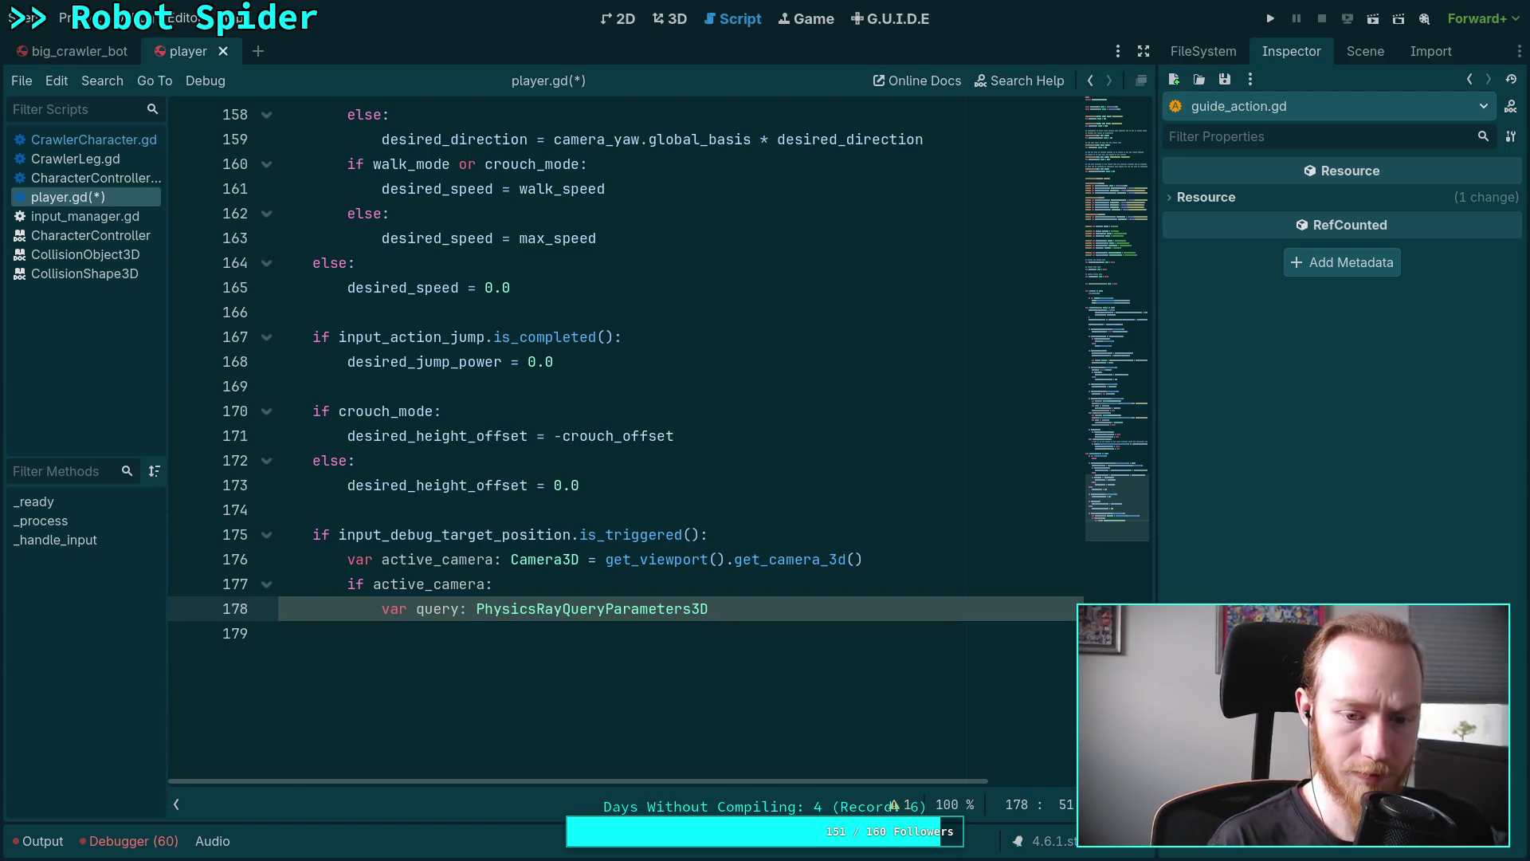
{"action": "left_click", "coordinate": [462, 609]}
{"action": "key", "text": "Right"}
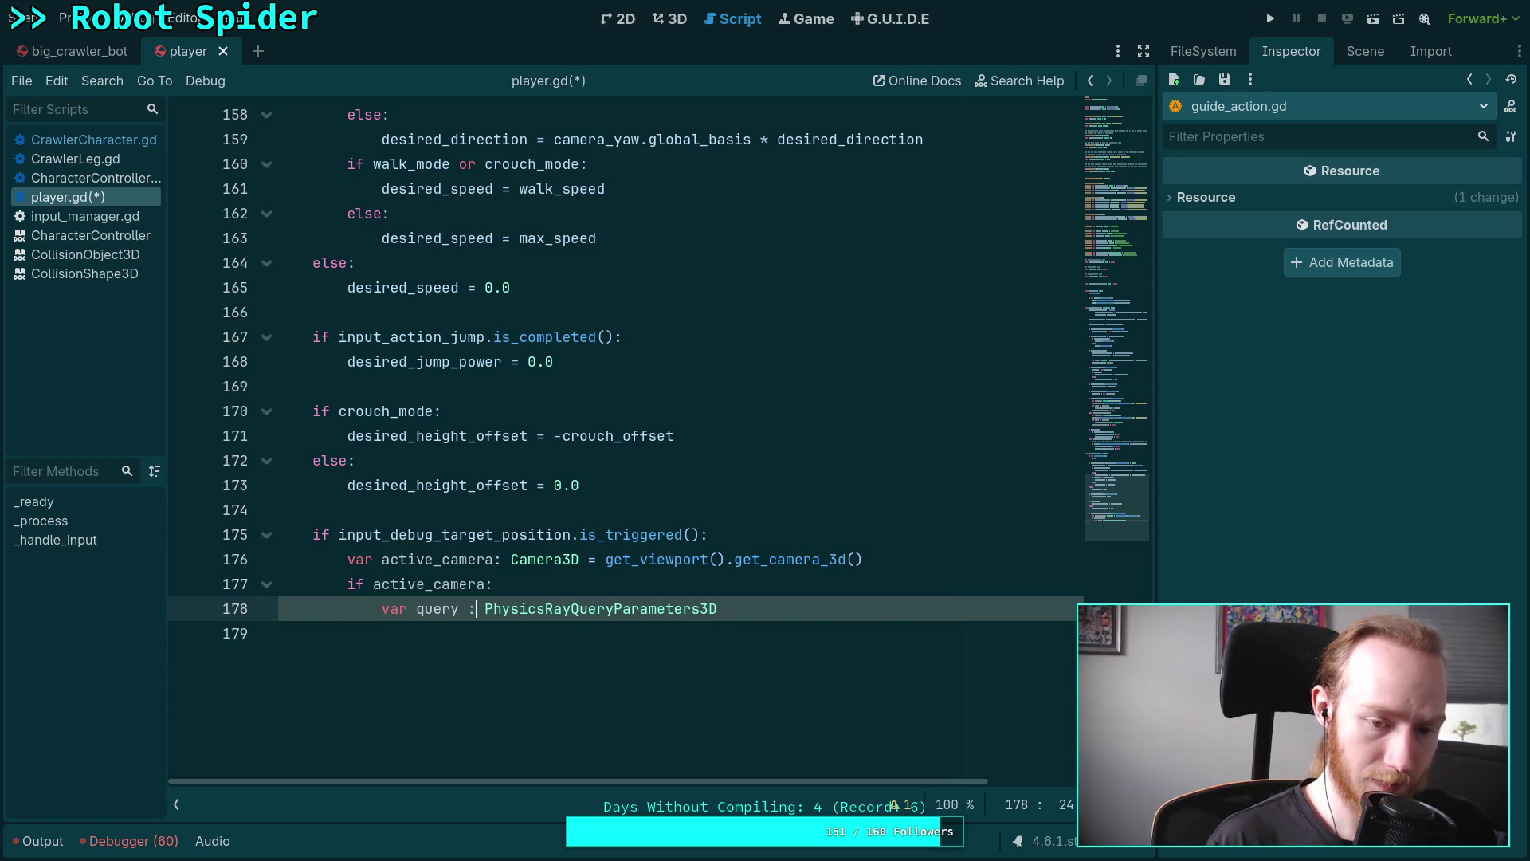
{"action": "type", "text": "="}
{"action": "left_click", "coordinate": [779, 618]}
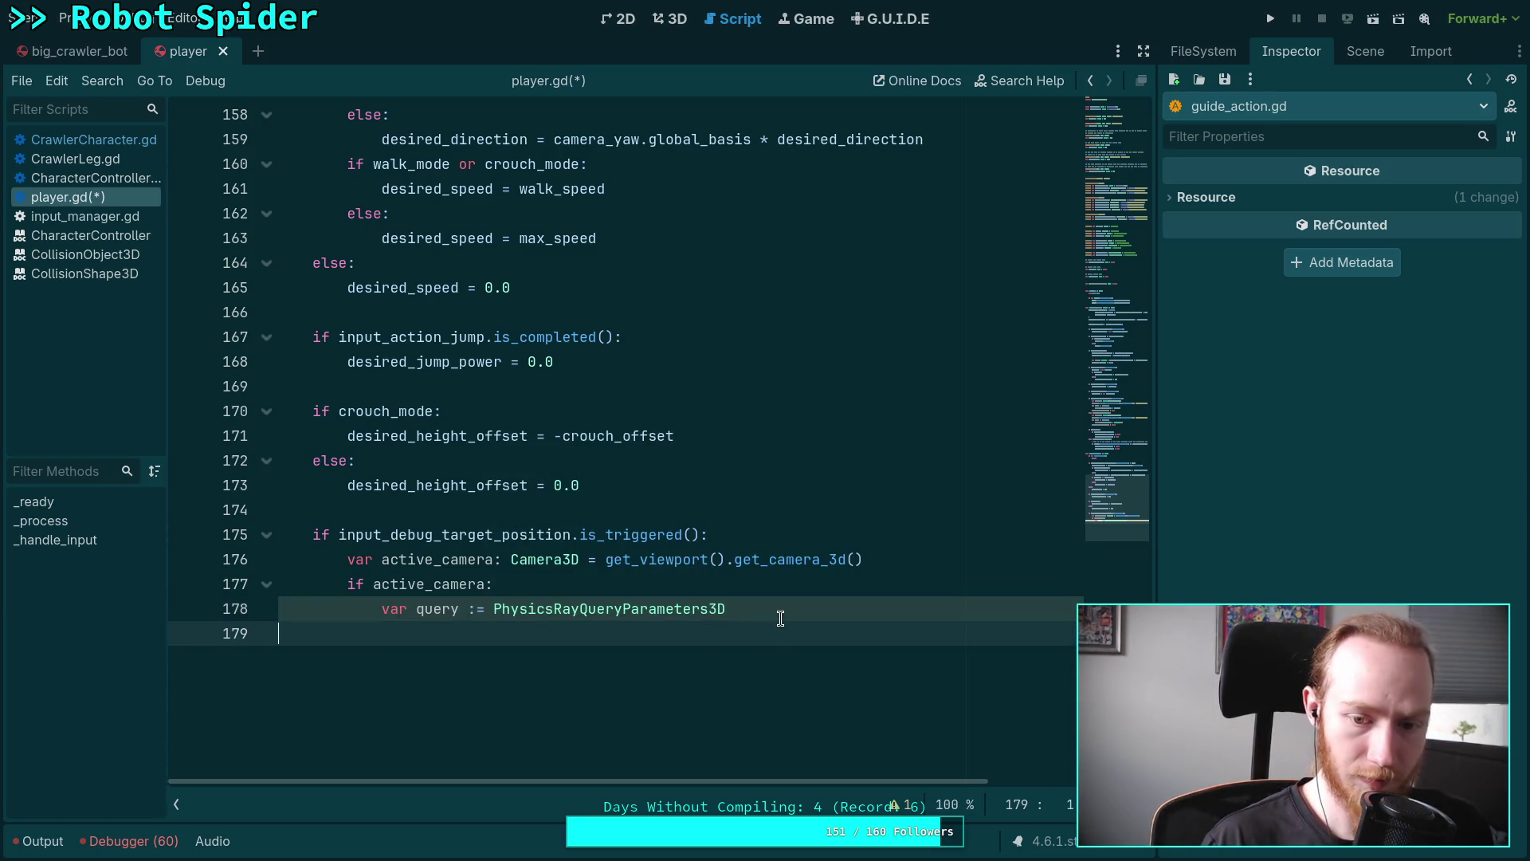
{"action": "type", "text": ".n"}
{"action": "key", "text": "Return"}
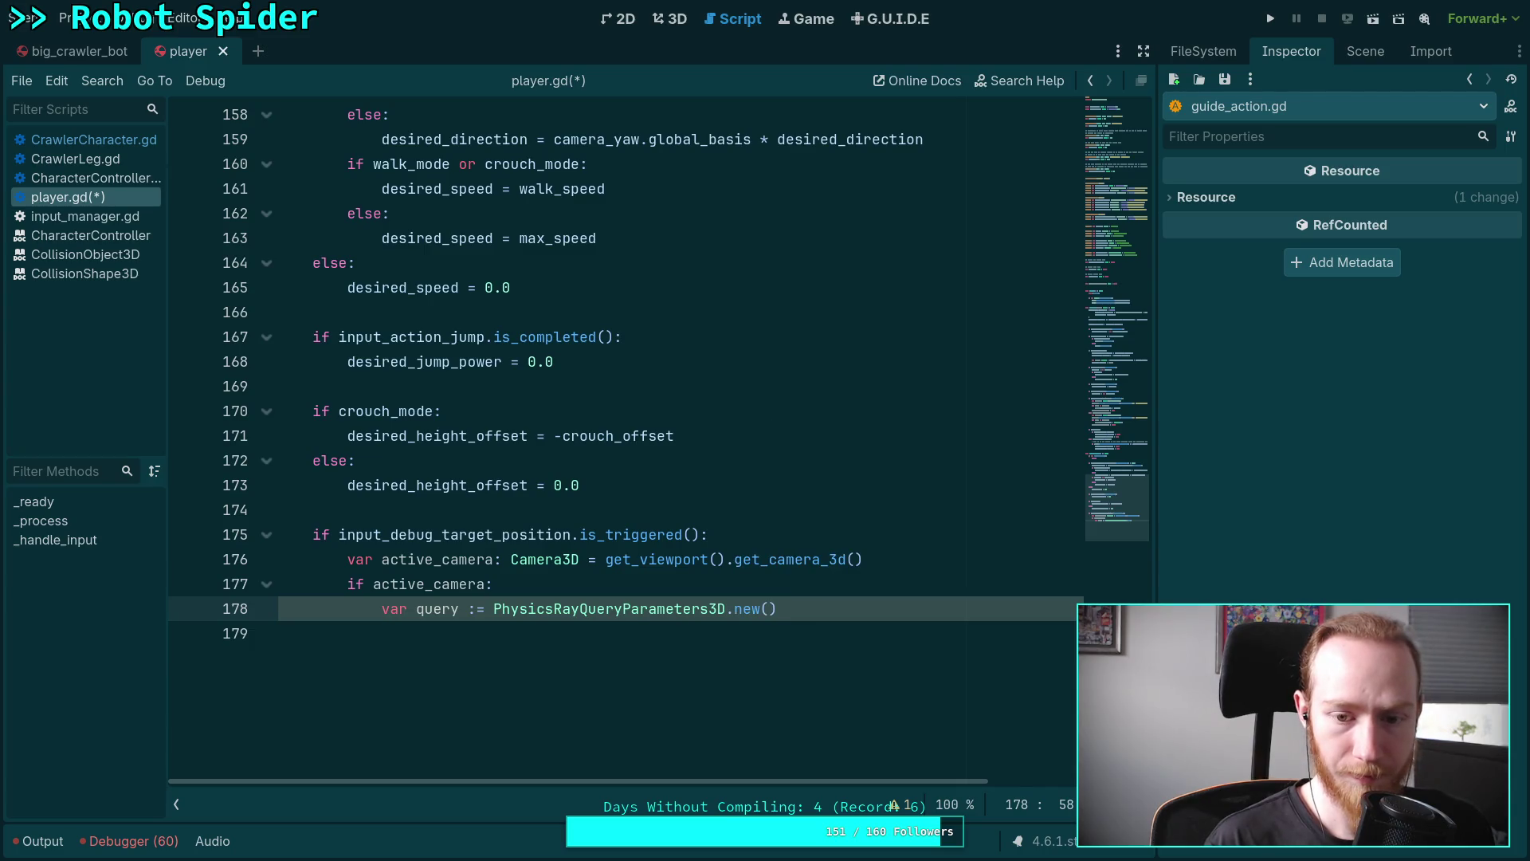
Set query.from to active_camera.global_position as the ray start.
{"action": "key", "text": "Return"}
{"action": "type", "text": "u"}
{"action": "key", "text": "Return"}
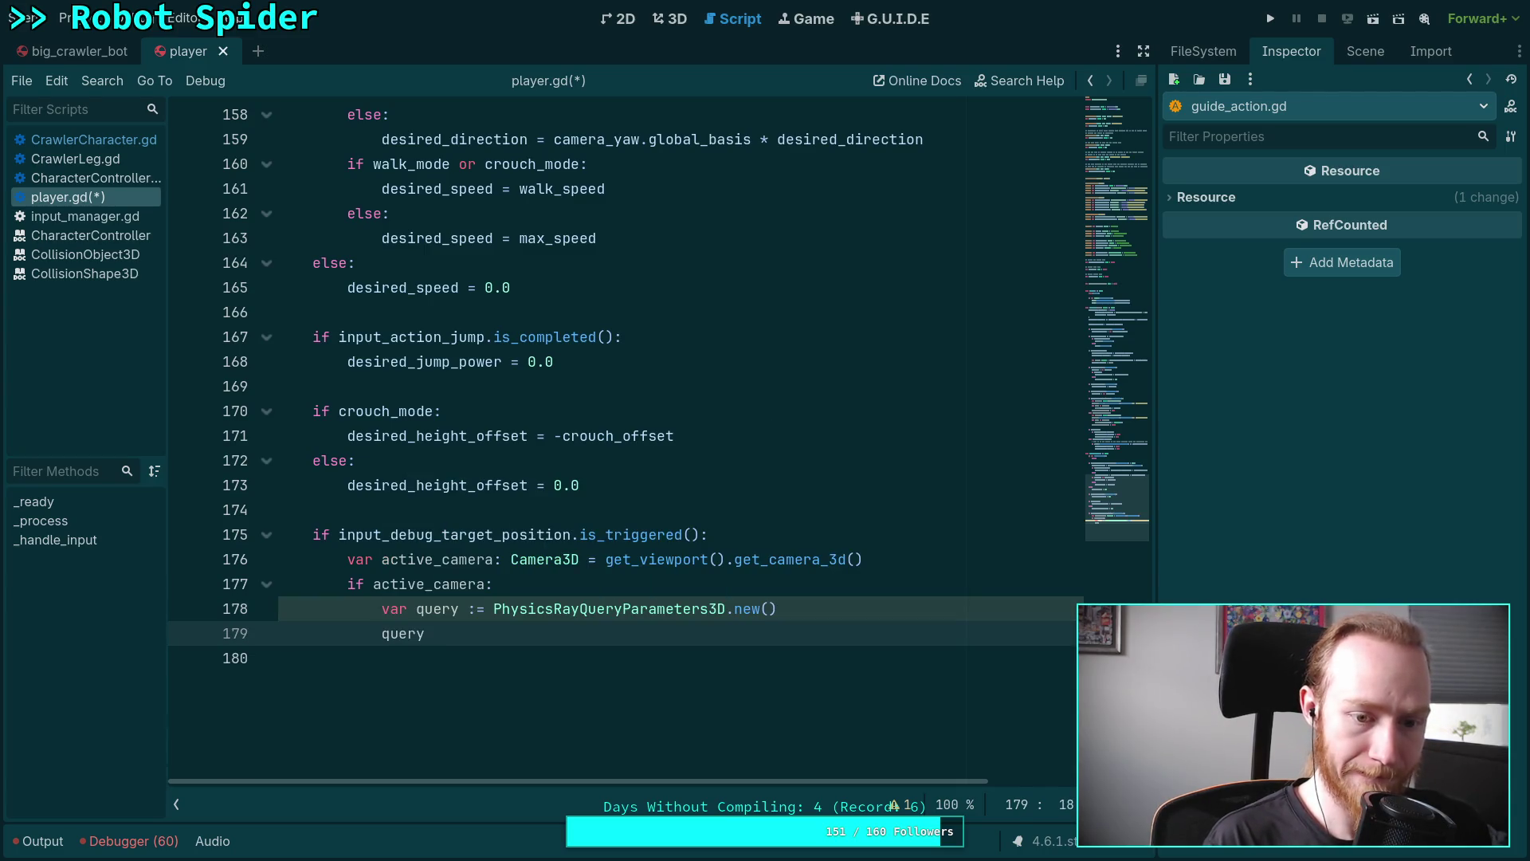
{"action": "type", "text": ".from = ac"}
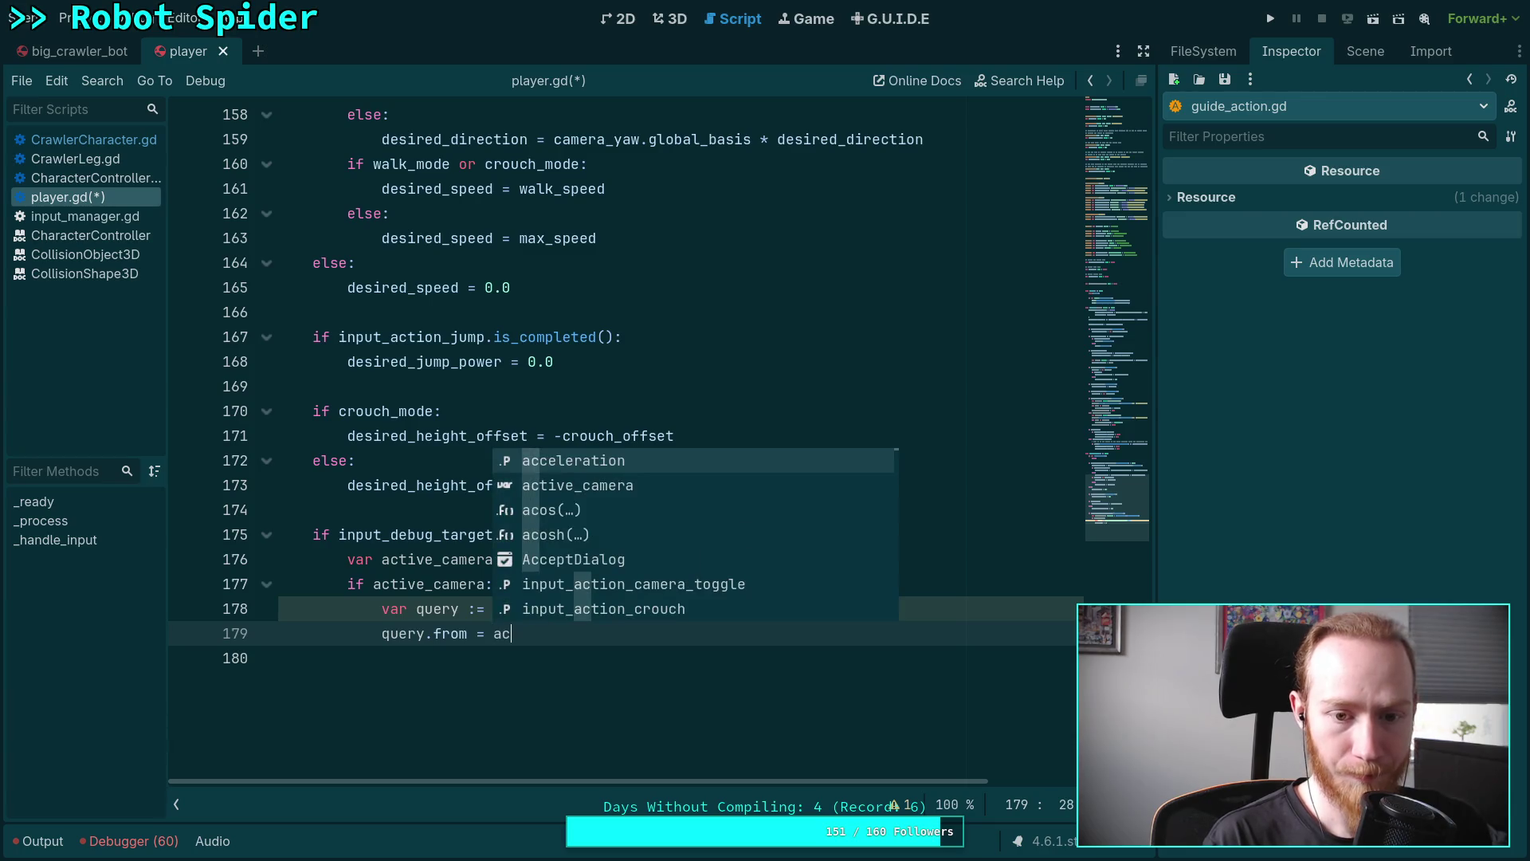
{"action": "key", "text": "Down"}
{"action": "key", "text": "Return"}
{"action": "type", "text": ".p"}
{"action": "key", "text": "BackSpace"}
{"action": "type", "text": "glo"}
{"action": "key", "text": "Down"}
{"action": "key", "text": "Return"}
{"action": "key", "text": "Return"}
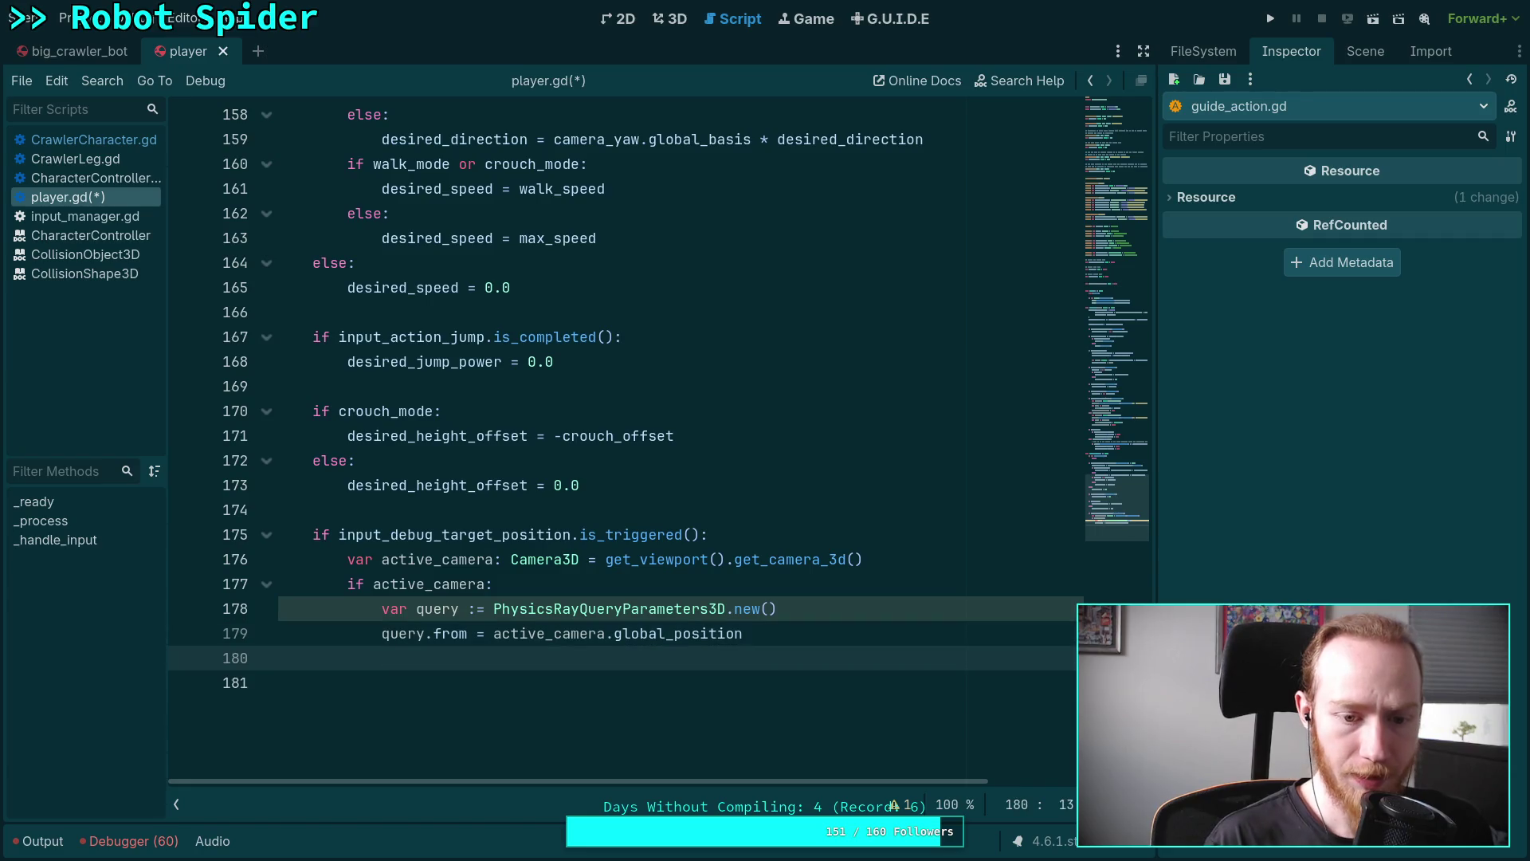
Set query.to to query.from - active_camera.global_basis.z * a distance, pointing the ray forward.
{"action": "type", "text": "qu"}
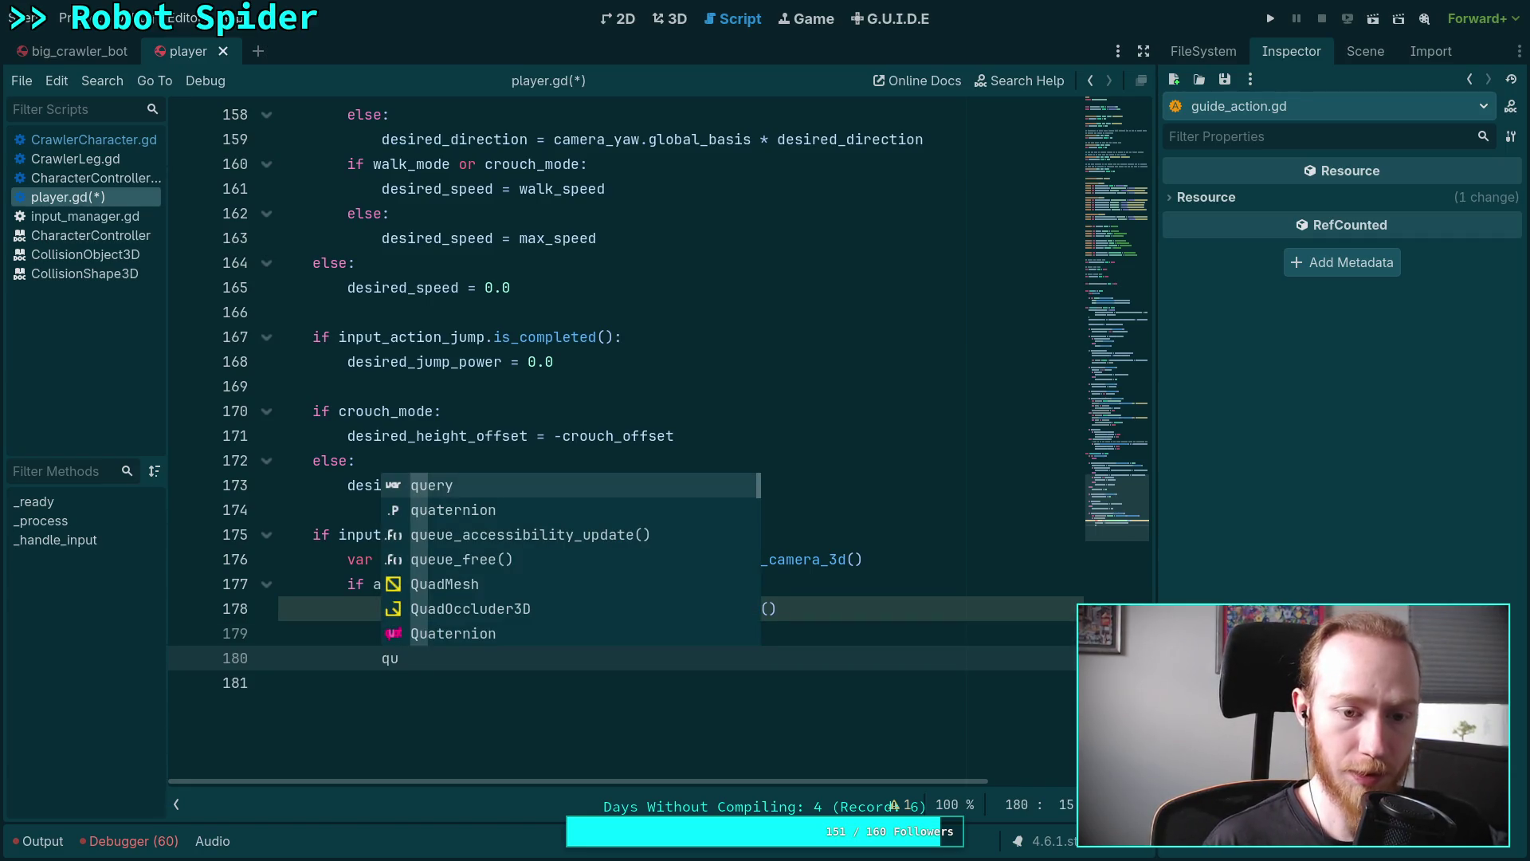
{"action": "key", "text": "Return"}
{"action": "type", "text": ".d"}
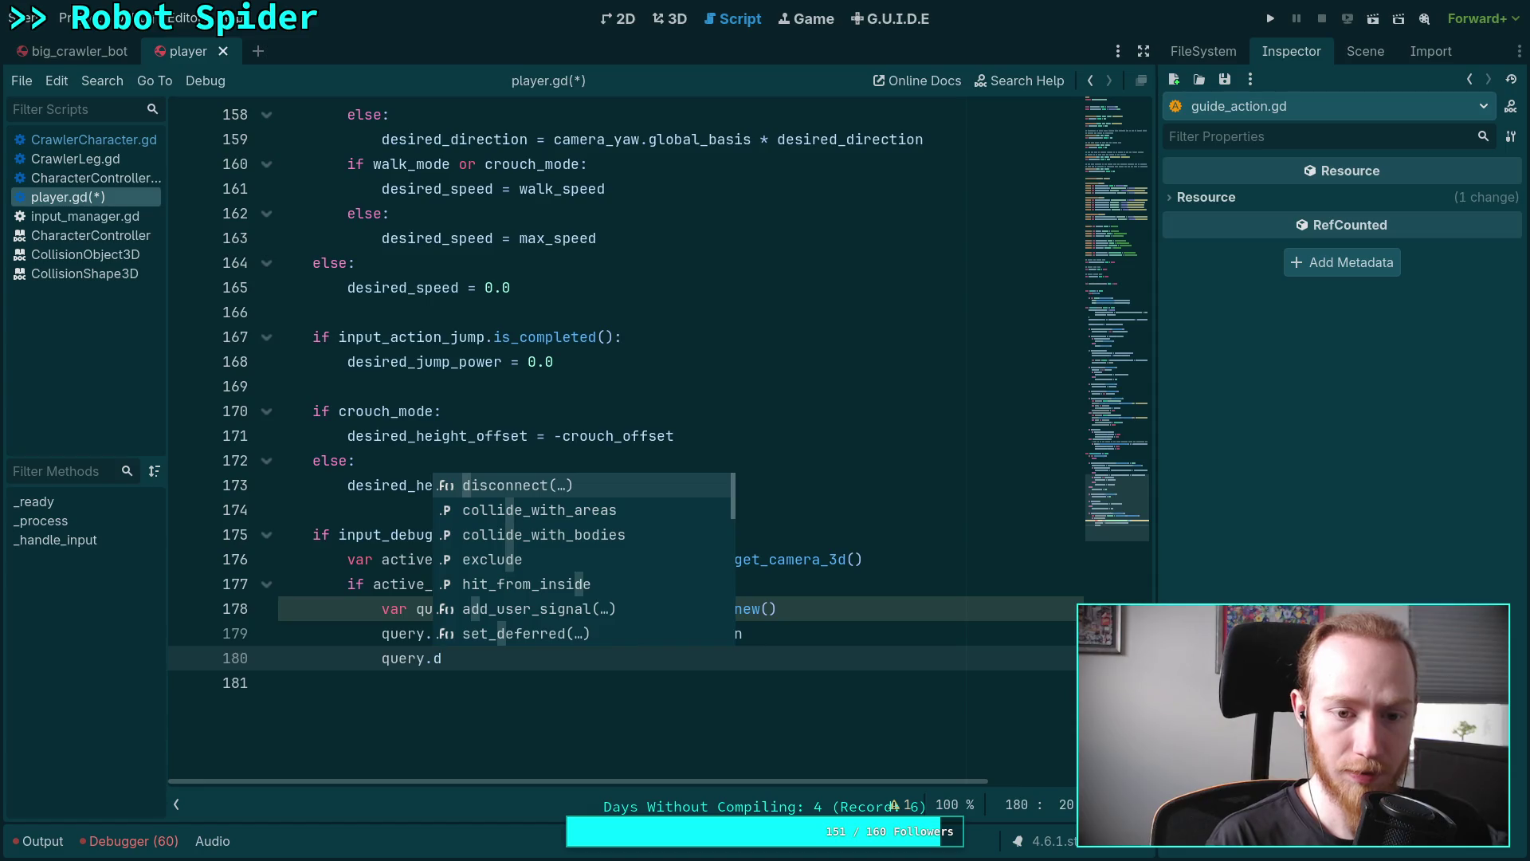
{"action": "key", "text": "BackSpace"}
{"action": "type", "text": "to"}
{"action": "key", "text": "Escape"}
{"action": "type", "text": "= "}
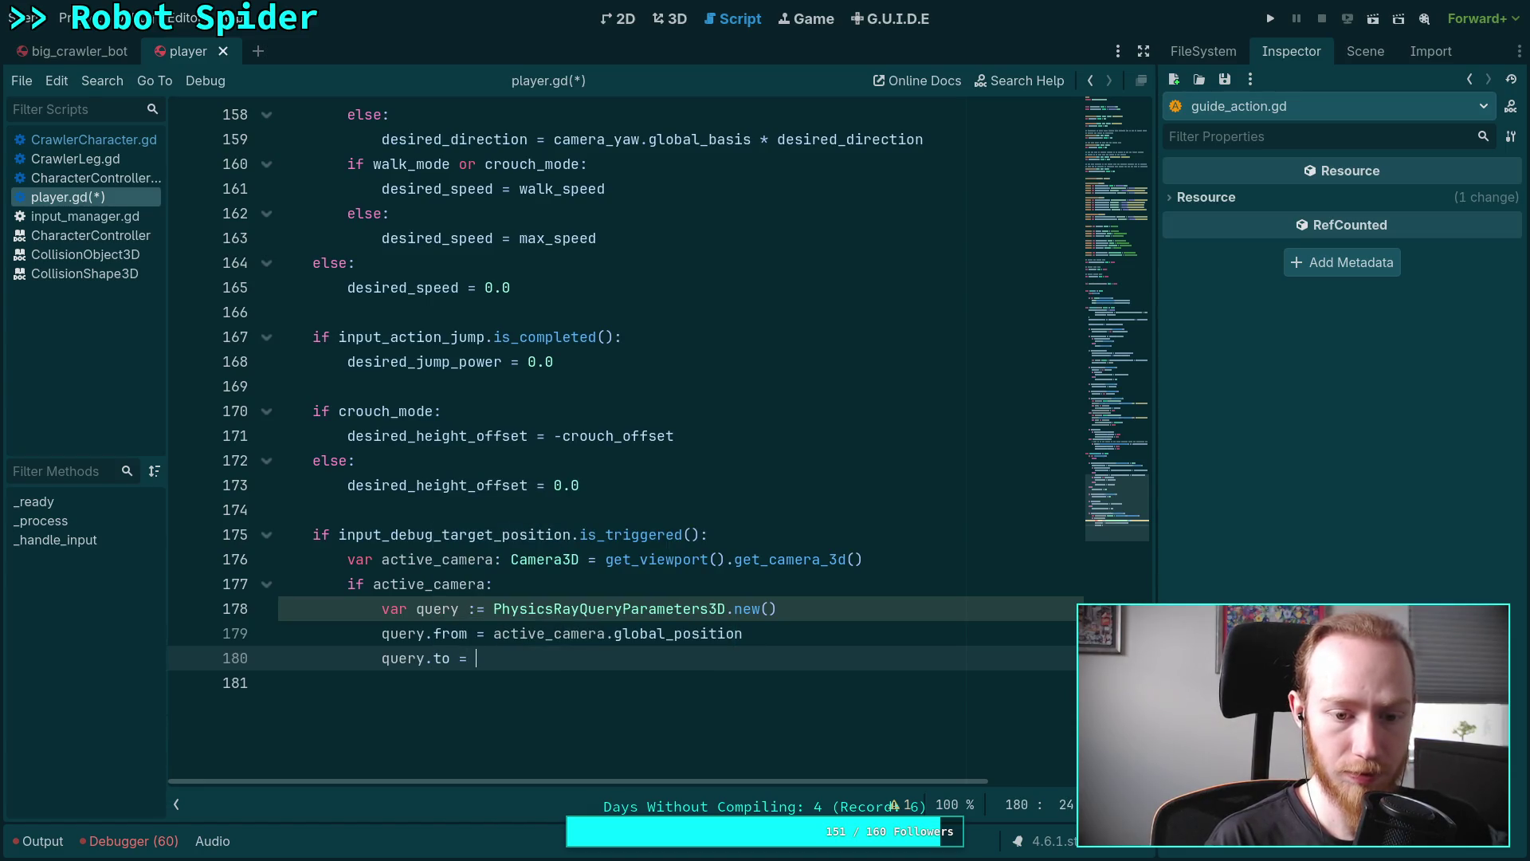
{"action": "type", "text": "act"}
{"action": "key", "text": "Return"}
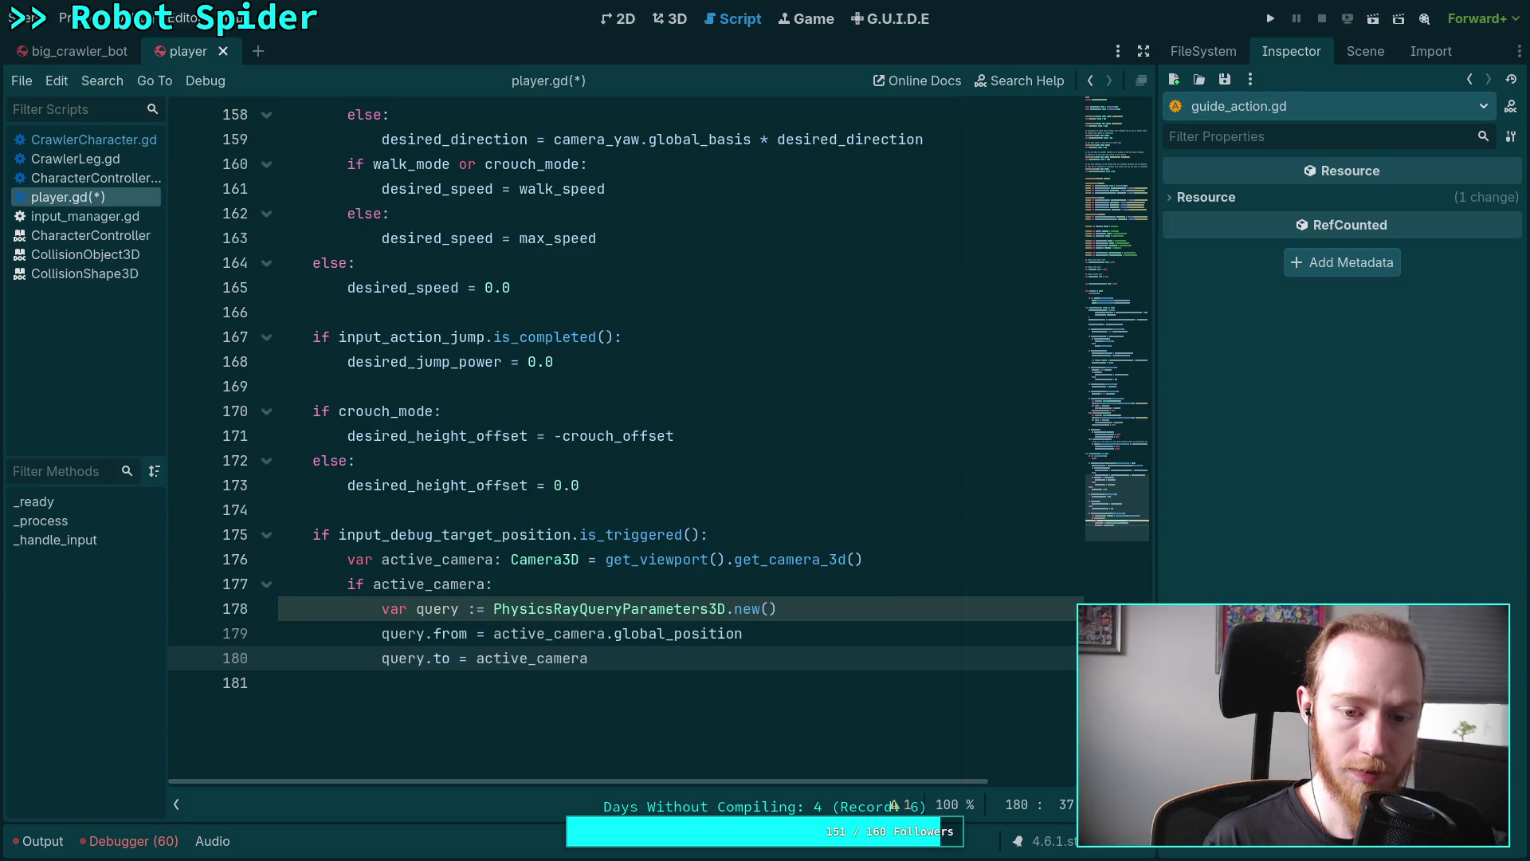
{"action": "type", "text": "gl"}
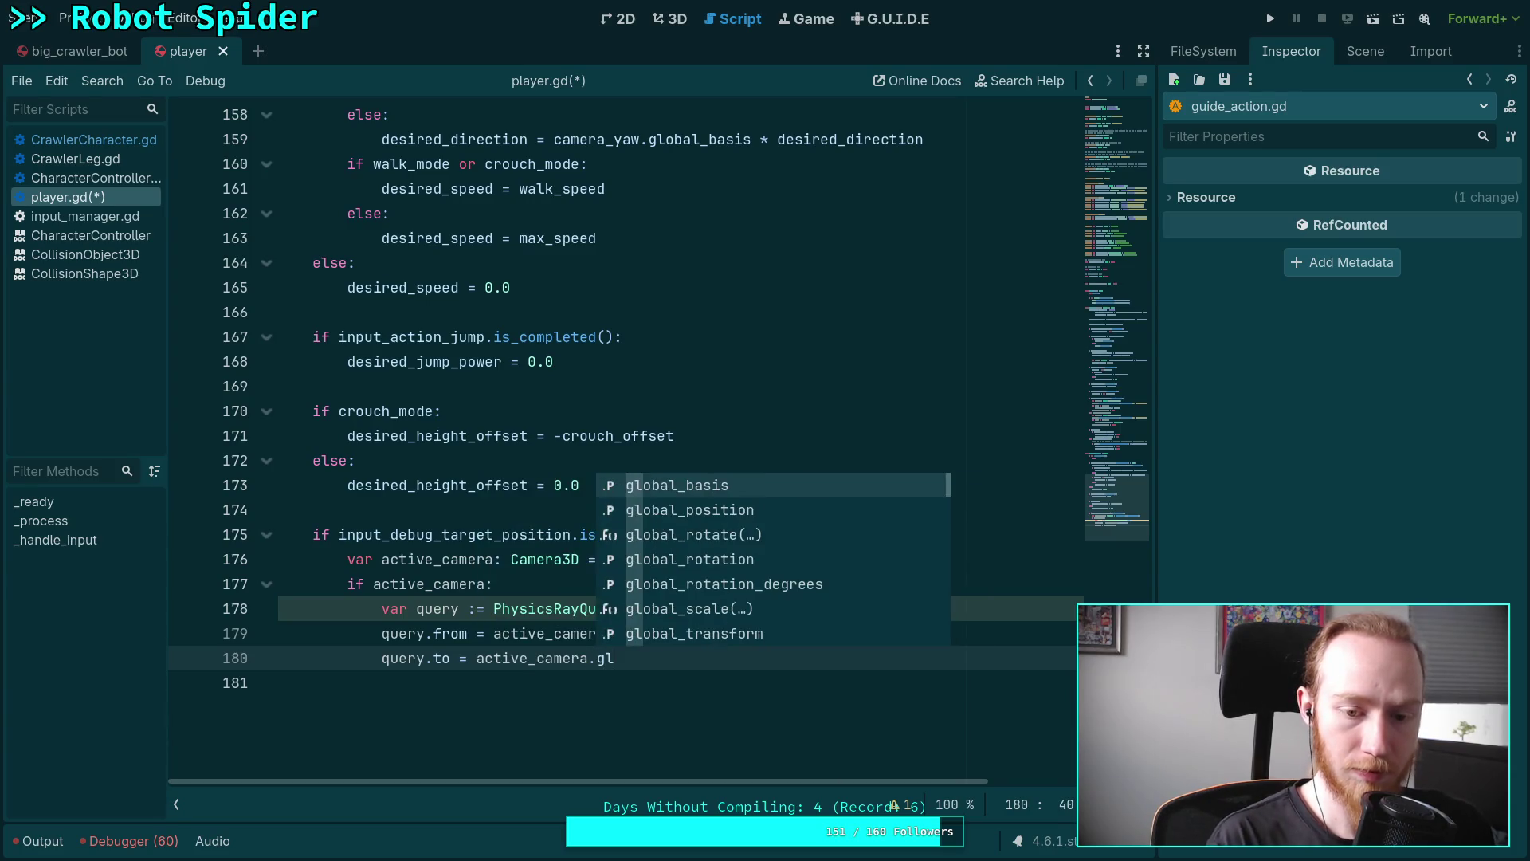
{"action": "key", "text": "Down"}
{"action": "key", "text": "Return"}
{"action": "type", "text": "act"}
{"action": "key", "text": "BackSpace"}
{"action": "key", "text": "BackSpace"}
{"action": "key", "text": "BackSpace"}
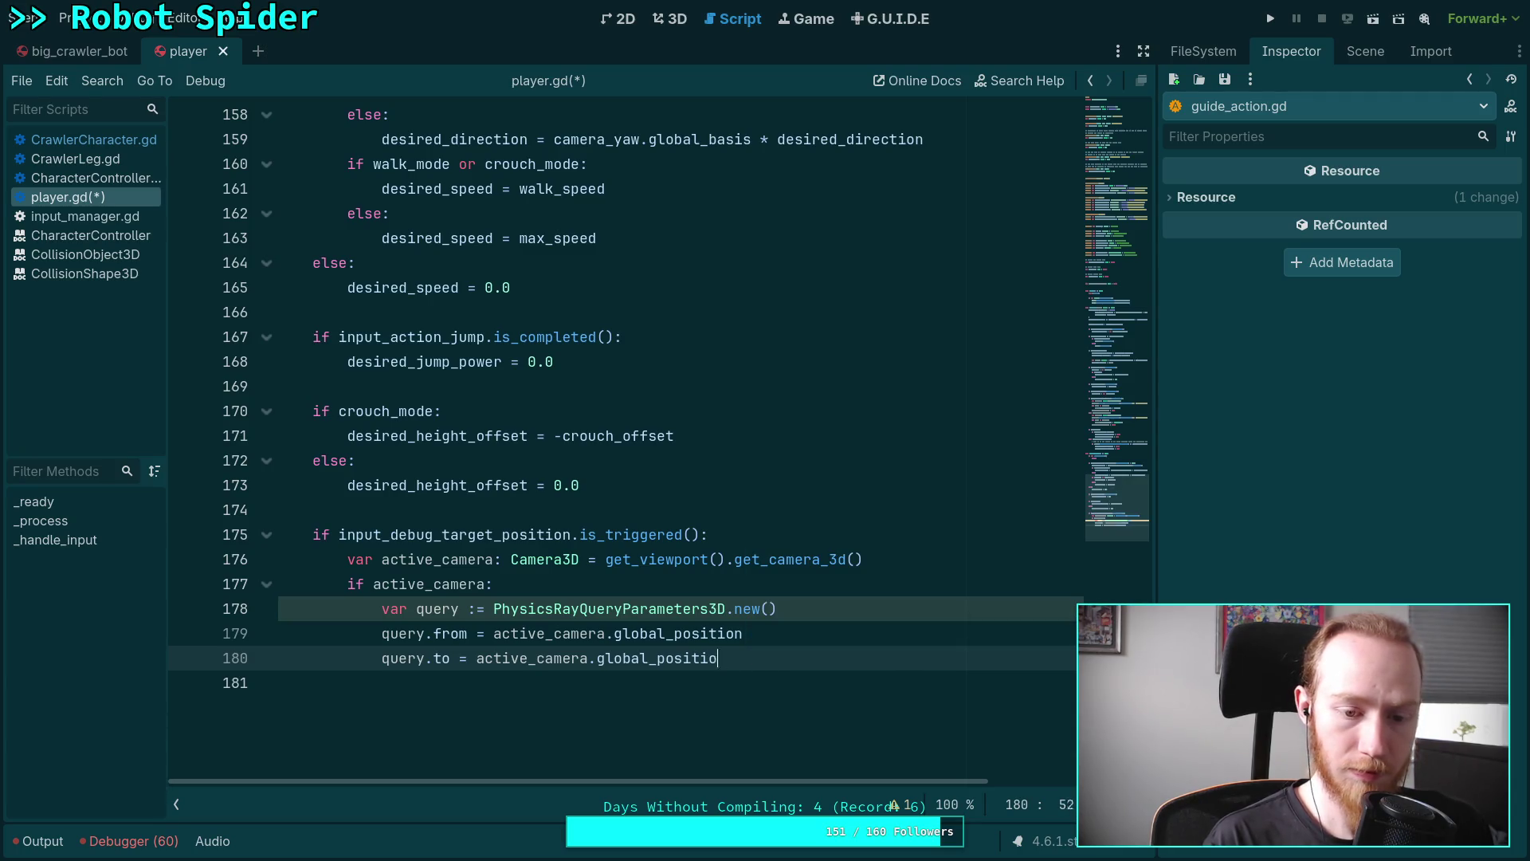
{"action": "key", "text": "BackSpace"}
{"action": "key", "text": "BackSpace"}
{"action": "key", "text": "BackSpace"}
{"action": "type", "text": "ery.from "}
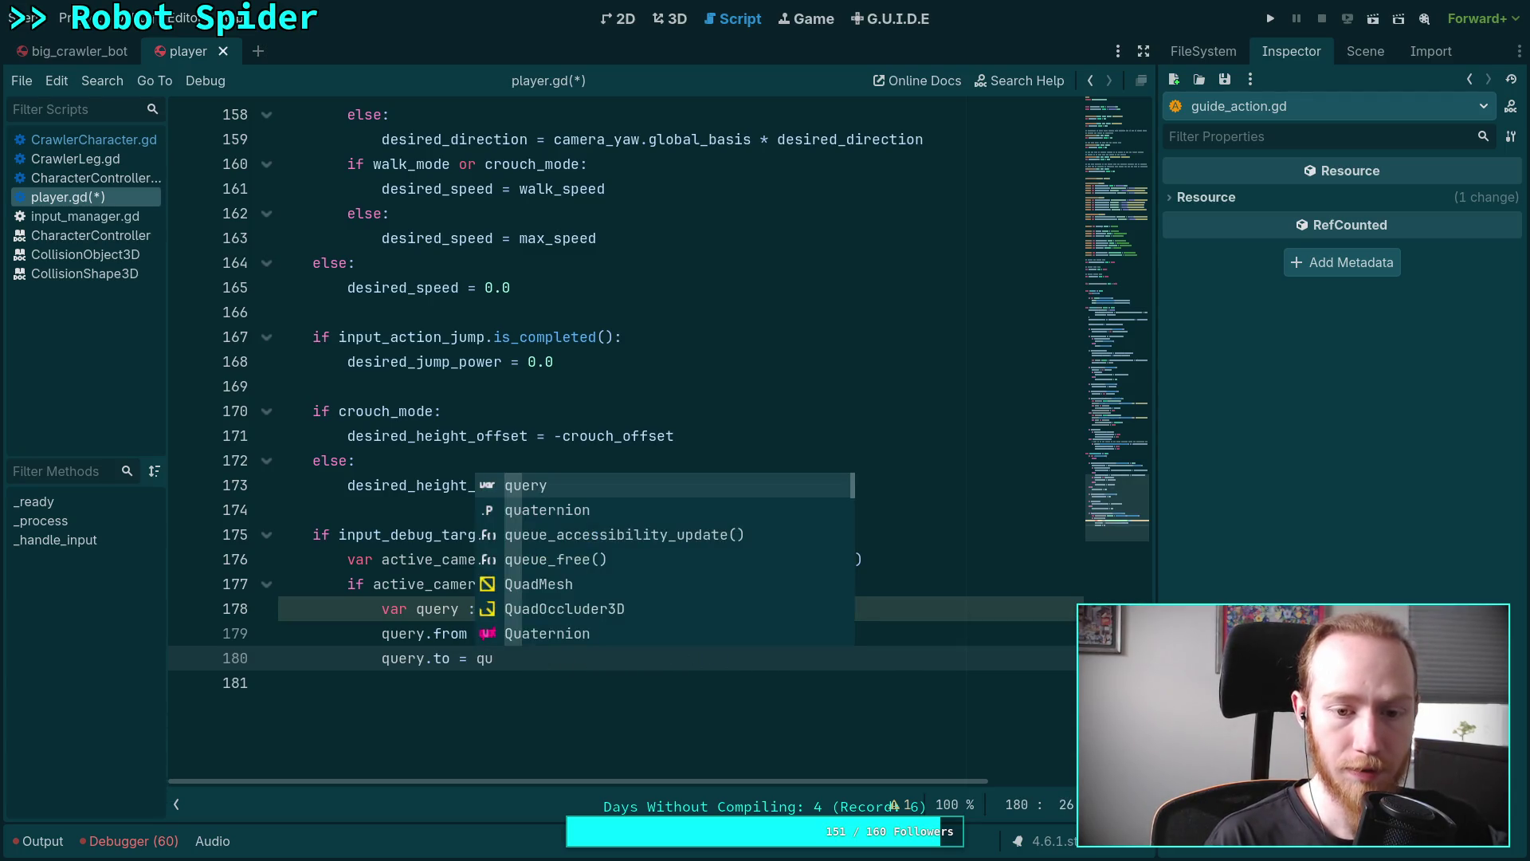
{"action": "type", "text": "+ "}
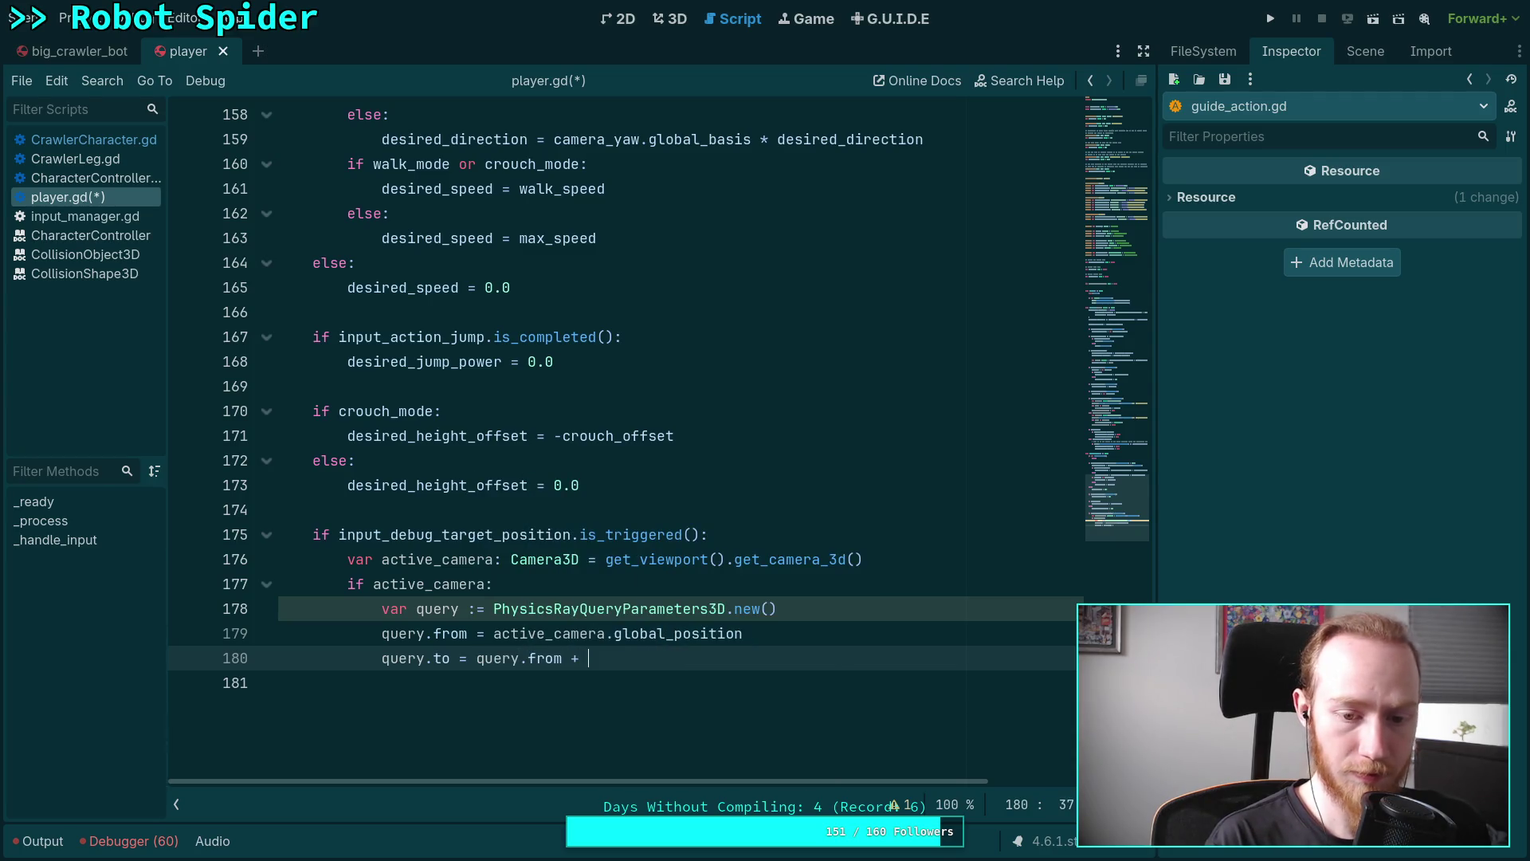
{"action": "type", "text": "active_camera.glo"}
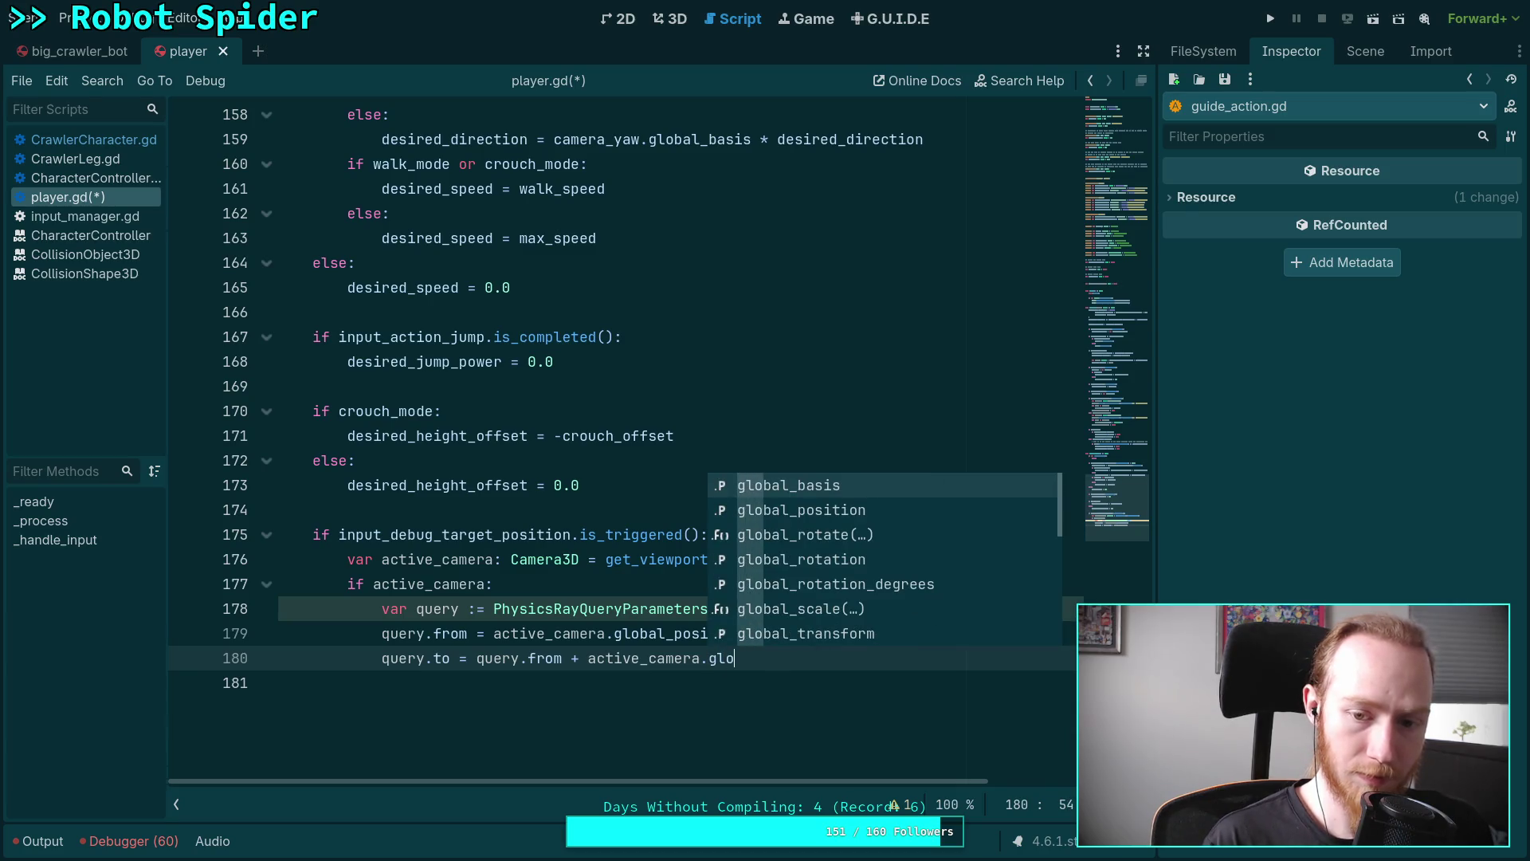
{"action": "key", "text": "Return"}
{"action": "type", "text": ".z"}
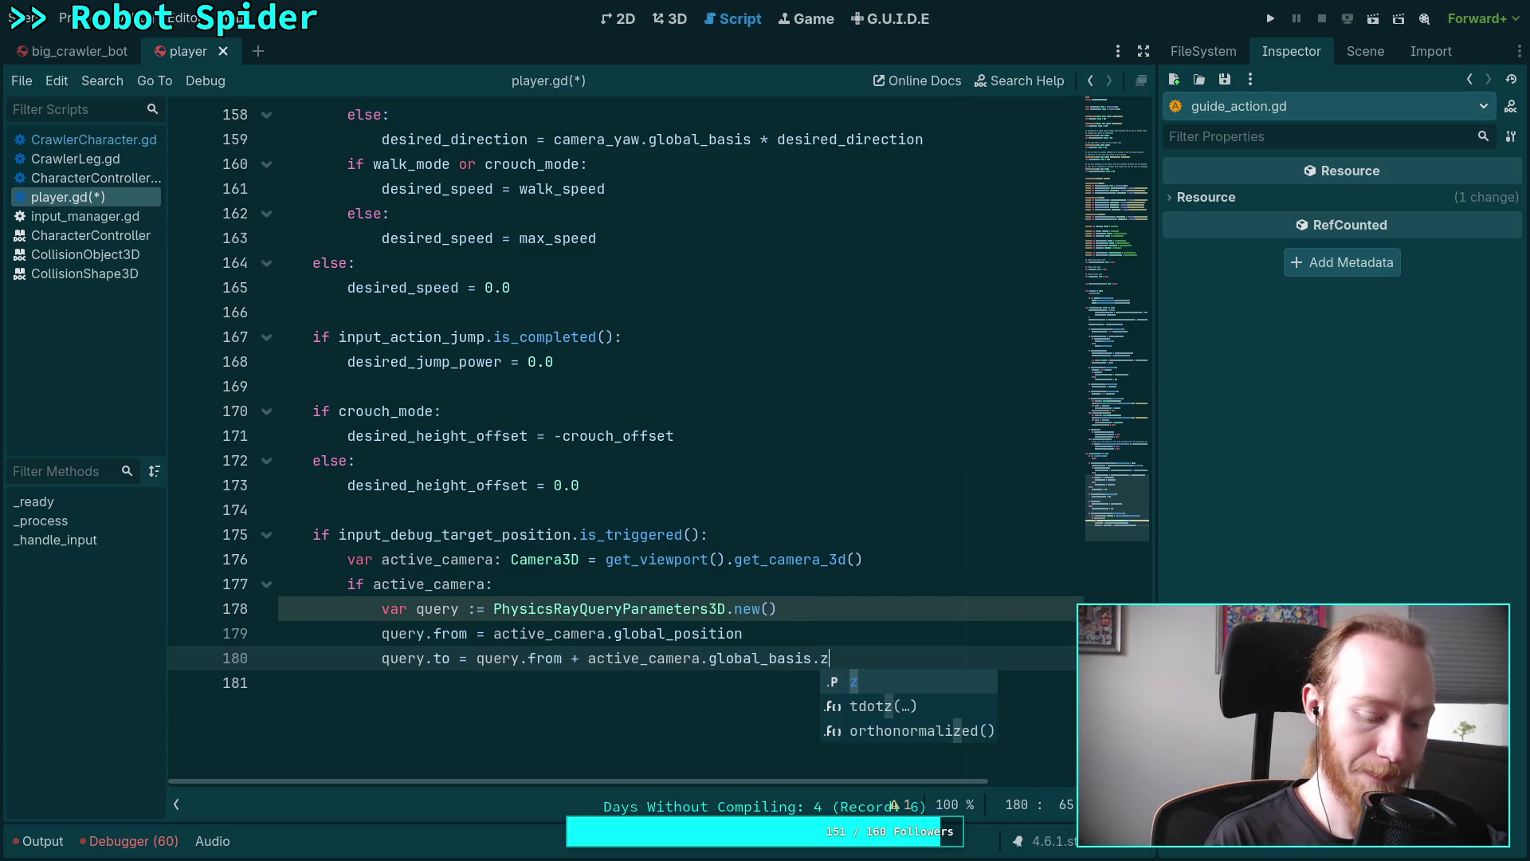
{"action": "type", "text": " *"}
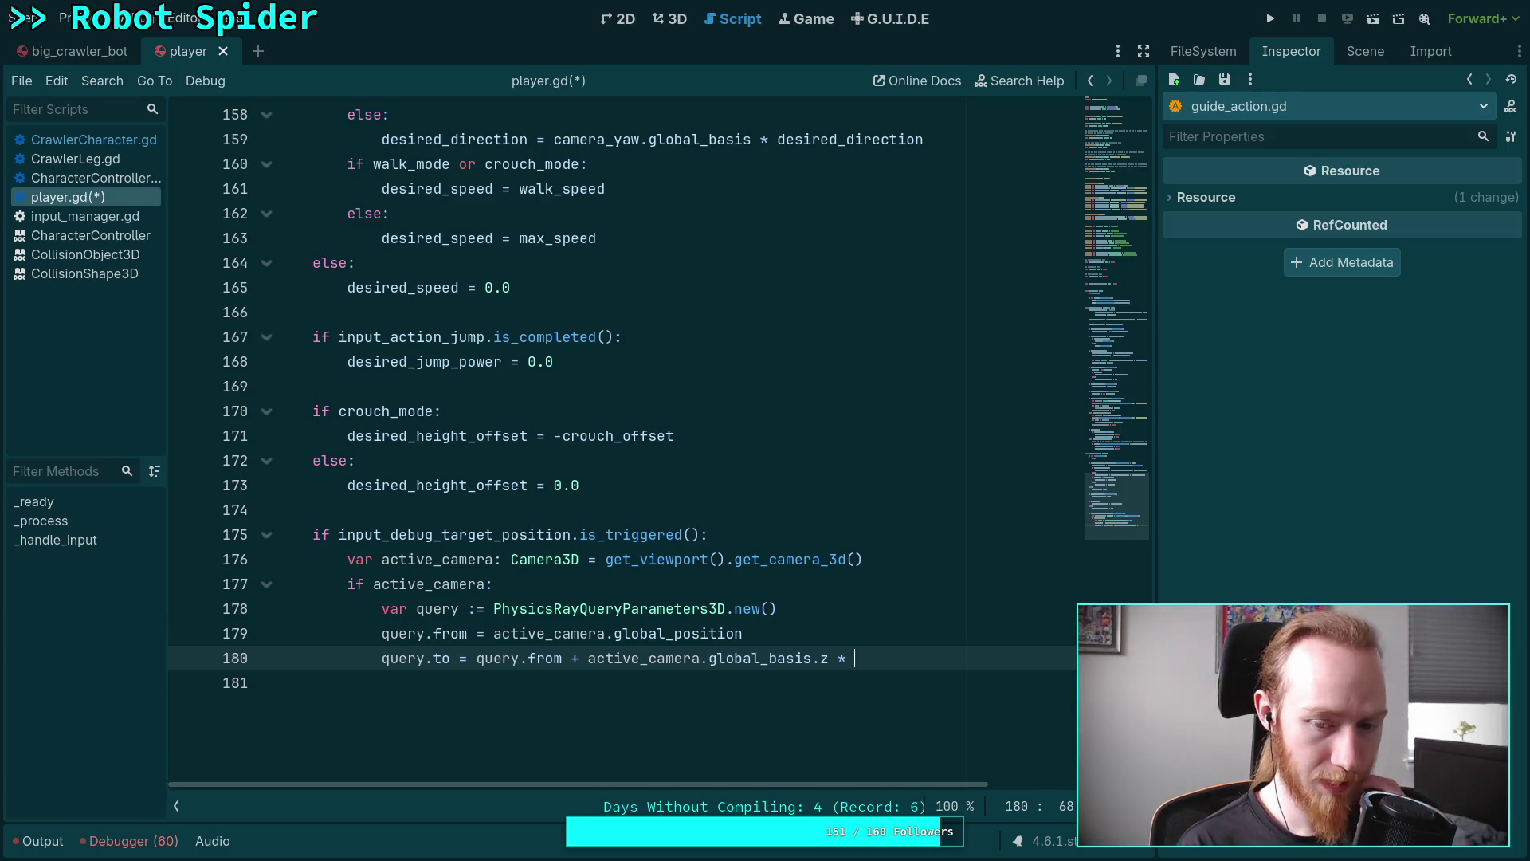
{"action": "left_click", "coordinate": [577, 658]}
{"action": "type", "text": "-"}
{"action": "left_click", "coordinate": [885, 651]}
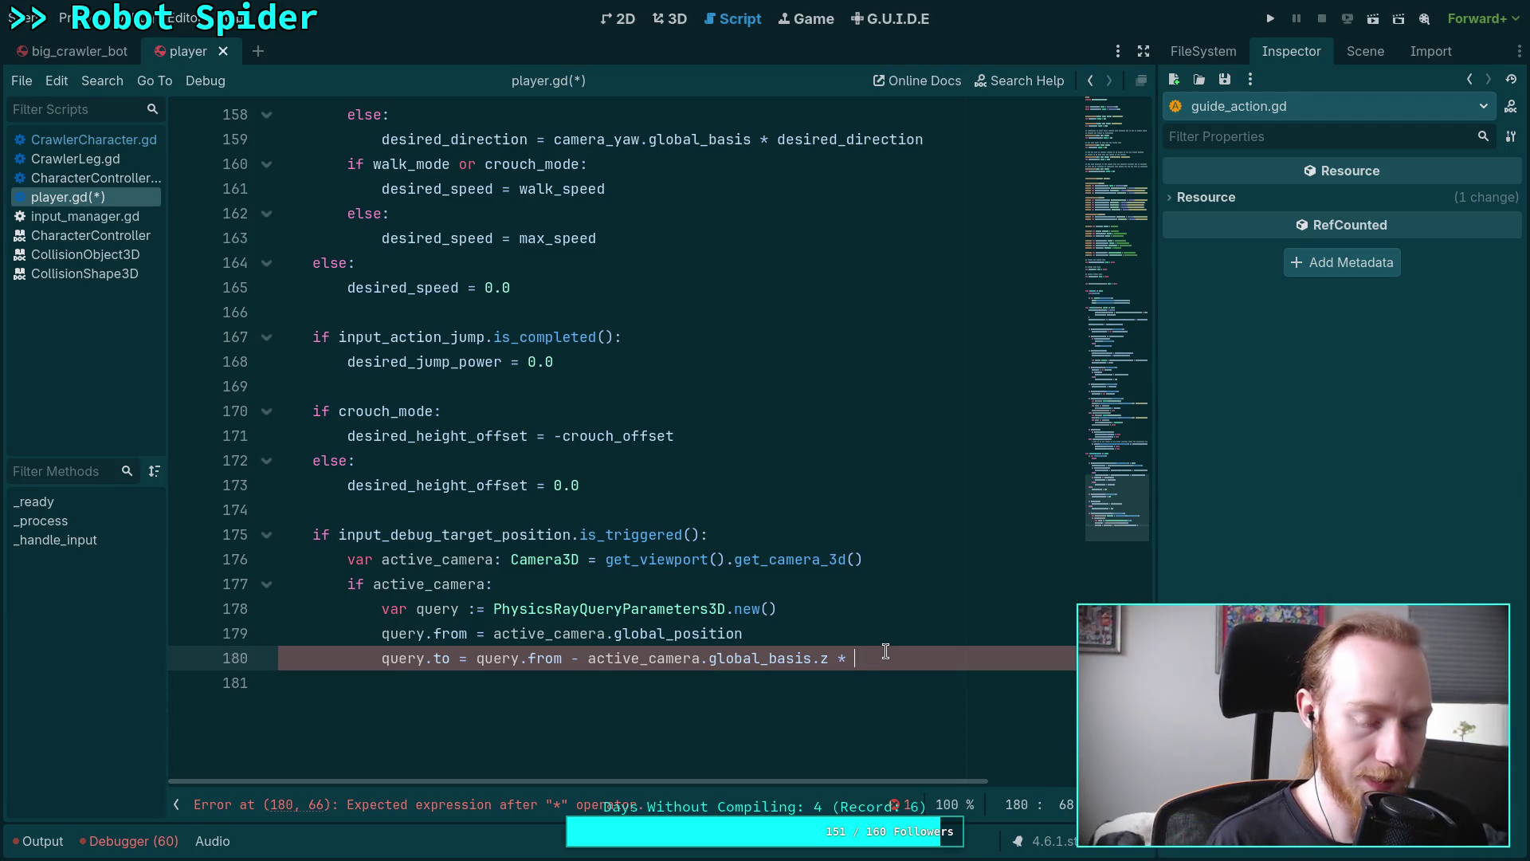
Make the ray length 100.0 and add query.collision_mask = collision_mask on a new line.
{"action": "type", "text": "100.0"}
{"action": "key", "text": "Return"}
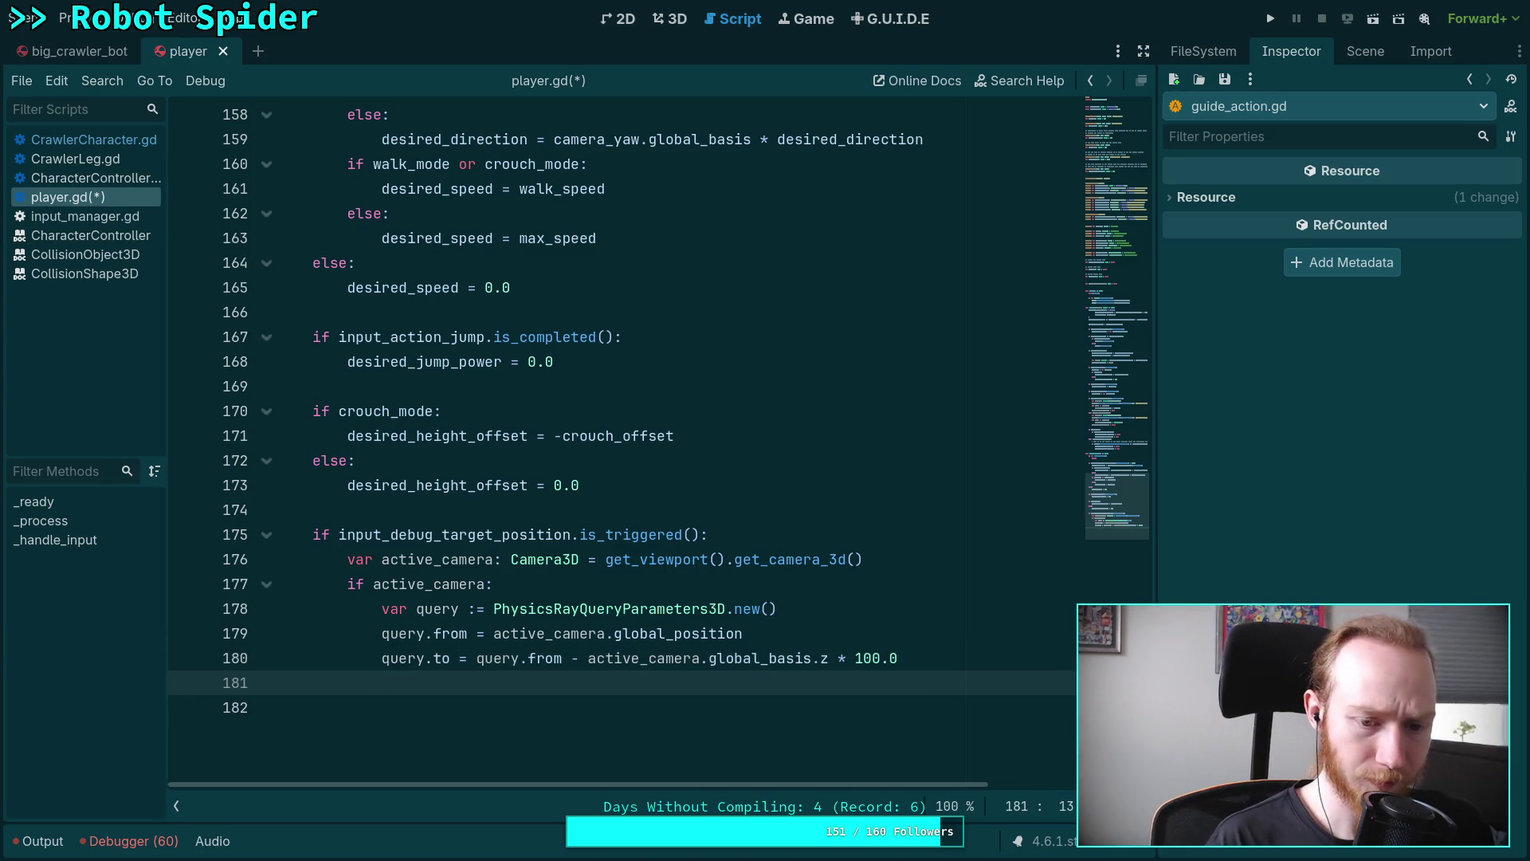
{"action": "type", "text": "query."}
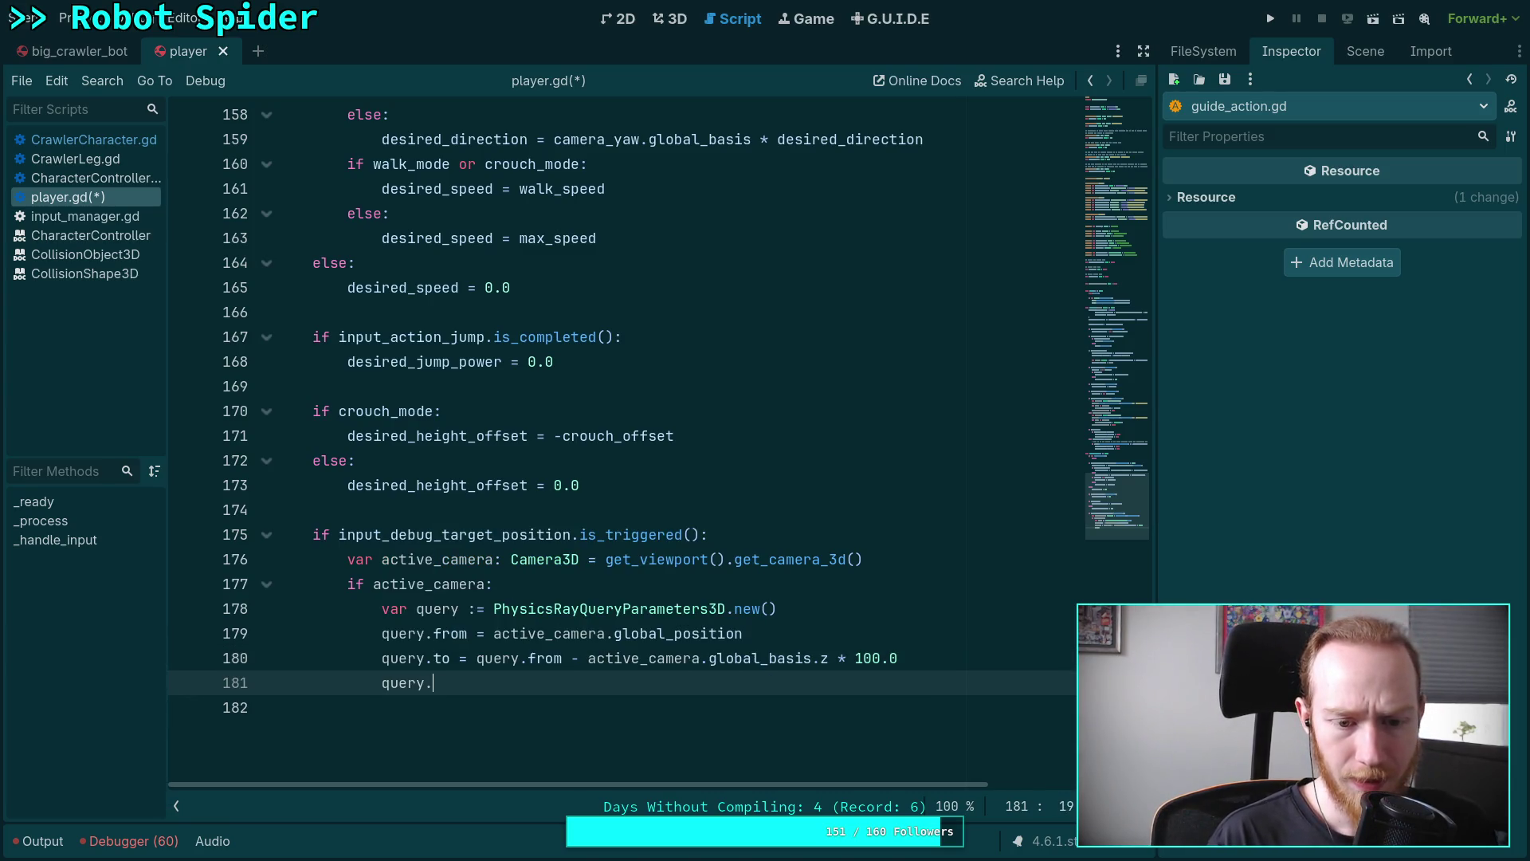
{"action": "type", "text": "c"}
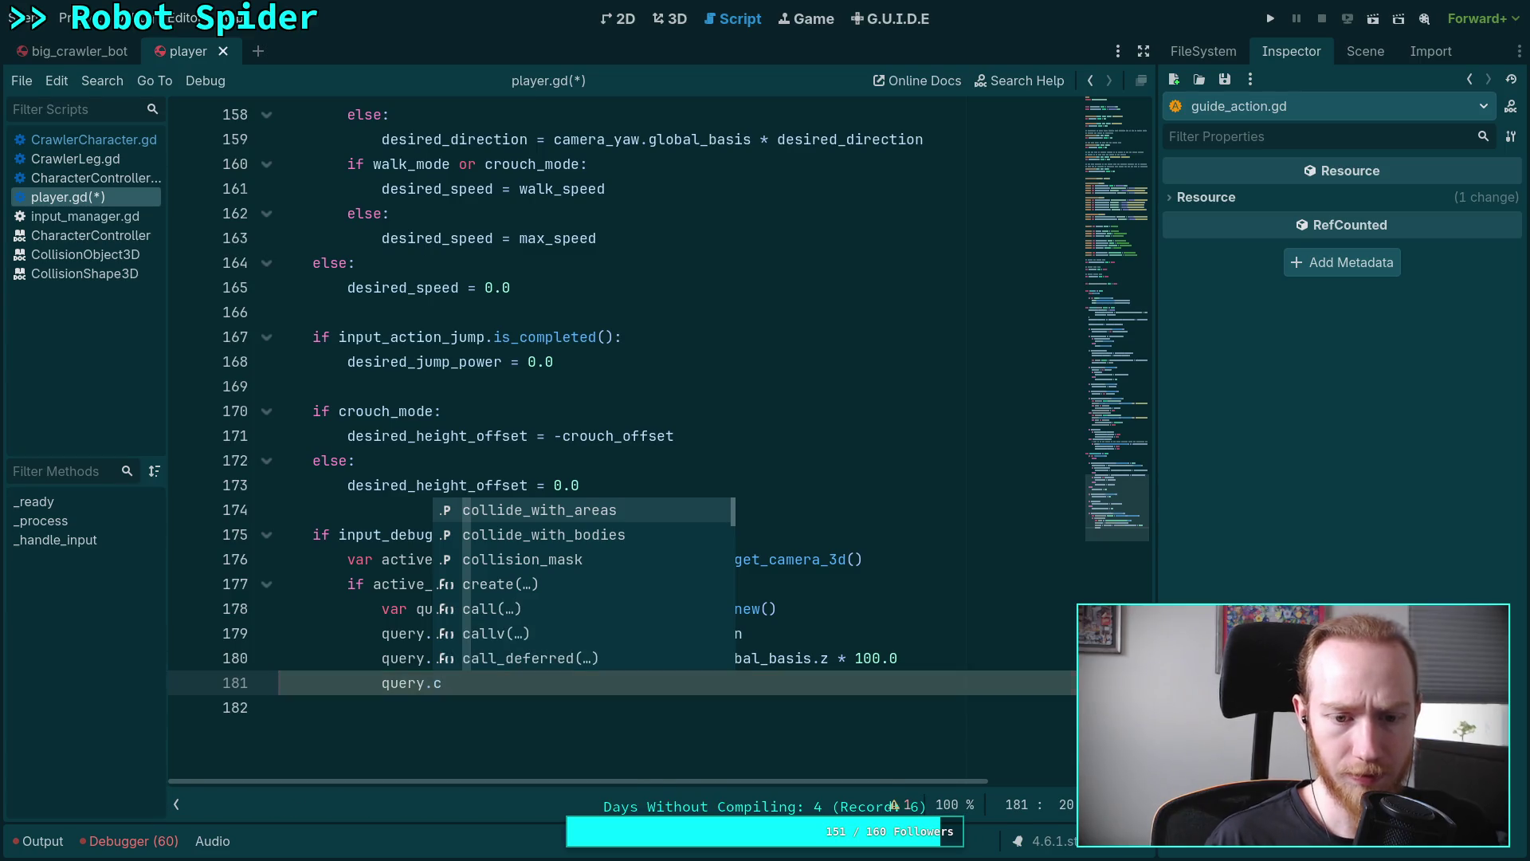
{"action": "key", "text": "Down"}
{"action": "key", "text": "Down"}
{"action": "key", "text": "Return"}
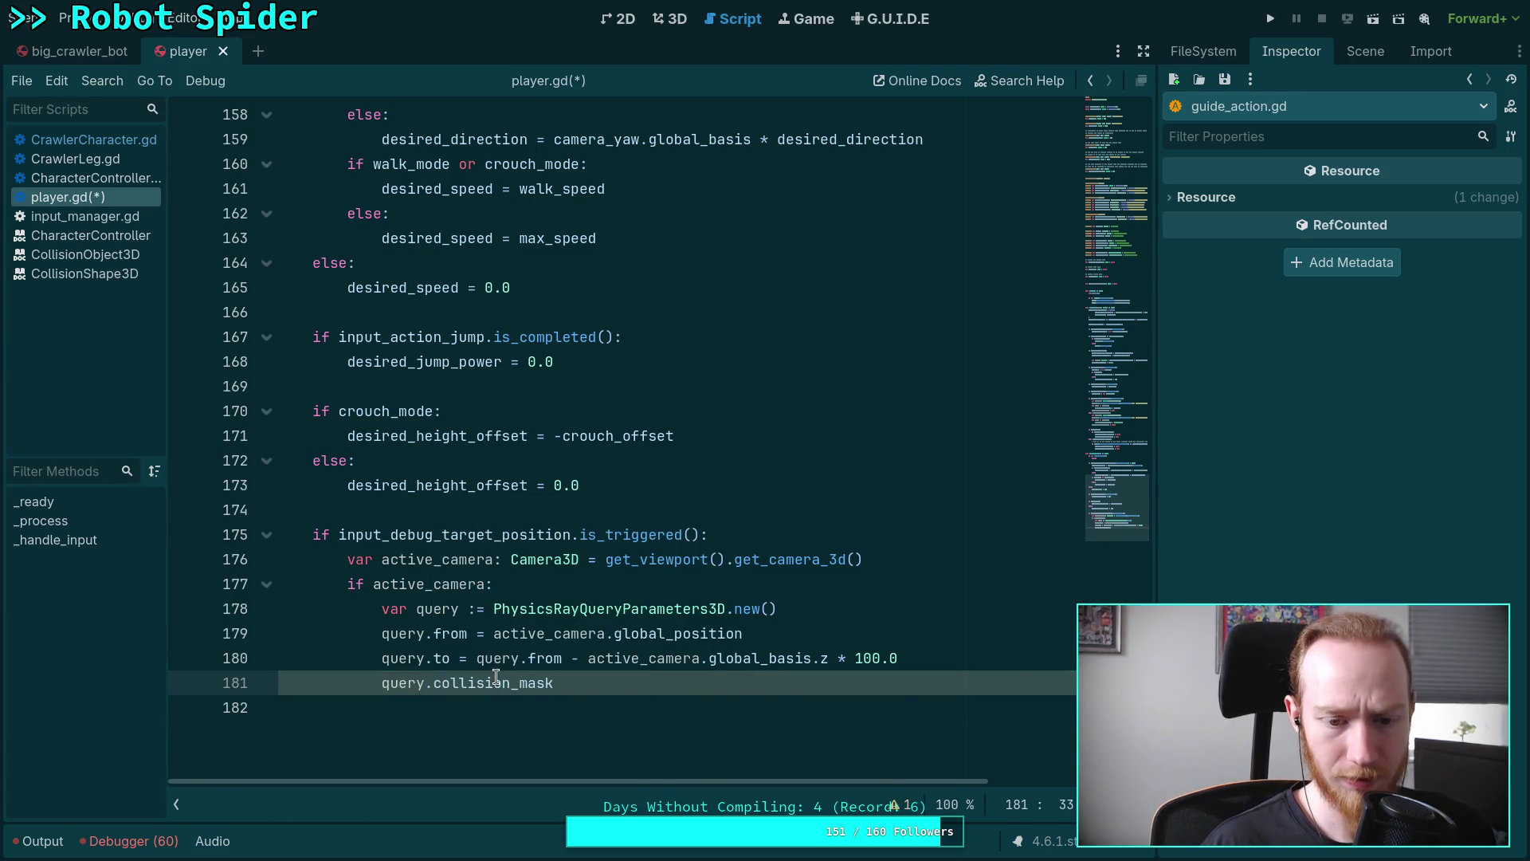
{"action": "mouse_move", "coordinate": [496, 677]}
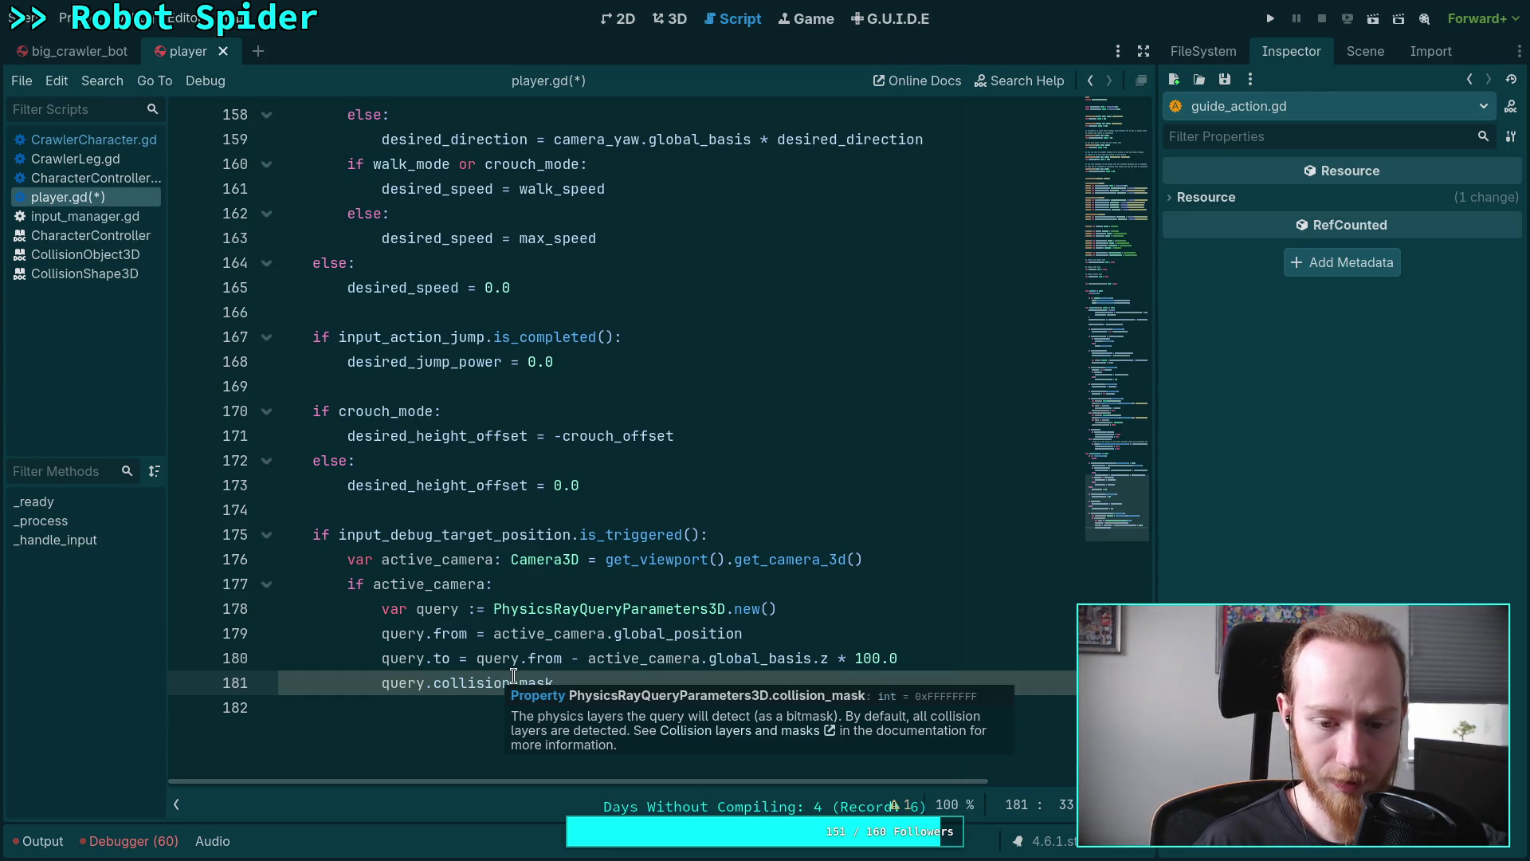
{"action": "mouse_move", "coordinate": [608, 683]}
{"action": "left_mouse_down"}
{"action": "mouse_move", "coordinate": [391, 698]}
{"action": "mouse_move", "coordinate": [435, 682]}
{"action": "left_mouse_up"}
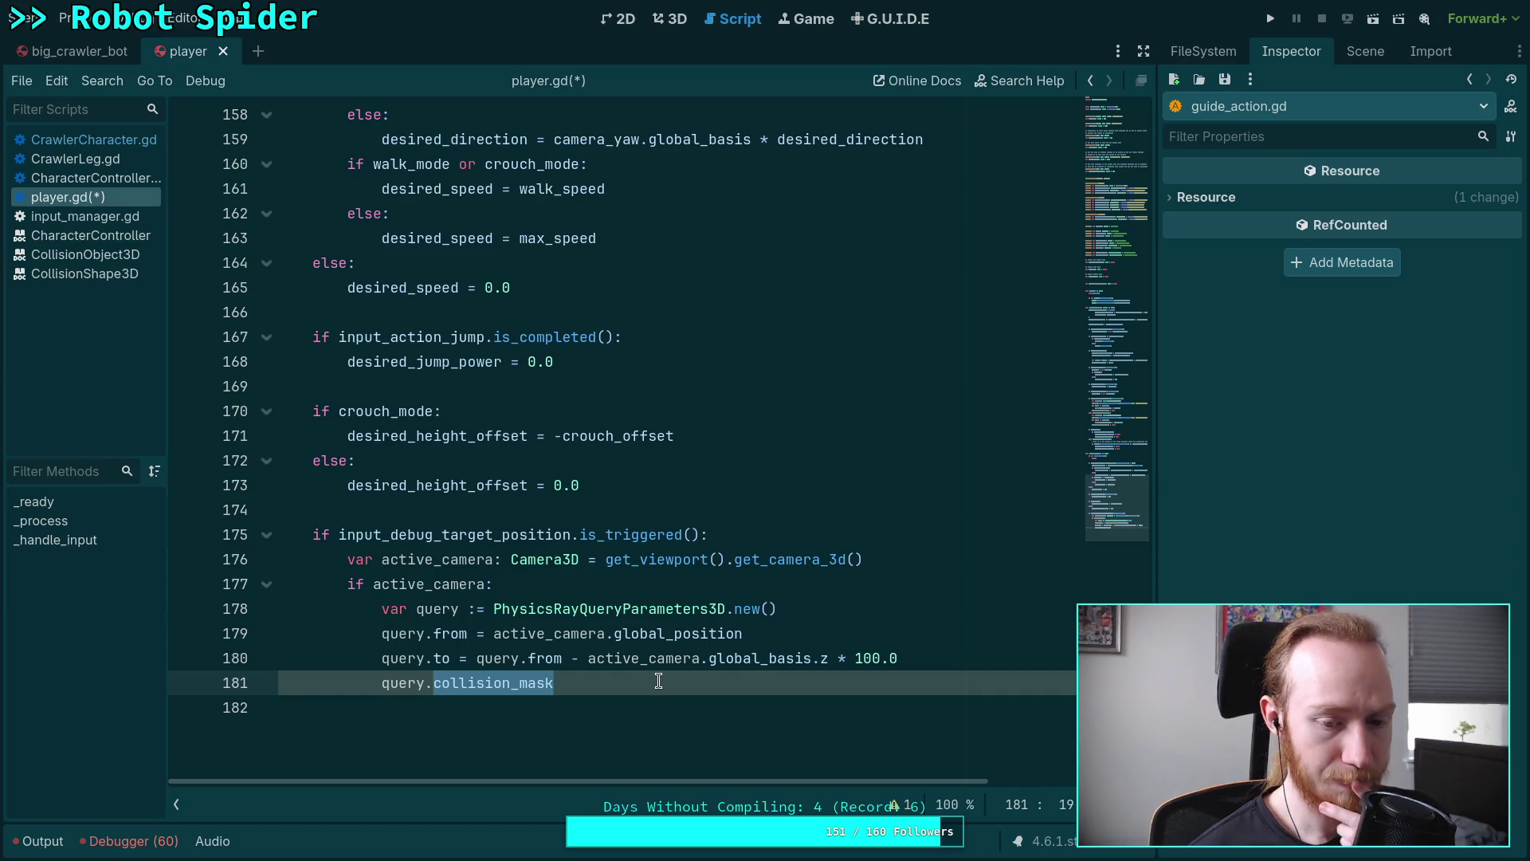
{"action": "left_click", "coordinate": [658, 680]}
{"action": "type", "text": "="}
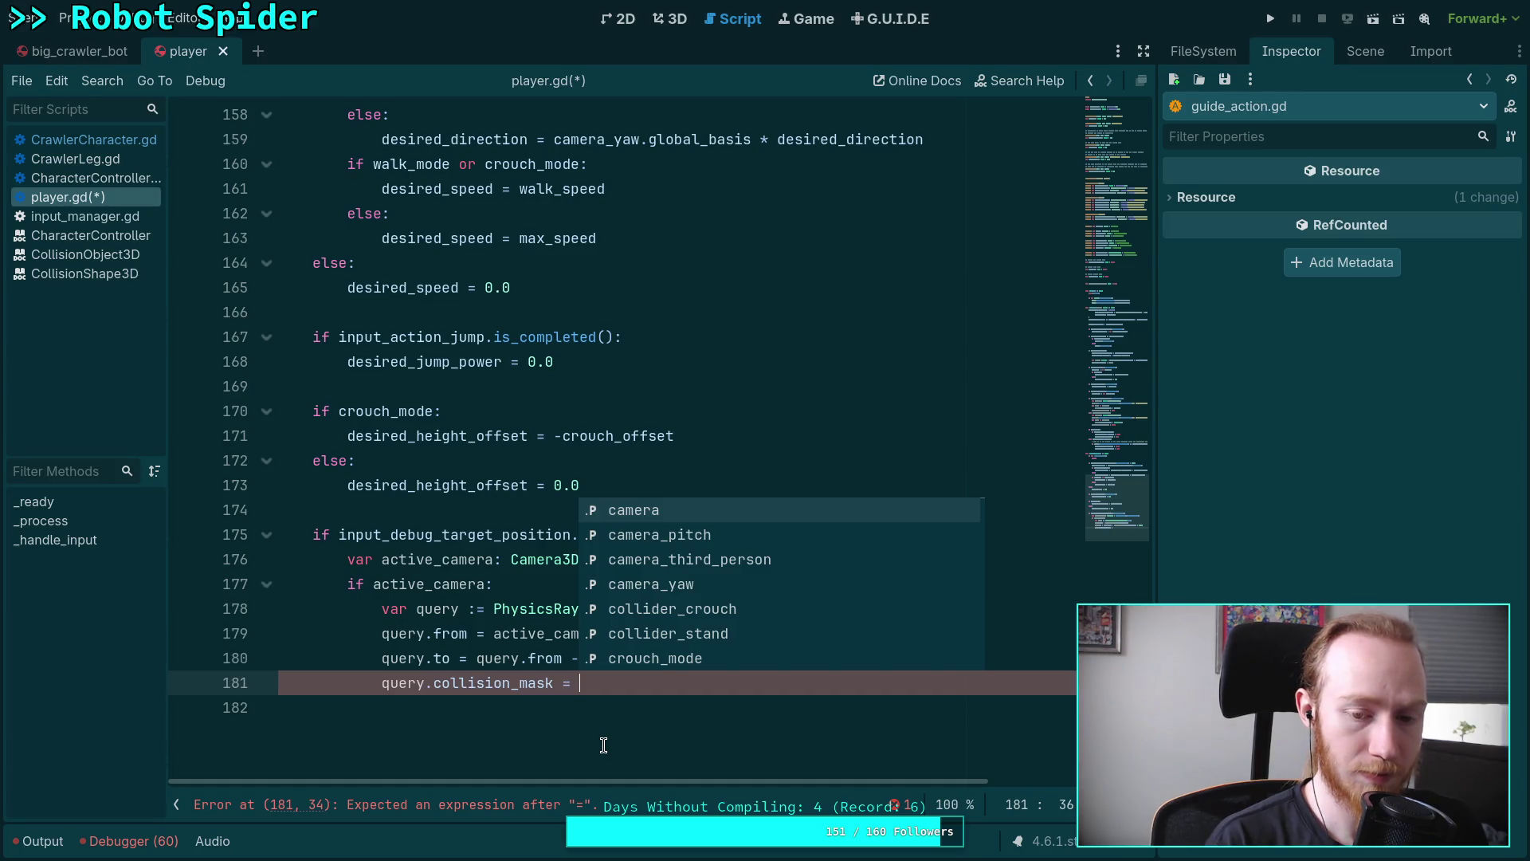
{"action": "type", "text": "coll"}
{"action": "key", "text": "Down"}
{"action": "key", "text": "Down"}
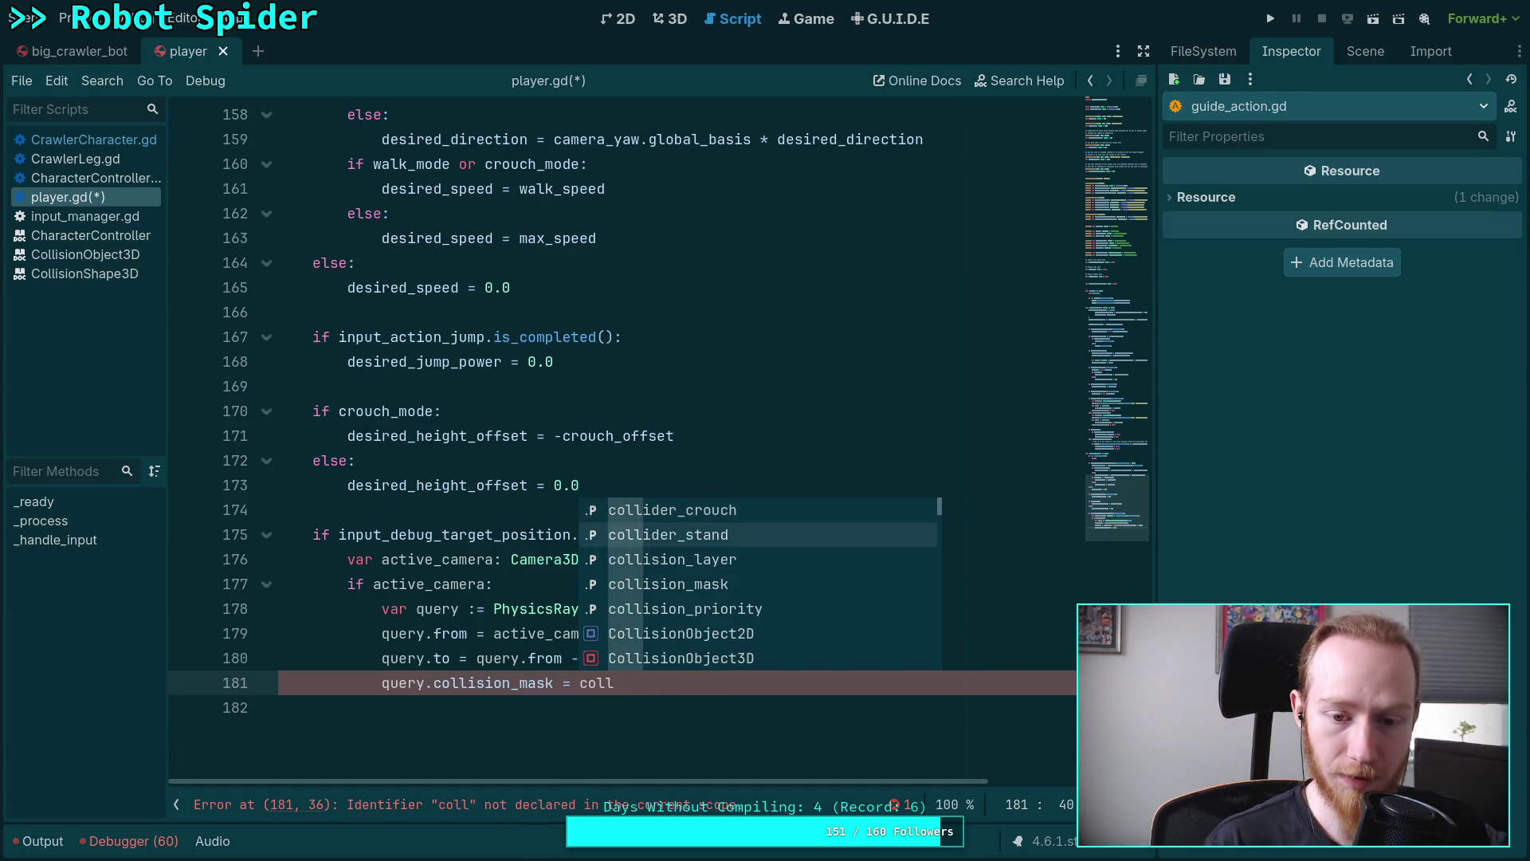
{"action": "key", "text": "Return"}
Insert query.exclude = [get_rid()] above the collision mask assignment.
{"action": "key", "text": "Up"}
{"action": "key", "text": "End"}
{"action": "key", "text": "Return"}
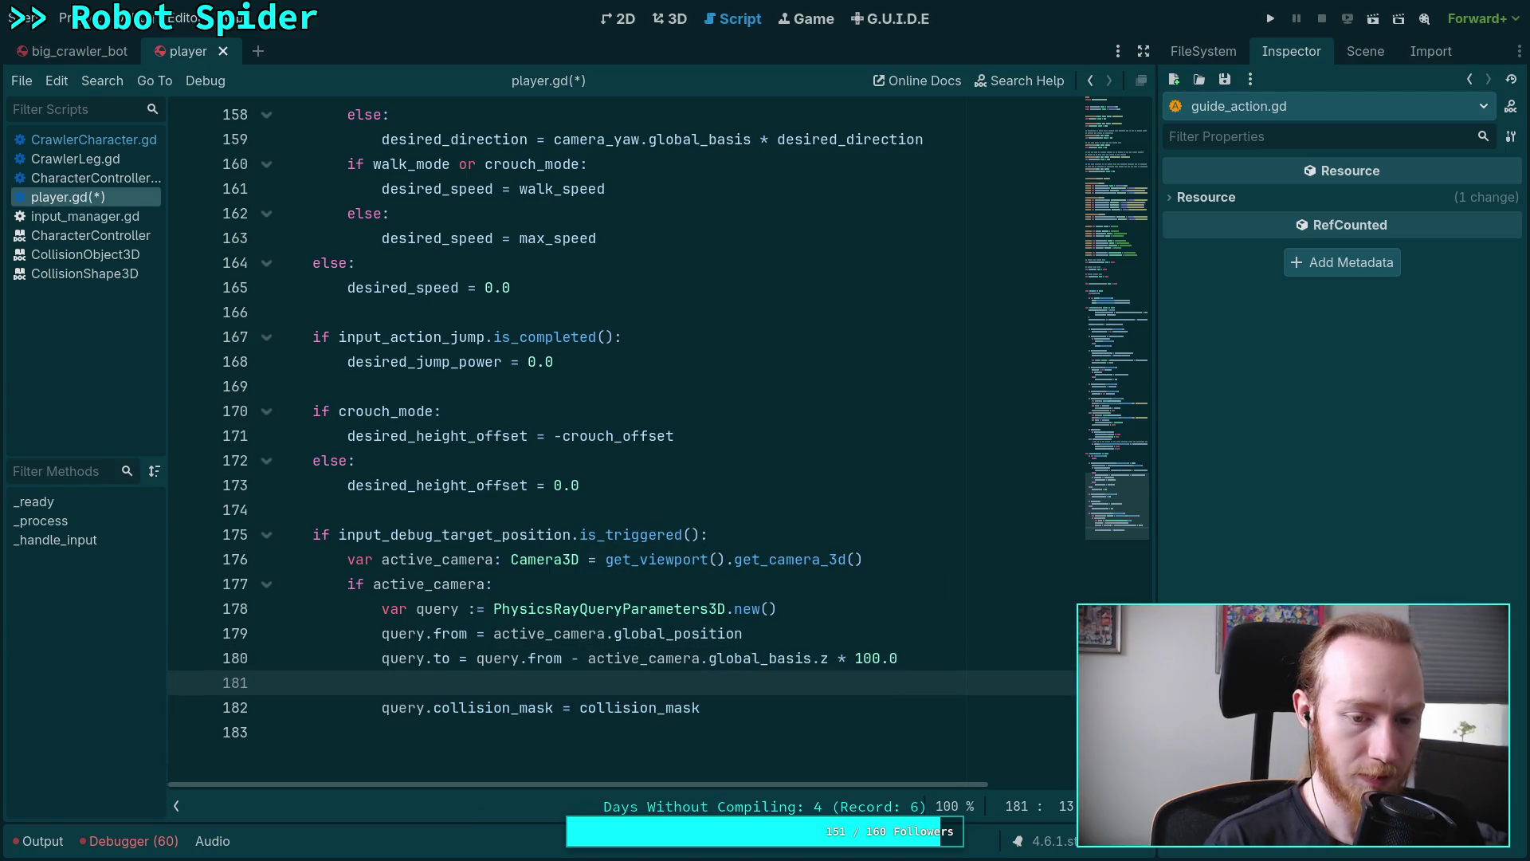
{"action": "type", "text": "query."}
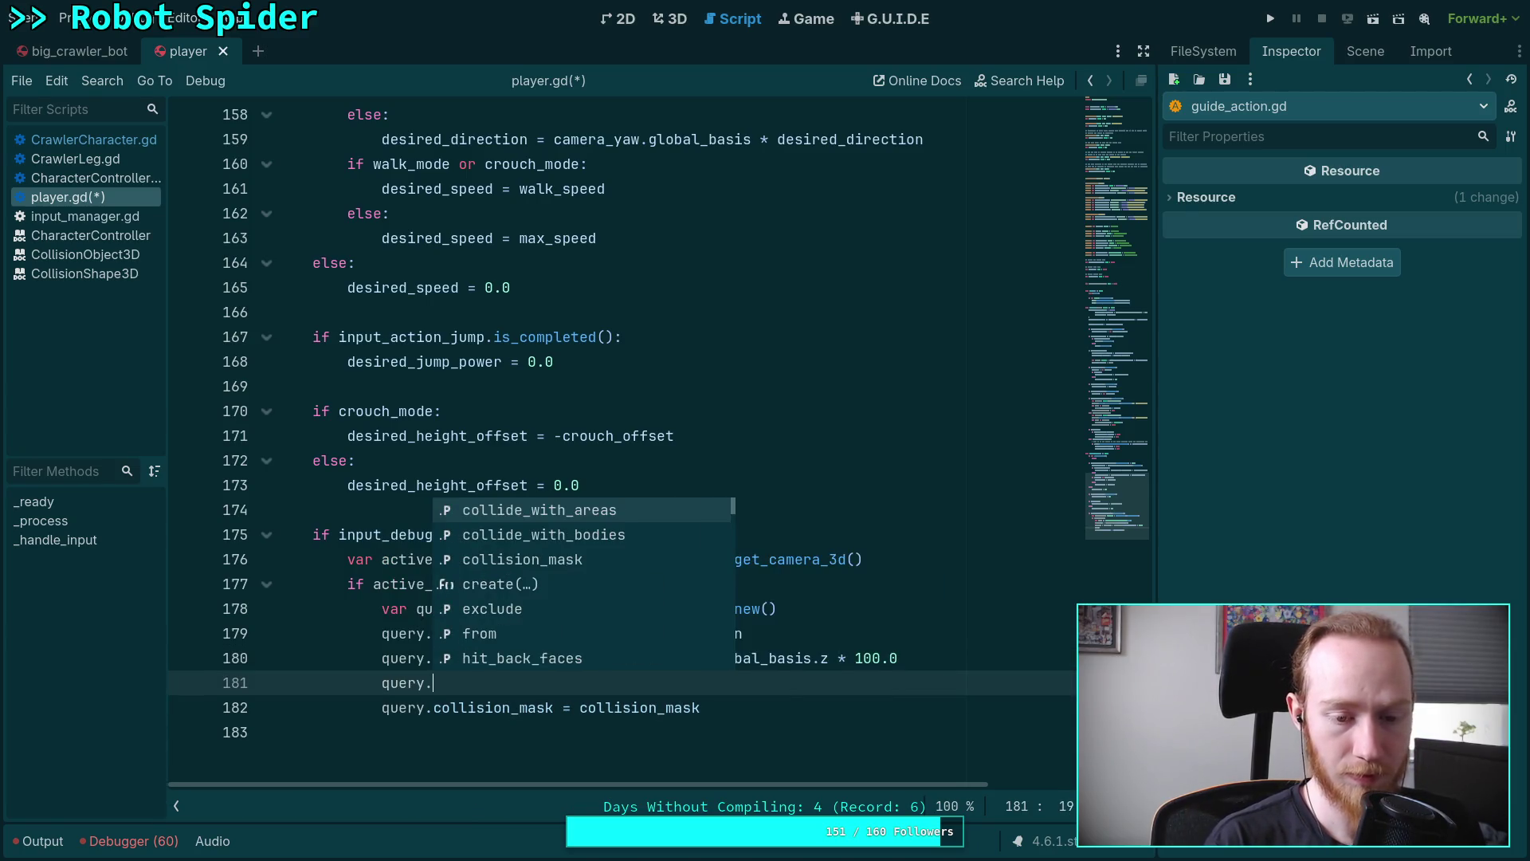
{"action": "type", "text": "ex"}
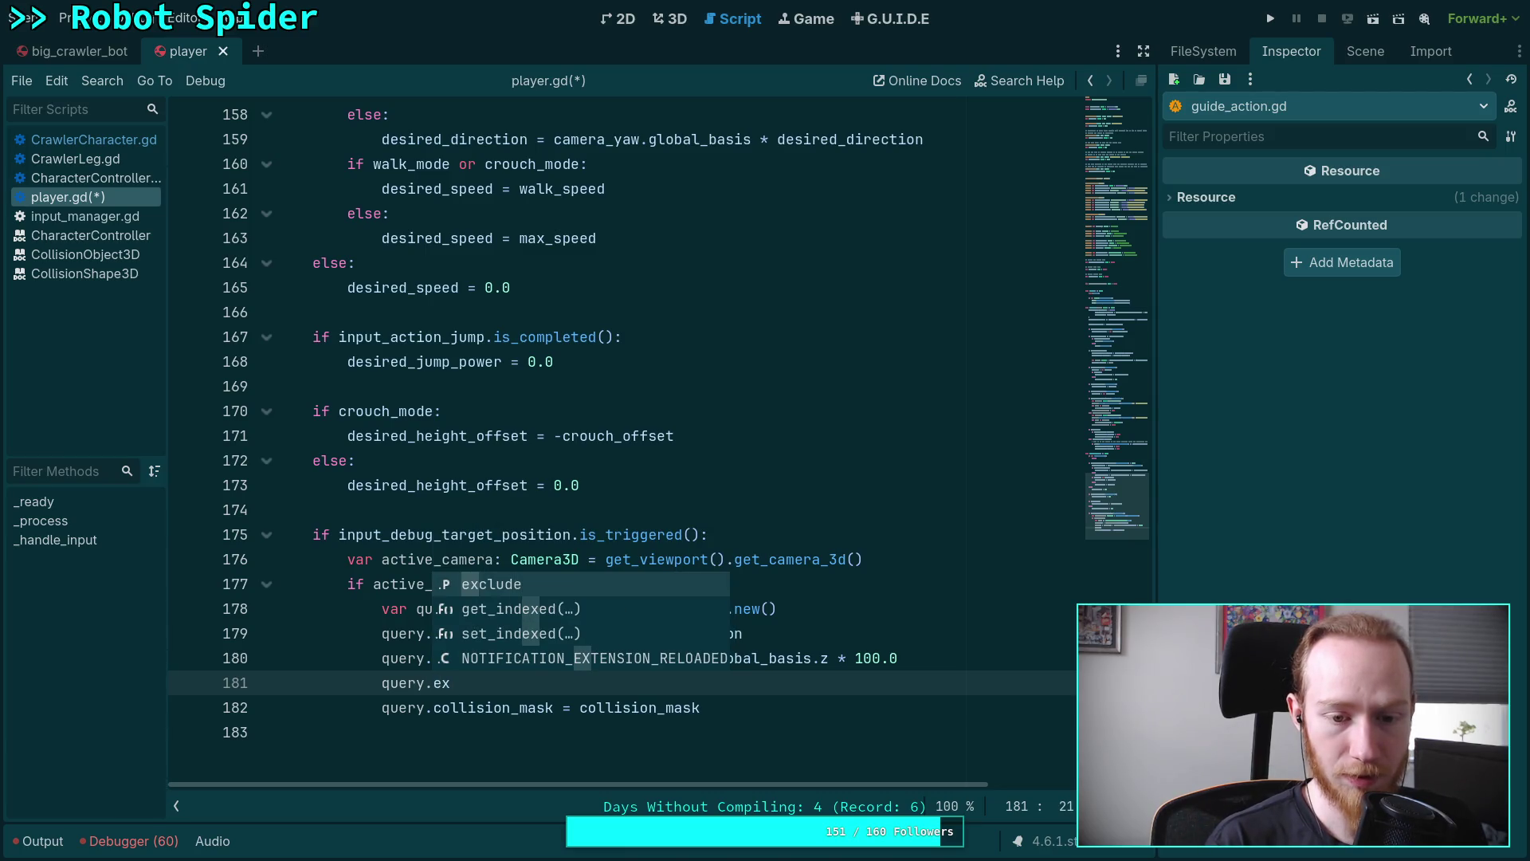
{"action": "key", "text": "Return"}
{"action": "type", "text": "["}
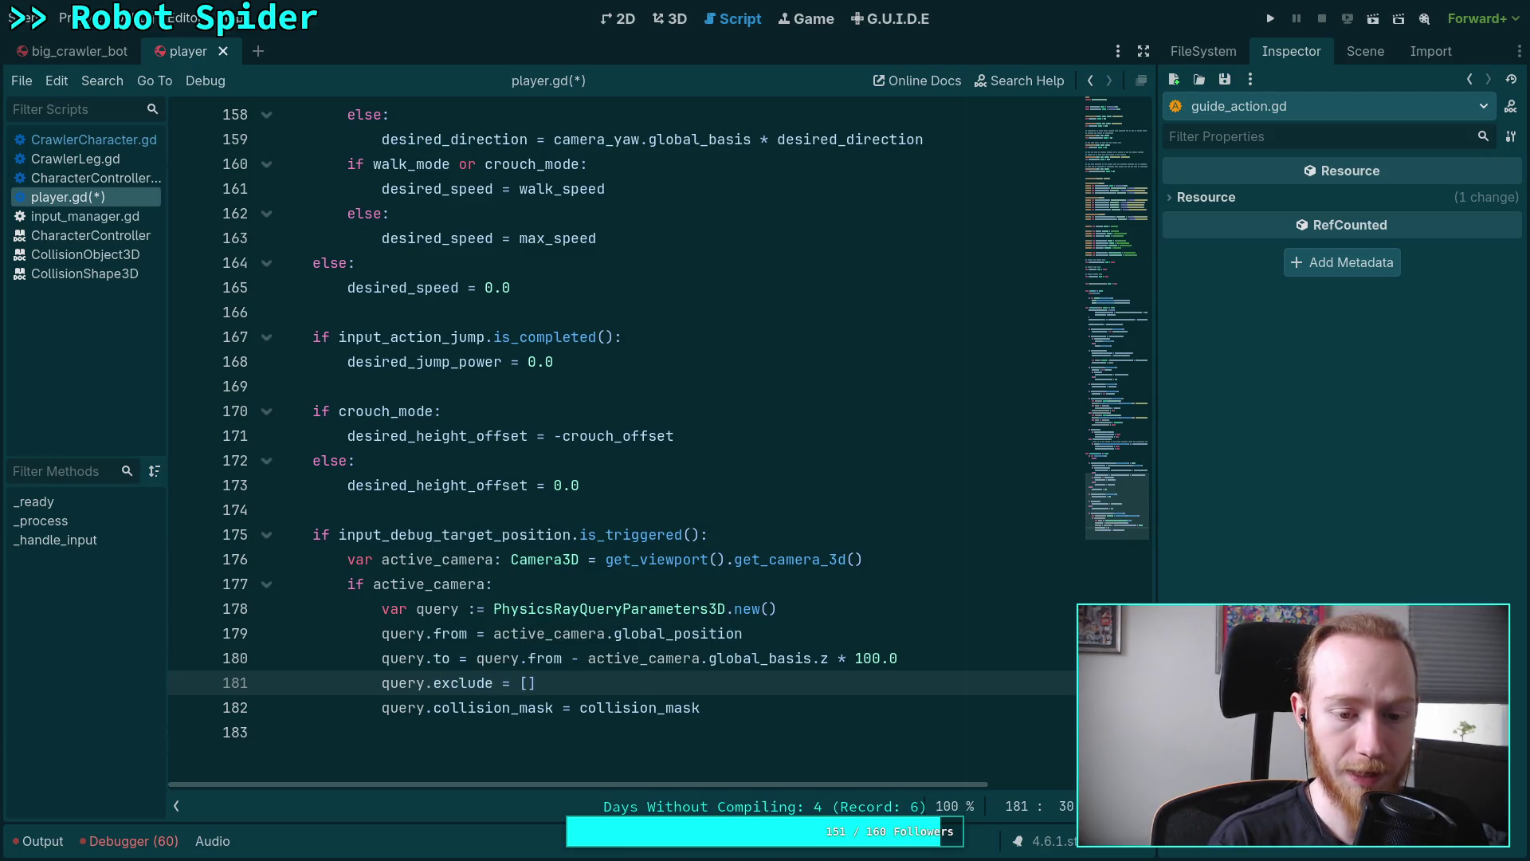
{"action": "type", "text": "get_rid"}
{"action": "key", "text": "Return"}
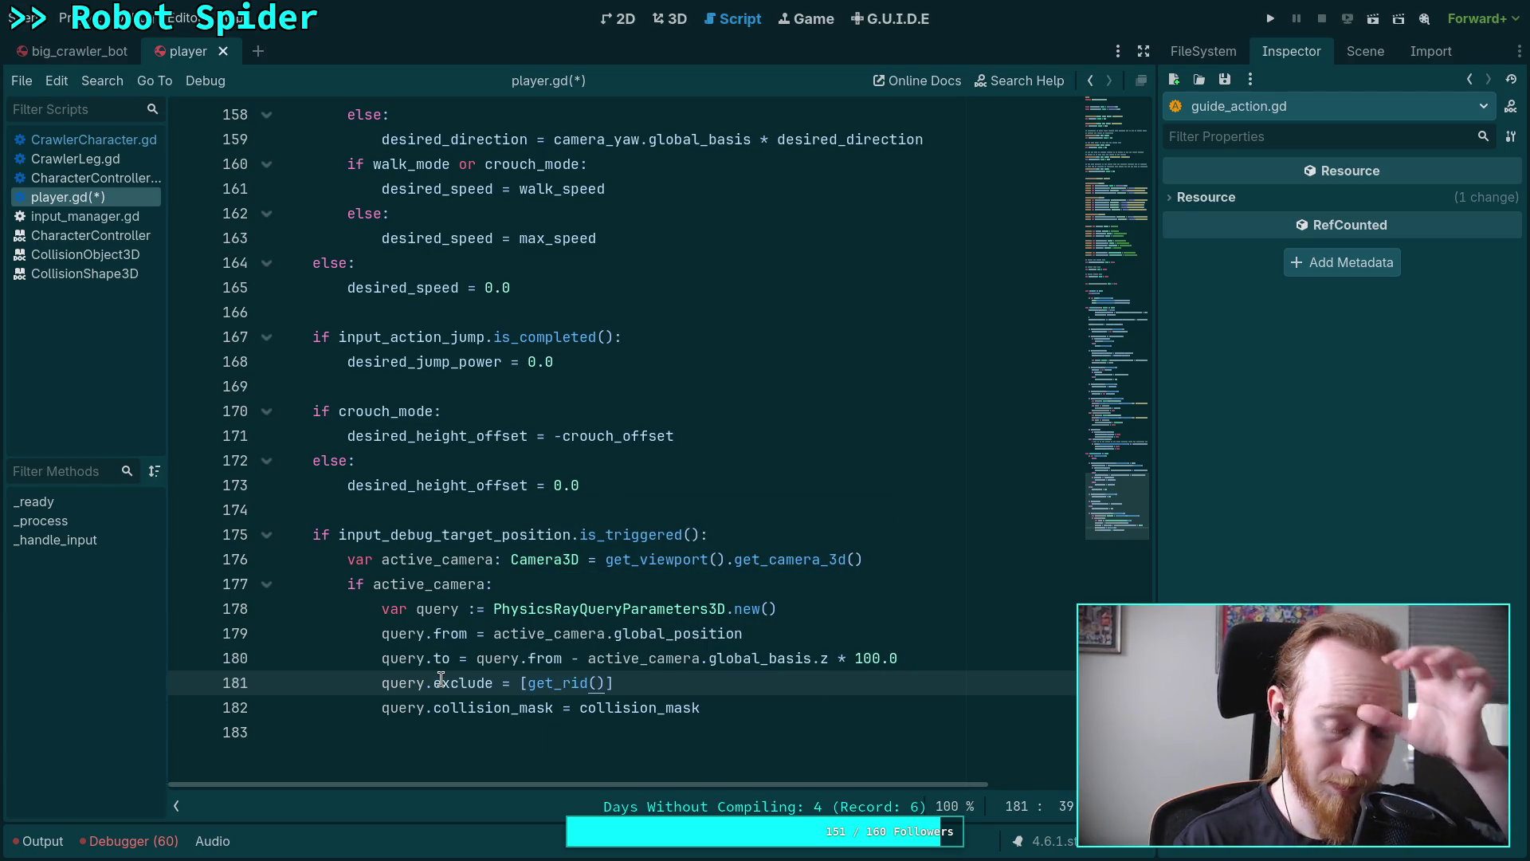
{"action": "mouse_move", "coordinate": [441, 679]}
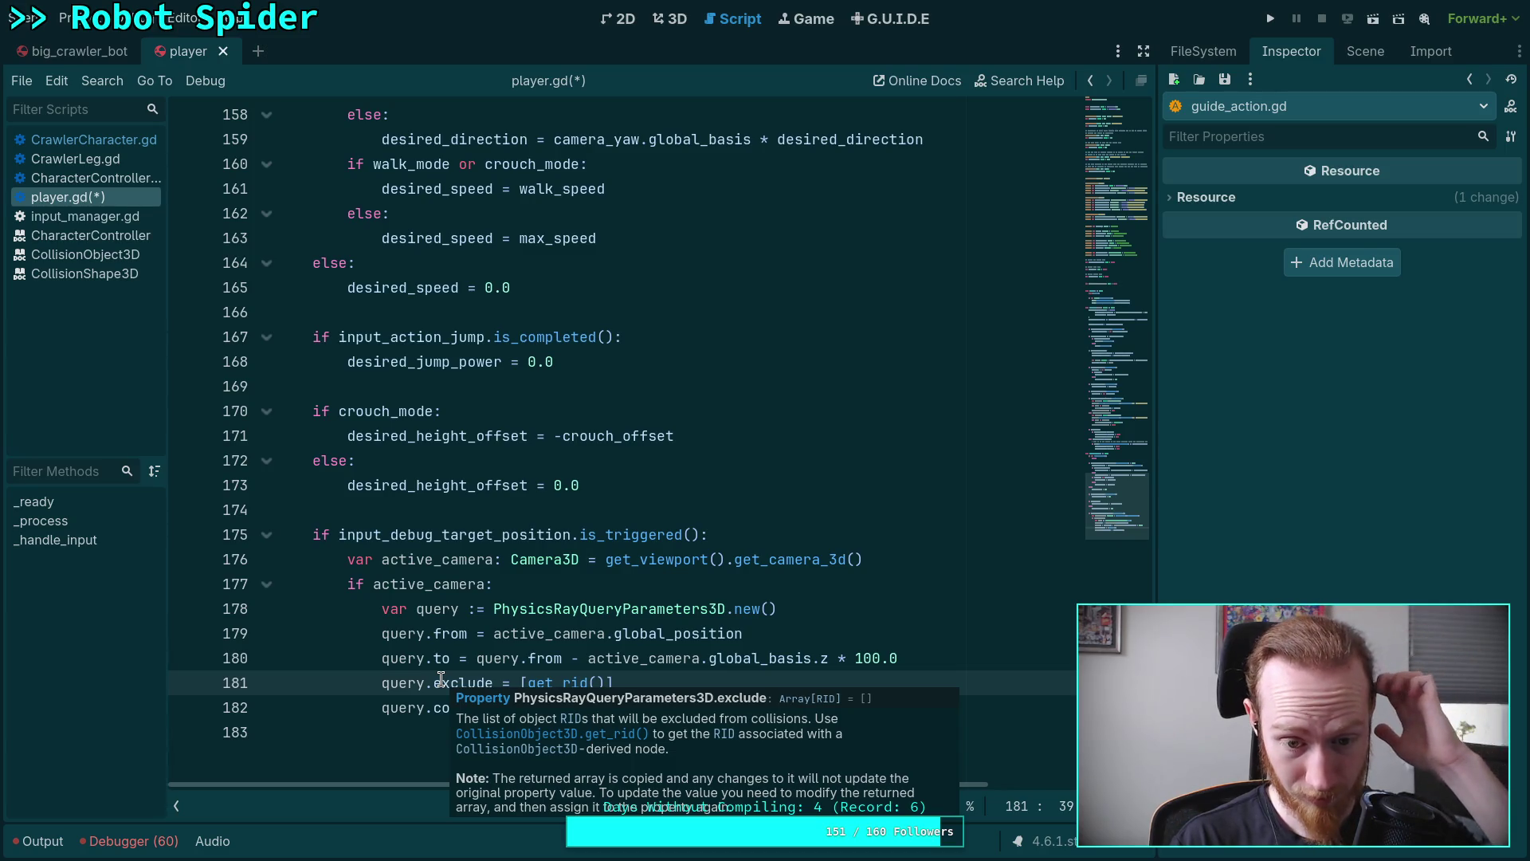
{"action": "left_click", "coordinate": [808, 708]}
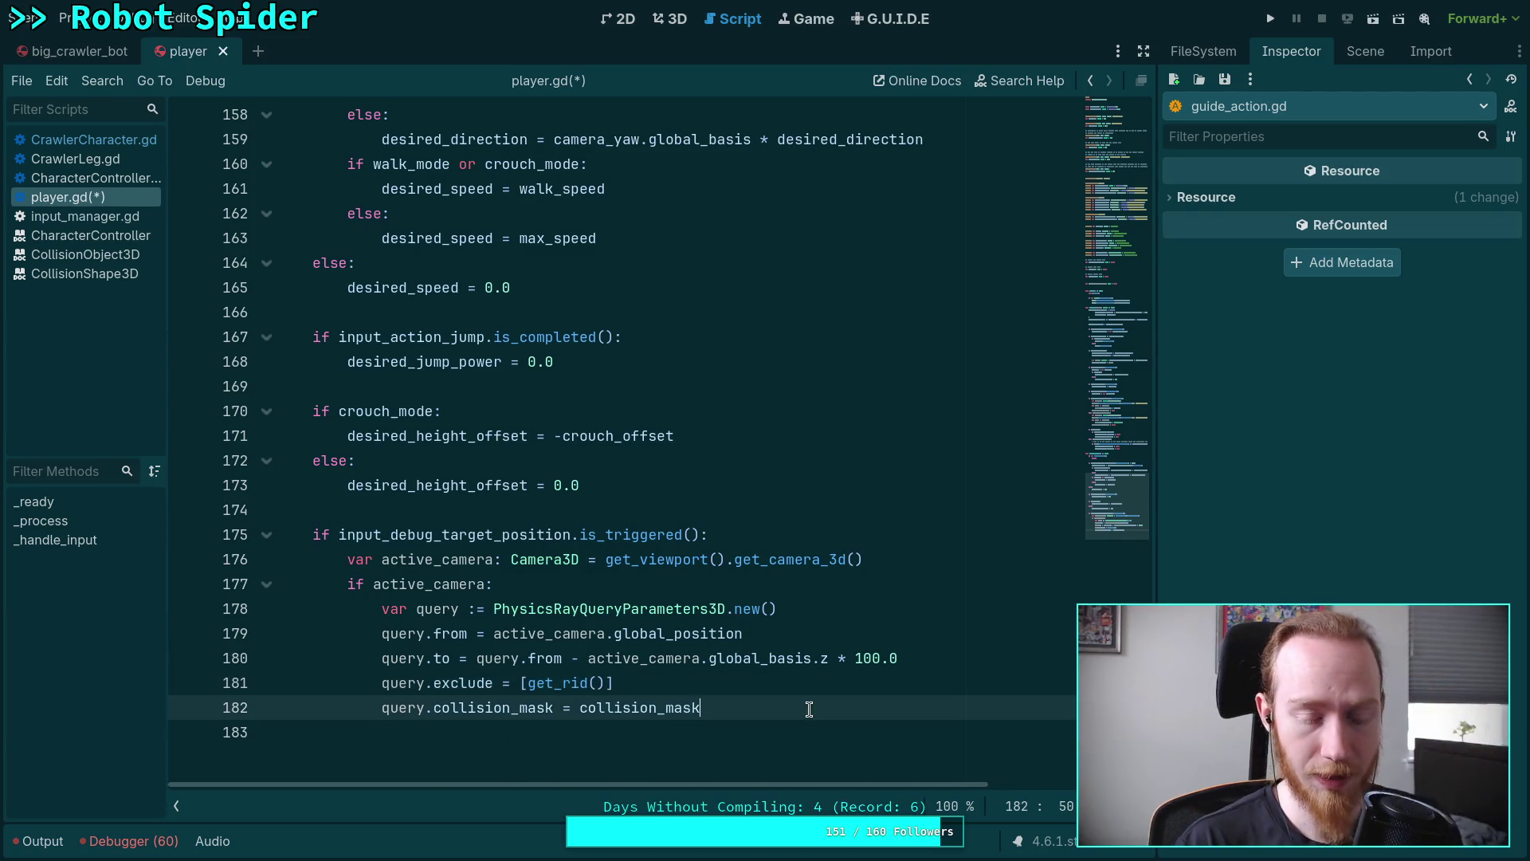
{"action": "scroll", "coordinate": [809, 705], "scroll_direction": "down", "scroll_amount": 1}
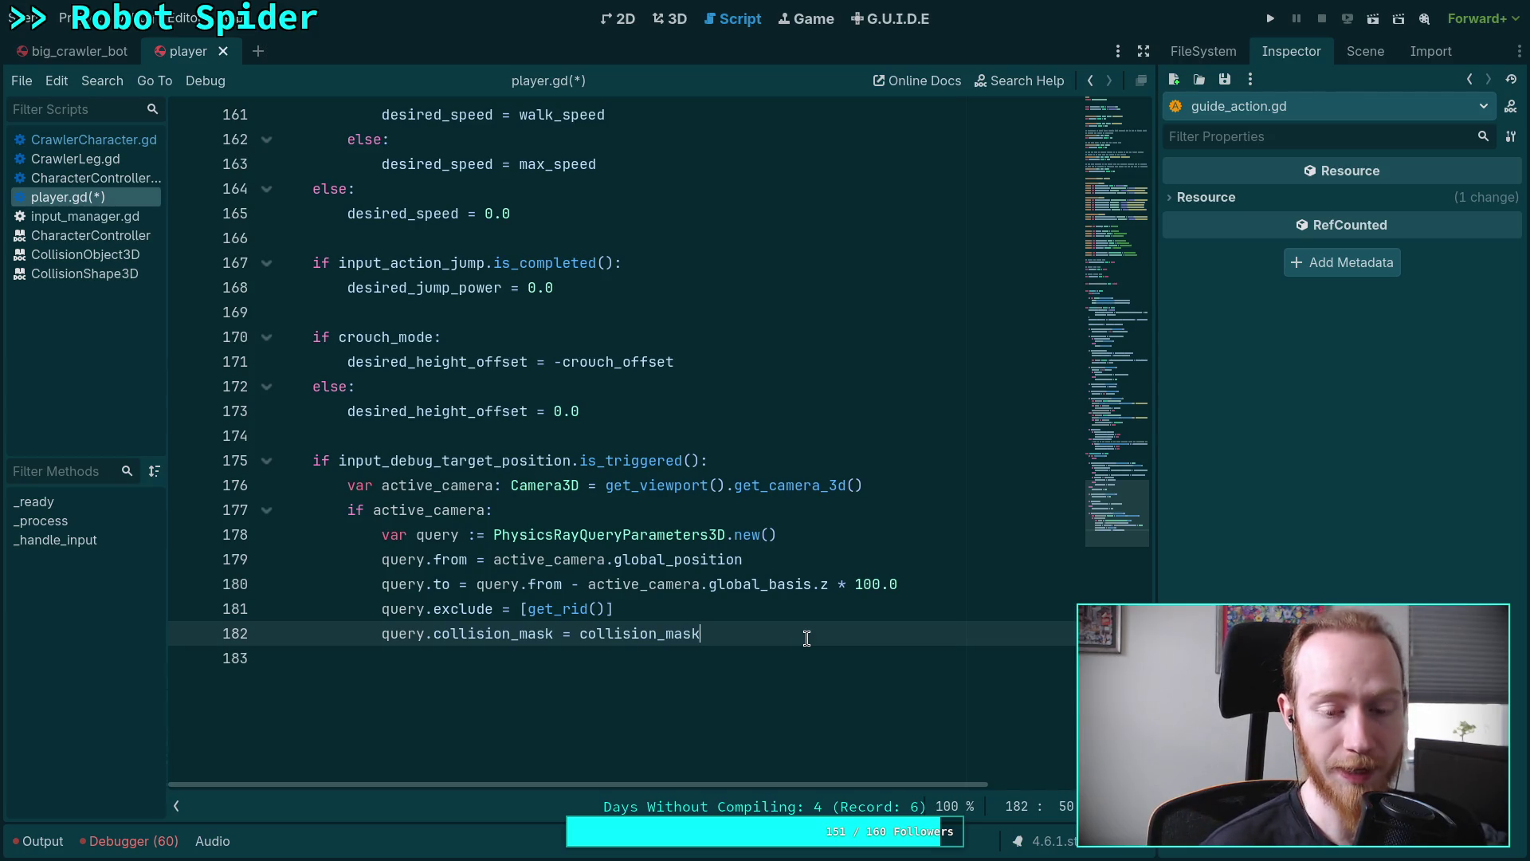
Delete the query.exclude line and look up the PhysicsRayQueryParameters3D documentation.
{"action": "left_click_drag", "start_coordinate": [701, 608], "coordinate": [1010, 587]}
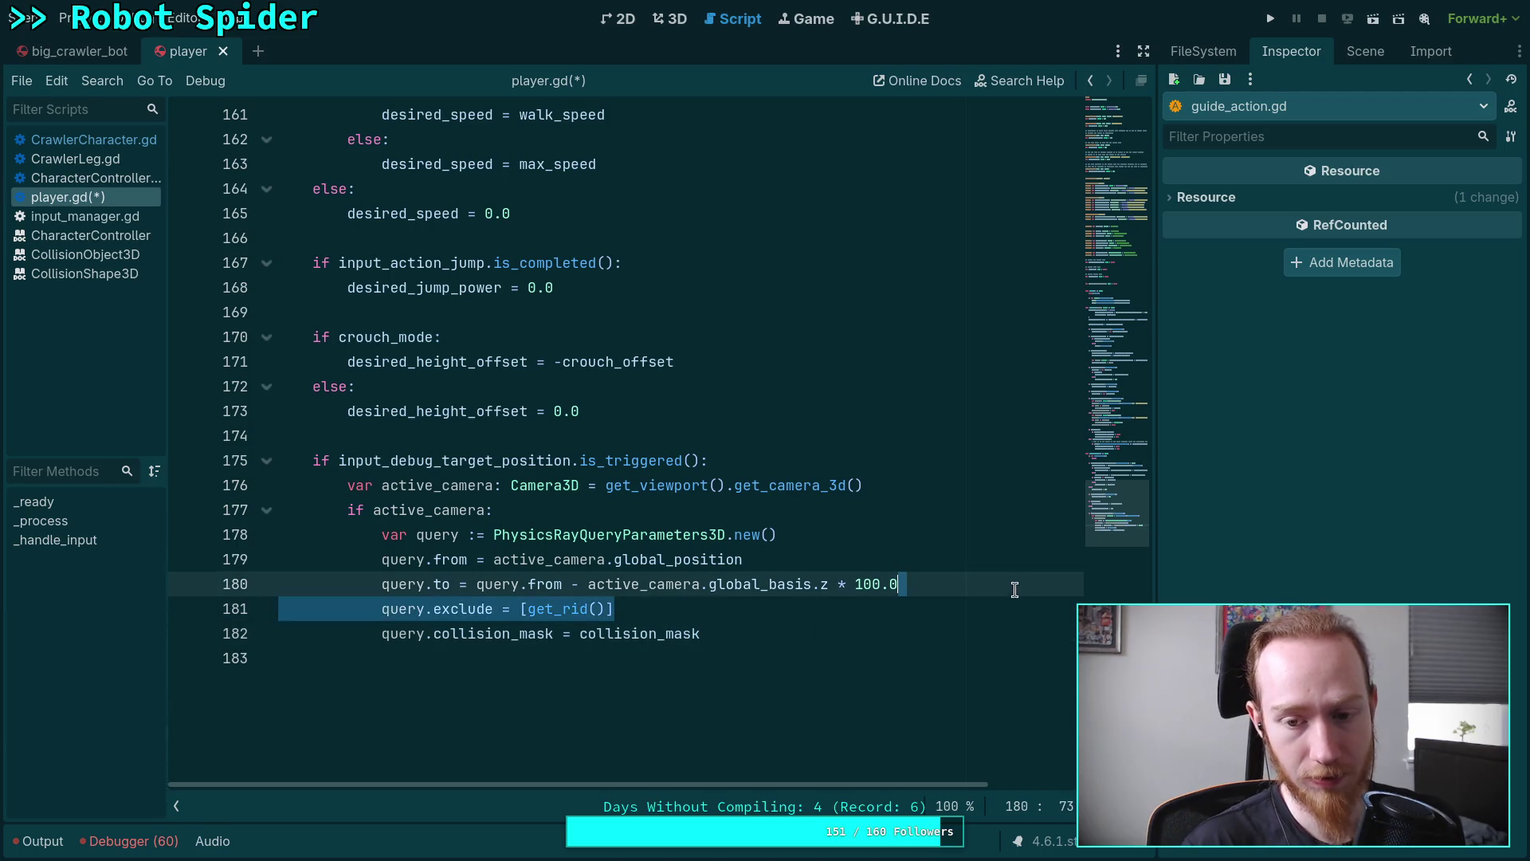
{"action": "key", "text": "BackSpace"}
{"action": "right_click", "coordinate": [603, 534]}
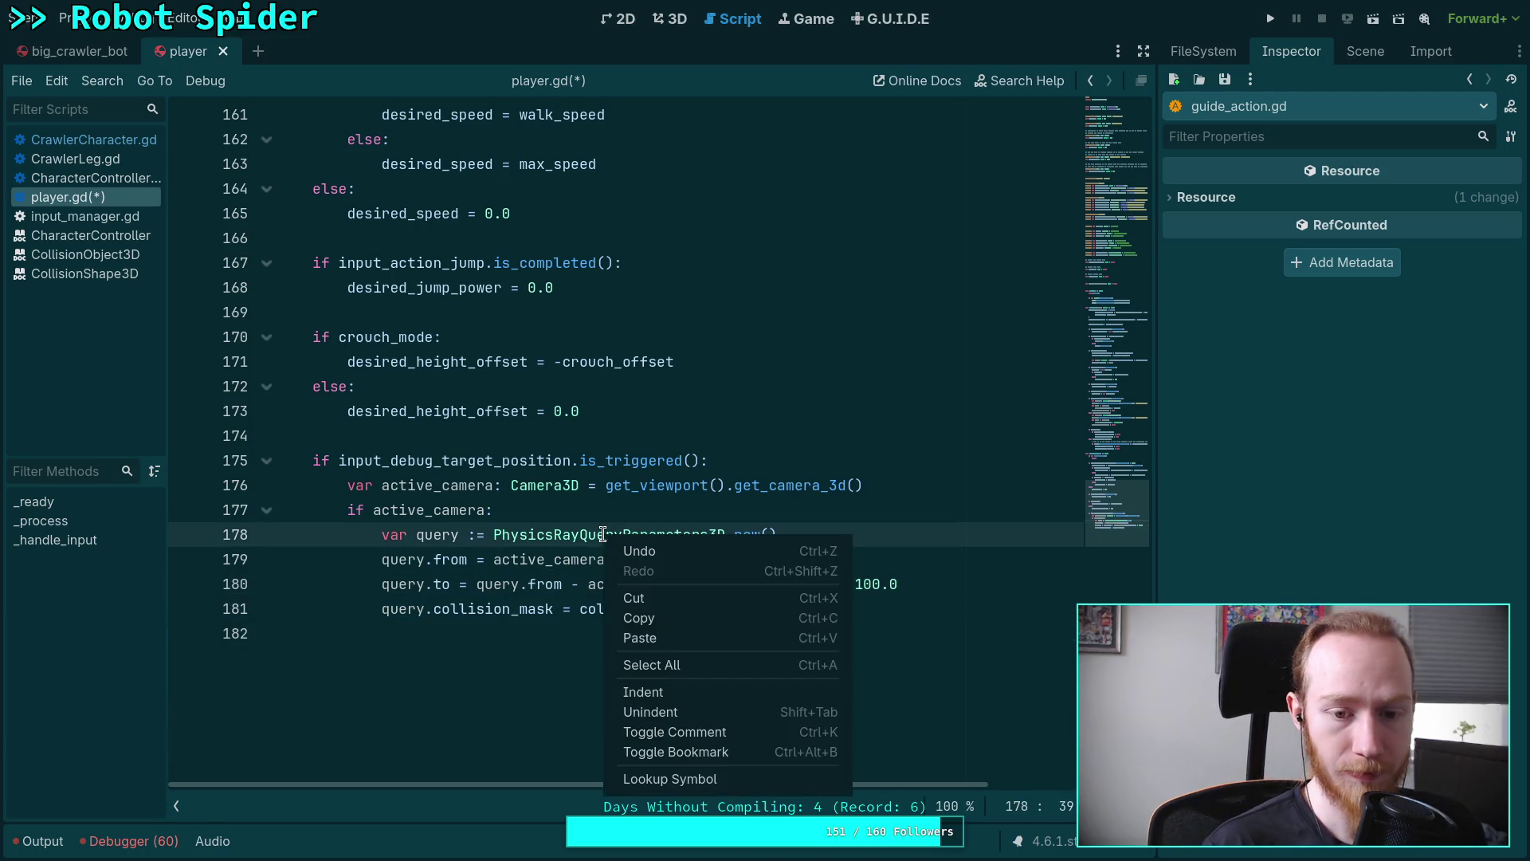
{"action": "left_click", "coordinate": [634, 773]}
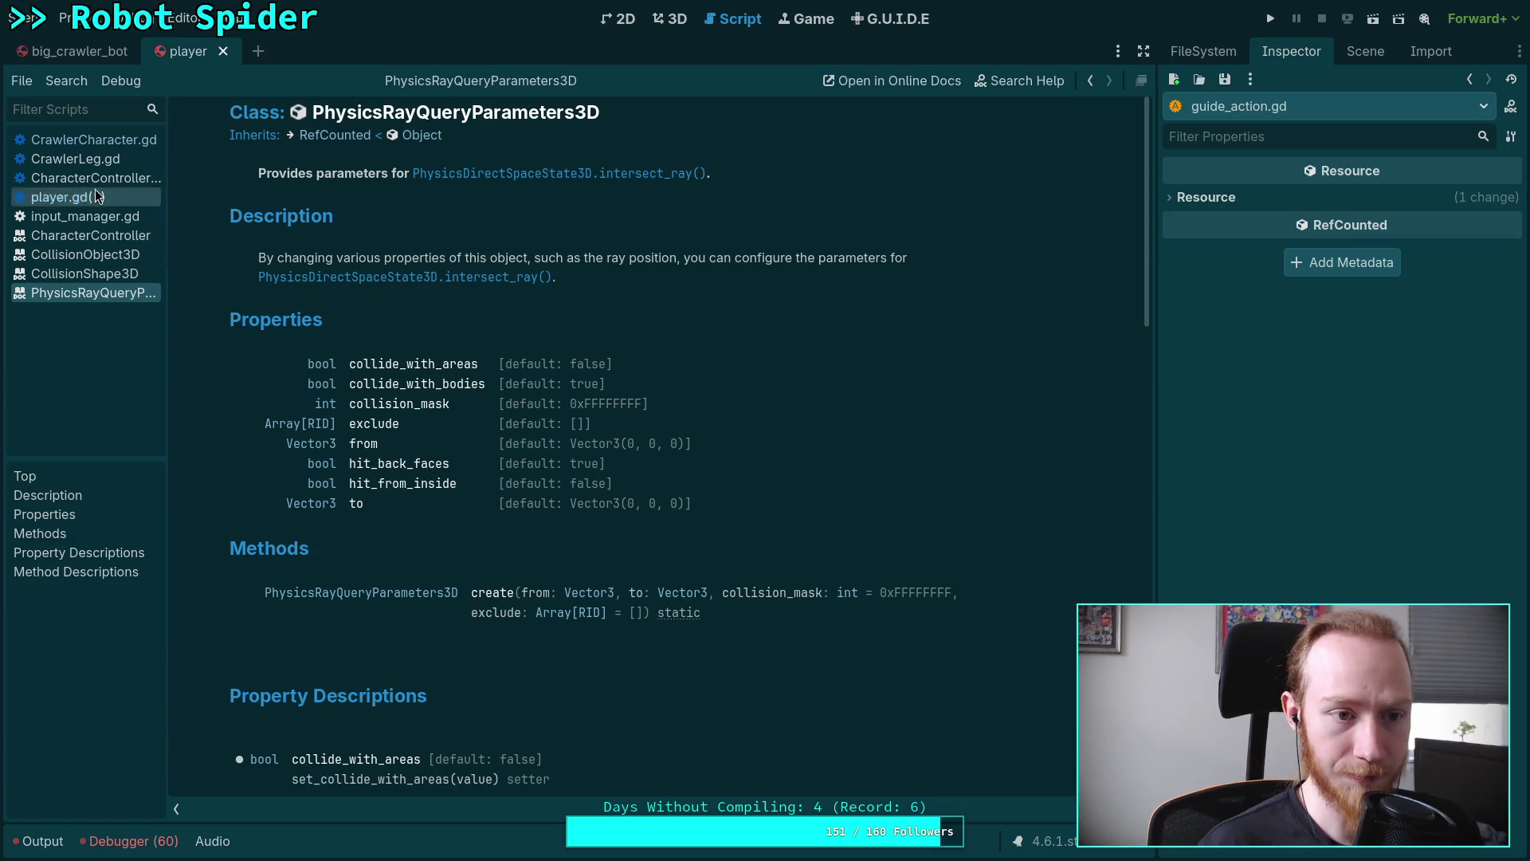
Return to player.gd and open a new line below the query for the hit result.
{"action": "left_click", "coordinate": [96, 216]}
{"action": "left_click", "coordinate": [68, 197]}
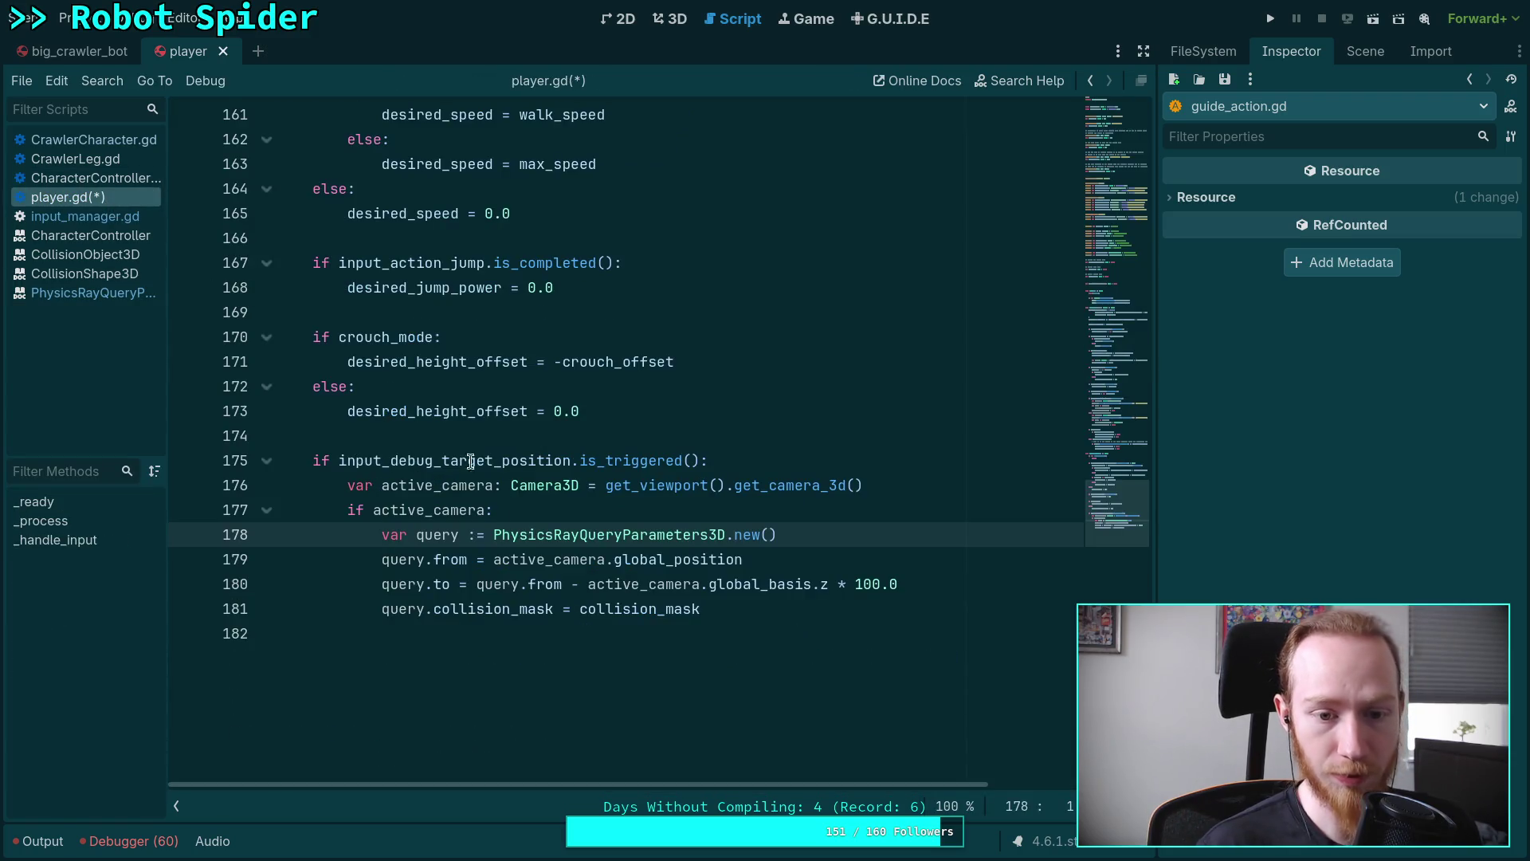
{"action": "left_click", "coordinate": [787, 635]}
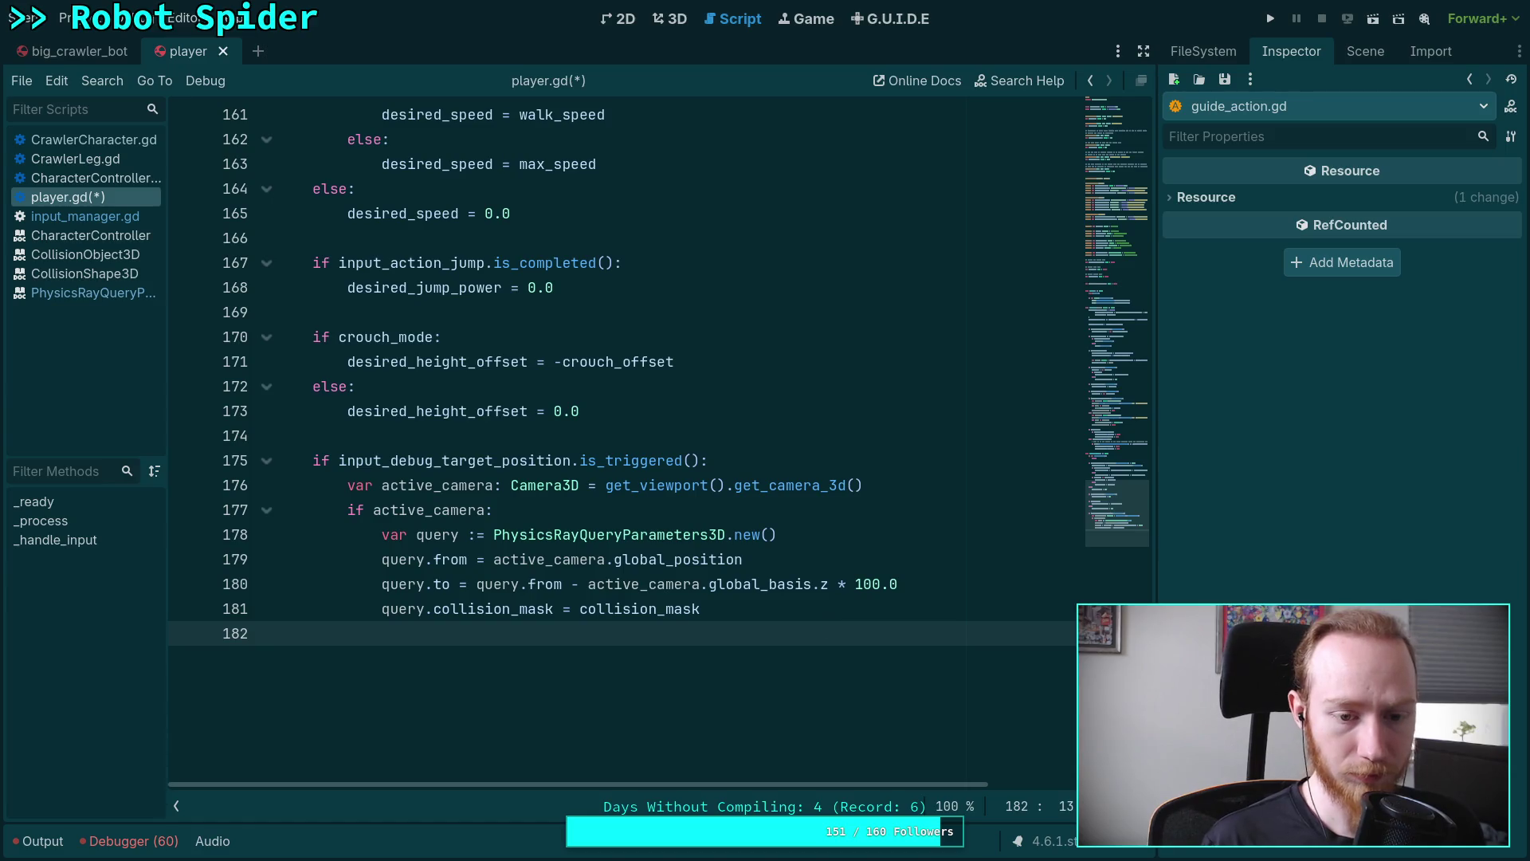
{"action": "key", "text": "Return"}
Declare var hit as a Dictionary assigned from PhysicsServer3D.
{"action": "type", "text": "vr"}
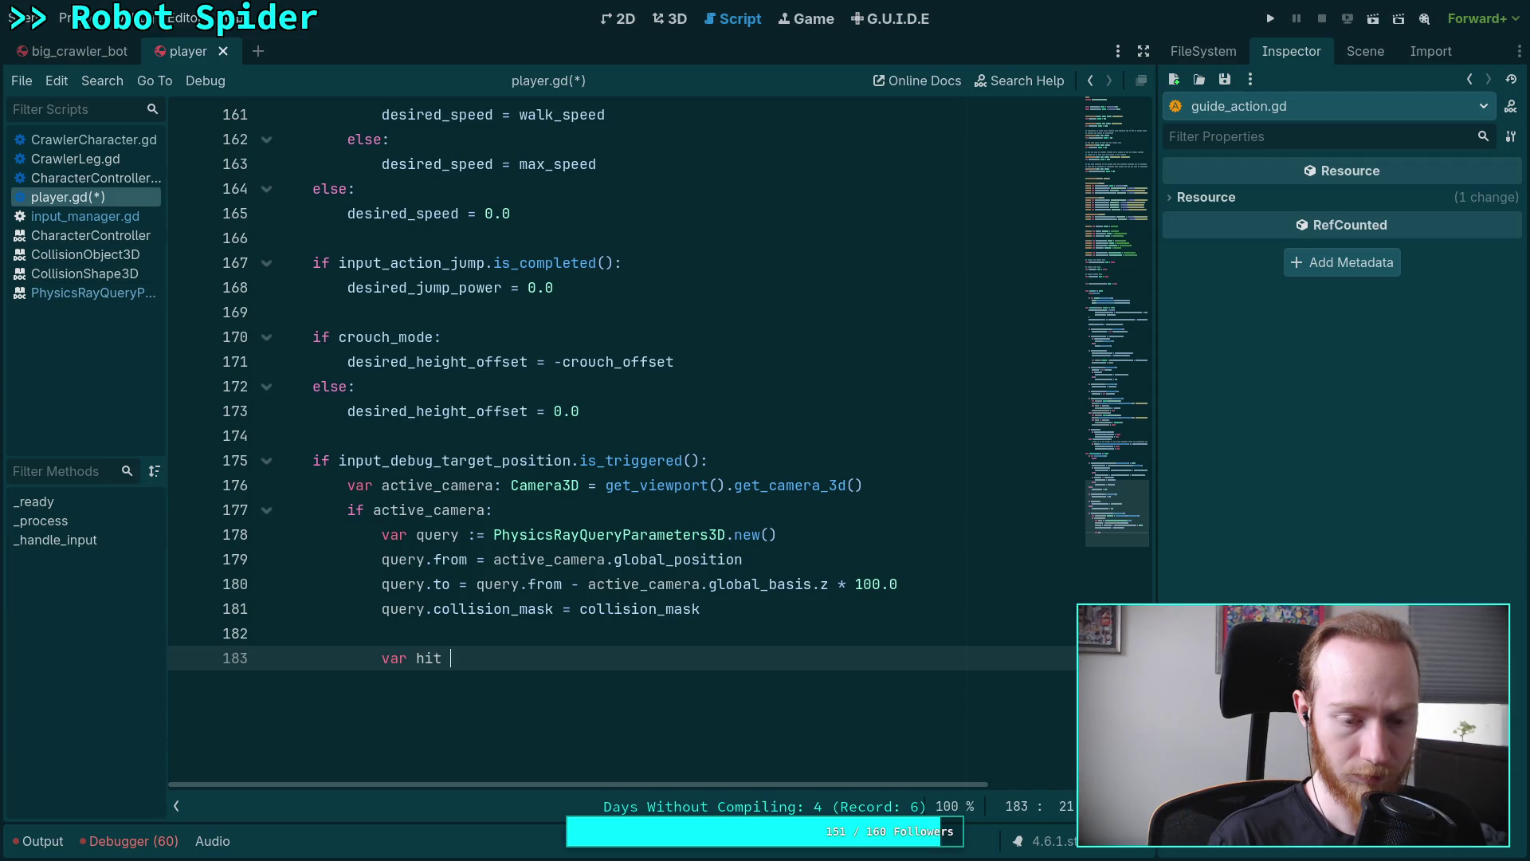
{"action": "type", "text": "Di"}
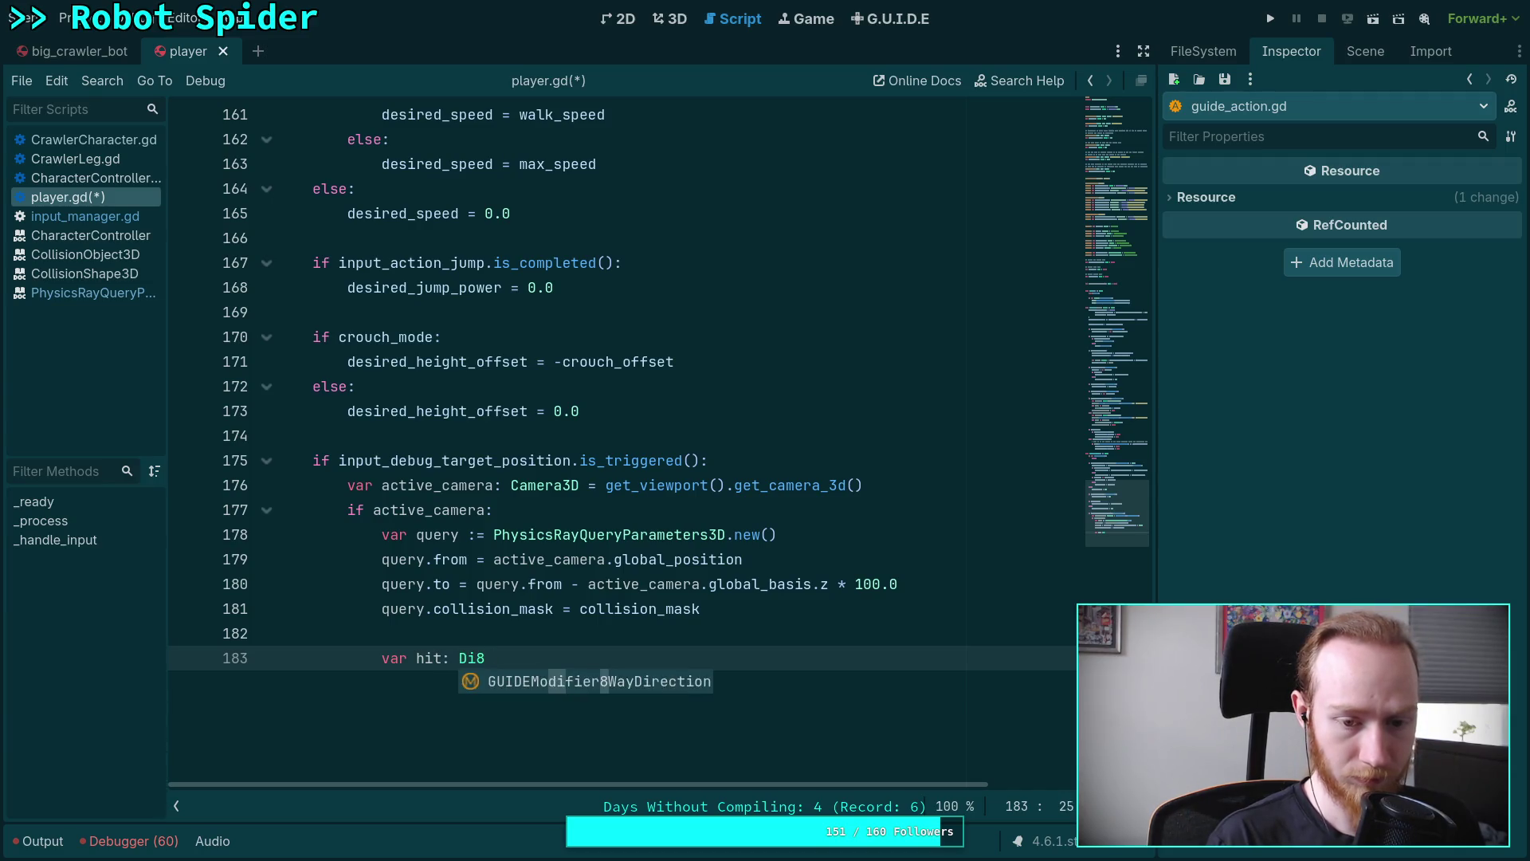
{"action": "type", "text": "cti"}
{"action": "key", "text": "Return"}
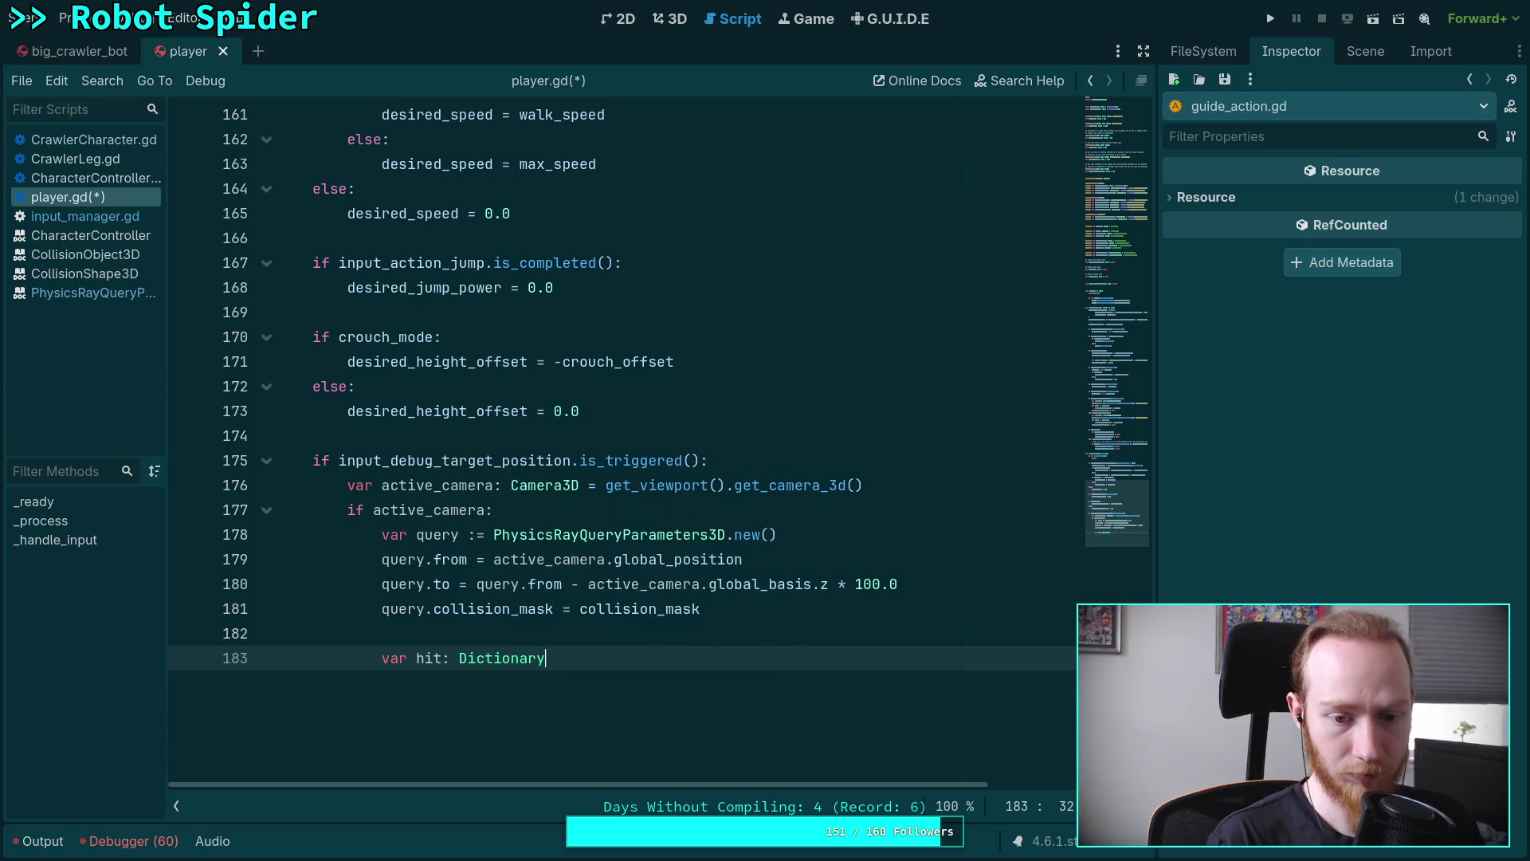
{"action": "type", "text": "Phyci"}
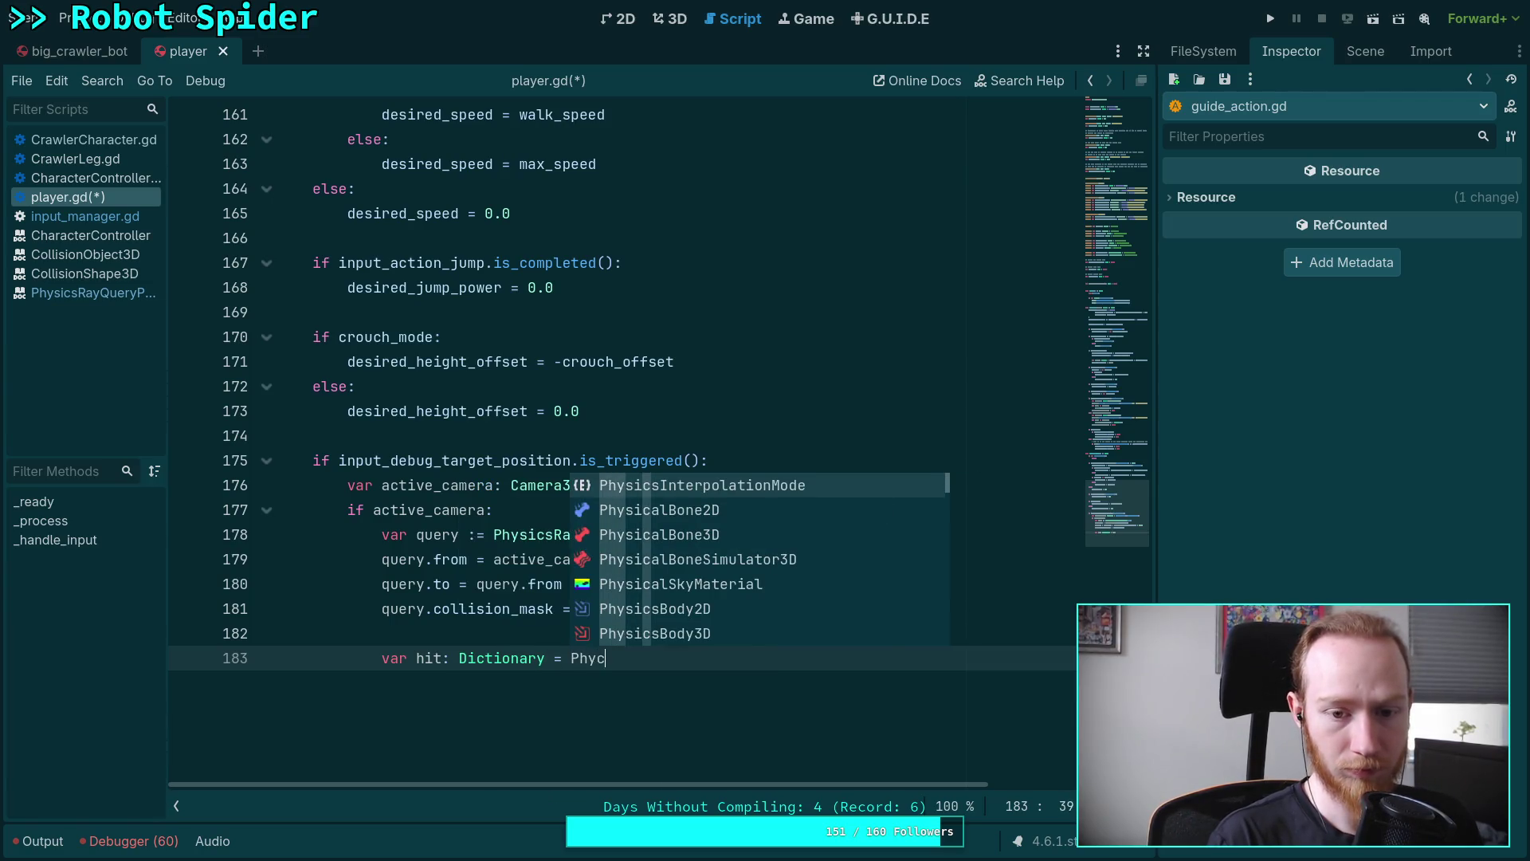
{"action": "key", "text": "BackSpace"}
{"action": "key", "text": "BackSpace"}
{"action": "type", "text": "sicsSer"}
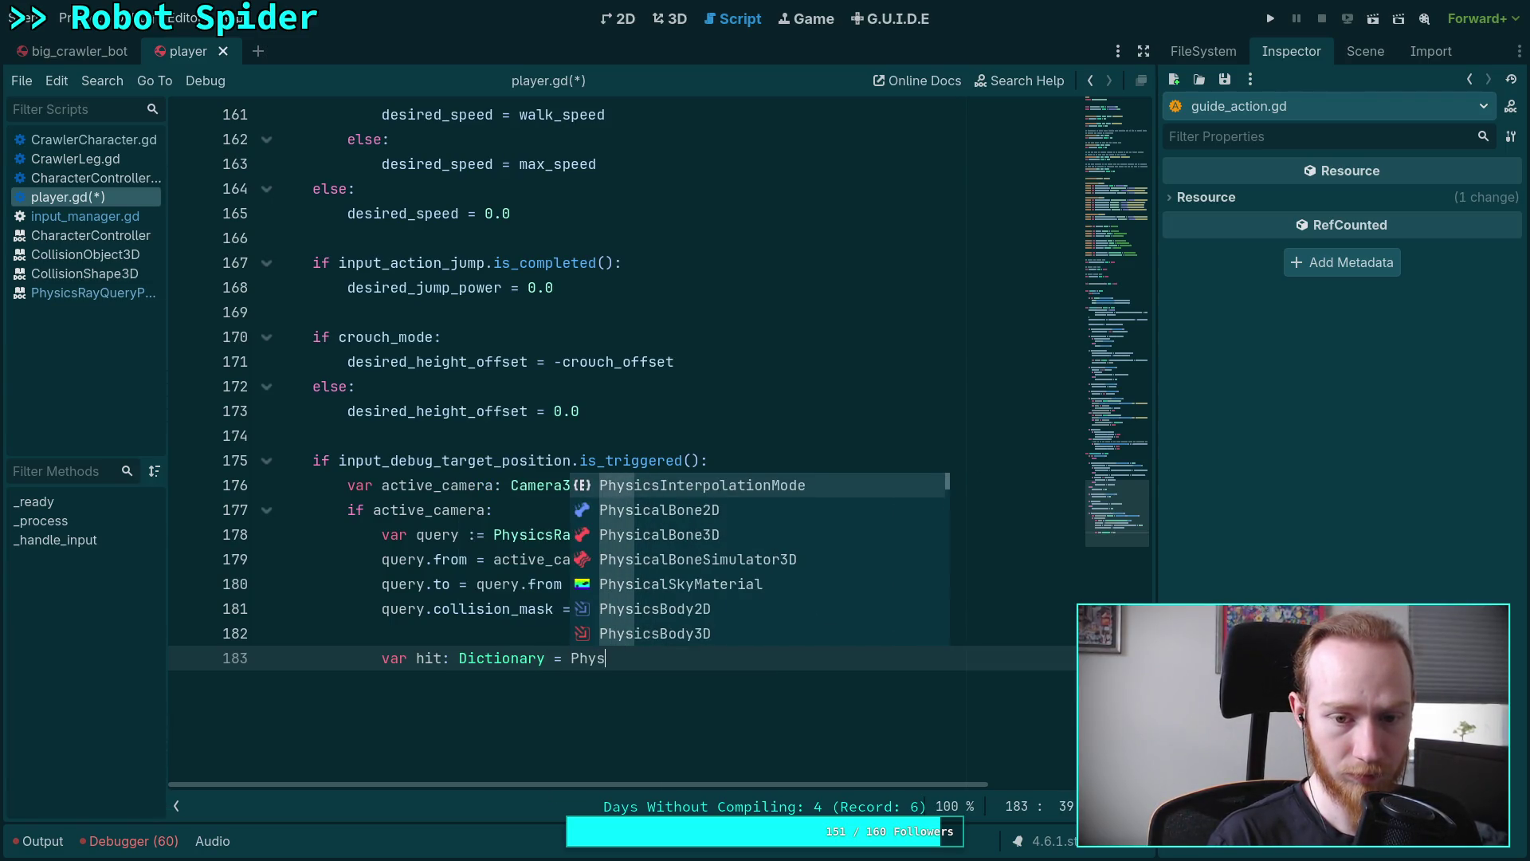
{"action": "key", "text": "Down"}
{"action": "key", "text": "Down"}
{"action": "key", "text": "Down"}
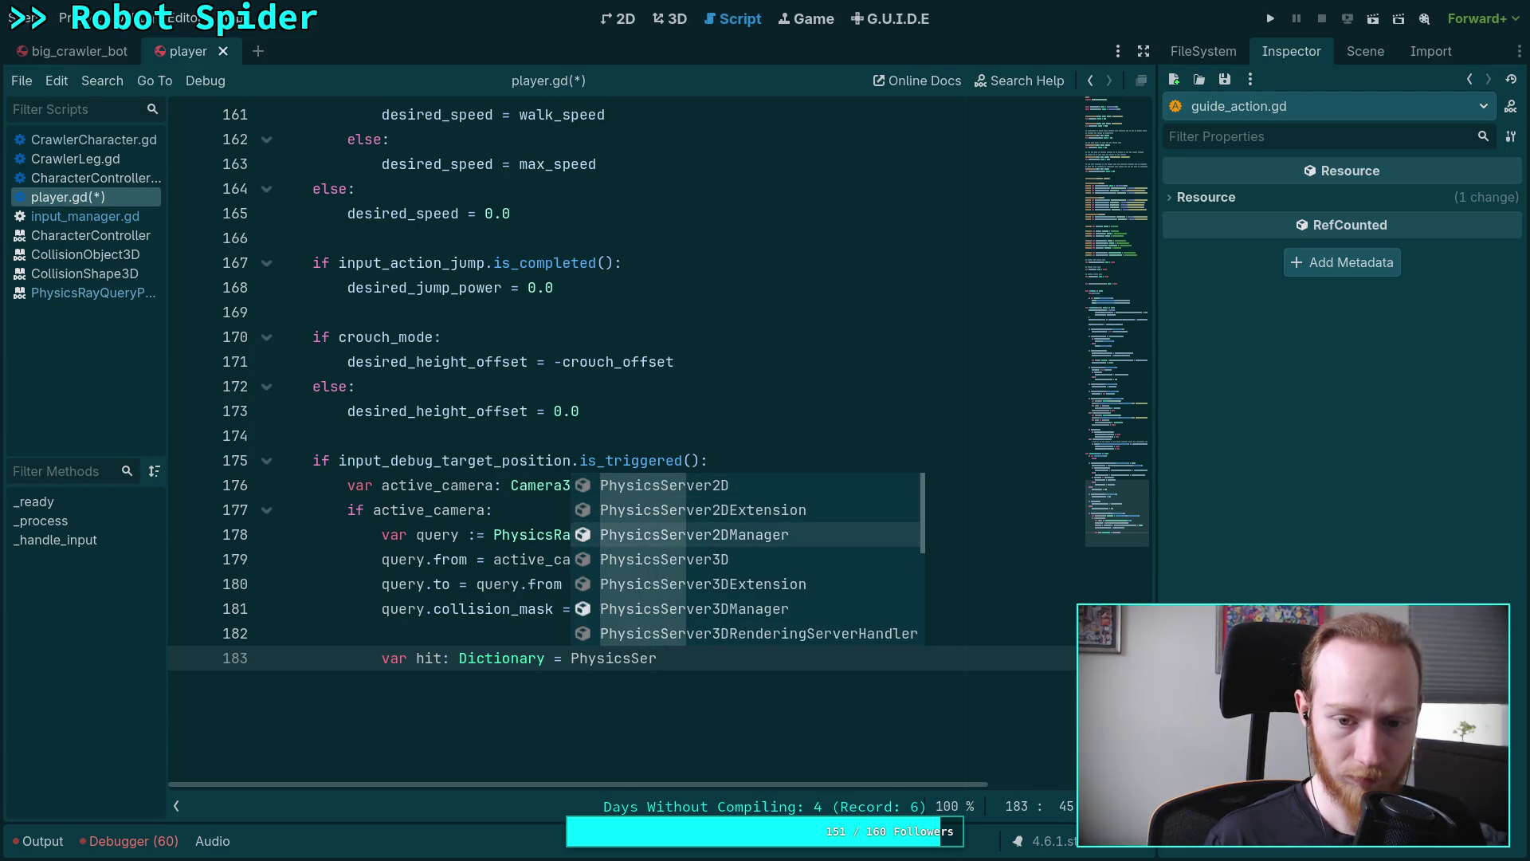
{"action": "key", "text": "BackSpace"}
{"action": "key", "text": "BackSpace"}
{"action": "key", "text": "BackSpace"}
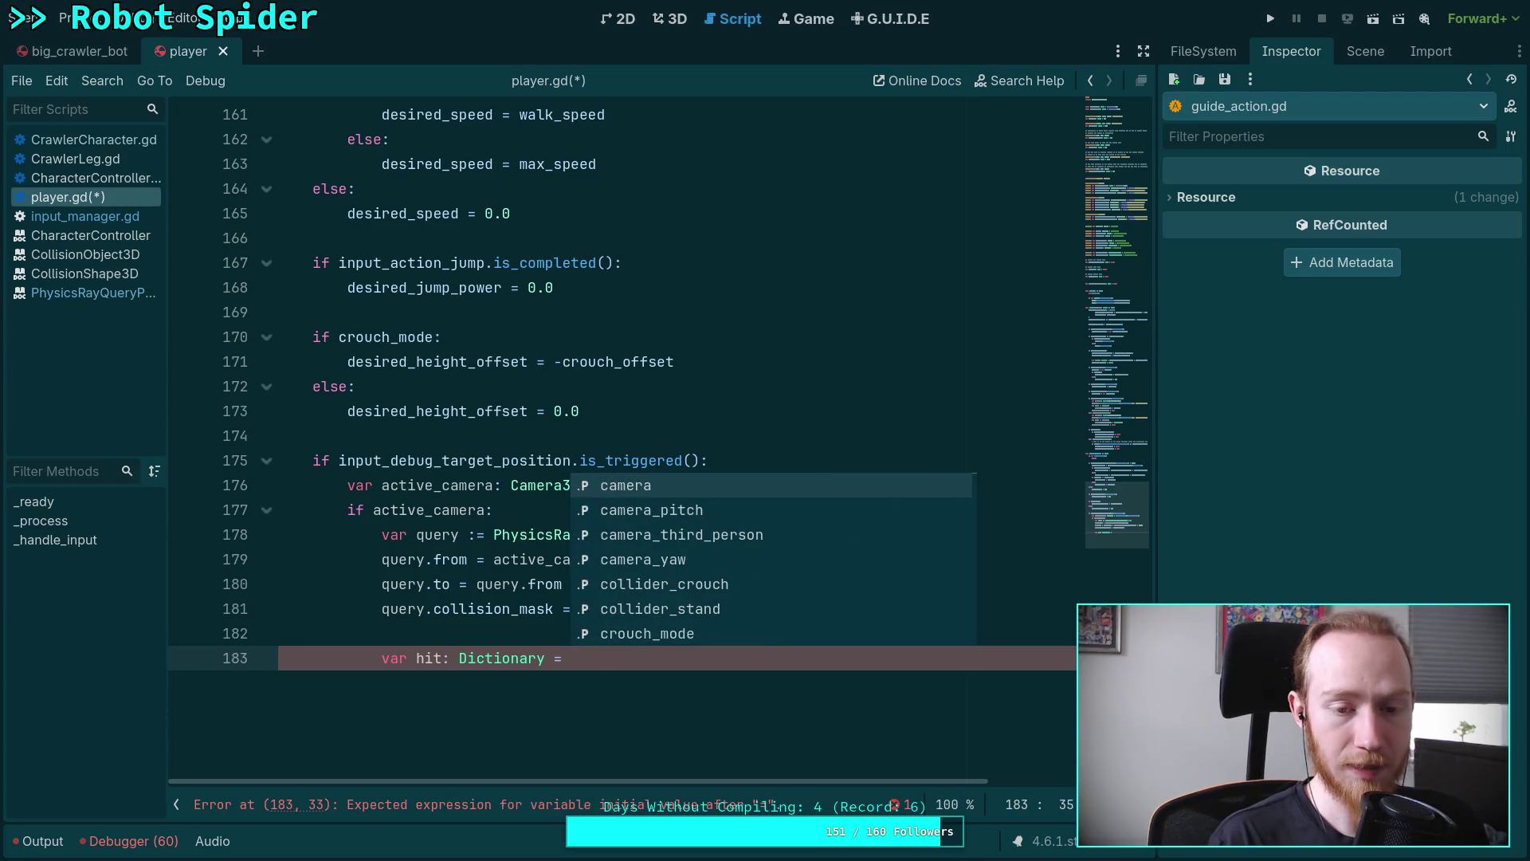
{"action": "scroll", "coordinate": [778, 620], "scroll_direction": "up", "scroll_amount": 6}
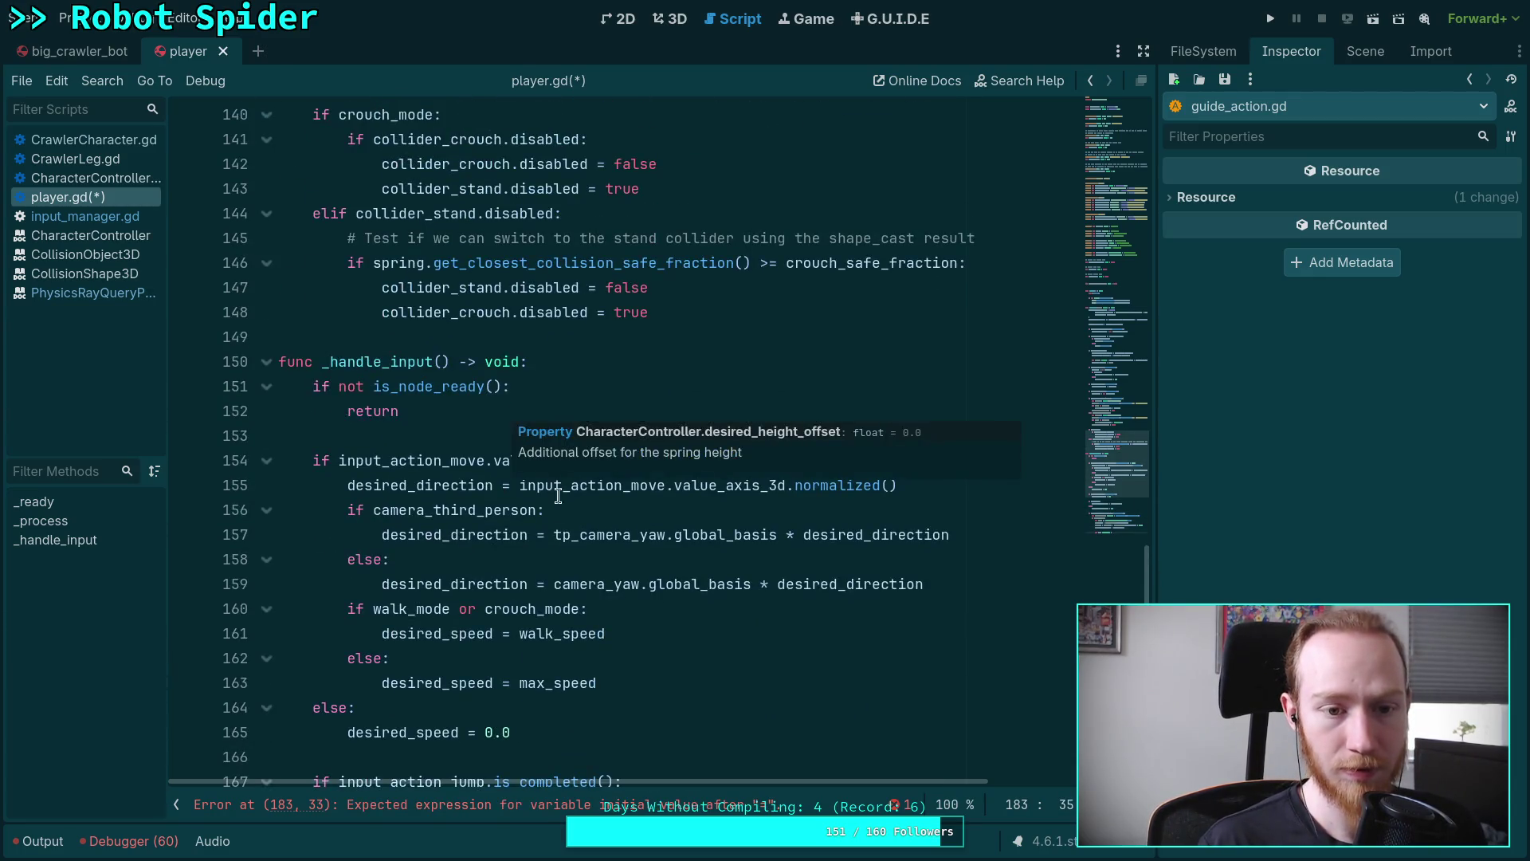
{"action": "scroll", "coordinate": [509, 526], "scroll_direction": "down", "scroll_amount": 5}
{"action": "scroll", "coordinate": [509, 527], "scroll_direction": "down", "scroll_amount": 1}
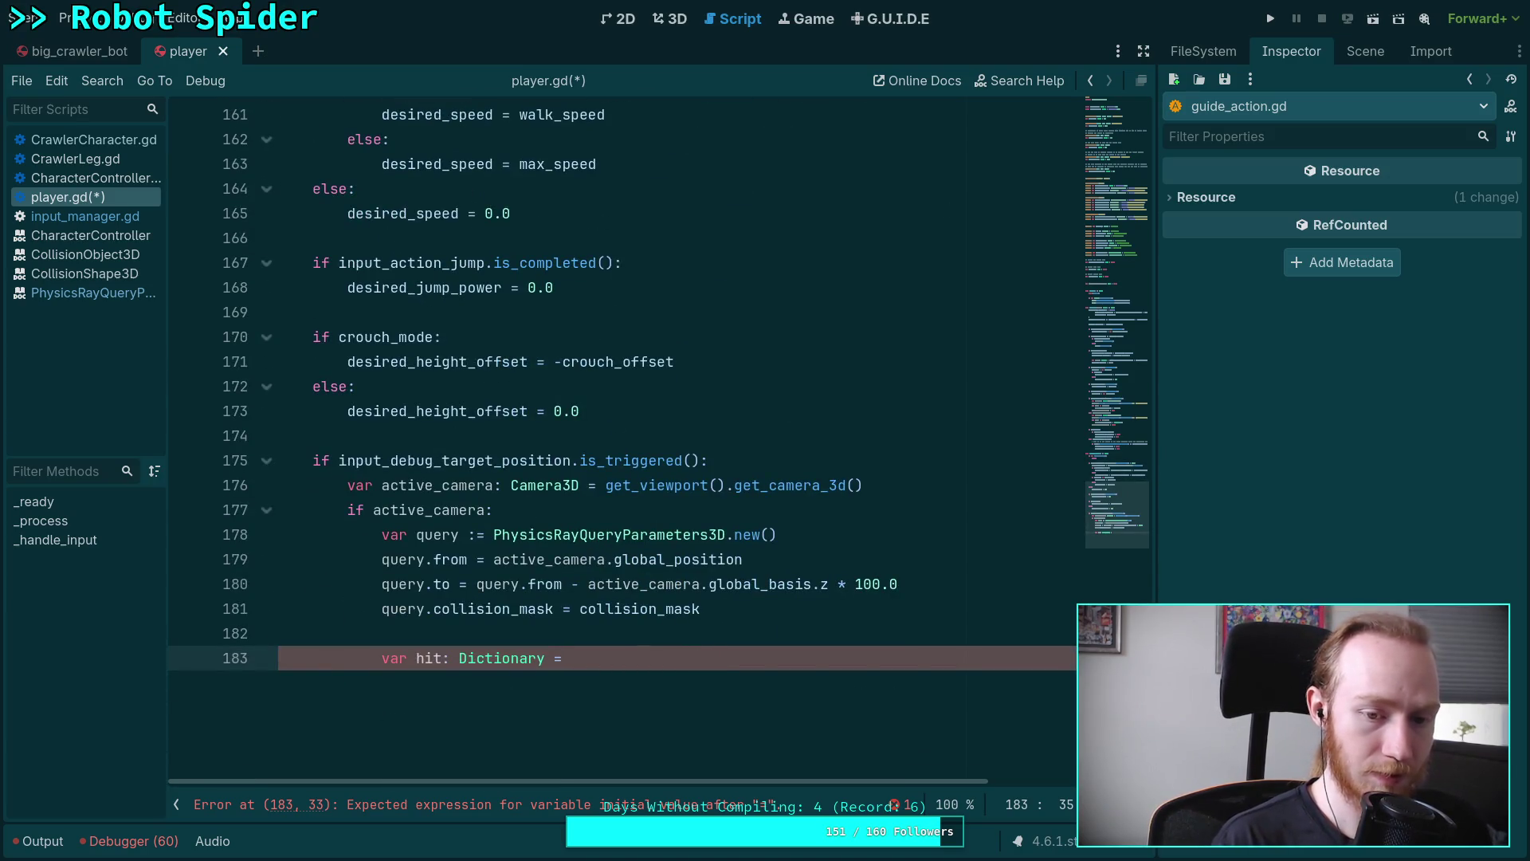
{"action": "type", "text": "Phy"}
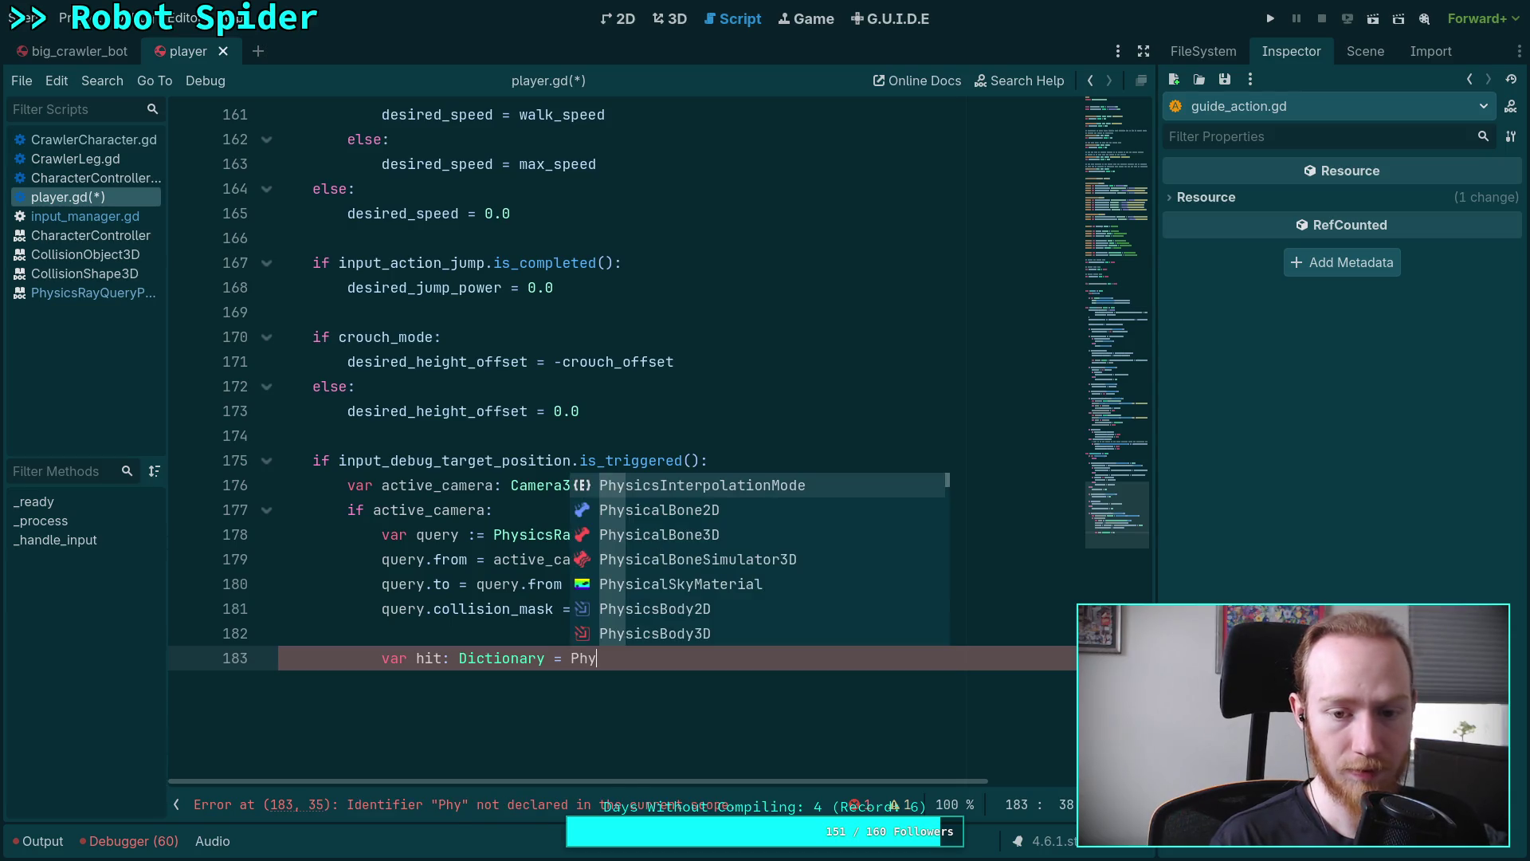
{"action": "type", "text": "sicsSer"}
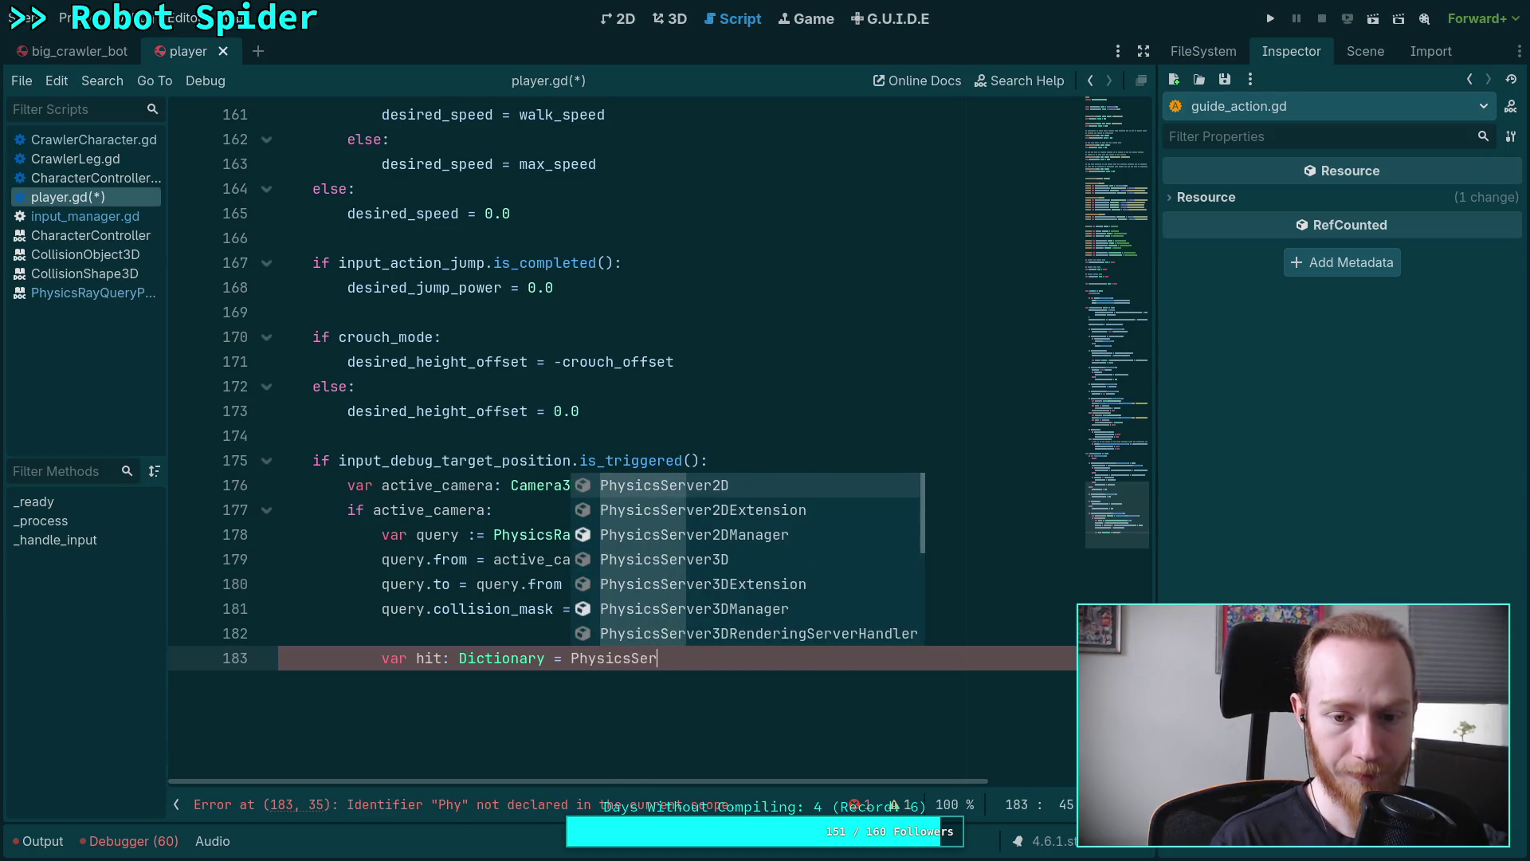
{"action": "key", "text": "Down"}
{"action": "key", "text": "Down"}
{"action": "key", "text": "Down"}
{"action": "key", "text": "Return"}
Chain body_get_direct_state(get_rid()).get_space_state() onto PhysicsServer3D.
{"action": "type", "text": ".get"}
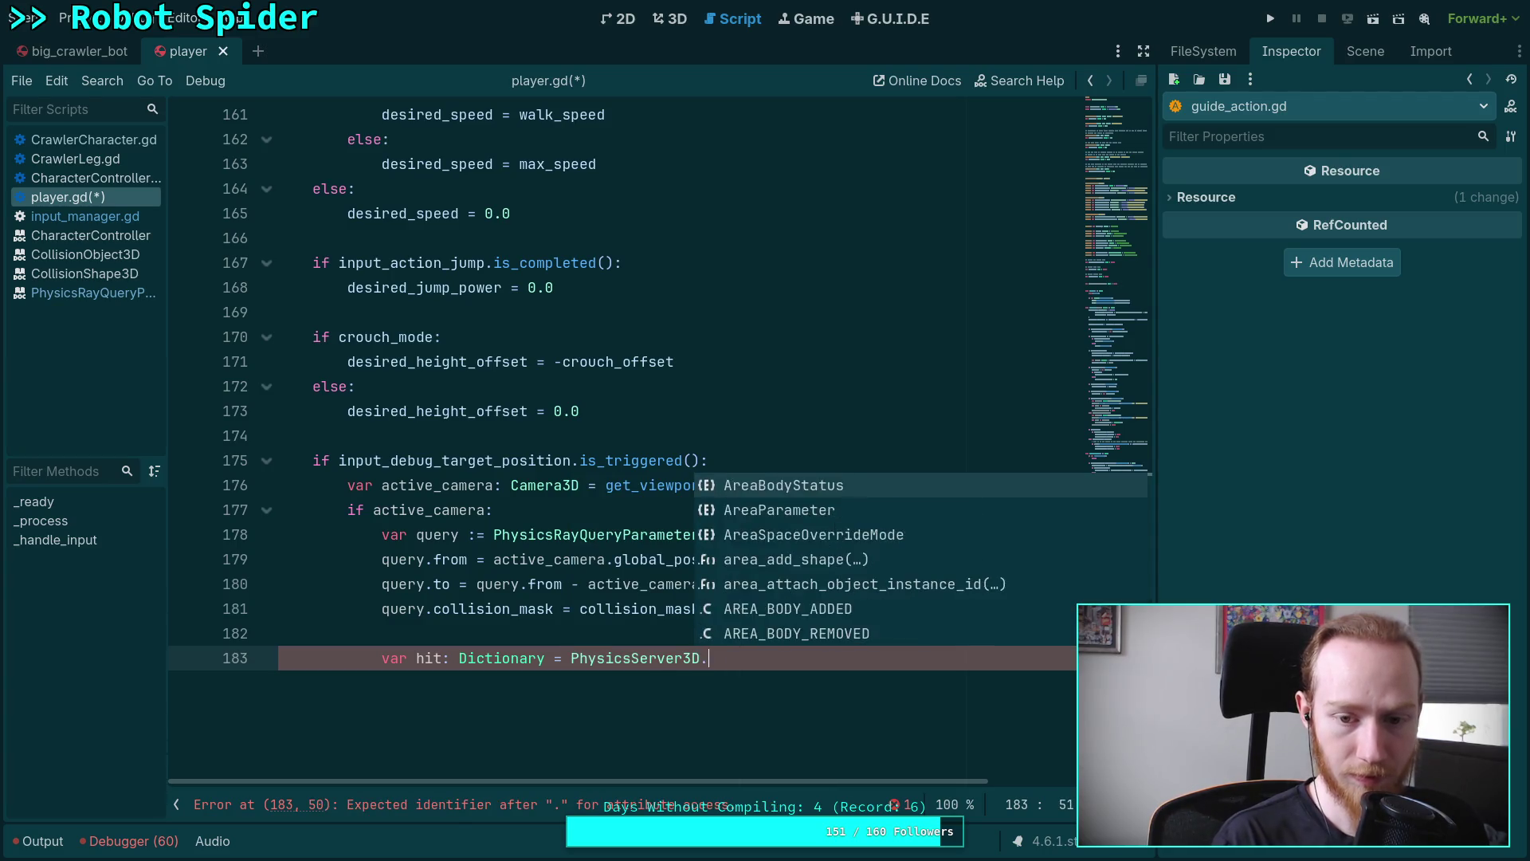
{"action": "type", "text": "_direc"}
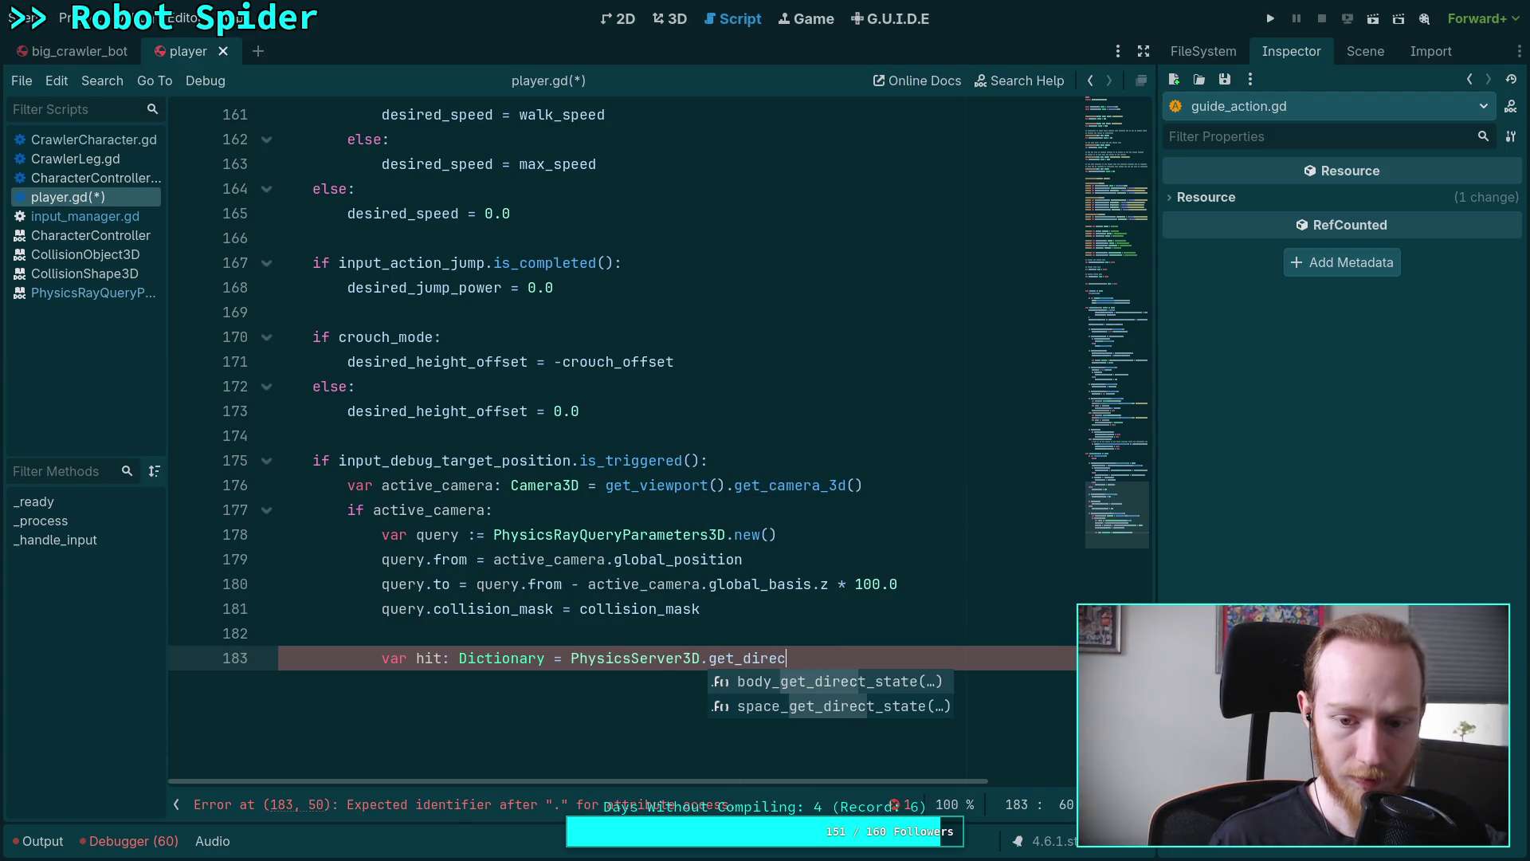
{"action": "key", "text": "Down"}
{"action": "key", "text": "Return"}
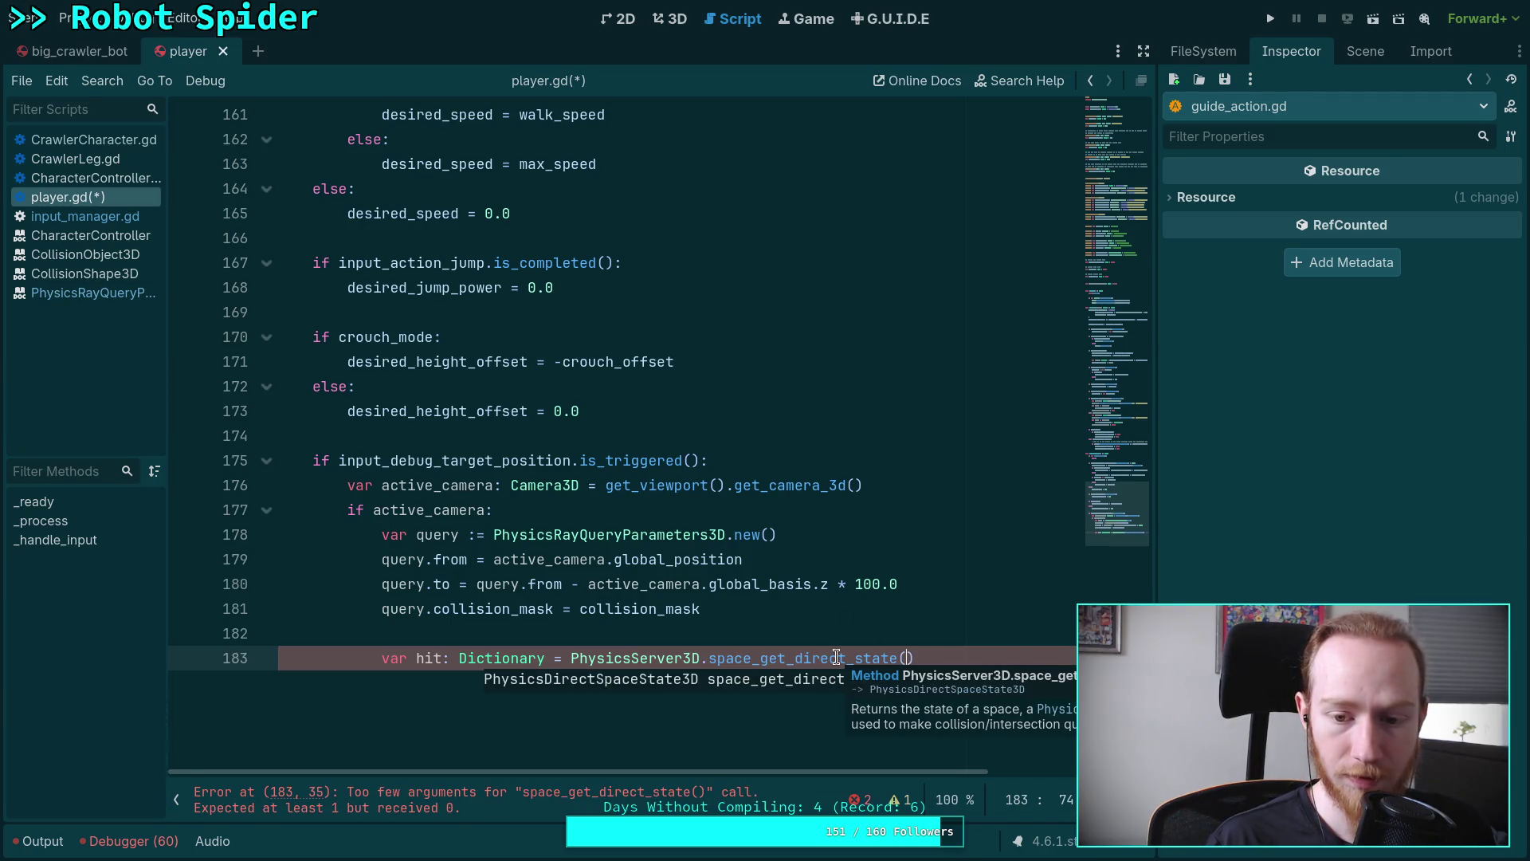
{"action": "type", "text": "get_s"}
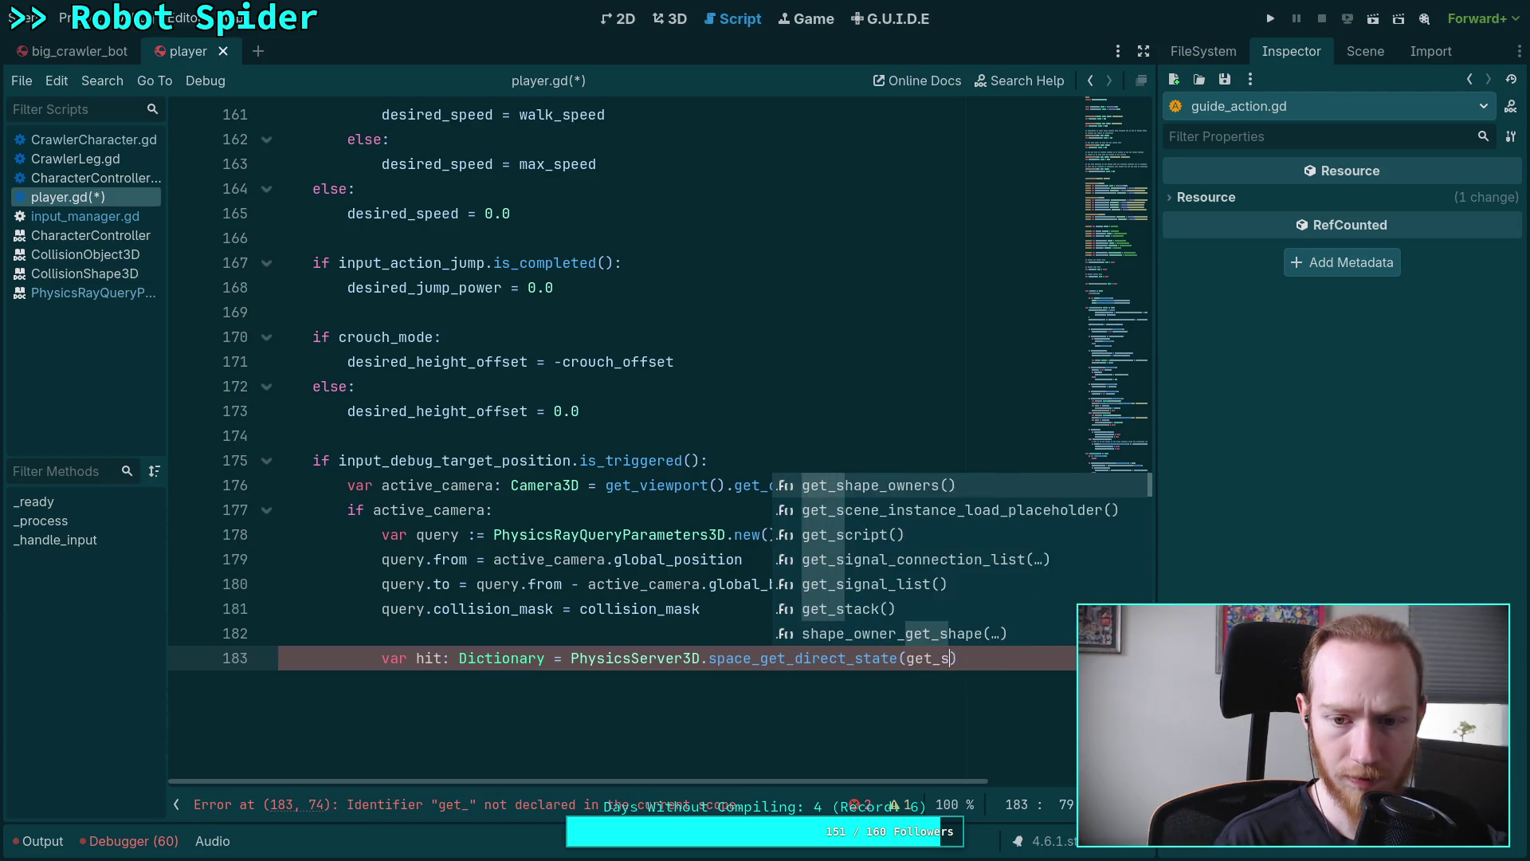
{"action": "type", "text": "pa"}
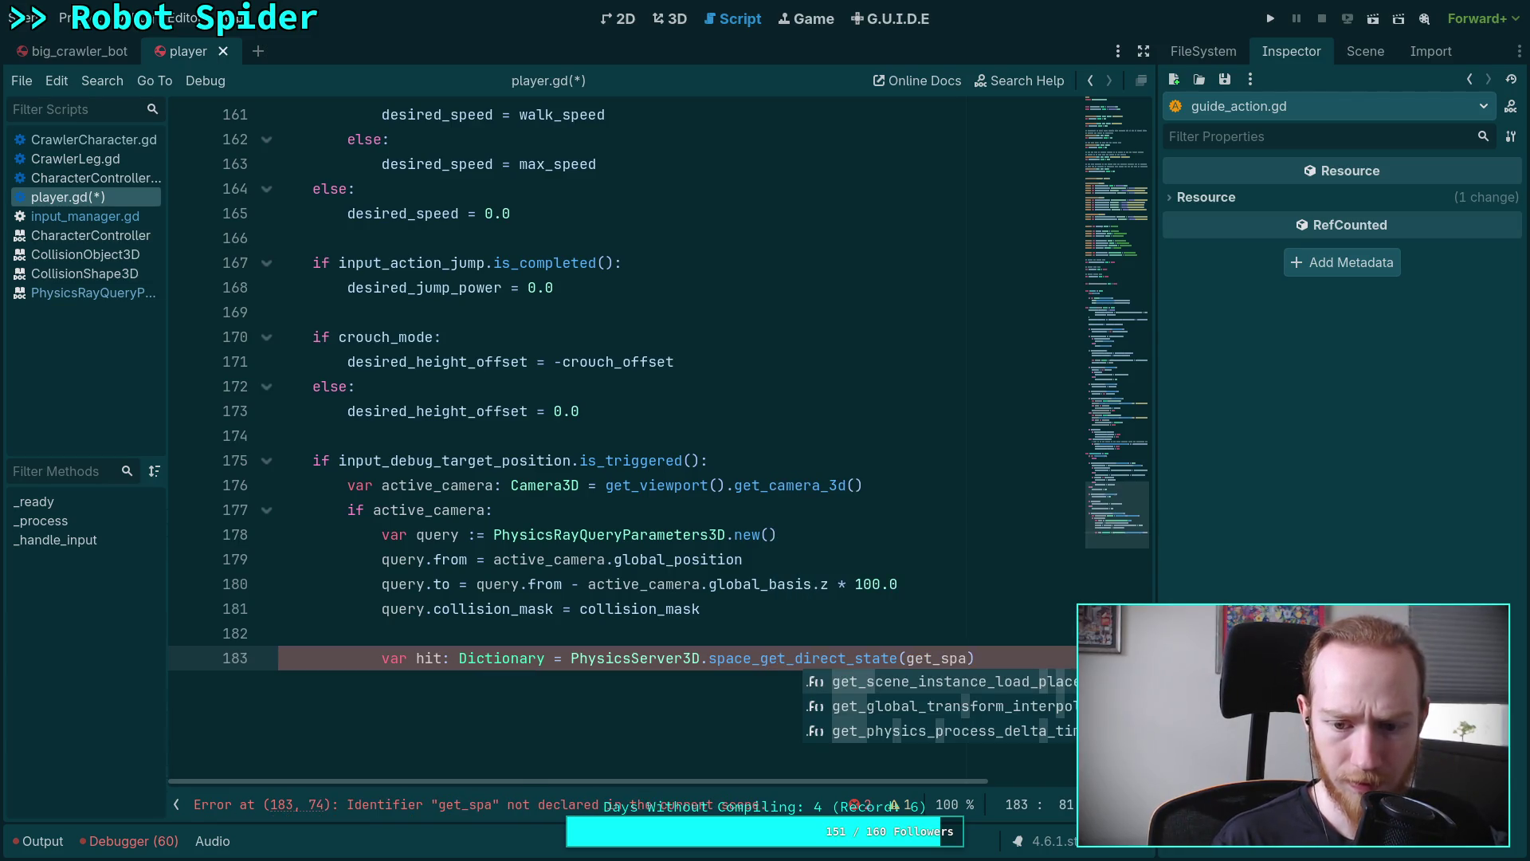
{"action": "key", "text": "BackSpace"}
{"action": "key", "text": "BackSpace"}
{"action": "key", "text": "BackSpace"}
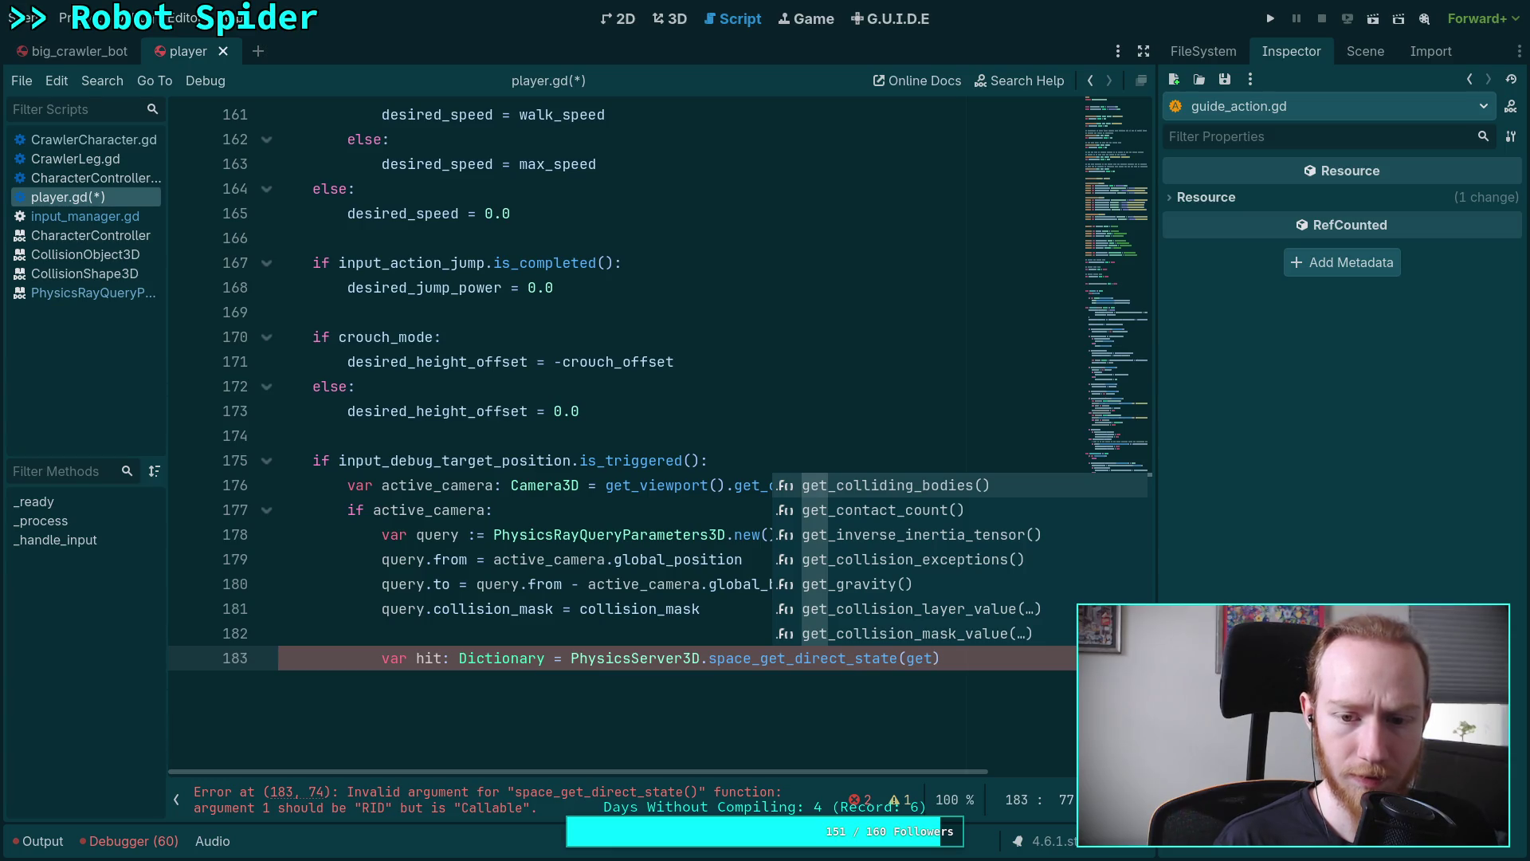
{"action": "key", "text": "BackSpace"}
{"action": "key", "text": "BackSpace"}
{"action": "key", "text": "BackSpace"}
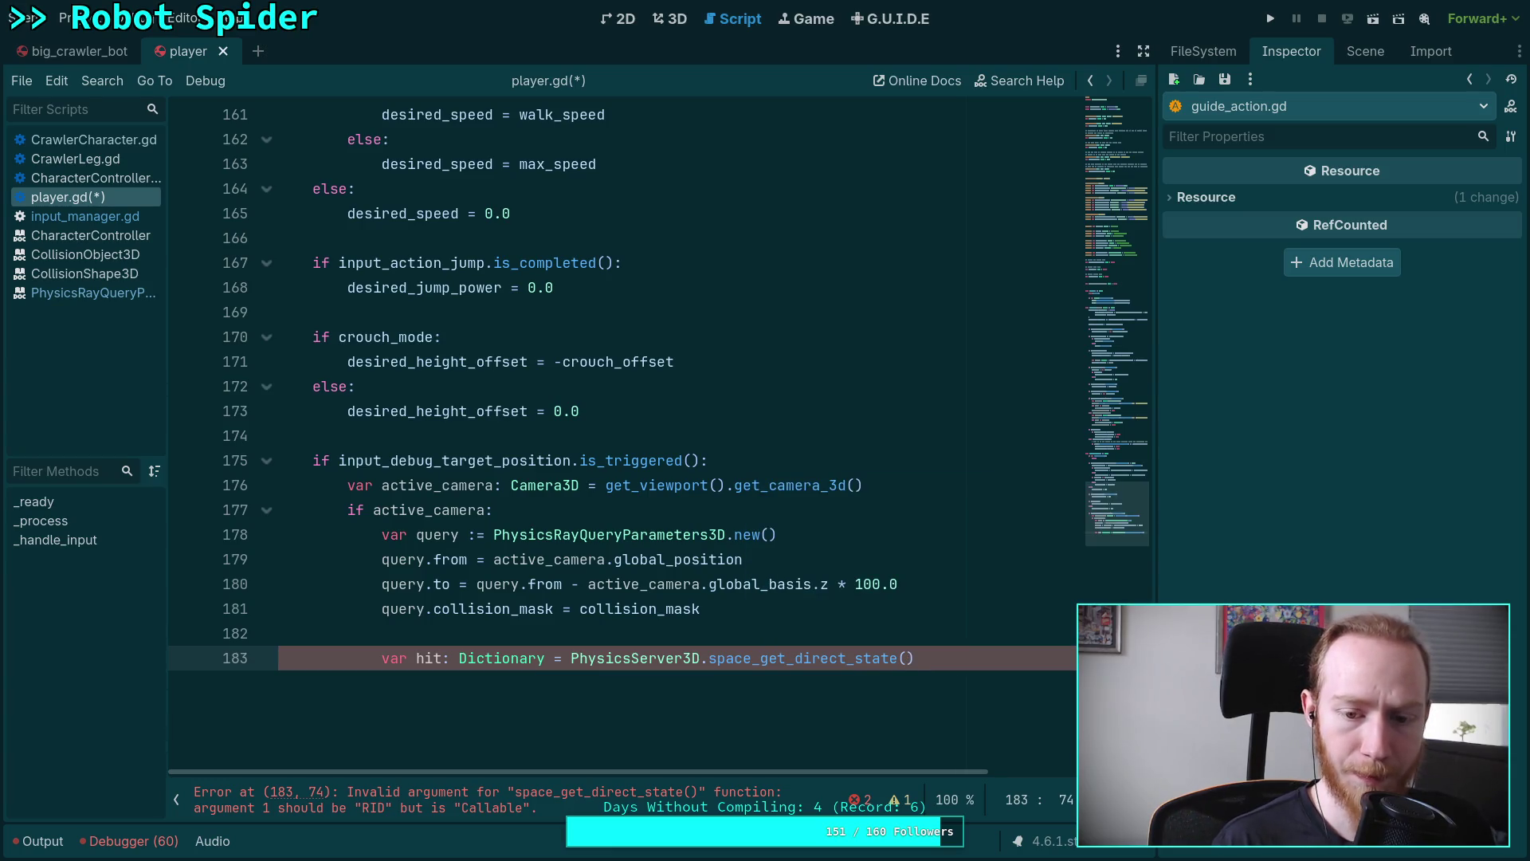
{"action": "left_click_drag", "start_coordinate": [922, 656], "coordinate": [707, 657]}
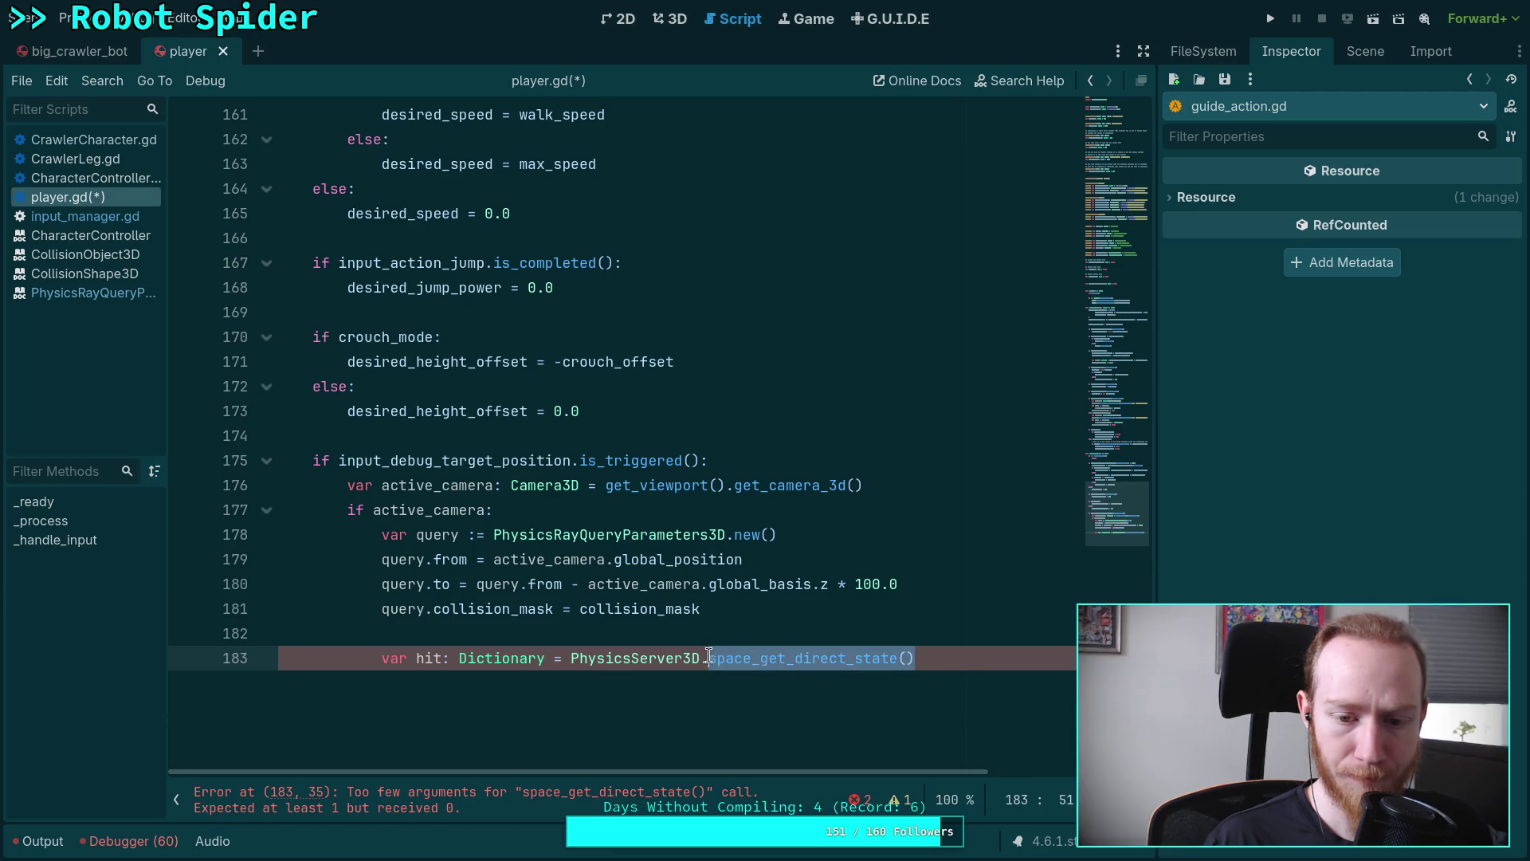
{"action": "type", "text": "gu"}
{"action": "key", "text": "BackSpace"}
{"action": "type", "text": "et_dir"}
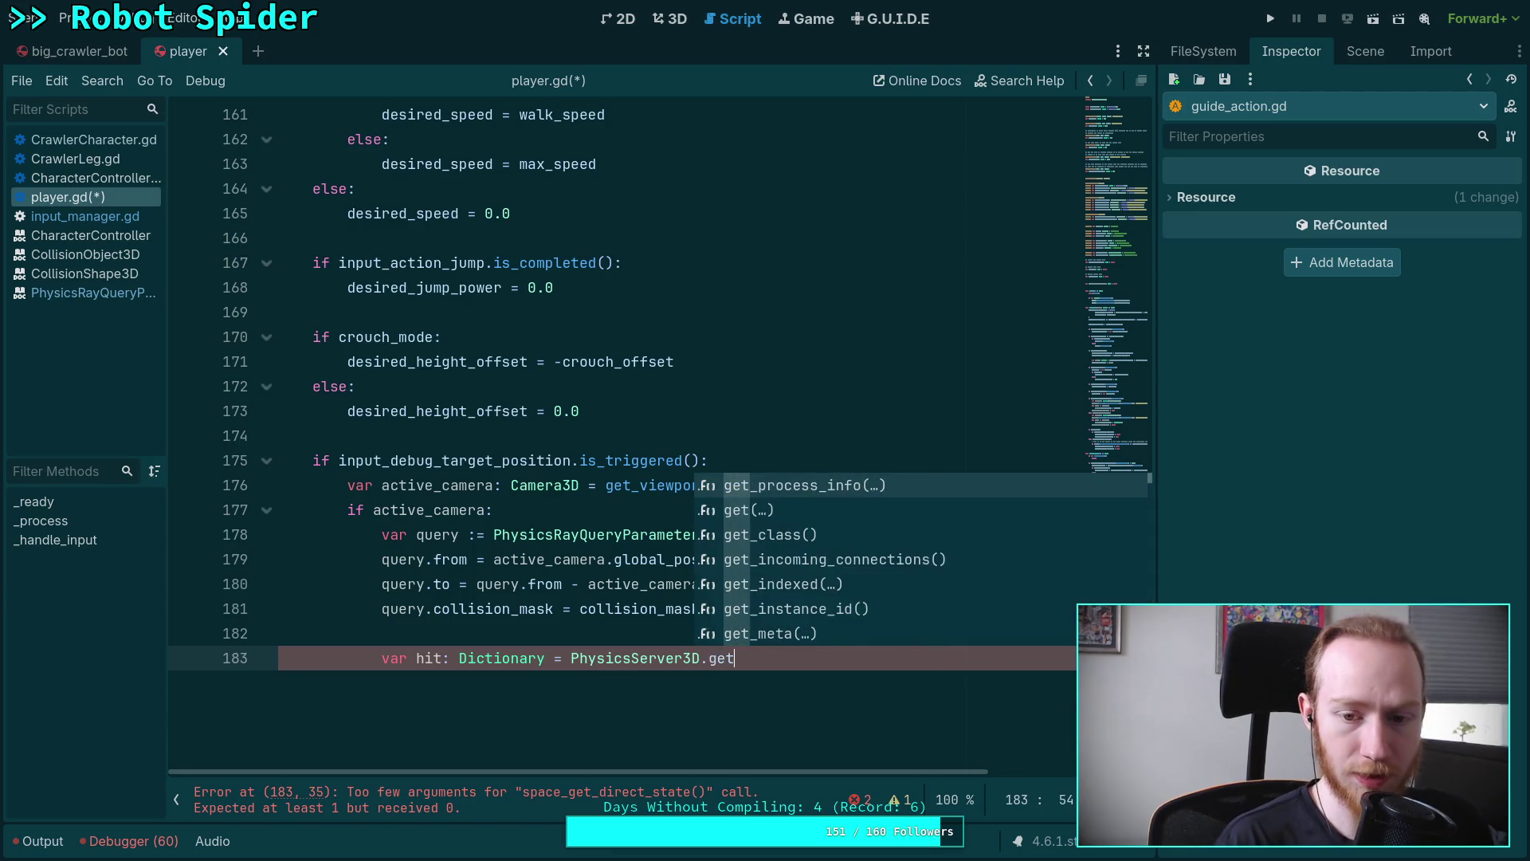
{"action": "key", "text": "Return"}
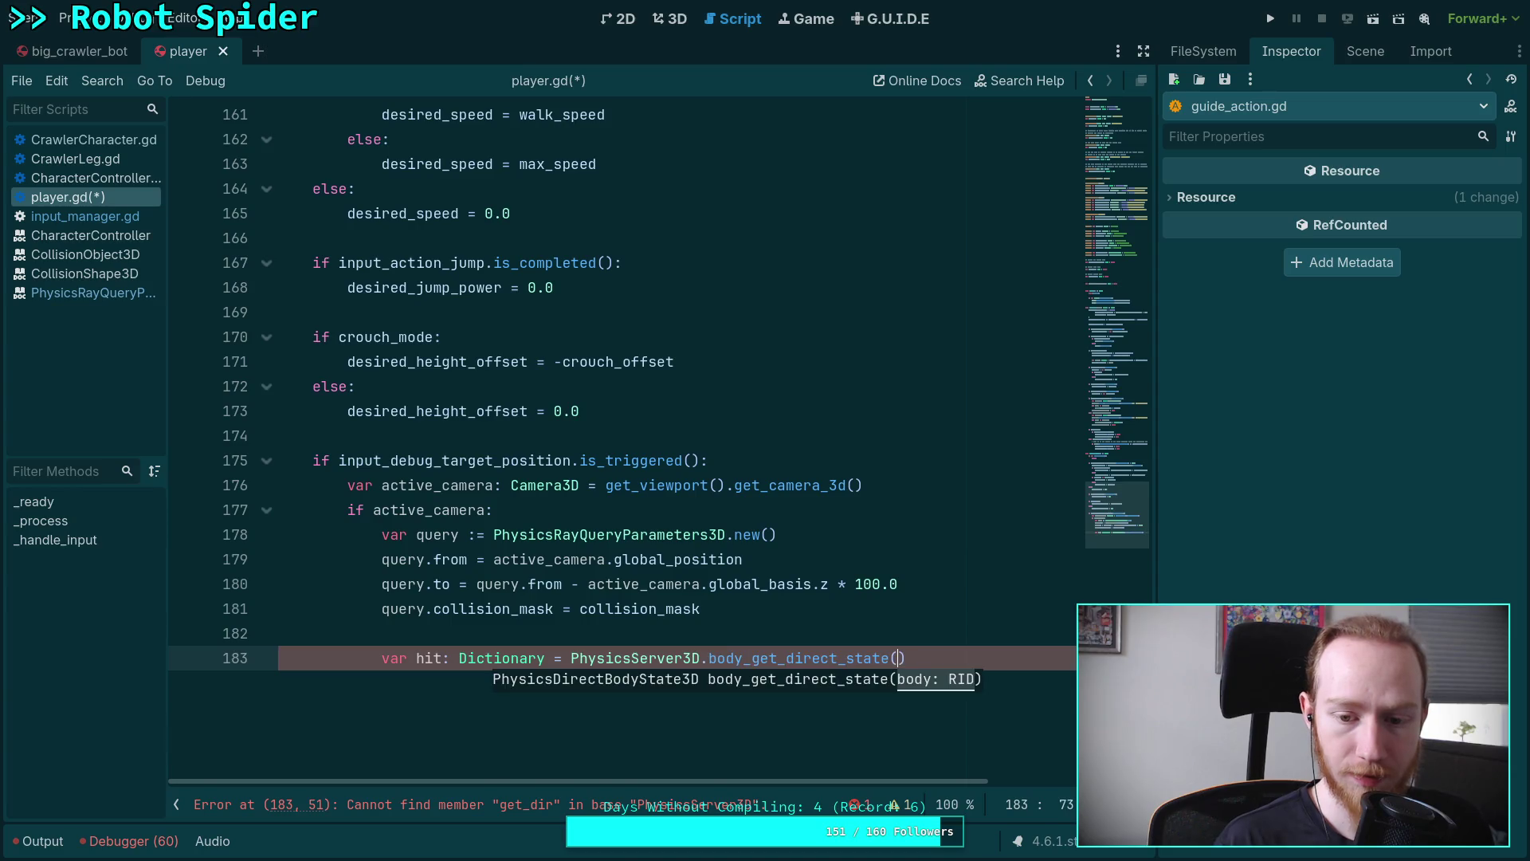
{"action": "type", "text": "get_rid"}
{"action": "key", "text": "Return"}
{"action": "type", "text": ")."}
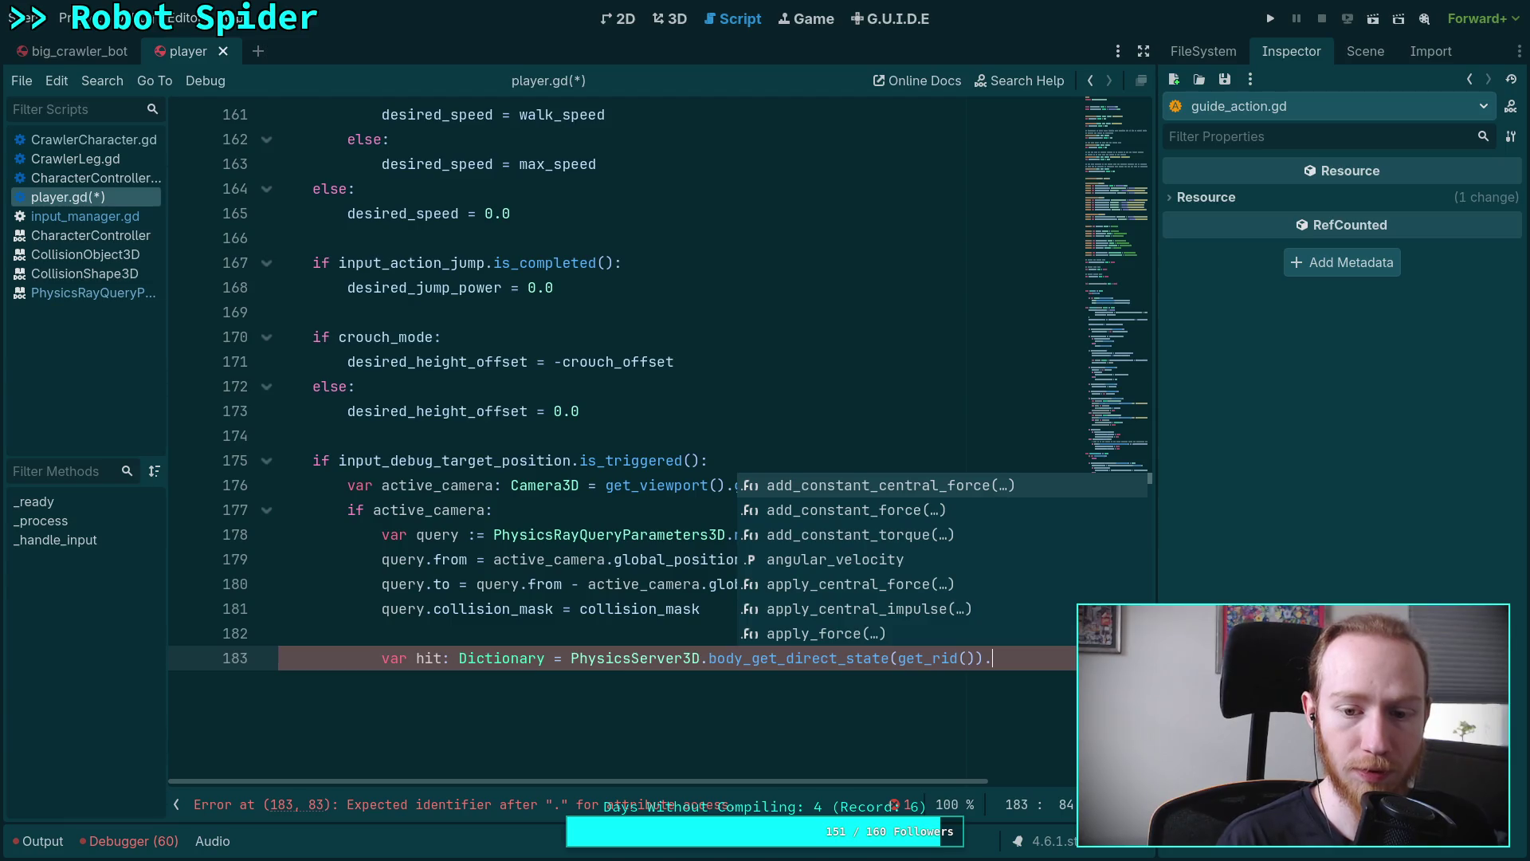
{"action": "type", "text": "spa"}
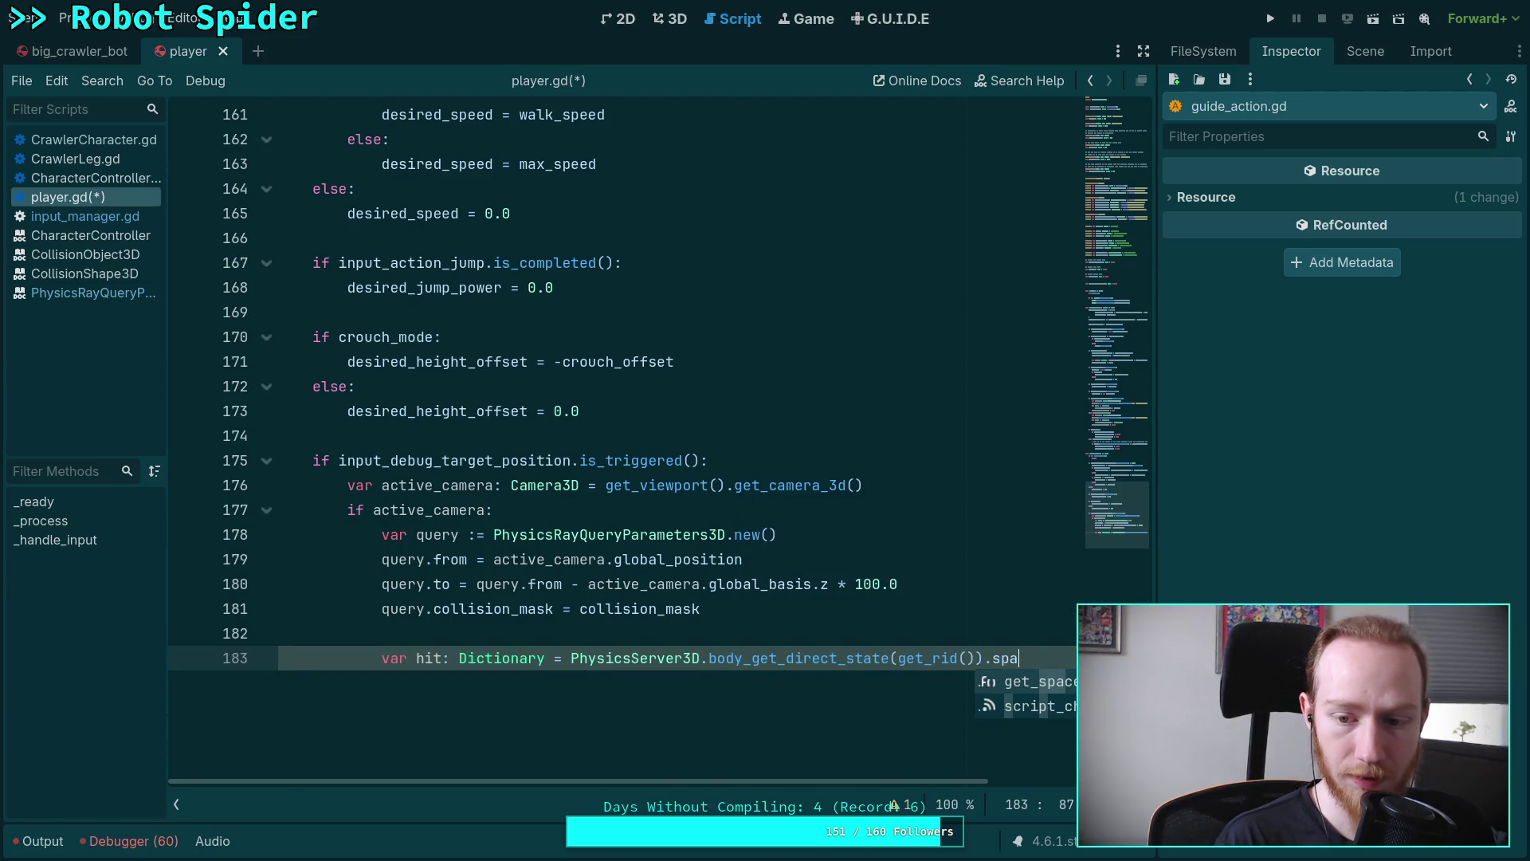
{"action": "key", "text": "Return"}
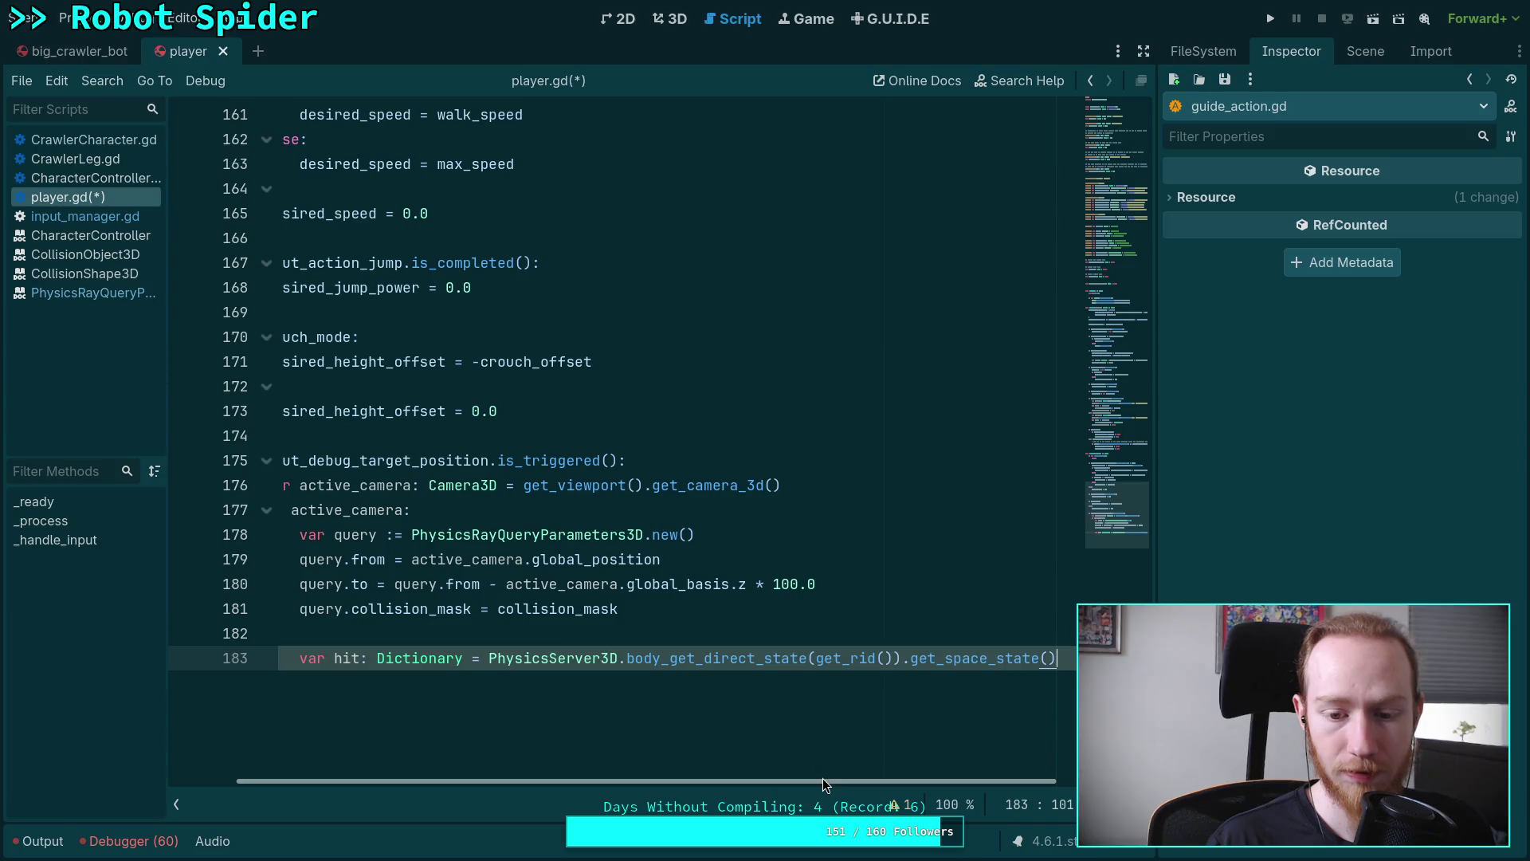
Finish the hit line with .intersect_ray(query) and start a new line below it.
{"action": "type", "text": ")."}
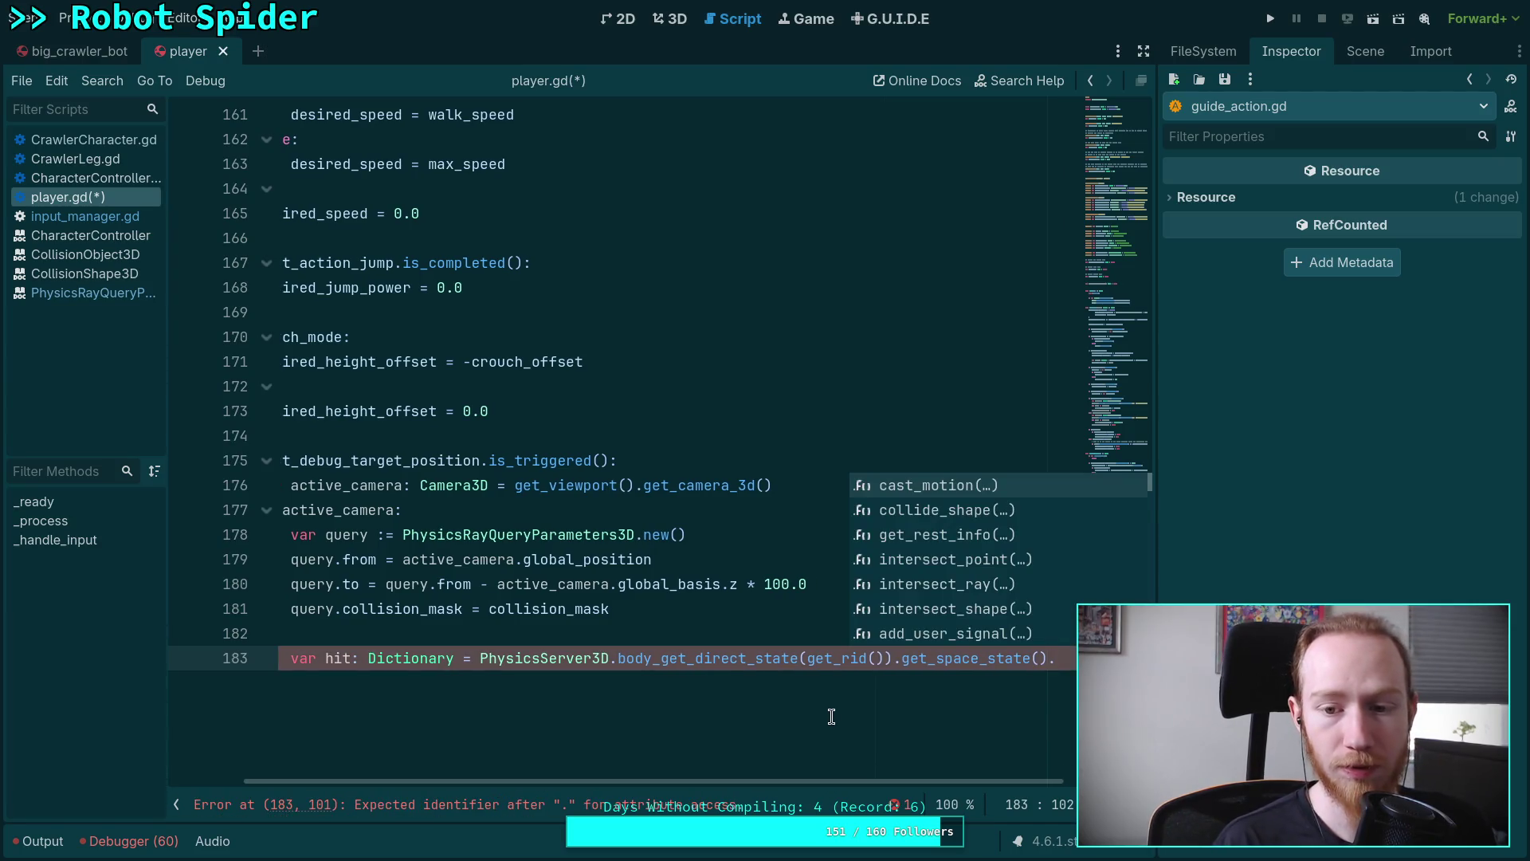
{"action": "key", "text": "Down"}
{"action": "key", "text": "Down"}
{"action": "key", "text": "Down"}
{"action": "key", "text": "Return"}
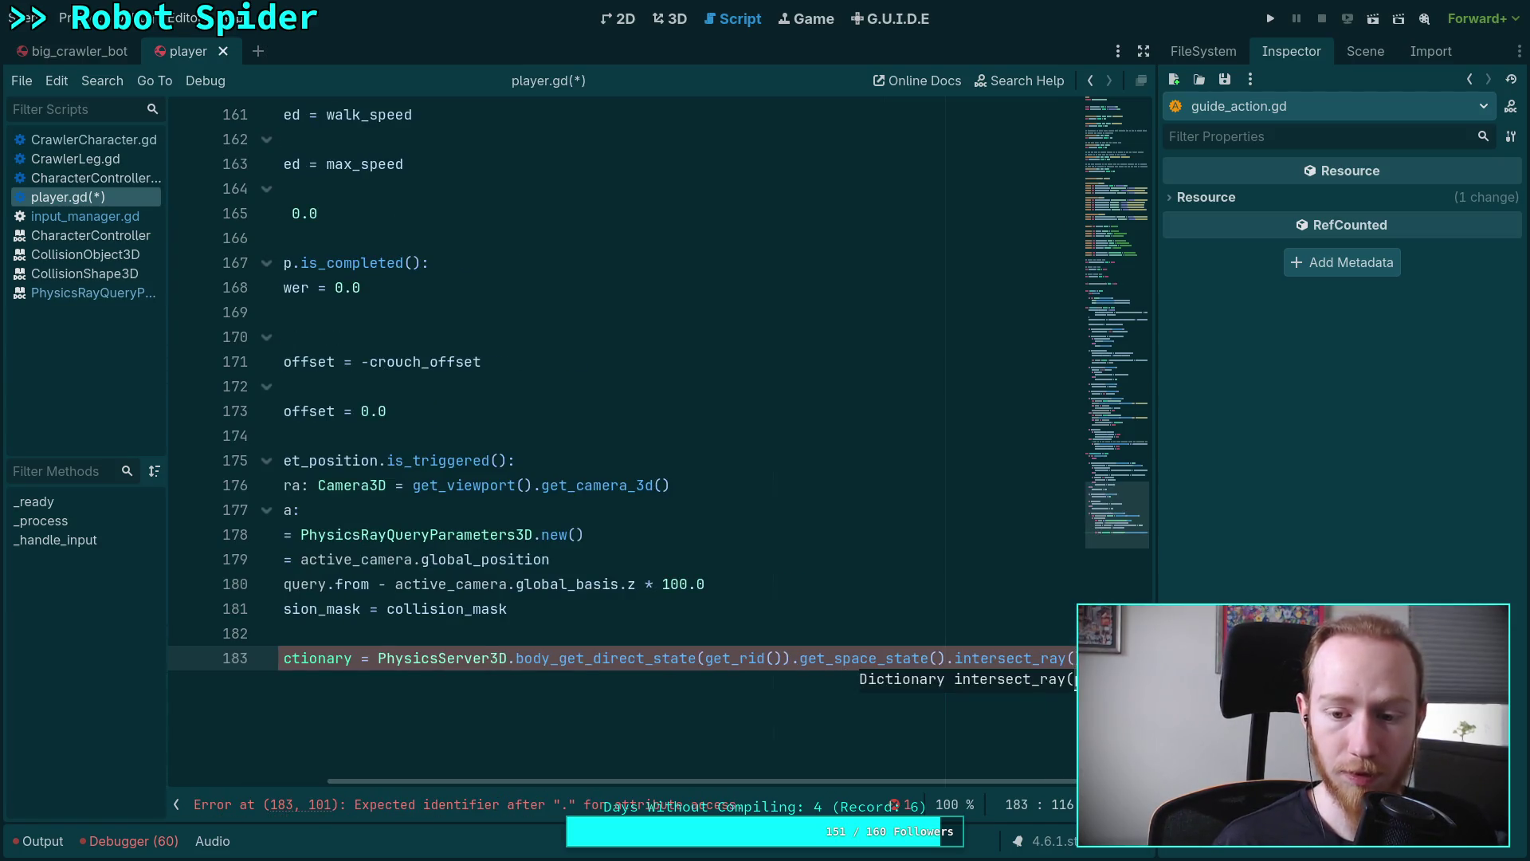
{"action": "type", "text": "query"}
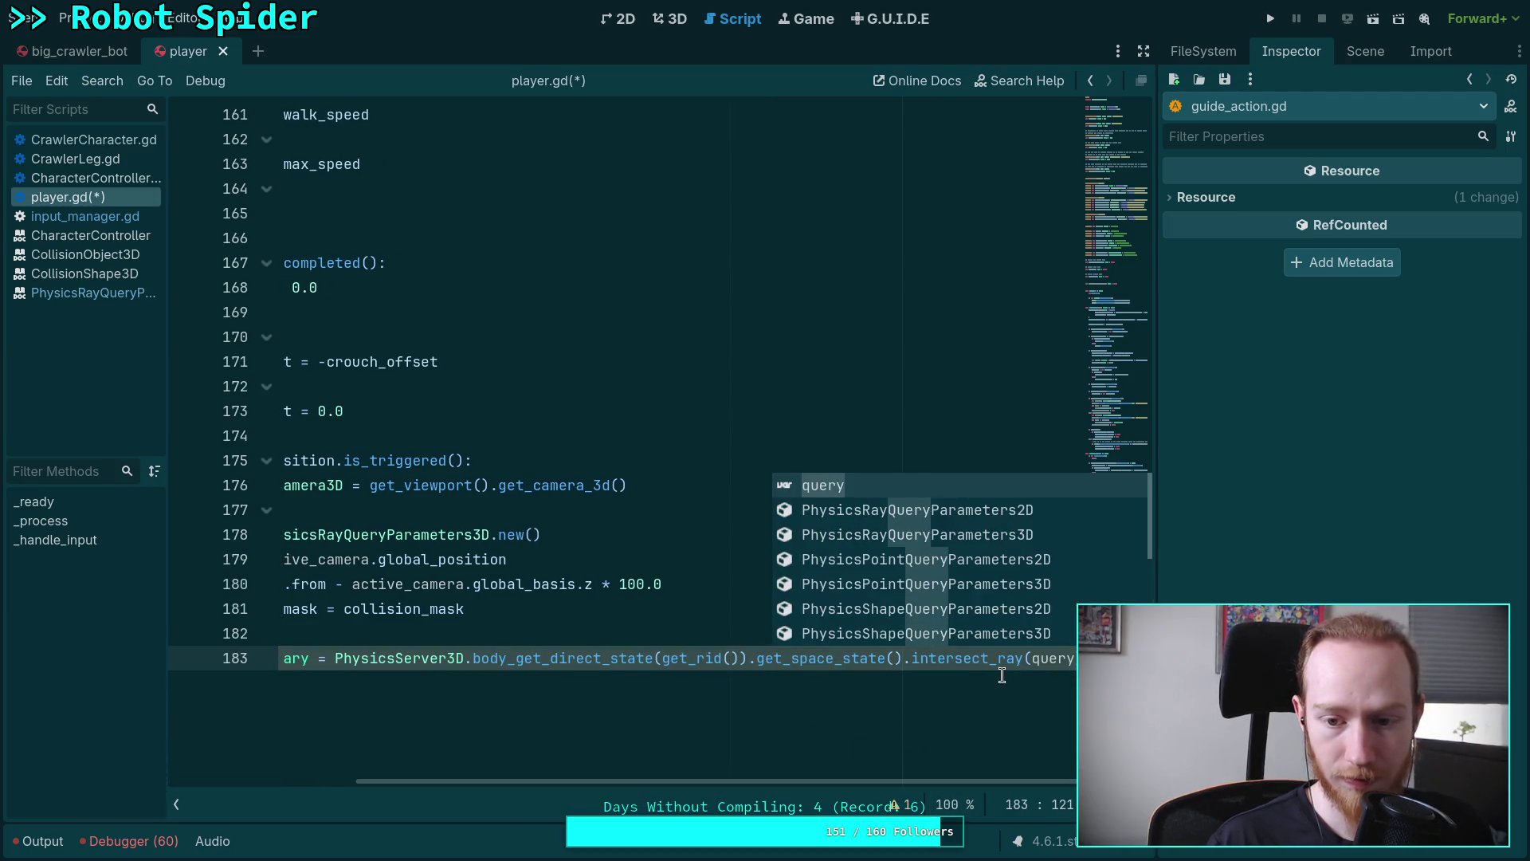
{"action": "mouse_move", "coordinate": [1003, 655]}
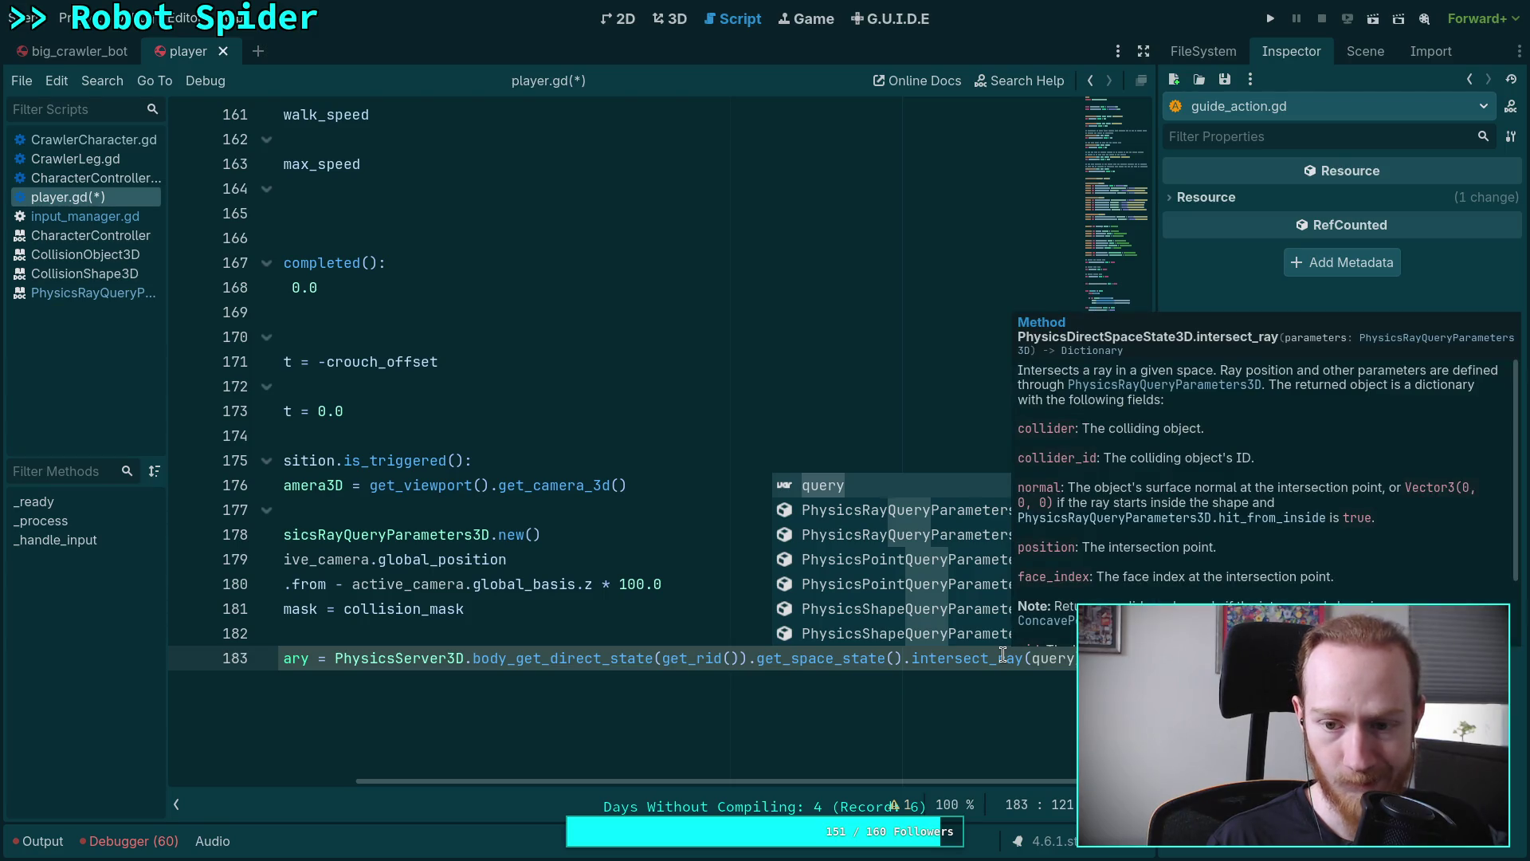
{"action": "left_click_drag", "start_coordinate": [947, 781], "coordinate": [840, 779]}
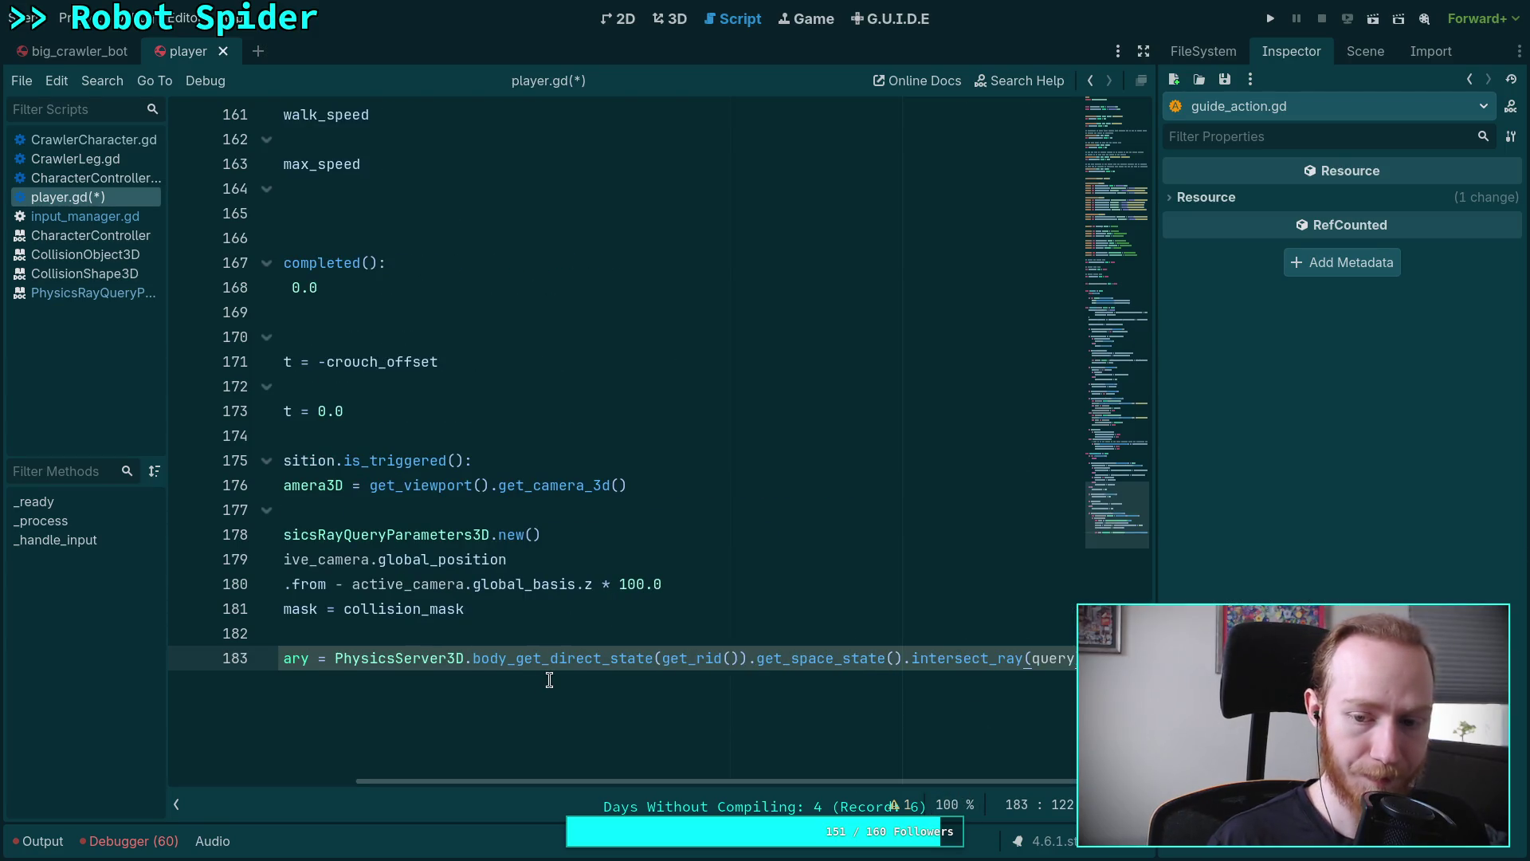
{"action": "key", "text": "Return"}
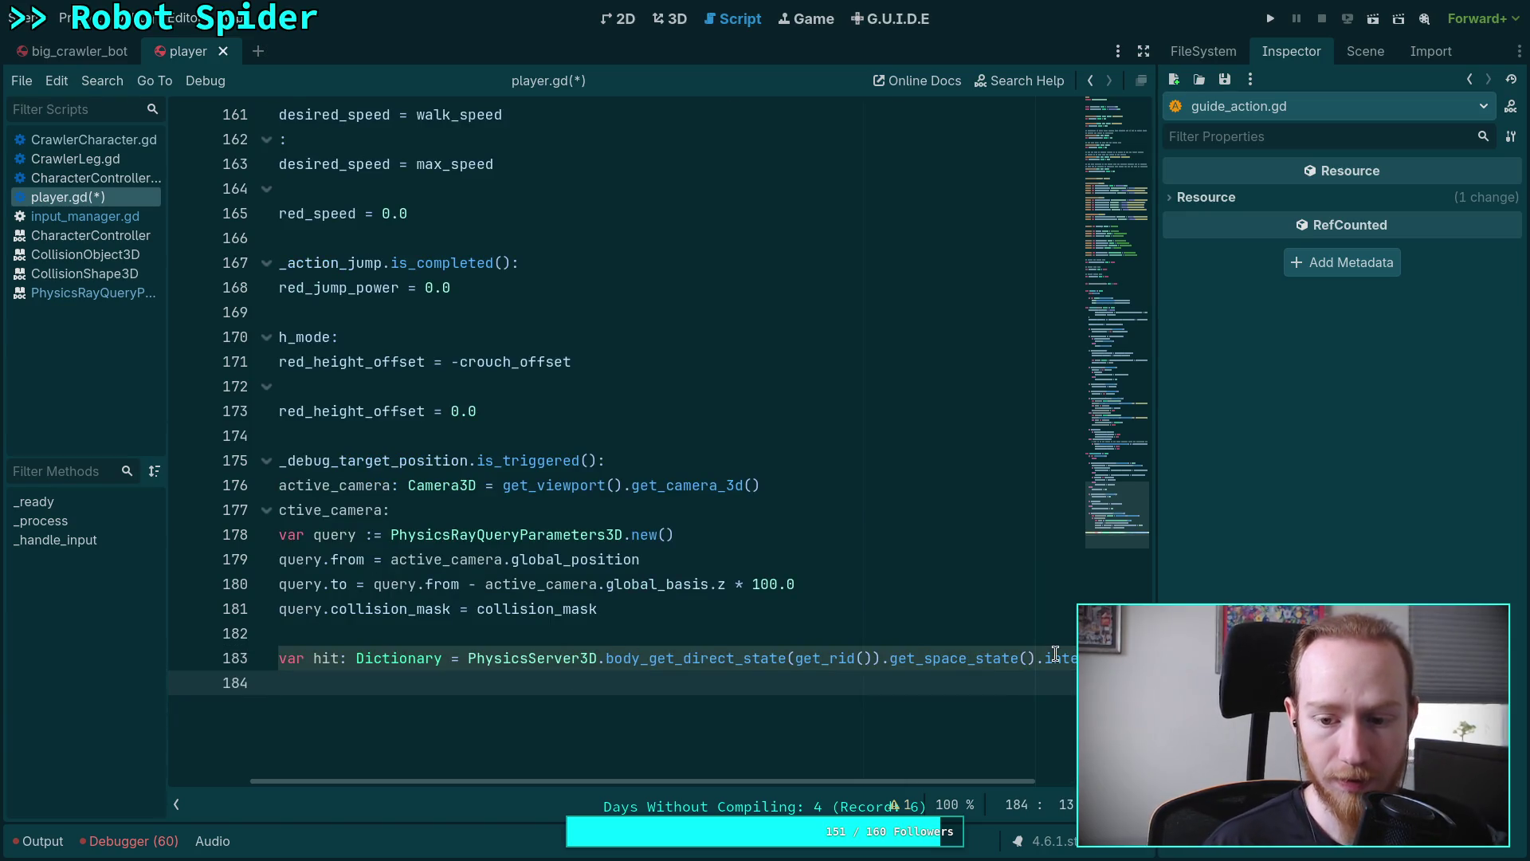
{"action": "mouse_move", "coordinate": [1051, 657]}
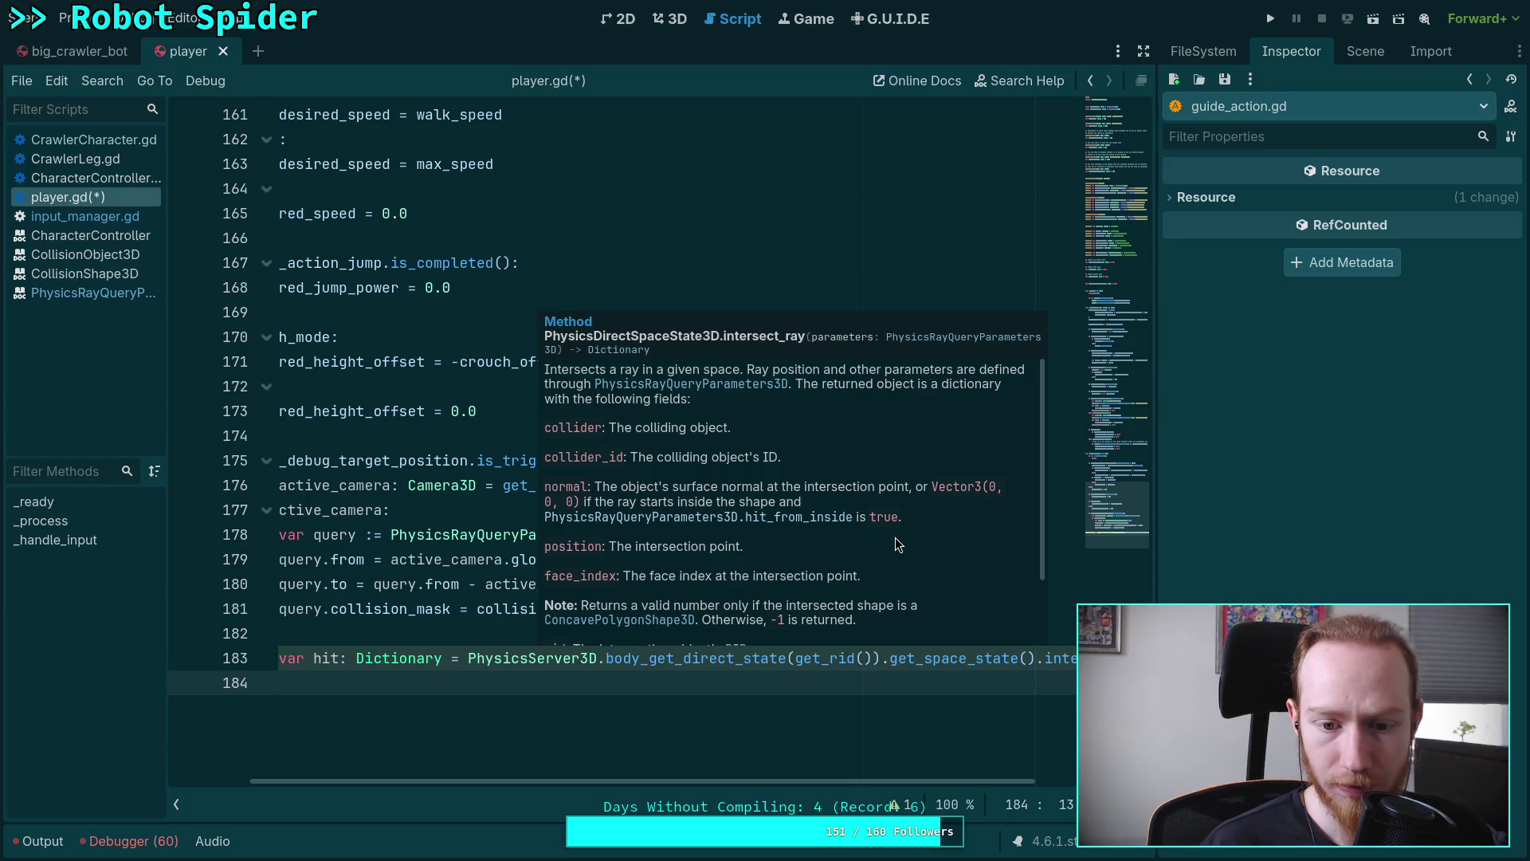
{"action": "scroll", "coordinate": [896, 544], "scroll_direction": "down", "scroll_amount": 3}
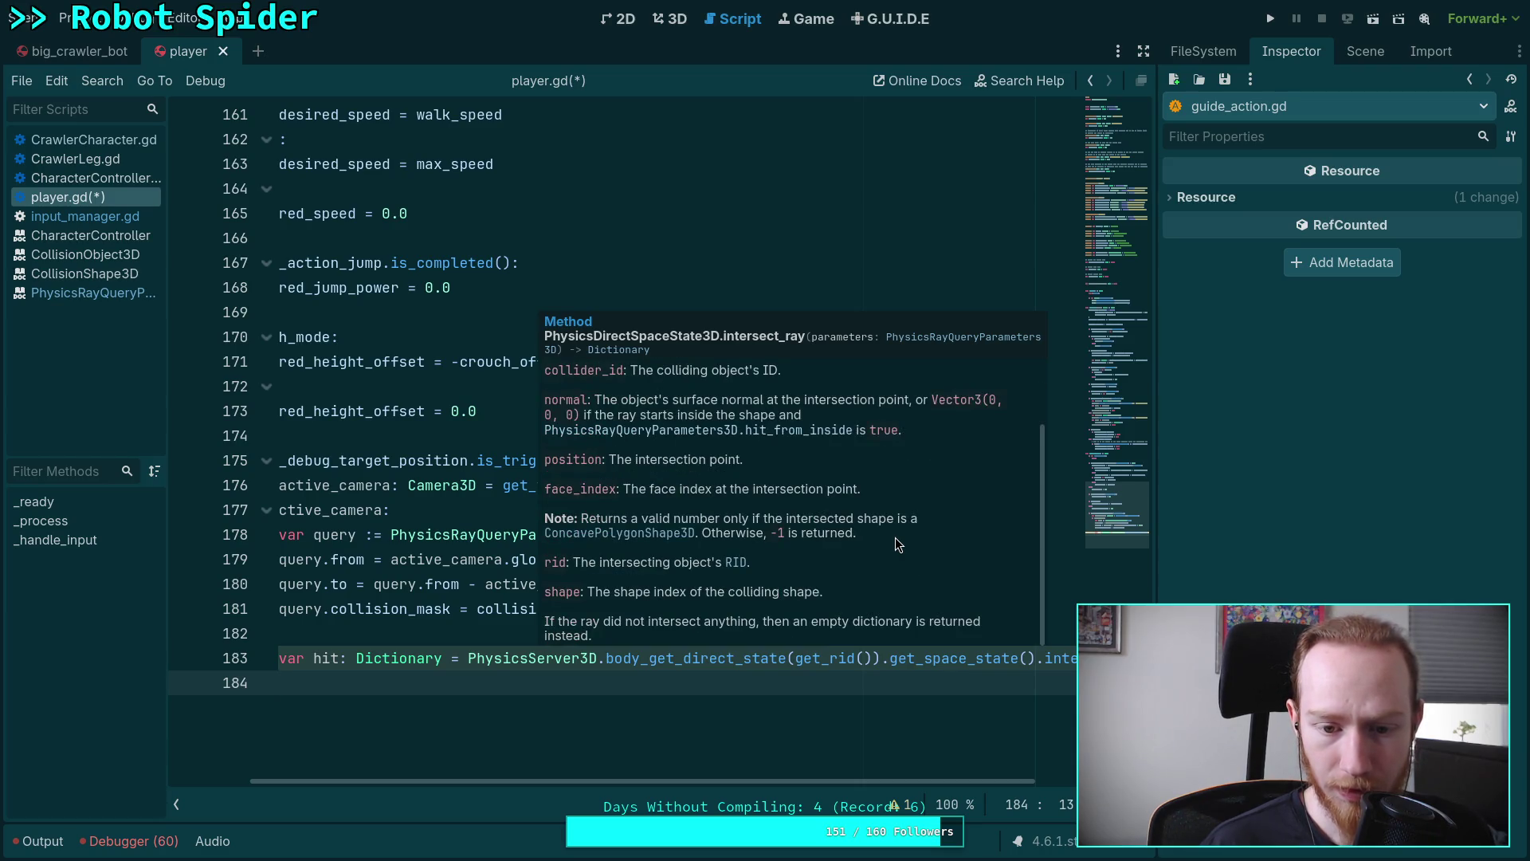
{"action": "left_click_drag", "start_coordinate": [785, 781], "coordinate": [702, 781]}
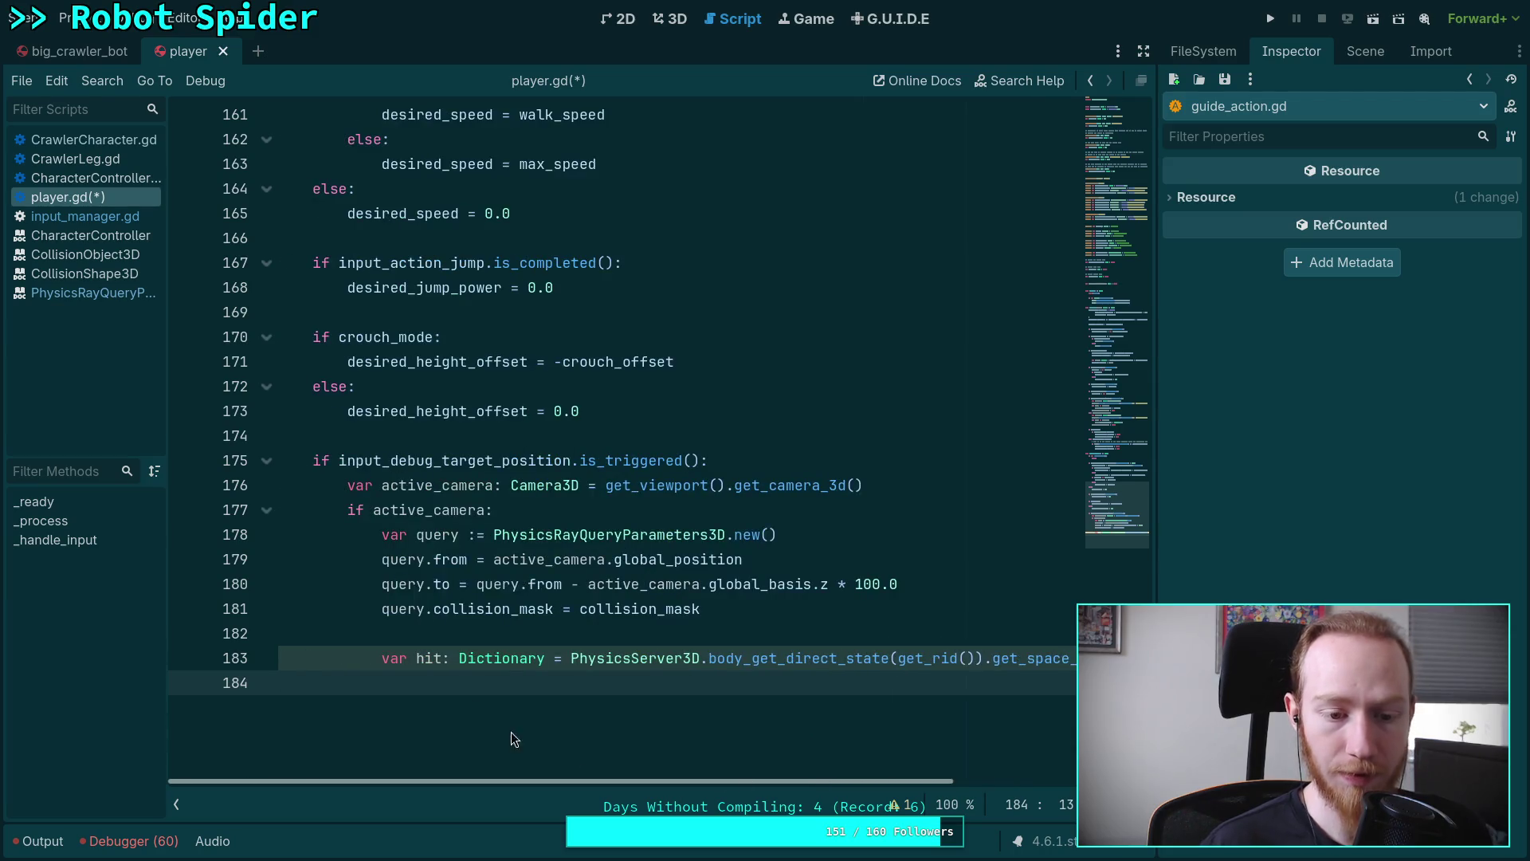
Add an if hit: block and paste the crawler targeting lines 128–131 into it.
{"action": "type", "text": "if hit:"}
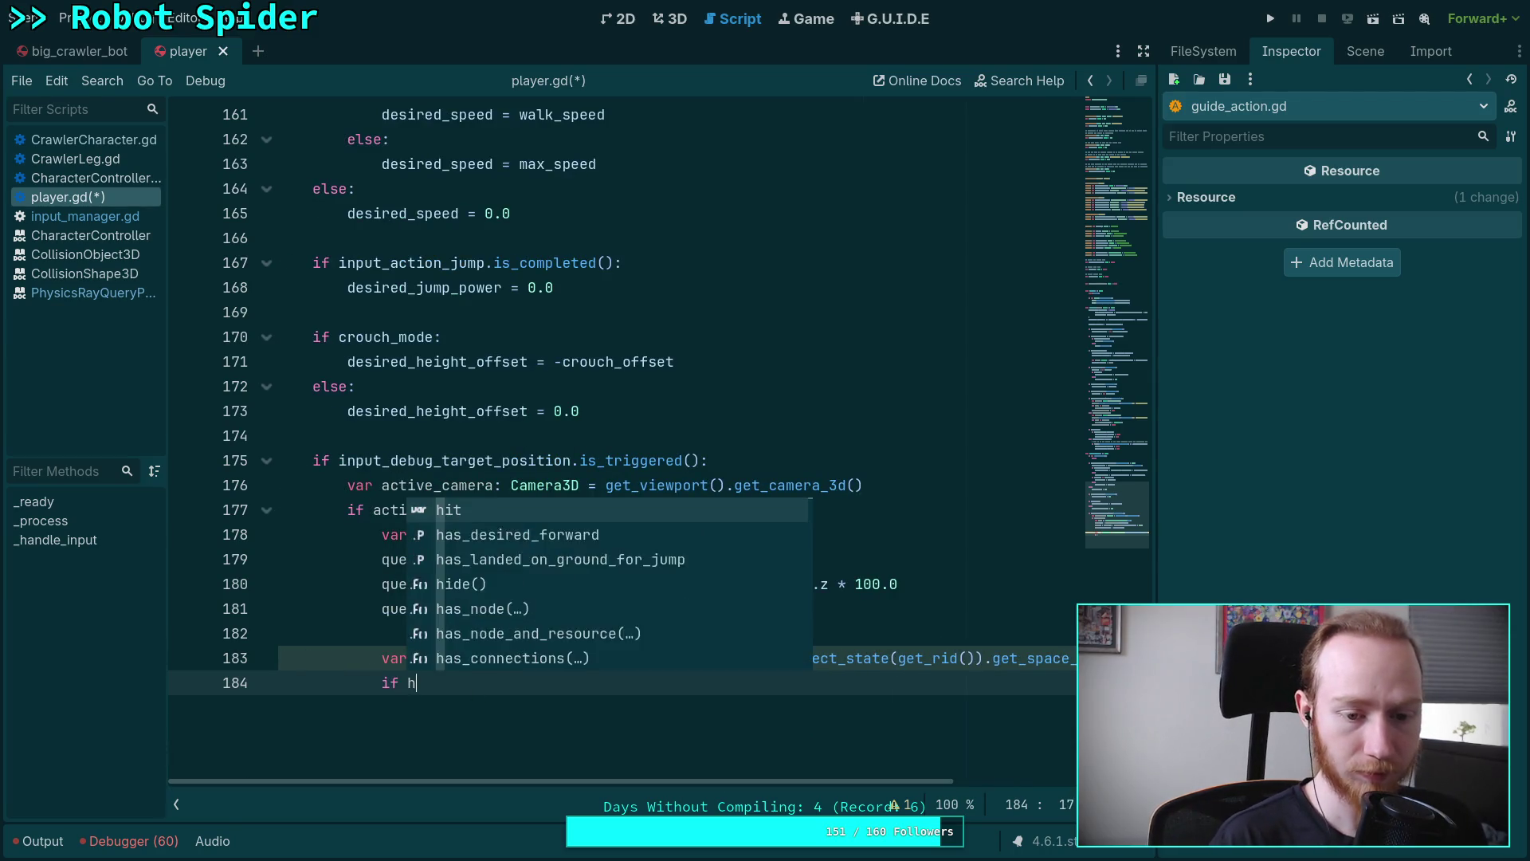
{"action": "key", "text": "Return"}
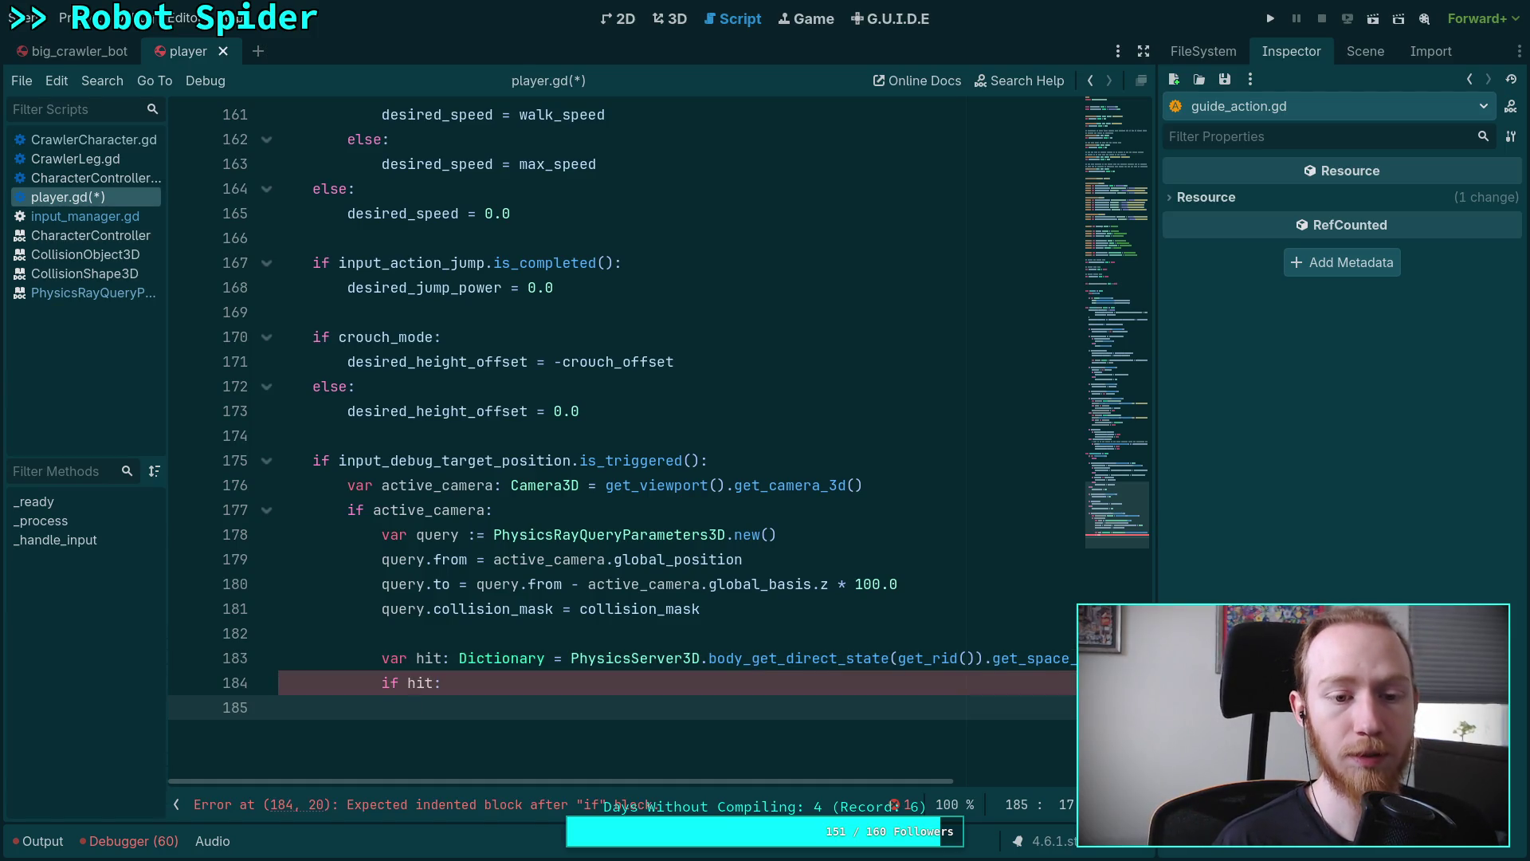
{"action": "scroll", "coordinate": [557, 727], "scroll_direction": "up", "scroll_amount": 10}
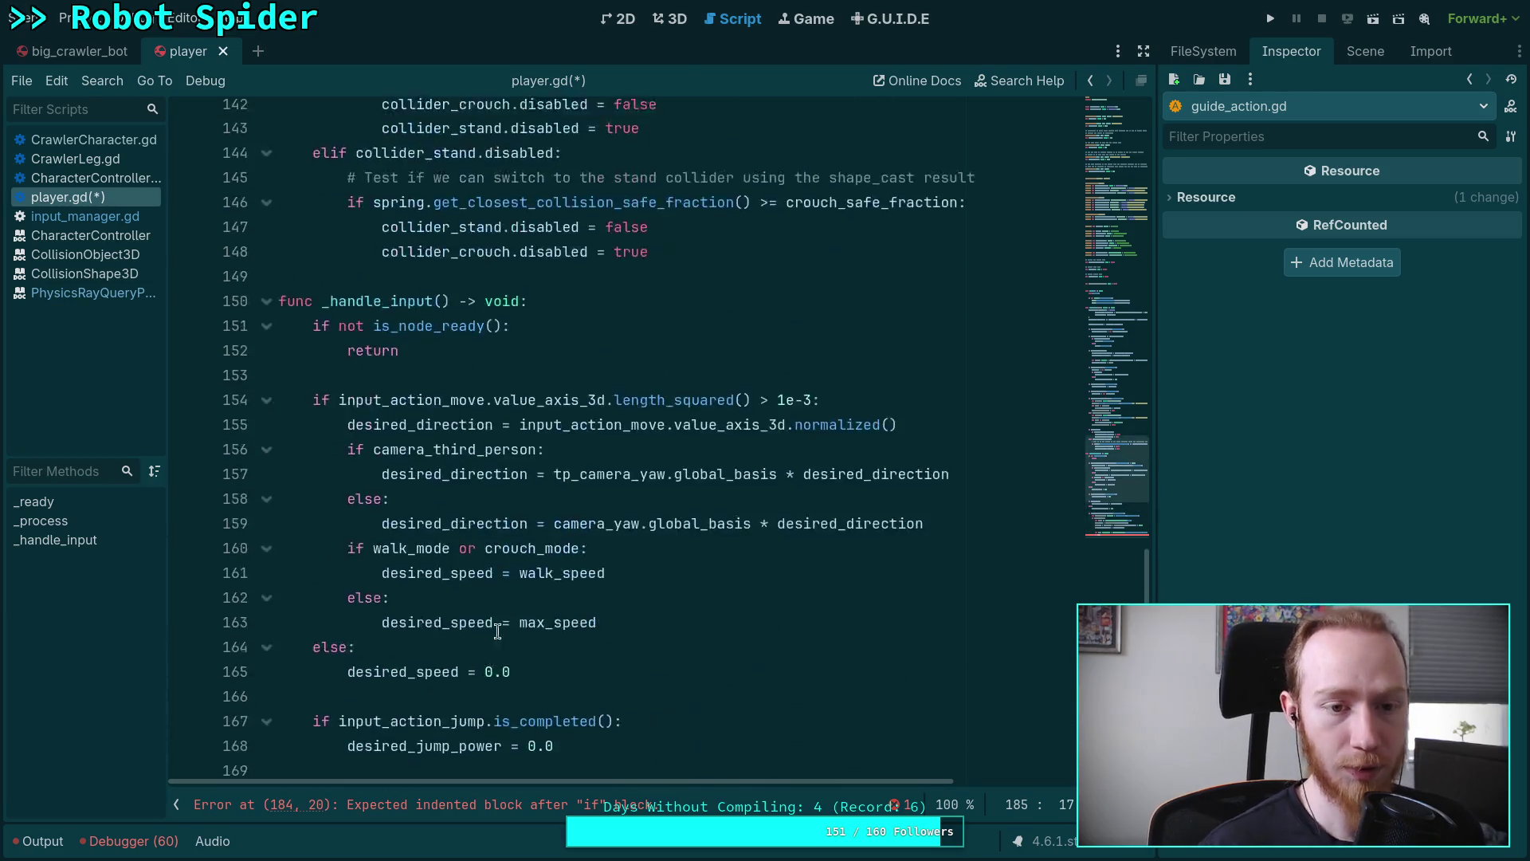
{"action": "scroll", "coordinate": [519, 578], "scroll_direction": "up", "scroll_amount": 1}
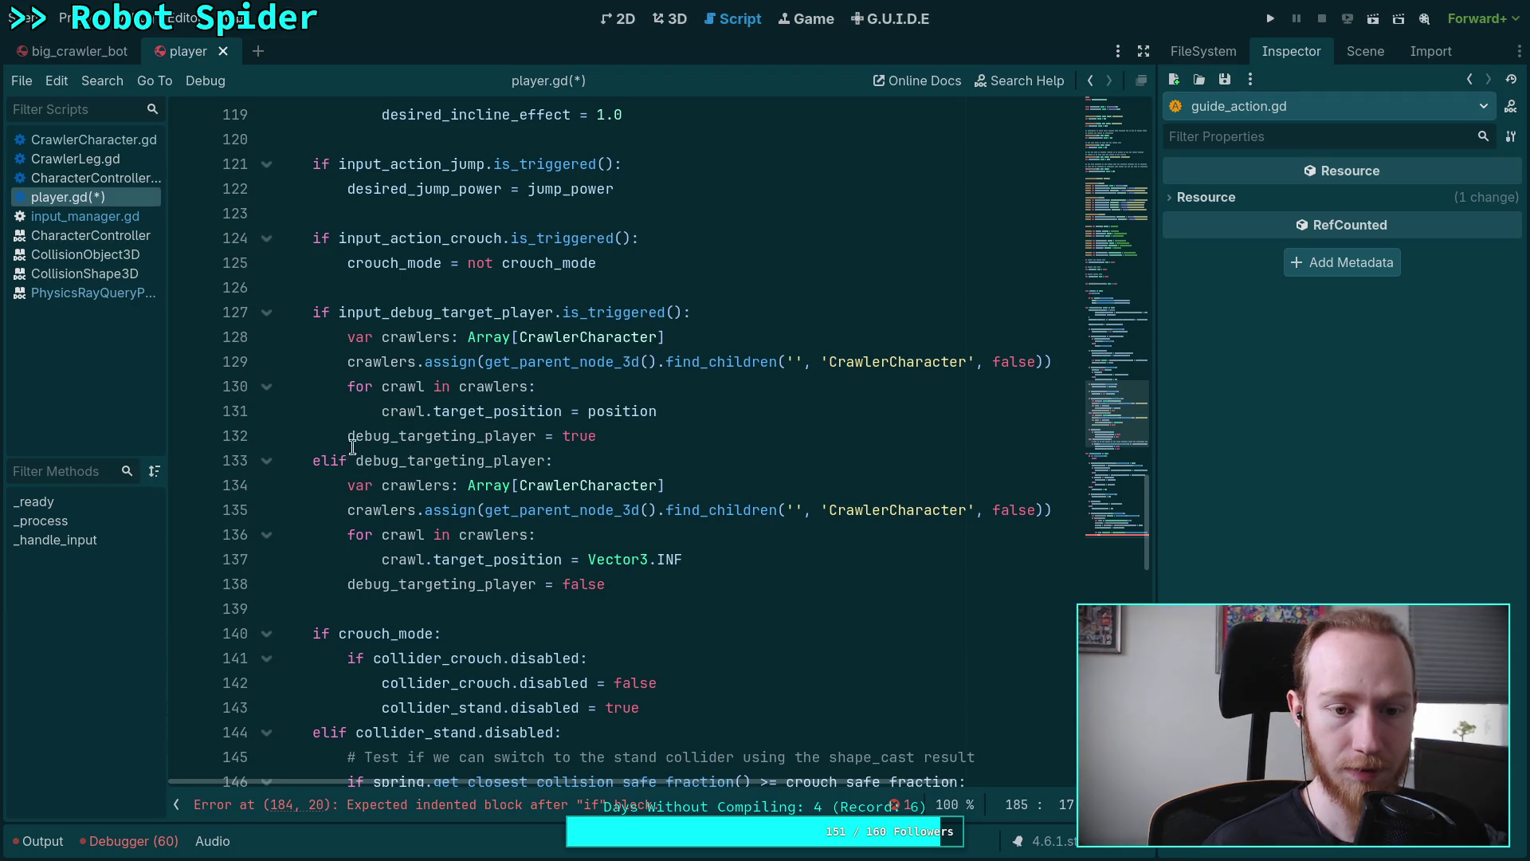
{"action": "mouse_move", "coordinate": [349, 340]}
{"action": "left_mouse_down"}
{"action": "mouse_move", "coordinate": [597, 437]}
{"action": "mouse_move", "coordinate": [691, 411]}
{"action": "left_mouse_up"}
{"action": "key", "text": "ctrl+c"}
{"action": "right_click", "coordinate": [510, 390]}
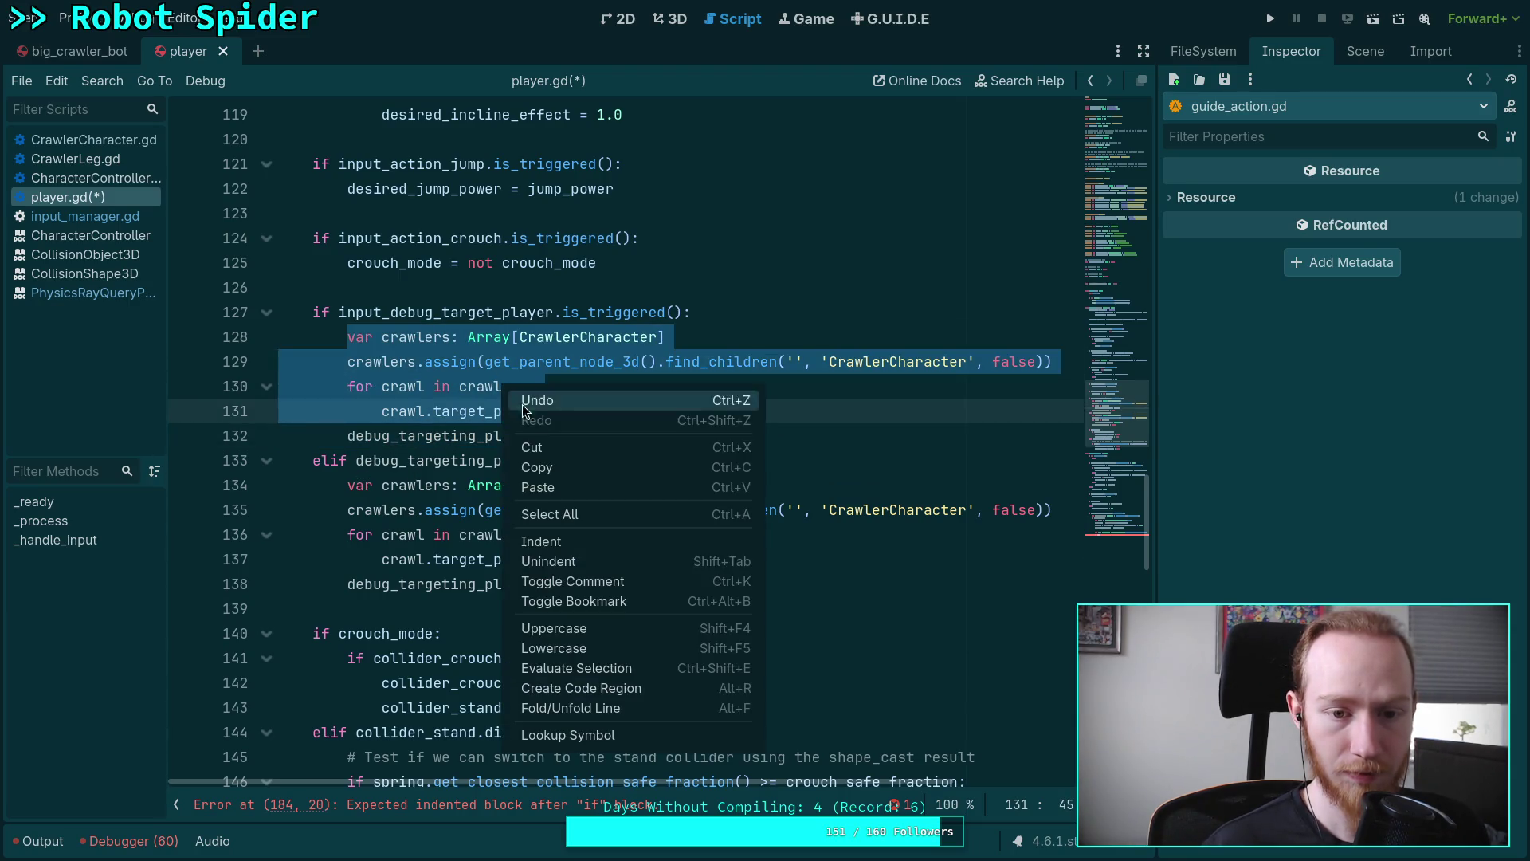
{"action": "left_click", "coordinate": [550, 474]}
{"action": "scroll", "coordinate": [517, 478], "scroll_direction": "down", "scroll_amount": 17}
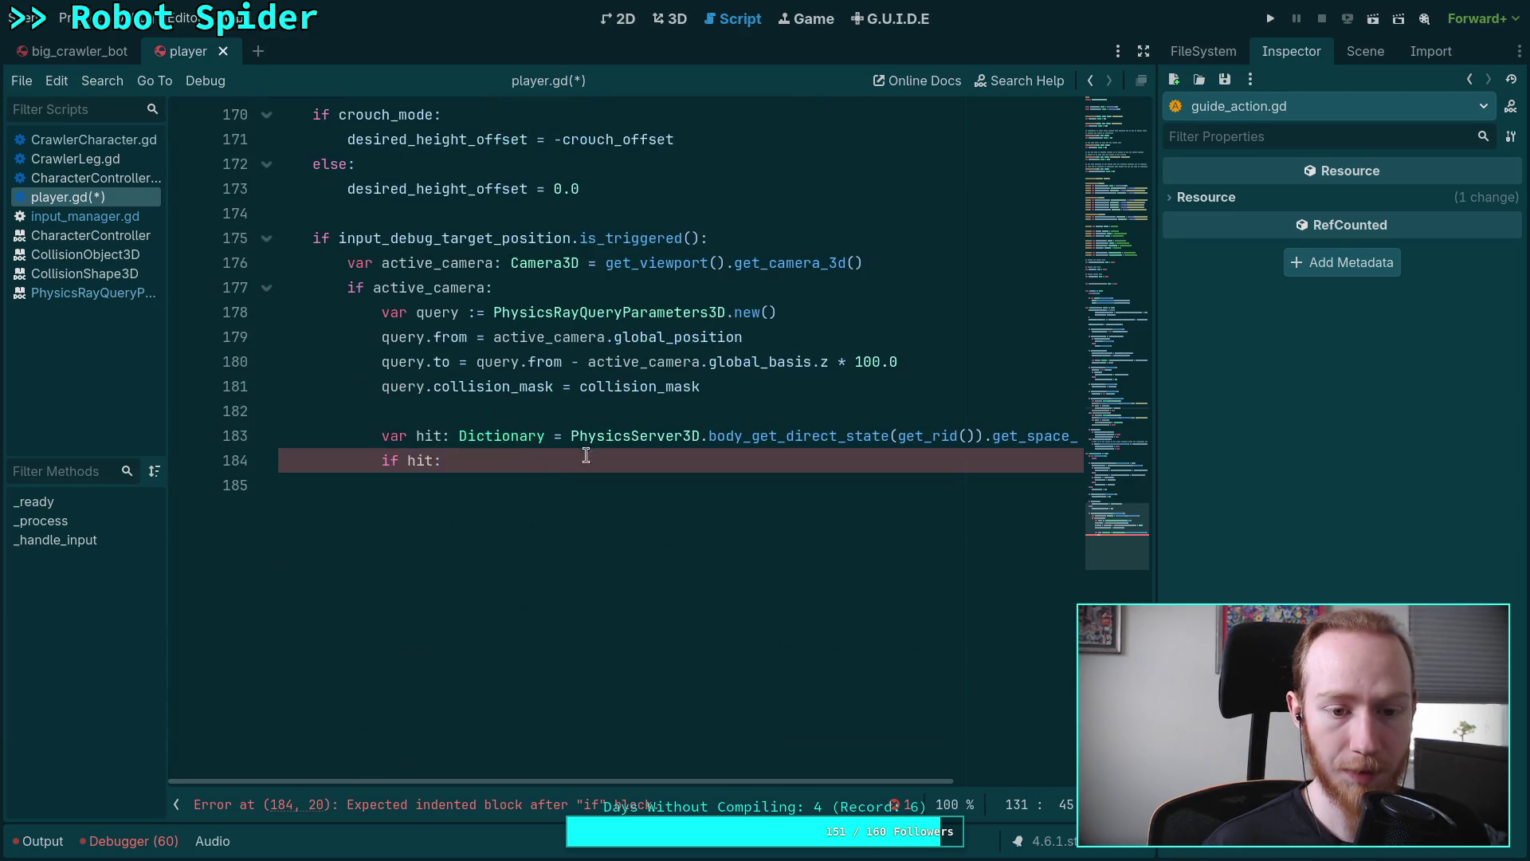
{"action": "left_click", "coordinate": [517, 478]}
{"action": "key", "text": "Return"}
{"action": "key", "text": "ctrl+v"}
Indent the pasted crawler lines 186–188 to sit under if hit:.
{"action": "mouse_move", "coordinate": [400, 510]}
{"action": "left_mouse_down"}
{"action": "mouse_move", "coordinate": [450, 561]}
{"action": "mouse_move", "coordinate": [621, 562]}
{"action": "left_mouse_up"}
{"action": "key", "text": "Tab"}
{"action": "key", "text": "Tab"}
{"action": "left_click", "coordinate": [639, 565]}
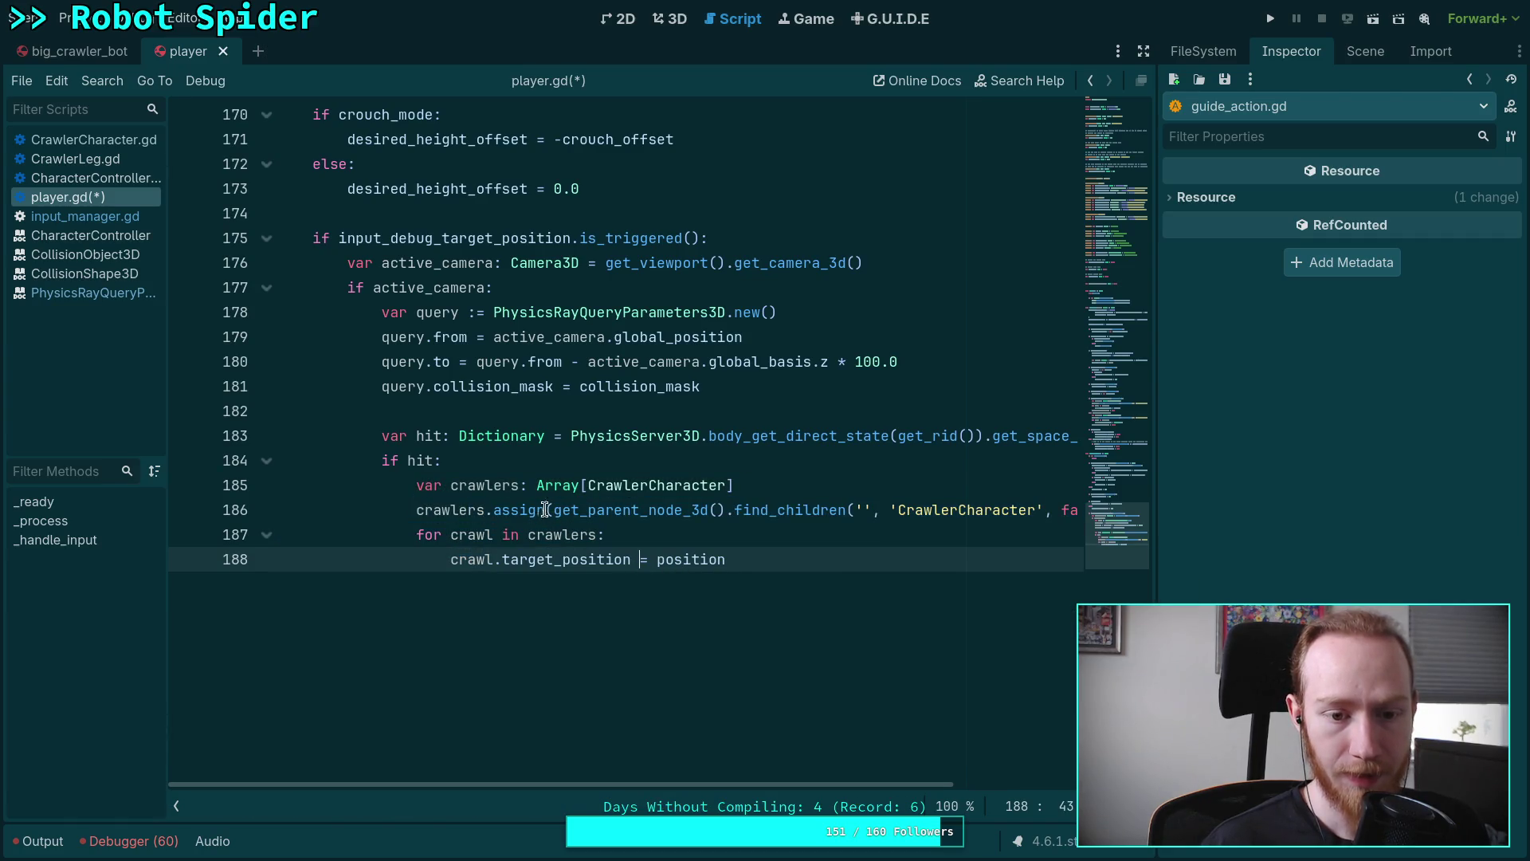
{"action": "scroll", "coordinate": [438, 478], "scroll_direction": "up", "scroll_amount": 7}
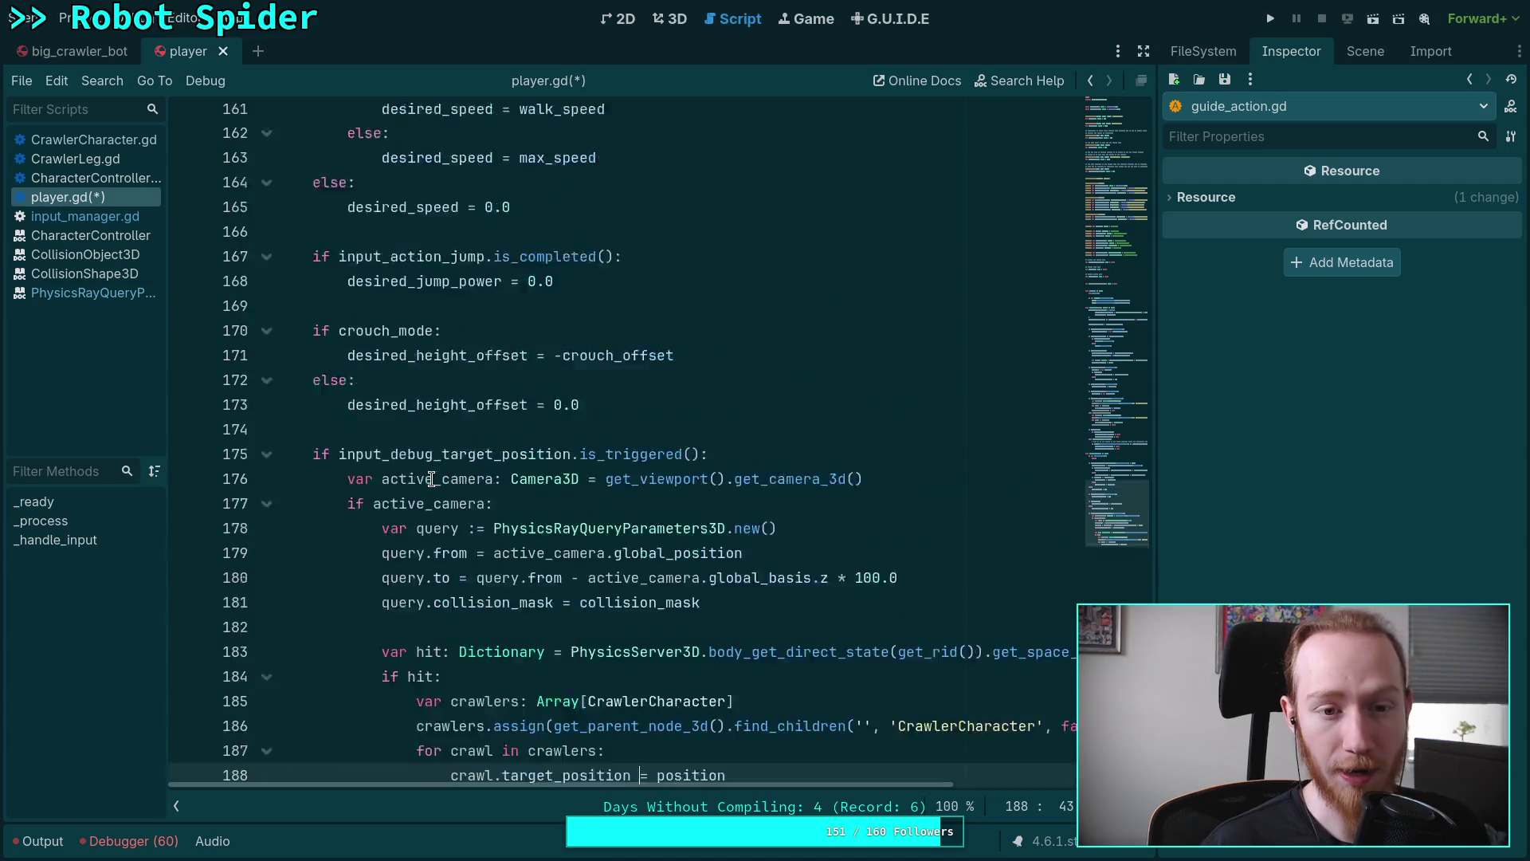
{"action": "scroll", "coordinate": [439, 478], "scroll_direction": "up", "scroll_amount": 11}
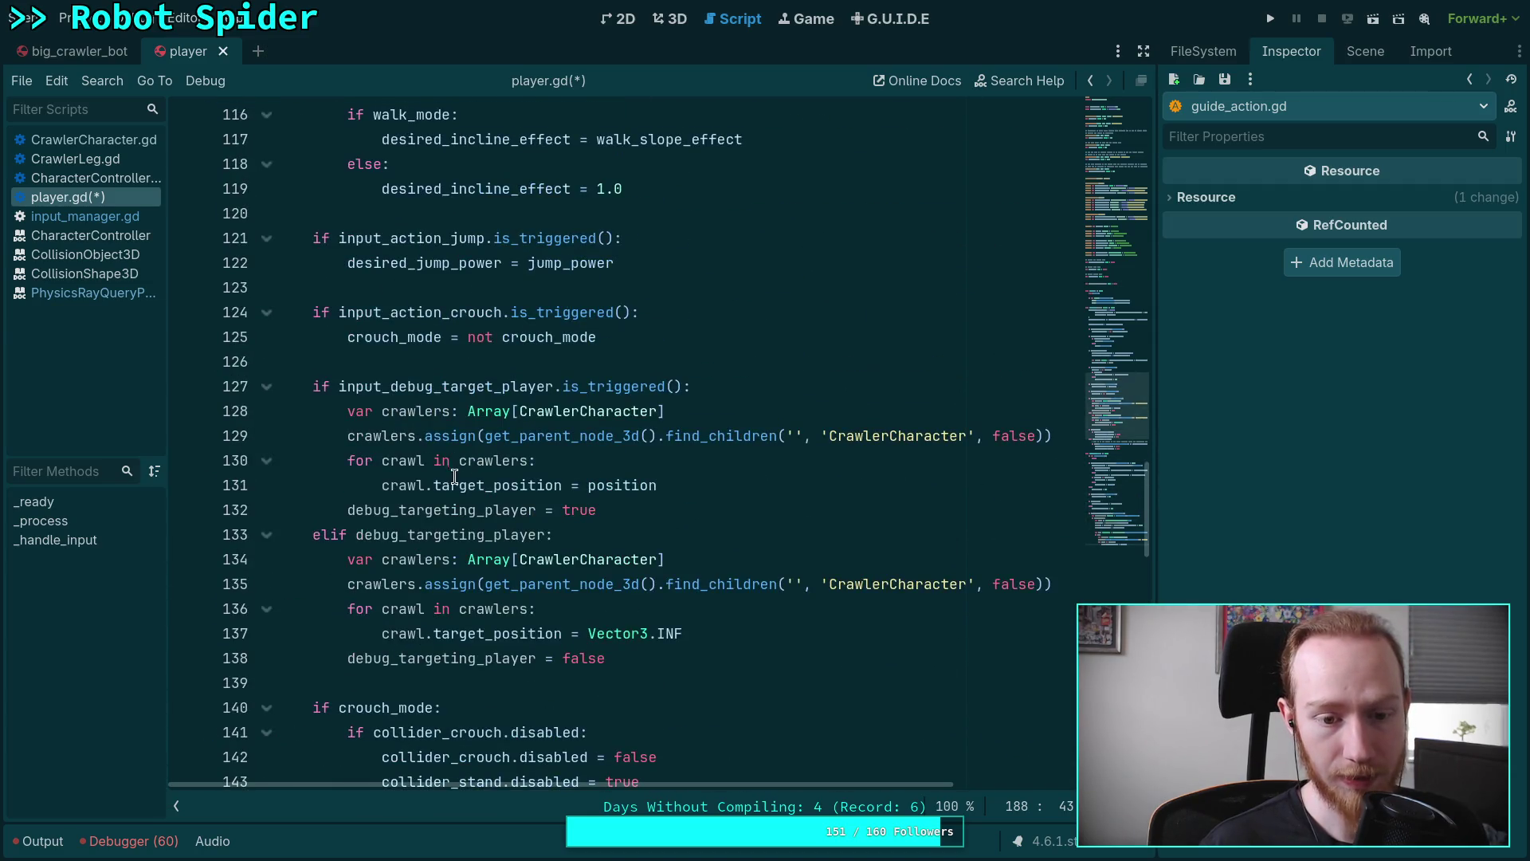
{"action": "left_click_drag", "start_coordinate": [484, 660], "coordinate": [537, 660]}
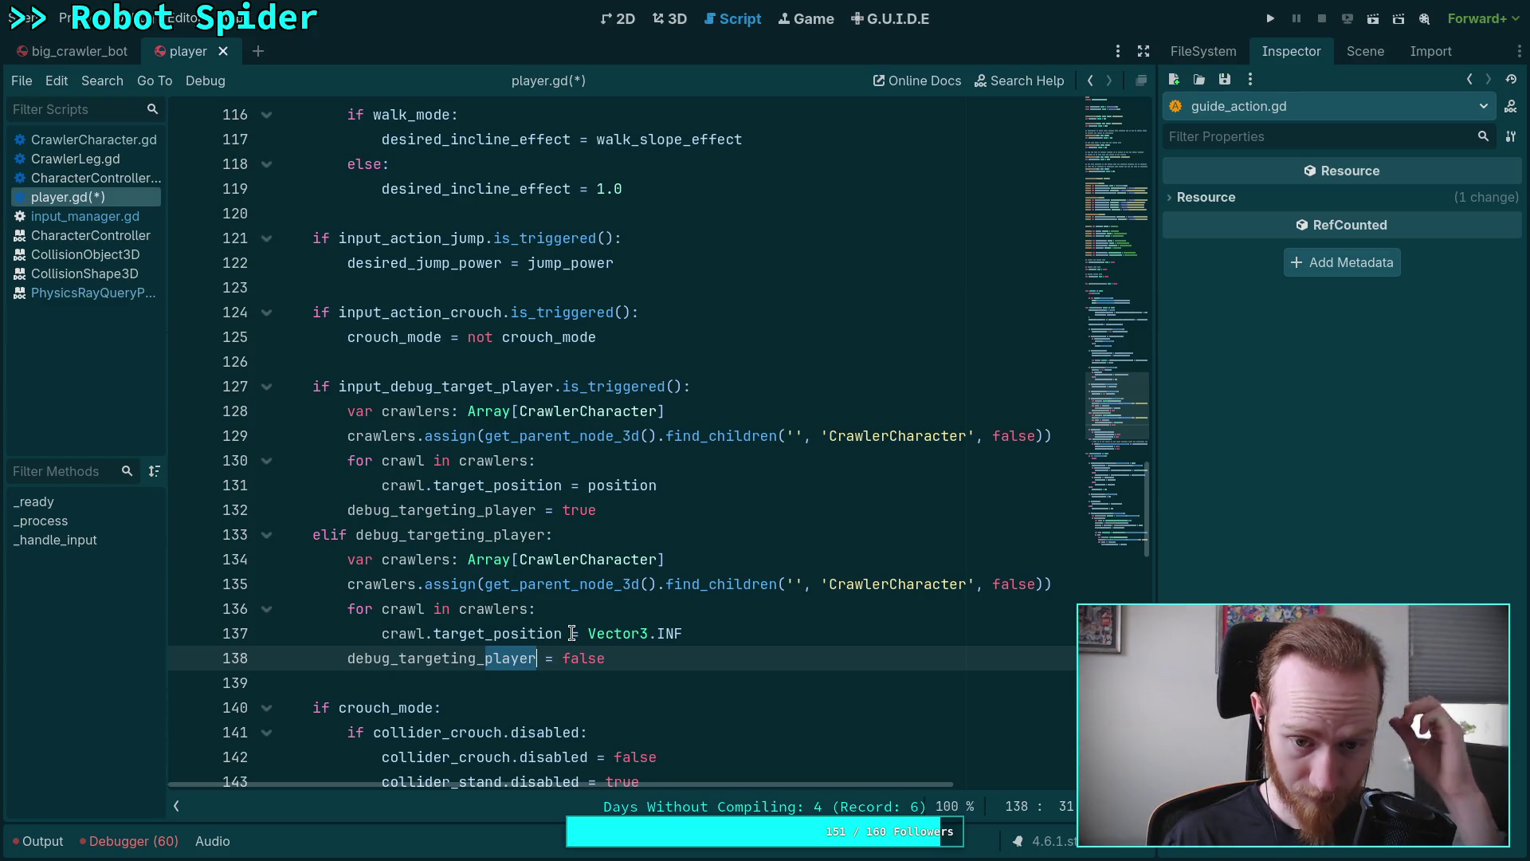
{"action": "scroll", "coordinate": [606, 603], "scroll_direction": "up", "scroll_amount": 1}
{"action": "scroll", "coordinate": [605, 603], "scroll_direction": "up", "scroll_amount": 5}
{"action": "scroll", "coordinate": [695, 524], "scroll_direction": "down", "scroll_amount": 10}
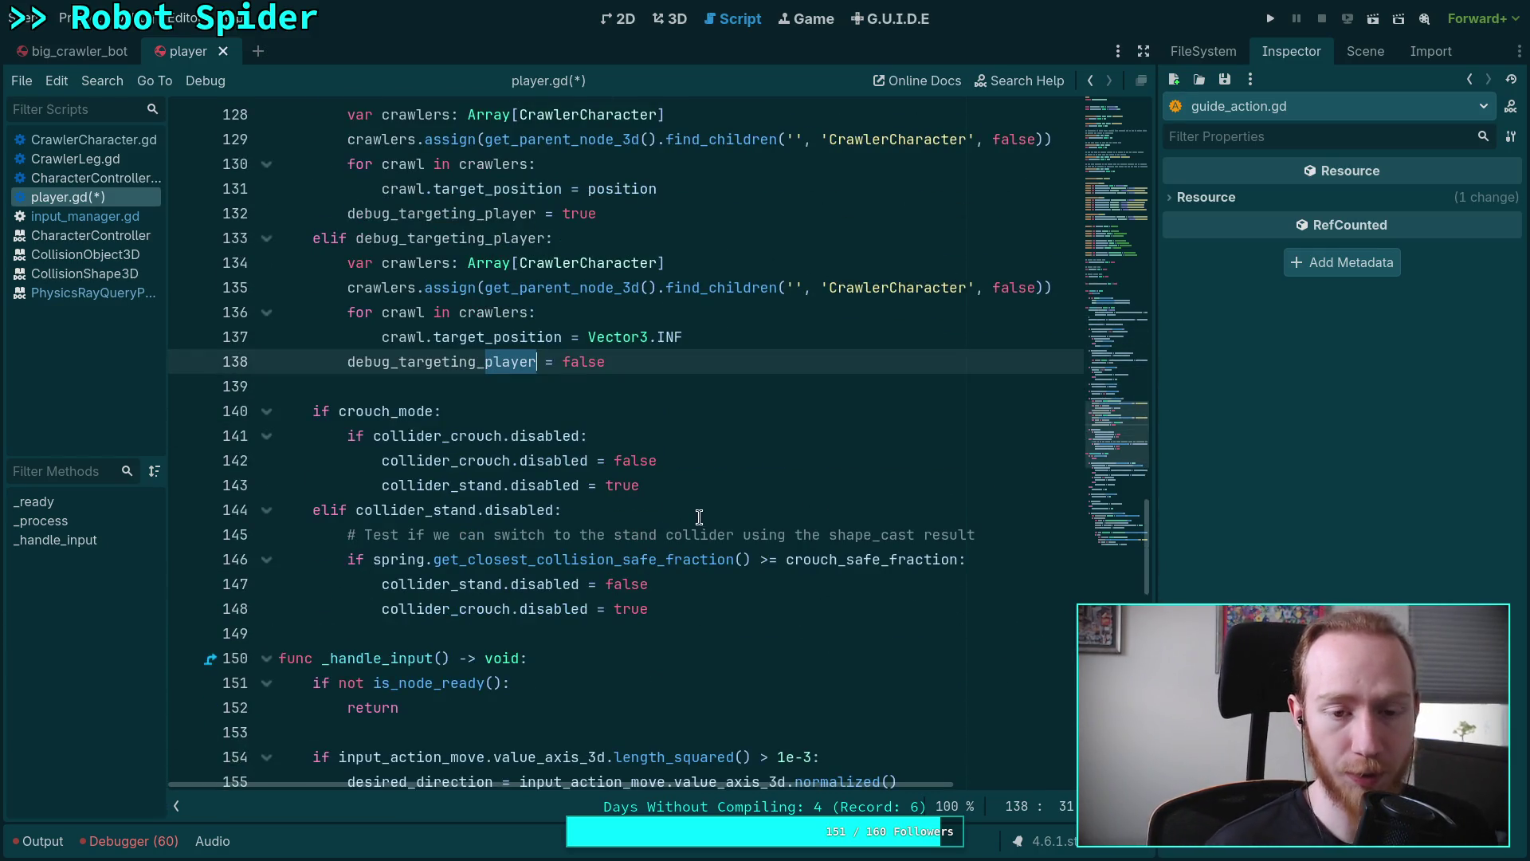
{"action": "scroll", "coordinate": [701, 518], "scroll_direction": "down", "scroll_amount": 7}
{"action": "scroll", "coordinate": [710, 500], "scroll_direction": "down", "scroll_amount": 7}
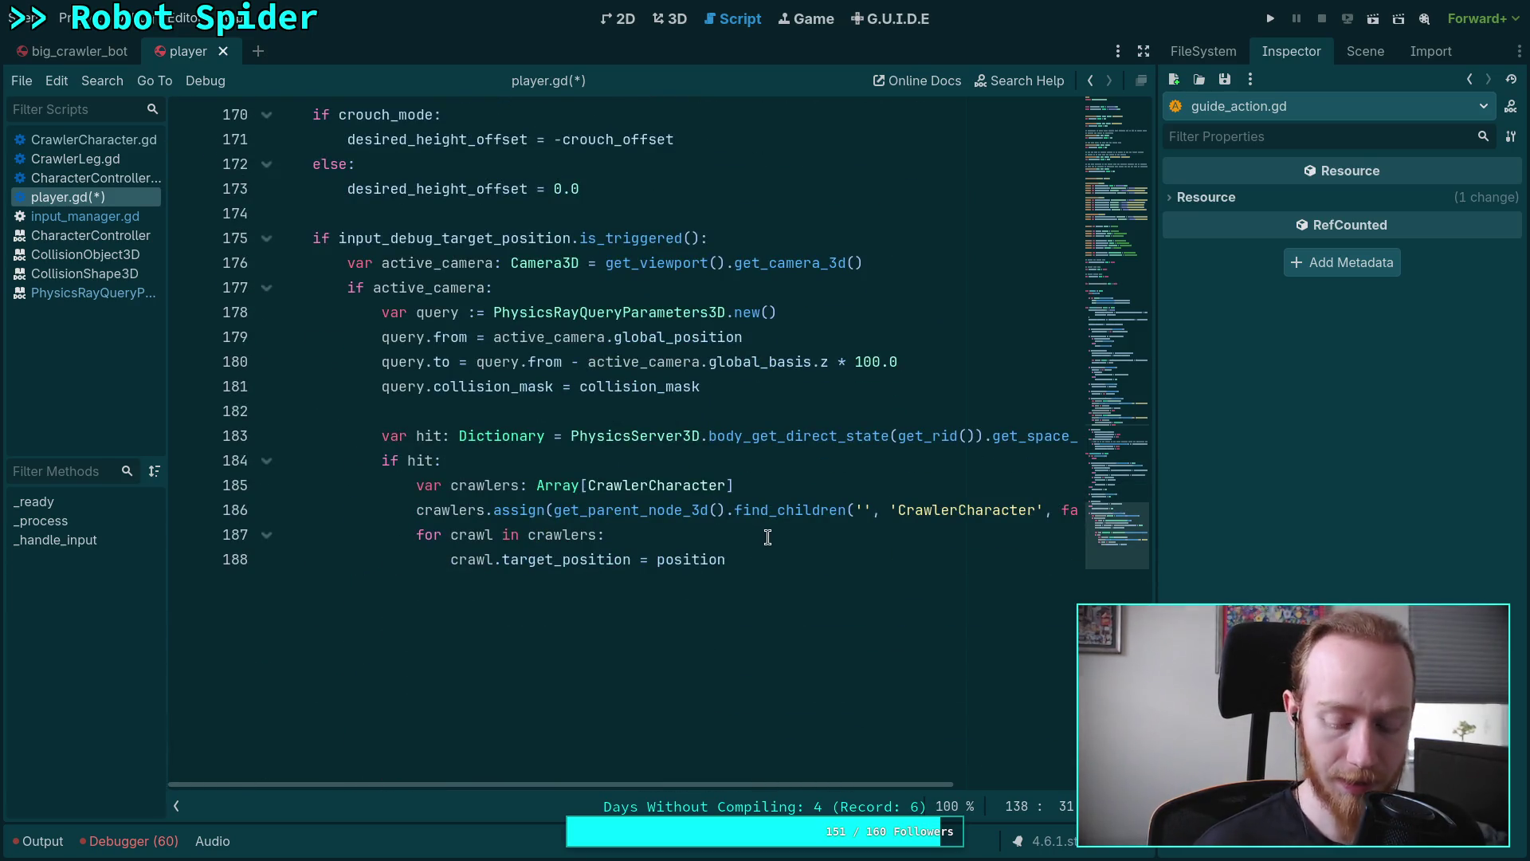
Set line 188 to crawl.target_position = hit.position and save player.gd.
{"action": "left_click", "coordinate": [798, 559]}
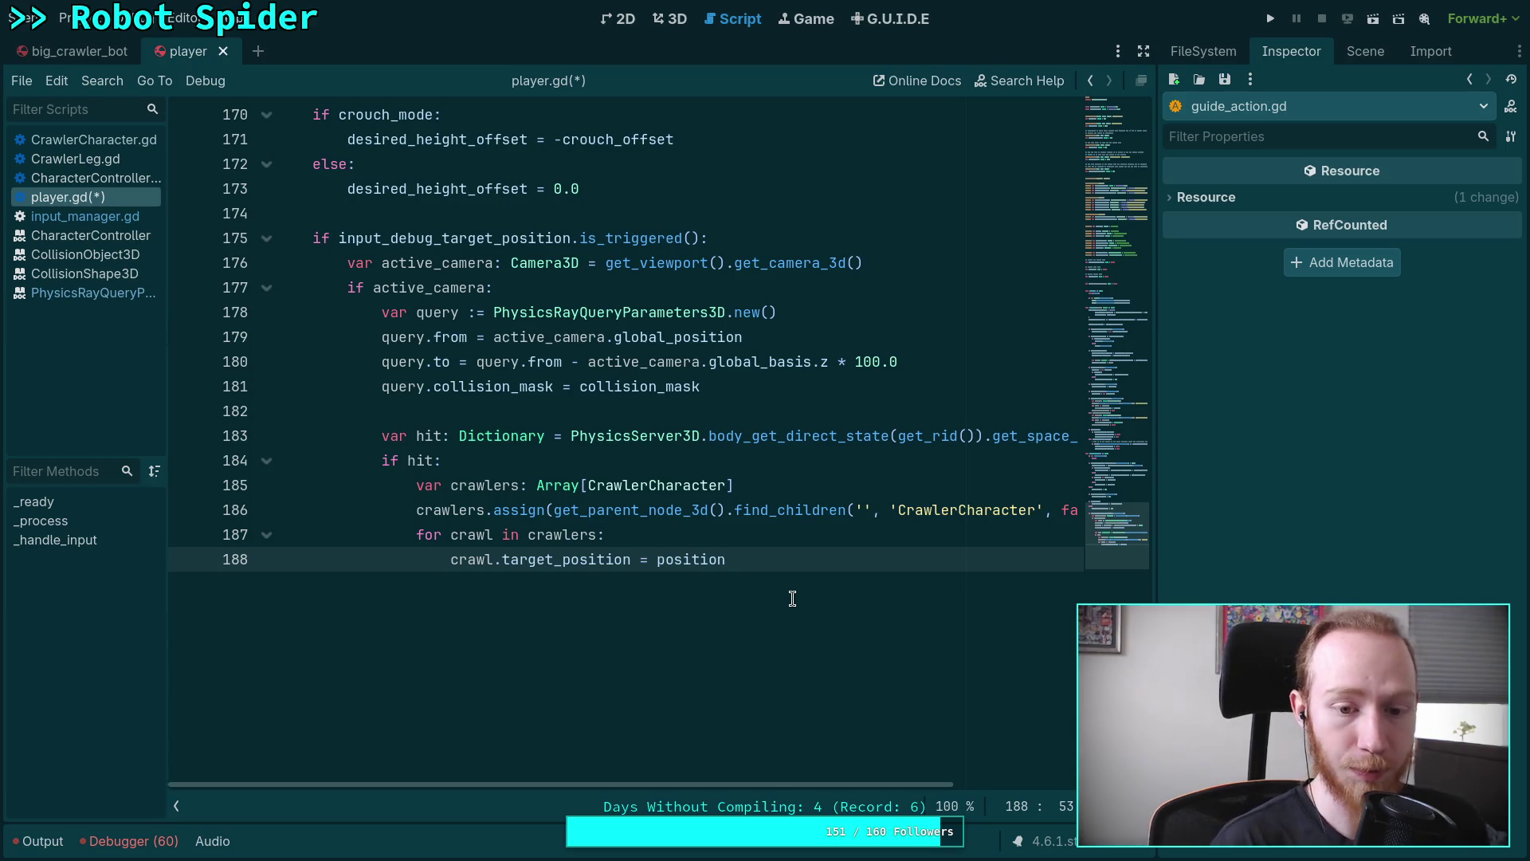
{"action": "key", "text": "BackSpace"}
{"action": "key", "text": "BackSpace"}
{"action": "key", "text": "BackSpace"}
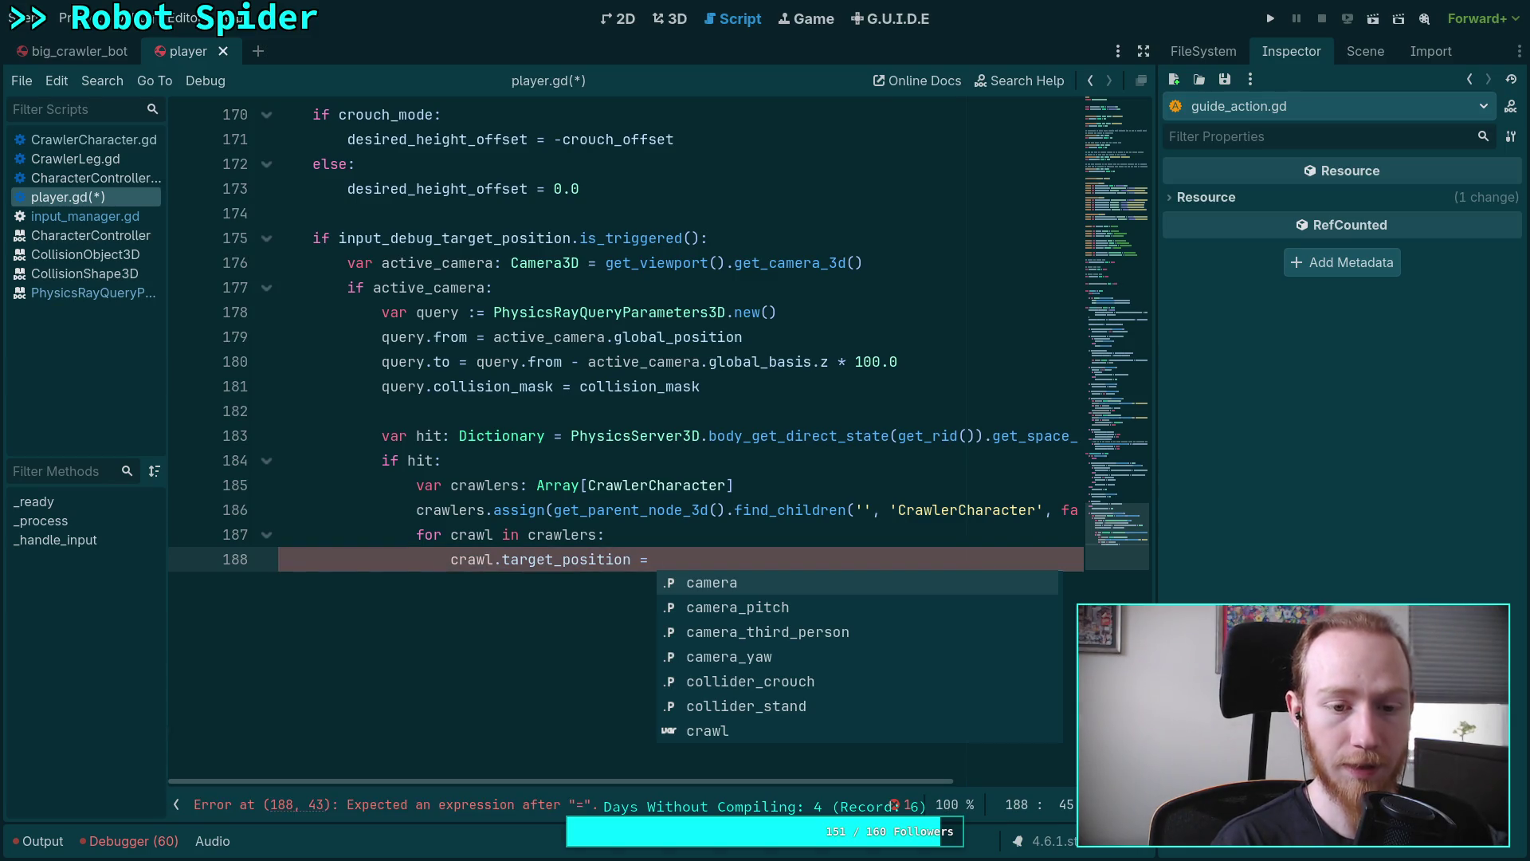
{"action": "type", "text": "hit.glo"}
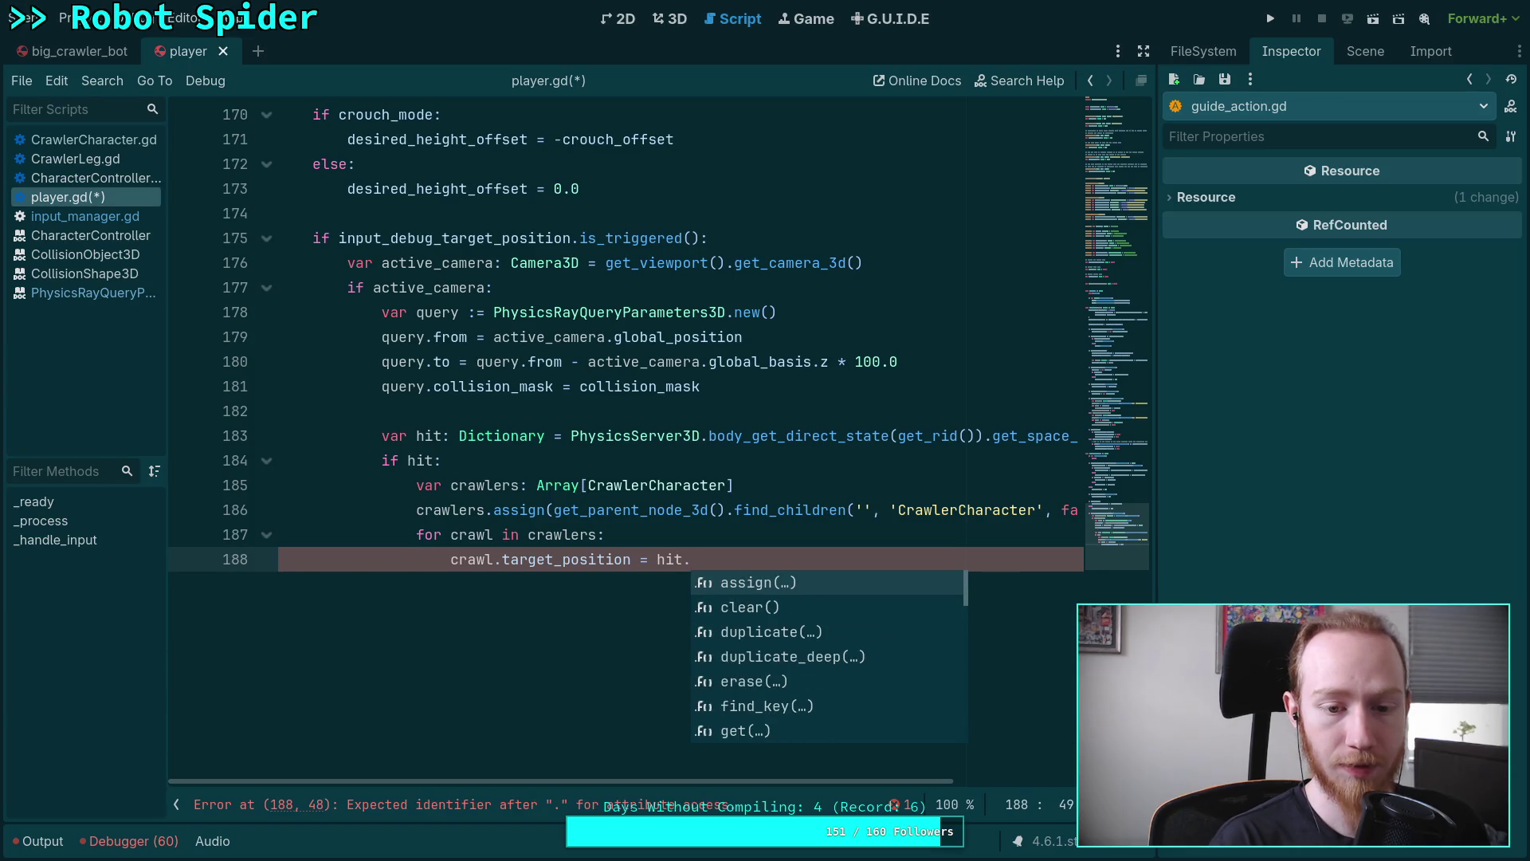
{"action": "type", "text": "sition"}
{"action": "key", "text": "ctrl+s"}
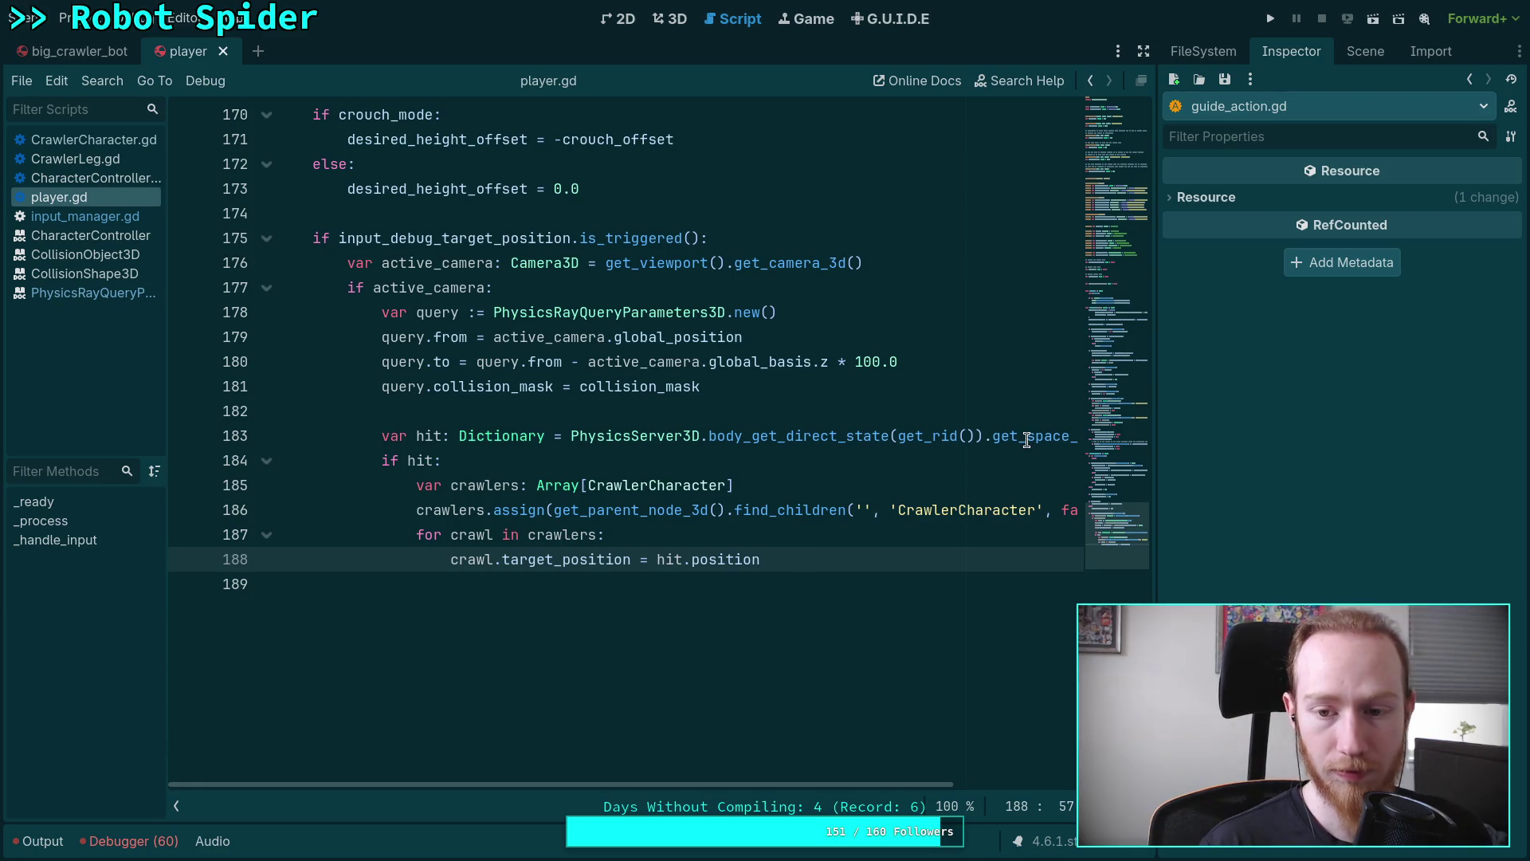
{"action": "scroll", "coordinate": [992, 549], "scroll_direction": "right", "scroll_amount": 5}
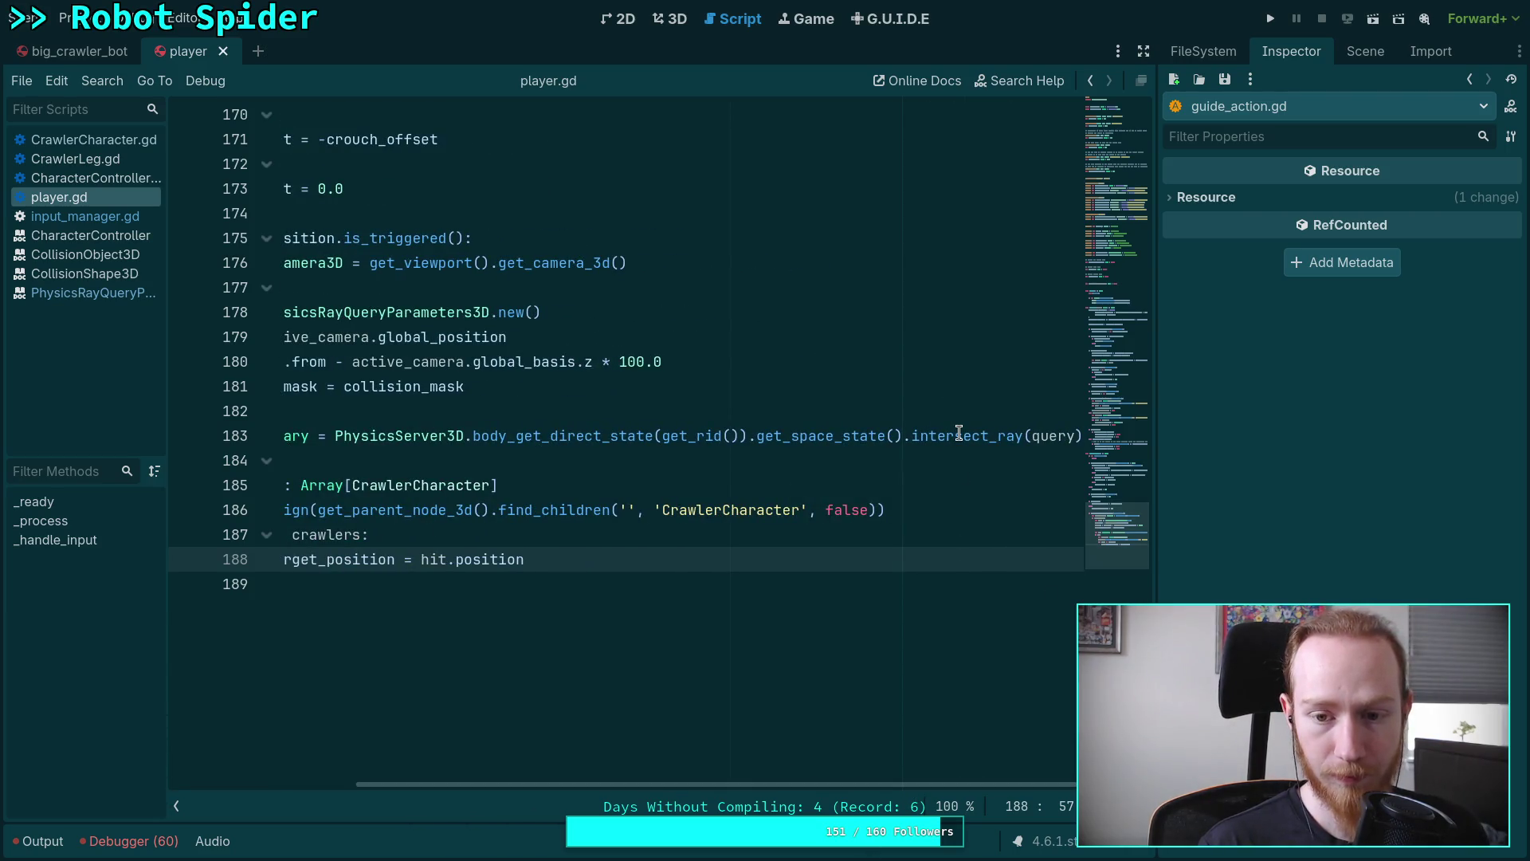
{"action": "mouse_move", "coordinate": [959, 431]}
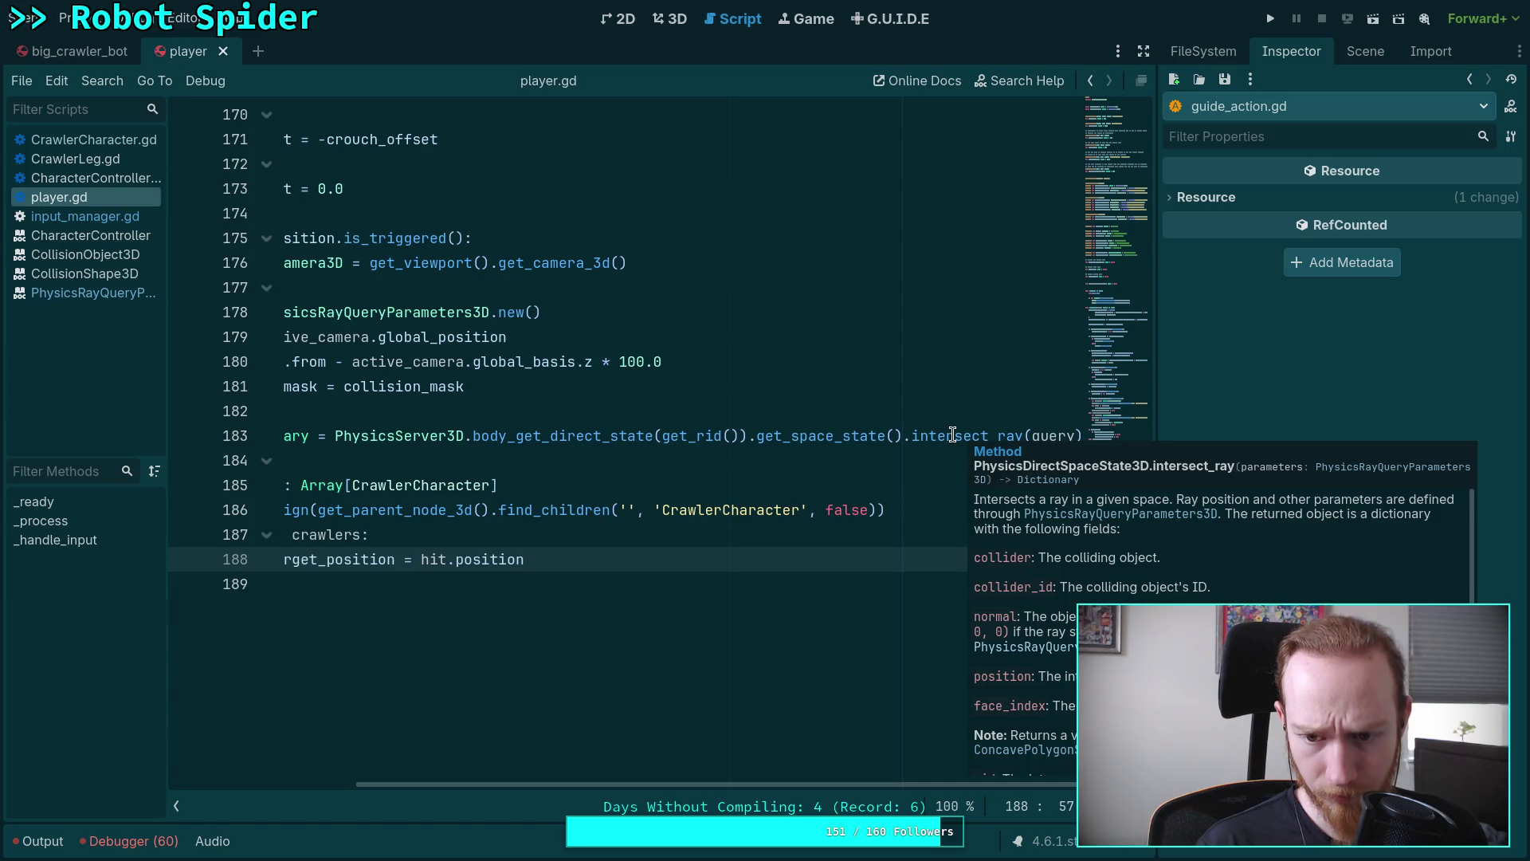
{"action": "scroll", "coordinate": [659, 734], "scroll_direction": "left", "scroll_amount": 5}
{"action": "left_click", "coordinate": [736, 611]}
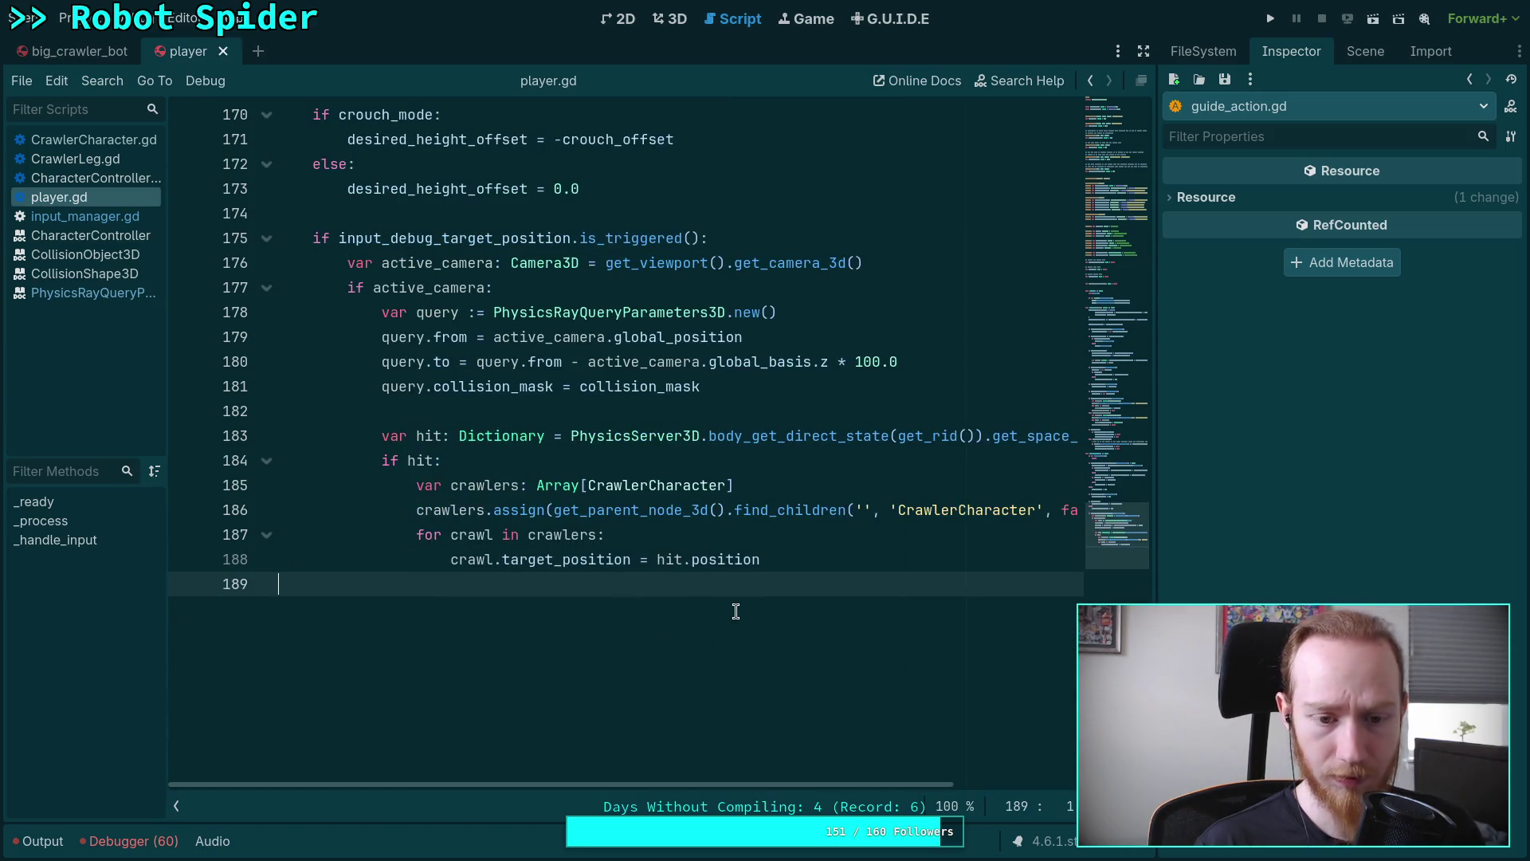
Test-run the project with F5, stop it, review the debugger errors, and save.
{"action": "key", "text": "F5"}
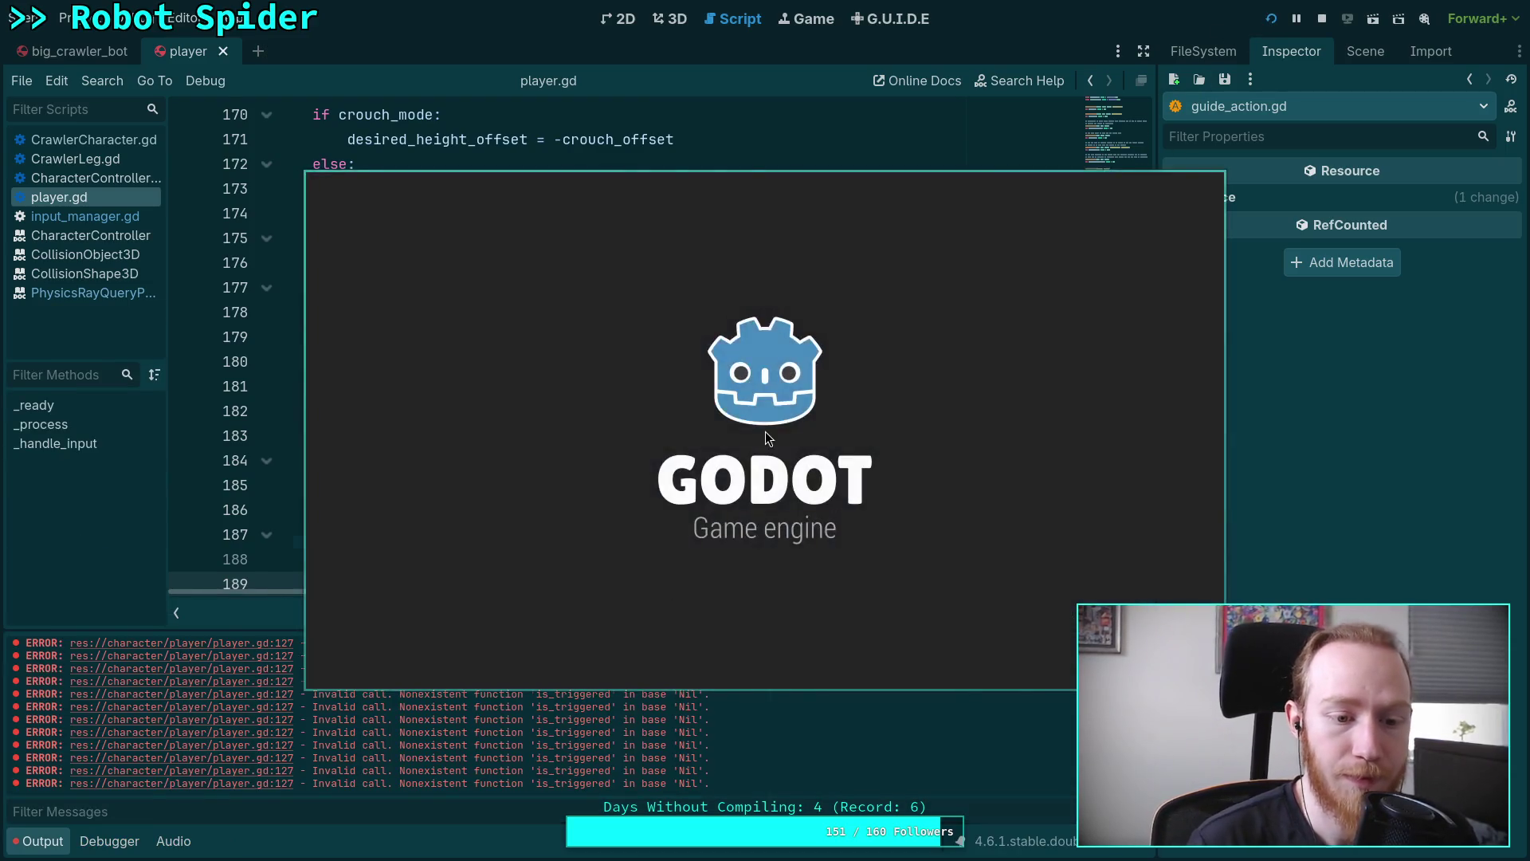
{"action": "key", "text": "F8"}
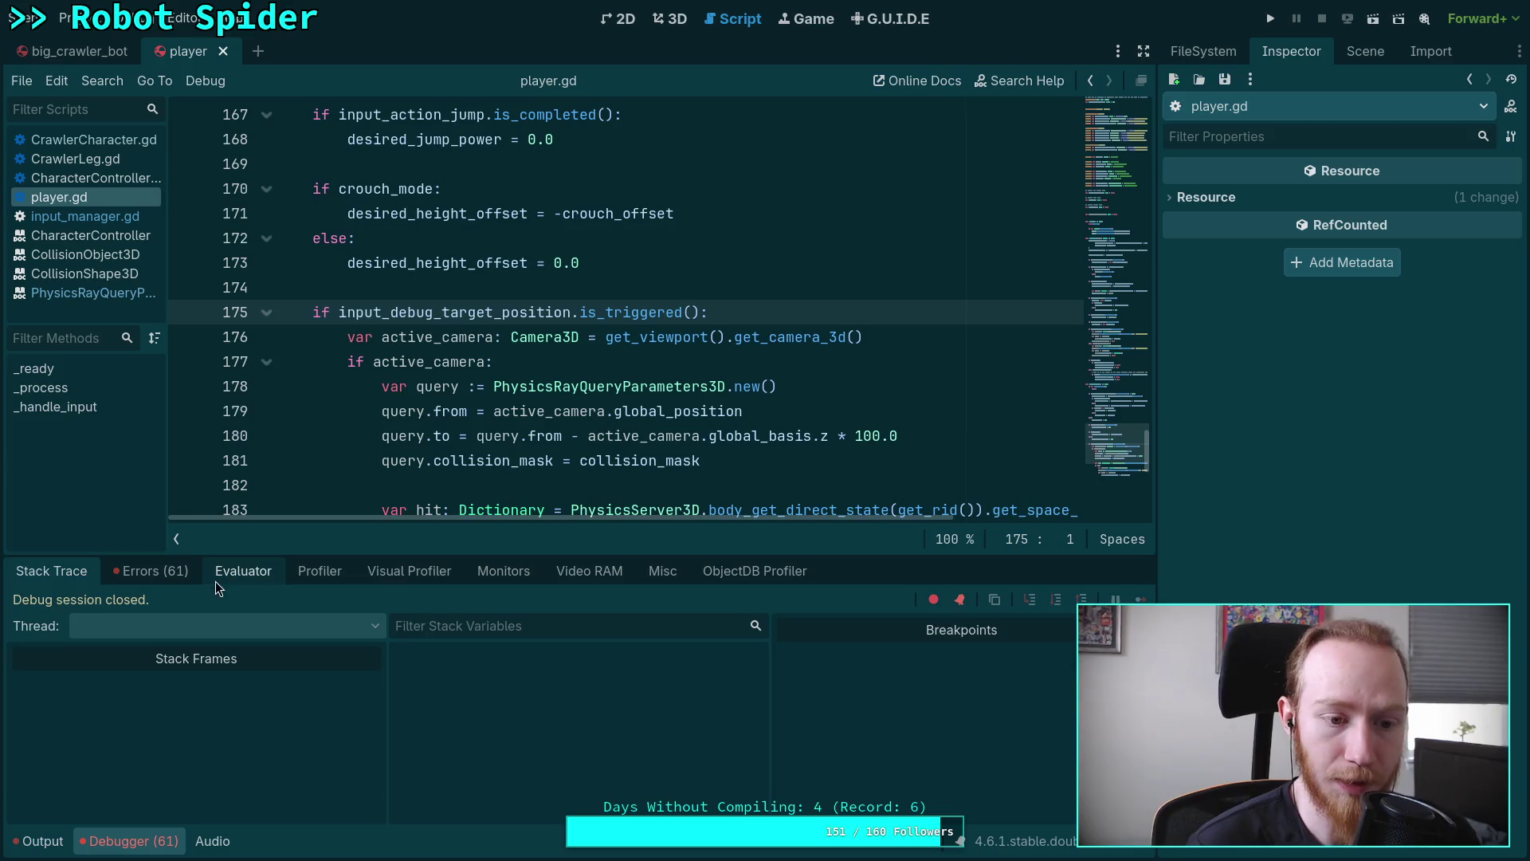
{"action": "left_click", "coordinate": [153, 570]}
{"action": "scroll", "coordinate": [745, 757], "scroll_direction": "down", "scroll_amount": 10}
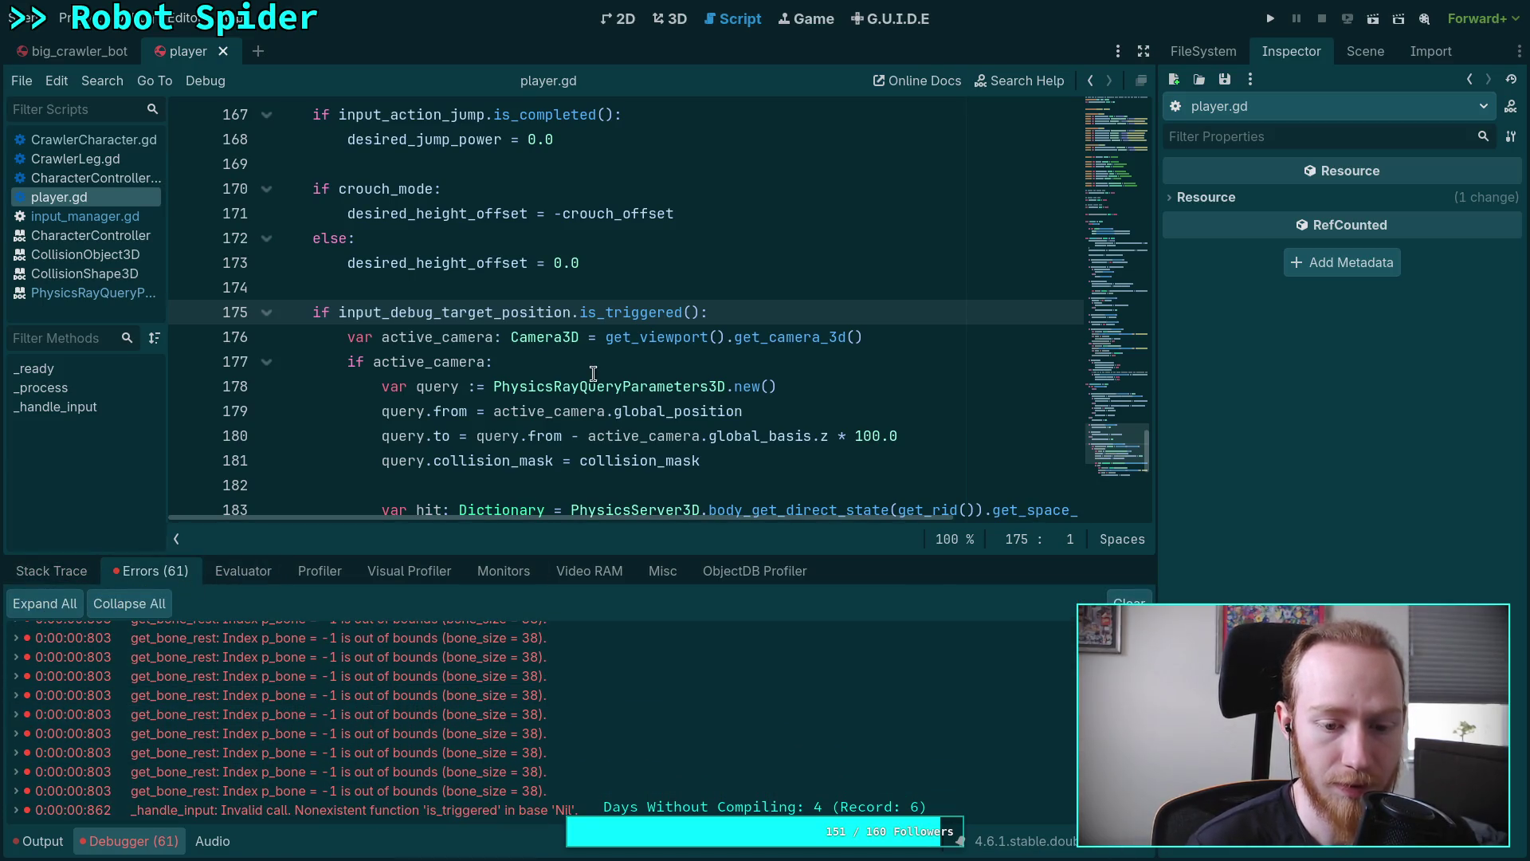
{"action": "scroll", "coordinate": [592, 373], "scroll_direction": "up", "scroll_amount": 15}
{"action": "left_click_drag", "start_coordinate": [1084, 341], "coordinate": [1128, 207]}
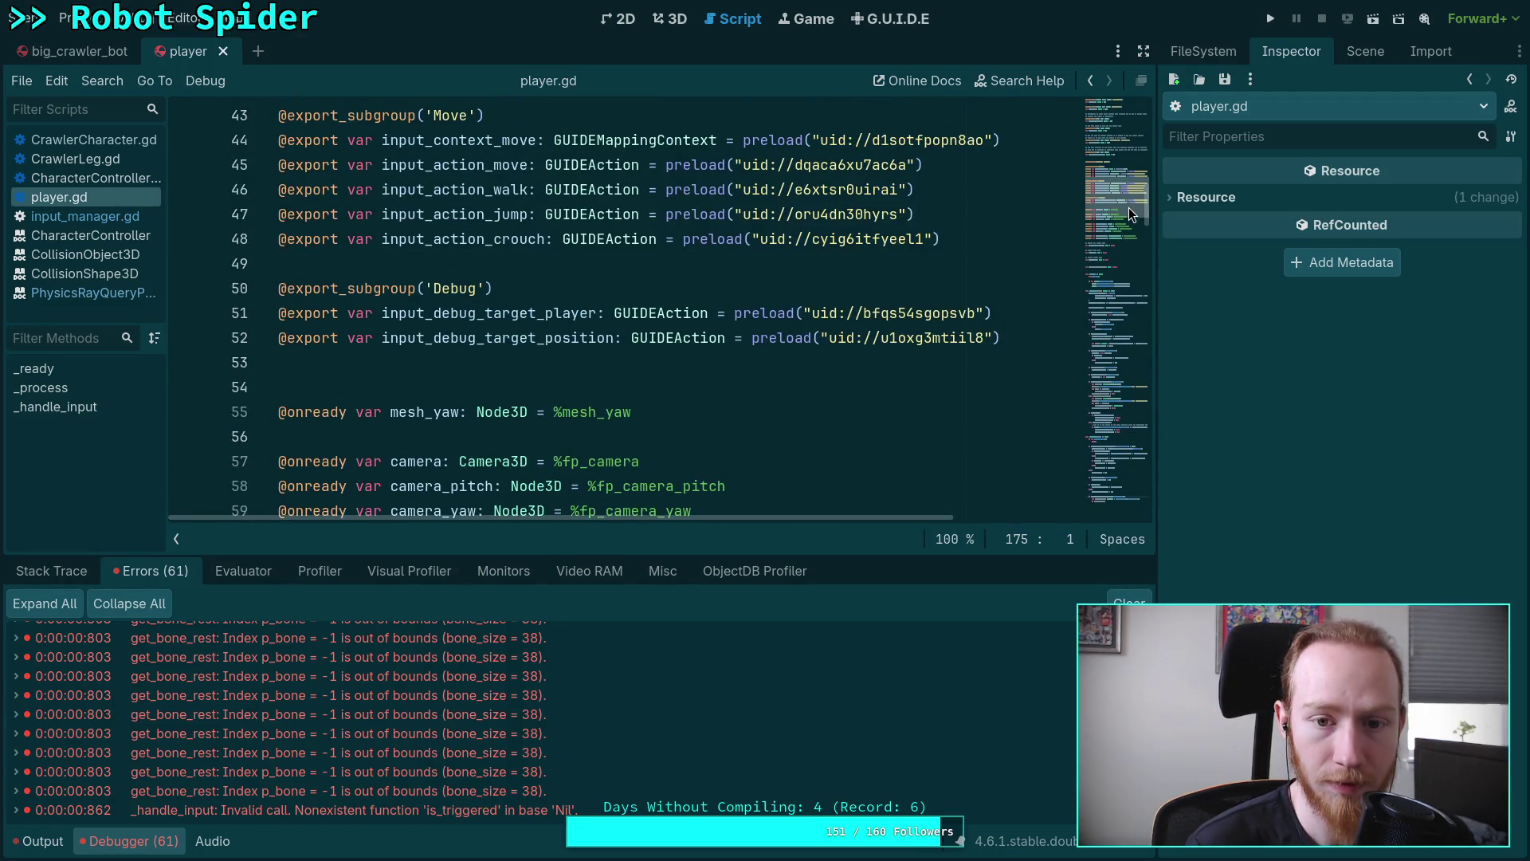
{"action": "left_click", "coordinate": [1000, 285]}
{"action": "key", "text": "ctrl+s"}
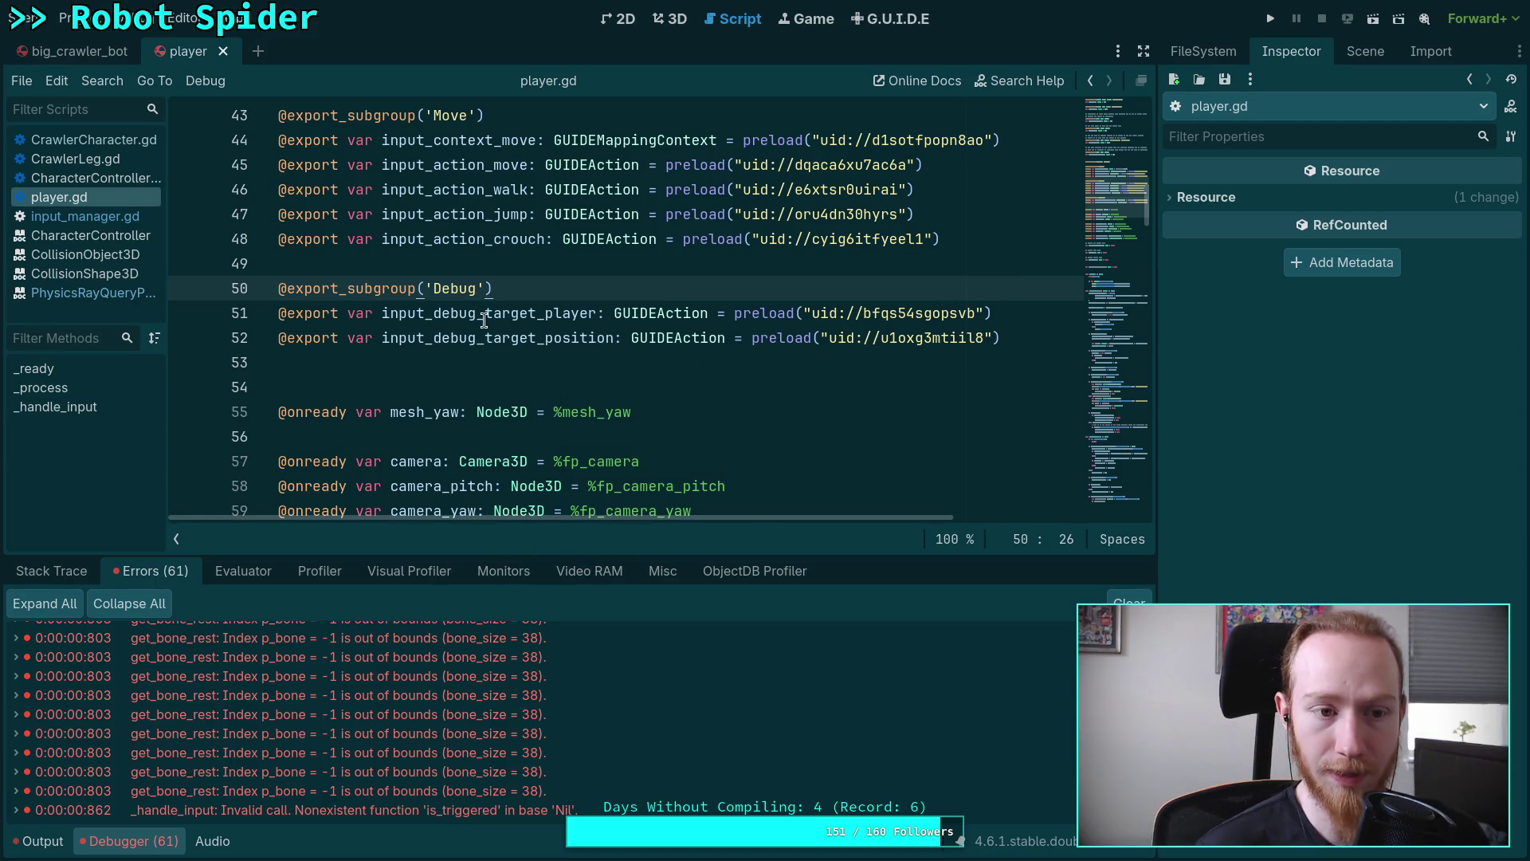
Set the Player's Debug inputs to target_player and target_position, then play big_crawler_bot.
{"action": "left_click", "coordinate": [669, 20]}
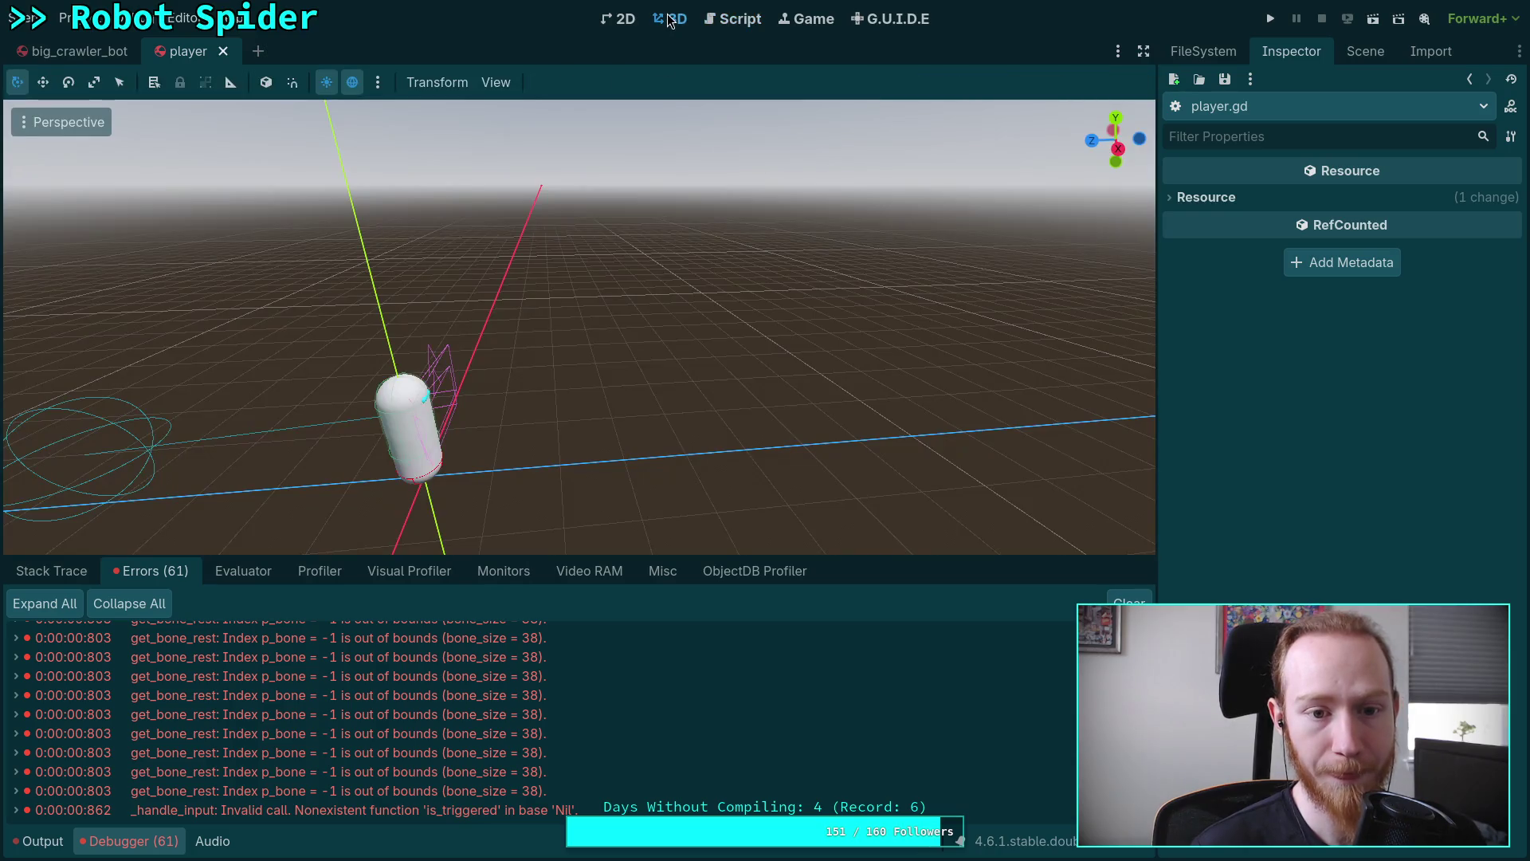
{"action": "left_click", "coordinate": [1365, 51]}
{"action": "left_click", "coordinate": [1208, 117]}
{"action": "left_click", "coordinate": [1291, 51]}
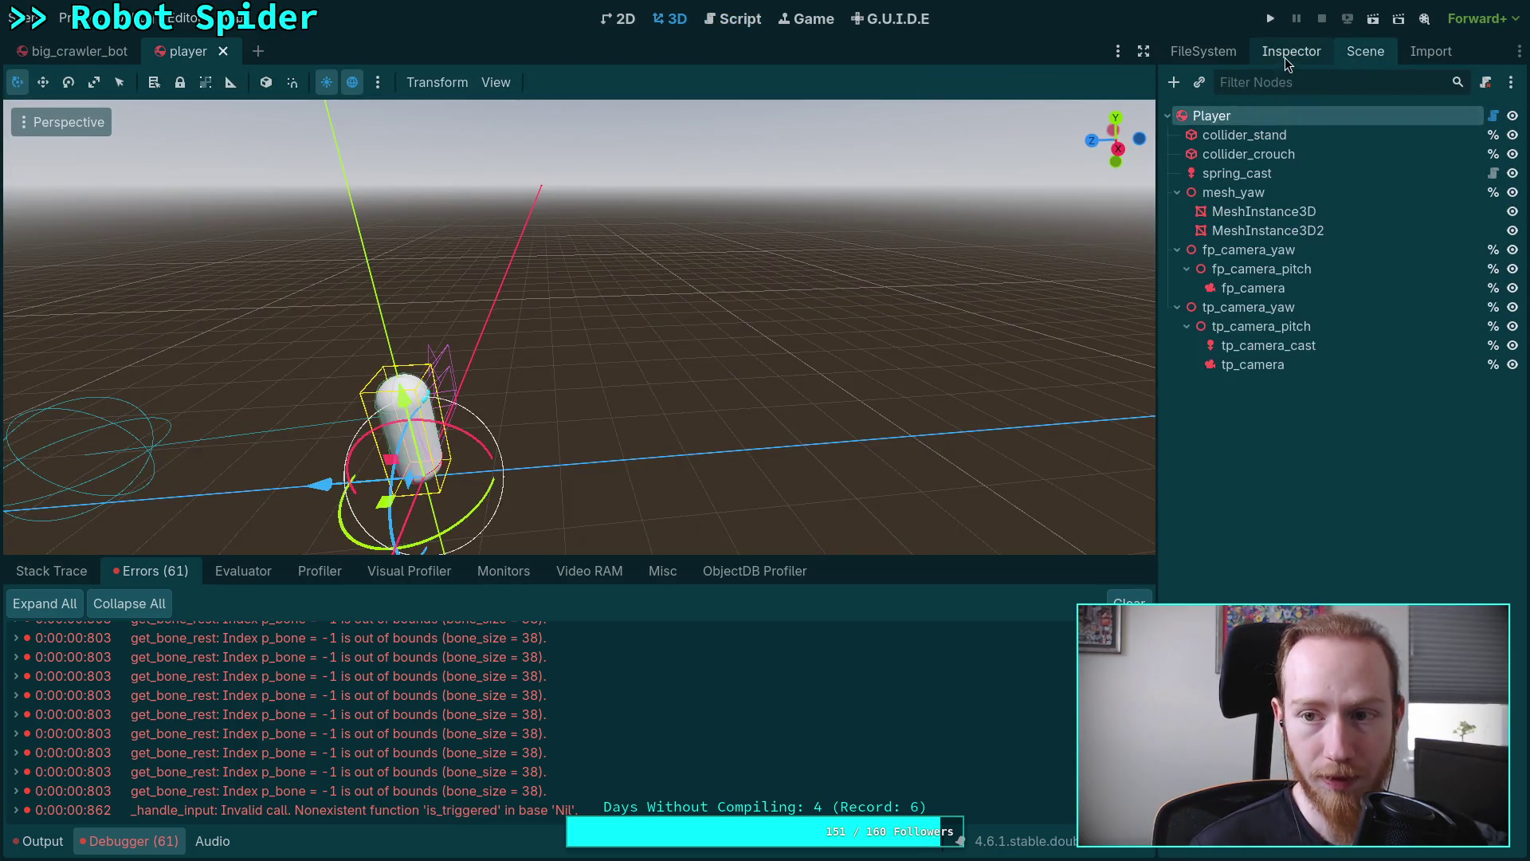
{"action": "left_click", "coordinate": [1207, 426]}
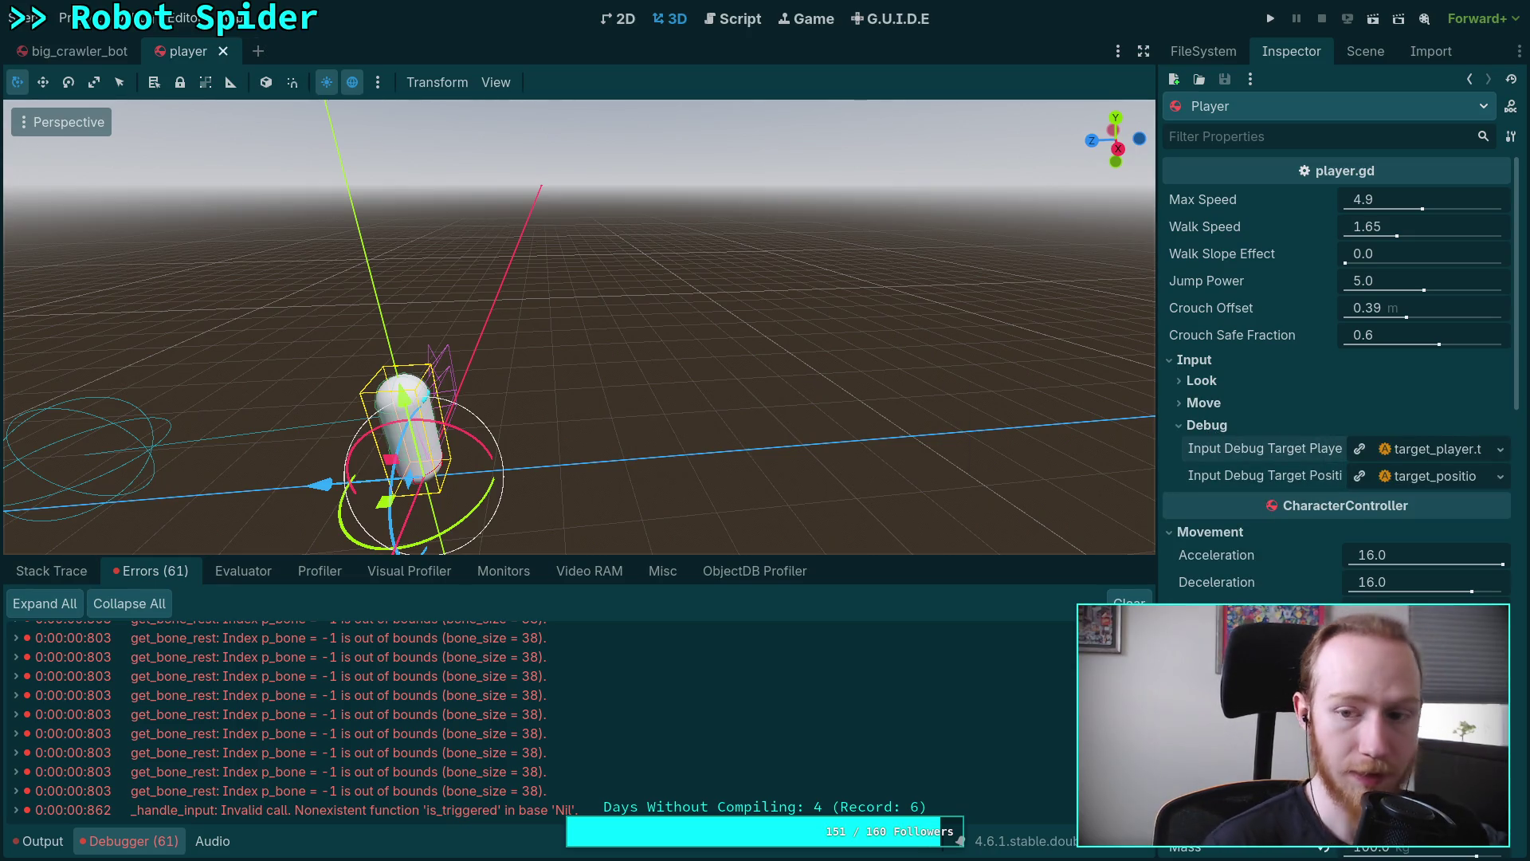
{"action": "left_click", "coordinate": [241, 51]}
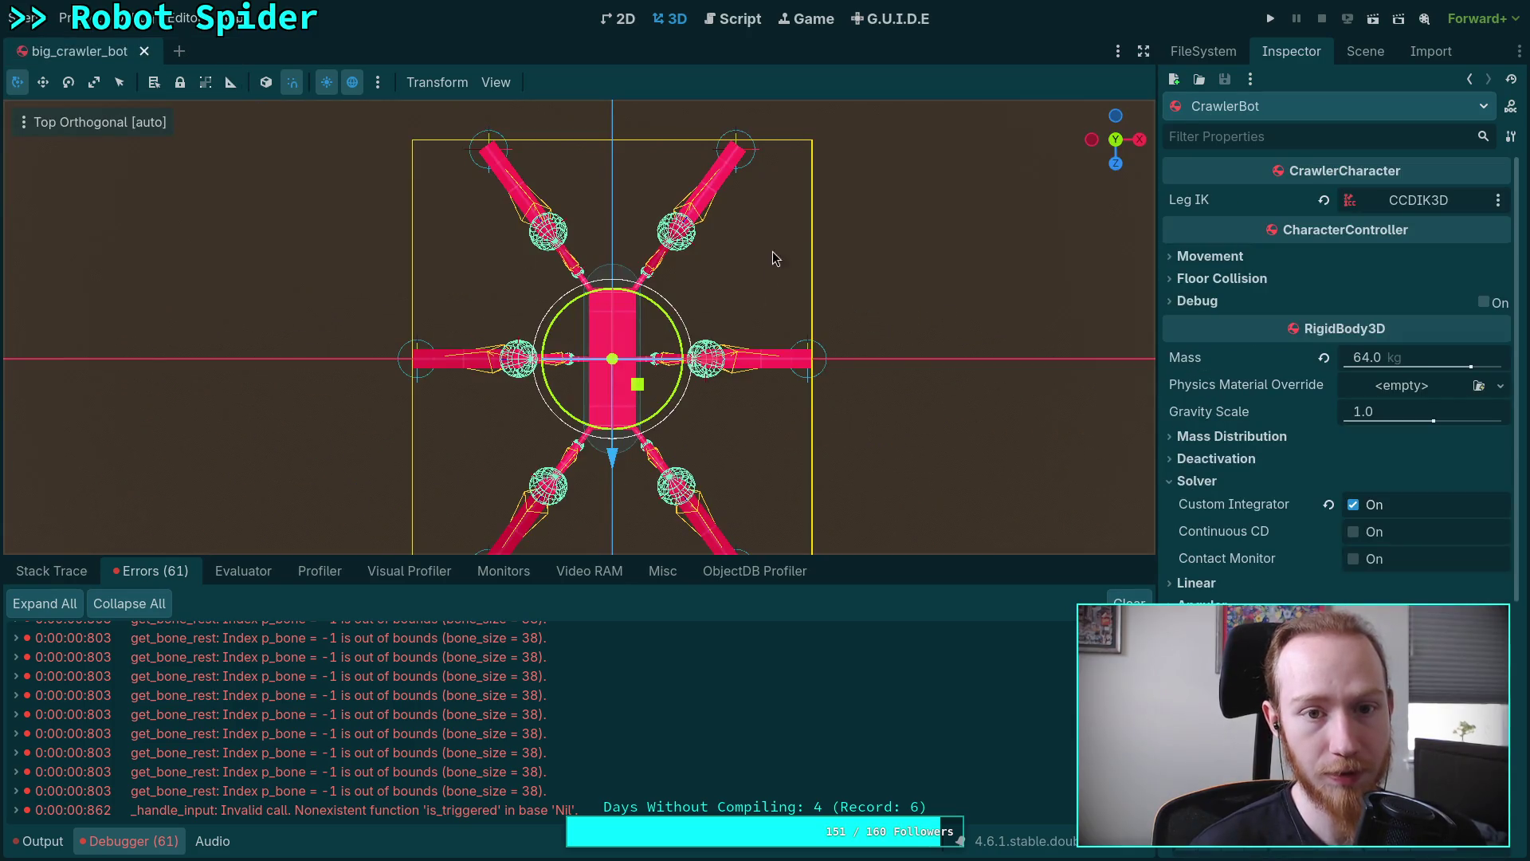
{"action": "left_click", "coordinate": [1270, 18]}
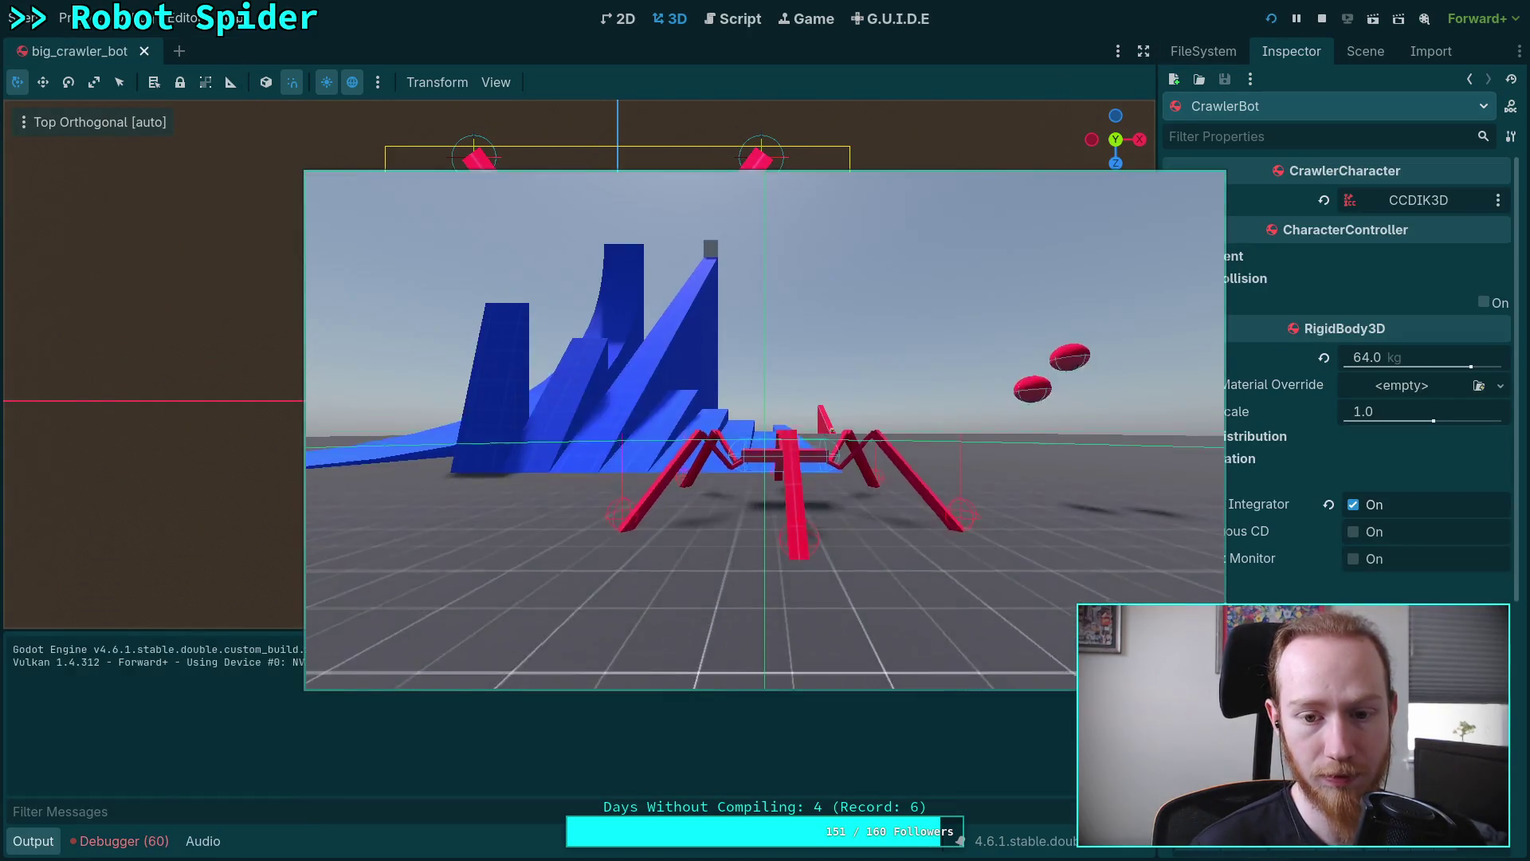
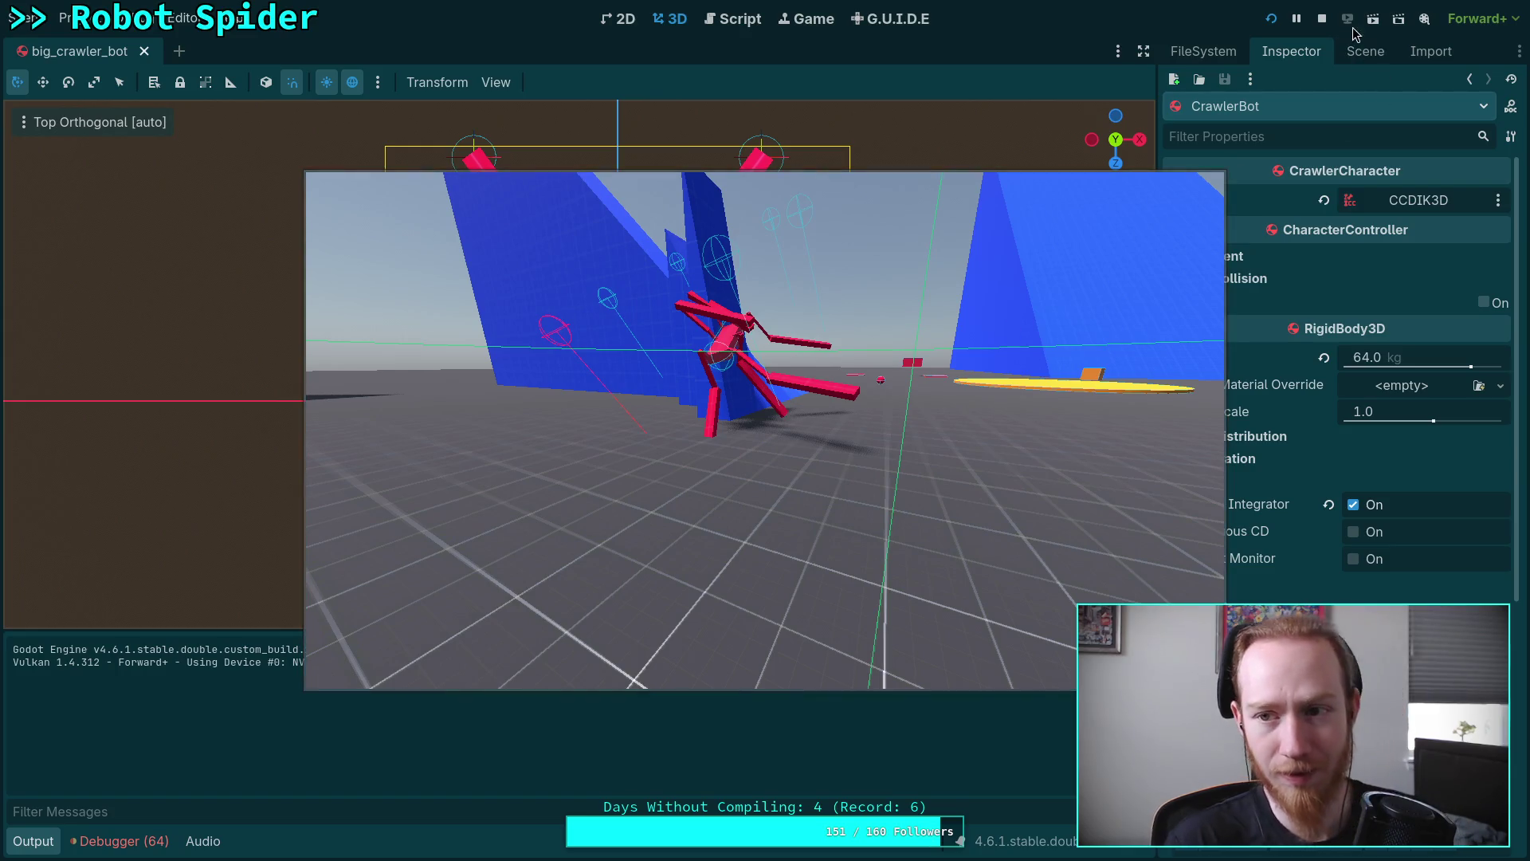
Stop the test run, skim player.gd in the script editor, then open CrawlerCharacter.gd.
{"action": "left_click", "coordinate": [1321, 19]}
{"action": "left_click", "coordinate": [731, 18]}
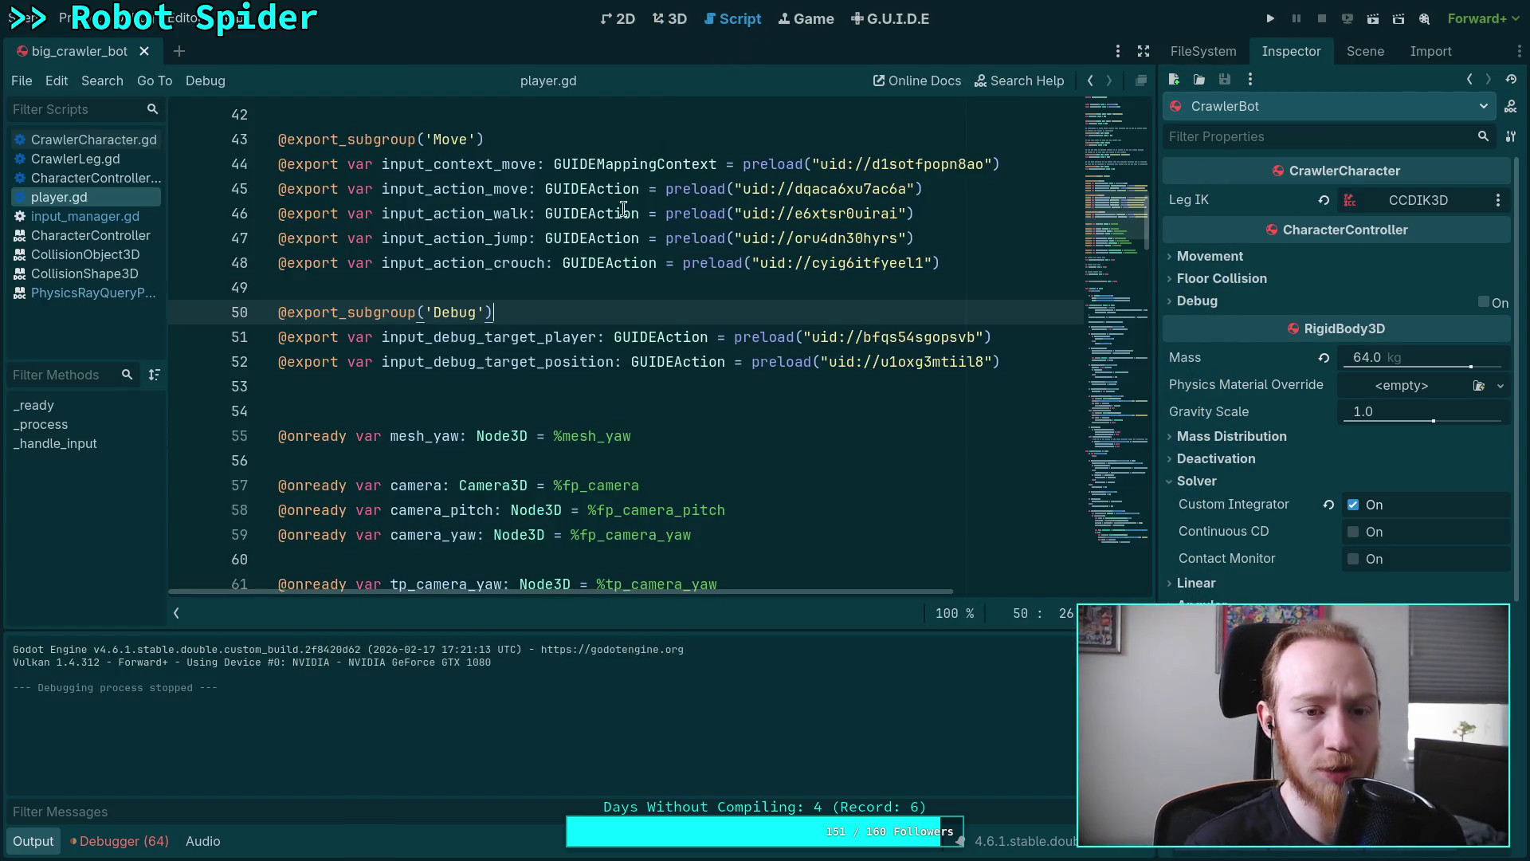
{"action": "left_click", "coordinate": [569, 399]}
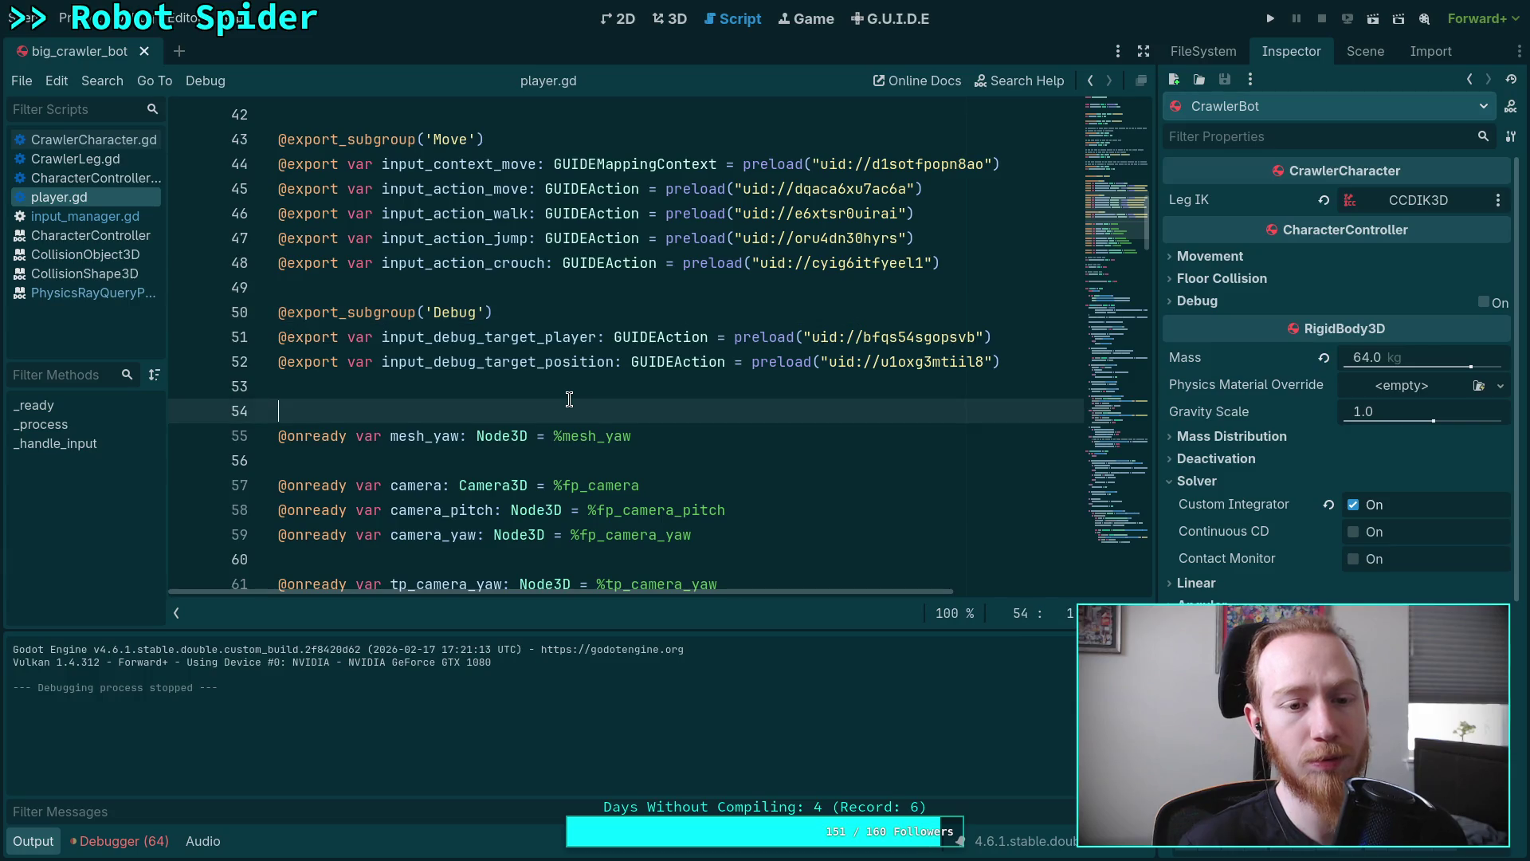
{"action": "scroll", "coordinate": [569, 399], "scroll_direction": "down", "scroll_amount": 10}
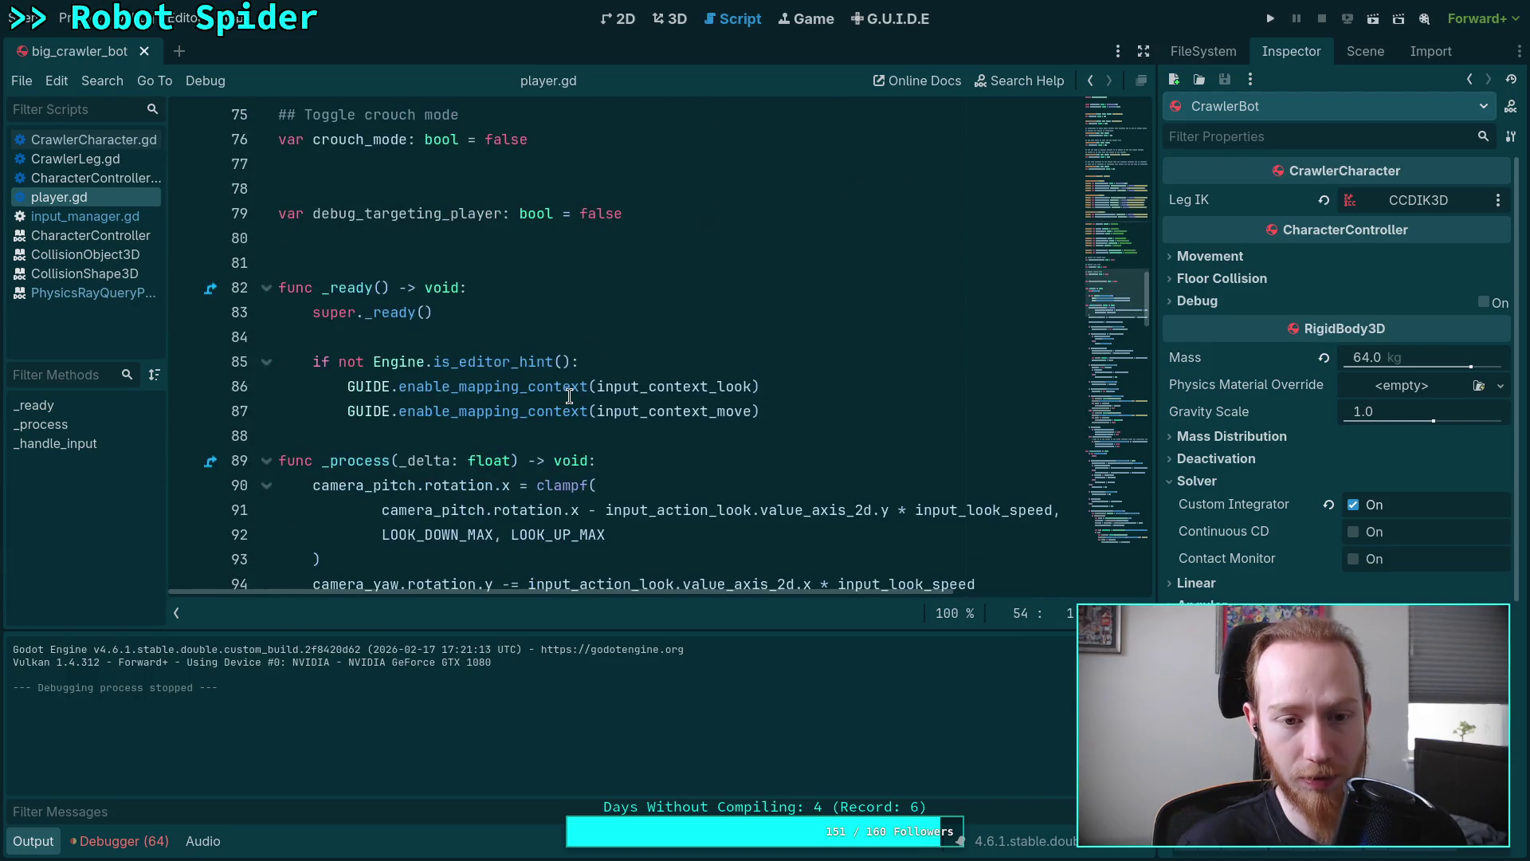
{"action": "scroll", "coordinate": [554, 401], "scroll_direction": "down", "scroll_amount": 11}
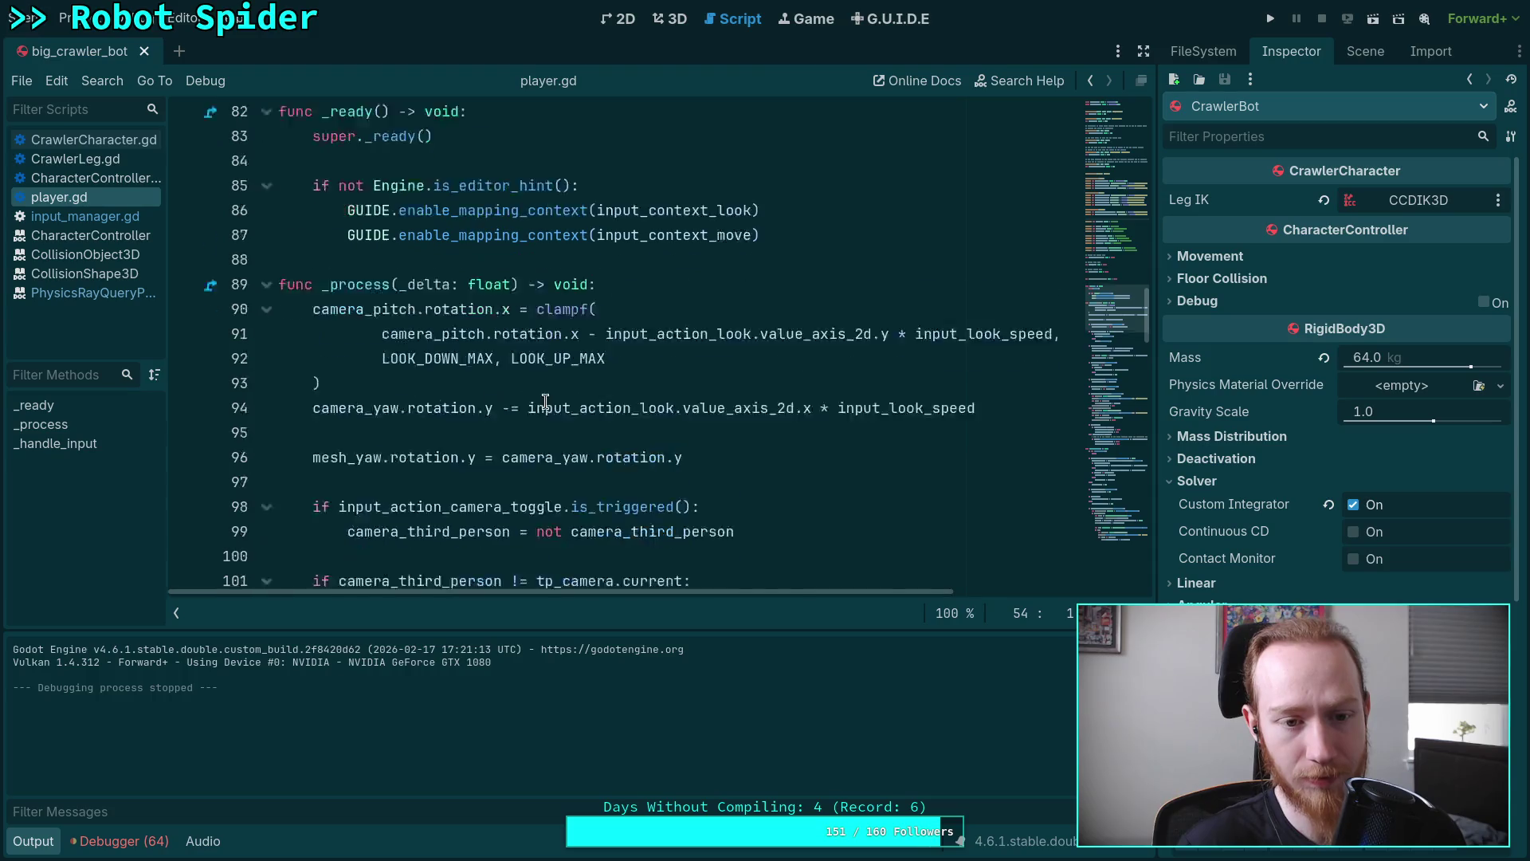
{"action": "scroll", "coordinate": [548, 401], "scroll_direction": "down", "scroll_amount": 4}
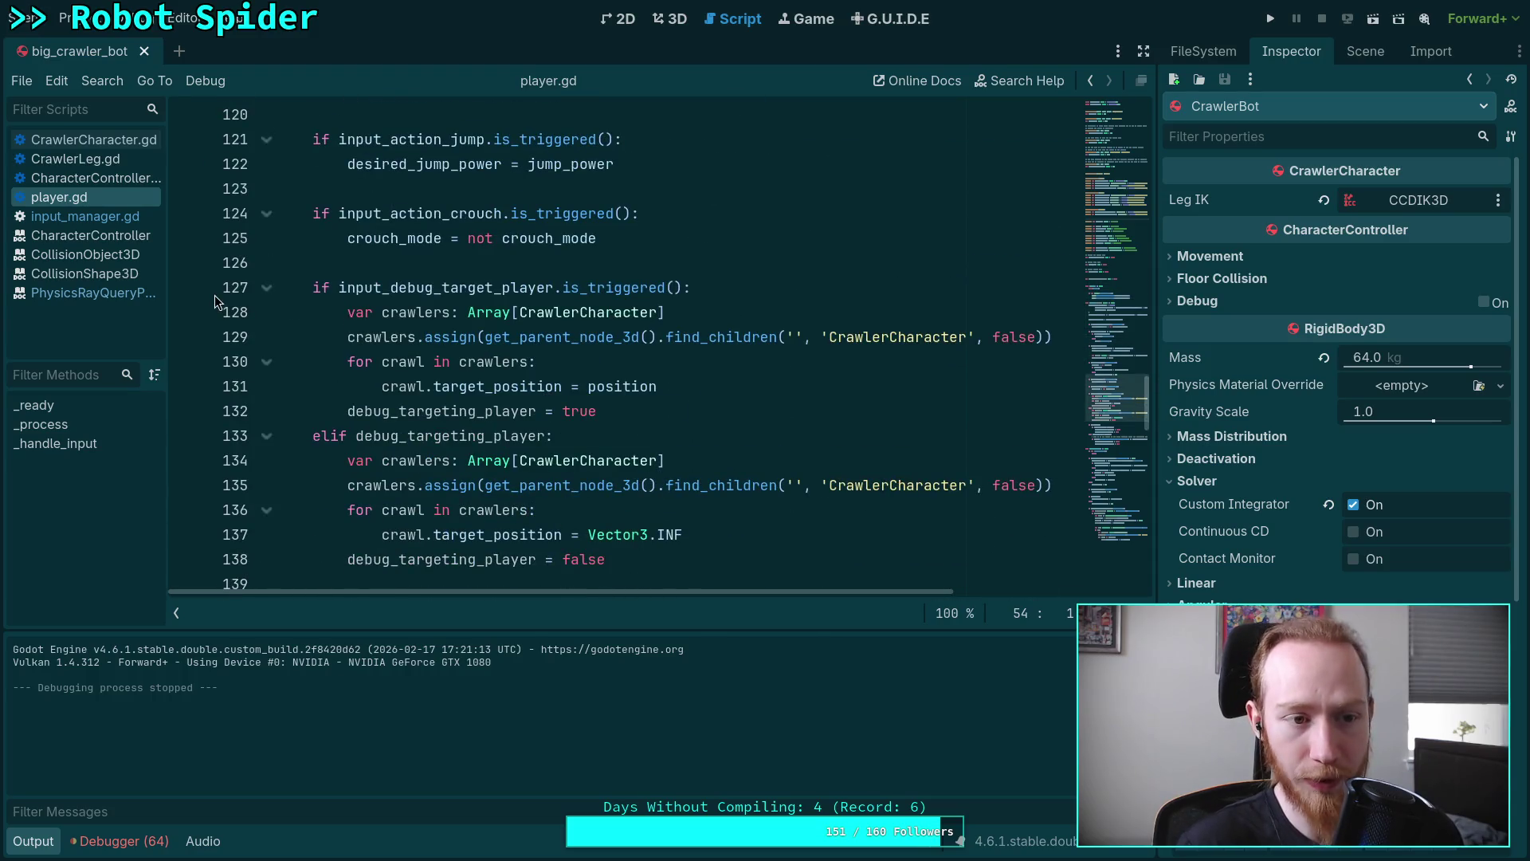
{"action": "left_click", "coordinate": [137, 141]}
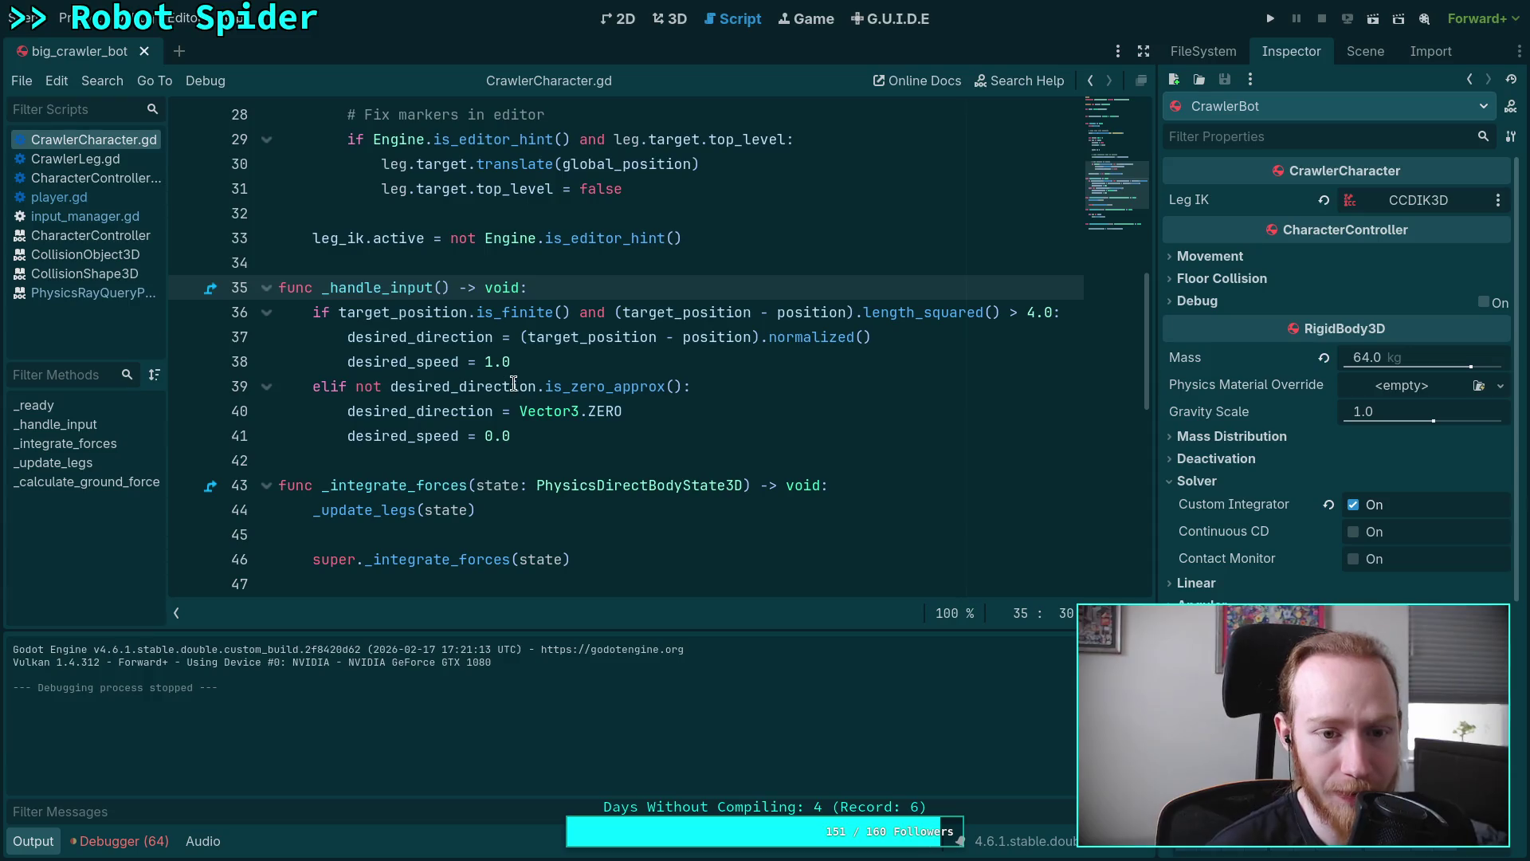
Split line 36's distance check into a nested if with lines 38–39 indented beneath it.
{"action": "left_click", "coordinate": [570, 304]}
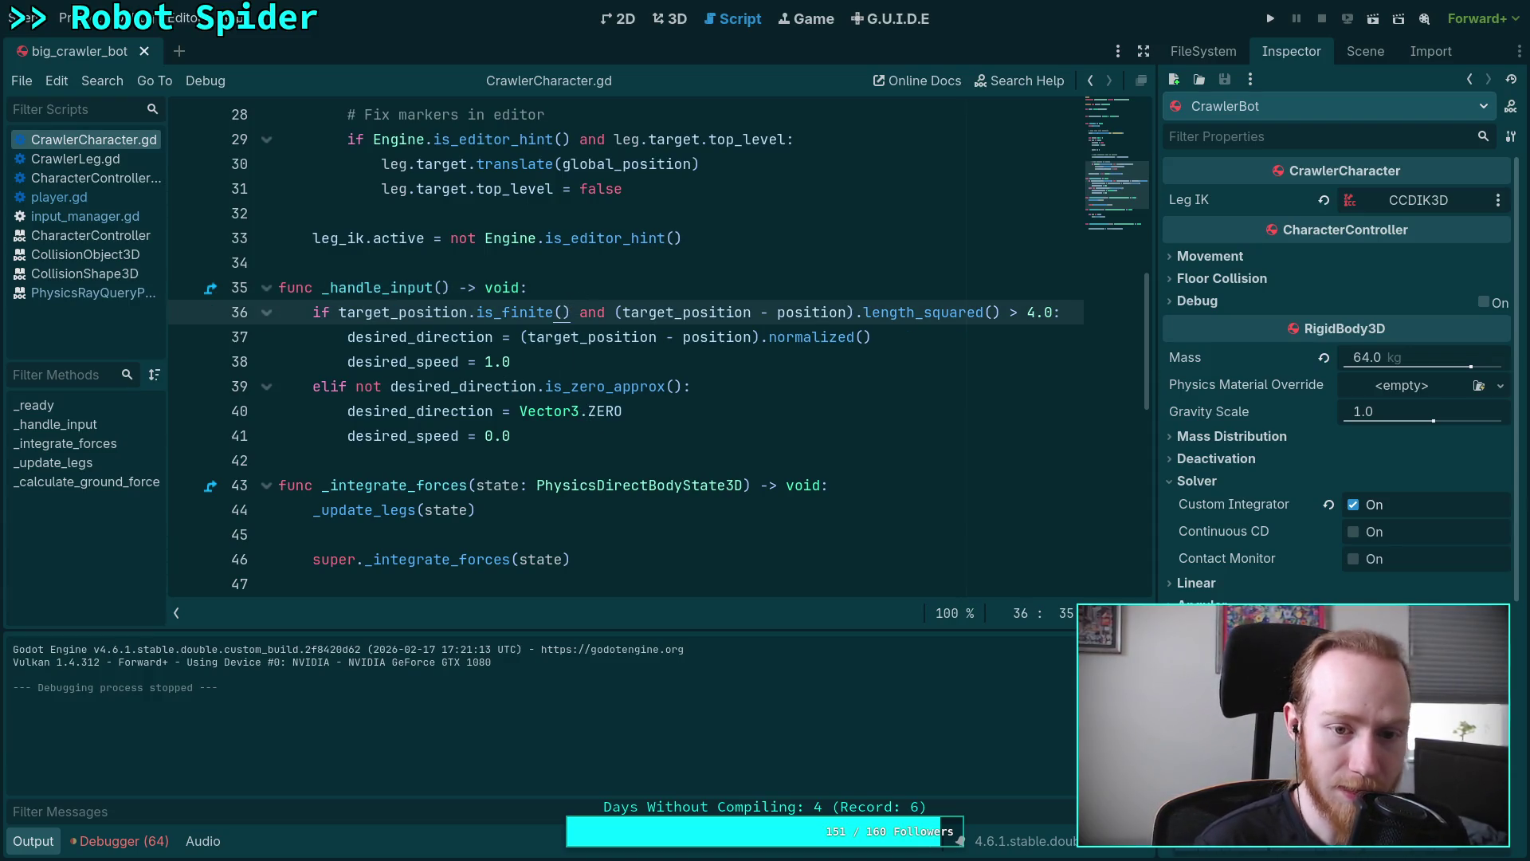
{"action": "type", "text": ":"}
{"action": "key", "text": "Return"}
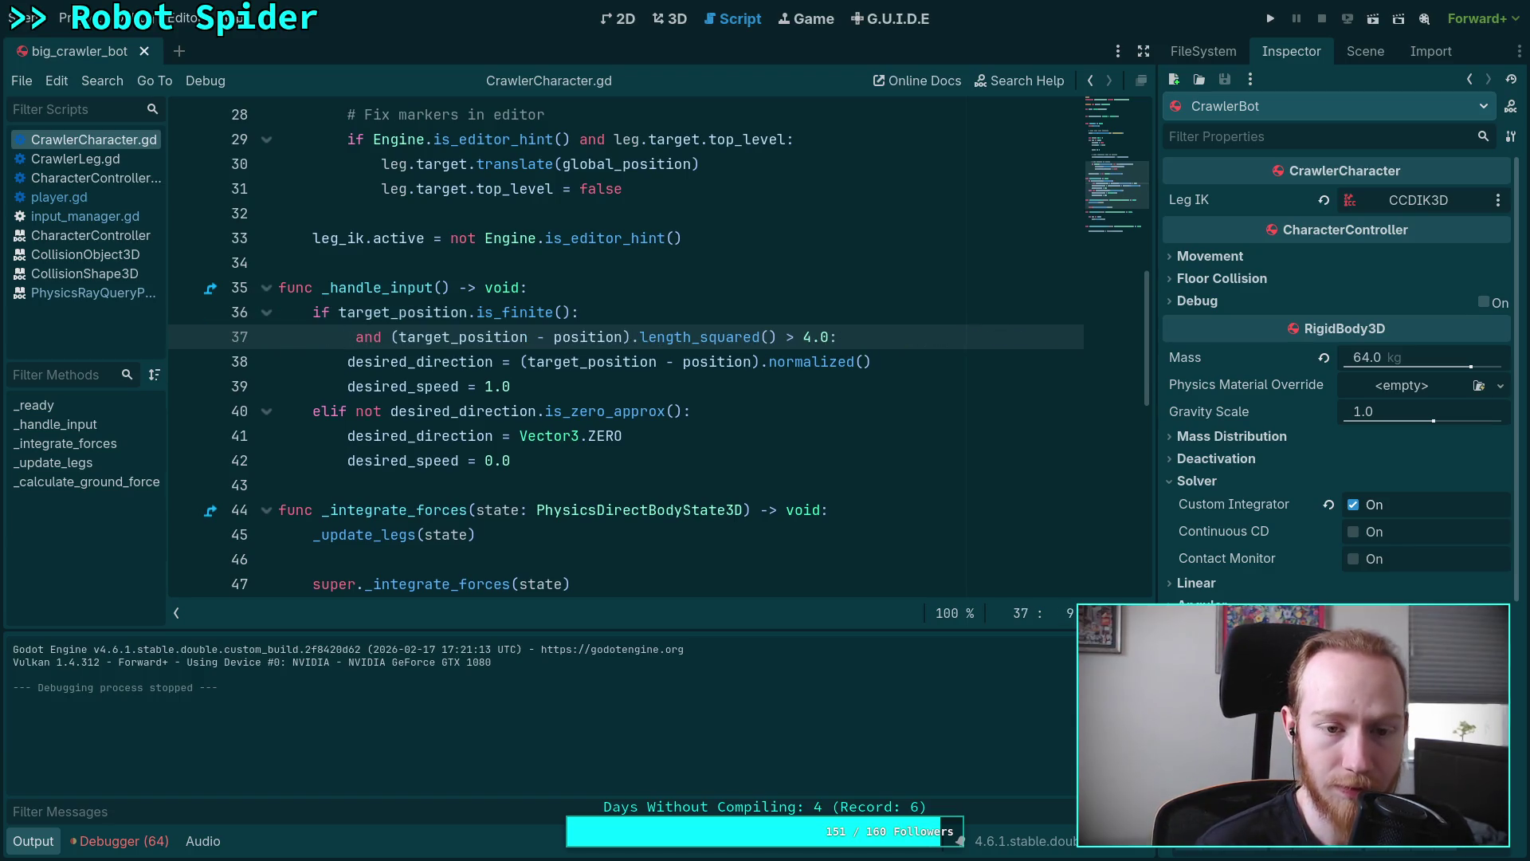
{"action": "left_click", "coordinate": [379, 336], "text": "shift"}
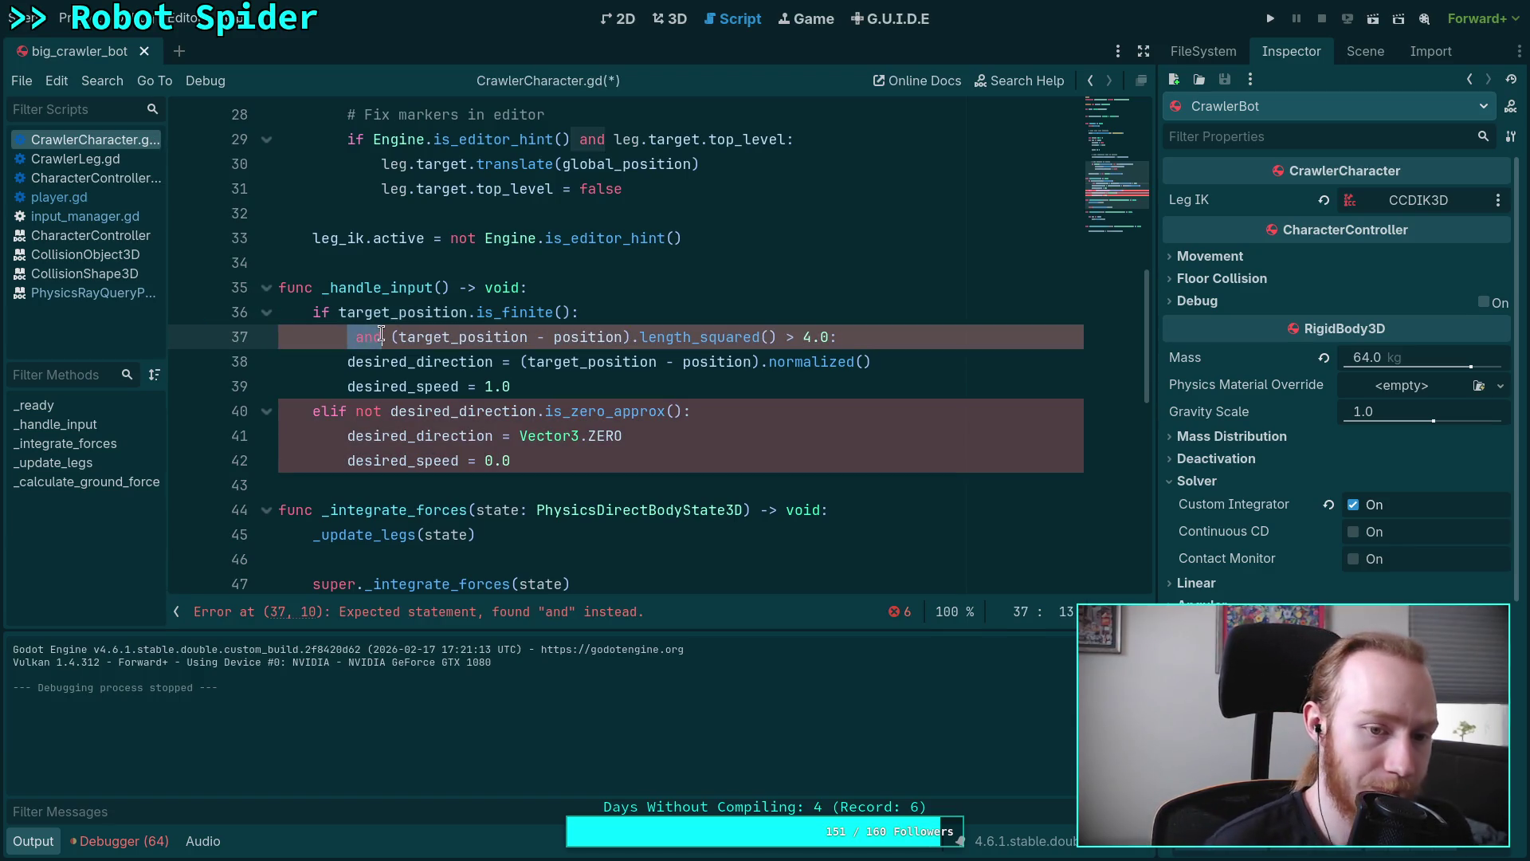
{"action": "type", "text": "if"}
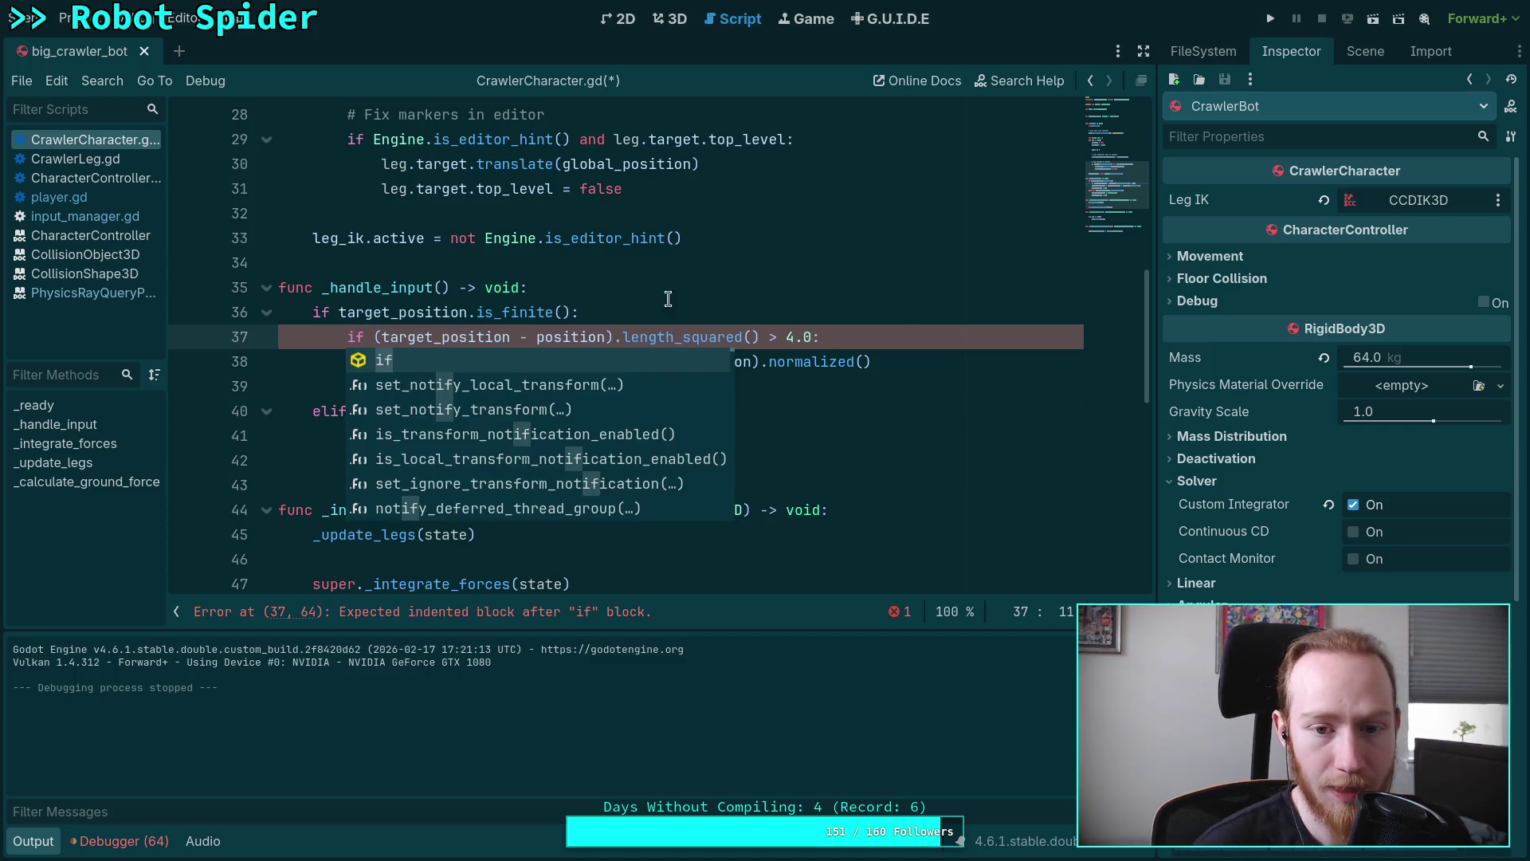
{"action": "left_click", "coordinate": [901, 335]}
{"action": "left_click_drag", "start_coordinate": [402, 359], "coordinate": [414, 388]}
{"action": "key", "text": "Tab"}
{"action": "left_click", "coordinate": [655, 387]}
{"action": "key", "text": "Return"}
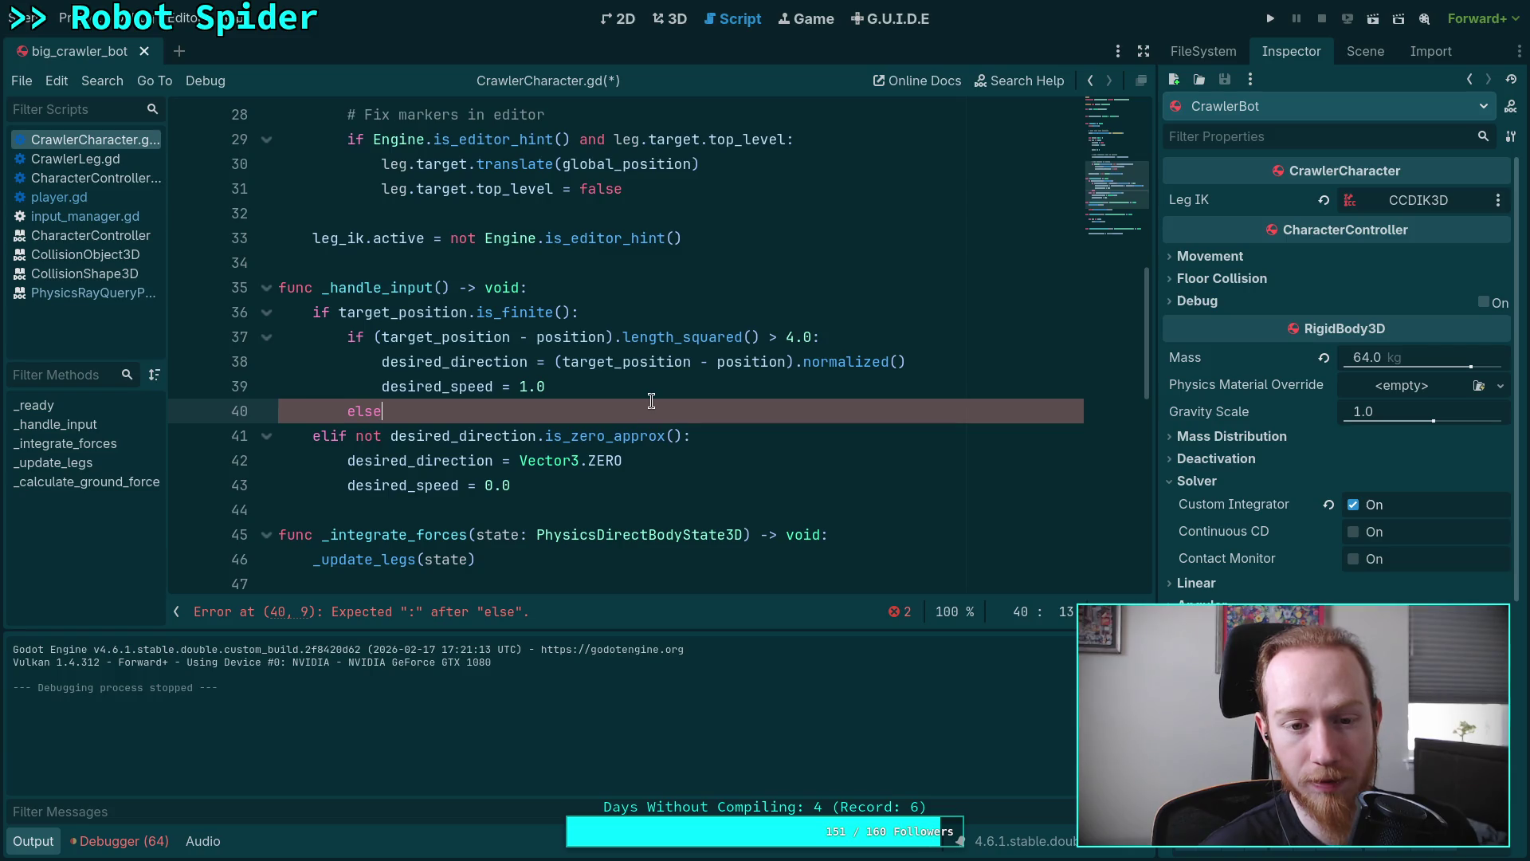
Merge the nested if back into a single 'and' condition on line 36 and unindent the body.
{"action": "left_click", "coordinate": [363, 338]}
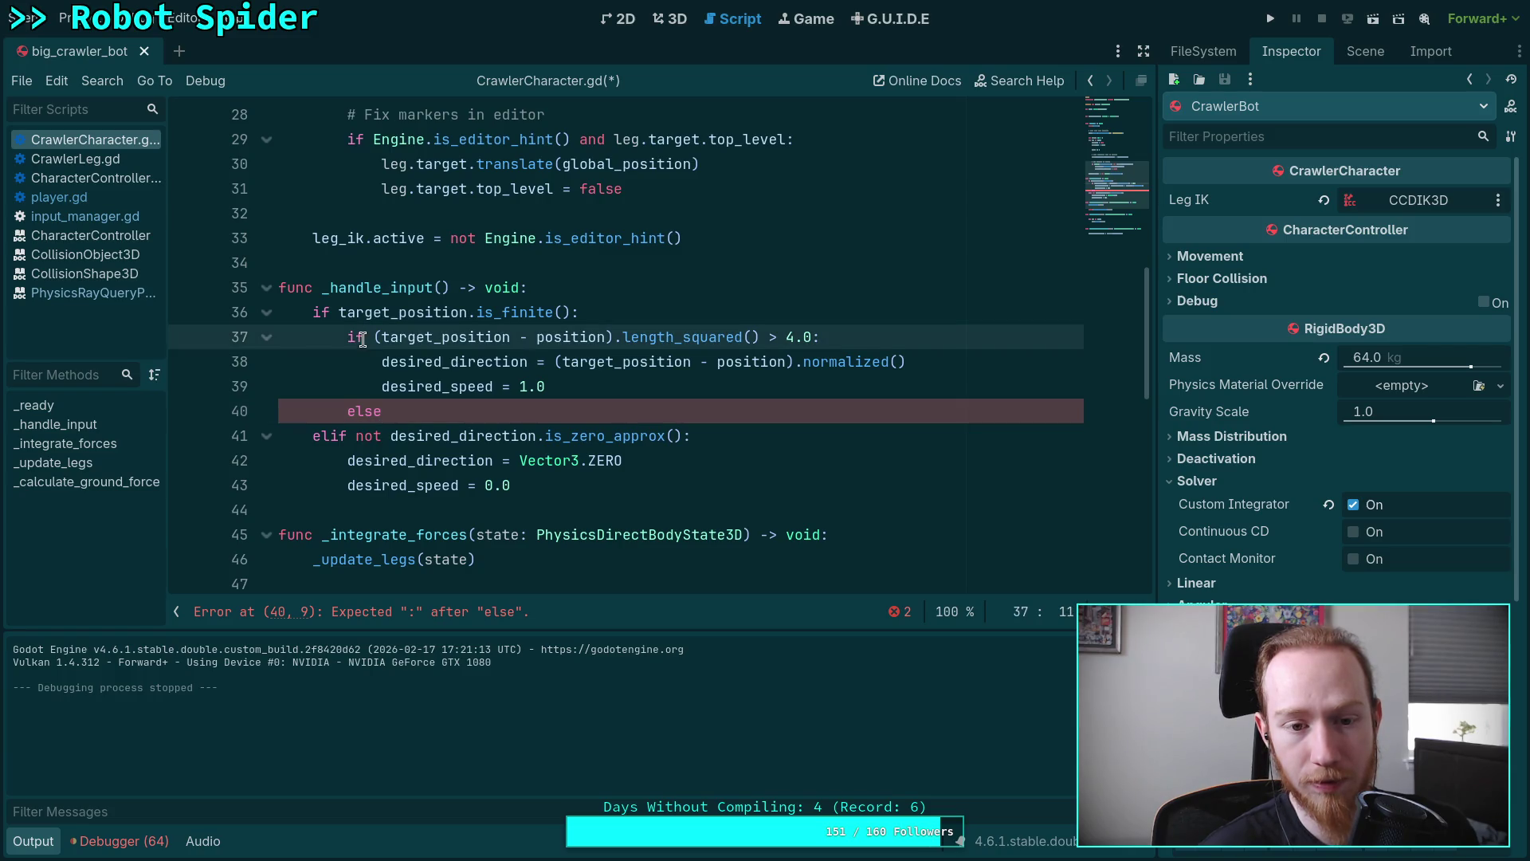
{"action": "left_click_drag", "start_coordinate": [363, 339], "coordinate": [554, 312]}
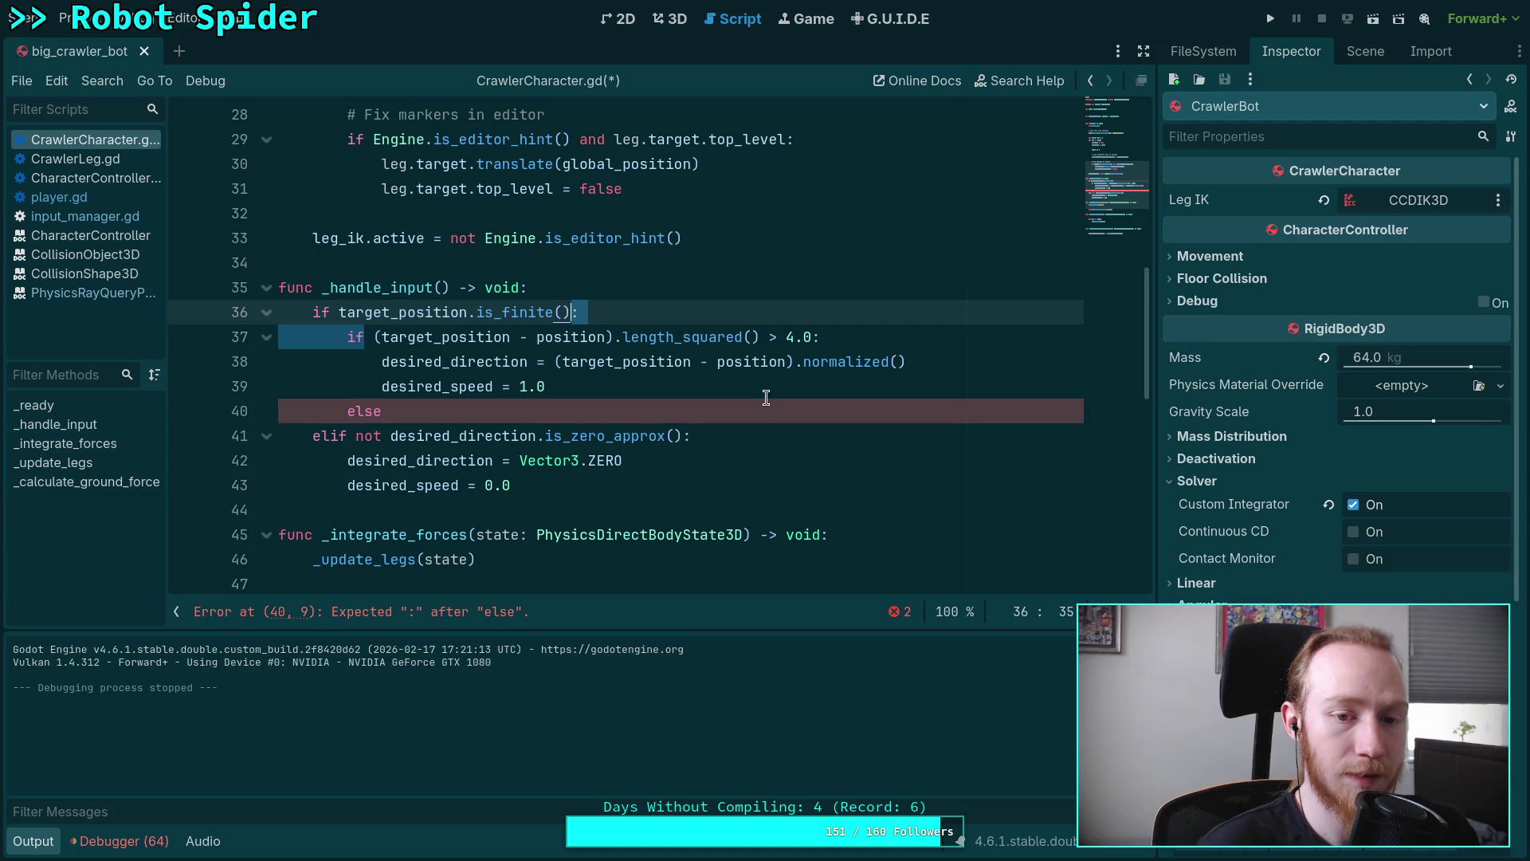
{"action": "key", "text": "BackSpace"}
{"action": "type", "text": "and"}
{"action": "key", "text": "Escape"}
{"action": "key", "text": "shift+Tab"}
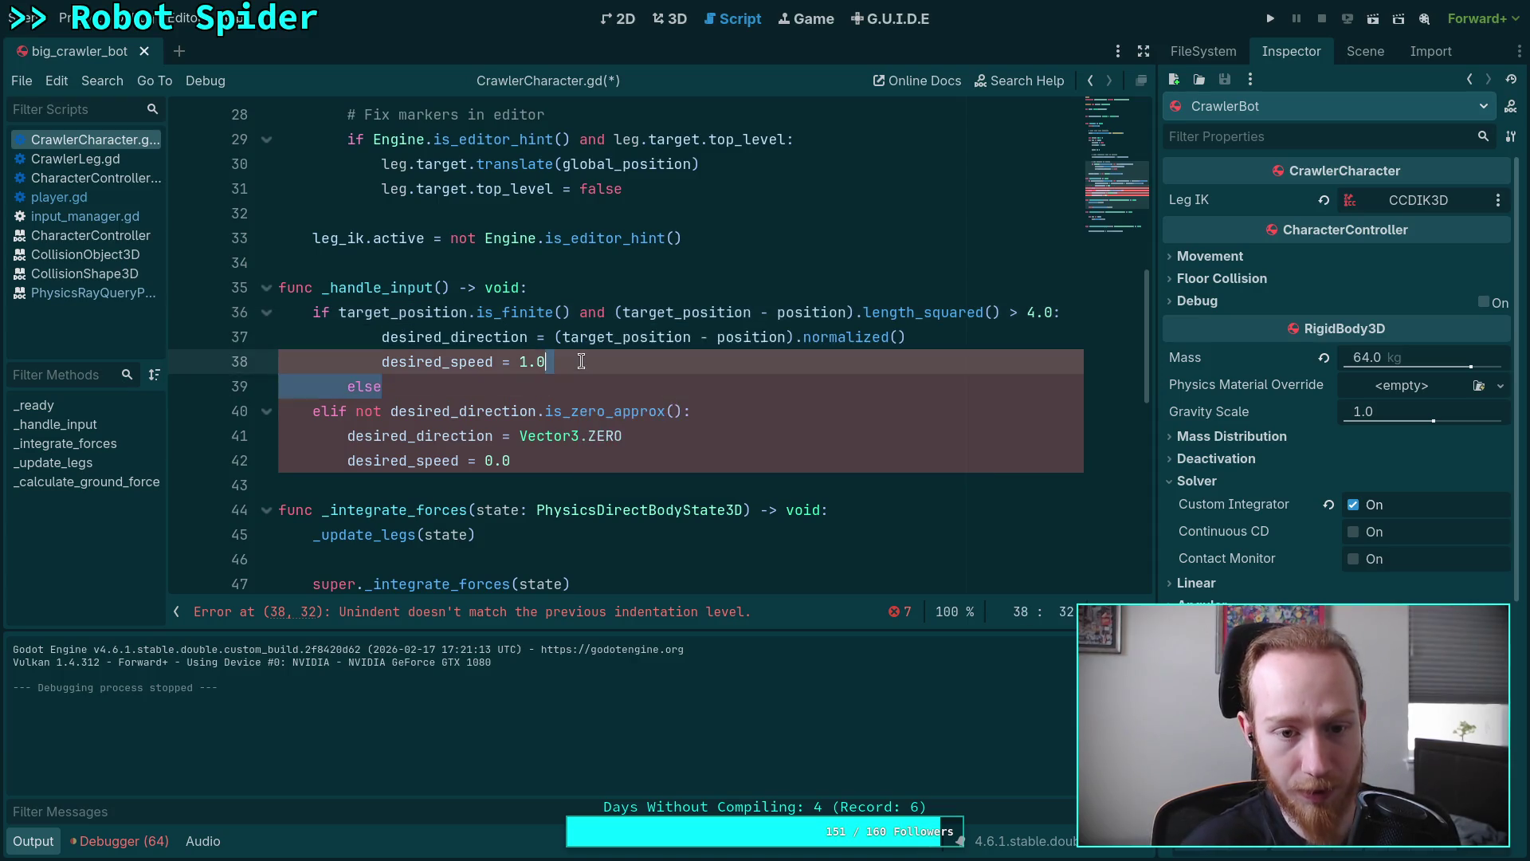
{"action": "key", "text": "ctrl+shift+k"}
Add target_position = Vector3.INF after desired_speed = 0.0, save, and run the project.
{"action": "left_click", "coordinate": [686, 435]}
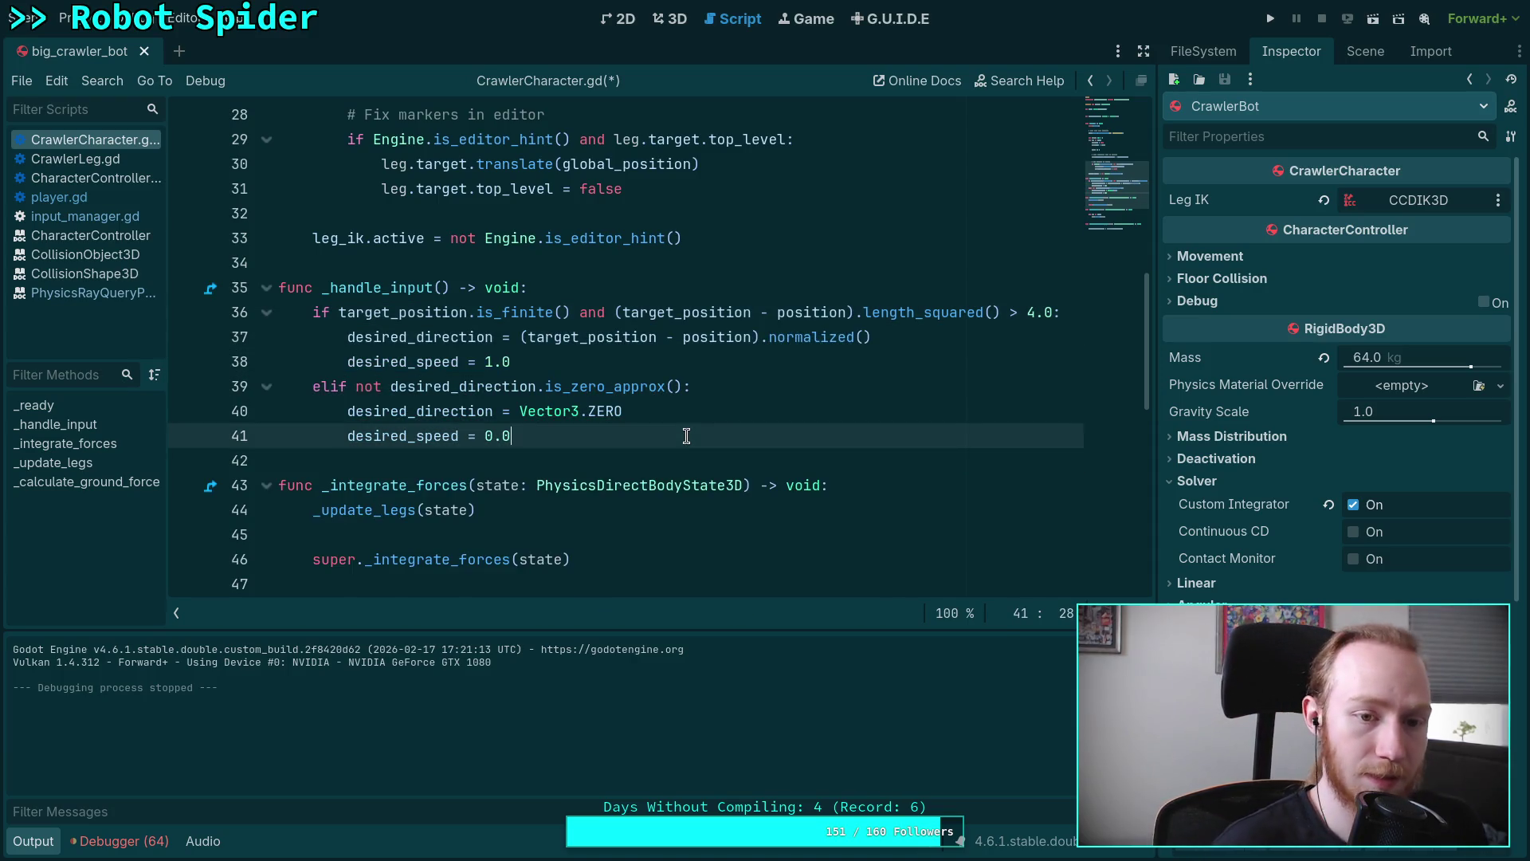
{"action": "key", "text": "Return"}
{"action": "type", "text": "g"}
{"action": "key", "text": "Return"}
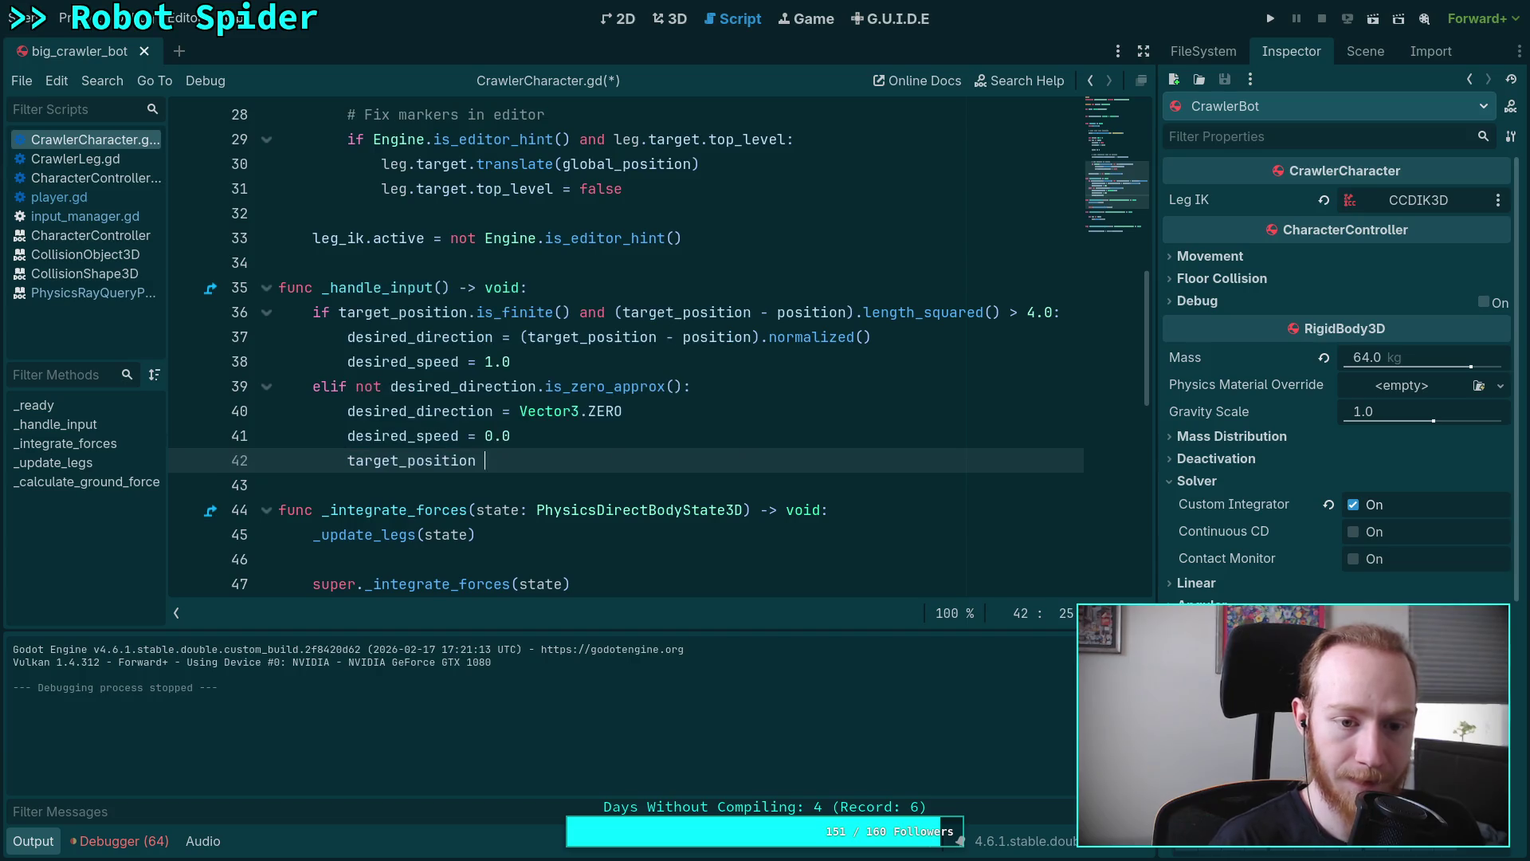
{"action": "type", "text": "Vector3."}
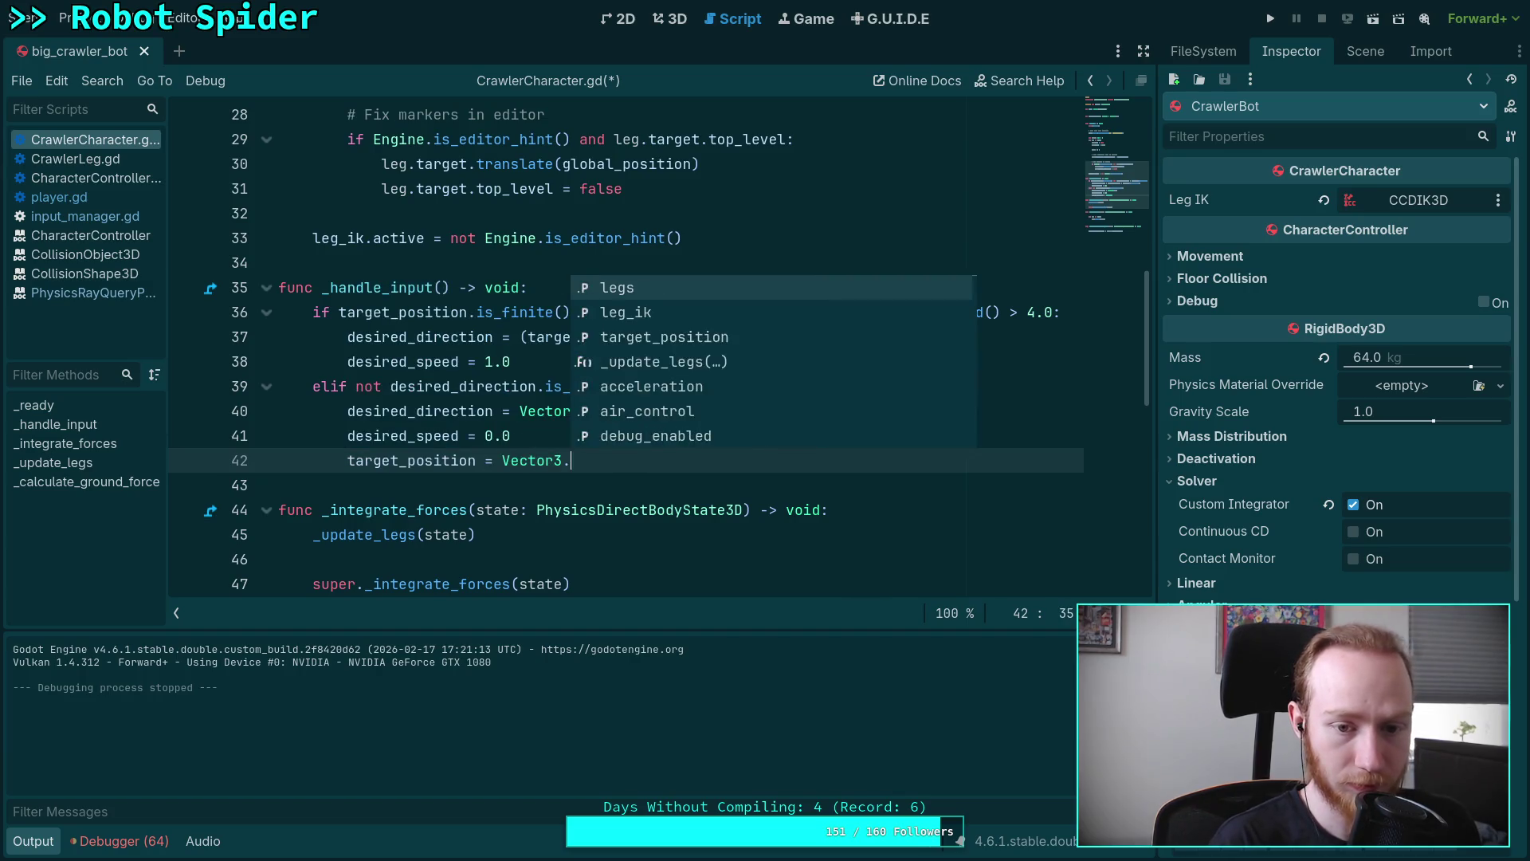
{"action": "key", "text": "Down"}
{"action": "key", "text": "Down"}
{"action": "key", "text": "Down"}
{"action": "key", "text": "Return"}
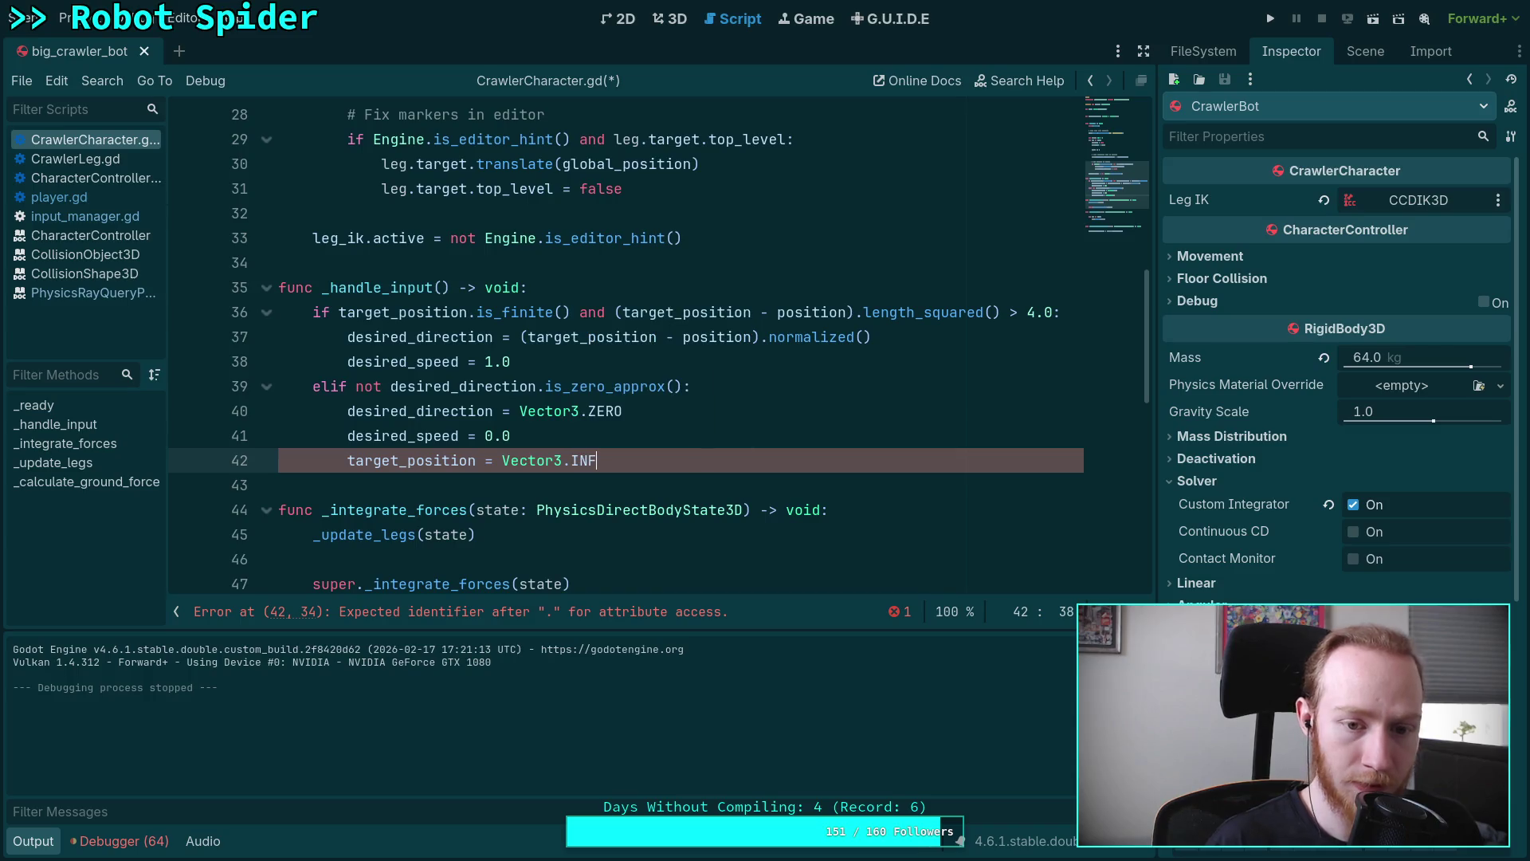
{"action": "key", "text": "ctrl+s"}
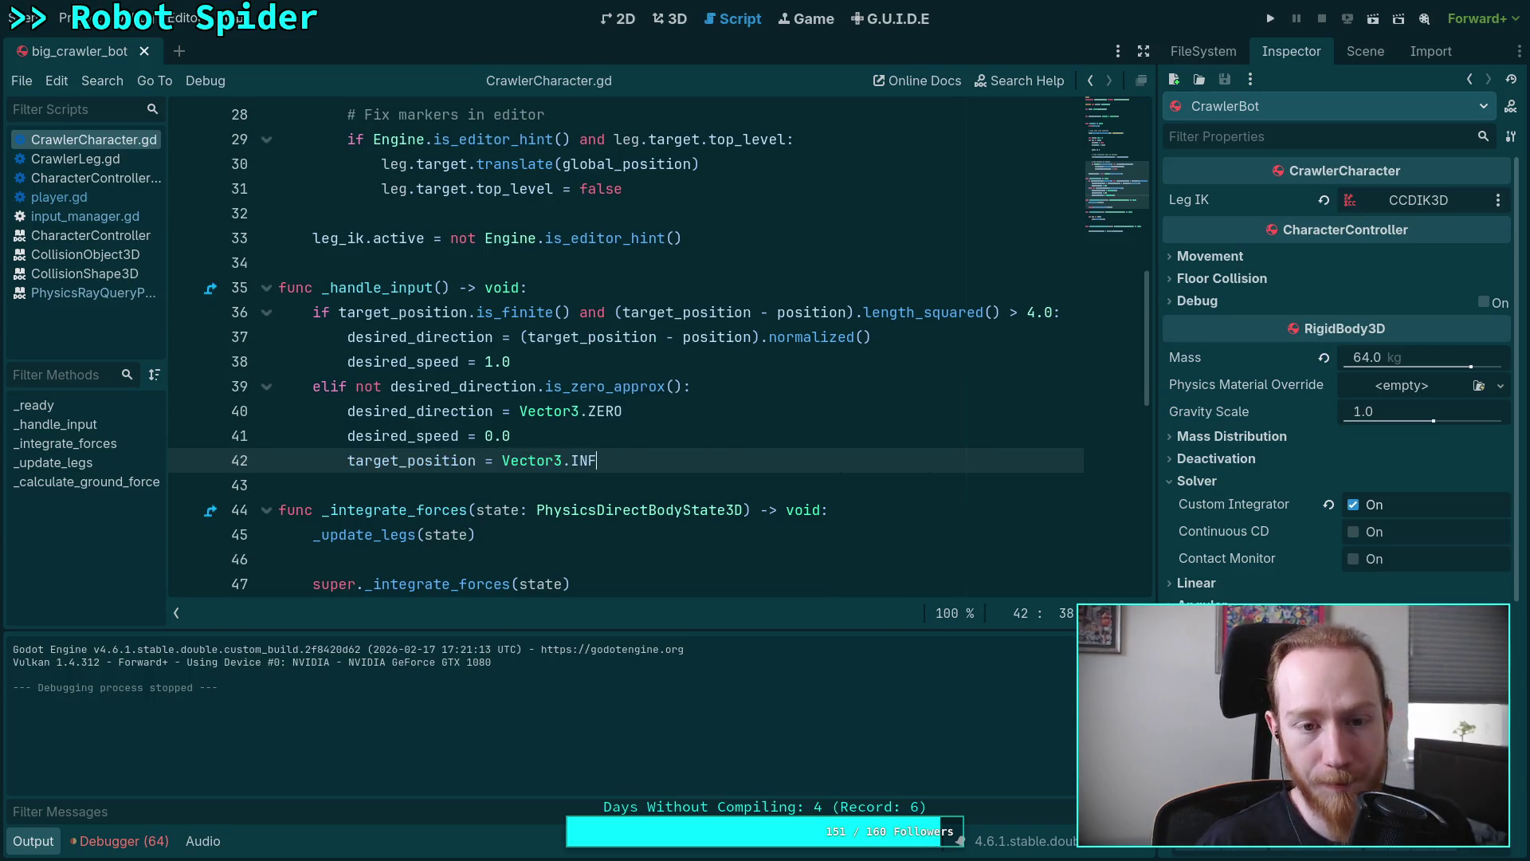
{"action": "left_click", "coordinate": [1271, 22]}
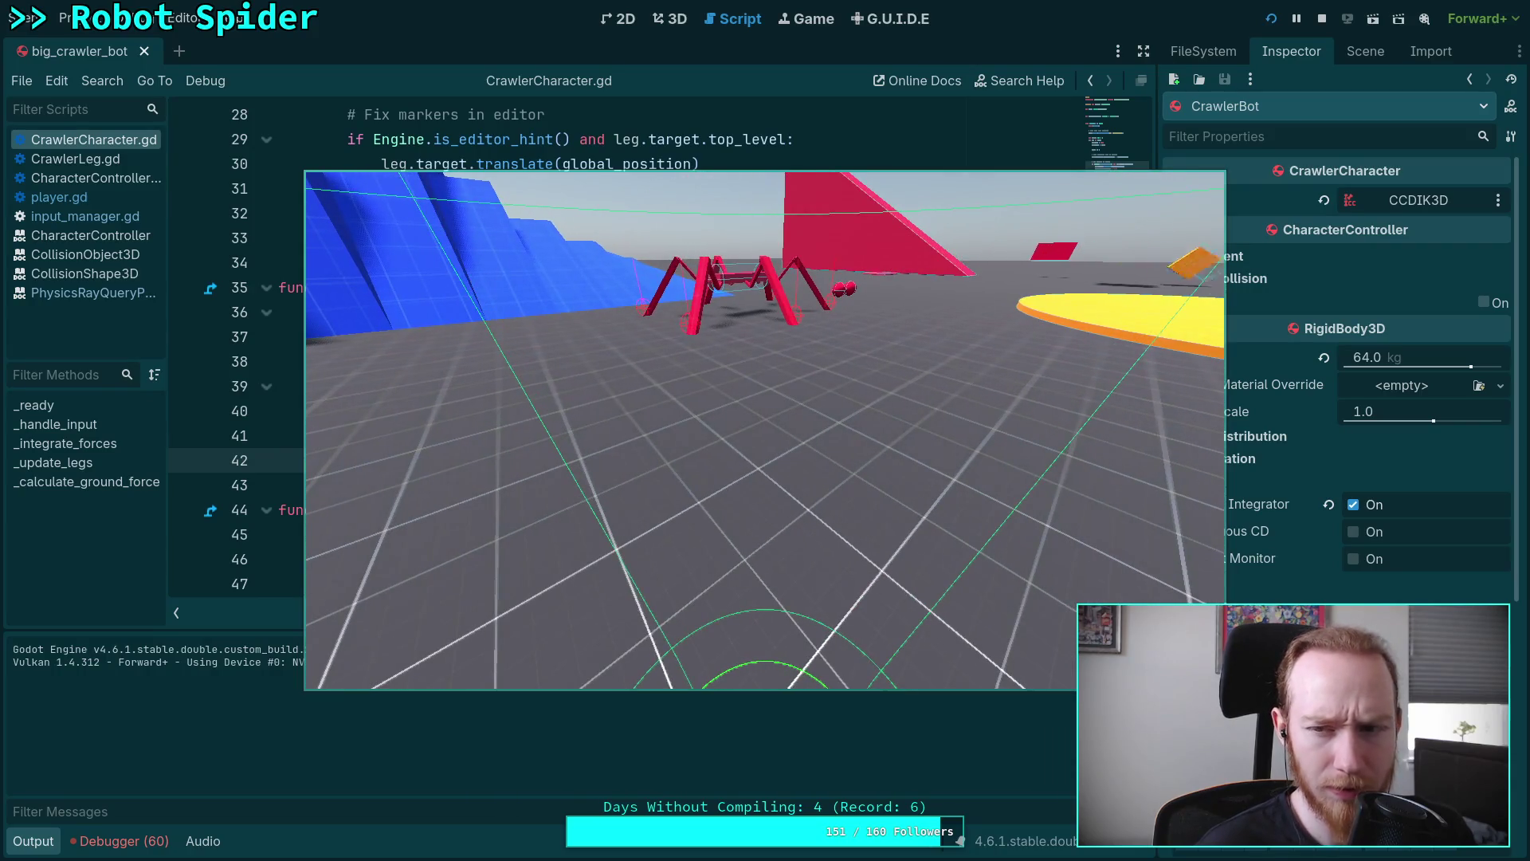
Stop the test run and view the G.U.I.D.E Target Player and Target Position mappings.
{"action": "left_click", "coordinate": [1323, 20]}
{"action": "left_click", "coordinate": [893, 19]}
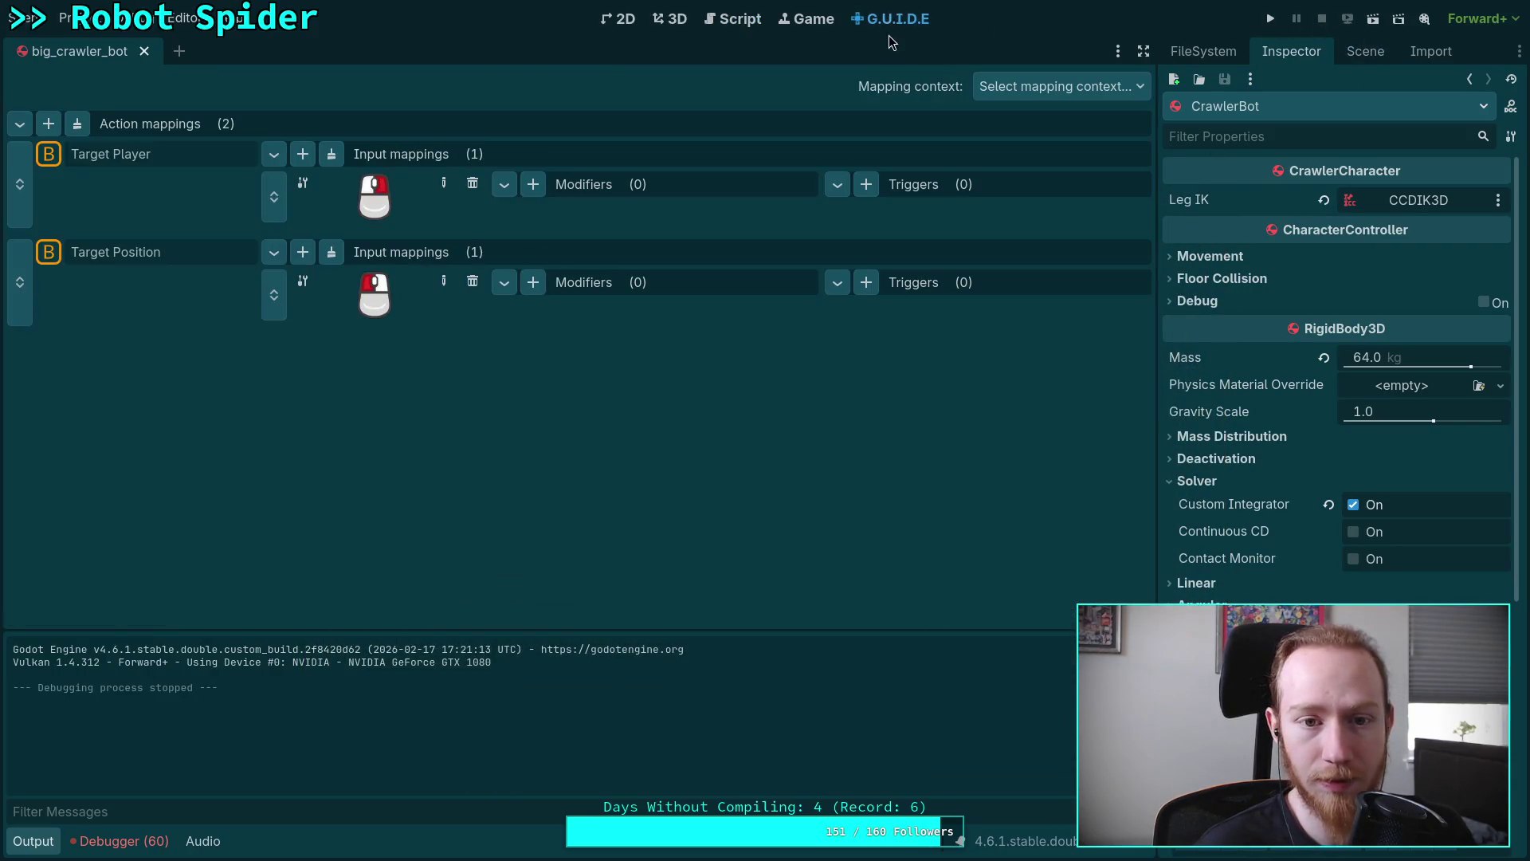
{"action": "left_click", "coordinate": [1270, 19]}
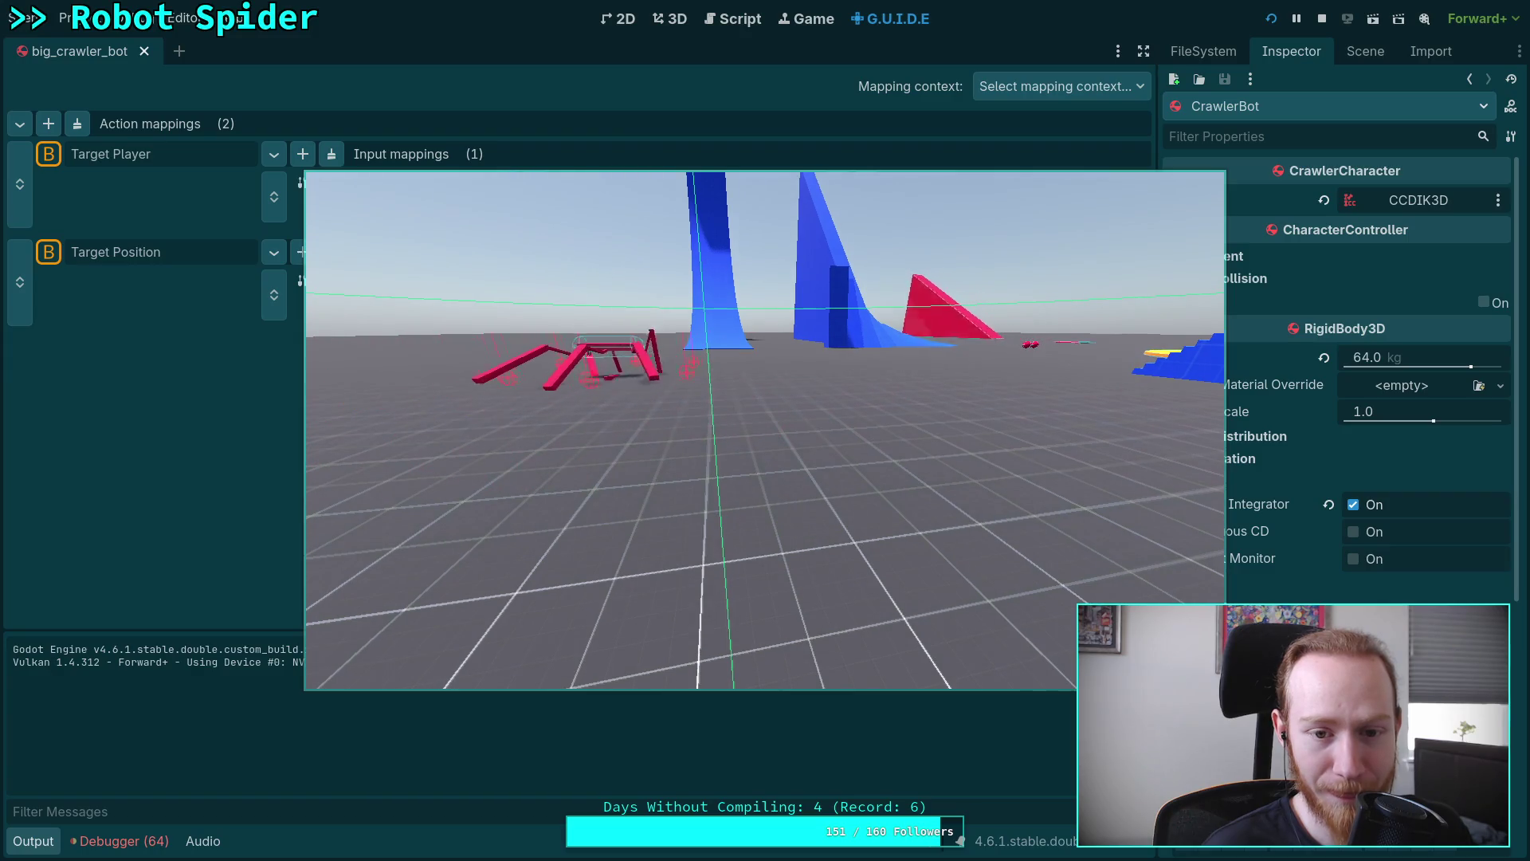
{"action": "key", "text": "F8"}
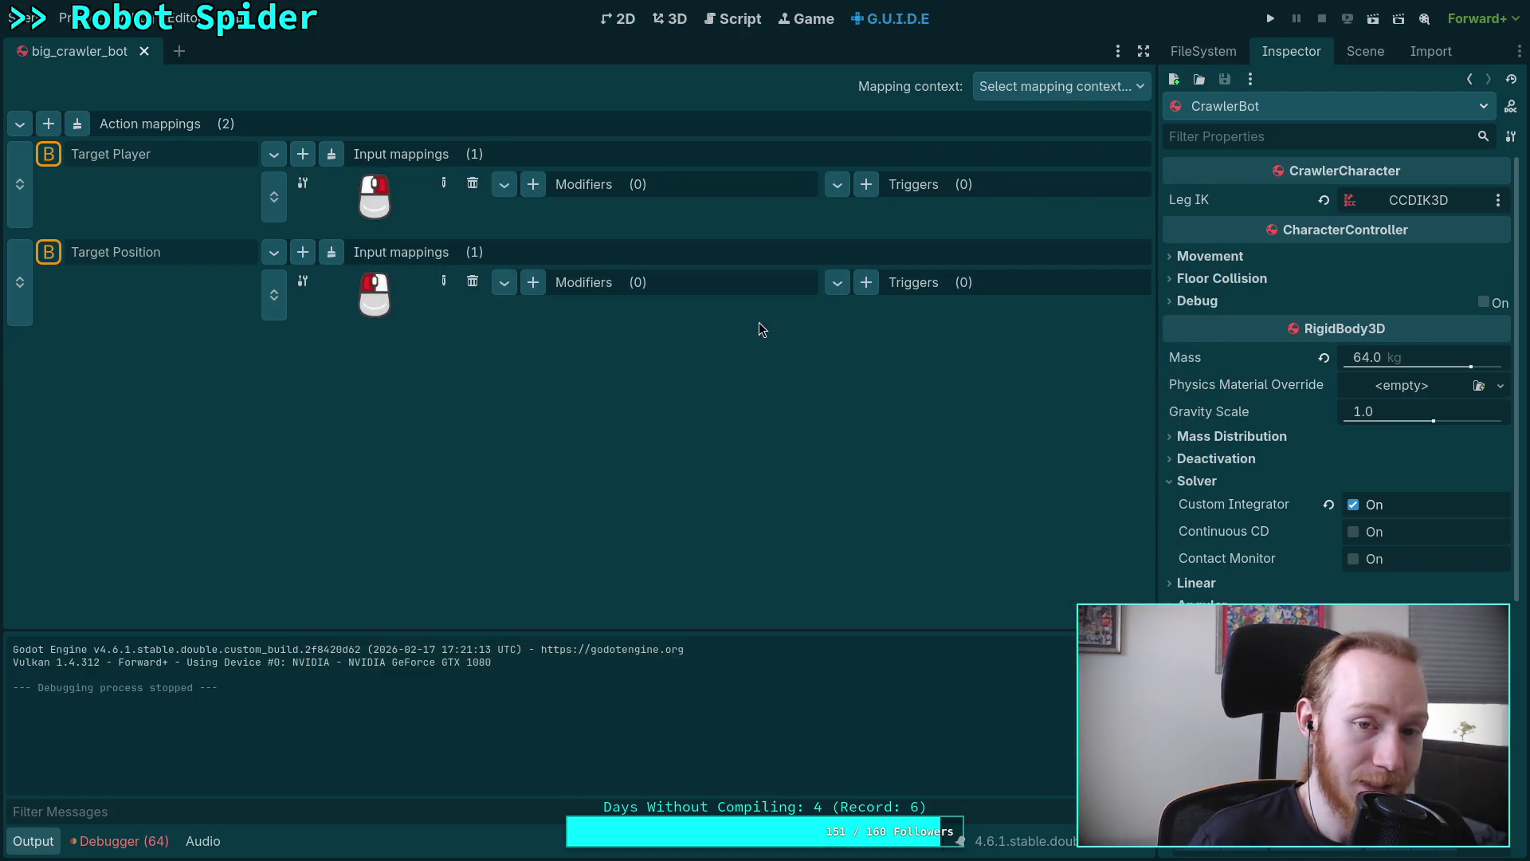
Switch to the 3D workspace showing the big_crawler_bot scene and its leg targets.
{"action": "key", "text": "ctrl+F2"}
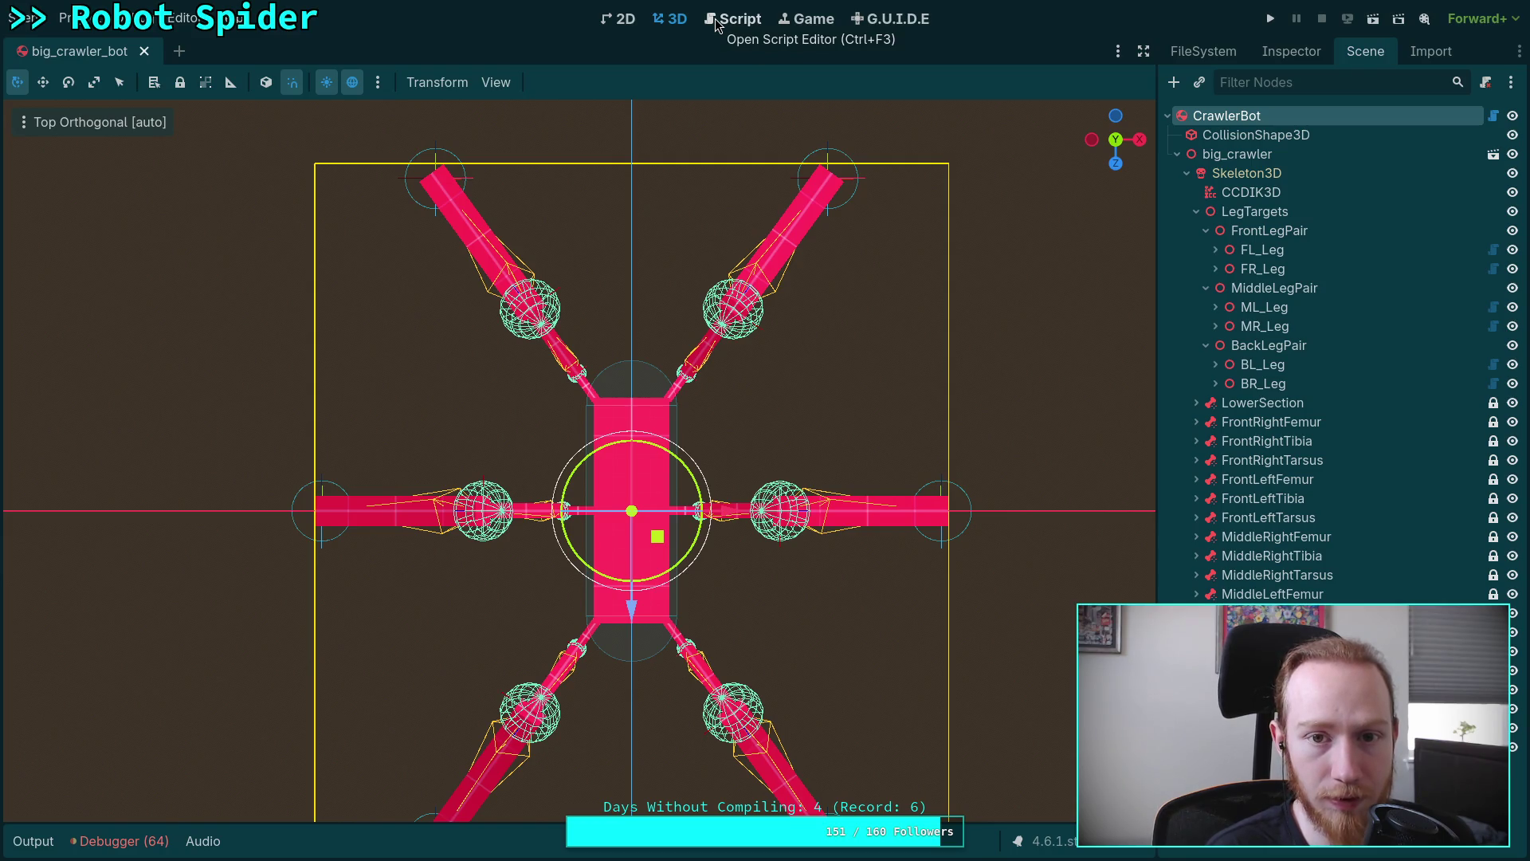
Look over the crawler in 3D, then return to CrawlerCharacter.gd's _update_legs code.
{"action": "left_click", "coordinate": [717, 24]}
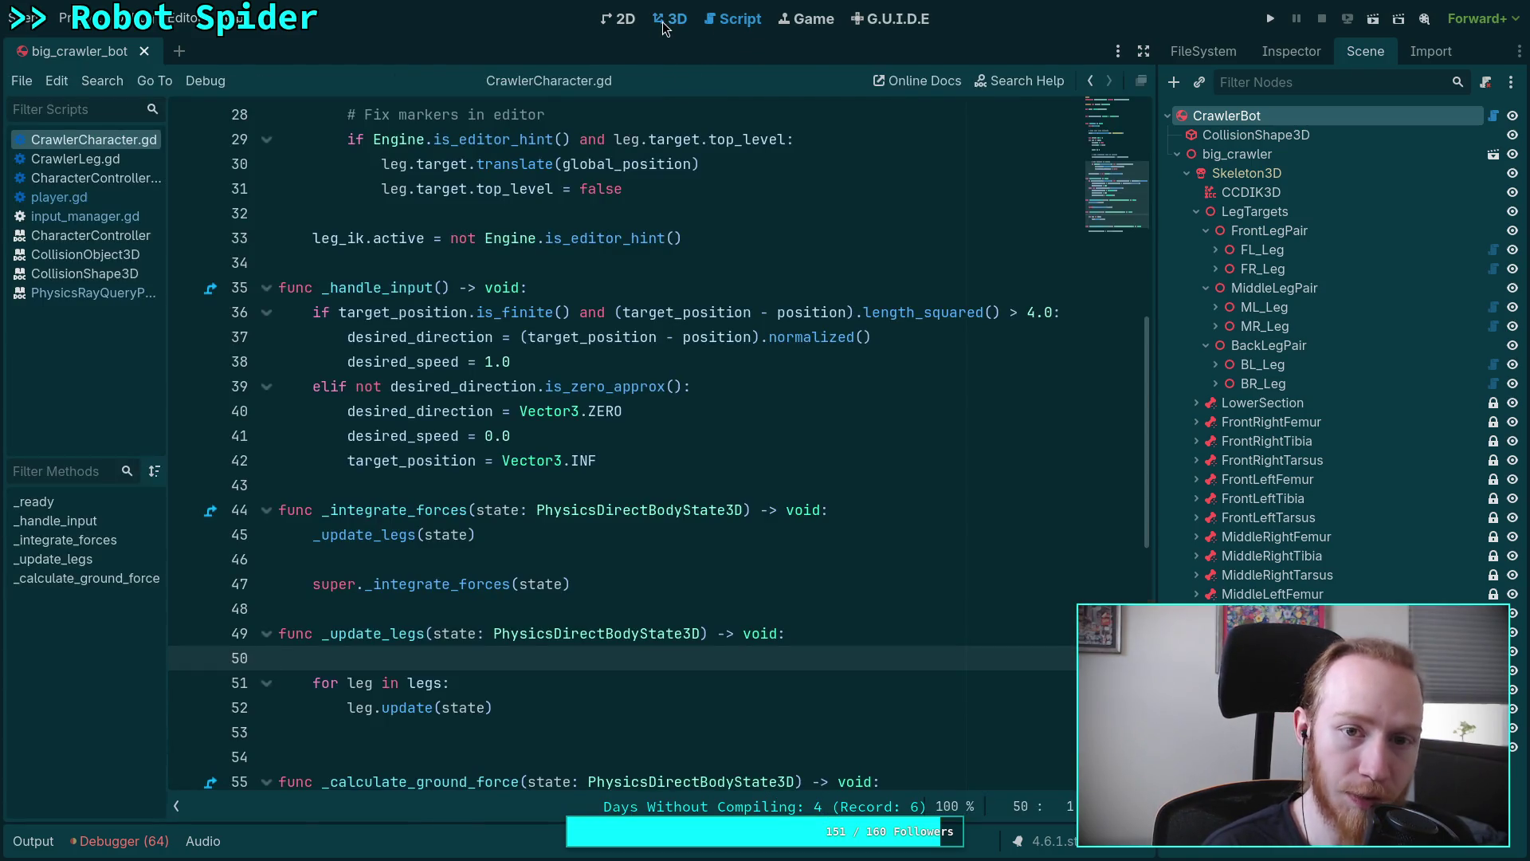
{"action": "left_click", "coordinate": [669, 19]}
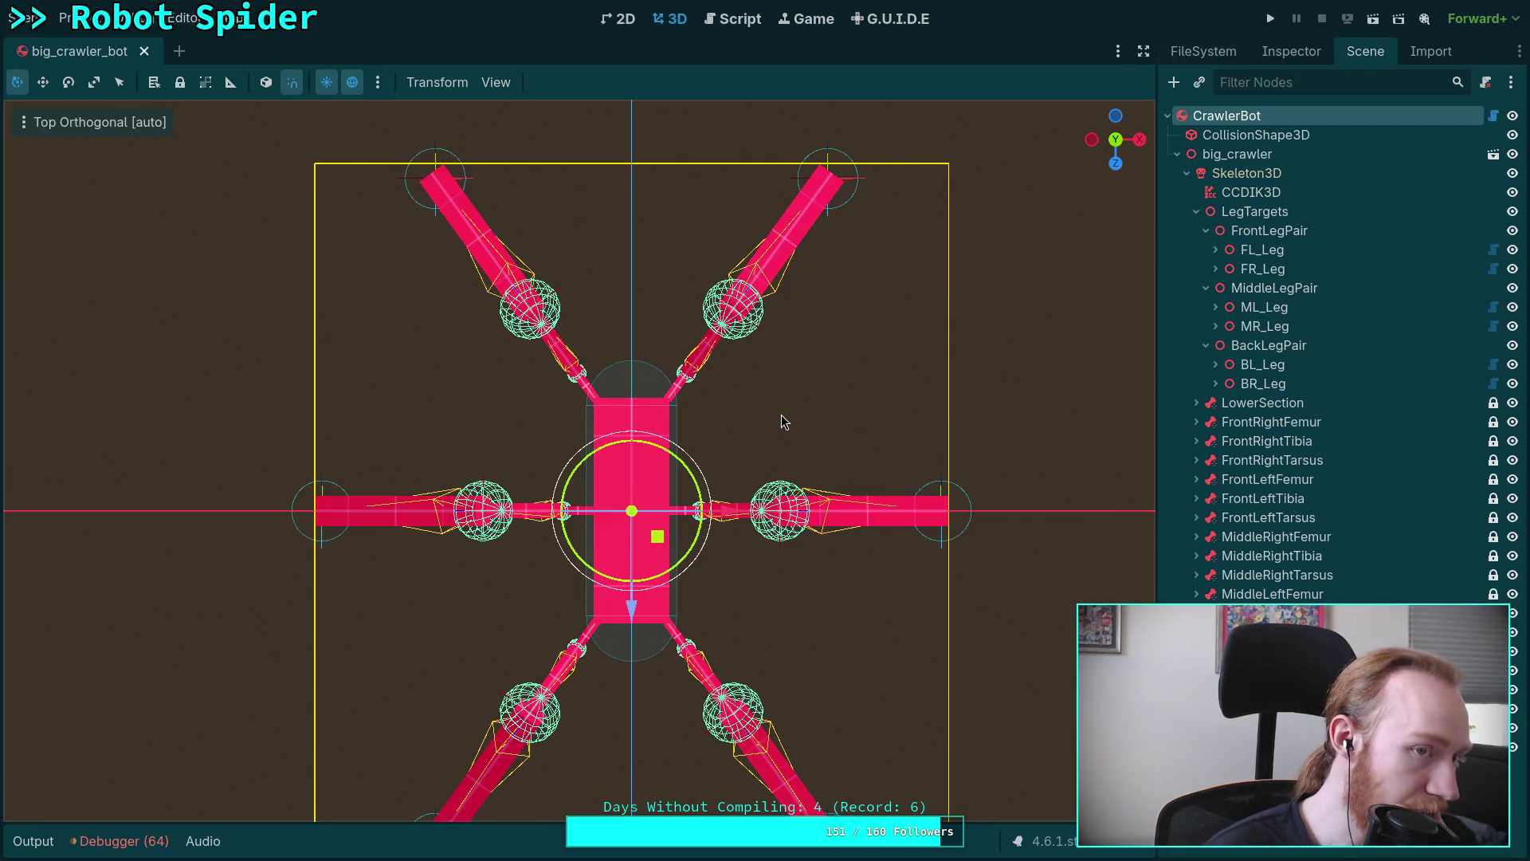
{"action": "left_click", "coordinate": [731, 22]}
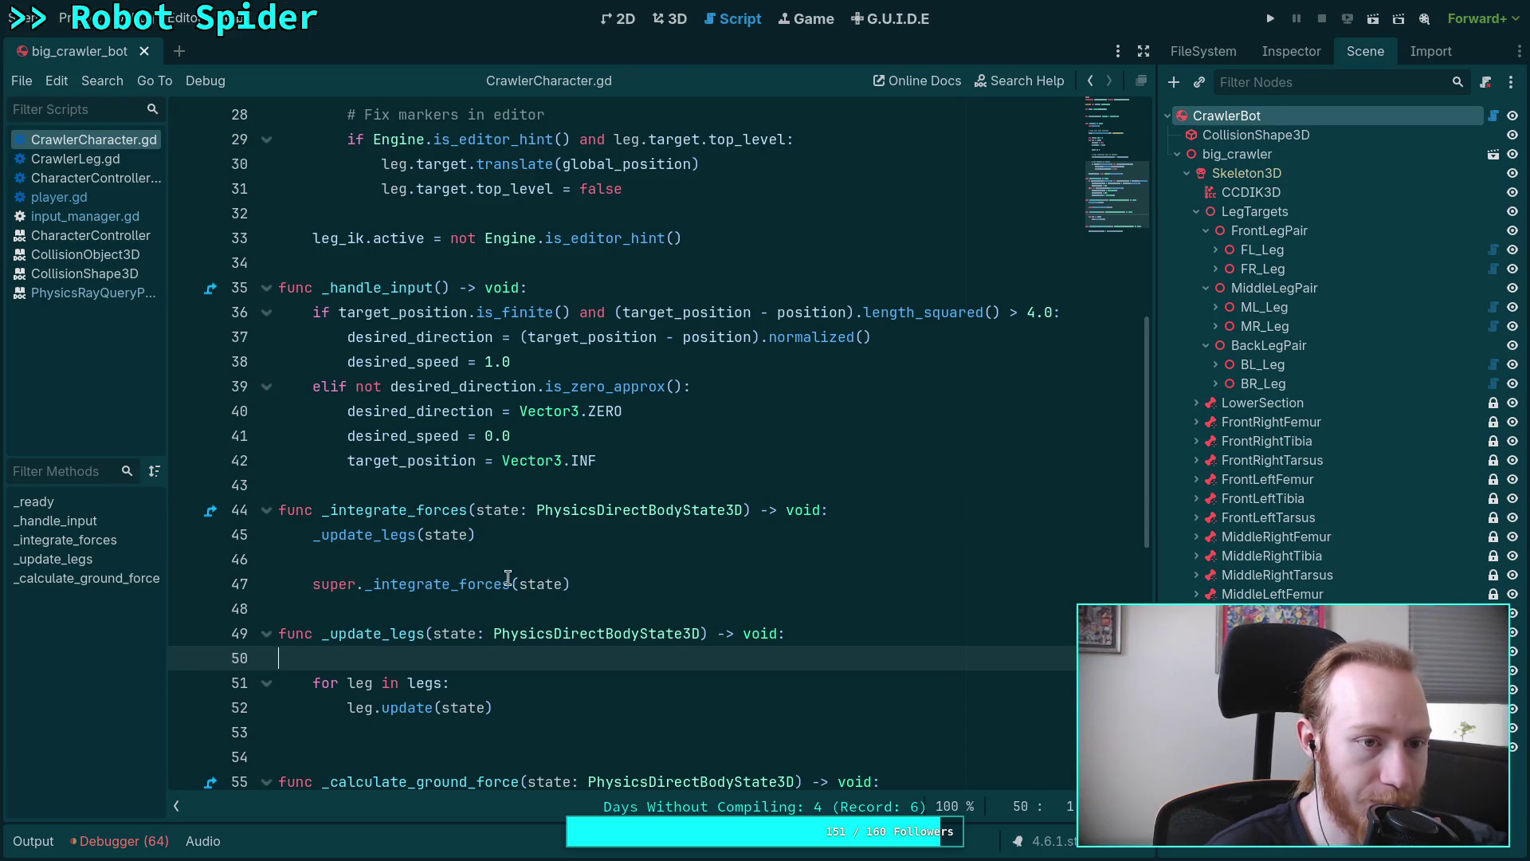
{"action": "scroll", "coordinate": [530, 558], "scroll_direction": "up", "scroll_amount": 9}
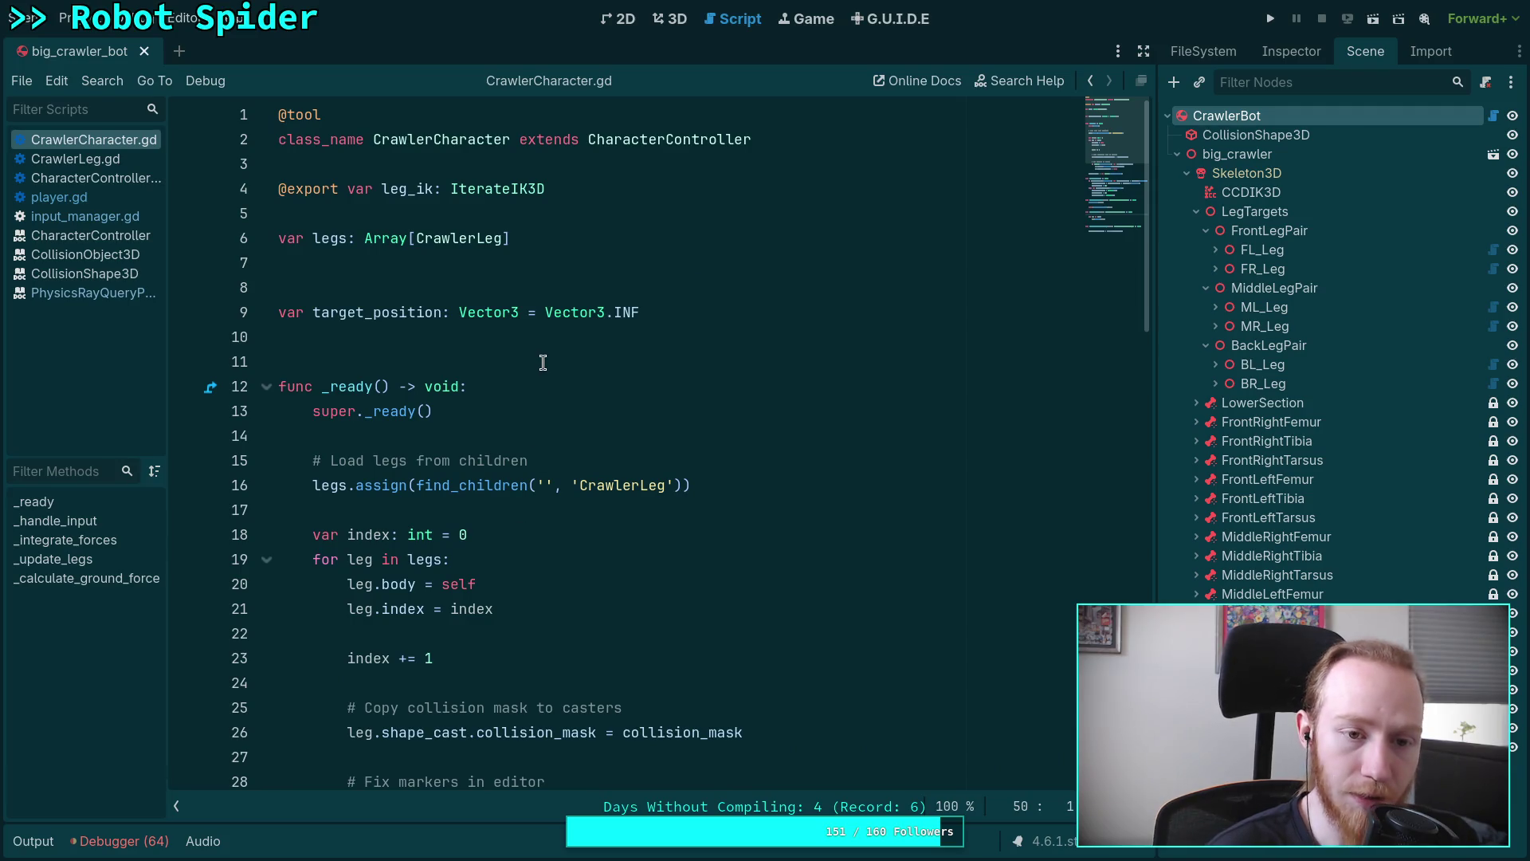
{"action": "scroll", "coordinate": [542, 374], "scroll_direction": "down", "scroll_amount": 11}
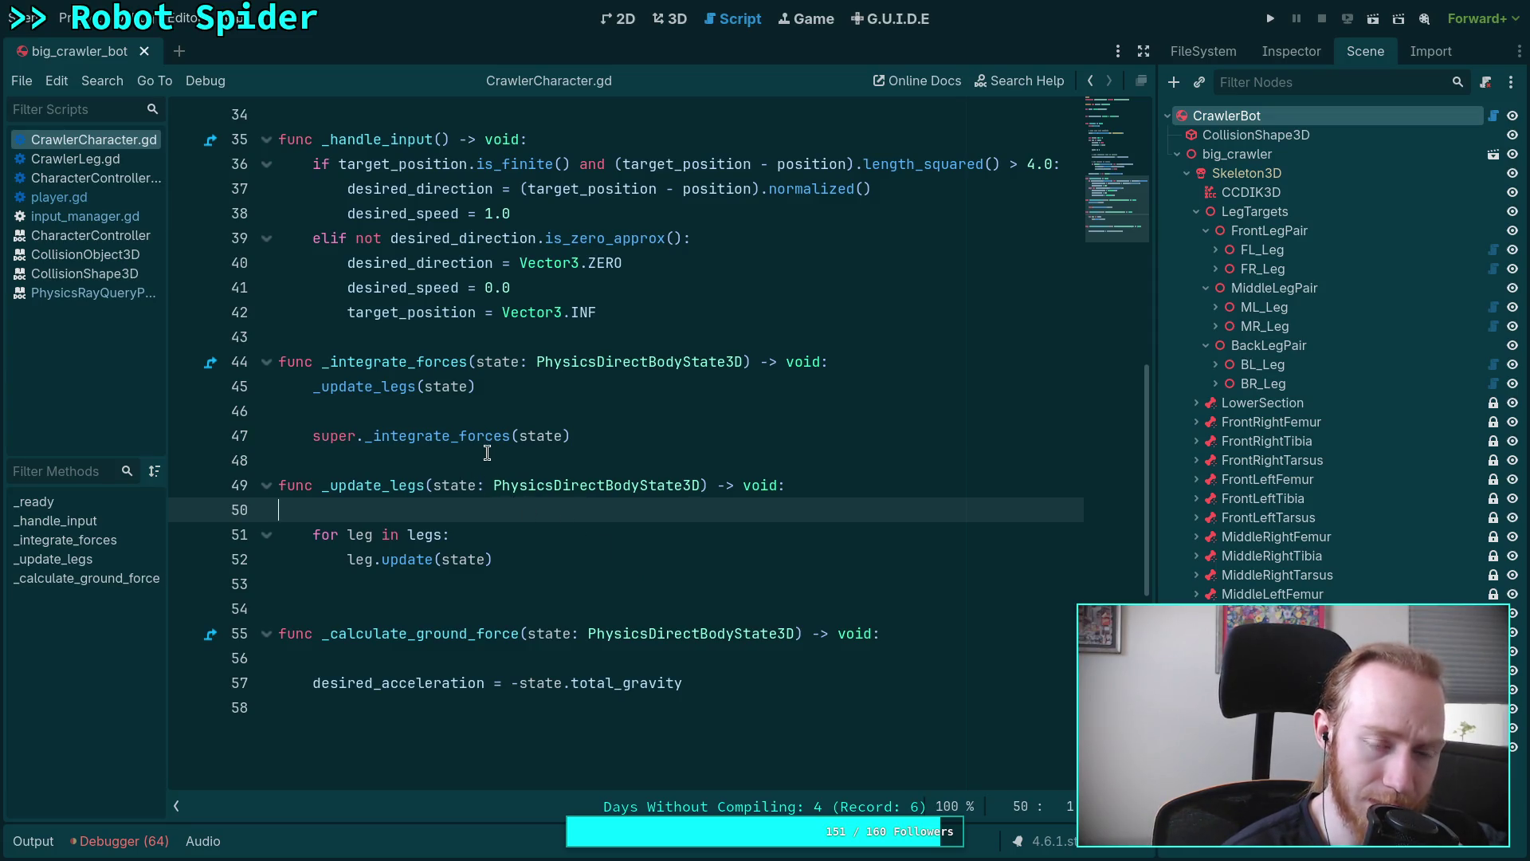
{"action": "scroll", "coordinate": [487, 452], "scroll_direction": "up", "scroll_amount": 1}
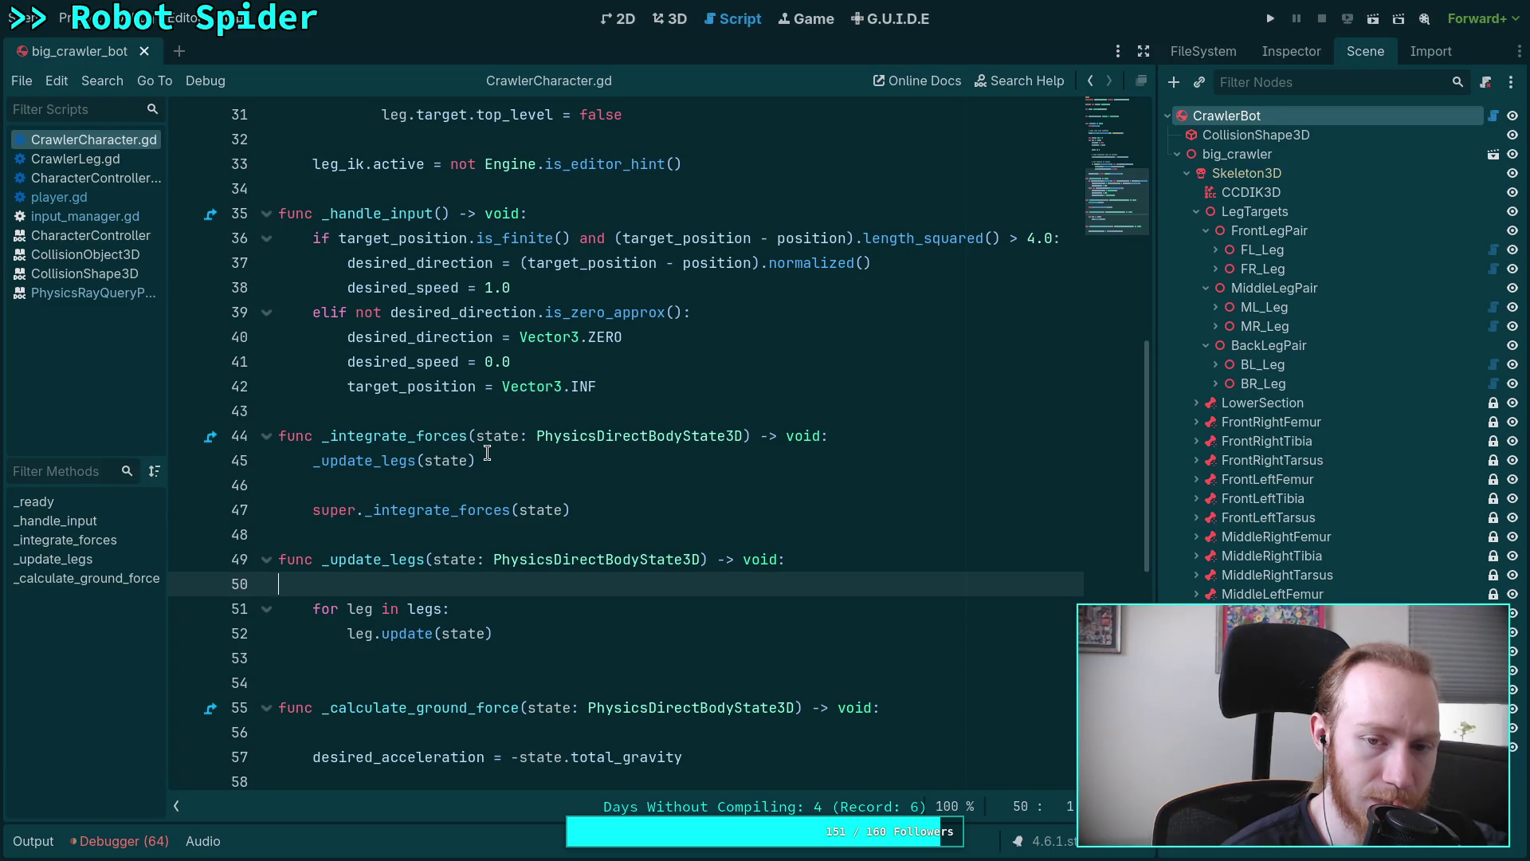
{"action": "scroll", "coordinate": [487, 453], "scroll_direction": "up", "scroll_amount": 1}
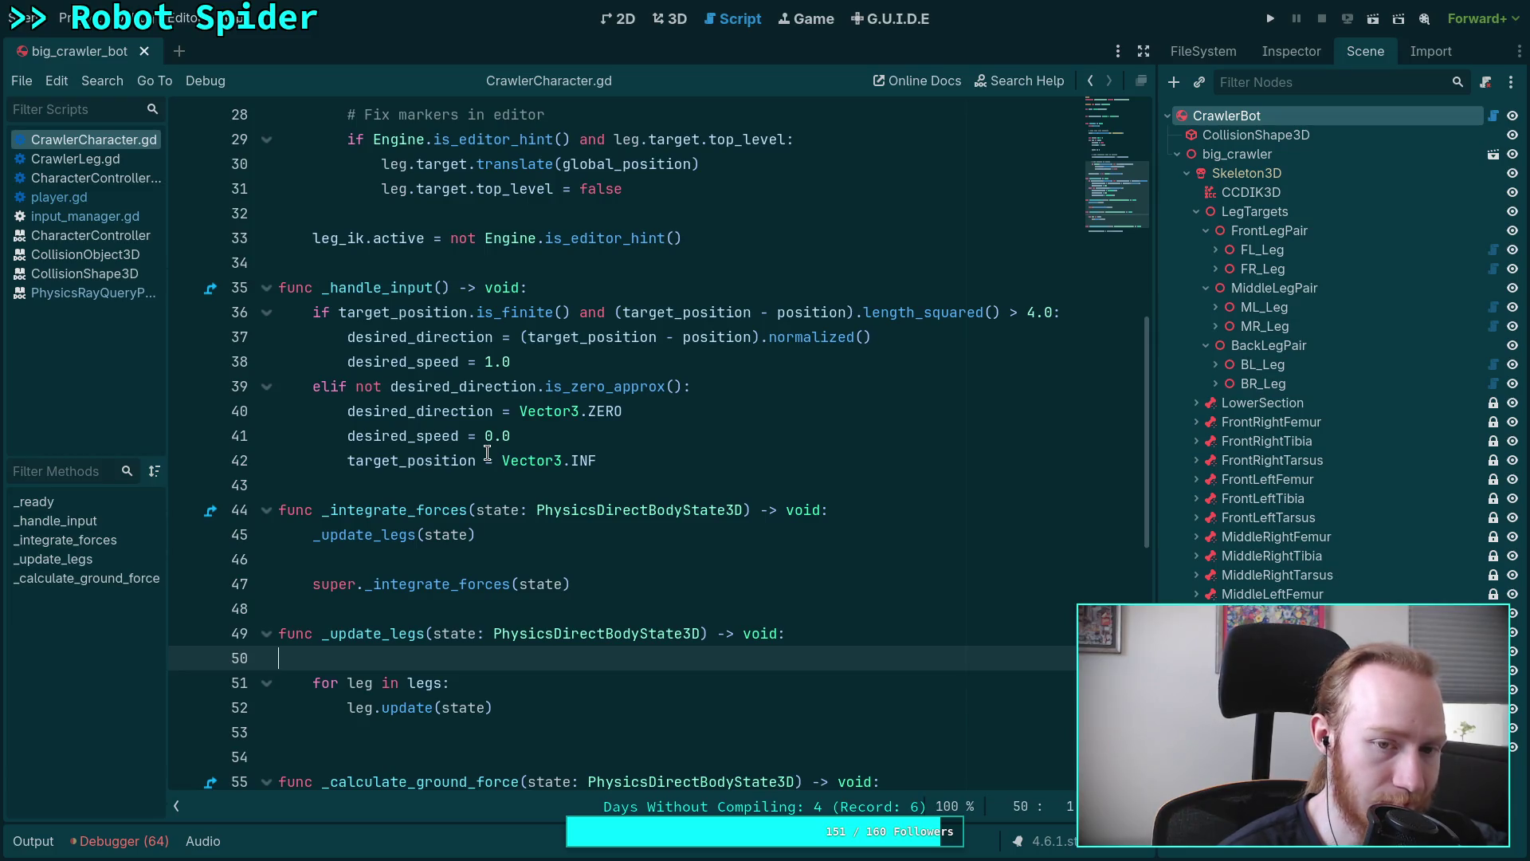
{"action": "left_click_drag", "start_coordinate": [522, 339], "coordinate": [931, 338]}
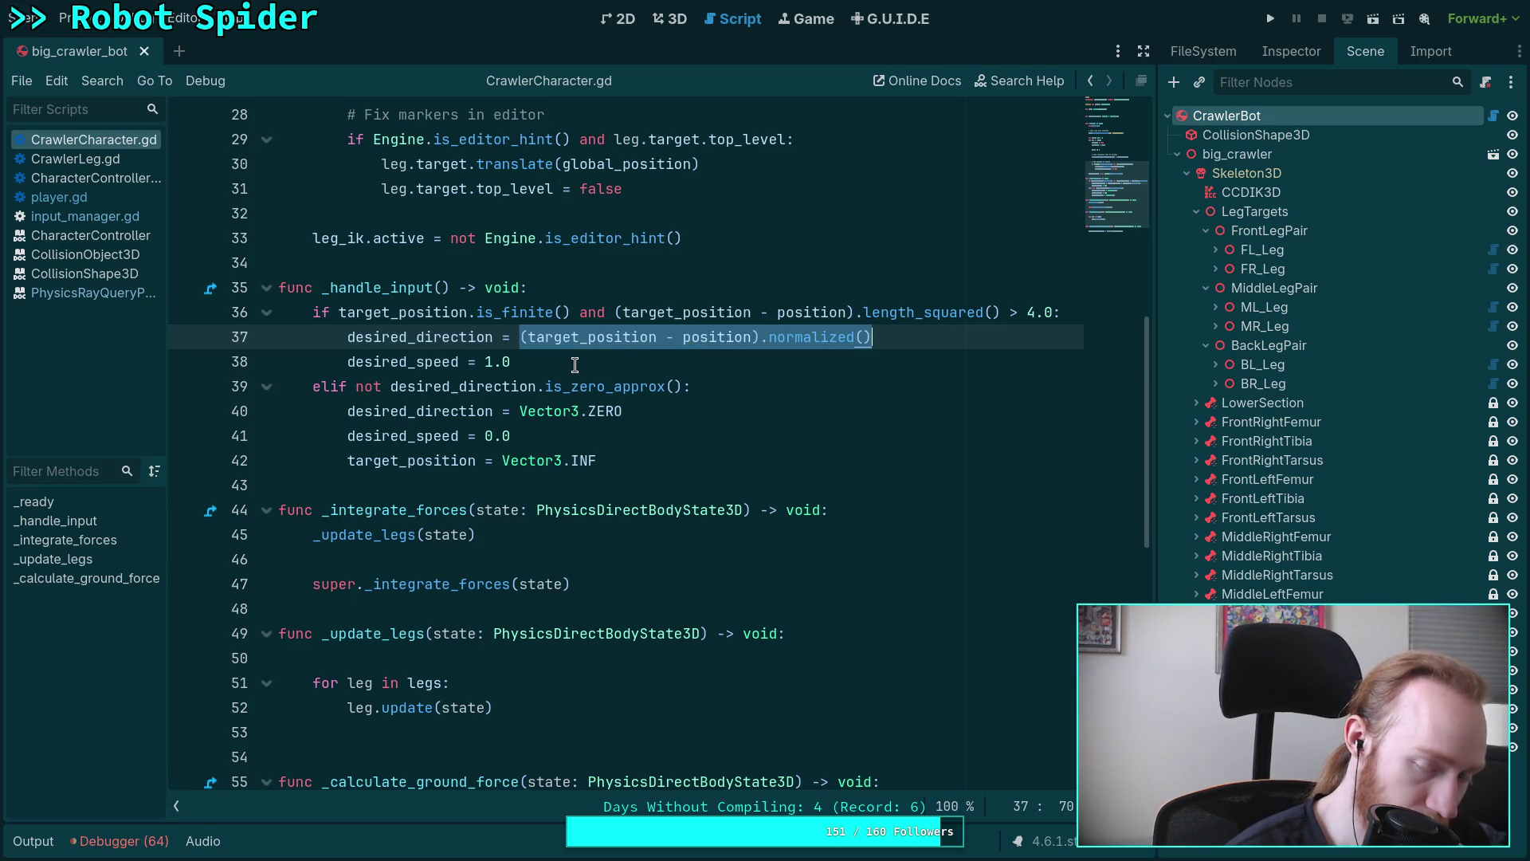
{"action": "left_click", "coordinate": [497, 488]}
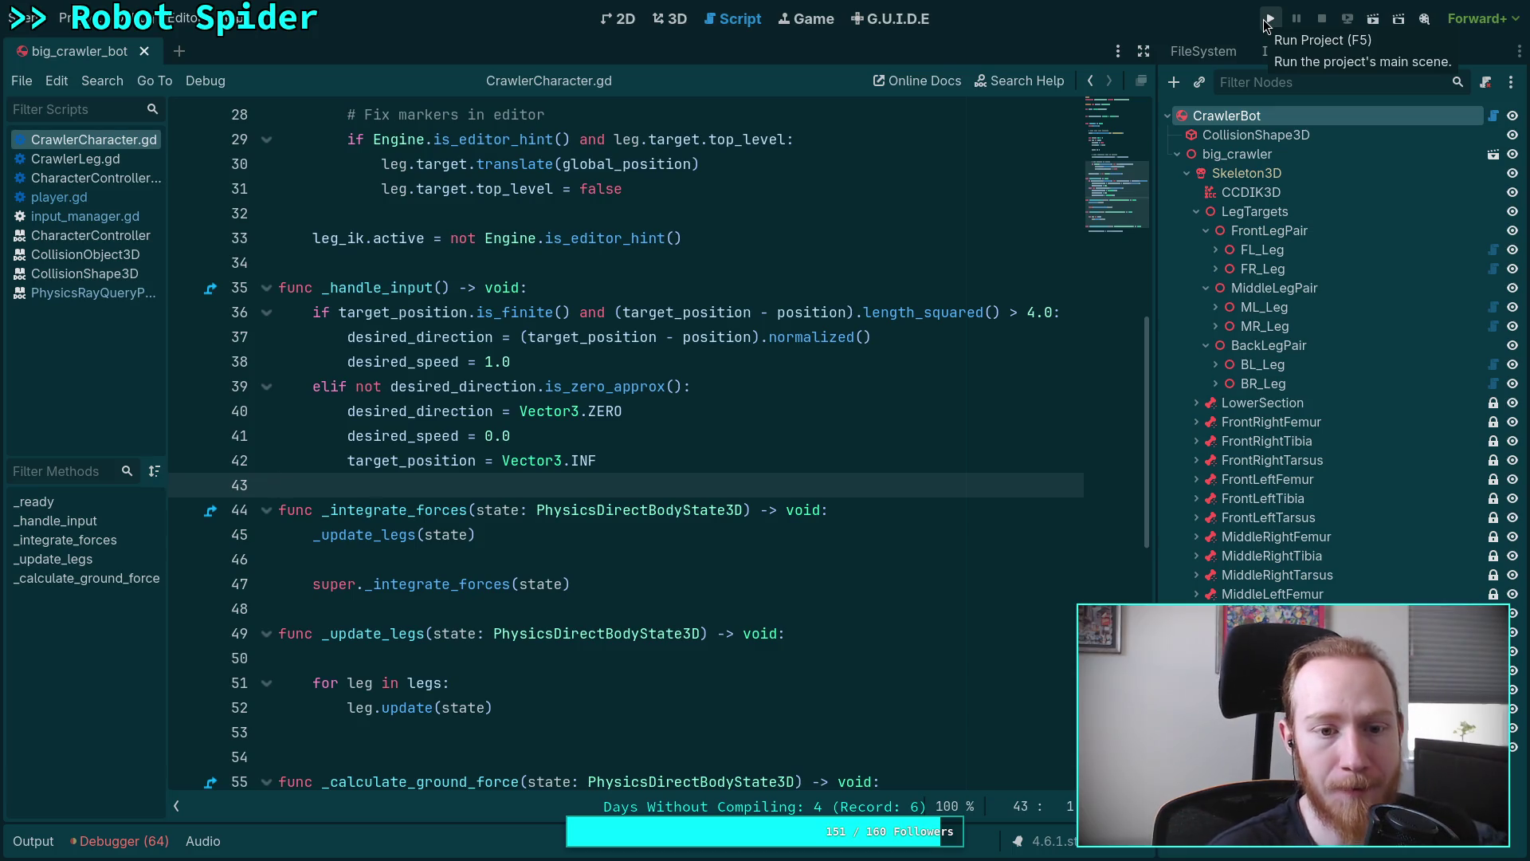
Run the project, walk the spider forward with W, then stop the game.
{"action": "left_click", "coordinate": [1269, 19]}
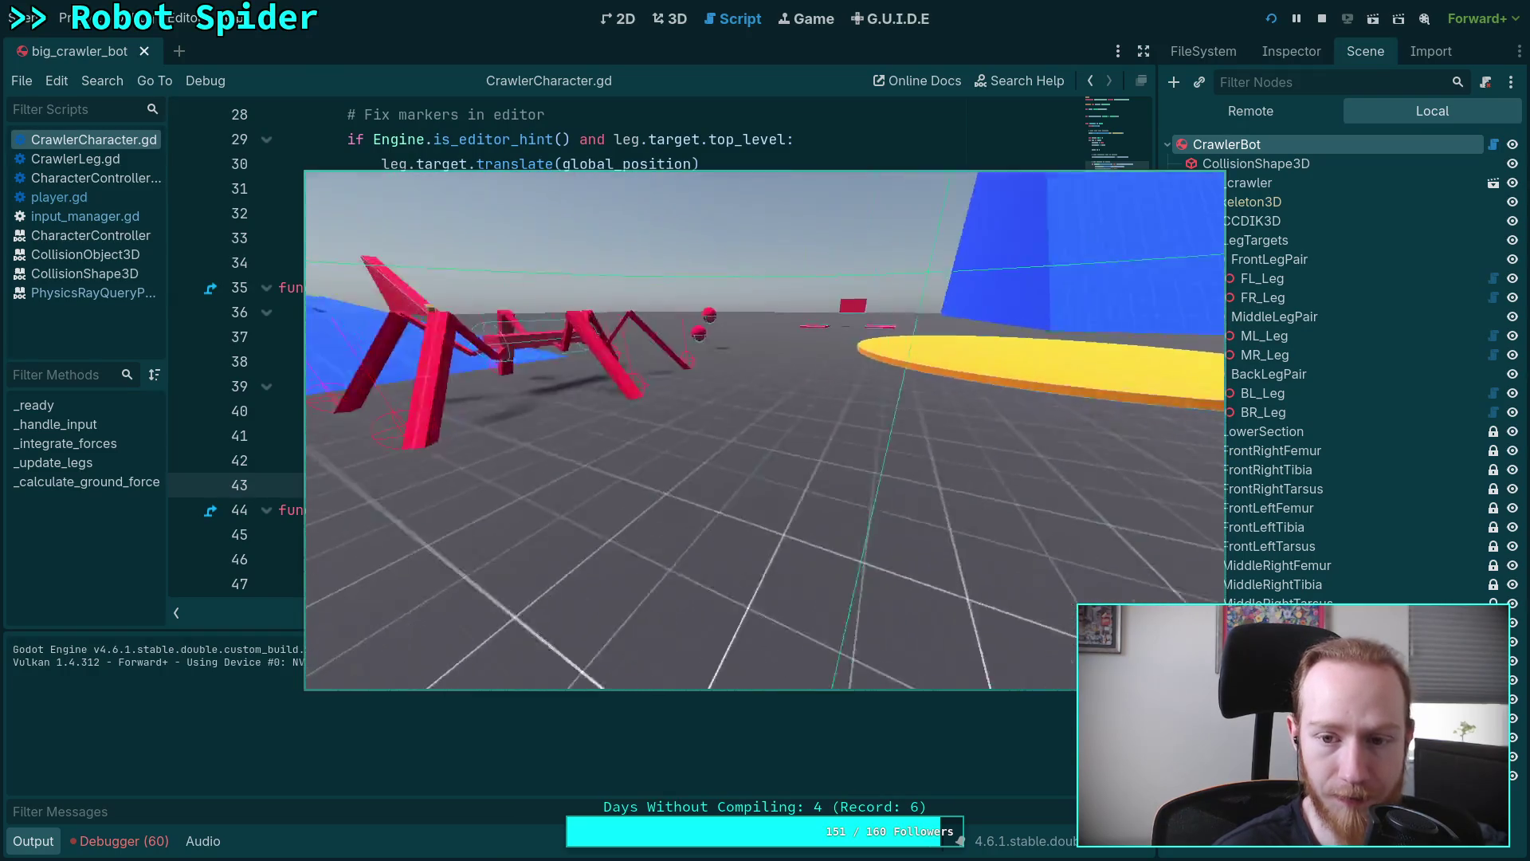
{"action": "key", "text": "w"}
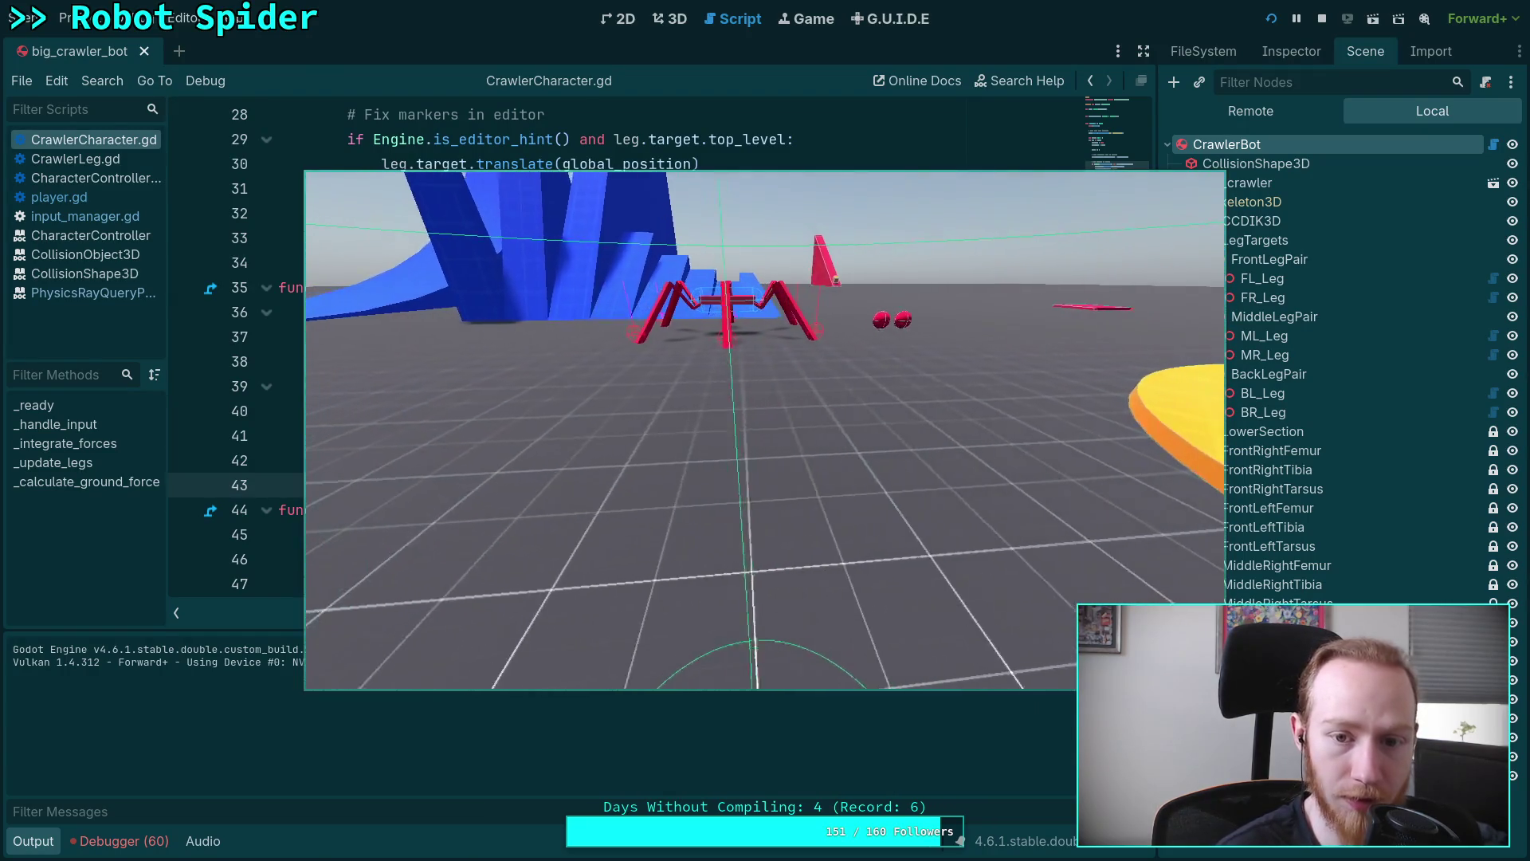
{"action": "key", "text": "w"}
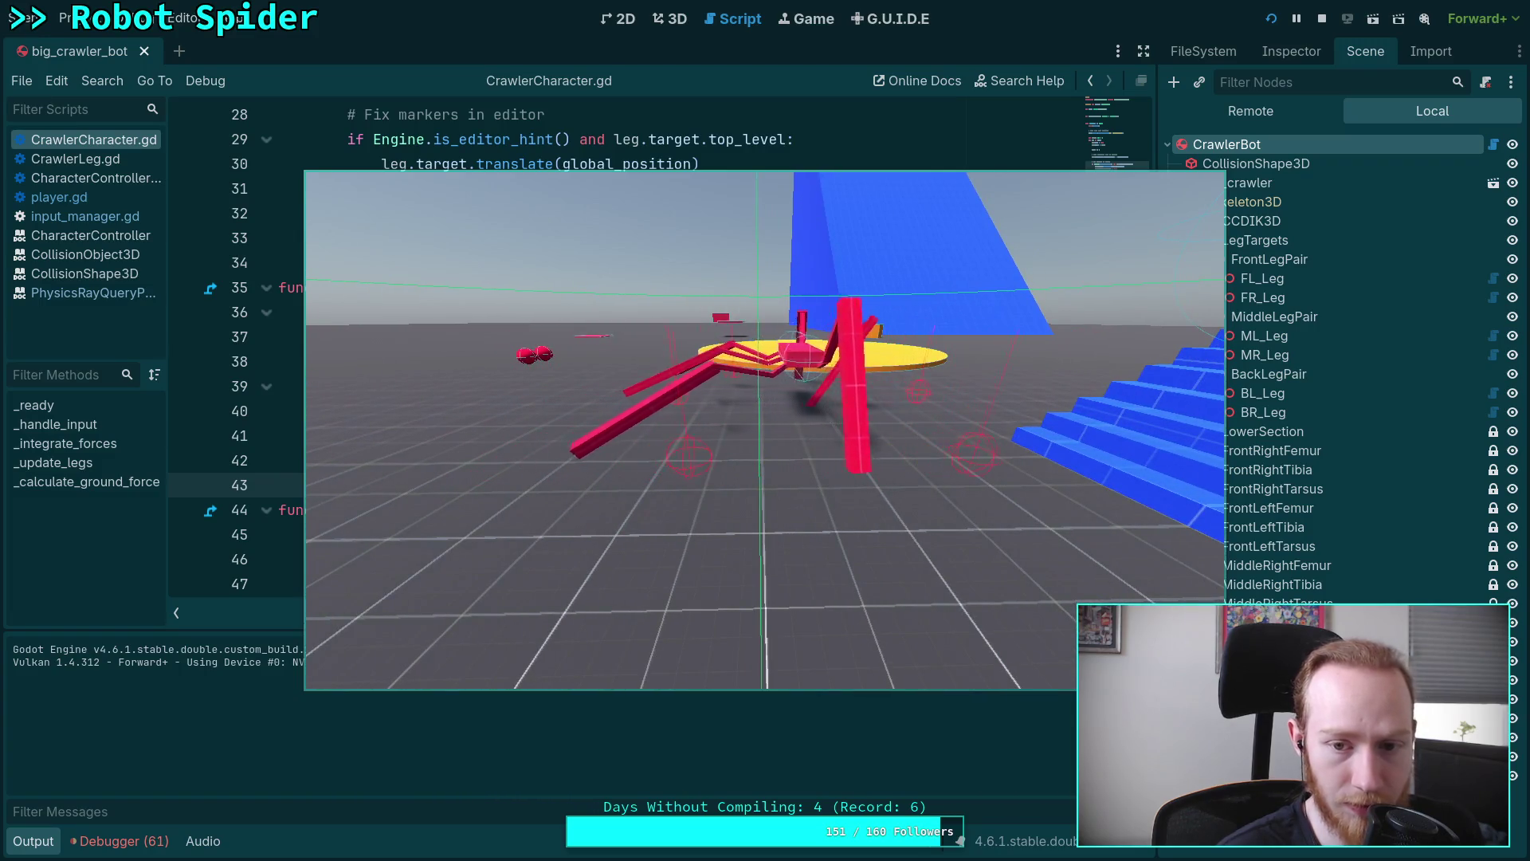
{"action": "left_click", "coordinate": [1320, 22]}
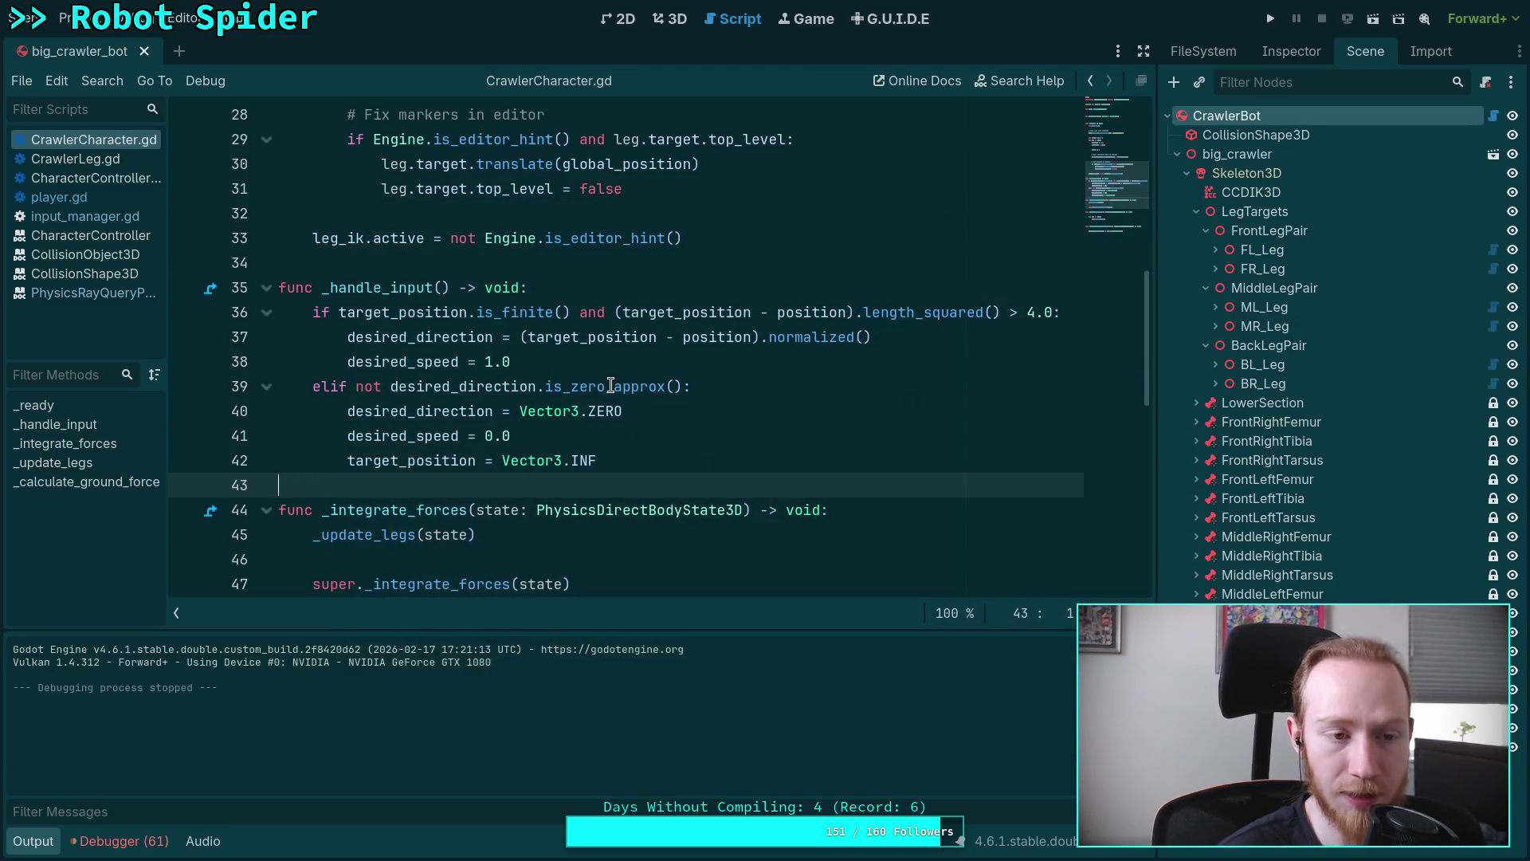
Hide the output panel, highlight has_desired_forward on line 70 of CrawlerLeg.gd, and rerun the project.
{"action": "scroll", "coordinate": [398, 478], "scroll_direction": "down", "scroll_amount": 2}
{"action": "left_click", "coordinate": [33, 841]}
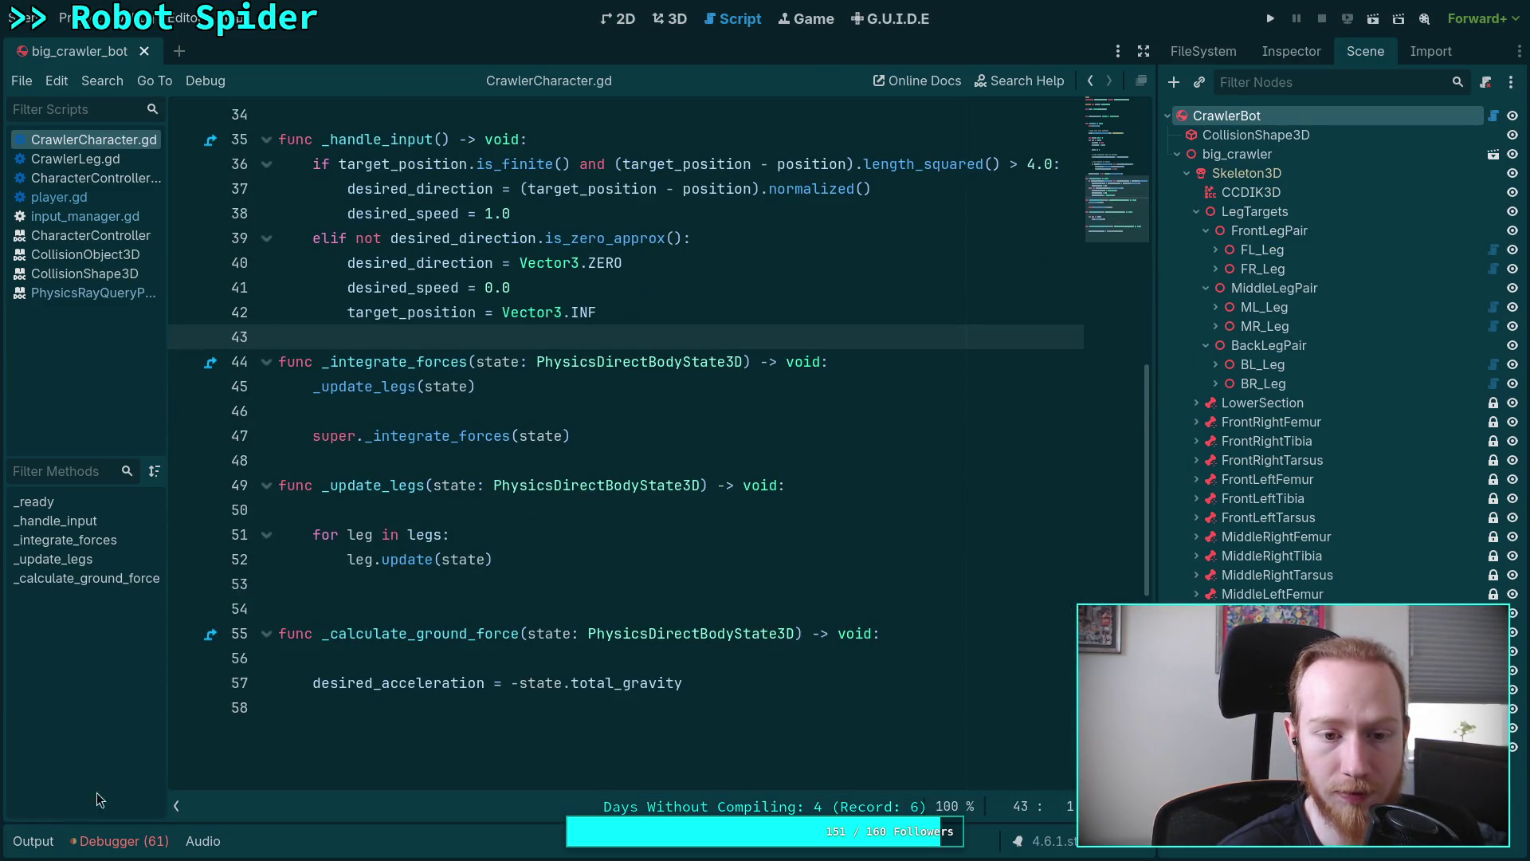
{"action": "scroll", "coordinate": [381, 517], "scroll_direction": "up", "scroll_amount": 3}
{"action": "scroll", "coordinate": [380, 516], "scroll_direction": "up", "scroll_amount": 4}
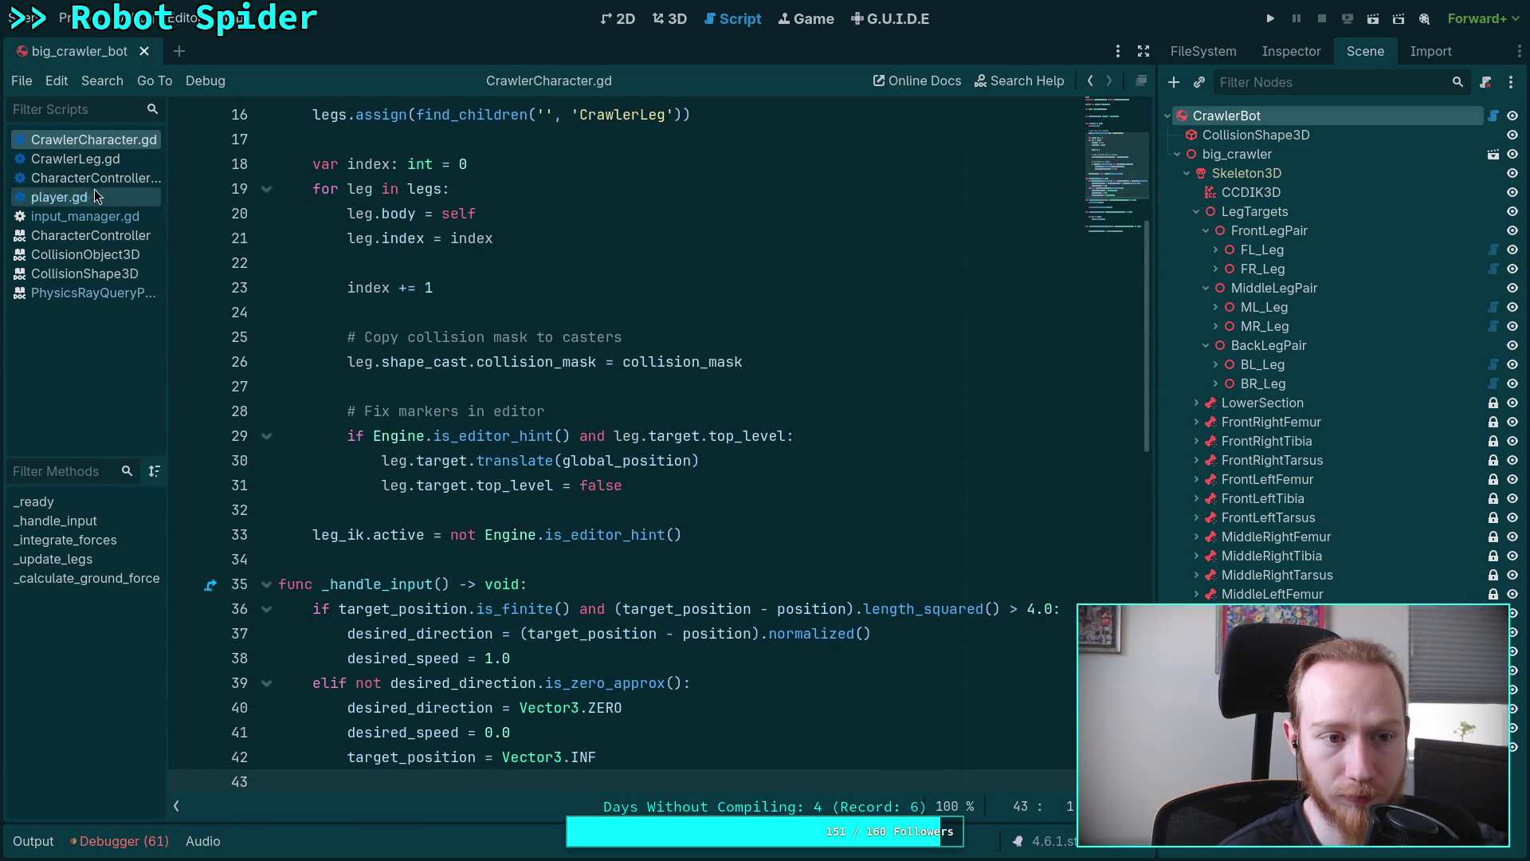
{"action": "left_click", "coordinate": [76, 159]}
{"action": "scroll", "coordinate": [482, 435], "scroll_direction": "down", "scroll_amount": 8}
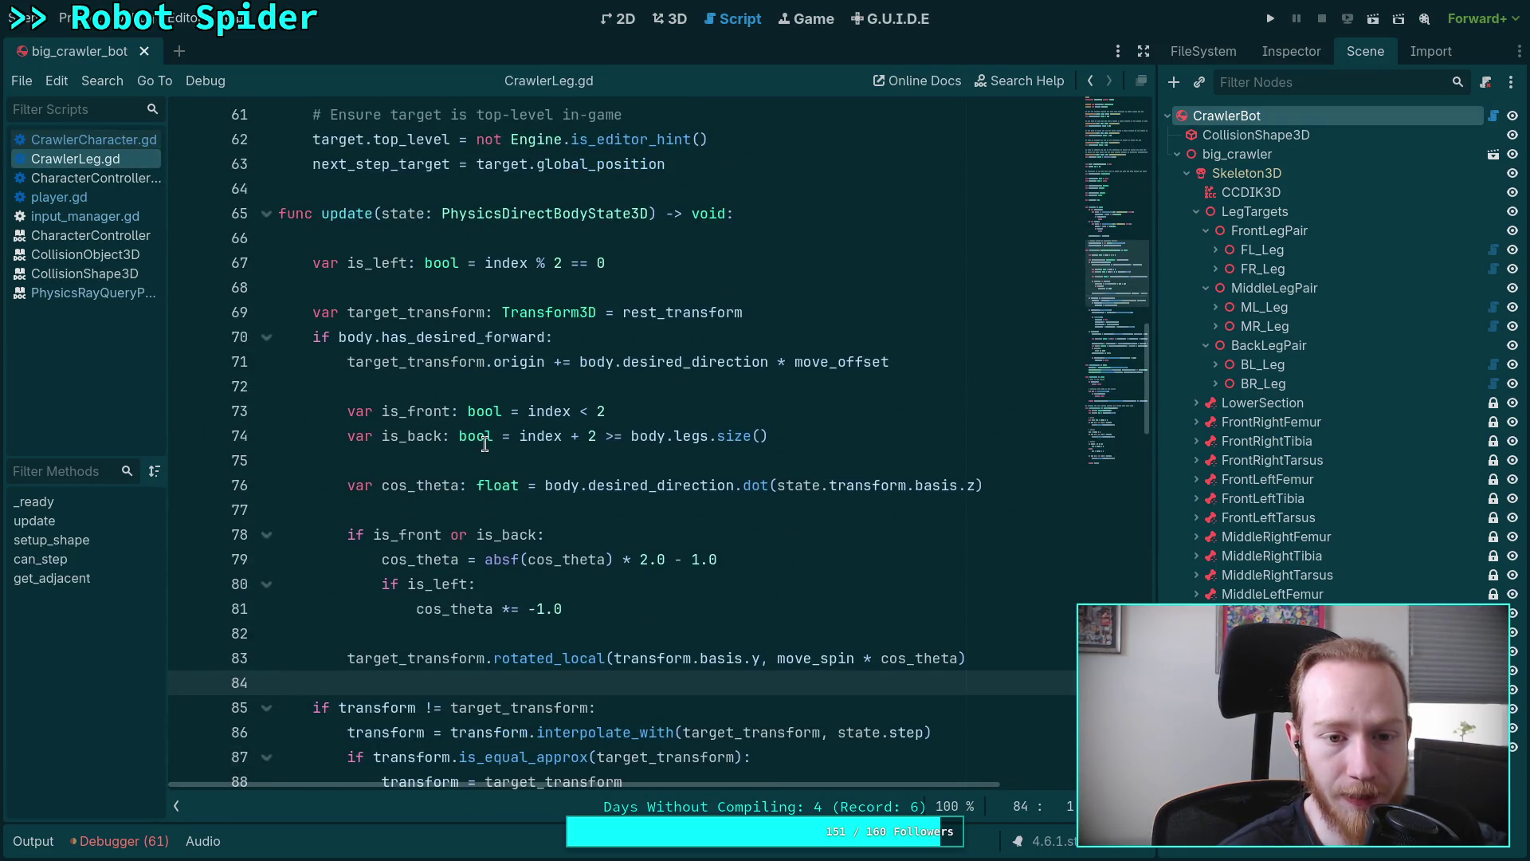
{"action": "double_click", "coordinate": [437, 337]}
{"action": "scroll", "coordinate": [580, 433], "scroll_direction": "down", "scroll_amount": 1}
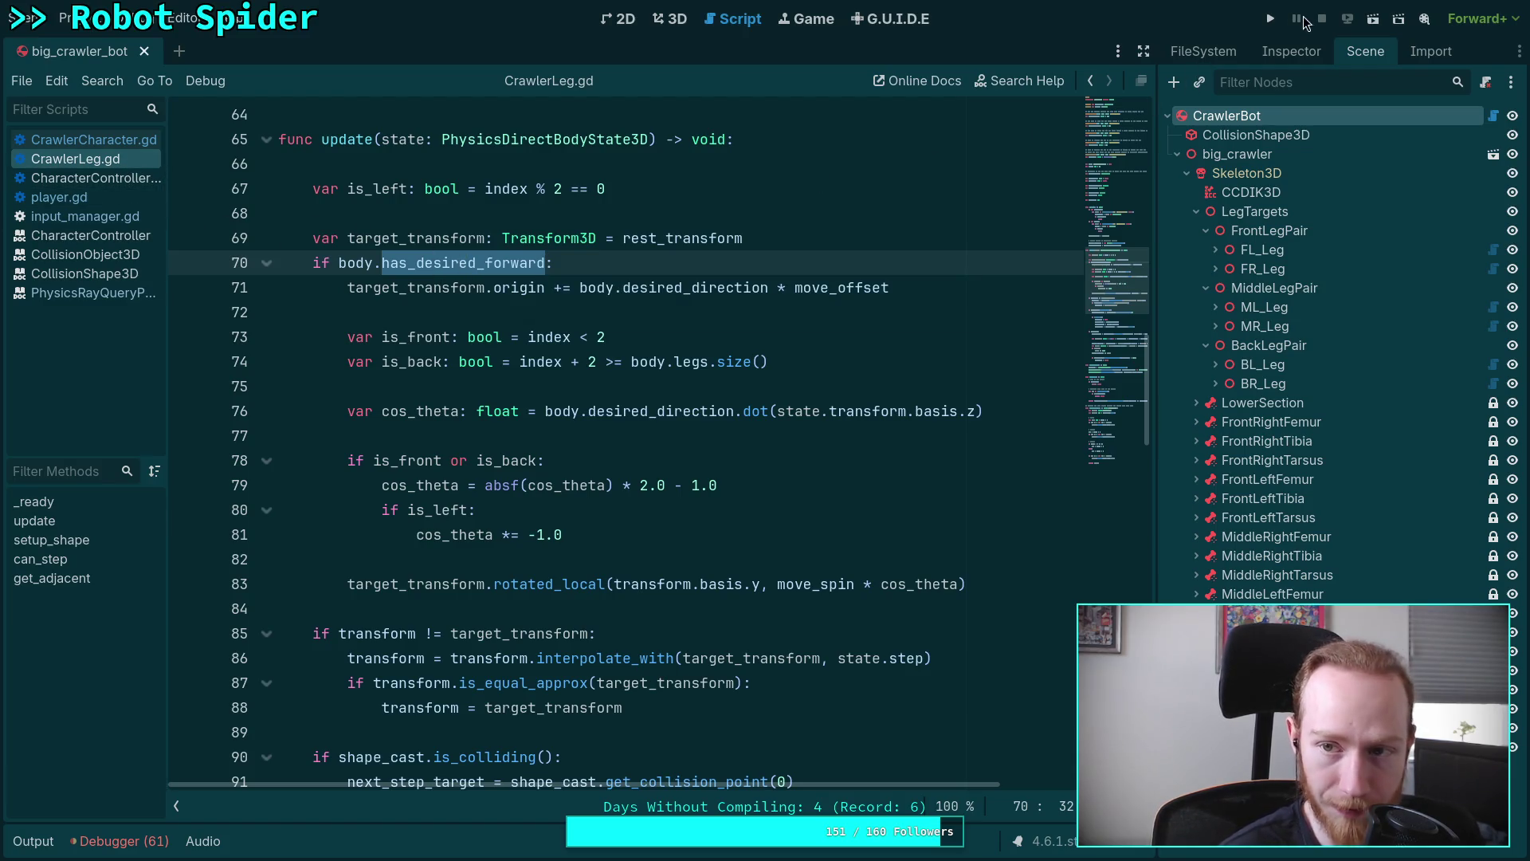
{"action": "left_click", "coordinate": [1270, 19]}
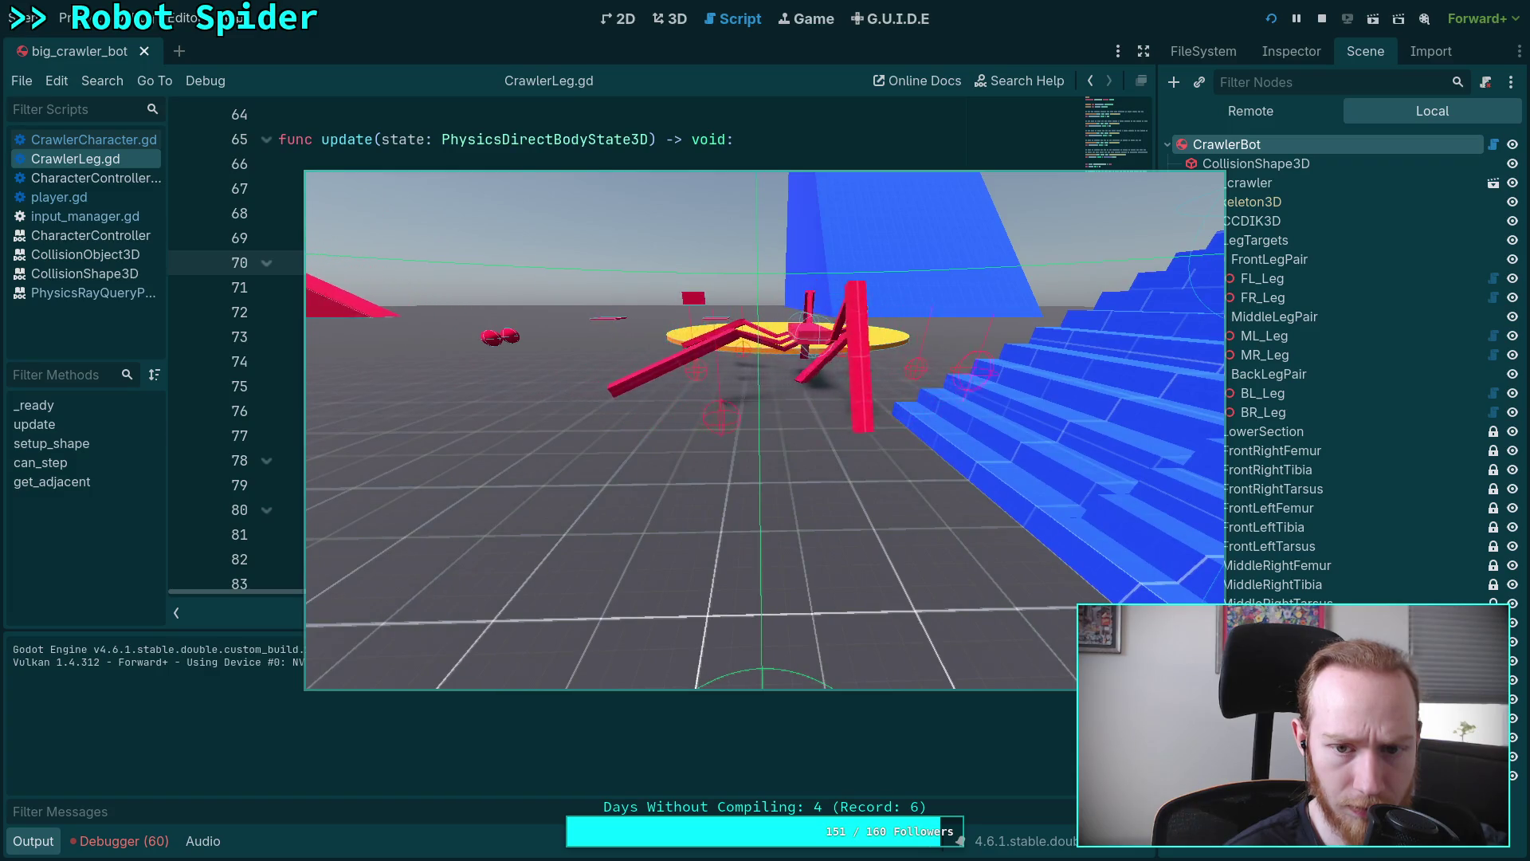
{"action": "key", "text": "w"}
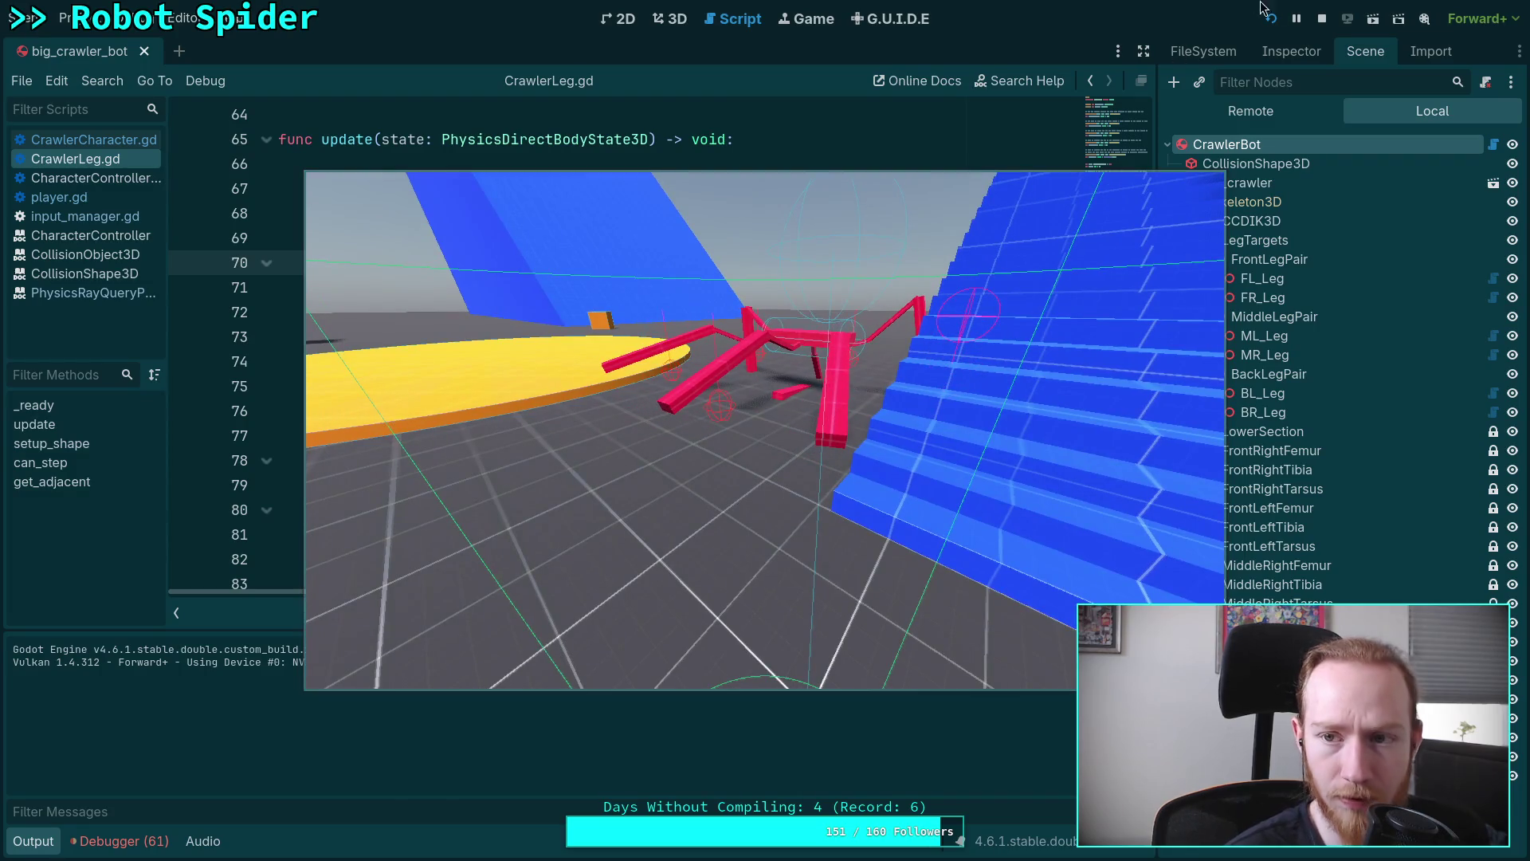
{"action": "left_click", "coordinate": [1319, 19]}
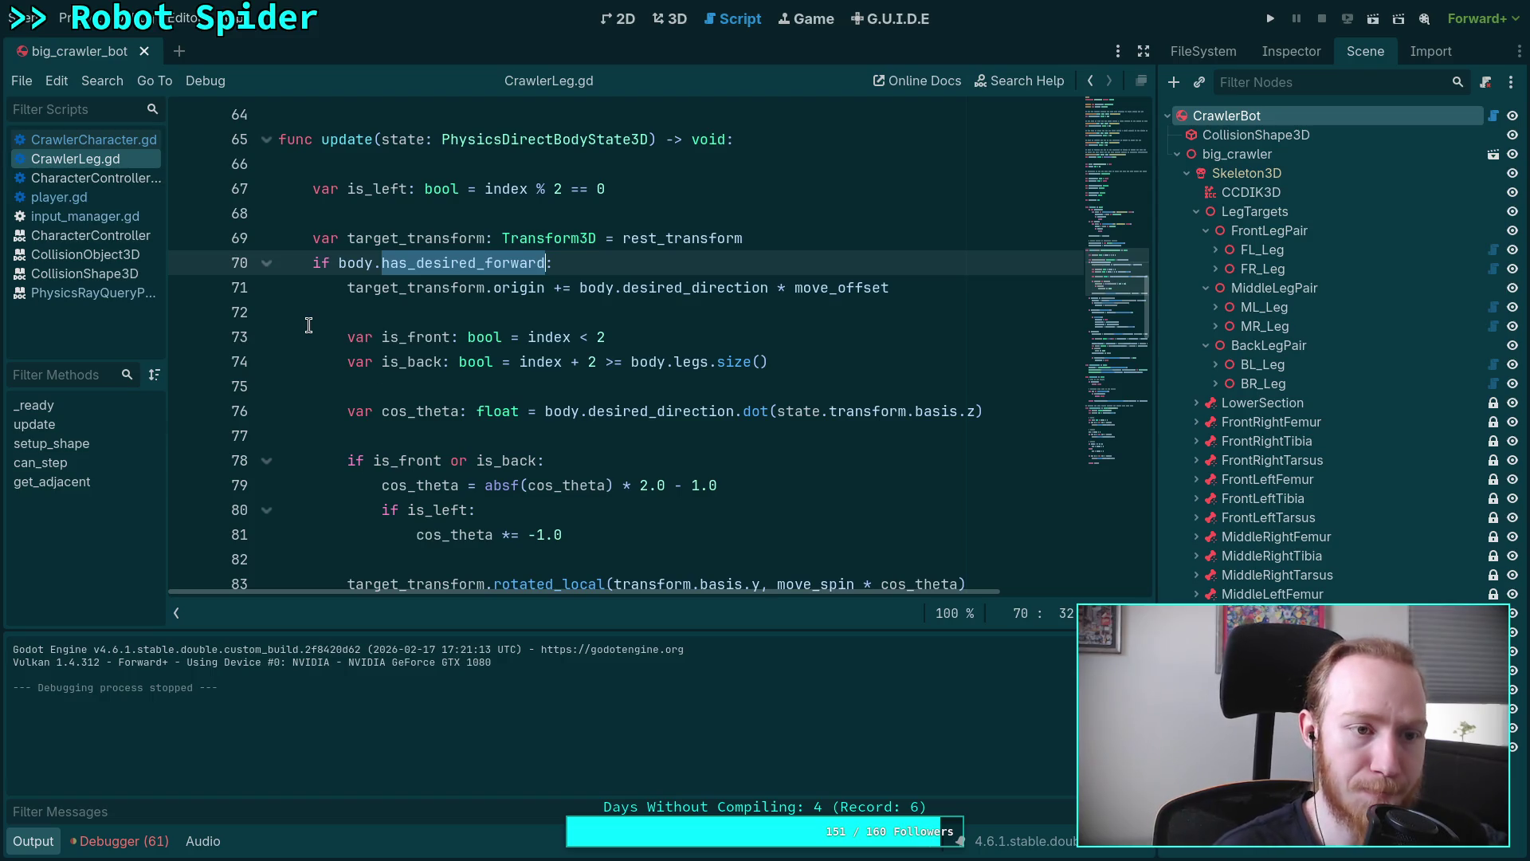
{"action": "left_click", "coordinate": [24, 846]}
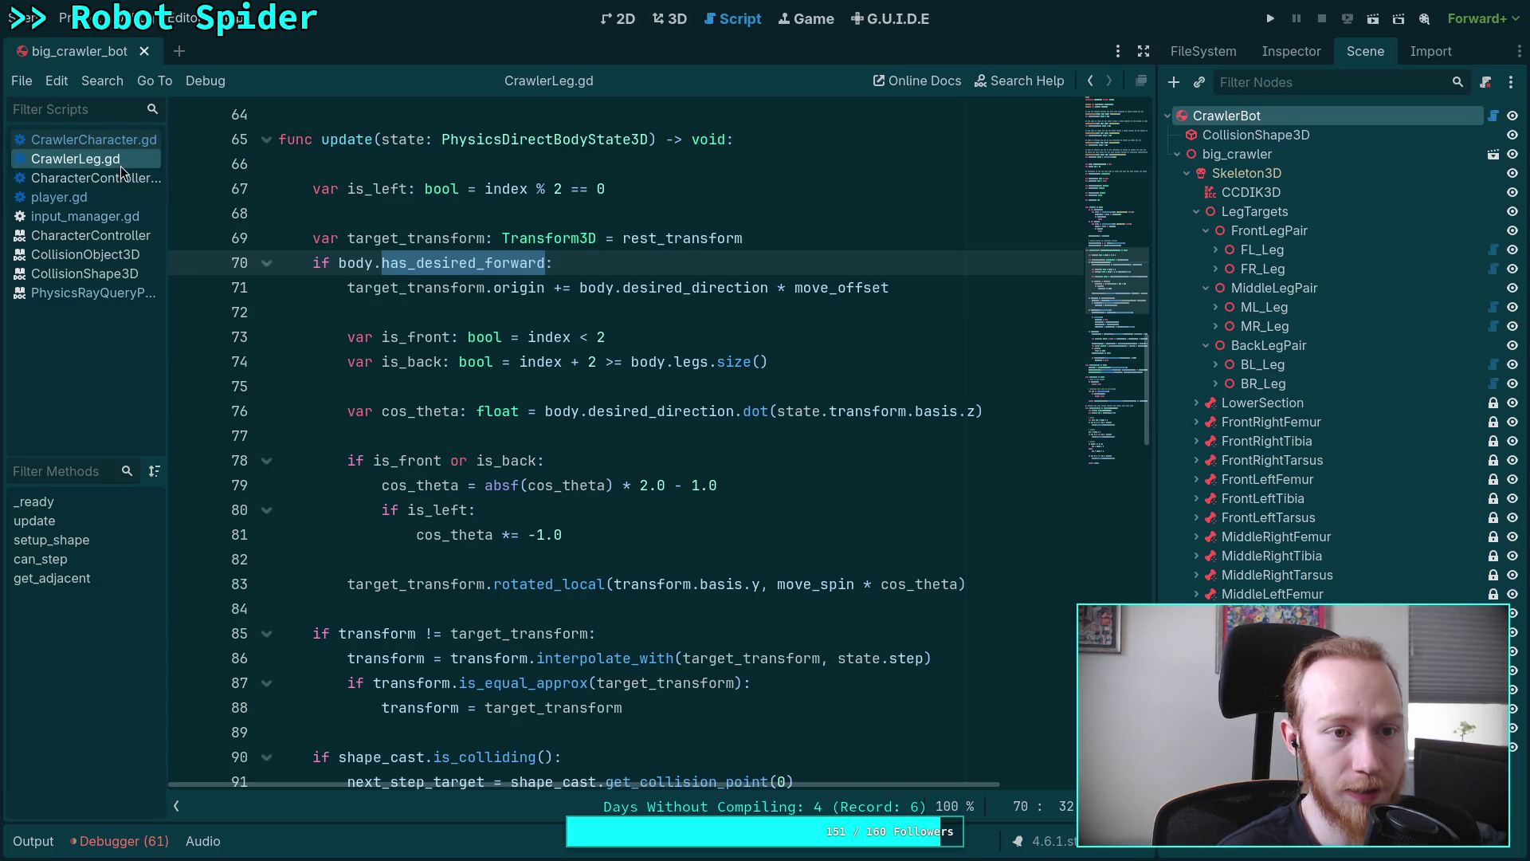
{"action": "scroll", "coordinate": [548, 342], "scroll_direction": "down", "scroll_amount": 7}
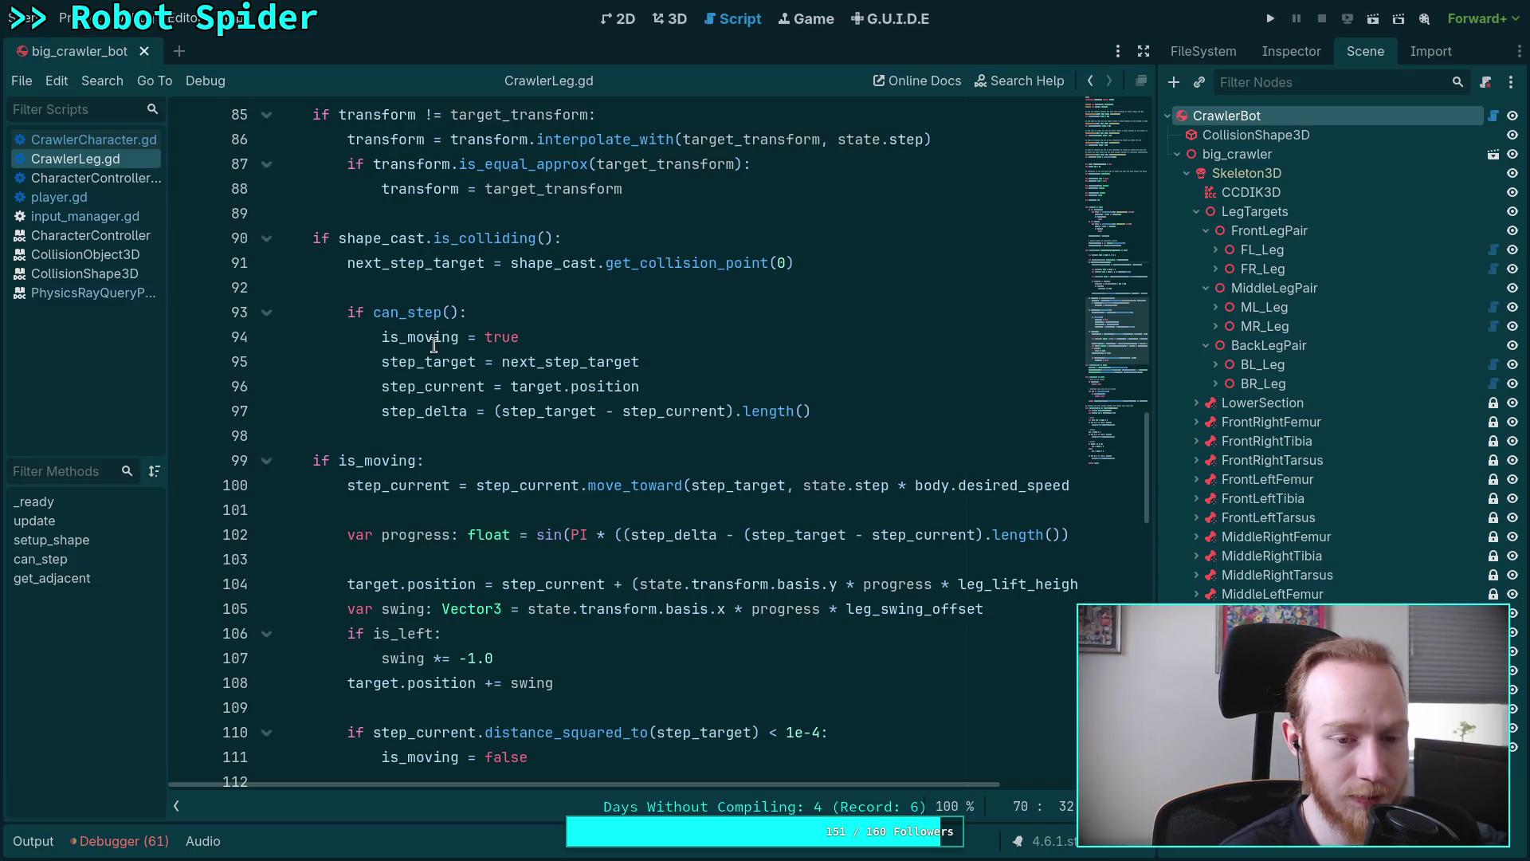
{"action": "scroll", "coordinate": [432, 367], "scroll_direction": "down", "scroll_amount": 7}
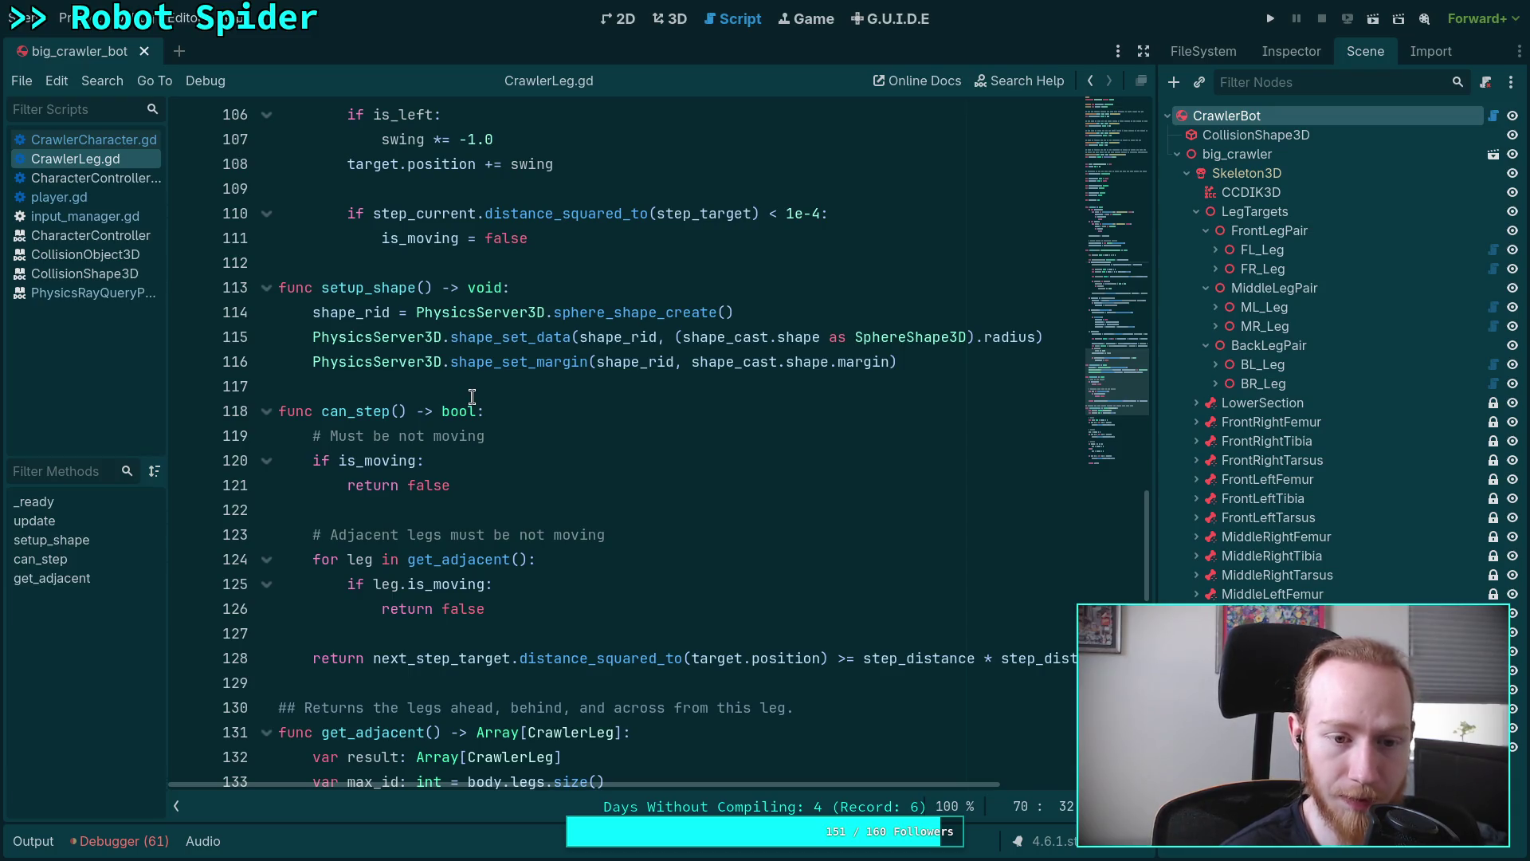
{"action": "scroll", "coordinate": [471, 396], "scroll_direction": "down", "scroll_amount": 2}
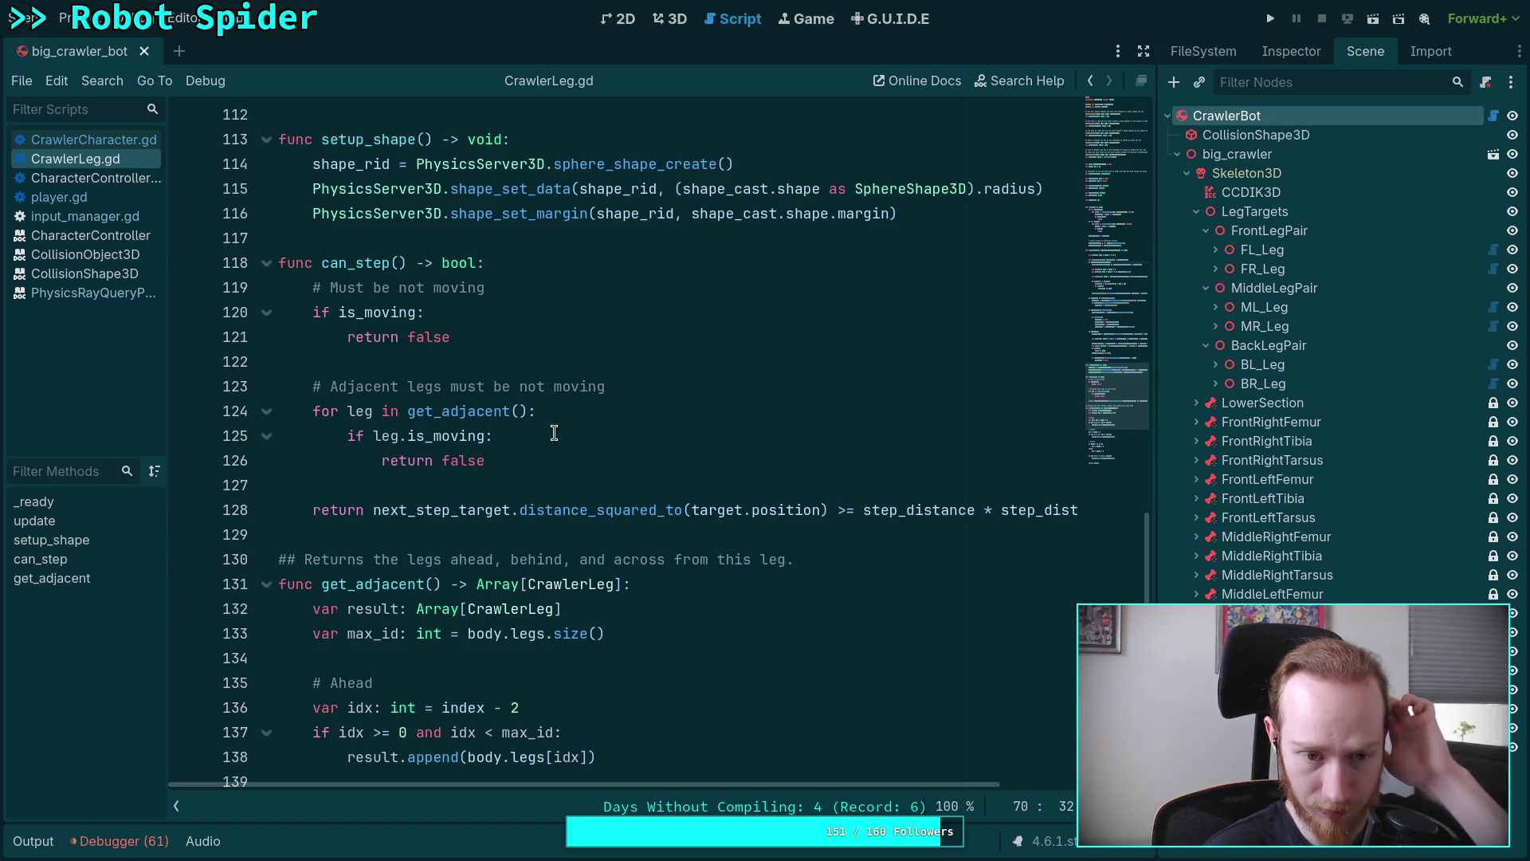
{"action": "scroll", "coordinate": [554, 432], "scroll_direction": "up", "scroll_amount": 10}
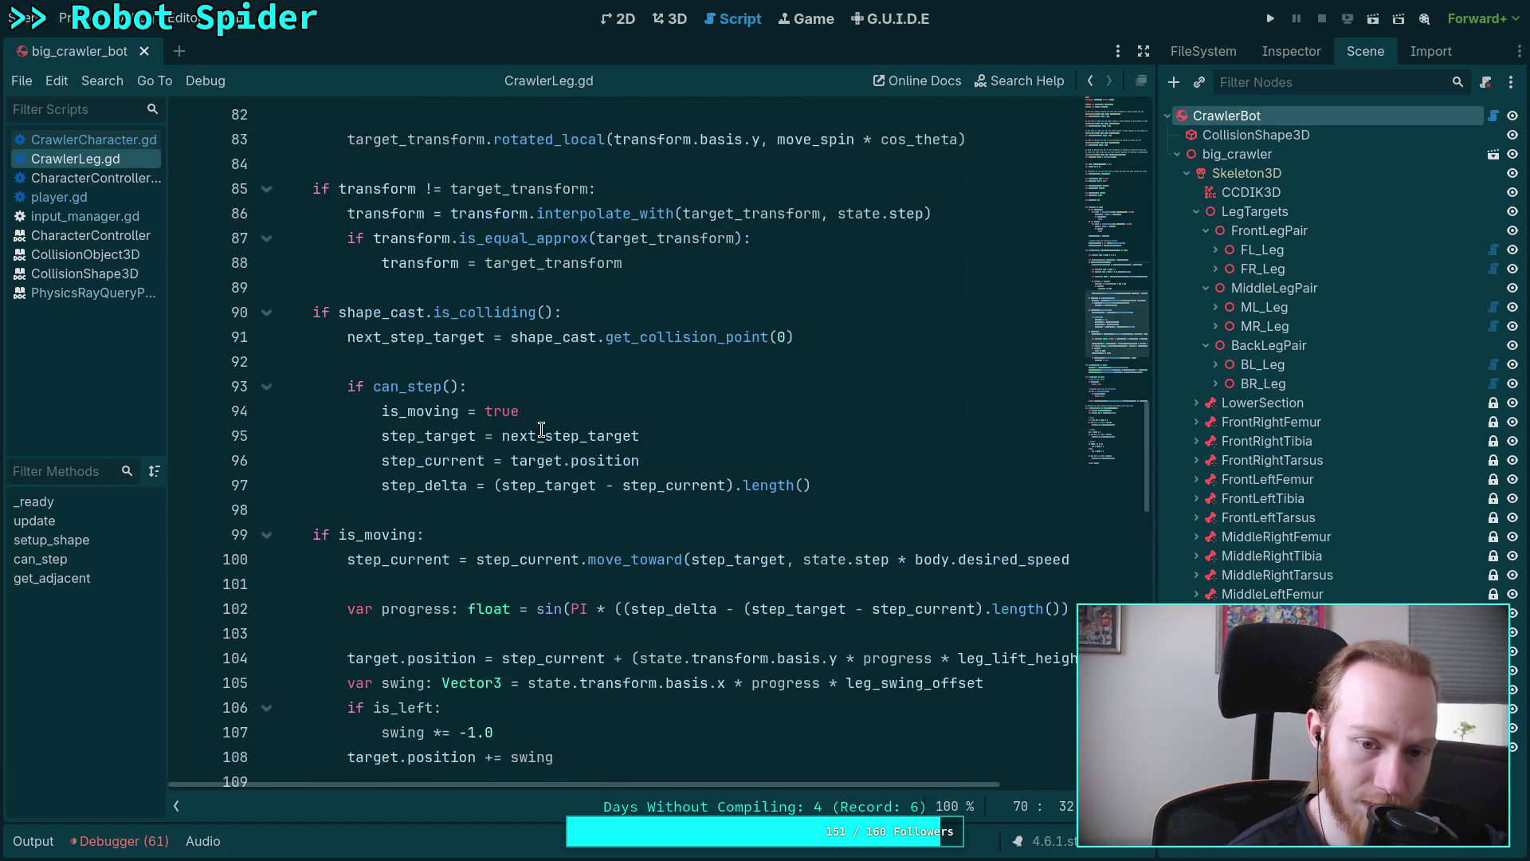
{"action": "scroll", "coordinate": [541, 430], "scroll_direction": "up", "scroll_amount": 4}
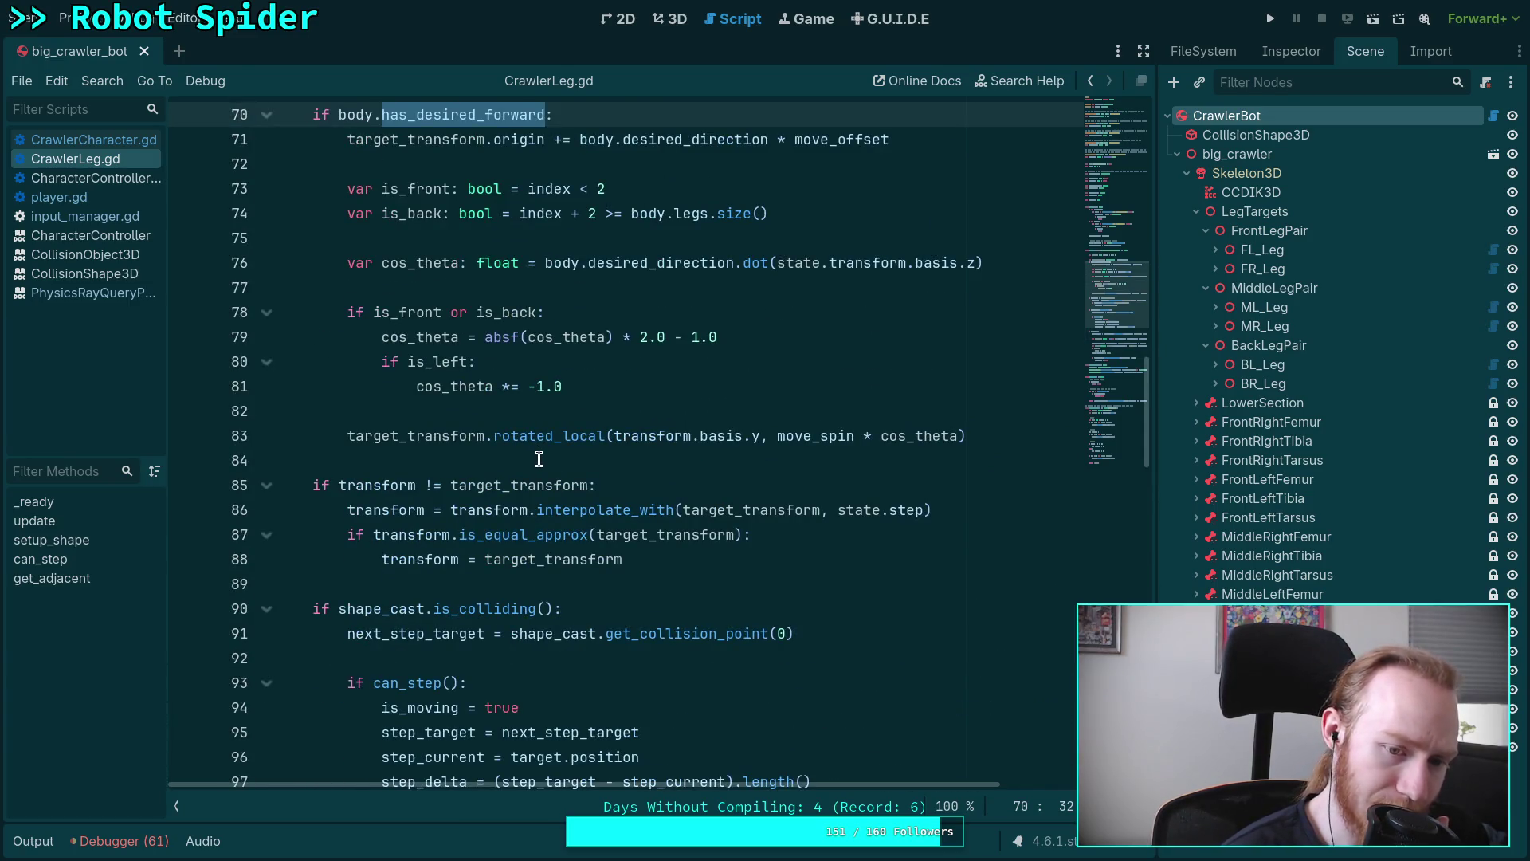
{"action": "scroll", "coordinate": [538, 459], "scroll_direction": "up", "scroll_amount": 2}
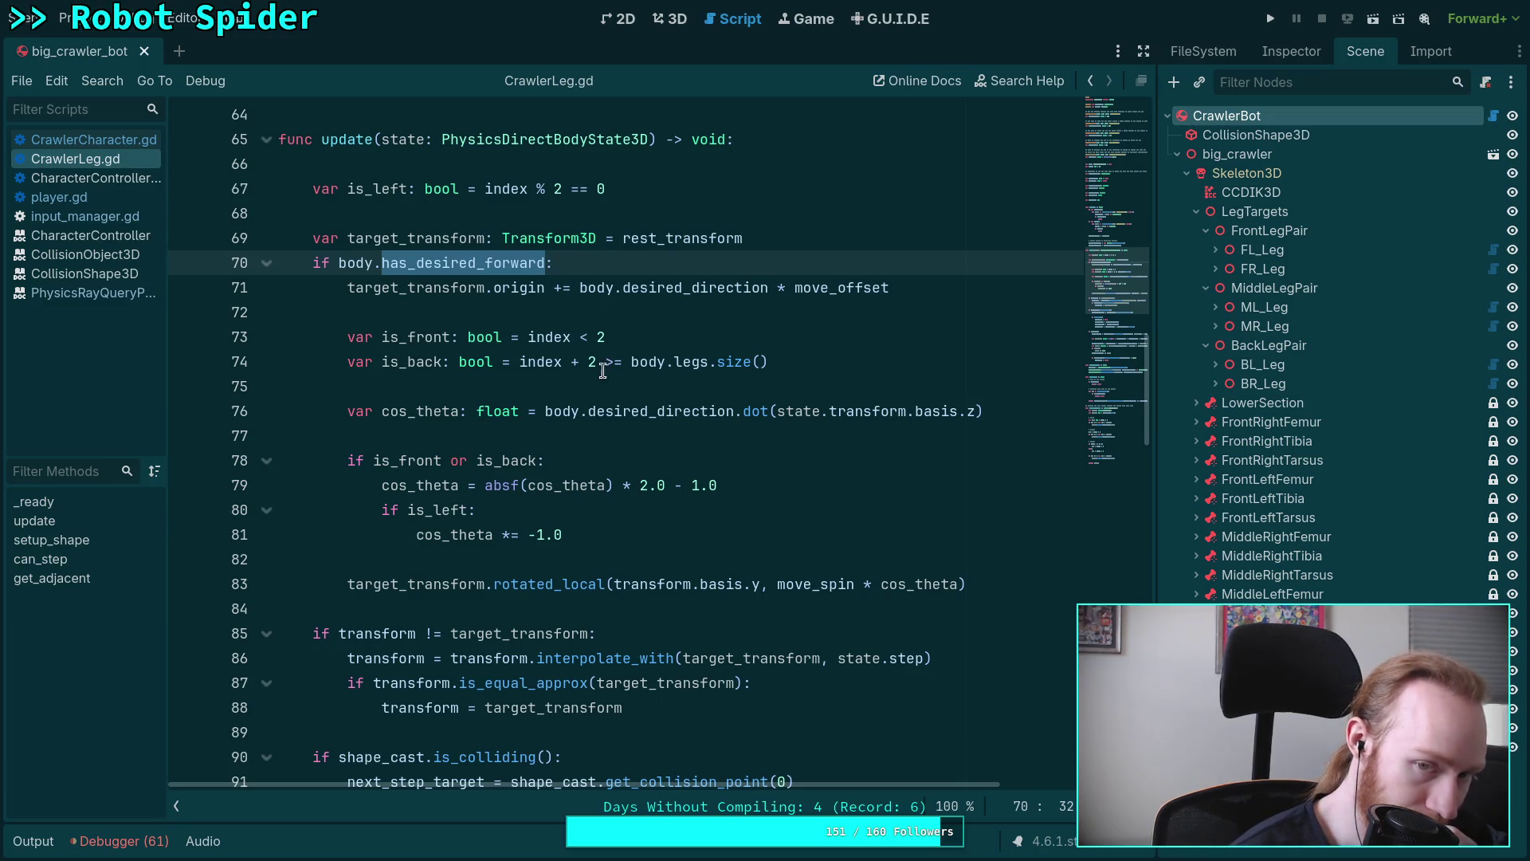
{"action": "mouse_move", "coordinate": [649, 293]}
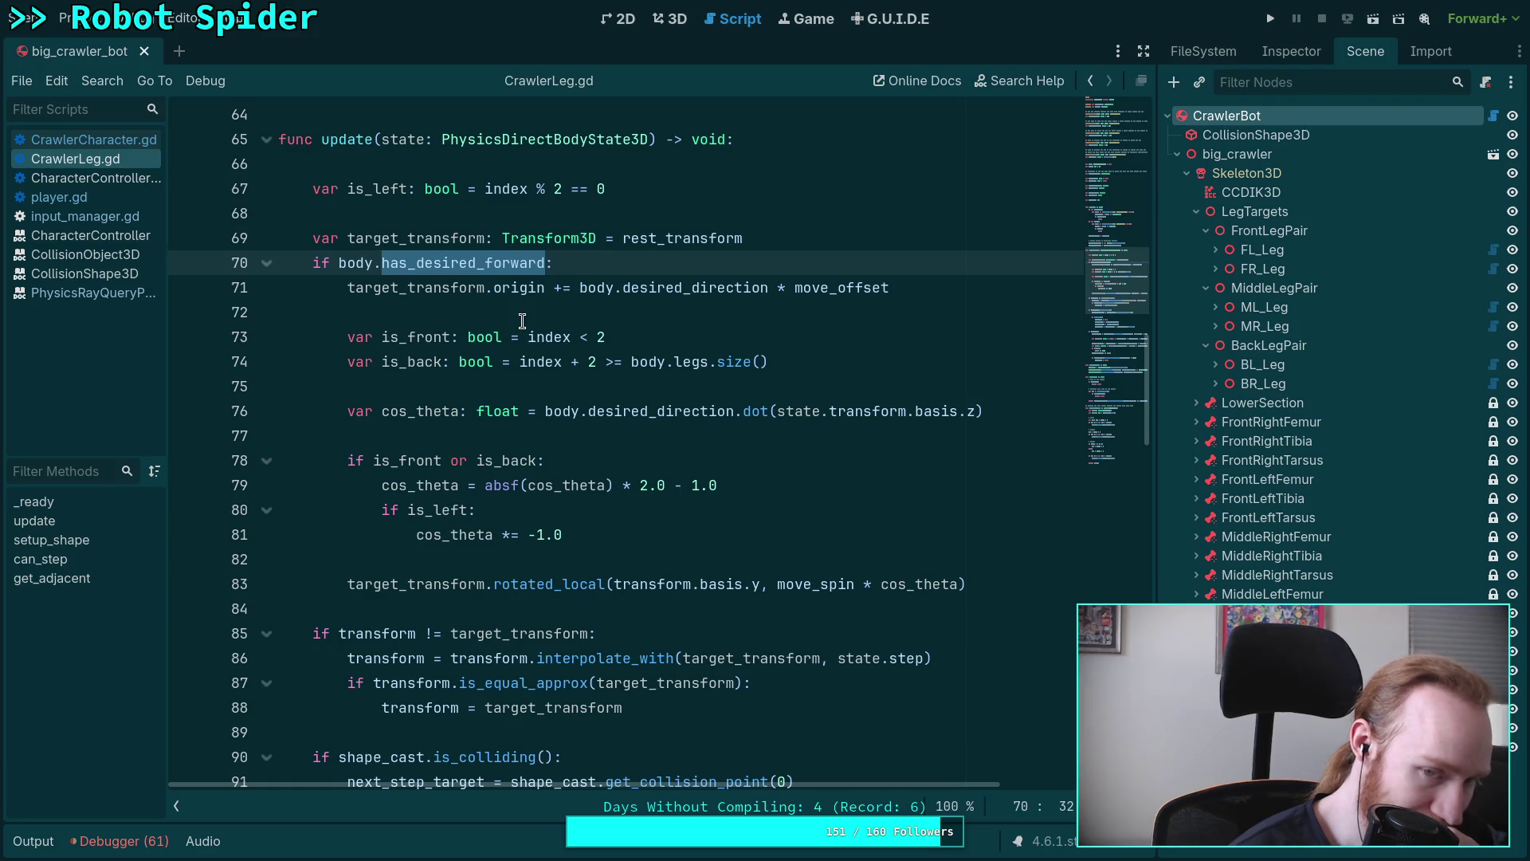
{"action": "scroll", "coordinate": [676, 464], "scroll_direction": "down", "scroll_amount": 6}
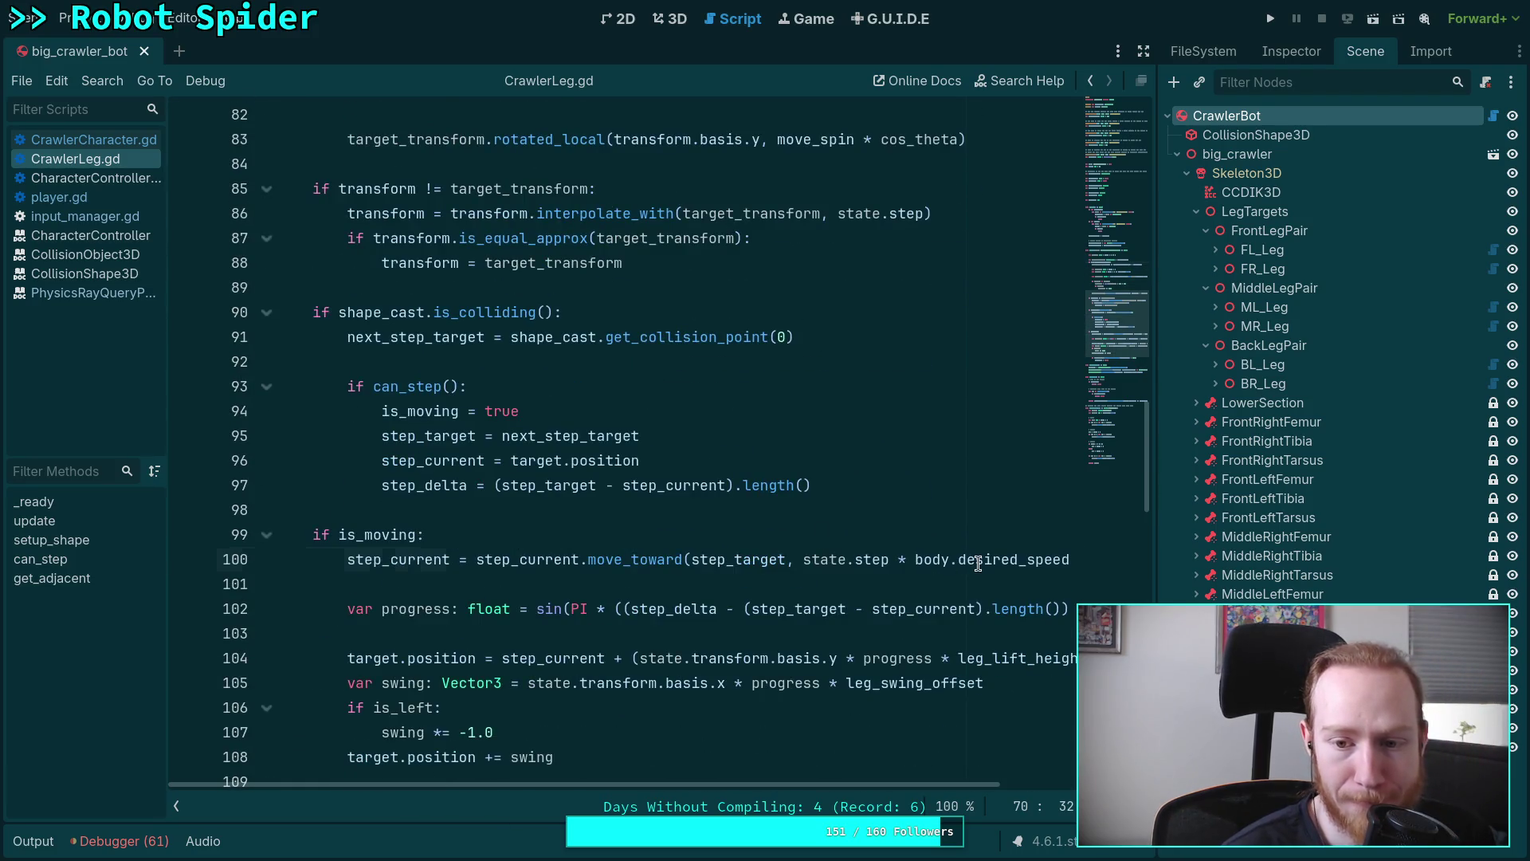
{"action": "double_click", "coordinate": [977, 560]}
{"action": "mouse_move", "coordinate": [867, 783]}
{"action": "left_mouse_down"}
{"action": "mouse_move", "coordinate": [1062, 785]}
{"action": "mouse_move", "coordinate": [844, 789]}
{"action": "mouse_move", "coordinate": [953, 805]}
{"action": "mouse_move", "coordinate": [892, 796]}
{"action": "mouse_move", "coordinate": [980, 796]}
{"action": "mouse_move", "coordinate": [850, 777]}
{"action": "mouse_move", "coordinate": [1004, 777]}
{"action": "left_mouse_up"}
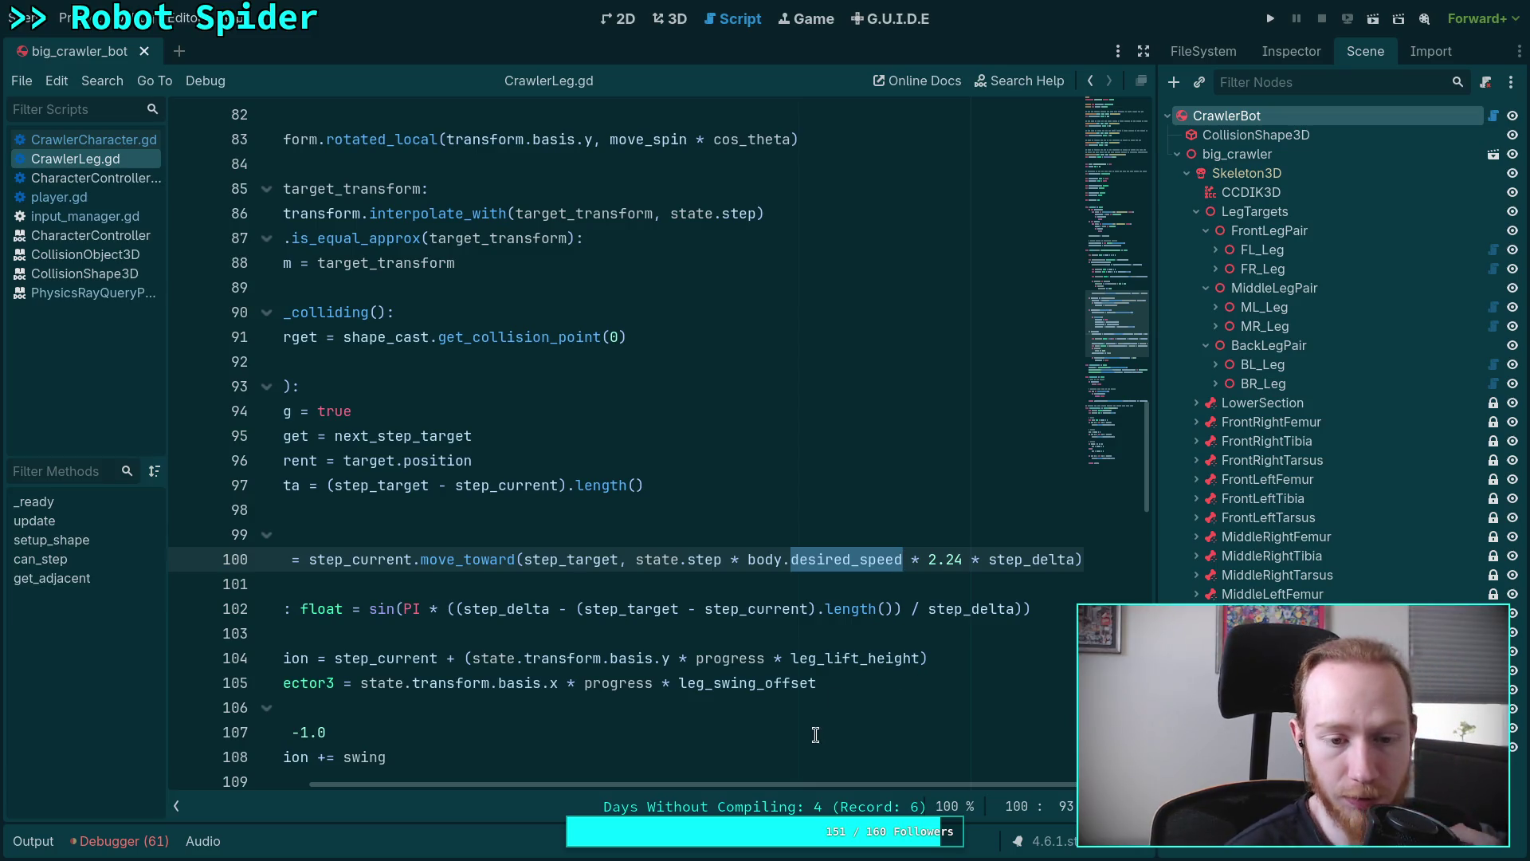
{"action": "scroll", "coordinate": [796, 782], "scroll_direction": "left", "scroll_amount": 4}
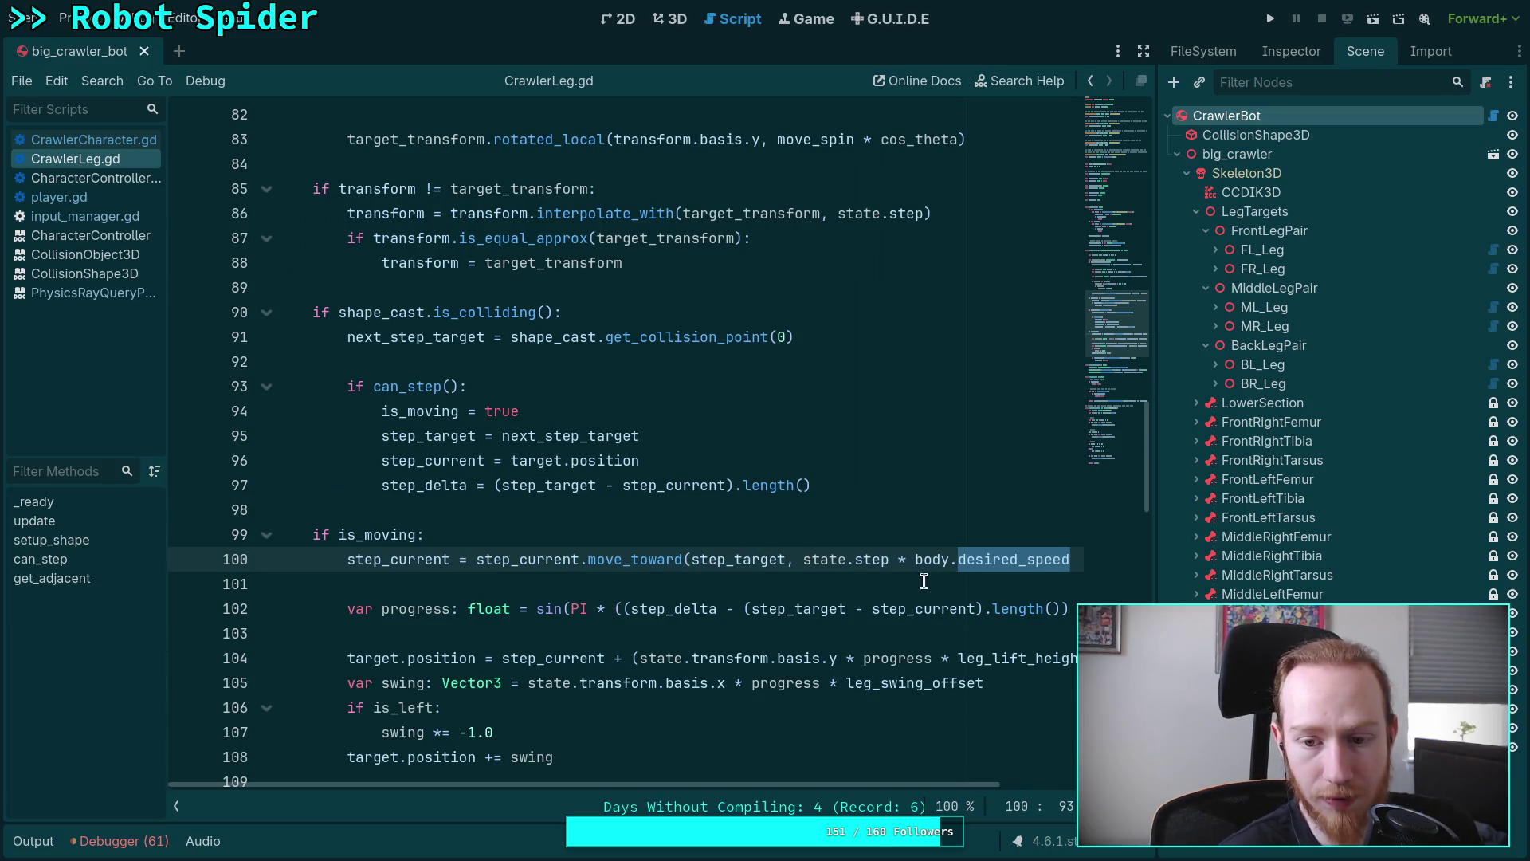
{"action": "scroll", "coordinate": [878, 782], "scroll_direction": "right", "scroll_amount": 3}
{"action": "scroll", "coordinate": [1015, 792], "scroll_direction": "left", "scroll_amount": 3}
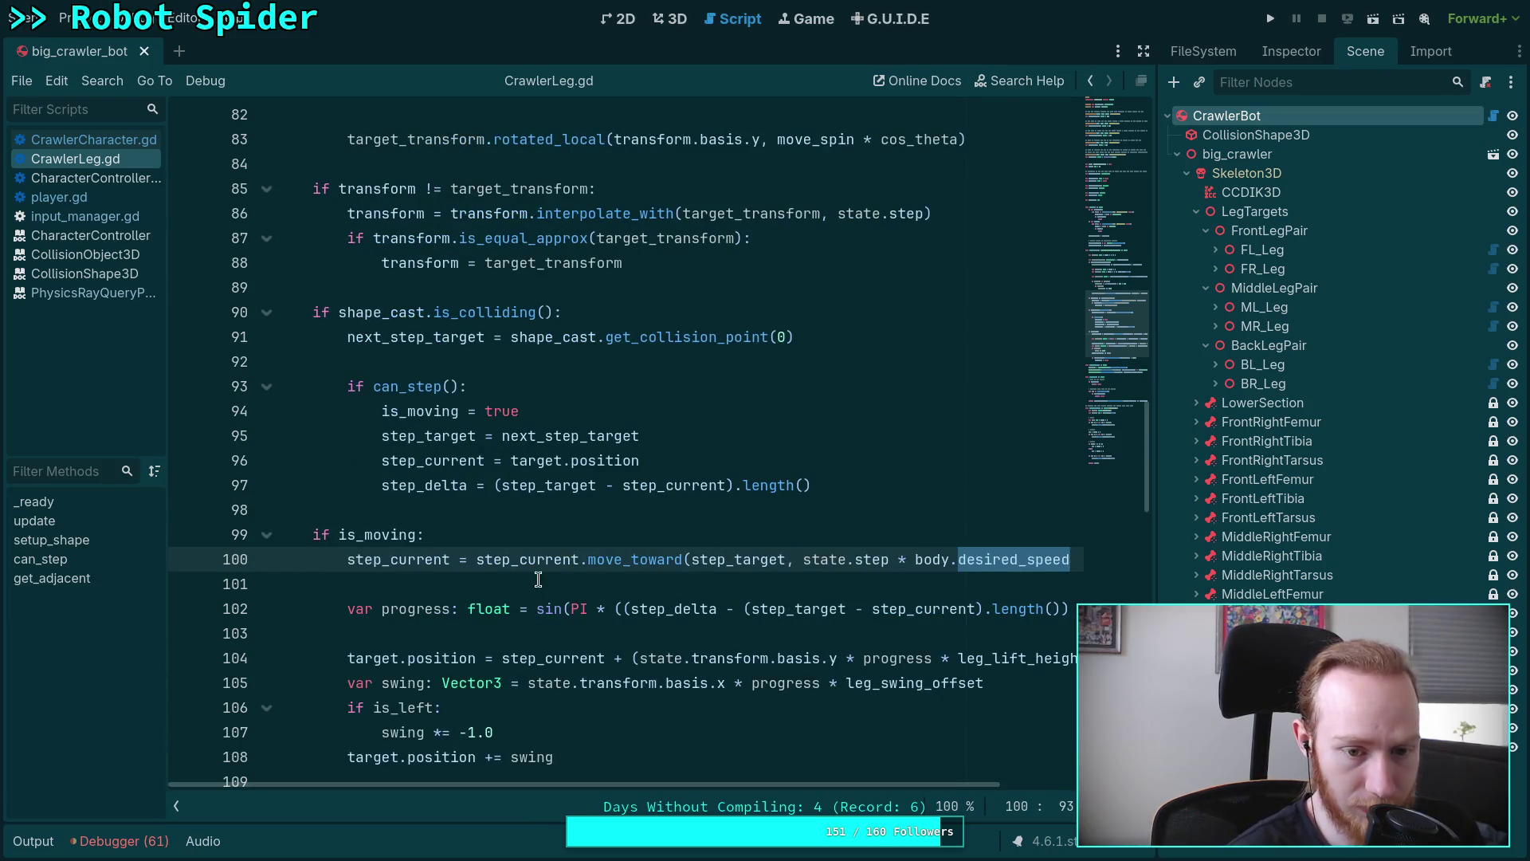
Break line 100's move_toward call so its arguments and closing parenthesis sit on separate lines.
{"action": "left_click", "coordinate": [611, 532]}
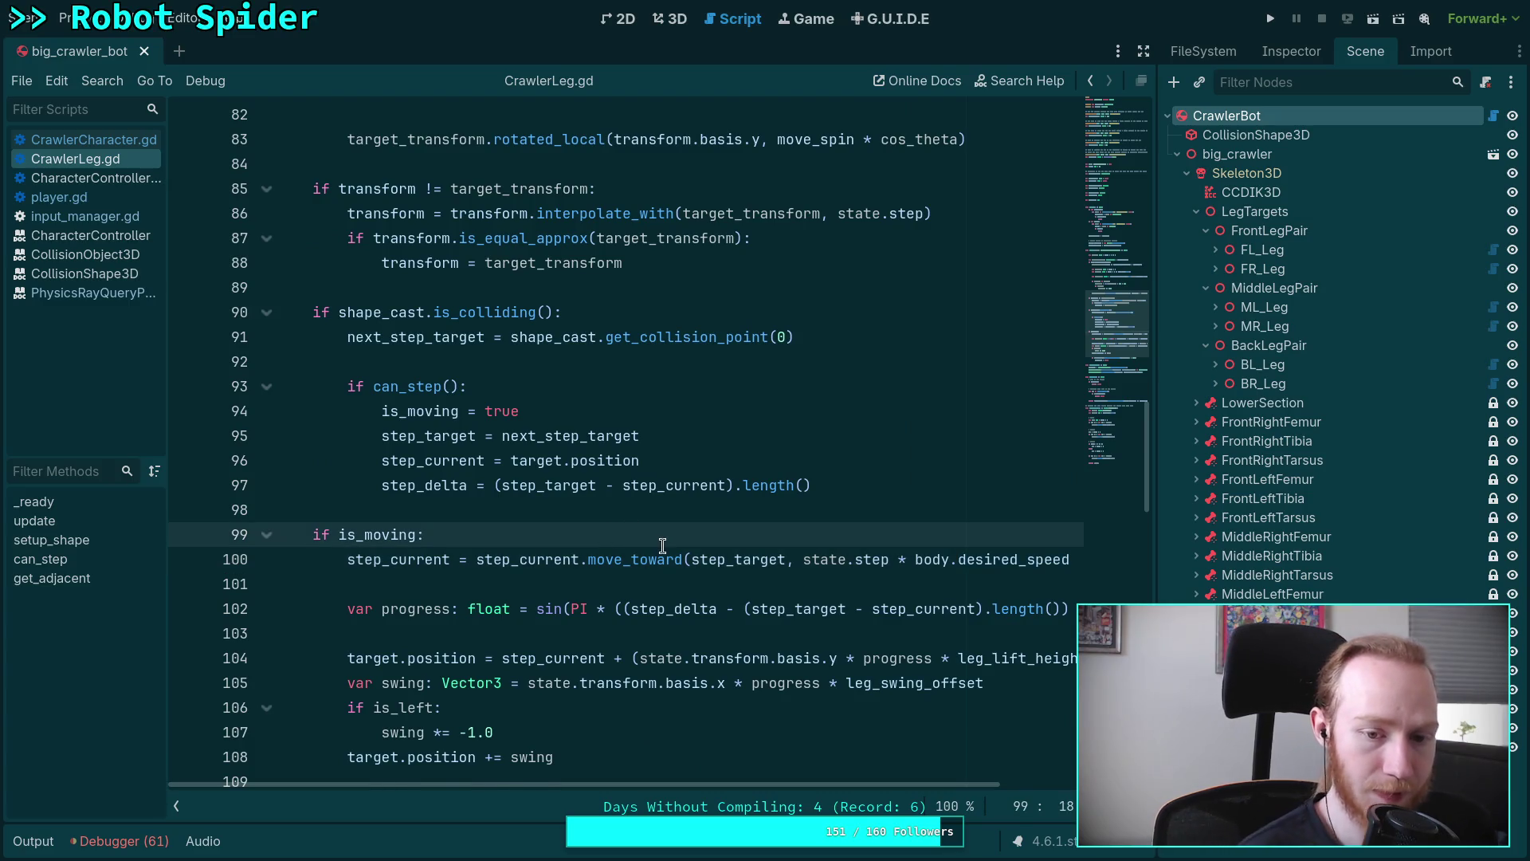
{"action": "key", "text": "Return"}
{"action": "type", "text": "v"}
{"action": "key", "text": "BackSpace"}
{"action": "type", "text": "var"}
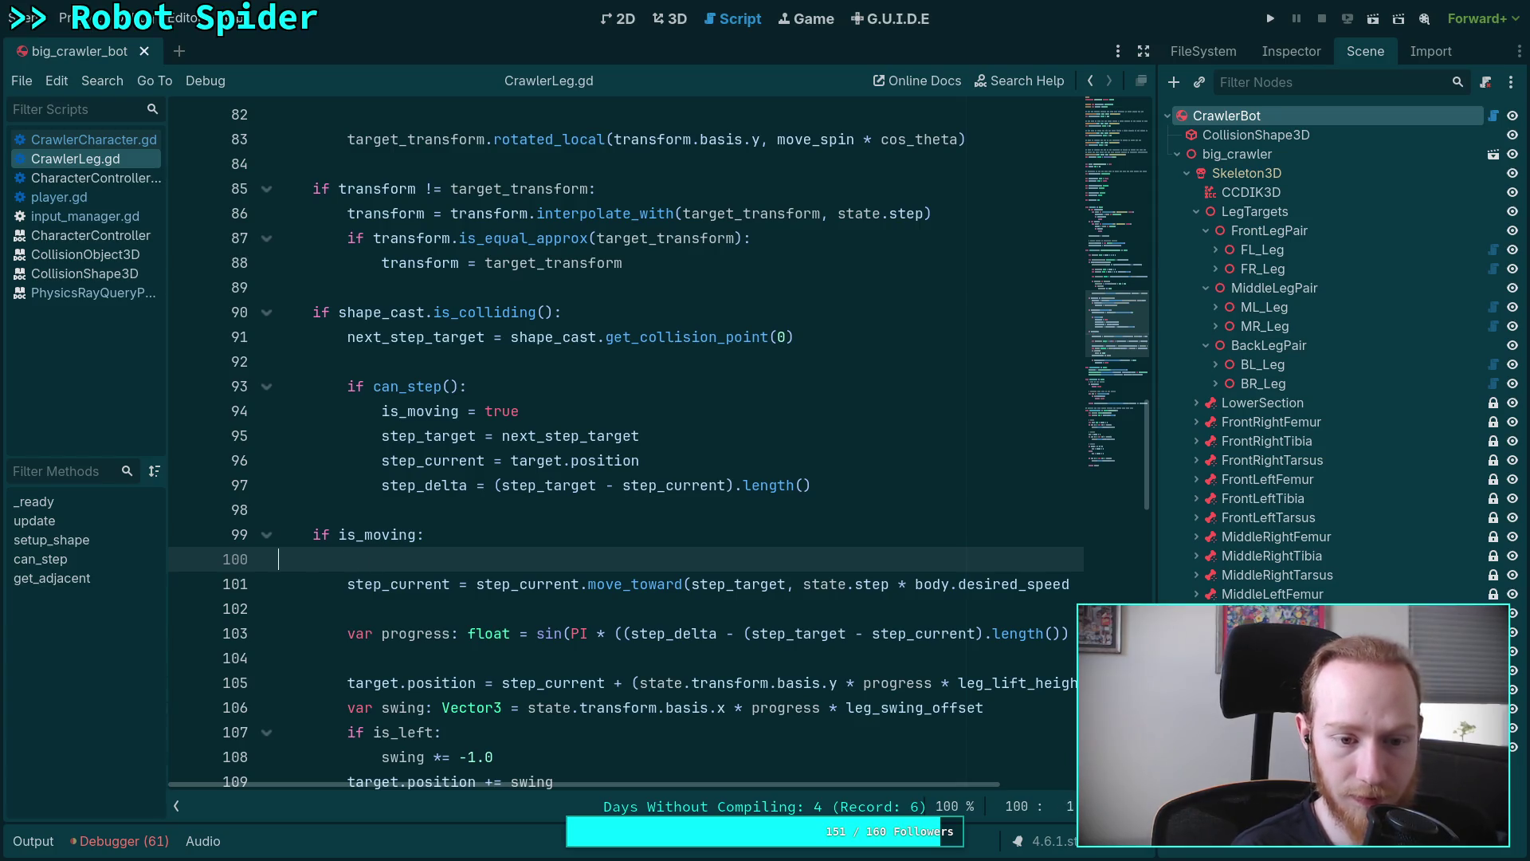
{"action": "key", "text": "BackSpace"}
{"action": "left_click", "coordinate": [691, 561]}
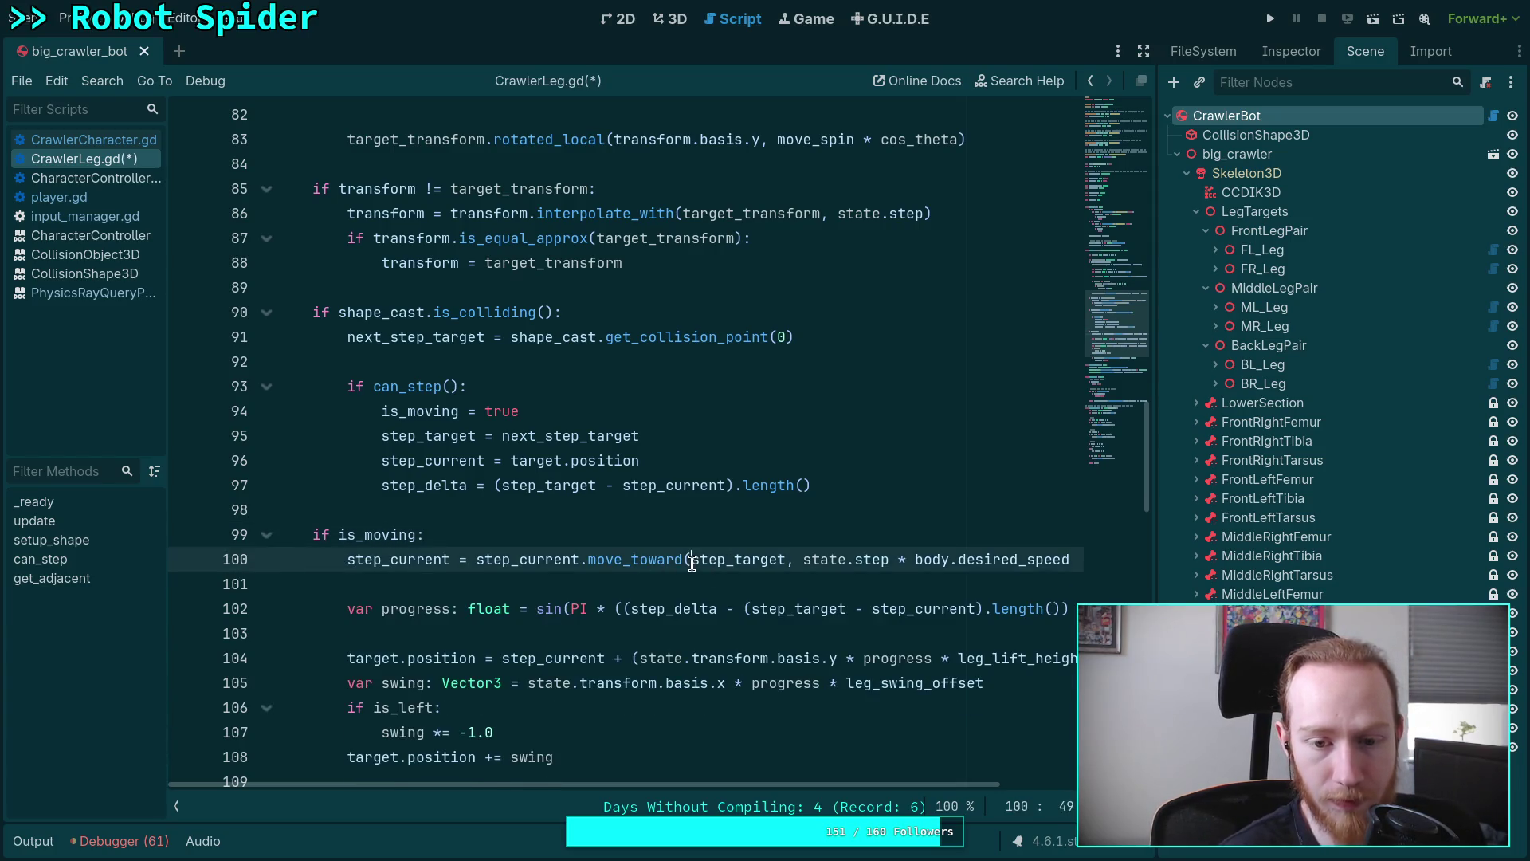
{"action": "key", "text": "Return"}
{"action": "left_click", "coordinate": [525, 584]}
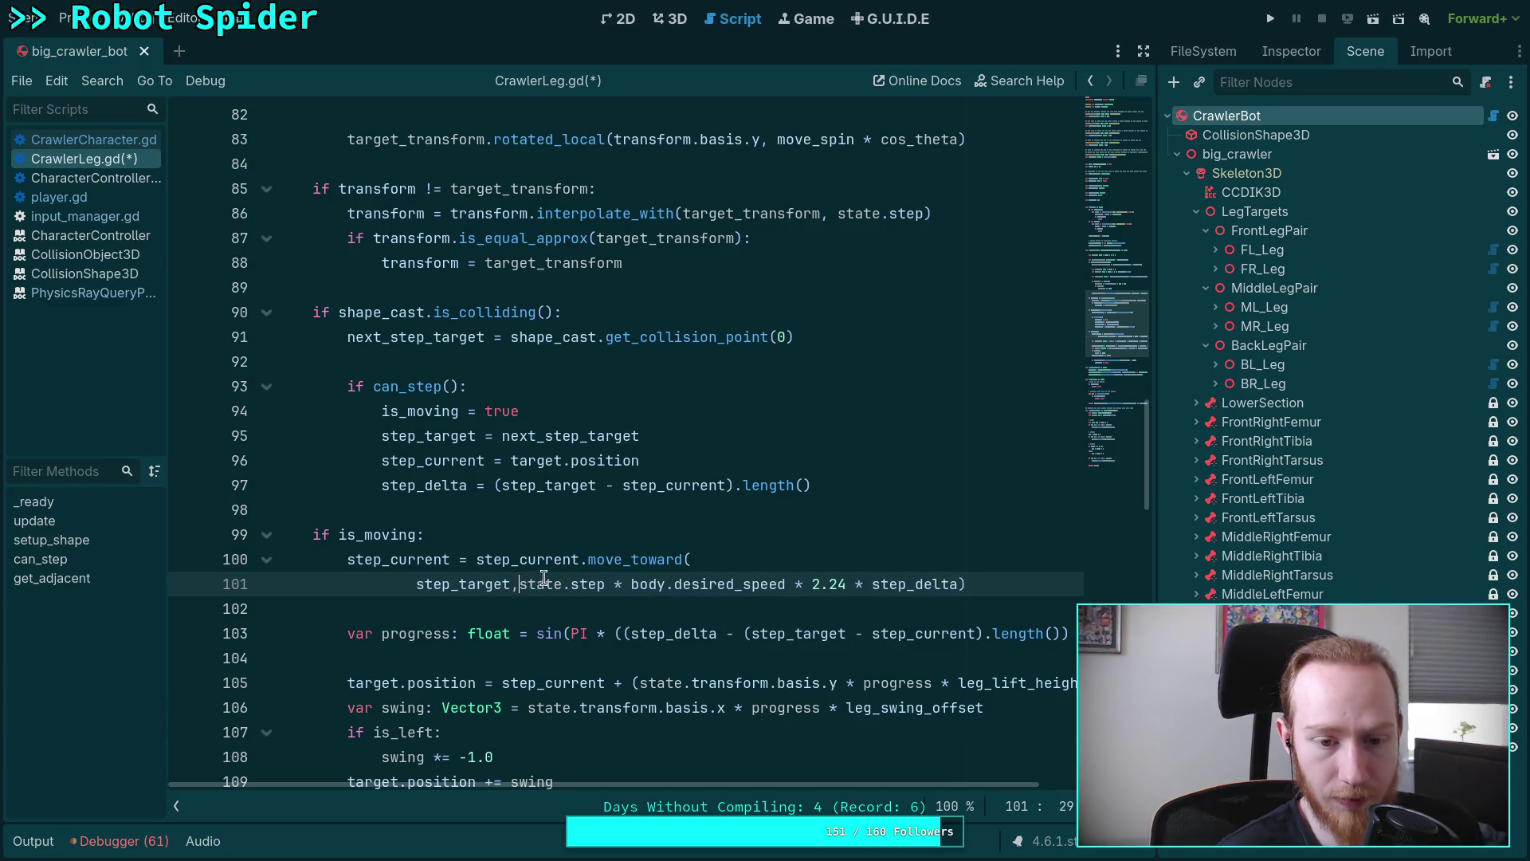
{"action": "key", "text": "Return"}
{"action": "left_click", "coordinate": [854, 609]}
{"action": "key", "text": "Return"}
{"action": "key", "text": "BackSpace"}
{"action": "key", "text": "BackSpace"}
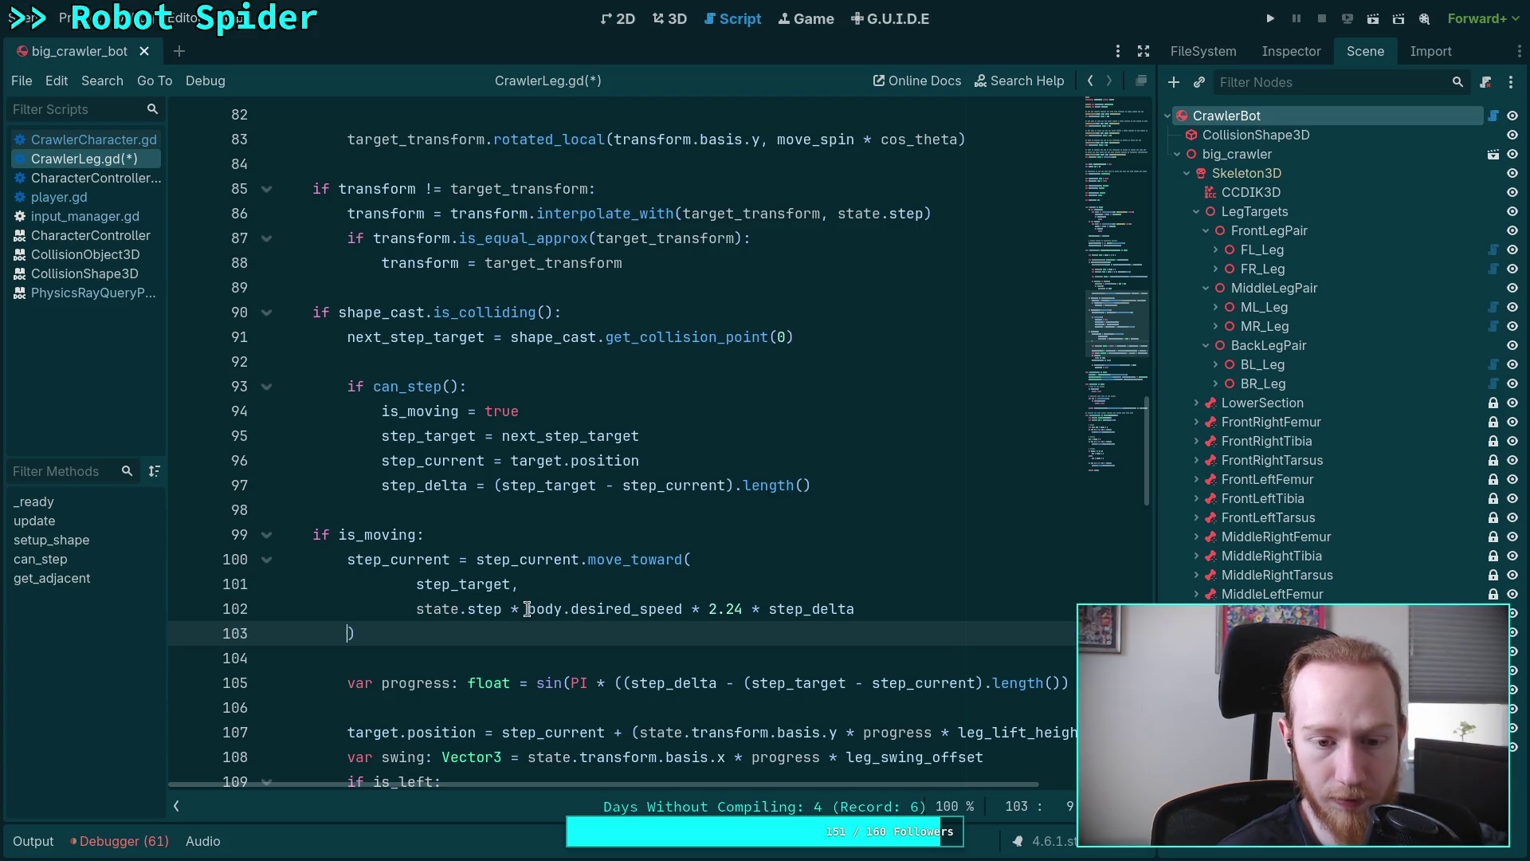
Put step_delta * before the rate on line 102 and delete the trailing step_delta factor.
{"action": "mouse_move", "coordinate": [527, 610]}
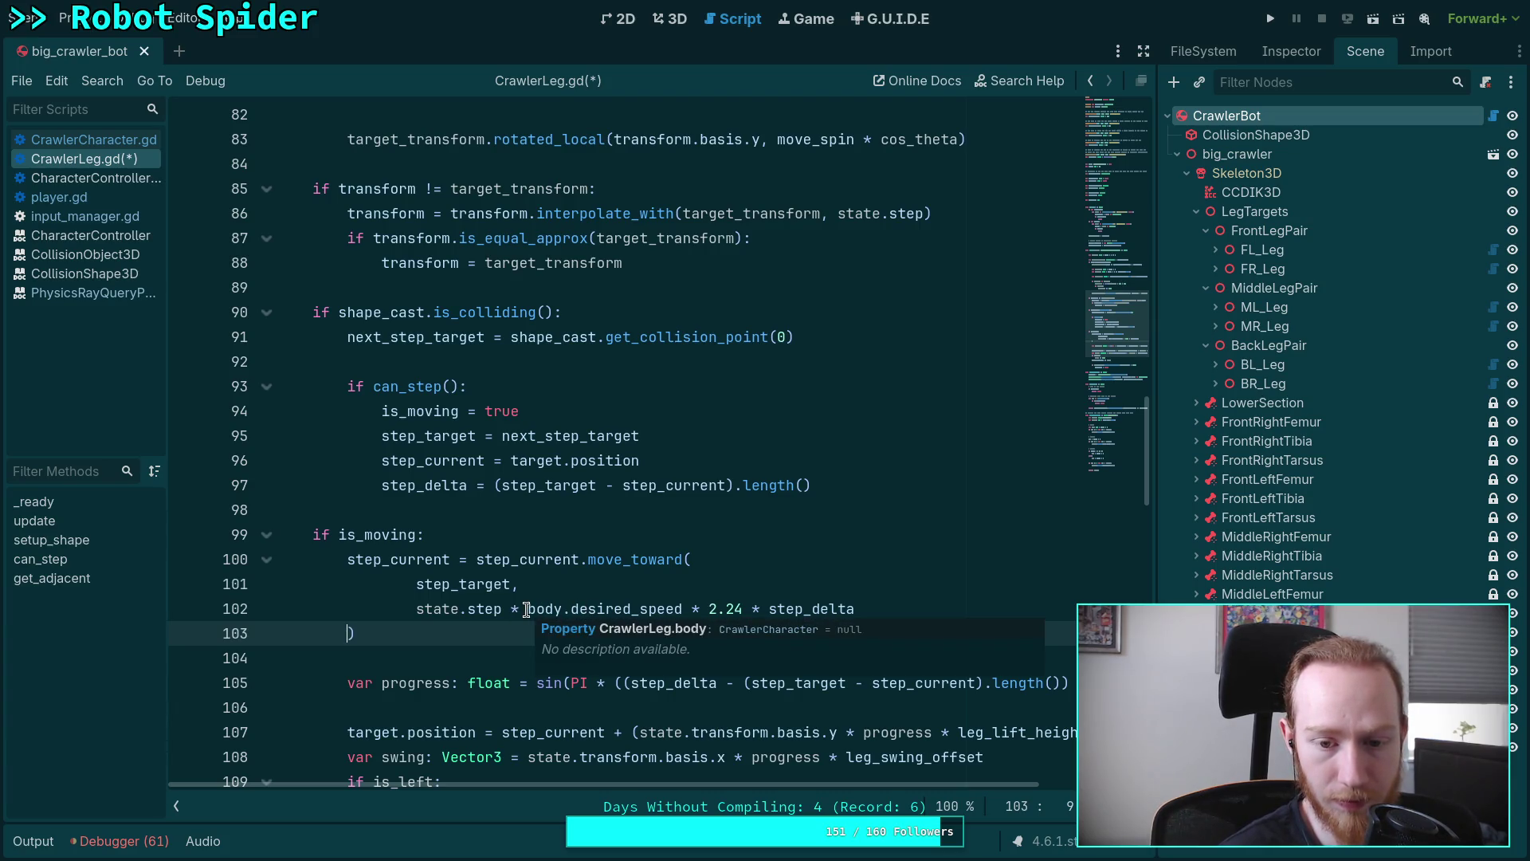
{"action": "left_click", "coordinate": [527, 609]}
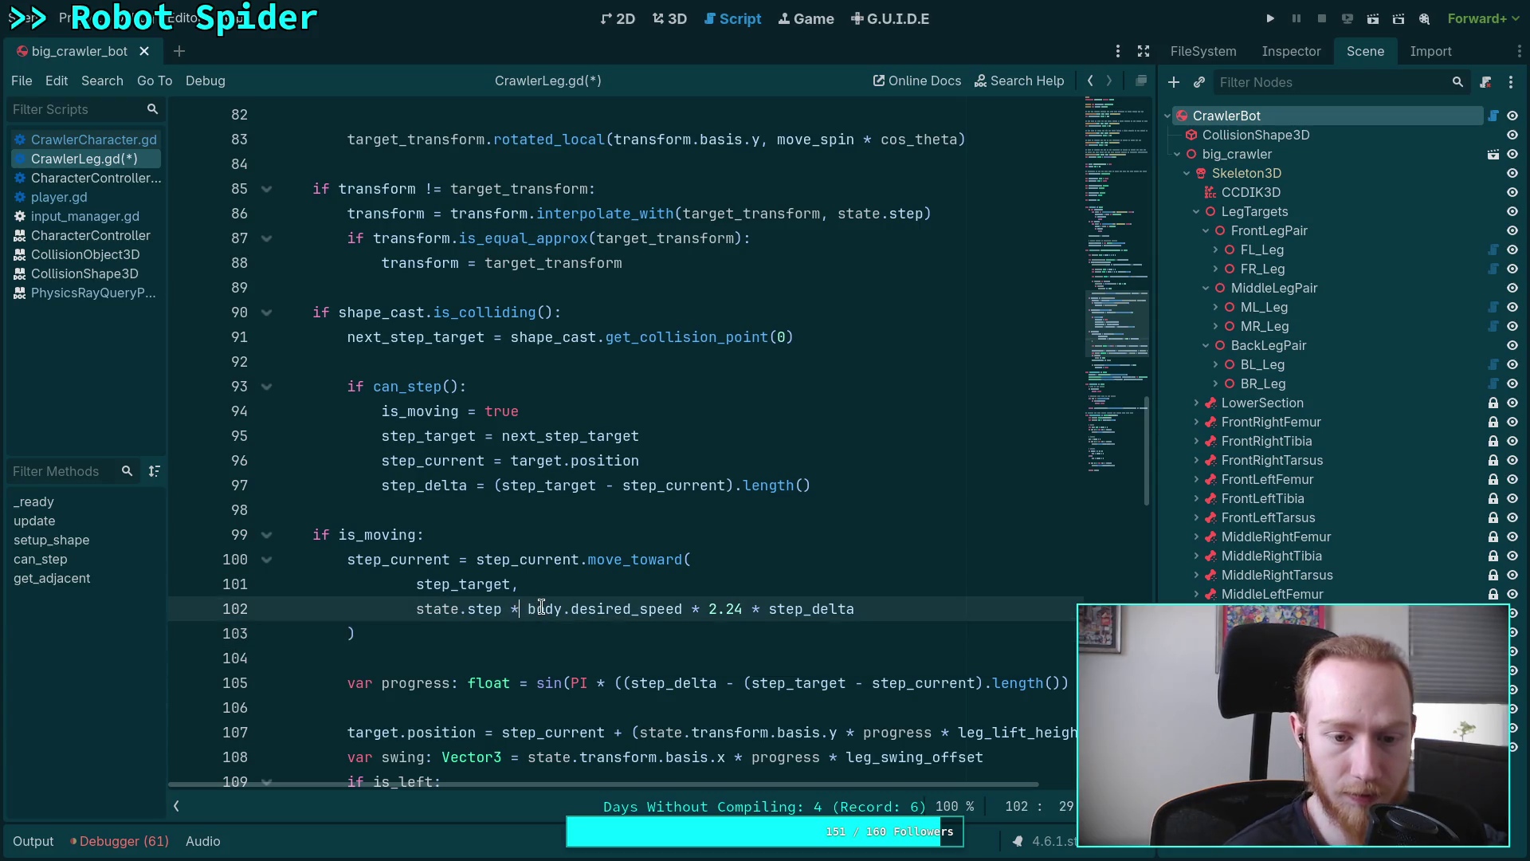
{"action": "type", "text": "step_delta *"}
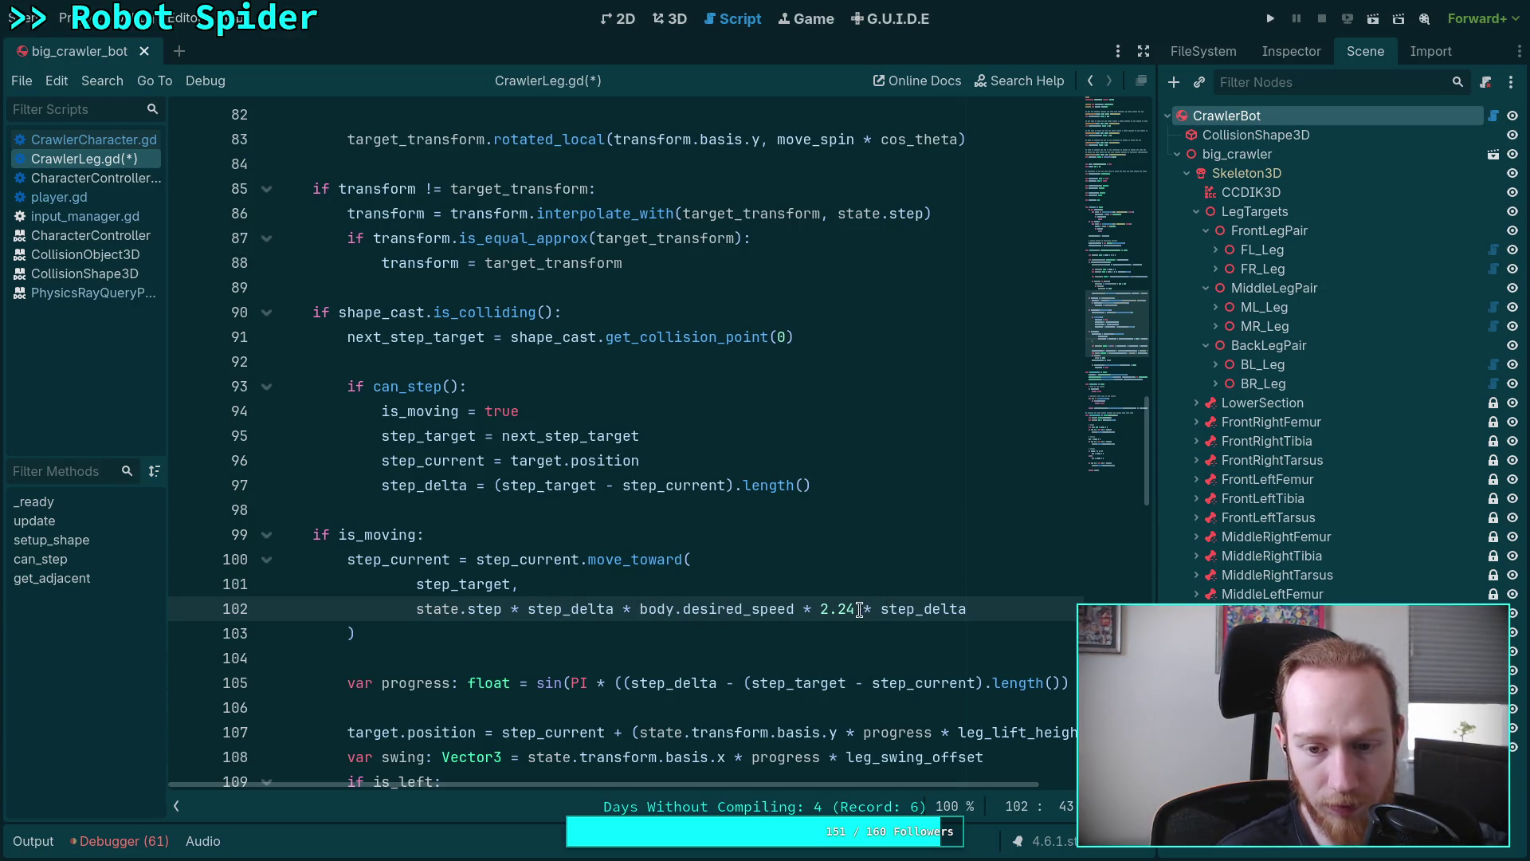
{"action": "left_click_drag", "start_coordinate": [859, 610], "coordinate": [968, 609]}
{"action": "key", "text": "BackSpace"}
{"action": "left_click", "coordinate": [629, 611]}
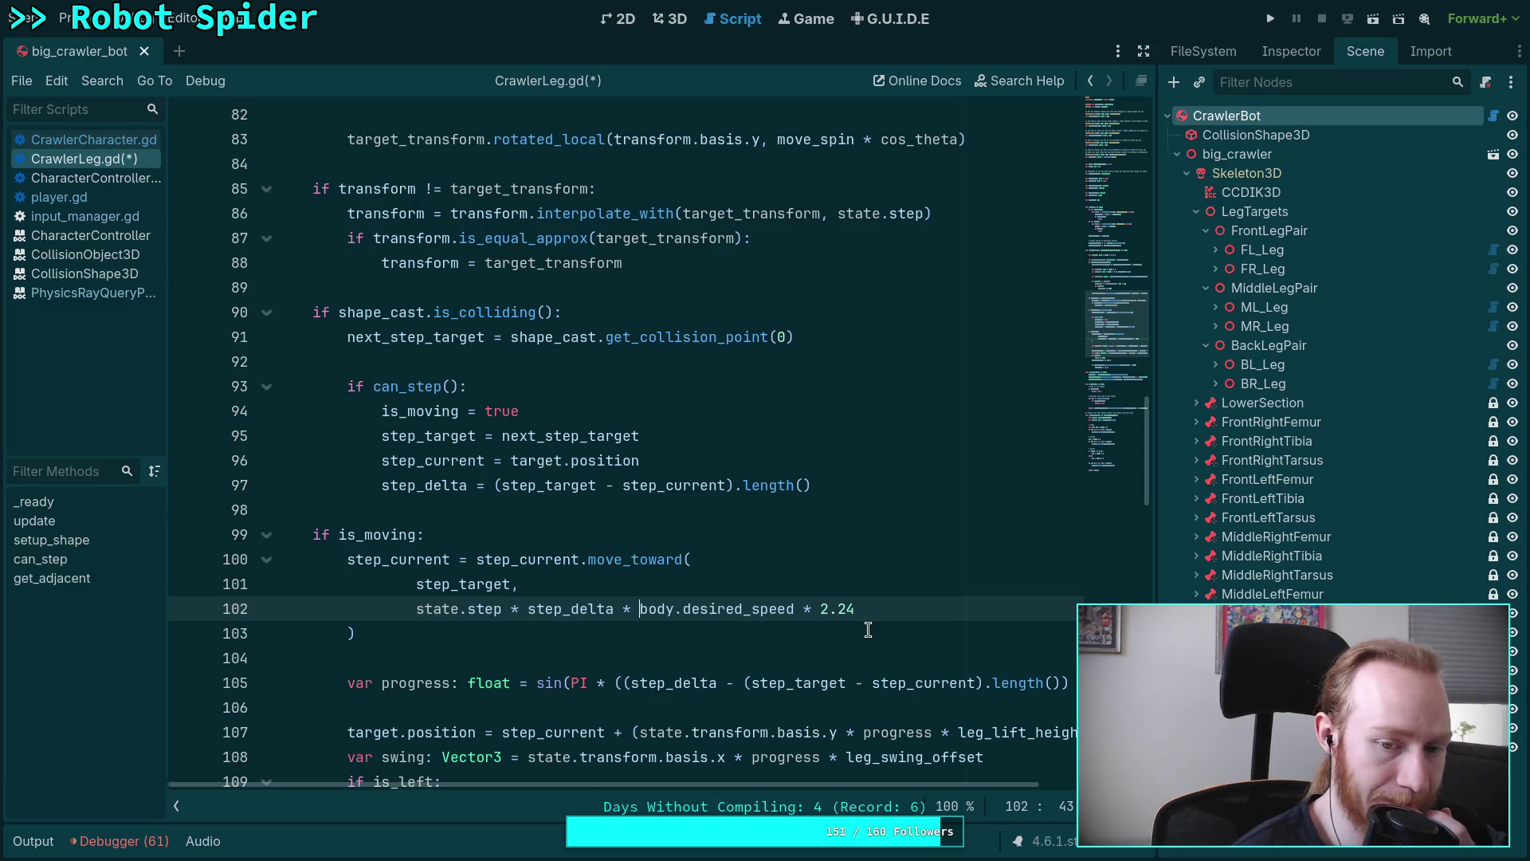
Review the edited CrawlerLeg.gd, then open CrawlerCharacter.gd and player.gd.
{"action": "scroll", "coordinate": [856, 596], "scroll_direction": "up", "scroll_amount": 20}
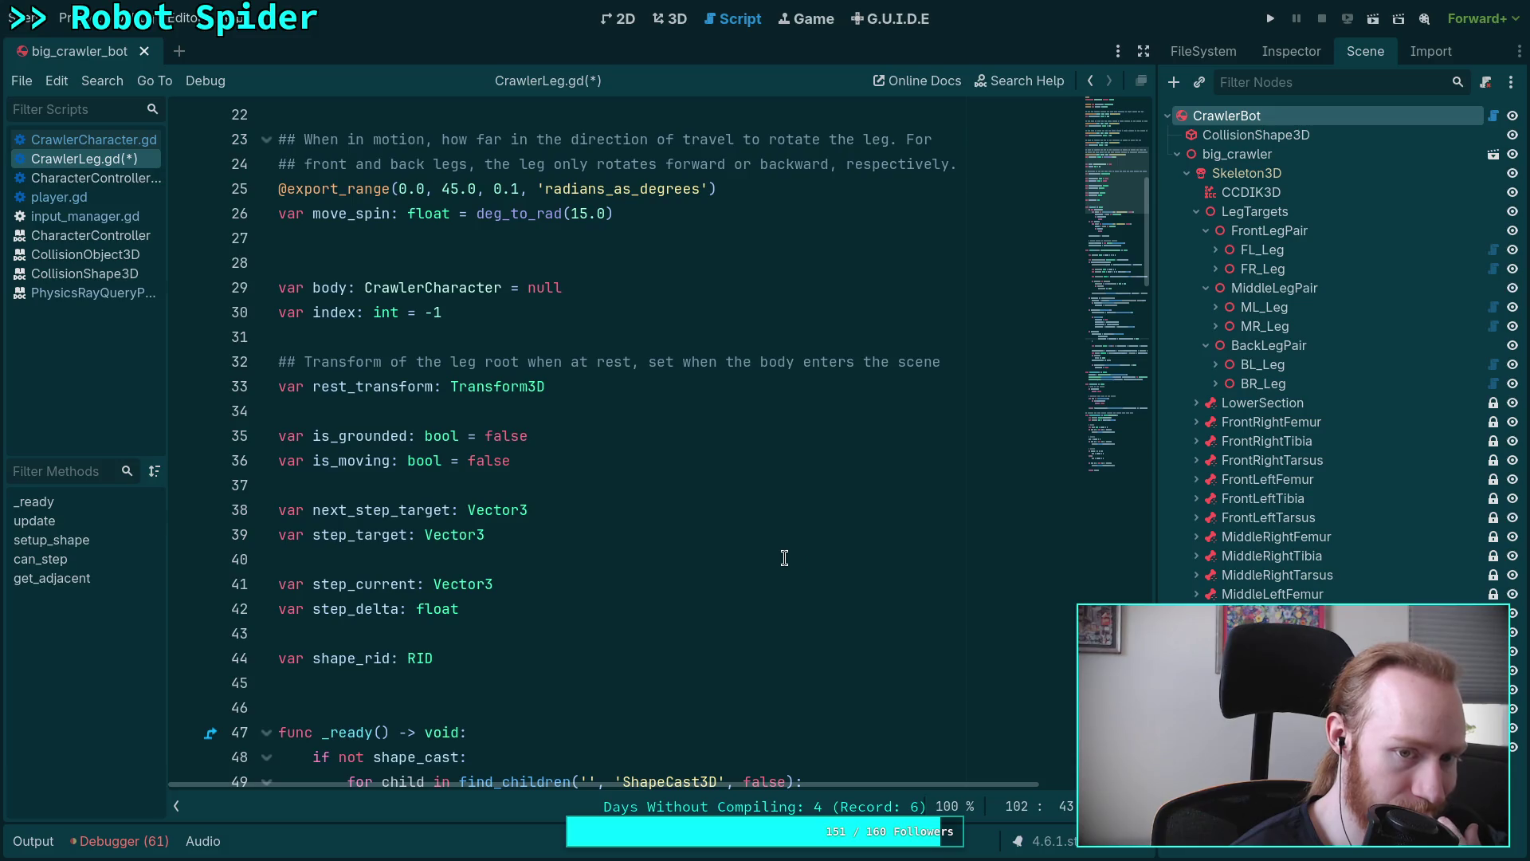
{"action": "scroll", "coordinate": [784, 553], "scroll_direction": "up", "scroll_amount": 7}
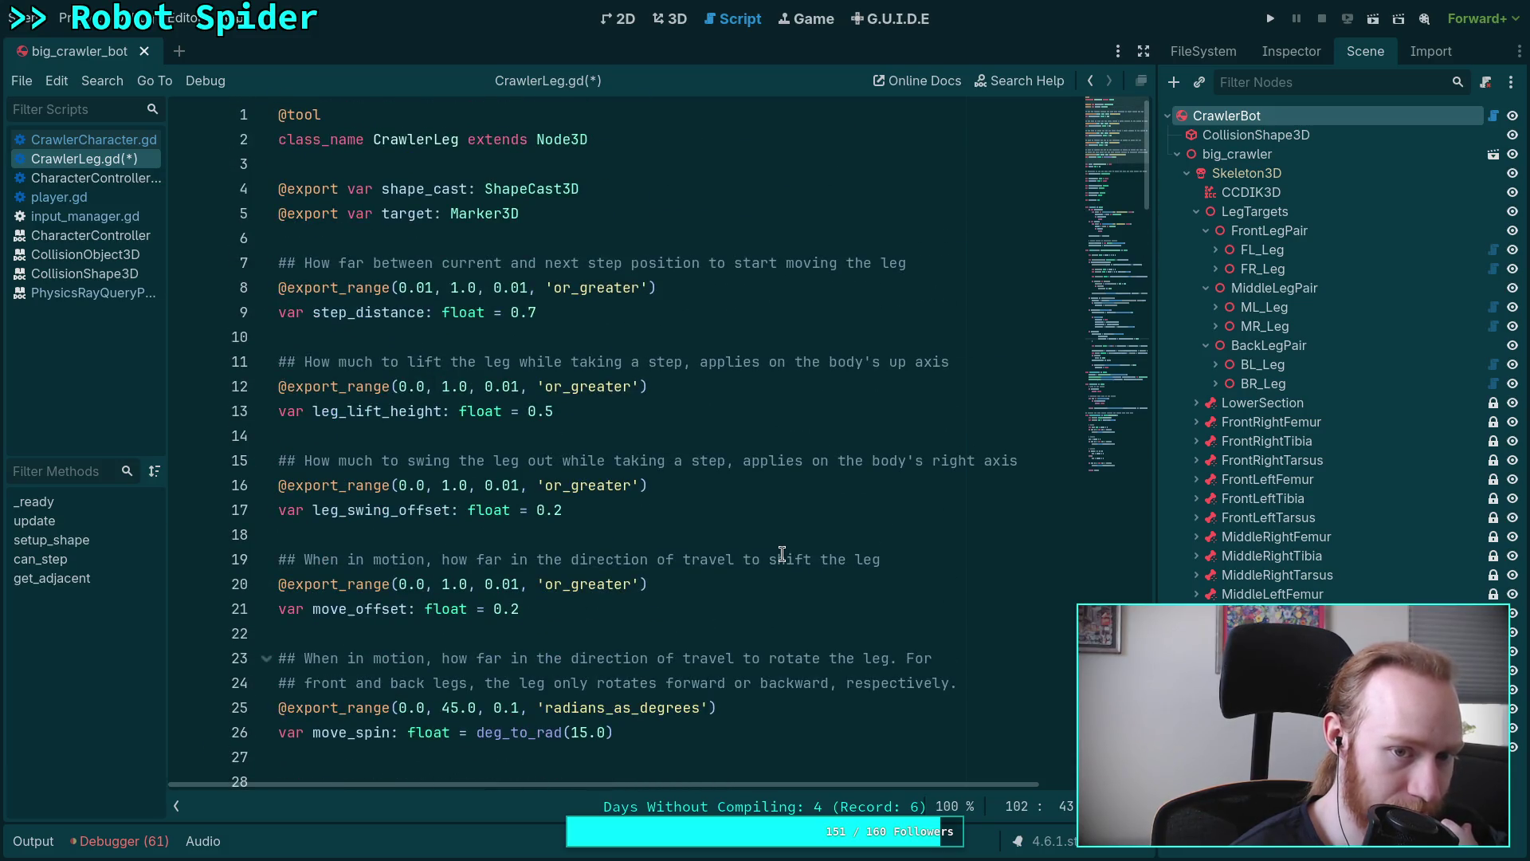
{"action": "scroll", "coordinate": [774, 544], "scroll_direction": "down", "scroll_amount": 20}
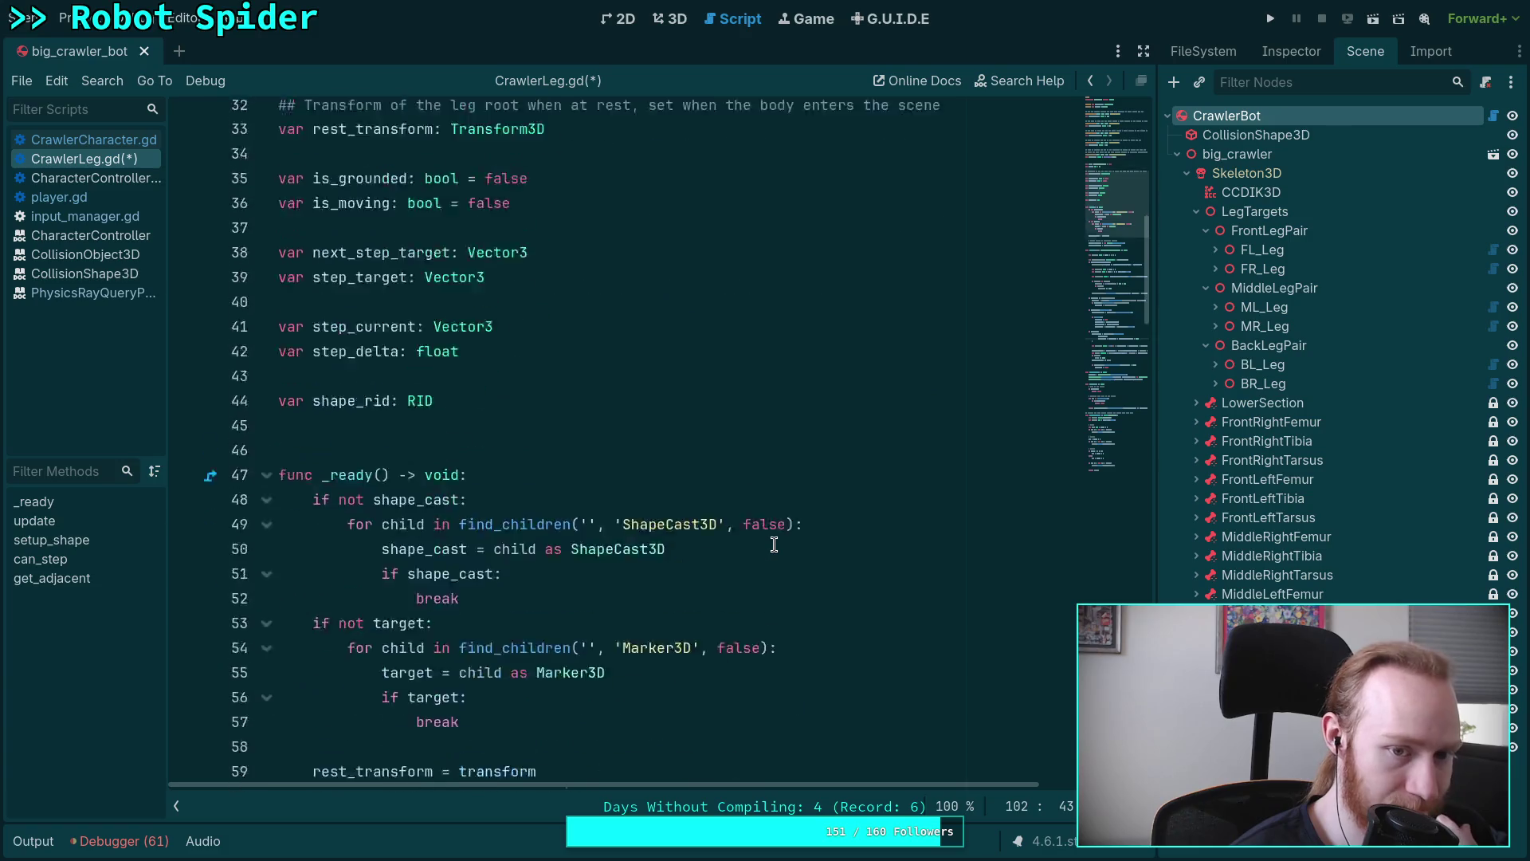
{"action": "scroll", "coordinate": [774, 544], "scroll_direction": "down", "scroll_amount": 4}
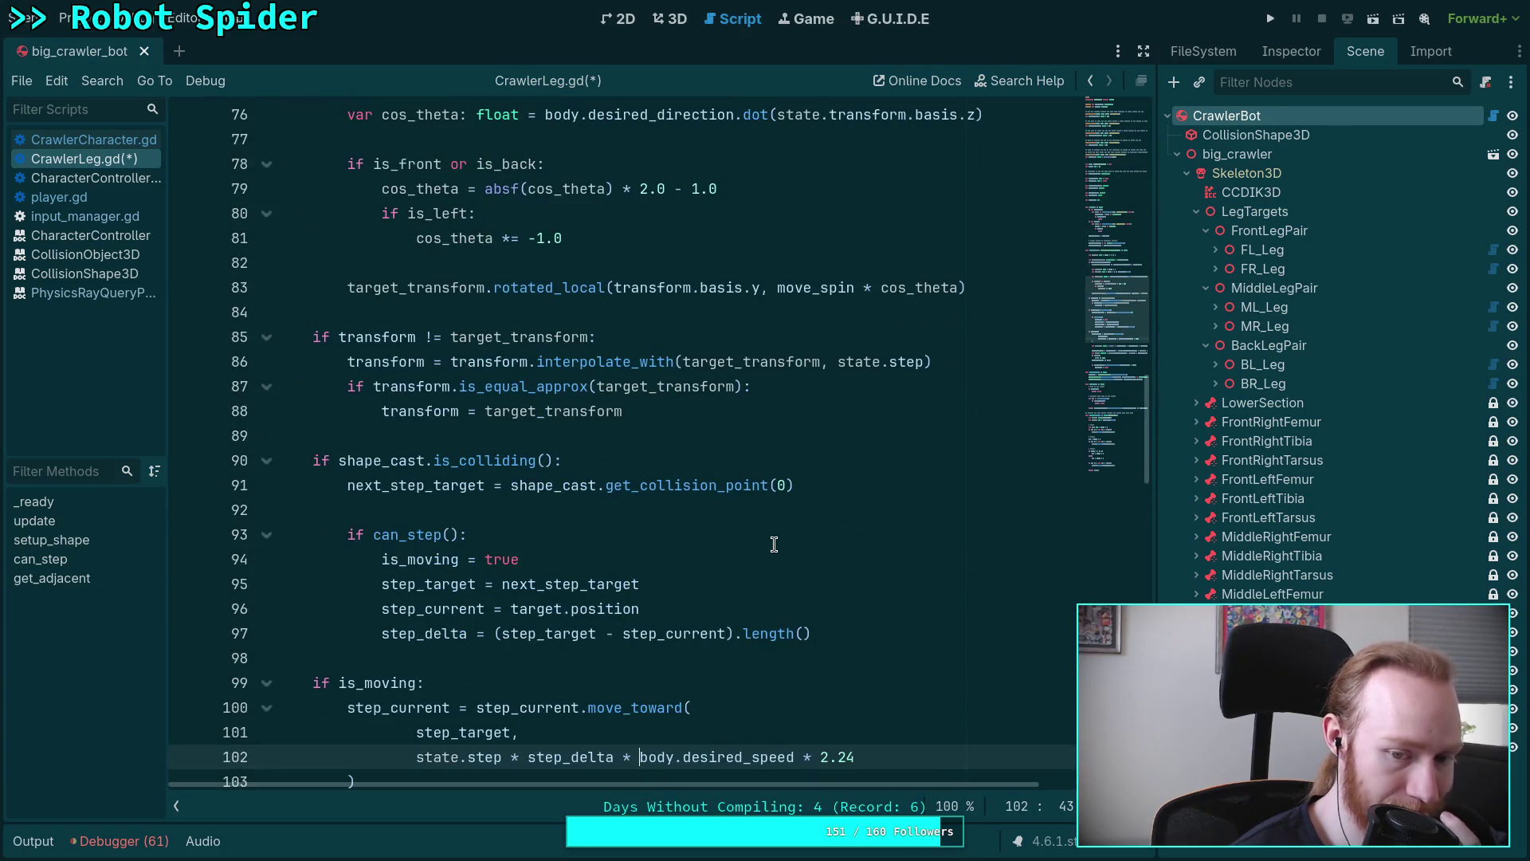
{"action": "scroll", "coordinate": [773, 544], "scroll_direction": "down", "scroll_amount": 3}
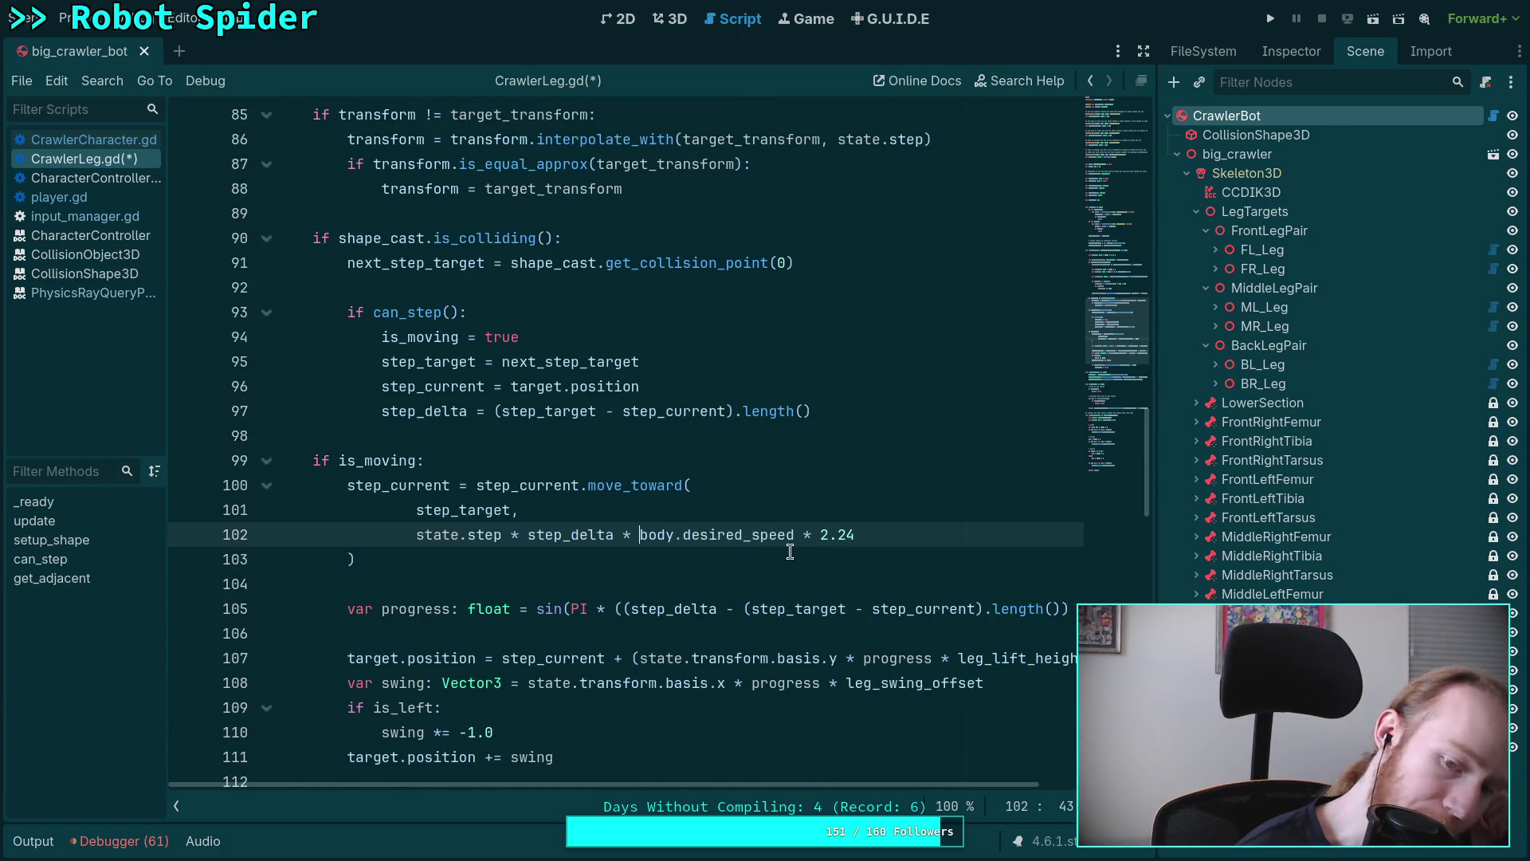
{"action": "scroll", "coordinate": [788, 547], "scroll_direction": "up", "scroll_amount": 14}
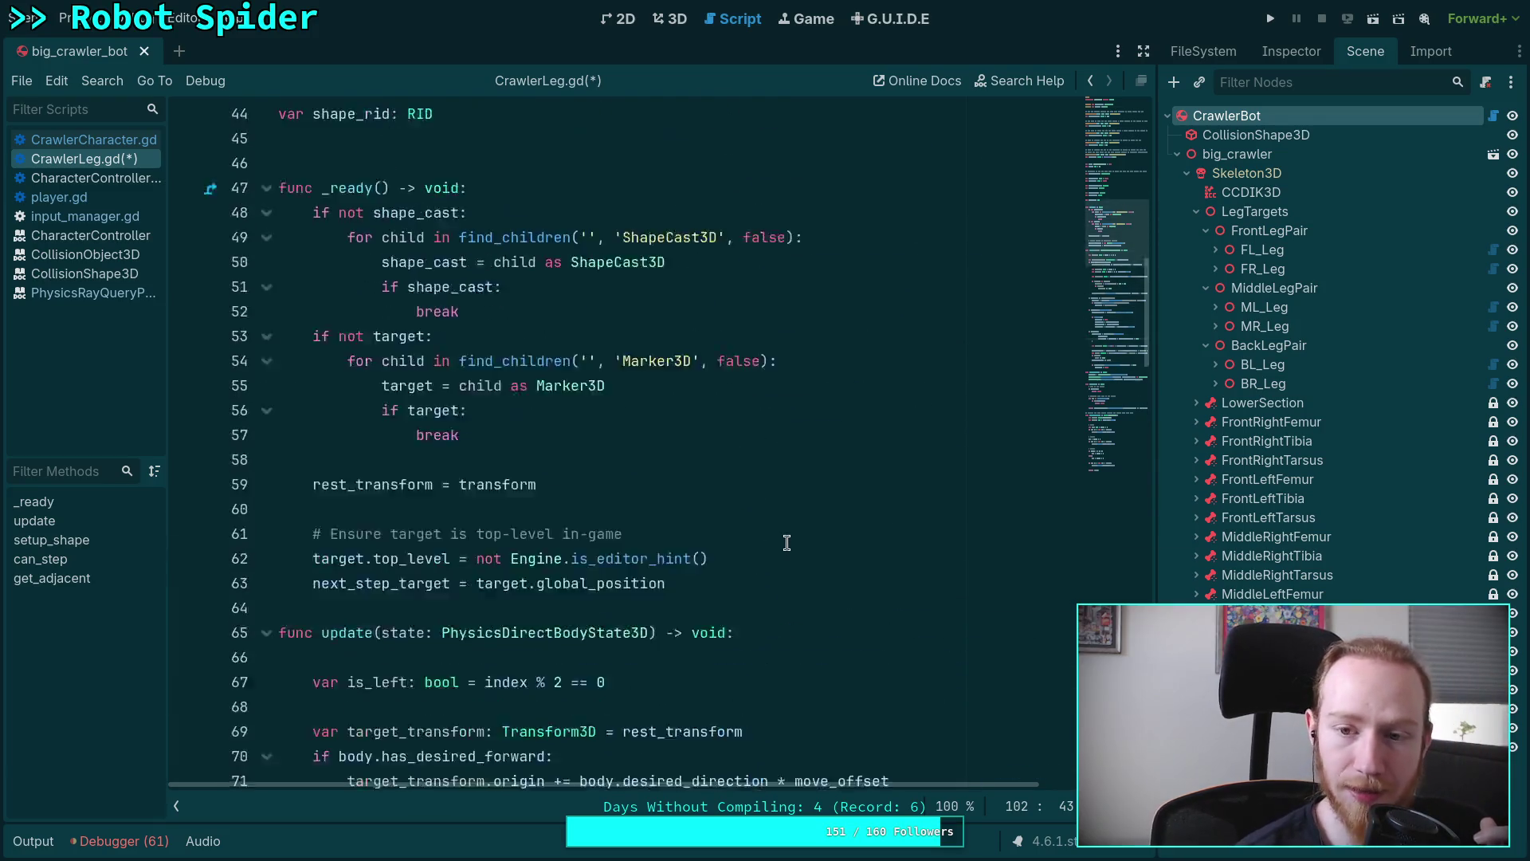
{"action": "scroll", "coordinate": [786, 543], "scroll_direction": "up", "scroll_amount": 14}
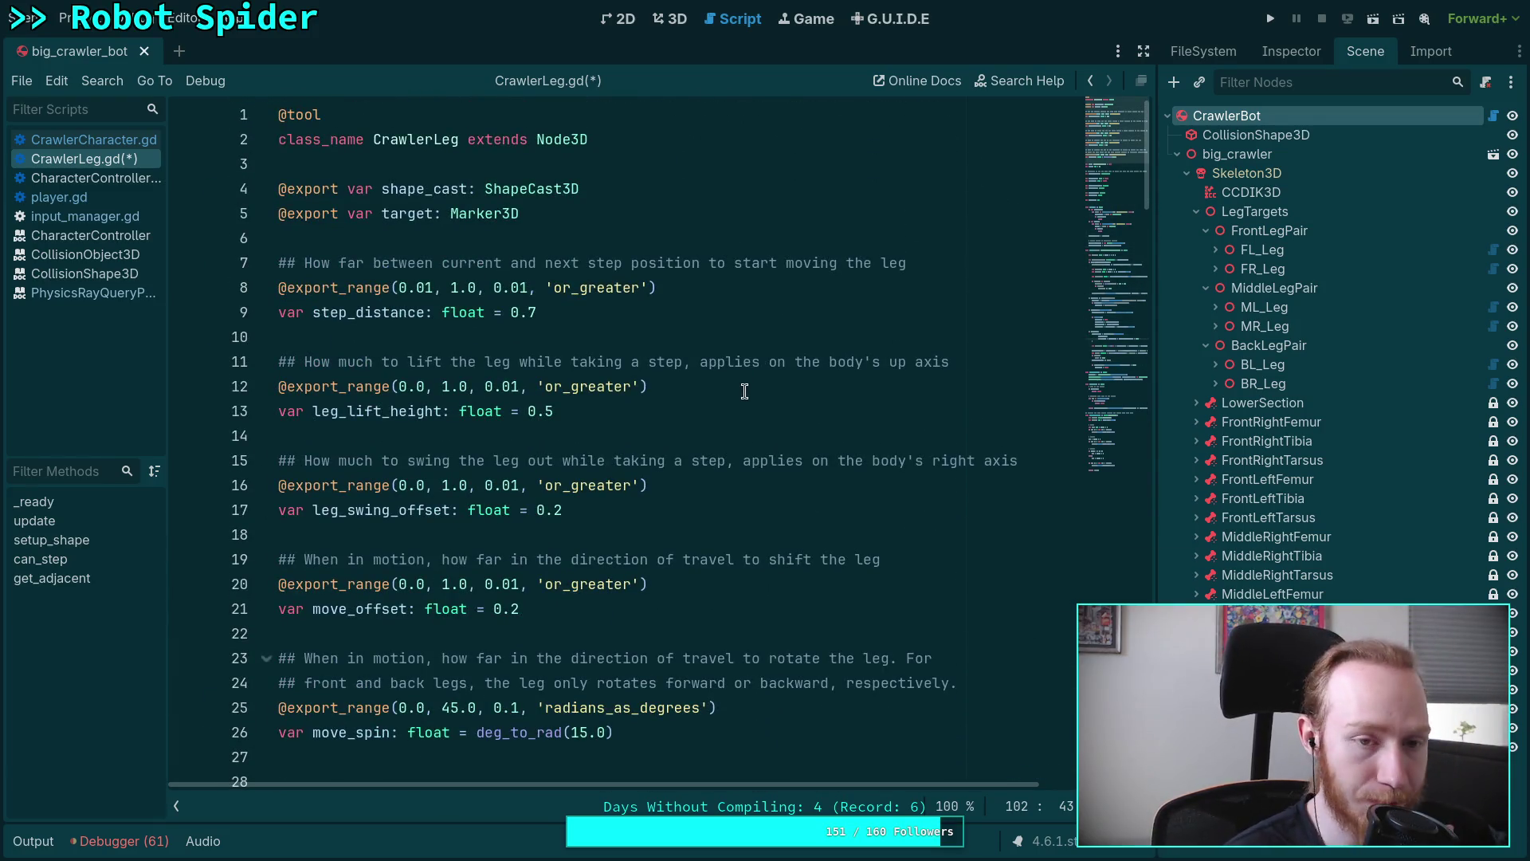
{"action": "left_click", "coordinate": [129, 143]}
{"action": "scroll", "coordinate": [638, 345], "scroll_direction": "up", "scroll_amount": 5}
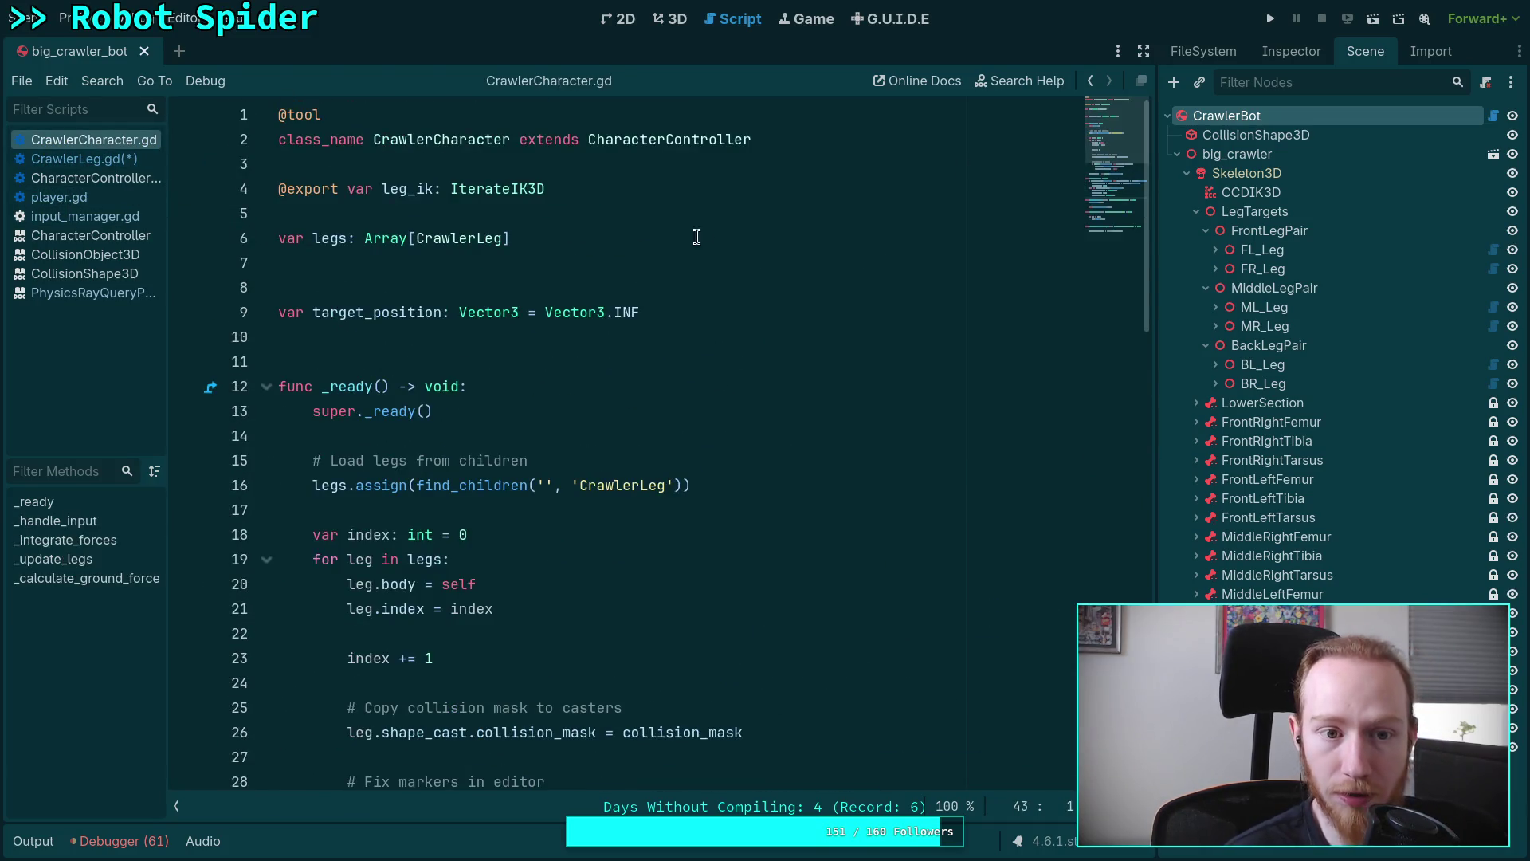
{"action": "left_click", "coordinate": [86, 196]}
{"action": "left_click", "coordinate": [1099, 112]}
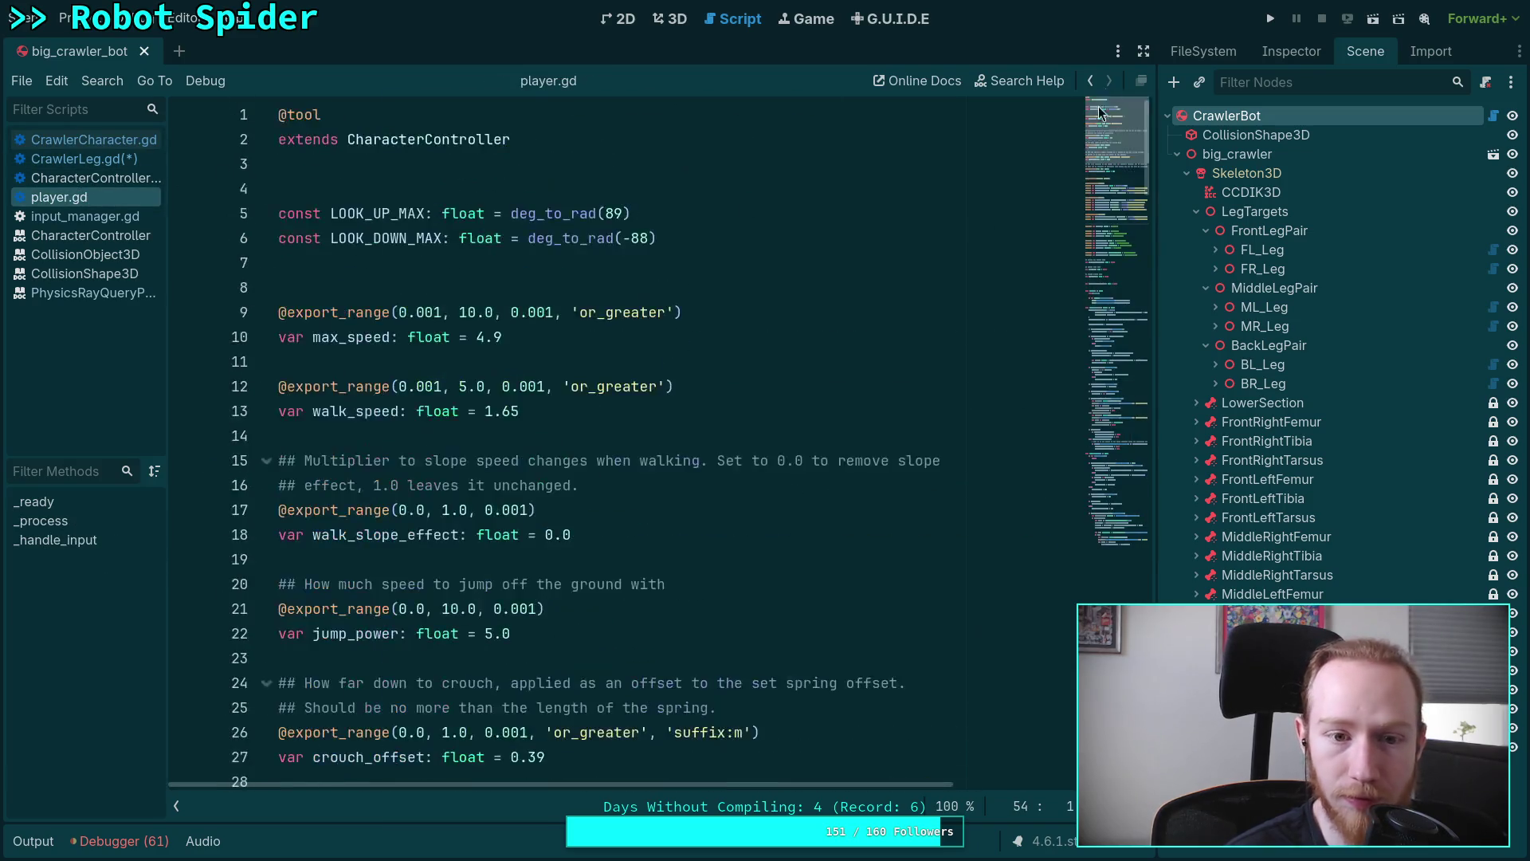
{"action": "left_click", "coordinate": [148, 143]}
{"action": "left_click", "coordinate": [592, 163]}
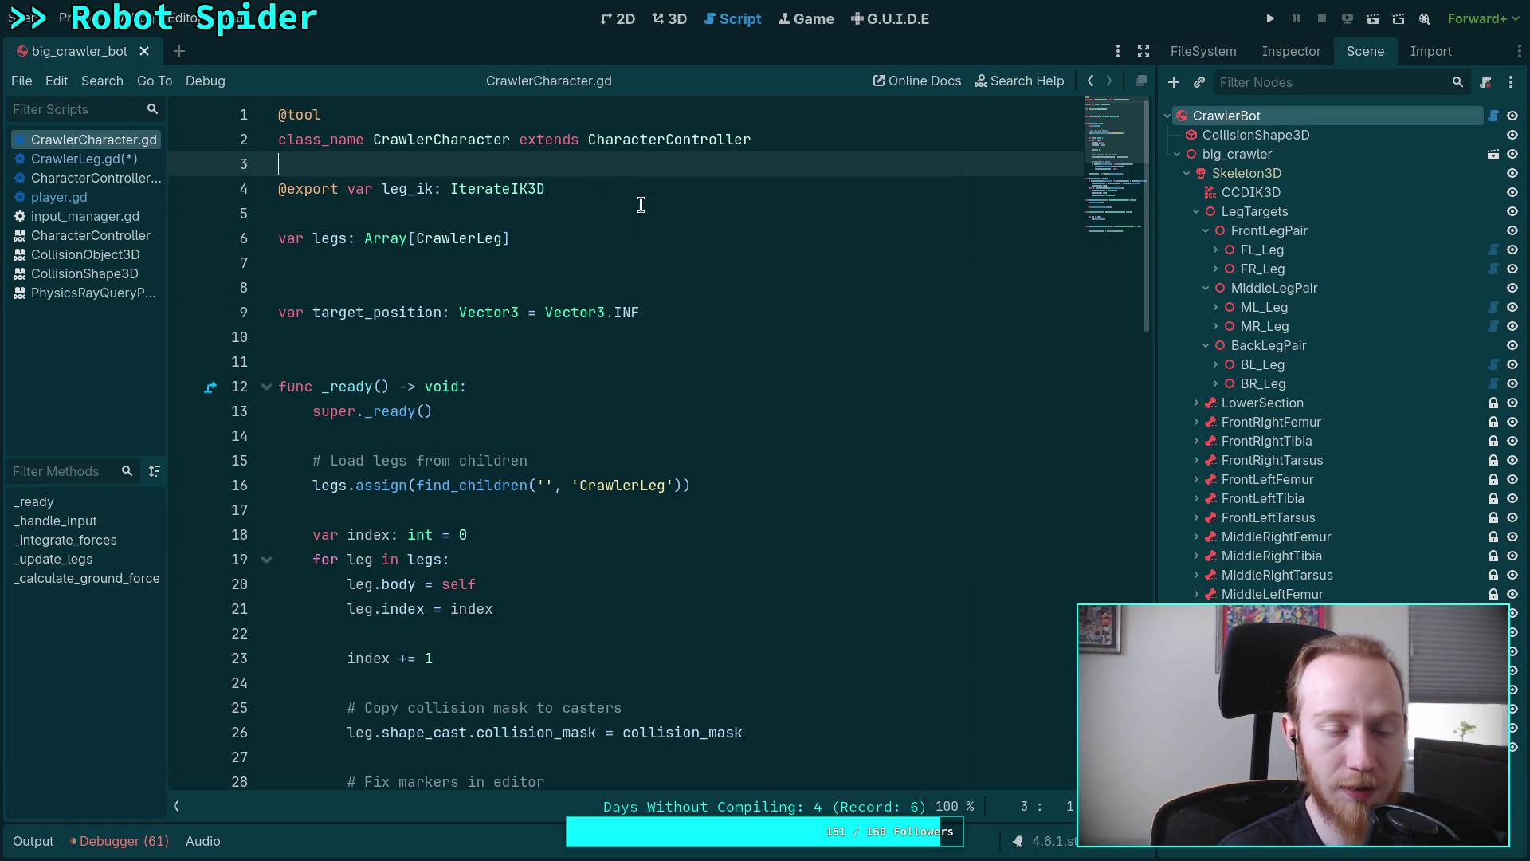
{"action": "key", "text": "Return"}
{"action": "key", "text": "Return"}
{"action": "key", "text": "Return"}
{"action": "key", "text": "Up"}
{"action": "type", "text": "@e"}
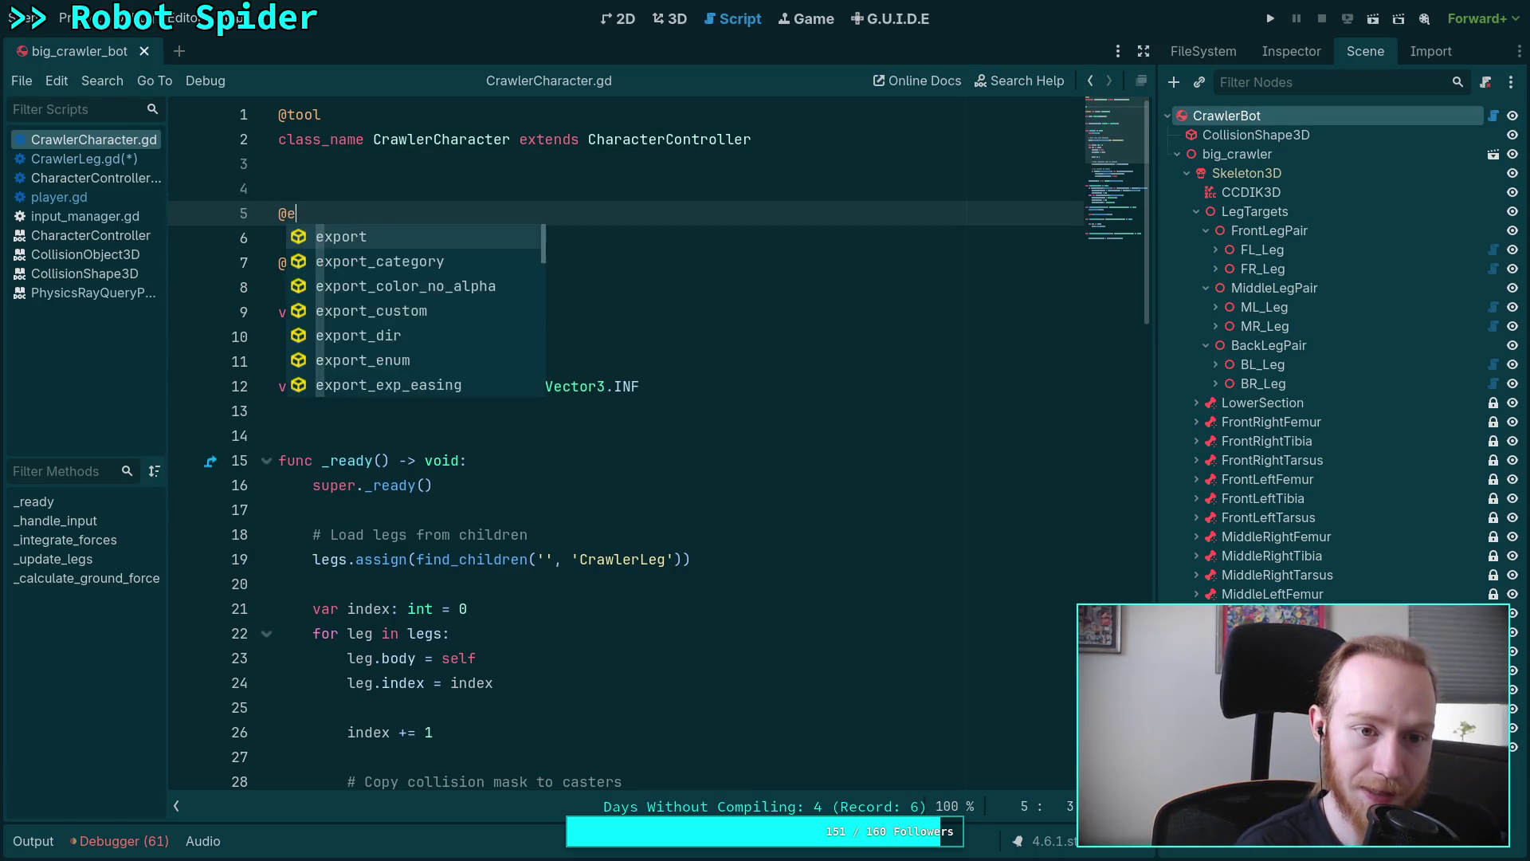
{"action": "type", "text": "xport_range"}
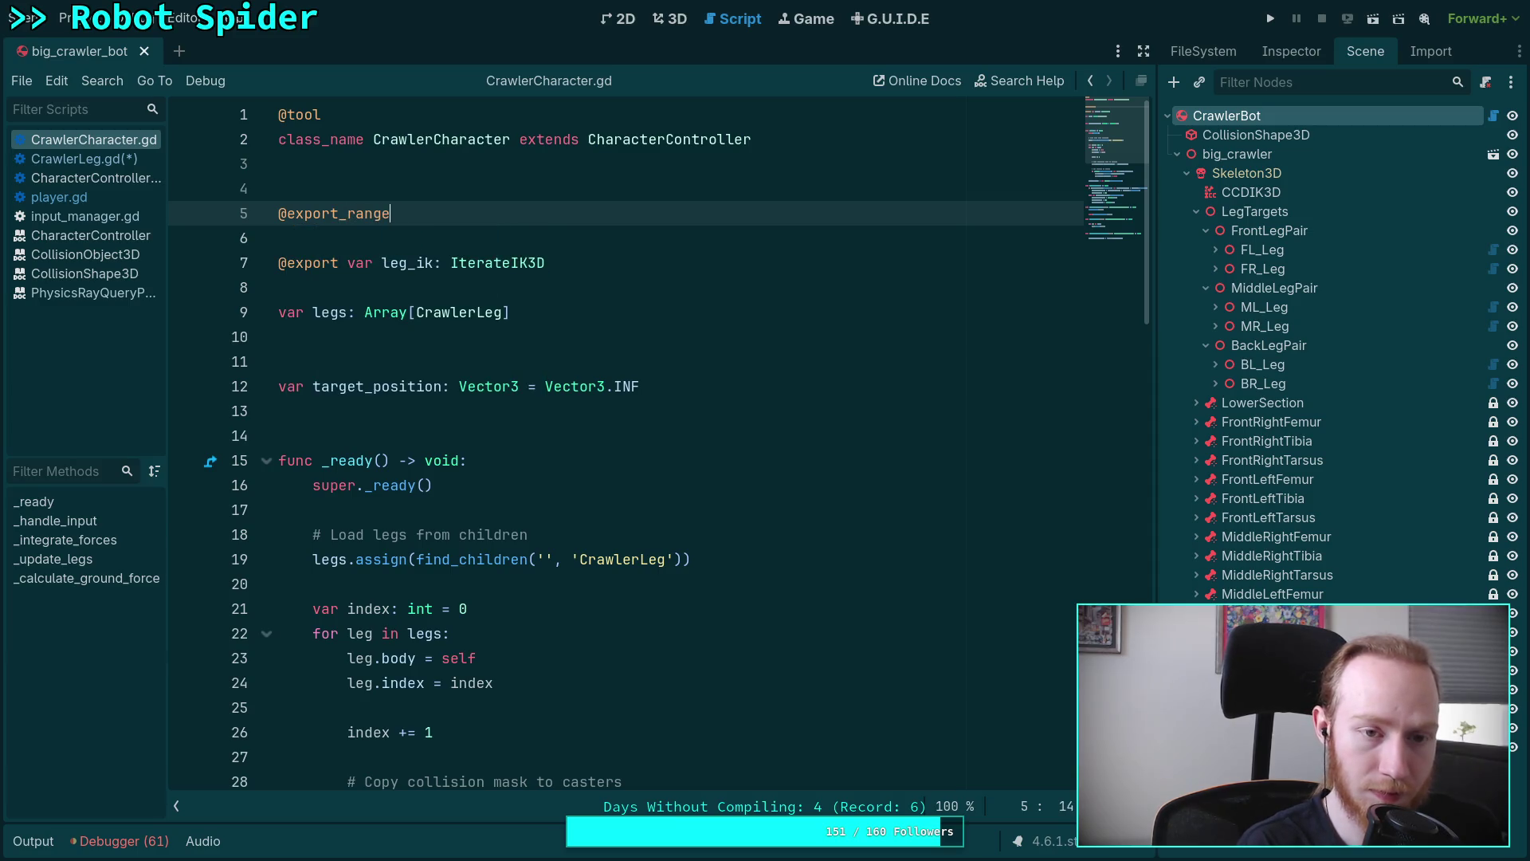
{"action": "type", "text": "(0."}
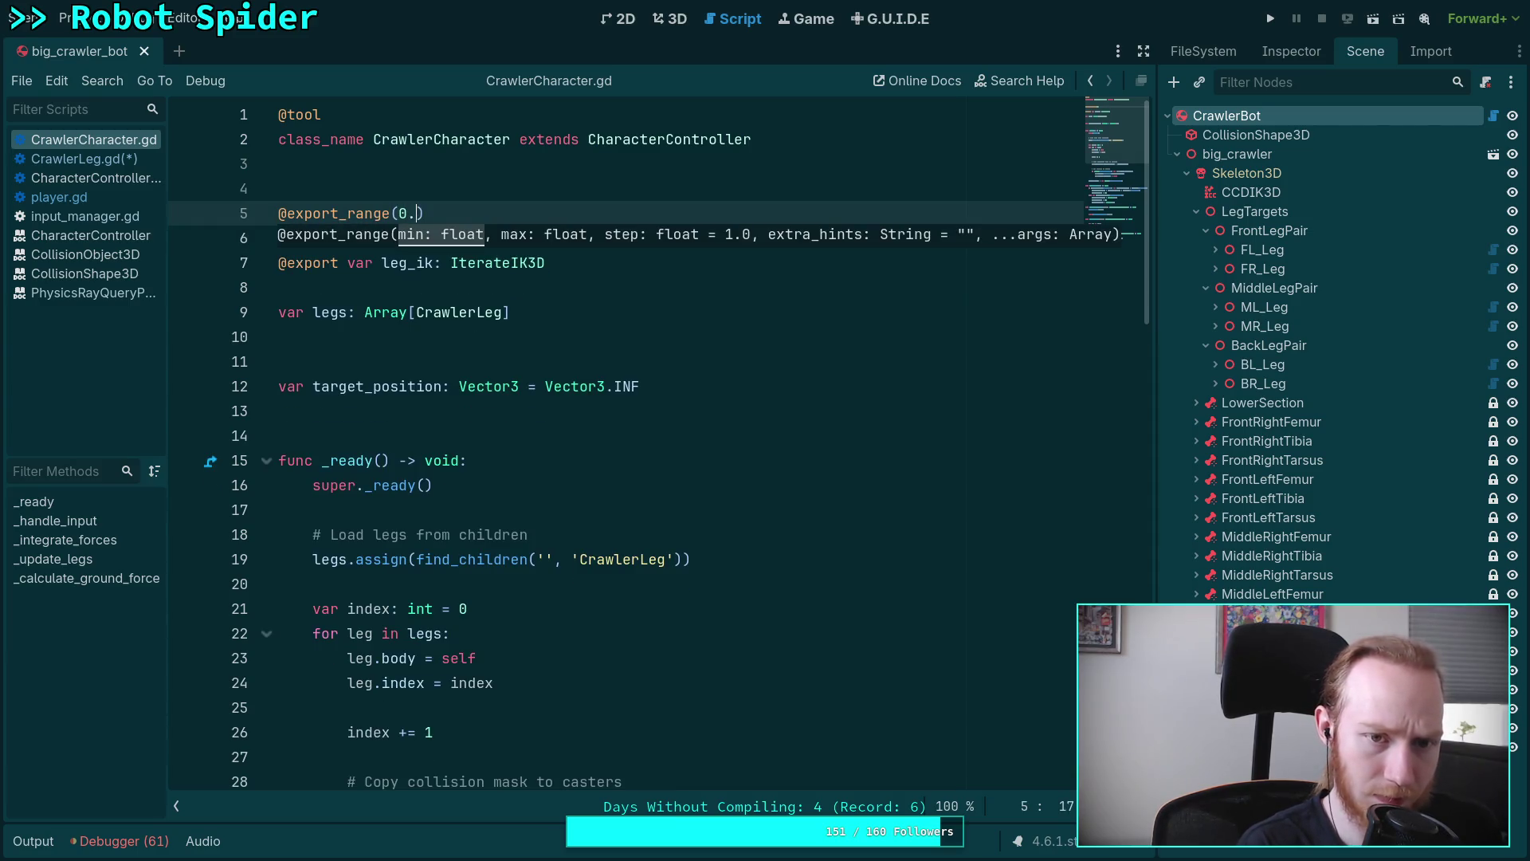
{"action": "type", "text": "01, "}
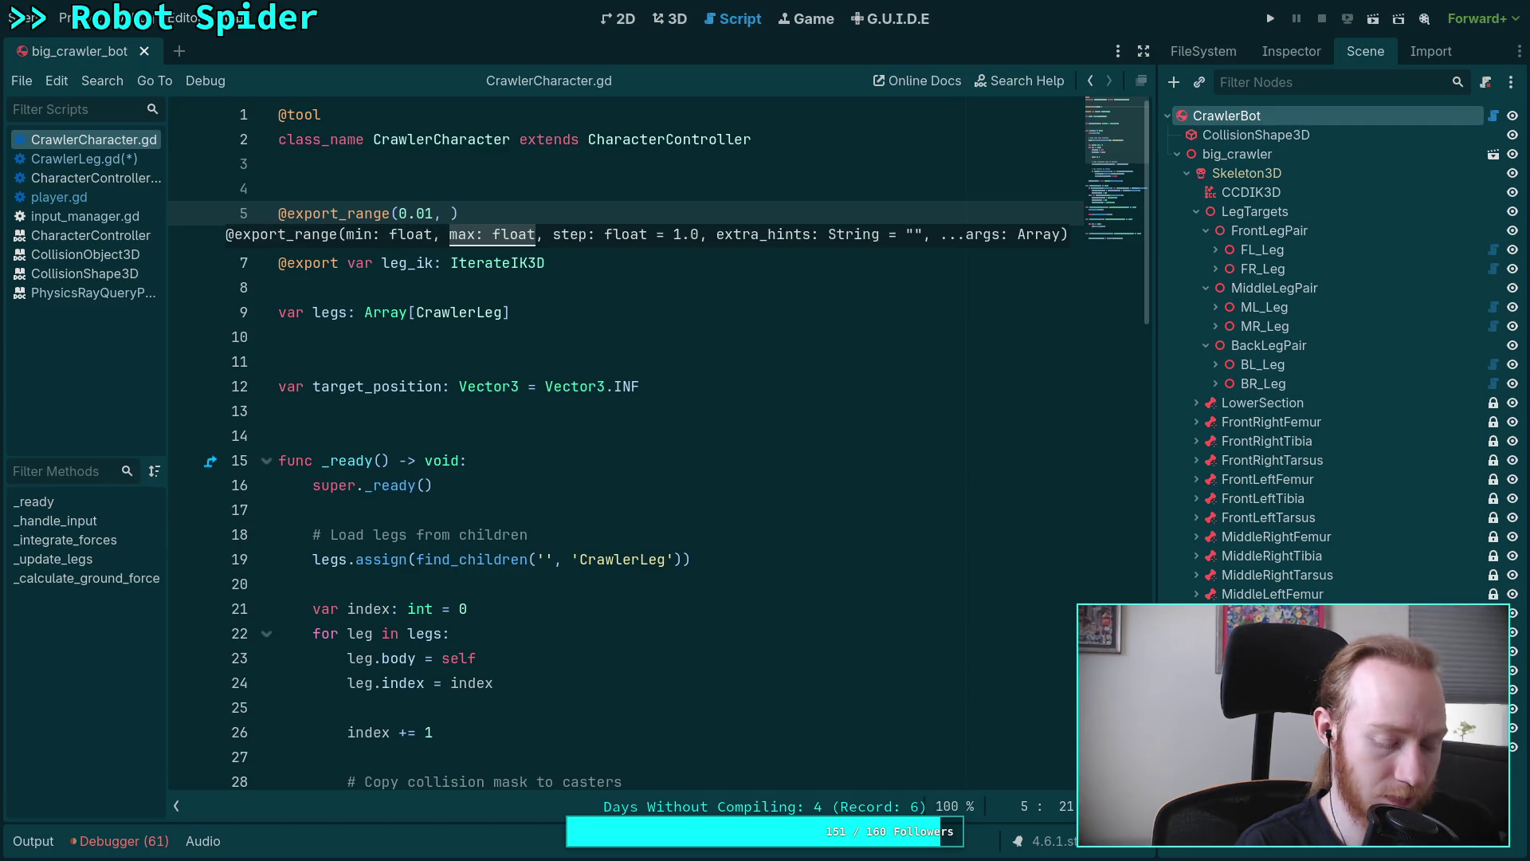
{"action": "type", "text": "5.0,"}
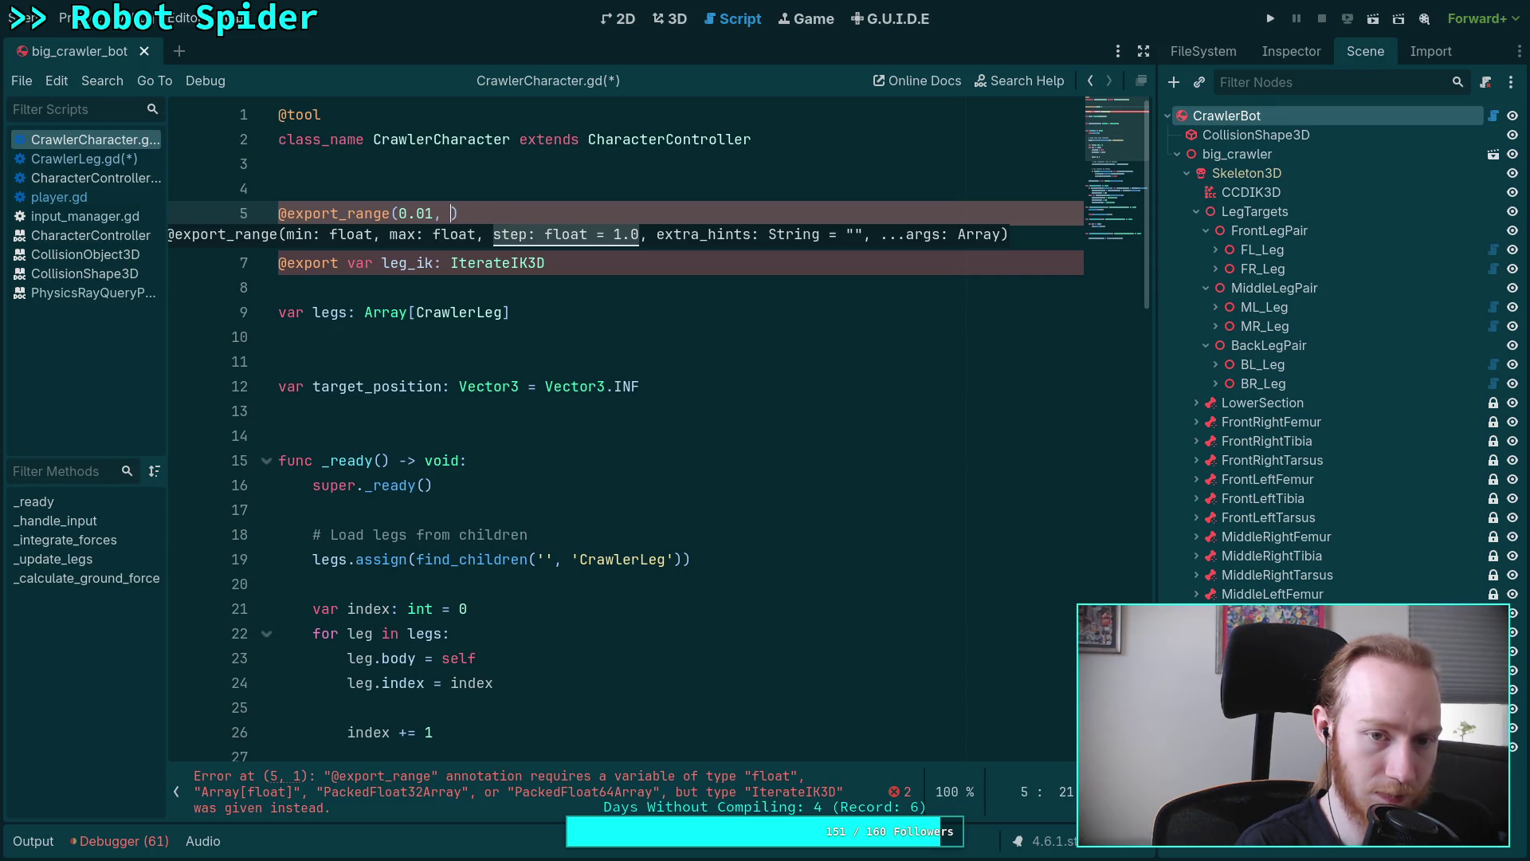
{"action": "type", "text": "8.0, "}
{"action": "type", "text": "0.01, '"}
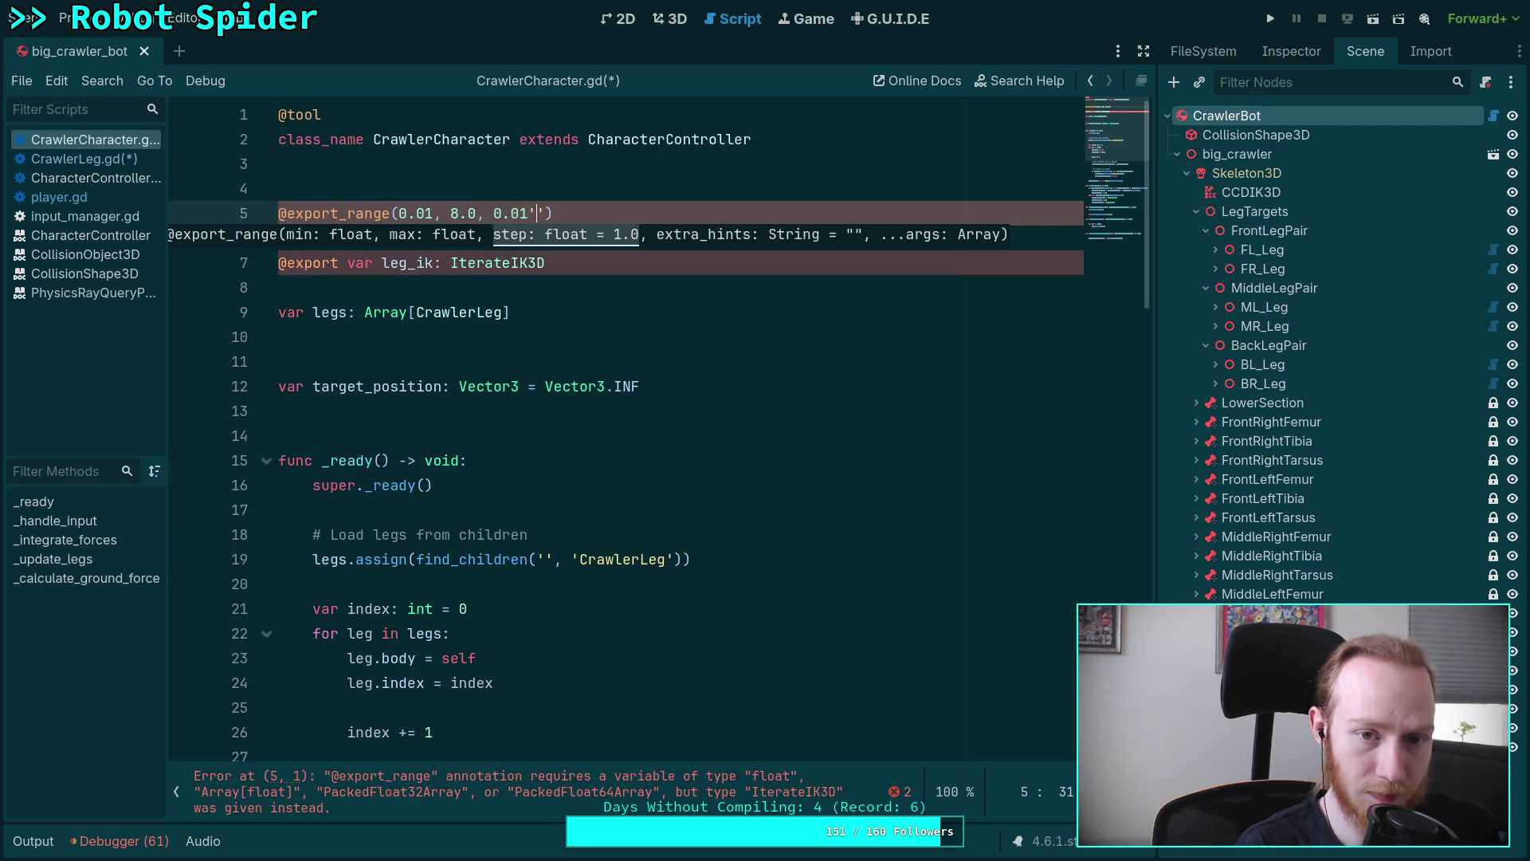
{"action": "type", "text": "or"}
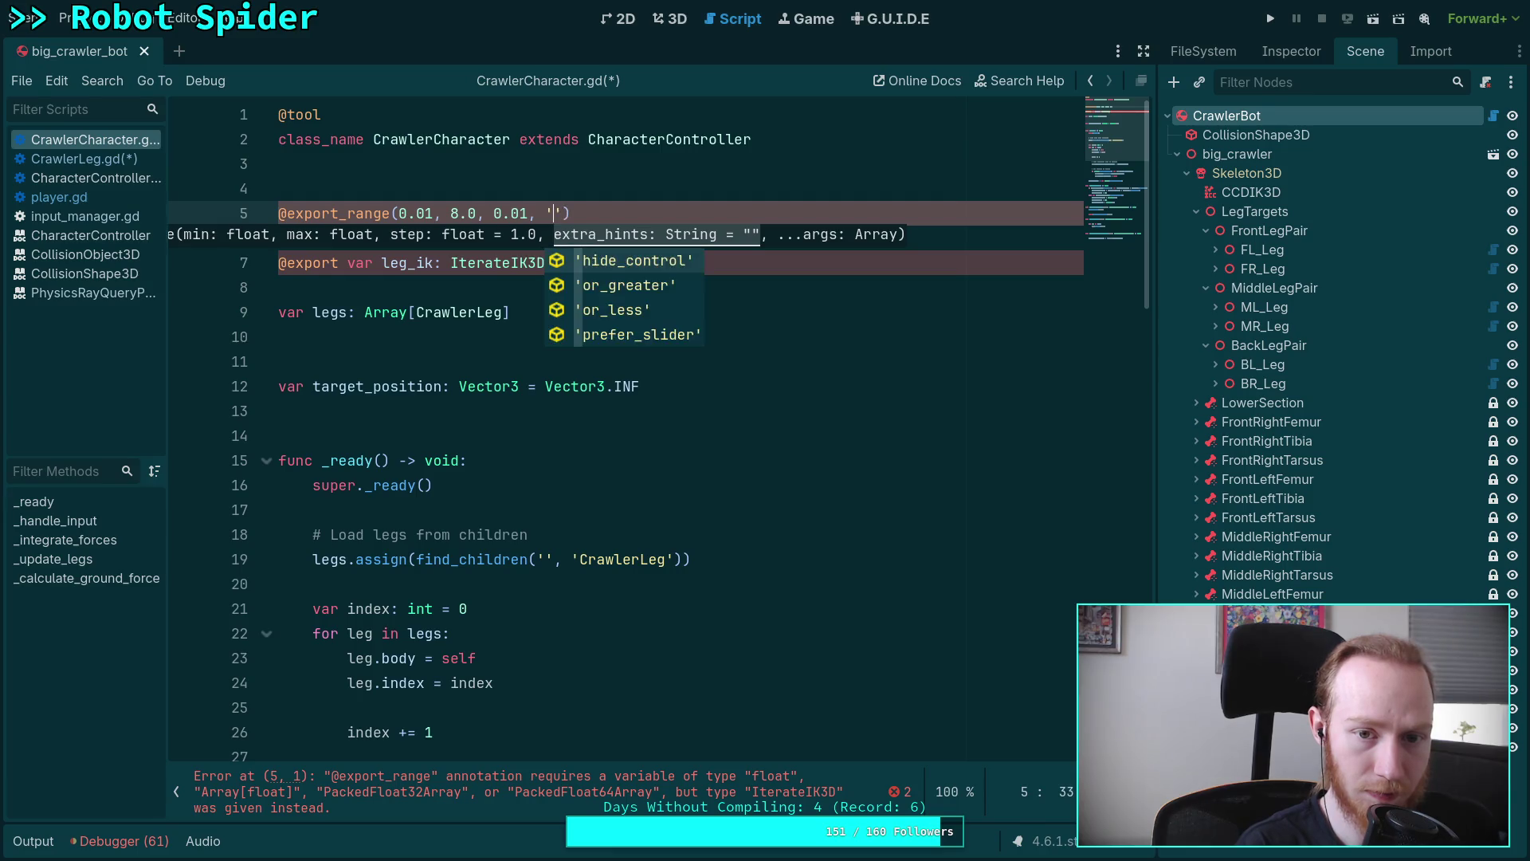
{"action": "key", "text": "Return"}
{"action": "key", "text": "Return"}
Declare var max_speed: float = 5.0 under the annotation and save the script.
{"action": "type", "text": "var max"}
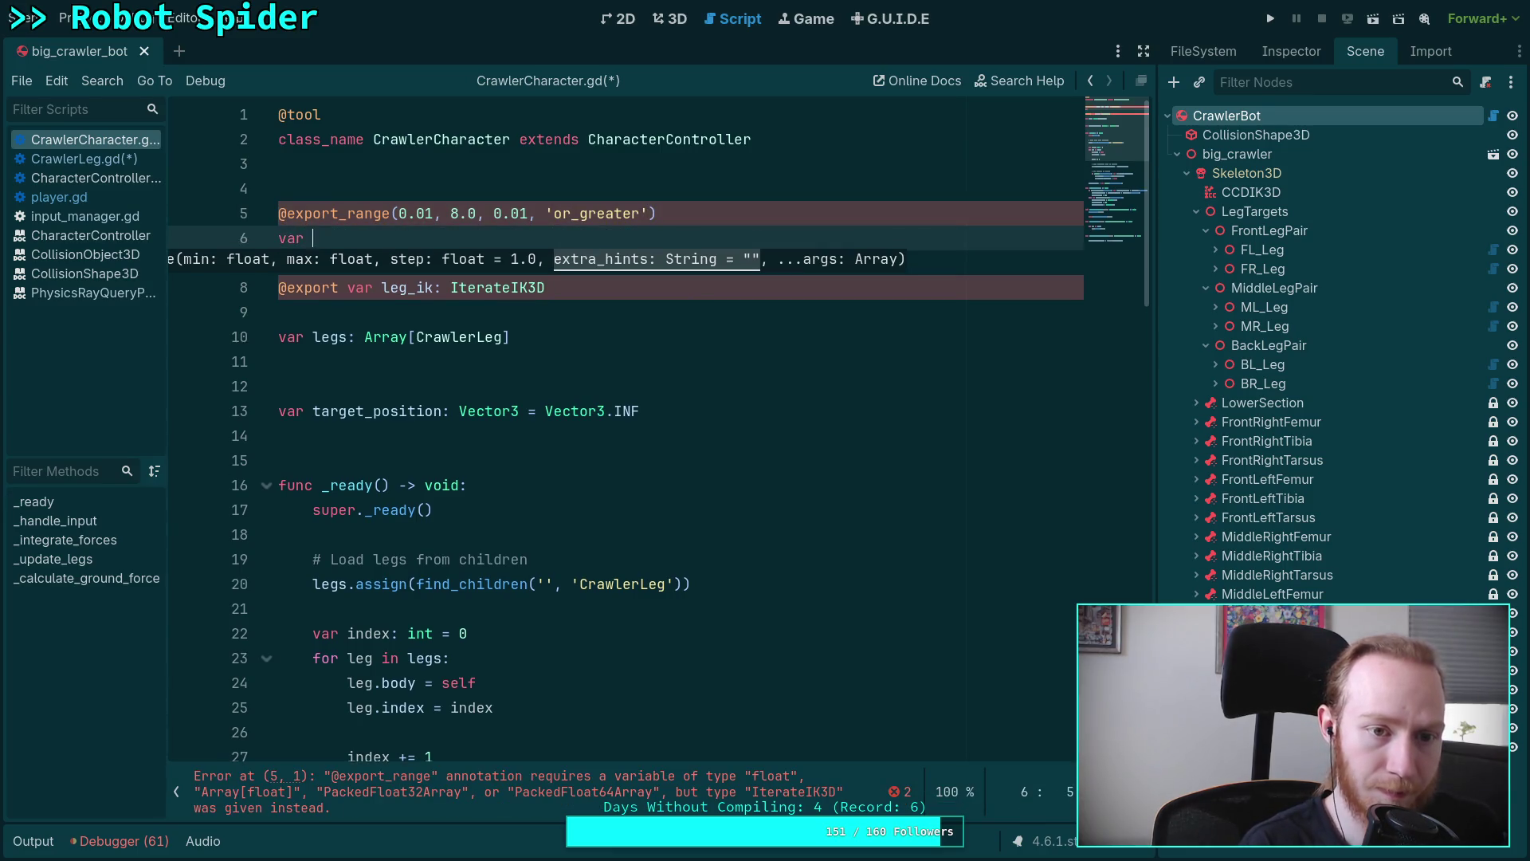
{"action": "key", "text": "BackSpace"}
{"action": "key", "text": "BackSpace"}
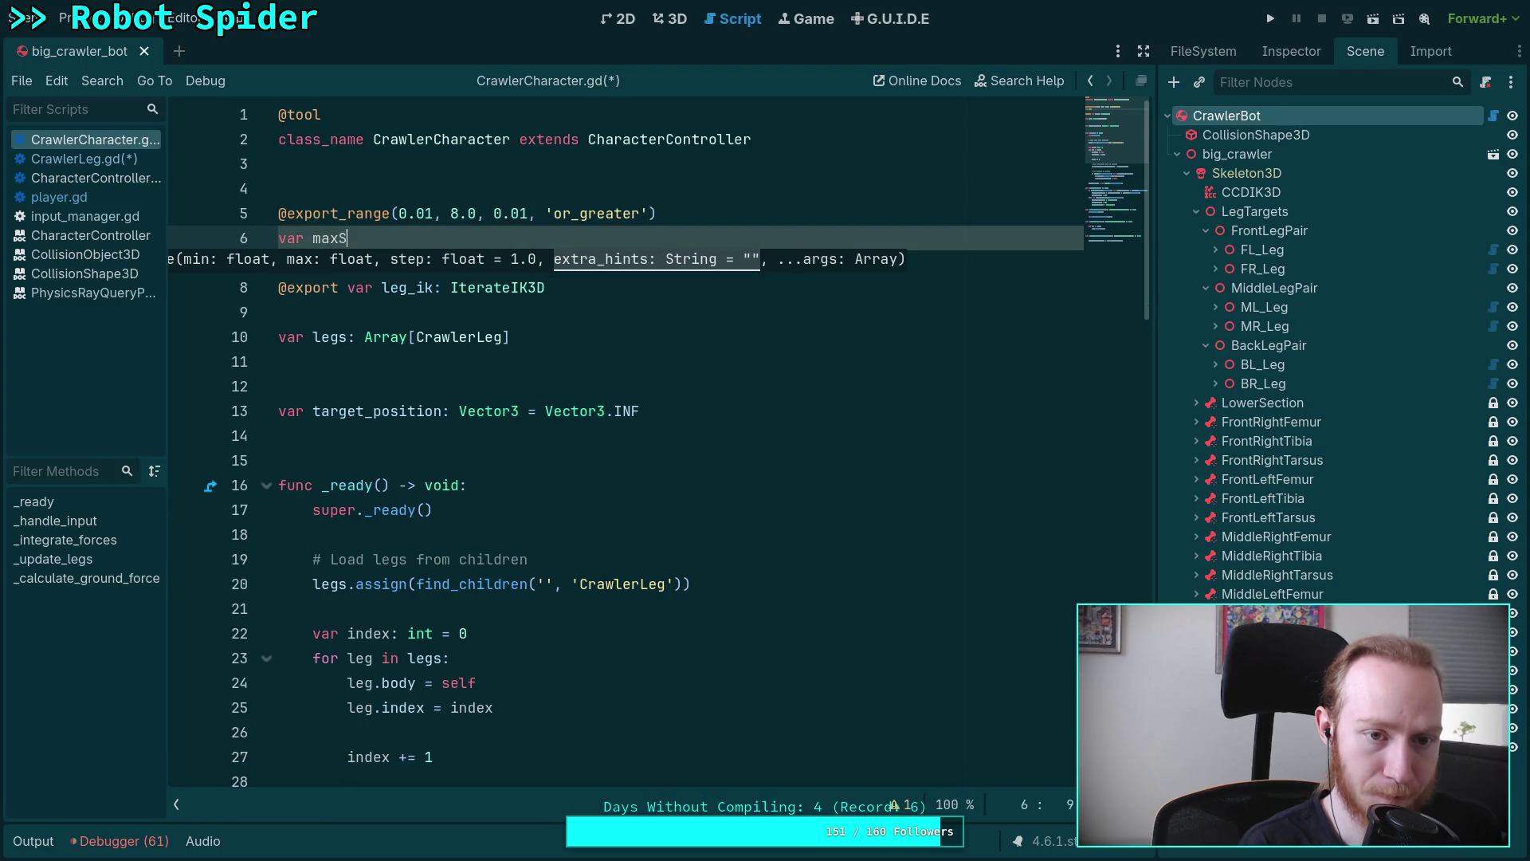
{"action": "type", "text": "_spee"}
{"action": "key", "text": "BackSpace"}
{"action": "key", "text": "BackSpace"}
{"action": "key", "text": "BackSpace"}
{"action": "type", "text": "speed: float = 6p"}
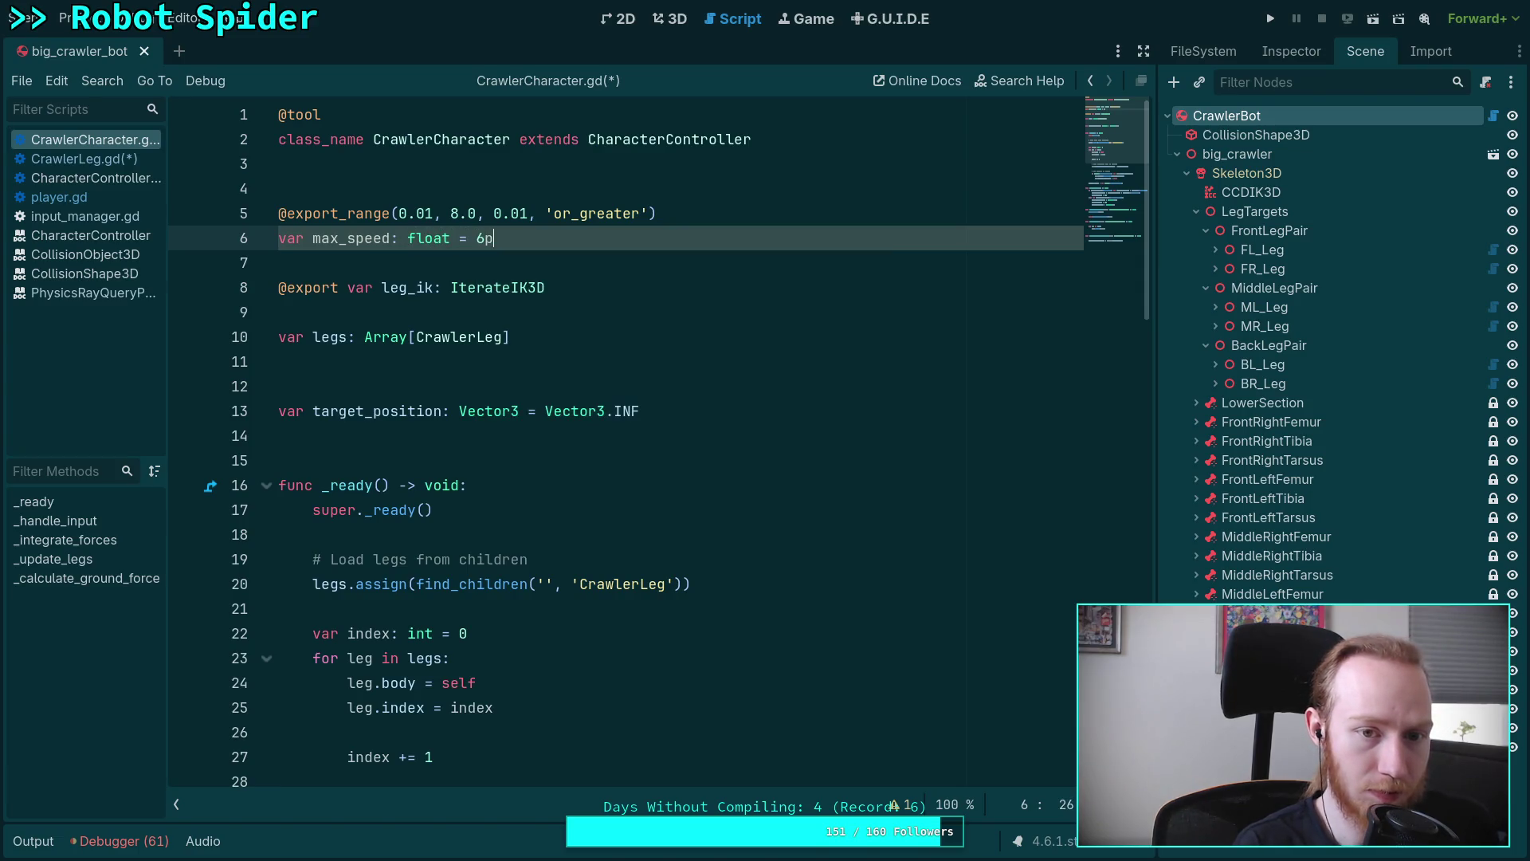
{"action": "type", "text": ".0"}
{"action": "key", "text": "ctrl+s"}
{"action": "left_click", "coordinate": [580, 289]}
{"action": "scroll", "coordinate": [580, 324], "scroll_direction": "down", "scroll_amount": 10}
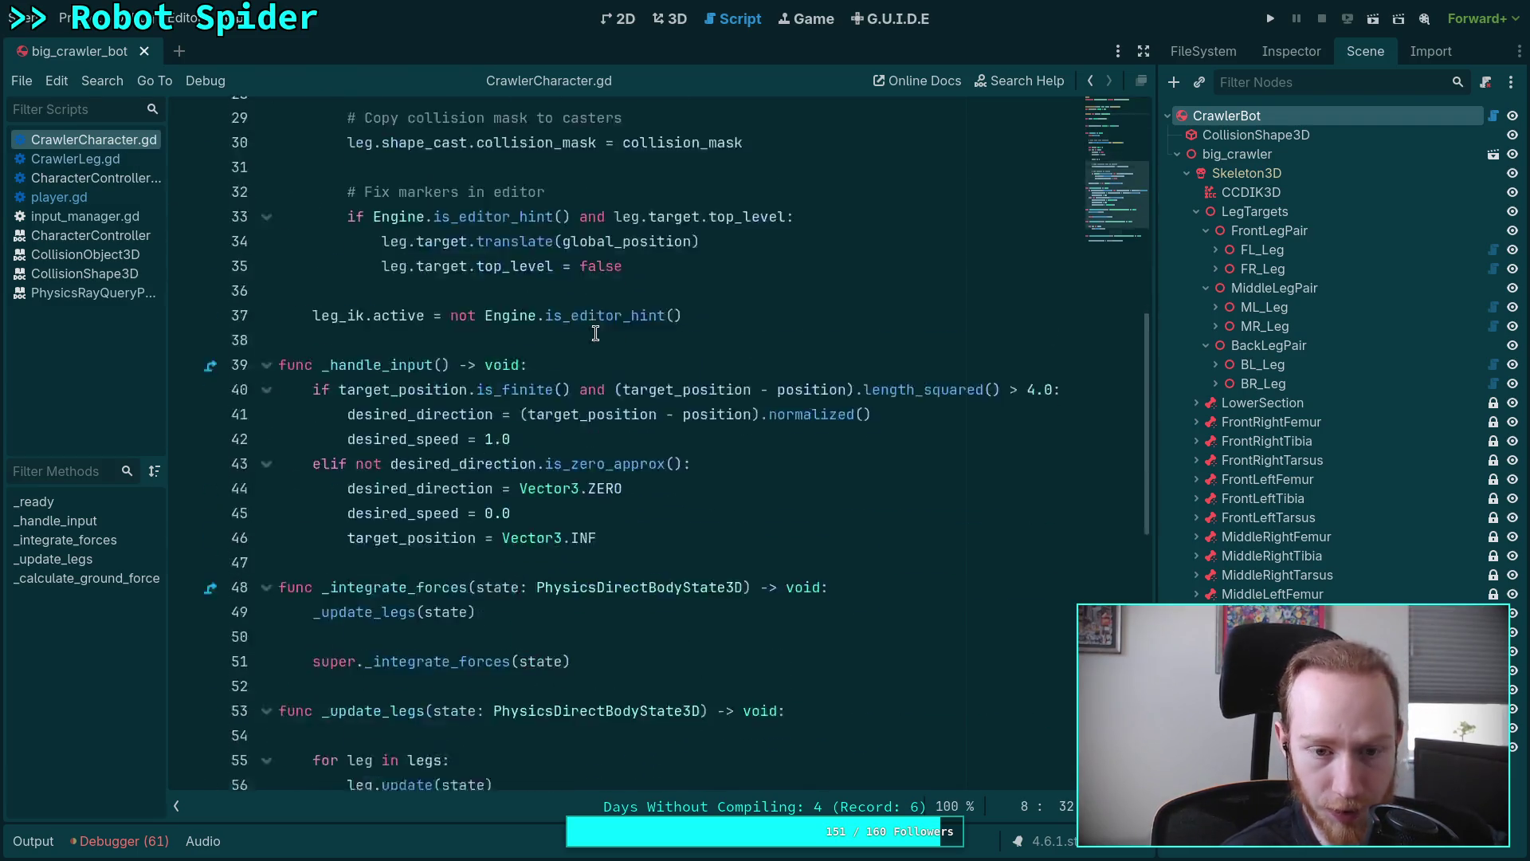
{"action": "left_click", "coordinate": [106, 197]}
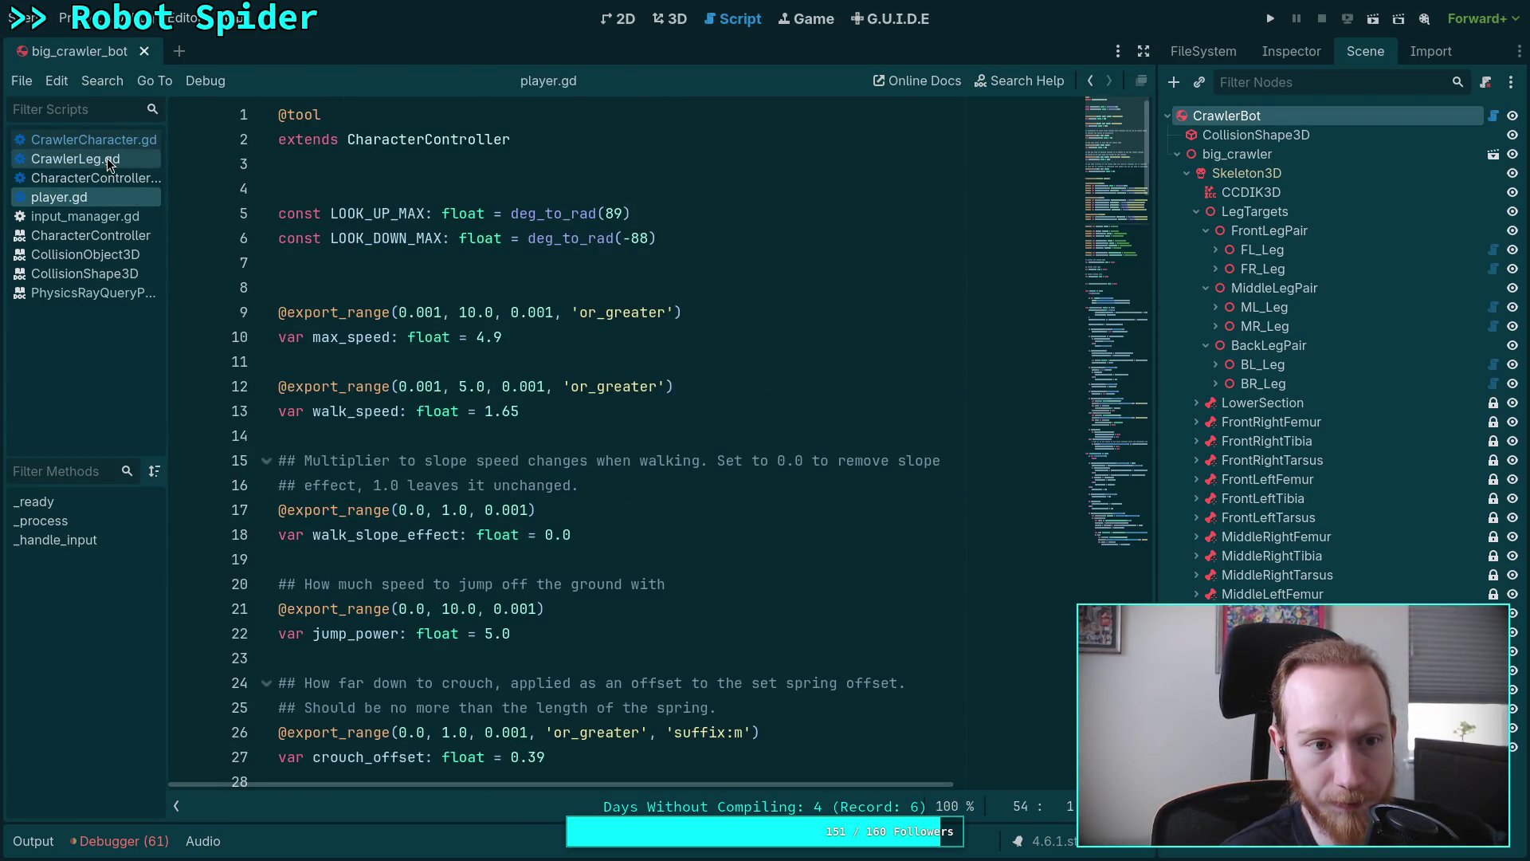
{"action": "left_click", "coordinate": [1277, 58]}
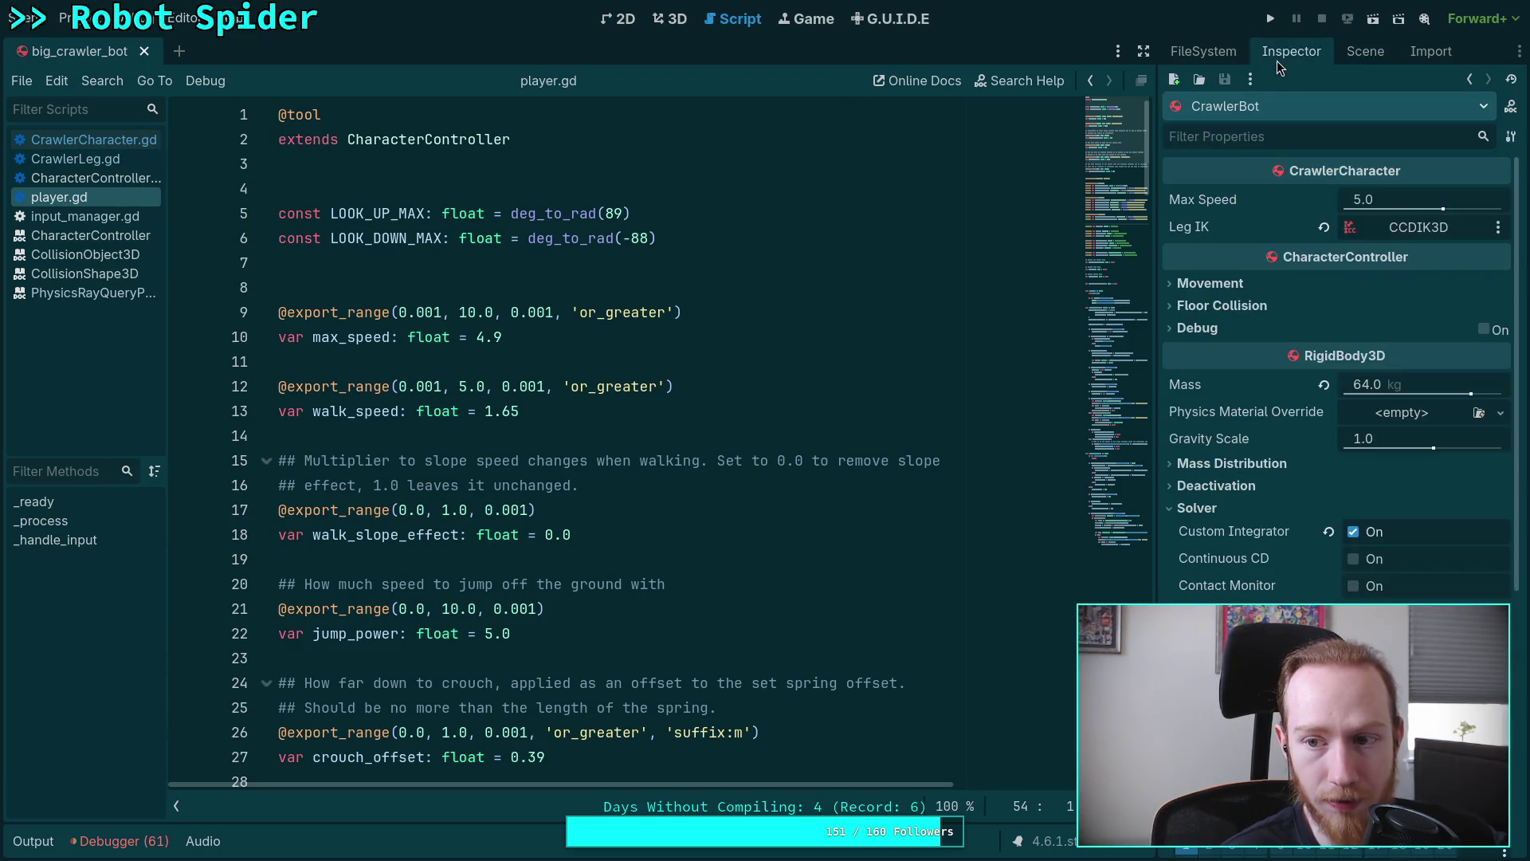
{"action": "left_click", "coordinate": [1352, 58]}
{"action": "left_click", "coordinate": [698, 222]}
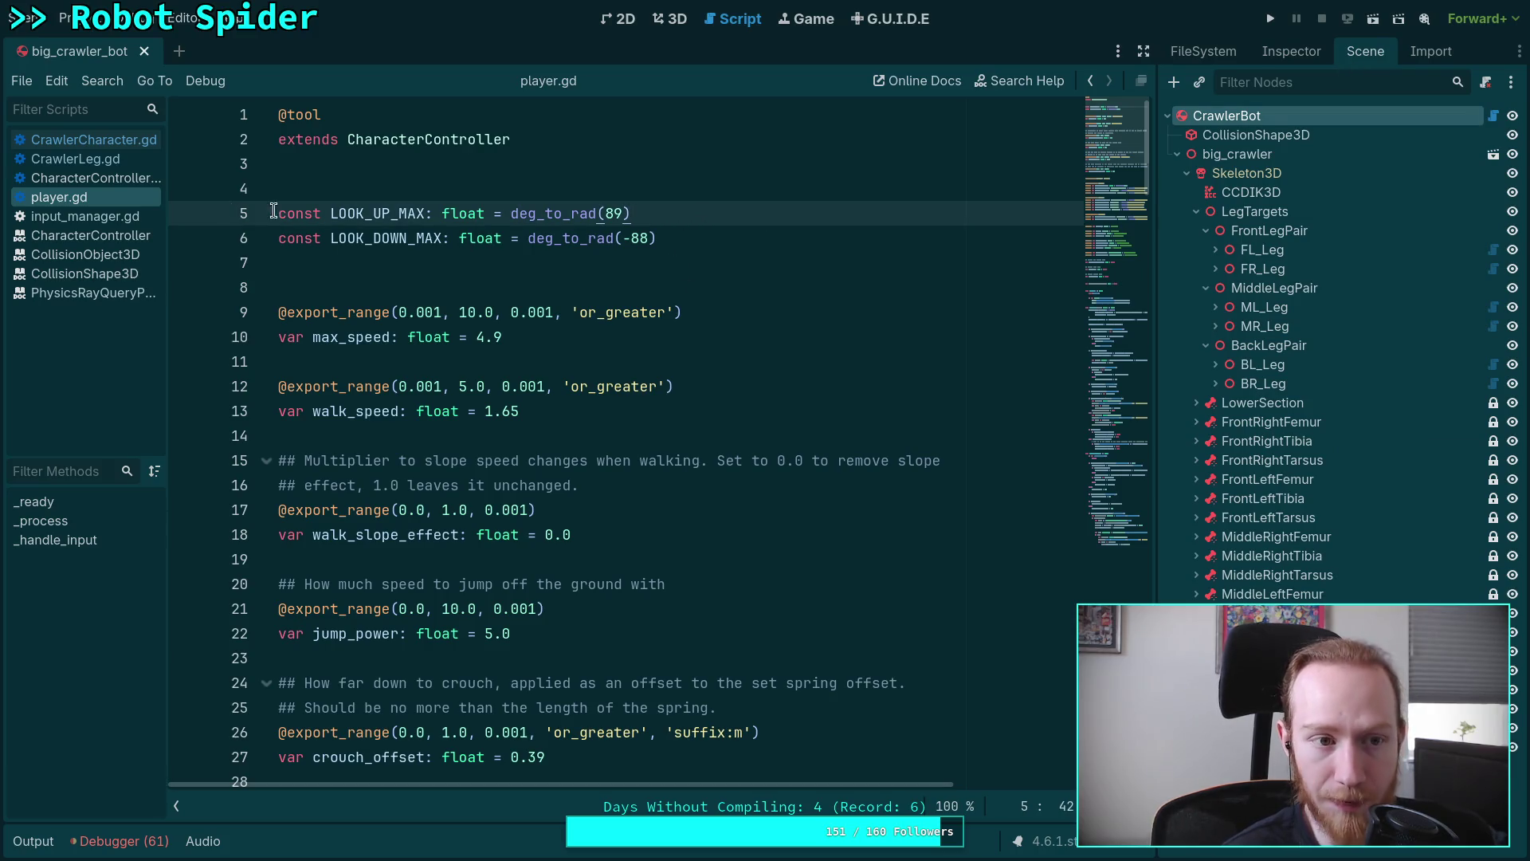
{"action": "left_click", "coordinate": [75, 159]}
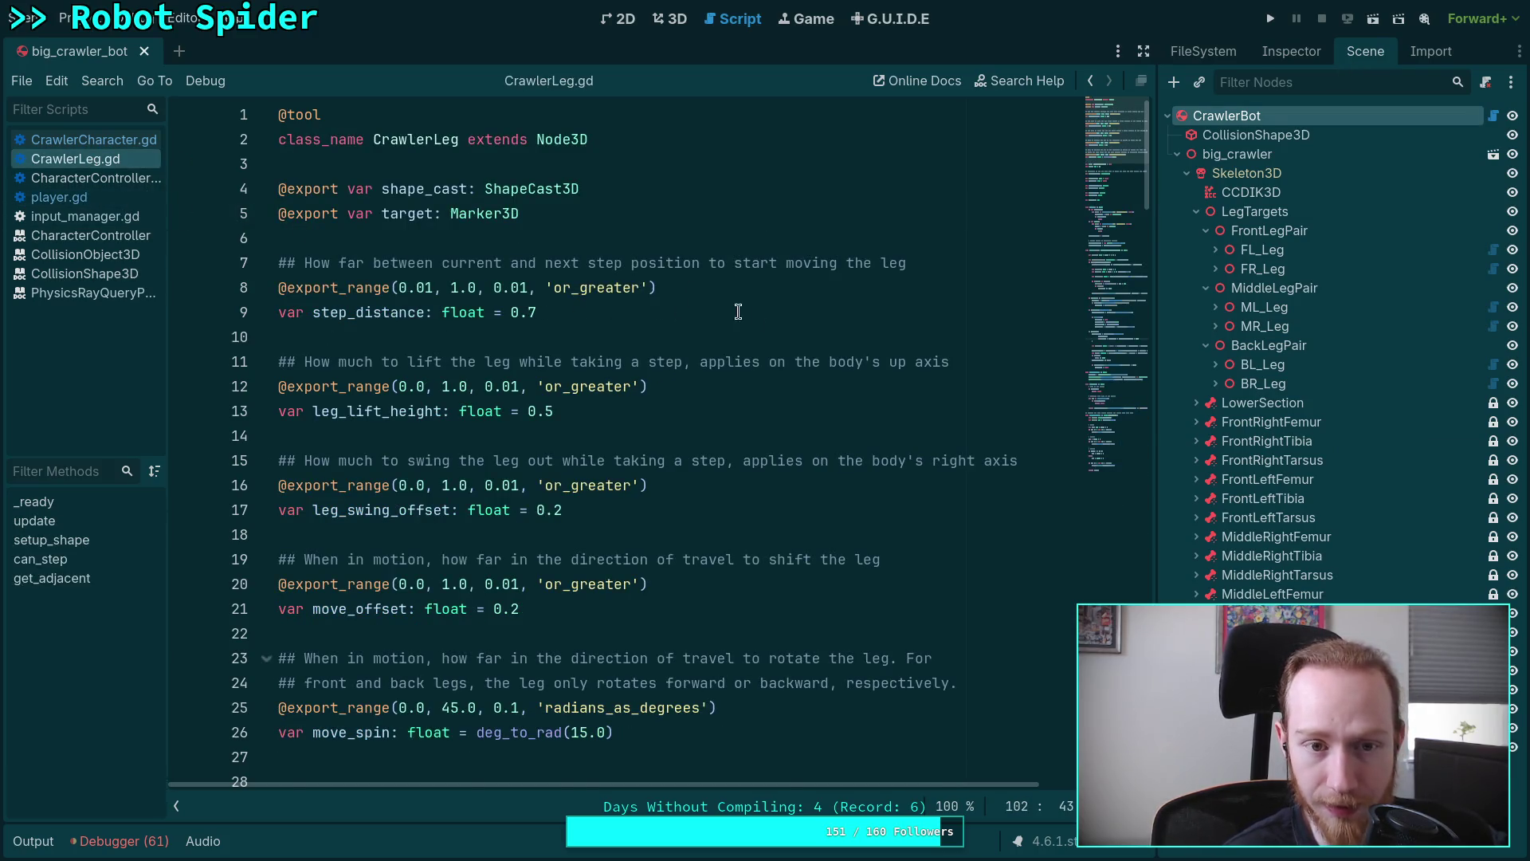
{"action": "scroll", "coordinate": [738, 311], "scroll_direction": "down", "scroll_amount": 20}
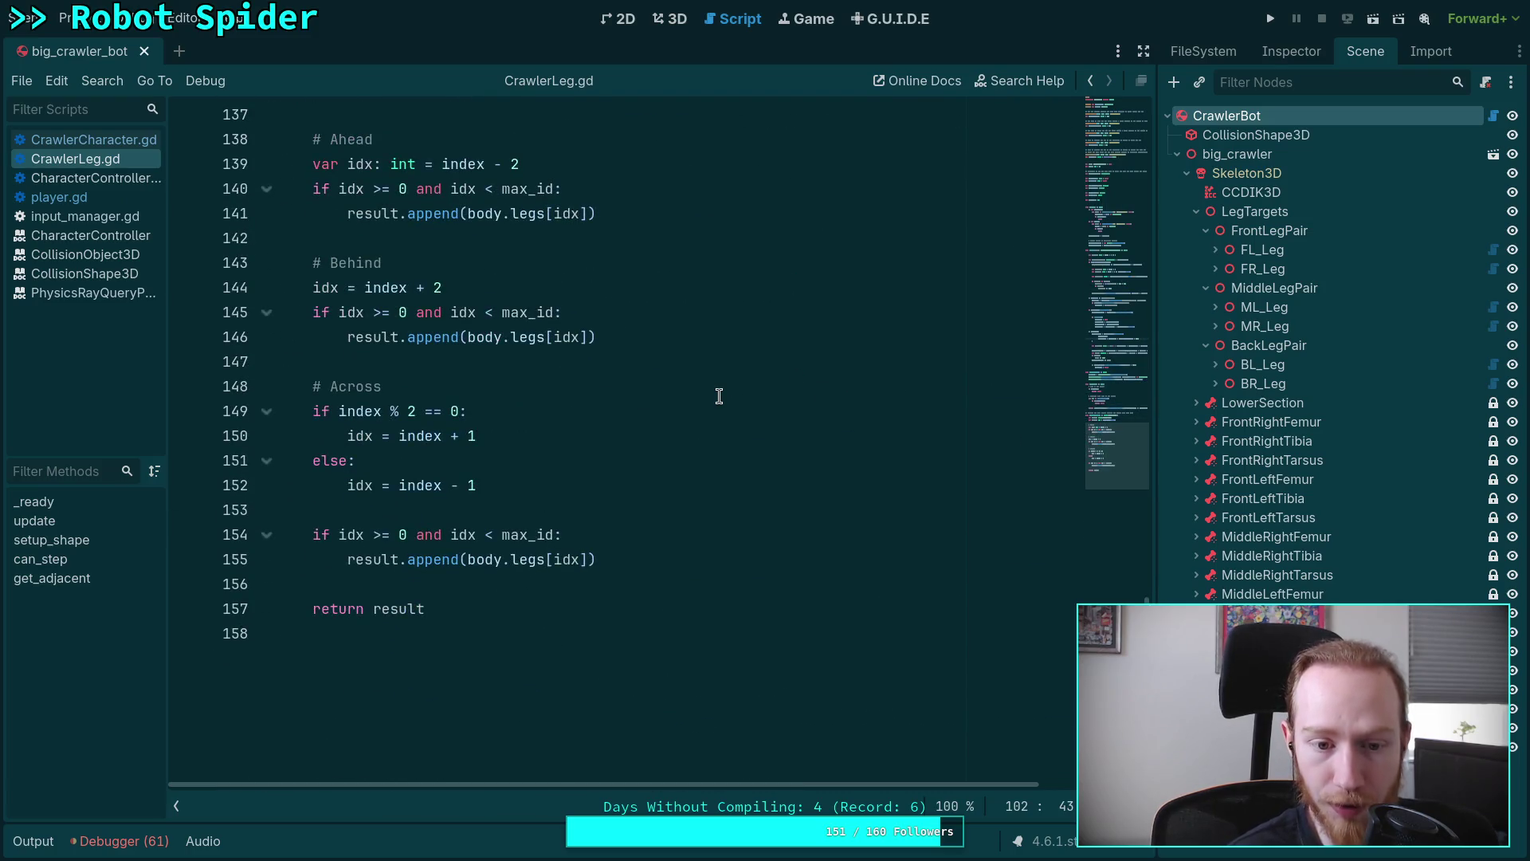
{"action": "scroll", "coordinate": [719, 396], "scroll_direction": "up", "scroll_amount": 10}
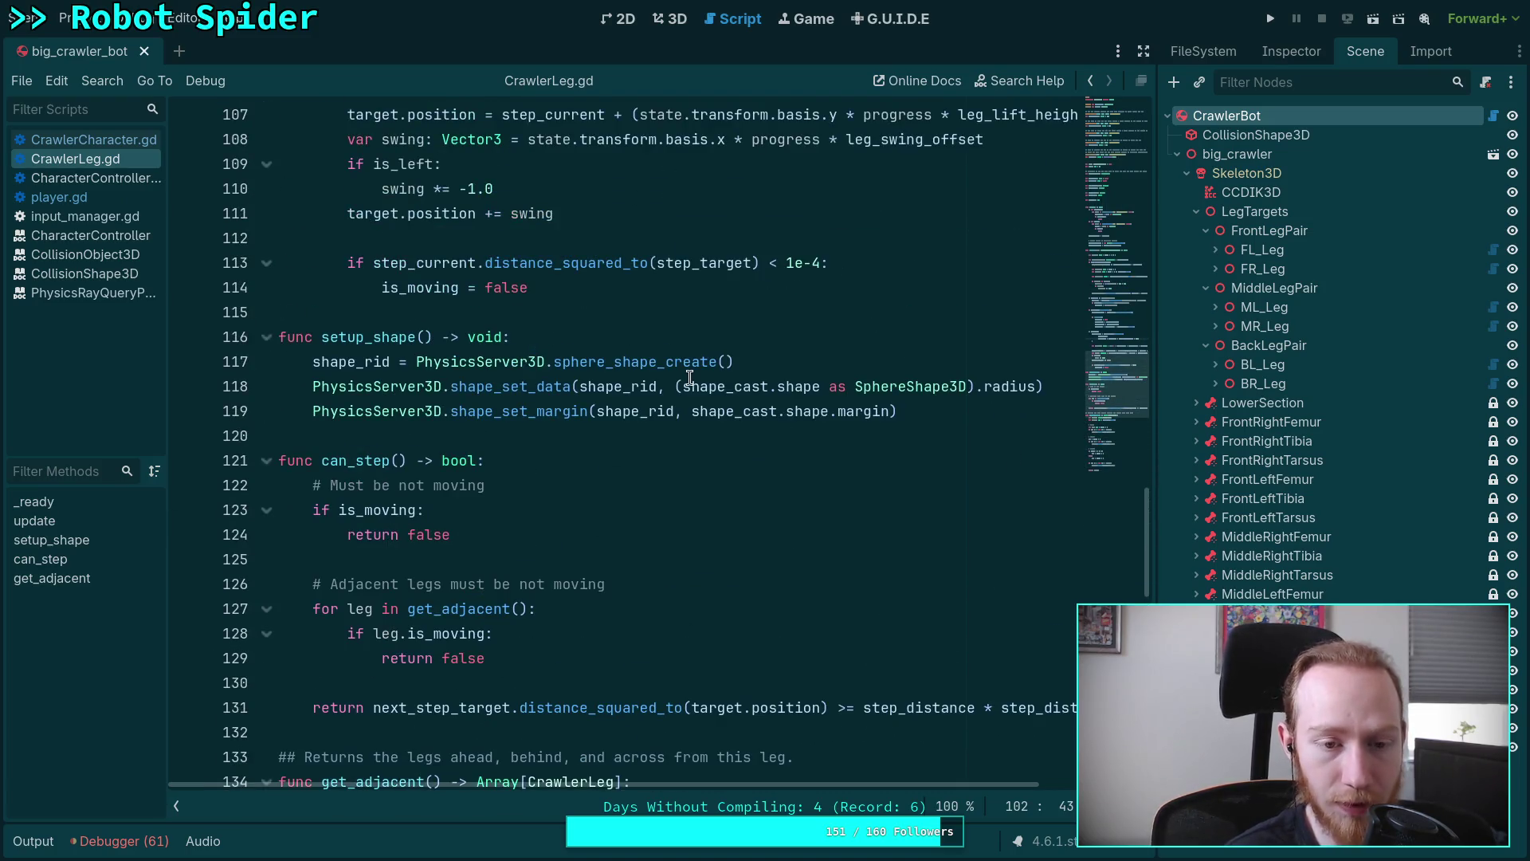
{"action": "scroll", "coordinate": [661, 442], "scroll_direction": "up", "scroll_amount": 7}
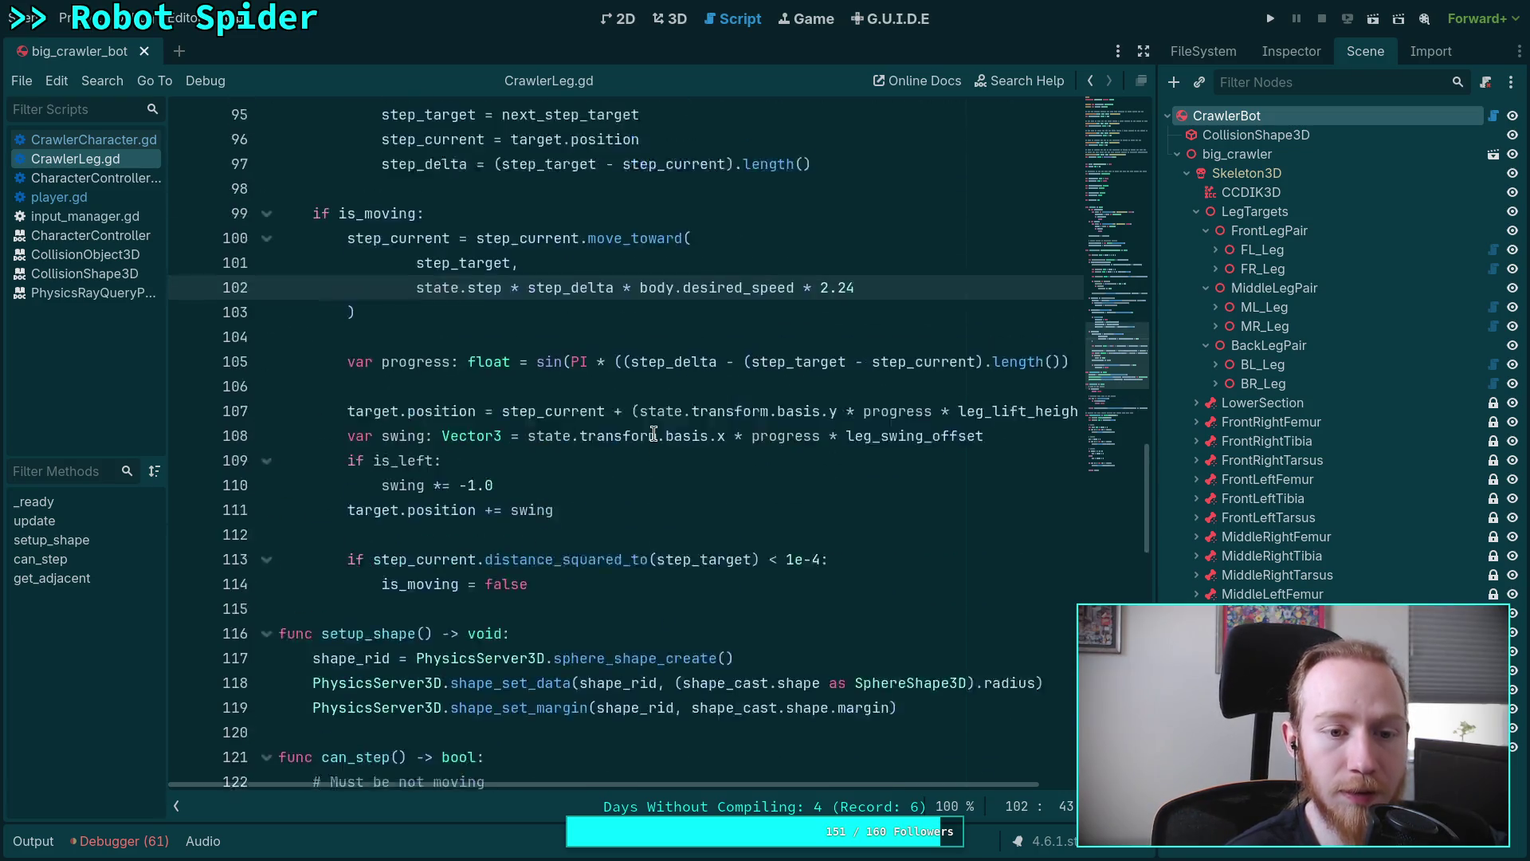
Insert clampf(minf( before body.desired_speed on line 102, briefly trying state.linear_velocity.slide().
{"action": "left_click_drag", "start_coordinate": [638, 510], "coordinate": [874, 519]}
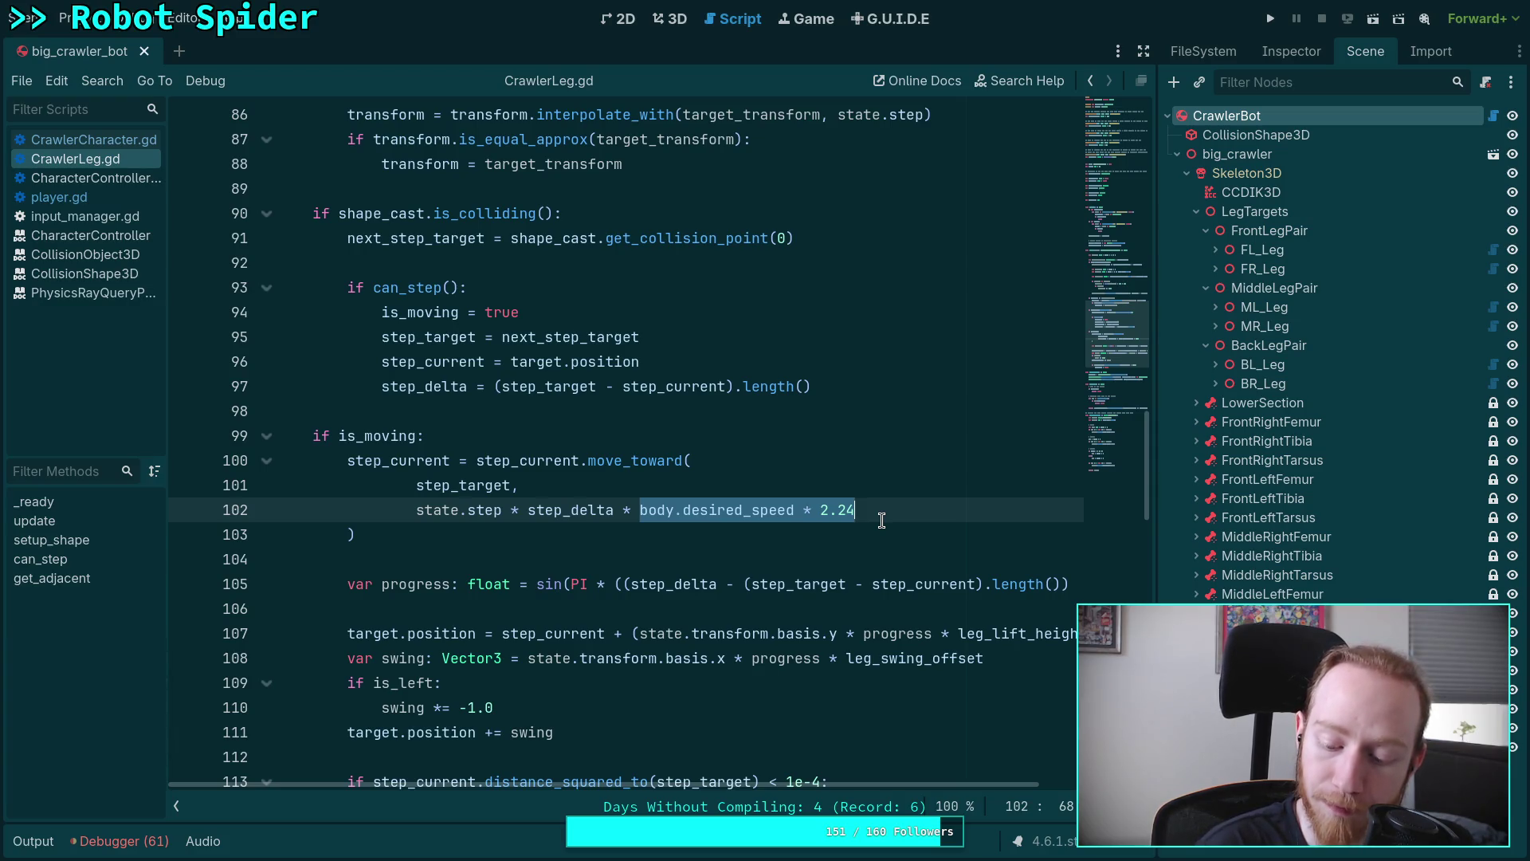
{"action": "left_click_drag", "start_coordinate": [640, 510], "coordinate": [791, 510]}
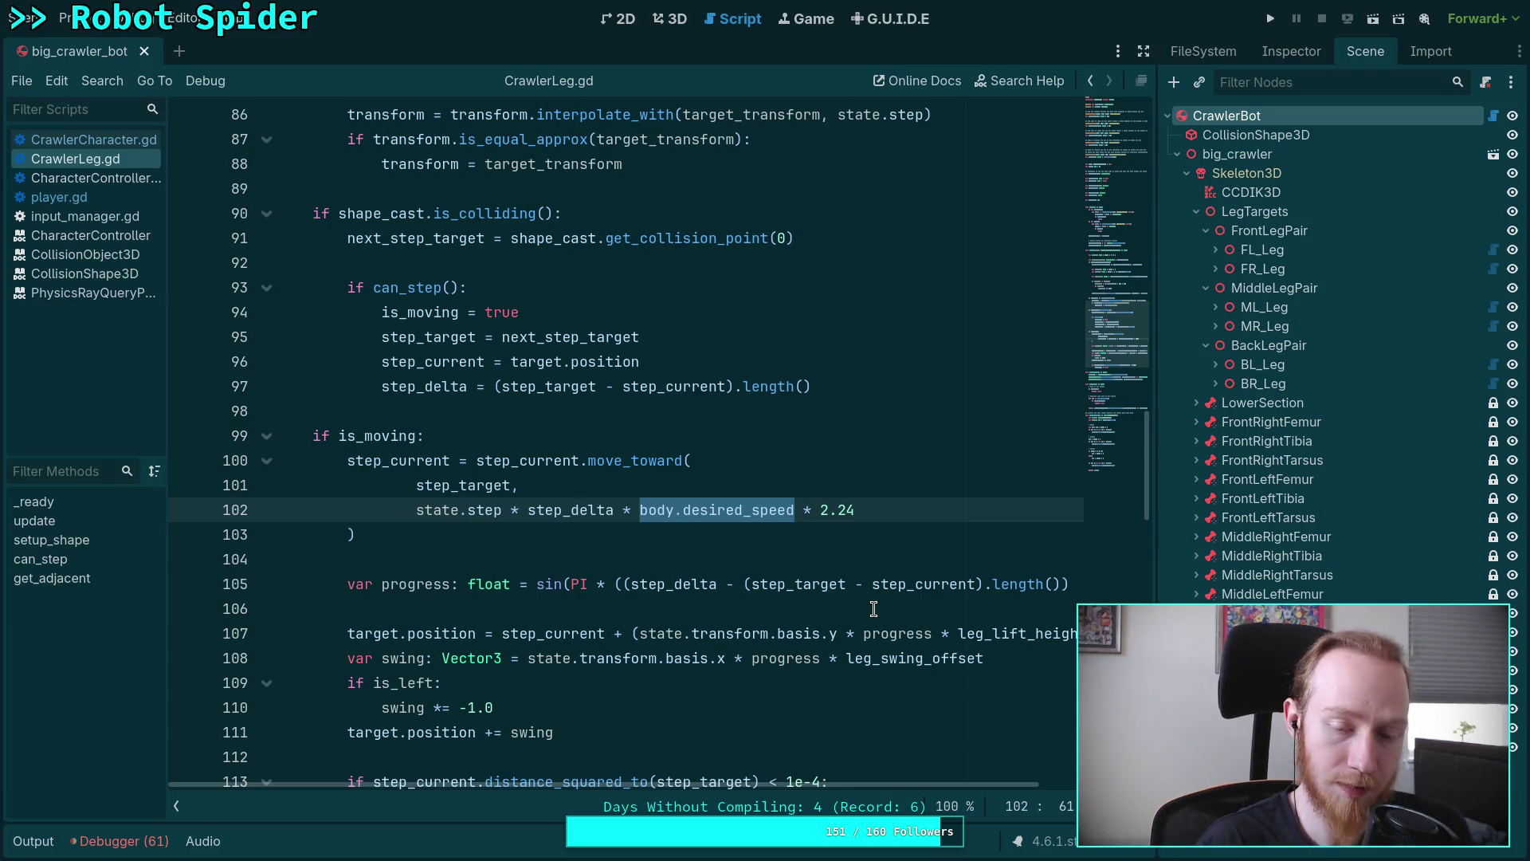
{"action": "key", "text": "Left"}
{"action": "type", "text": "clampf(min"}
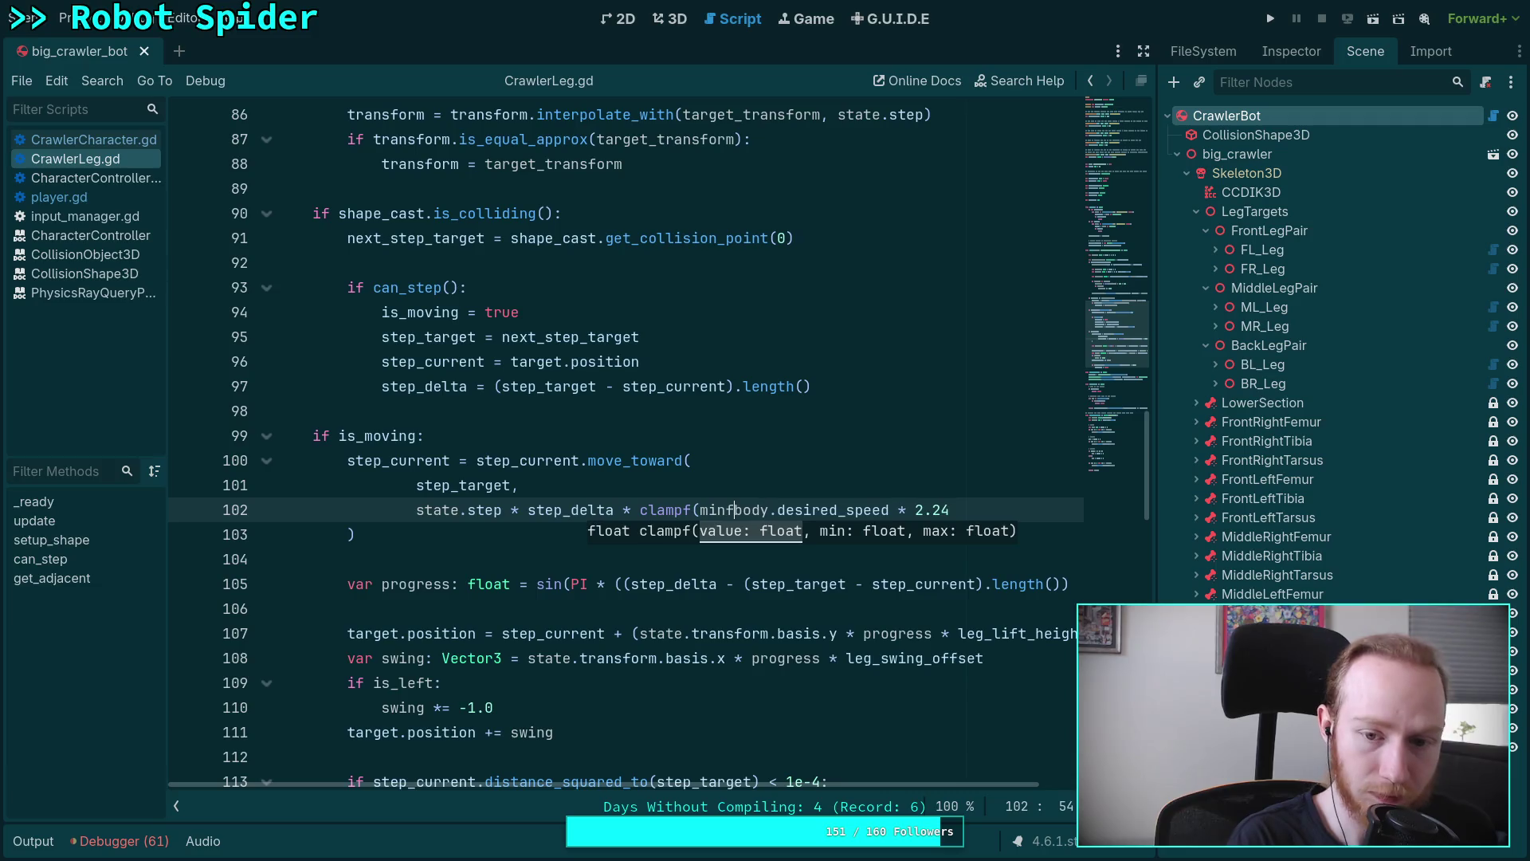
{"action": "type", "text": "("}
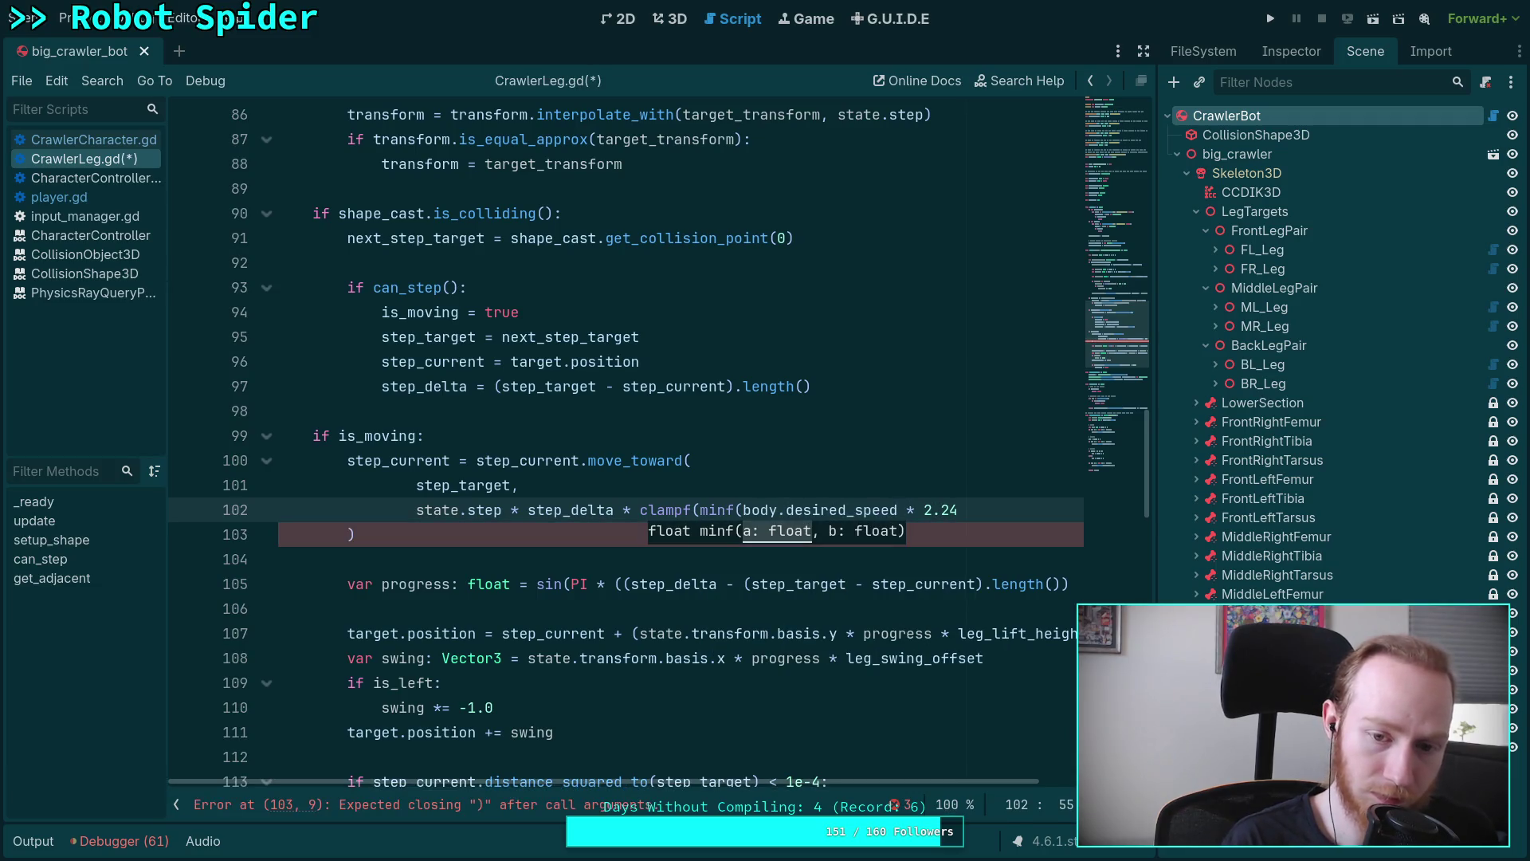
{"action": "type", "text": " state.li"}
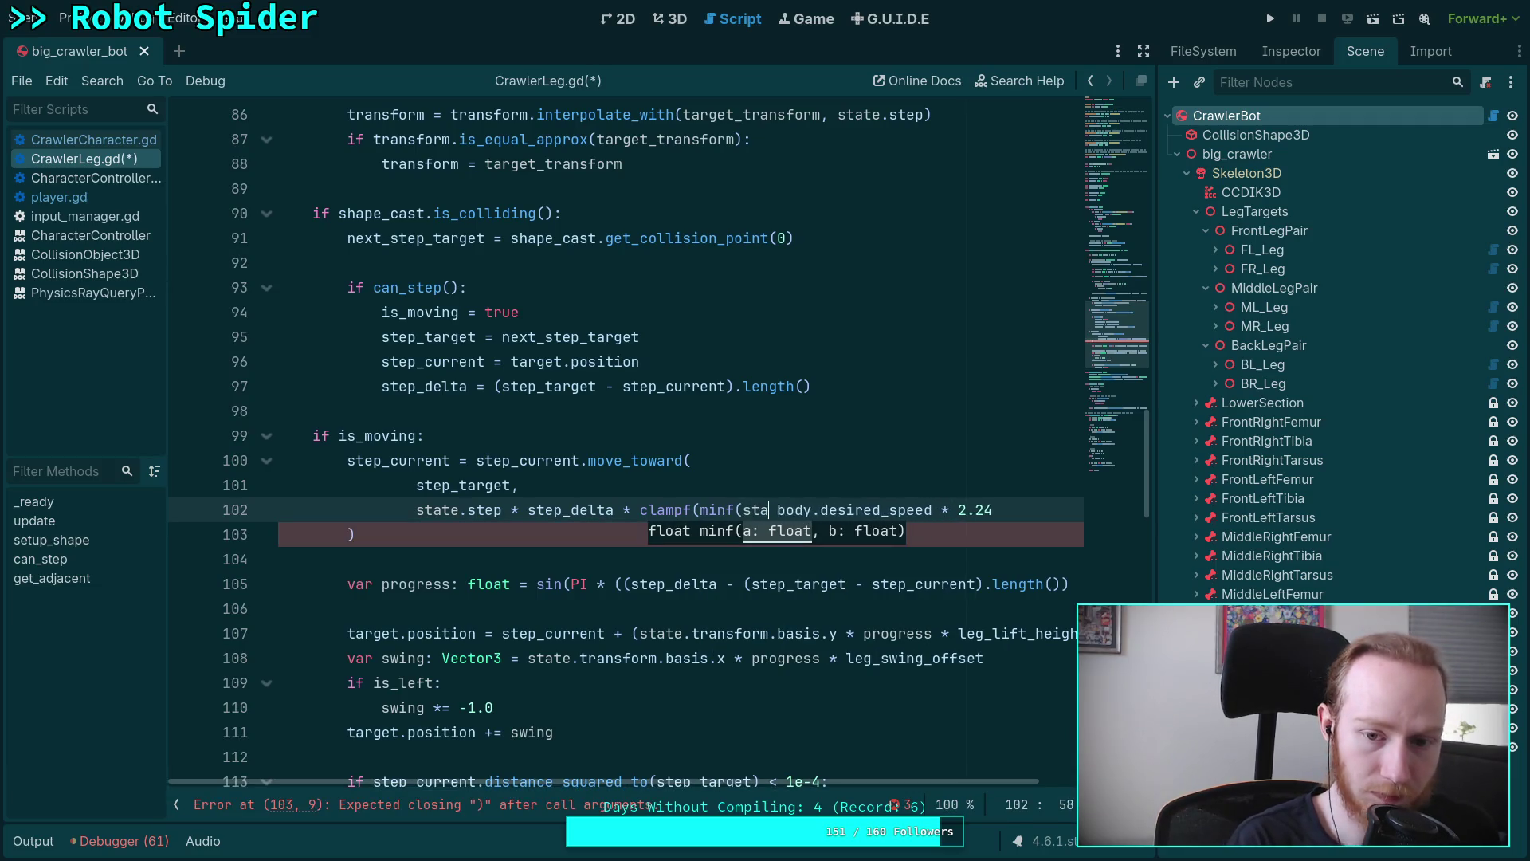
{"action": "type", "text": "n"}
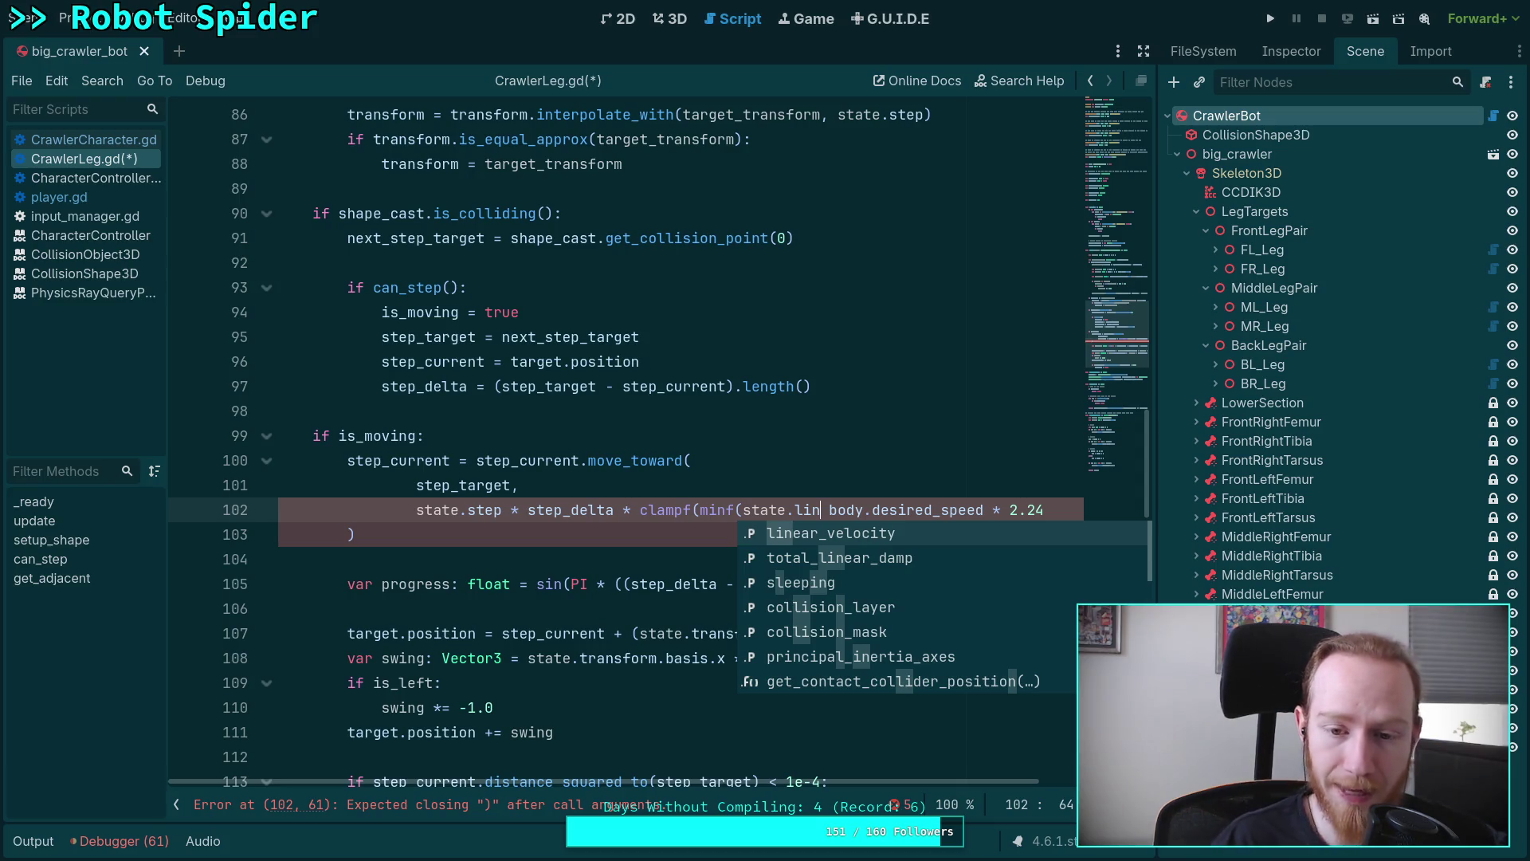
{"action": "key", "text": "Return"}
{"action": "type", "text": "p"}
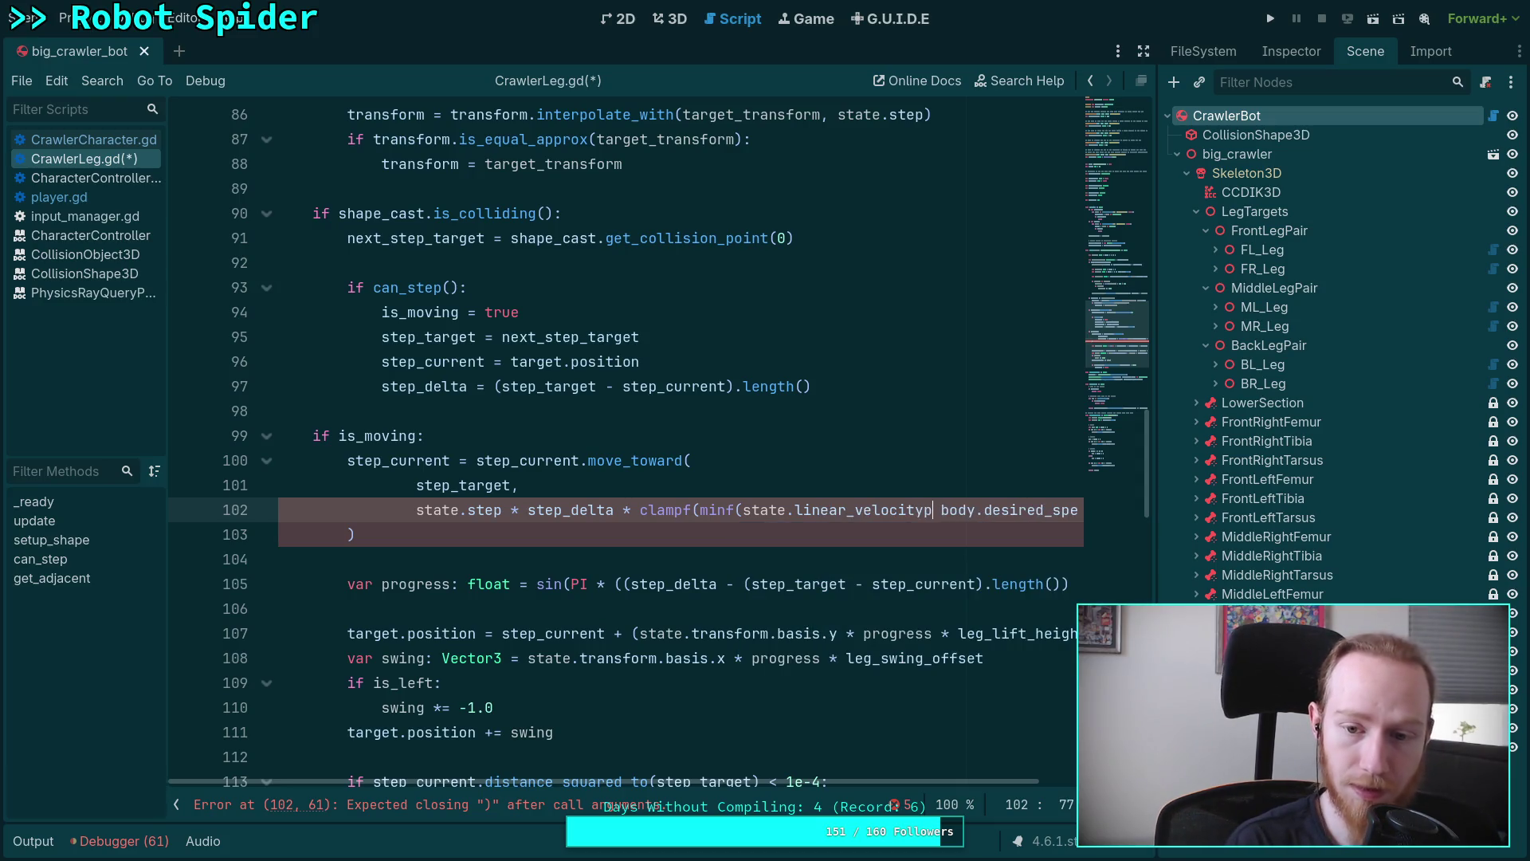
{"action": "type", "text": "slide"}
{"action": "key", "text": "Return"}
{"action": "key", "text": "Escape"}
{"action": "key", "text": "BackSpace"}
{"action": "key", "text": "BackSpace"}
{"action": "key", "text": "BackSpace"}
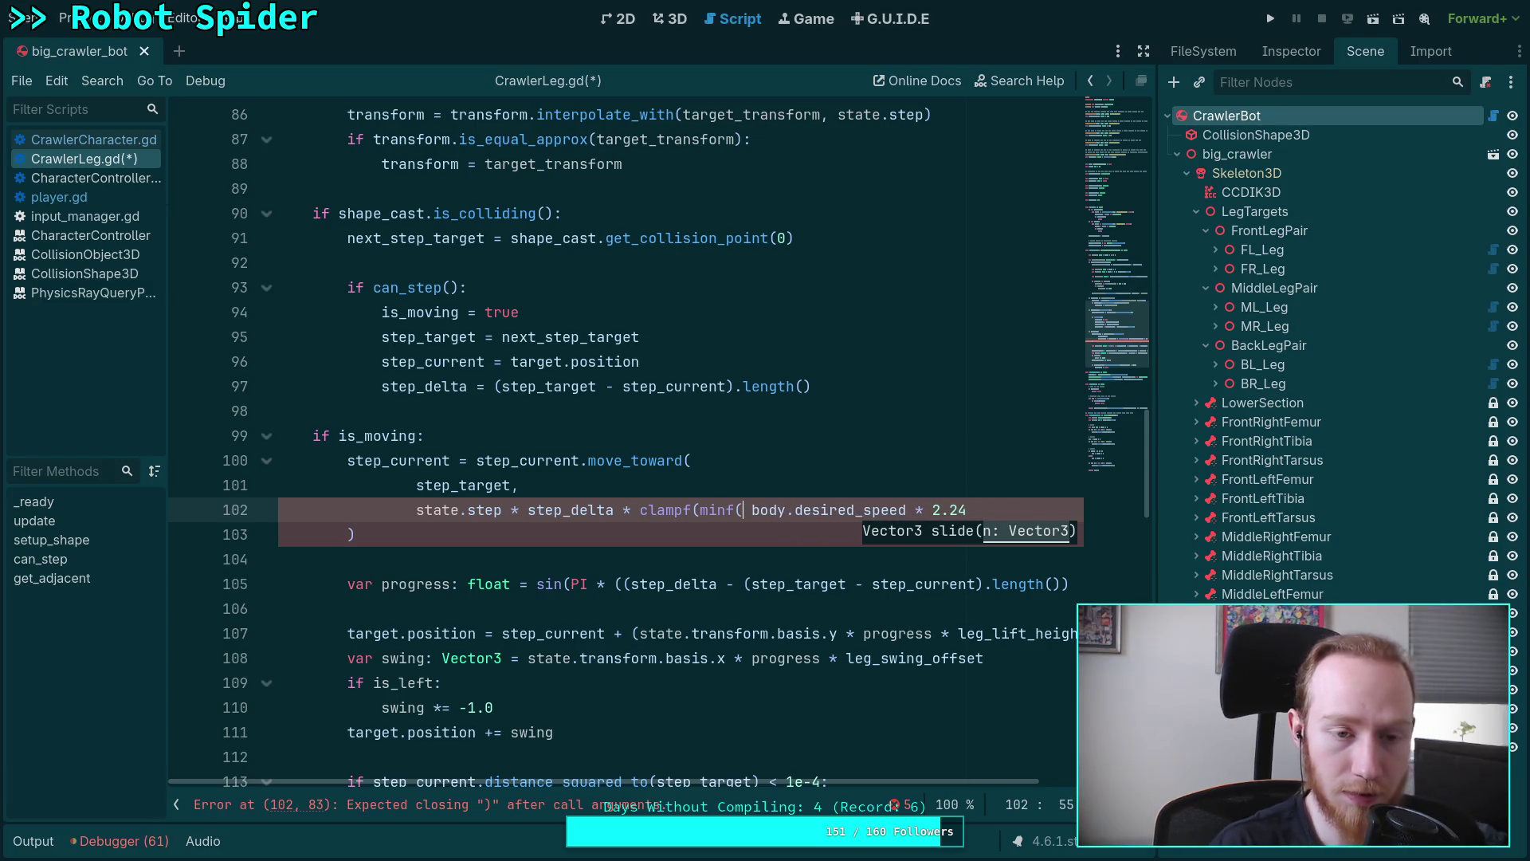
{"action": "scroll", "coordinate": [535, 533], "scroll_direction": "up", "scroll_amount": 10}
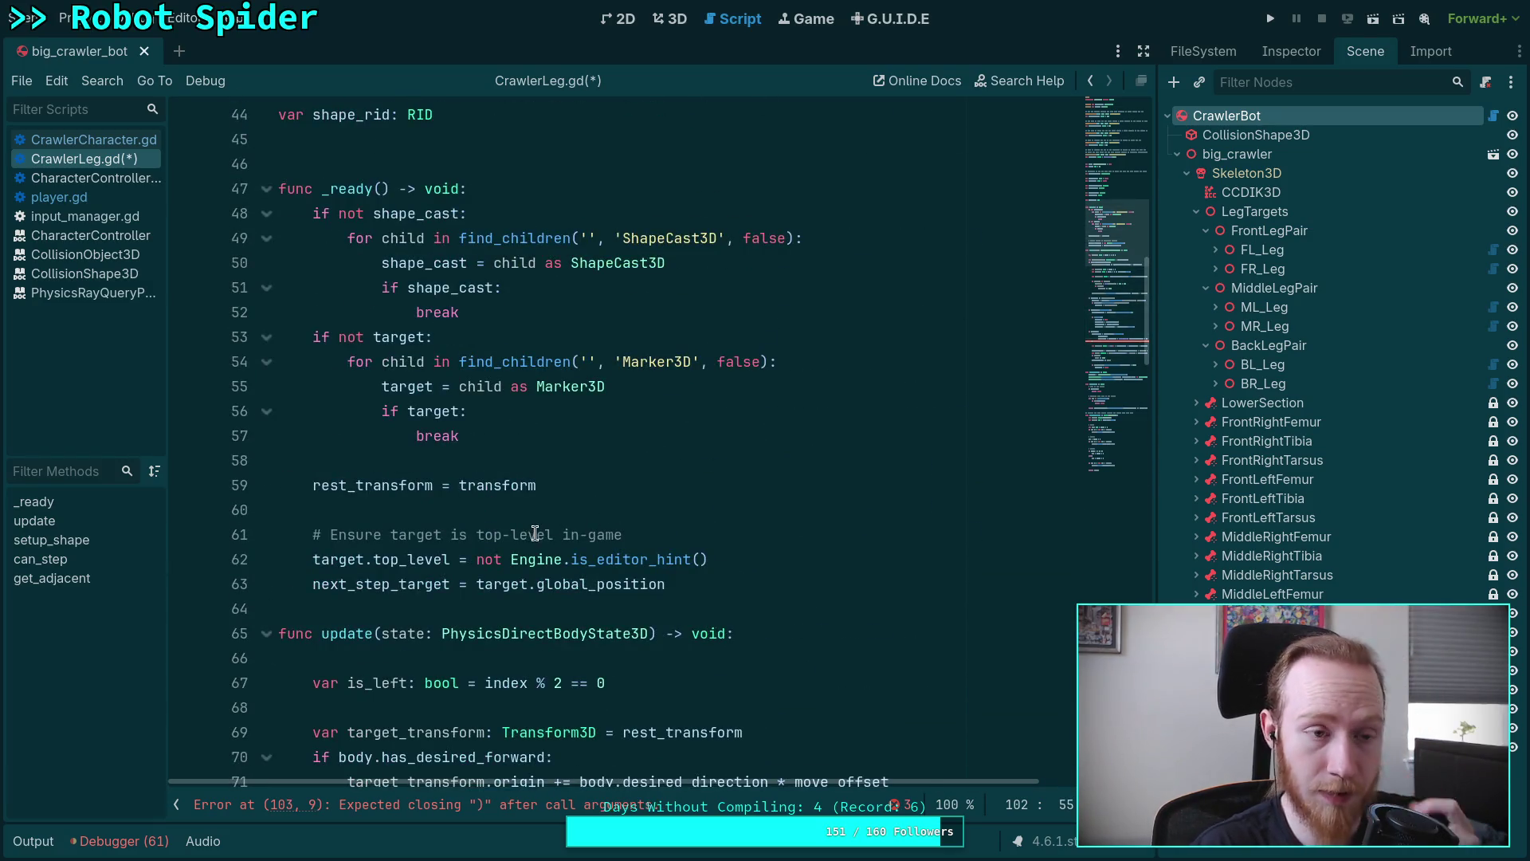
{"action": "left_click", "coordinate": [96, 199]}
{"action": "scroll", "coordinate": [548, 549], "scroll_direction": "down", "scroll_amount": 7}
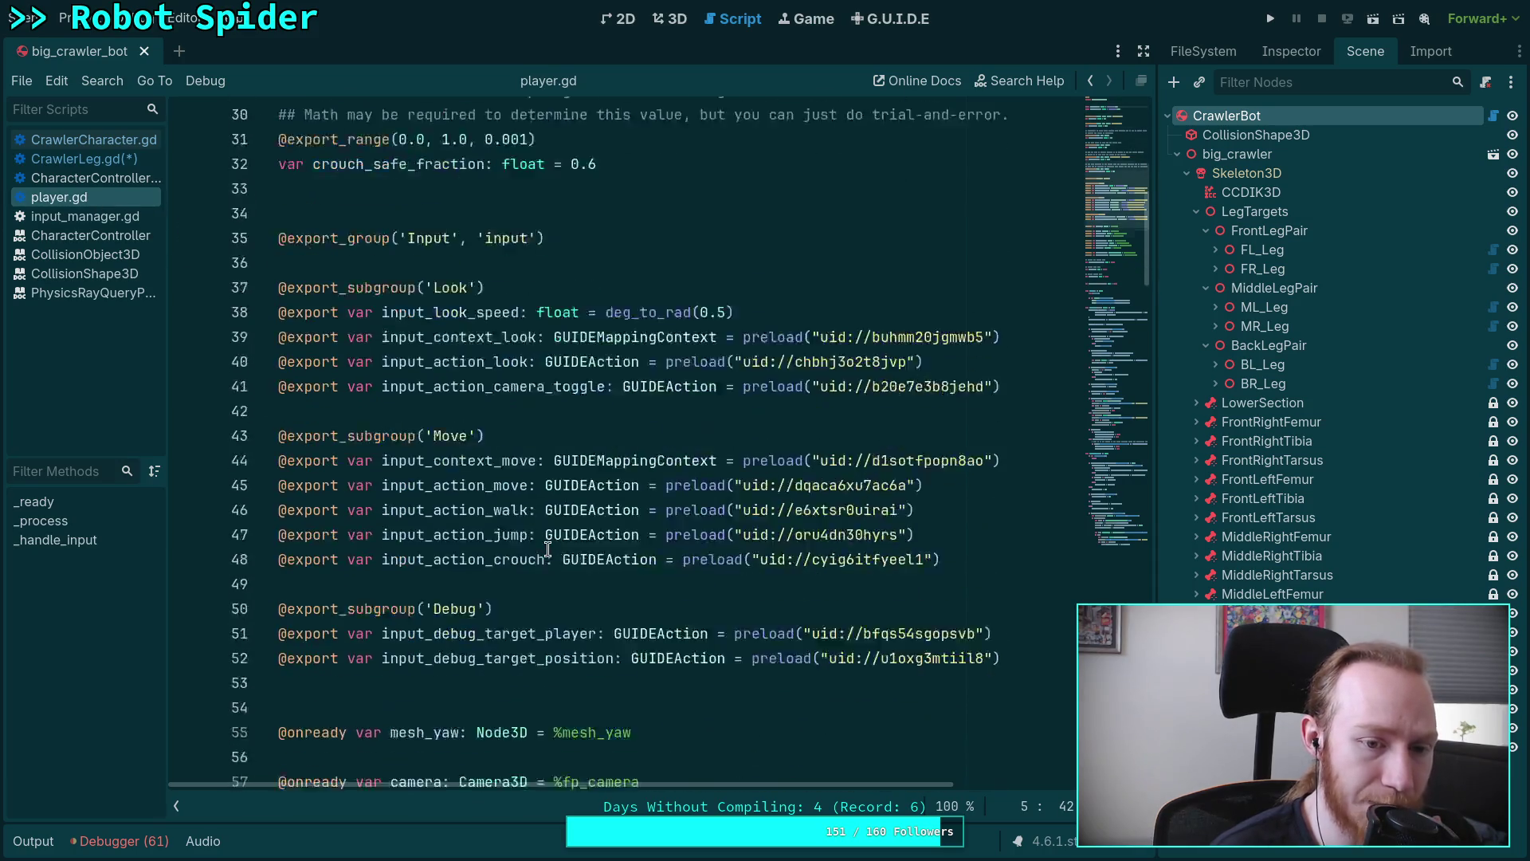
{"action": "scroll", "coordinate": [548, 549], "scroll_direction": "down", "scroll_amount": 12}
{"action": "key", "text": "ctrl+shift+comma"}
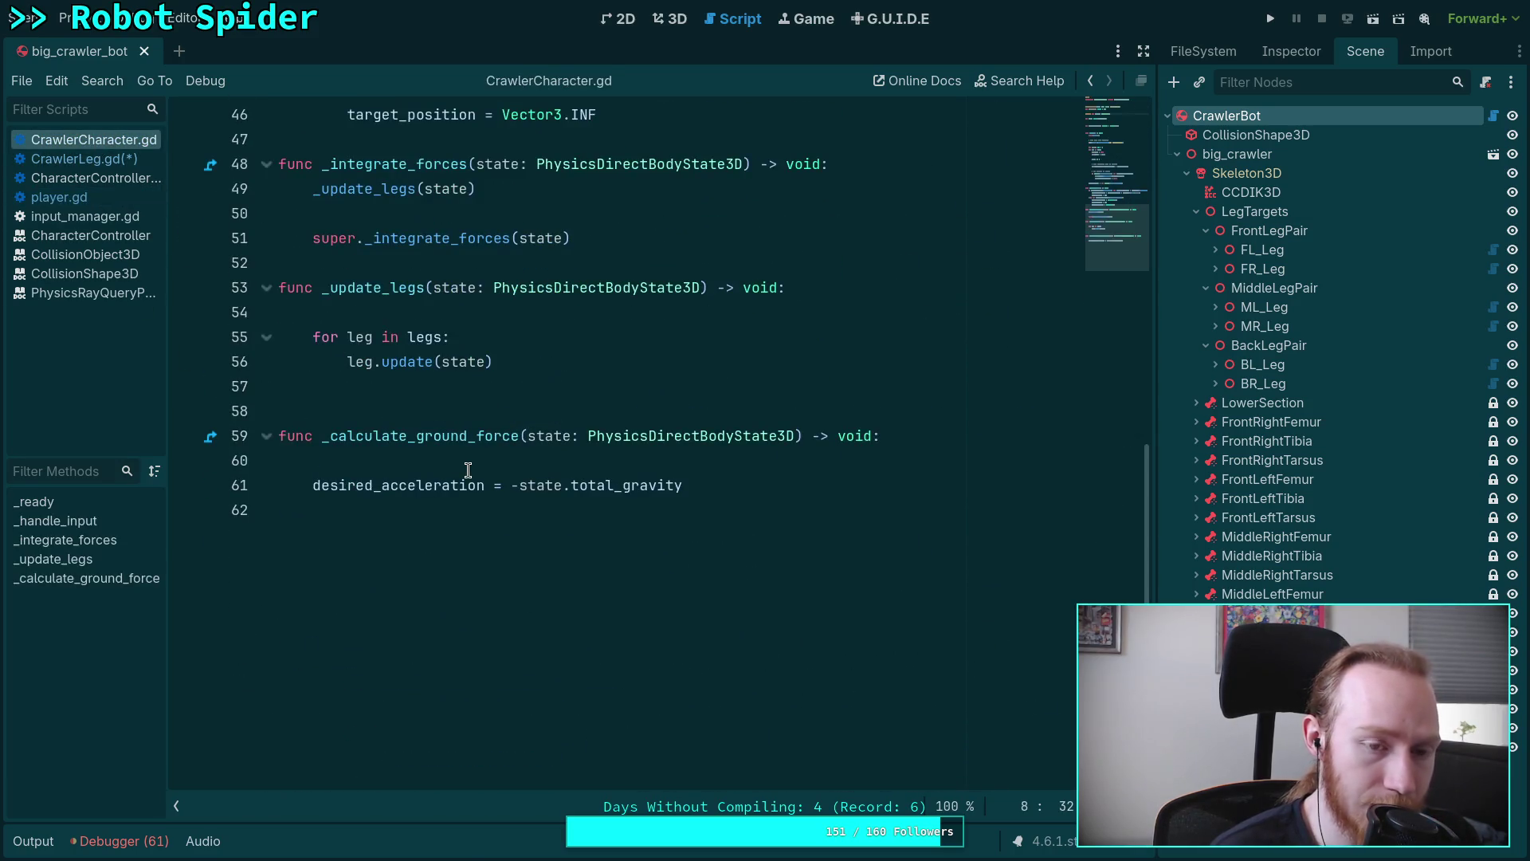
{"action": "scroll", "coordinate": [468, 469], "scroll_direction": "up", "scroll_amount": 2}
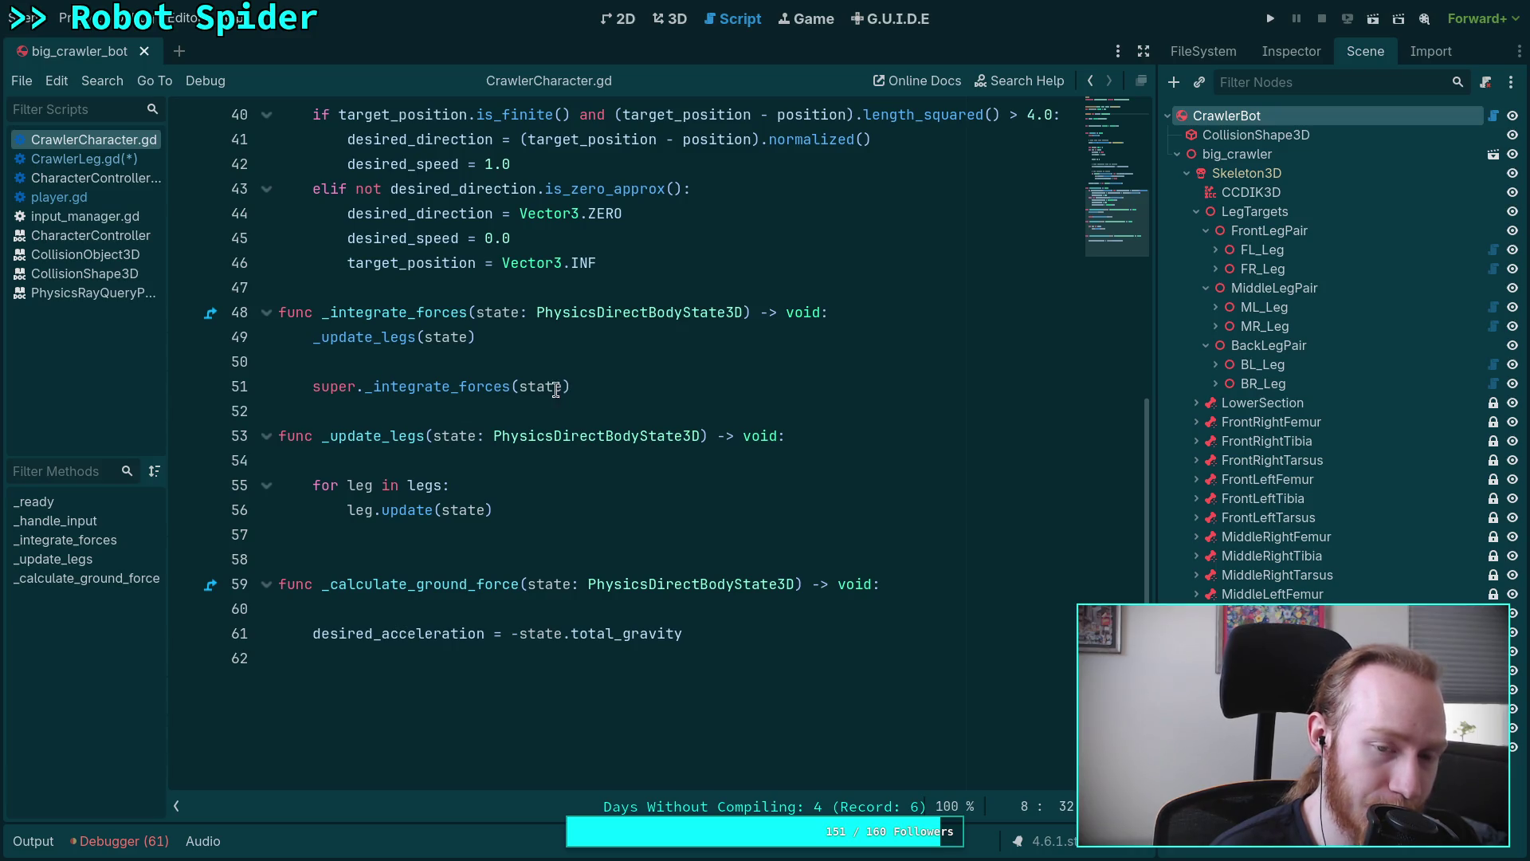
{"action": "double_click", "coordinate": [349, 337]}
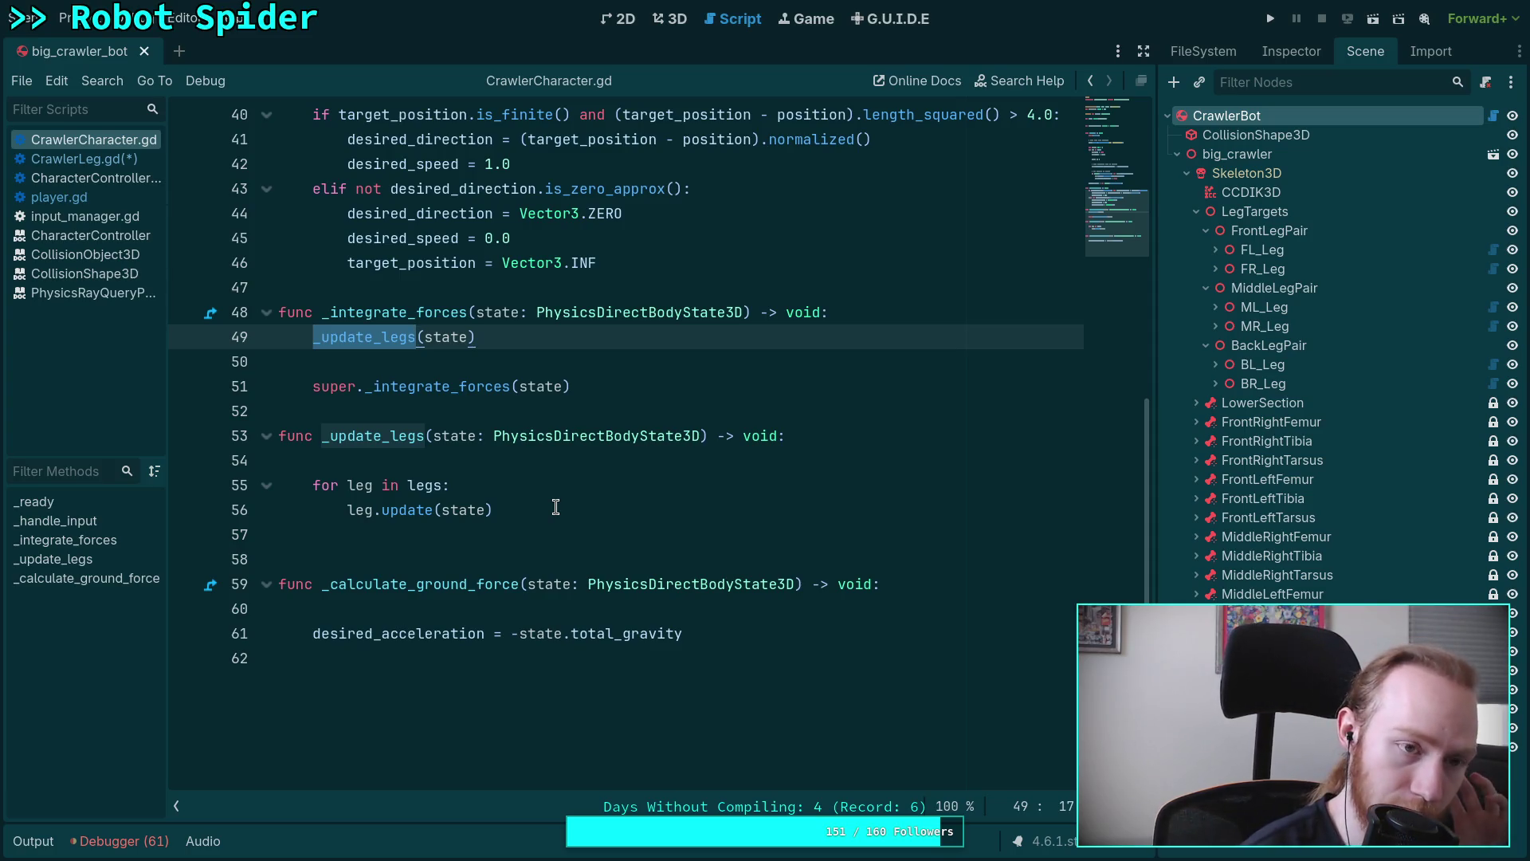
{"action": "left_click", "coordinate": [102, 151]}
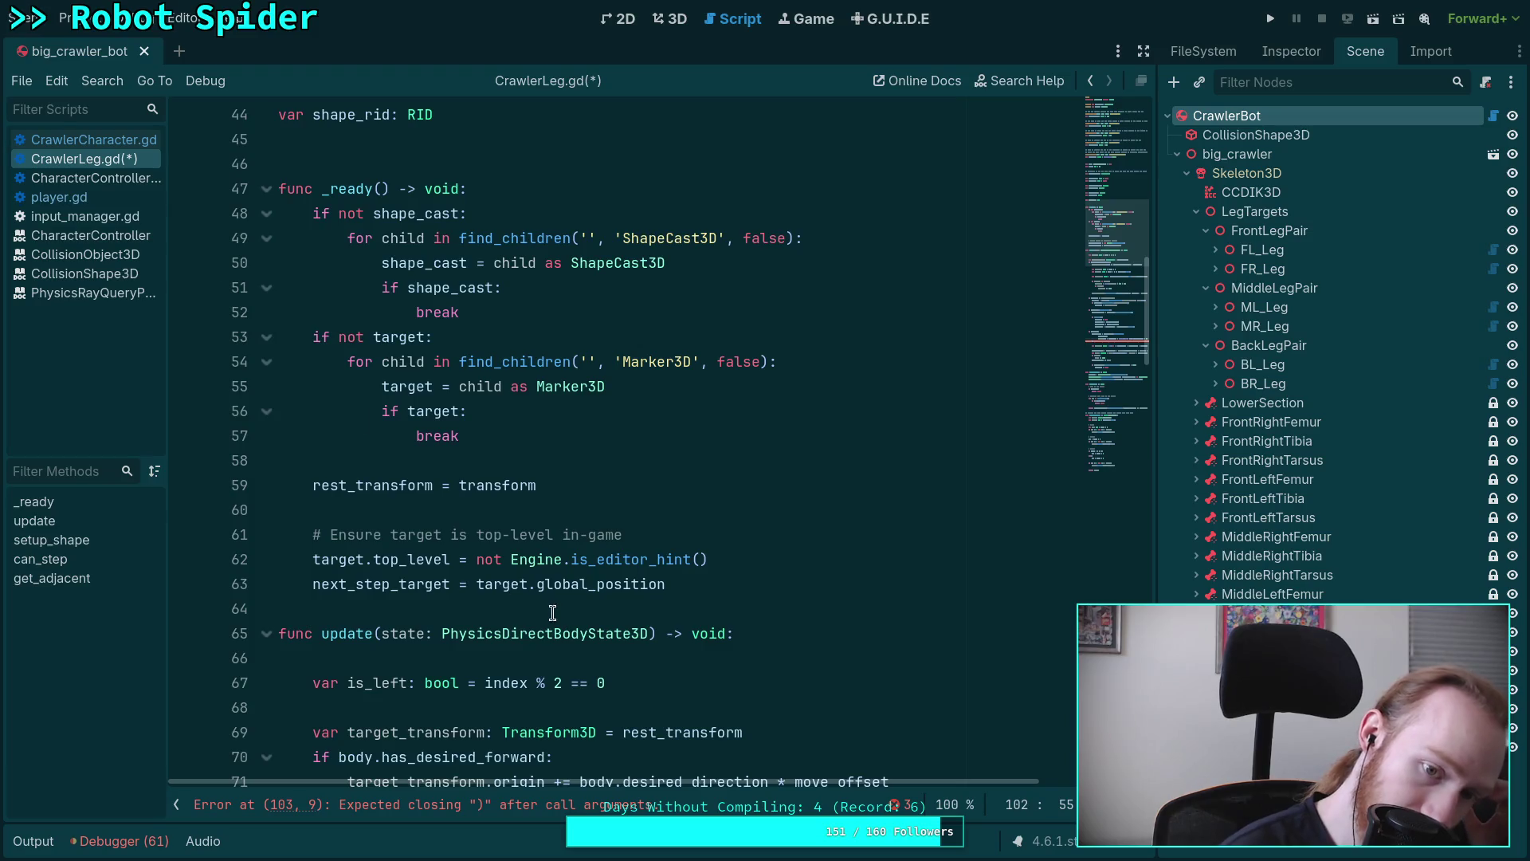
{"action": "scroll", "coordinate": [714, 560], "scroll_direction": "down", "scroll_amount": 5}
{"action": "scroll", "coordinate": [715, 560], "scroll_direction": "down", "scroll_amount": 10}
{"action": "scroll", "coordinate": [757, 542], "scroll_direction": "up", "scroll_amount": 2}
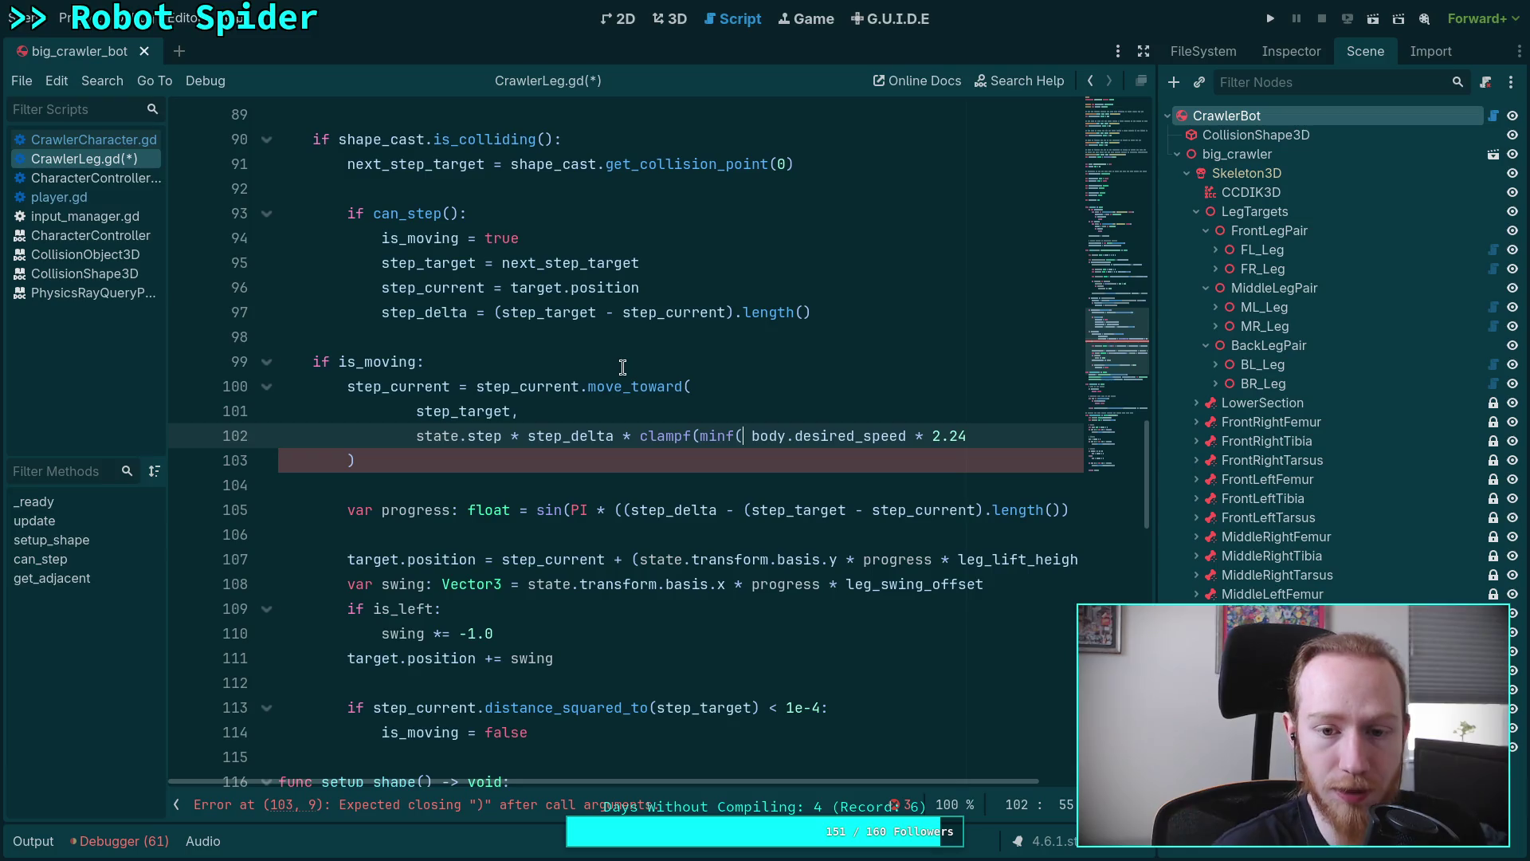
Add body.lateral_speed as an argument in line 102's step-speed wrapper.
{"action": "type", "text": "lateral"}
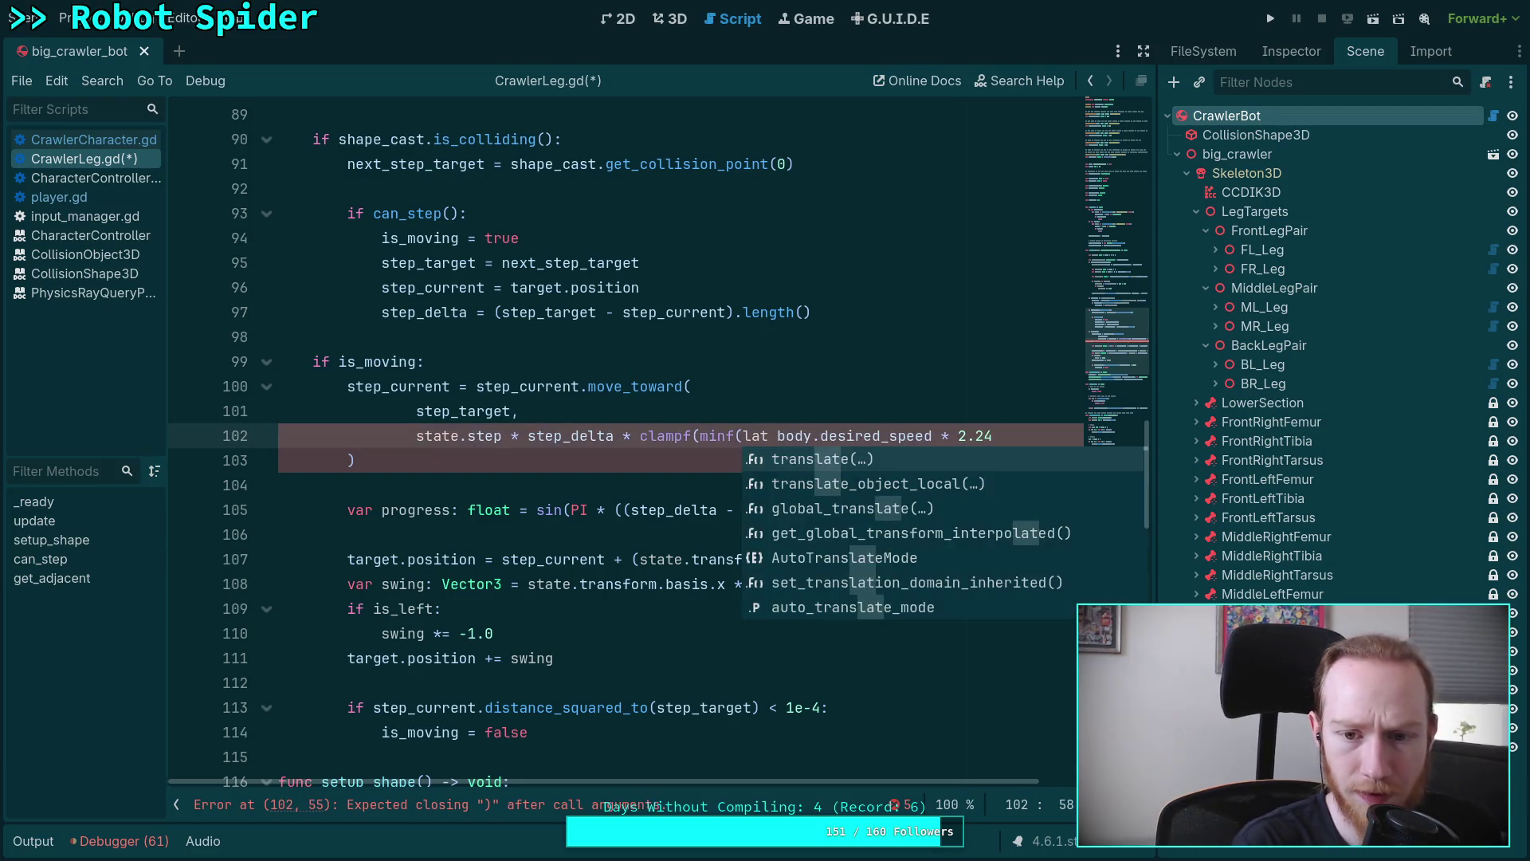
{"action": "key", "text": "BackSpace"}
{"action": "key", "text": "BackSpace"}
{"action": "key", "text": "BackSpace"}
{"action": "type", "text": "(bod"}
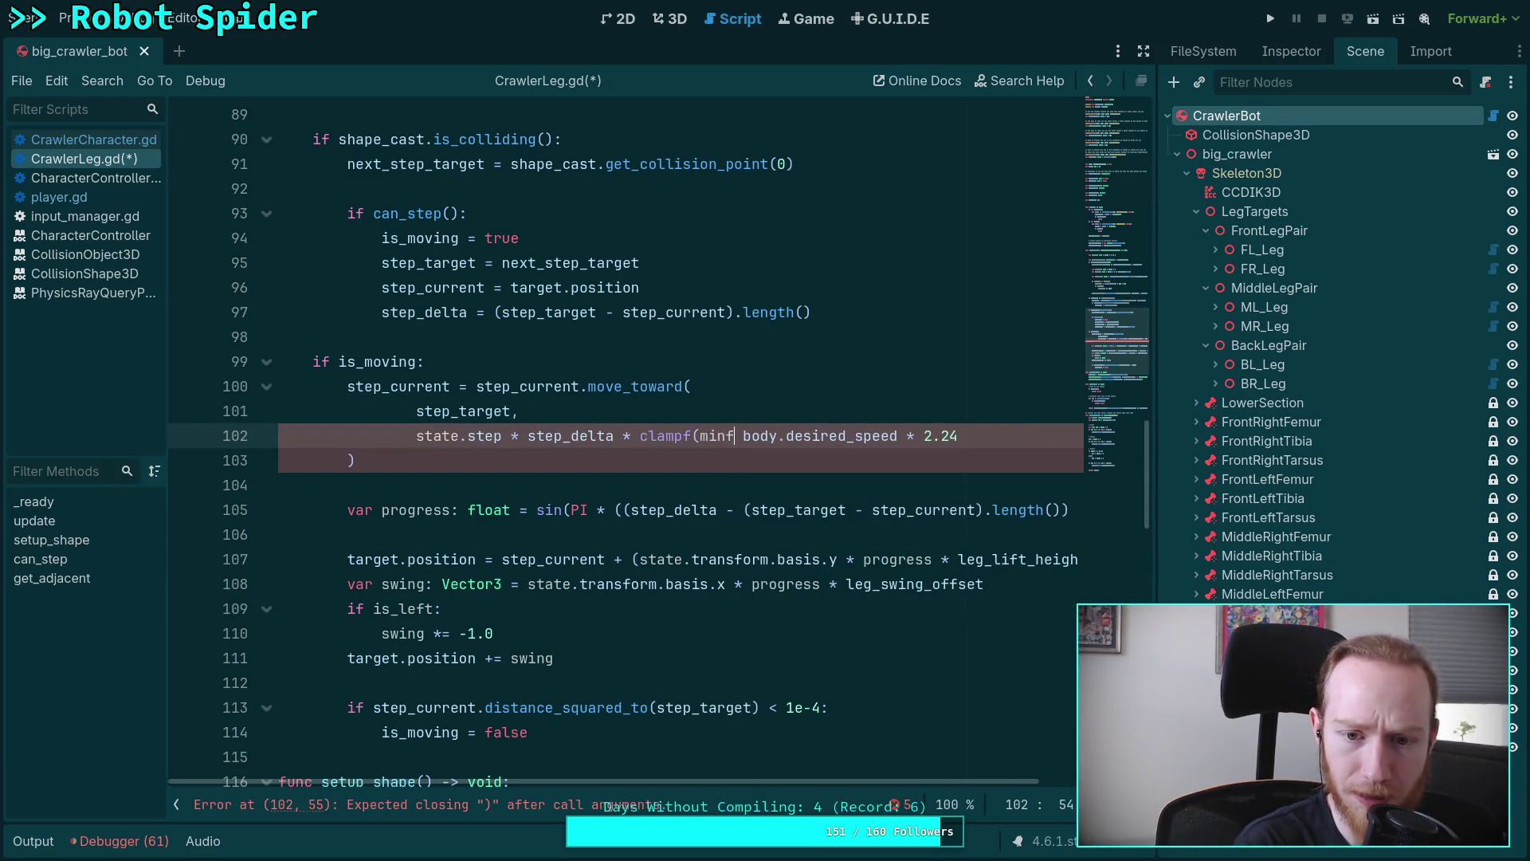
{"action": "type", "text": "y.late"}
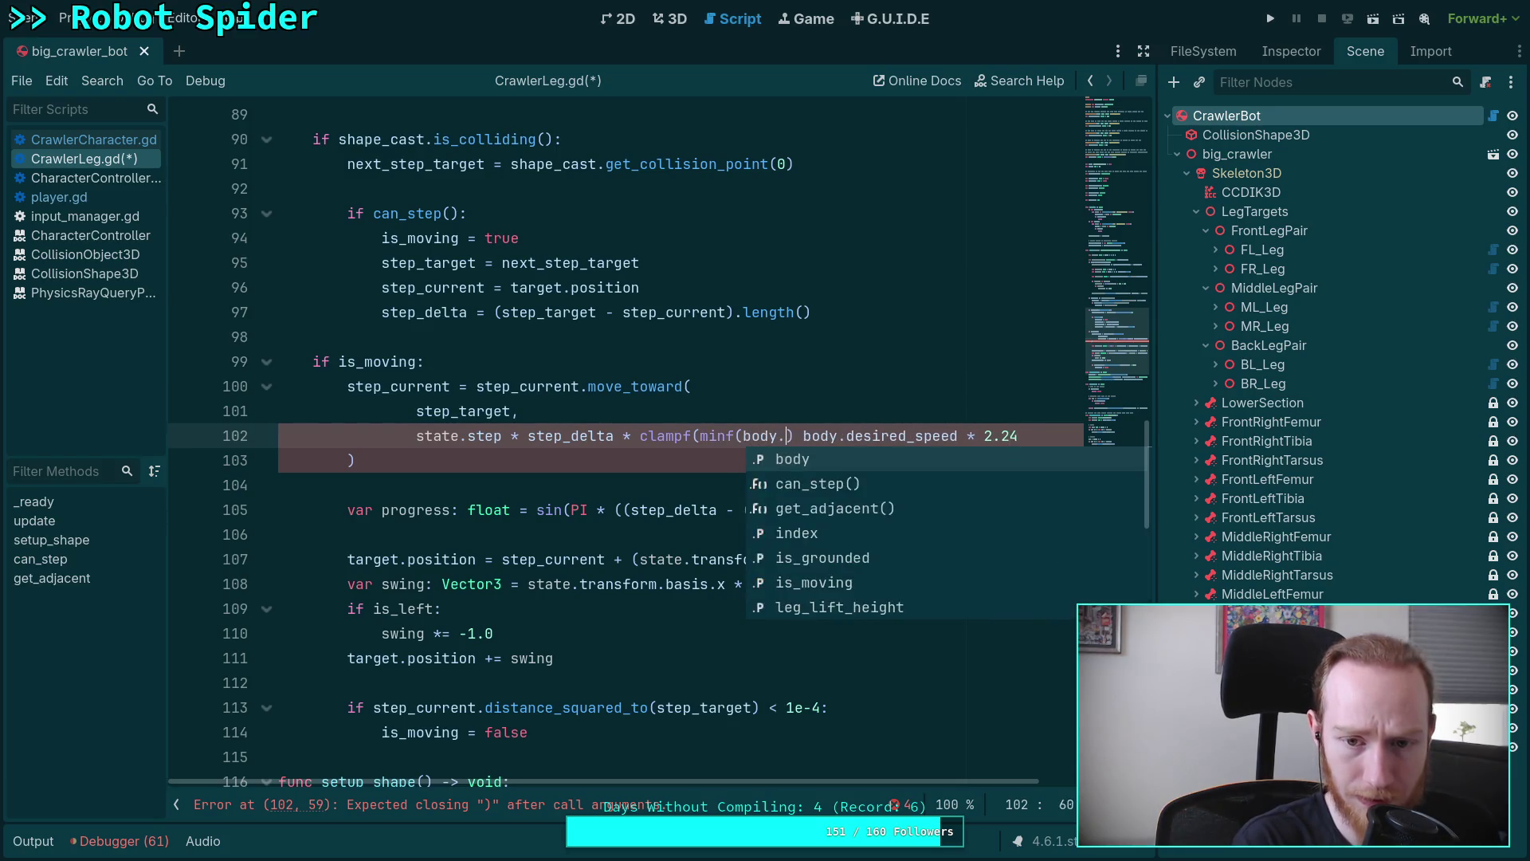
{"action": "key", "text": "Return"}
{"action": "key", "text": "Delete"}
{"action": "type", "text": ","}
{"action": "left_click_drag", "start_coordinate": [881, 788], "coordinate": [1002, 571]}
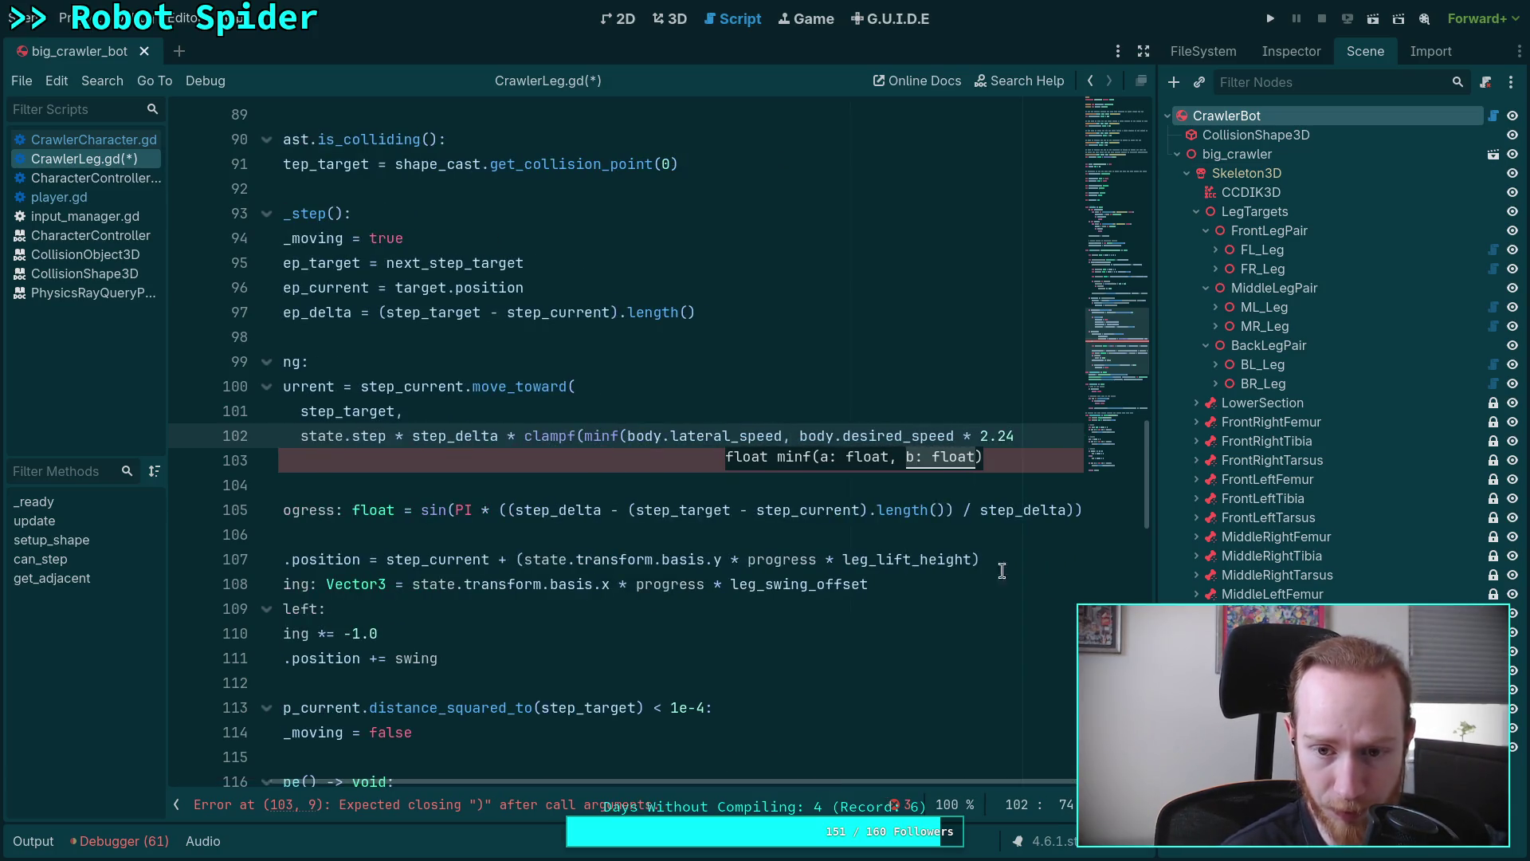
Restructure the wrapper into minf(maxf(...), body.max_speed) to cap step speed at max_speed.
{"action": "left_click", "coordinate": [954, 430]}
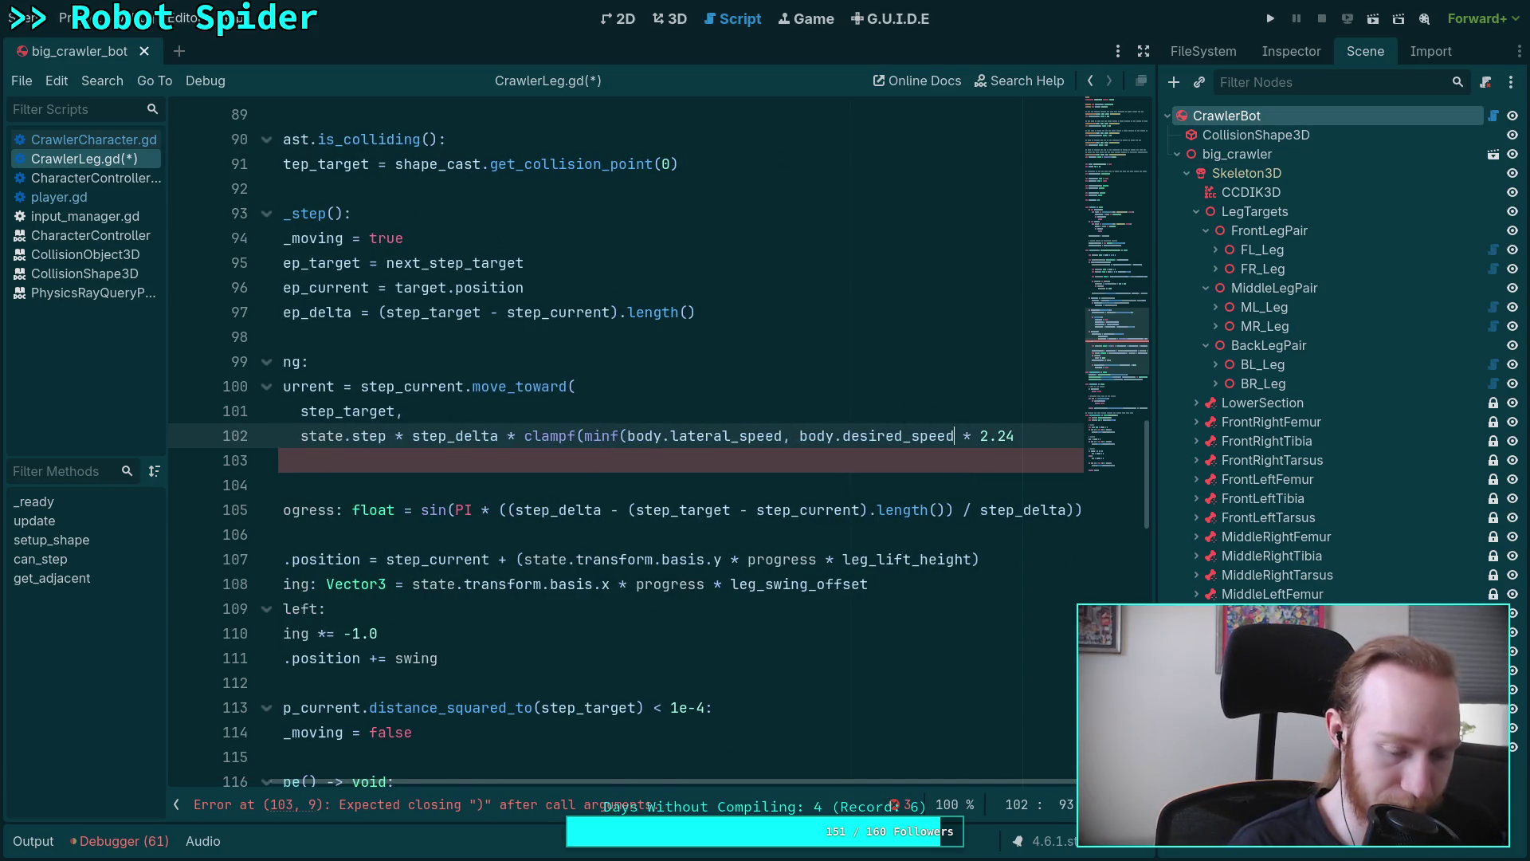
{"action": "double_click", "coordinate": [593, 432]}
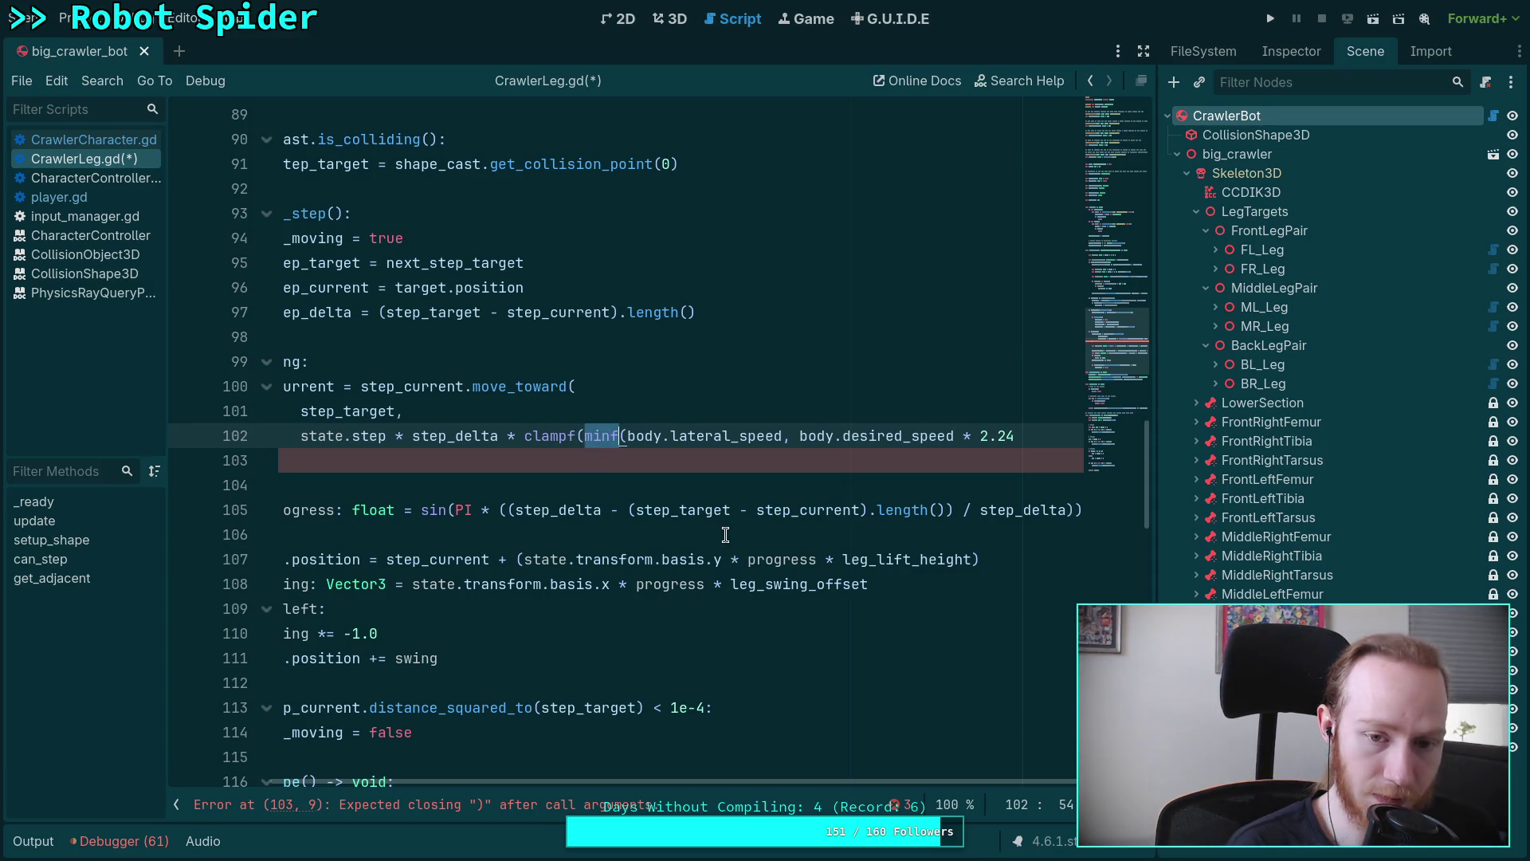
{"action": "type", "text": "maxf"}
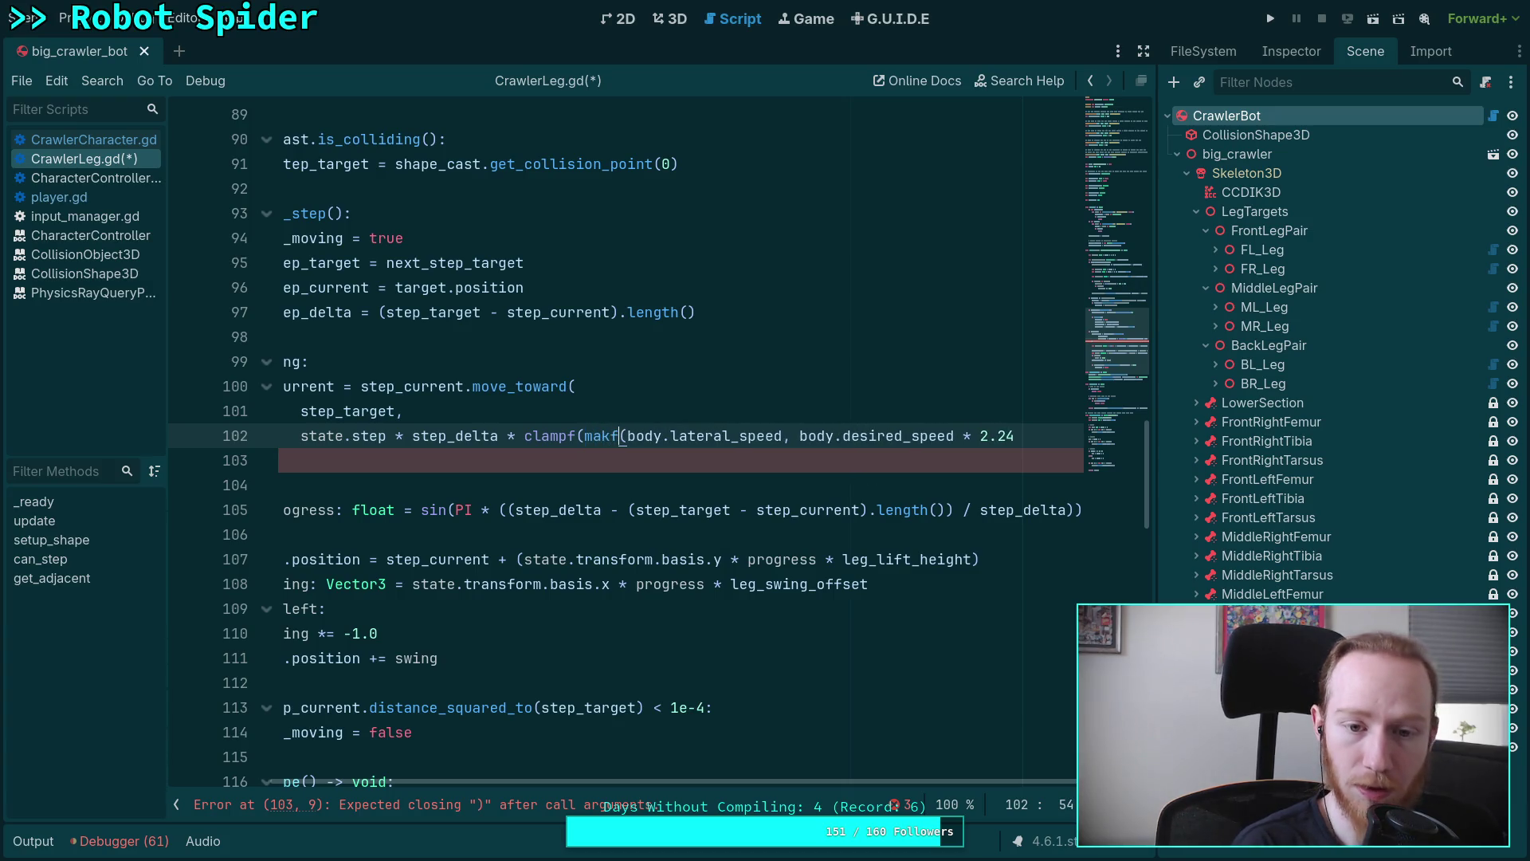
{"action": "left_click", "coordinate": [956, 432]}
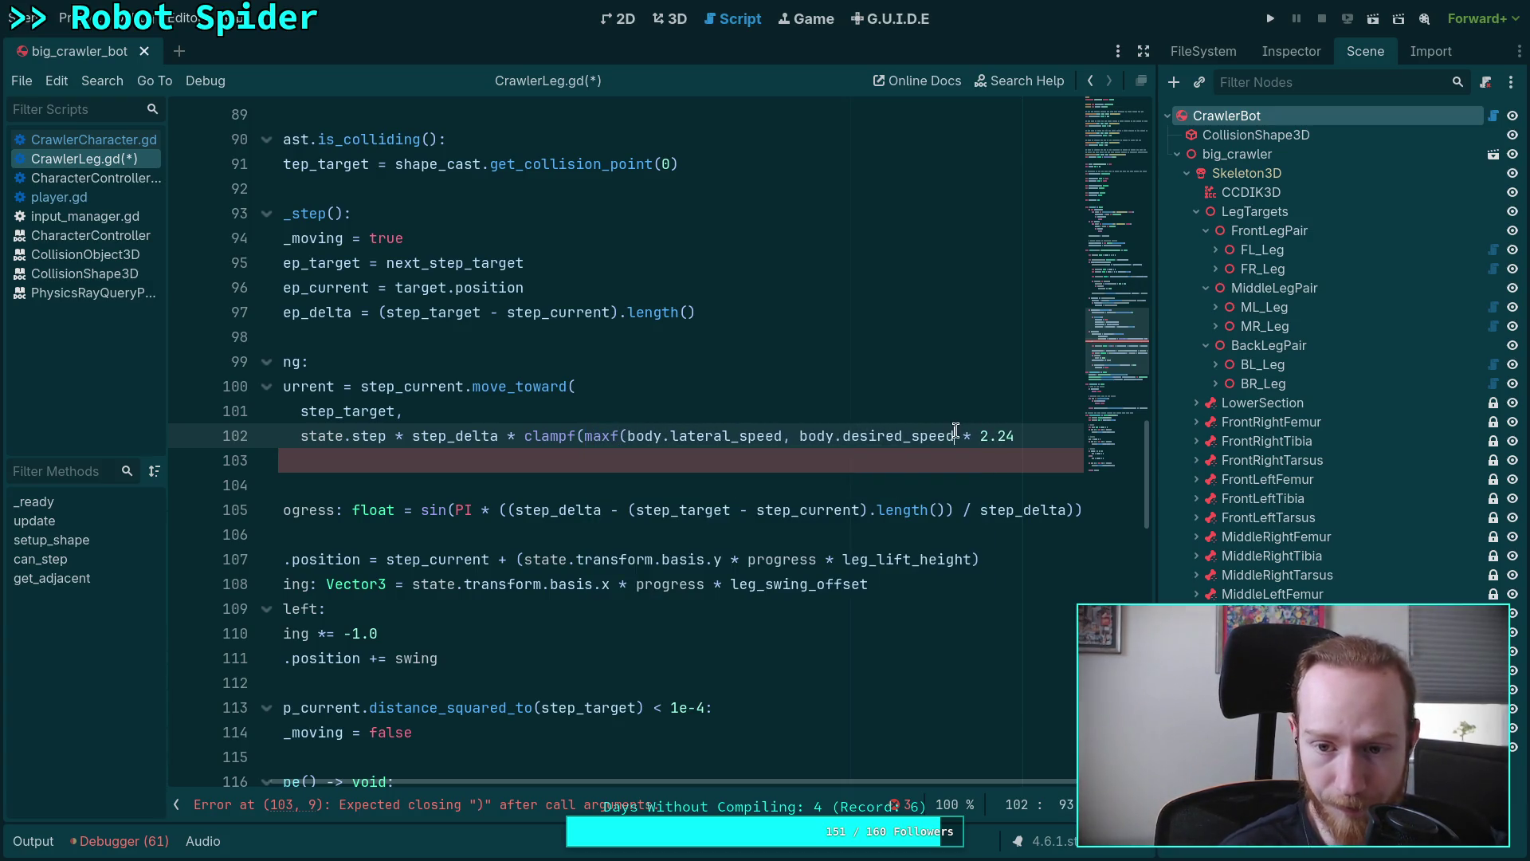
{"action": "type", "text": "),"}
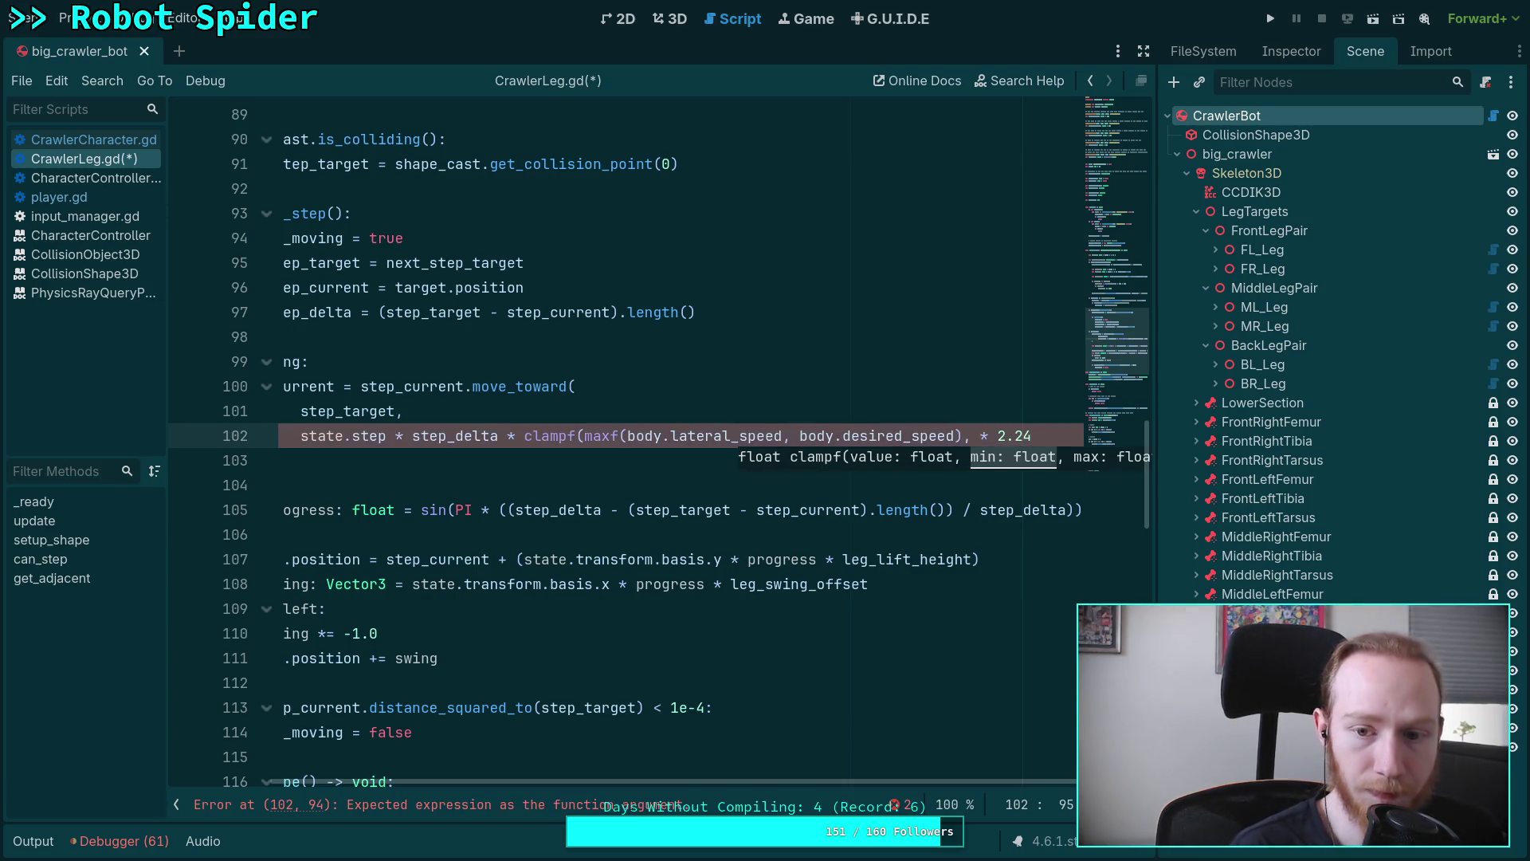
{"action": "double_click", "coordinate": [538, 437]}
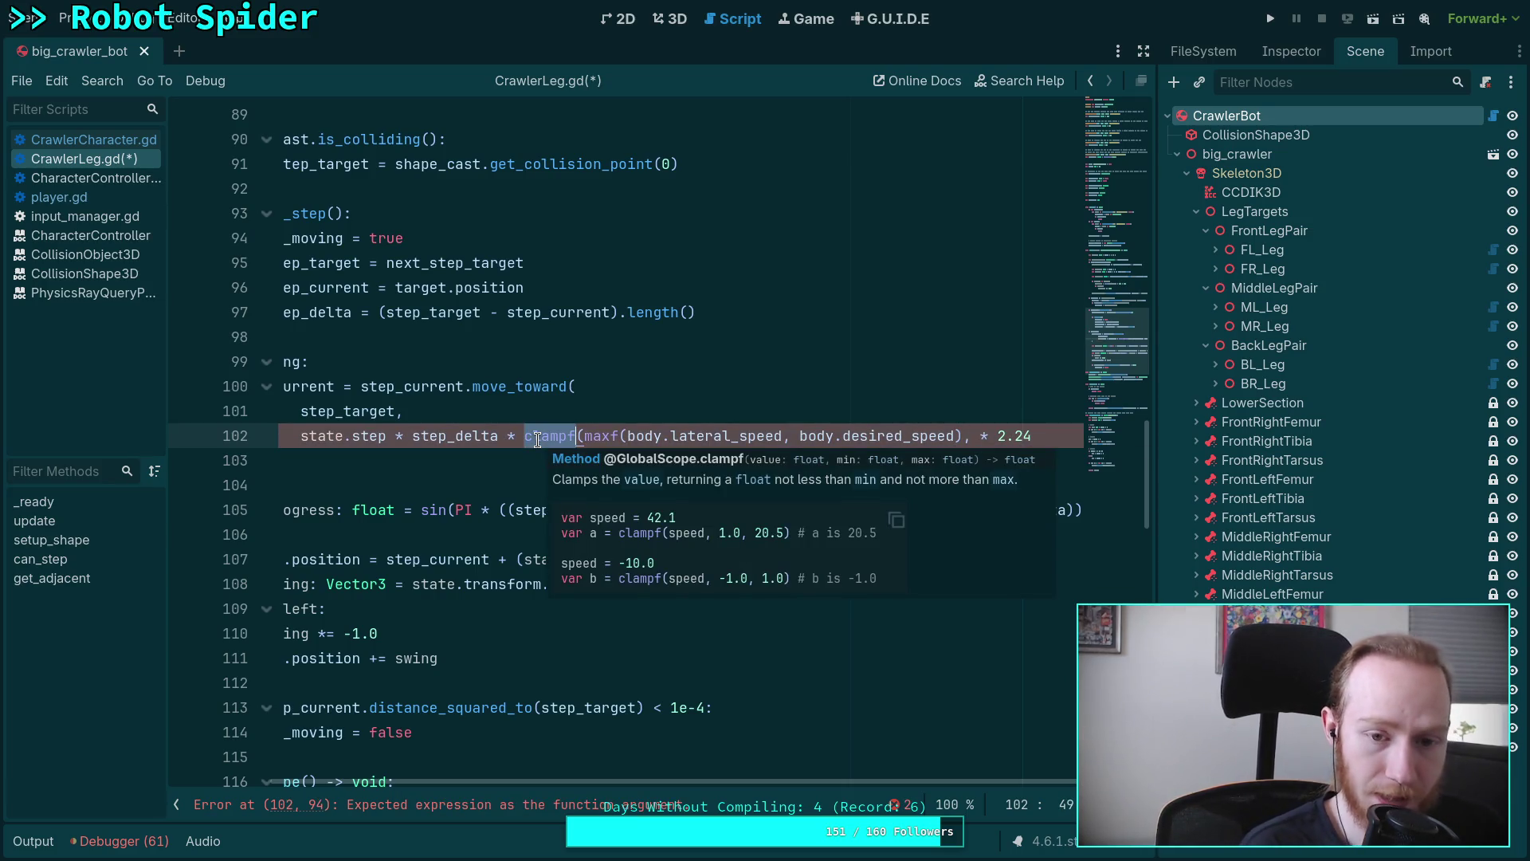
{"action": "type", "text": "minf"}
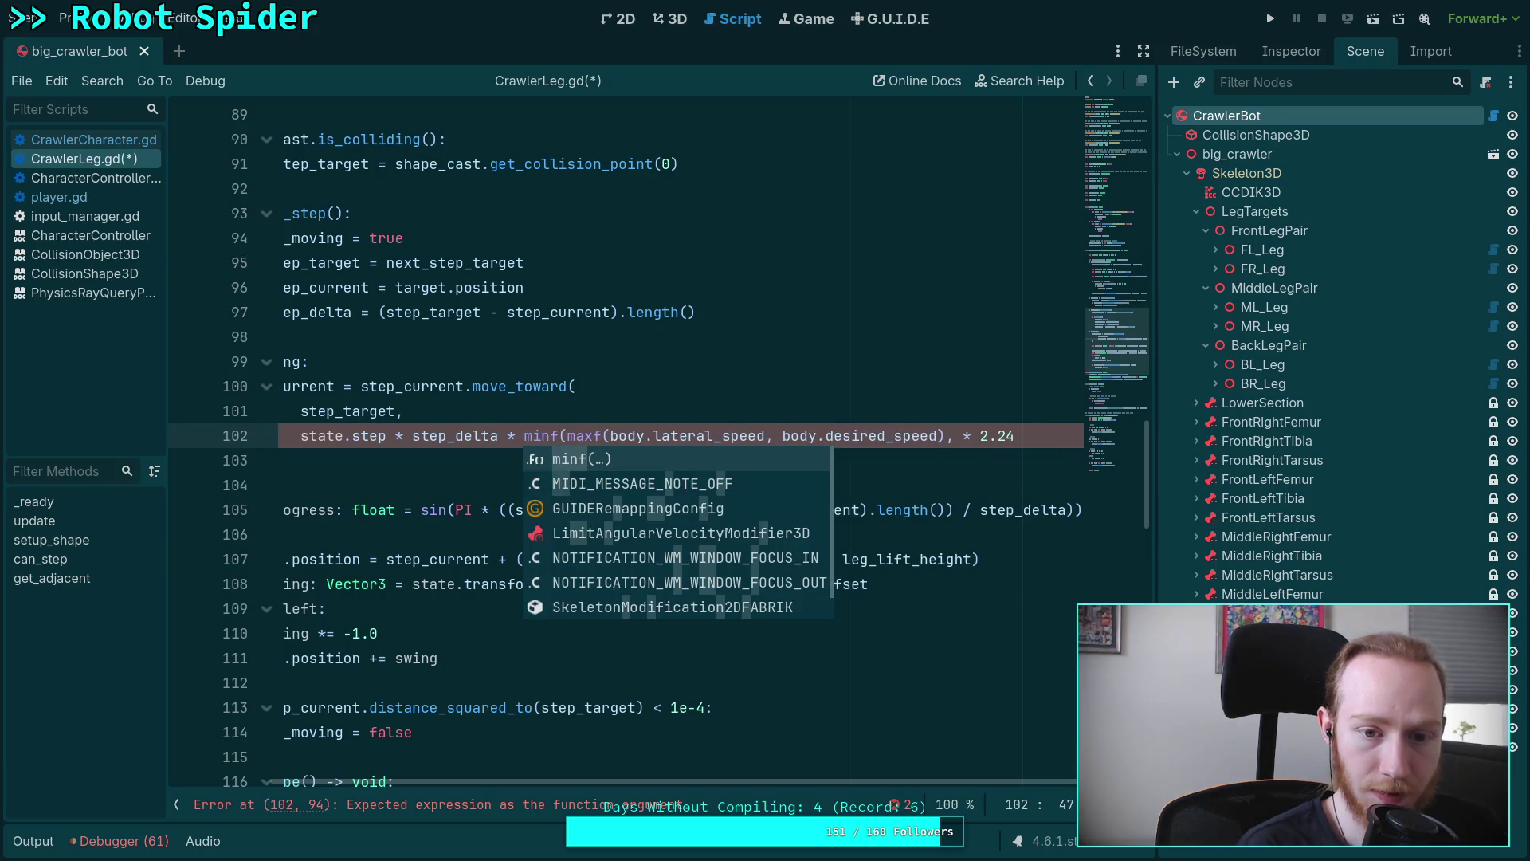
{"action": "left_click", "coordinate": [955, 436]}
{"action": "type", "text": "bo"}
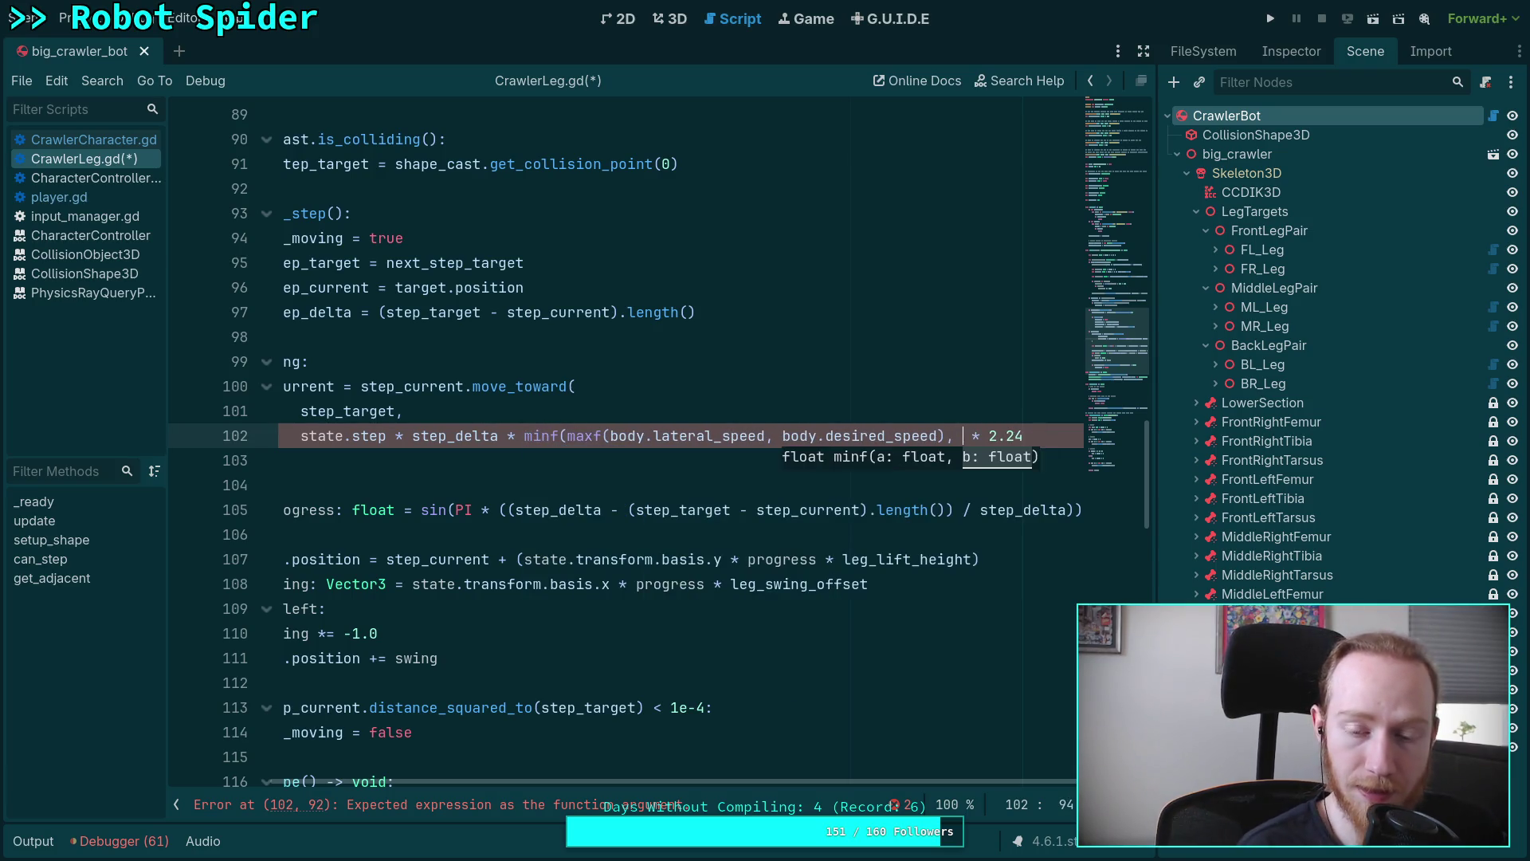
{"action": "type", "text": "dy.max_speed)"}
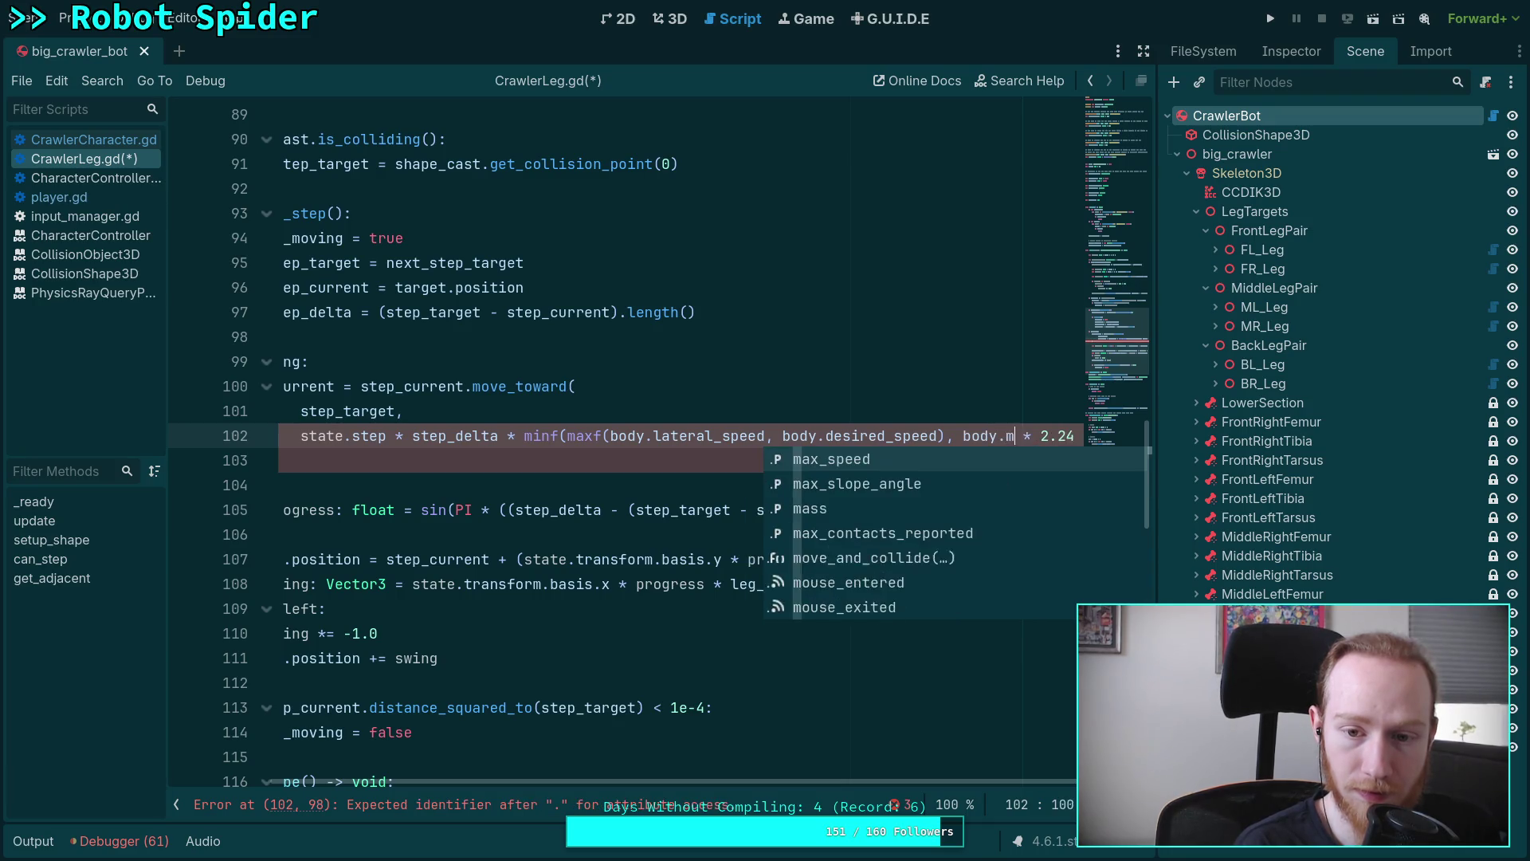
Wrap line 102 before the minf and 2.24 factors, save CrawlerLeg.gd, and run the game.
{"action": "scroll", "coordinate": [578, 566], "scroll_direction": "left", "scroll_amount": 4}
{"action": "left_click", "coordinate": [624, 435]}
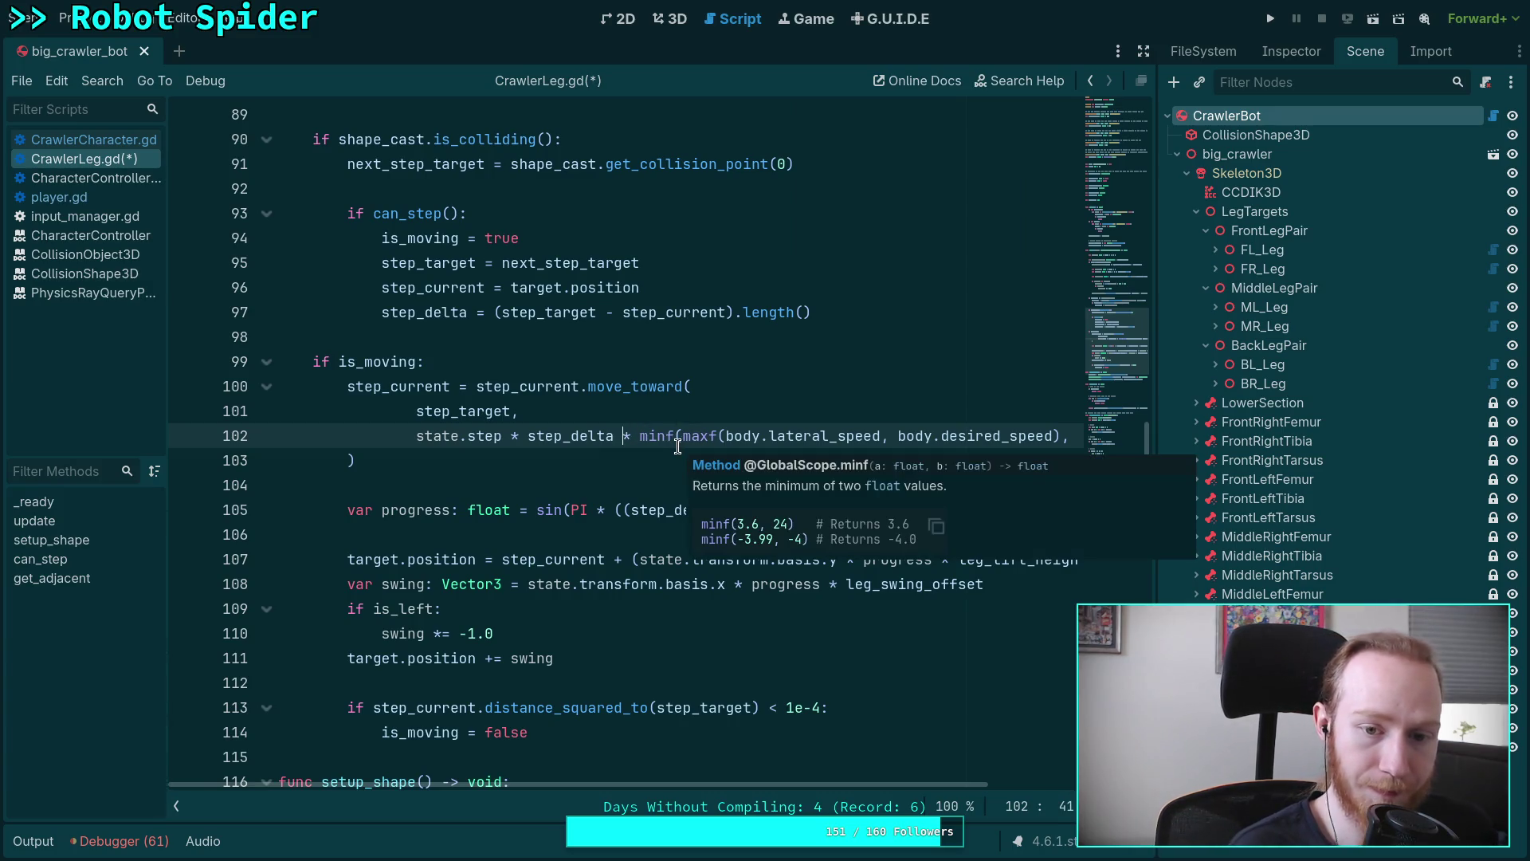
{"action": "key", "text": "Return"}
{"action": "left_click", "coordinate": [513, 435]}
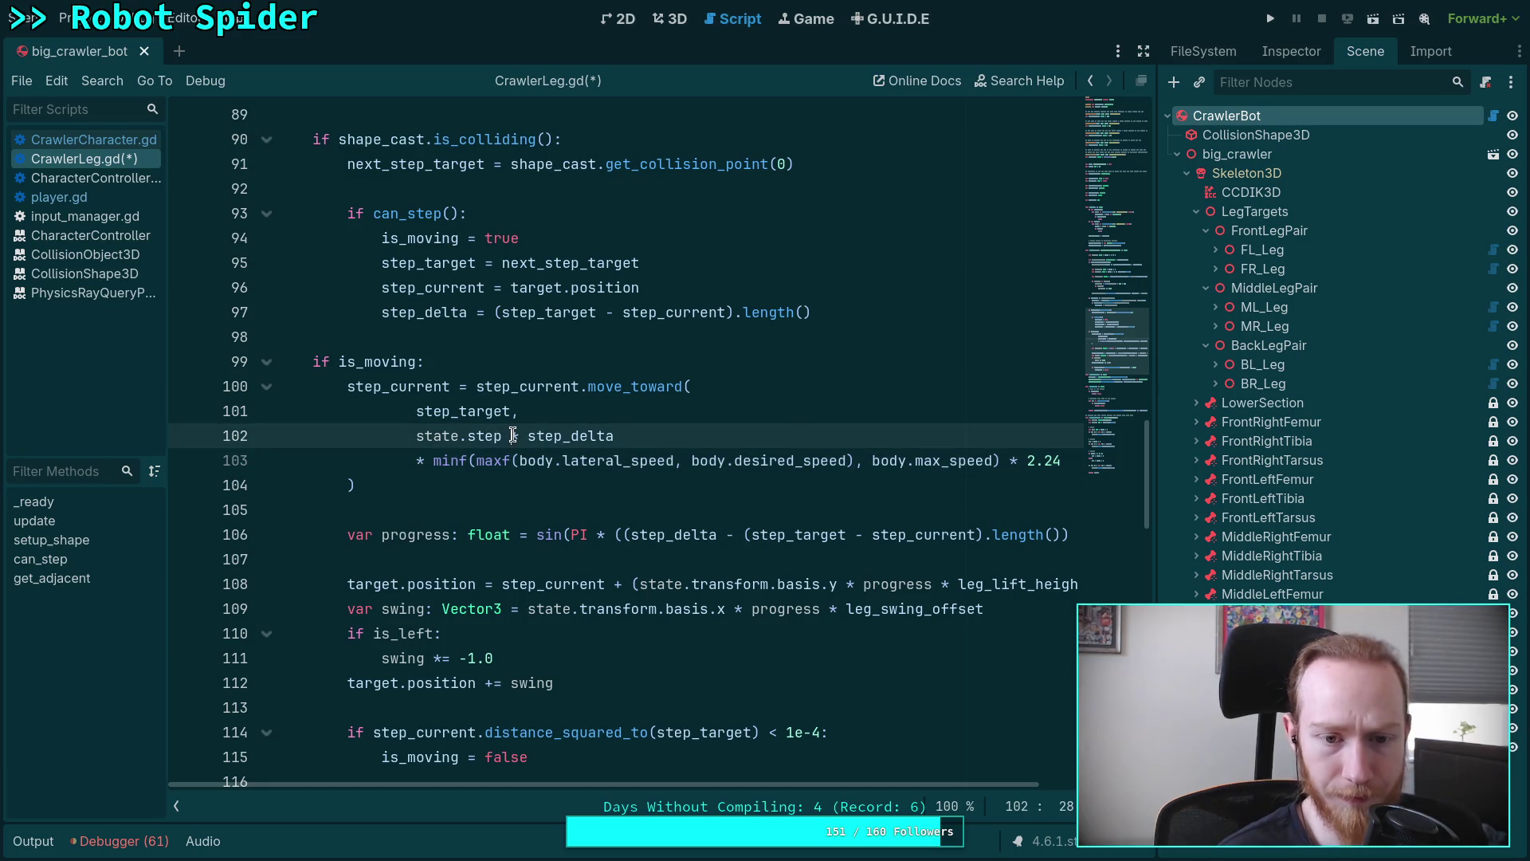
{"action": "key", "text": "Return"}
{"action": "key", "text": "BackSpace"}
{"action": "key", "text": "BackSpace"}
{"action": "key", "text": "BackSpace"}
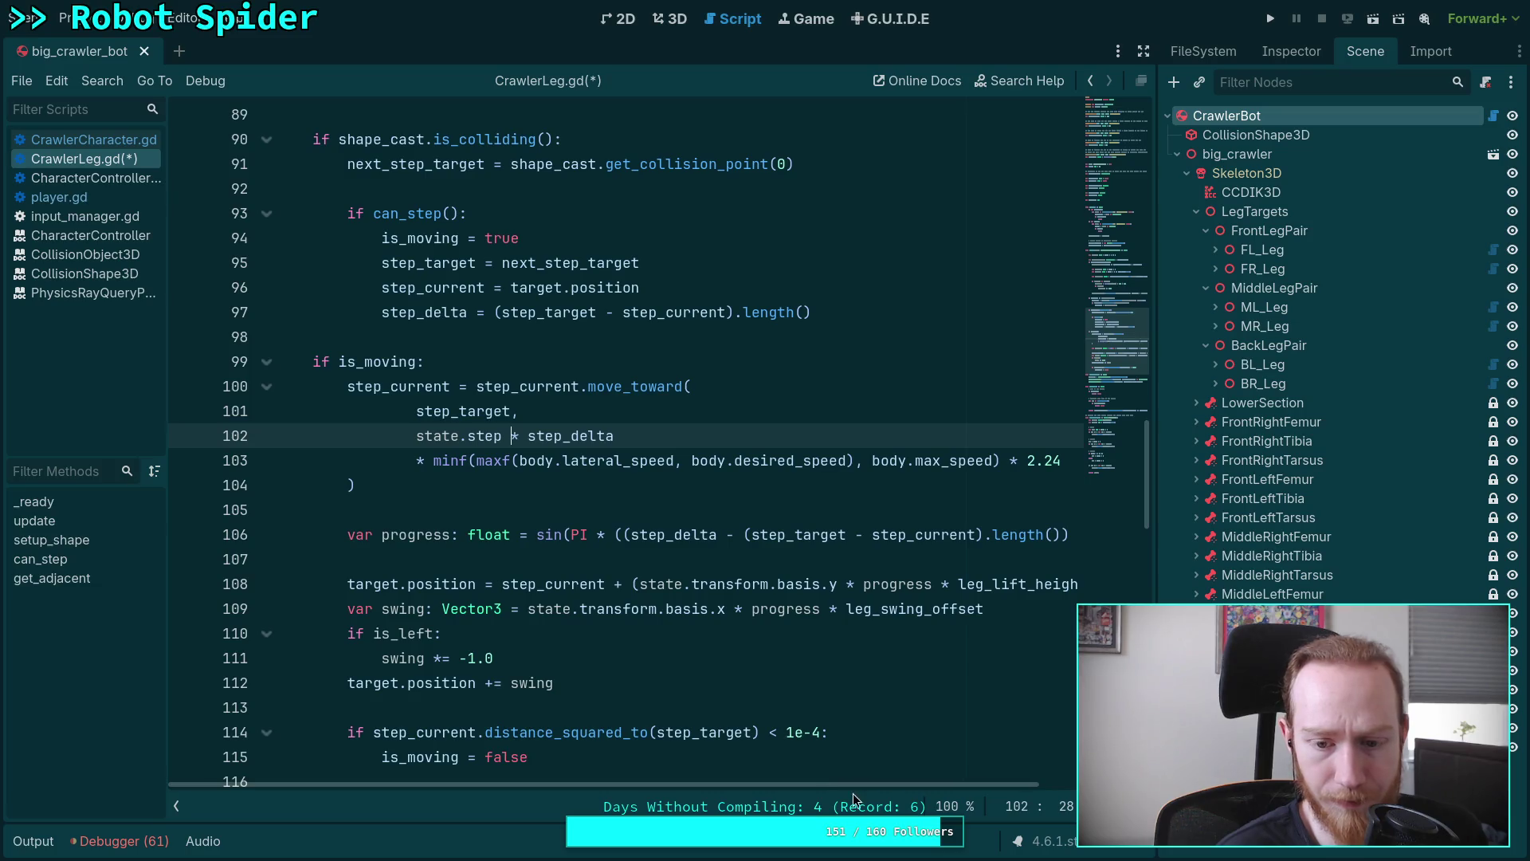
{"action": "scroll", "coordinate": [889, 770], "scroll_direction": "right", "scroll_amount": 1}
{"action": "left_click", "coordinate": [984, 461]}
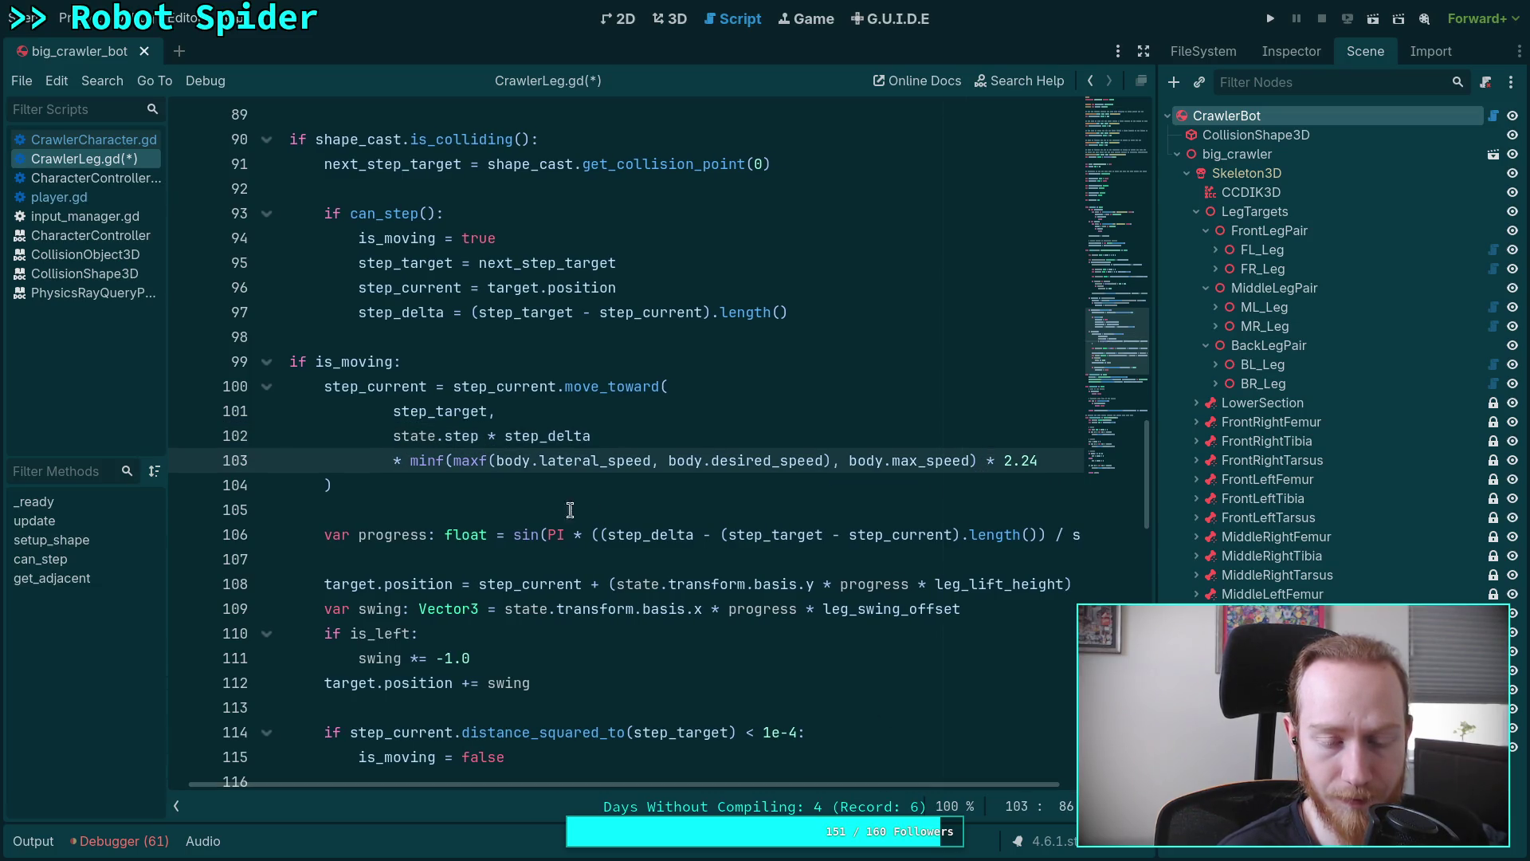
{"action": "key", "text": "Return"}
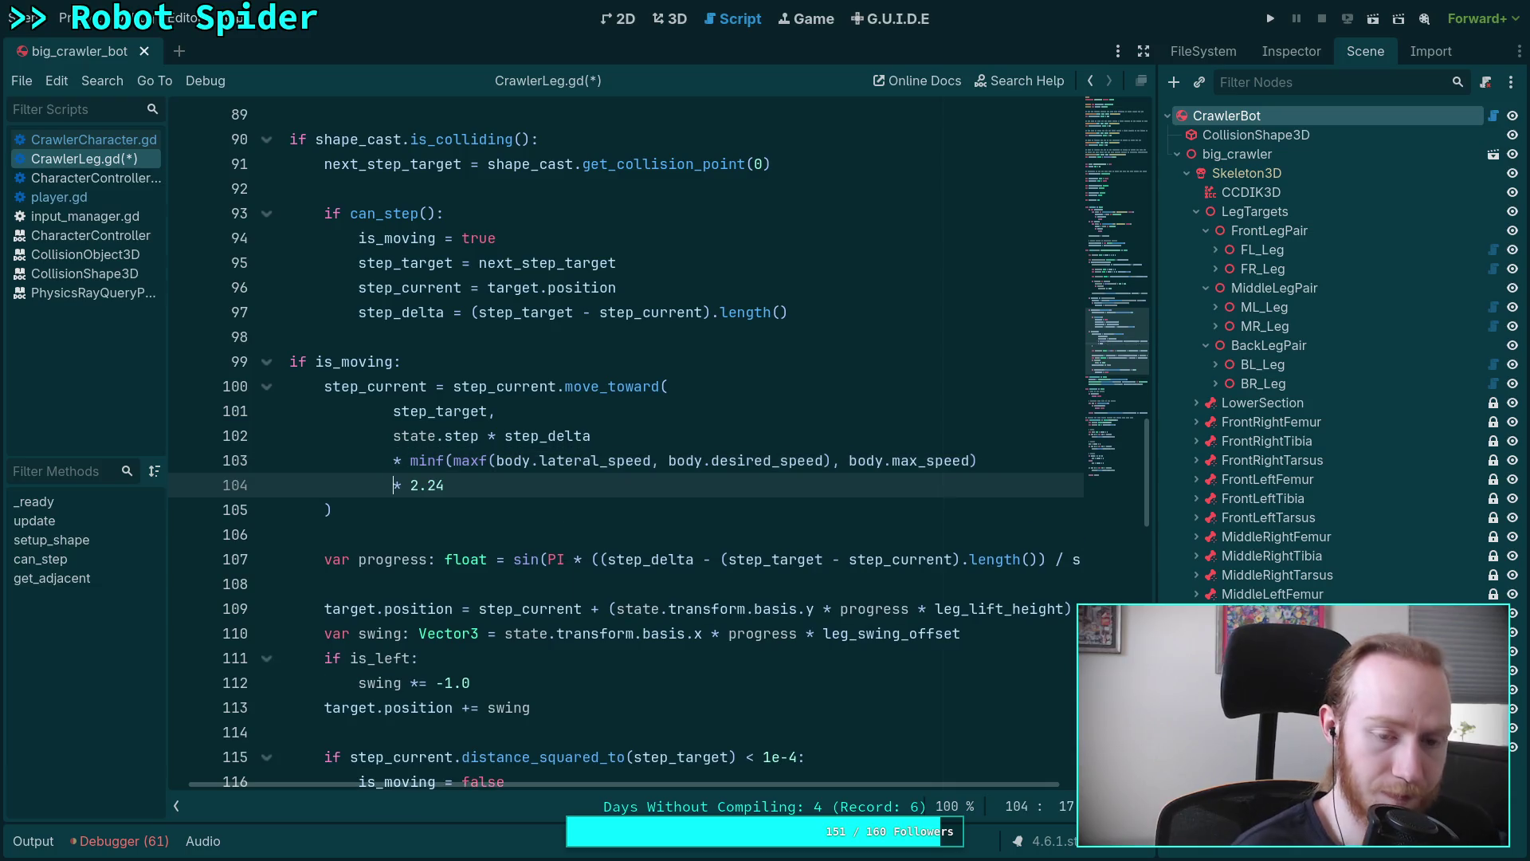
{"action": "scroll", "coordinate": [723, 787], "scroll_direction": "left", "scroll_amount": 1}
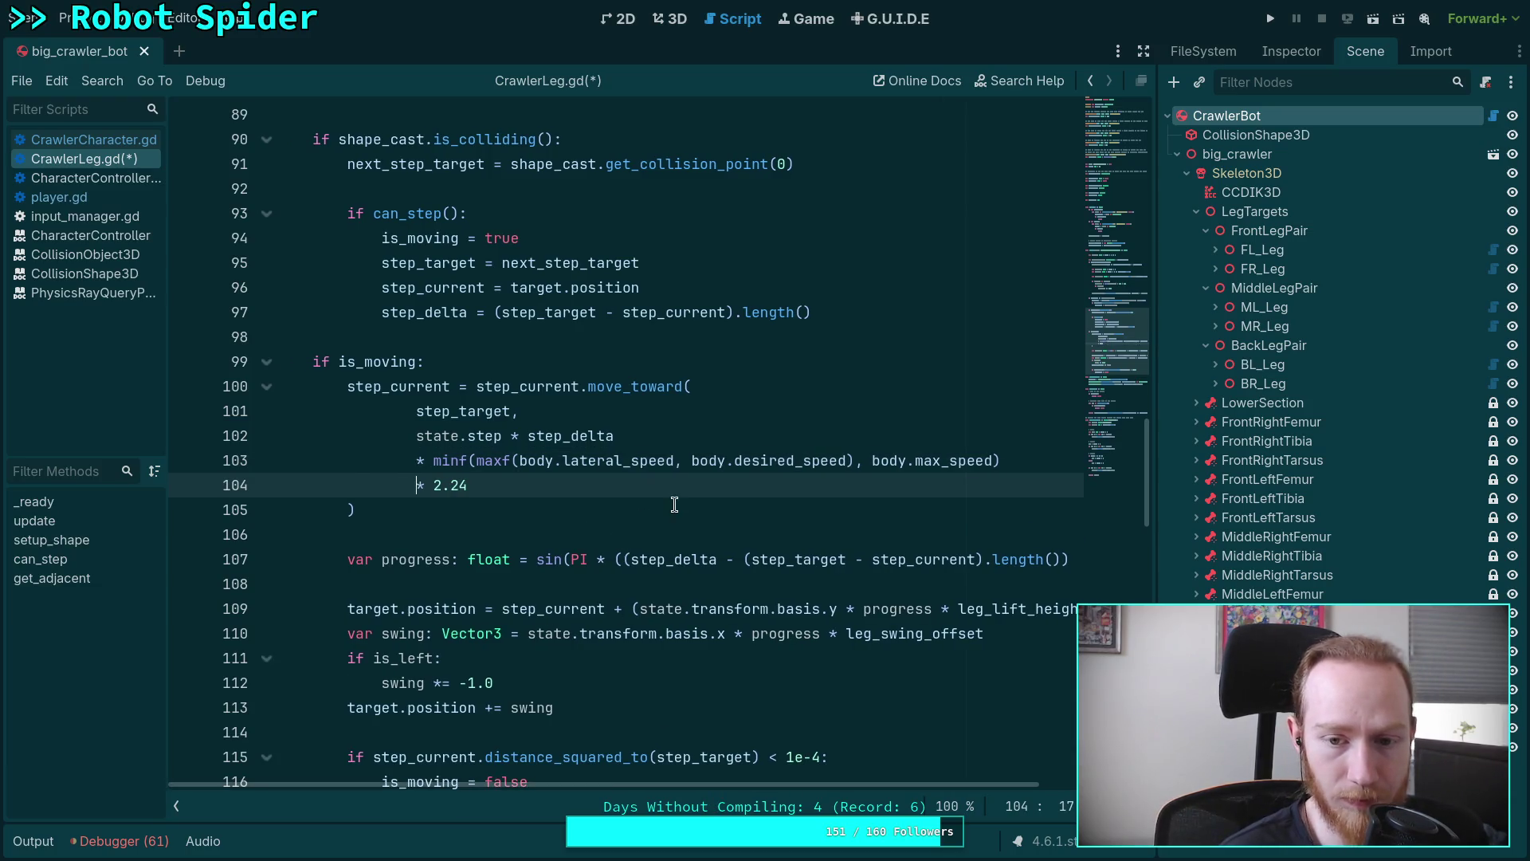
{"action": "left_click", "coordinate": [674, 507]}
{"action": "key", "text": "ctrl+s"}
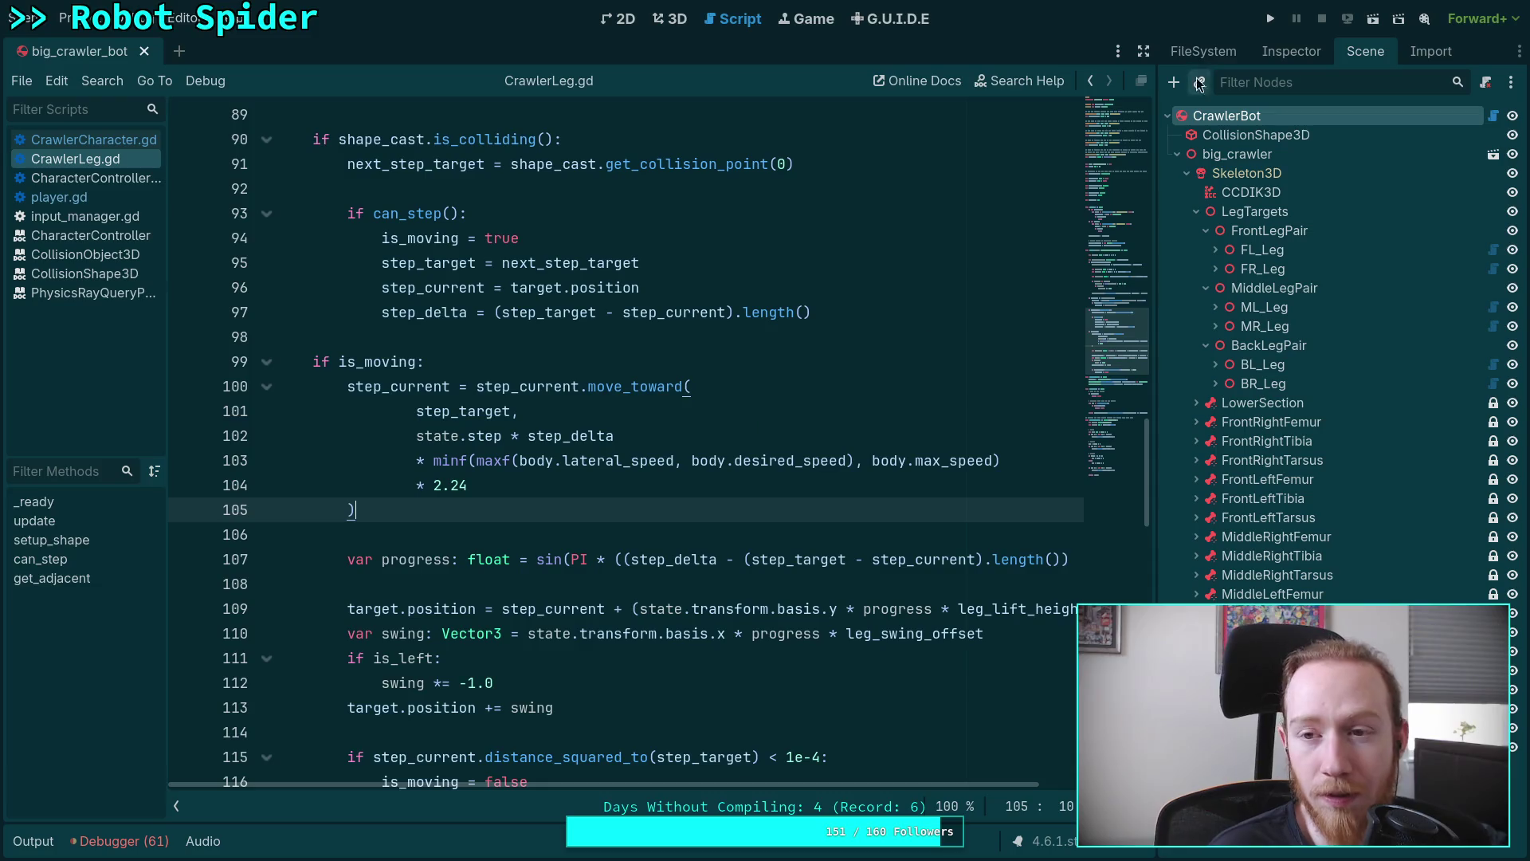
{"action": "left_click", "coordinate": [1271, 19]}
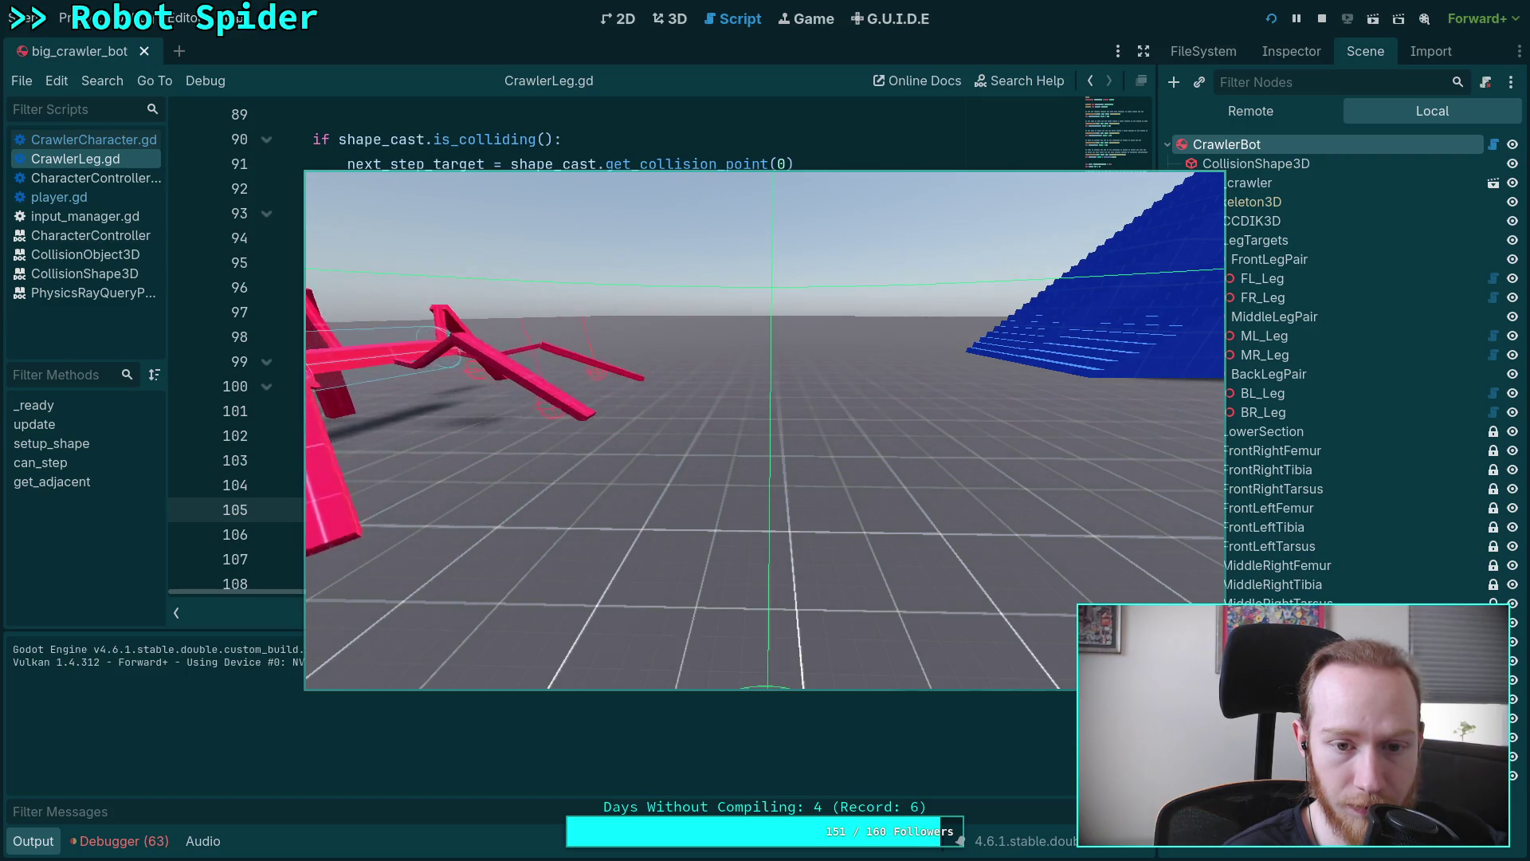
Stop the running crawler game with F8 after watching the capped step speed.
{"action": "key", "text": "F8"}
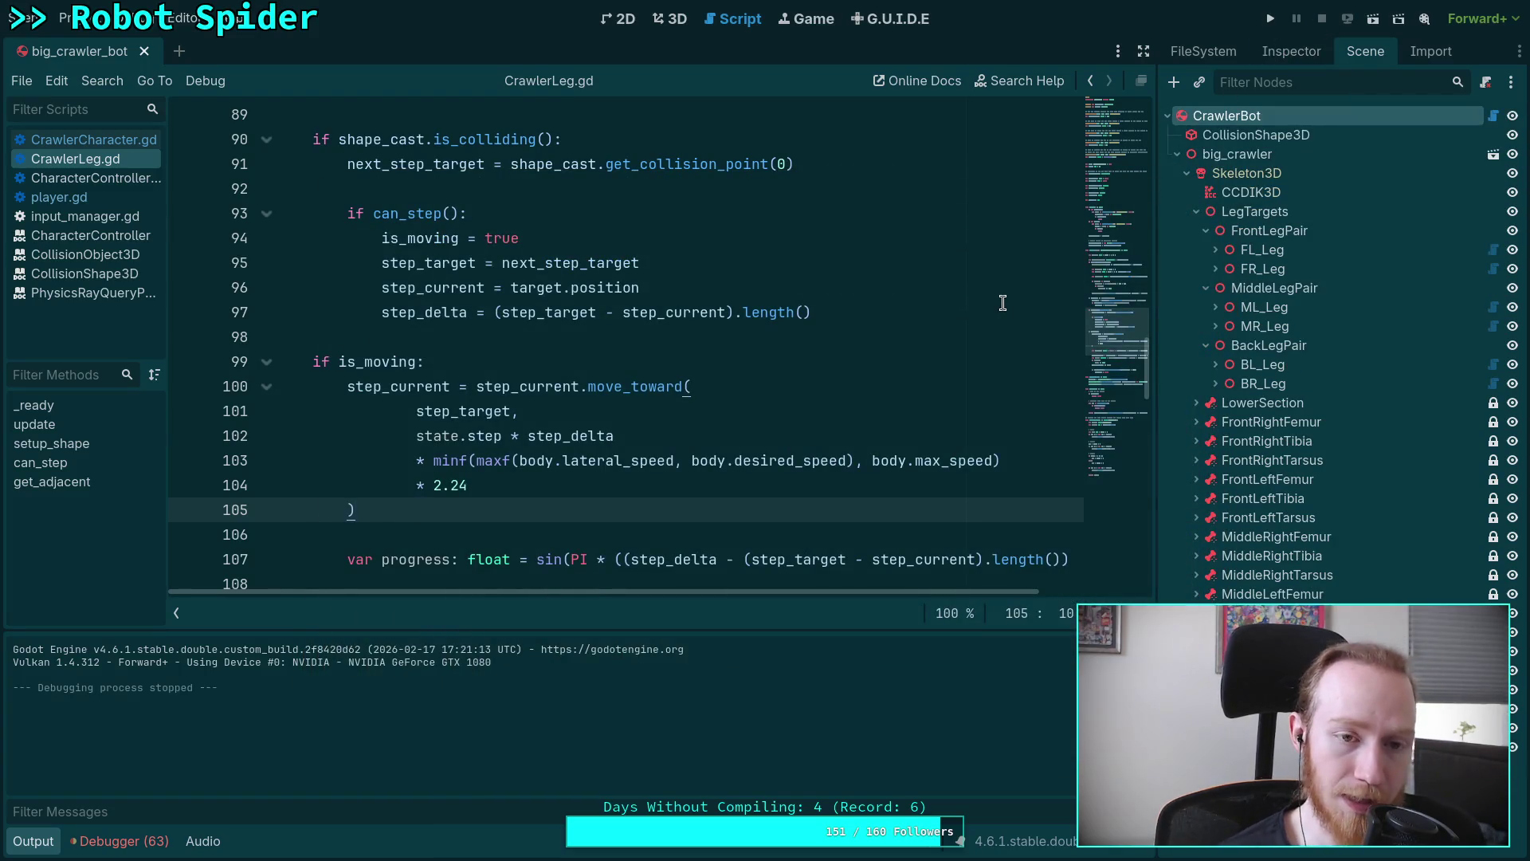
Look over the CrawlerCharacter.gd script.
{"action": "scroll", "coordinate": [1003, 302], "scroll_direction": "down", "scroll_amount": 10}
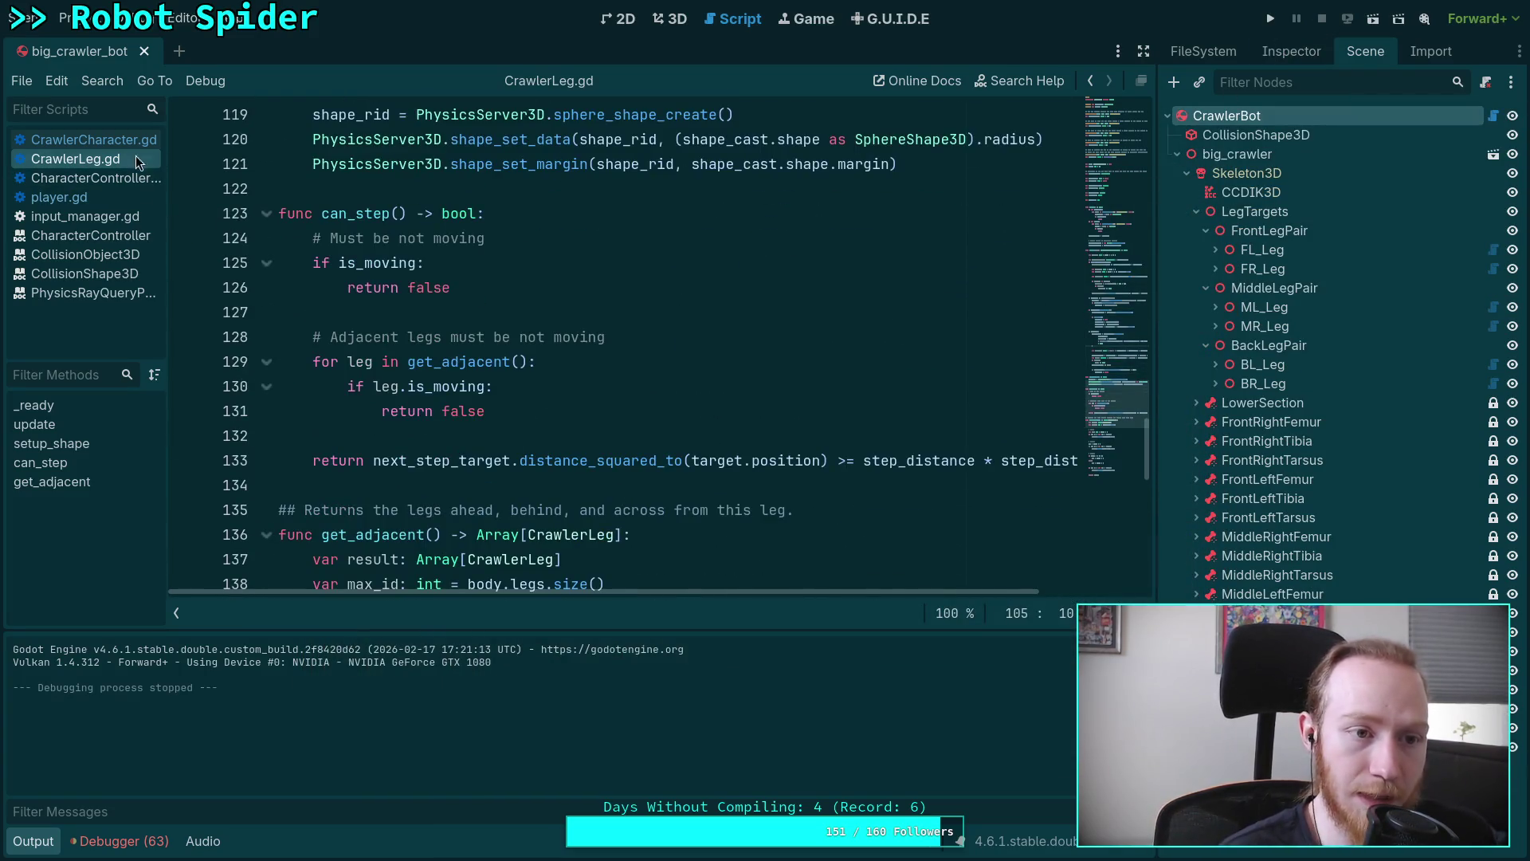
{"action": "left_click", "coordinate": [87, 140]}
{"action": "scroll", "coordinate": [576, 414], "scroll_direction": "down", "scroll_amount": 3}
{"action": "scroll", "coordinate": [575, 415], "scroll_direction": "up", "scroll_amount": 9}
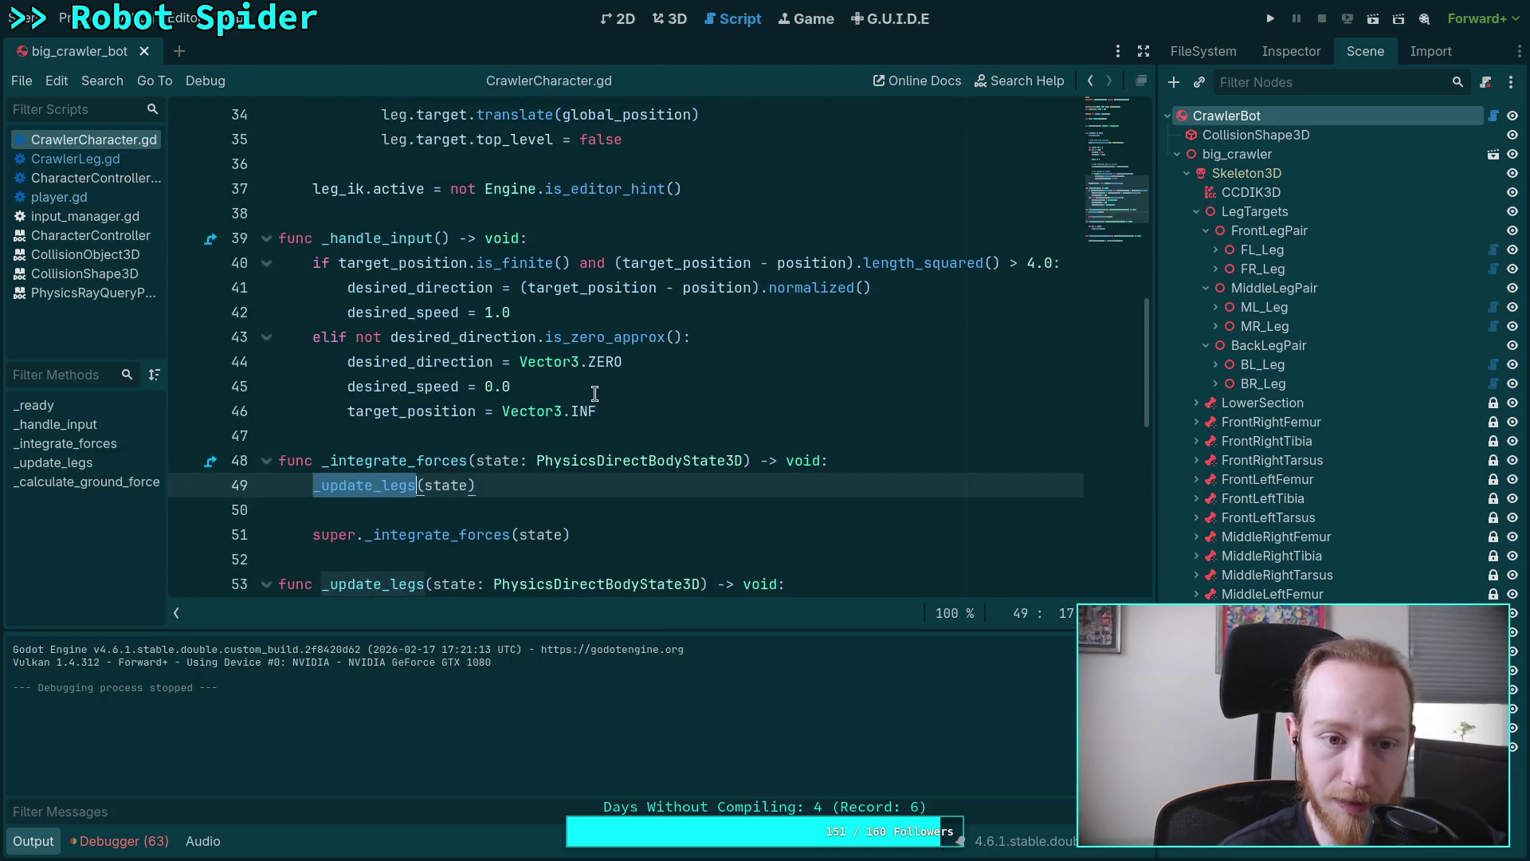
{"action": "scroll", "coordinate": [575, 414], "scroll_direction": "up", "scroll_amount": 7}
{"action": "scroll", "coordinate": [449, 382], "scroll_direction": "down", "scroll_amount": 14}
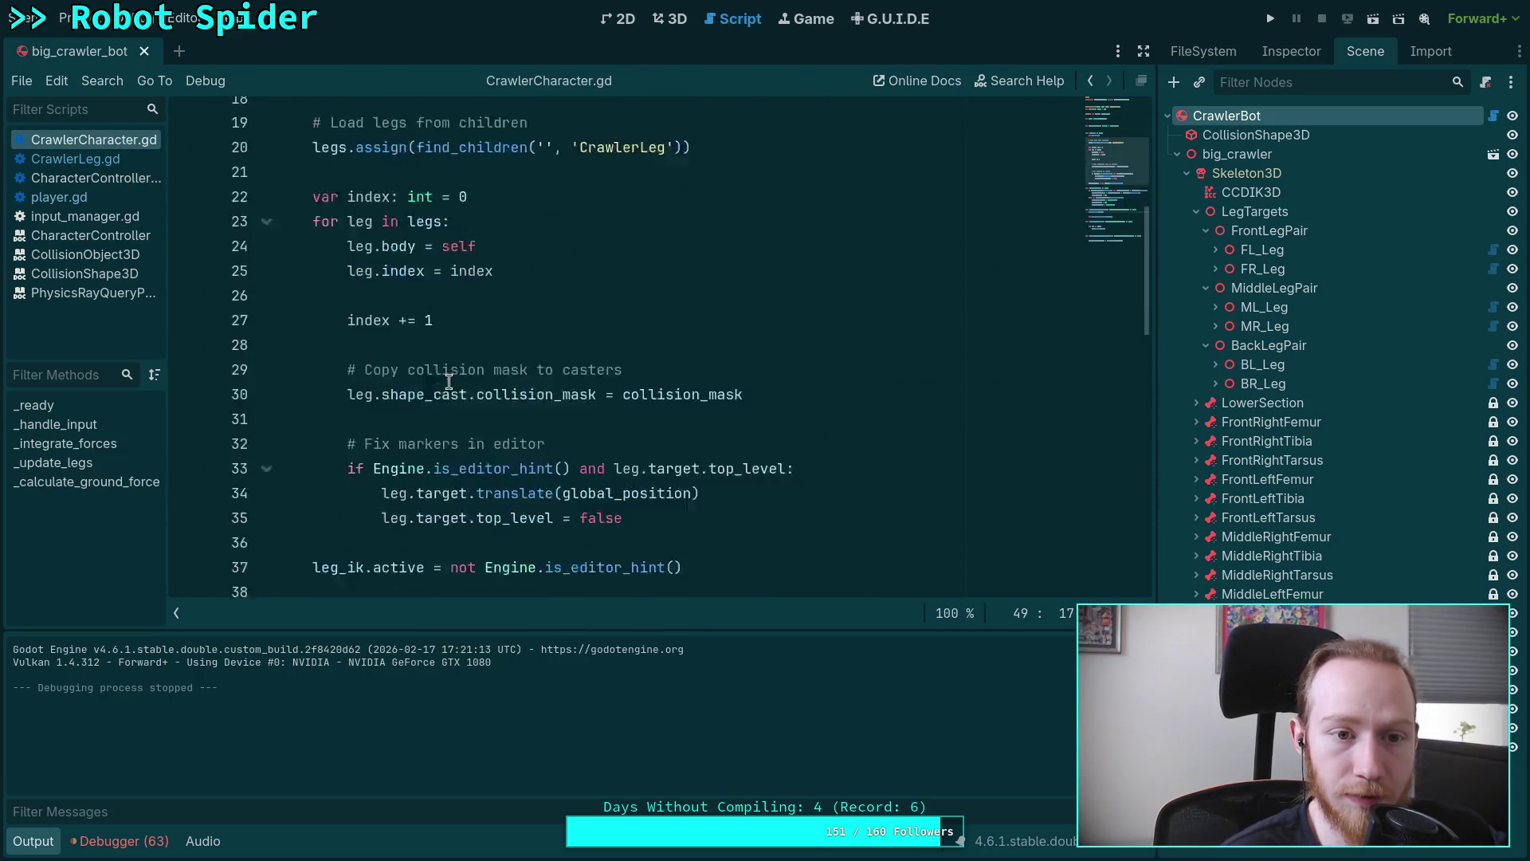
Back in CrawlerLeg.gd, collapse the Output panel and put the caret at the end of line 88.
{"action": "left_click", "coordinate": [87, 158]}
{"action": "scroll", "coordinate": [766, 398], "scroll_direction": "down", "scroll_amount": 4}
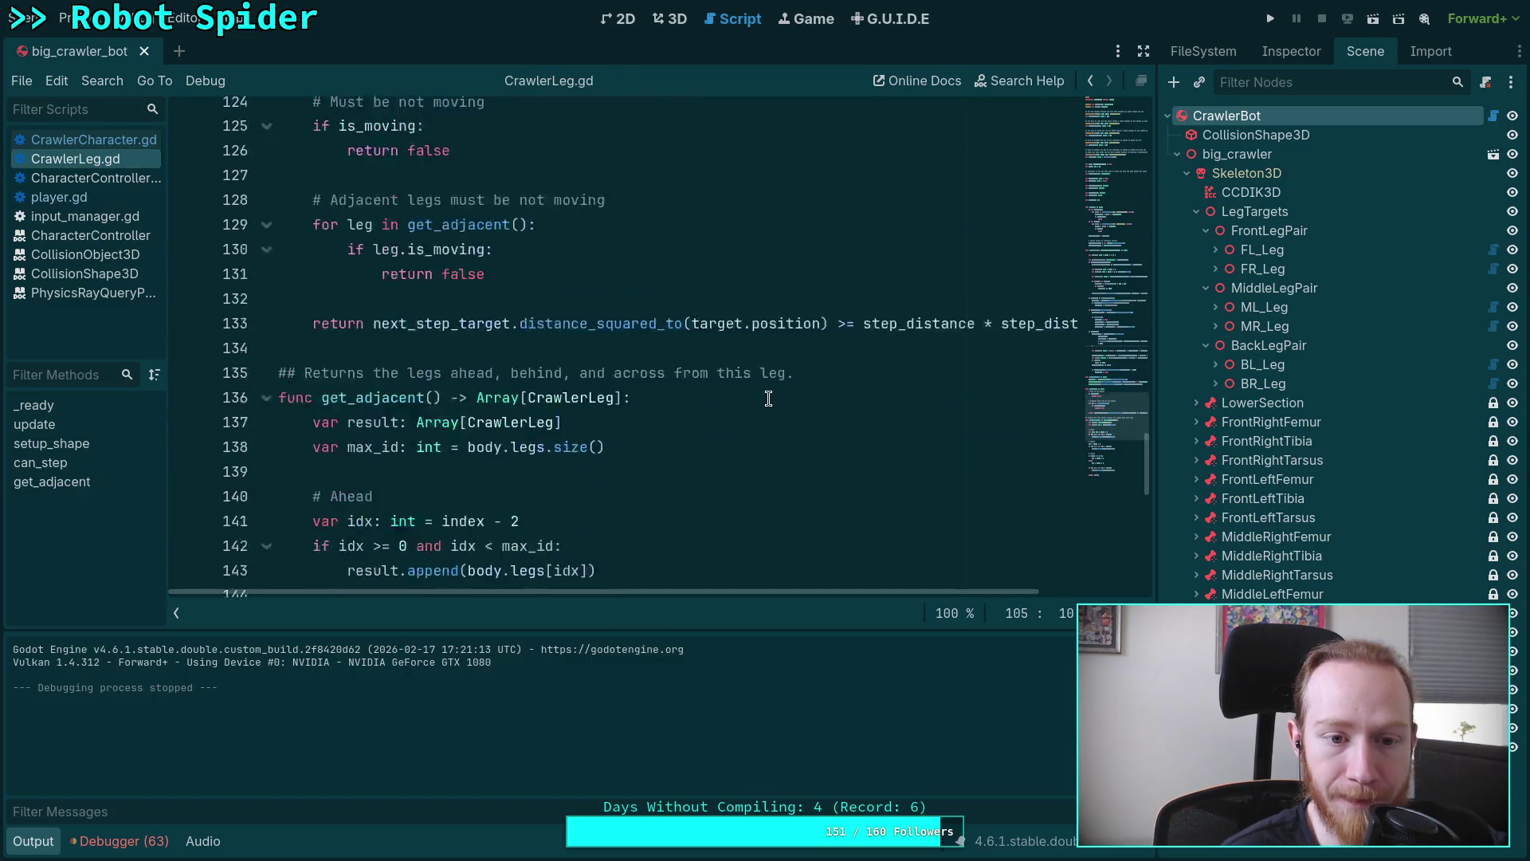
{"action": "scroll", "coordinate": [597, 458], "scroll_direction": "down", "scroll_amount": 3}
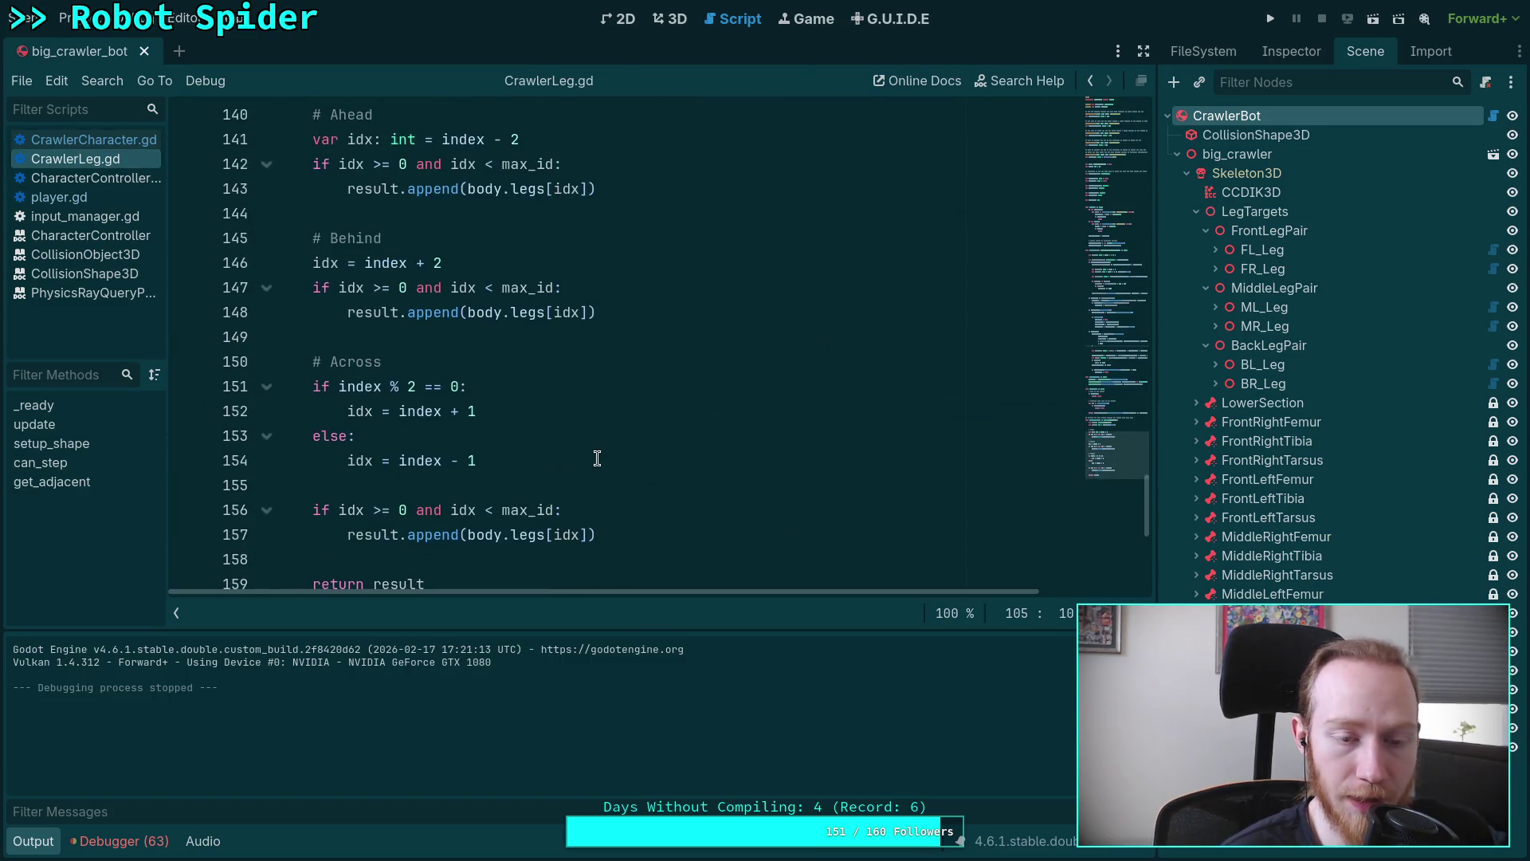
{"action": "scroll", "coordinate": [614, 416], "scroll_direction": "up", "scroll_amount": 10}
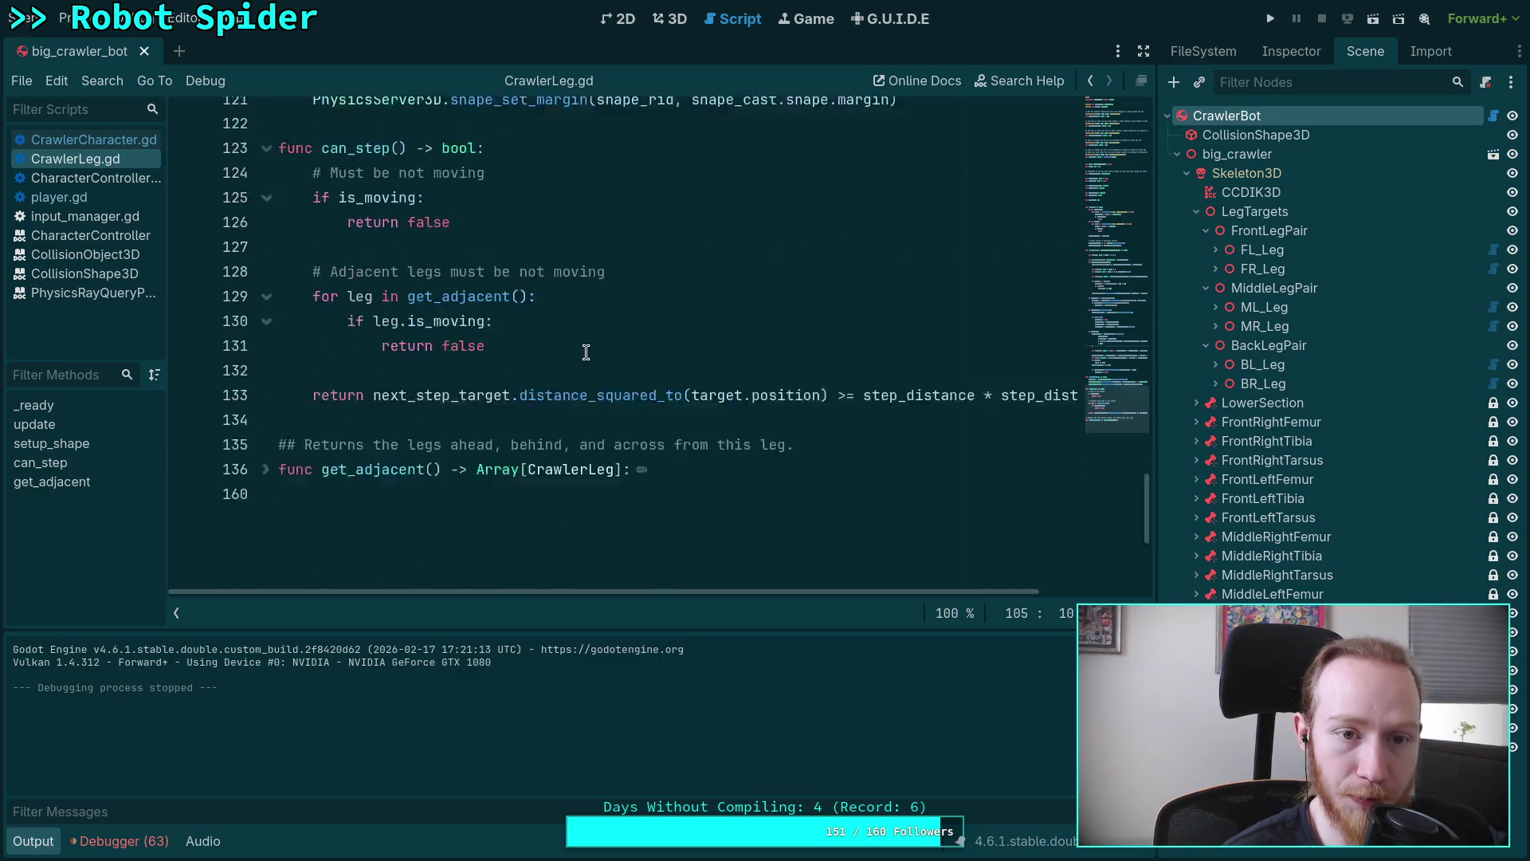
{"action": "left_click", "coordinate": [33, 841]}
{"action": "scroll", "coordinate": [477, 477], "scroll_direction": "up", "scroll_amount": 13}
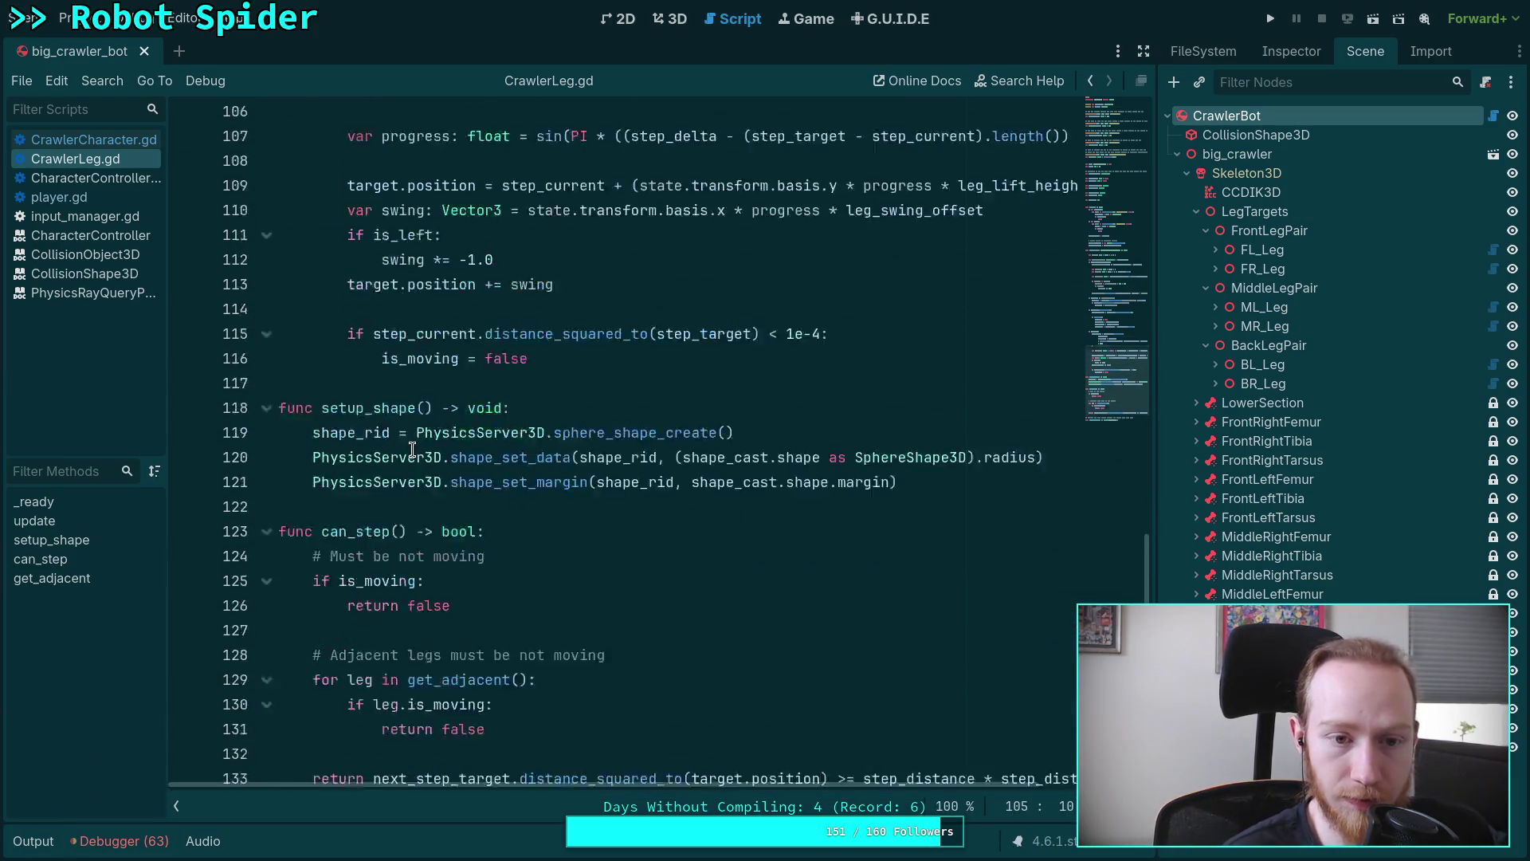
{"action": "scroll", "coordinate": [476, 477], "scroll_direction": "up", "scroll_amount": 1}
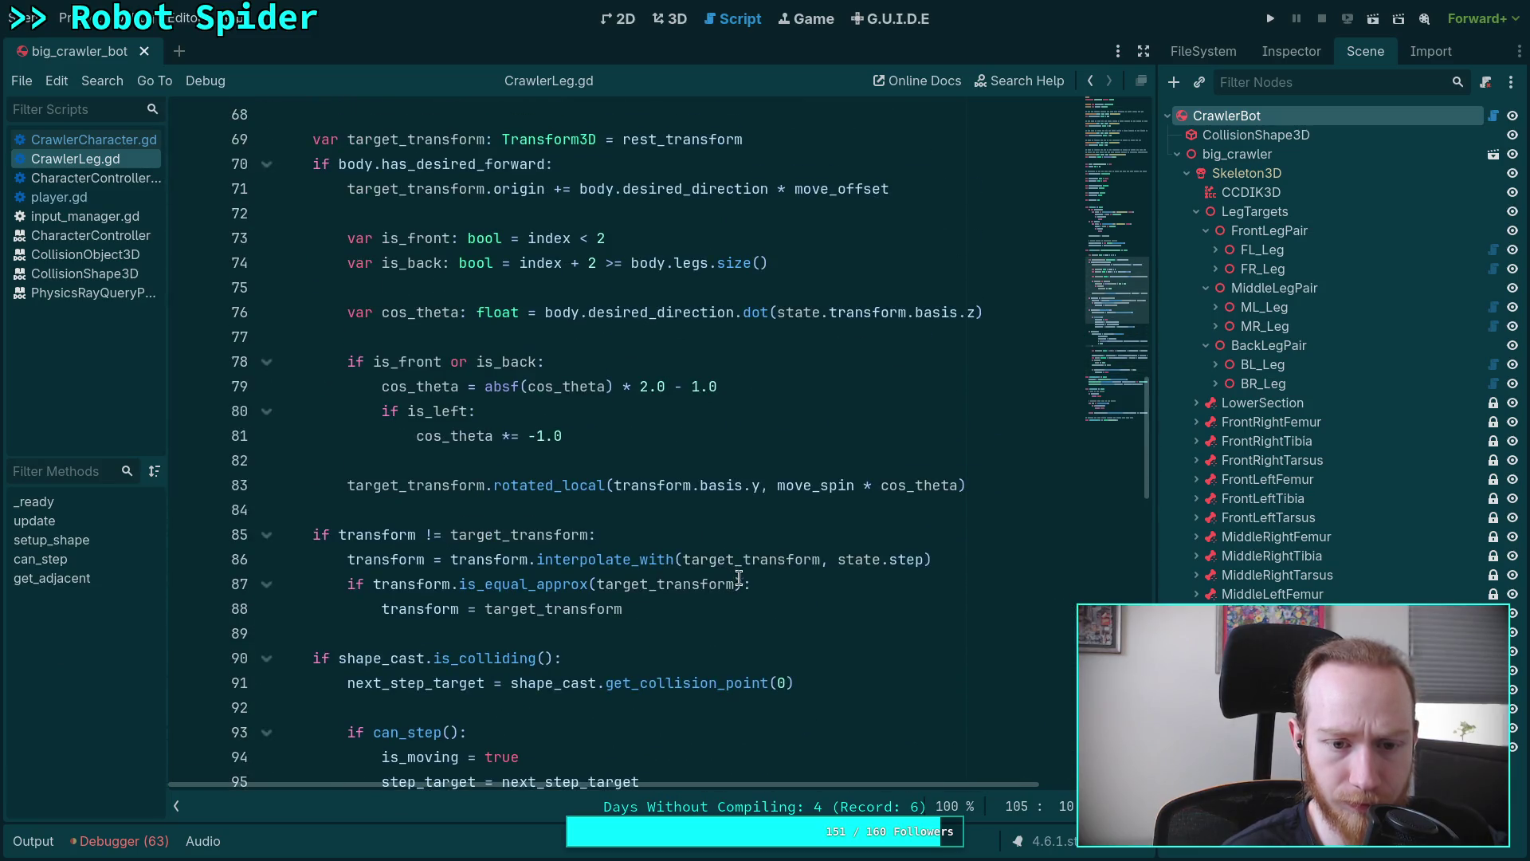
{"action": "left_click", "coordinate": [804, 609]}
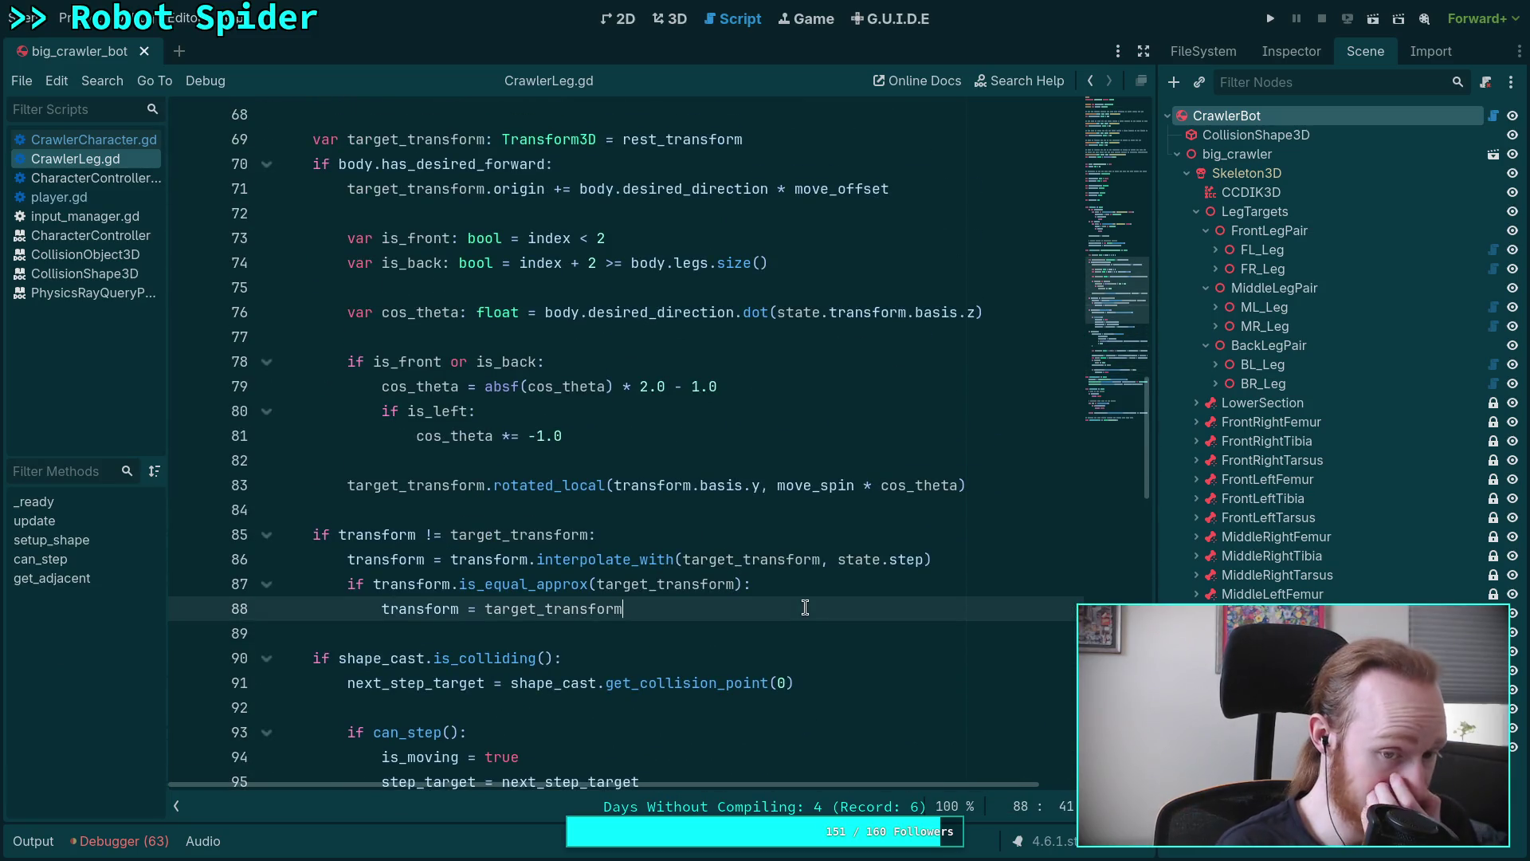
Below line 88 add 'if index == 0: print(transform.origin, ' ', transform.basis.get_euler())'.
{"action": "key", "text": "Return"}
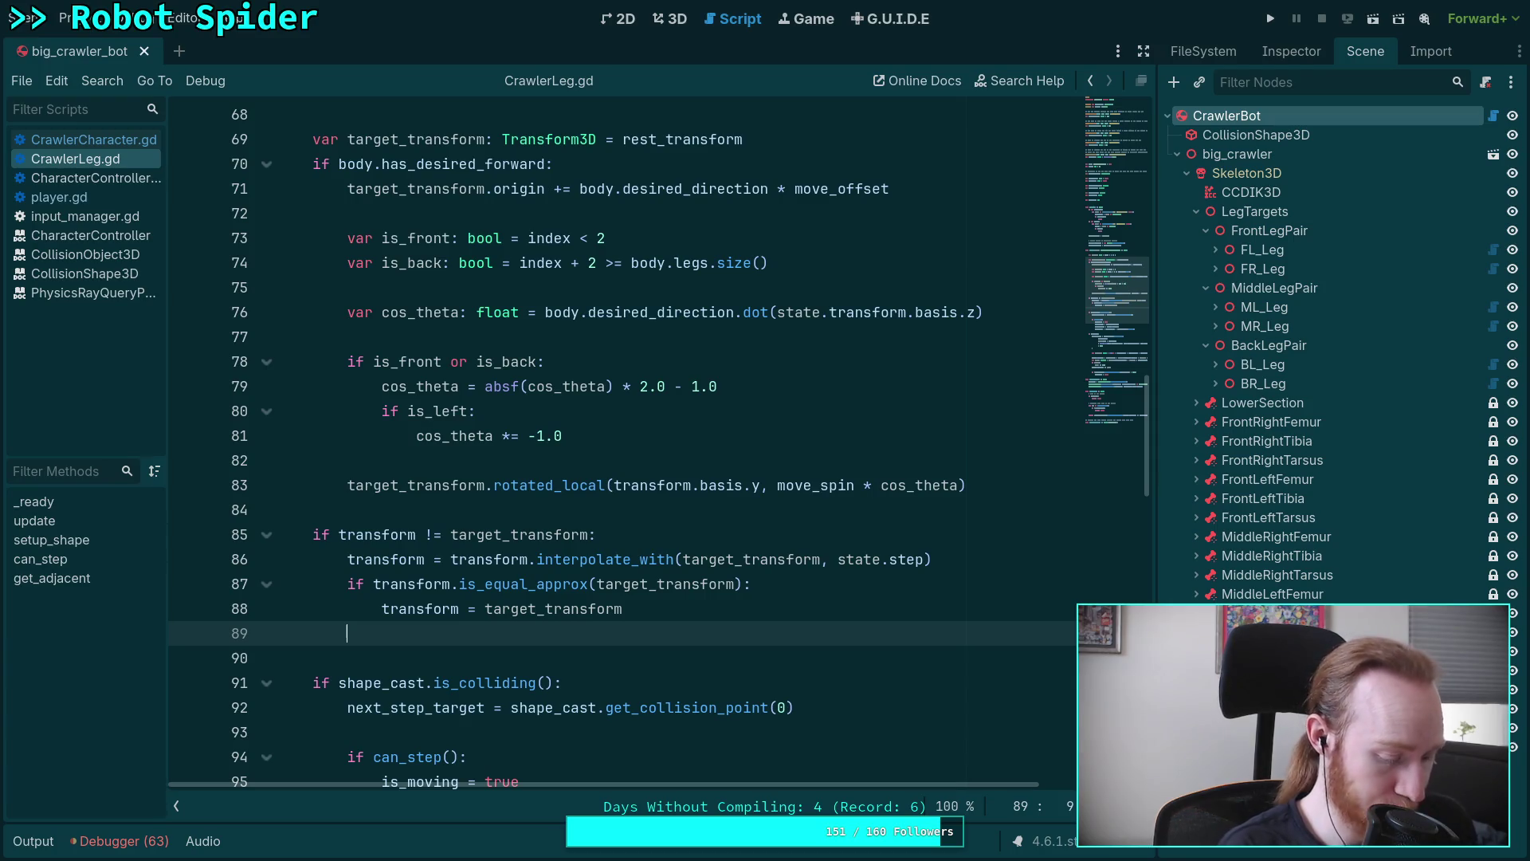
{"action": "type", "text": "index == 0:"}
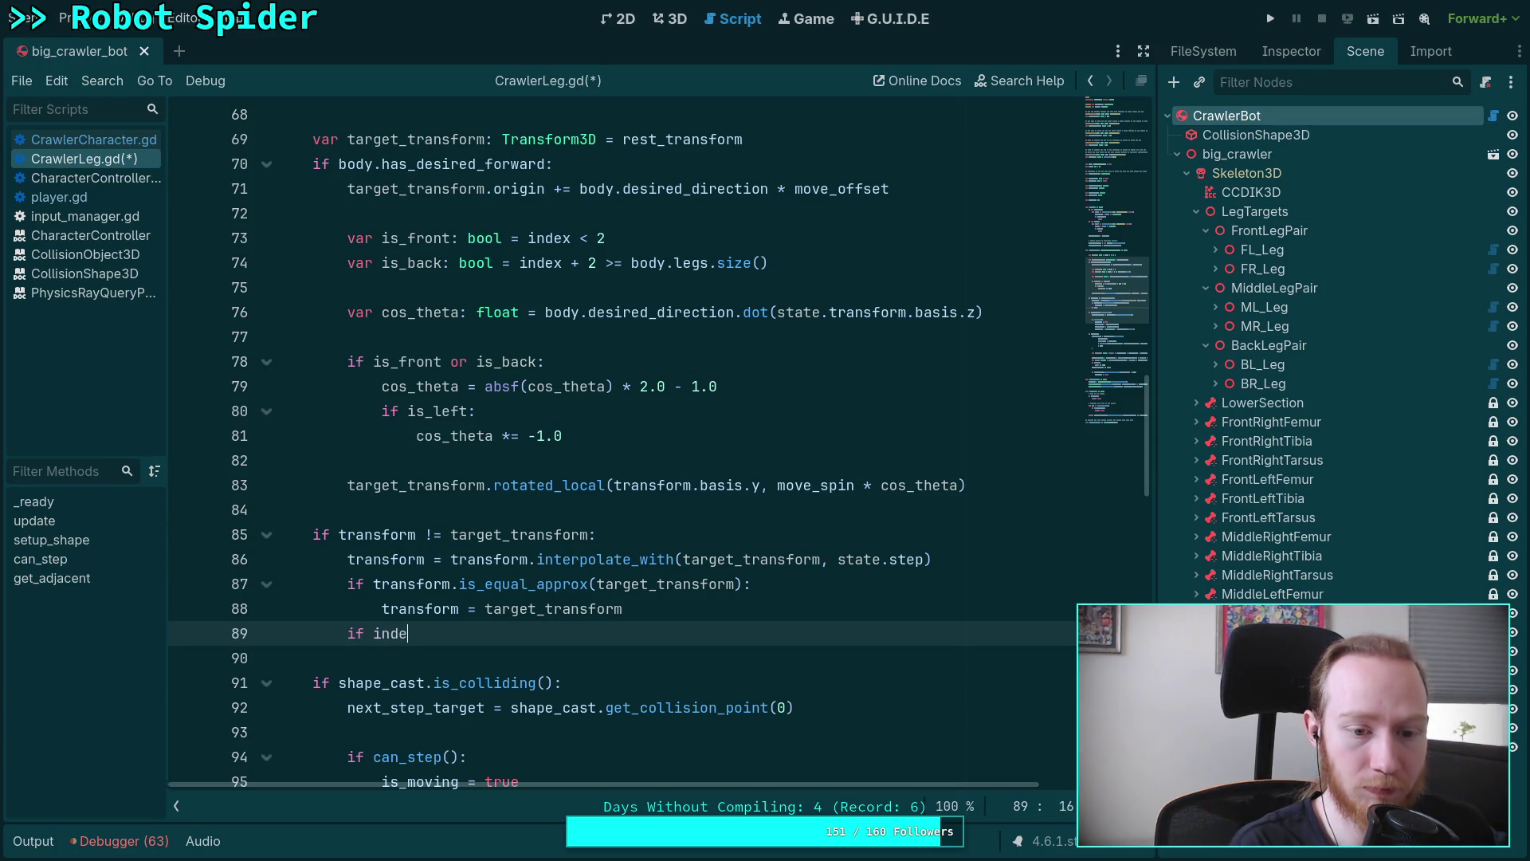
{"action": "key", "text": "Return"}
{"action": "type", "text": "print(transform."}
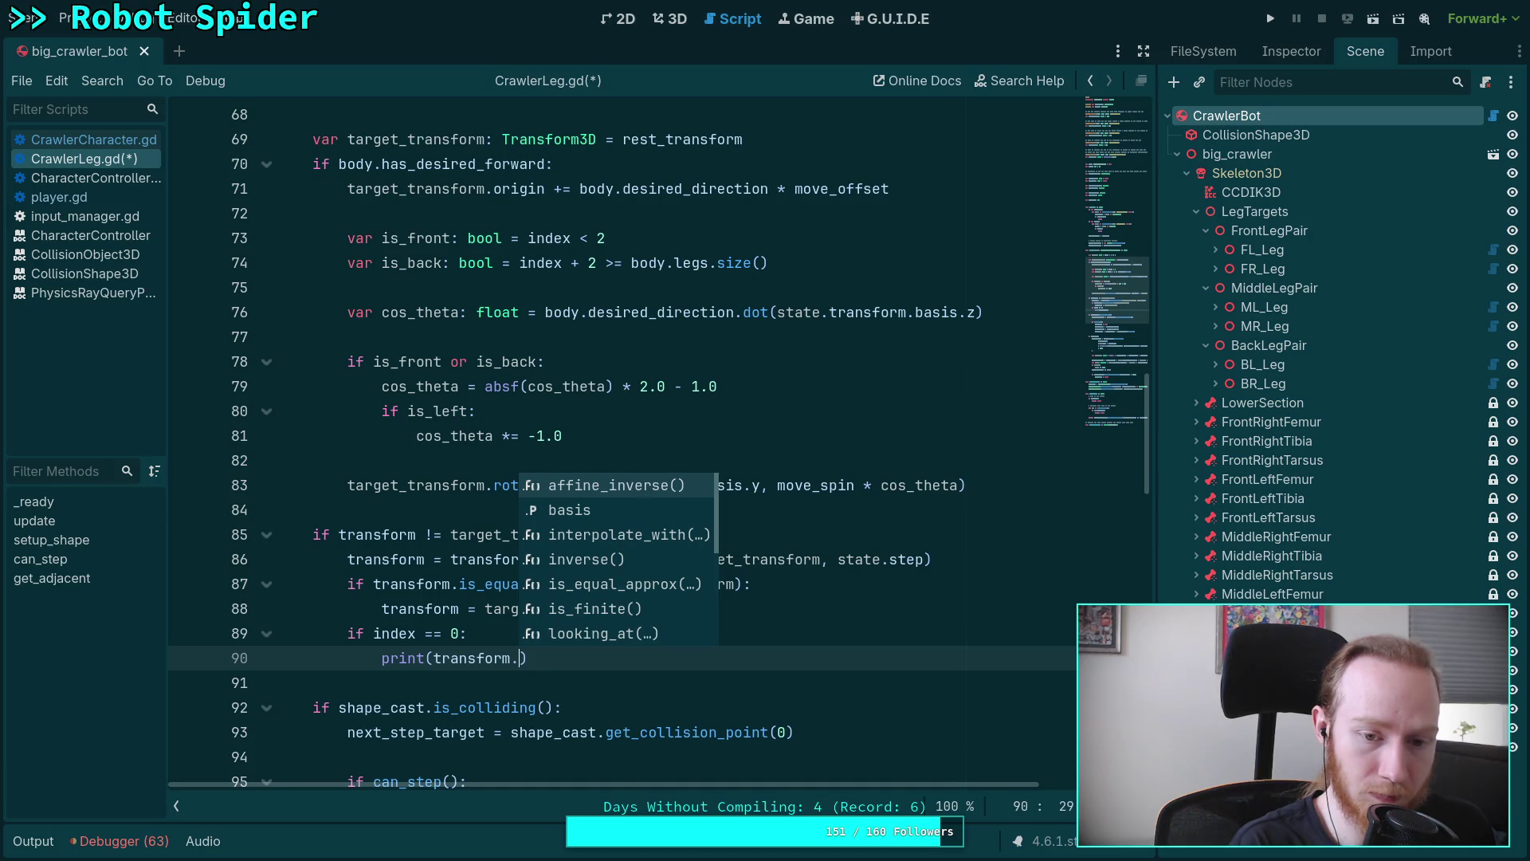
{"action": "type", "text": "or"}
{"action": "key", "text": "Return"}
{"action": "type", "text": ", "}
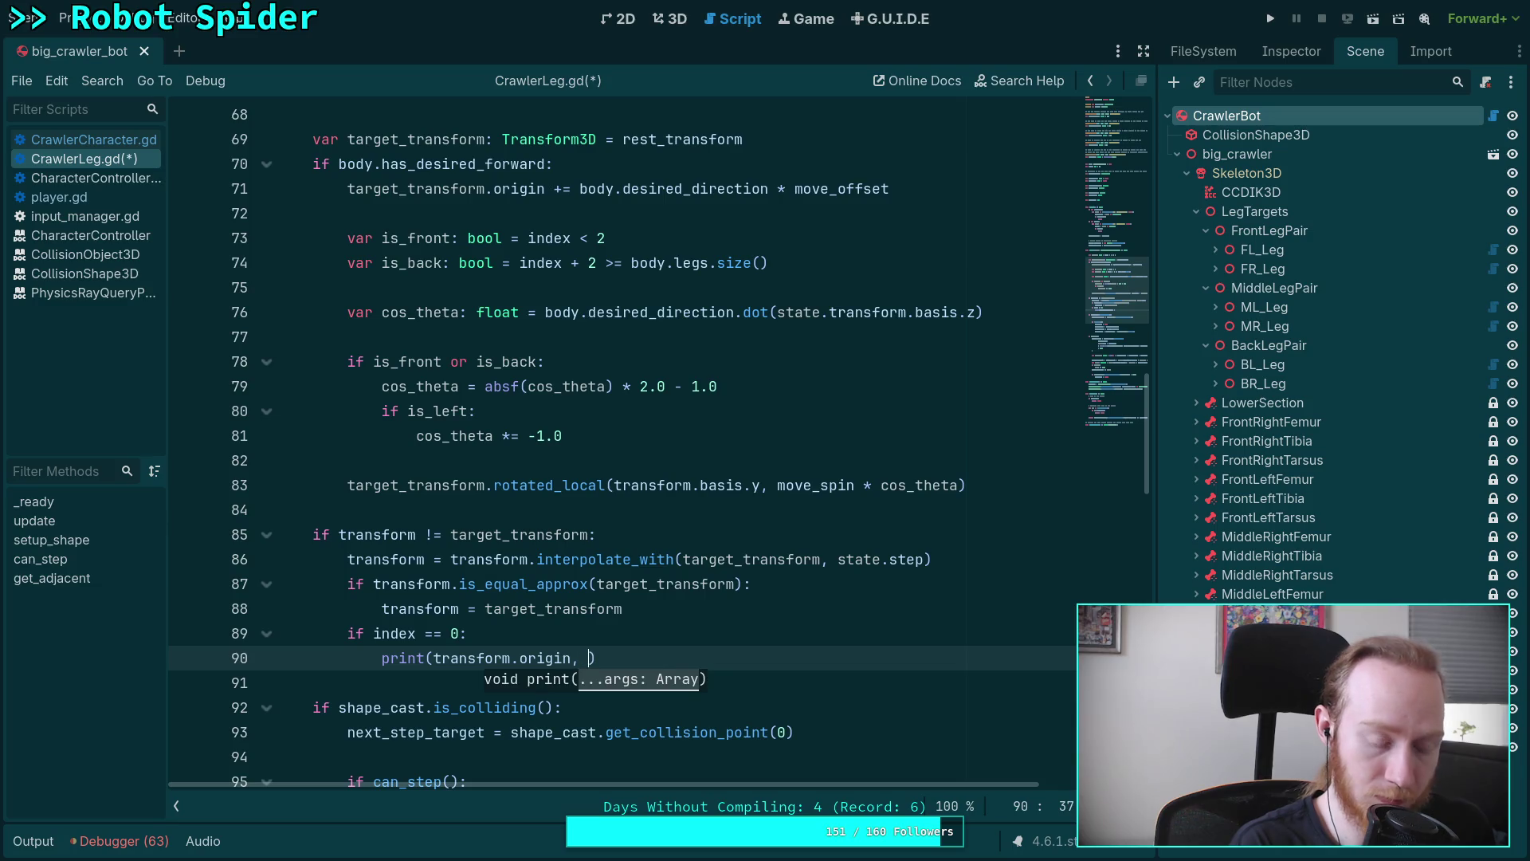
{"action": "type", "text": "', transform"}
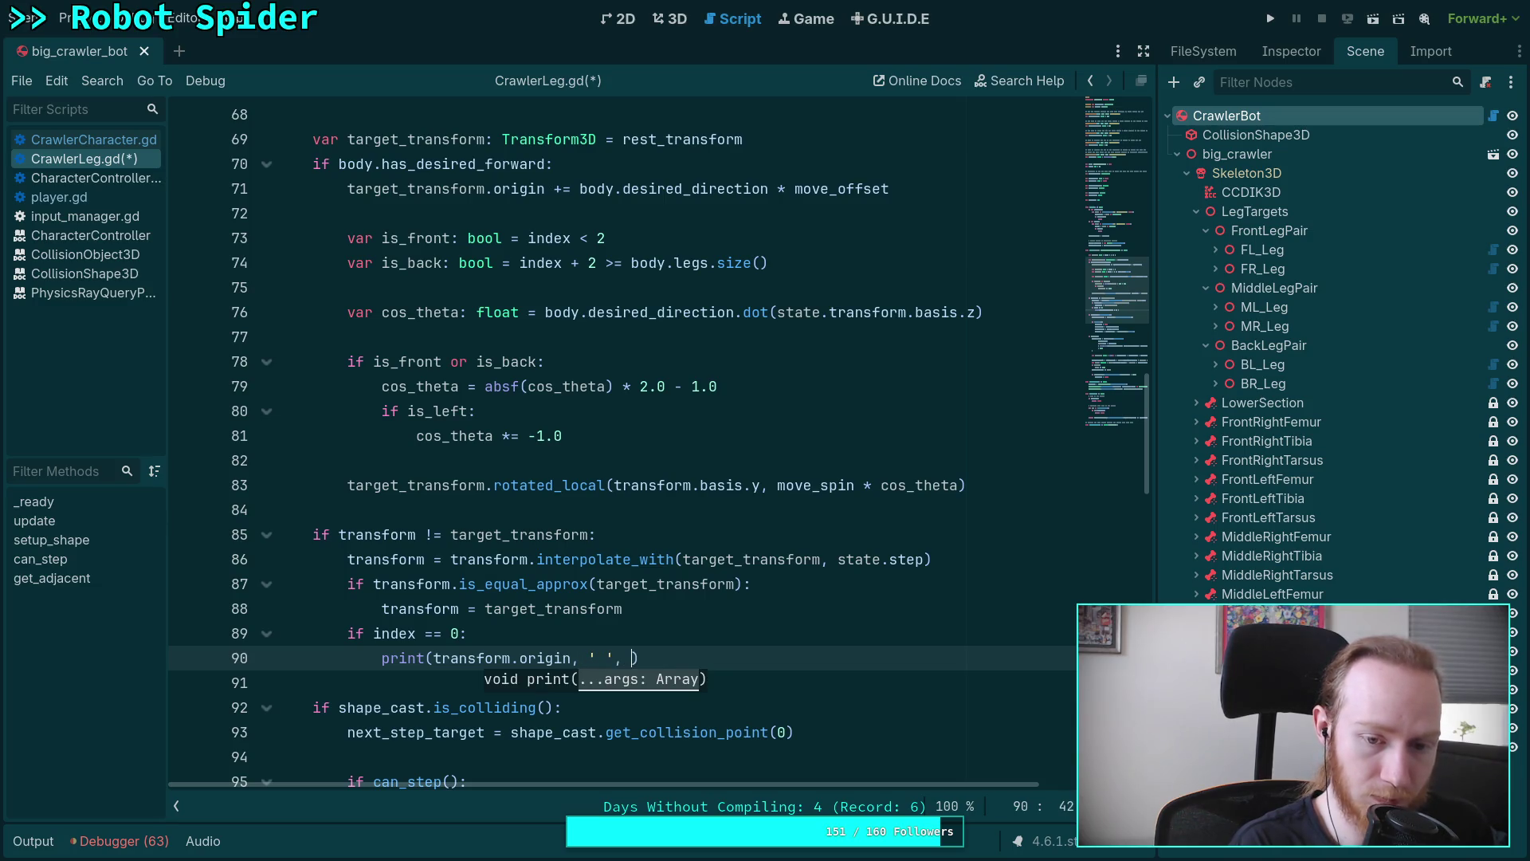
{"action": "type", "text": "."}
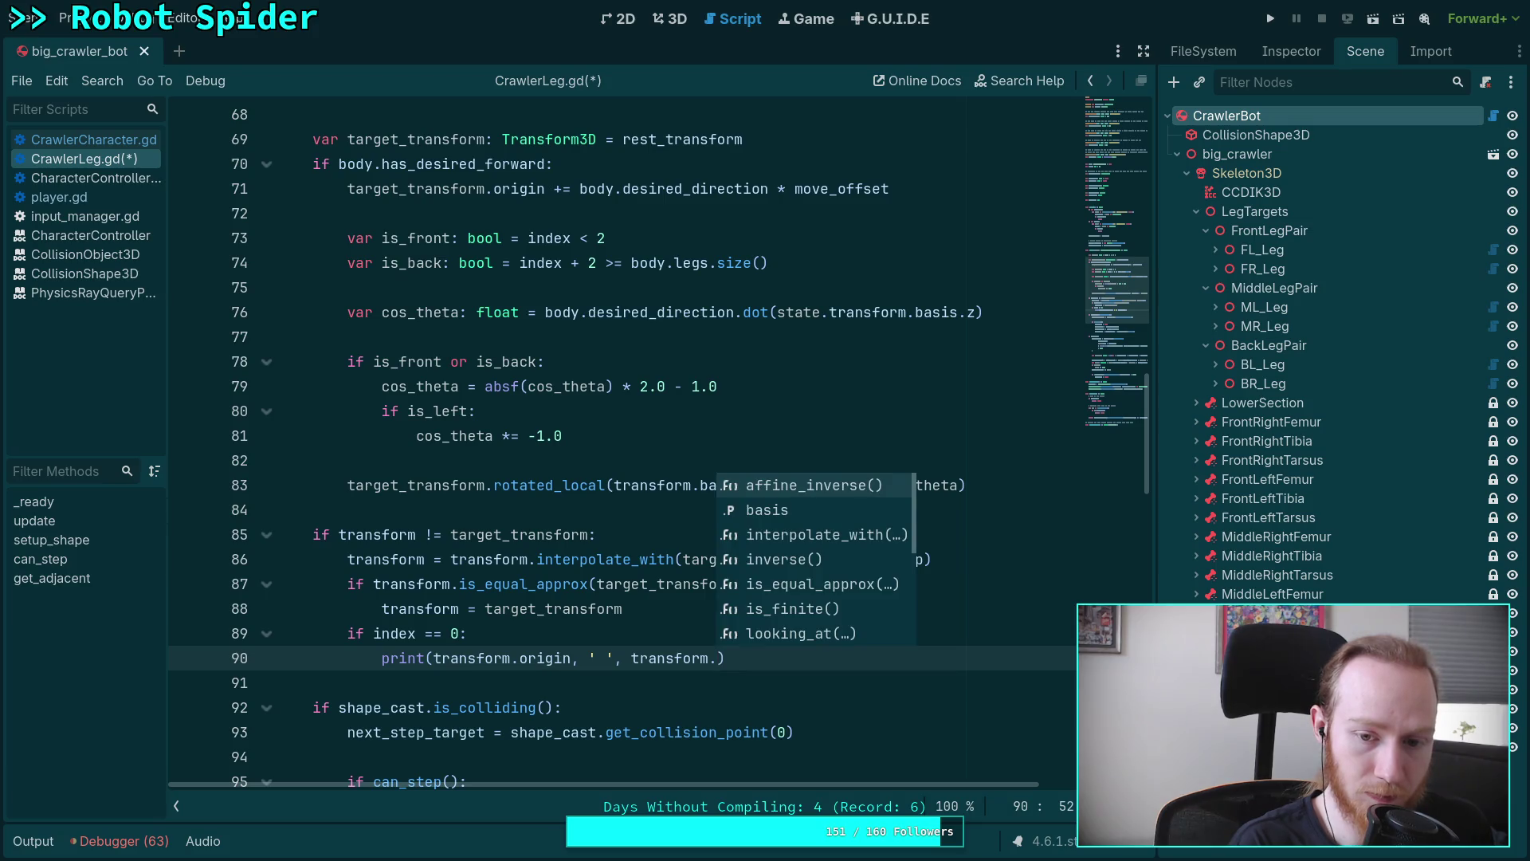
{"action": "type", "text": "eu"}
{"action": "key", "text": "BackSpace"}
{"action": "key", "text": "BackSpace"}
{"action": "type", "text": "basis."}
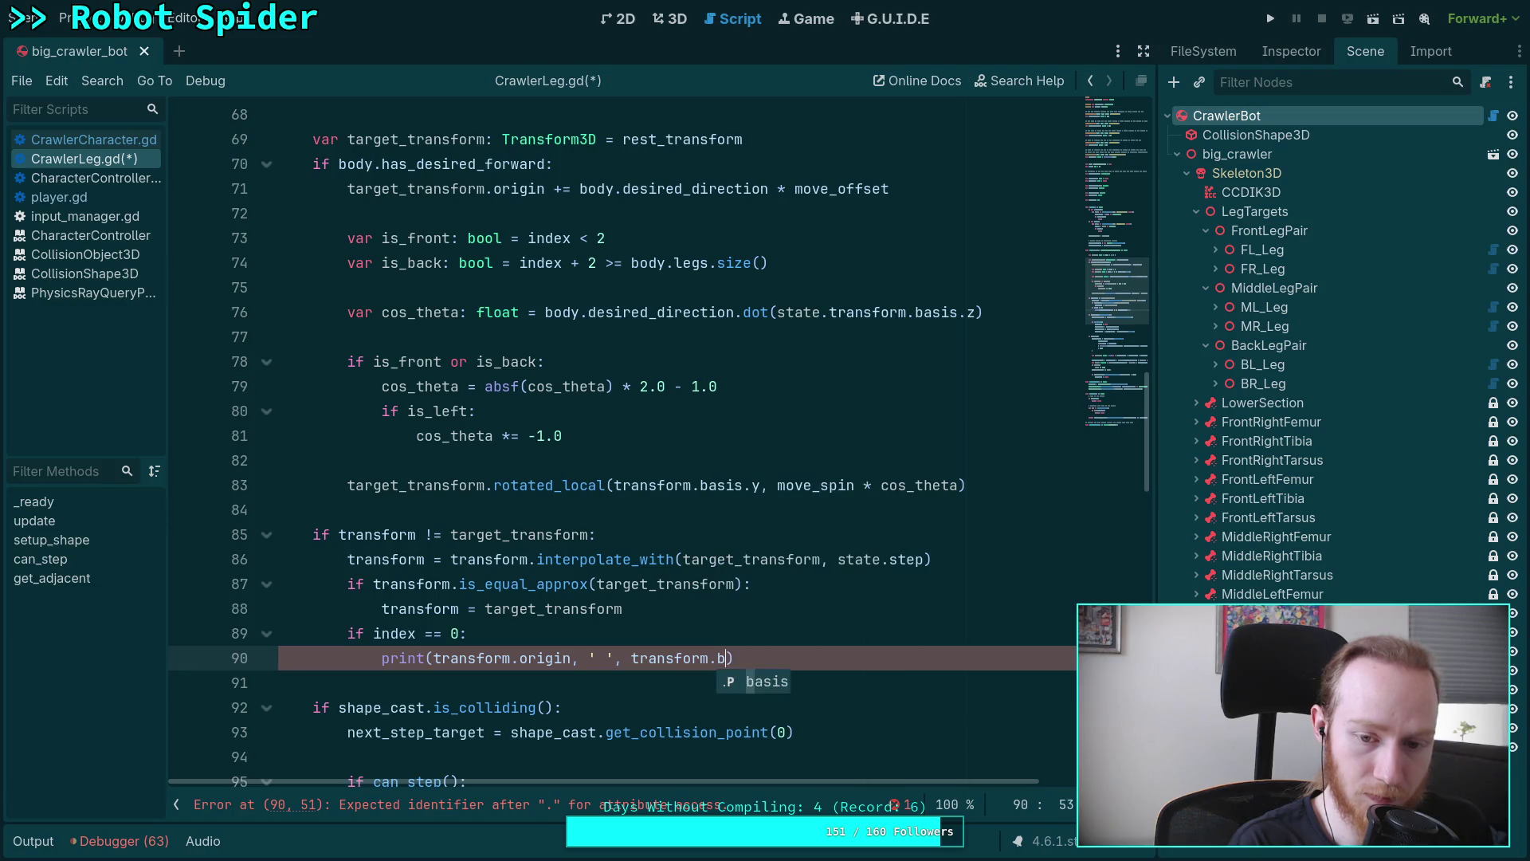
{"action": "type", "text": "eu"}
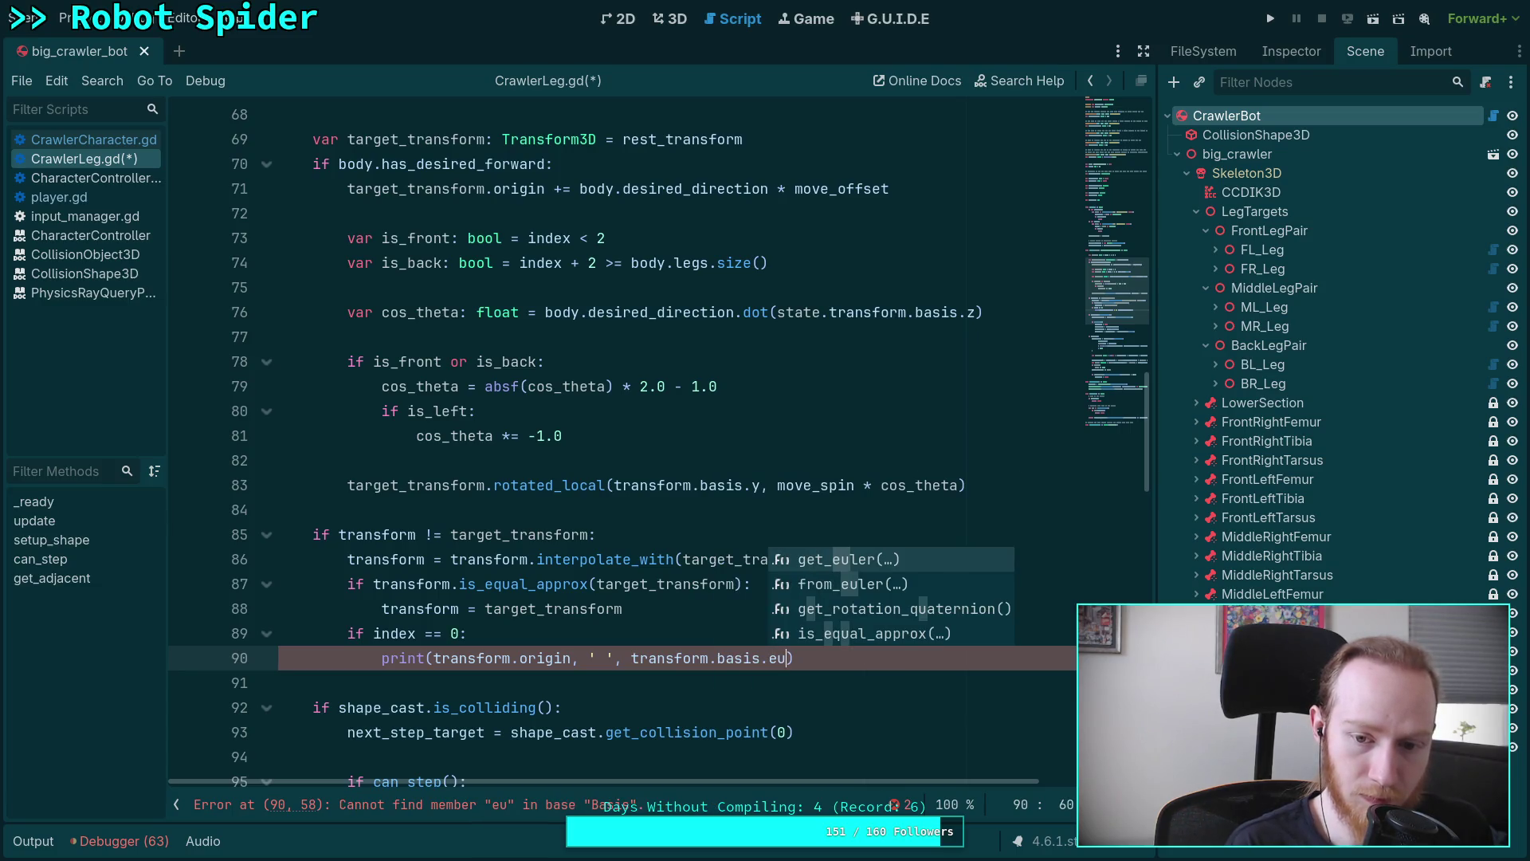
{"action": "key", "text": "Return"}
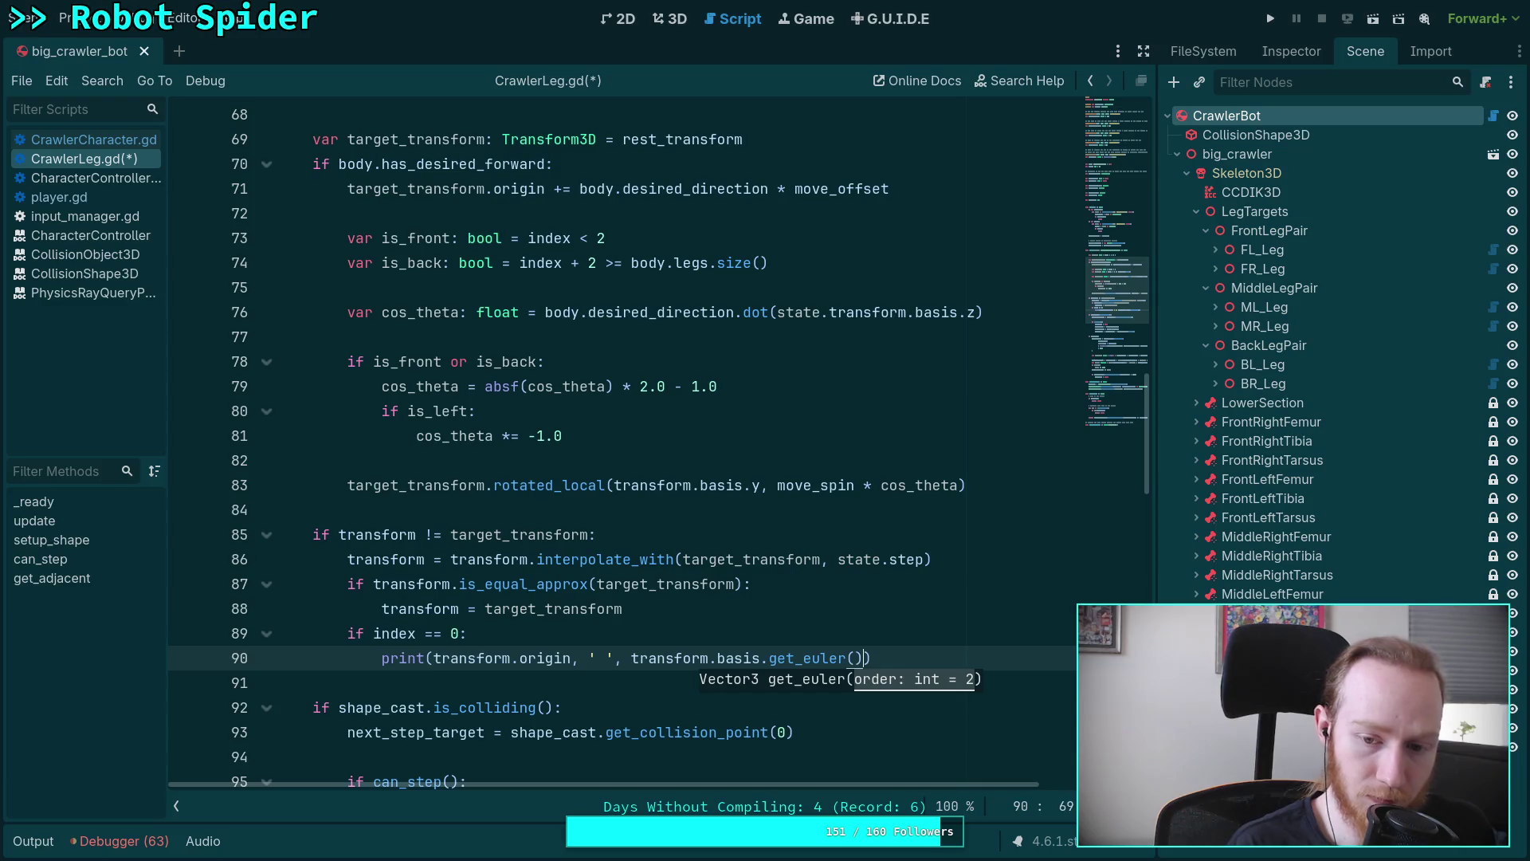
Save CrawlerLeg.gd and run the game to see the debug print.
{"action": "key", "text": "Down"}
{"action": "key", "text": "ctrl+s"}
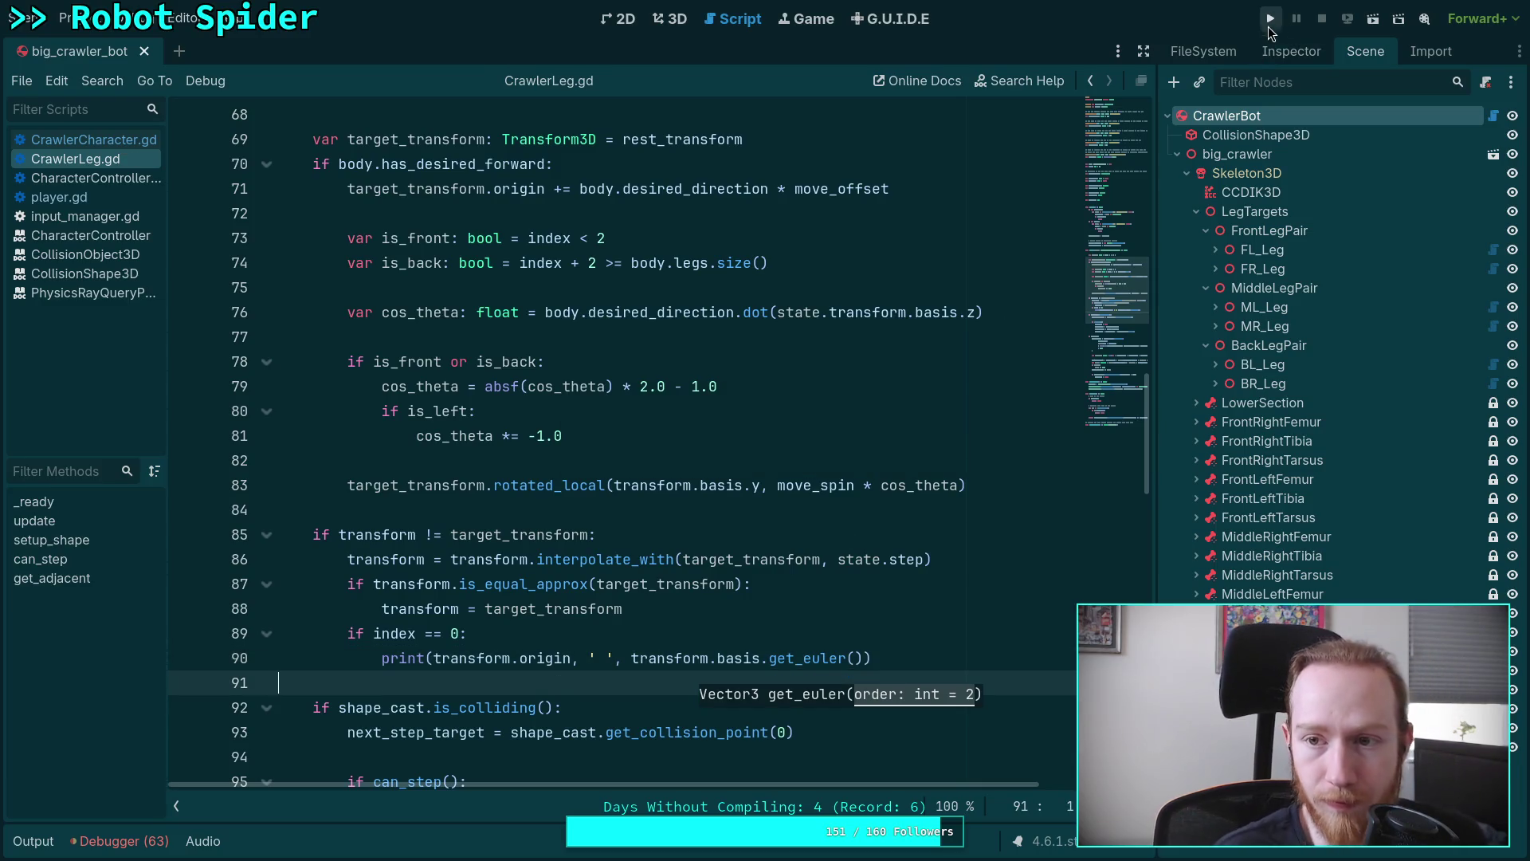
{"action": "left_click", "coordinate": [1269, 26]}
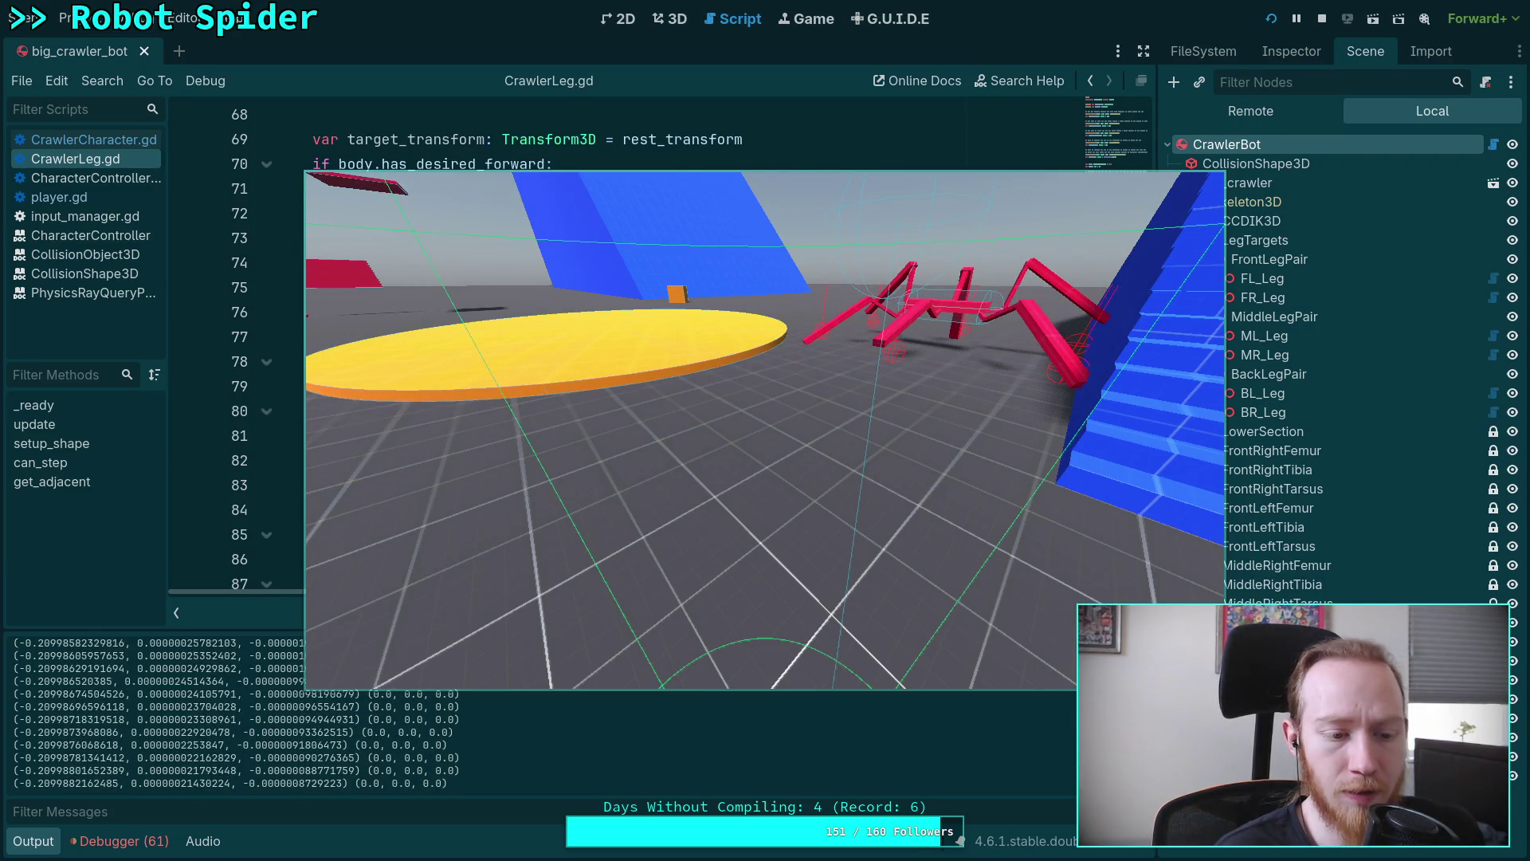
Stop the crawler test run so the output keeps the printed leg origins.
{"action": "left_click", "coordinate": [1321, 18]}
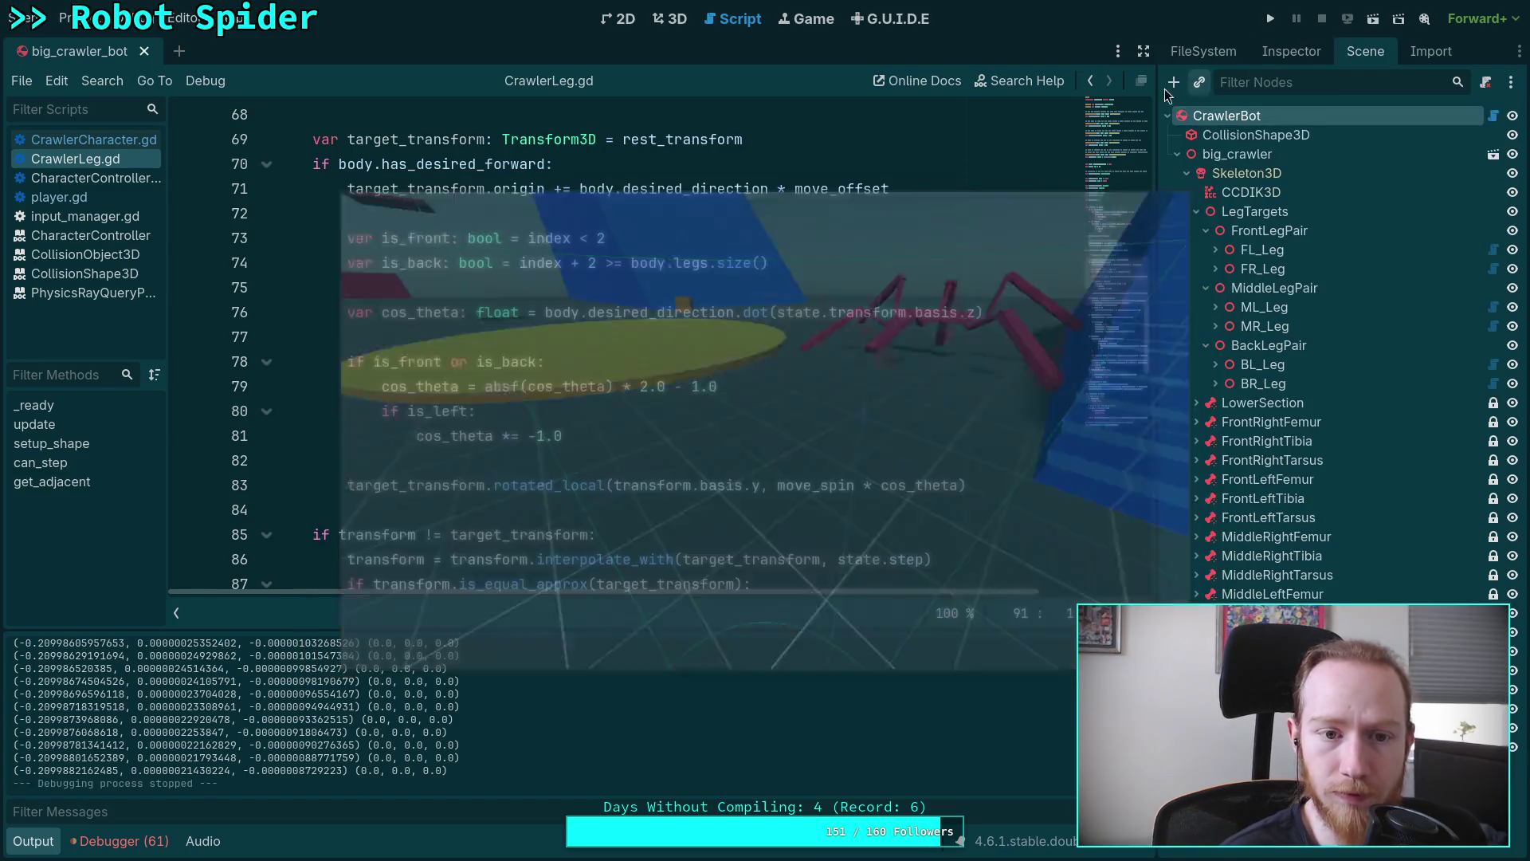
Rewrite line 70's condition, trying state.linear_velocity before restoring body.has_desired_forward.
{"action": "scroll", "coordinate": [544, 346], "scroll_direction": "up", "scroll_amount": 2}
{"action": "scroll", "coordinate": [514, 371], "scroll_direction": "down", "scroll_amount": 1}
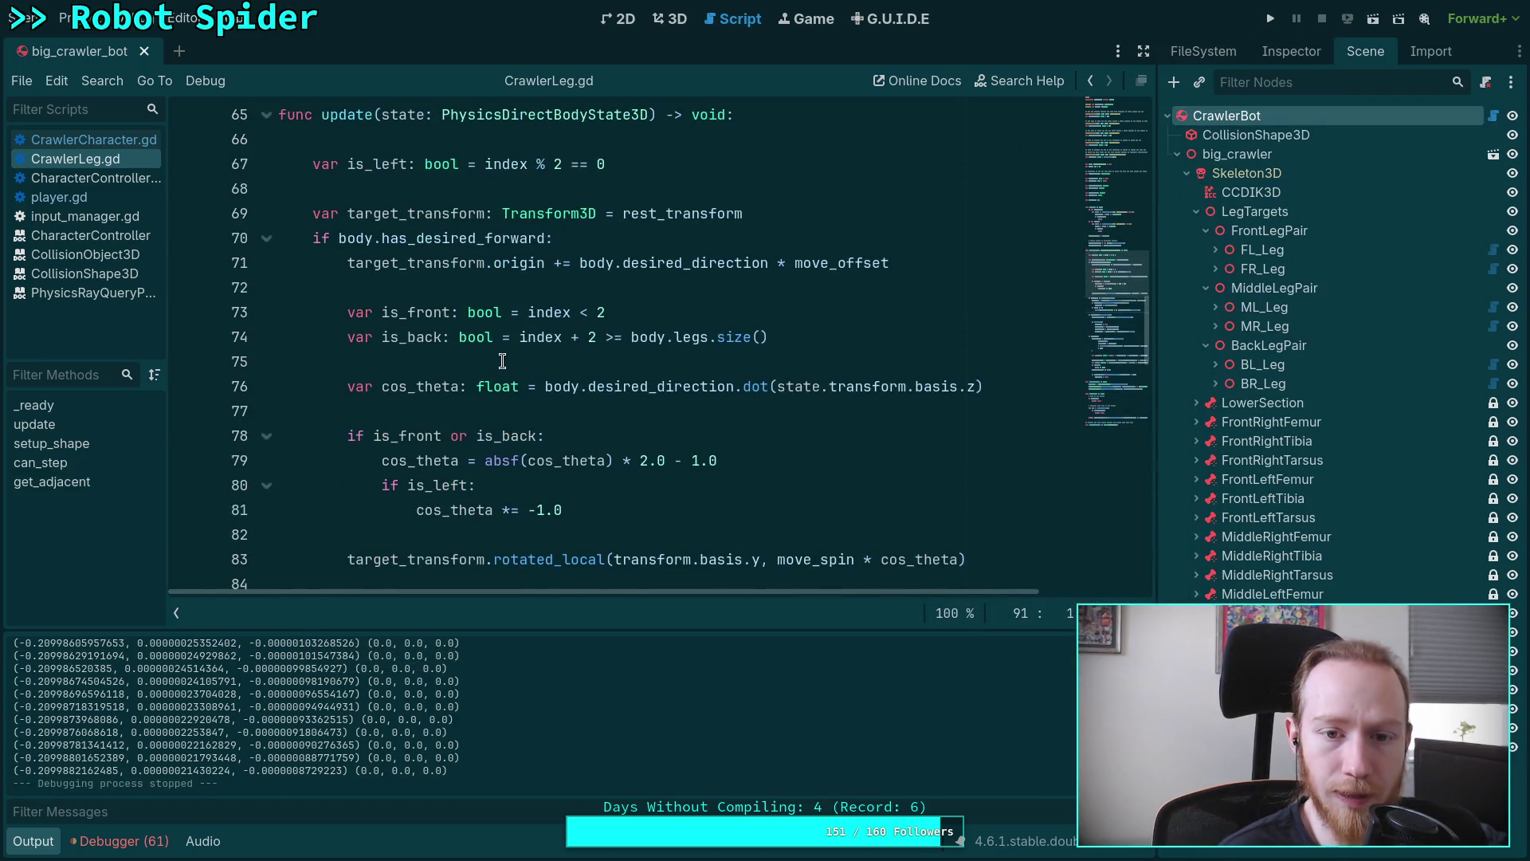
{"action": "left_click", "coordinate": [557, 240]}
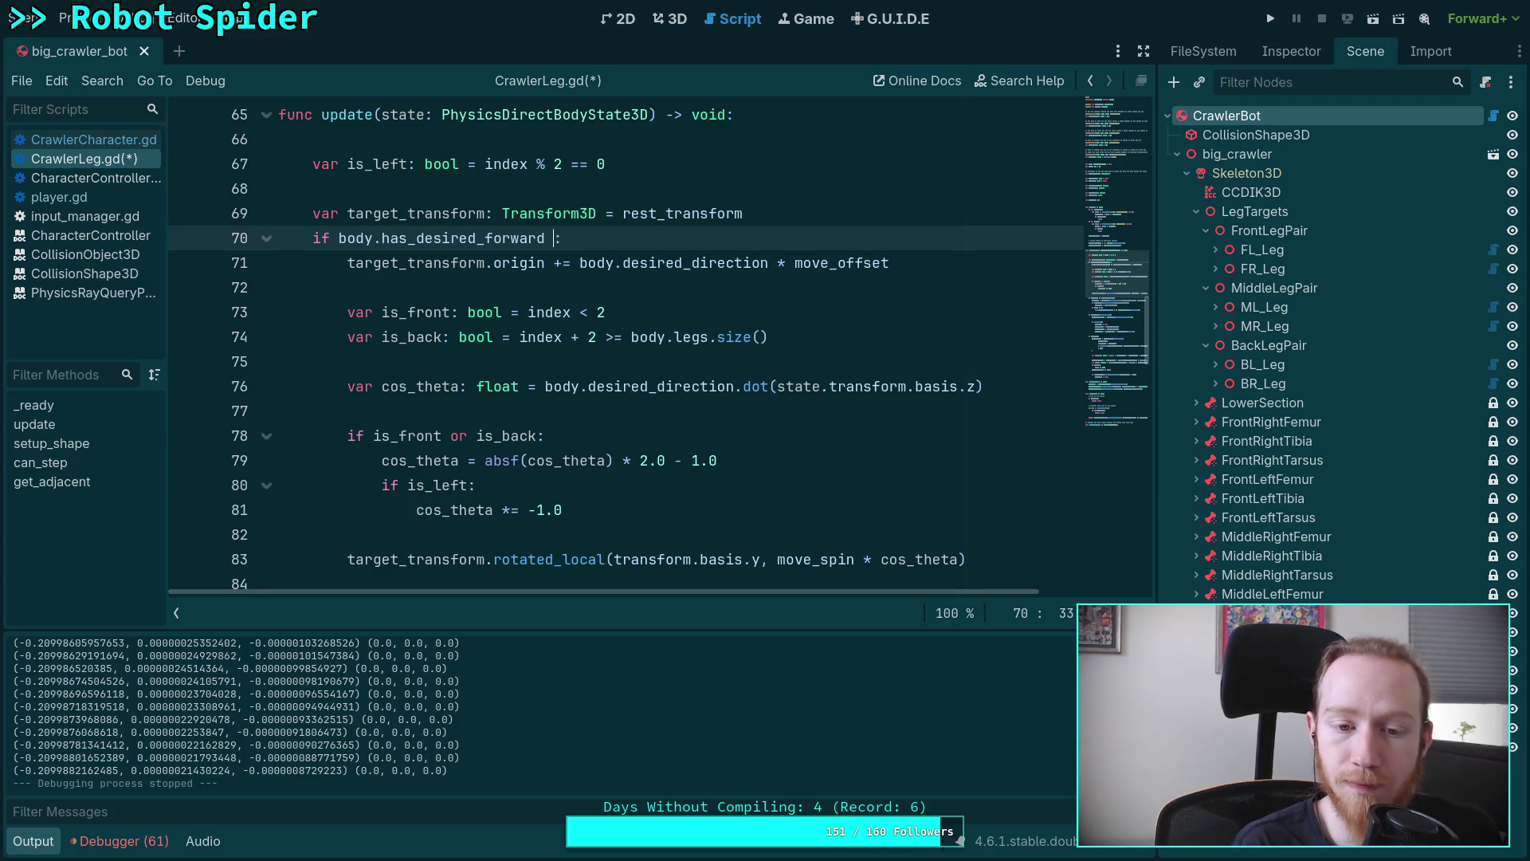
{"action": "key", "text": "BackSpace"}
{"action": "key", "text": "BackSpace"}
{"action": "key", "text": "BackSpace"}
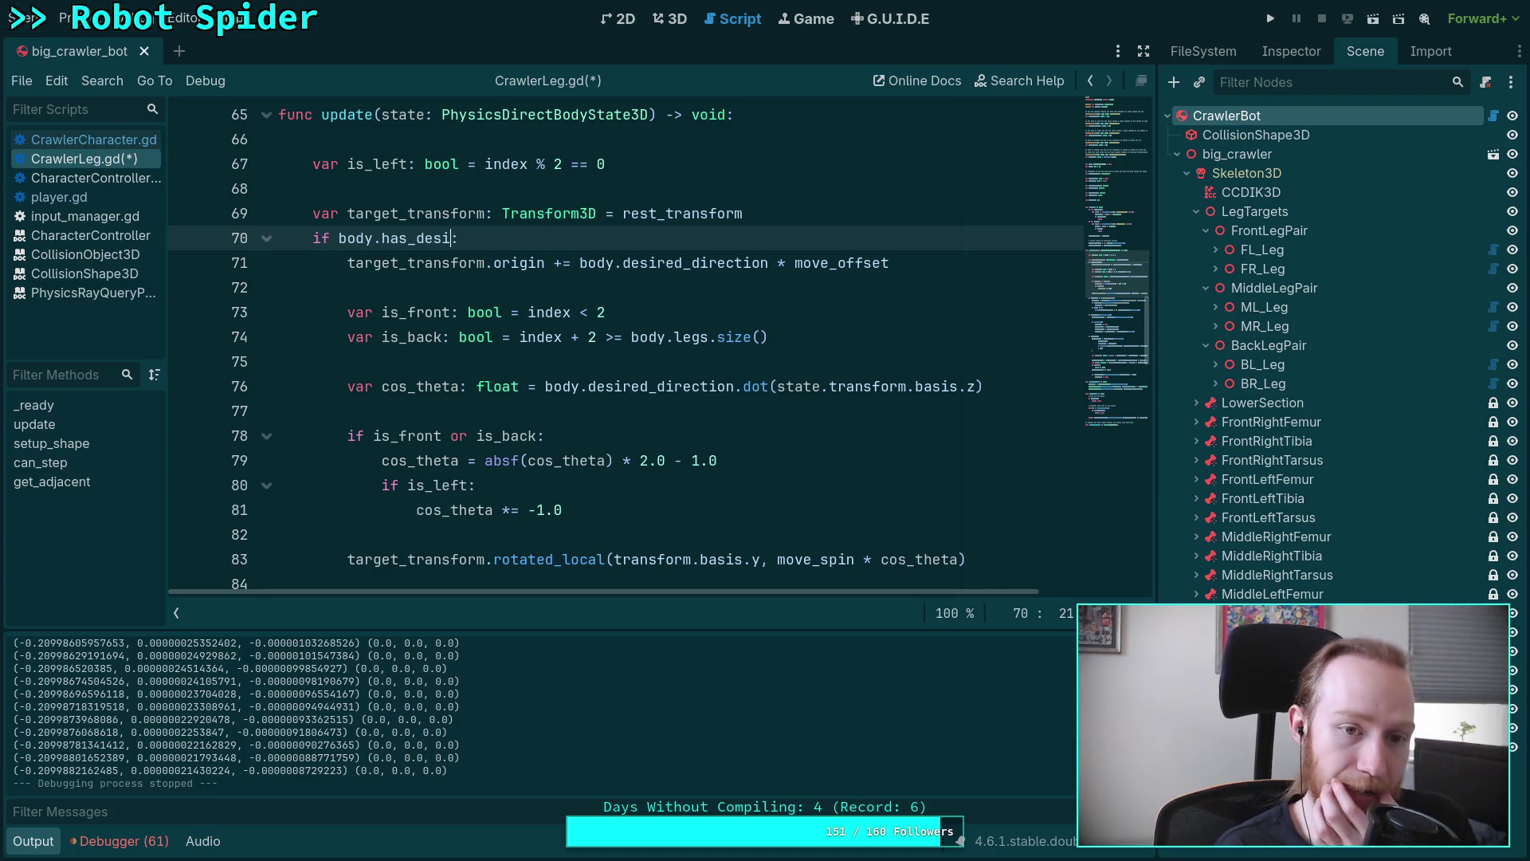
{"action": "key", "text": "BackSpace"}
{"action": "key", "text": "BackSpace"}
{"action": "type", "text": "state.:"}
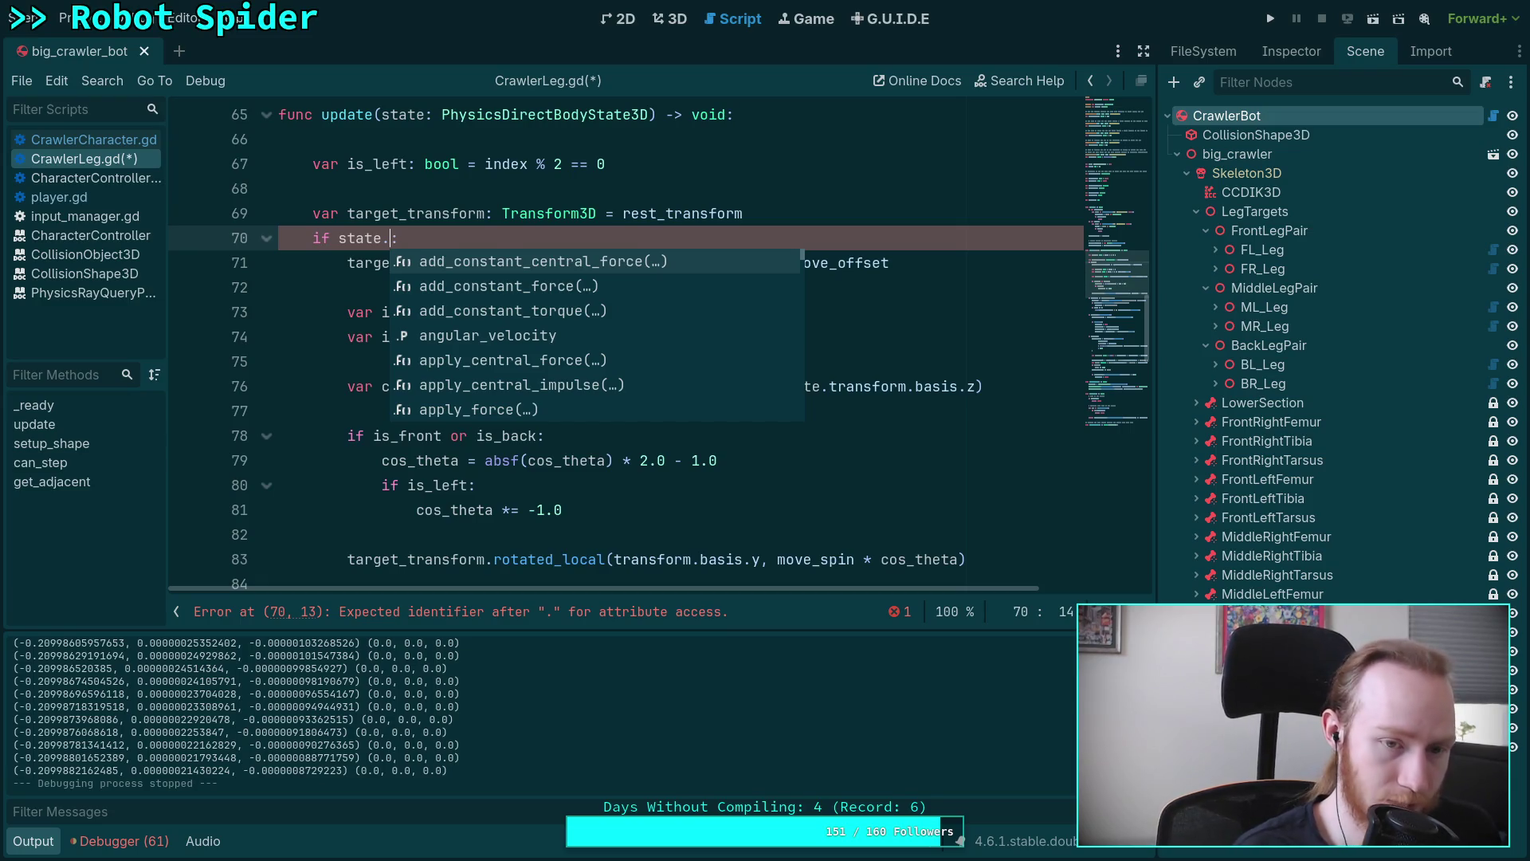
{"action": "type", "text": "/"}
{"action": "type", "text": "lin"}
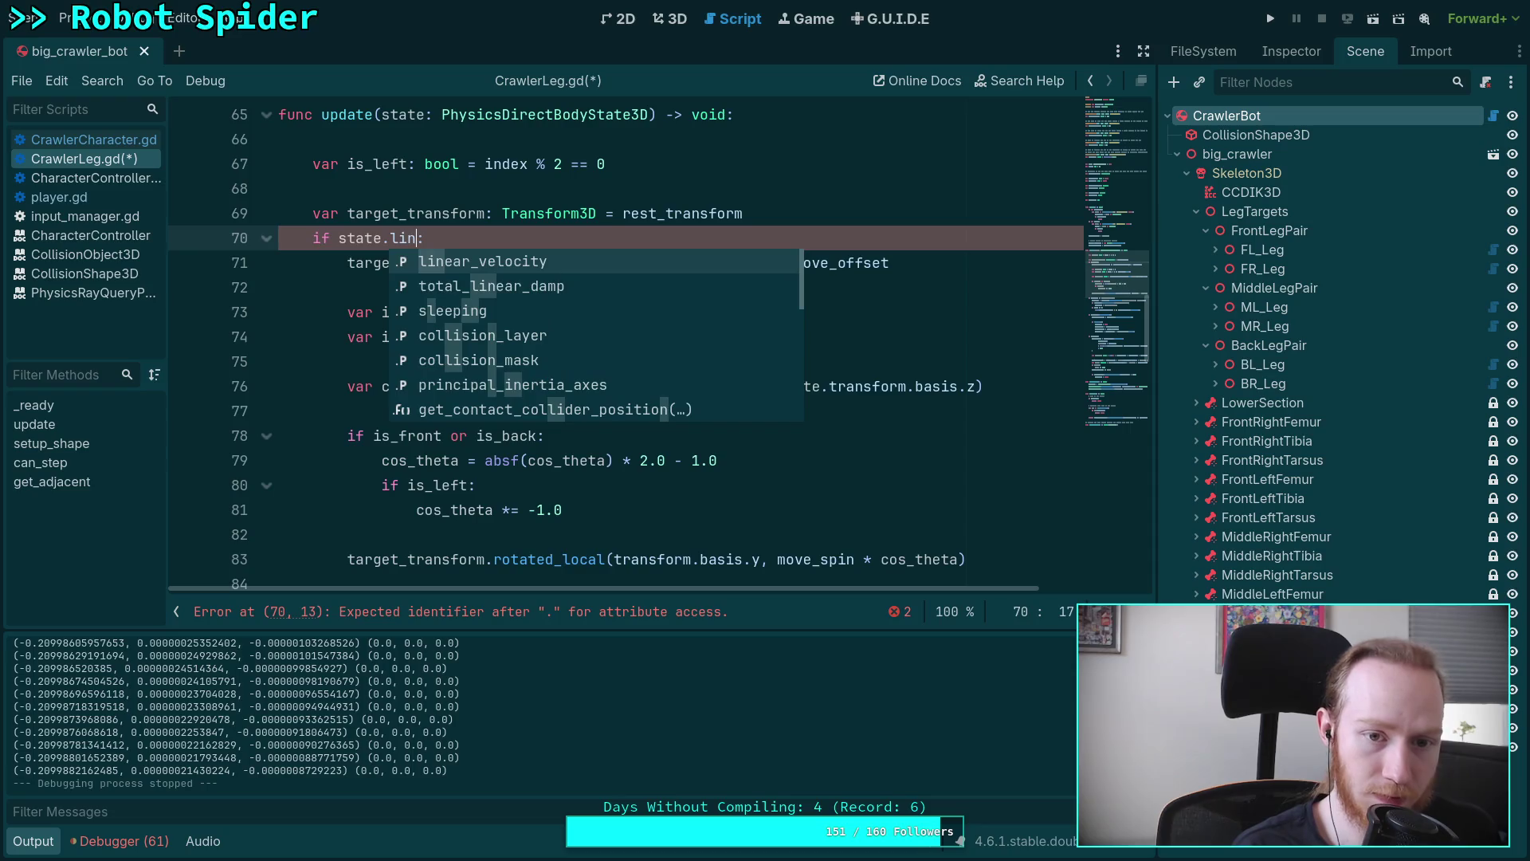
{"action": "key", "text": "Return"}
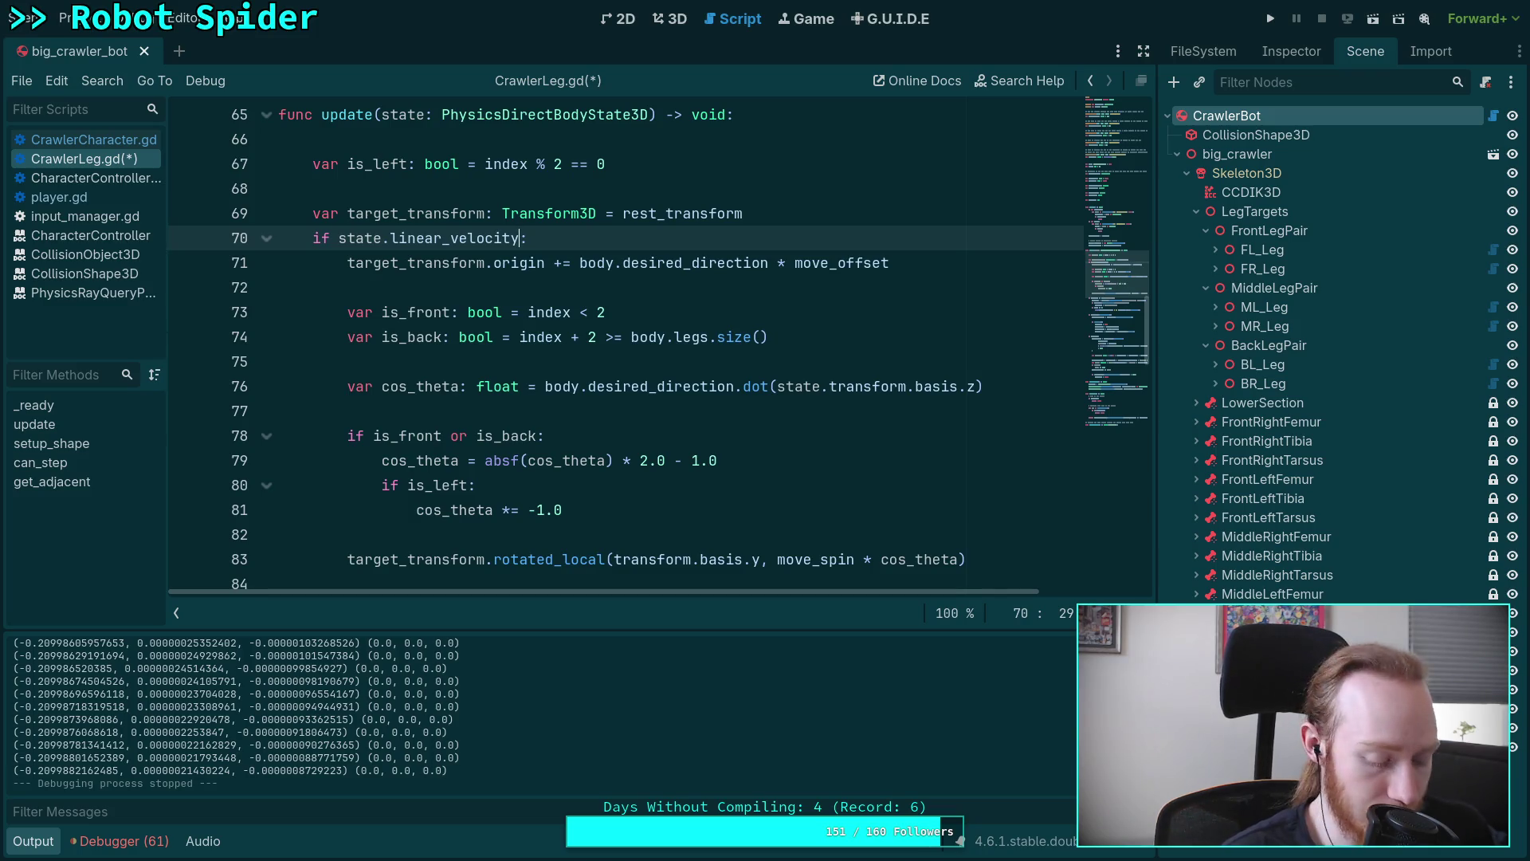
{"action": "key", "text": "BackSpace"}
{"action": "key", "text": "BackSpace"}
{"action": "key", "text": "BackSpace"}
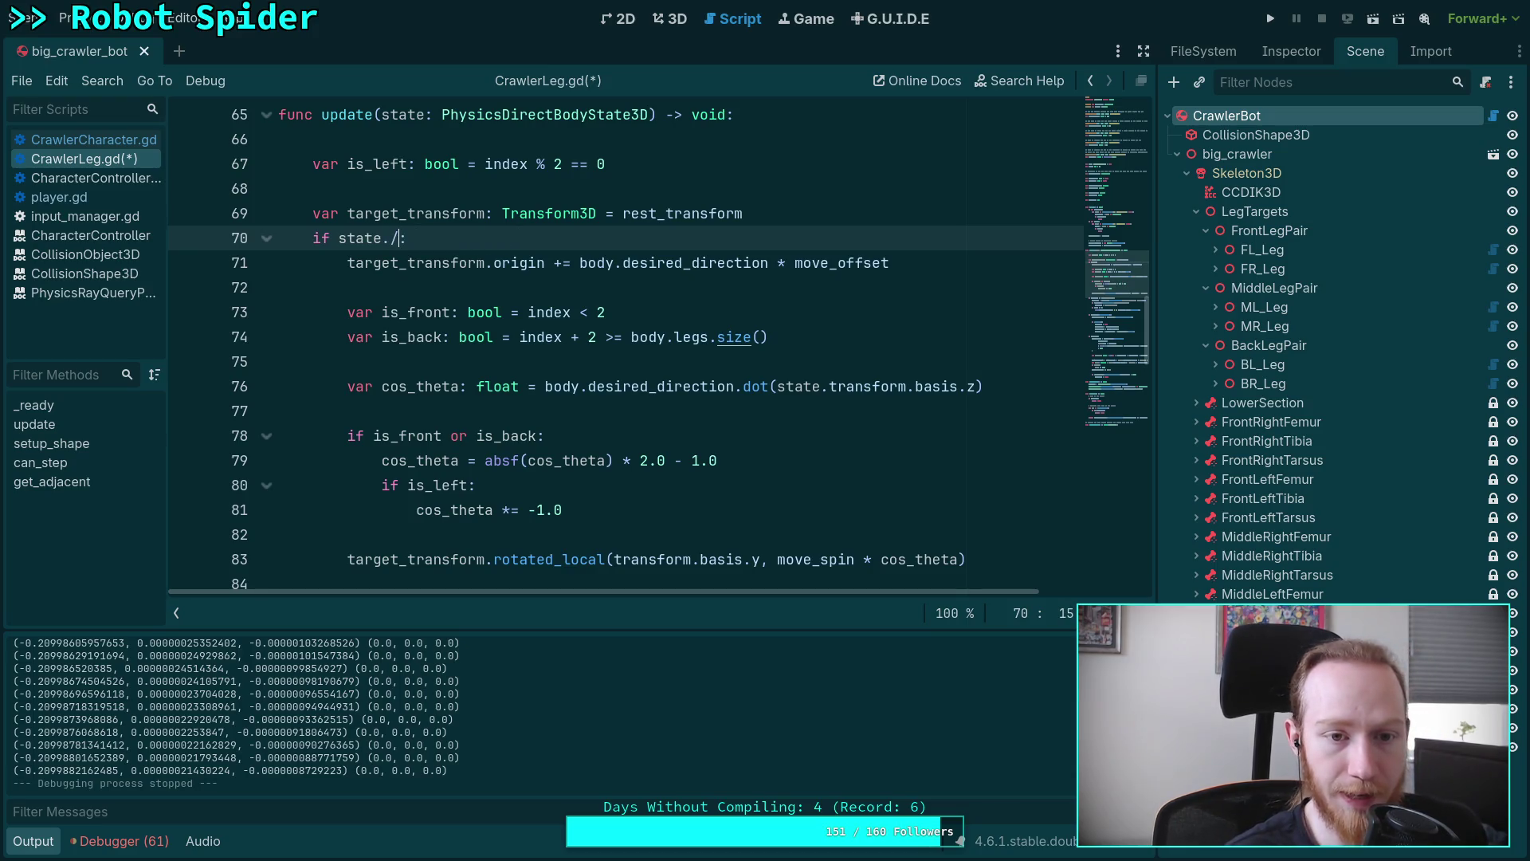
{"action": "type", "text": "body.has_desired_forward"}
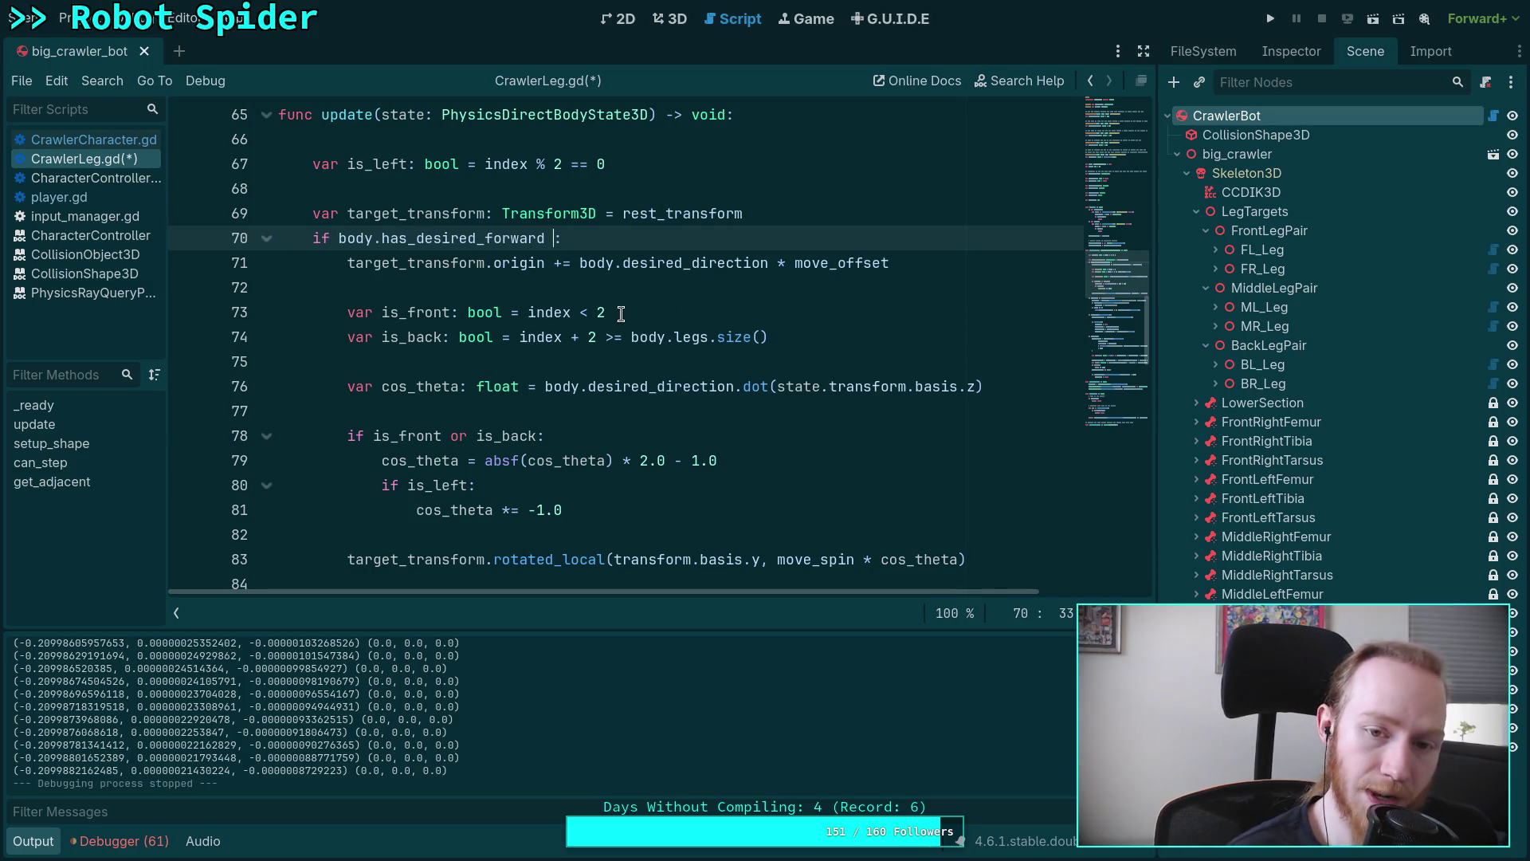
Select desired_direction to check where it is used.
{"action": "double_click", "coordinate": [655, 273]}
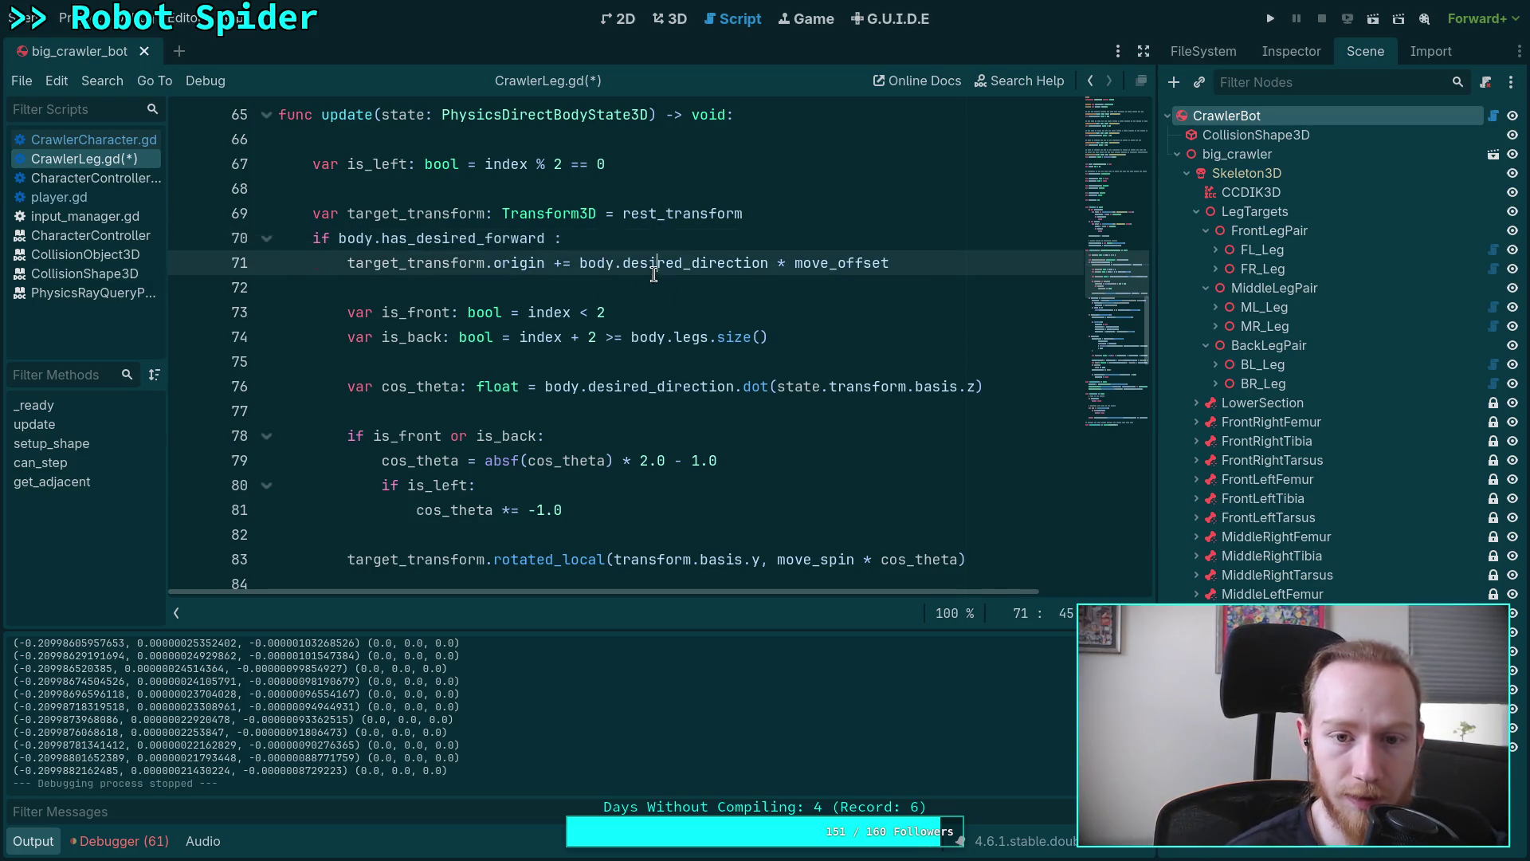
{"action": "scroll", "coordinate": [654, 279], "scroll_direction": "down", "scroll_amount": 1}
{"action": "scroll", "coordinate": [664, 407], "scroll_direction": "up", "scroll_amount": 1}
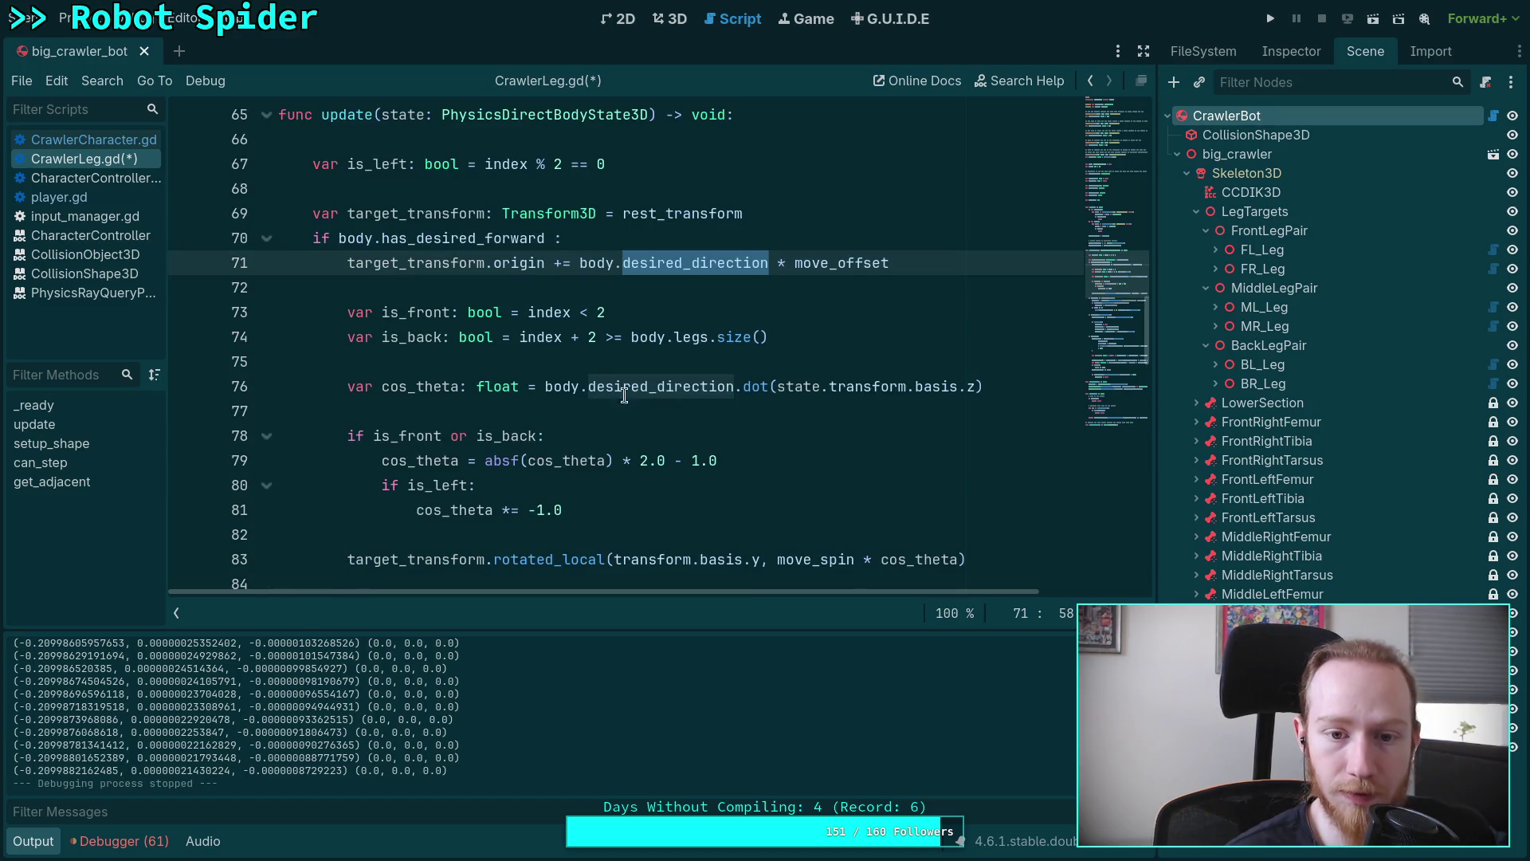
{"action": "left_click", "coordinate": [825, 223]}
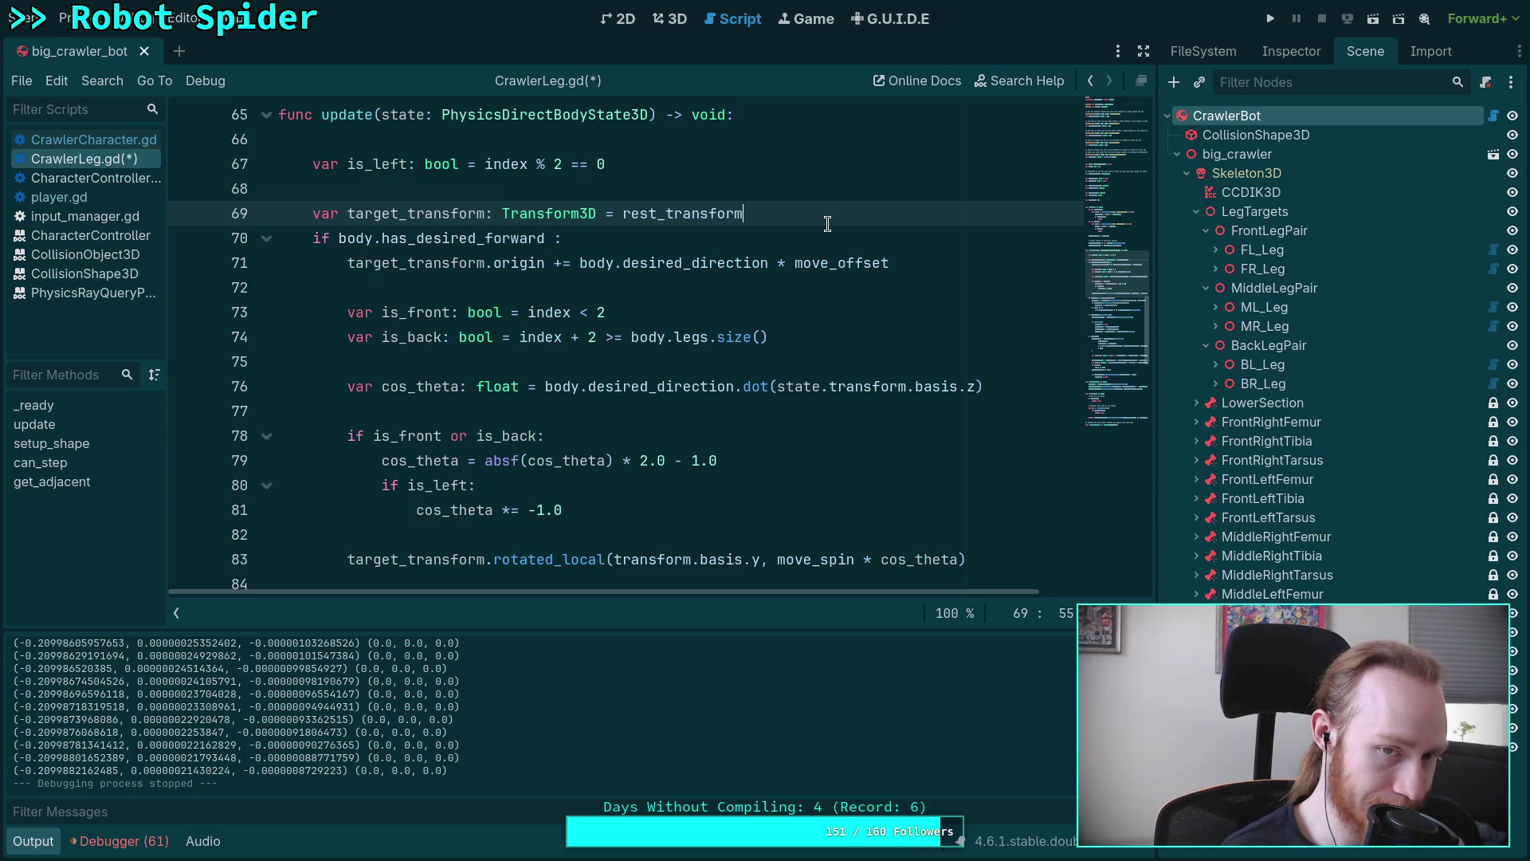
Extend line 70 to 'if body.has_desired_forward or body.lateral_speed > 0.0:'.
{"action": "left_click", "coordinate": [556, 238]}
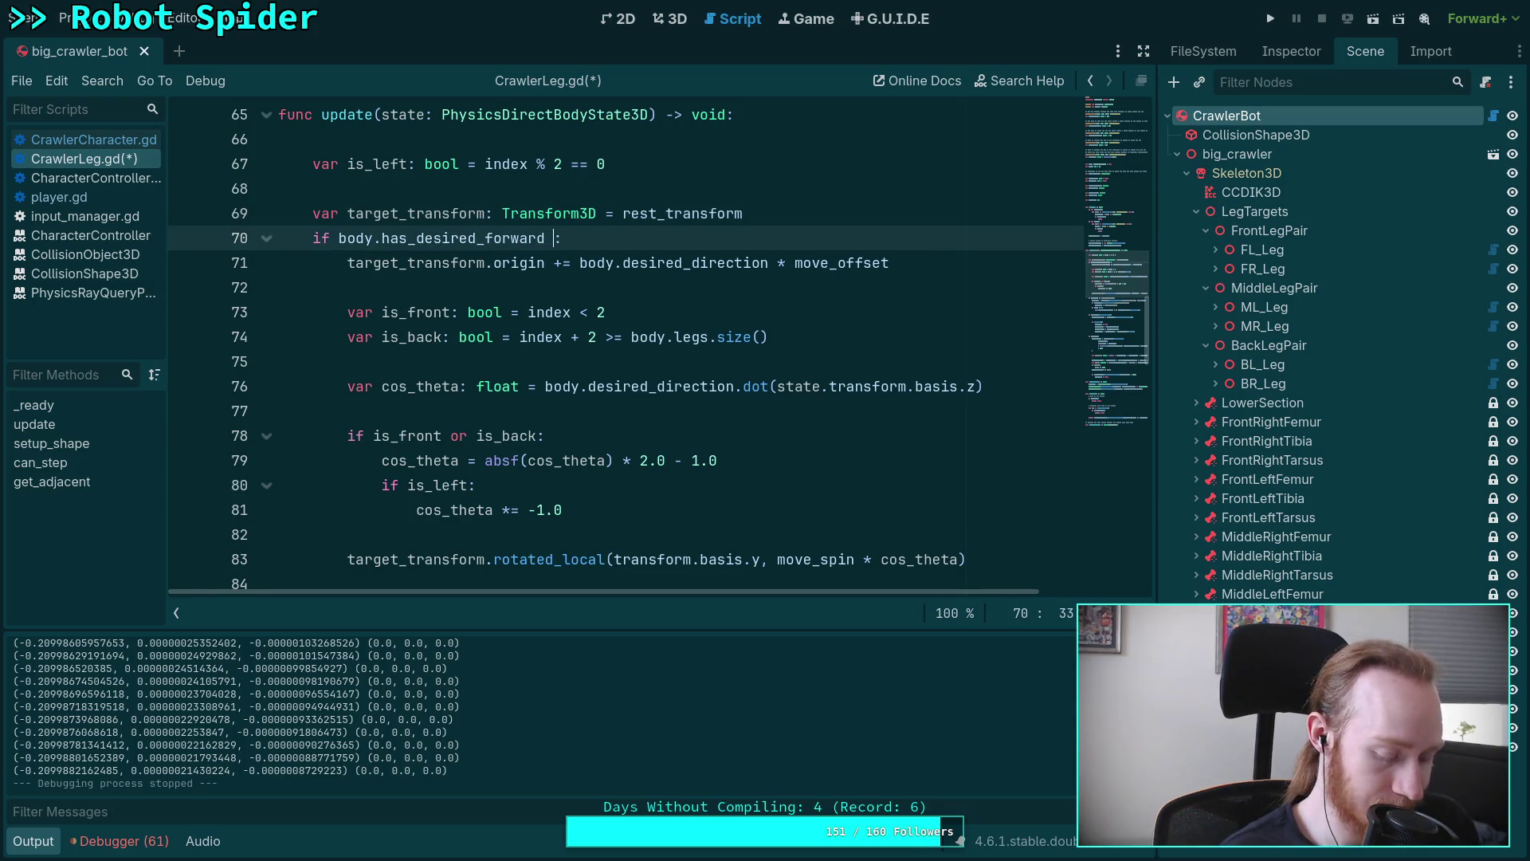
{"action": "type", "text": "r state.li"}
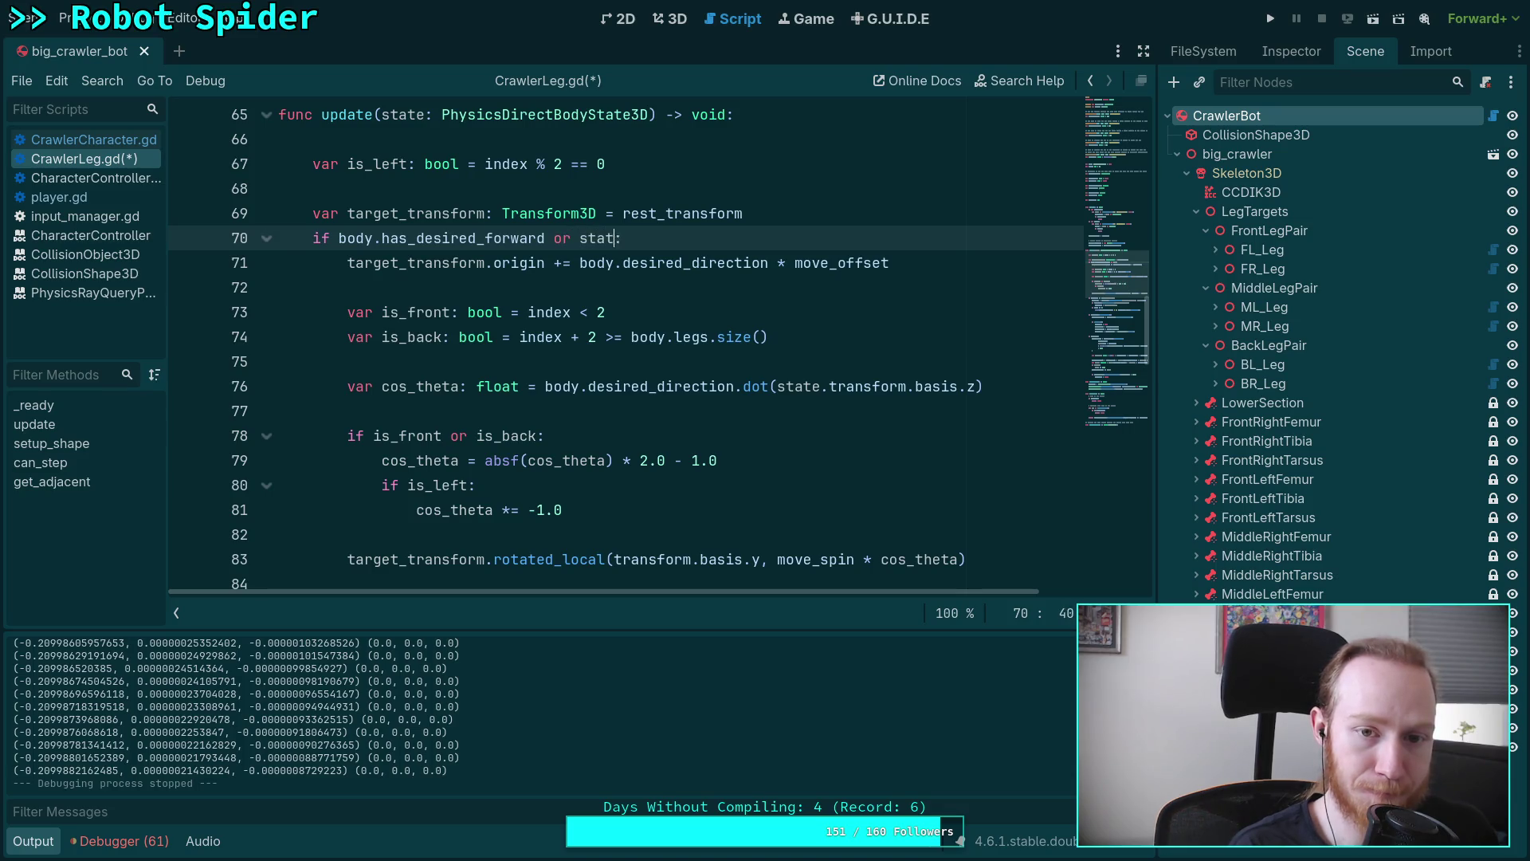
{"action": "type", "text": "n"}
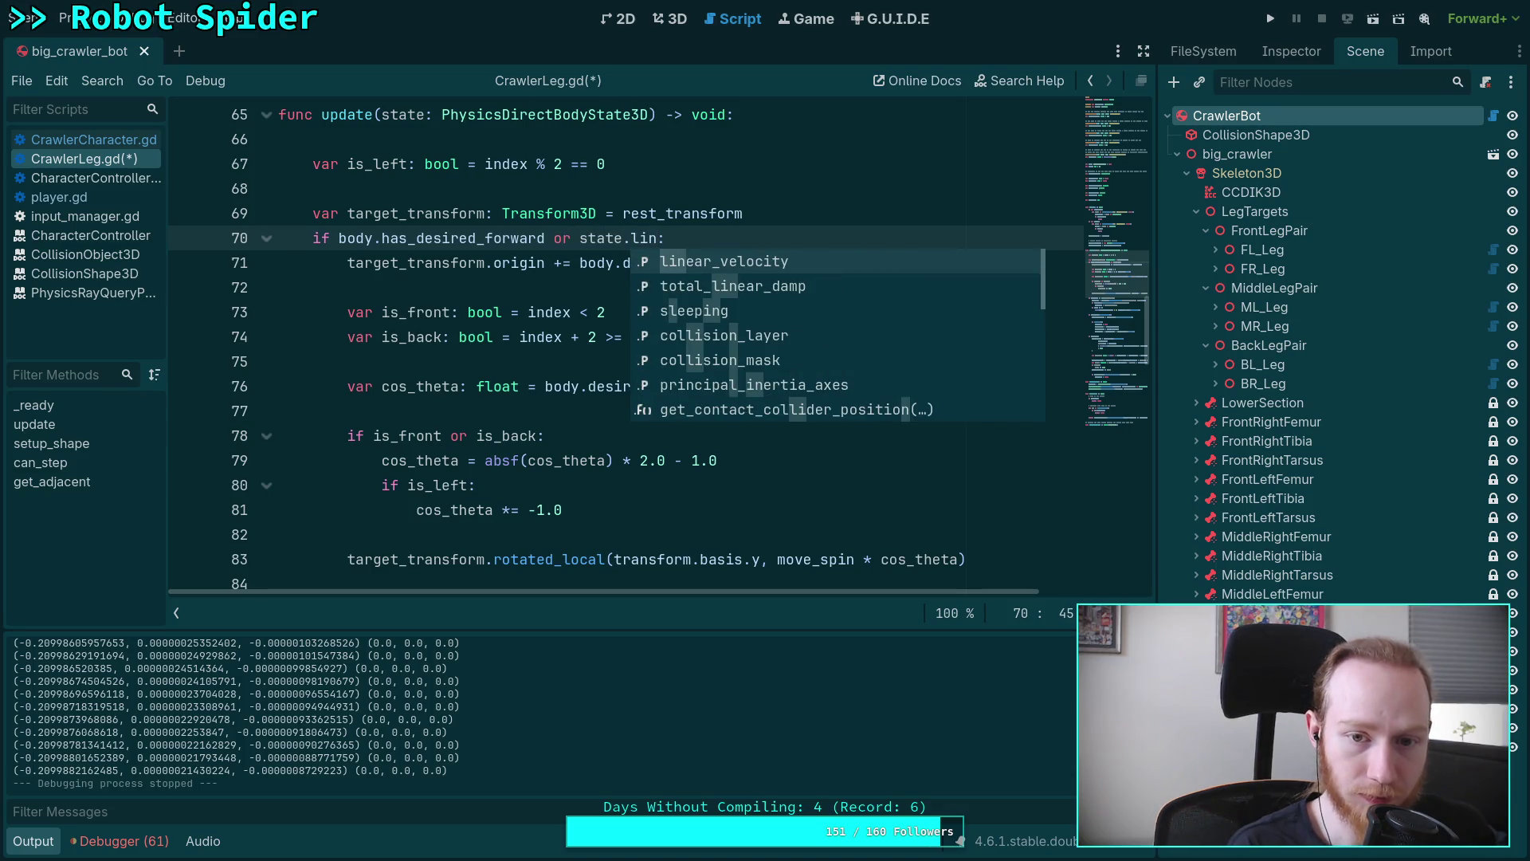
{"action": "key", "text": "Return"}
{"action": "type", "text": ".is"}
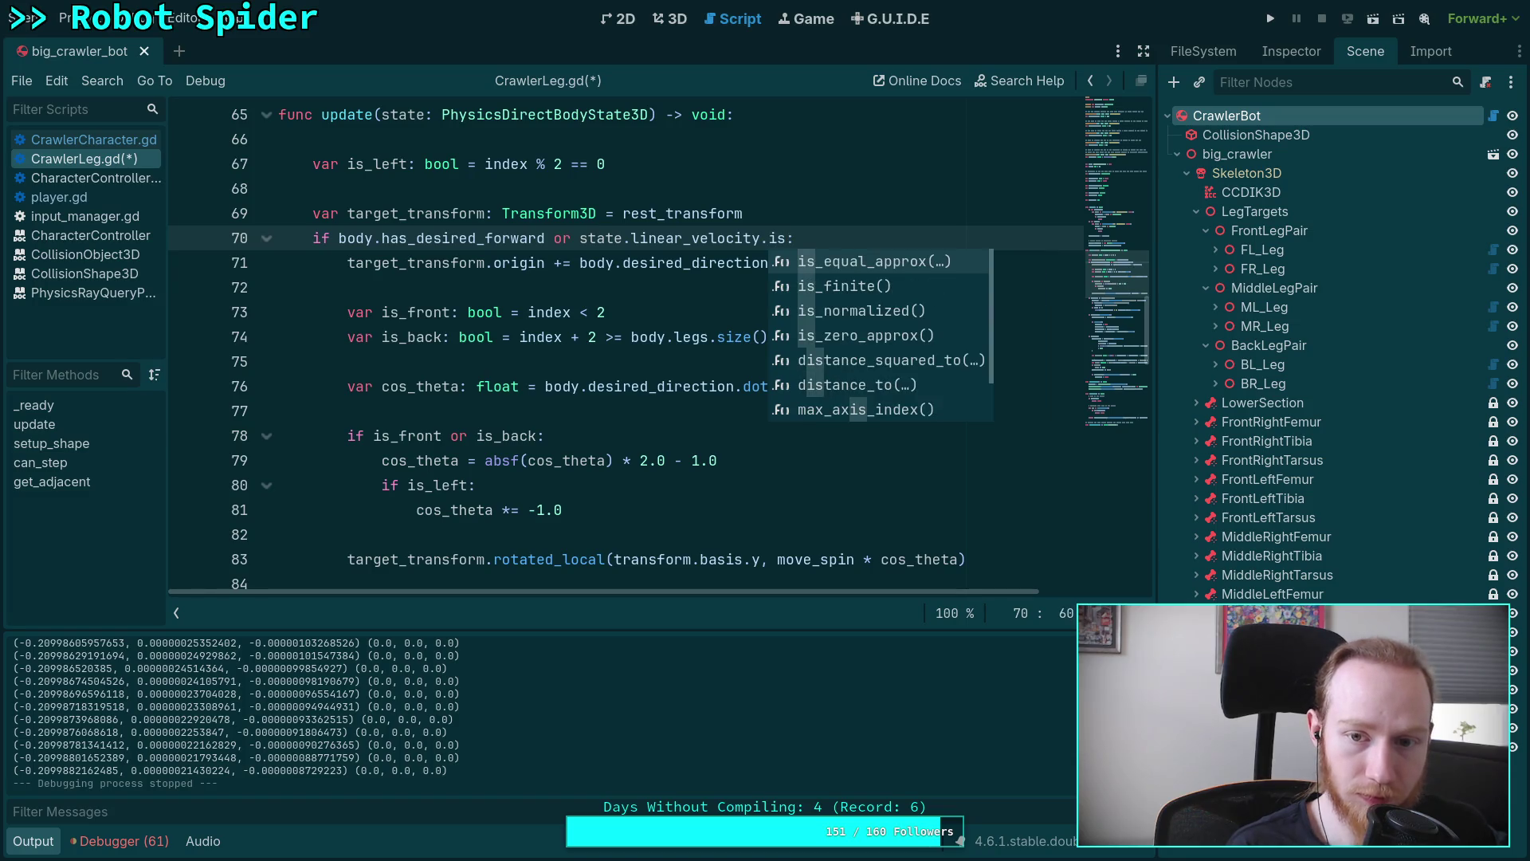
{"action": "key", "text": "BackSpace"}
{"action": "key", "text": "BackSpace"}
{"action": "key", "text": "BackSpace"}
{"action": "key", "text": "BackSpace"}
{"action": "key", "text": "BackSpace"}
{"action": "key", "text": "BackSpace"}
{"action": "type", "text": "body"}
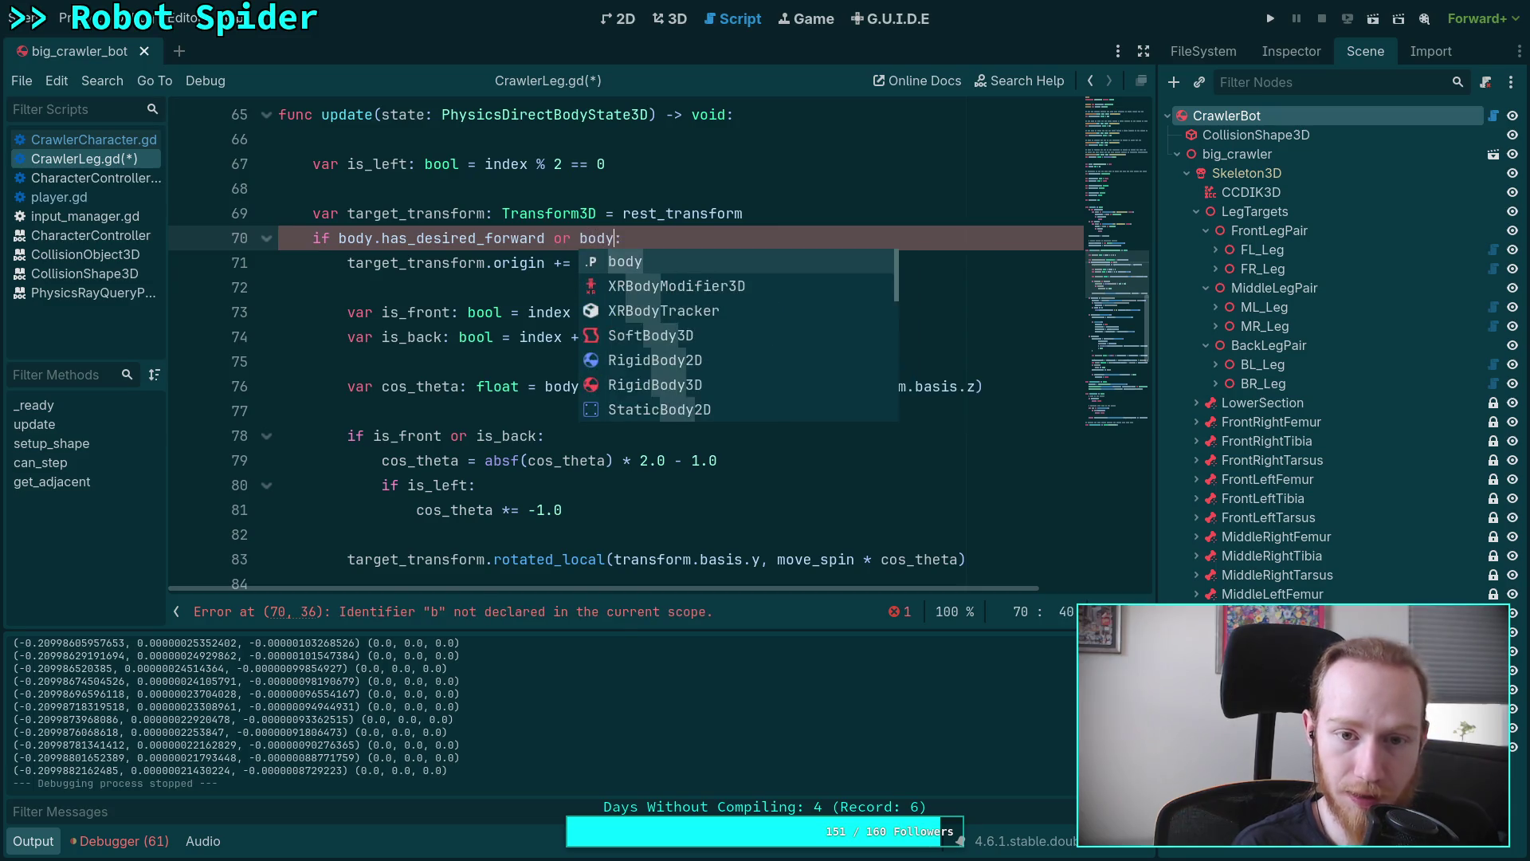
{"action": "type", "text": ".later"}
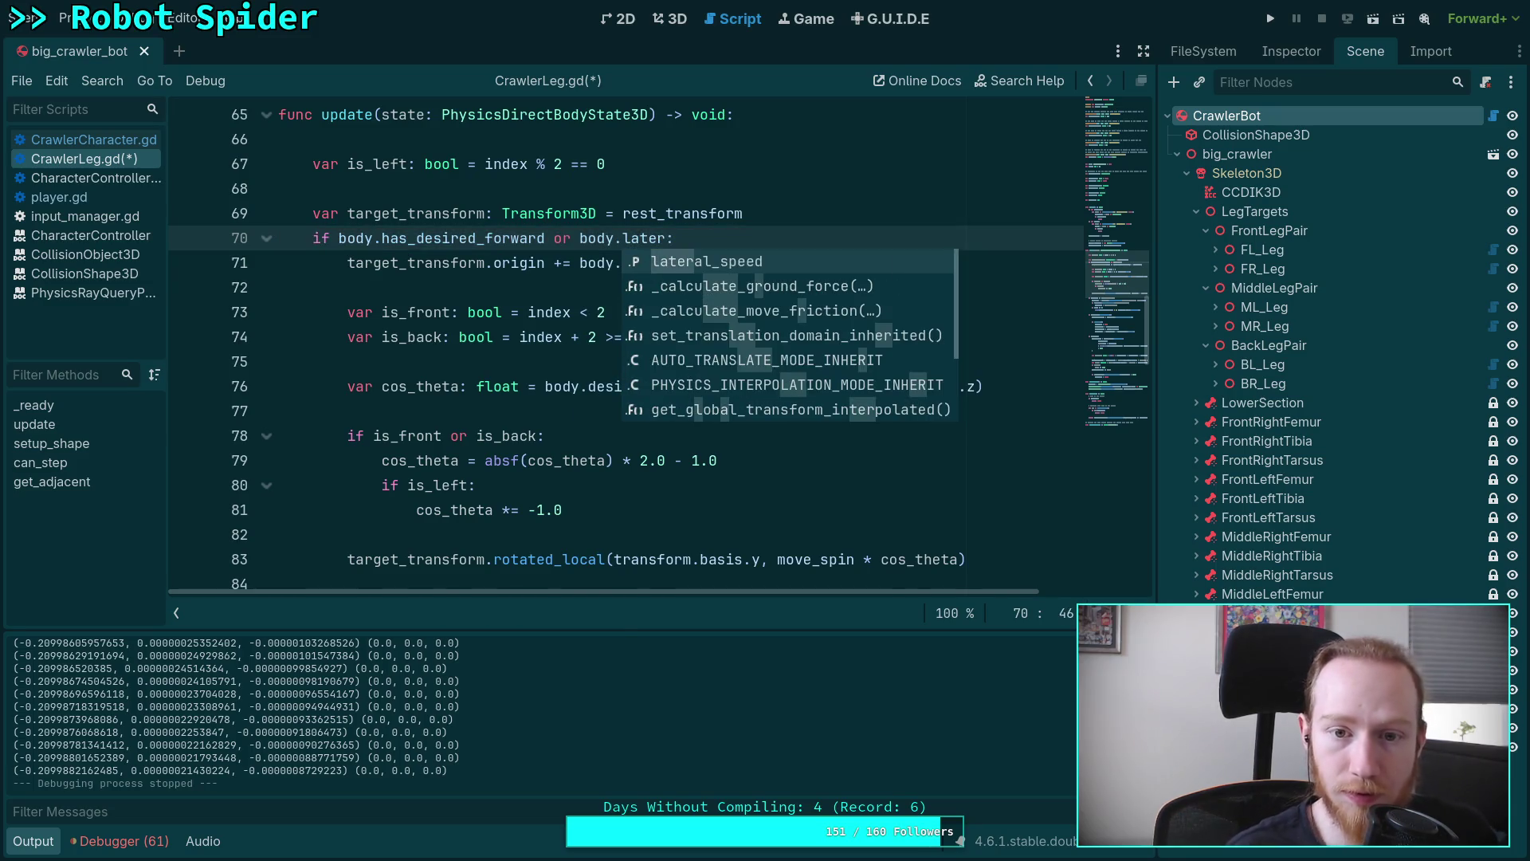
{"action": "key", "text": "Return"}
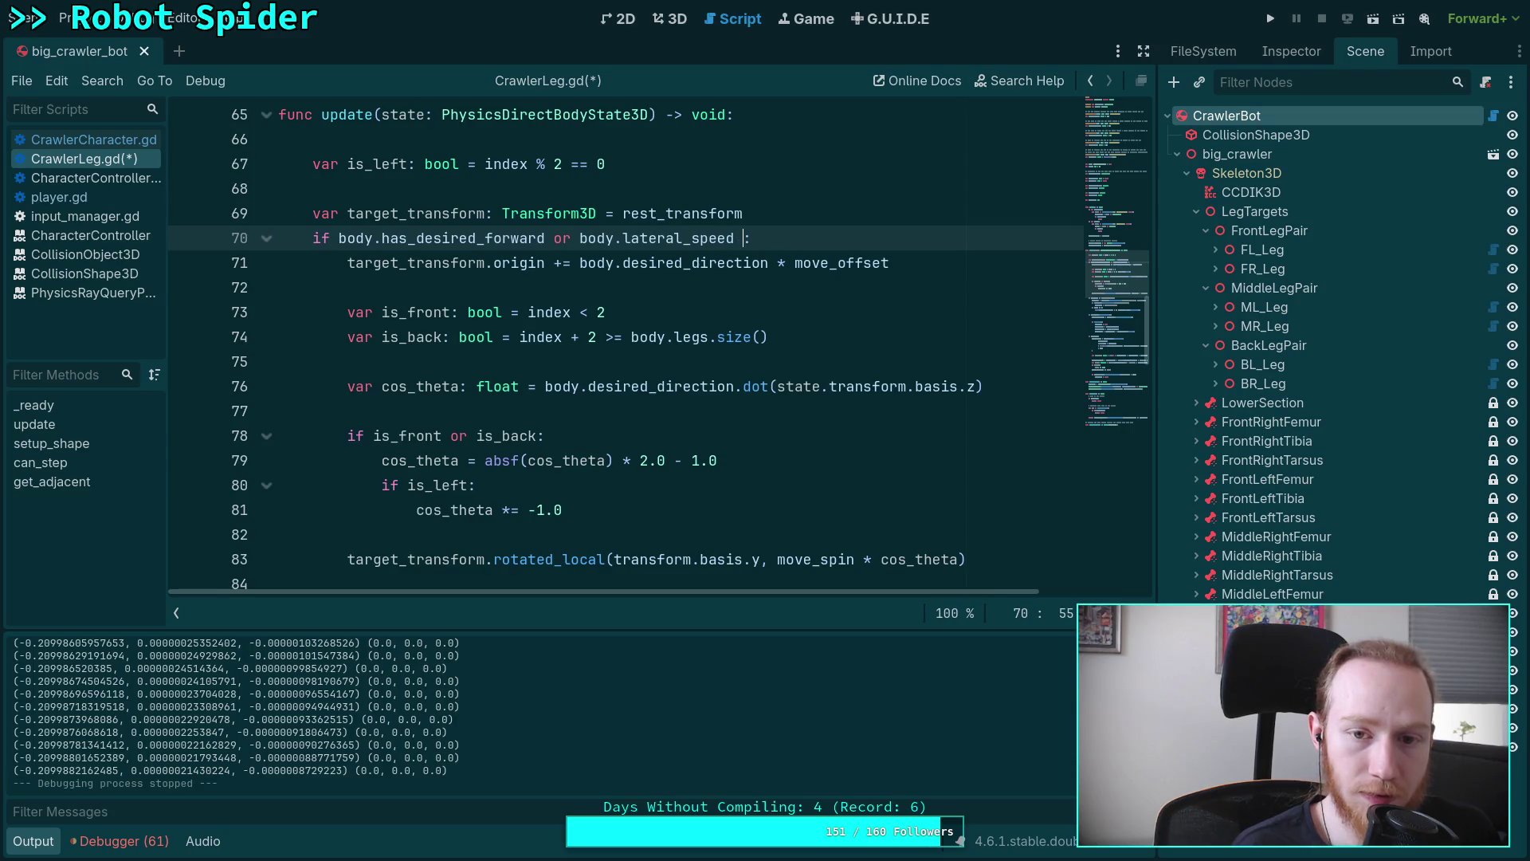
{"action": "type", "text": "0.0"}
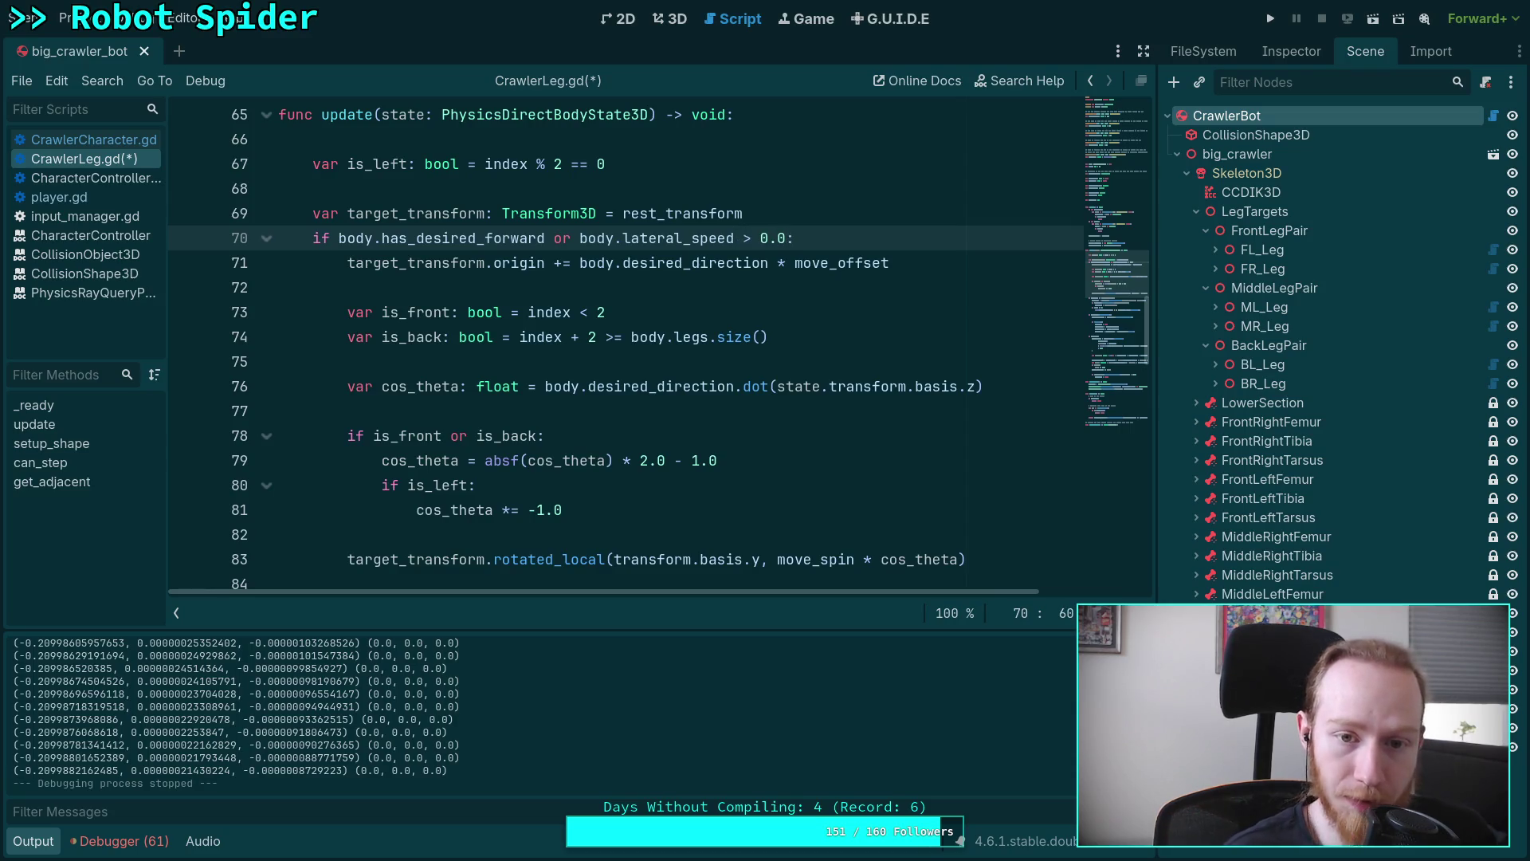
{"action": "left_click", "coordinate": [683, 237]}
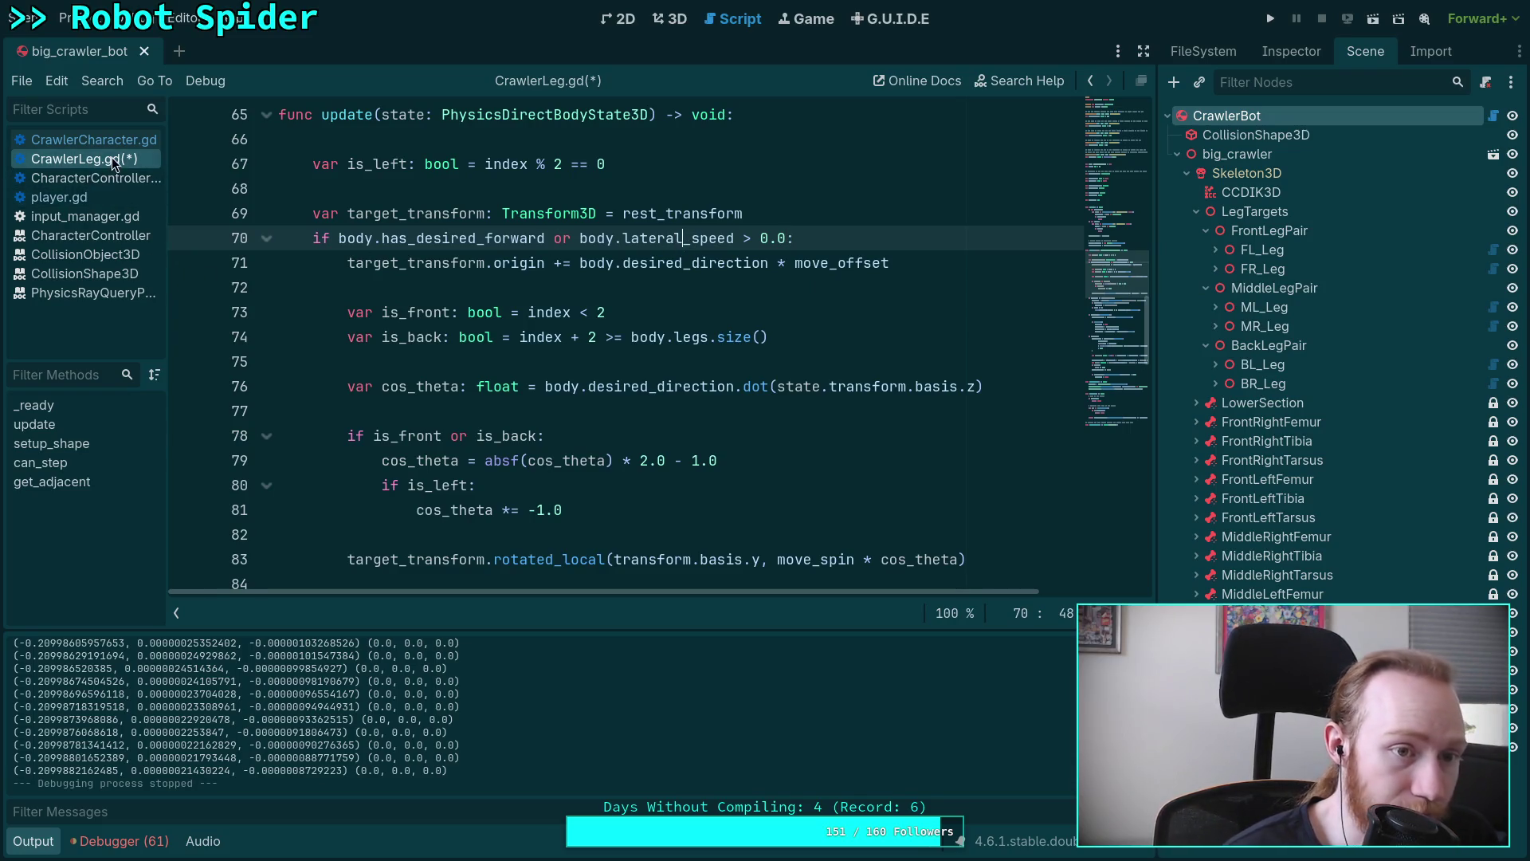
{"action": "left_click", "coordinate": [86, 177]}
In CharacterController.gd, inspect the linear_speed and lateral_speed calculations and where lateral_speed is used.
{"action": "scroll", "coordinate": [877, 434], "scroll_direction": "up", "scroll_amount": 10}
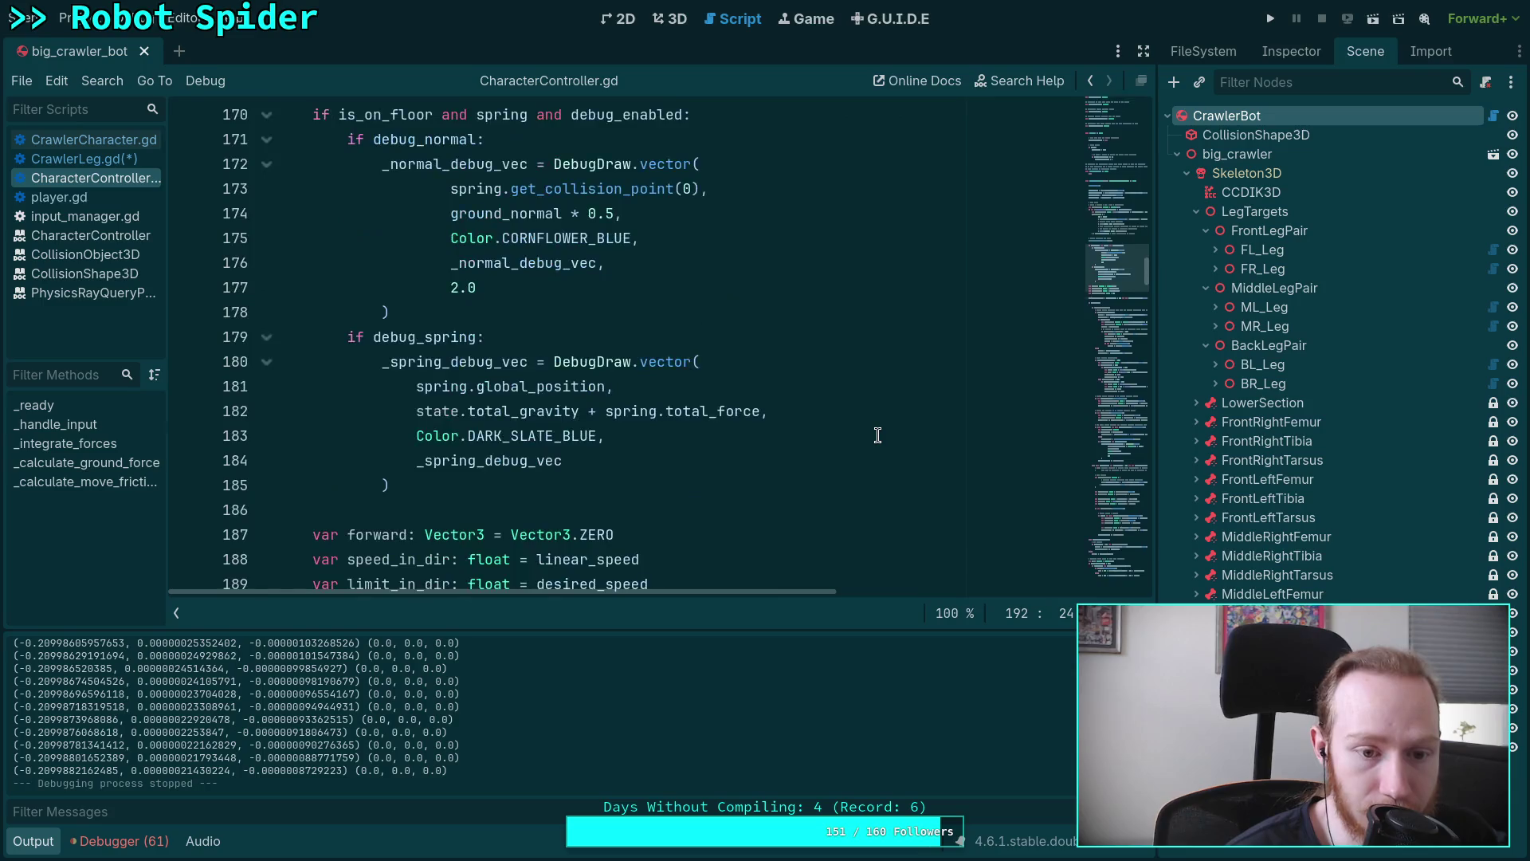
{"action": "scroll", "coordinate": [877, 435], "scroll_direction": "up", "scroll_amount": 2}
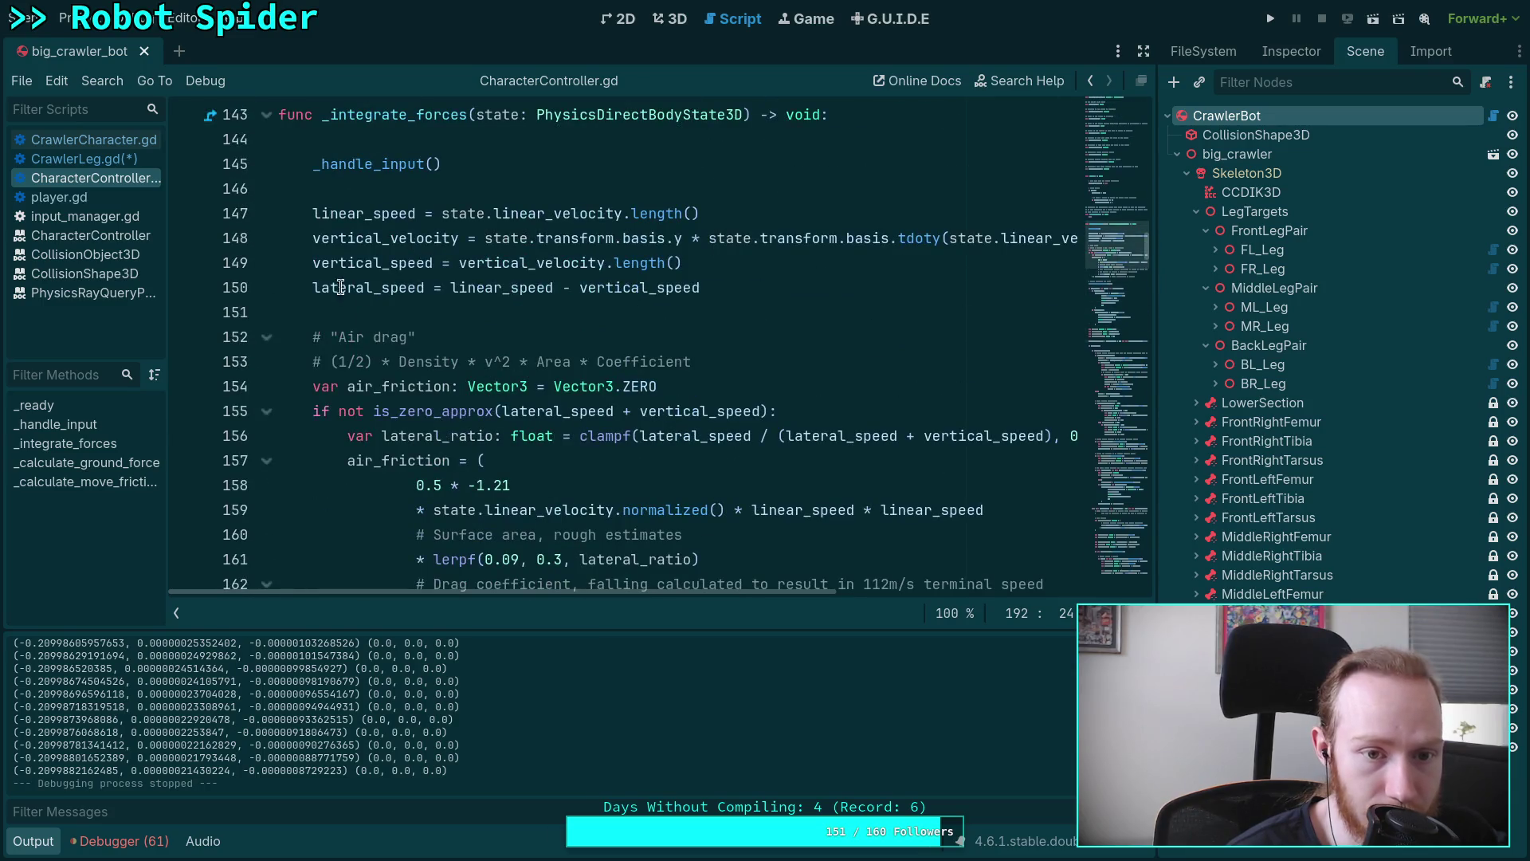
{"action": "left_click", "coordinate": [353, 213]}
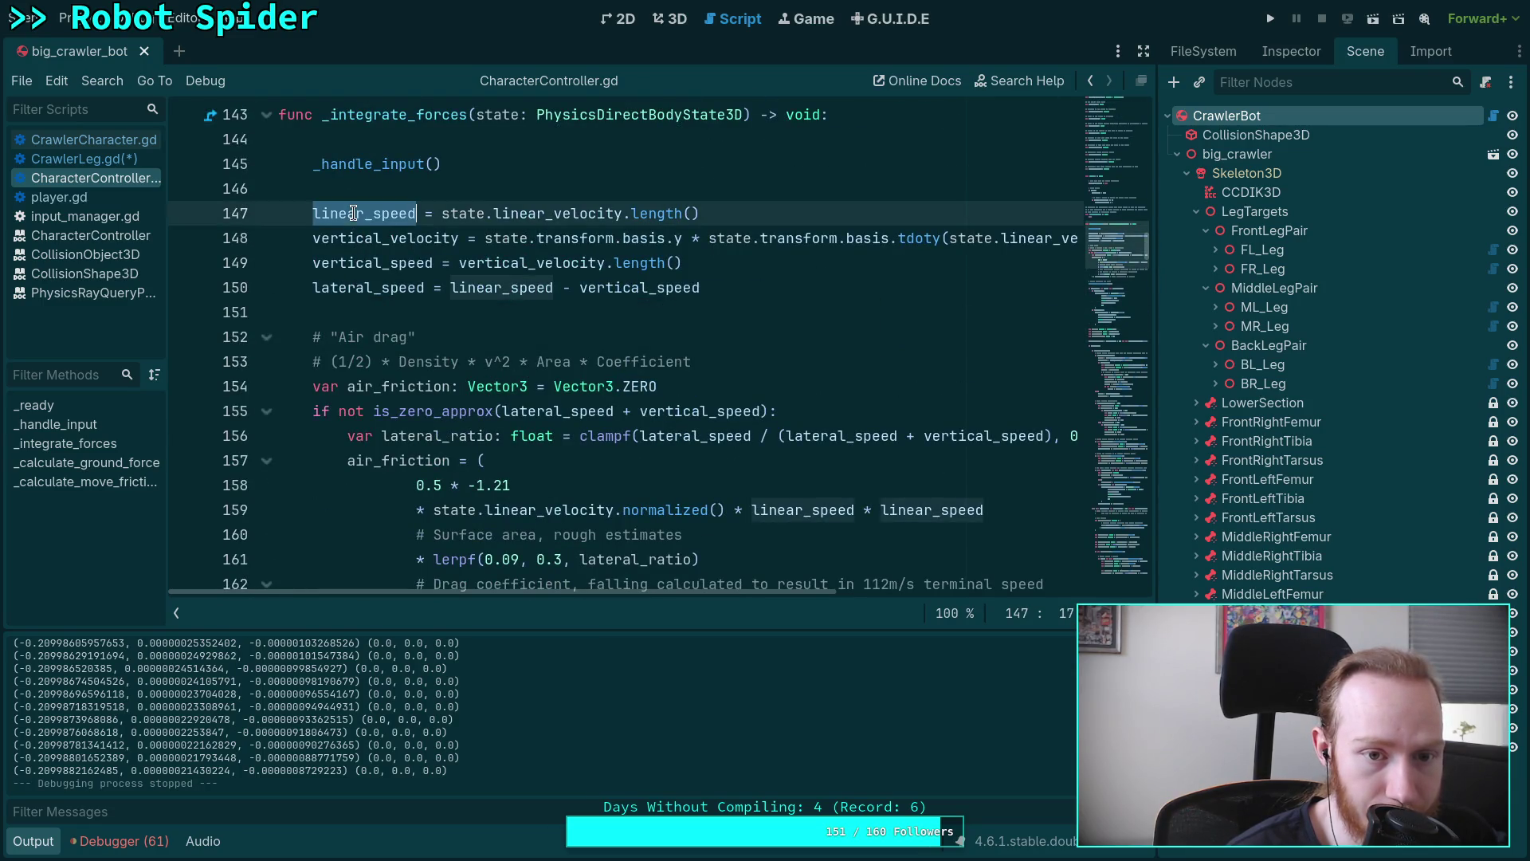
{"action": "left_click", "coordinate": [363, 282]}
{"action": "double_click", "coordinate": [363, 281]}
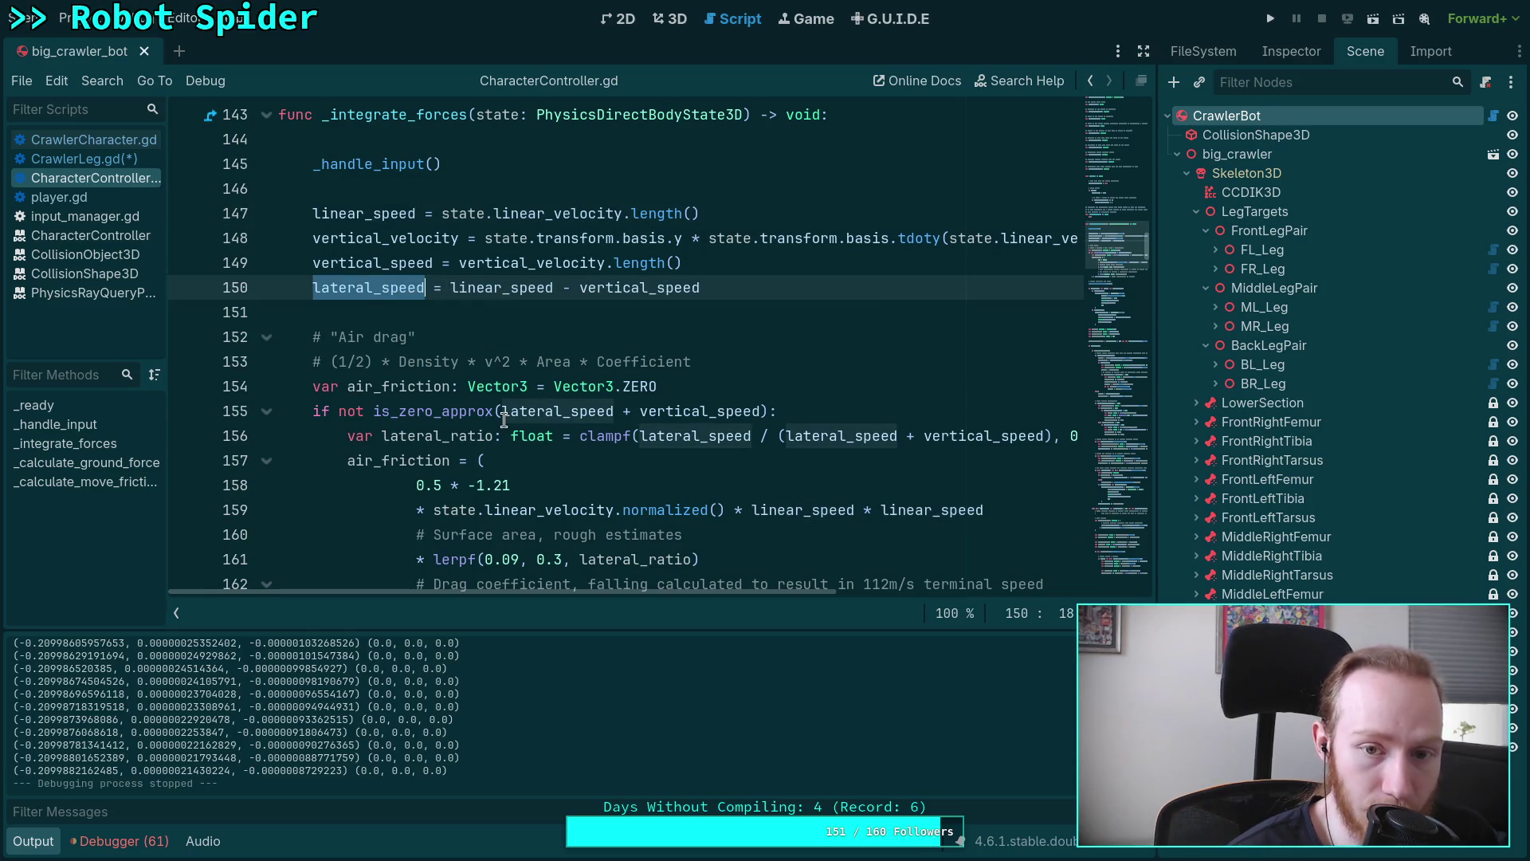
{"action": "scroll", "coordinate": [565, 479], "scroll_direction": "up", "scroll_amount": 1}
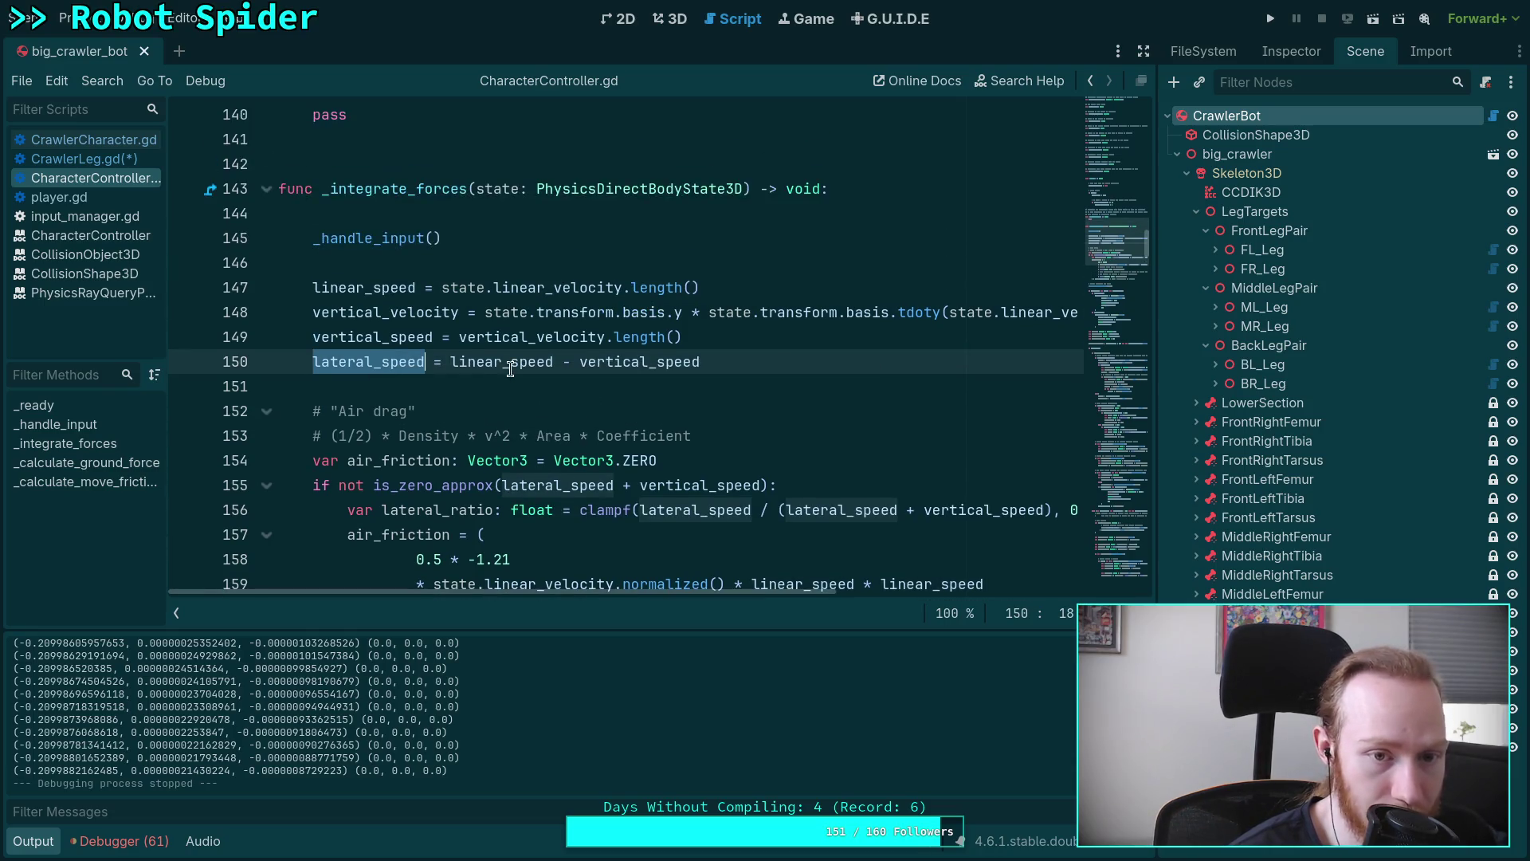
{"action": "scroll", "coordinate": [530, 444], "scroll_direction": "down", "scroll_amount": 3}
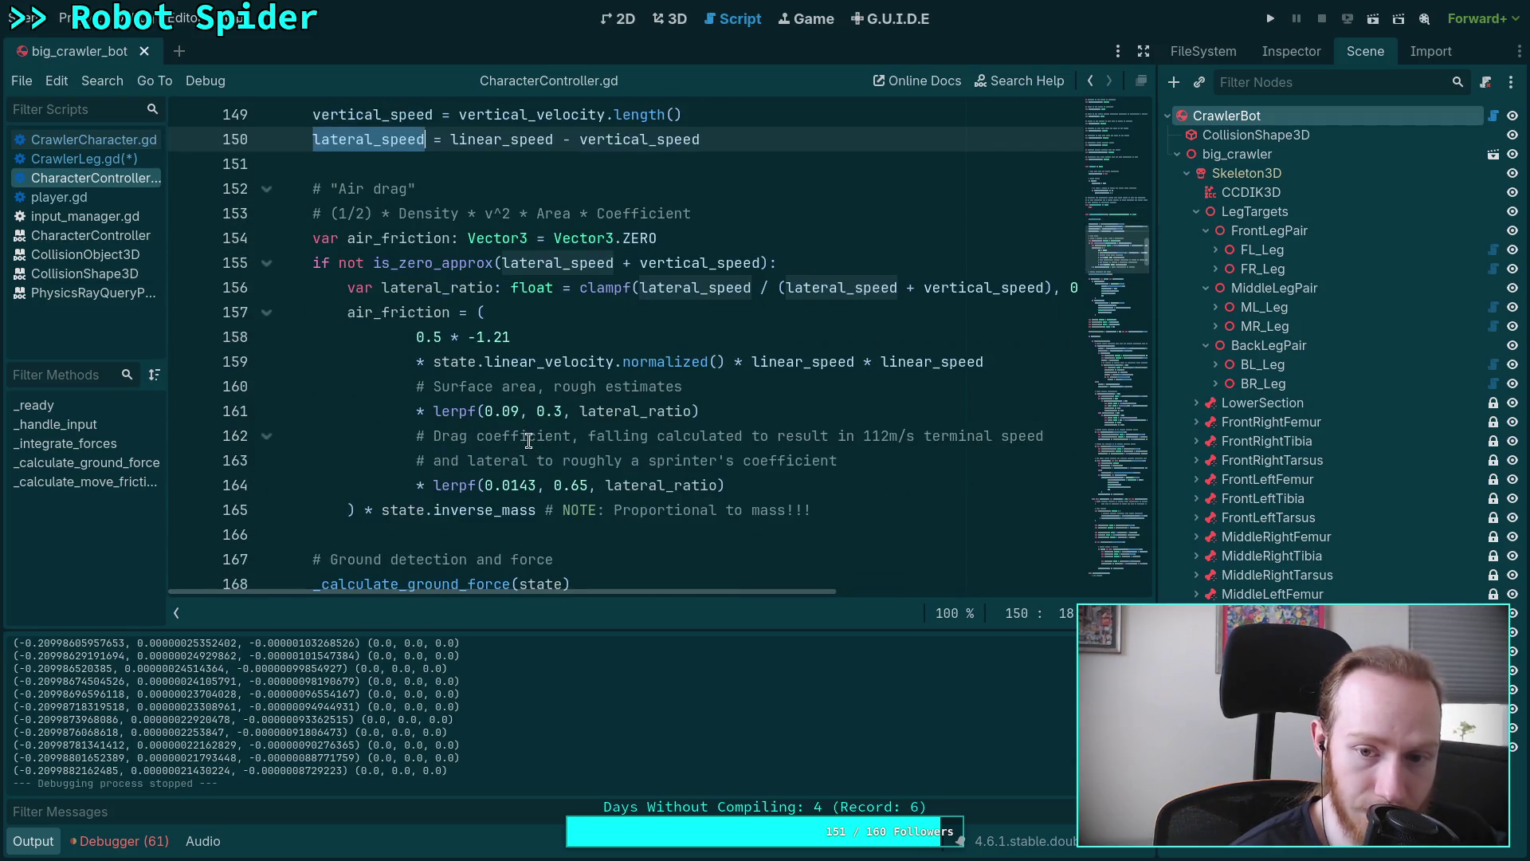
{"action": "scroll", "coordinate": [528, 440], "scroll_direction": "up", "scroll_amount": 4}
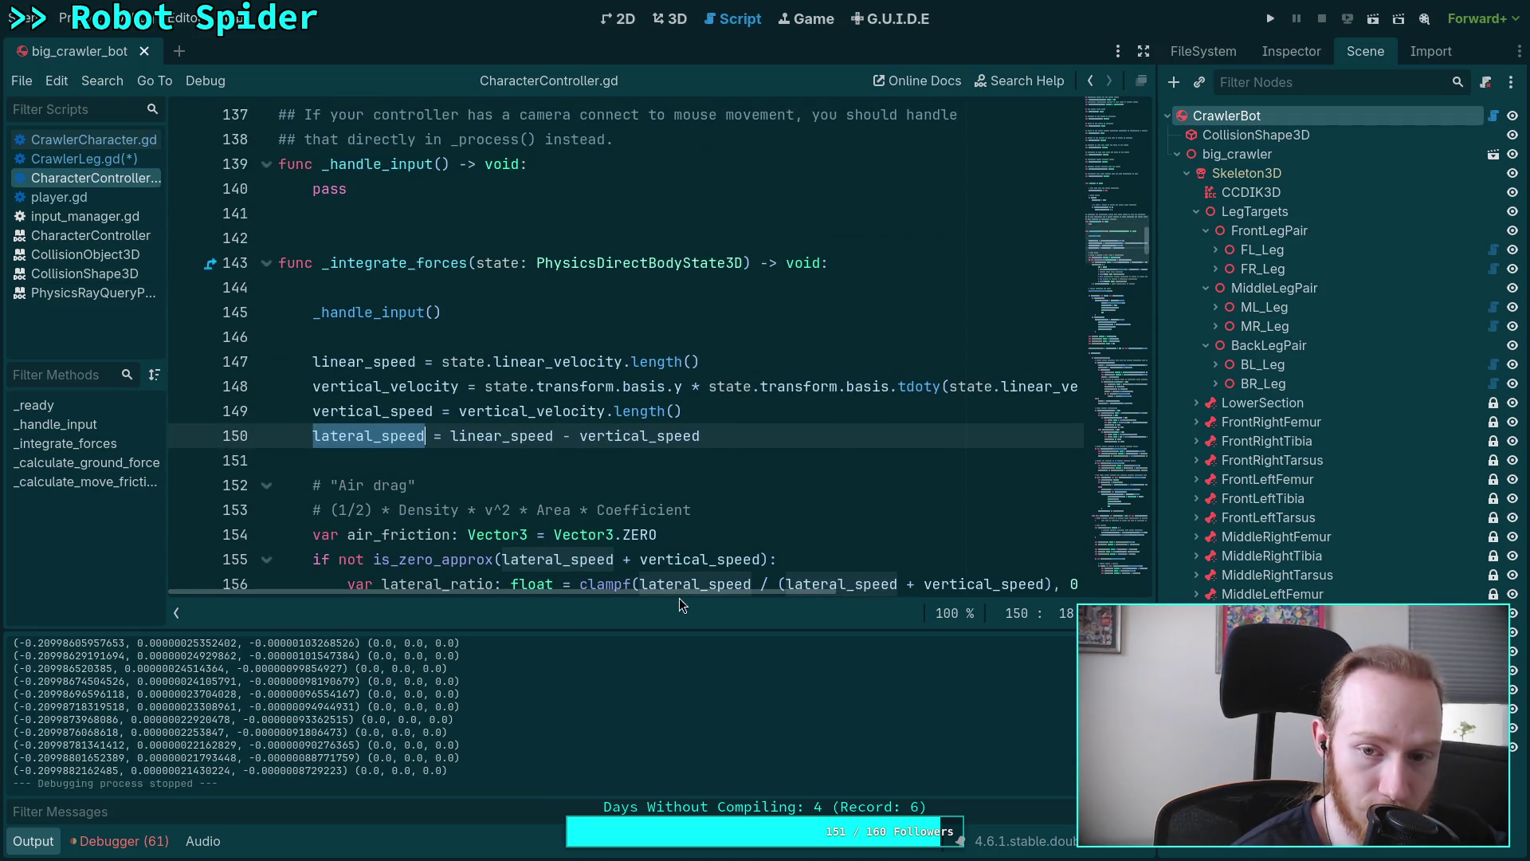
{"action": "mouse_move", "coordinate": [725, 596]}
{"action": "left_mouse_down"}
{"action": "mouse_move", "coordinate": [953, 608]}
{"action": "mouse_move", "coordinate": [701, 596]}
{"action": "left_mouse_up"}
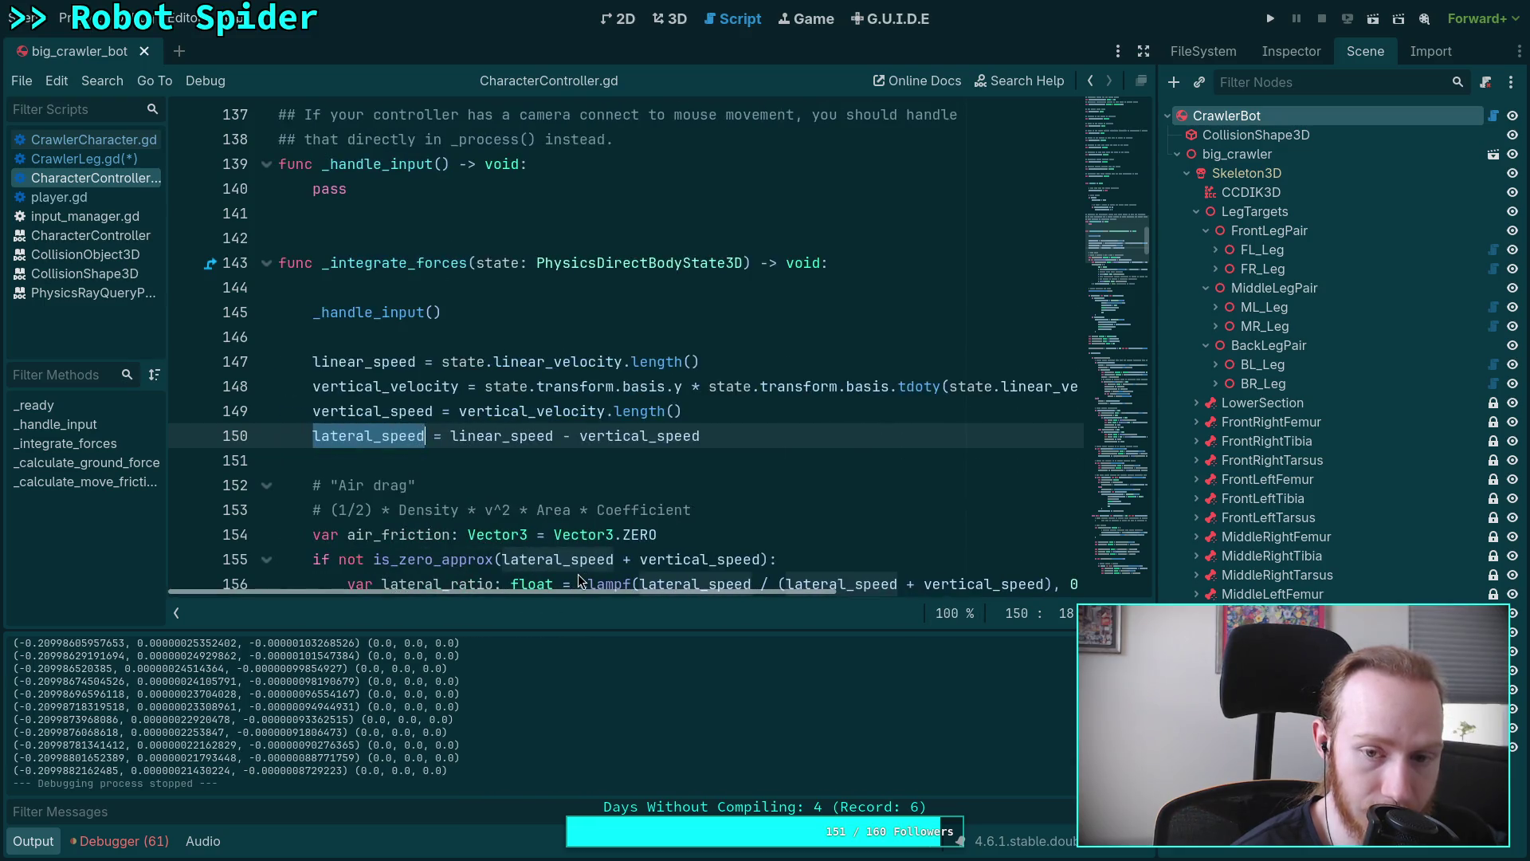
{"action": "scroll", "coordinate": [542, 510], "scroll_direction": "up", "scroll_amount": 8}
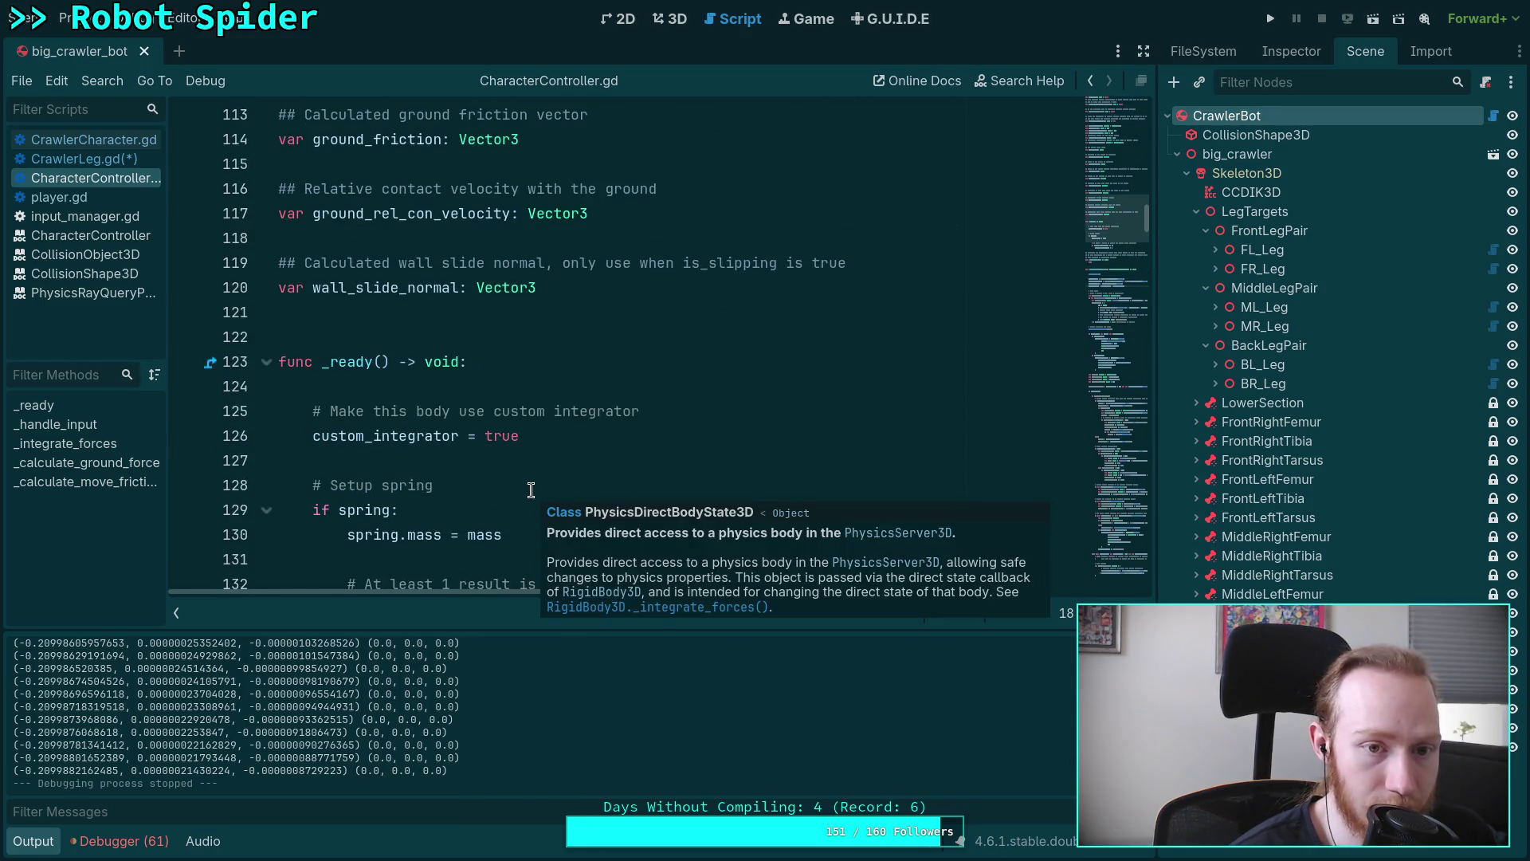
{"action": "scroll", "coordinate": [531, 489], "scroll_direction": "down", "scroll_amount": 9}
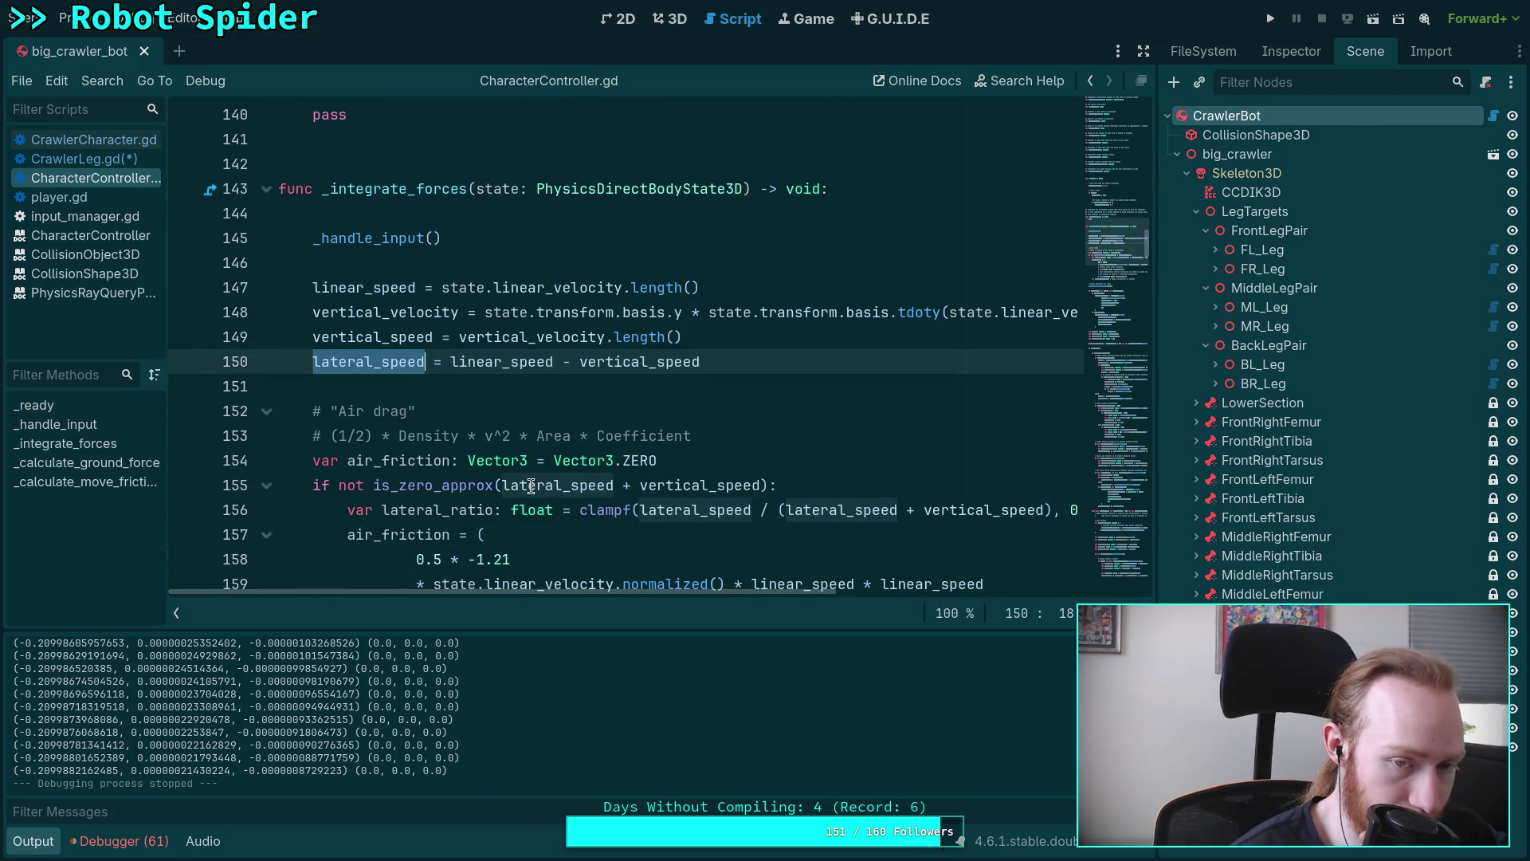
{"action": "left_click", "coordinate": [529, 361]}
{"action": "left_click", "coordinate": [538, 378]}
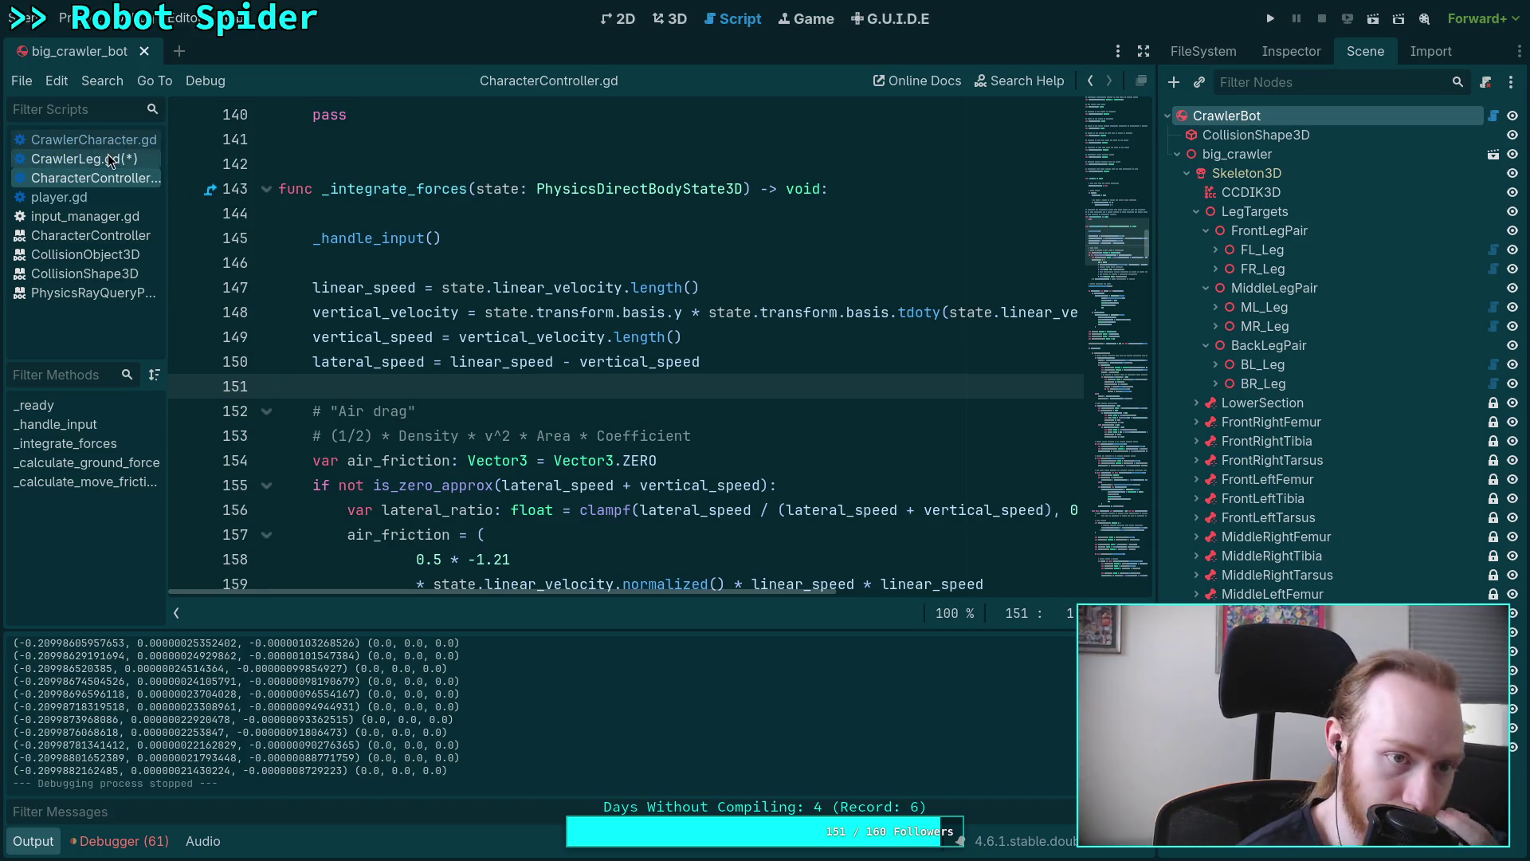
Switch via CrawlerCharacter.gd to CrawlerLeg.gd and view line 70's lateral_speed condition.
{"action": "left_click", "coordinate": [72, 140]}
{"action": "left_click", "coordinate": [72, 159]}
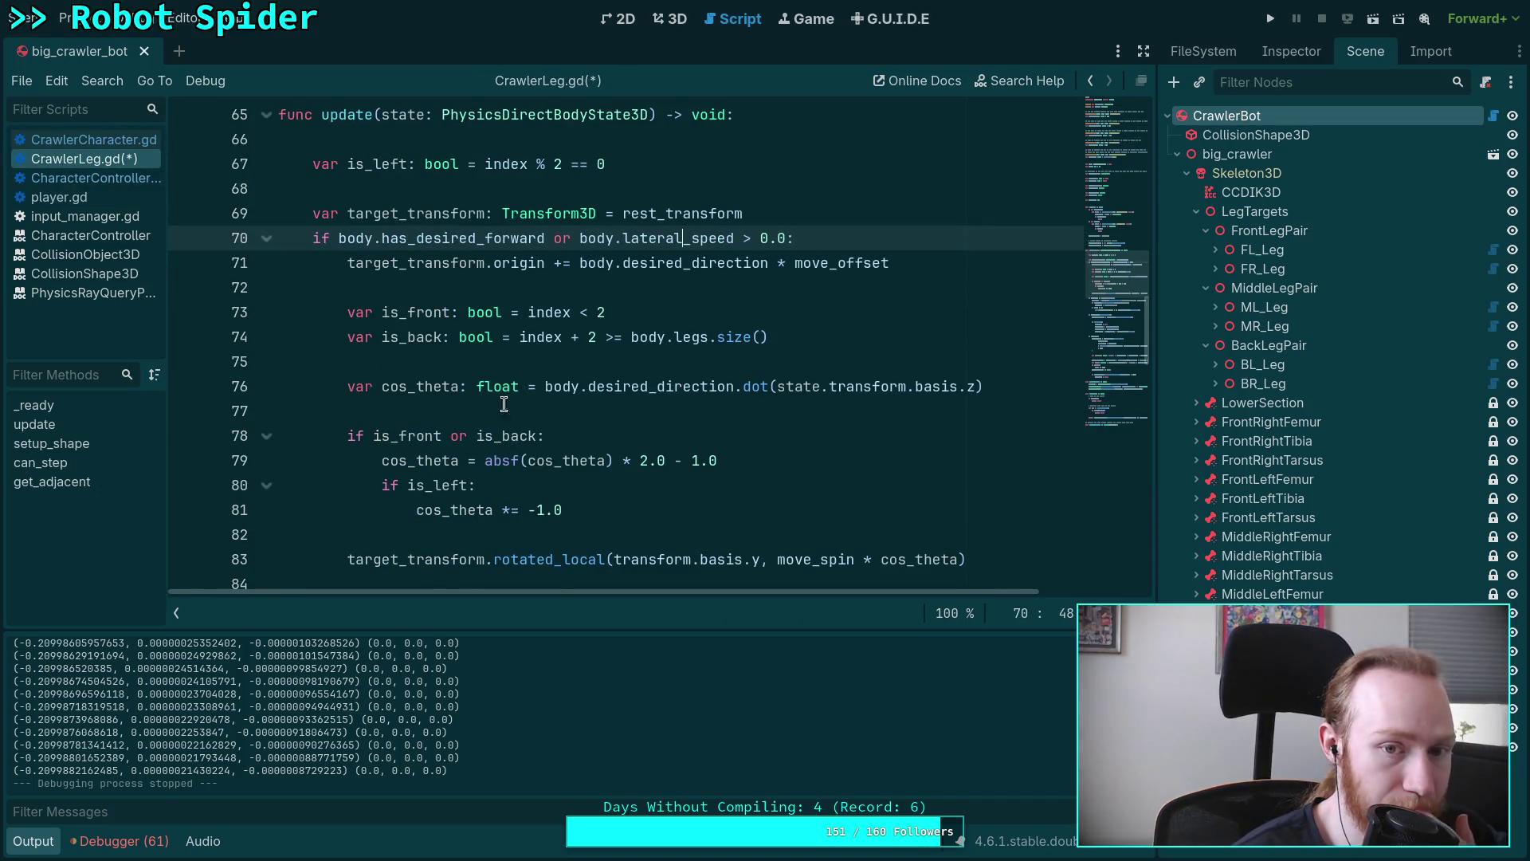
{"action": "scroll", "coordinate": [542, 407], "scroll_direction": "up", "scroll_amount": 2}
{"action": "mouse_move", "coordinate": [589, 388]}
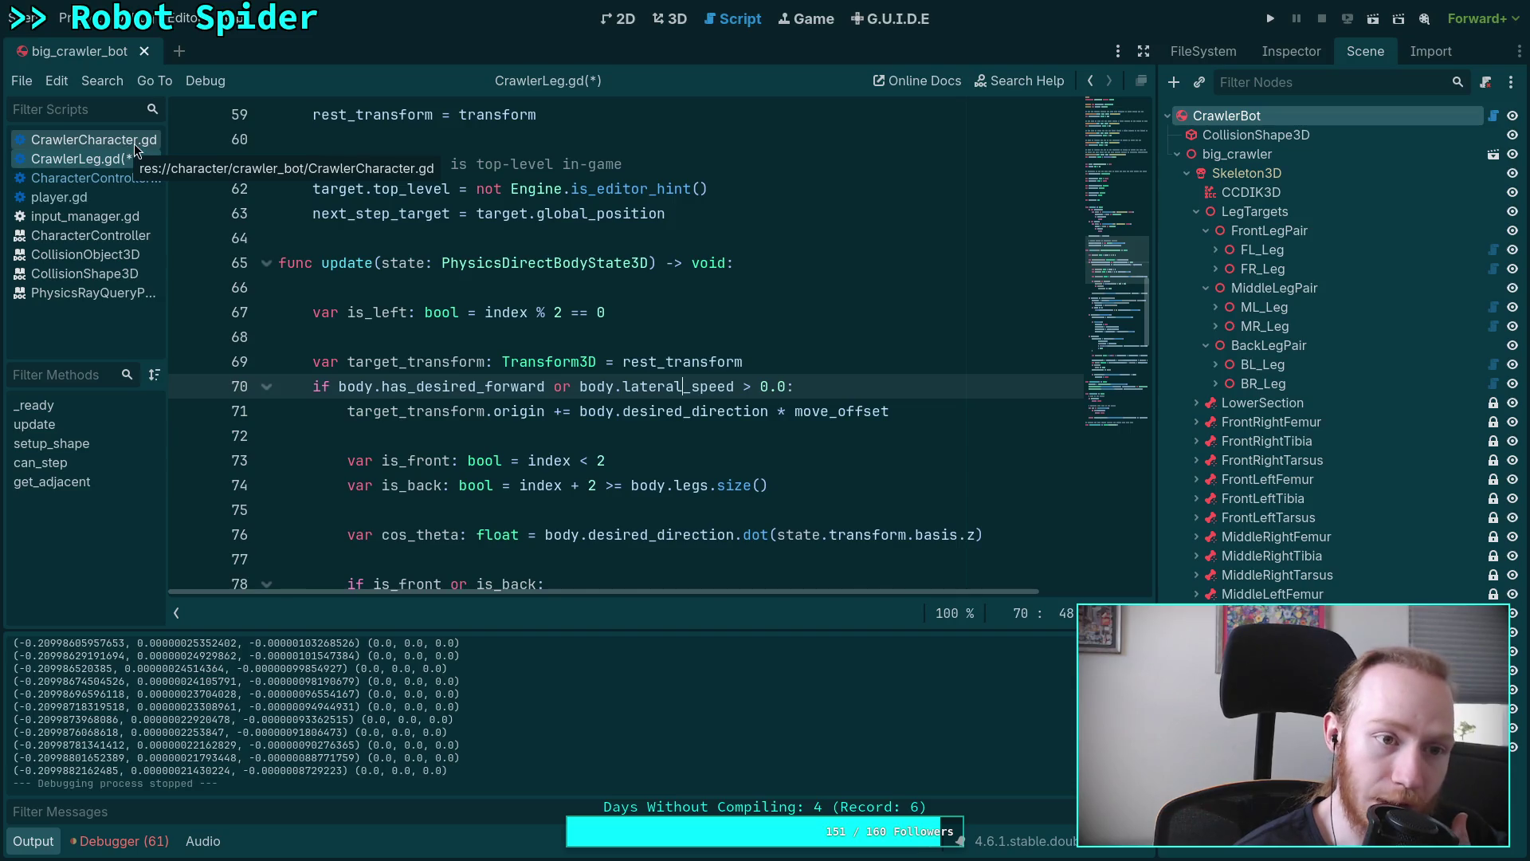
In CharacterController.gd, highlight the ground_rel_con_velocity and ground_velocity declarations around lines 101–120.
{"action": "left_click", "coordinate": [120, 178]}
{"action": "scroll", "coordinate": [372, 313], "scroll_direction": "up", "scroll_amount": 10}
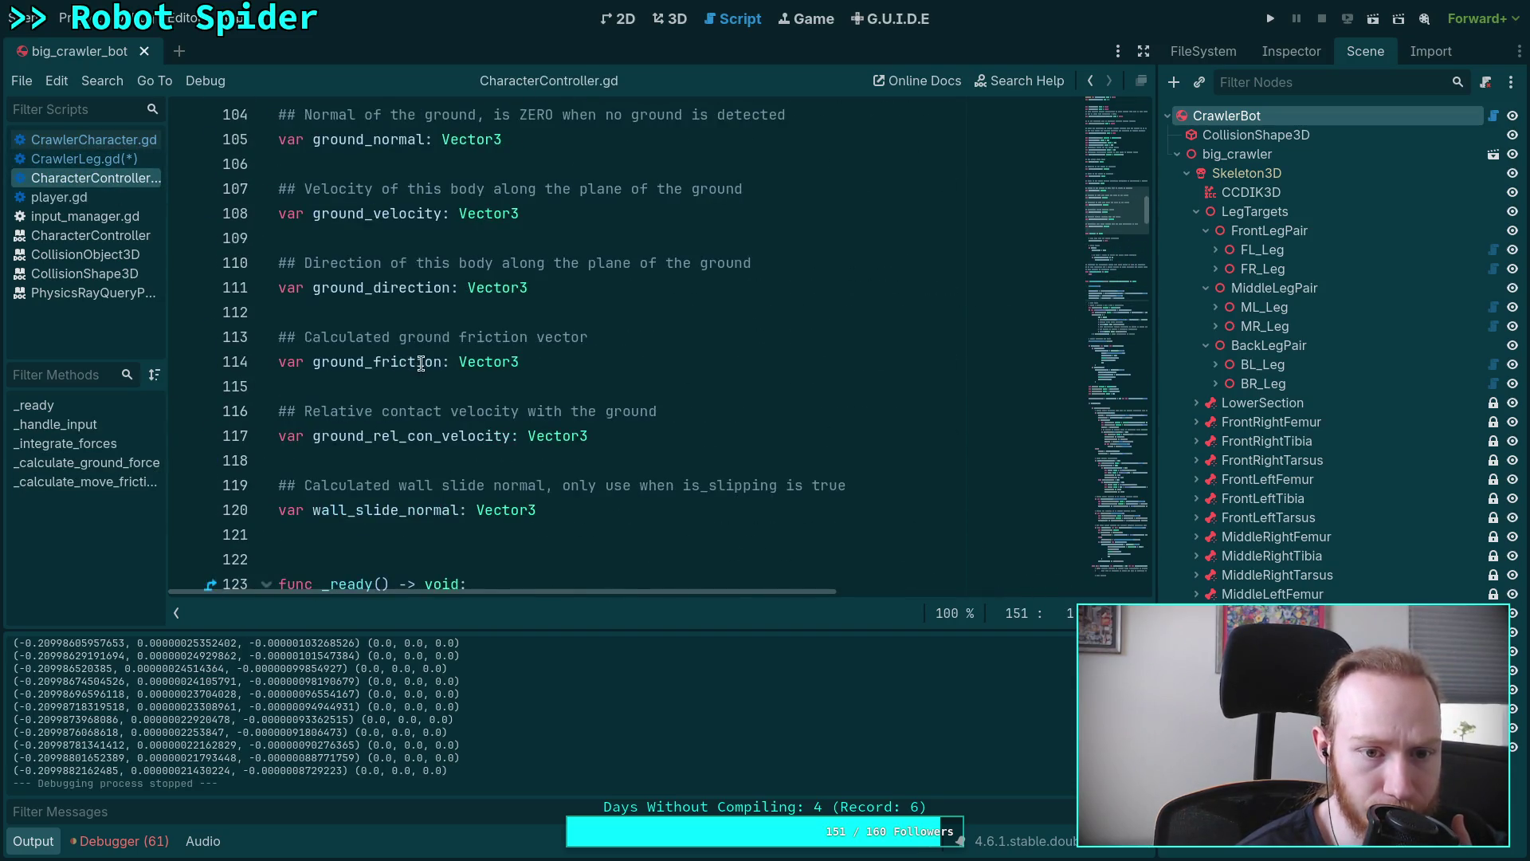
{"action": "scroll", "coordinate": [438, 365], "scroll_direction": "up", "scroll_amount": 1}
{"action": "scroll", "coordinate": [455, 373], "scroll_direction": "down", "scroll_amount": 1}
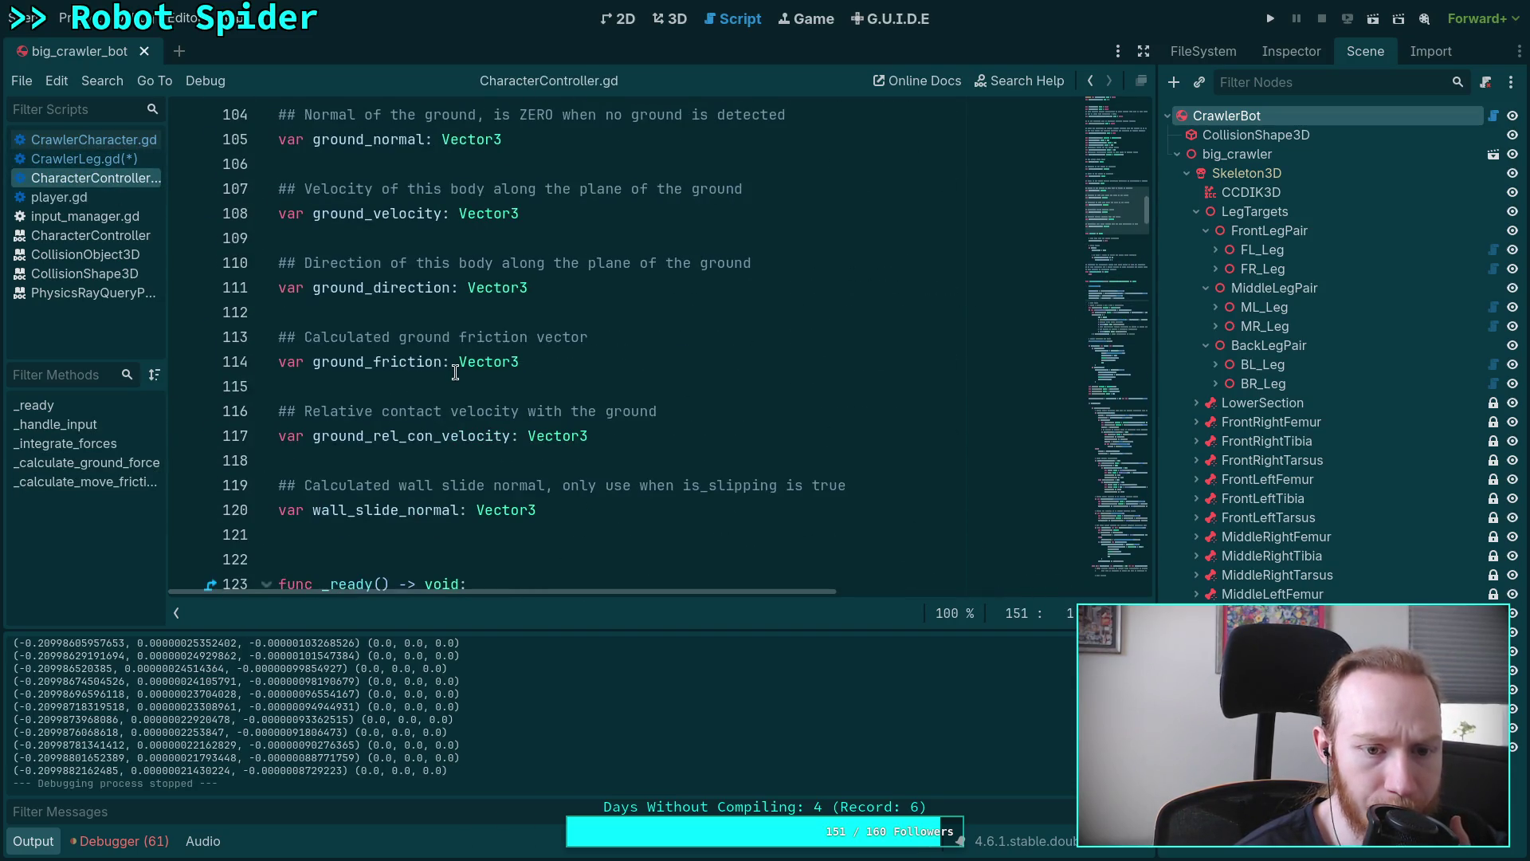
{"action": "double_click", "coordinate": [415, 437]}
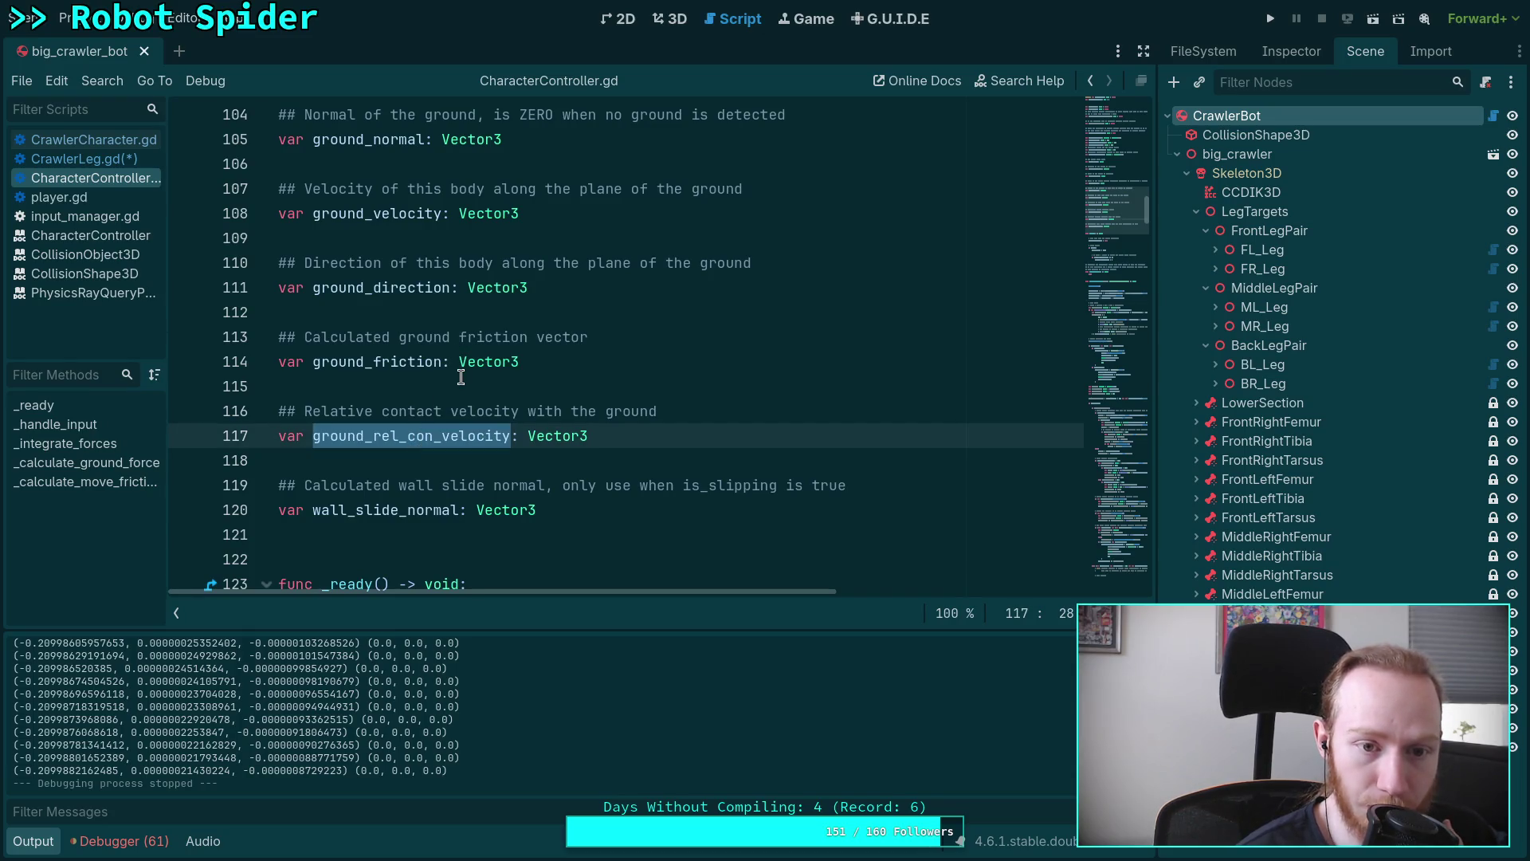
{"action": "scroll", "coordinate": [463, 375], "scroll_direction": "up", "scroll_amount": 1}
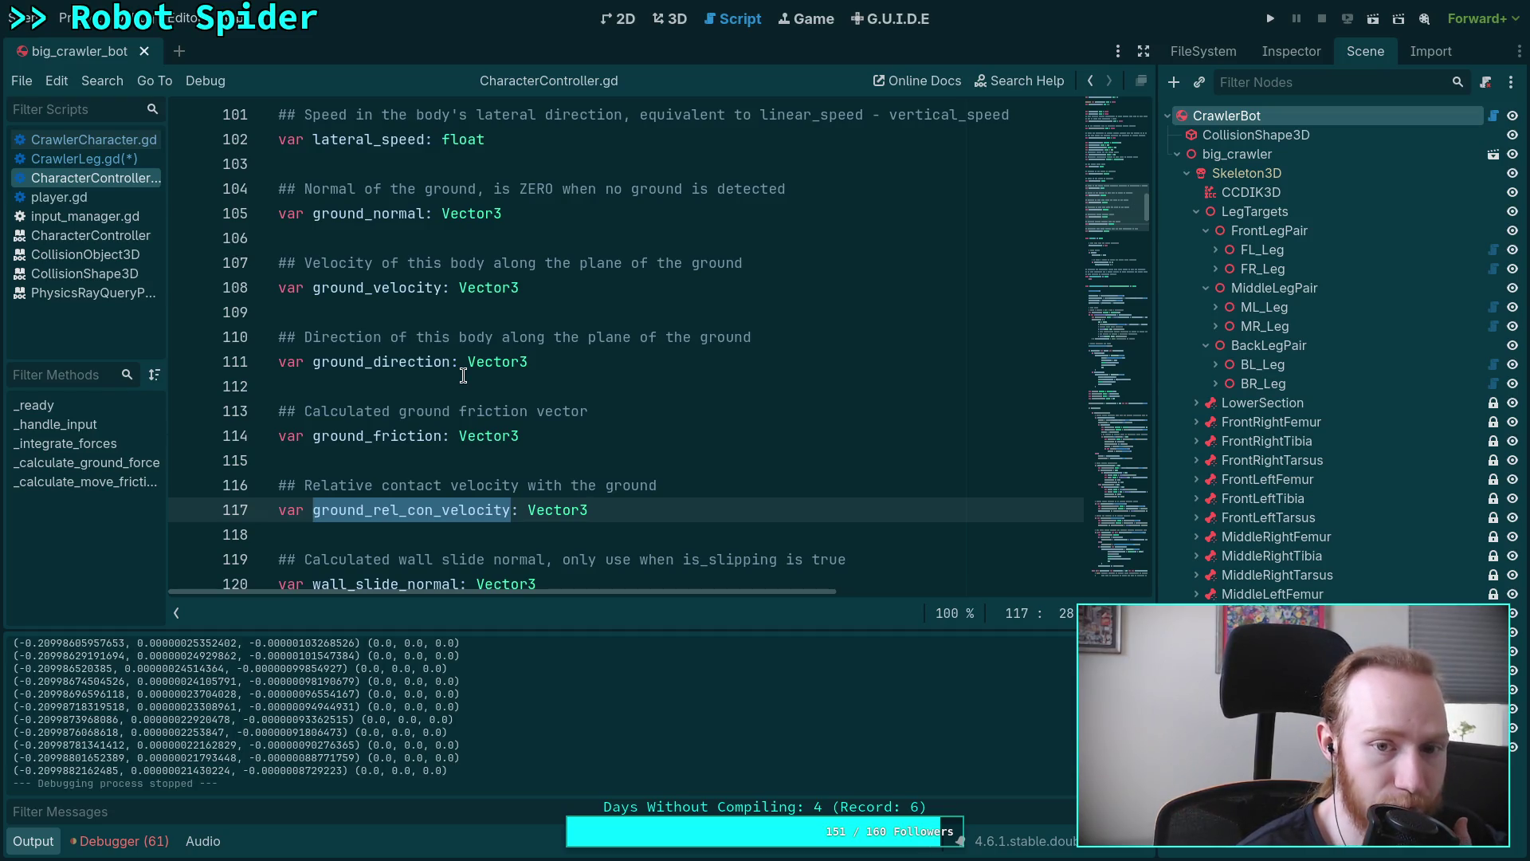
{"action": "double_click", "coordinate": [390, 287]}
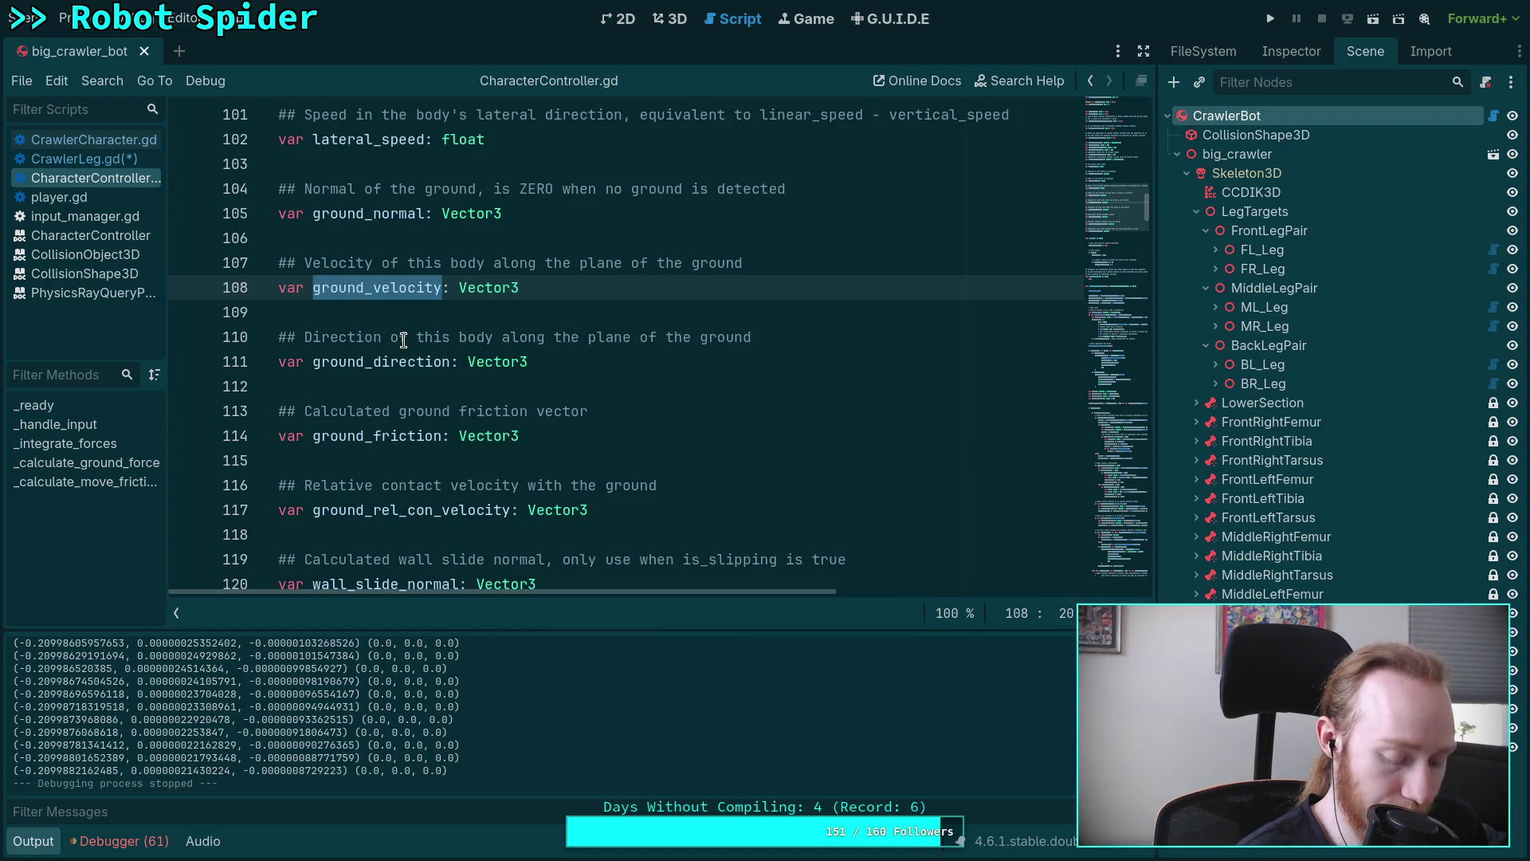
Search for ground_velocity and step through its matches up to line 413.
{"action": "key", "text": "ctrl+f"}
{"action": "left_click", "coordinate": [901, 612]}
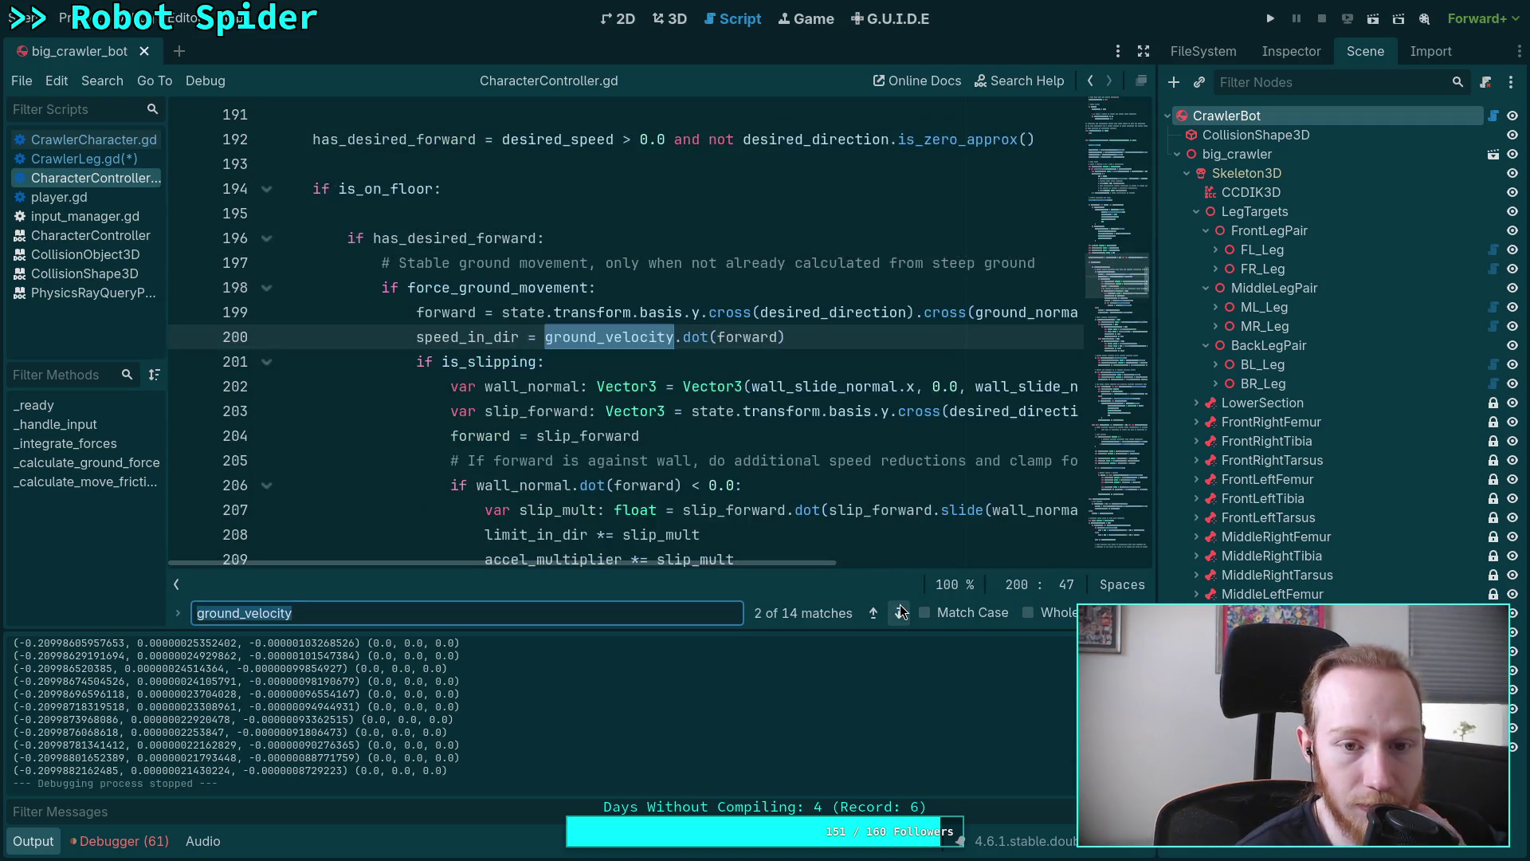
{"action": "left_click", "coordinate": [900, 612]}
{"action": "left_click", "coordinate": [900, 611]}
{"action": "left_click", "coordinate": [900, 612]}
{"action": "left_click", "coordinate": [901, 611]}
{"action": "left_click", "coordinate": [900, 612]}
{"action": "left_click", "coordinate": [900, 612]}
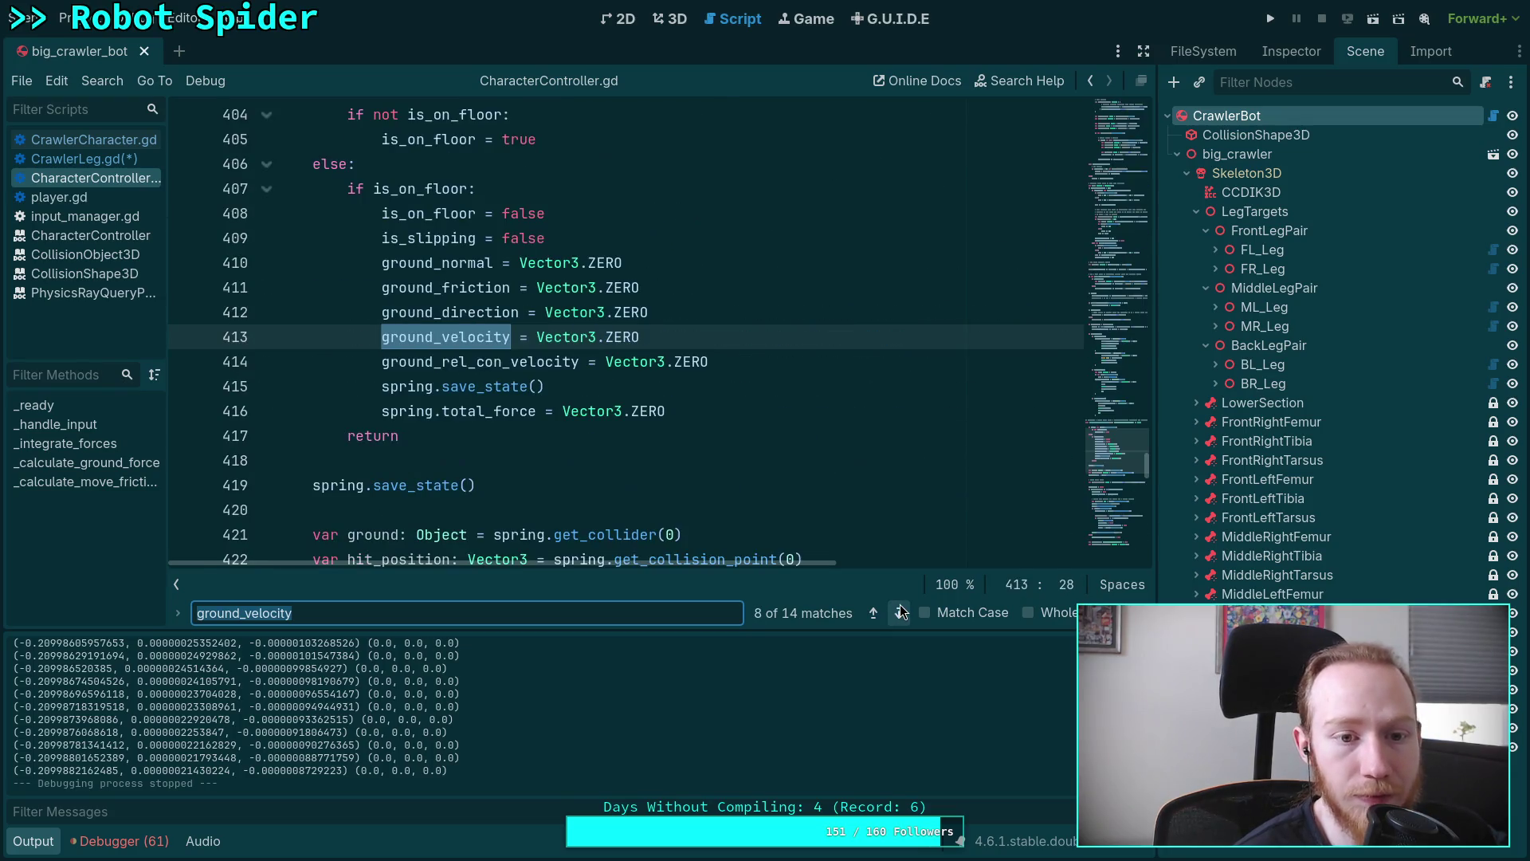
{"action": "left_click", "coordinate": [900, 612]}
{"action": "left_click", "coordinate": [900, 612]}
{"action": "key", "text": "Escape"}
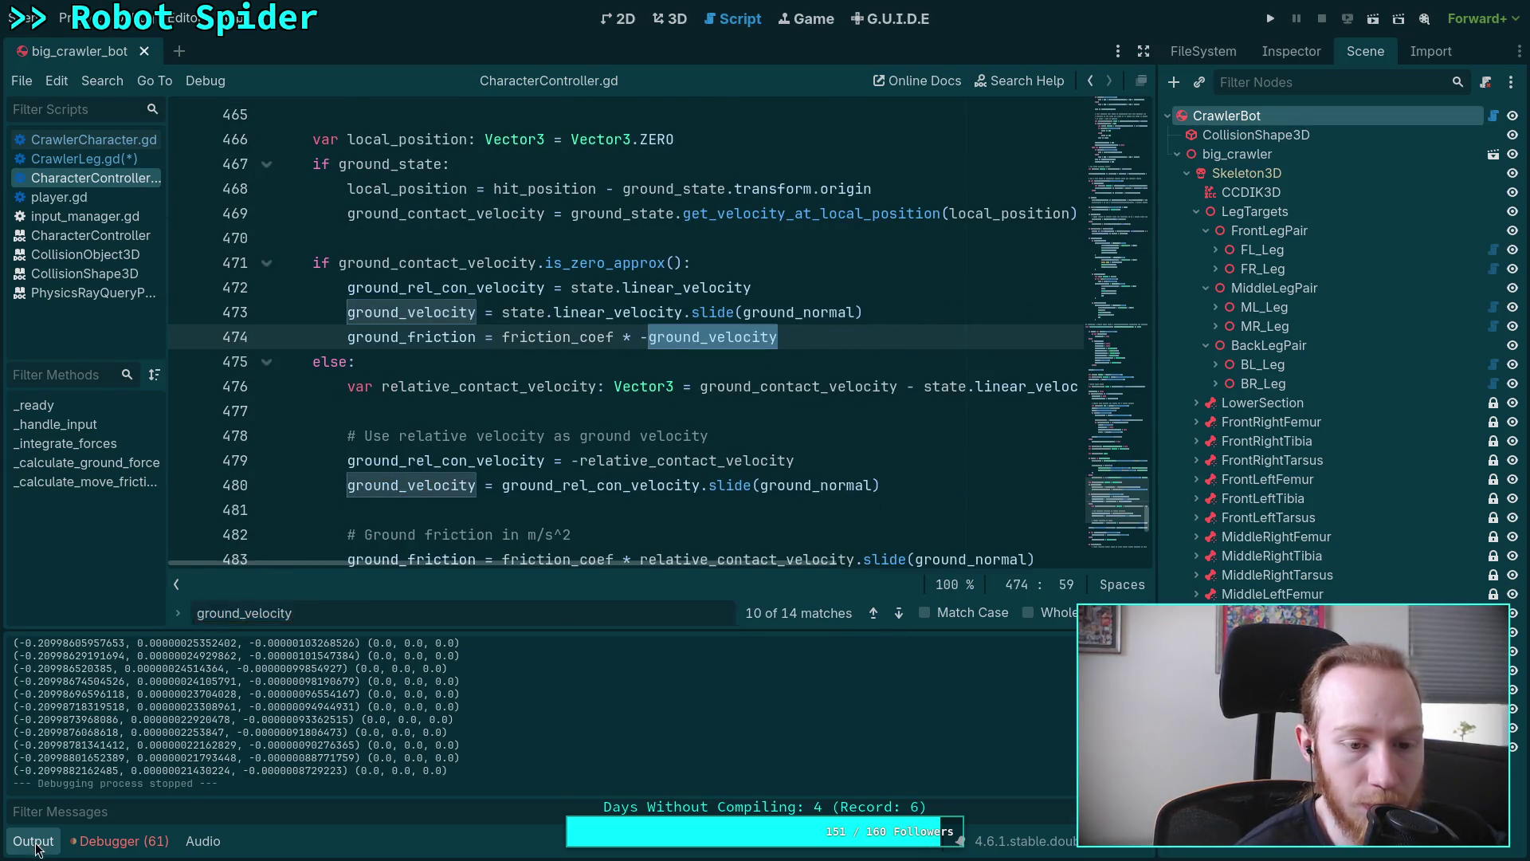
Scroll to lines 462–488, where ground velocity and friction are calculated.
{"action": "scroll", "coordinate": [443, 541], "scroll_direction": "up", "scroll_amount": 15}
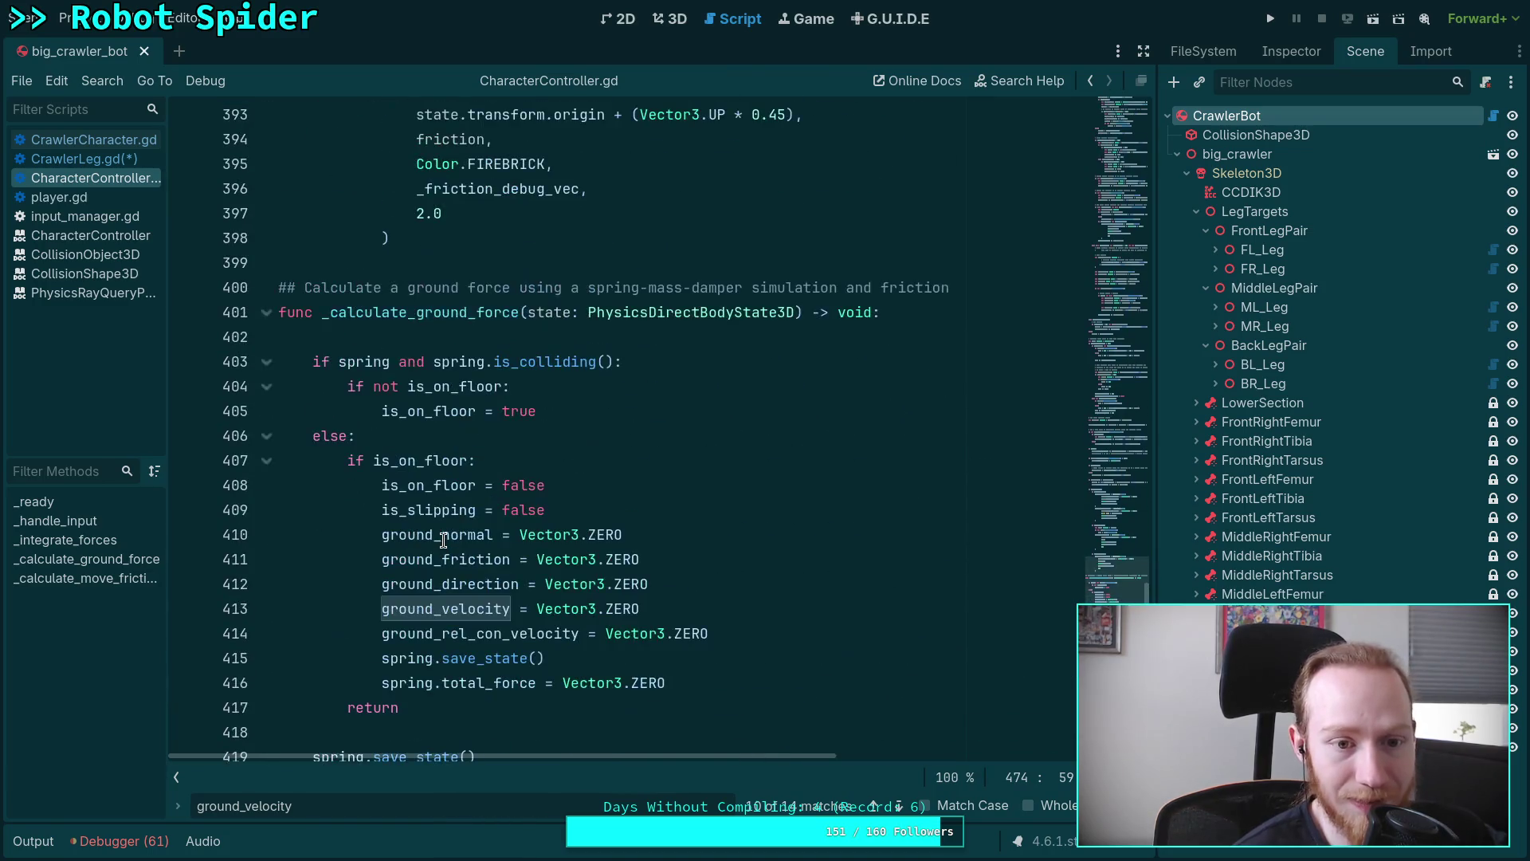
{"action": "scroll", "coordinate": [495, 524], "scroll_direction": "down", "scroll_amount": 5}
{"action": "scroll", "coordinate": [548, 511], "scroll_direction": "up", "scroll_amount": 3}
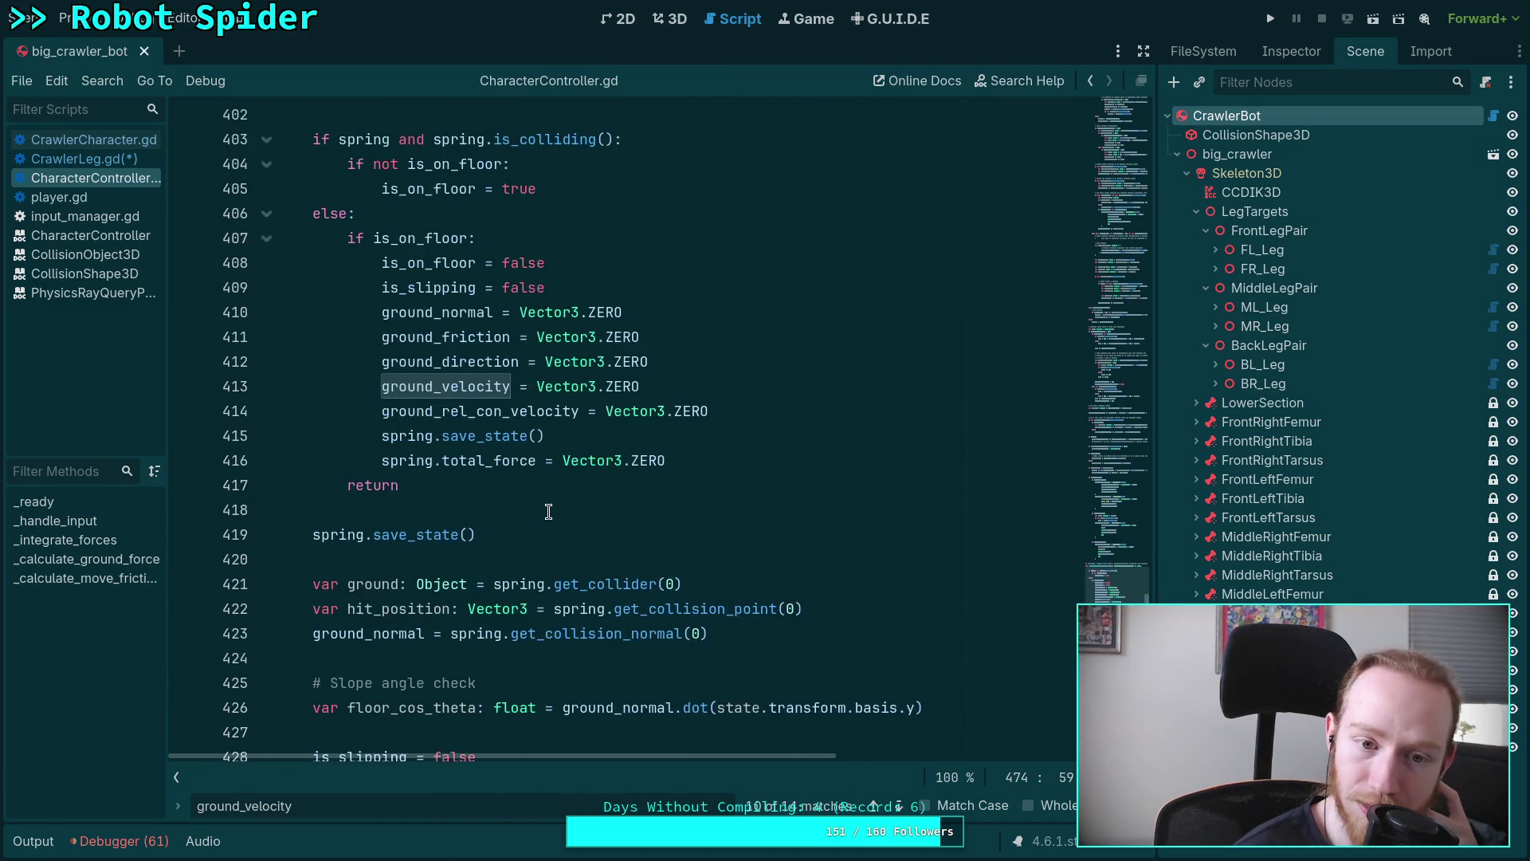
{"action": "scroll", "coordinate": [548, 510], "scroll_direction": "down", "scroll_amount": 15}
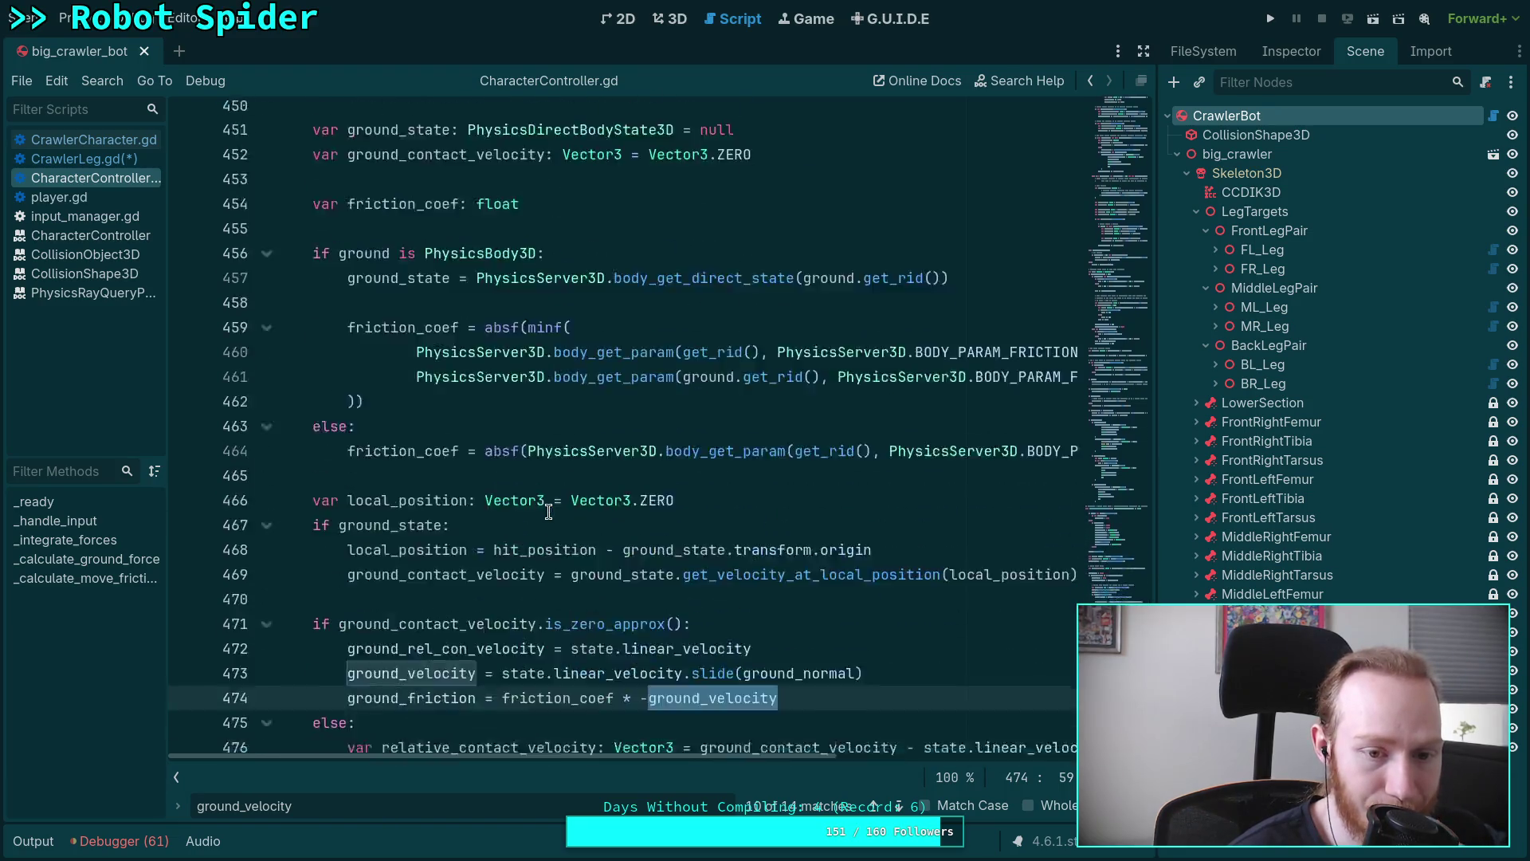
{"action": "scroll", "coordinate": [548, 510], "scroll_direction": "down", "scroll_amount": 2}
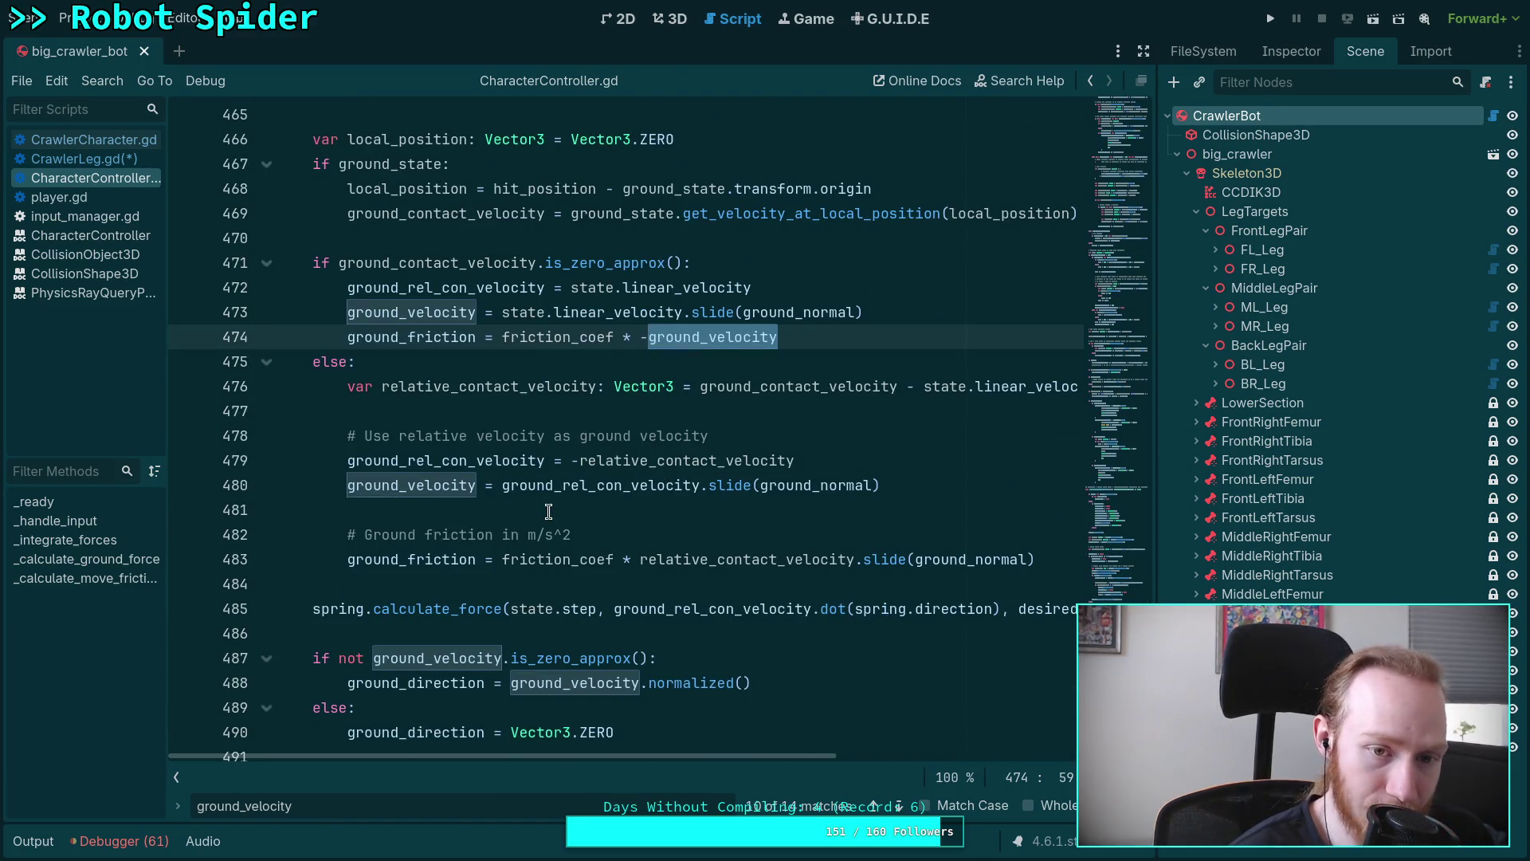
{"action": "scroll", "coordinate": [549, 511], "scroll_direction": "down", "scroll_amount": 2}
{"action": "scroll", "coordinate": [548, 511], "scroll_direction": "up", "scroll_amount": 2}
{"action": "scroll", "coordinate": [548, 511], "scroll_direction": "down", "scroll_amount": 5}
{"action": "scroll", "coordinate": [548, 511], "scroll_direction": "up", "scroll_amount": 6}
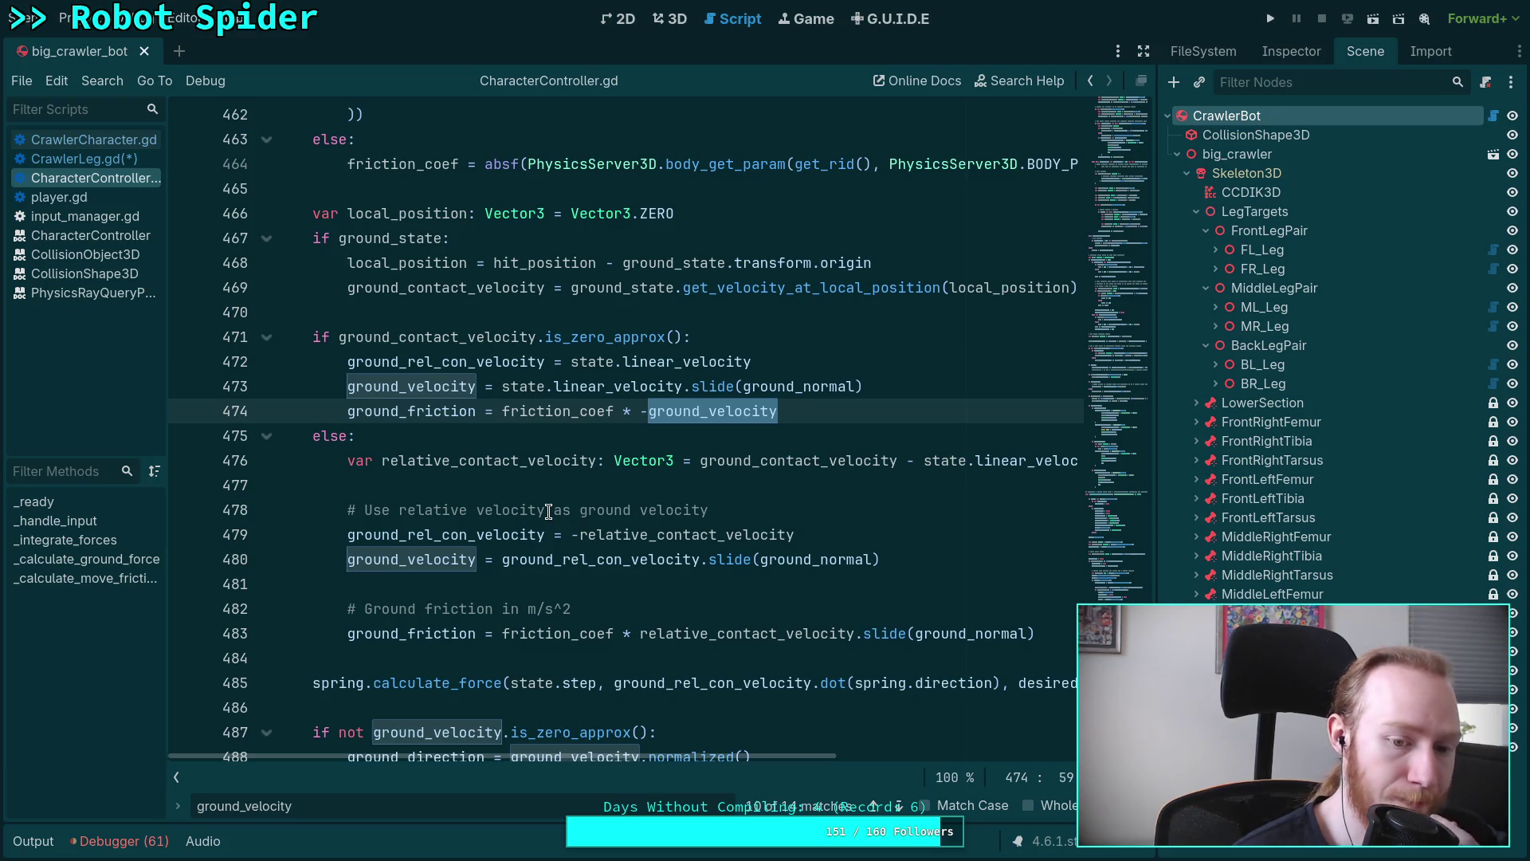
Read the slope-slipping and friction code around lines 399–497, then return to line 396.
{"action": "scroll", "coordinate": [549, 511], "scroll_direction": "down", "scroll_amount": 6}
{"action": "scroll", "coordinate": [507, 542], "scroll_direction": "up", "scroll_amount": 18}
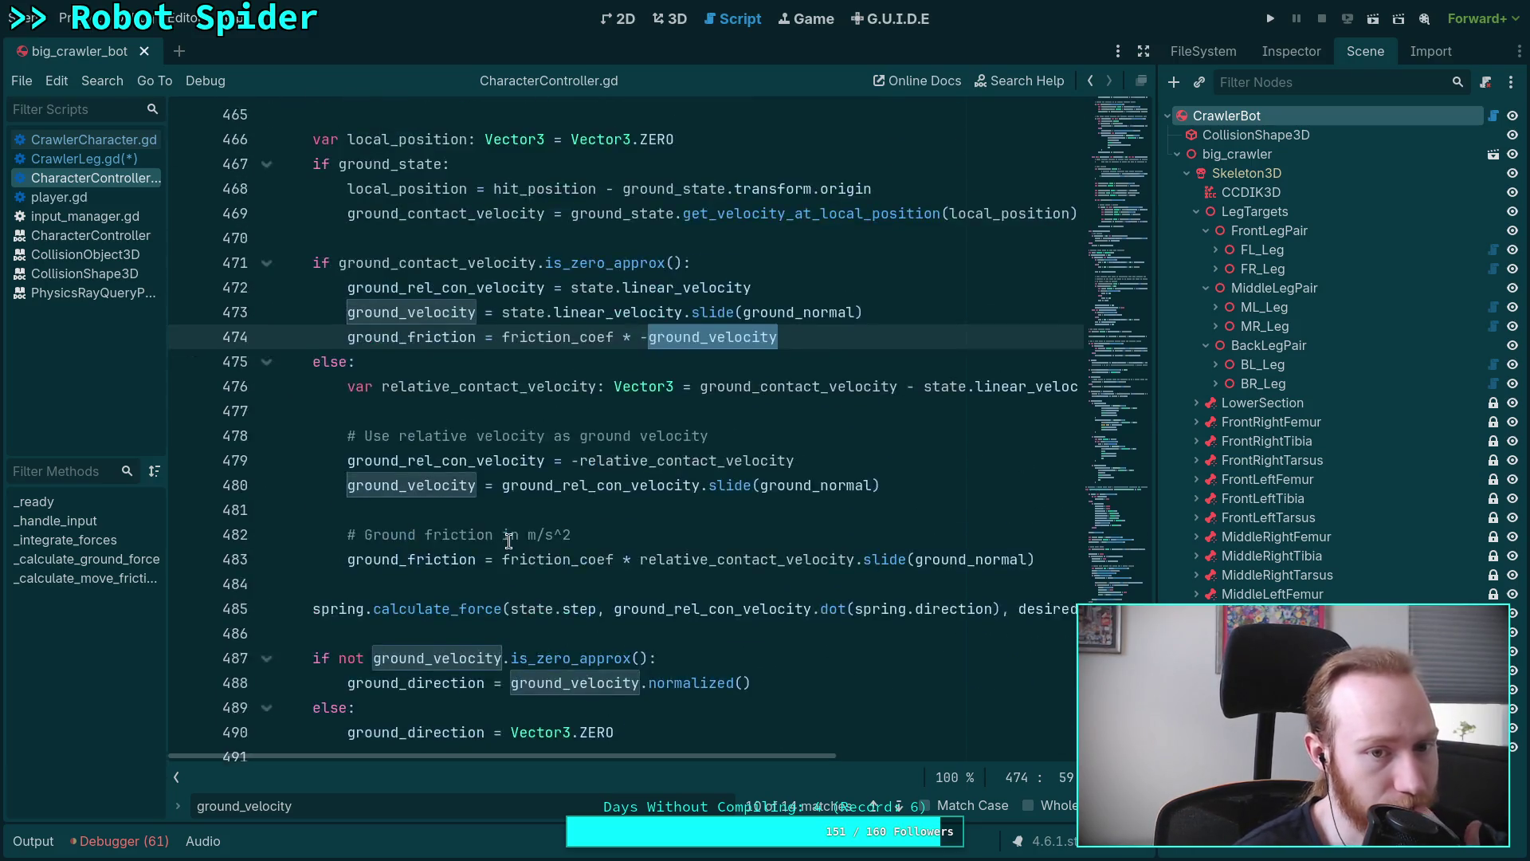
{"action": "scroll", "coordinate": [506, 542], "scroll_direction": "up", "scroll_amount": 9}
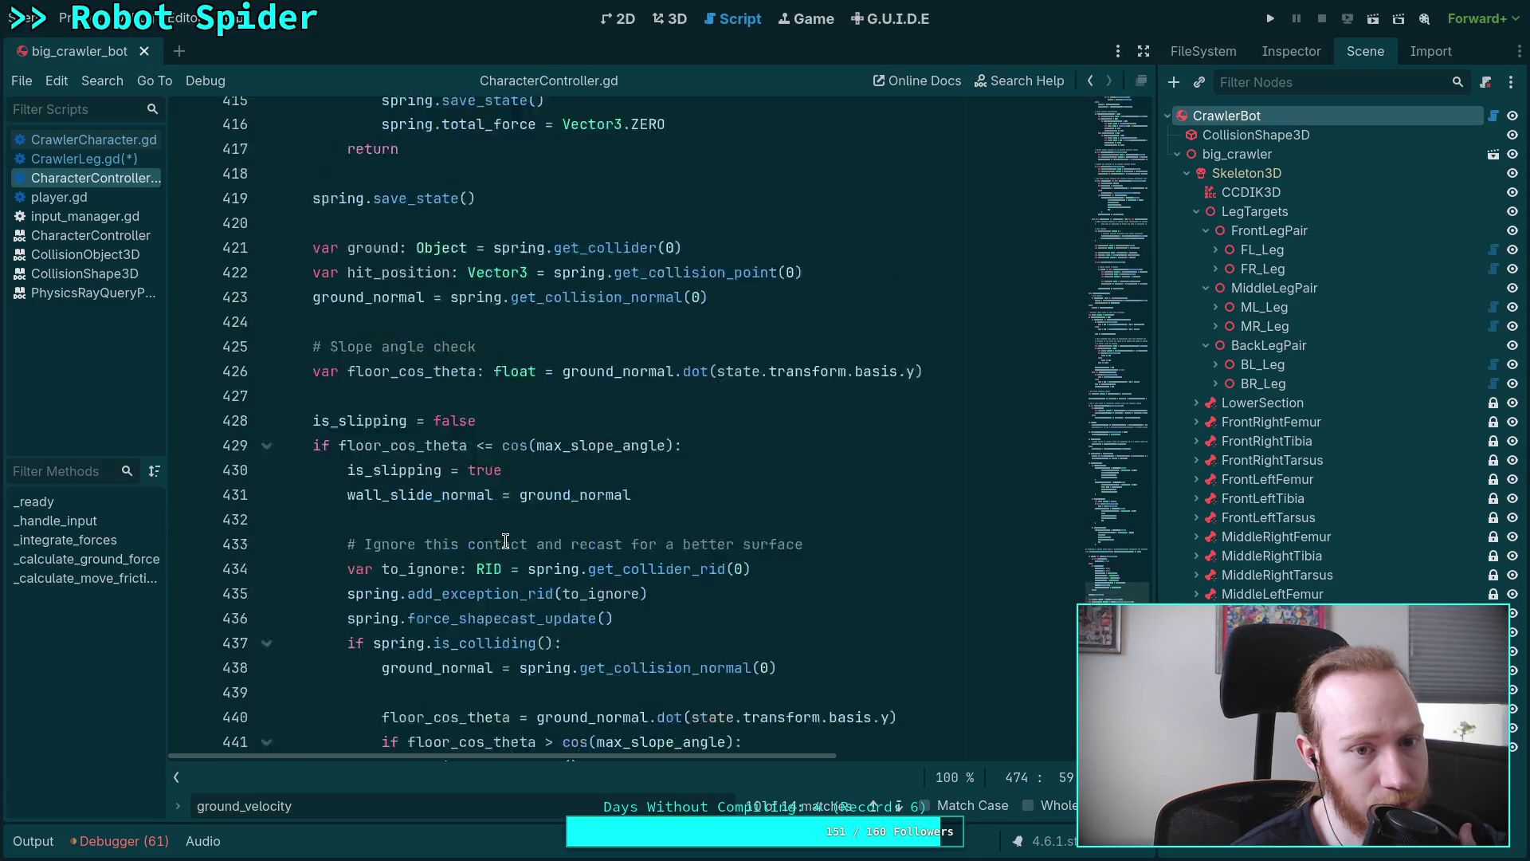
{"action": "scroll", "coordinate": [366, 581], "scroll_direction": "down", "scroll_amount": 20}
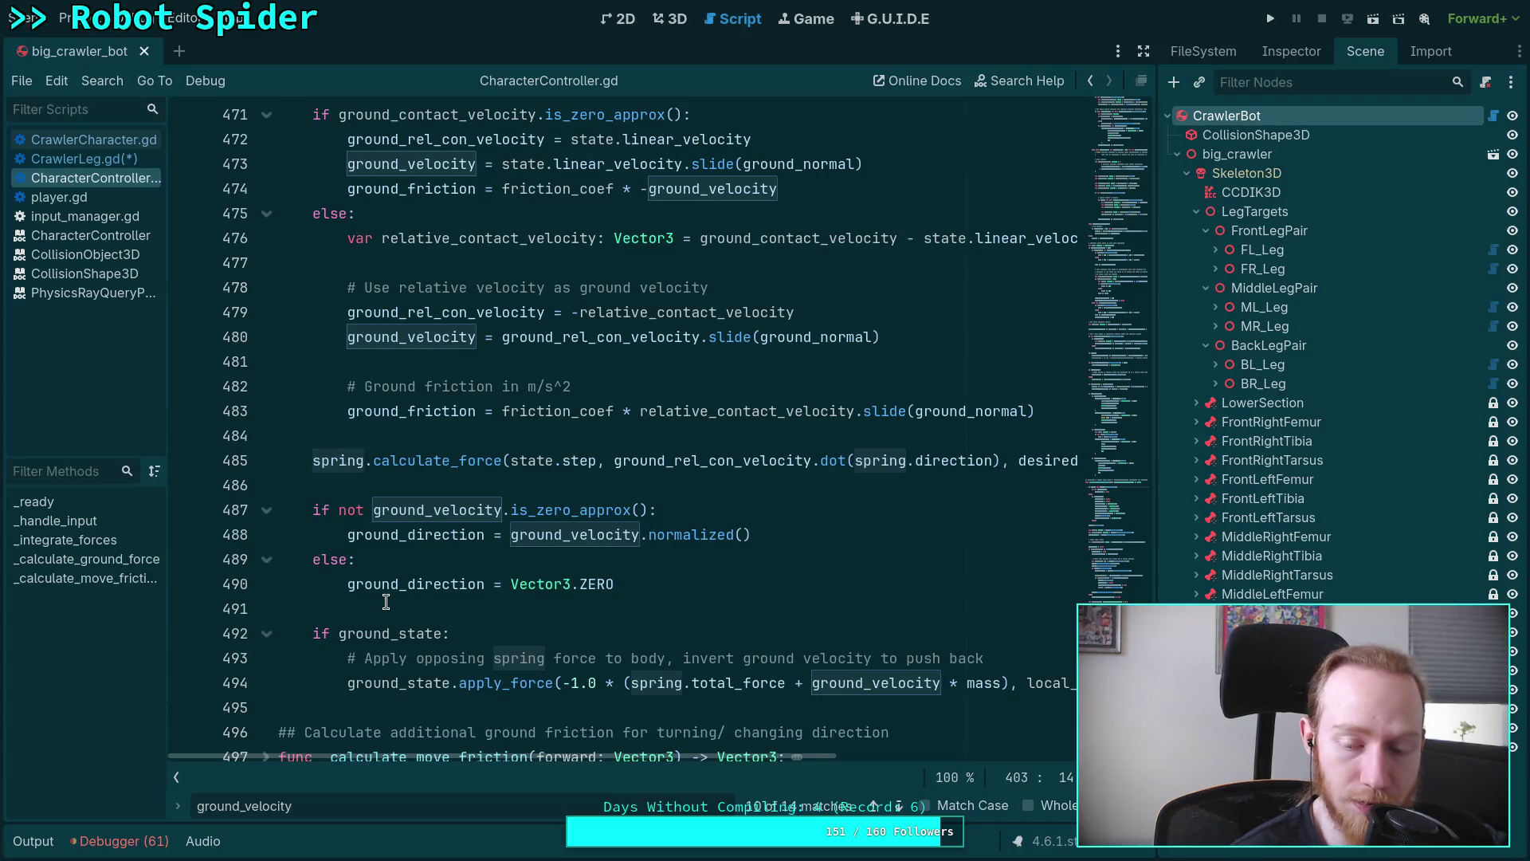
{"action": "left_click", "coordinate": [366, 606]}
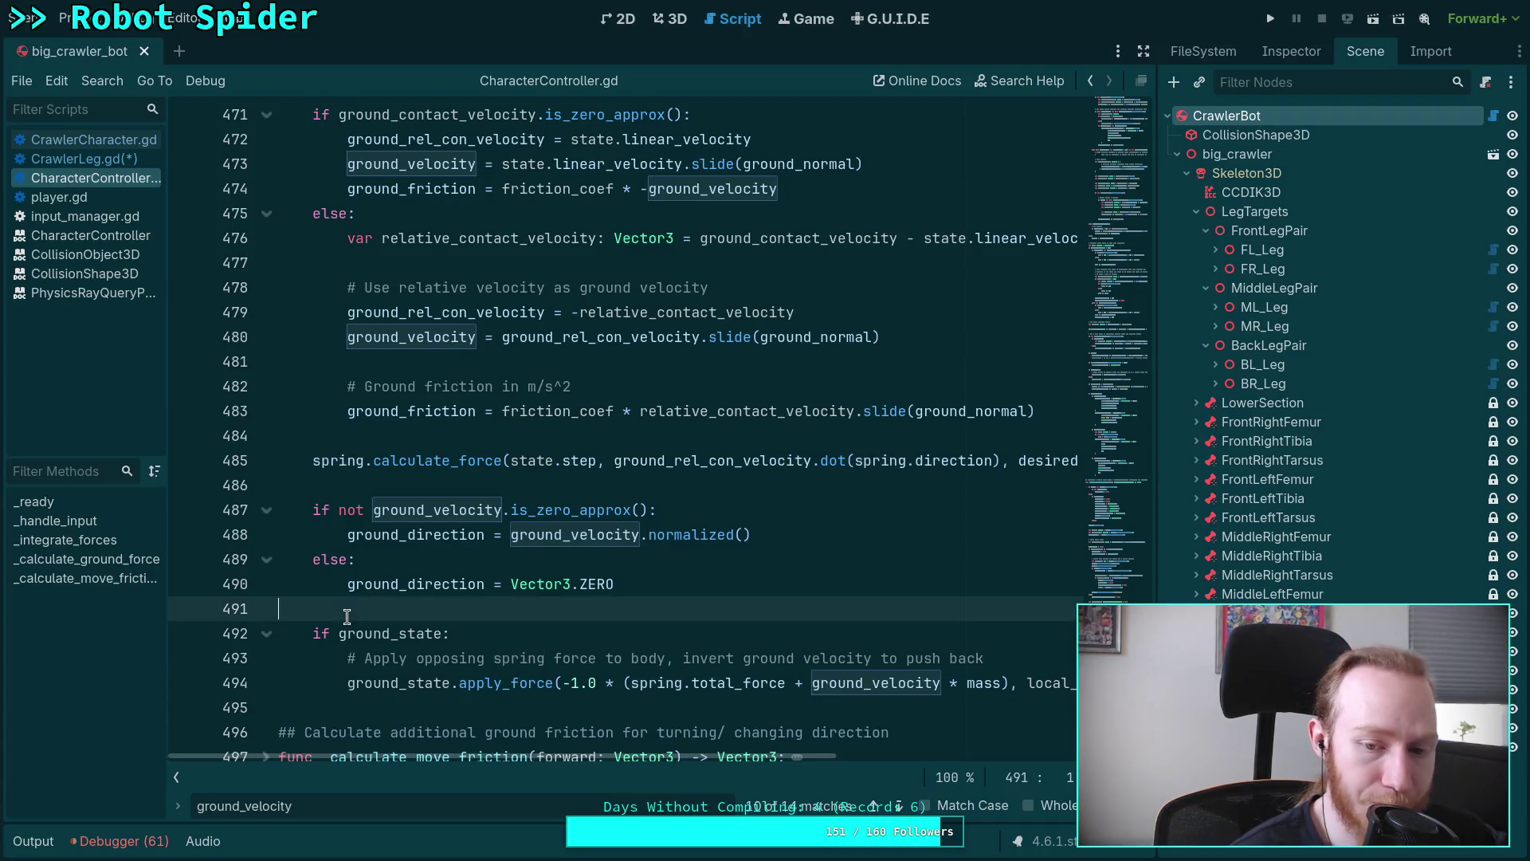
{"action": "scroll", "coordinate": [402, 585], "scroll_direction": "up", "scroll_amount": 6}
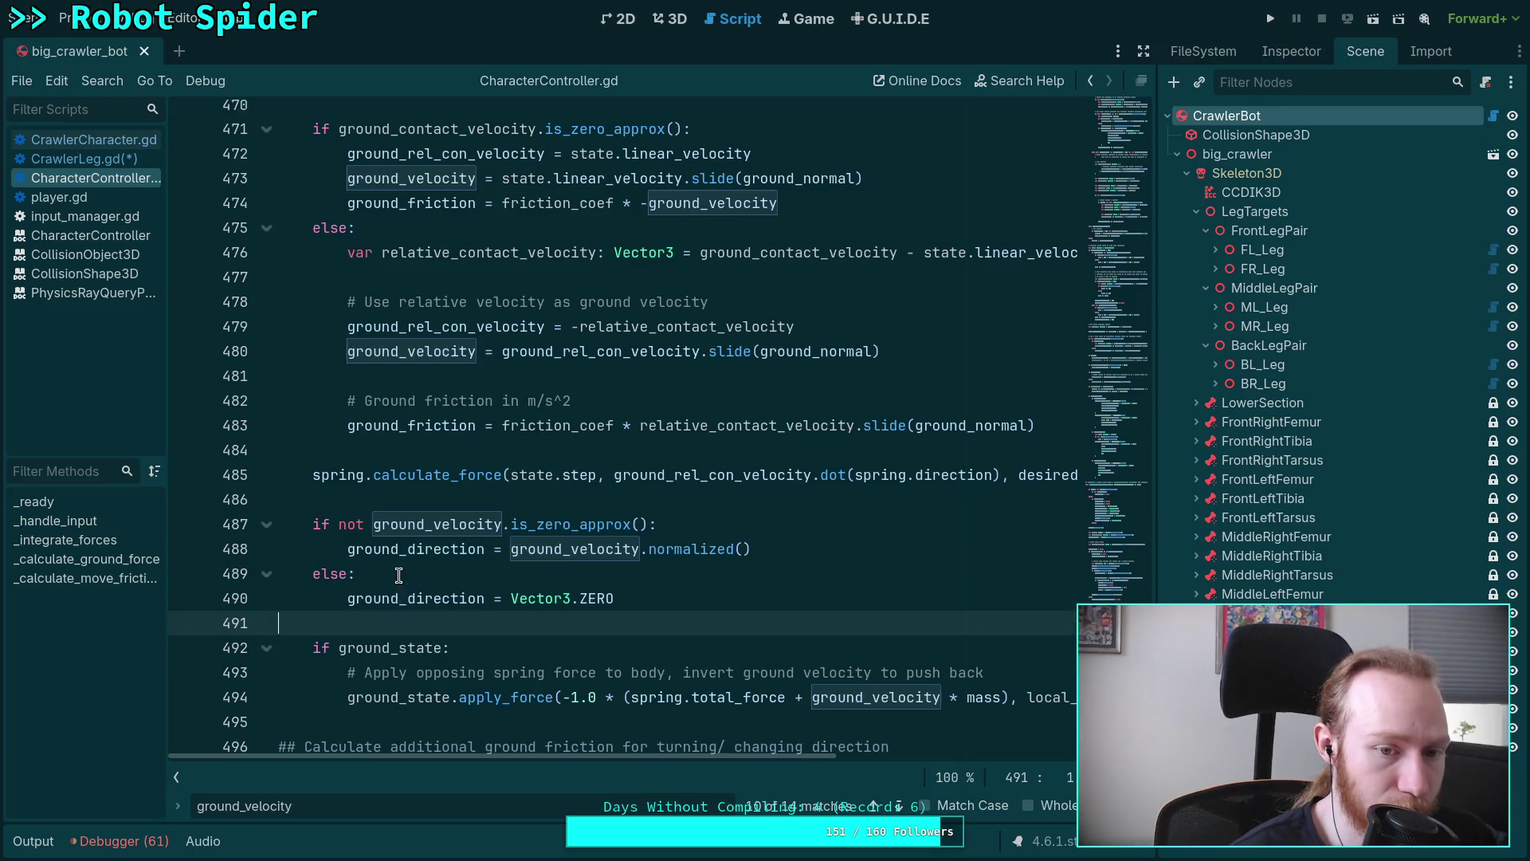
{"action": "scroll", "coordinate": [399, 576], "scroll_direction": "up", "scroll_amount": 4}
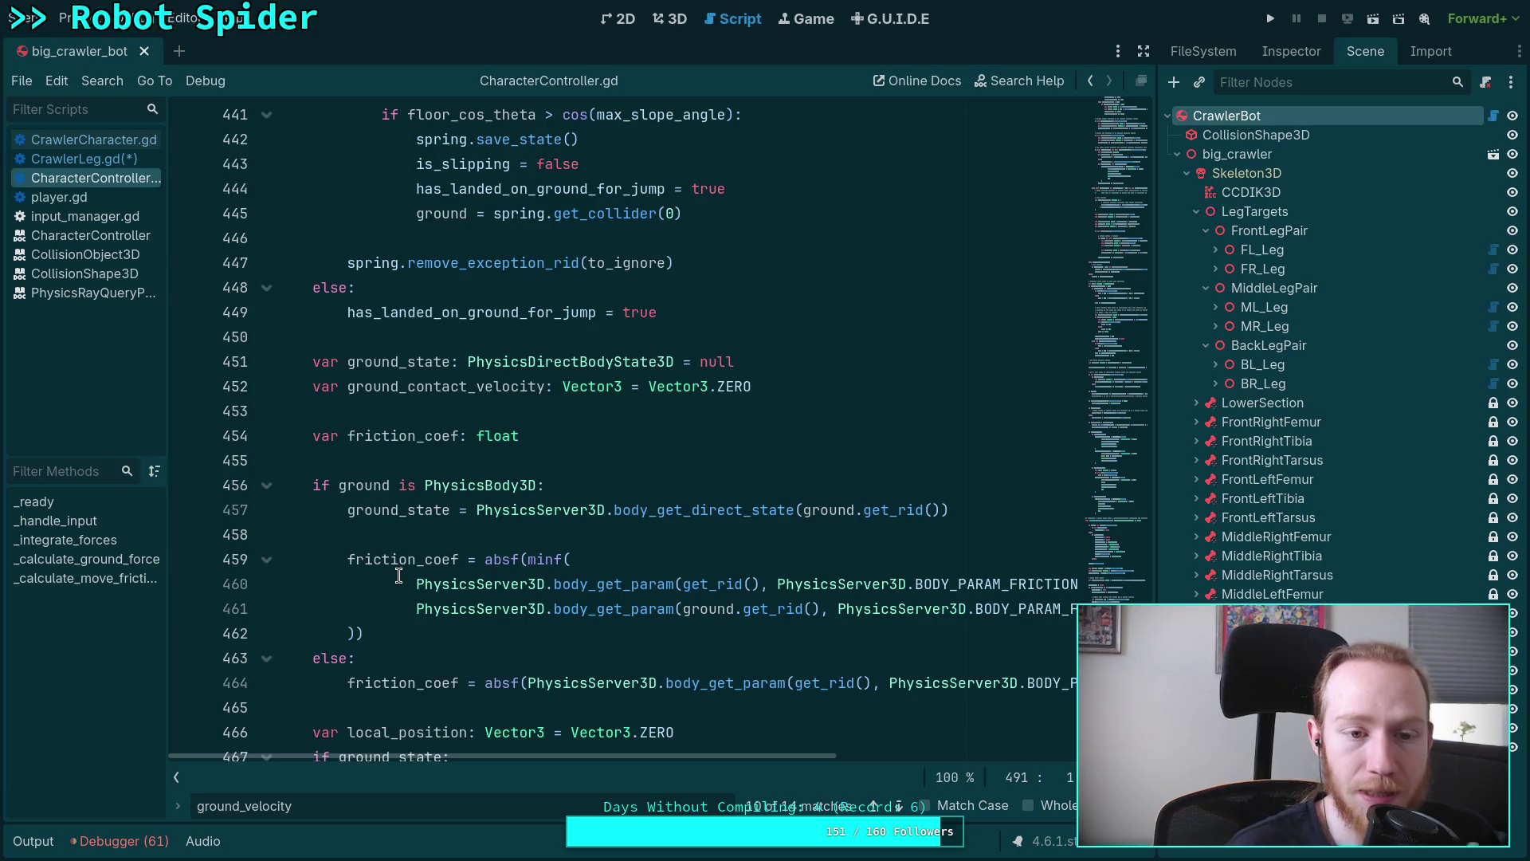
{"action": "scroll", "coordinate": [400, 579], "scroll_direction": "up", "scroll_amount": 8}
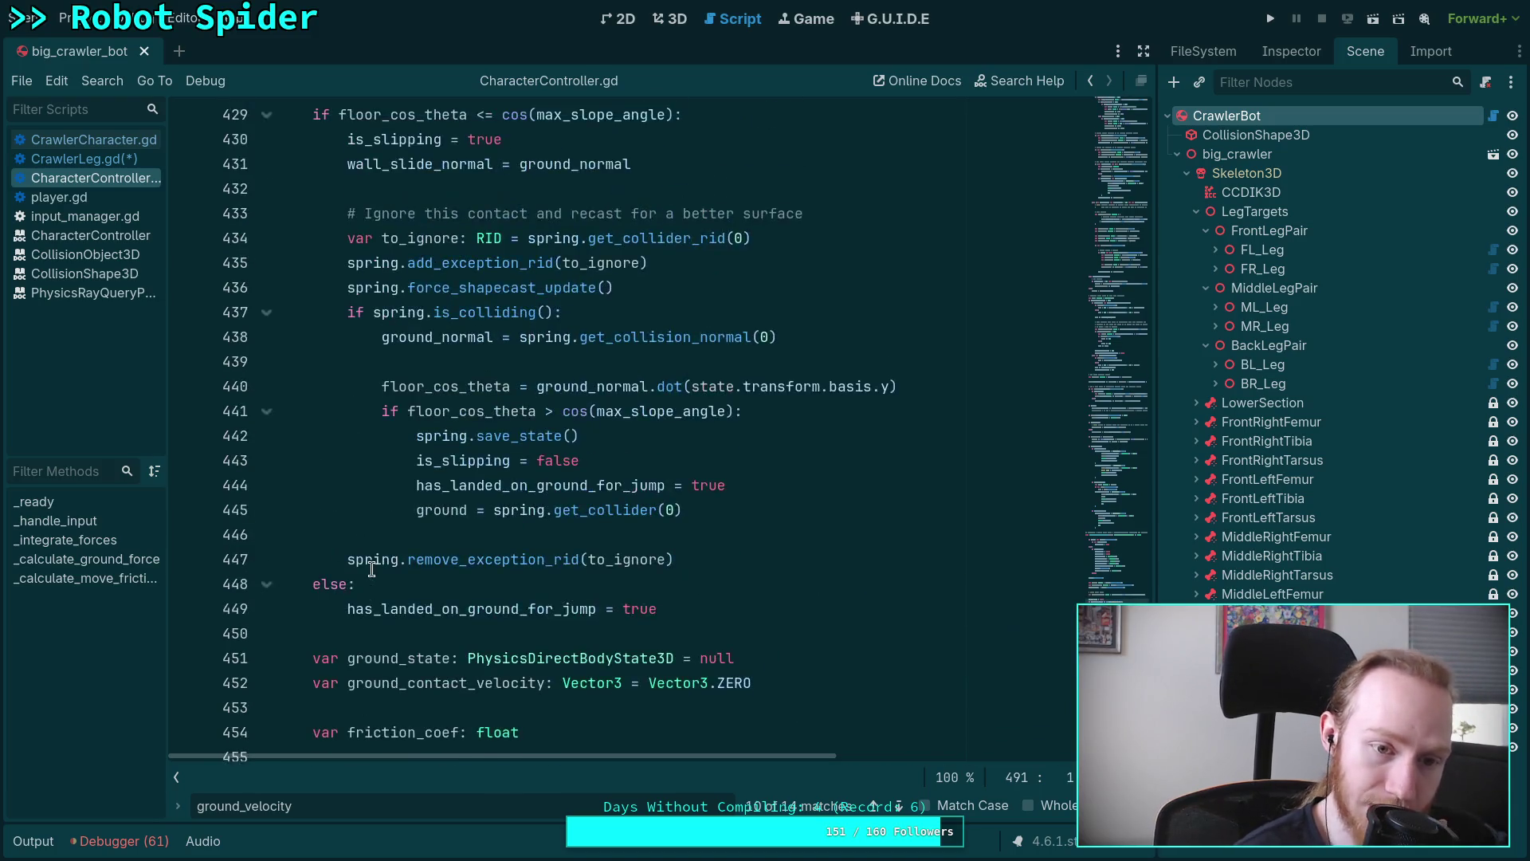
{"action": "scroll", "coordinate": [387, 527], "scroll_direction": "up", "scroll_amount": 7}
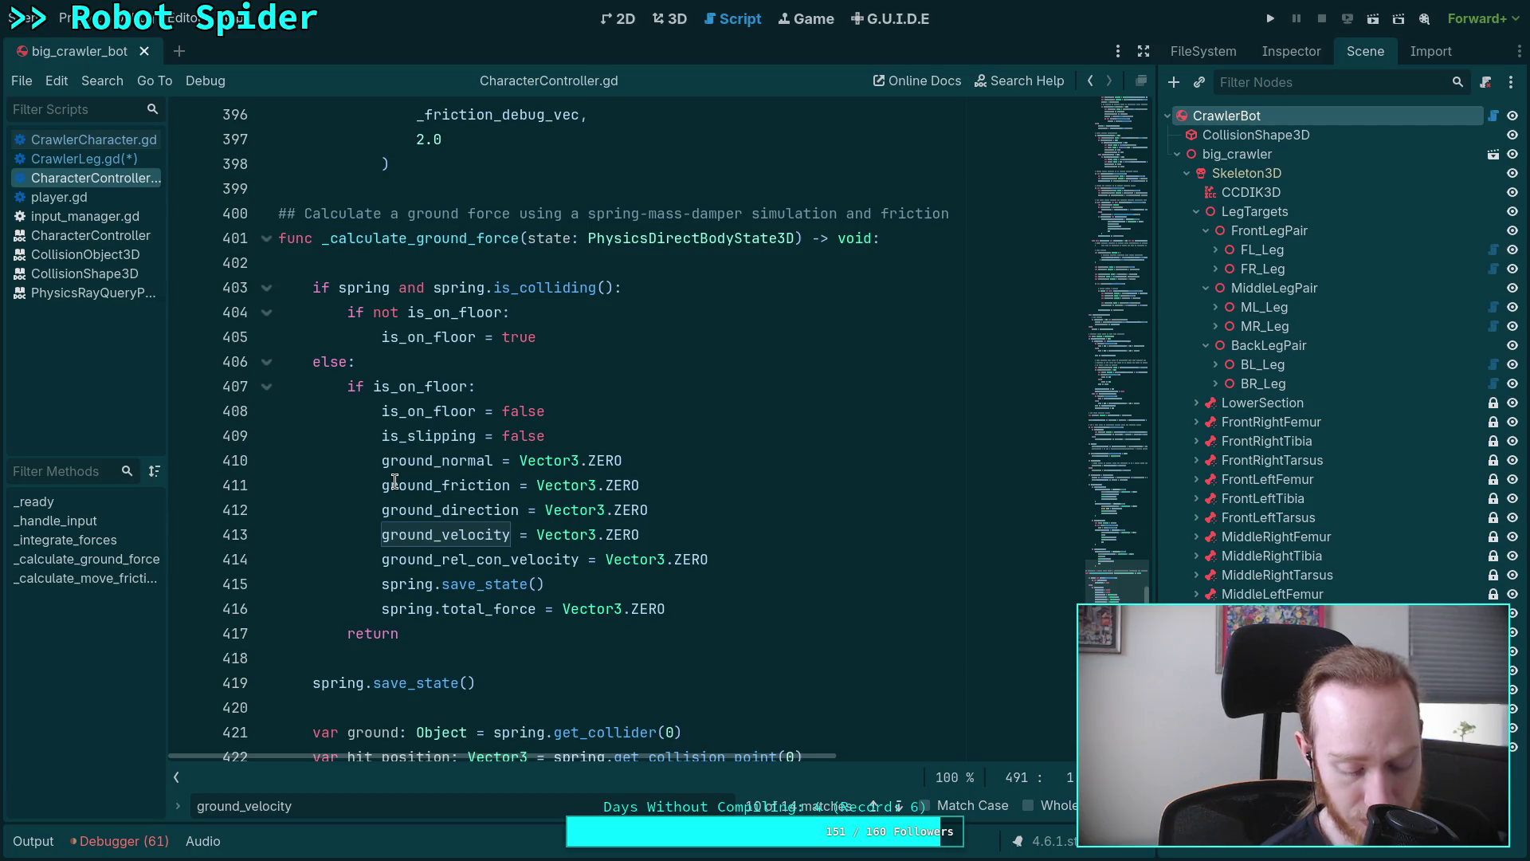
{"action": "scroll", "coordinate": [394, 481], "scroll_direction": "down", "scroll_amount": 10}
{"action": "scroll", "coordinate": [482, 571], "scroll_direction": "up", "scroll_amount": 11}
{"action": "scroll", "coordinate": [483, 570], "scroll_direction": "down", "scroll_amount": 2}
{"action": "left_click", "coordinate": [539, 586]}
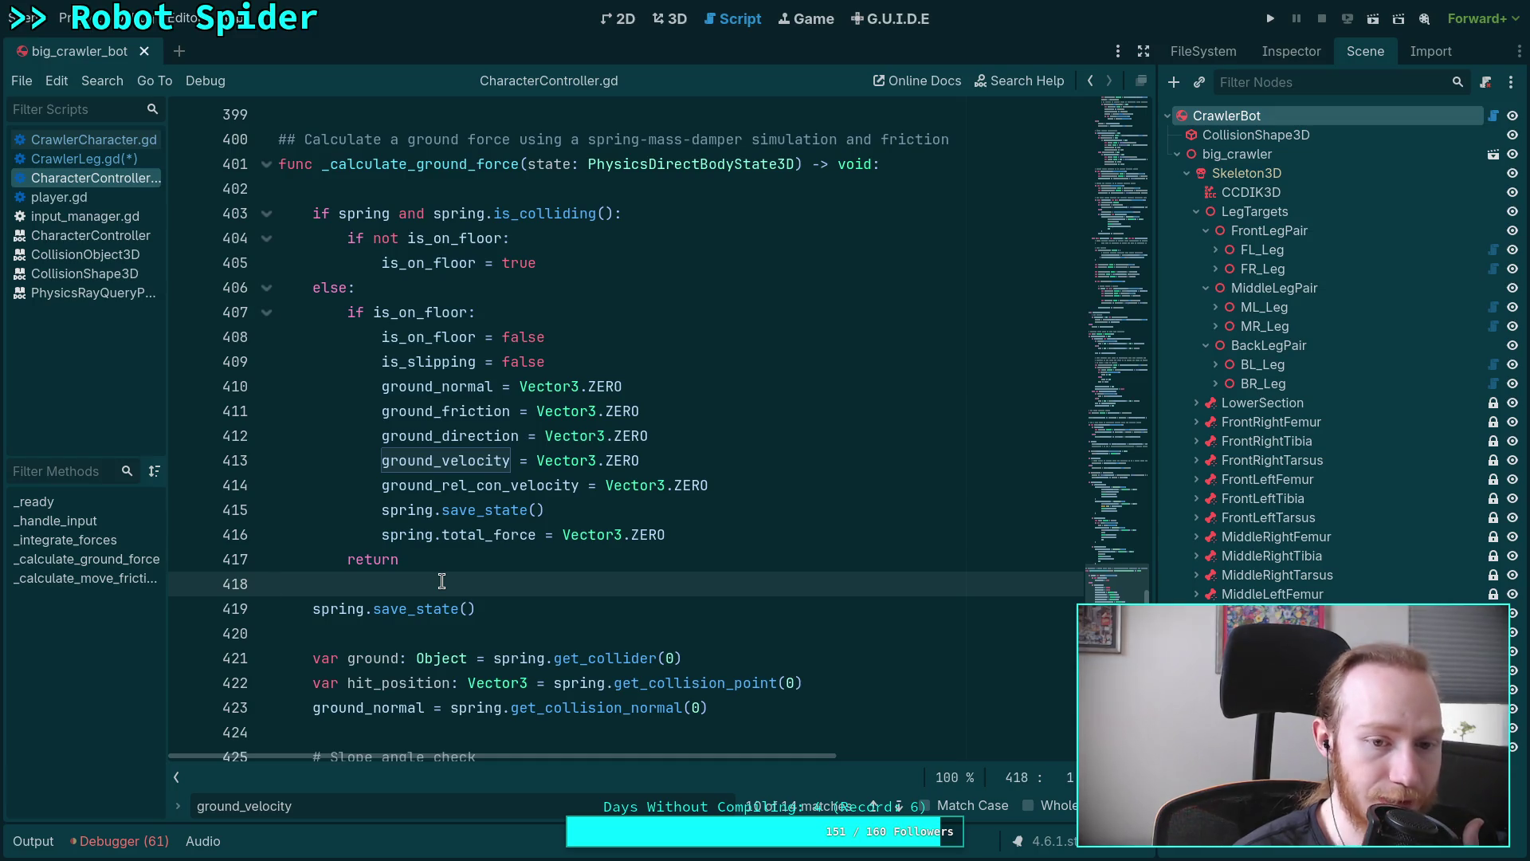
{"action": "double_click", "coordinate": [422, 460]}
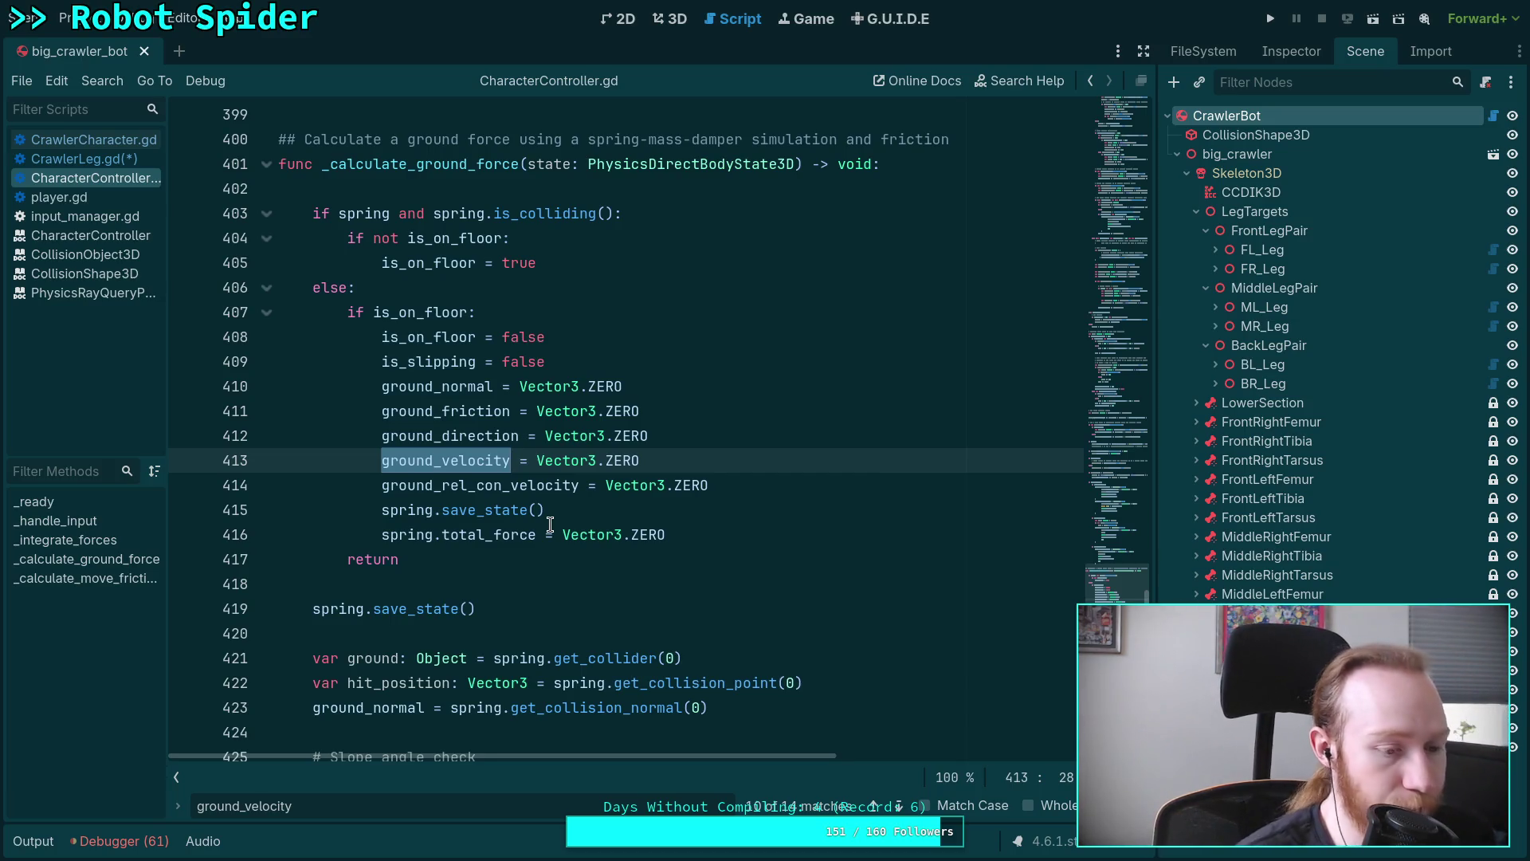
{"action": "mouse_move", "coordinate": [557, 528]}
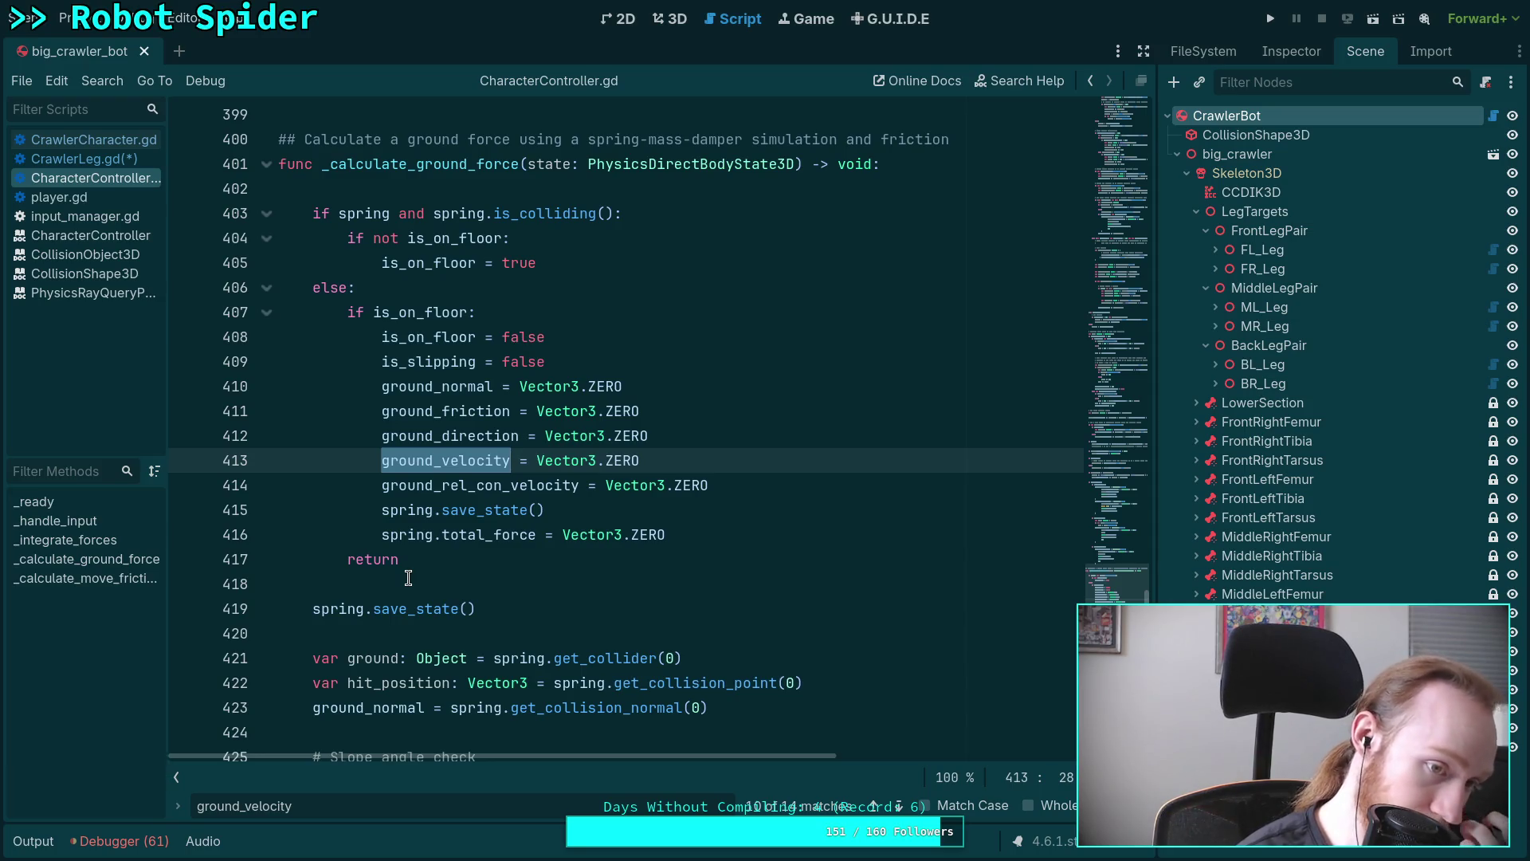
{"action": "left_click", "coordinate": [408, 581]}
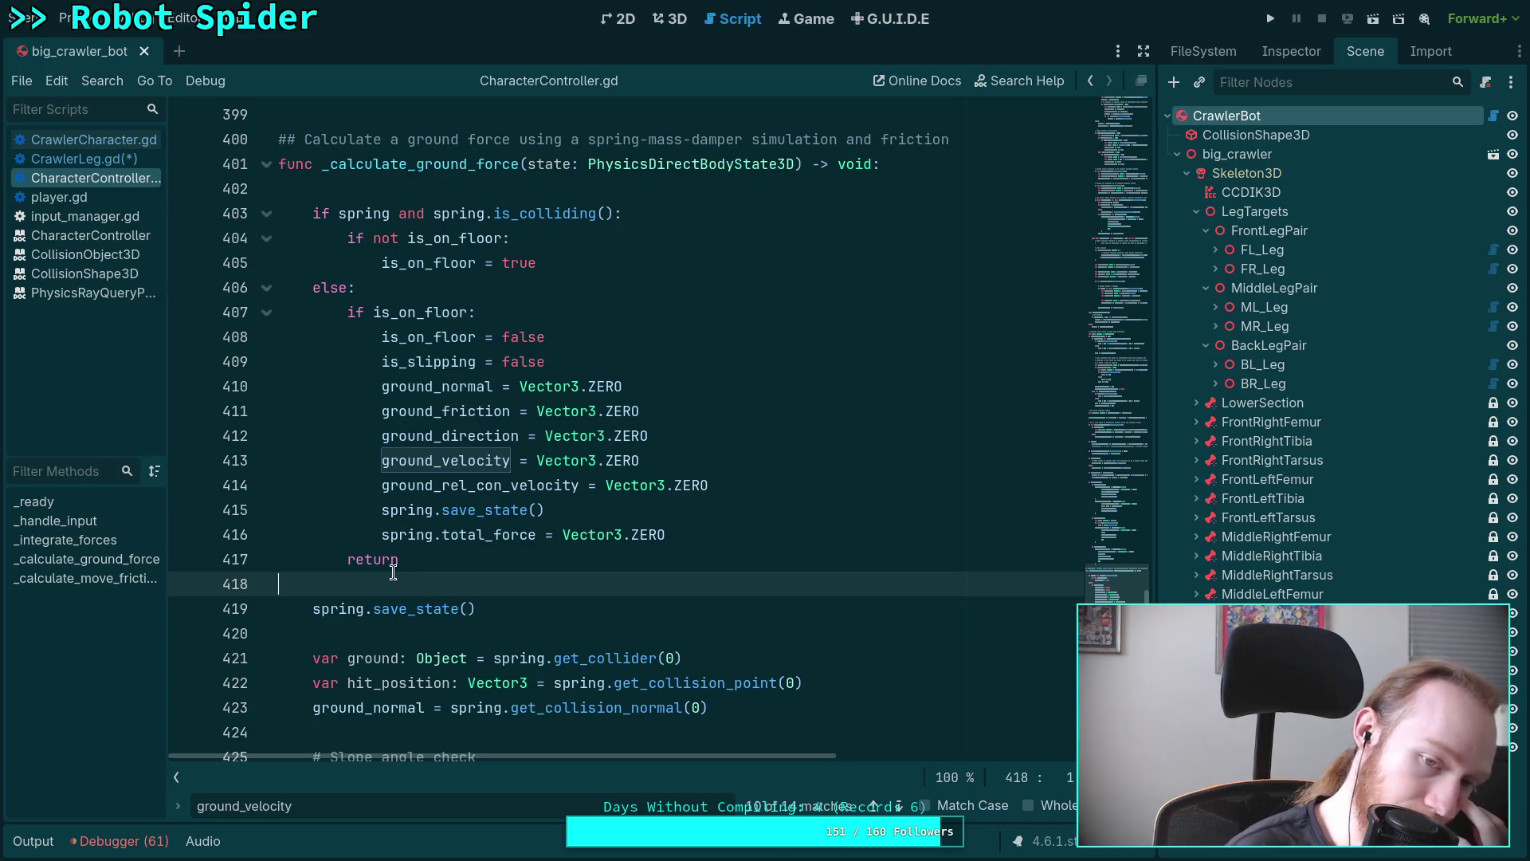
{"action": "scroll", "coordinate": [383, 572], "scroll_direction": "down", "scroll_amount": 1}
{"action": "scroll", "coordinate": [383, 571], "scroll_direction": "down", "scroll_amount": 4}
{"action": "left_click", "coordinate": [432, 262]}
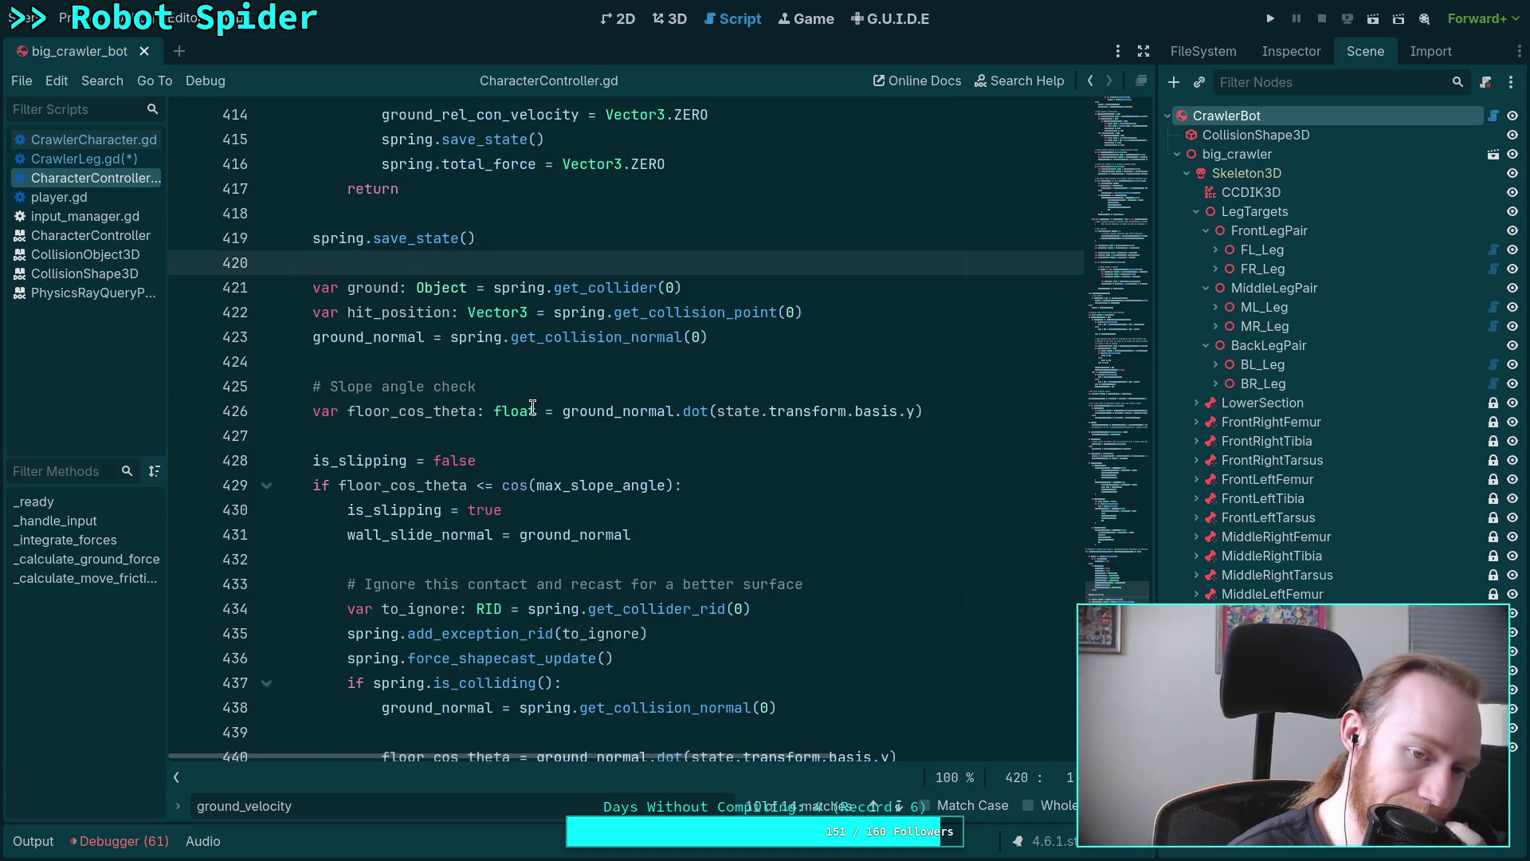
{"action": "mouse_move", "coordinate": [532, 407]}
{"action": "left_click", "coordinate": [420, 581]}
{"action": "scroll", "coordinate": [404, 399], "scroll_direction": "up", "scroll_amount": 5}
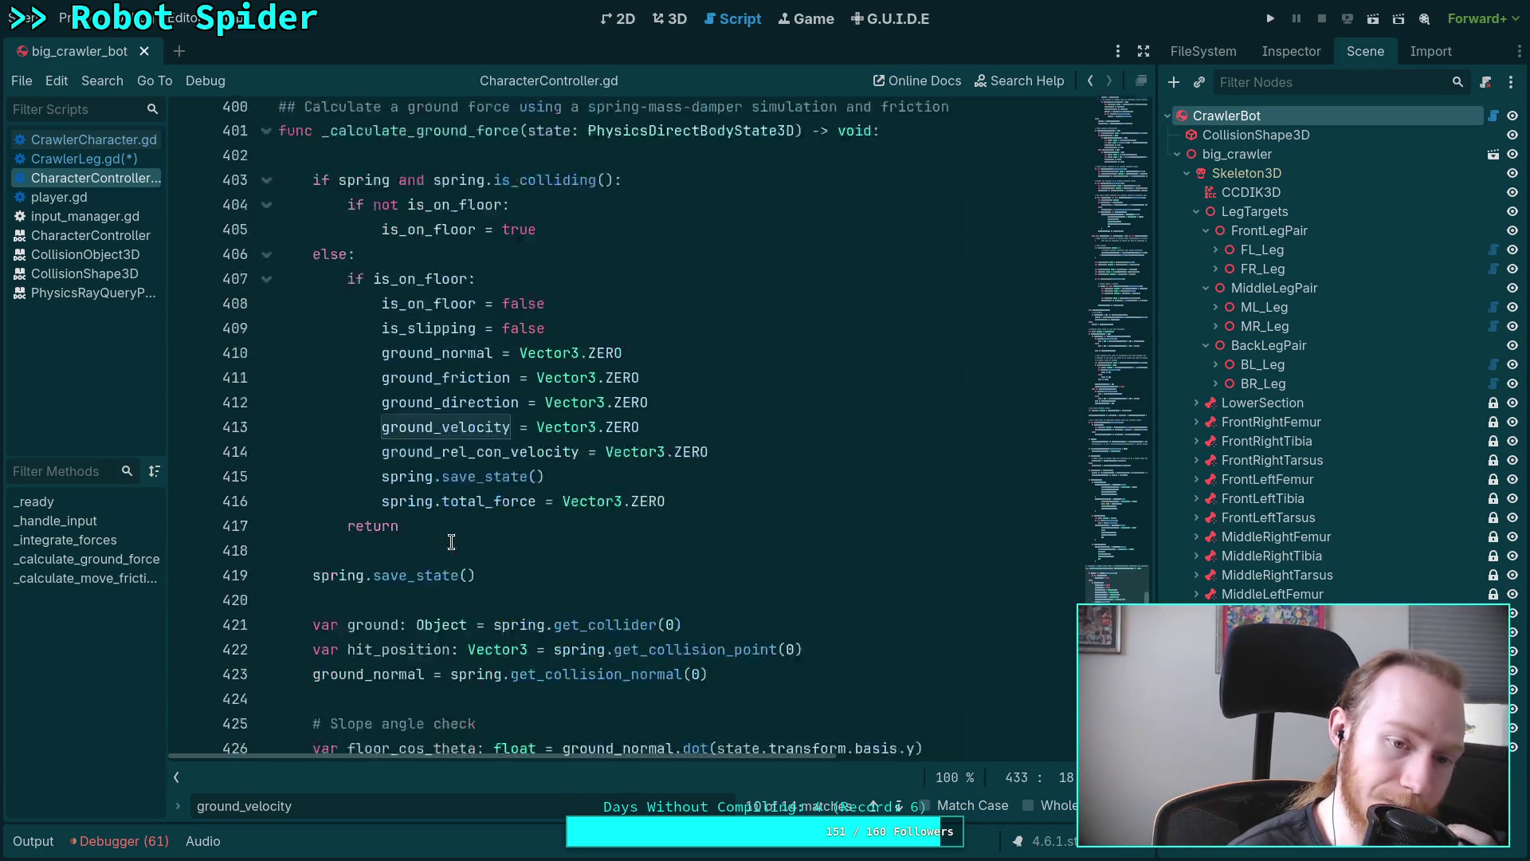
{"action": "scroll", "coordinate": [404, 398], "scroll_direction": "up", "scroll_amount": 1}
{"action": "mouse_move", "coordinate": [313, 287]}
{"action": "left_mouse_down"}
{"action": "mouse_move", "coordinate": [510, 313]}
{"action": "mouse_move", "coordinate": [623, 610]}
{"action": "left_mouse_up"}
{"action": "left_click", "coordinate": [620, 655]}
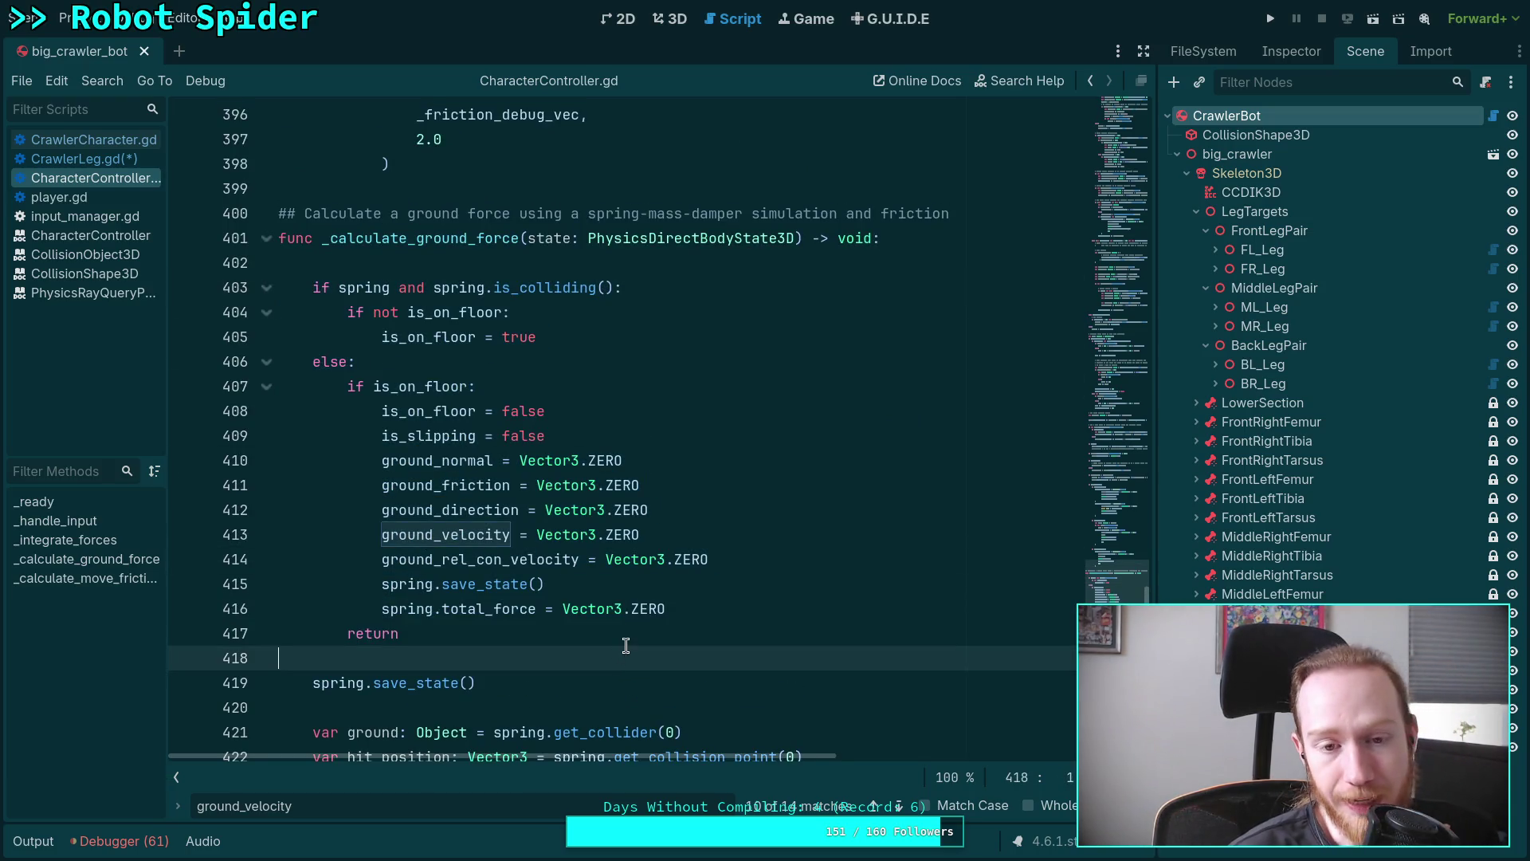
{"action": "mouse_move", "coordinate": [521, 558]}
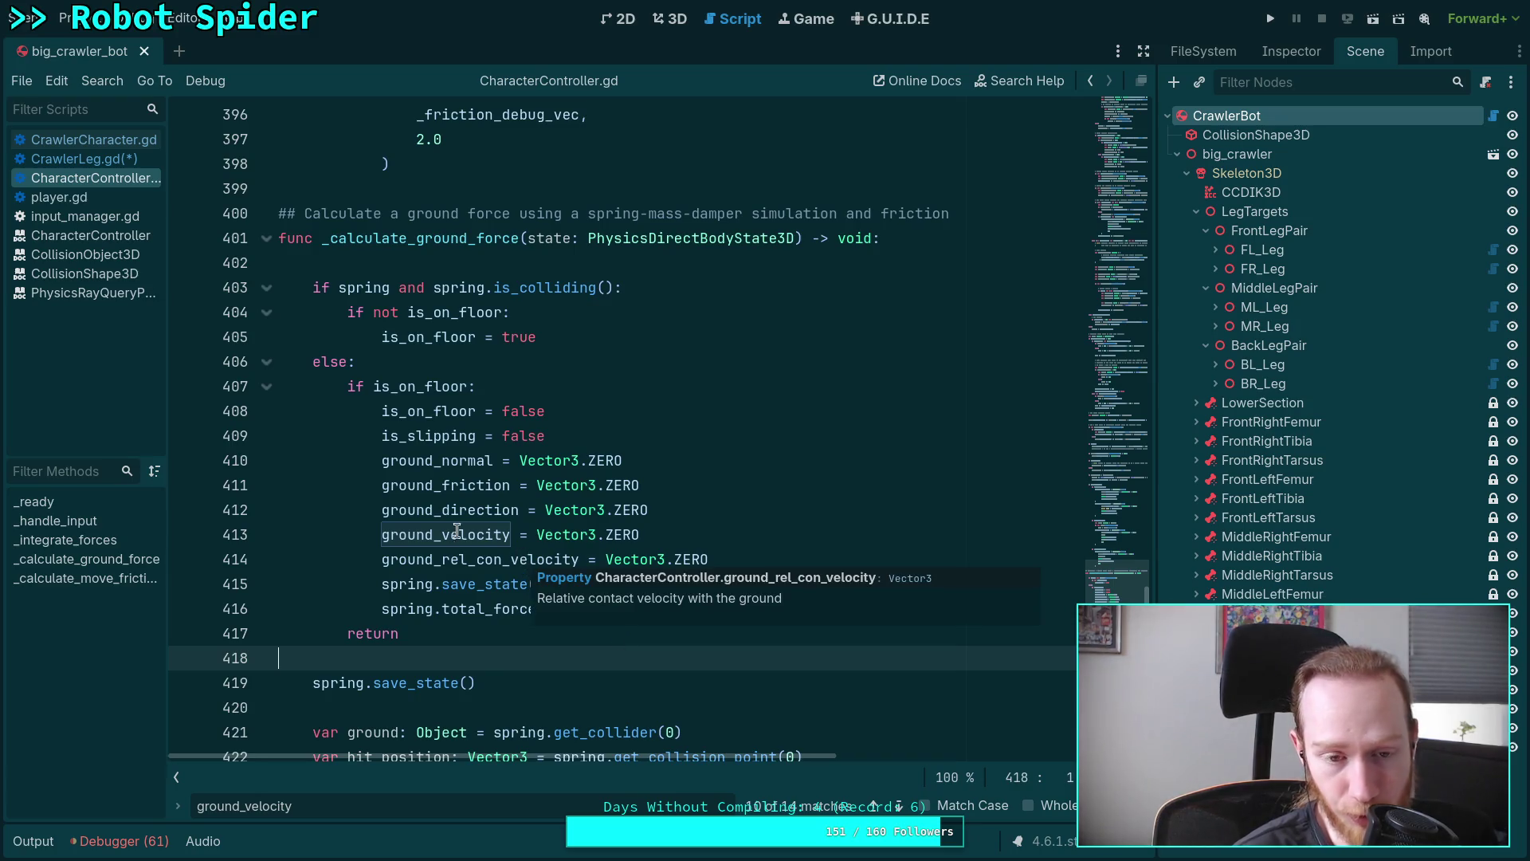
{"action": "mouse_move", "coordinate": [449, 529]}
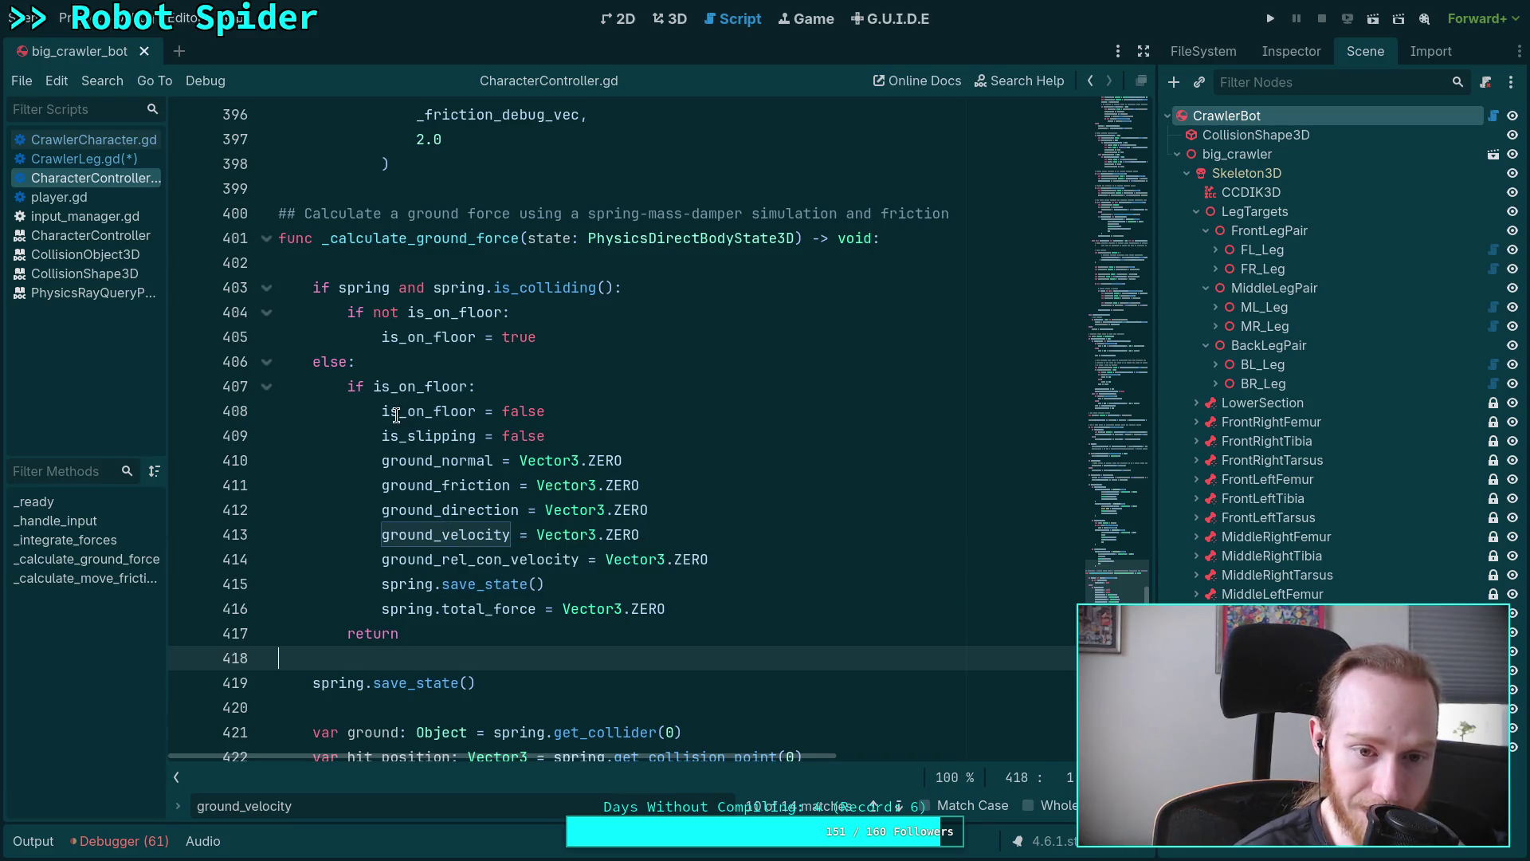
{"action": "mouse_move", "coordinate": [394, 407]}
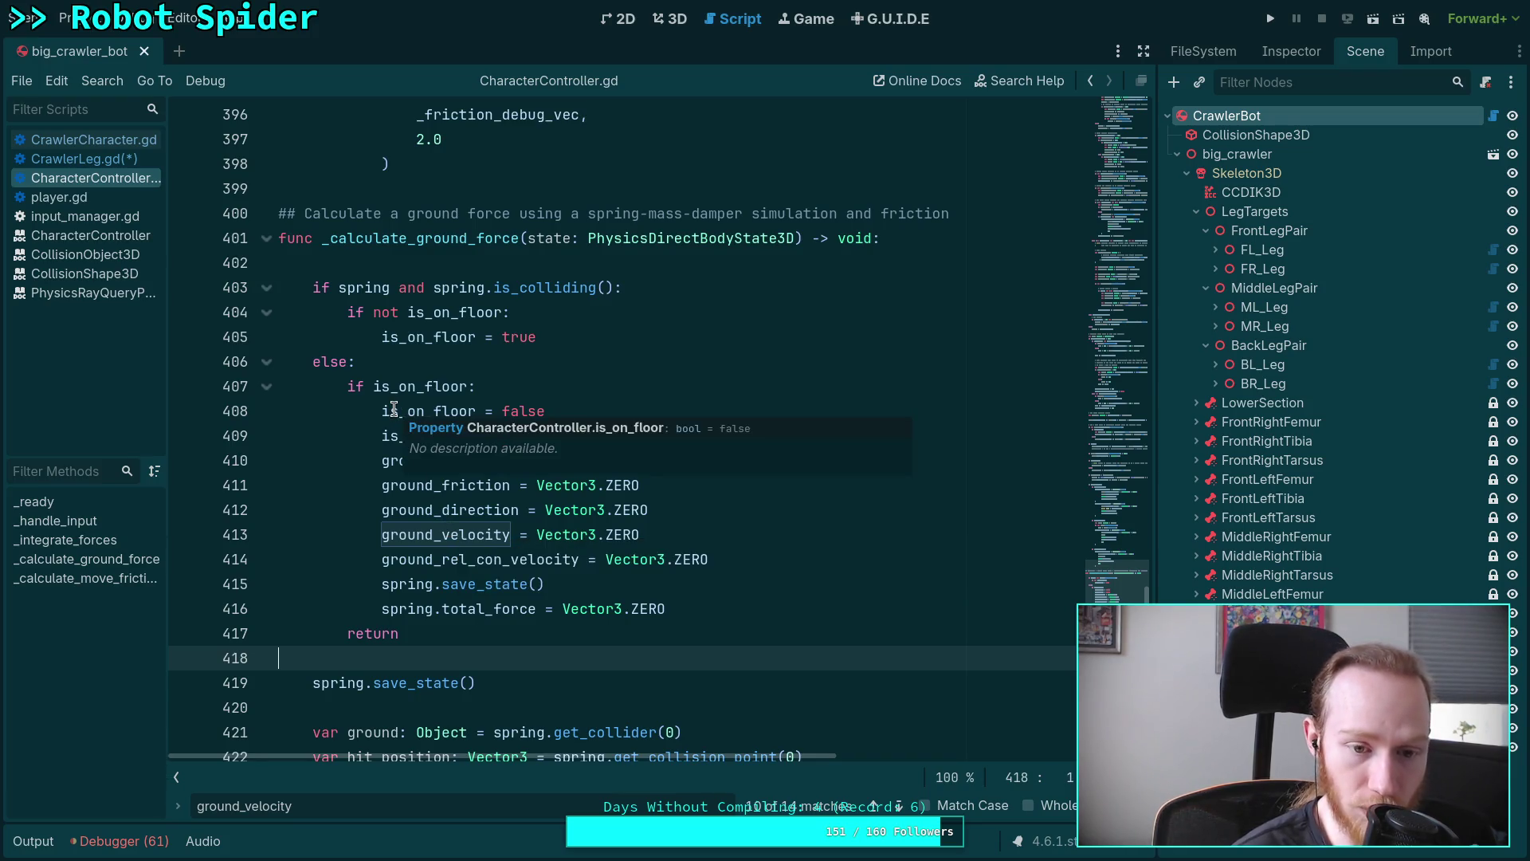
{"action": "double_click", "coordinate": [418, 530]}
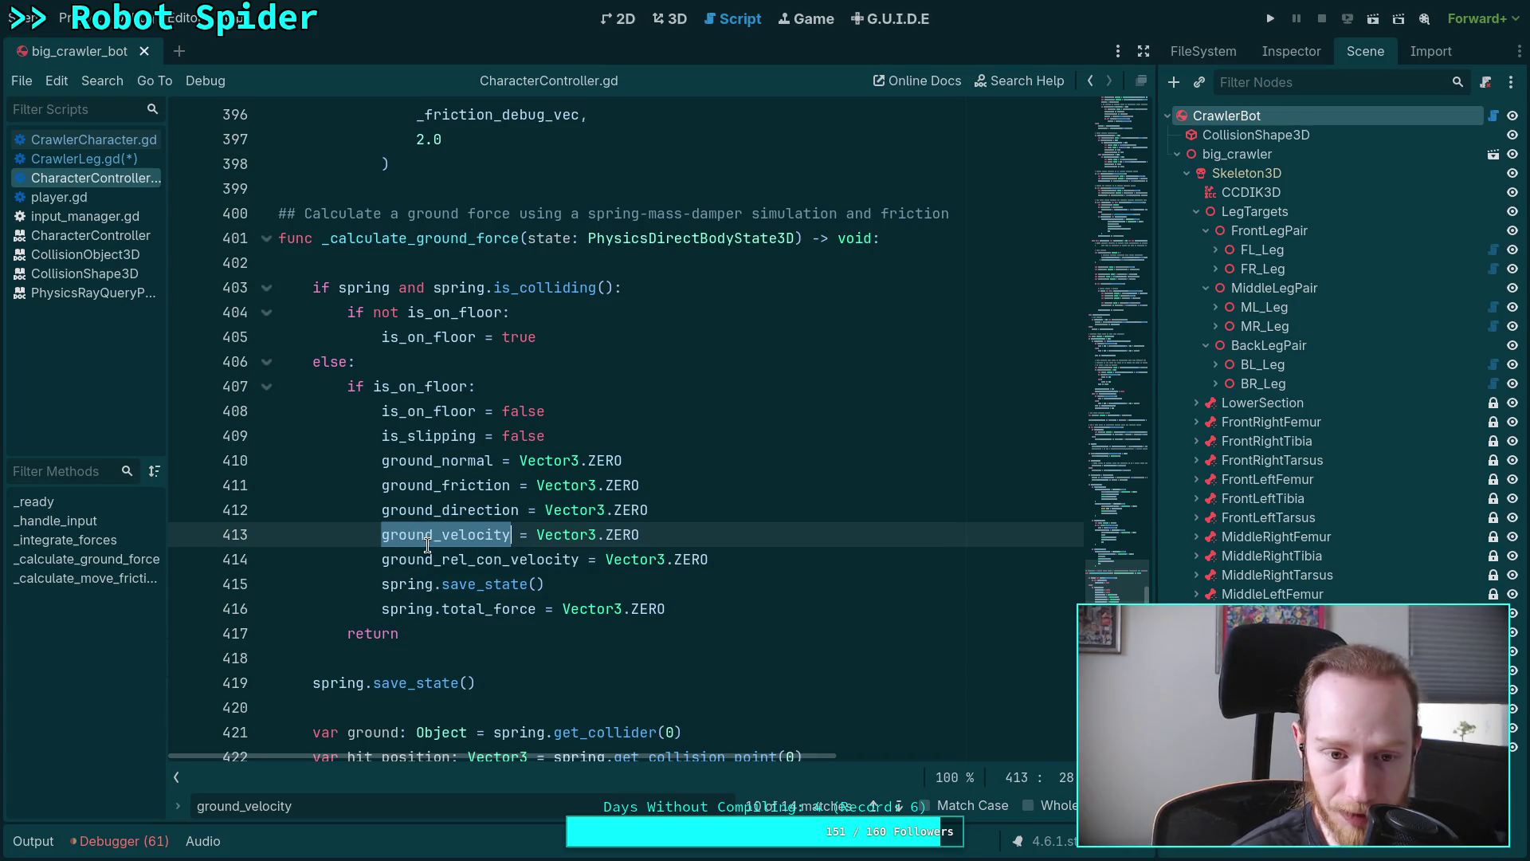
{"action": "double_click", "coordinate": [426, 487]}
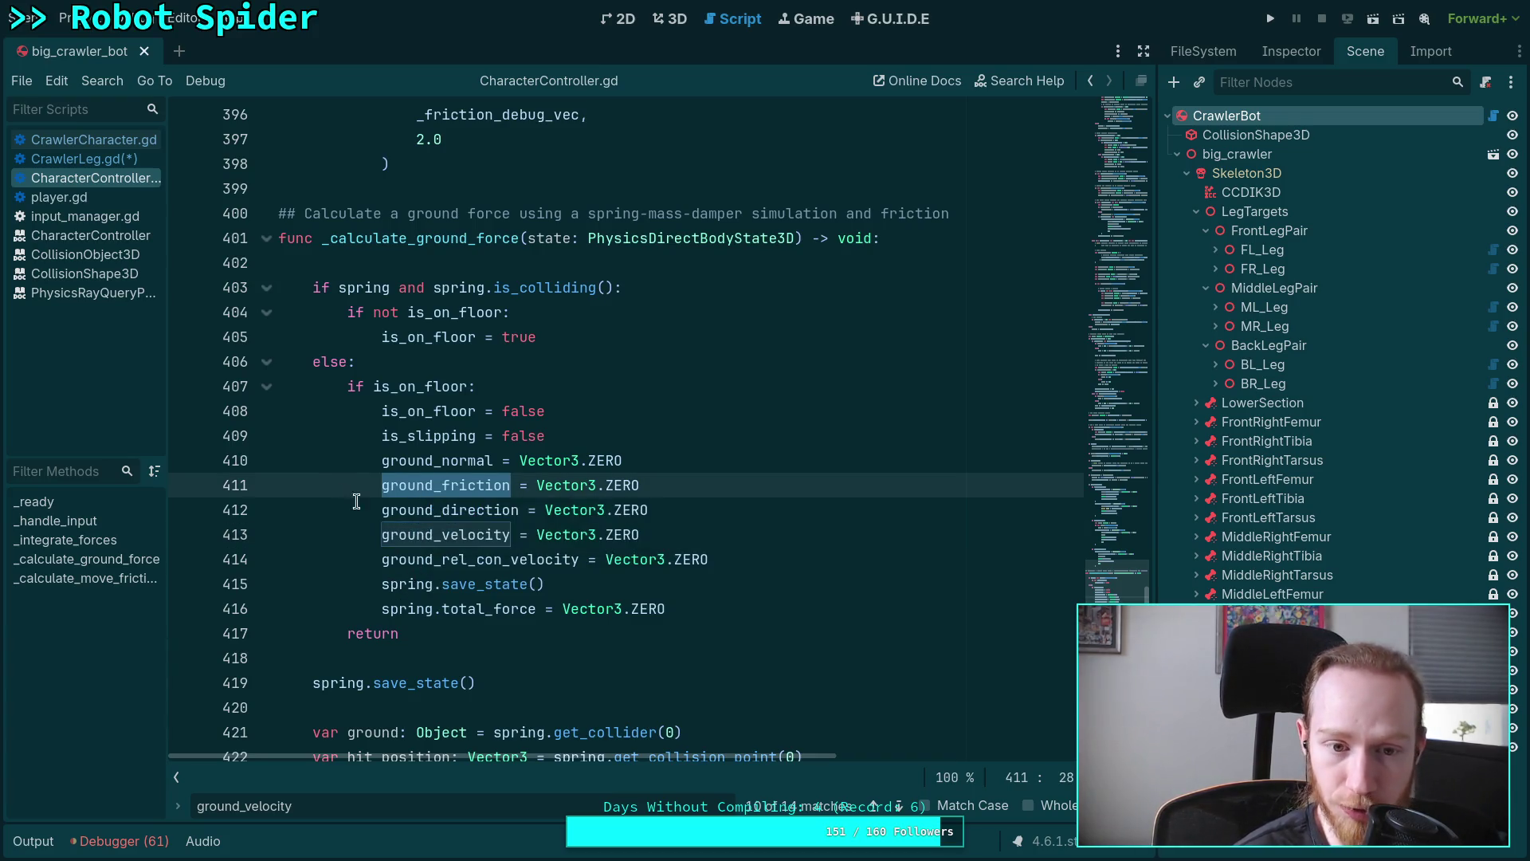
{"action": "double_click", "coordinate": [422, 558]}
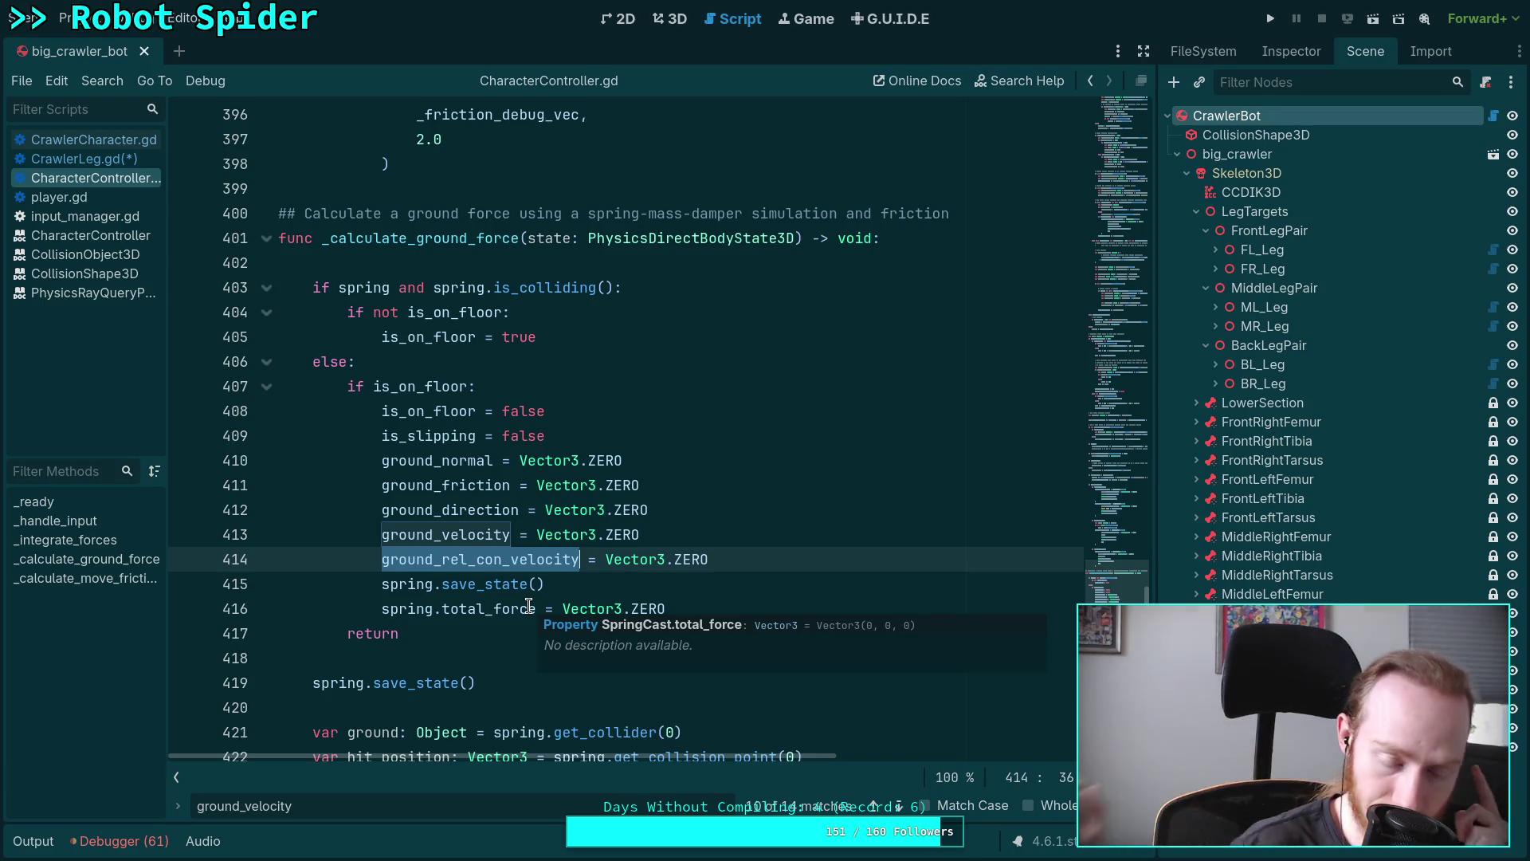
{"action": "key", "text": "ctrl+z"}
{"action": "key", "text": "ctrl+shift+z"}
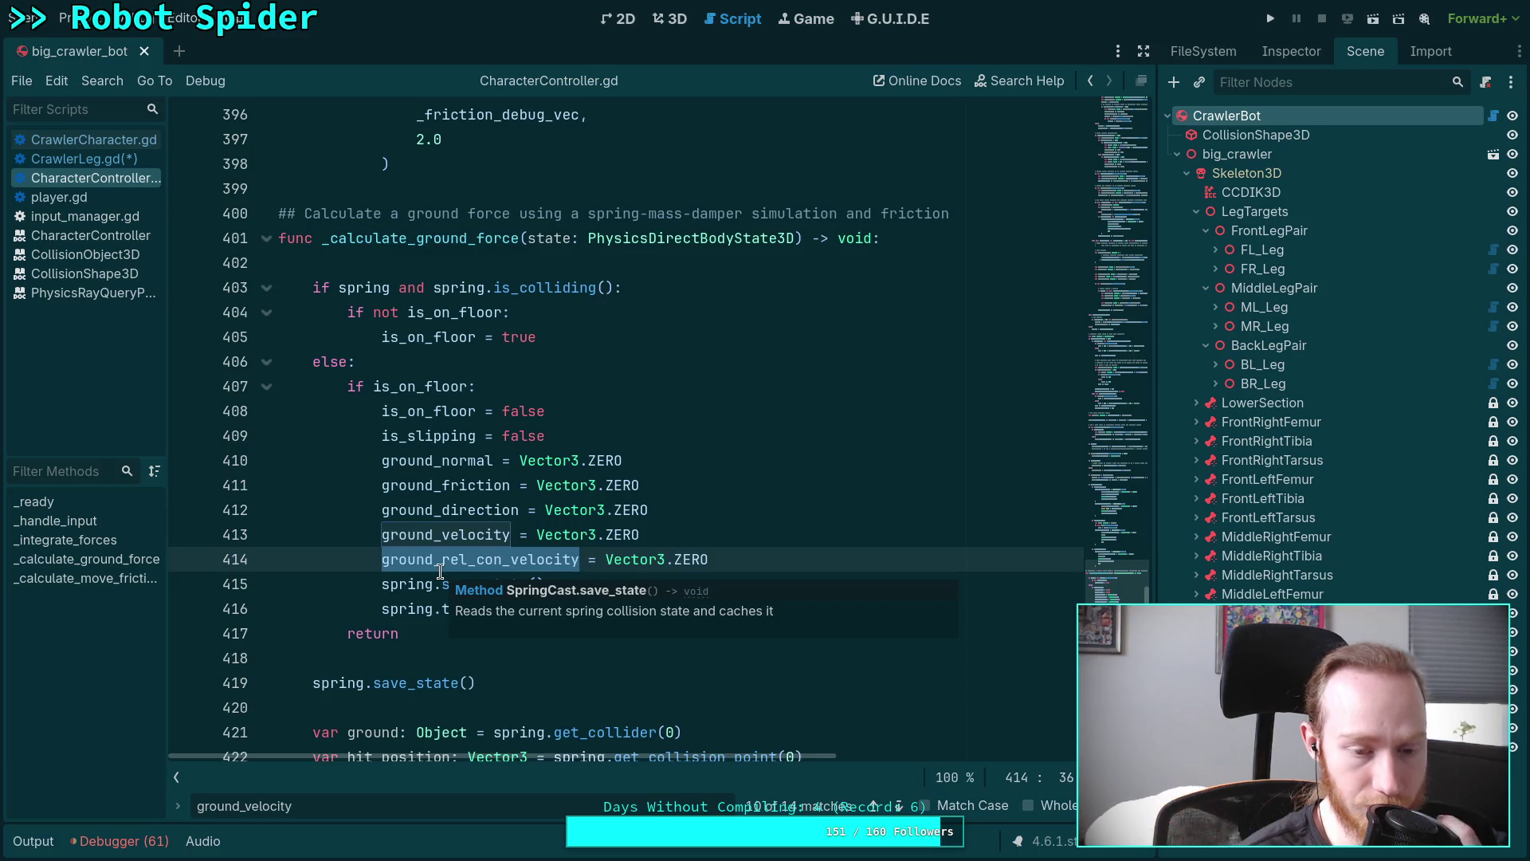
Switch to CrawlerLeg.gd and read update()'s leg lift-and-swing logic toward step_target.
{"action": "left_click", "coordinate": [95, 165]}
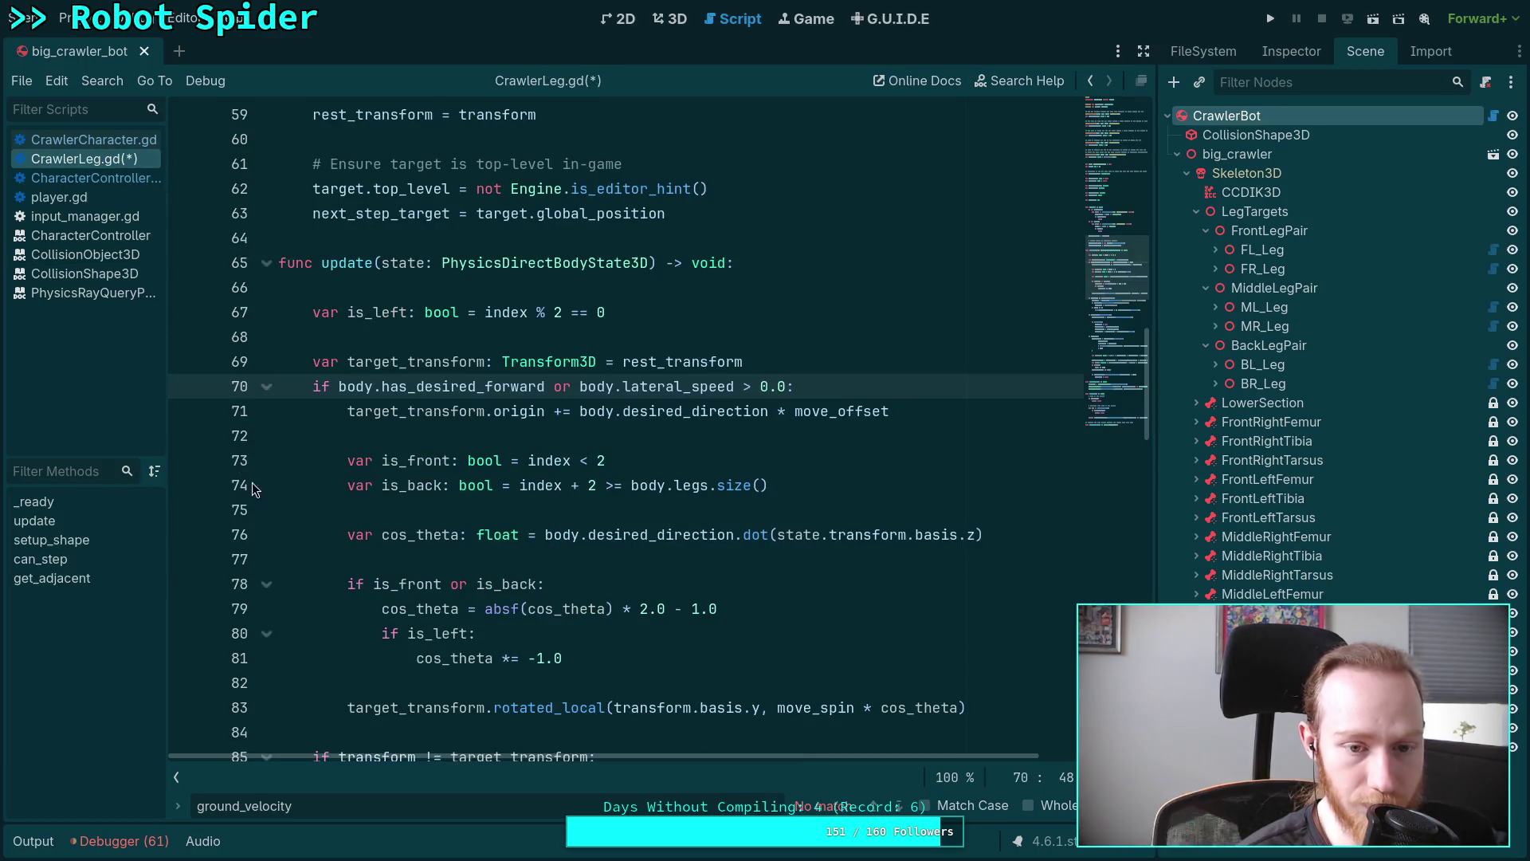
{"action": "left_click", "coordinate": [399, 509]}
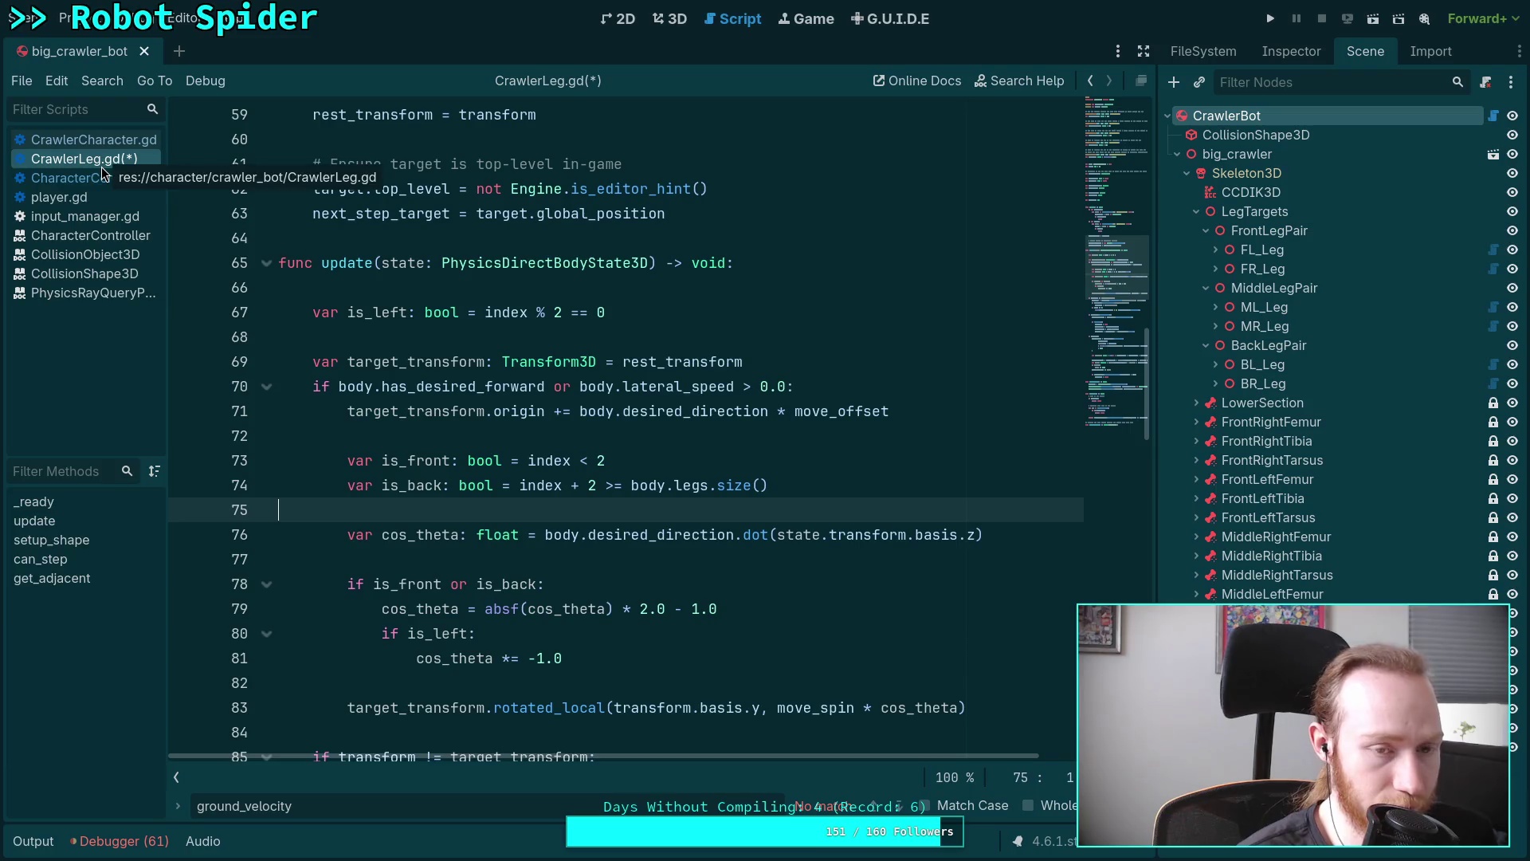
{"action": "scroll", "coordinate": [587, 474], "scroll_direction": "up", "scroll_amount": 8}
{"action": "scroll", "coordinate": [587, 474], "scroll_direction": "down", "scroll_amount": 15}
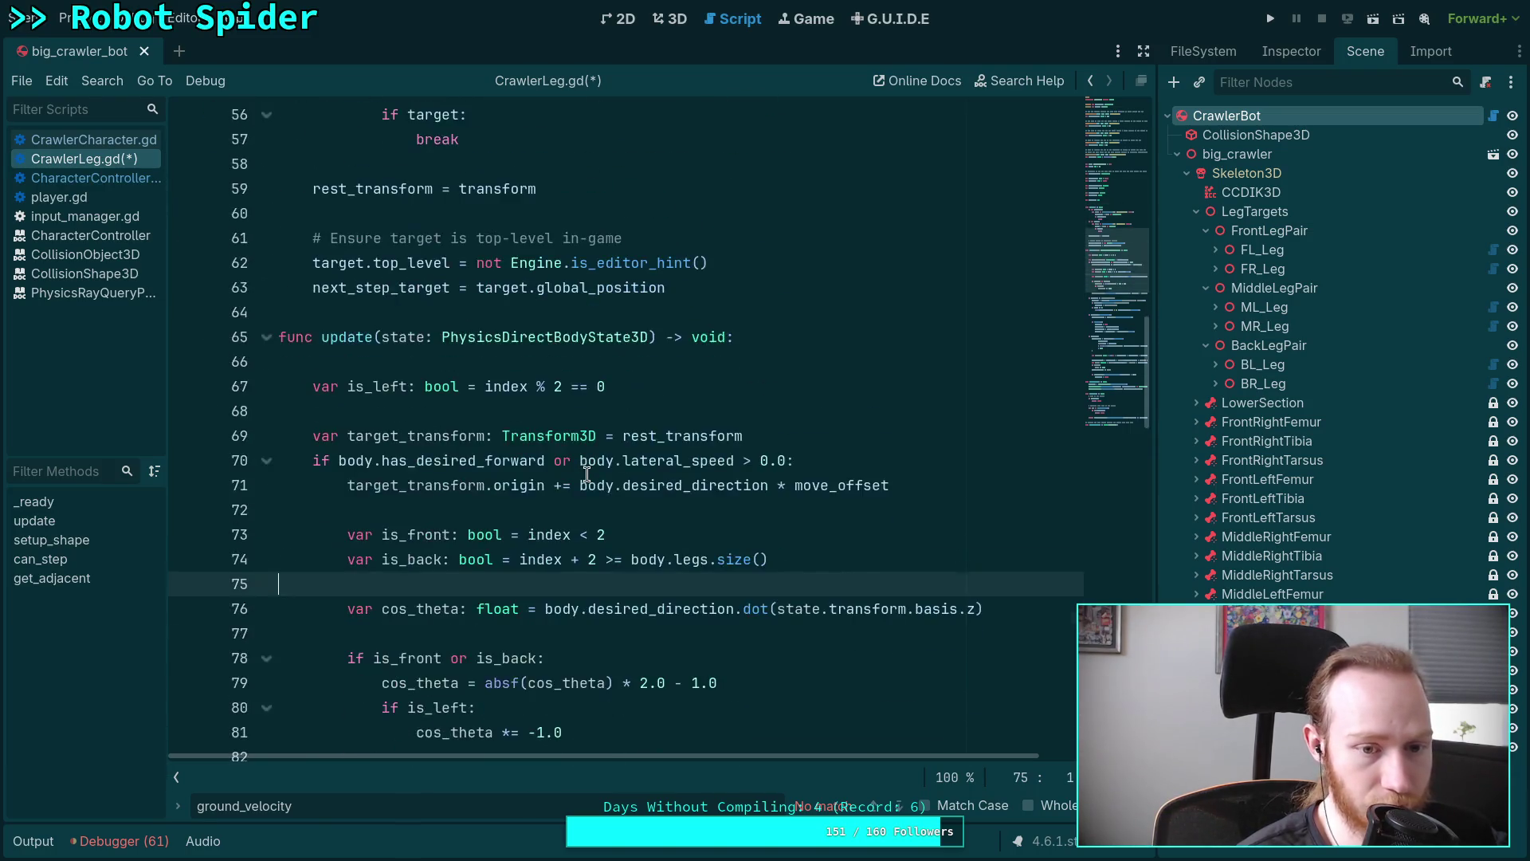
{"action": "scroll", "coordinate": [588, 474], "scroll_direction": "down", "scroll_amount": 12}
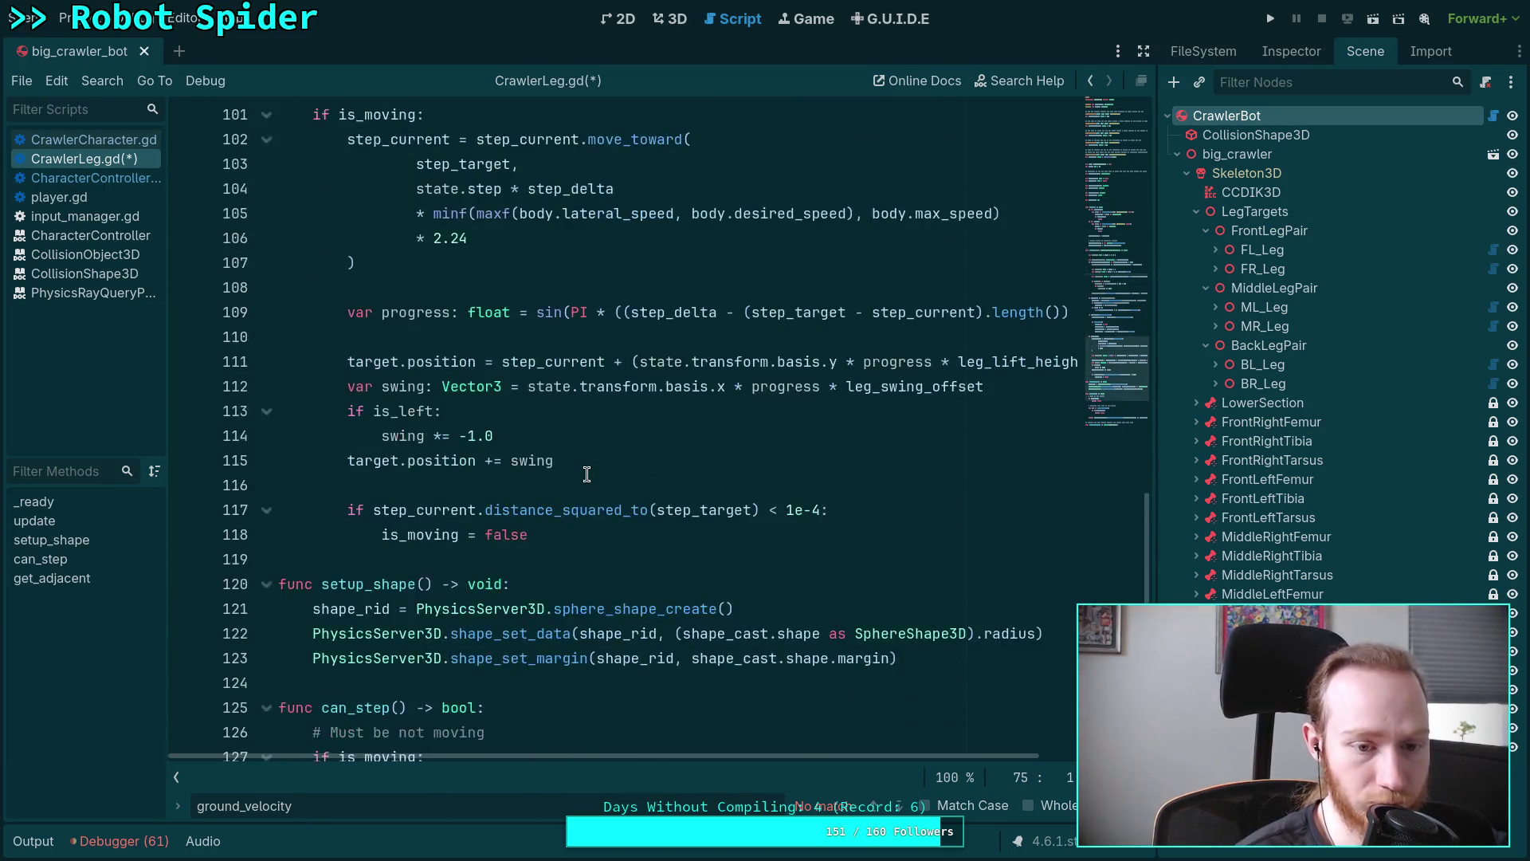
Highlight desired_acceleration in CrawlerCharacter.gd's _update_legs, then return to CharacterController.gd.
{"action": "left_click", "coordinate": [110, 178]}
{"action": "left_click", "coordinate": [102, 143]}
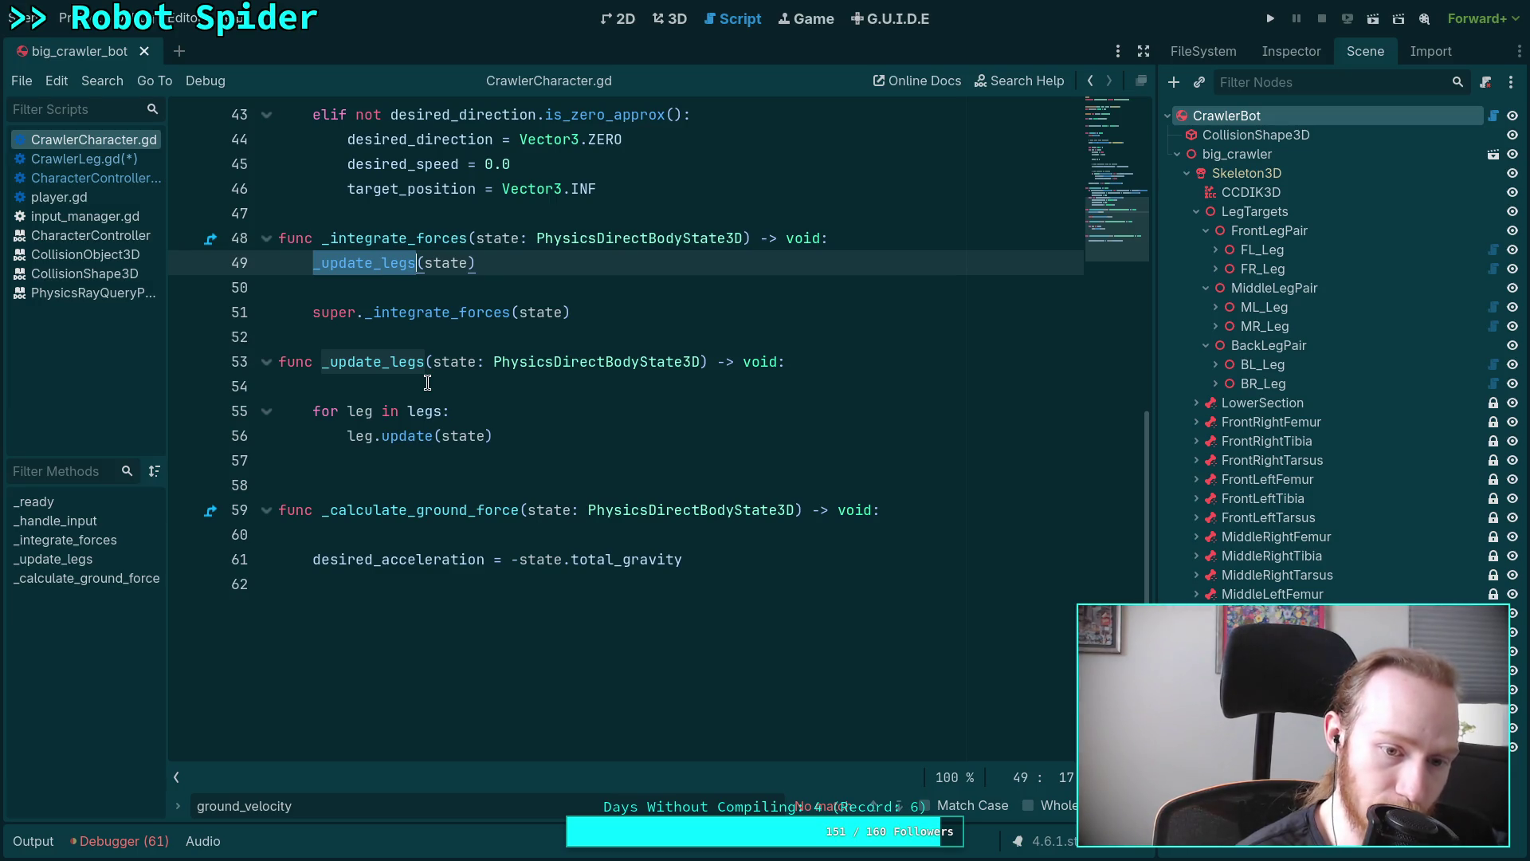
{"action": "double_click", "coordinate": [451, 559]}
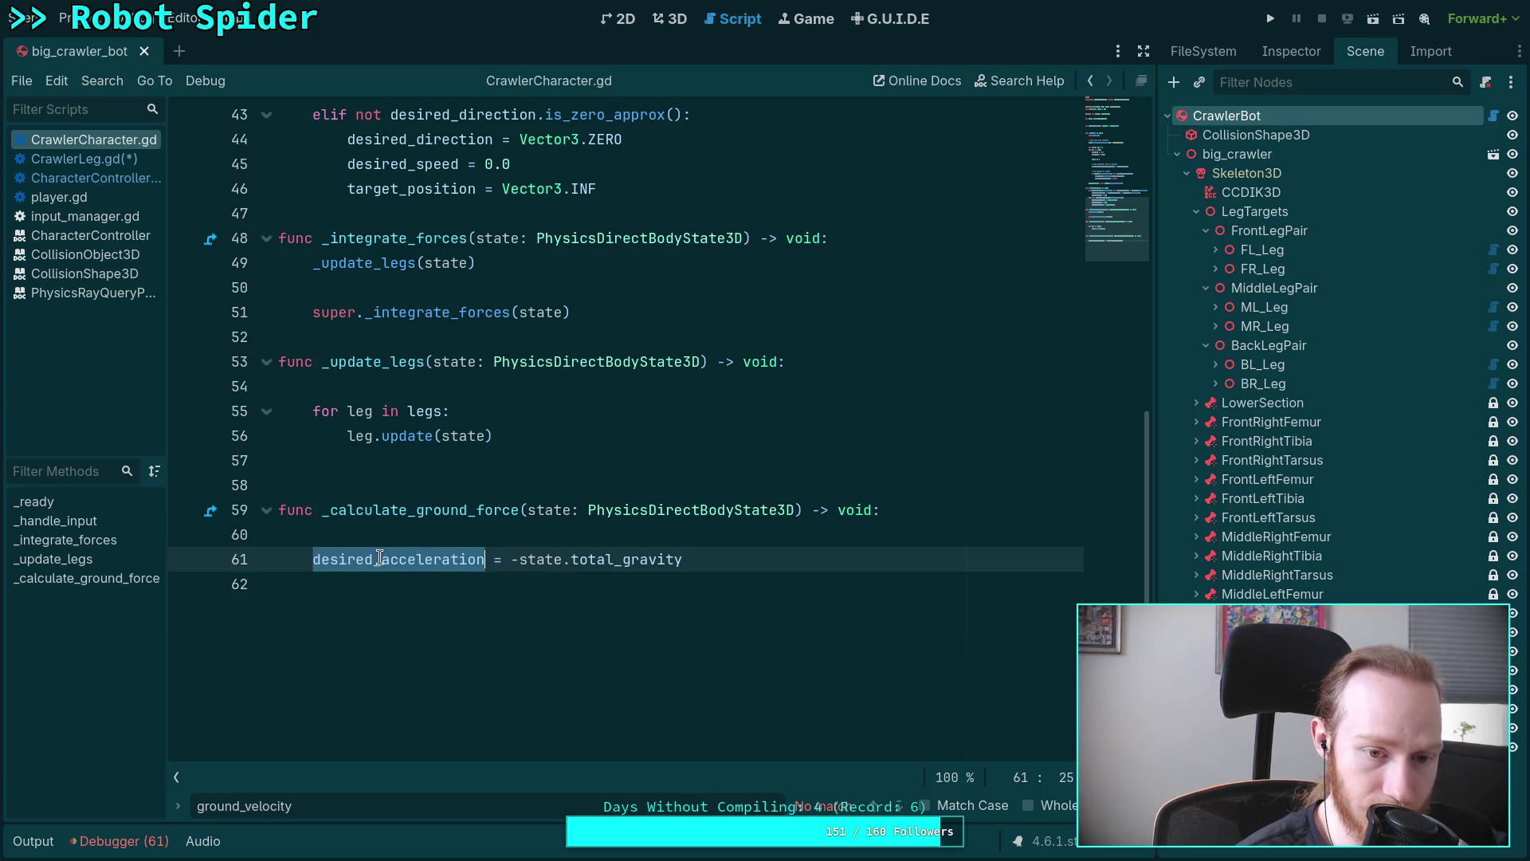
{"action": "left_click", "coordinate": [108, 159]}
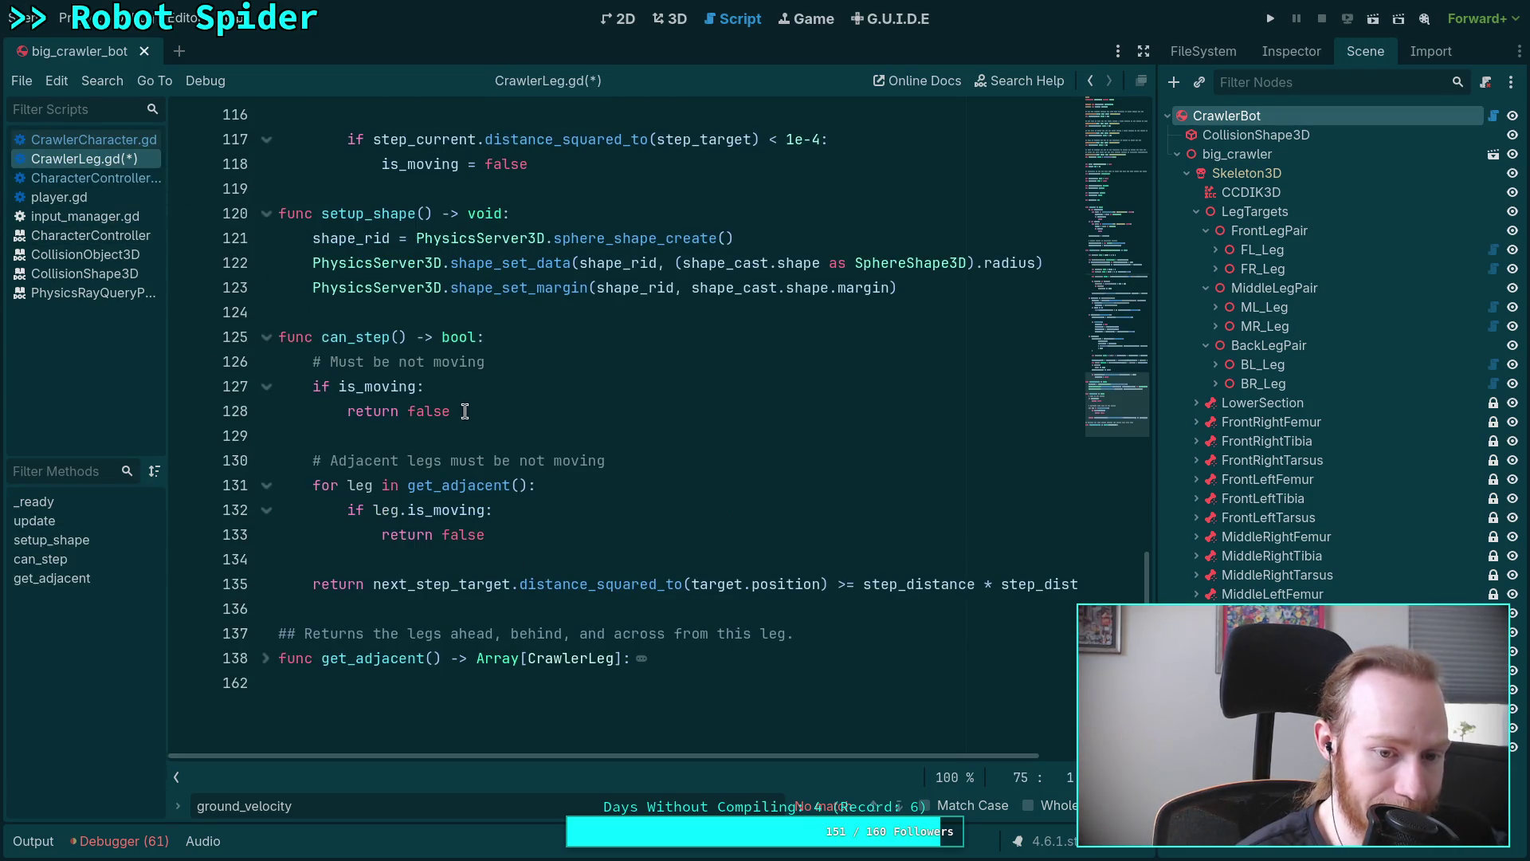
{"action": "left_click", "coordinate": [88, 177]}
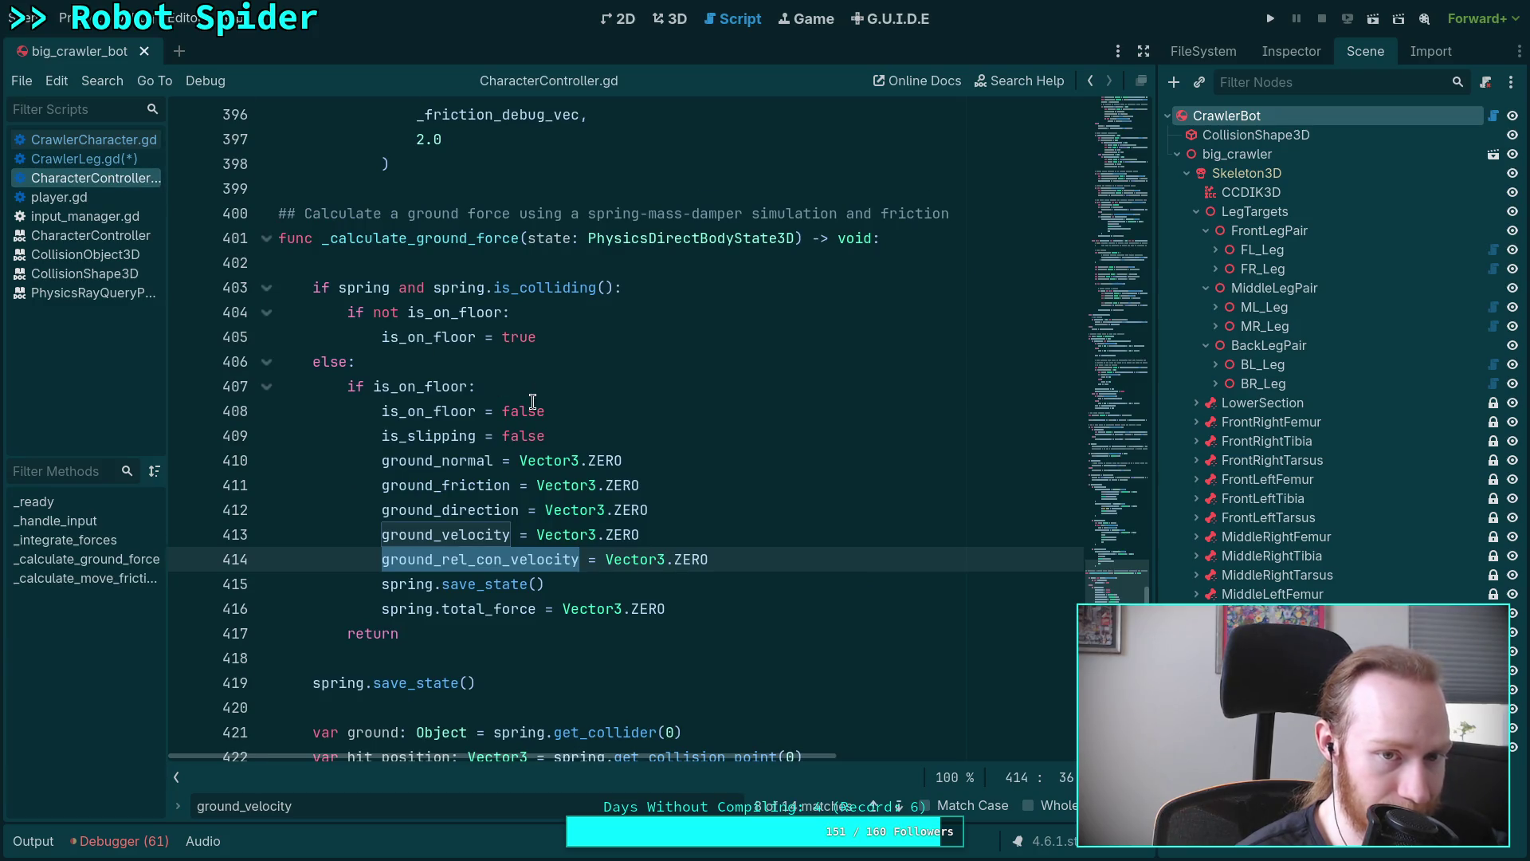
{"action": "scroll", "coordinate": [533, 400], "scroll_direction": "down", "scroll_amount": 5}
{"action": "scroll", "coordinate": [499, 454], "scroll_direction": "down", "scroll_amount": 1}
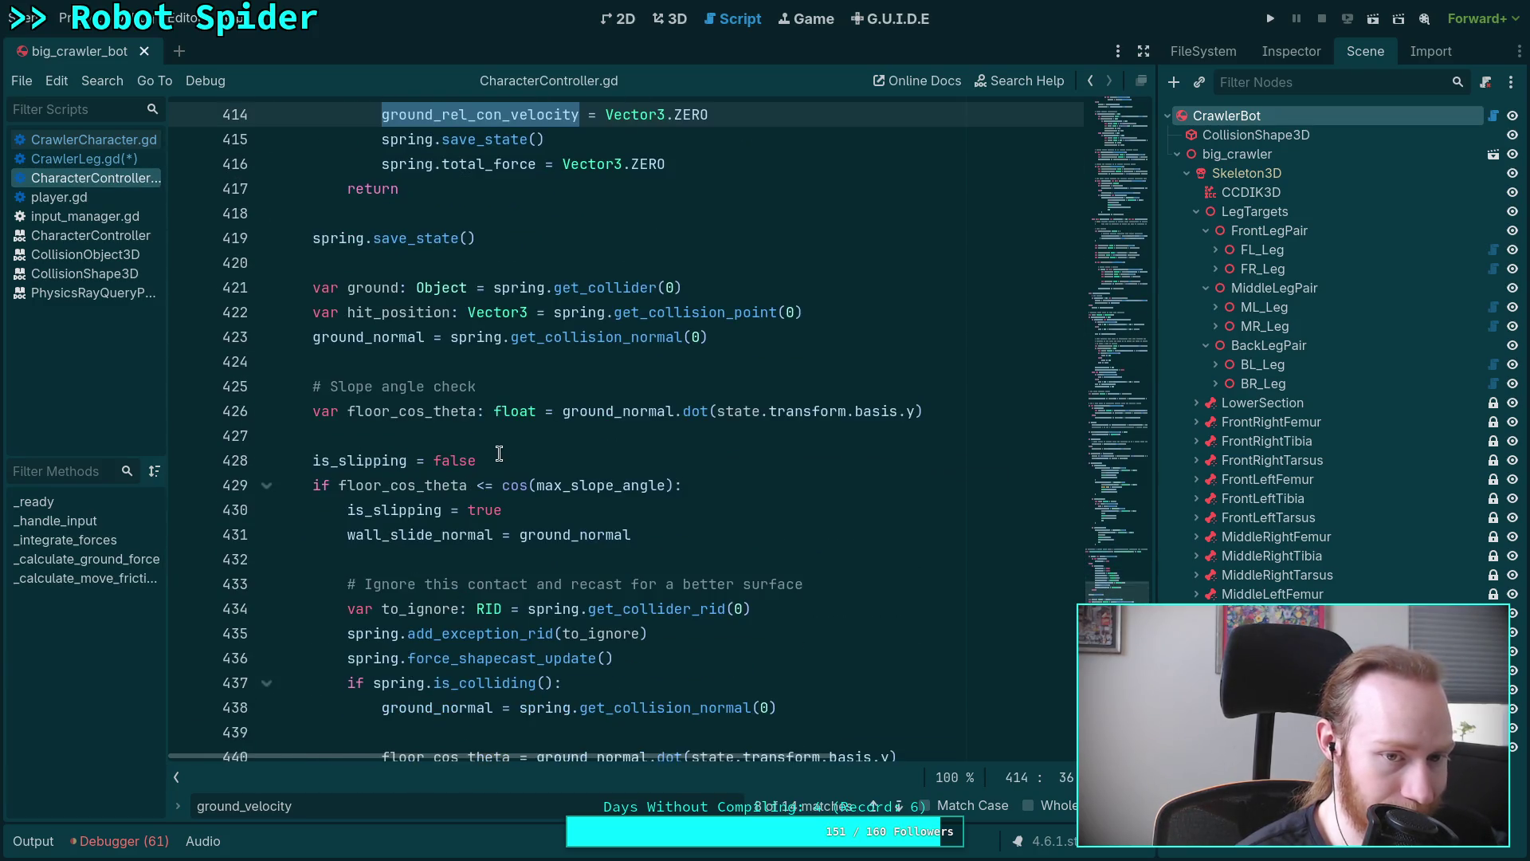
{"action": "scroll", "coordinate": [501, 448], "scroll_direction": "up", "scroll_amount": 4}
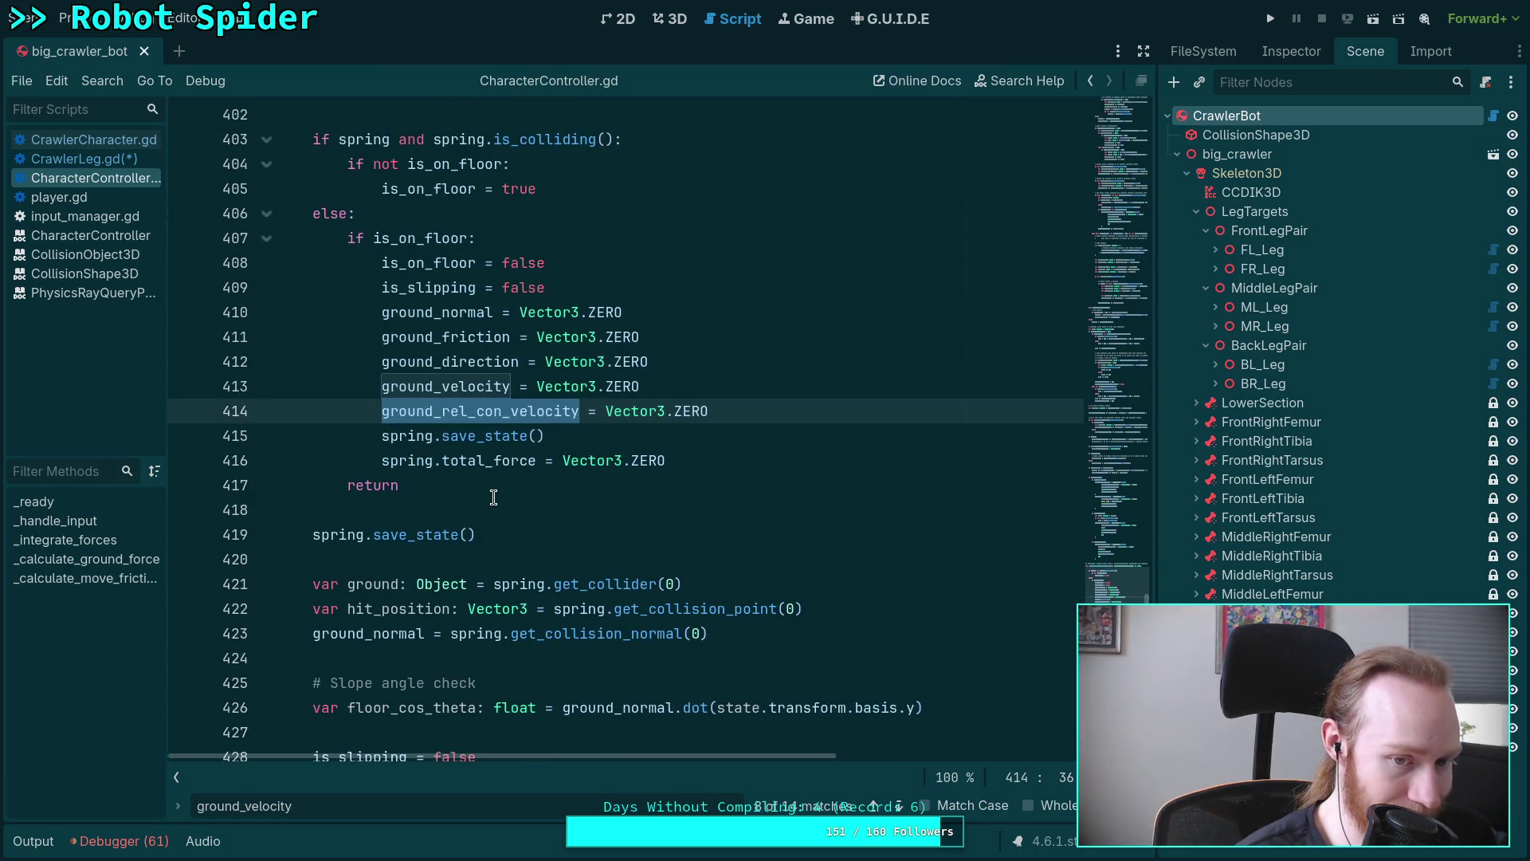
{"action": "scroll", "coordinate": [519, 501], "scroll_direction": "down", "scroll_amount": 4}
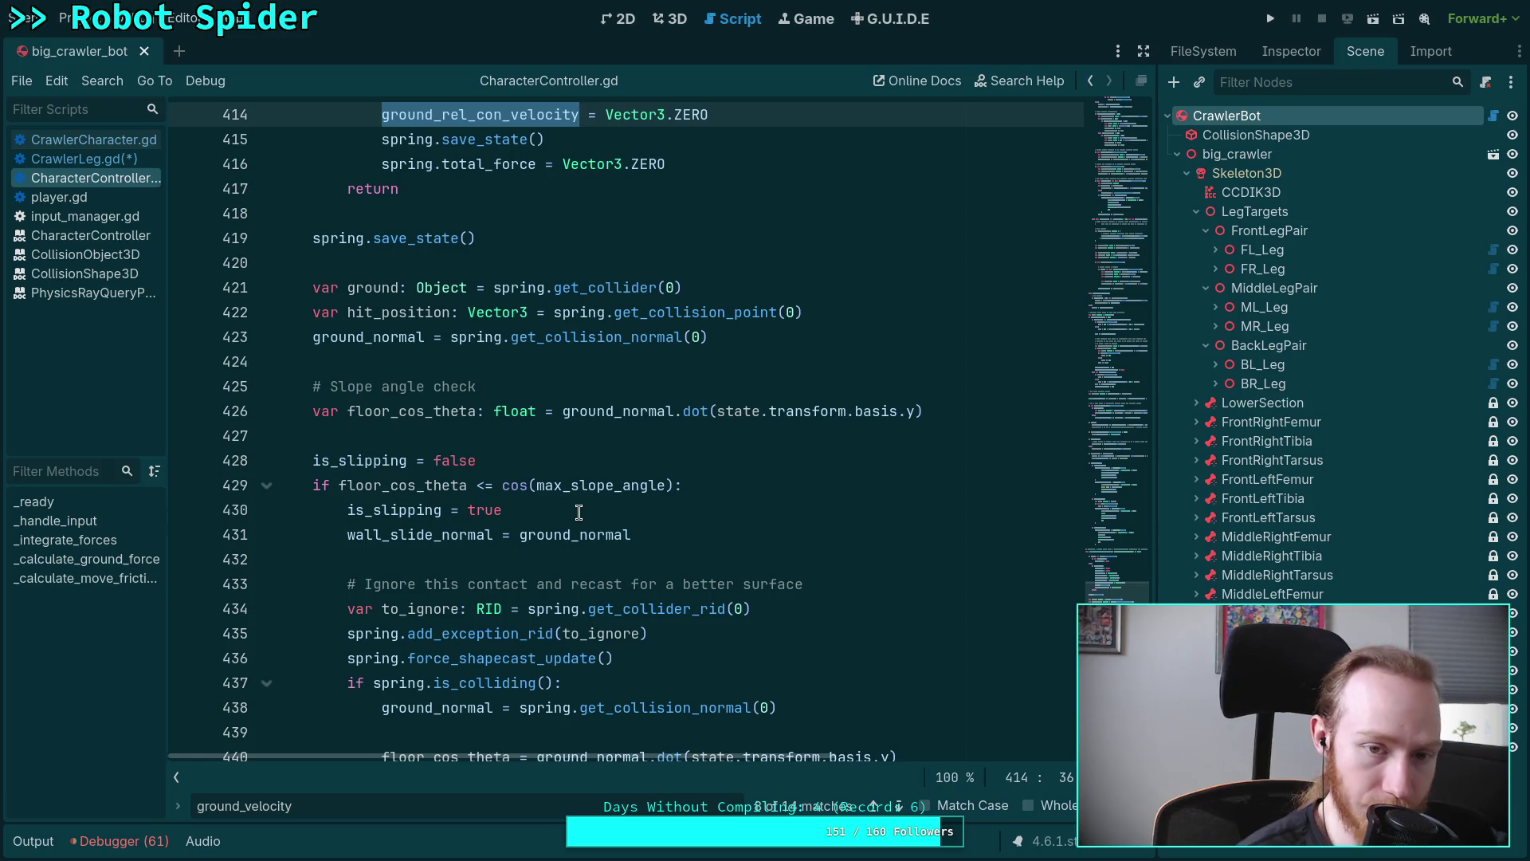
{"action": "left_click", "coordinate": [358, 462]}
{"action": "double_click", "coordinate": [359, 462]}
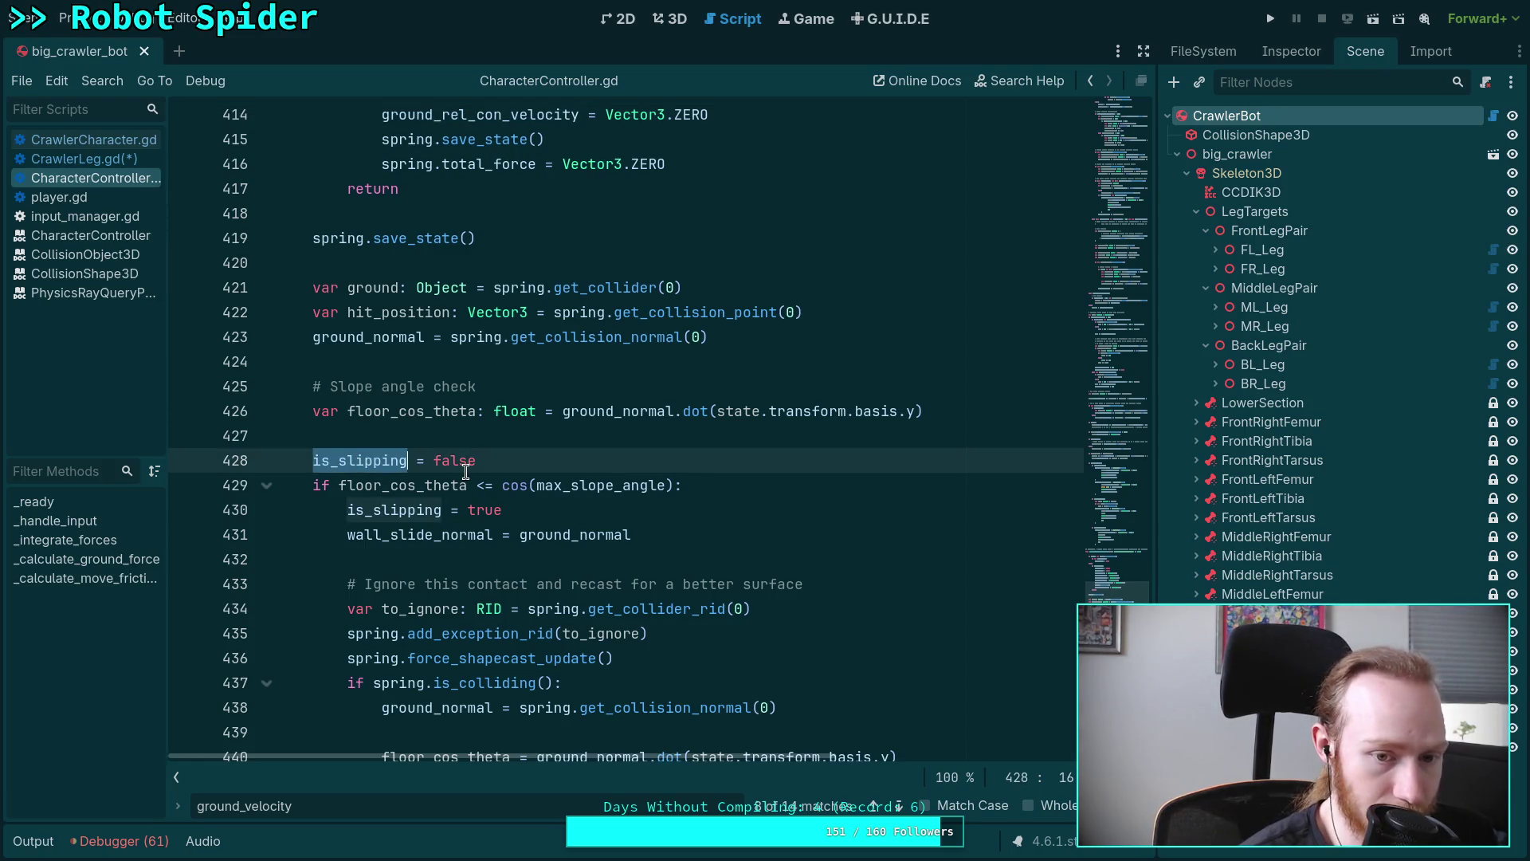
{"action": "scroll", "coordinate": [466, 472], "scroll_direction": "down", "scroll_amount": 4}
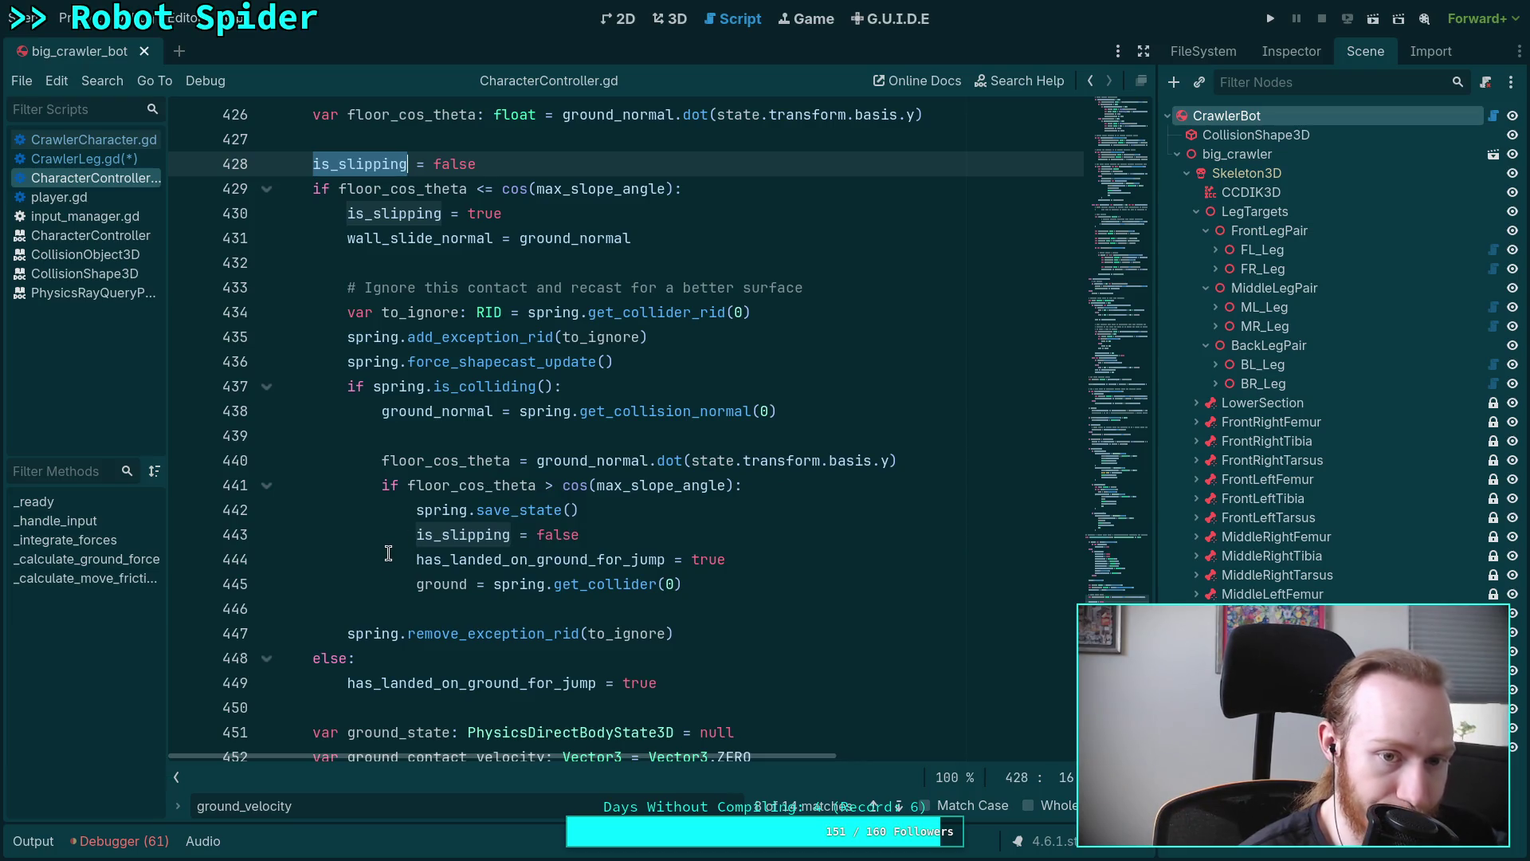
{"action": "left_click", "coordinate": [593, 195]}
{"action": "double_click", "coordinate": [593, 189]}
{"action": "scroll", "coordinate": [406, 486], "scroll_direction": "up", "scroll_amount": 4}
{"action": "scroll", "coordinate": [407, 486], "scroll_direction": "down", "scroll_amount": 4}
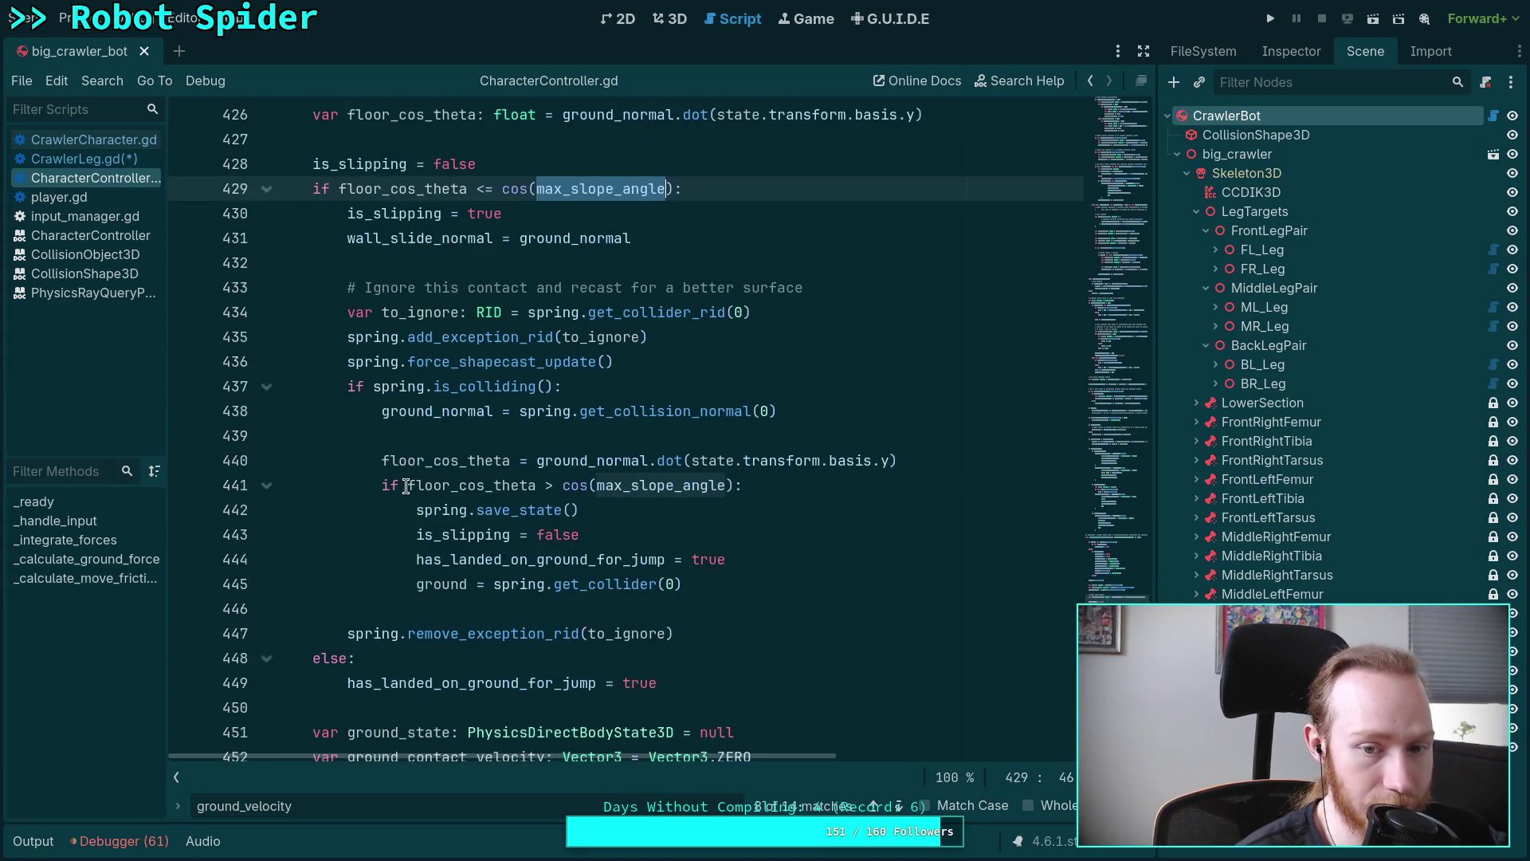
{"action": "scroll", "coordinate": [406, 486], "scroll_direction": "up", "scroll_amount": 5}
{"action": "scroll", "coordinate": [406, 486], "scroll_direction": "up", "scroll_amount": 3}
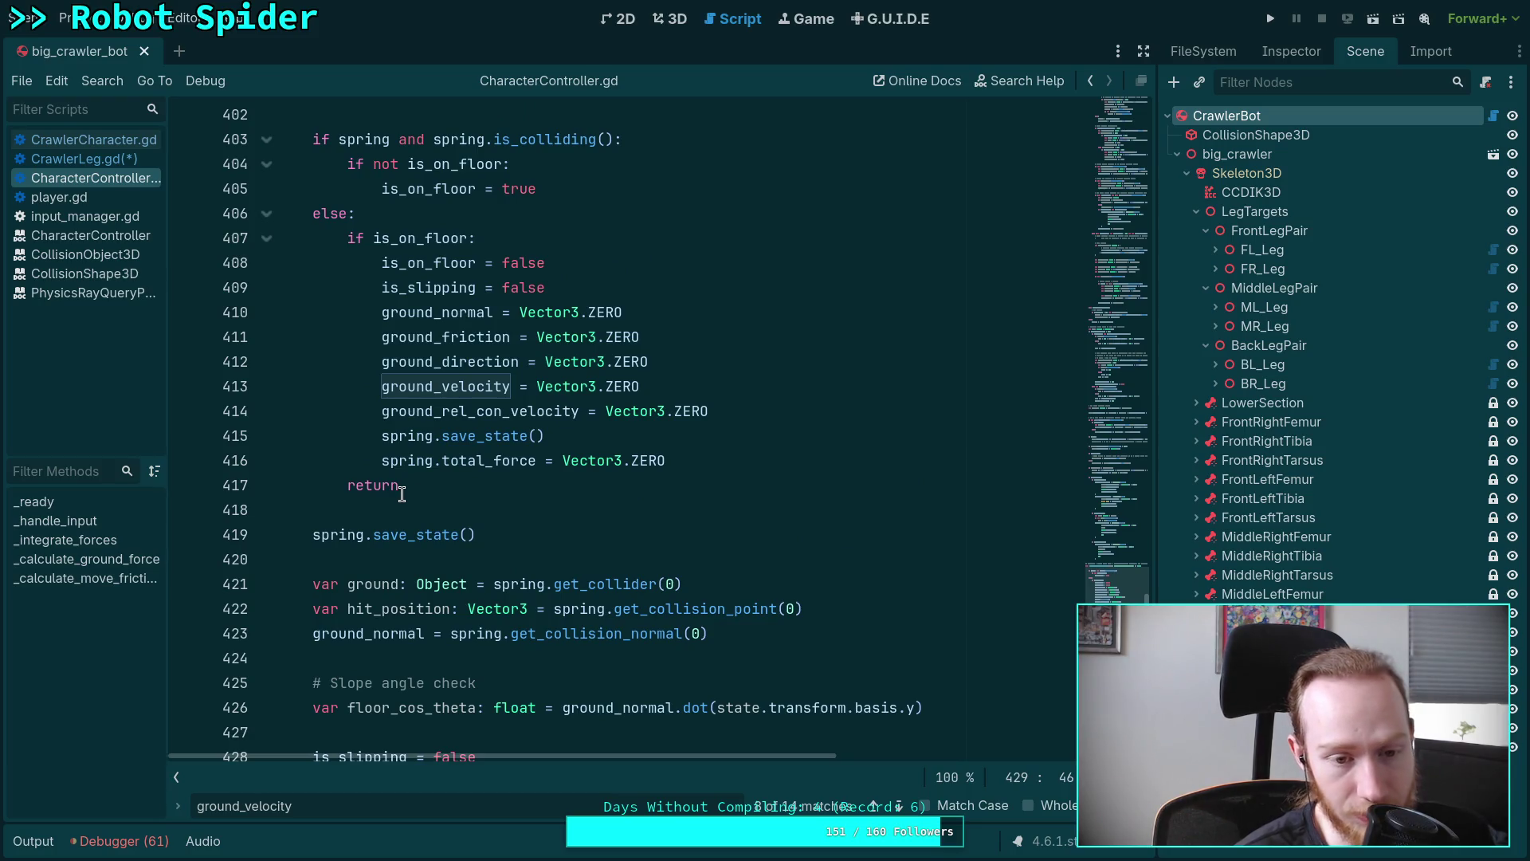
{"action": "scroll", "coordinate": [402, 494], "scroll_direction": "down", "scroll_amount": 4}
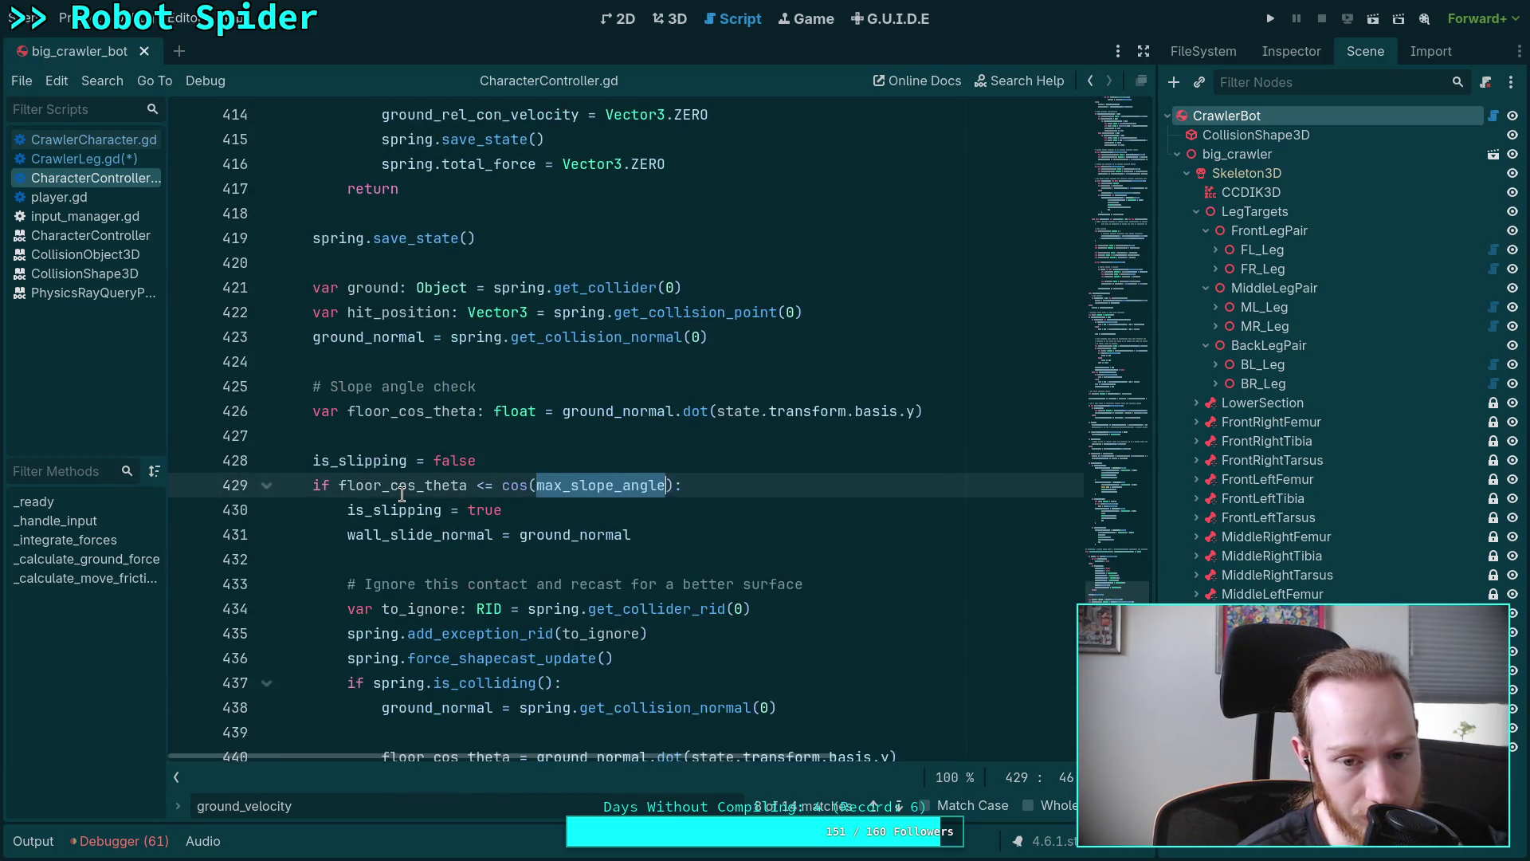
{"action": "left_click", "coordinate": [395, 435]}
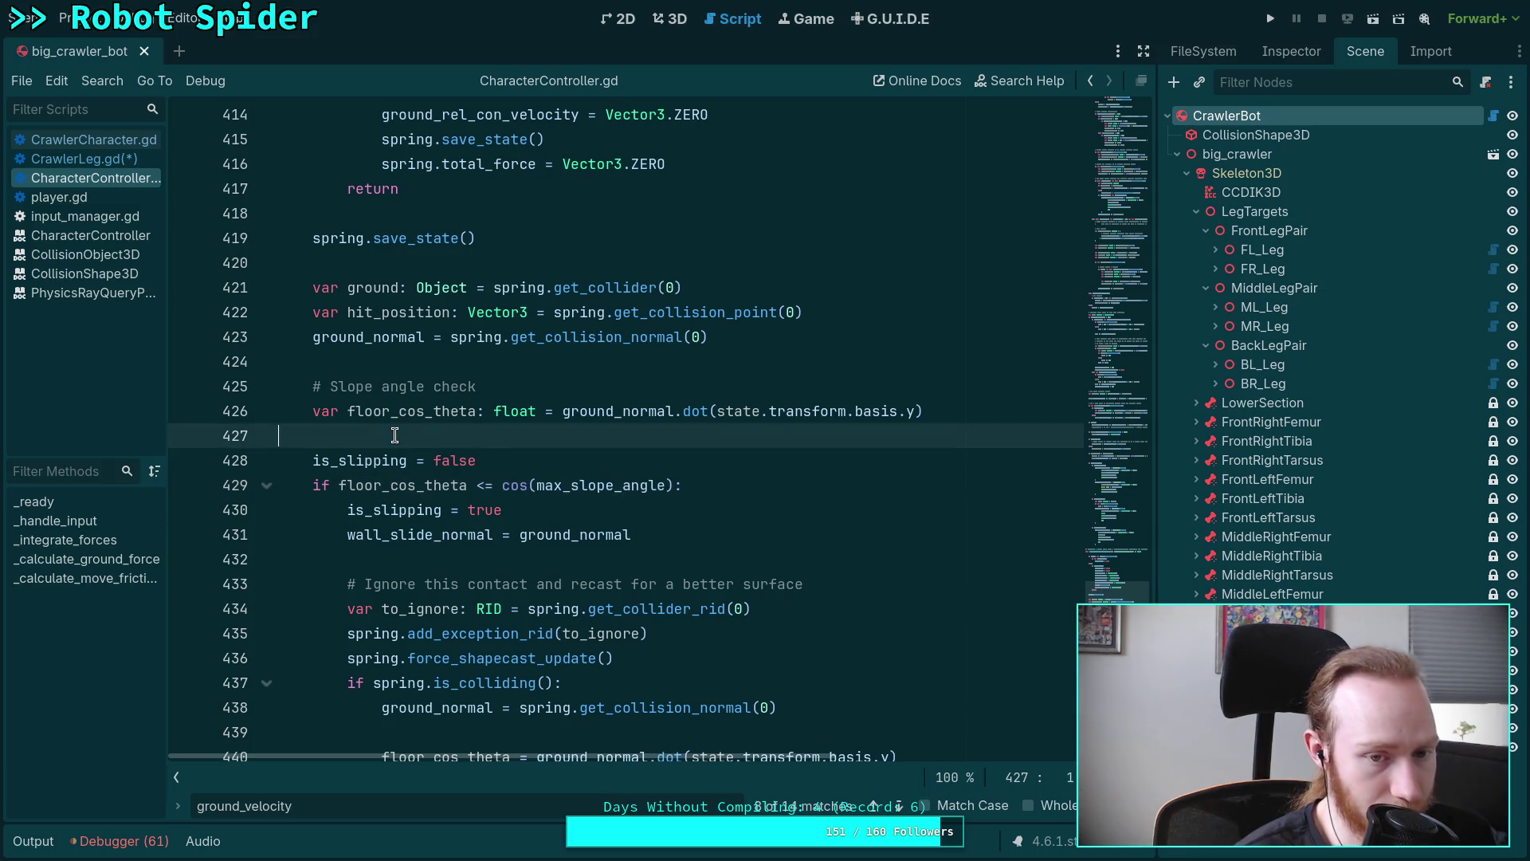
{"action": "scroll", "coordinate": [394, 434], "scroll_direction": "down", "scroll_amount": 8}
{"action": "scroll", "coordinate": [441, 468], "scroll_direction": "down", "scroll_amount": 6}
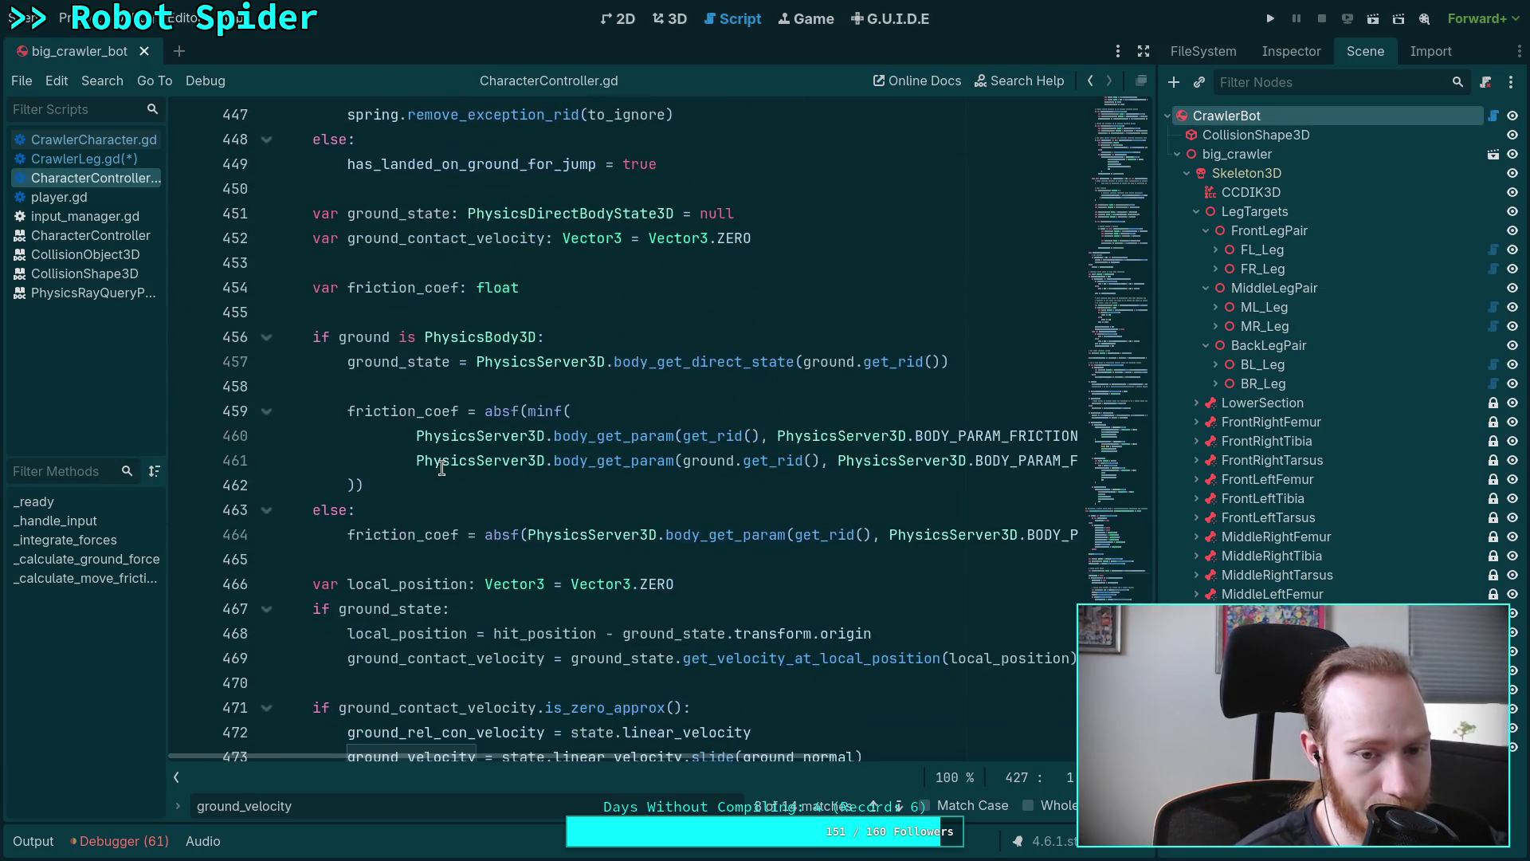
{"action": "scroll", "coordinate": [441, 467], "scroll_direction": "down", "scroll_amount": 2}
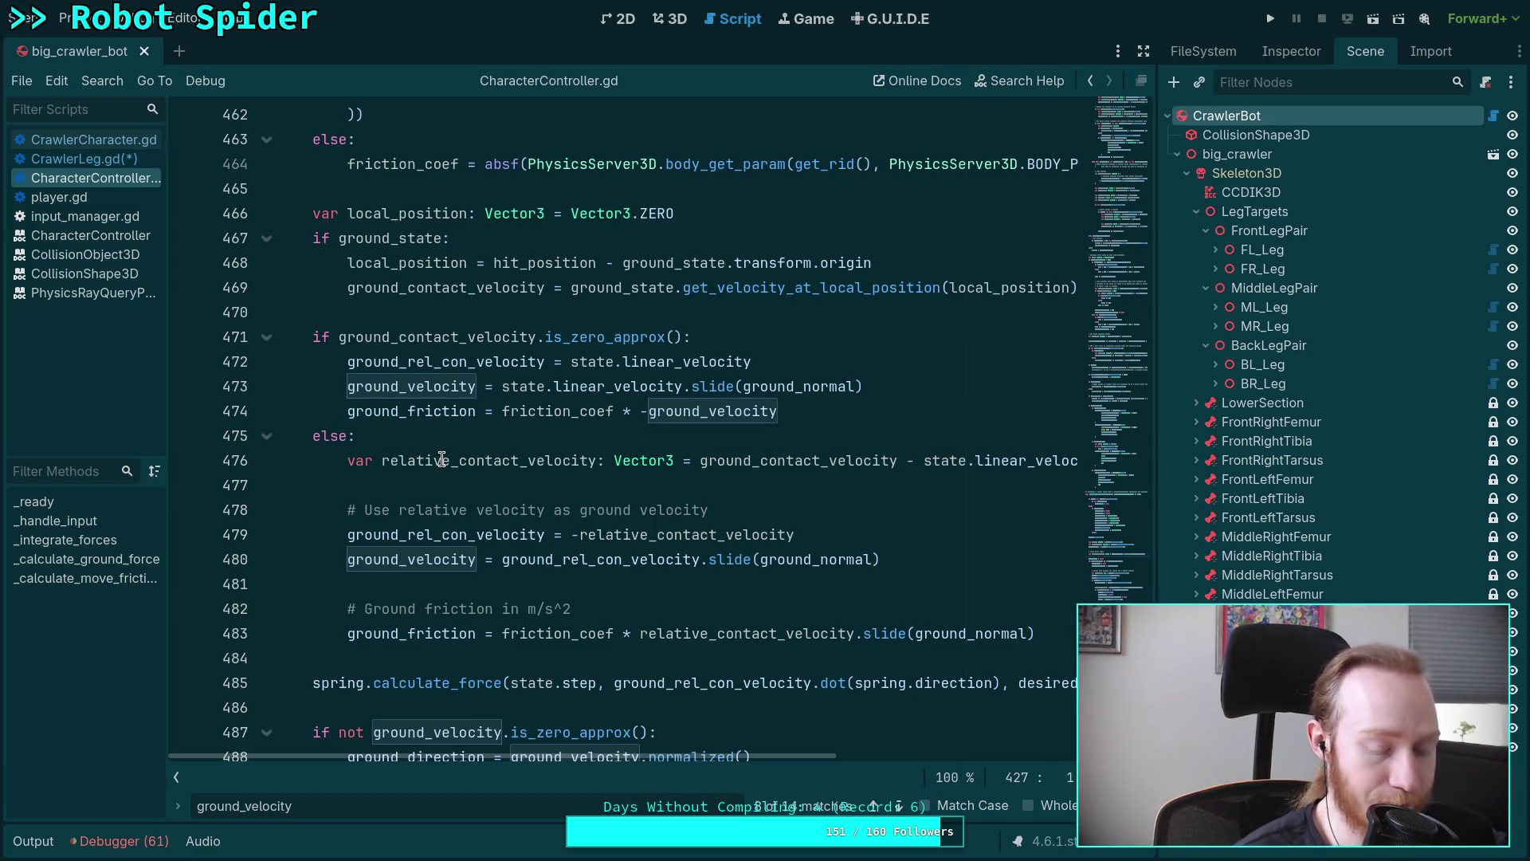
{"action": "scroll", "coordinate": [442, 460], "scroll_direction": "down", "scroll_amount": 2}
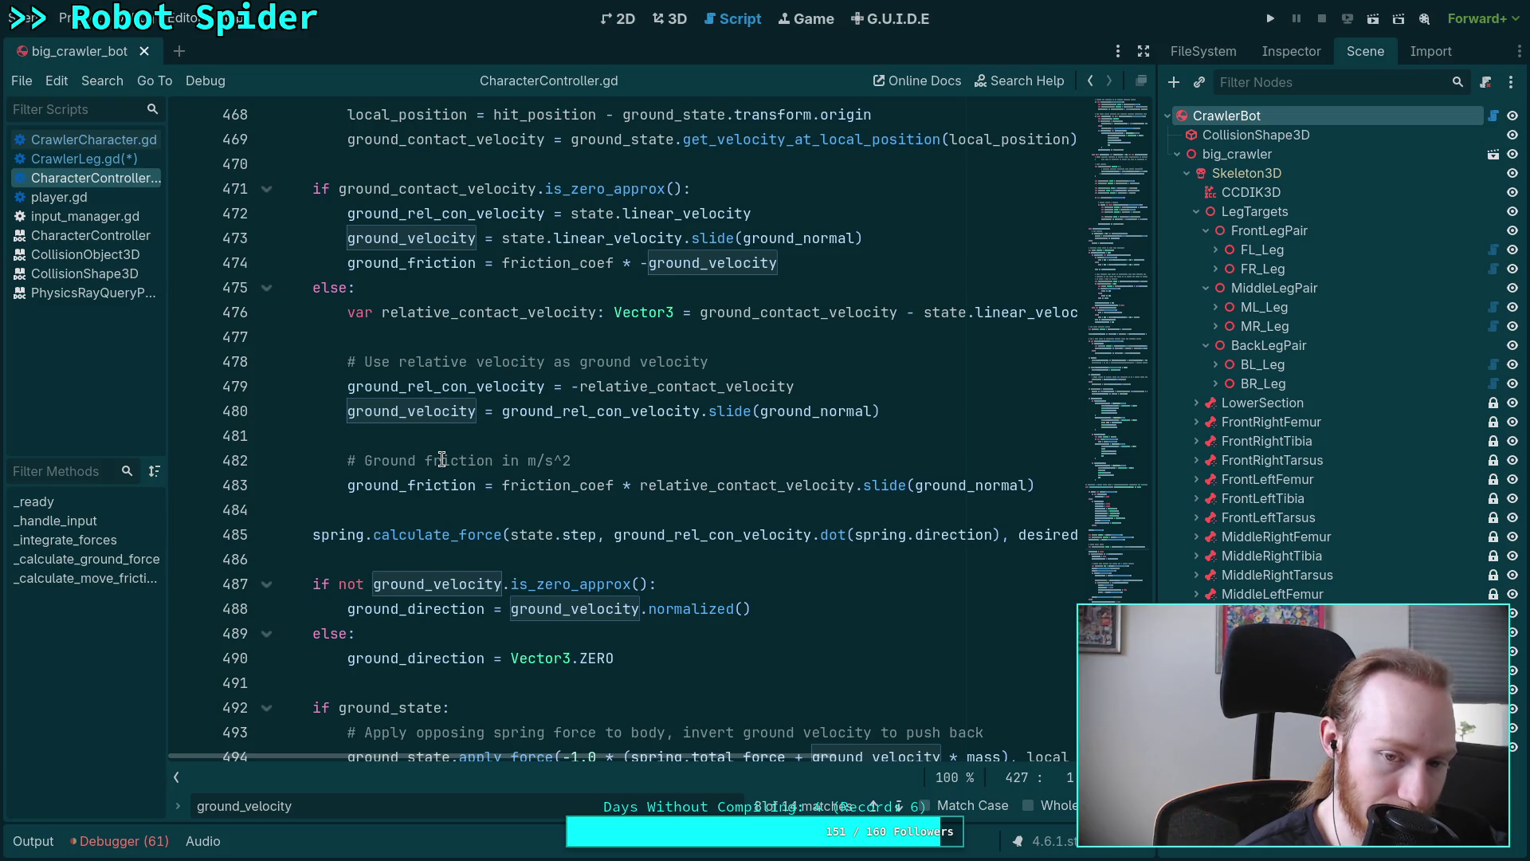
{"action": "scroll", "coordinate": [442, 460], "scroll_direction": "up", "scroll_amount": 1}
{"action": "scroll", "coordinate": [441, 460], "scroll_direction": "down", "scroll_amount": 1}
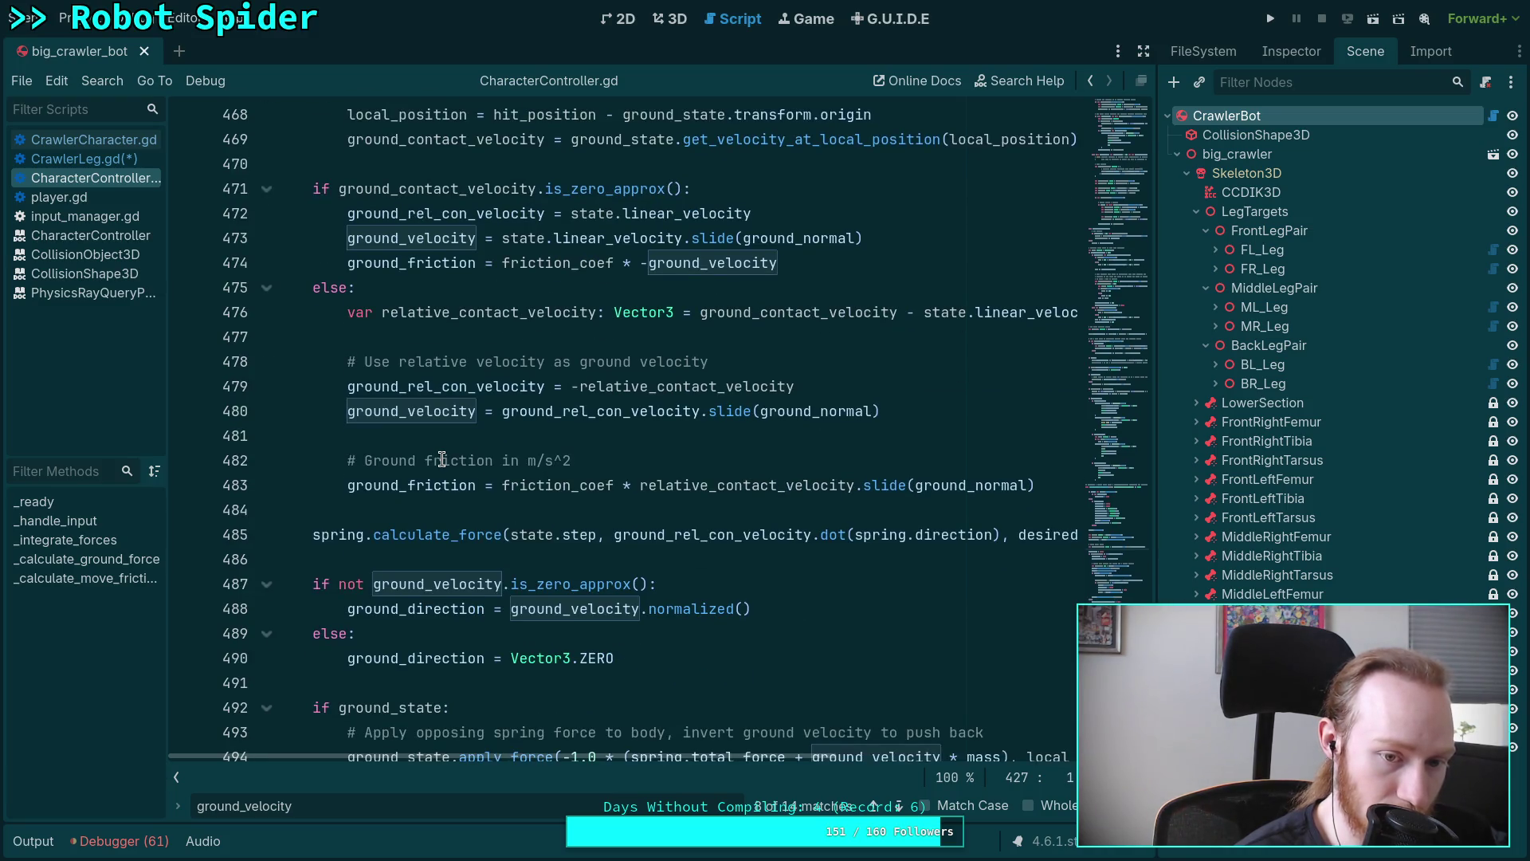
{"action": "scroll", "coordinate": [442, 460], "scroll_direction": "up", "scroll_amount": 17}
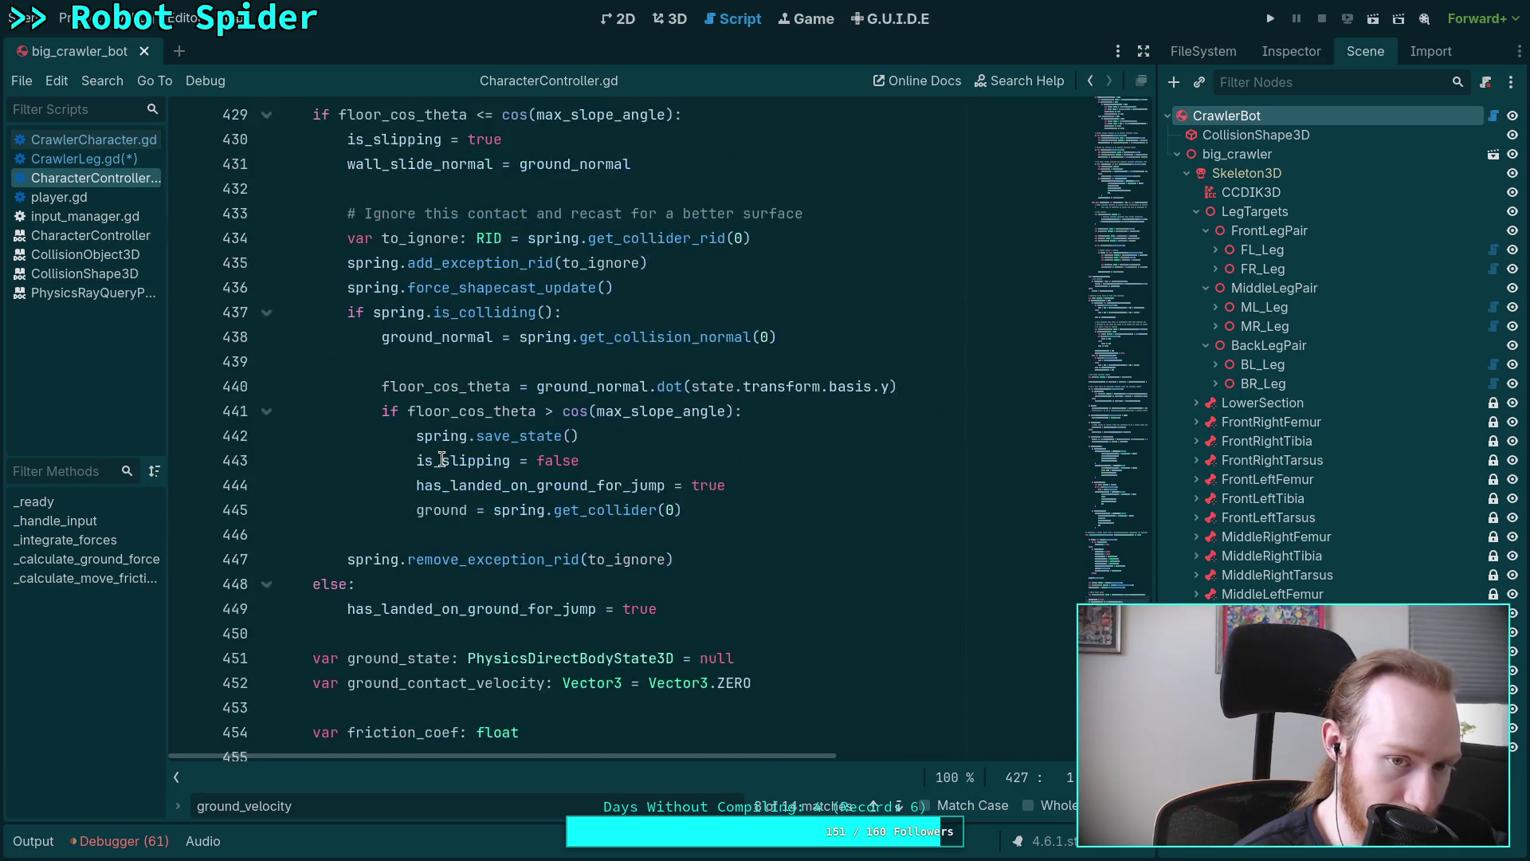
{"action": "scroll", "coordinate": [441, 459], "scroll_direction": "up", "scroll_amount": 3}
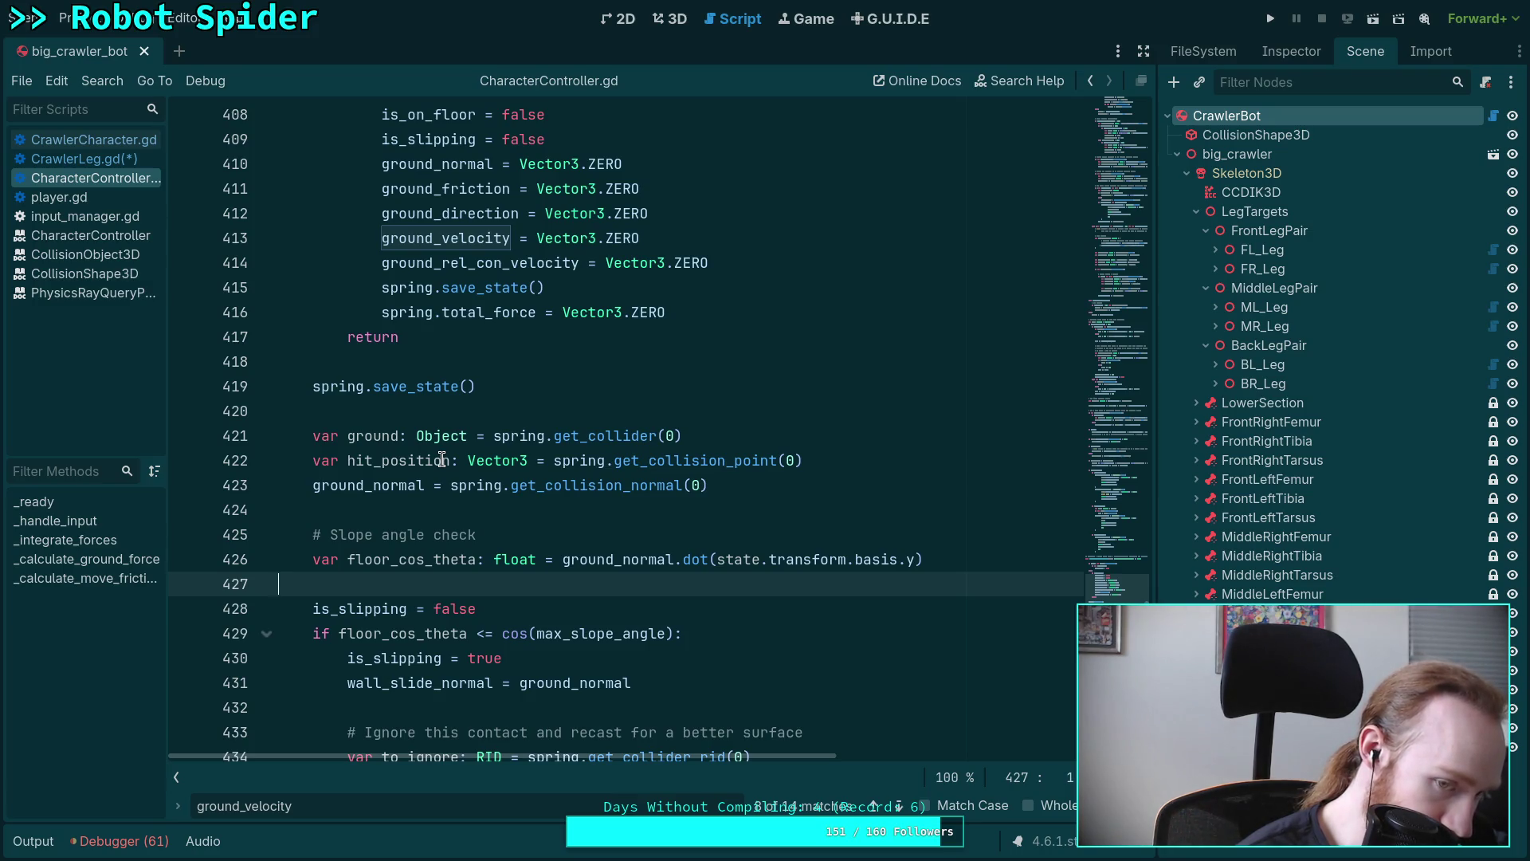
{"action": "scroll", "coordinate": [441, 460], "scroll_direction": "up", "scroll_amount": 4}
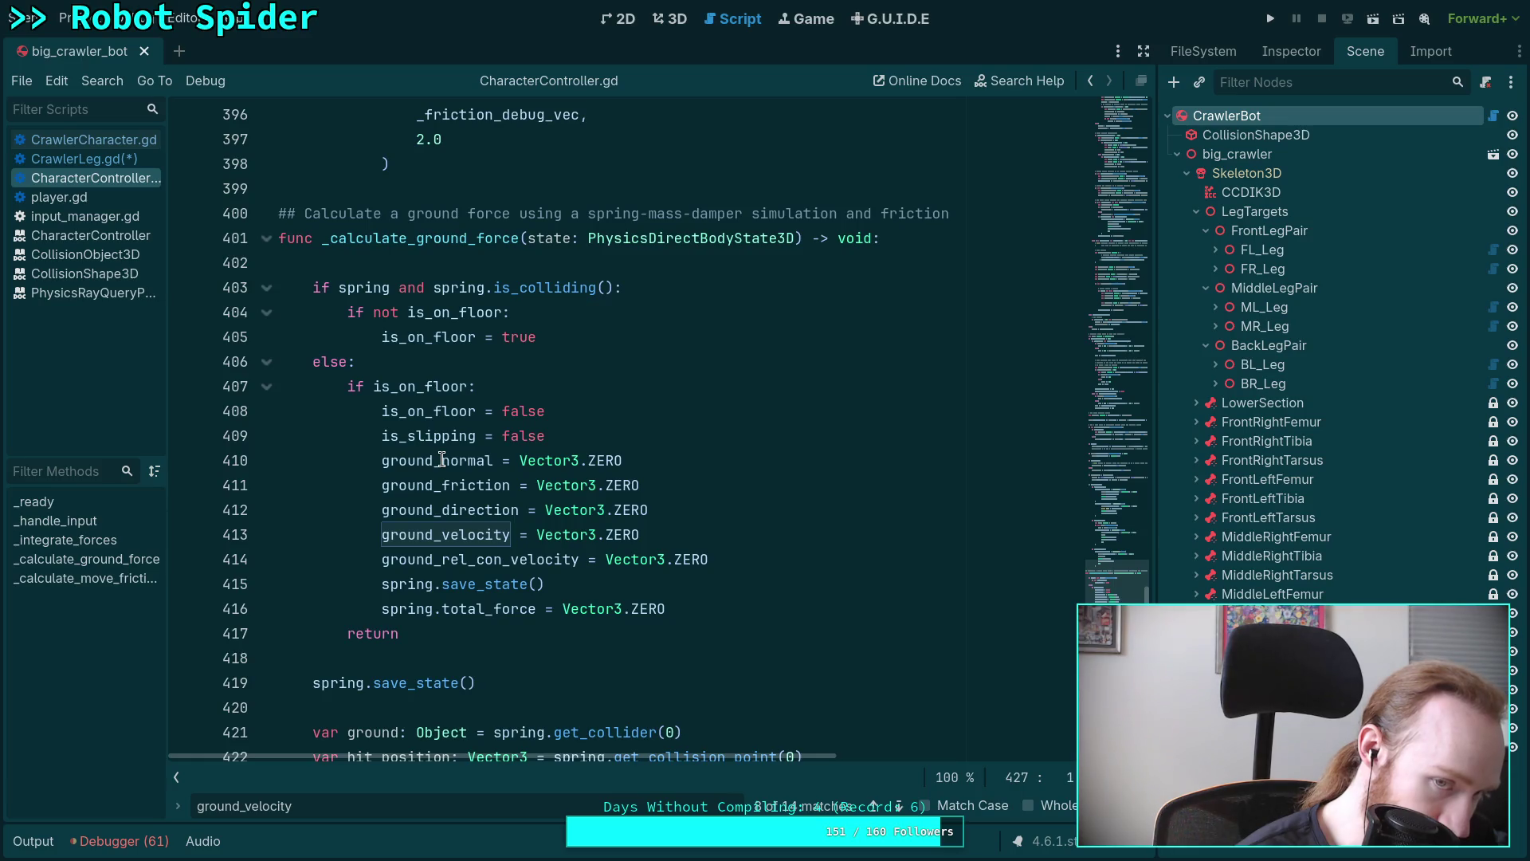
{"action": "scroll", "coordinate": [442, 459], "scroll_direction": "down", "scroll_amount": 4}
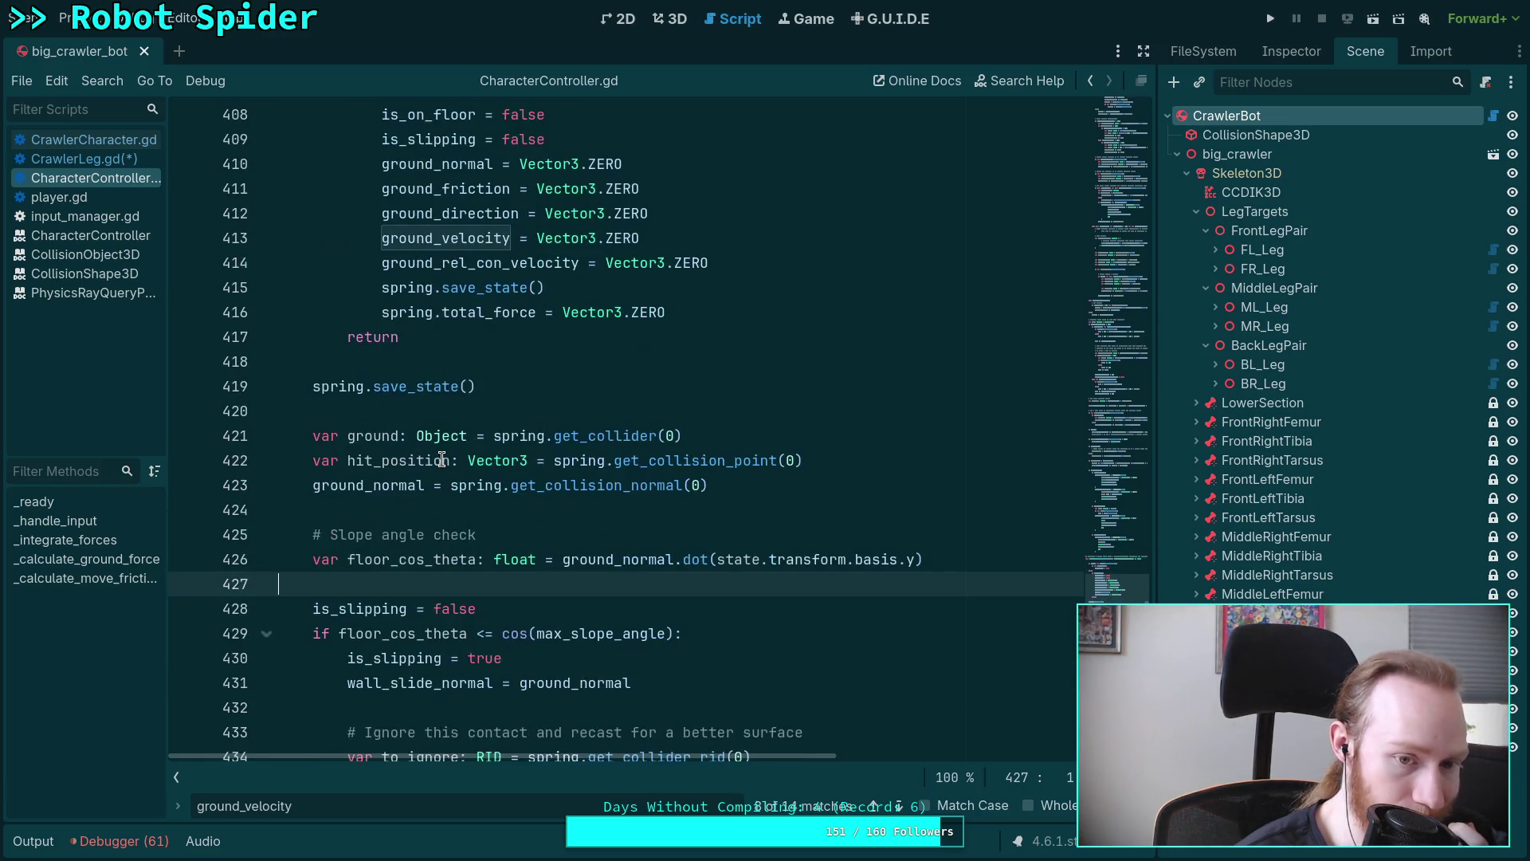
{"action": "scroll", "coordinate": [442, 459], "scroll_direction": "down", "scroll_amount": 2}
{"action": "scroll", "coordinate": [441, 460], "scroll_direction": "up", "scroll_amount": 4}
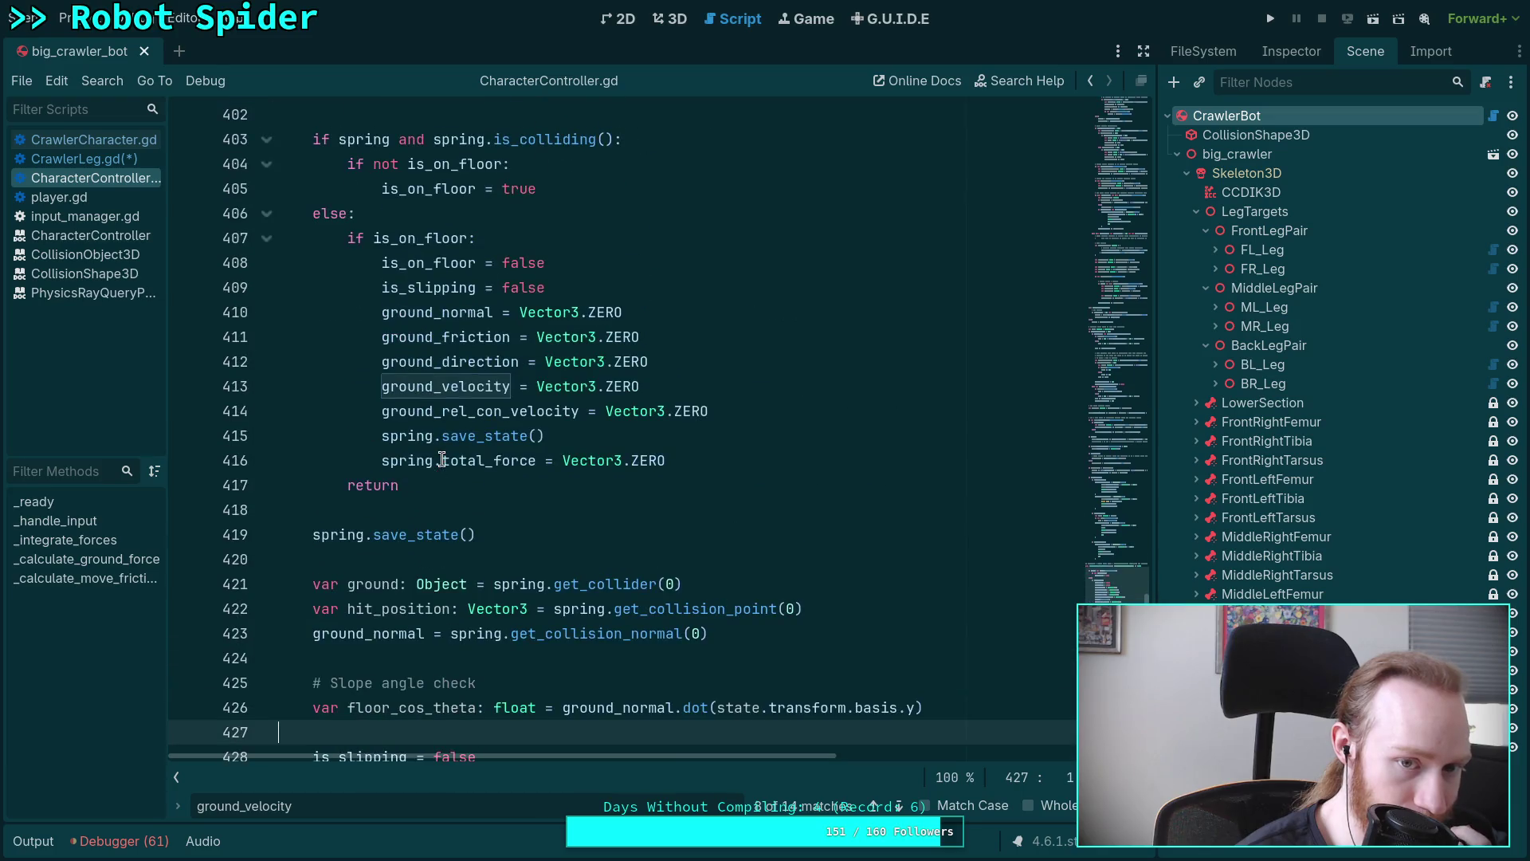
{"action": "scroll", "coordinate": [441, 460], "scroll_direction": "down", "scroll_amount": 8}
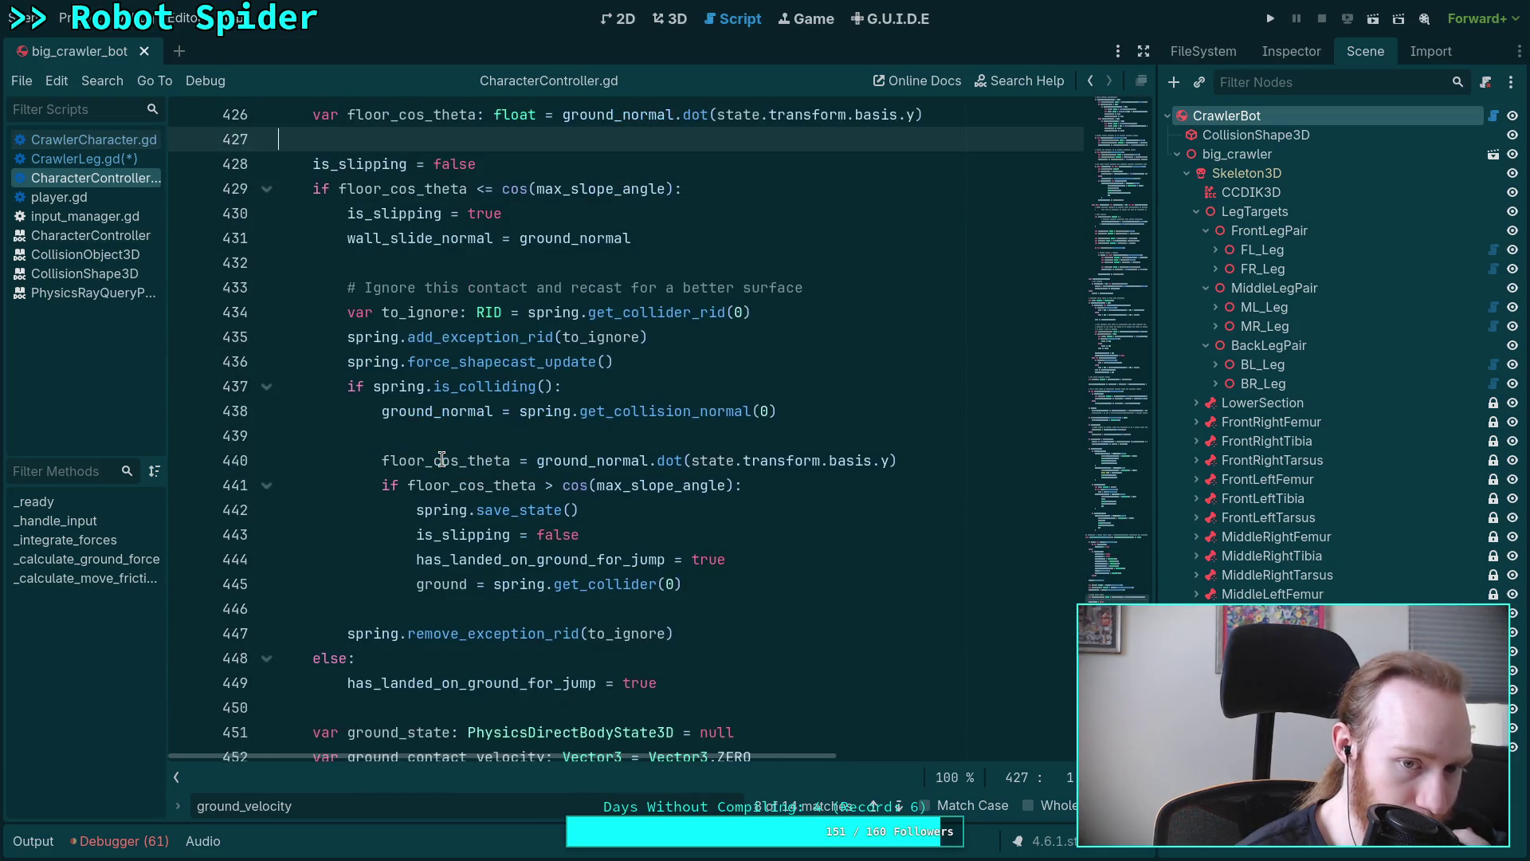
{"action": "scroll", "coordinate": [442, 460], "scroll_direction": "down", "scroll_amount": 10}
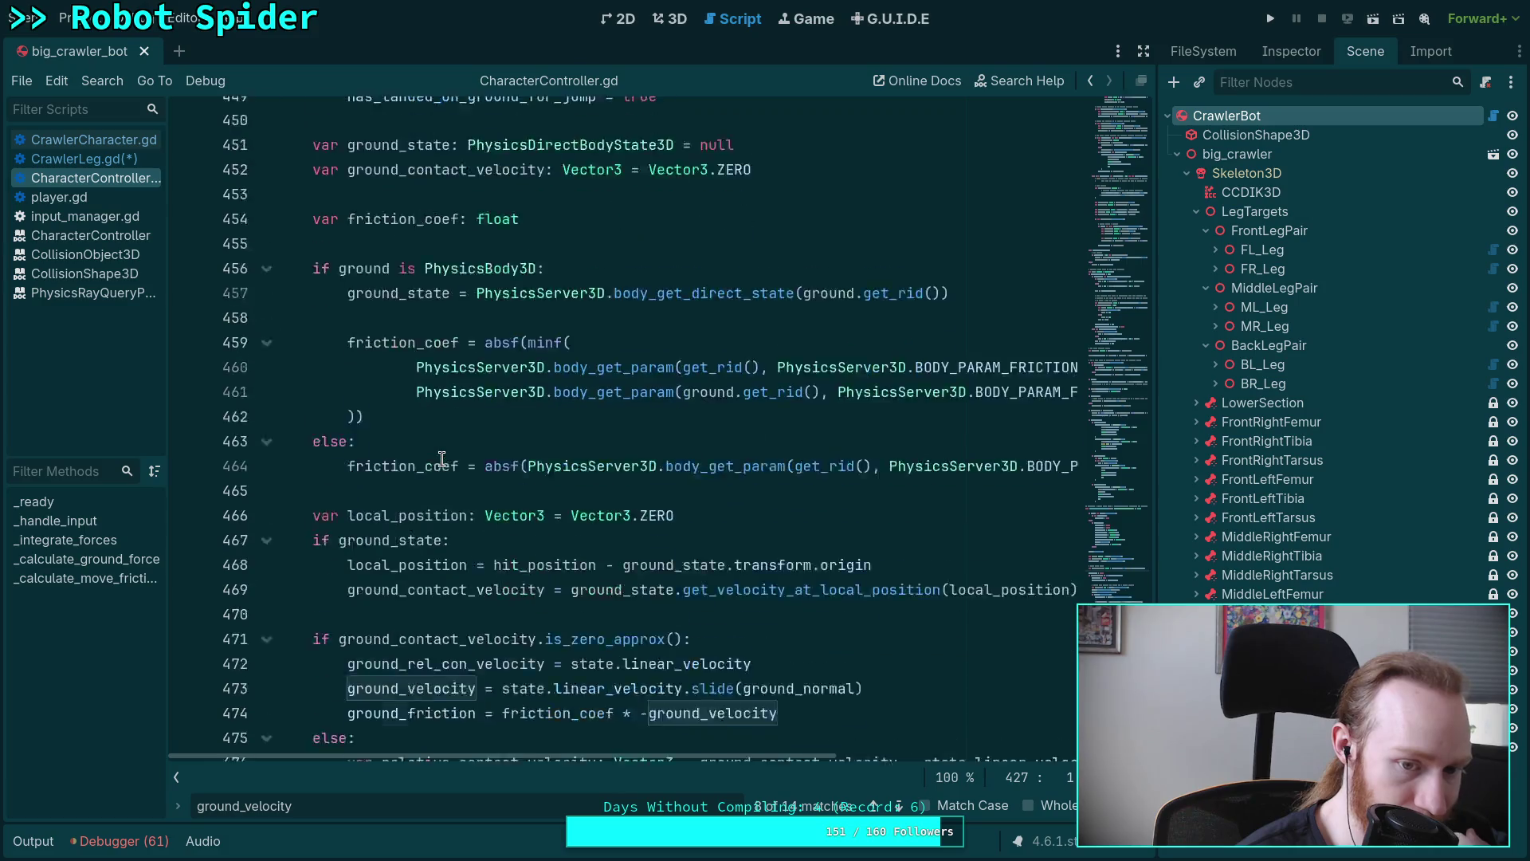
{"action": "scroll", "coordinate": [441, 459], "scroll_direction": "down", "scroll_amount": 3}
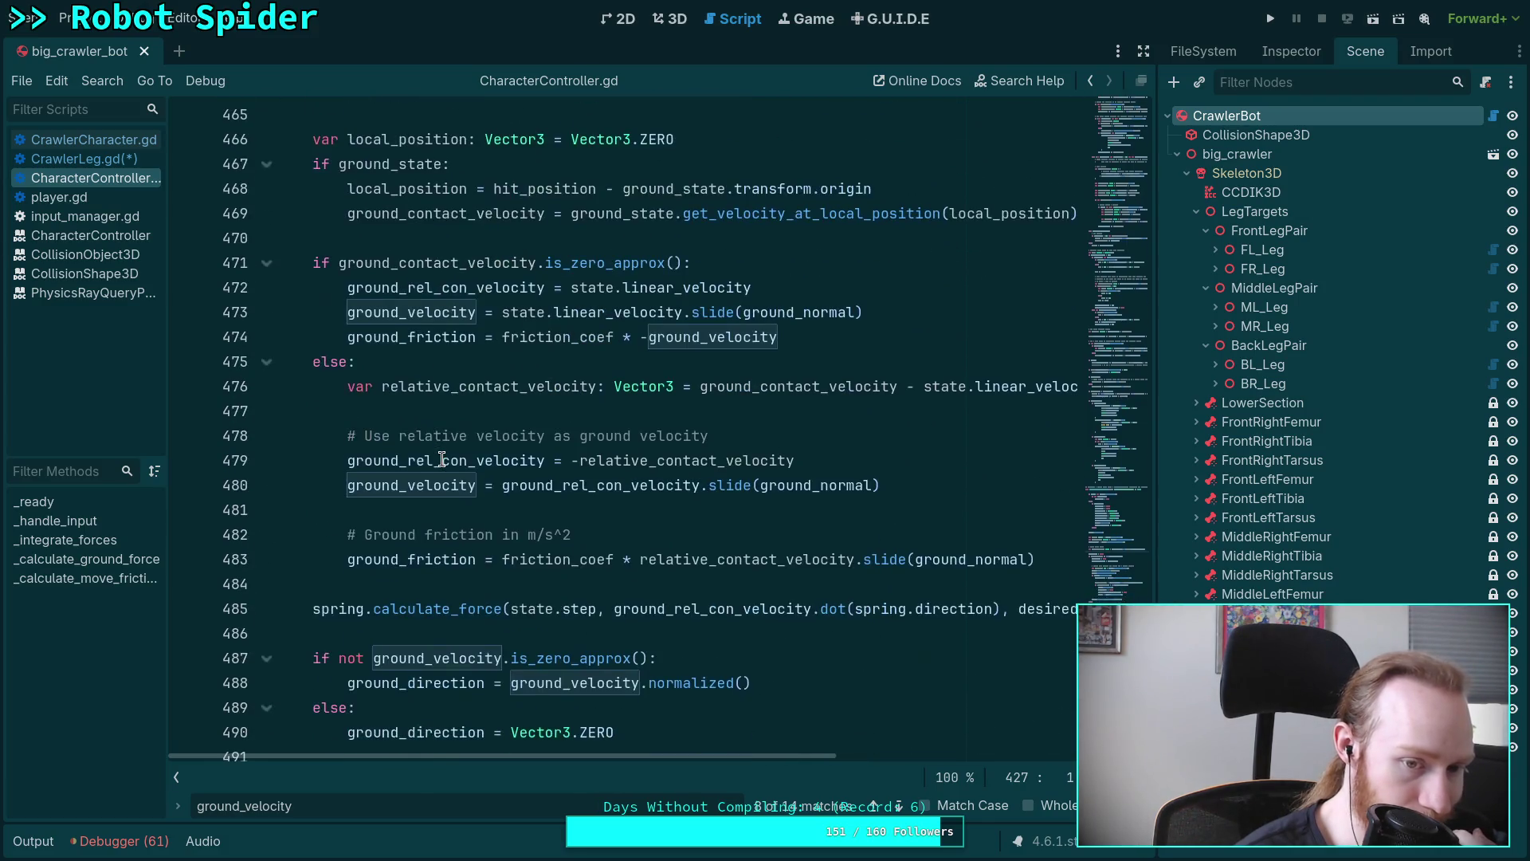
{"action": "scroll", "coordinate": [442, 460], "scroll_direction": "down", "scroll_amount": 3}
{"action": "scroll", "coordinate": [441, 460], "scroll_direction": "up", "scroll_amount": 3}
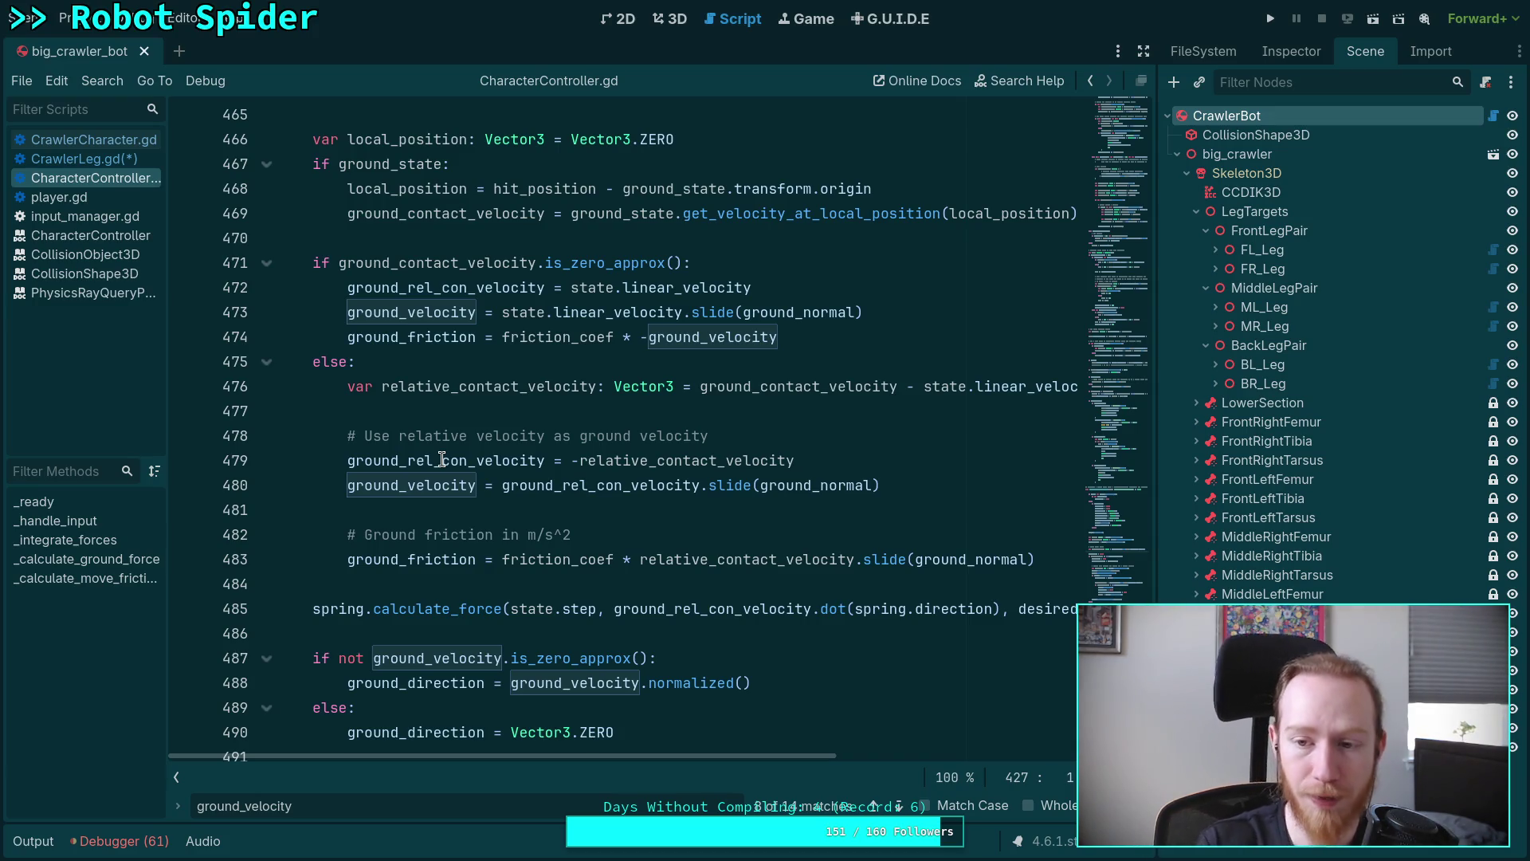
Scroll up to the _calculate_ground_force header and highlight every use of spring on line 419.
{"action": "left_click", "coordinate": [438, 573]}
{"action": "scroll", "coordinate": [434, 557], "scroll_direction": "up", "scroll_amount": 10}
{"action": "scroll", "coordinate": [426, 516], "scroll_direction": "up", "scroll_amount": 10}
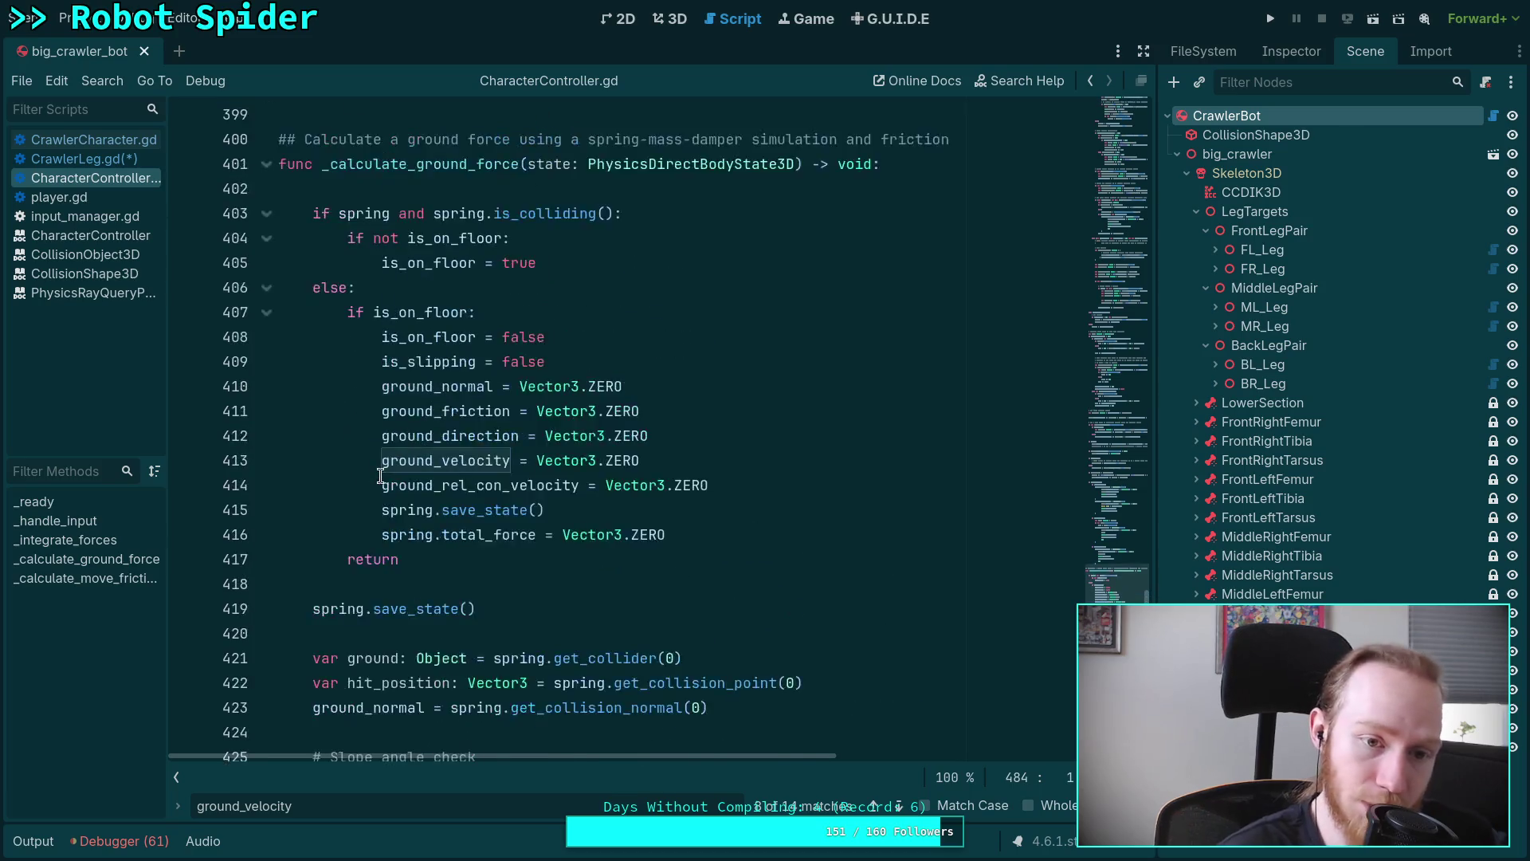
{"action": "scroll", "coordinate": [380, 518], "scroll_direction": "up", "scroll_amount": 1}
{"action": "double_click", "coordinate": [342, 682]}
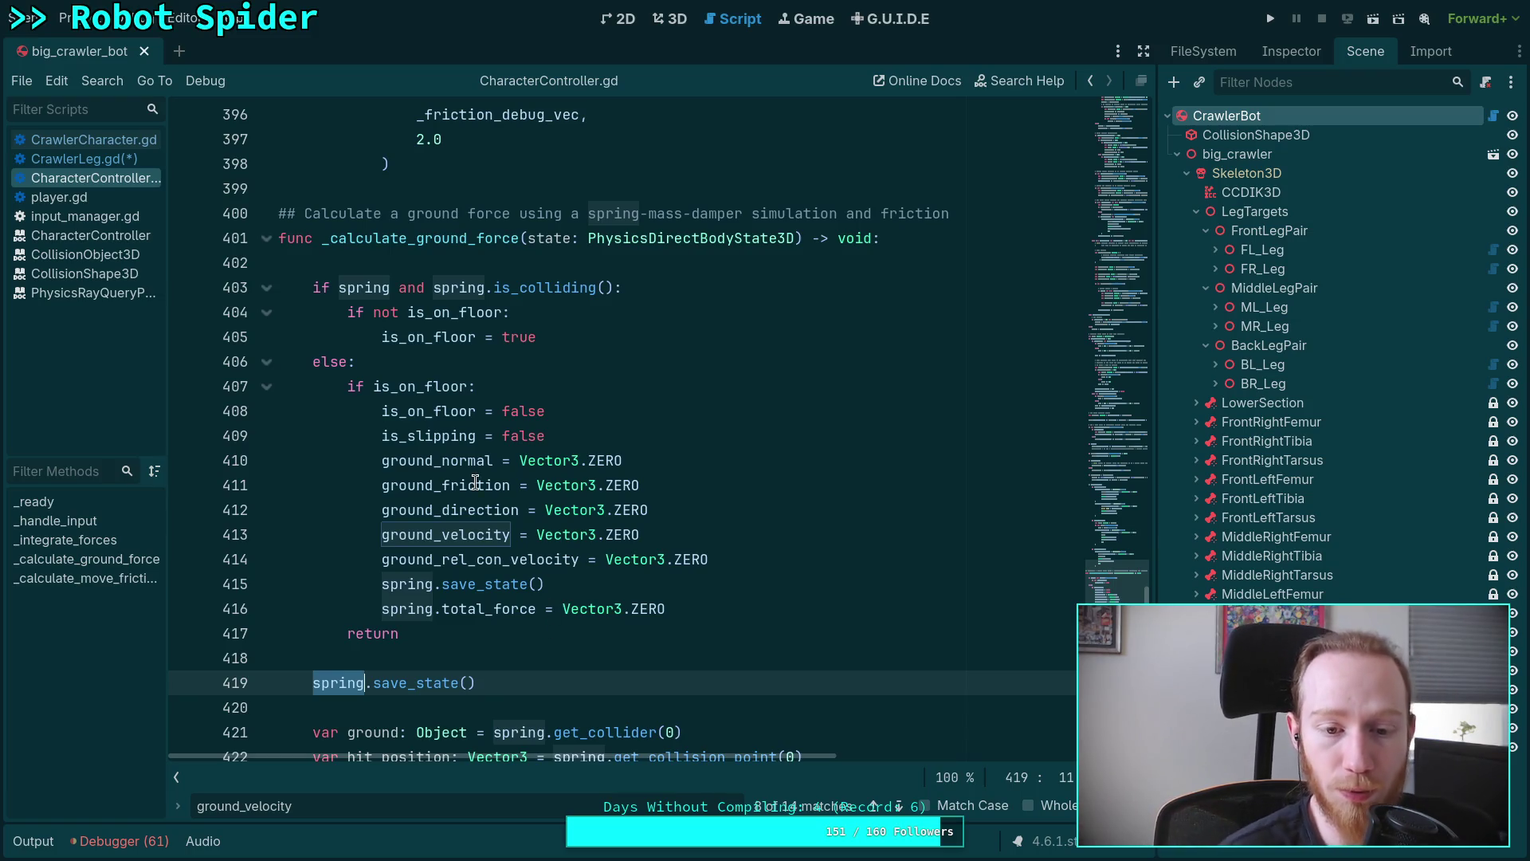
Select the off-floor reset values on lines 408–416, then scroll to the ground_contact_velocity calculation near line 459.
{"action": "mouse_move", "coordinate": [373, 385]}
{"action": "left_mouse_down"}
{"action": "mouse_move", "coordinate": [558, 562]}
{"action": "mouse_move", "coordinate": [545, 607]}
{"action": "left_mouse_up"}
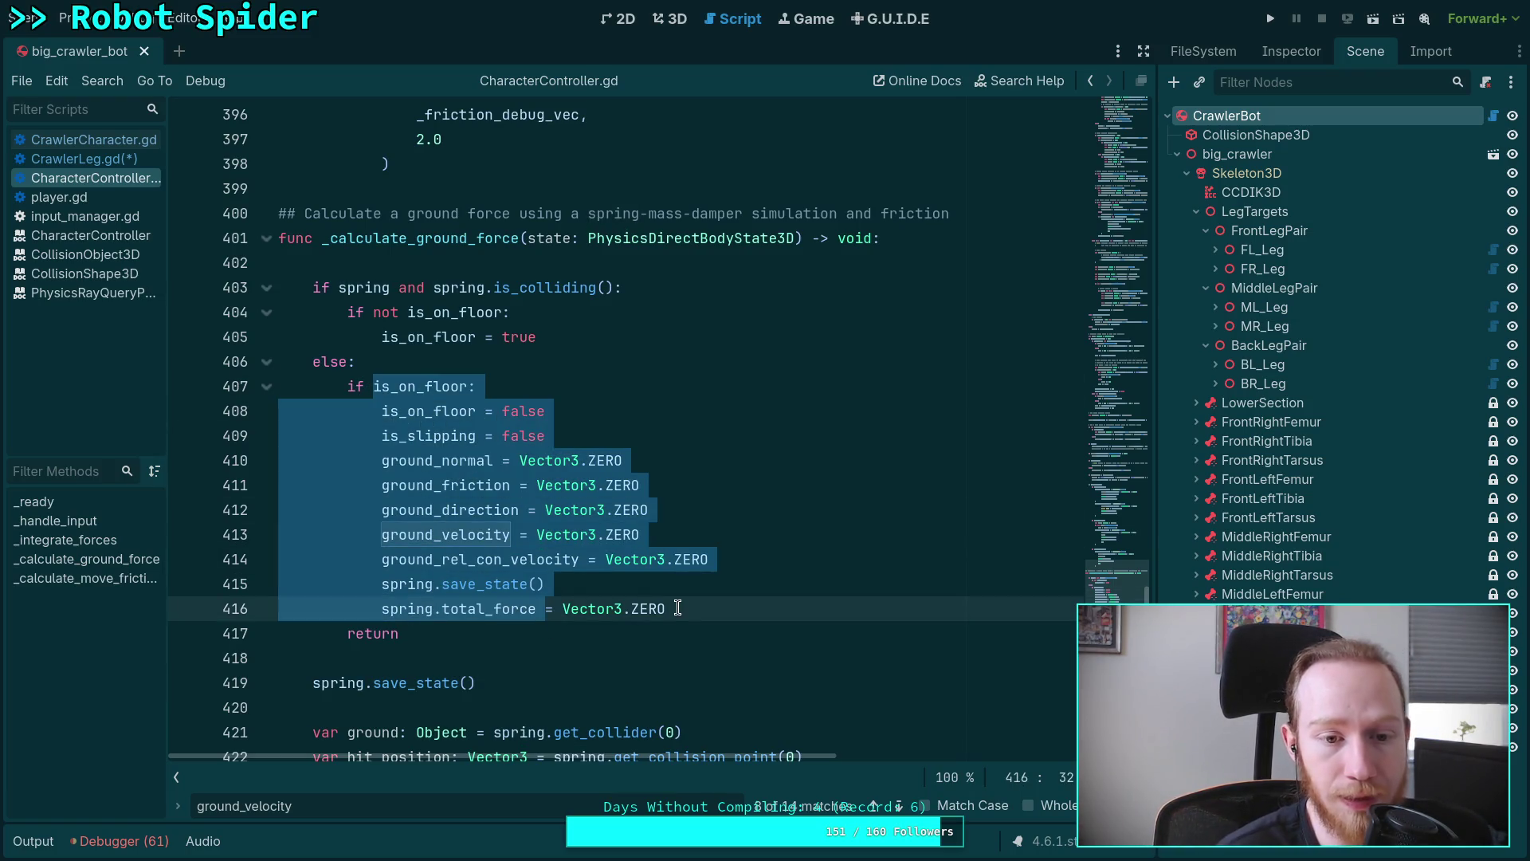
{"action": "left_click", "coordinate": [677, 608]}
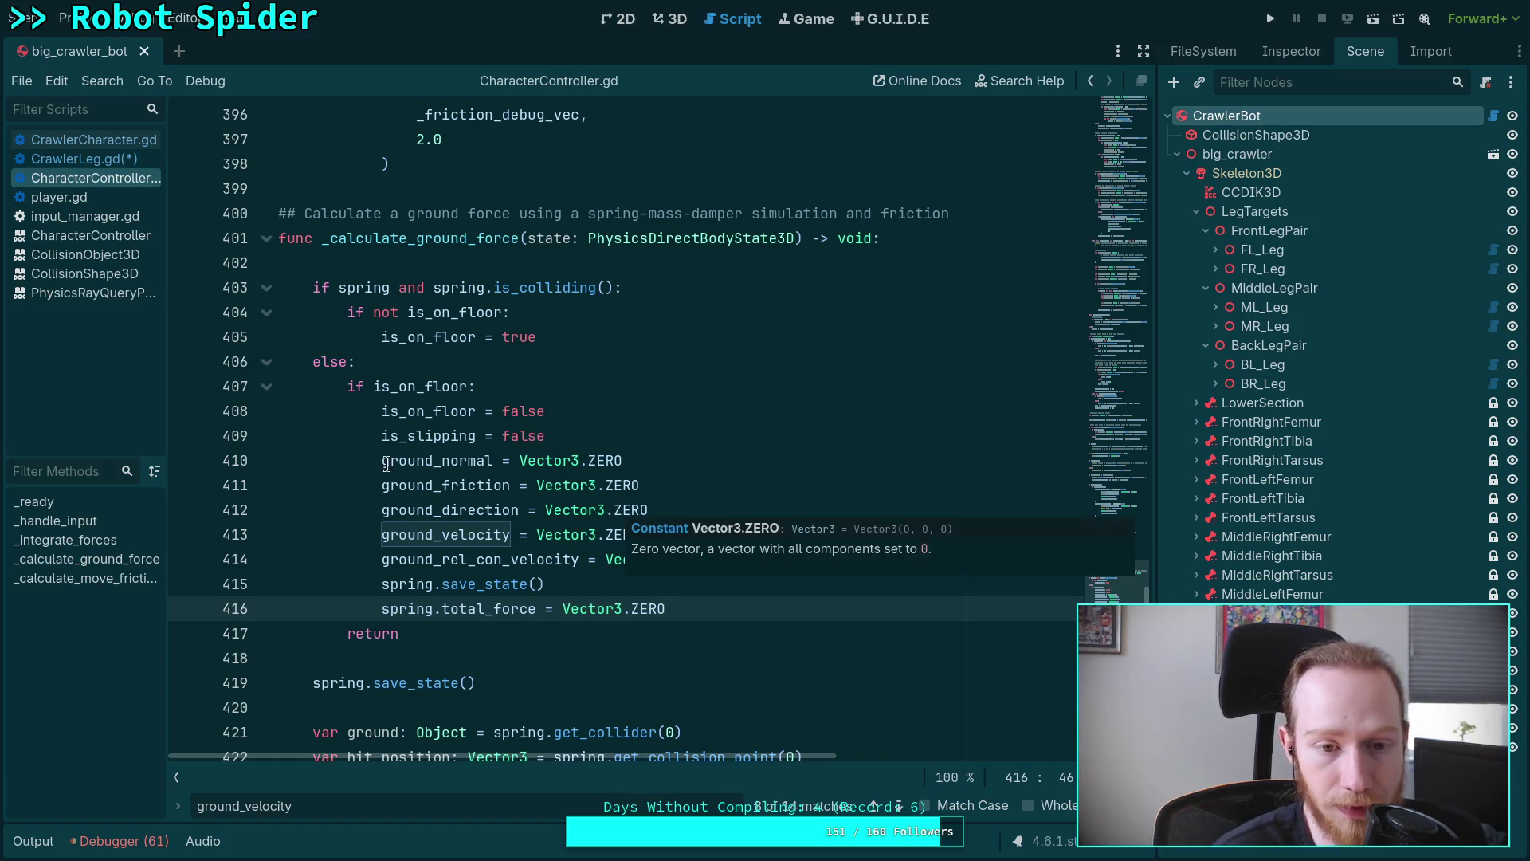
{"action": "left_click_drag", "start_coordinate": [381, 411], "coordinate": [580, 608]}
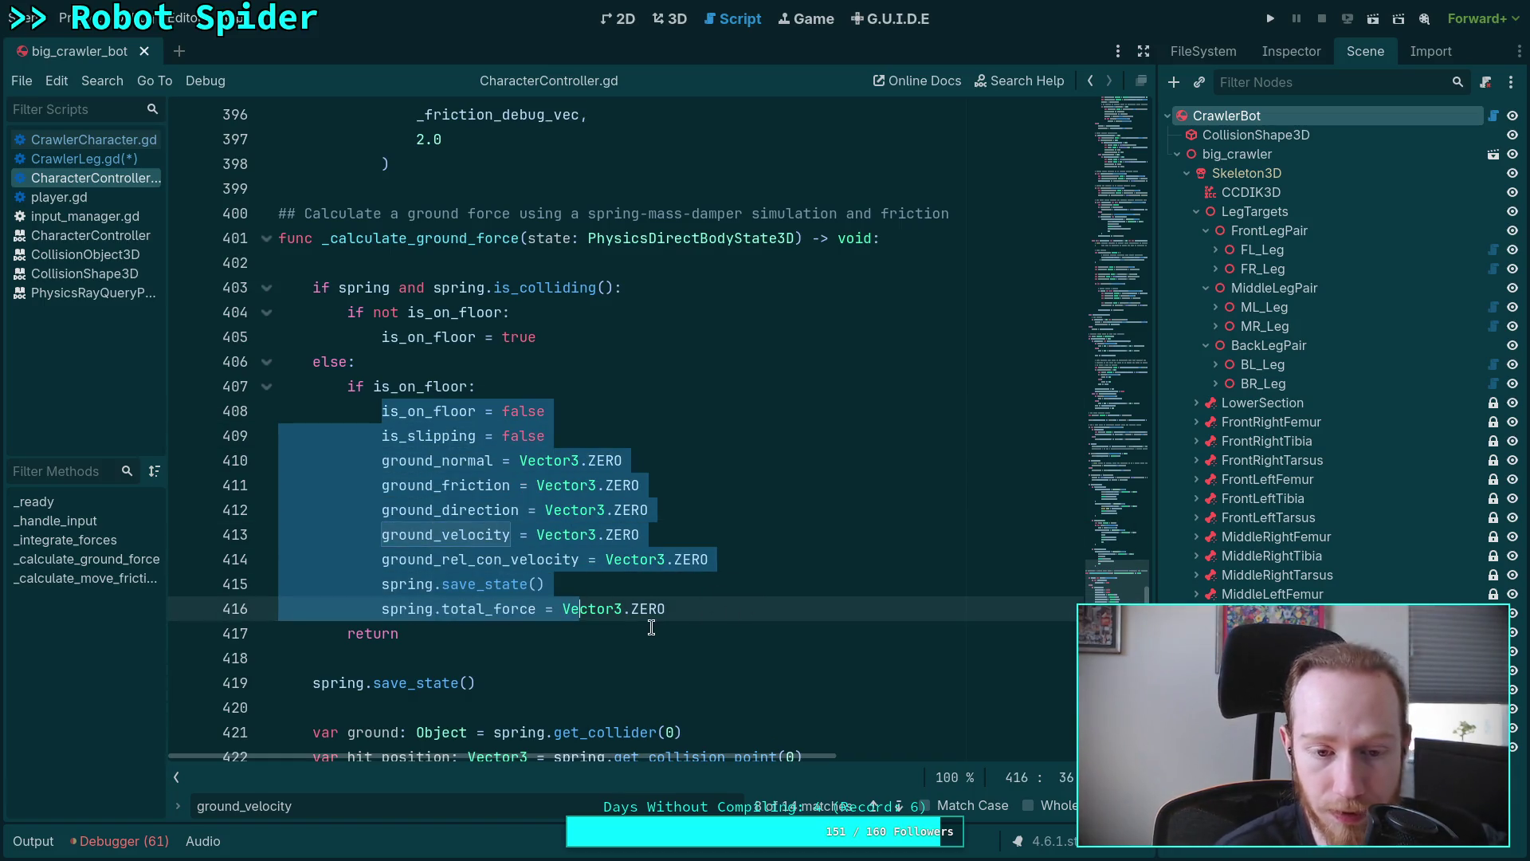
{"action": "scroll", "coordinate": [651, 627], "scroll_direction": "down", "scroll_amount": 15}
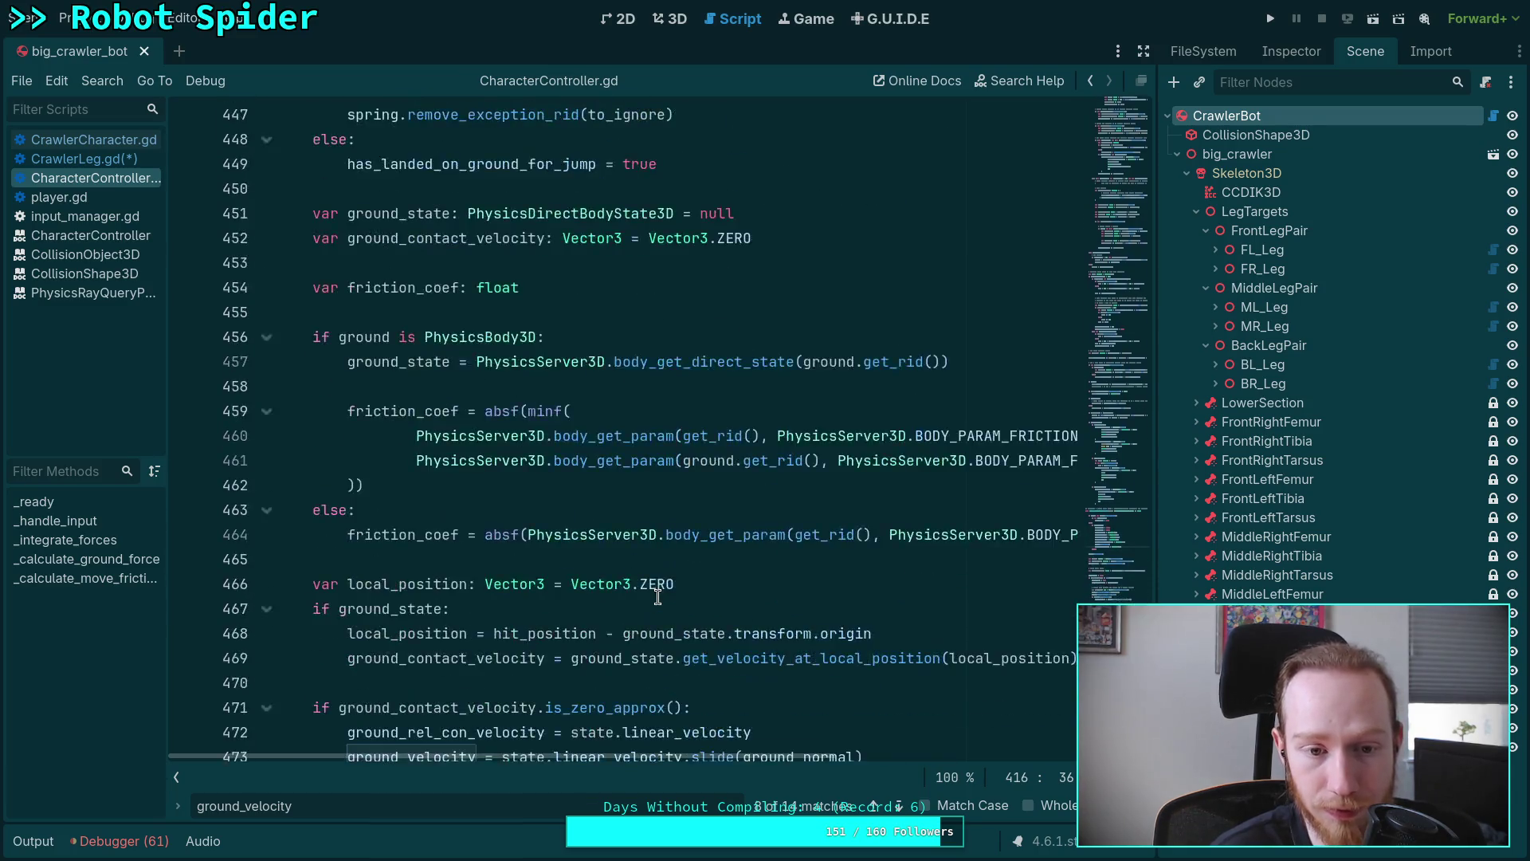
{"action": "scroll", "coordinate": [658, 596], "scroll_direction": "down", "scroll_amount": 6}
{"action": "scroll", "coordinate": [608, 461], "scroll_direction": "up", "scroll_amount": 2}
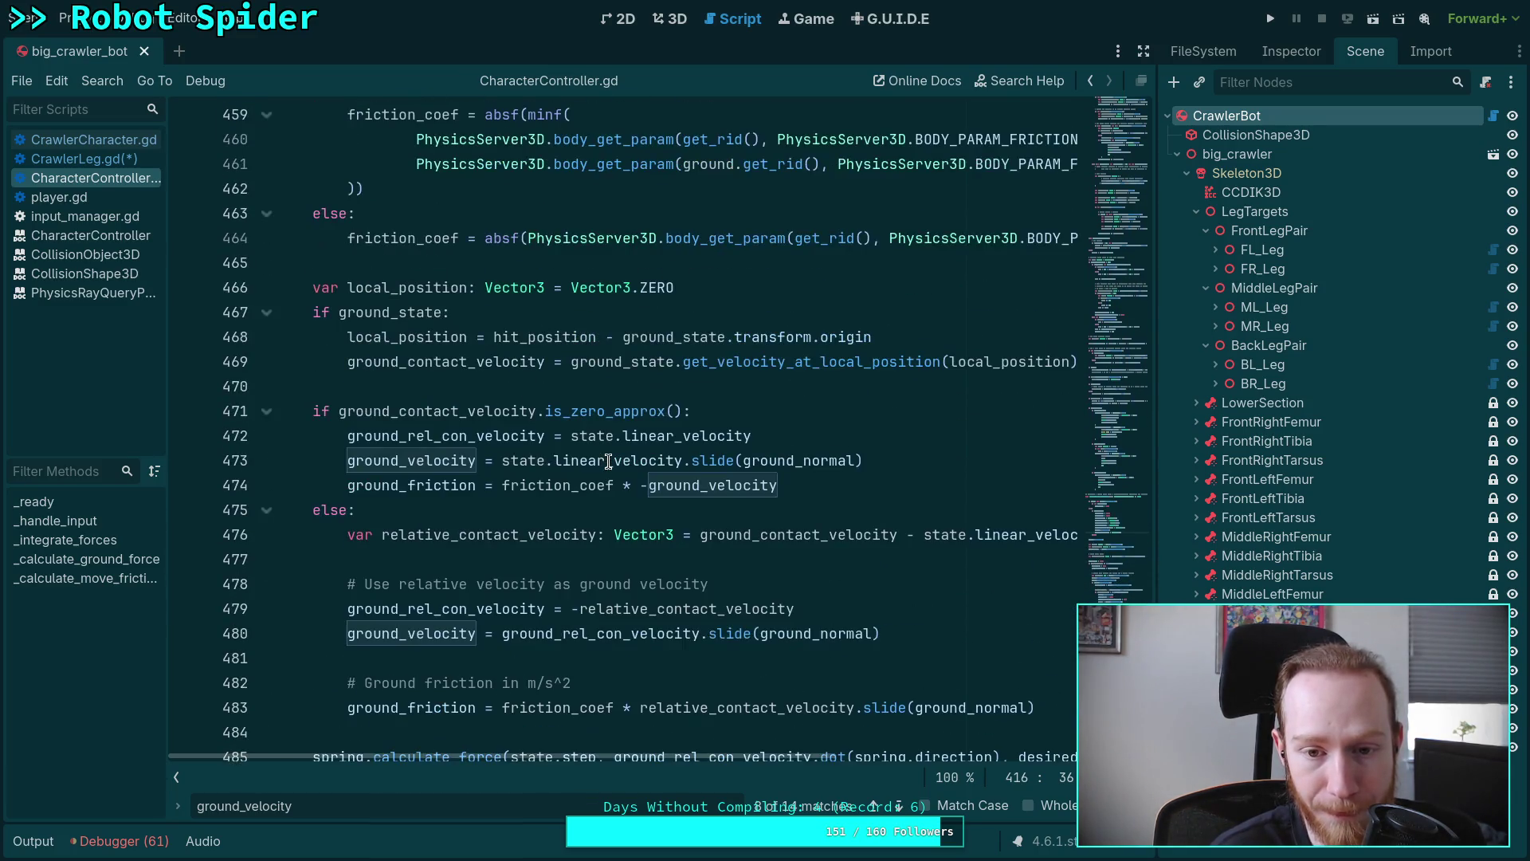
{"action": "left_click_drag", "start_coordinate": [503, 462], "coordinate": [741, 462]}
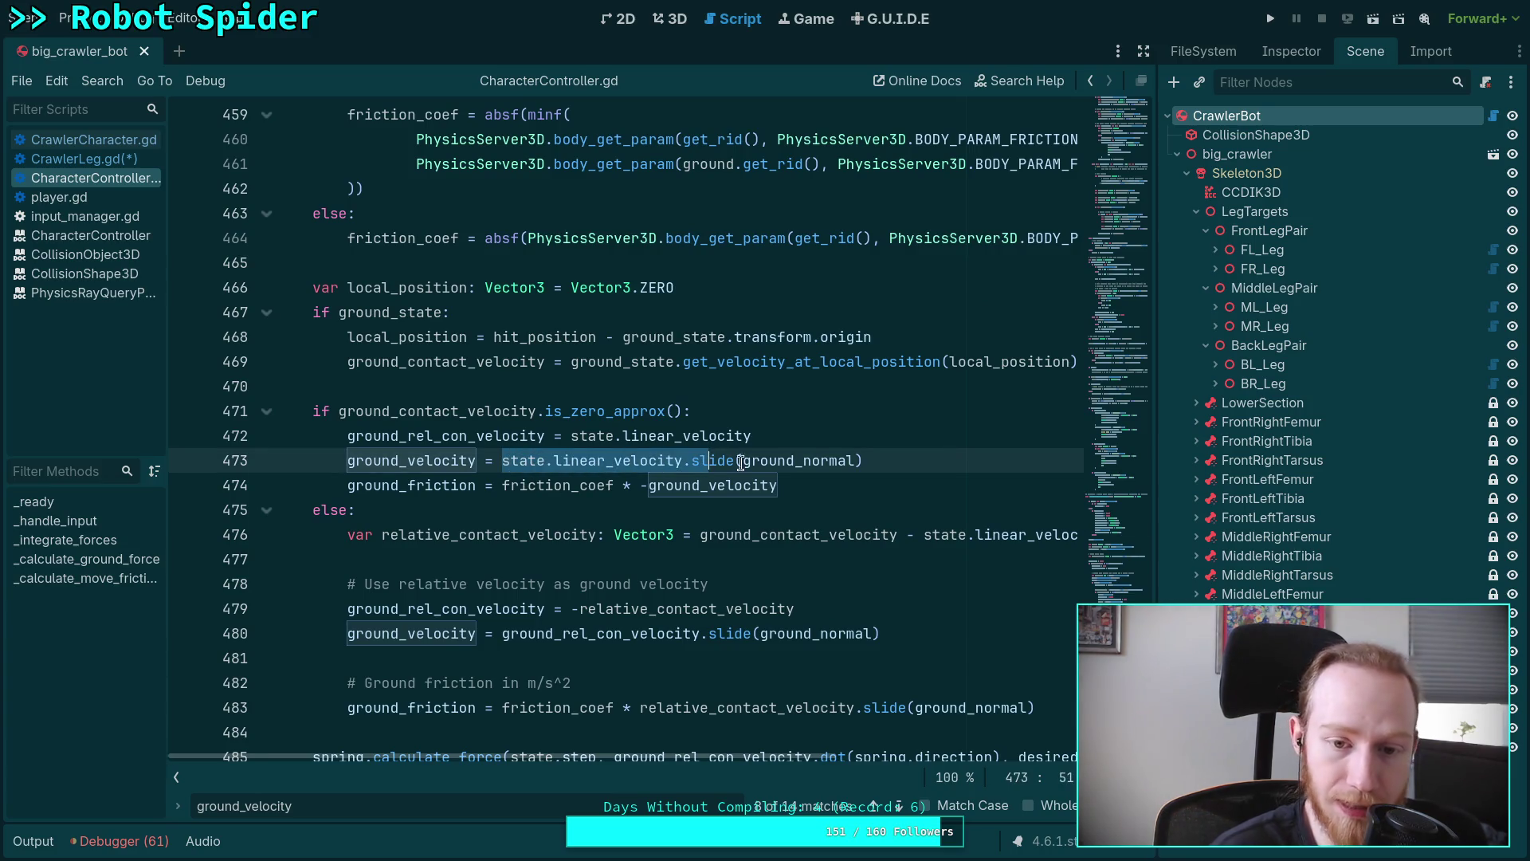
{"action": "left_click", "coordinate": [856, 510]}
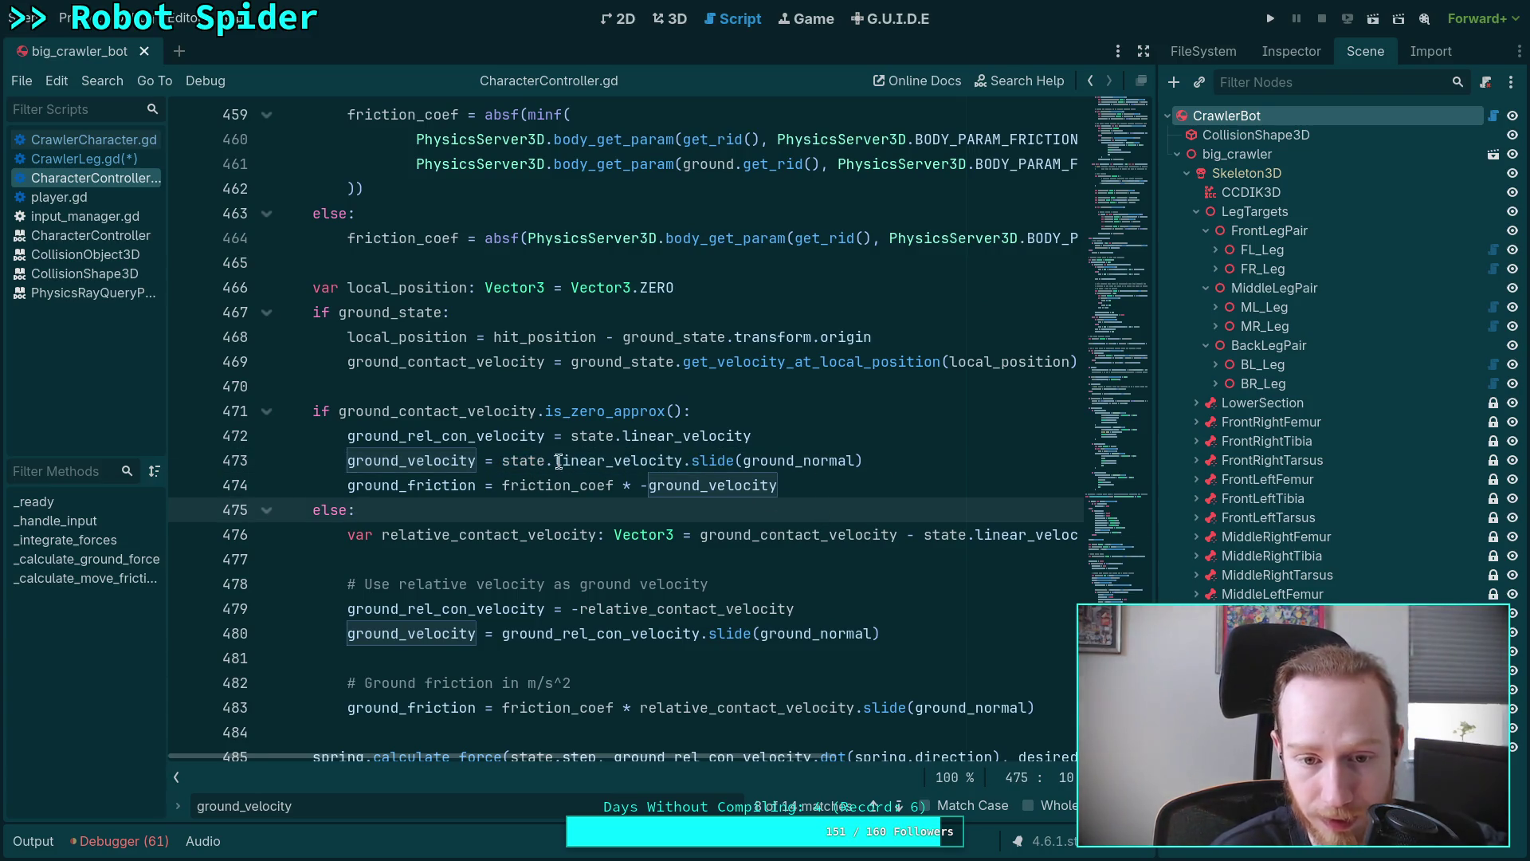
{"action": "double_click", "coordinate": [522, 461]}
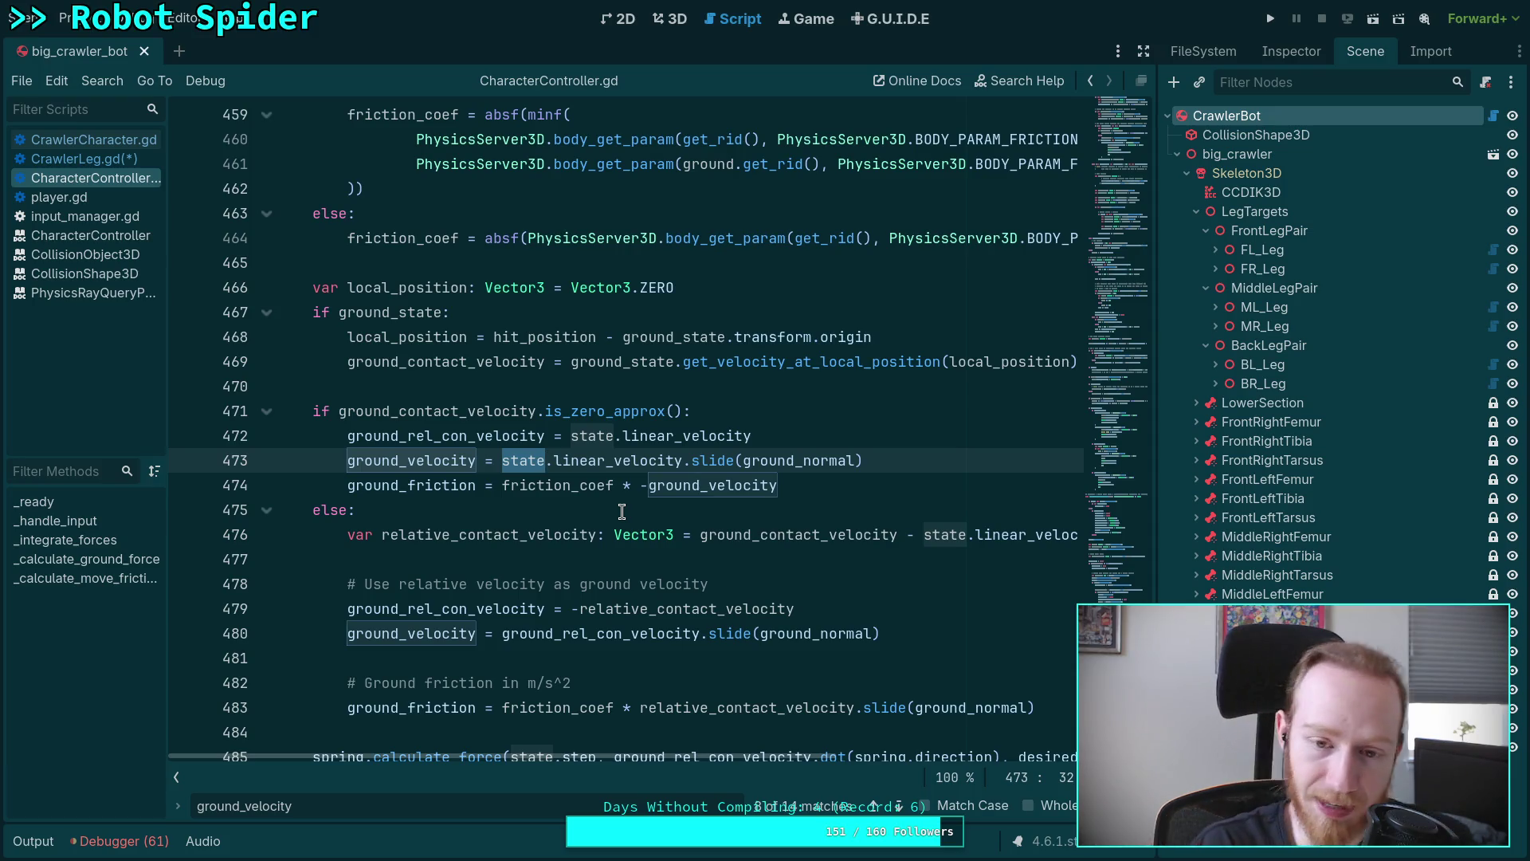
Scroll through the rest of _calculate_ground_force and view the PhysicsServer3D documentation tooltip.
{"action": "scroll", "coordinate": [839, 739], "scroll_direction": "down", "scroll_amount": 1}
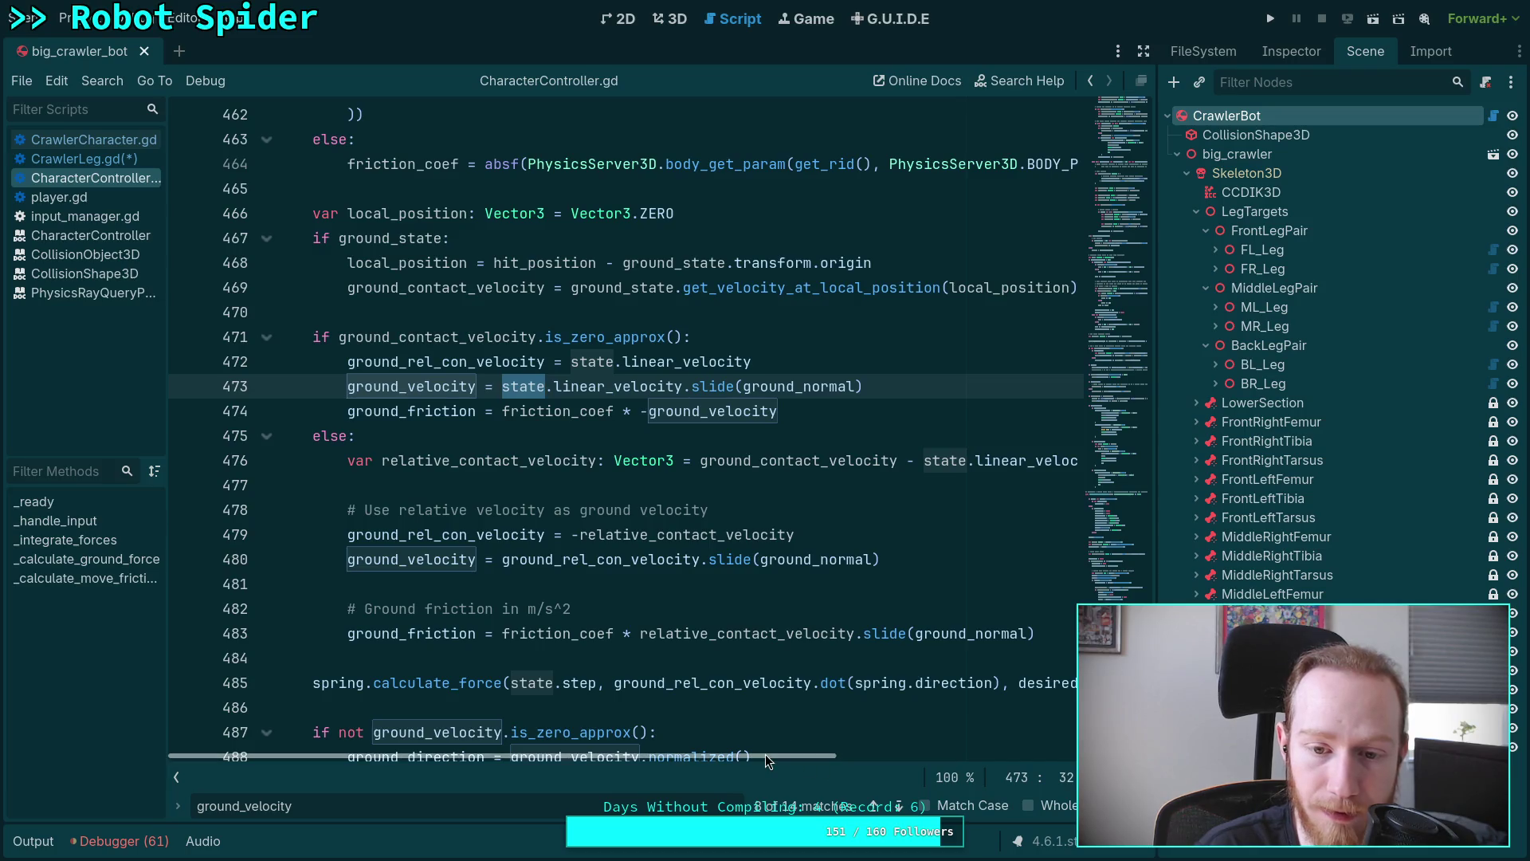
{"action": "scroll", "coordinate": [802, 741], "scroll_direction": "right", "scroll_amount": 3}
{"action": "scroll", "coordinate": [863, 741], "scroll_direction": "left", "scroll_amount": 3}
{"action": "scroll", "coordinate": [783, 731], "scroll_direction": "down", "scroll_amount": 2}
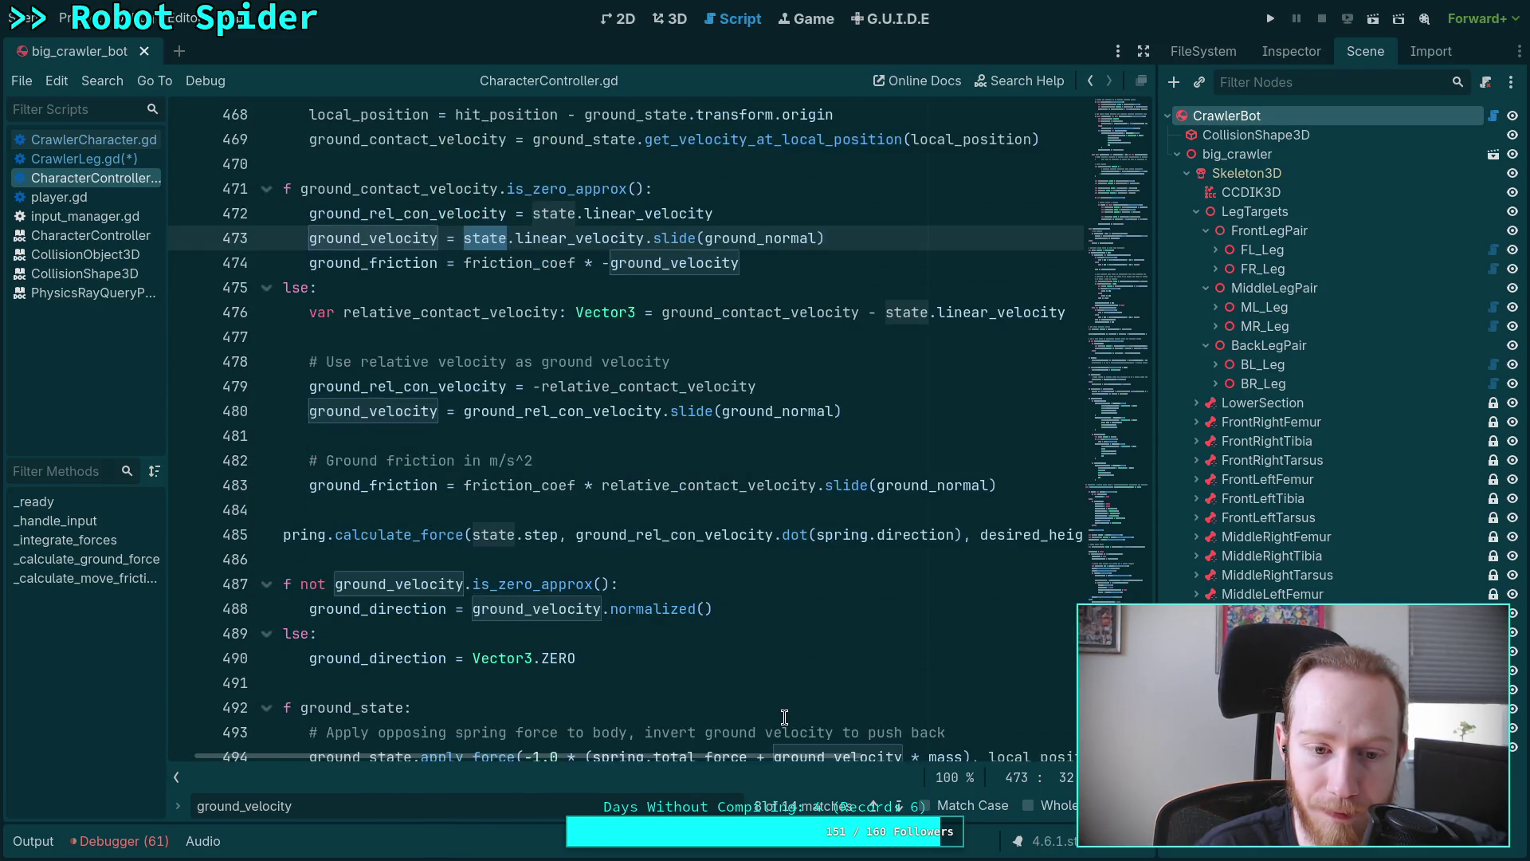
{"action": "scroll", "coordinate": [753, 763], "scroll_direction": "left", "scroll_amount": 2}
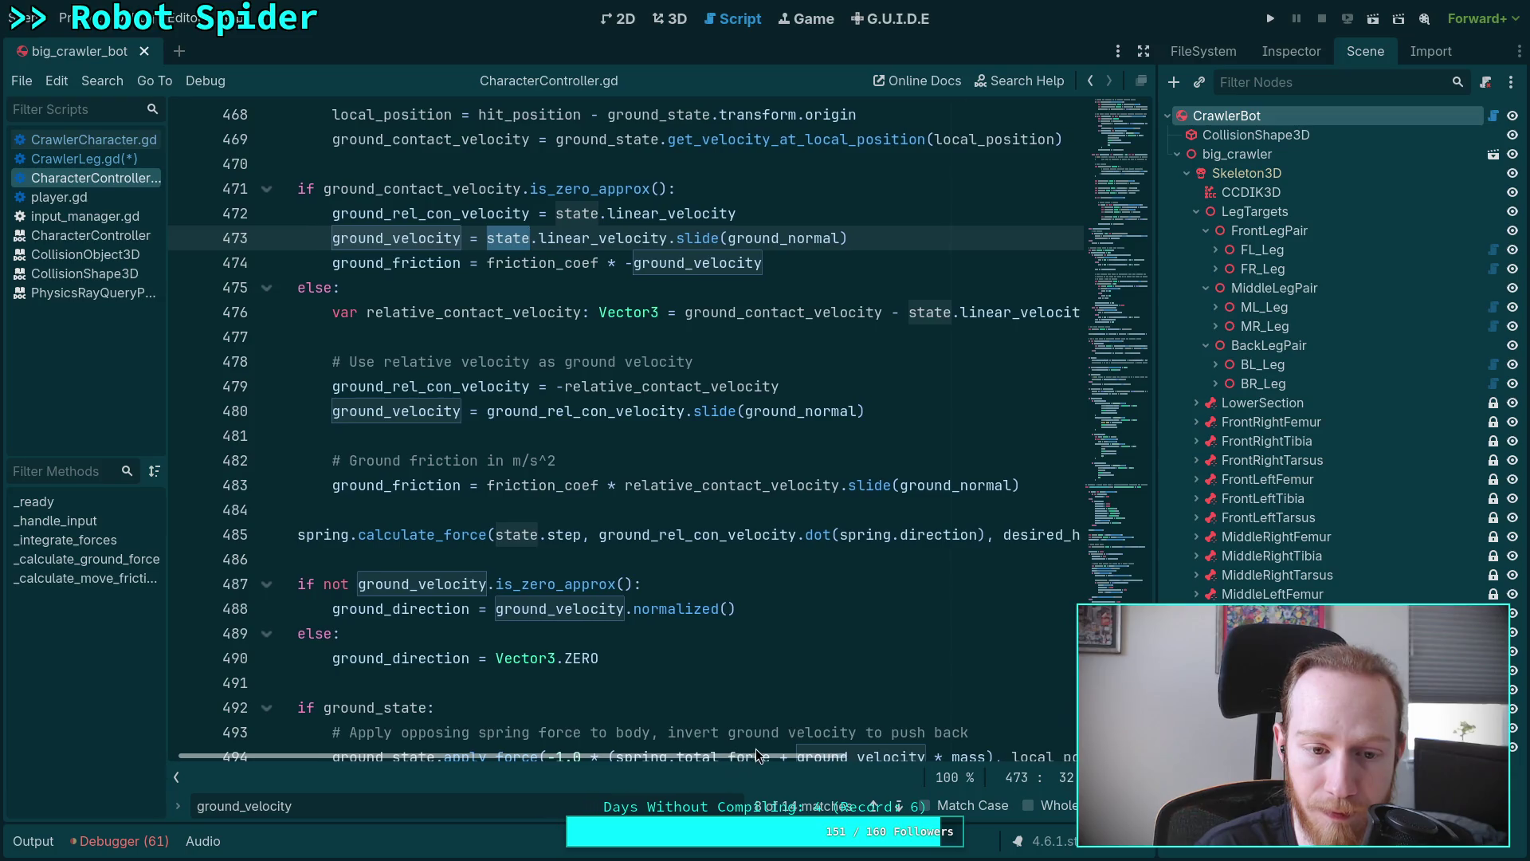
{"action": "scroll", "coordinate": [756, 699], "scroll_direction": "down", "scroll_amount": 3}
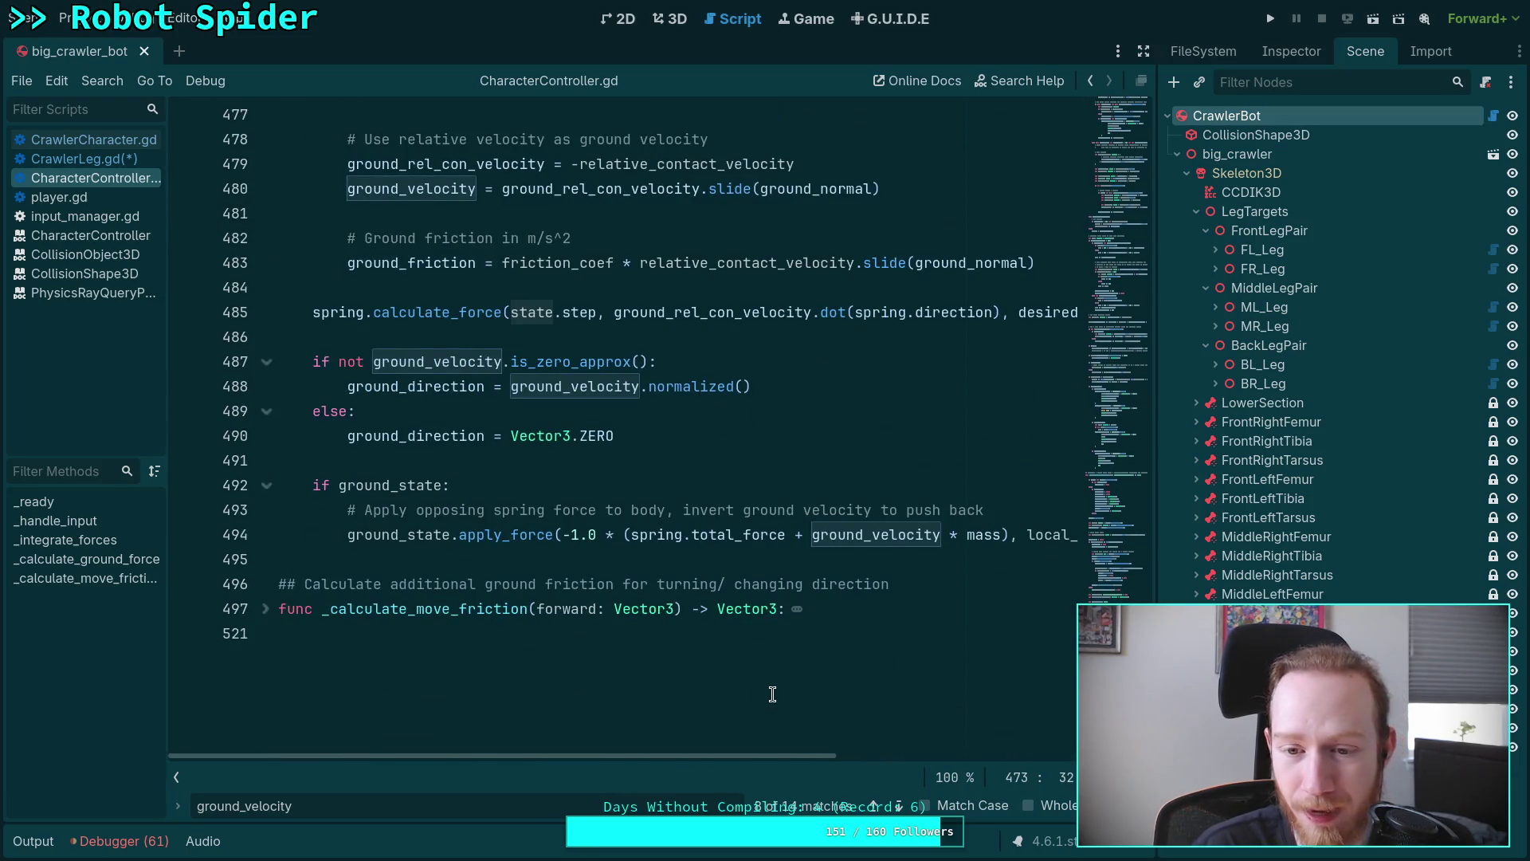
{"action": "scroll", "coordinate": [771, 695], "scroll_direction": "up", "scroll_amount": 1}
{"action": "scroll", "coordinate": [781, 759], "scroll_direction": "right", "scroll_amount": 3}
{"action": "scroll", "coordinate": [969, 748], "scroll_direction": "left", "scroll_amount": 3}
{"action": "scroll", "coordinate": [731, 686], "scroll_direction": "up", "scroll_amount": 2}
{"action": "scroll", "coordinate": [717, 678], "scroll_direction": "down", "scroll_amount": 2}
{"action": "scroll", "coordinate": [653, 602], "scroll_direction": "up", "scroll_amount": 2}
{"action": "scroll", "coordinate": [612, 596], "scroll_direction": "up", "scroll_amount": 3}
{"action": "scroll", "coordinate": [612, 596], "scroll_direction": "up", "scroll_amount": 6}
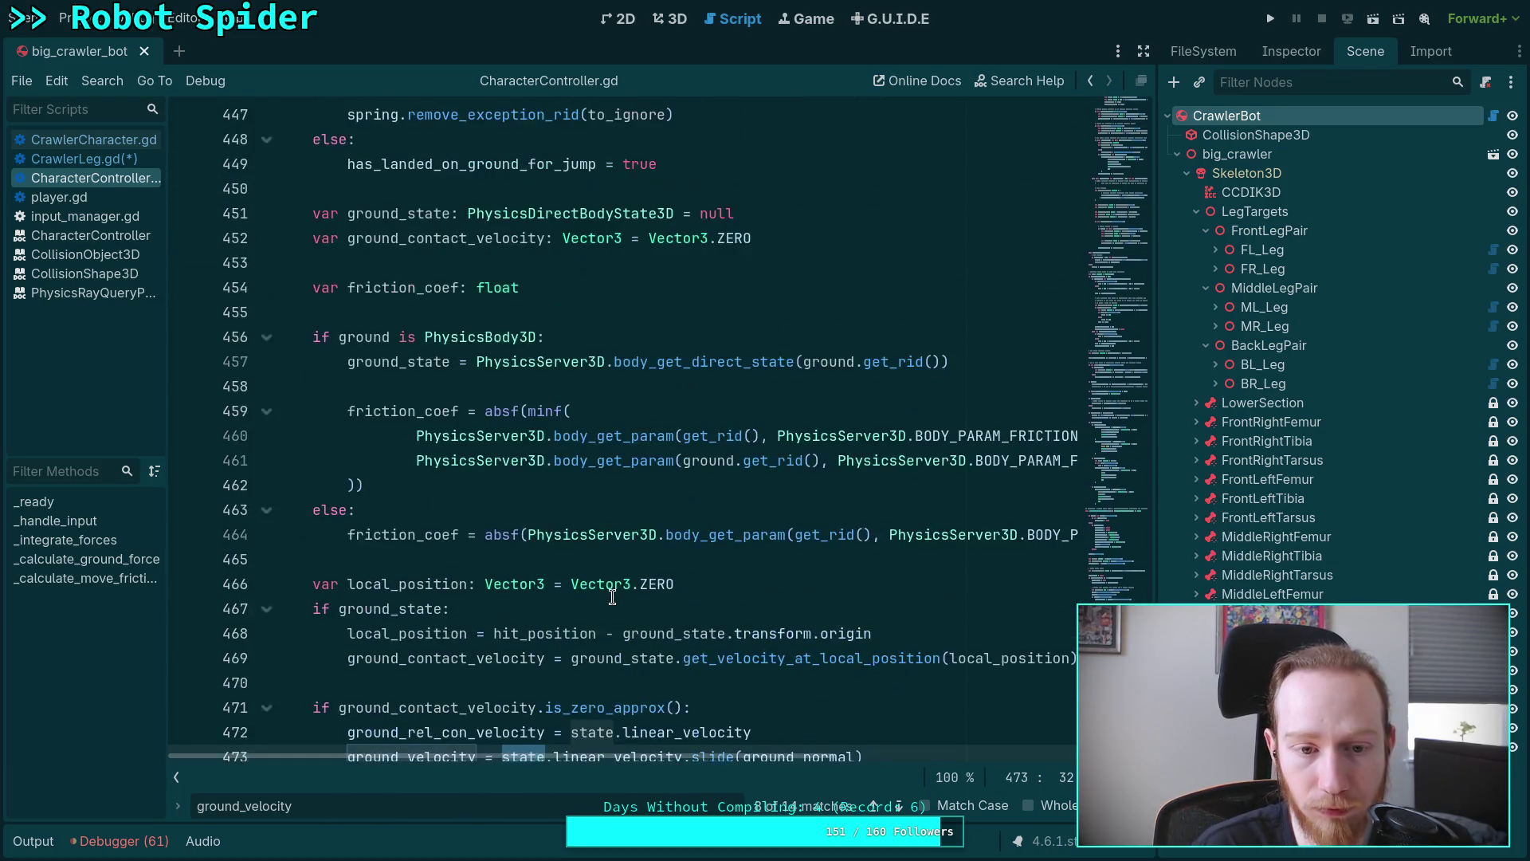
{"action": "mouse_move", "coordinate": [615, 598]}
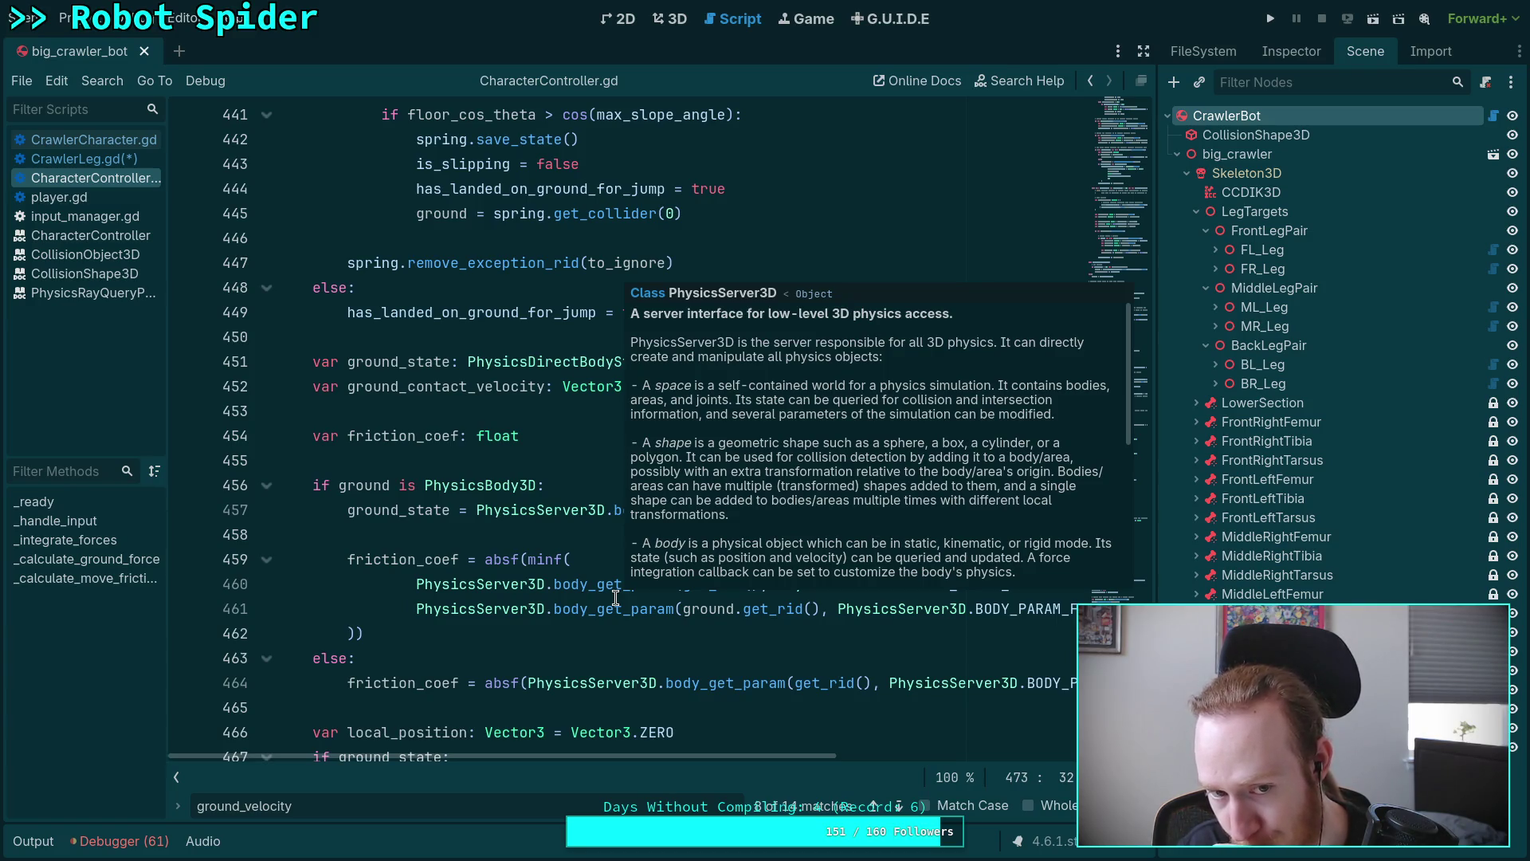
Highlight every use of has_landed_on_ground_for_jump and return to the max_slope_angle slipping check near line 423.
{"action": "scroll", "coordinate": [615, 598], "scroll_direction": "up", "scroll_amount": 4}
{"action": "double_click", "coordinate": [509, 608]}
{"action": "scroll", "coordinate": [562, 518], "scroll_direction": "up", "scroll_amount": 2}
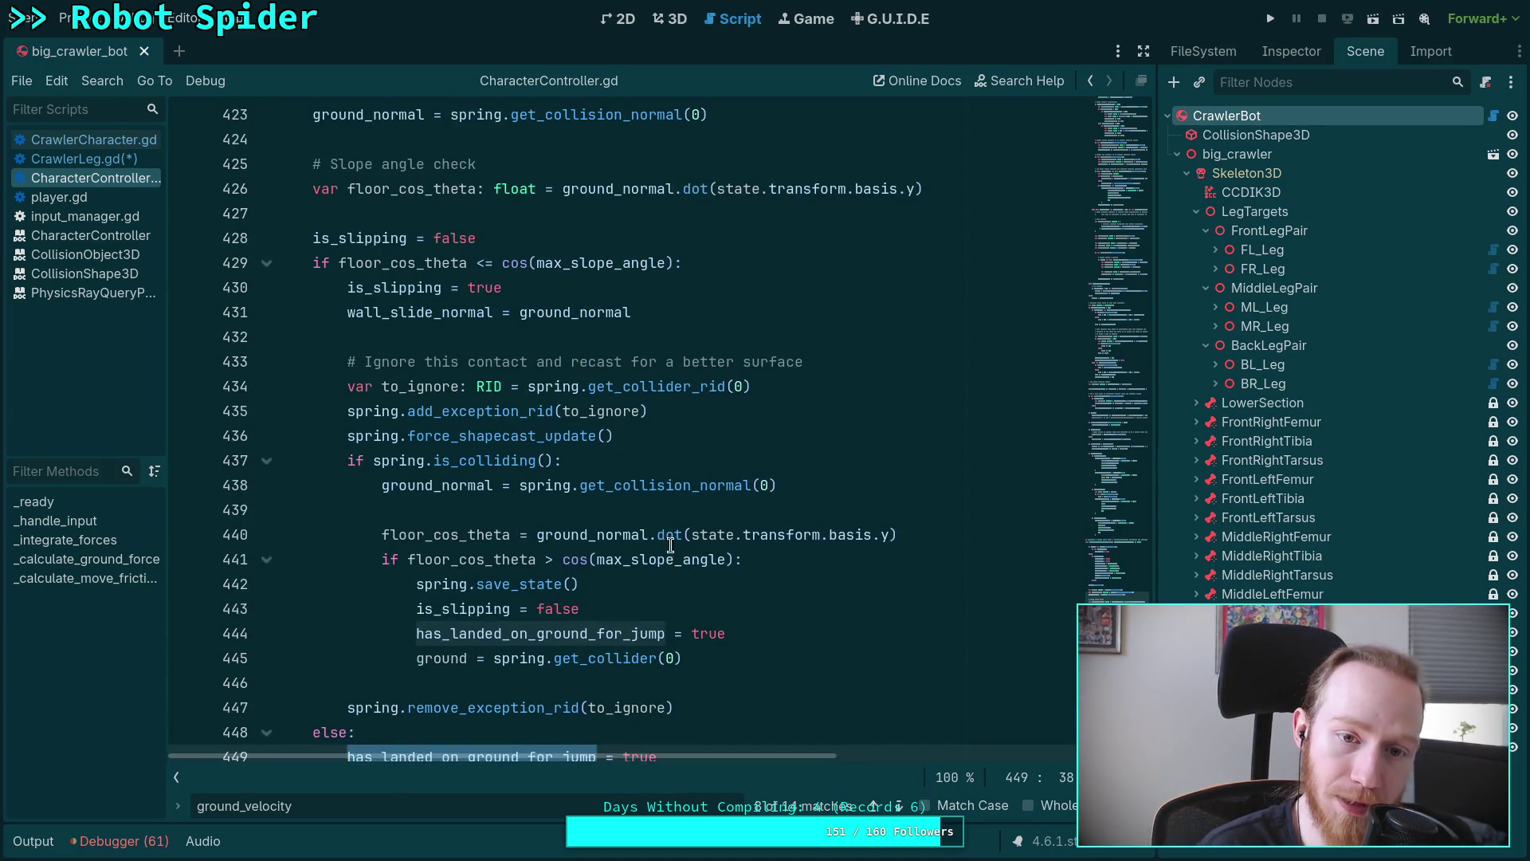
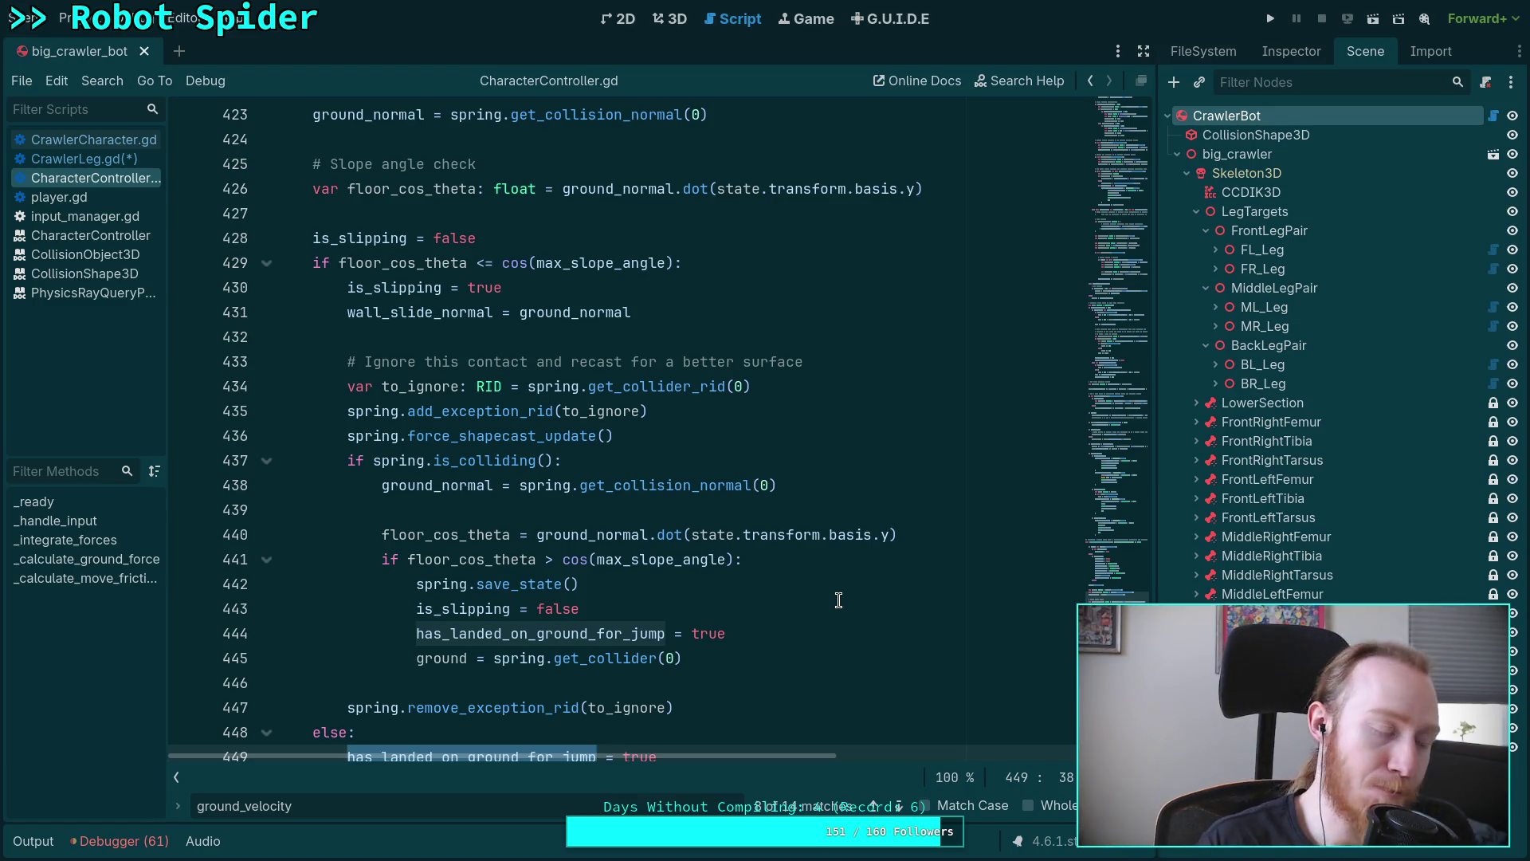
Close the ground_velocity find bar in CharacterController.gd and switch to CrawlerLeg.gd.
{"action": "scroll", "coordinate": [694, 478], "scroll_direction": "up", "scroll_amount": 3}
{"action": "left_click", "coordinate": [459, 430]}
{"action": "scroll", "coordinate": [478, 518], "scroll_direction": "up", "scroll_amount": 4}
{"action": "left_click", "coordinate": [468, 550]}
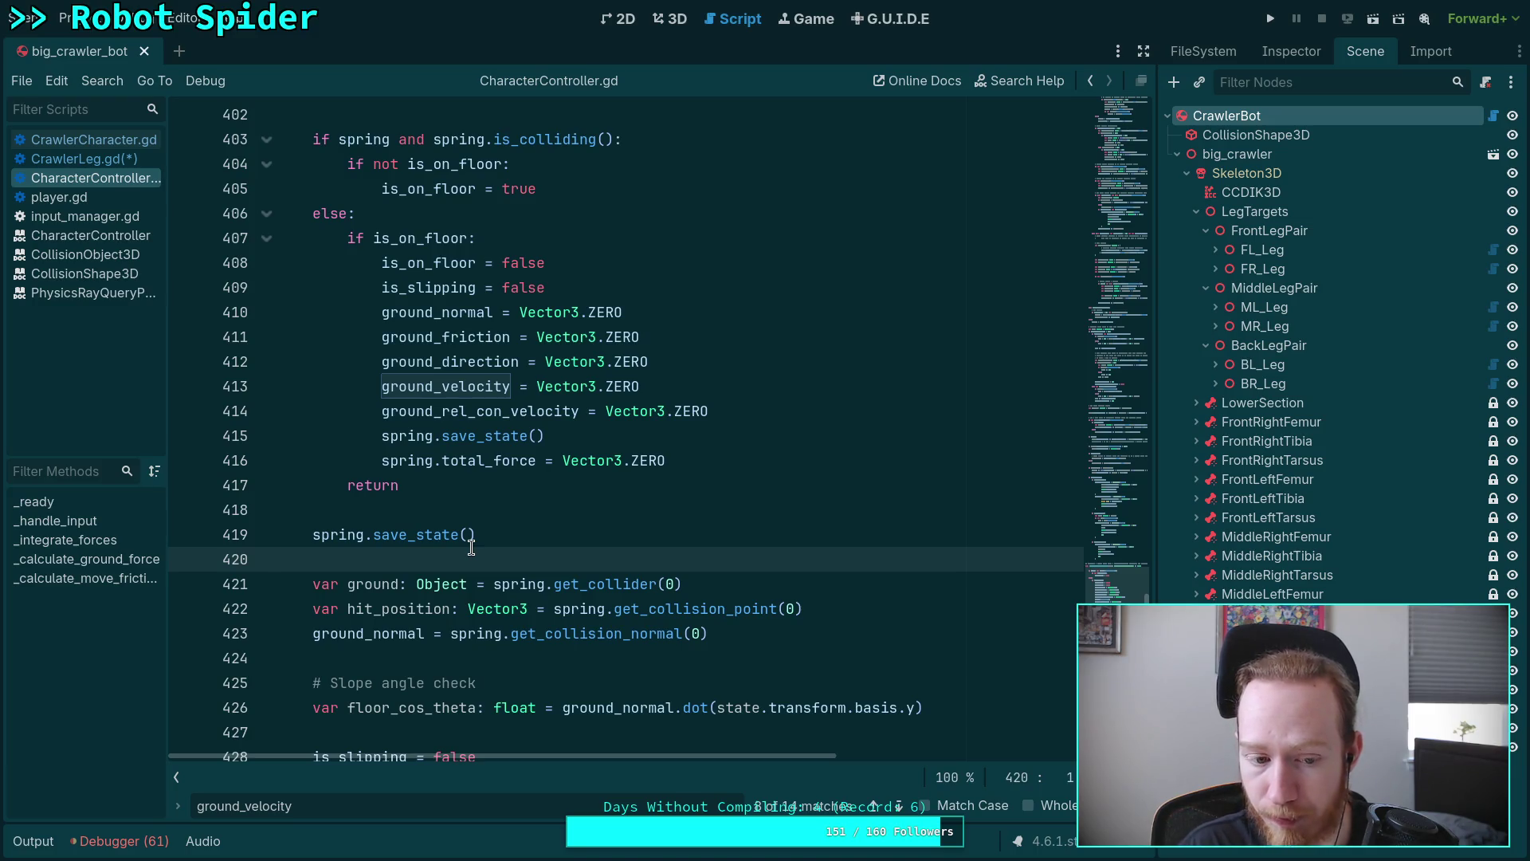
{"action": "key", "text": "Escape"}
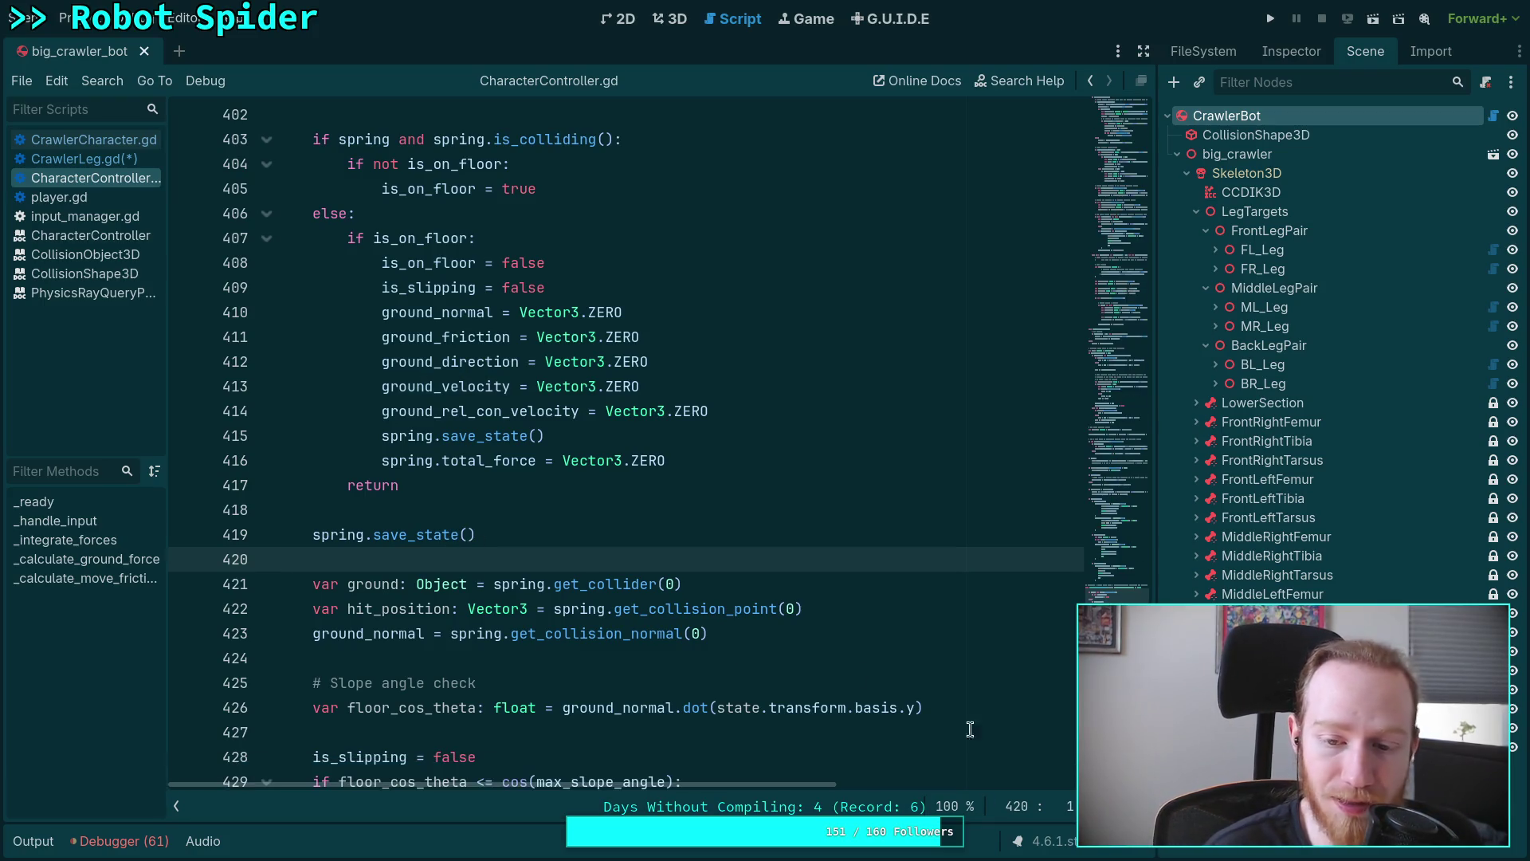
{"action": "left_click", "coordinate": [120, 160]}
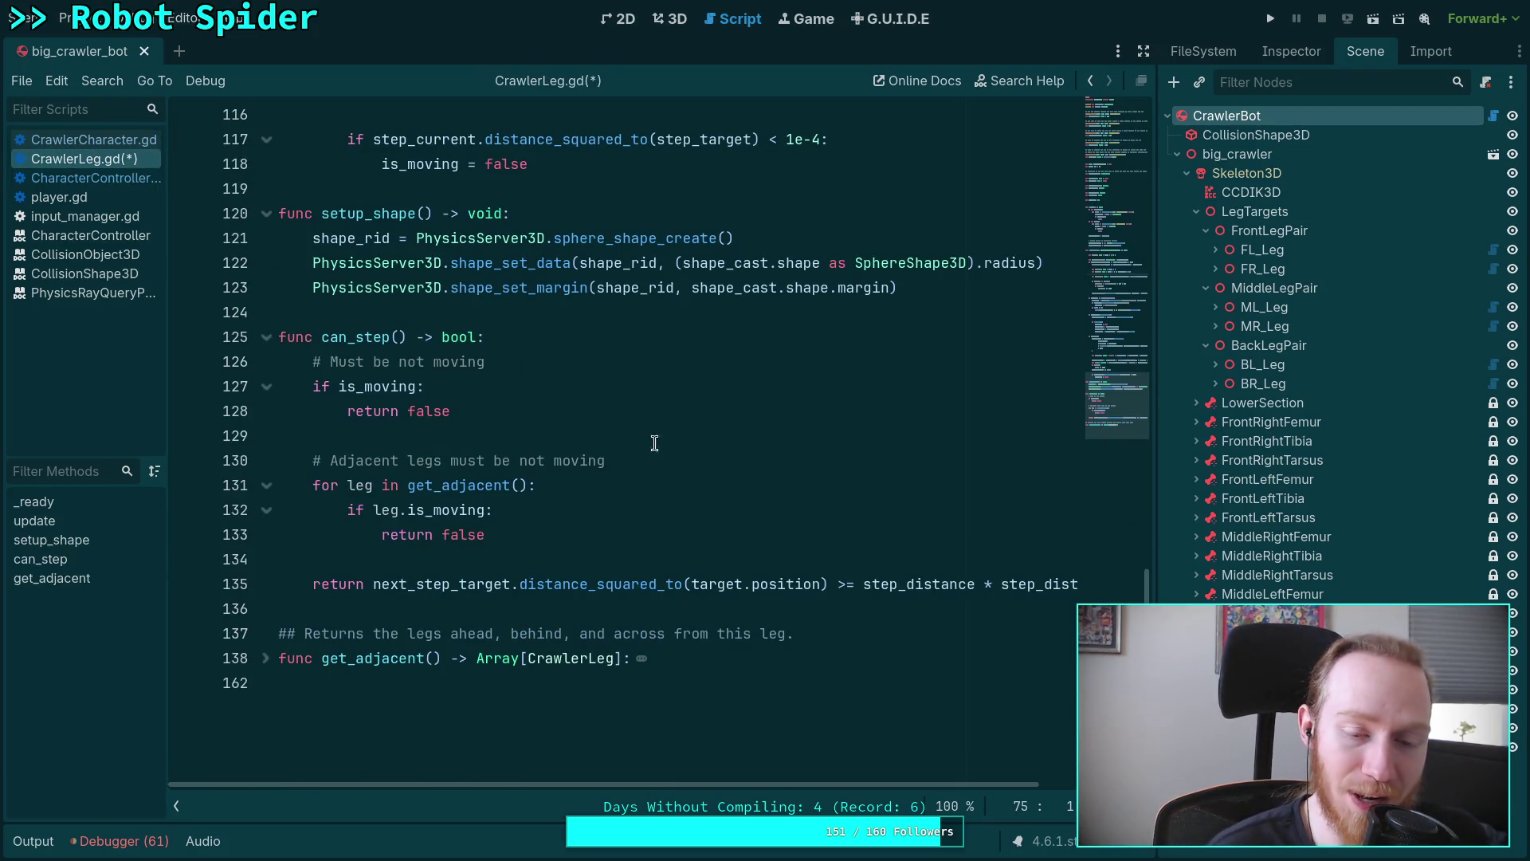
Save CrawlerLeg.gd and launch the game to watch the crawler's legs step.
{"action": "left_click", "coordinate": [691, 557]}
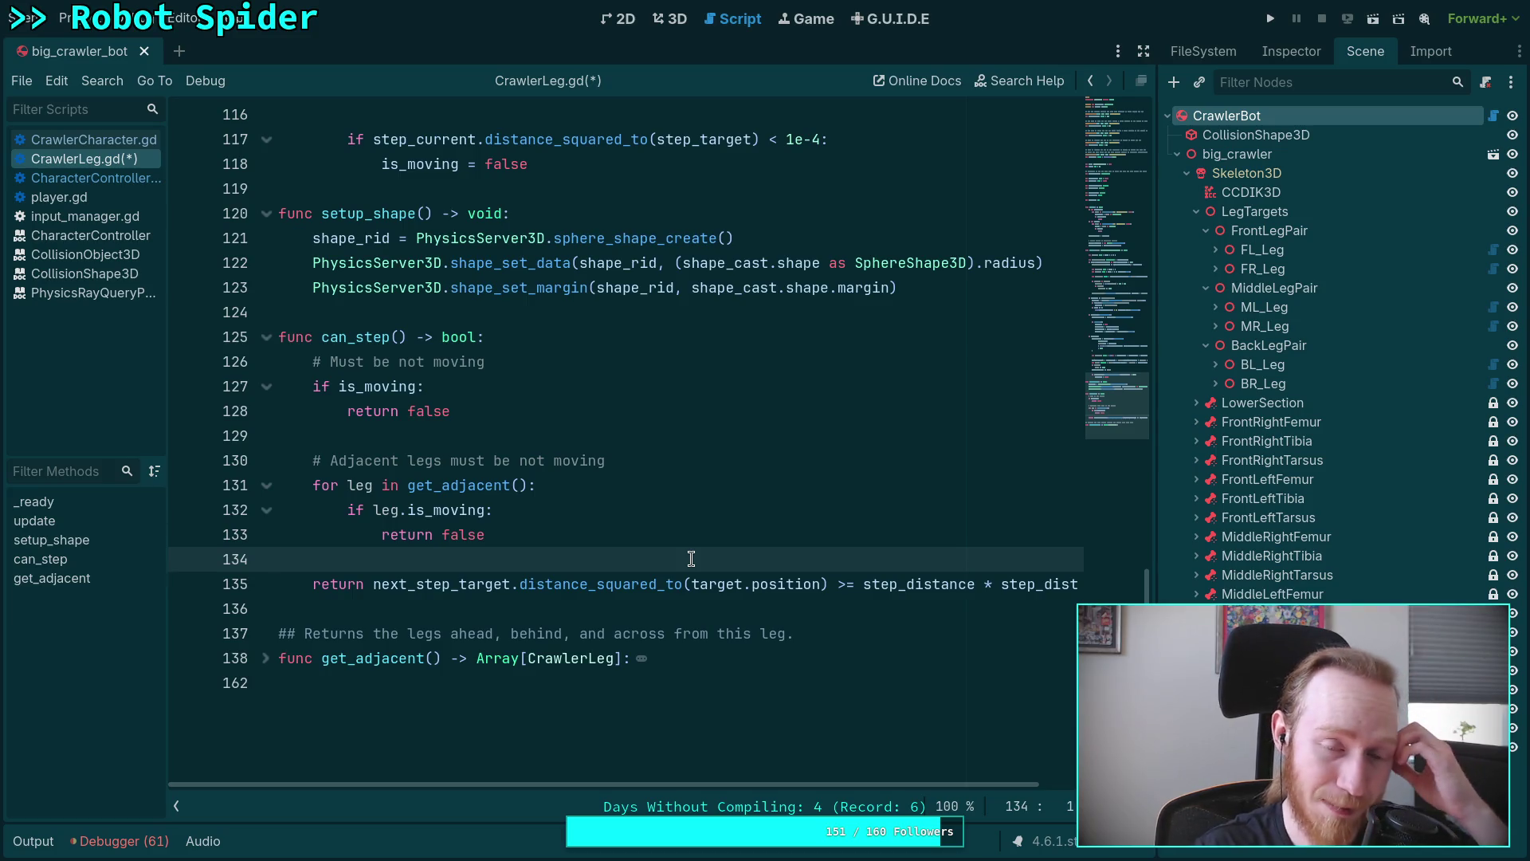
{"action": "scroll", "coordinate": [690, 558], "scroll_direction": "up", "scroll_amount": 12}
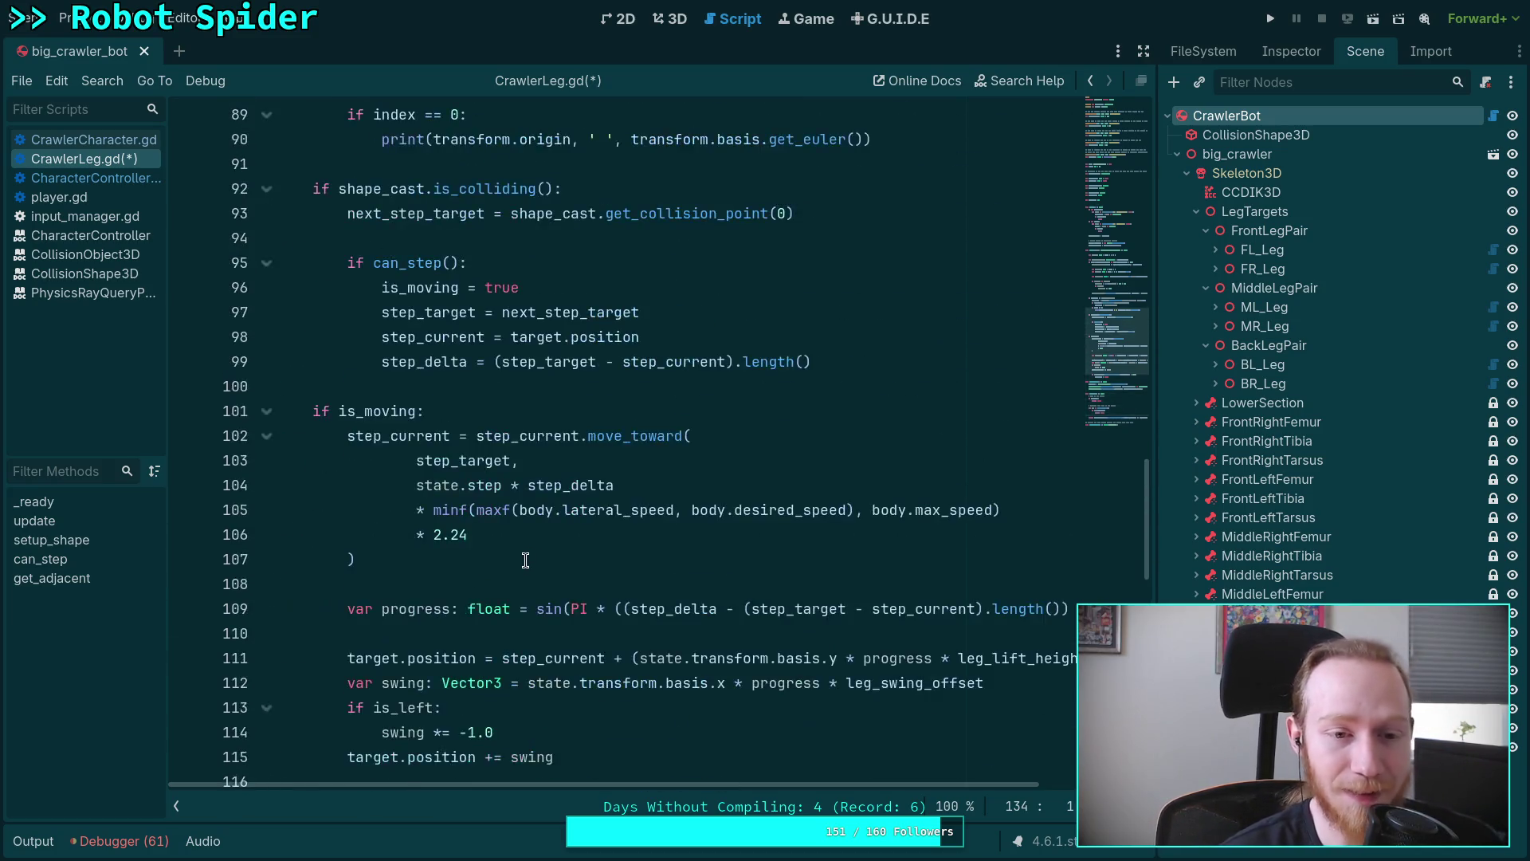
{"action": "scroll", "coordinate": [707, 518], "scroll_direction": "up", "scroll_amount": 9}
{"action": "left_click", "coordinate": [544, 434]}
{"action": "scroll", "coordinate": [542, 430], "scroll_direction": "down", "scroll_amount": 14}
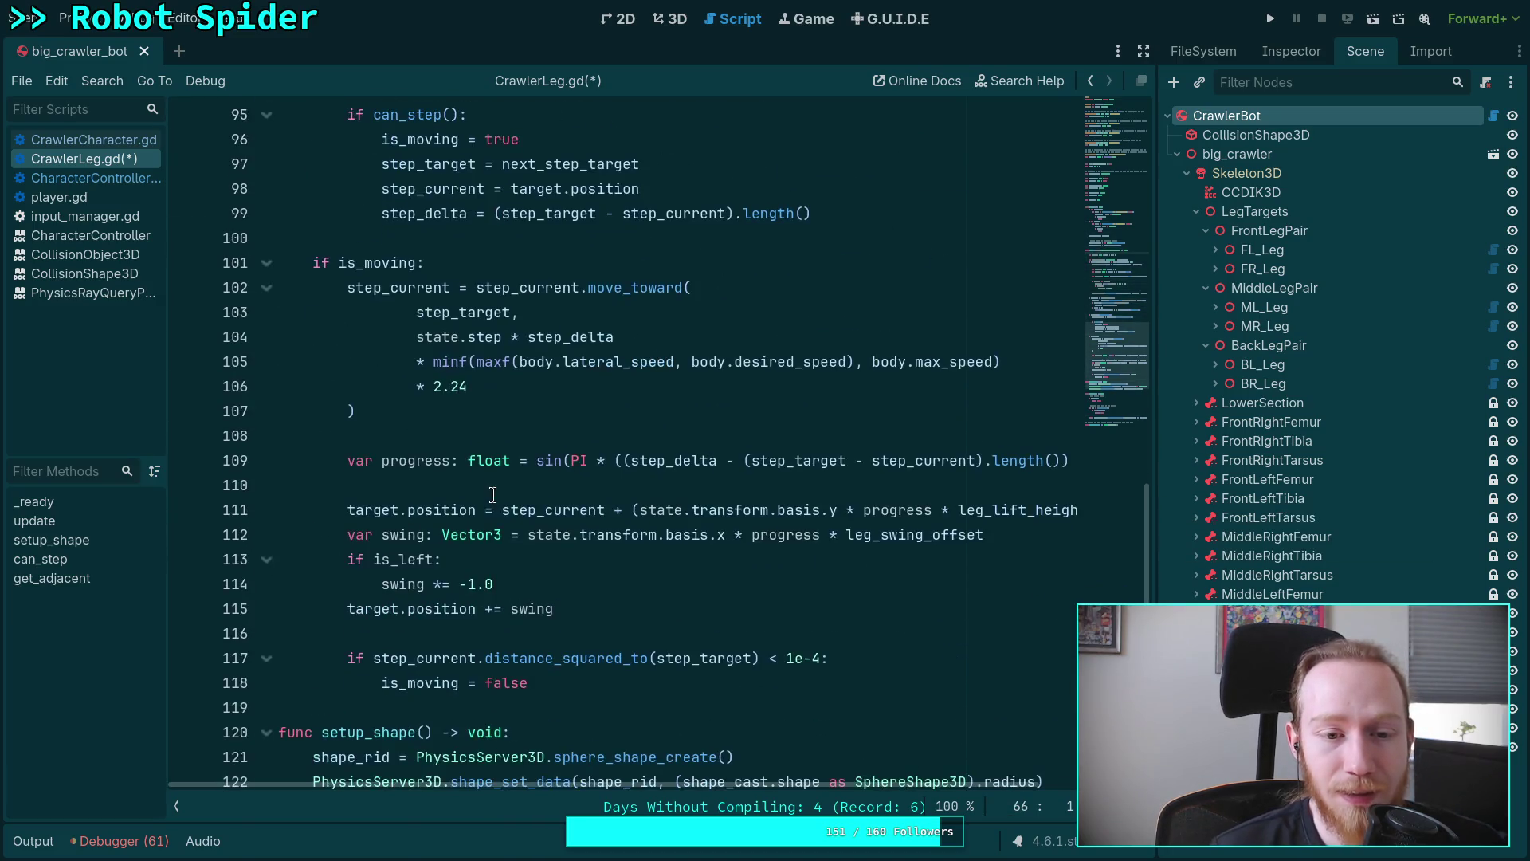
{"action": "left_click", "coordinate": [536, 414]}
{"action": "key", "text": "ctrl+s"}
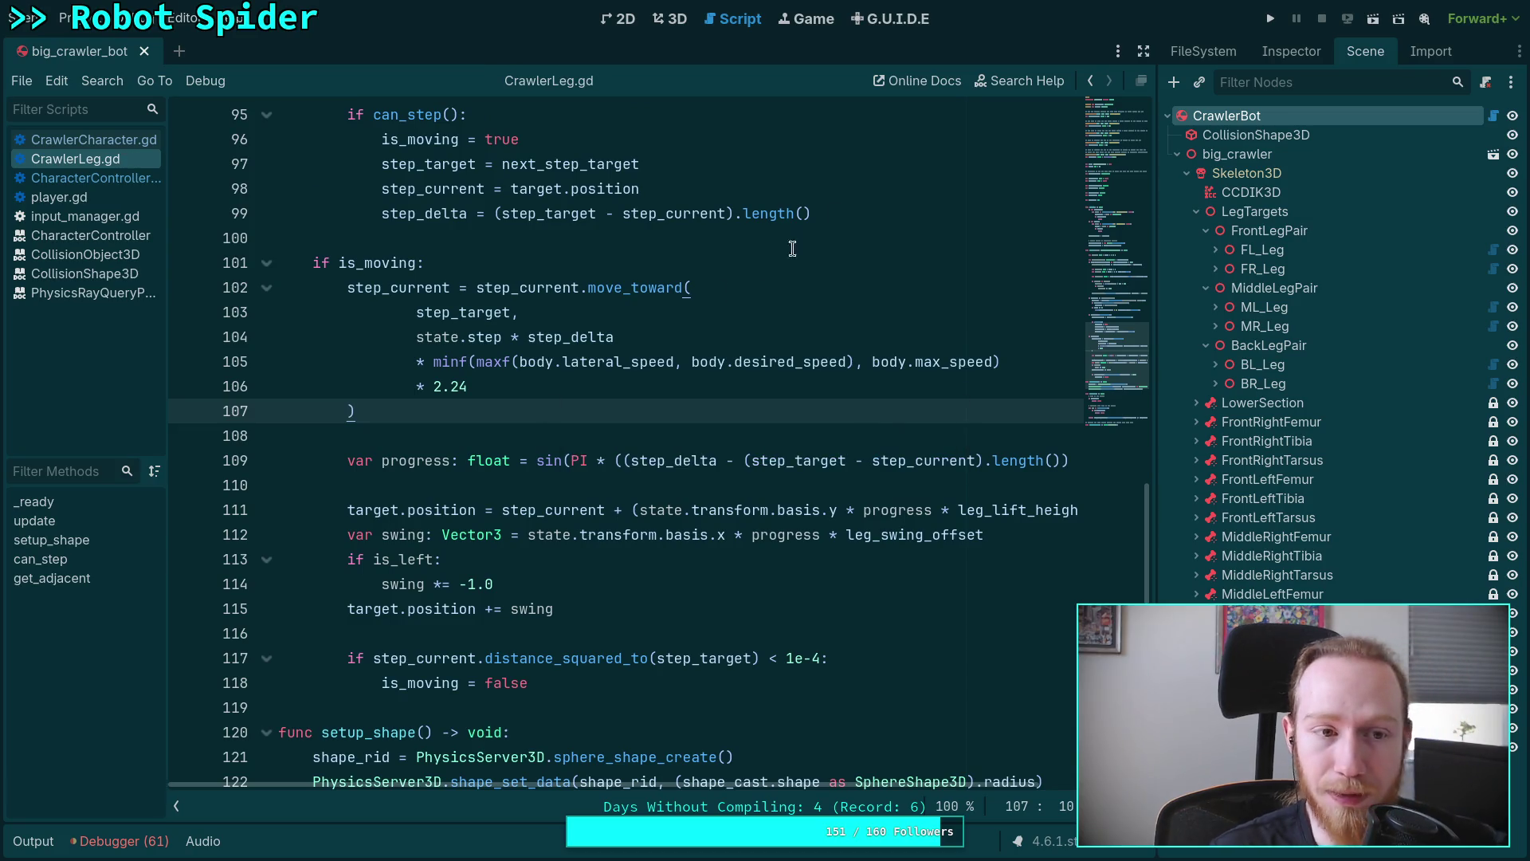
{"action": "left_click", "coordinate": [1270, 19]}
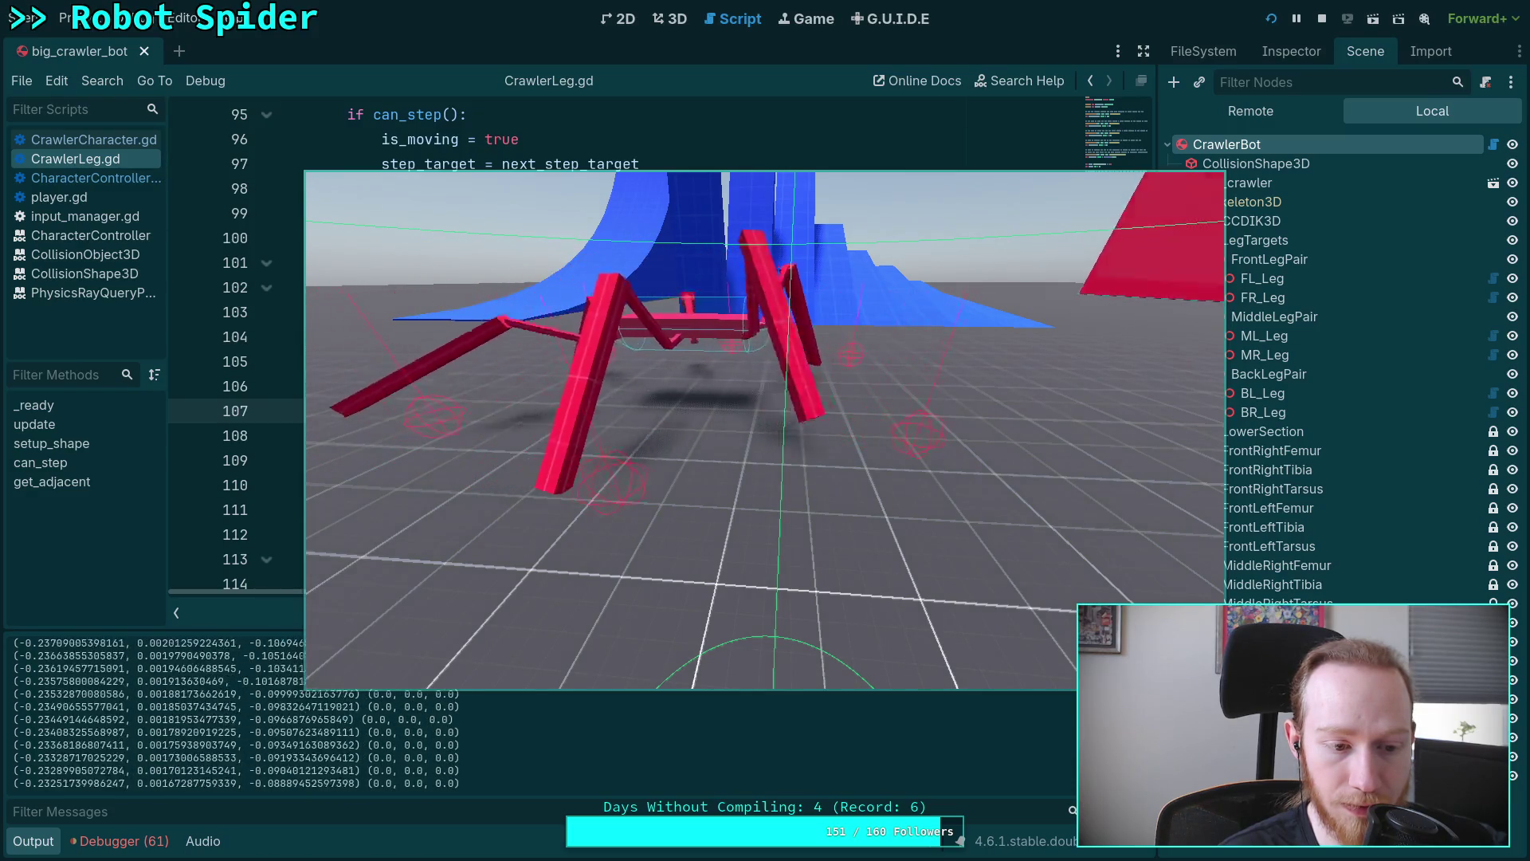
Stop the running spider test with F8 to return to CrawlerLeg.gd.
{"action": "key", "text": "F8"}
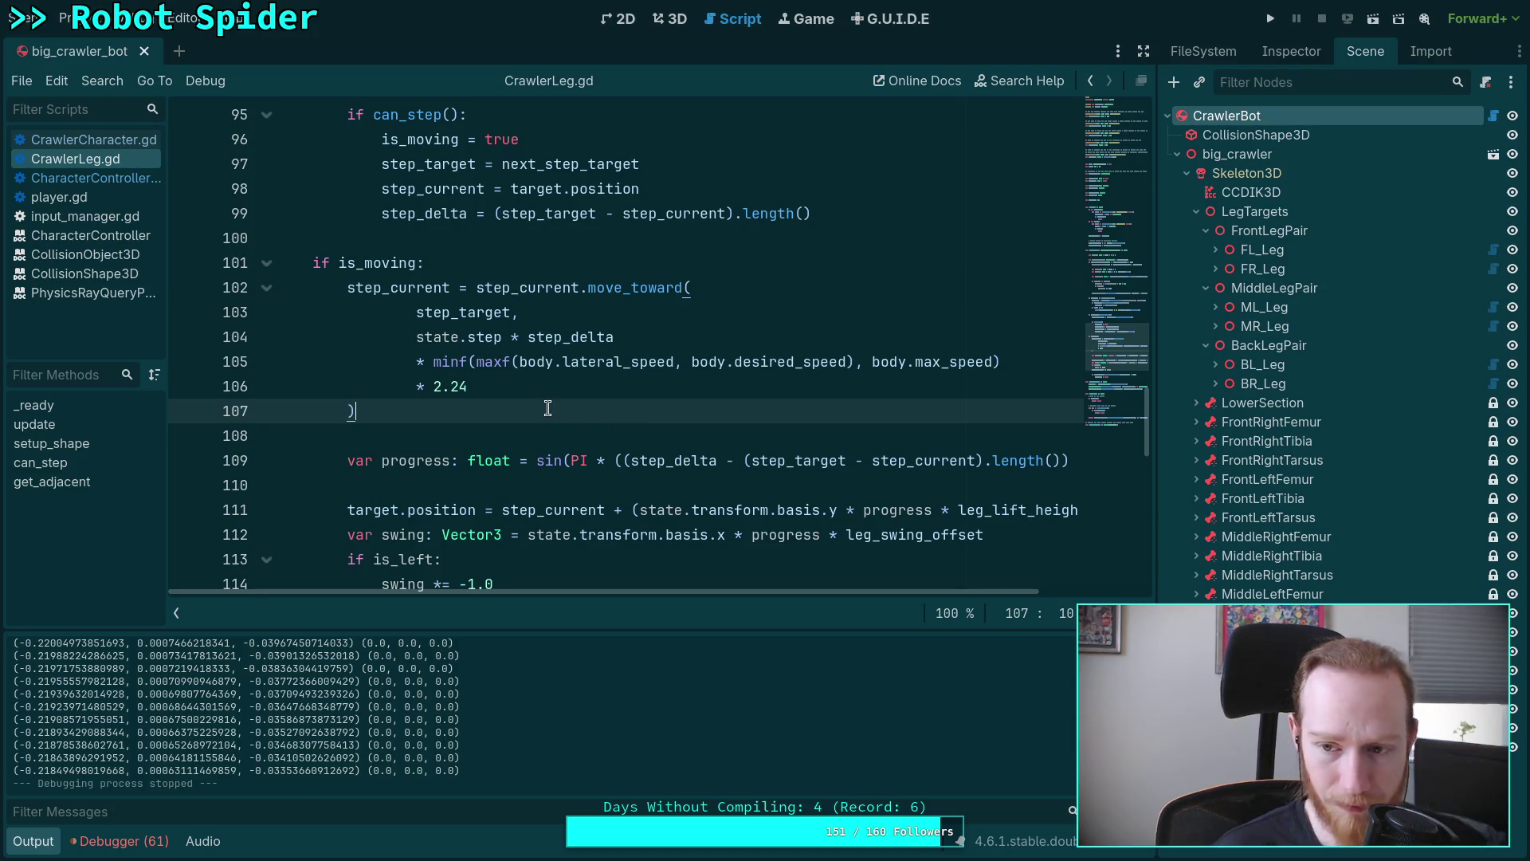
Hide the output panel and declare var move_interp_rate: float = 2.0 below move_spin.
{"action": "scroll", "coordinate": [548, 408], "scroll_direction": "up", "scroll_amount": 15}
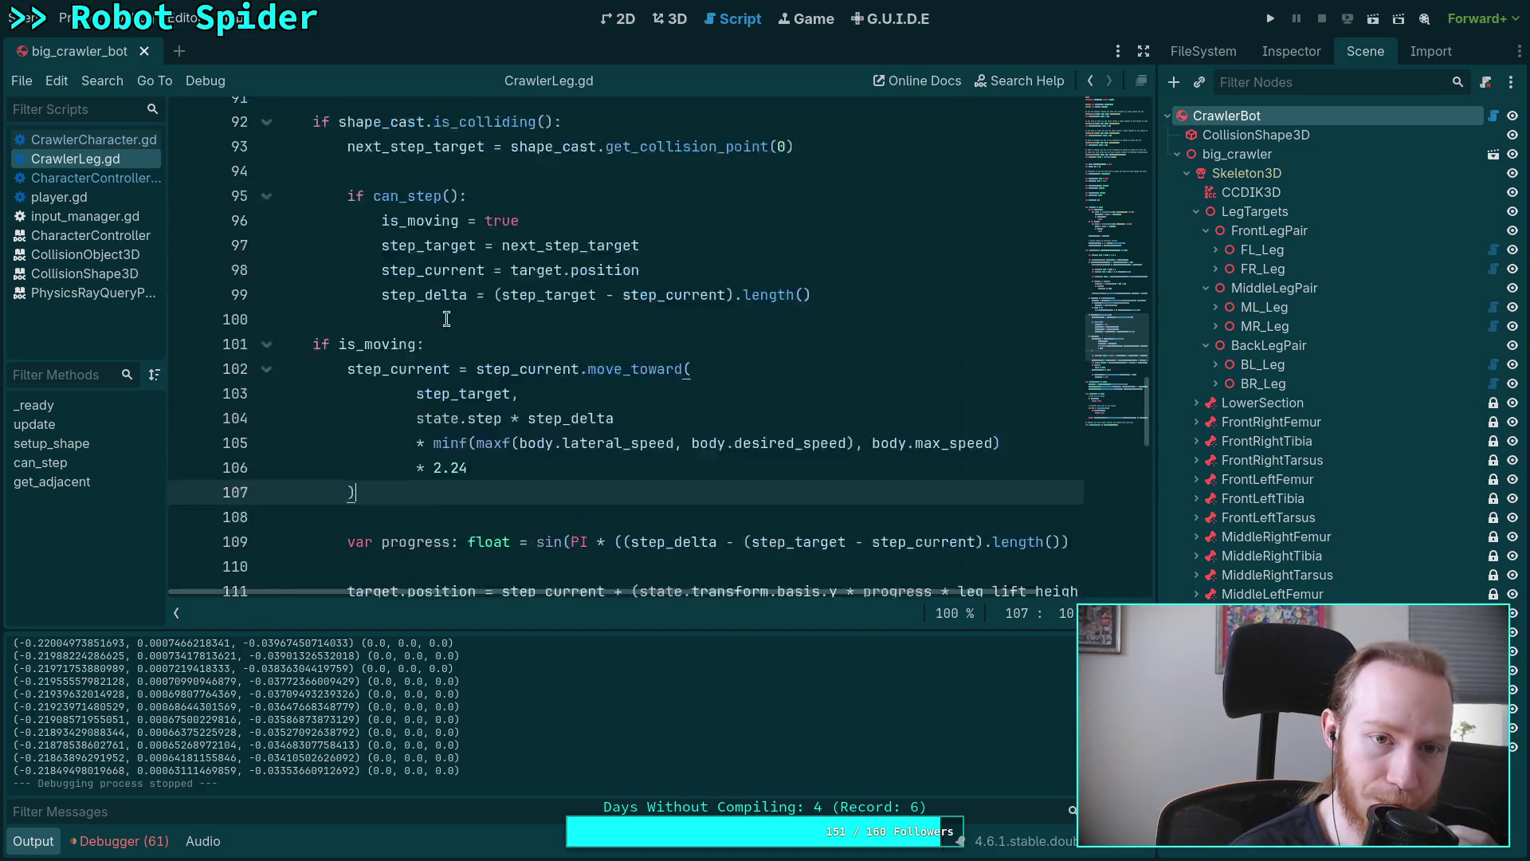
{"action": "scroll", "coordinate": [457, 321], "scroll_direction": "up", "scroll_amount": 4}
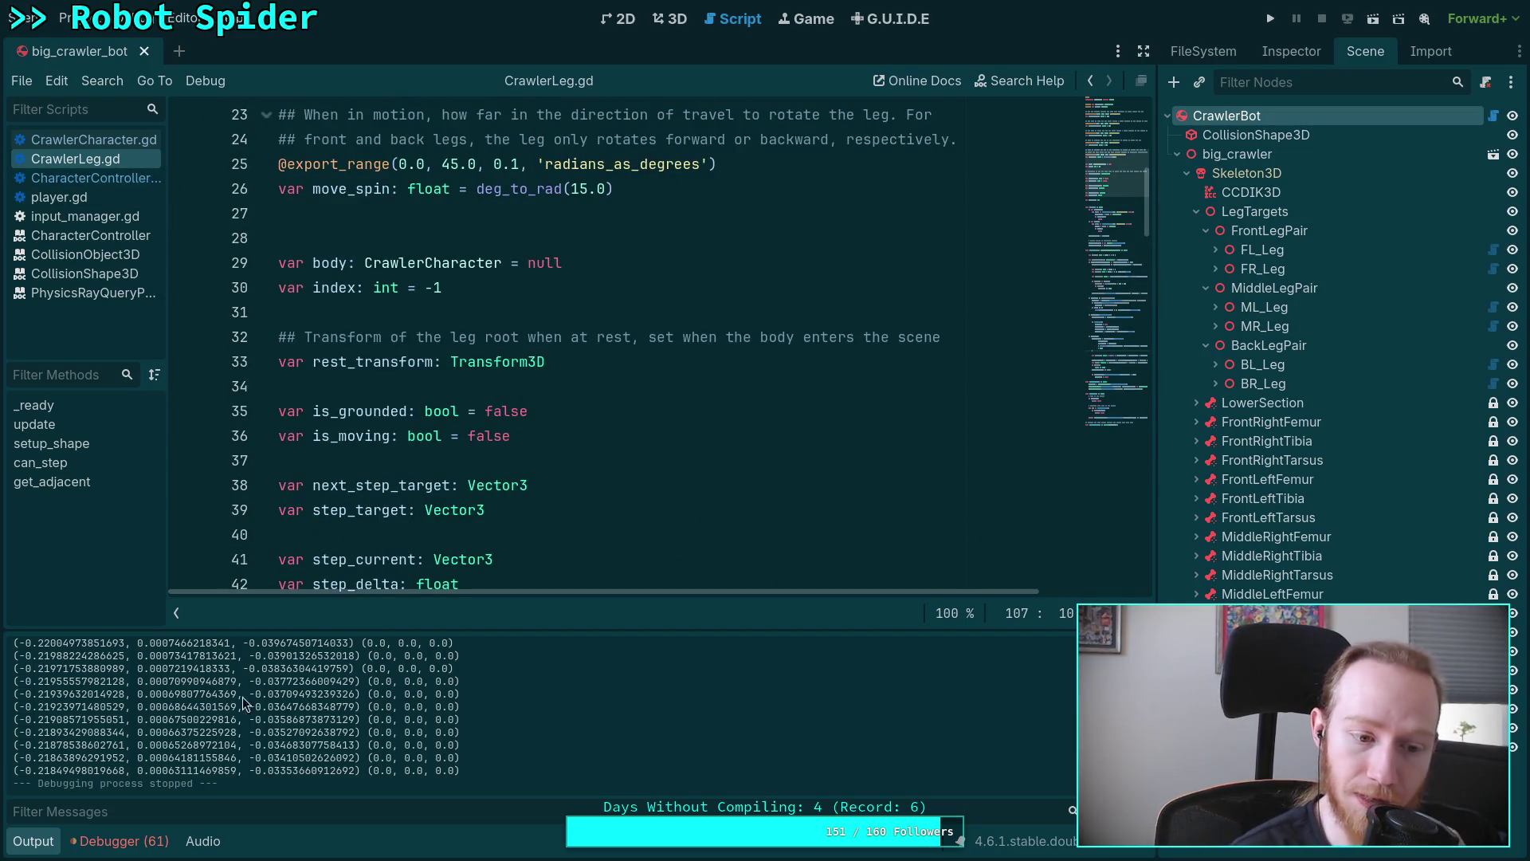
{"action": "left_click", "coordinate": [36, 841]}
{"action": "scroll", "coordinate": [373, 558], "scroll_direction": "up", "scroll_amount": 5}
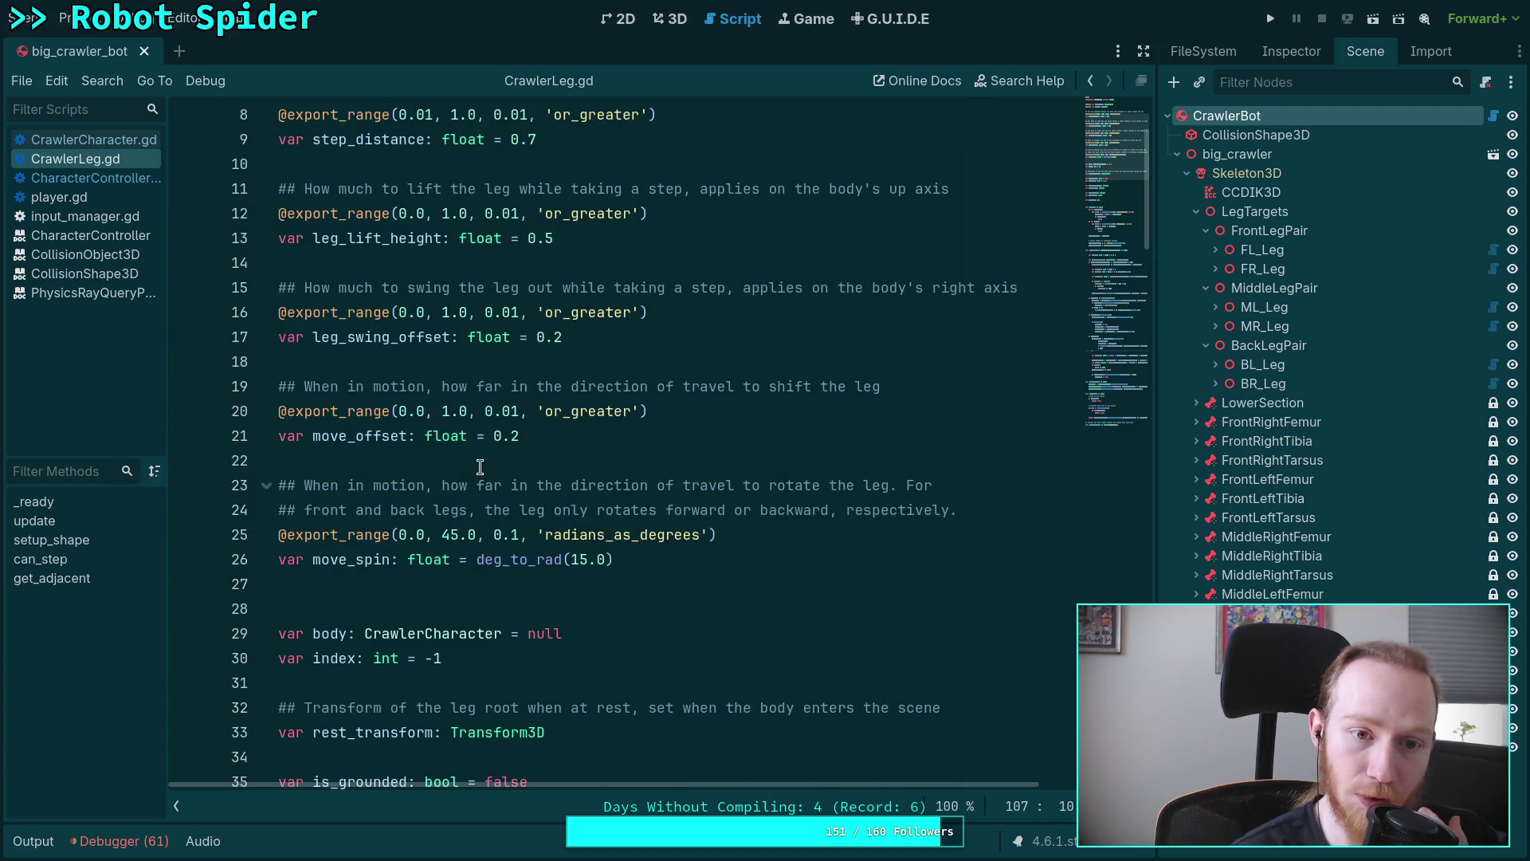
{"action": "scroll", "coordinate": [514, 459], "scroll_direction": "up", "scroll_amount": 2}
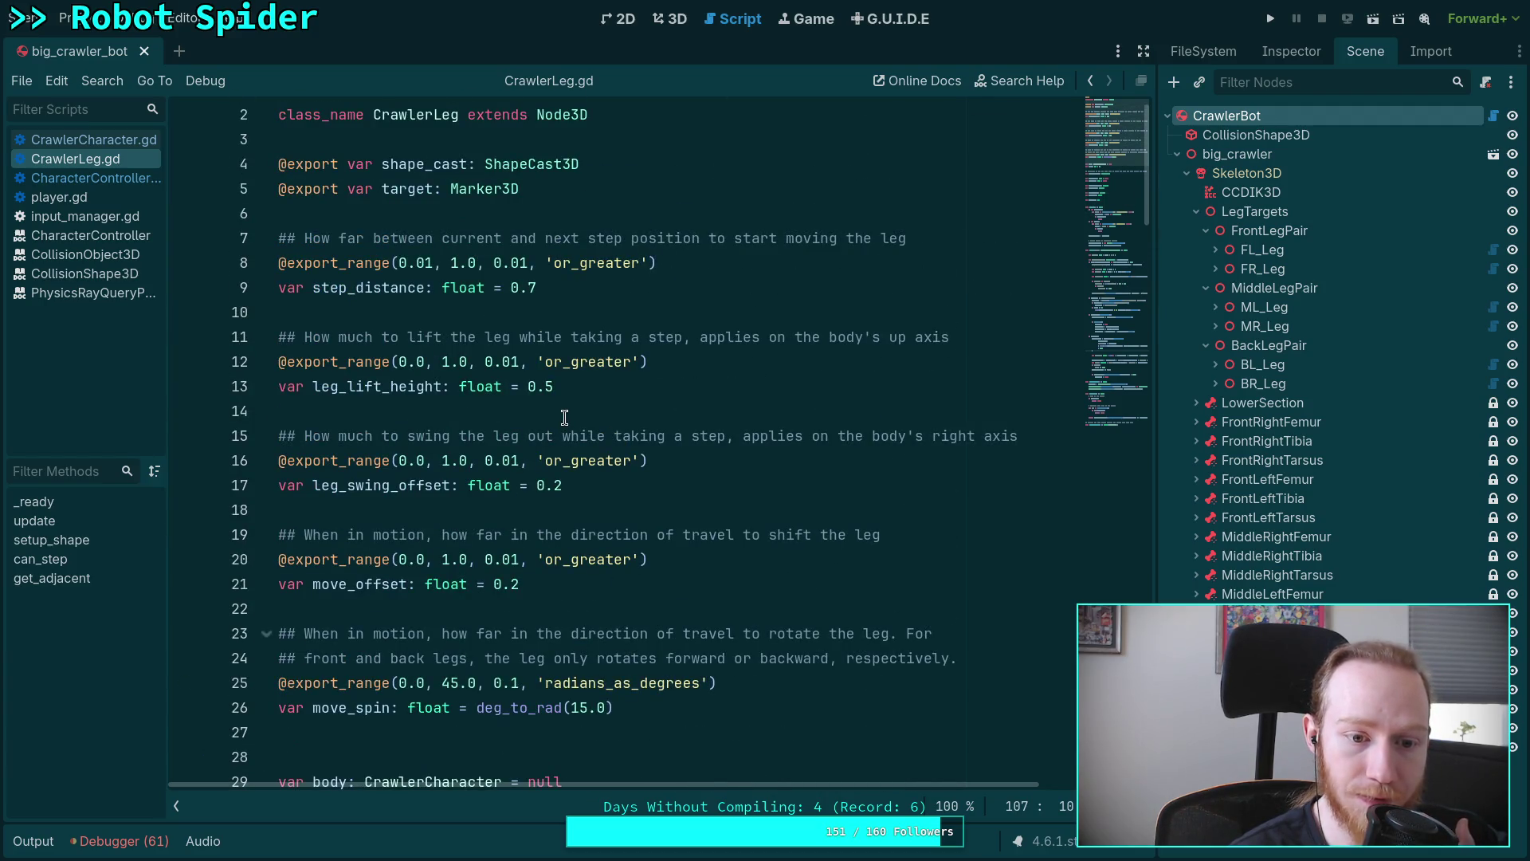
{"action": "scroll", "coordinate": [573, 438], "scroll_direction": "down", "scroll_amount": 1}
{"action": "left_click", "coordinate": [781, 608]}
{"action": "key", "text": "Down"}
{"action": "key", "text": "Return"}
{"action": "key", "text": "Return"}
{"action": "type", "text": "var move_interp_rate: float = "}
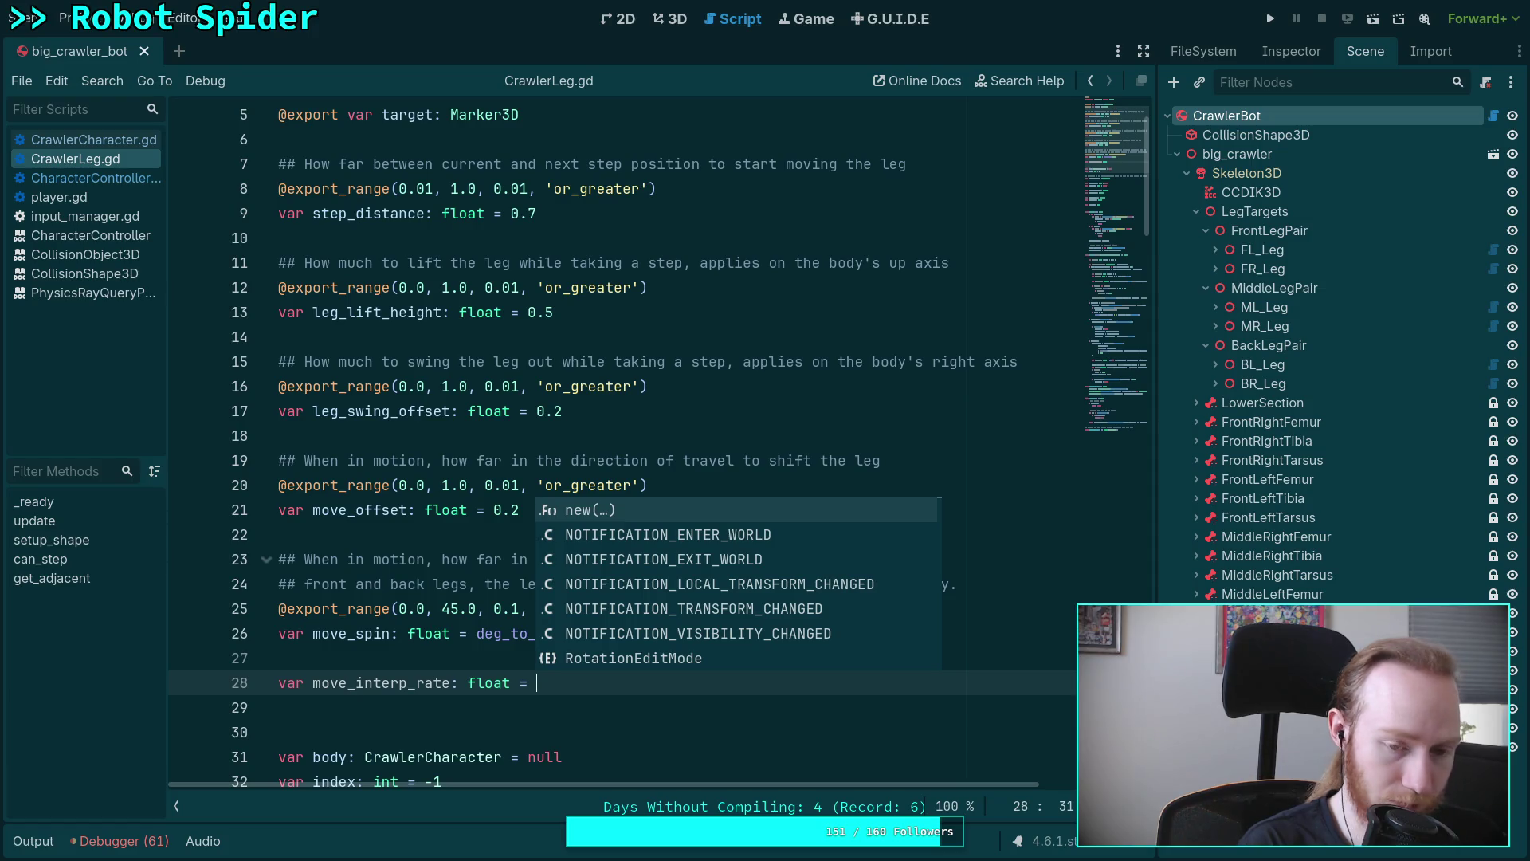
{"action": "type", "text": "2.0"}
{"action": "key", "text": "ctrl+shift+Return"}
{"action": "type", "text": "@export_r"}
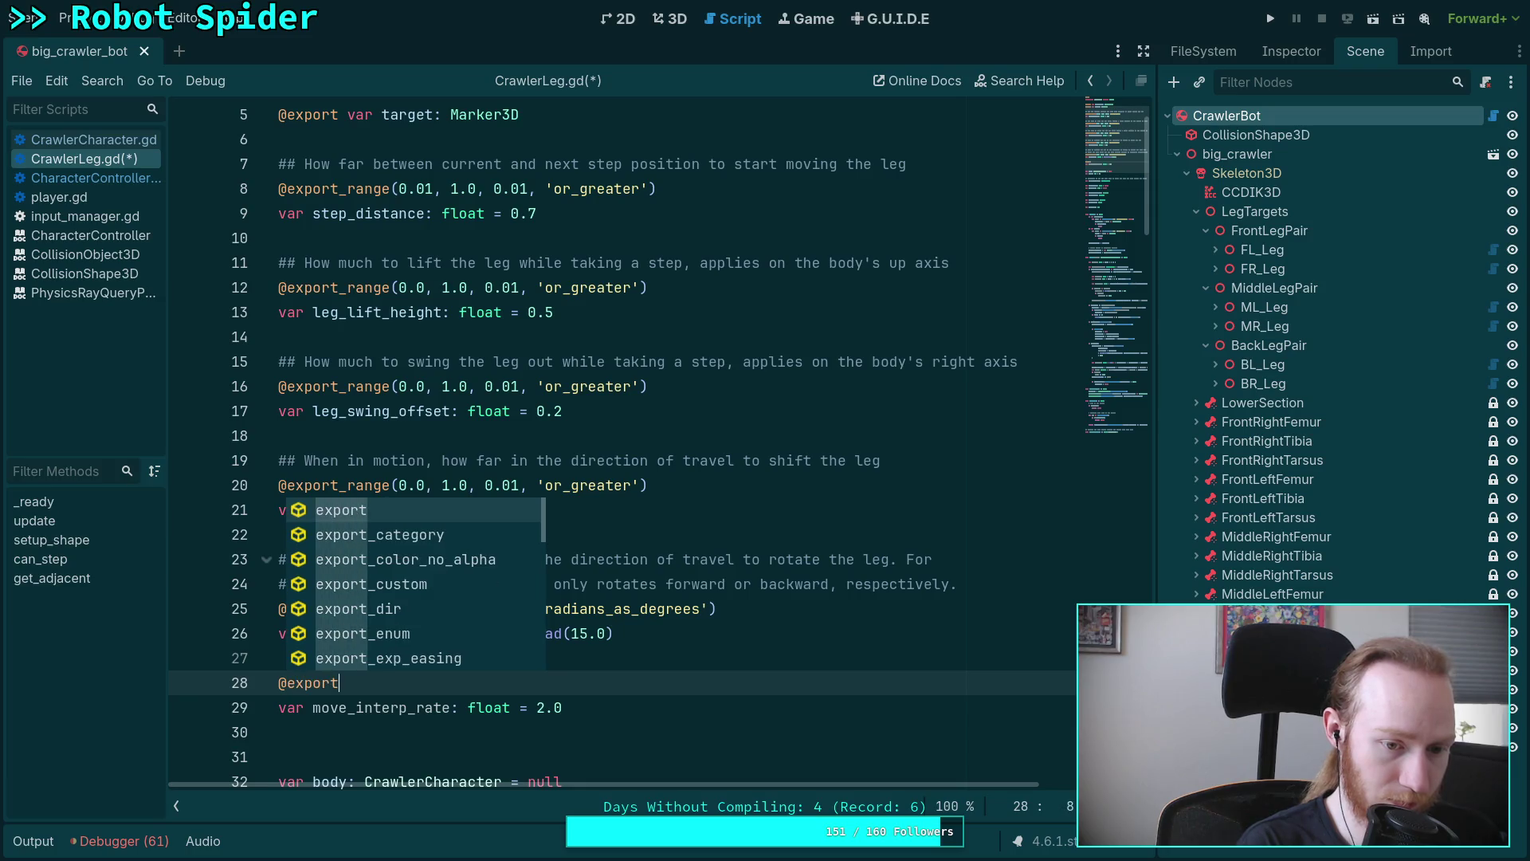
{"action": "key", "text": "Return"}
{"action": "type", "text": "("}
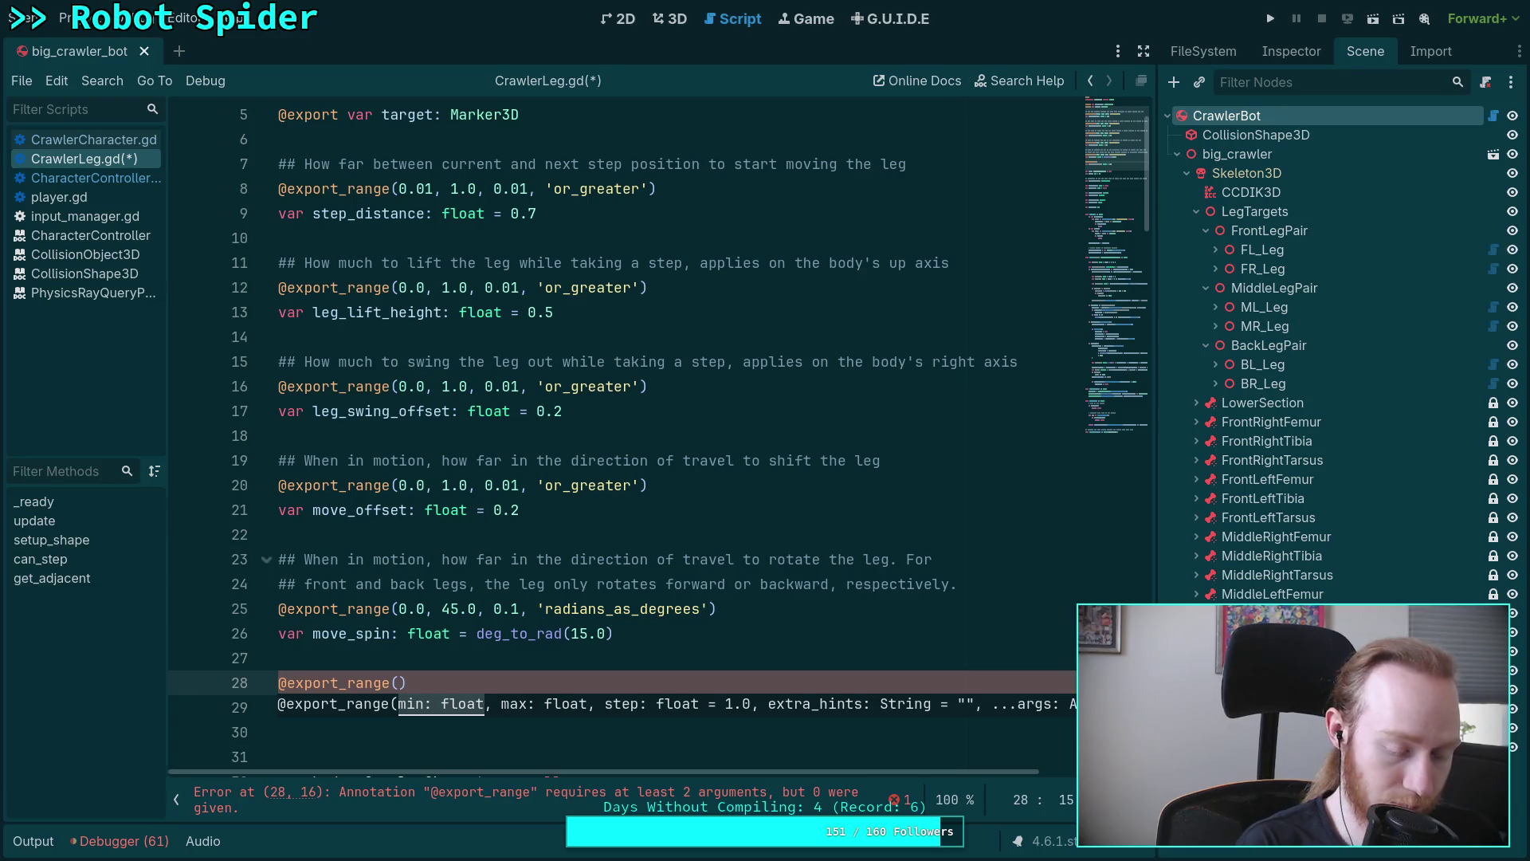
{"action": "type", "text": "0.0,"}
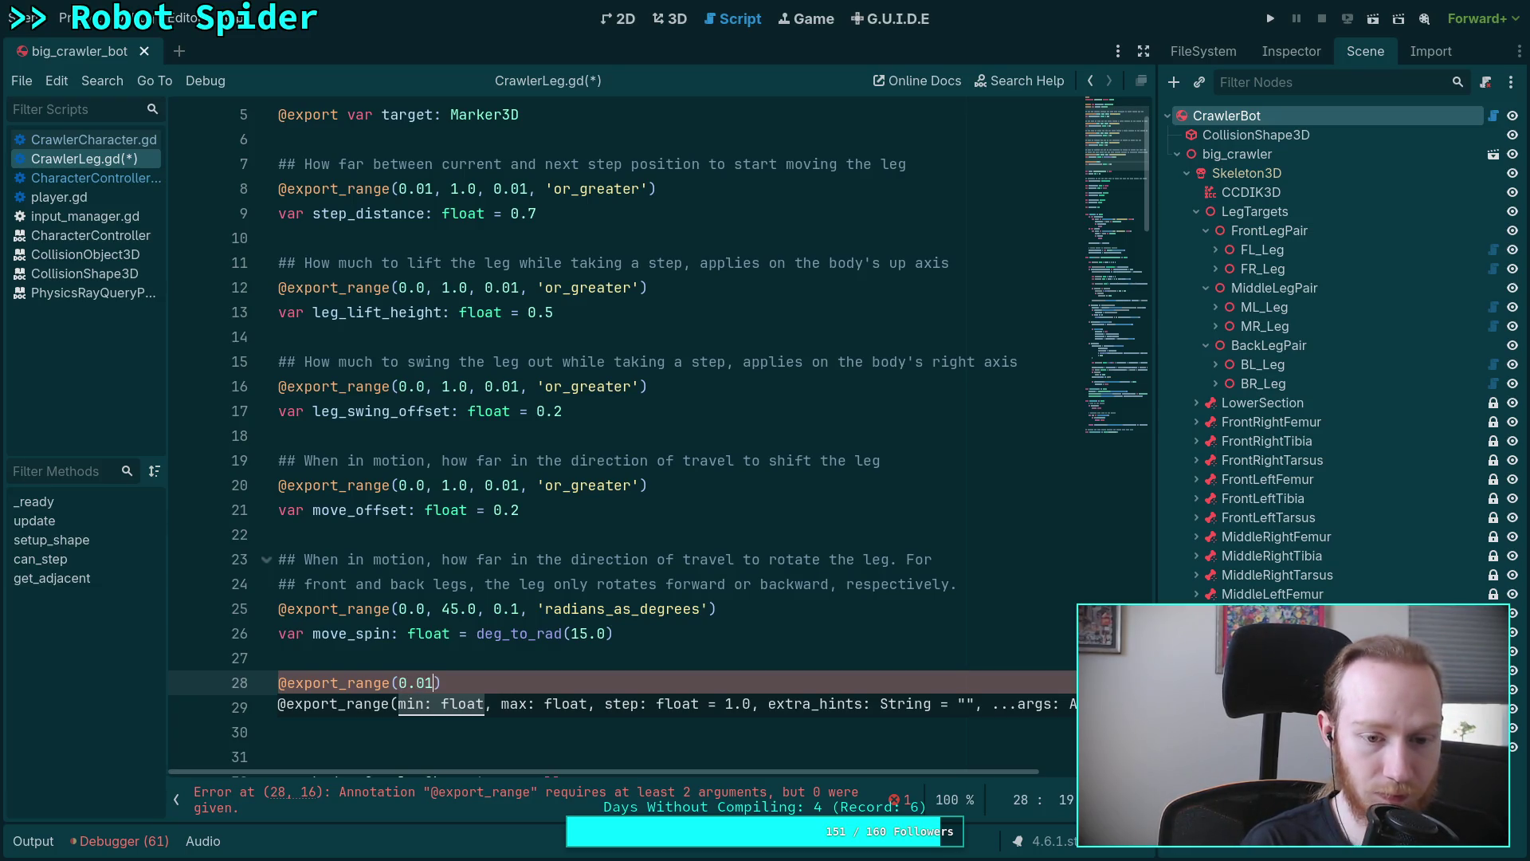
{"action": "key", "text": "BackSpace"}
{"action": "key", "text": "BackSpace"}
{"action": "key", "text": "BackSpace"}
{"action": "key", "text": "BackSpace"}
{"action": "key", "text": "BackSpace"}
{"action": "type", "text": "1.0, "}
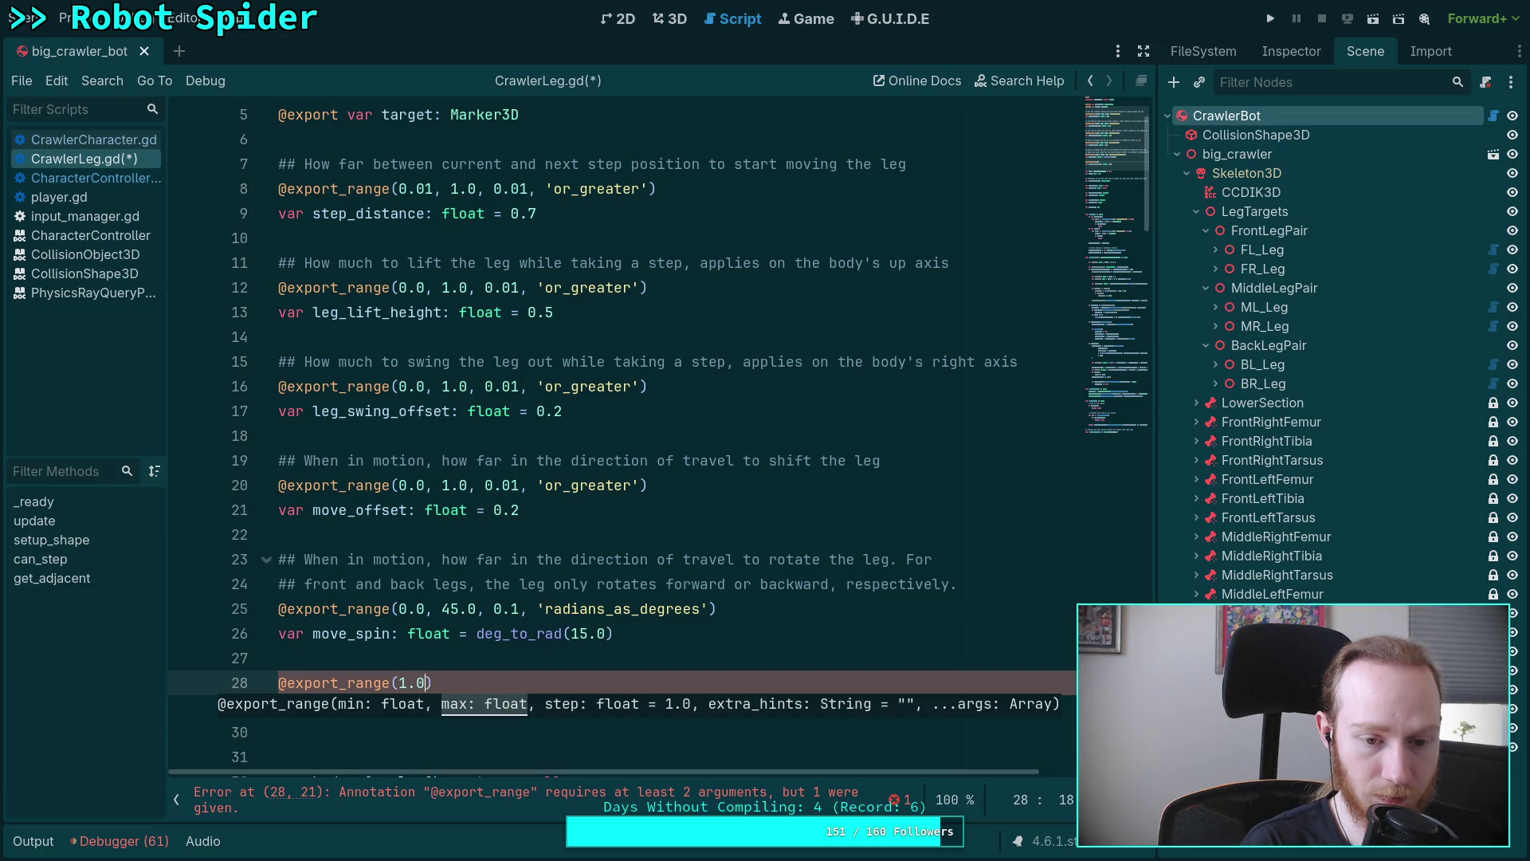
{"action": "type", "text": "5.0, 0.01"}
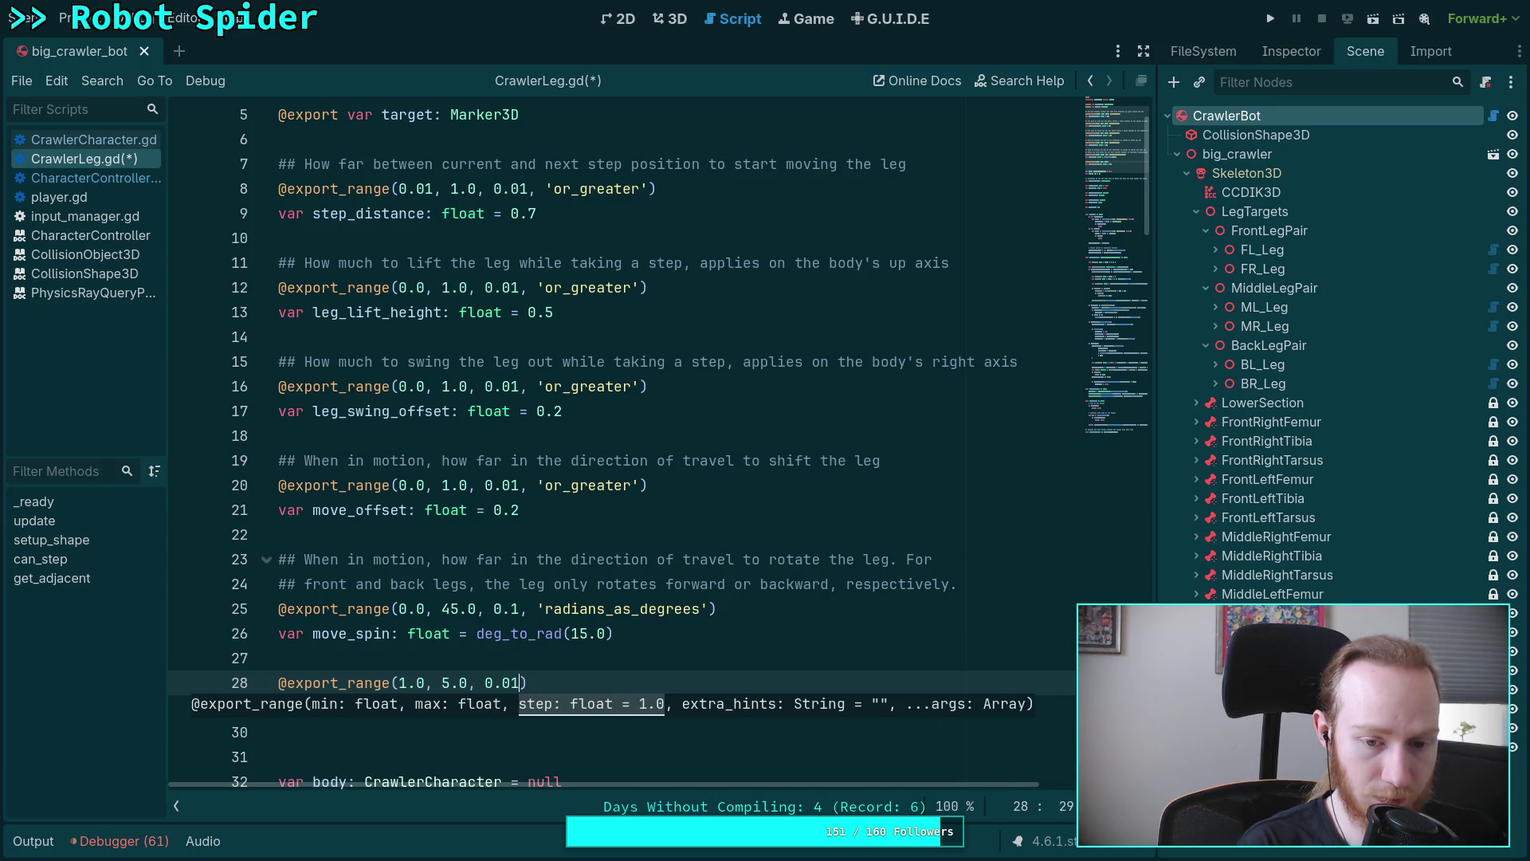
{"action": "type", "text": ", 'o"}
{"action": "key", "text": "Down"}
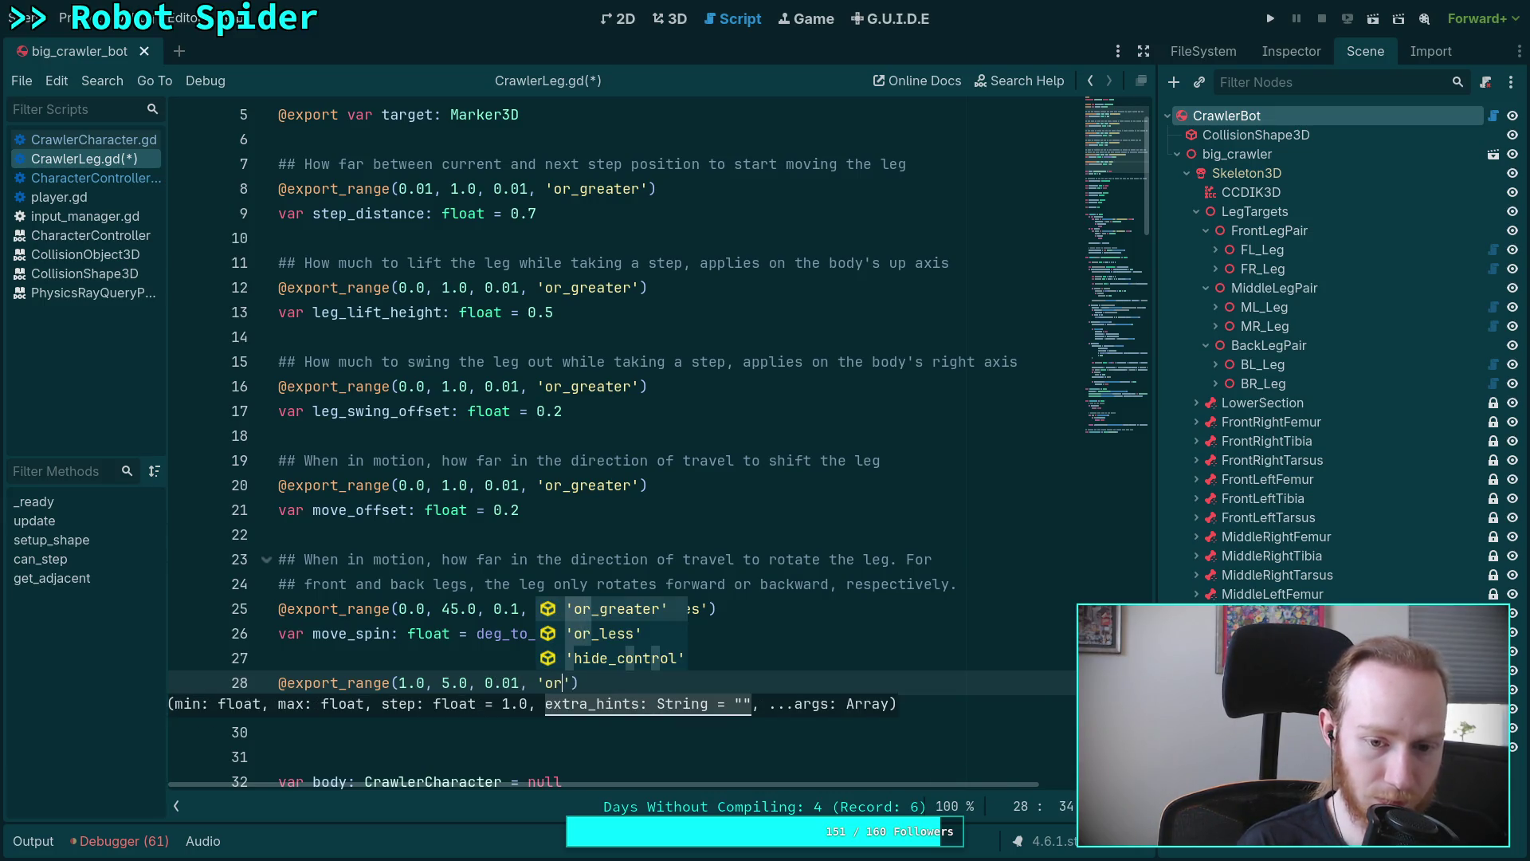
{"action": "key", "text": "Return"}
{"action": "key", "text": "ctrl+shift+Return"}
{"action": "type", "text": "## "}
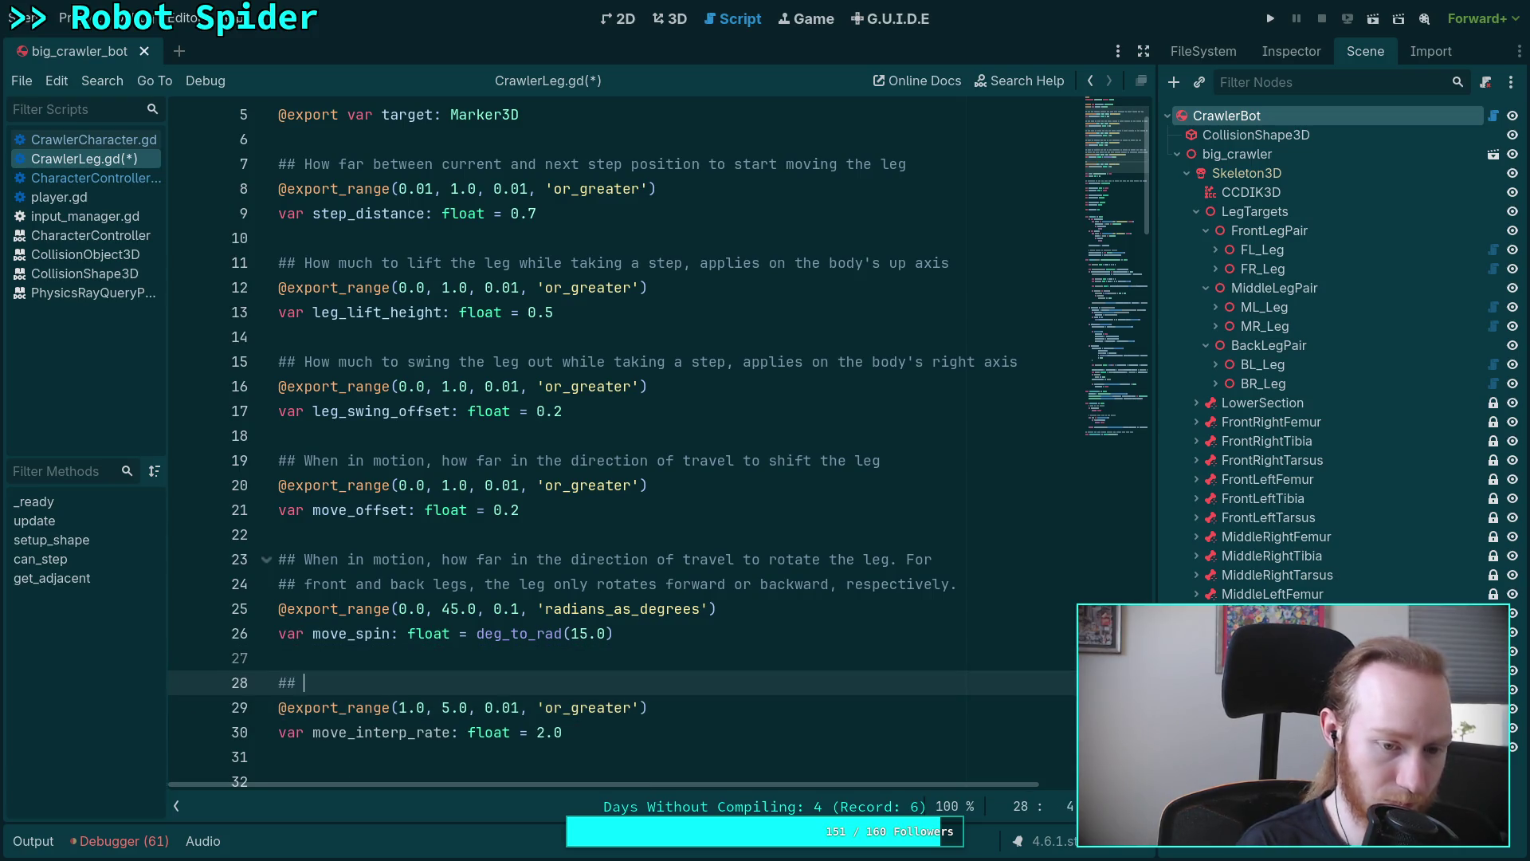
{"action": "type", "text": "When"}
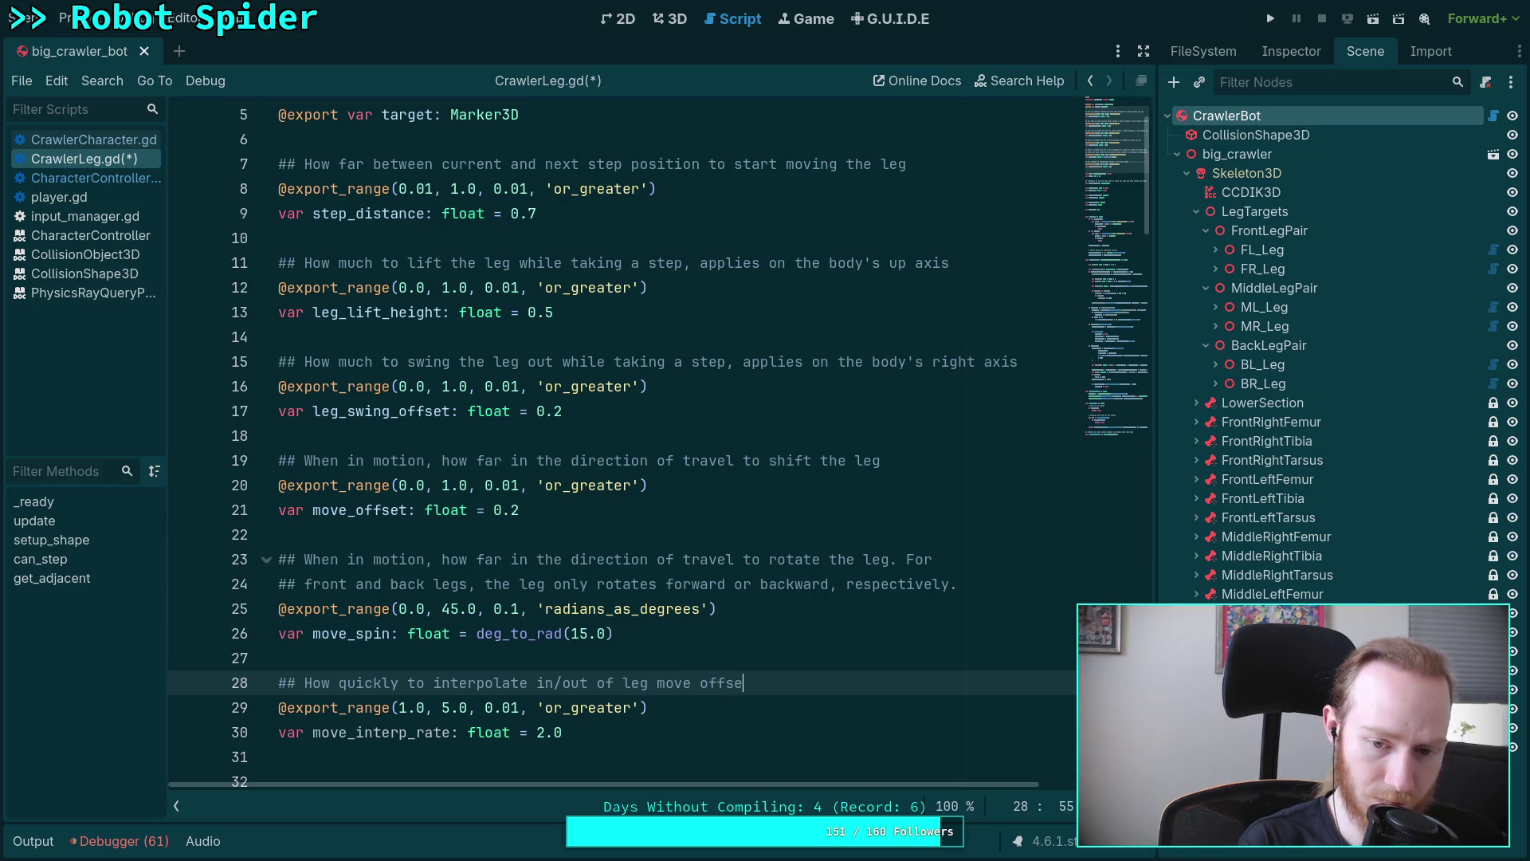
Finish the ## comment explaining how quickly legs interpolate in/out of the move offset.
{"action": "scroll", "coordinate": [827, 563], "scroll_direction": "down", "scroll_amount": 20}
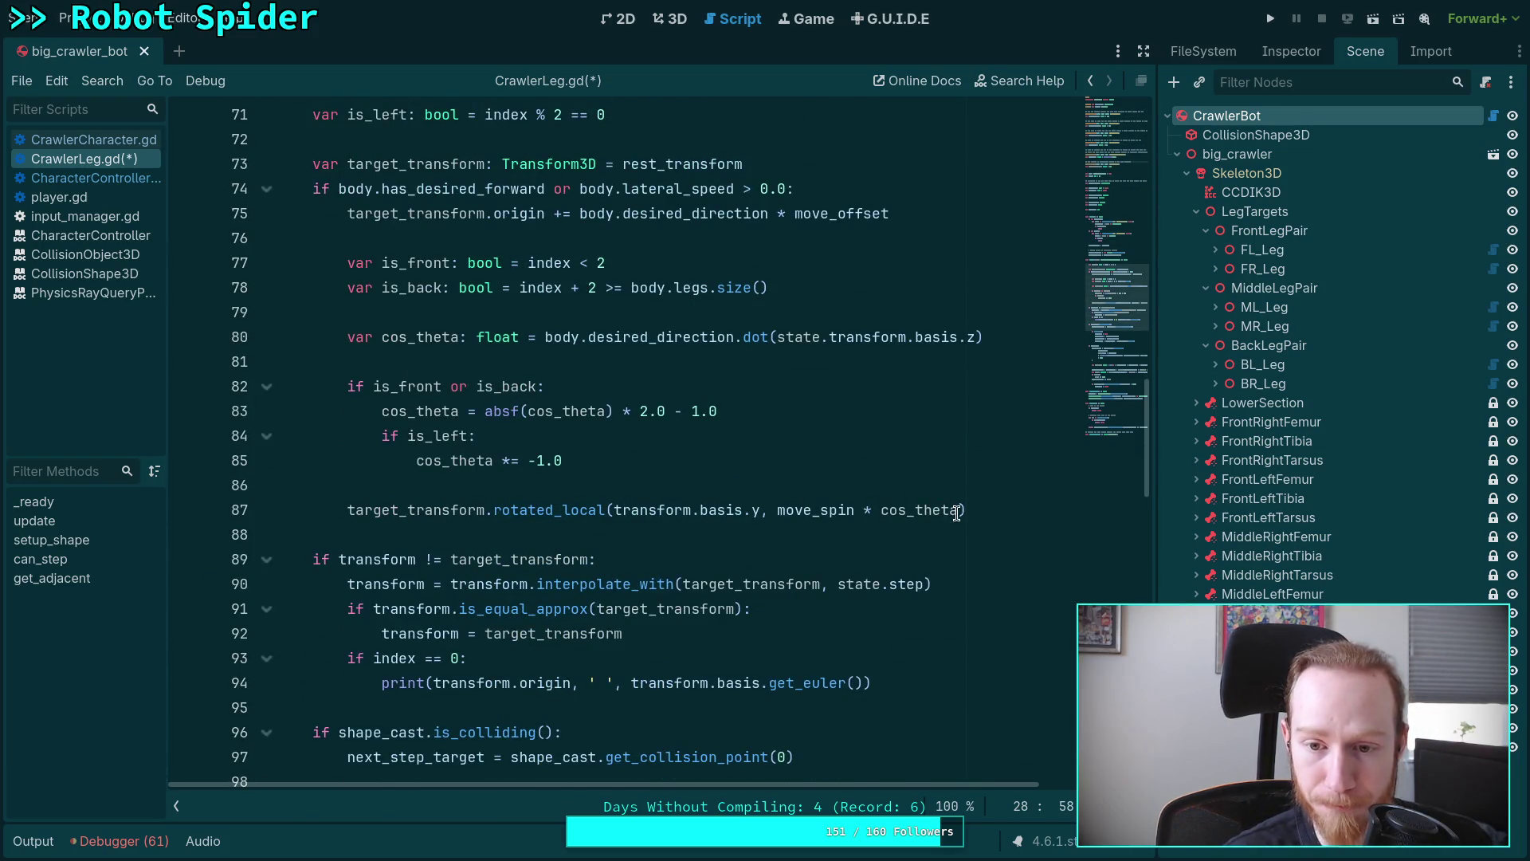
Change line 90 to state.step * move_interp_rate, save CrawlerLeg.gd, and run the game.
{"action": "scroll", "coordinate": [707, 535], "scroll_direction": "down", "scroll_amount": 1}
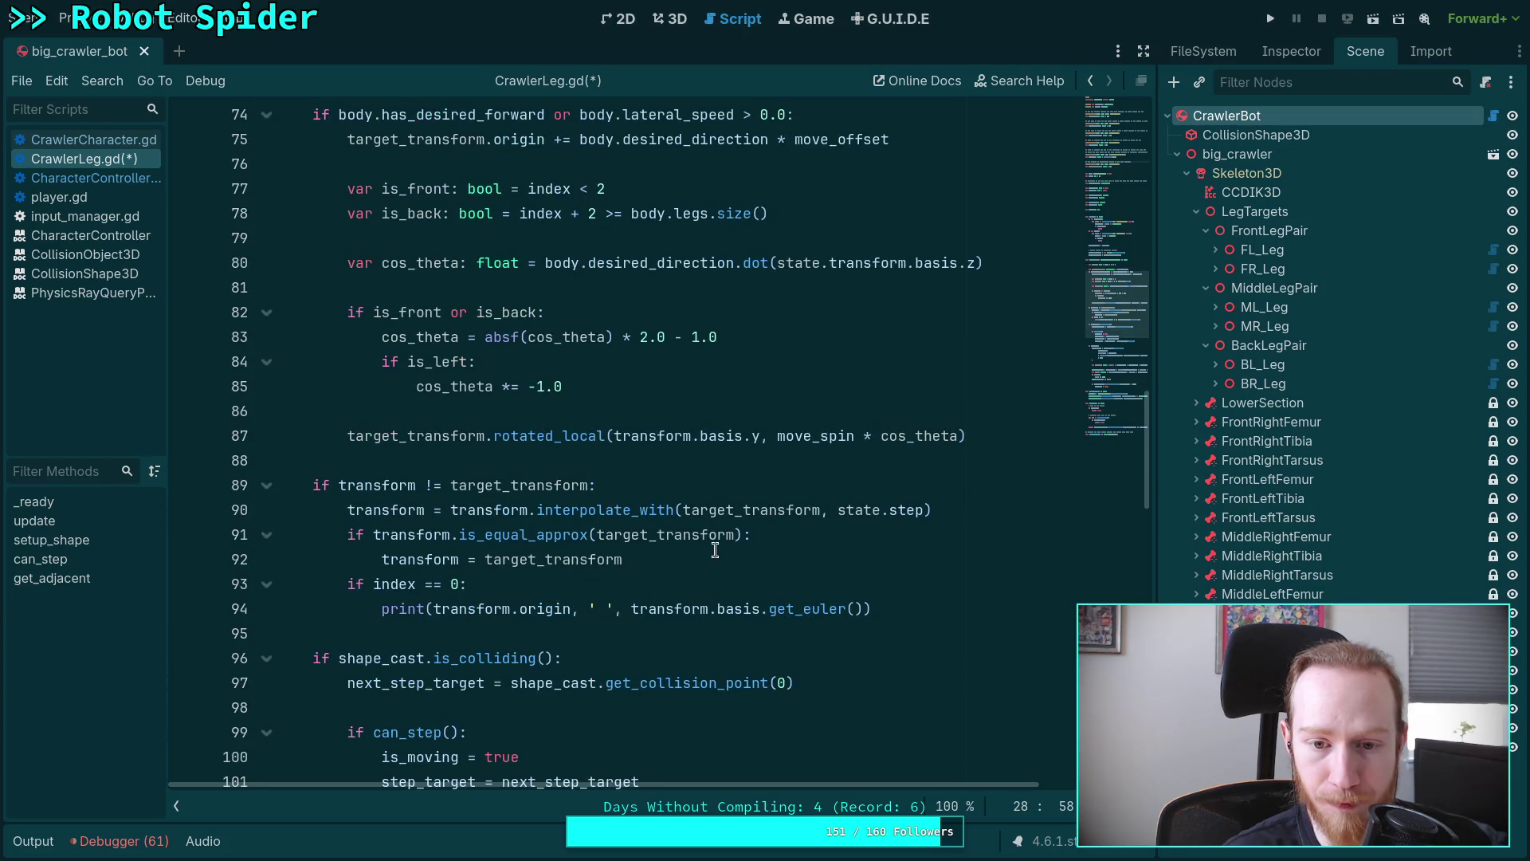
{"action": "left_click", "coordinate": [922, 510]}
{"action": "type", "text": "* "}
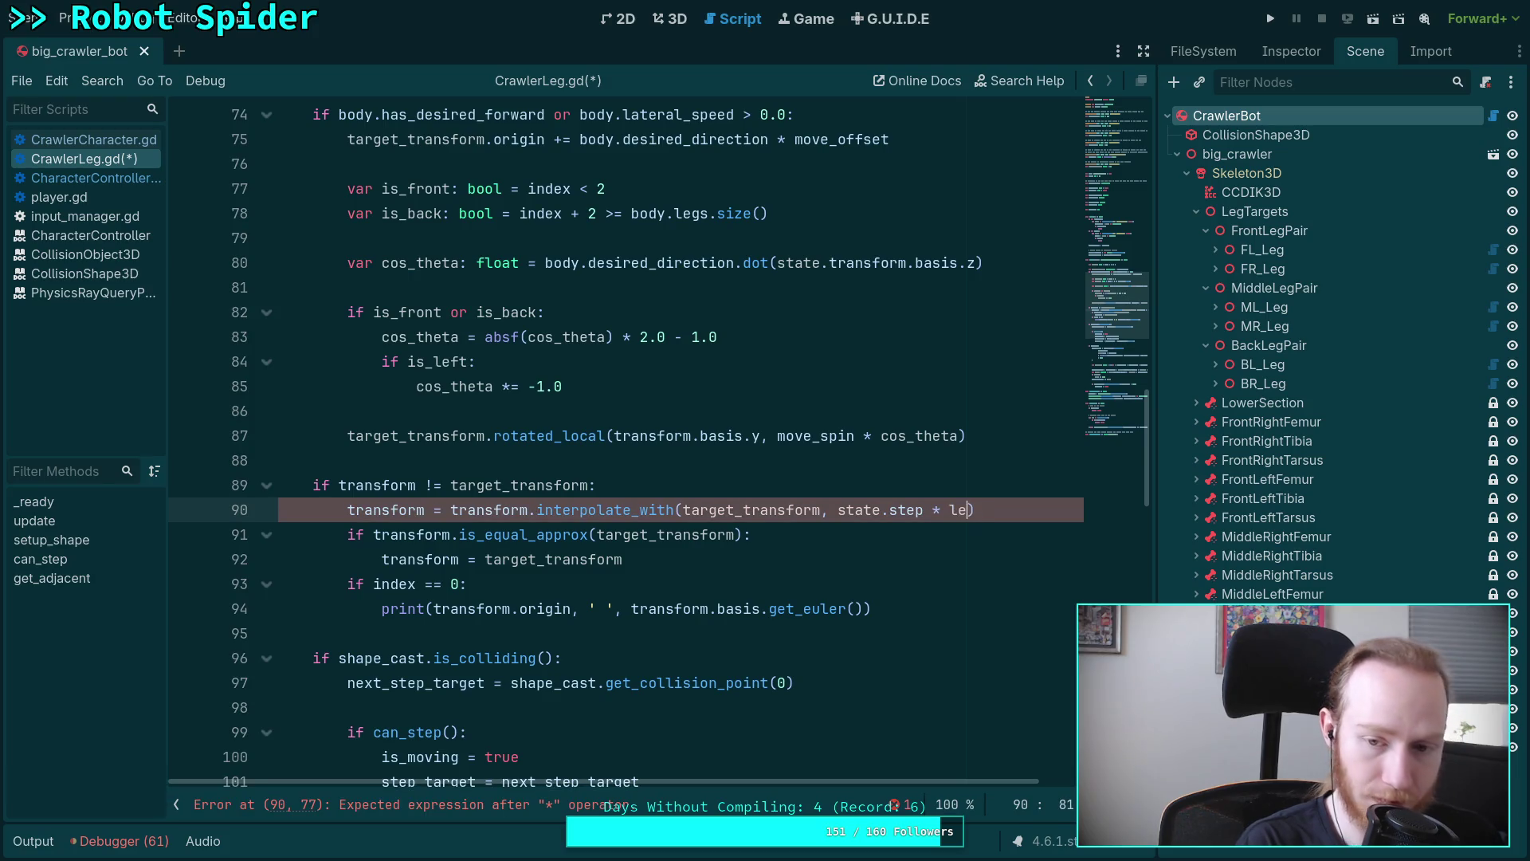
{"action": "type", "text": "g_"}
{"action": "key", "text": "BackSpace"}
{"action": "key", "text": "BackSpace"}
{"action": "key", "text": "BackSpace"}
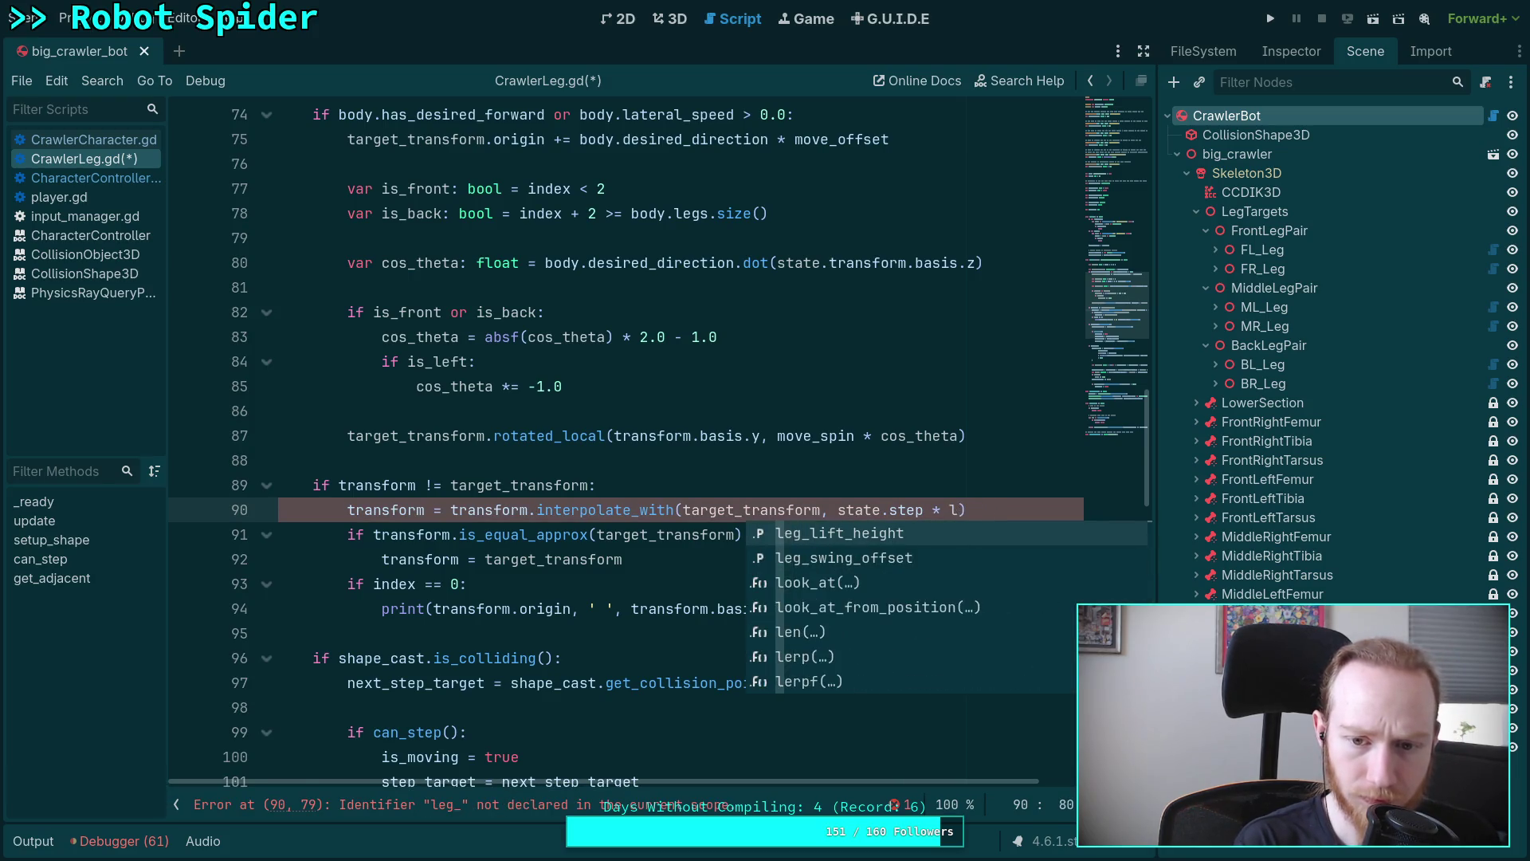
{"action": "key", "text": "BackSpace"}
{"action": "type", "text": "rate"}
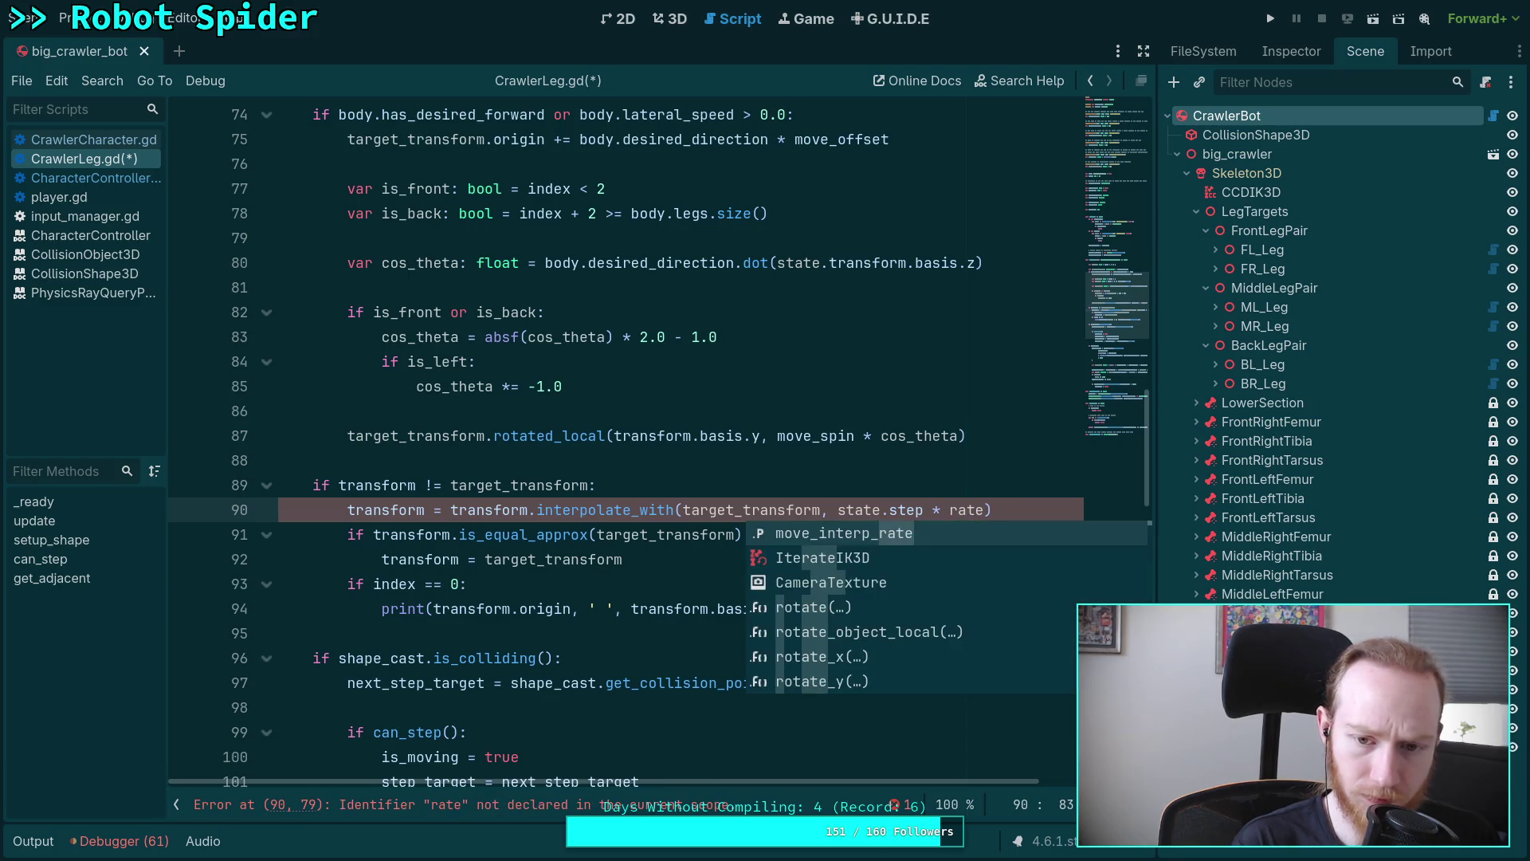
{"action": "key", "text": "Return"}
{"action": "key", "text": "ctrl+s"}
{"action": "key", "text": "F5"}
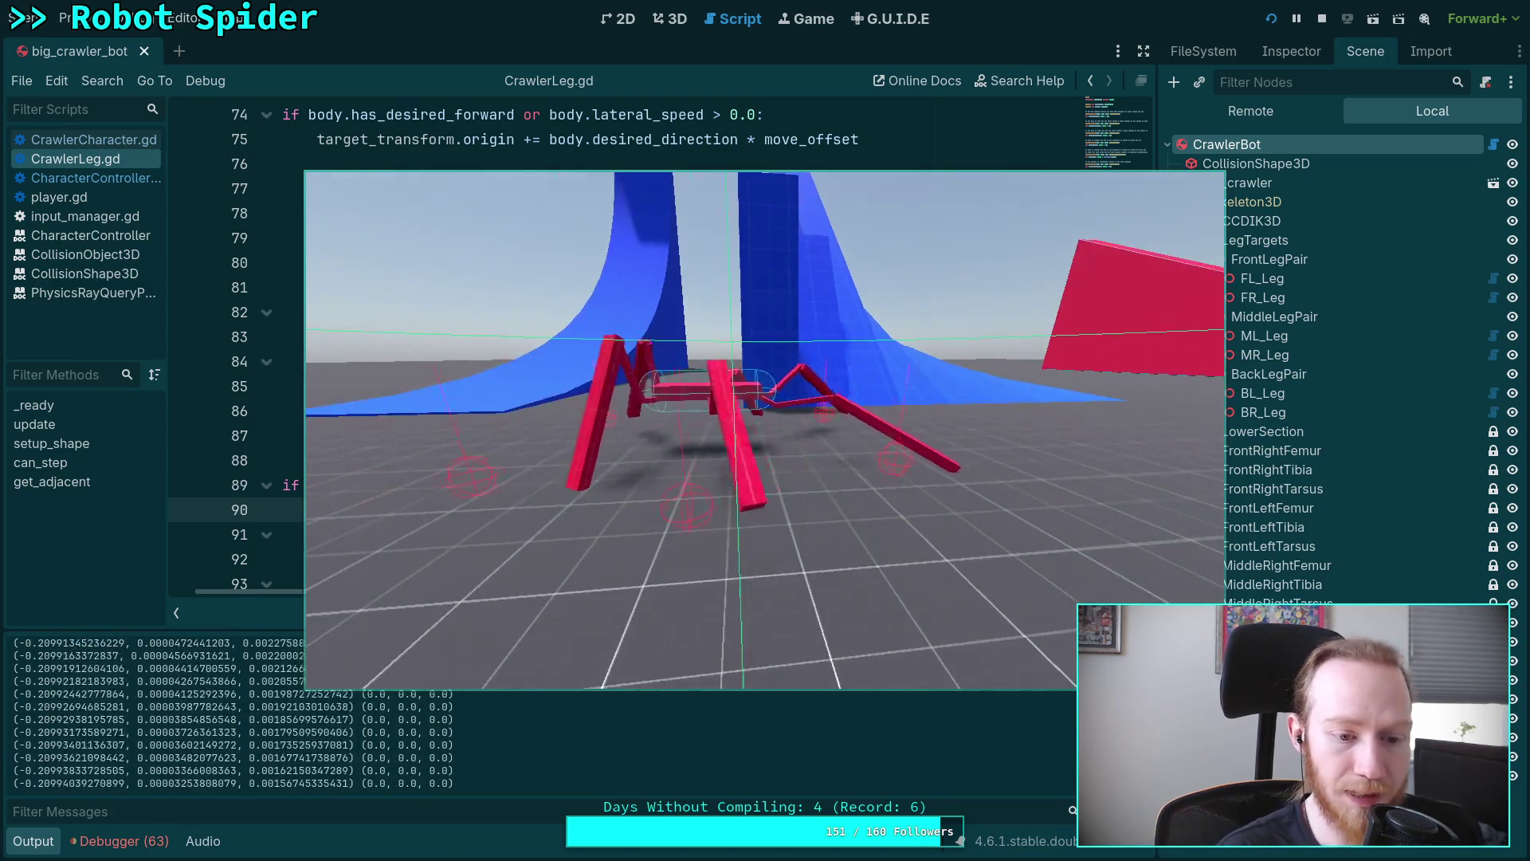
Stop the running spider test so CrawlerLeg.gd is back in view.
{"action": "left_click", "coordinate": [1323, 20]}
{"action": "scroll", "coordinate": [656, 456], "scroll_direction": "down", "scroll_amount": 2}
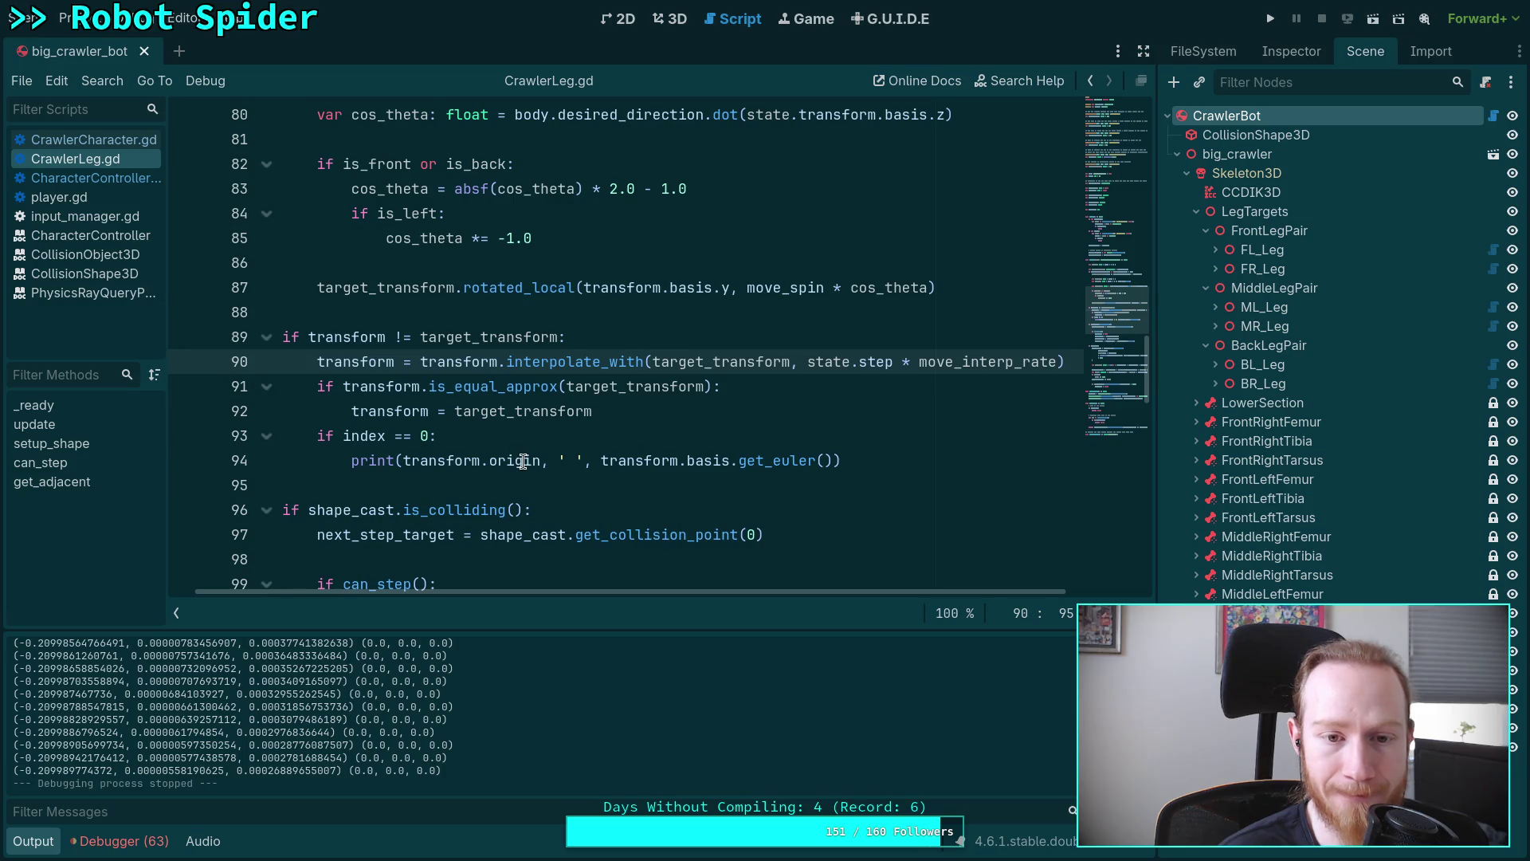
Prefix line 87 with 'target_transform =' to store the rotated_local result, and save.
{"action": "mouse_move", "coordinate": [585, 364]}
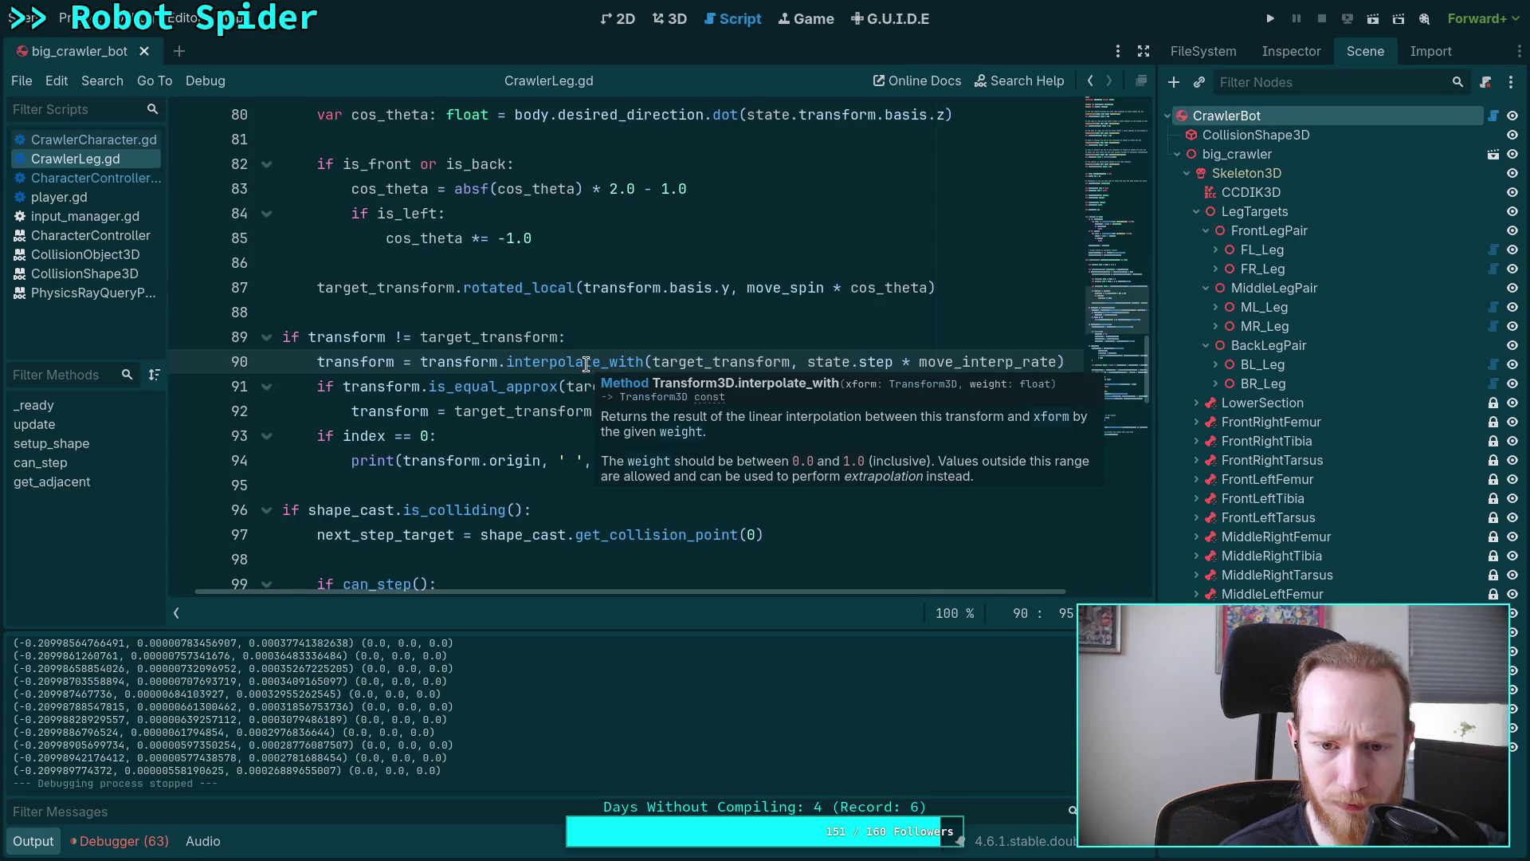
{"action": "double_click", "coordinate": [685, 357]}
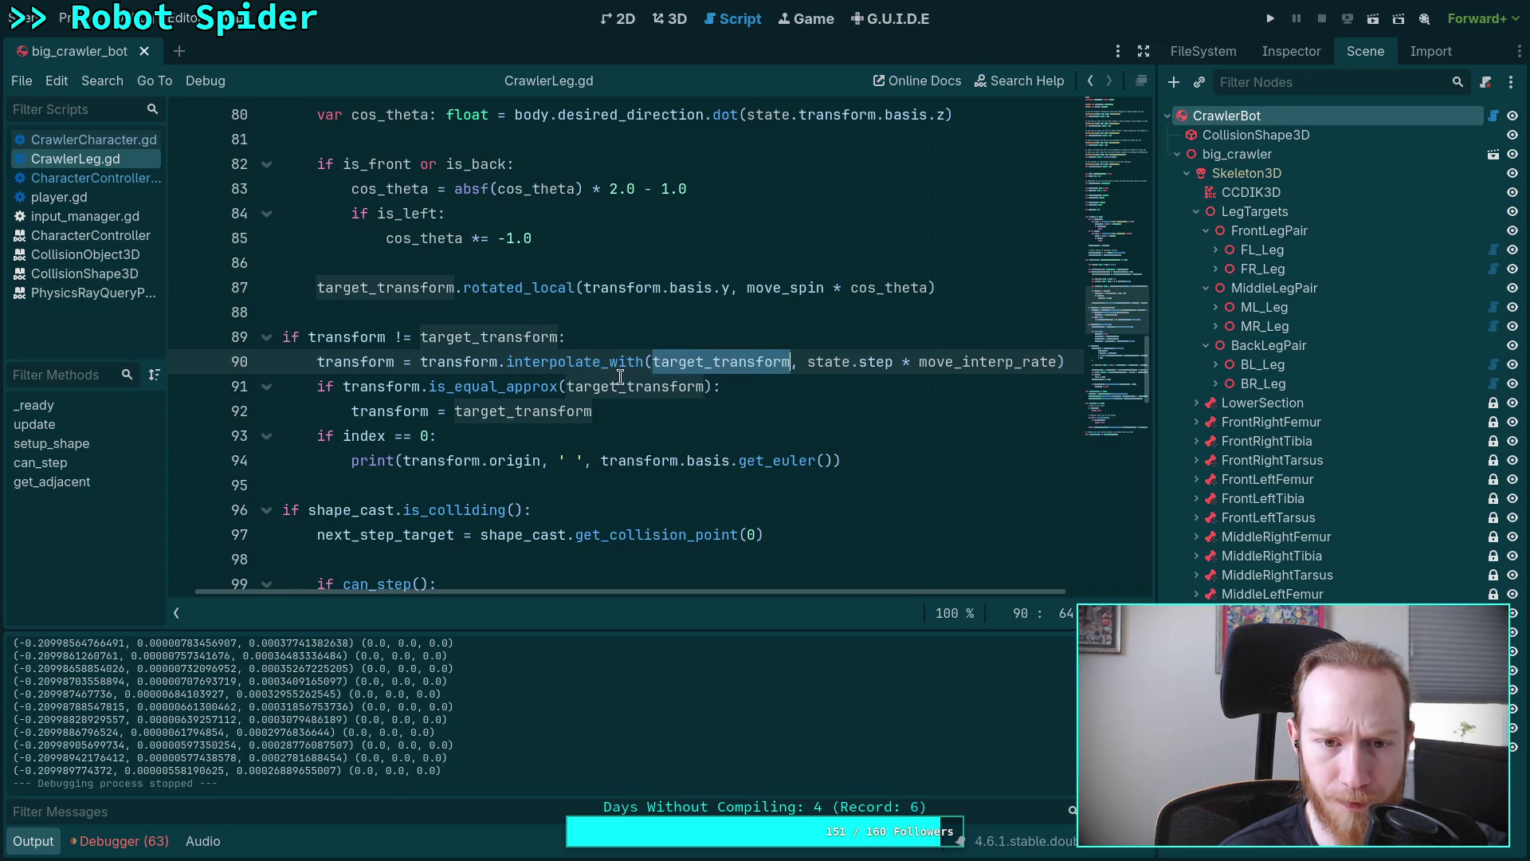
{"action": "scroll", "coordinate": [685, 357], "scroll_direction": "up", "scroll_amount": 2}
{"action": "left_click_drag", "start_coordinate": [692, 590], "coordinate": [647, 595]}
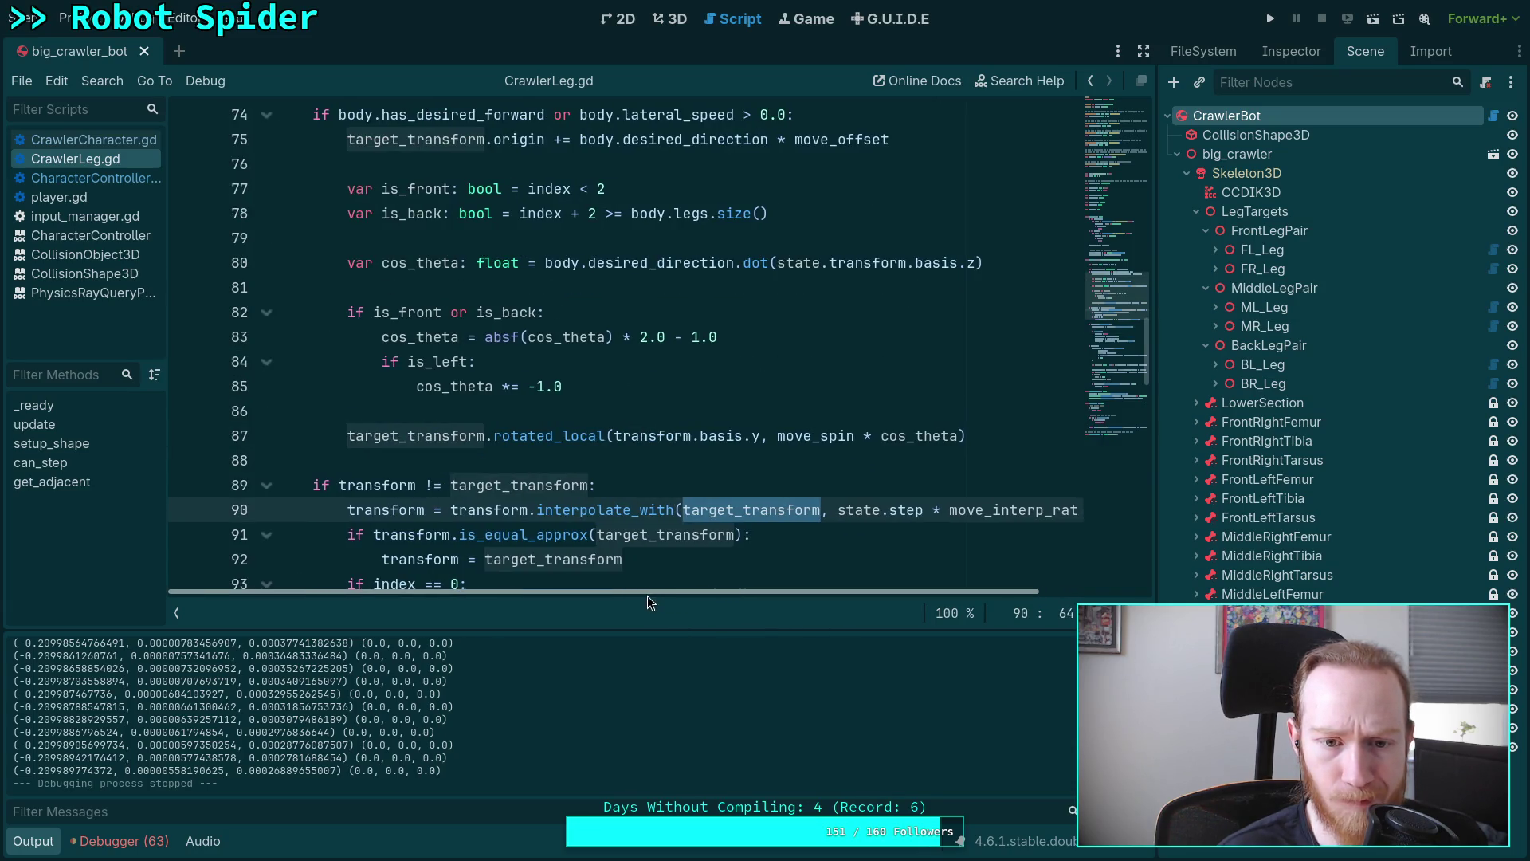
{"action": "left_click", "coordinate": [348, 437]}
{"action": "mouse_move", "coordinate": [348, 438]}
{"action": "type", "text": "target_tra"}
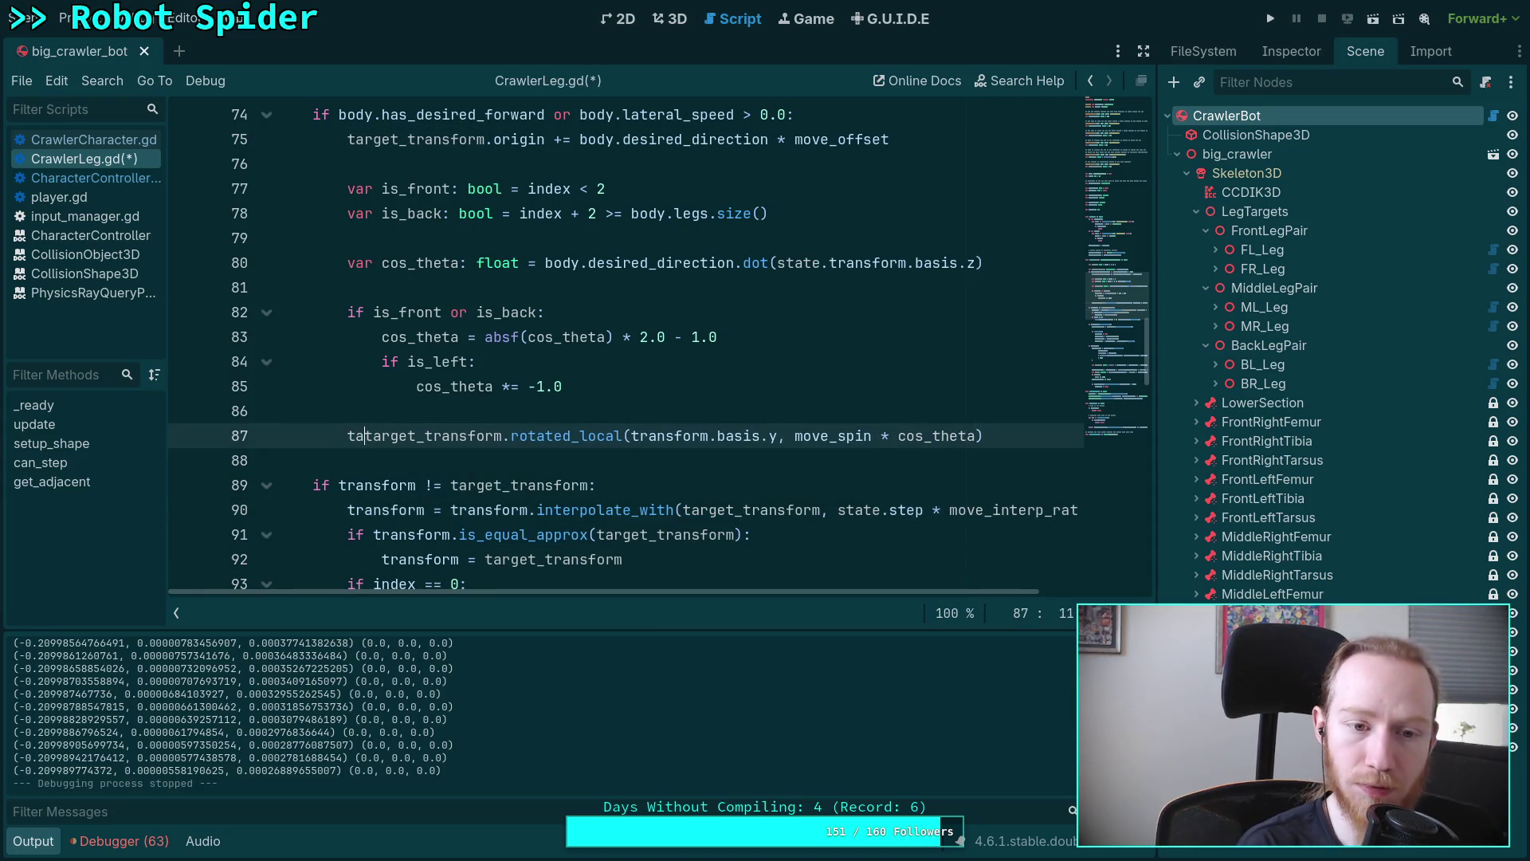
{"action": "type", "text": "nsform ="}
{"action": "key", "text": "ctrl+s"}
{"action": "left_click", "coordinate": [497, 469]}
{"action": "scroll", "coordinate": [497, 469], "scroll_direction": "down", "scroll_amount": 1}
{"action": "scroll", "coordinate": [498, 469], "scroll_direction": "down", "scroll_amount": 2}
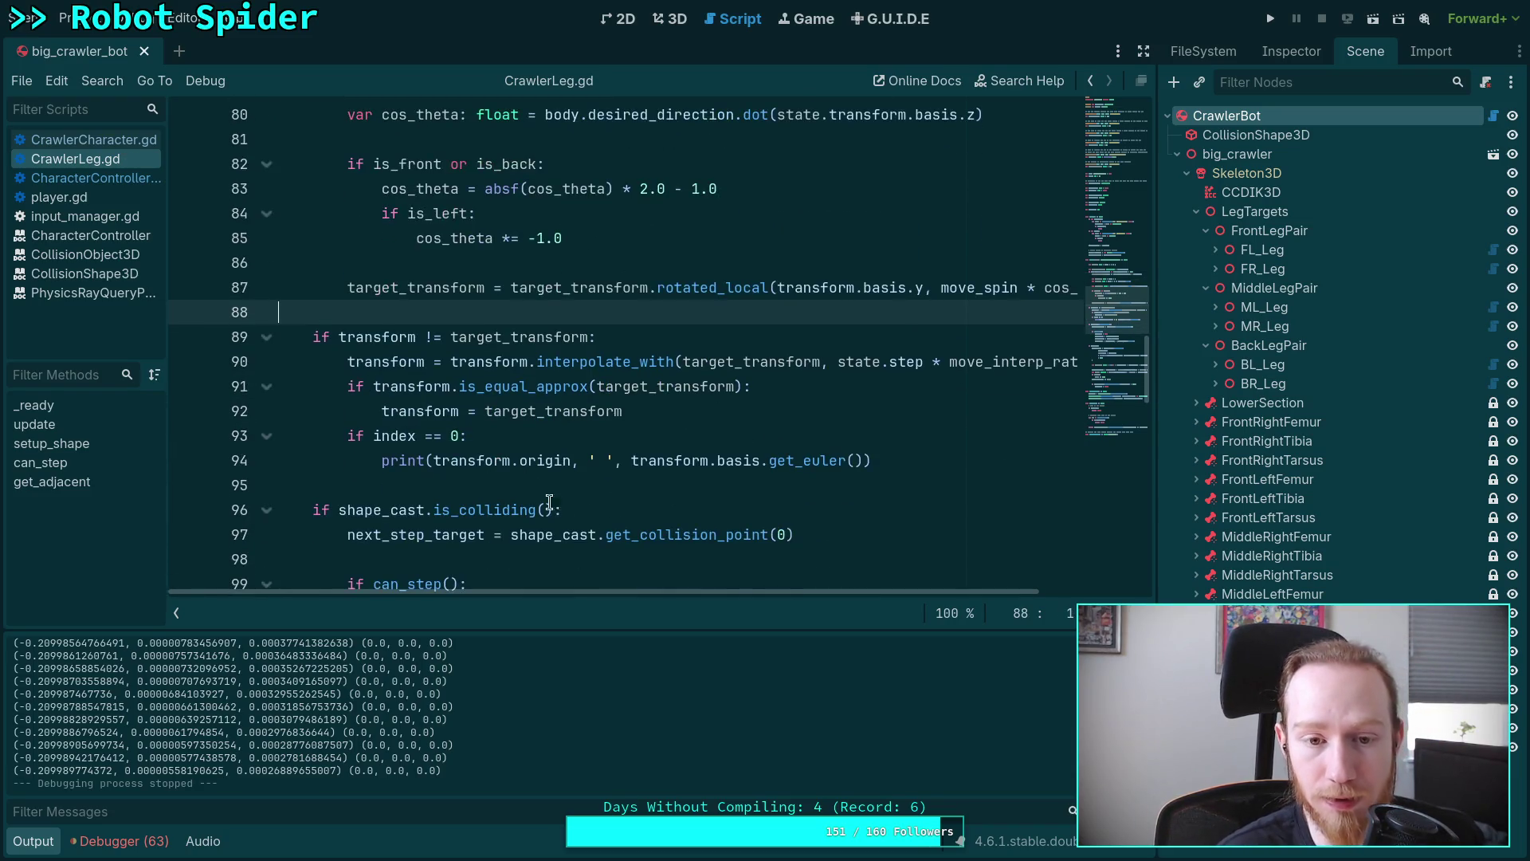
{"action": "scroll", "coordinate": [875, 589], "scroll_direction": "right", "scroll_amount": 1}
{"action": "scroll", "coordinate": [539, 509], "scroll_direction": "left", "scroll_amount": 1}
{"action": "scroll", "coordinate": [538, 509], "scroll_direction": "up", "scroll_amount": 20}
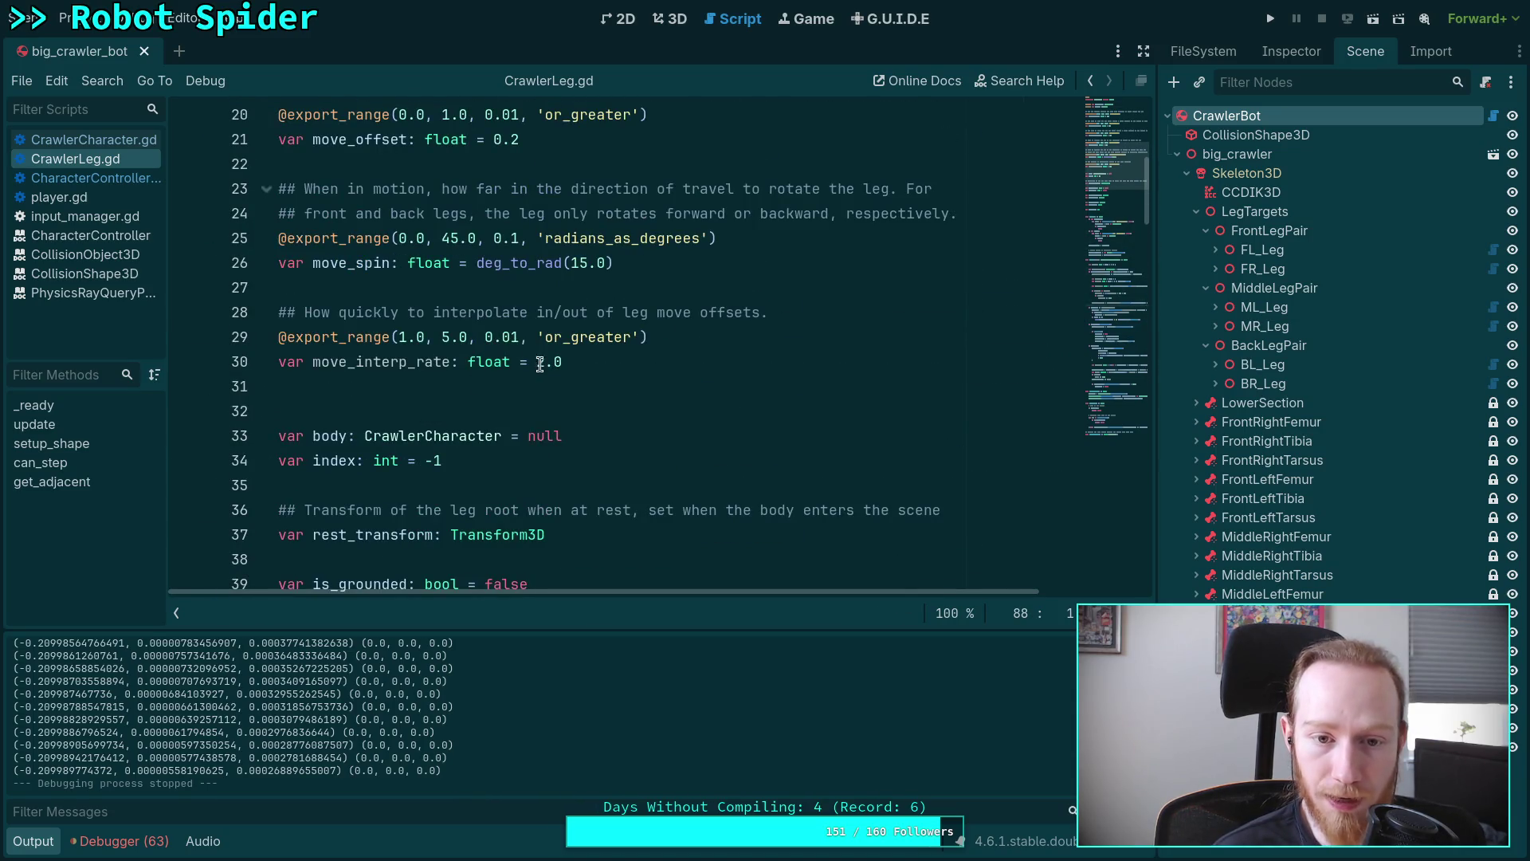
Change move_interp_rate's default on line 30 to 5.0 and briefly run the game.
{"action": "left_click", "coordinate": [539, 365]}
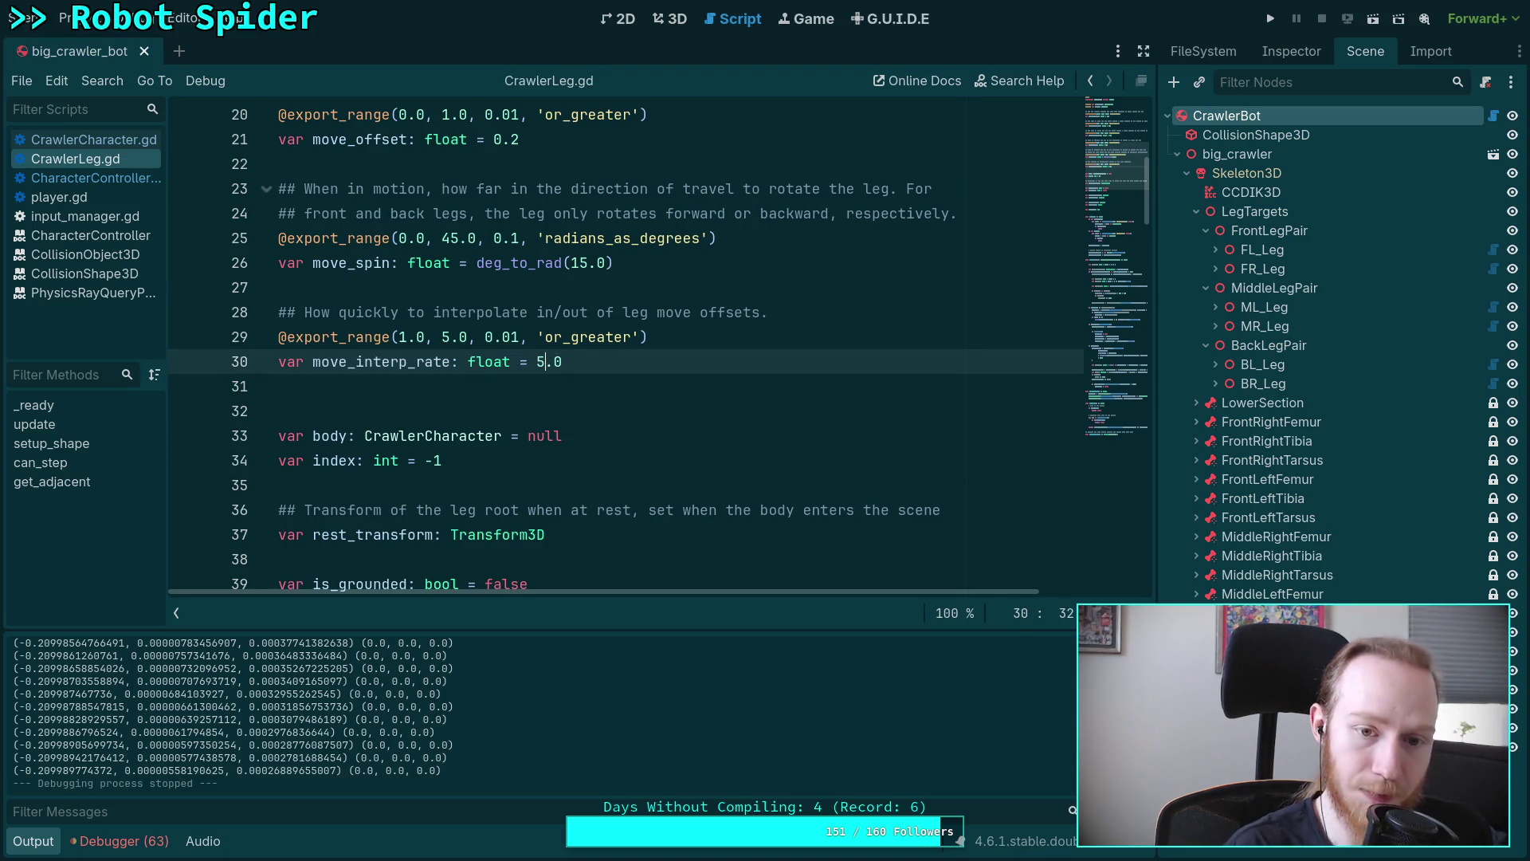
{"action": "left_click", "coordinate": [1268, 18]}
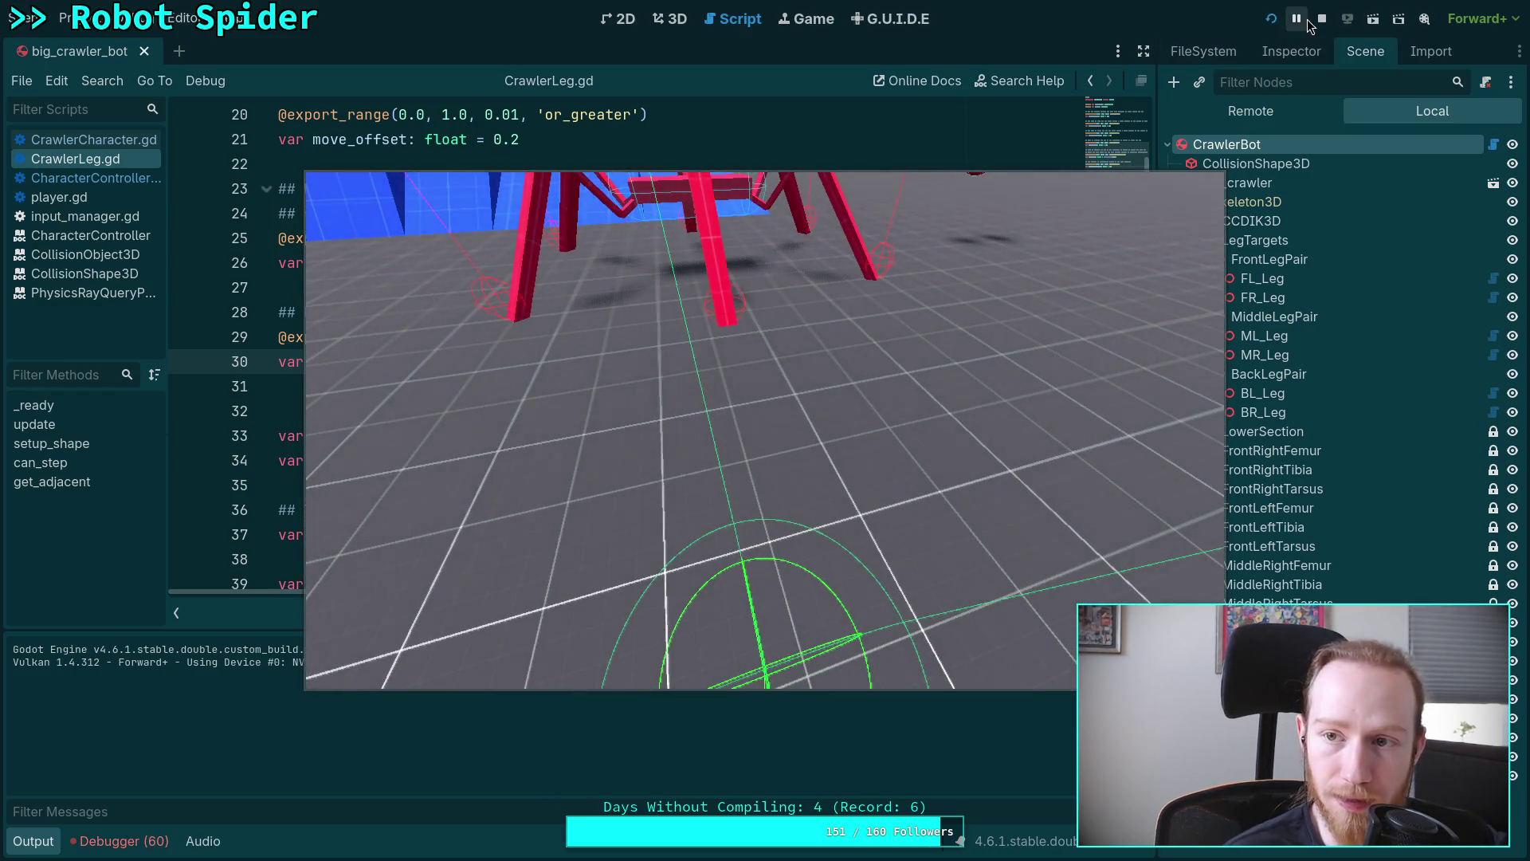
{"action": "left_click", "coordinate": [1322, 17]}
Revert Move Interp Rate to 5.0 on FL_Leg, FR_Leg and ML_Leg in the Inspector.
{"action": "left_click", "coordinate": [1258, 247]}
{"action": "left_click", "coordinate": [1286, 52]}
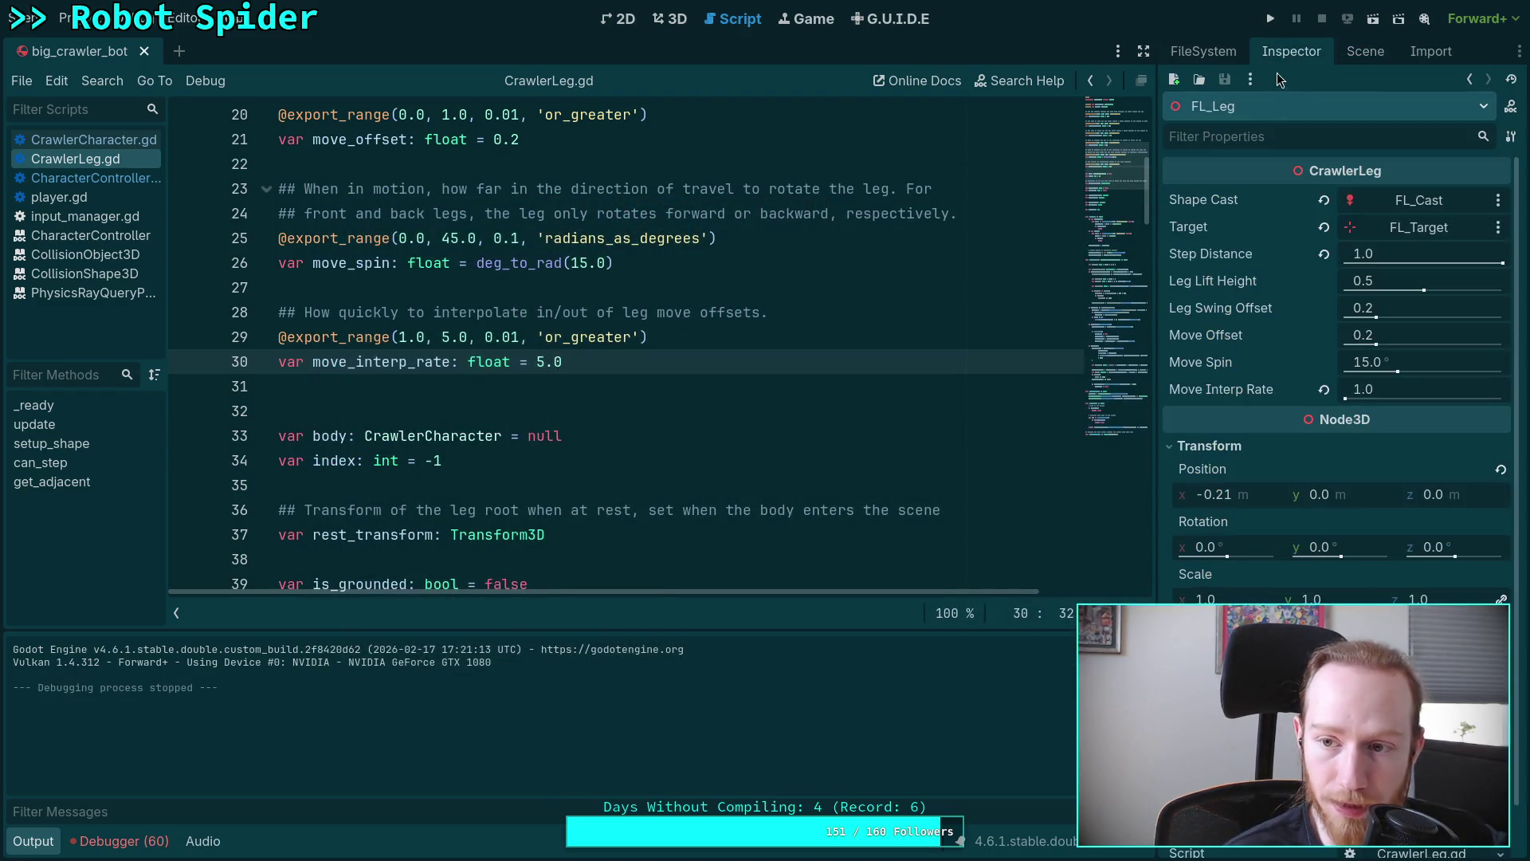
{"action": "left_click", "coordinate": [1365, 51]}
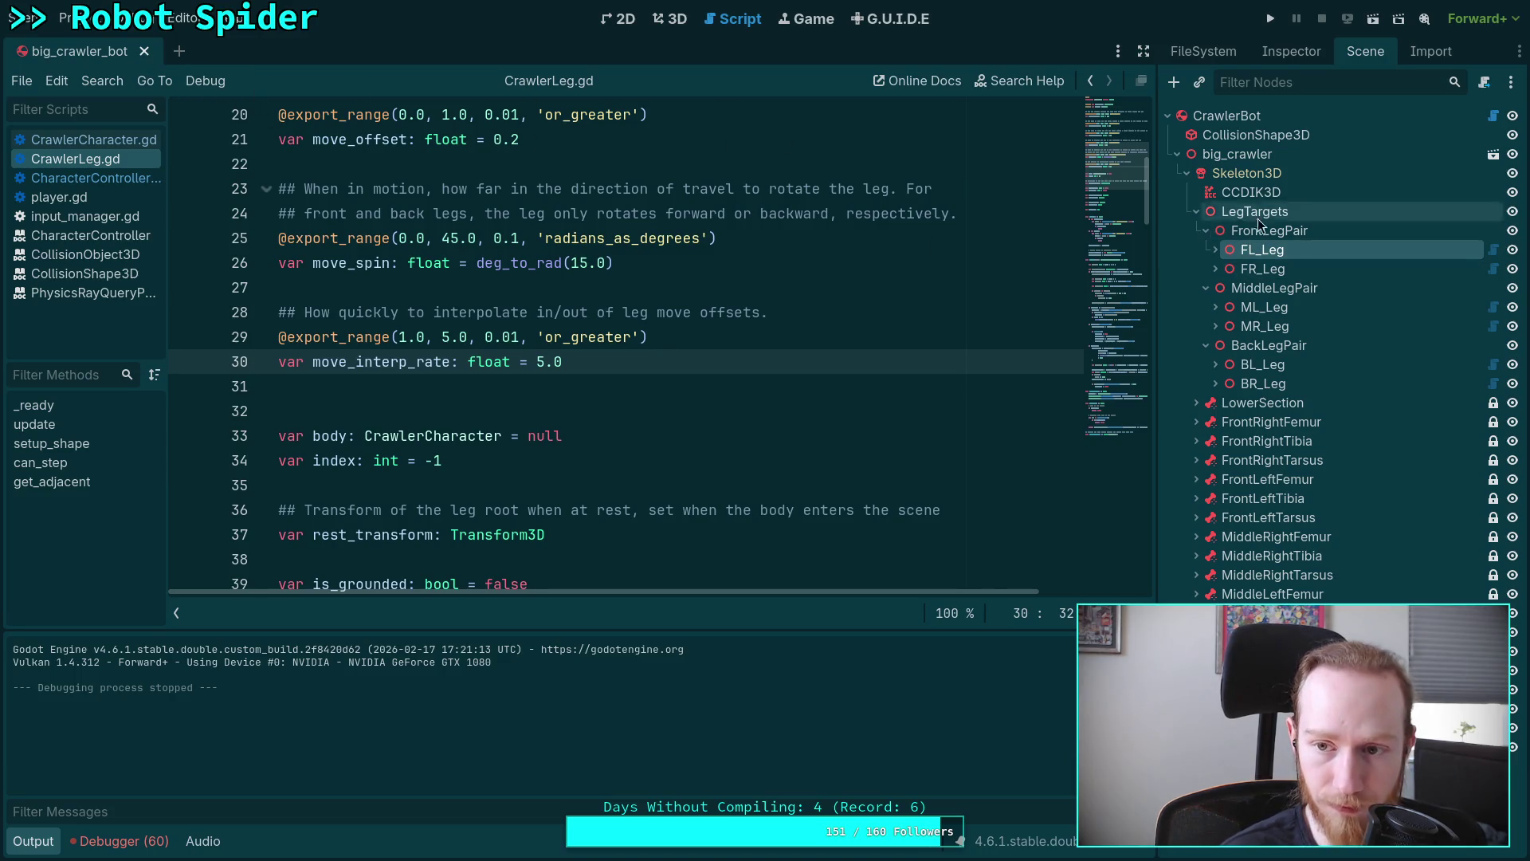
{"action": "left_click", "coordinate": [1302, 62]}
{"action": "left_click", "coordinate": [1324, 389]}
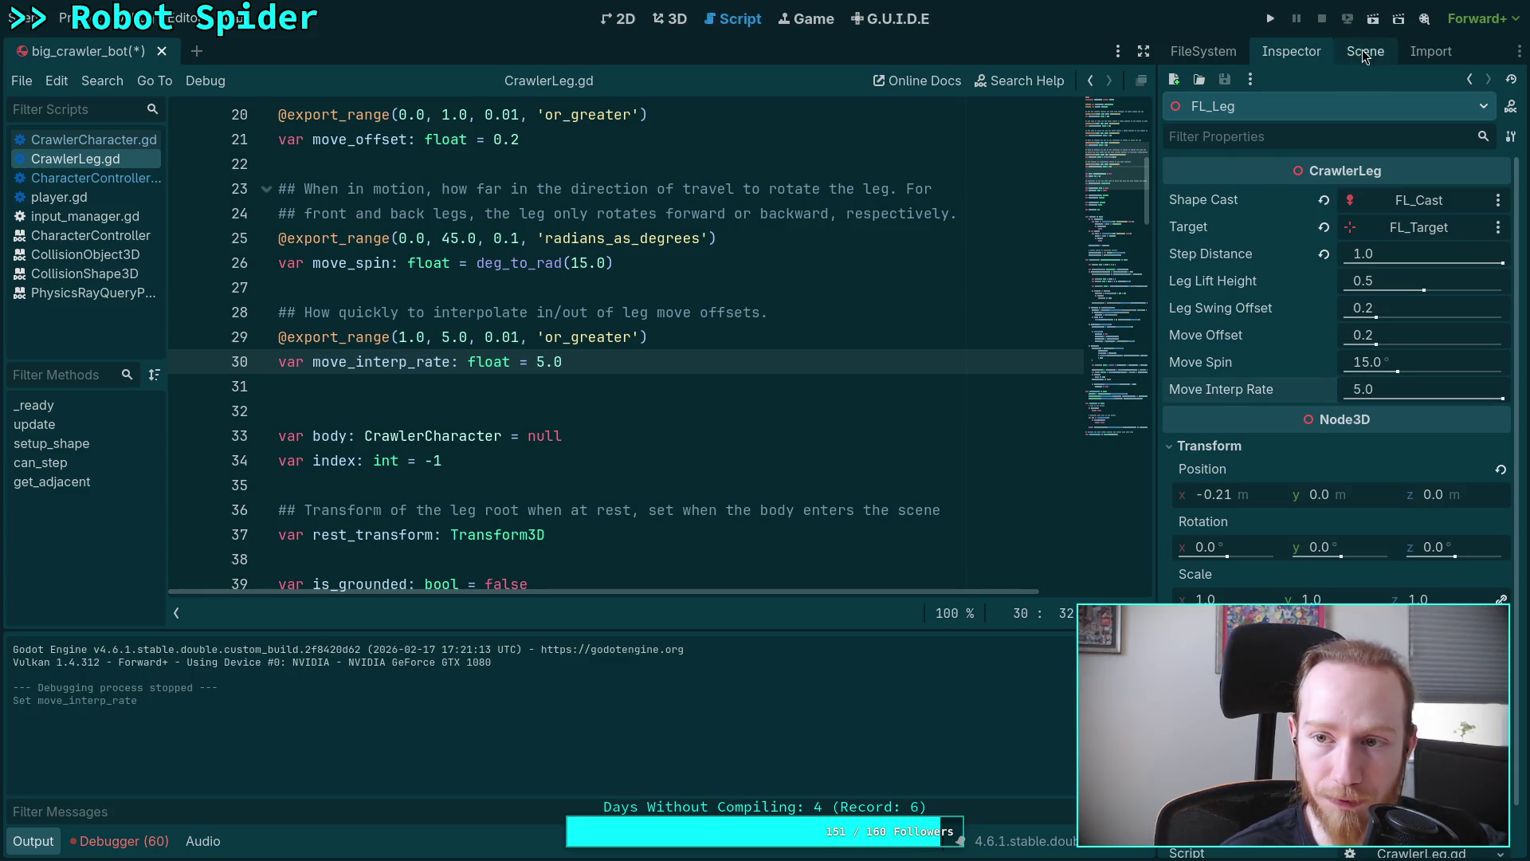
{"action": "left_click", "coordinate": [1365, 51]}
{"action": "left_click", "coordinate": [1259, 268]}
{"action": "left_click", "coordinate": [1291, 51]}
{"action": "left_click", "coordinate": [1329, 389]}
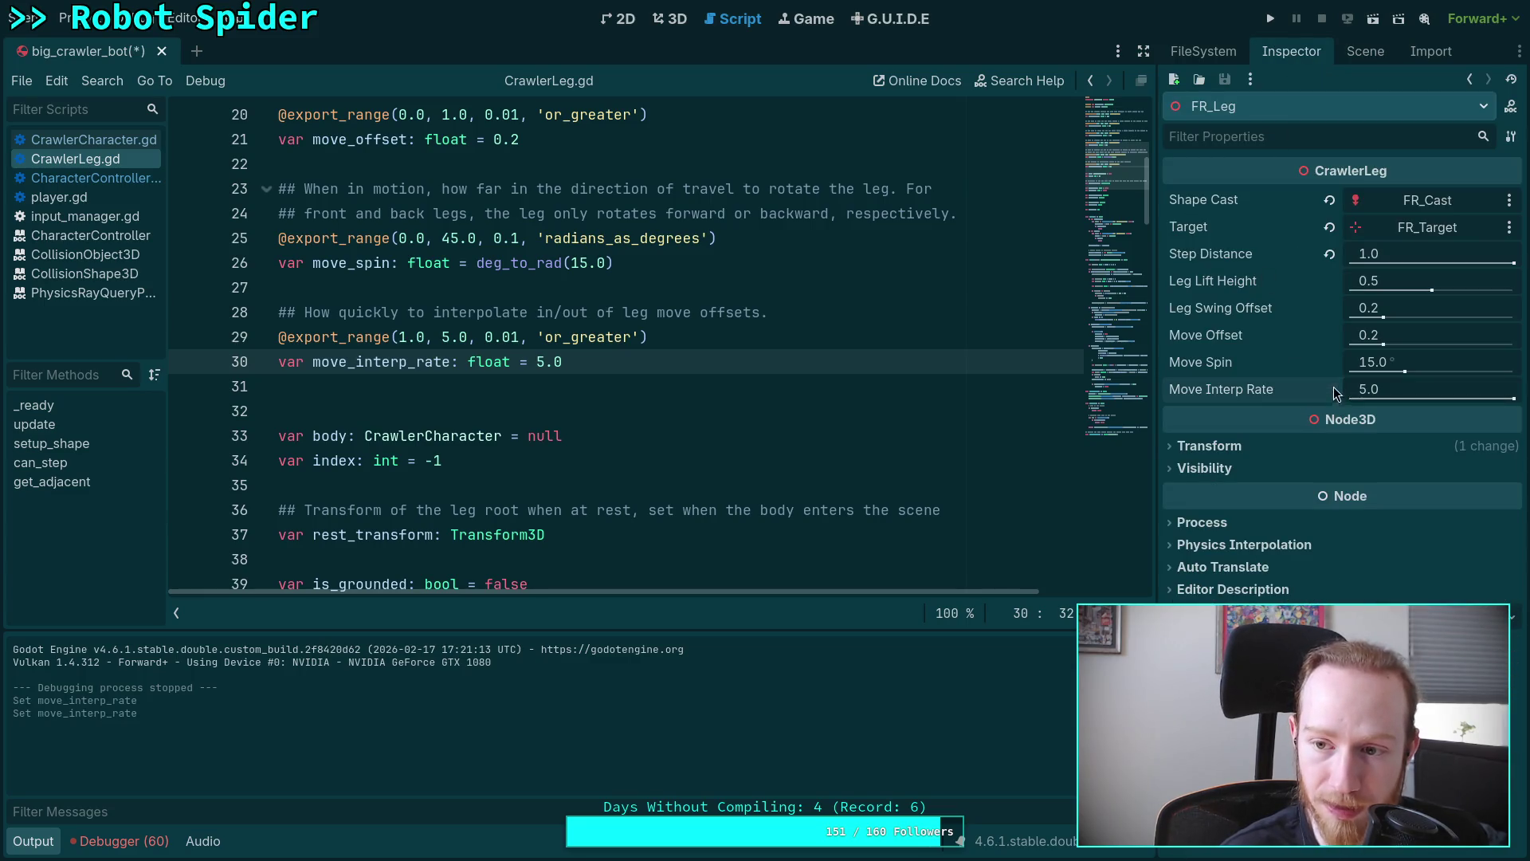
{"action": "left_click", "coordinate": [1365, 51]}
{"action": "left_click", "coordinate": [1264, 307]}
{"action": "left_click", "coordinate": [1314, 62]}
{"action": "left_click", "coordinate": [1327, 389]}
Revert Move Interp Rate to 5.0 on MR_Leg, BL_Leg and BR_Leg, then close big_crawler_bot.
{"action": "left_click", "coordinate": [1365, 51]}
{"action": "left_click", "coordinate": [1264, 345]}
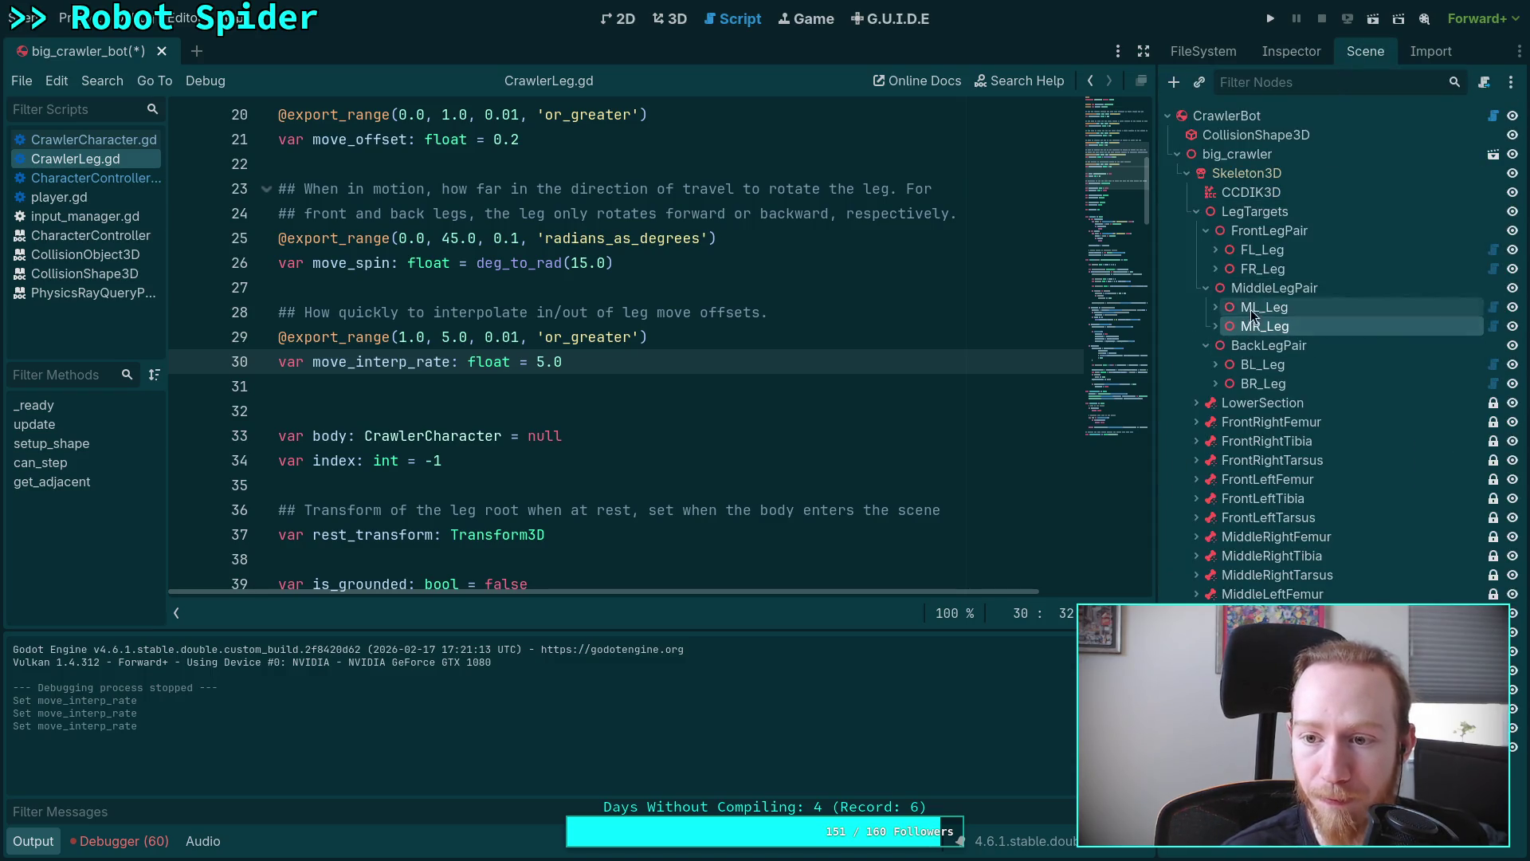
{"action": "left_click", "coordinate": [1290, 51]}
{"action": "left_click", "coordinate": [1329, 390]}
{"action": "left_click", "coordinate": [1365, 51]}
{"action": "left_click", "coordinate": [1259, 352]}
{"action": "left_click", "coordinate": [1279, 55]}
{"action": "left_click", "coordinate": [1324, 389]}
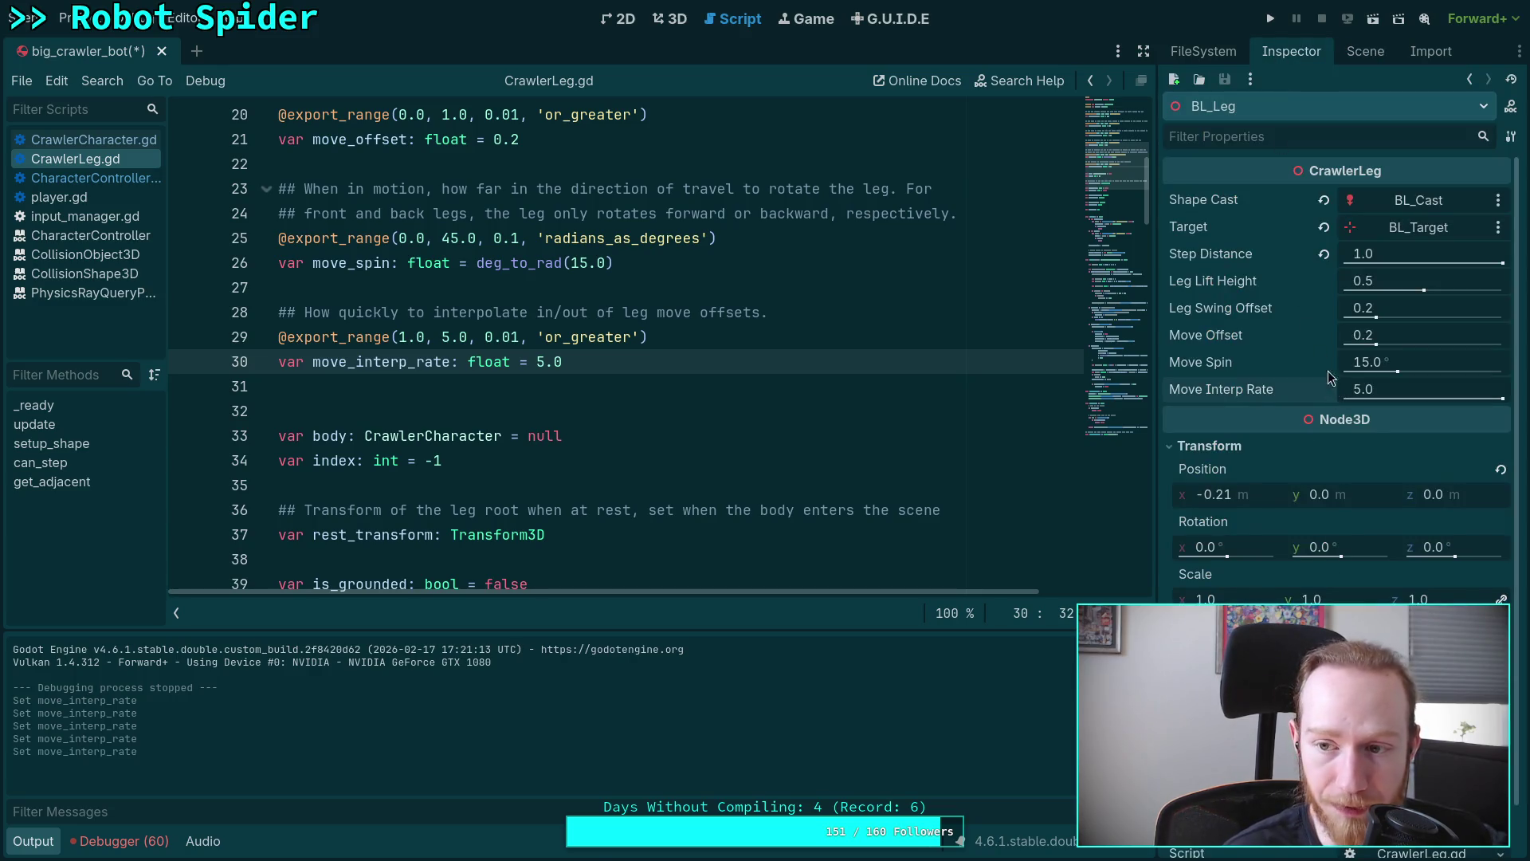
{"action": "left_click", "coordinate": [1365, 51]}
{"action": "left_click", "coordinate": [1279, 384]}
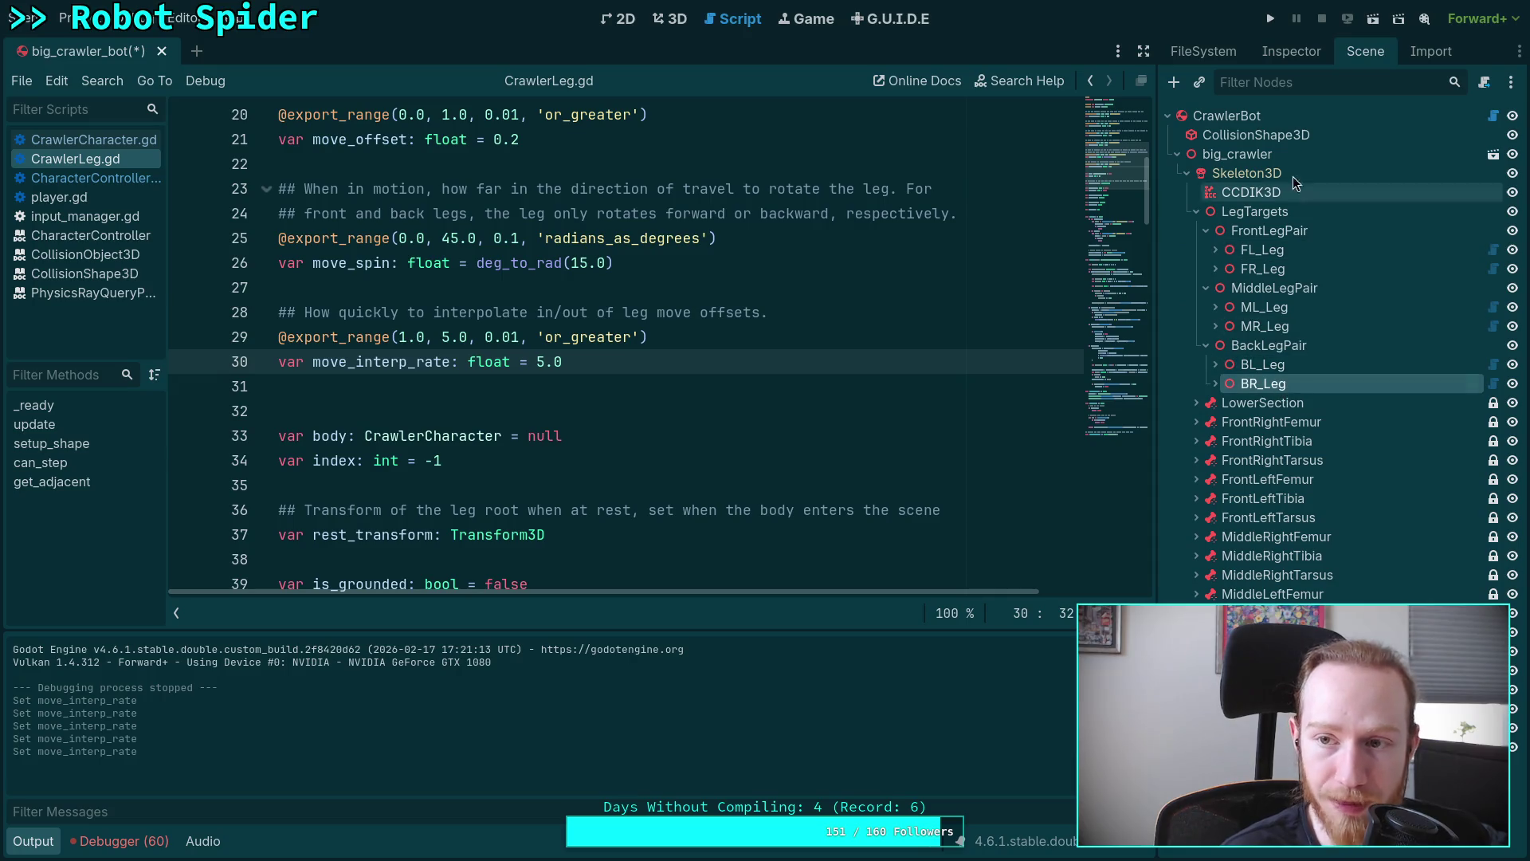
{"action": "left_click", "coordinate": [1290, 51]}
{"action": "left_click", "coordinate": [1328, 390]}
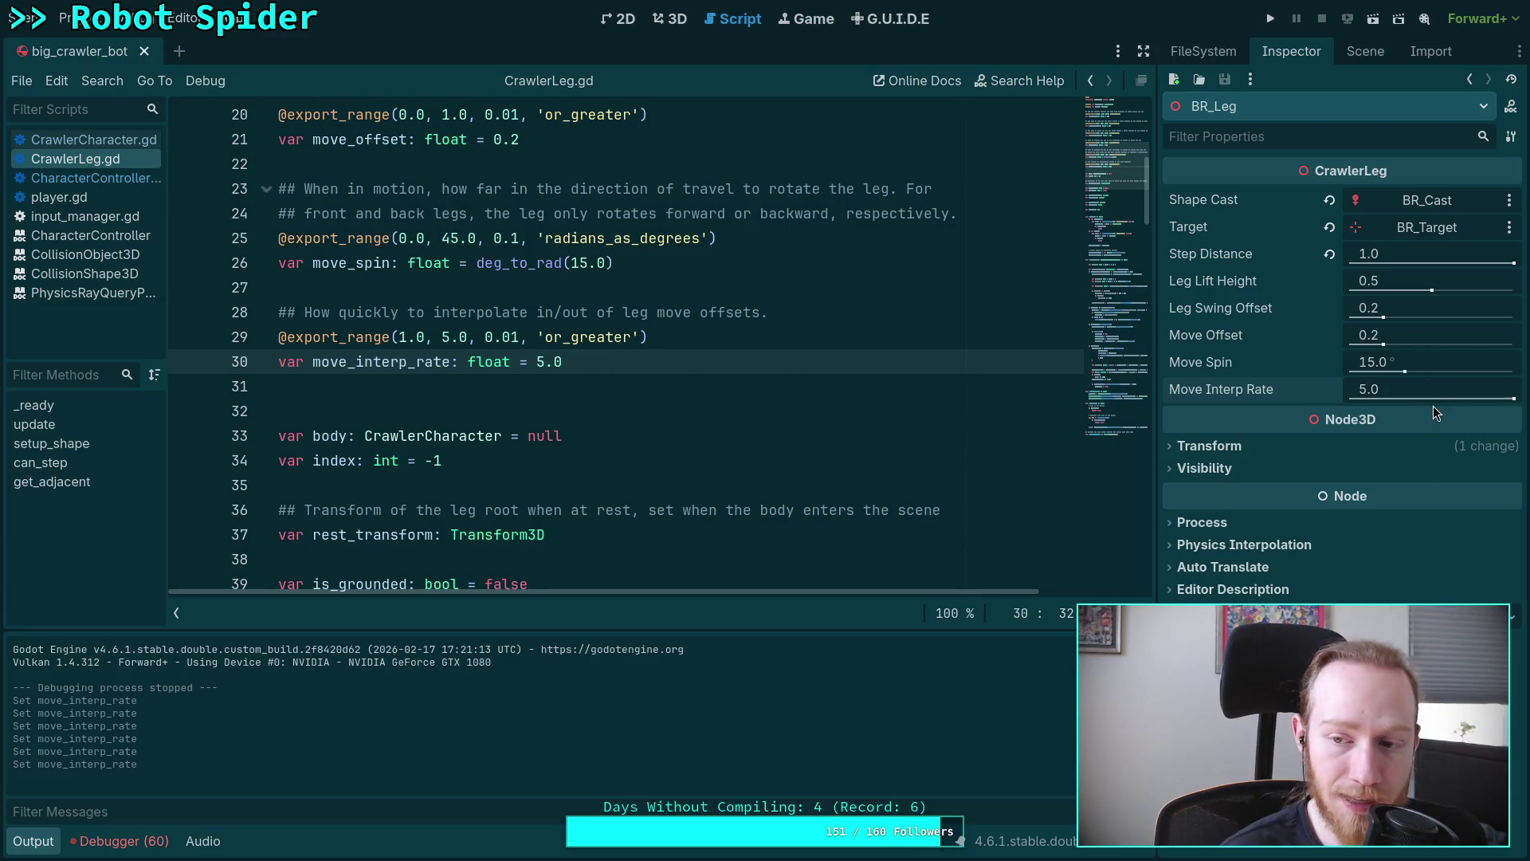
{"action": "left_click", "coordinate": [144, 52]}
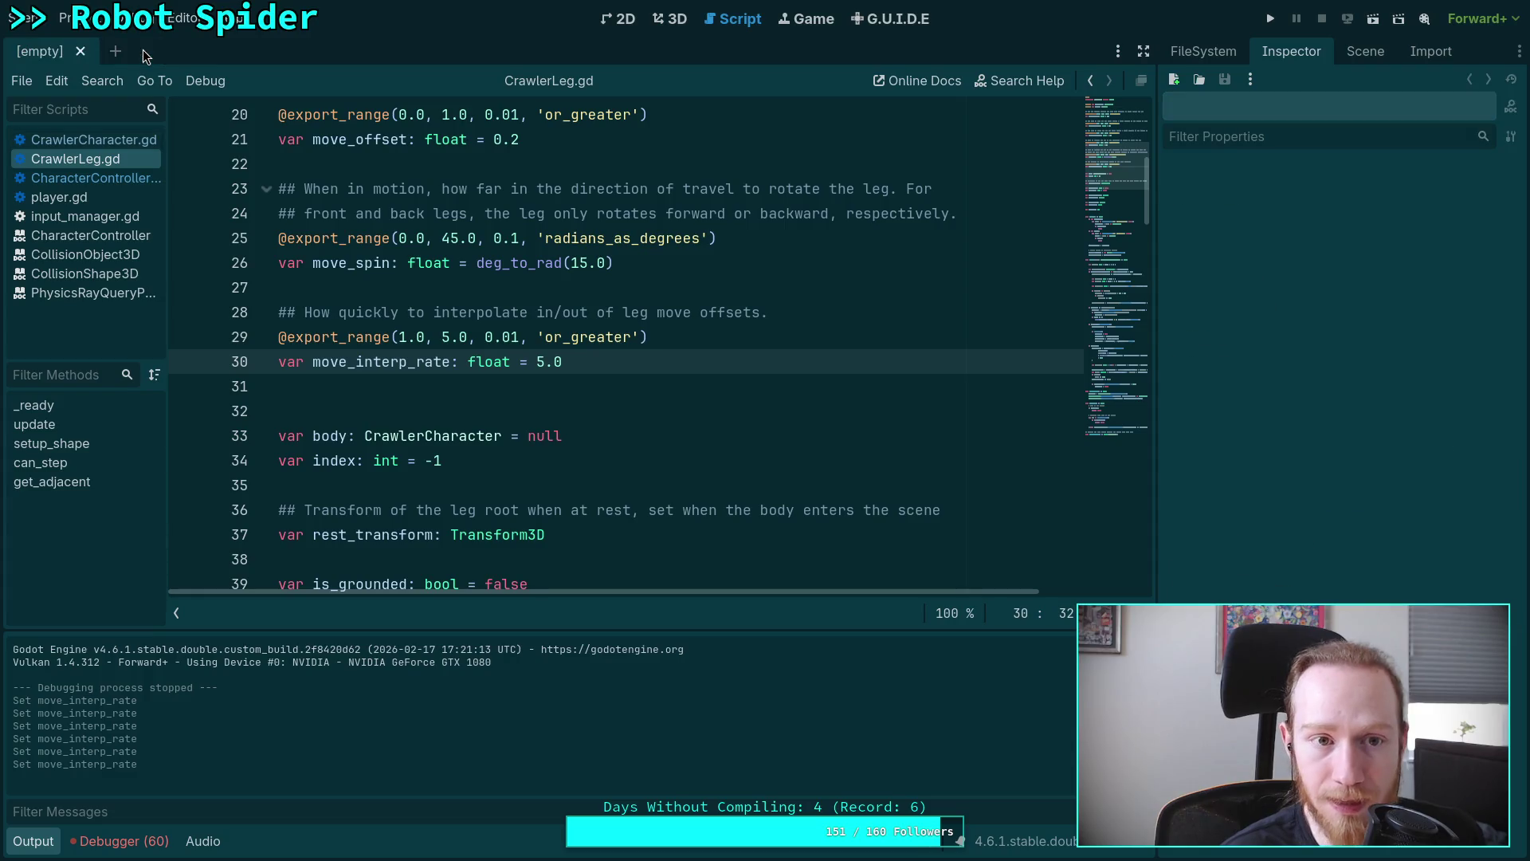
Run the project to watch the spider walk with rate 5.0, then stop it.
{"action": "key", "text": "F5"}
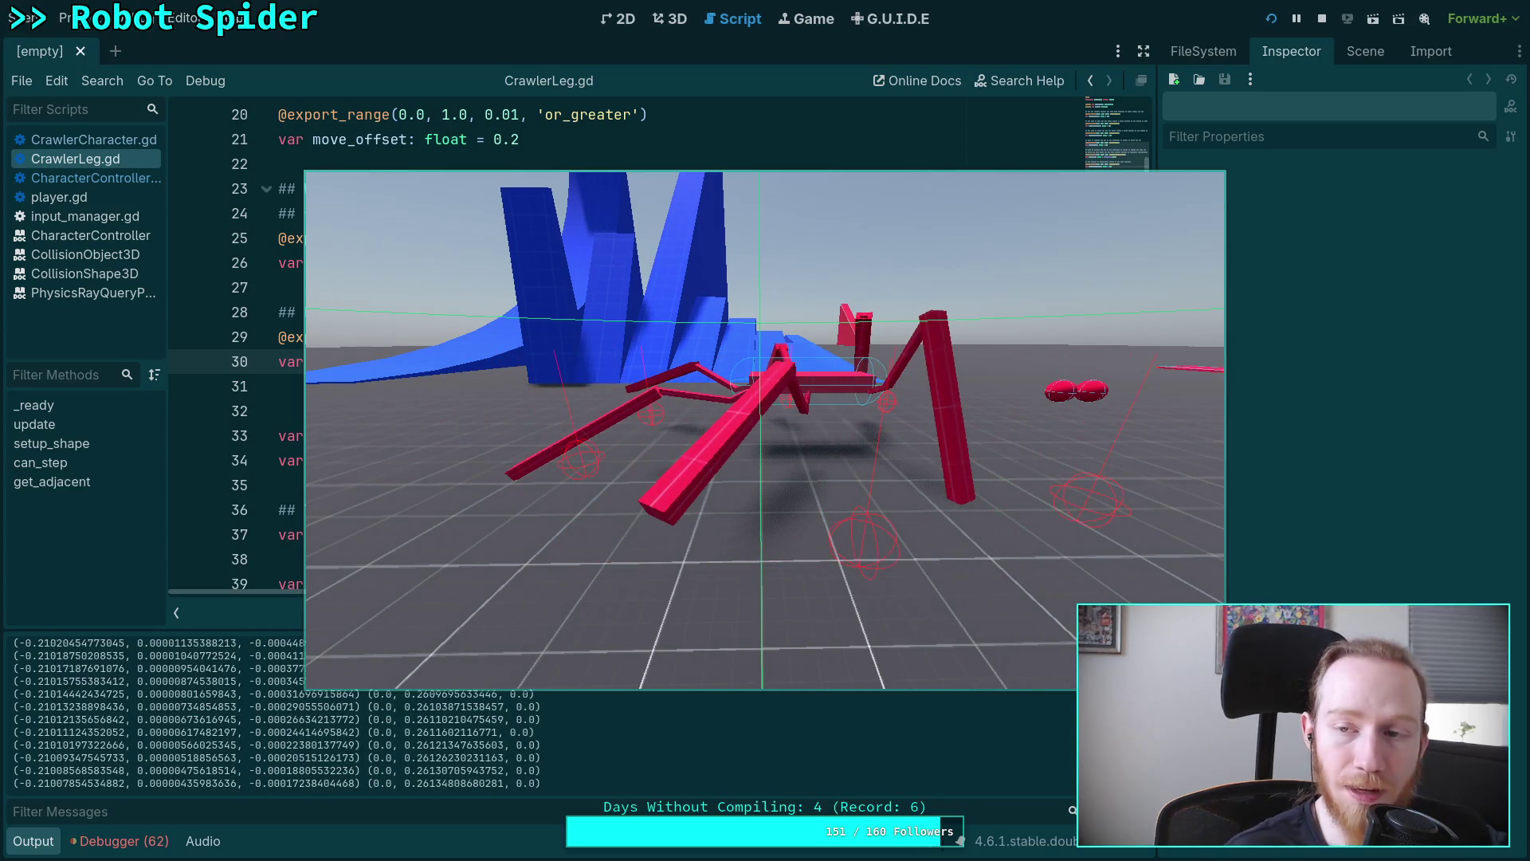
{"action": "left_click", "coordinate": [1321, 18]}
{"action": "scroll", "coordinate": [799, 388], "scroll_direction": "down", "scroll_amount": 20}
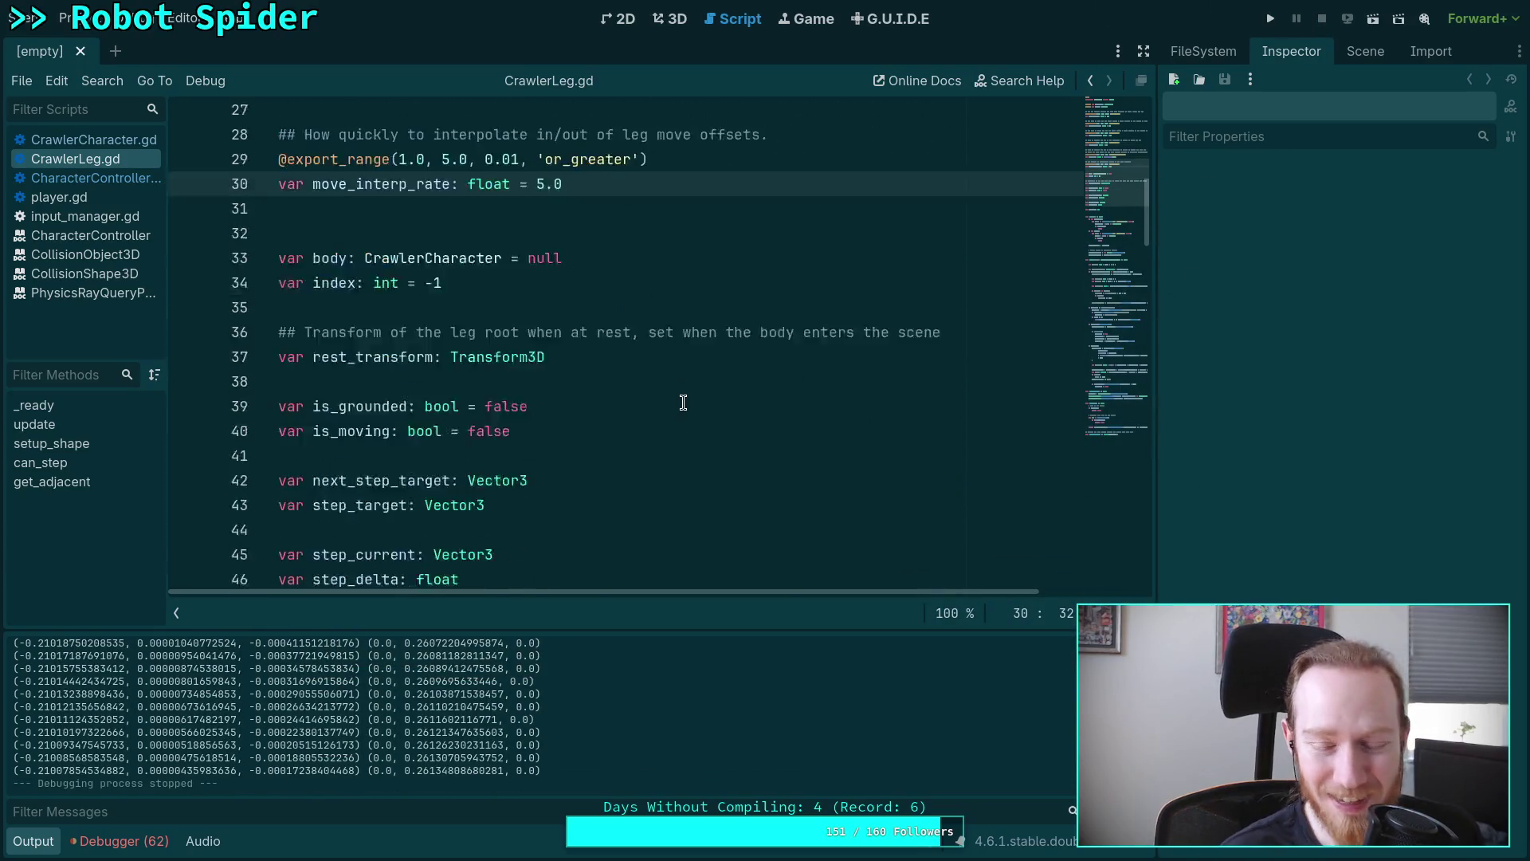
Review the interpolate_with line at line 89 of CrawlerLeg.gd.
{"action": "scroll", "coordinate": [681, 437], "scroll_direction": "up", "scroll_amount": 1}
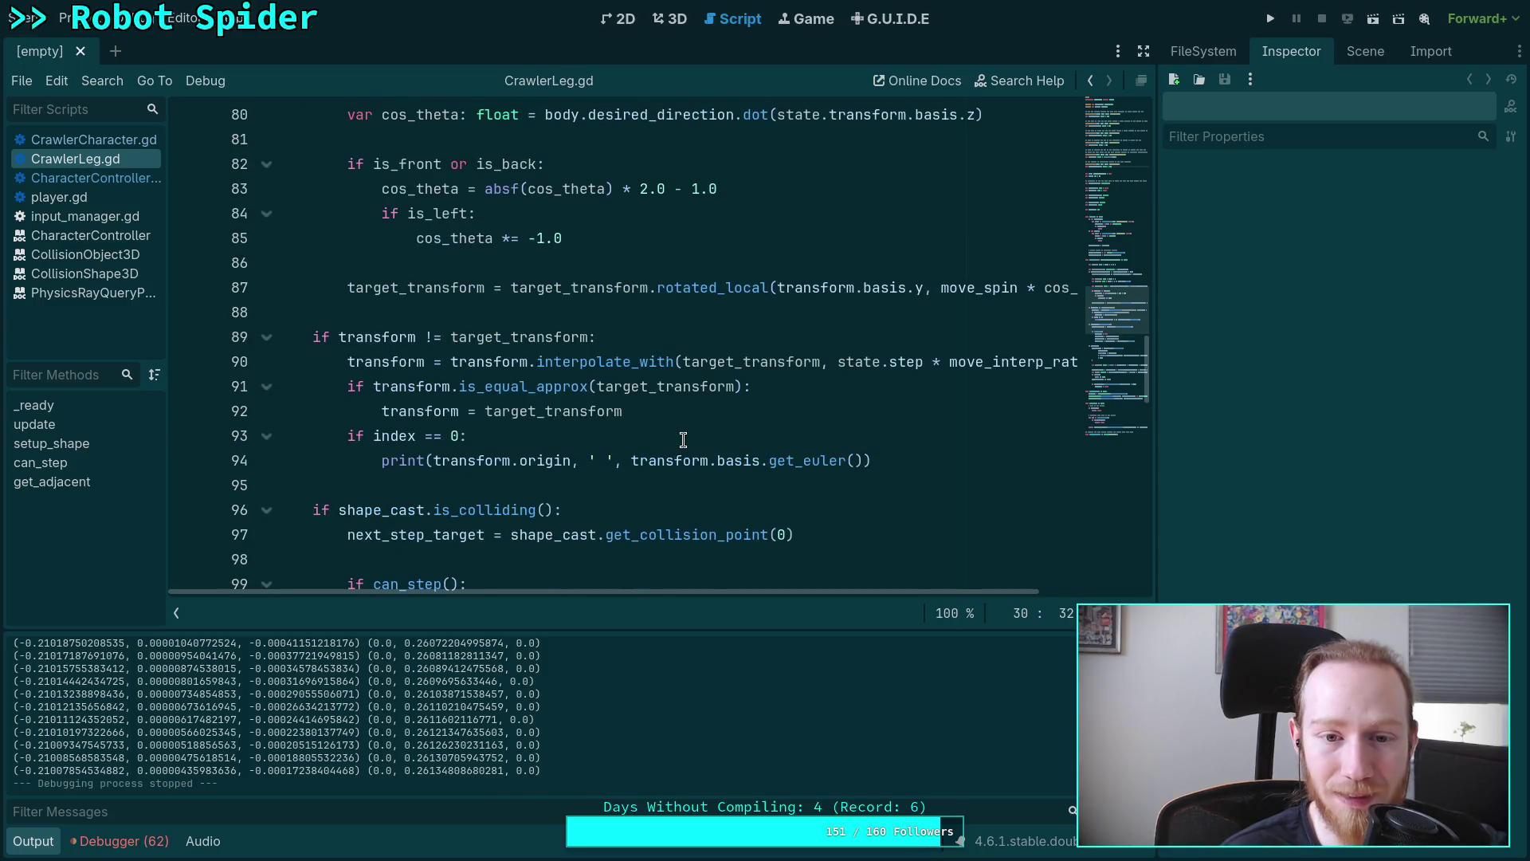
{"action": "mouse_move", "coordinate": [709, 593]}
{"action": "left_mouse_down"}
{"action": "mouse_move", "coordinate": [768, 590]}
{"action": "mouse_move", "coordinate": [719, 599]}
{"action": "mouse_move", "coordinate": [753, 592]}
{"action": "left_mouse_up"}
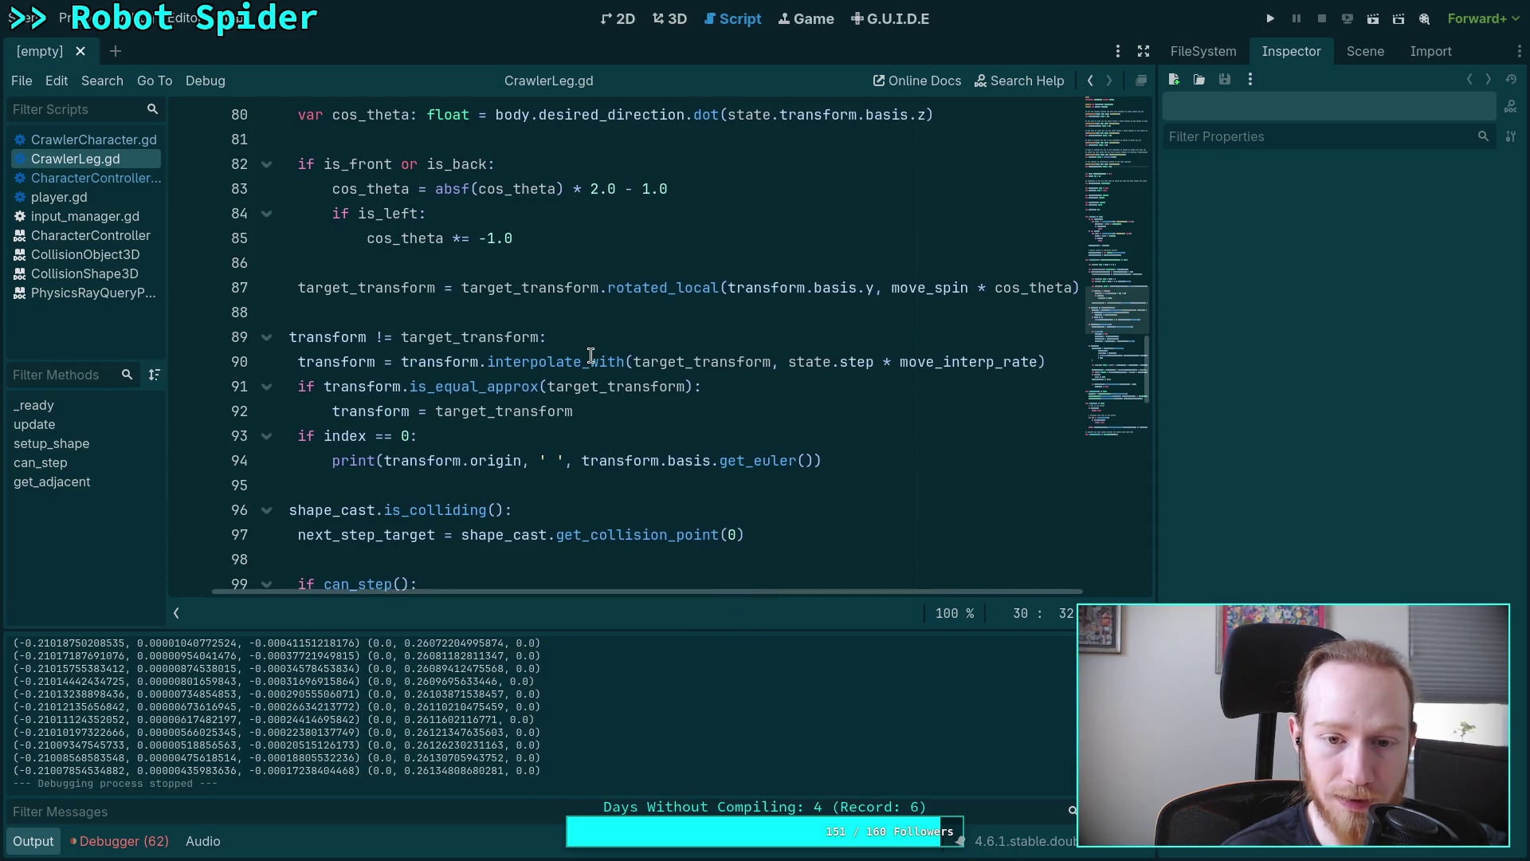
{"action": "mouse_move", "coordinate": [590, 354]}
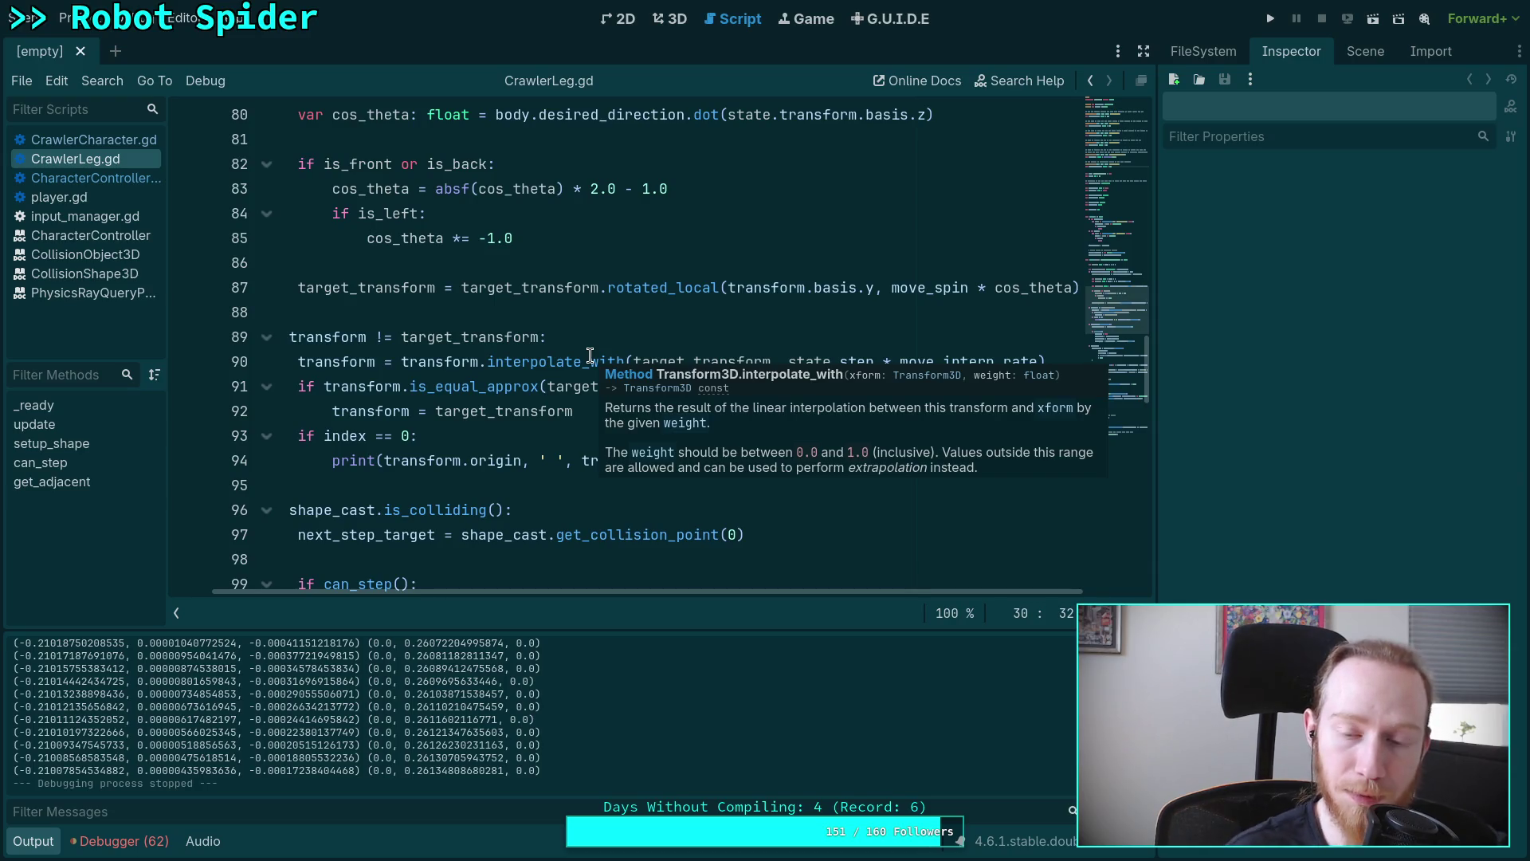
{"action": "left_click", "coordinate": [611, 330]}
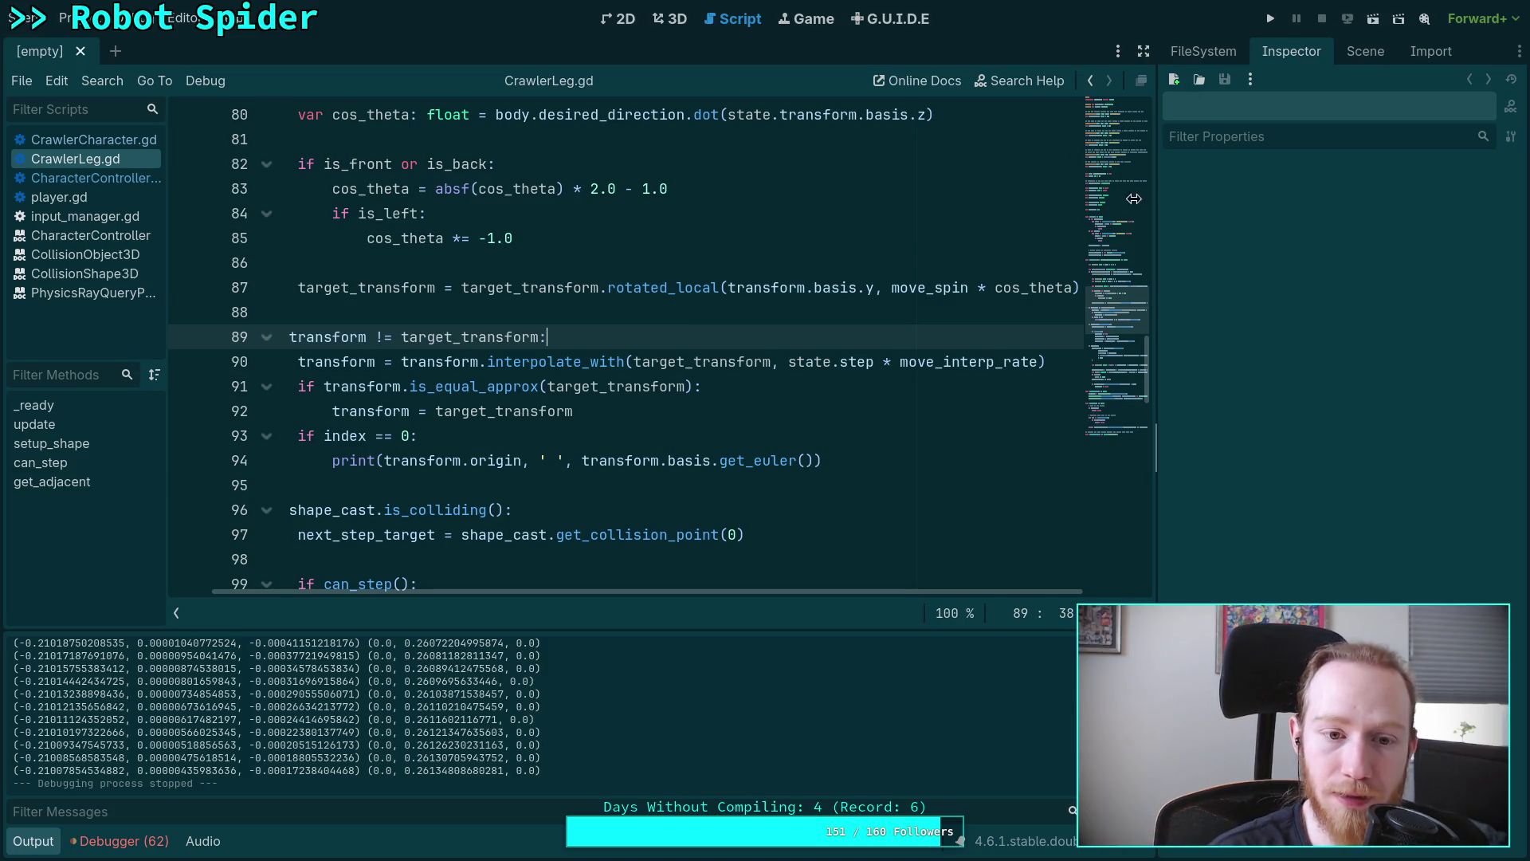
Run the project again to retest the crawler's leg interpolation.
{"action": "left_click_drag", "start_coordinate": [734, 593], "coordinate": [596, 580]}
{"action": "scroll", "coordinate": [695, 552], "scroll_direction": "up", "scroll_amount": 2}
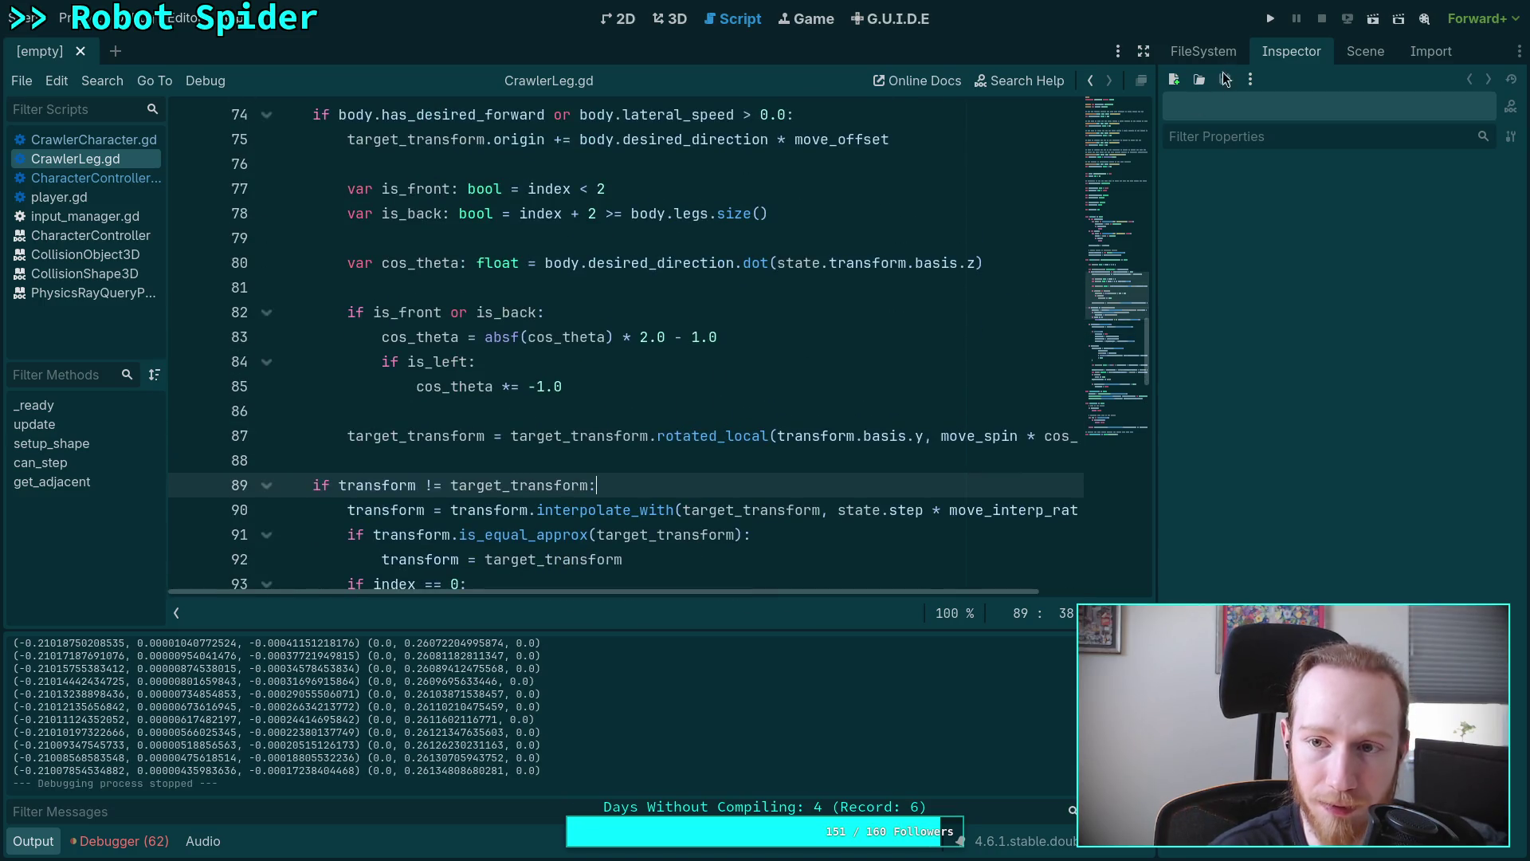
{"action": "left_click", "coordinate": [1269, 22]}
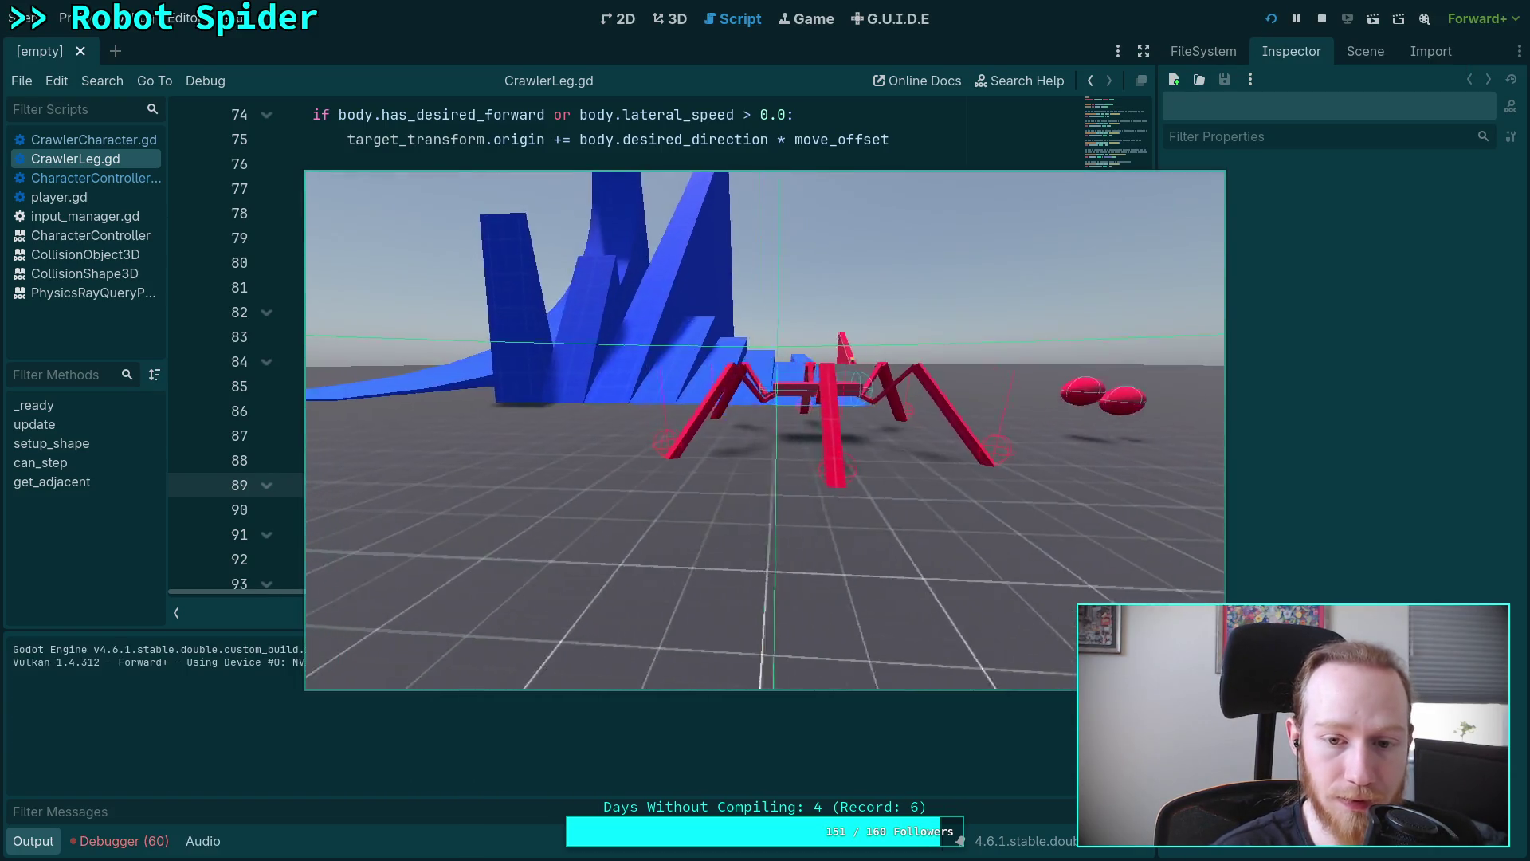